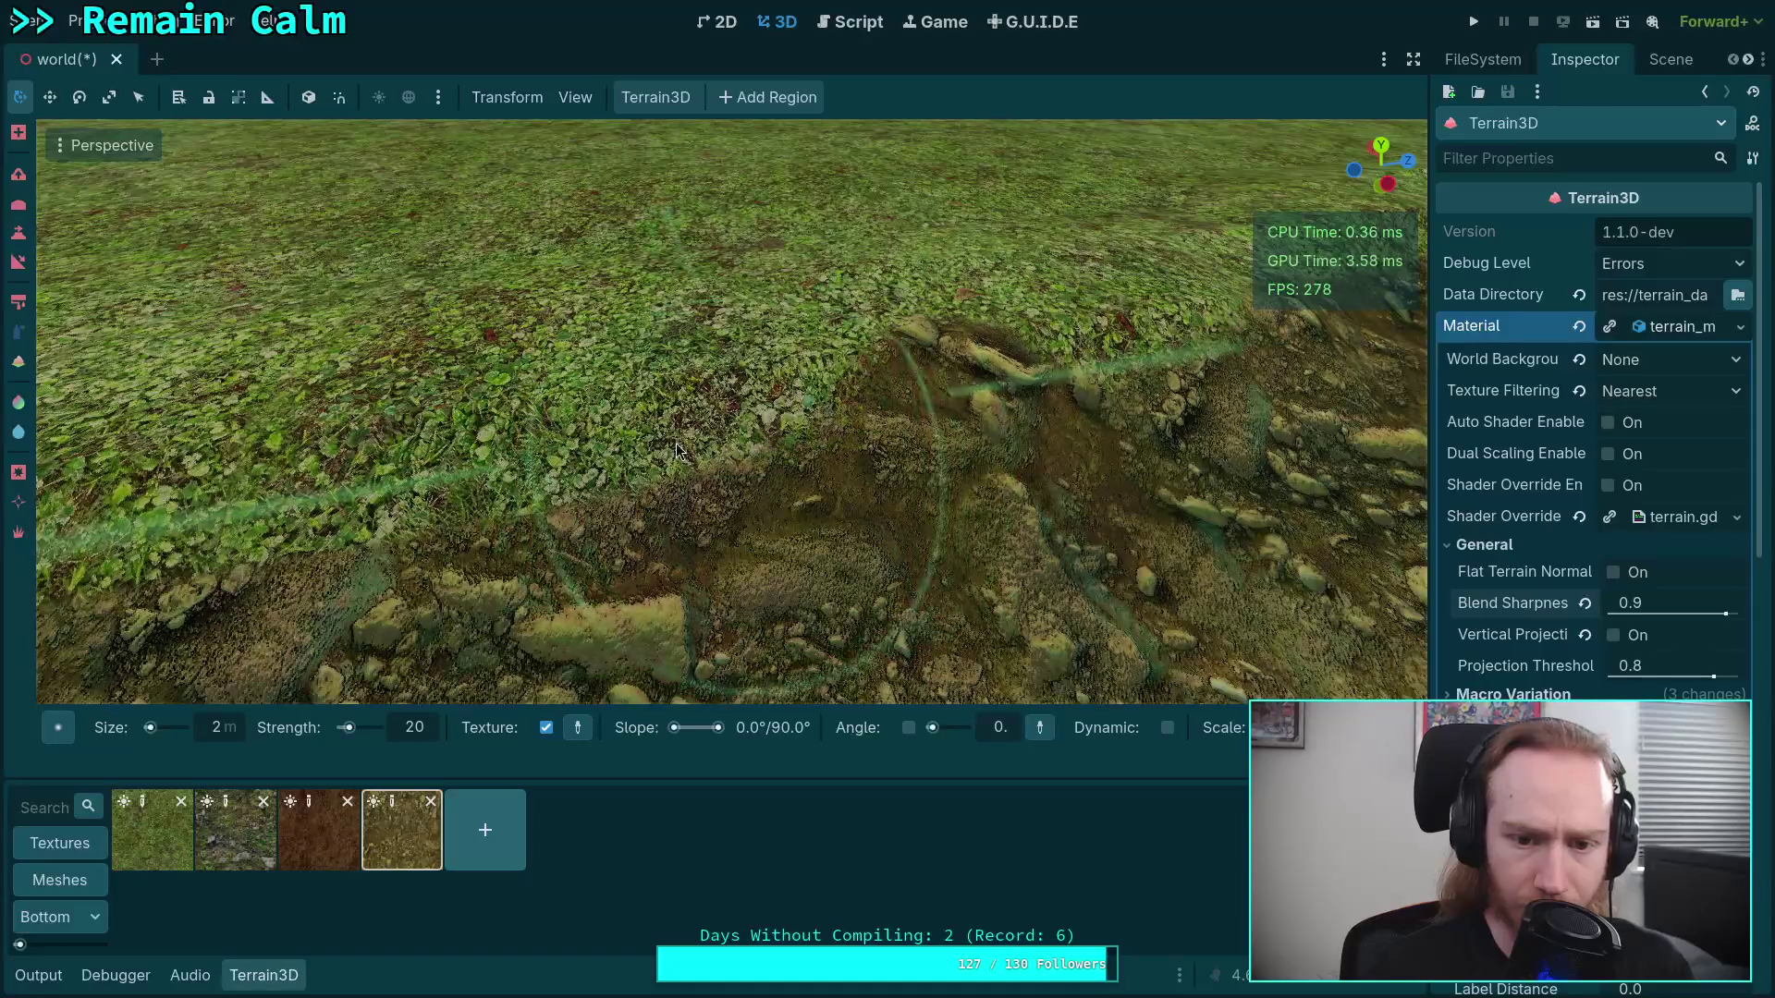
Select the sandy rocky dirt texture and frame the ridge beside the water
{"action": "left_click_drag", "start_coordinate": [392, 436], "coordinate": [636, 425]}
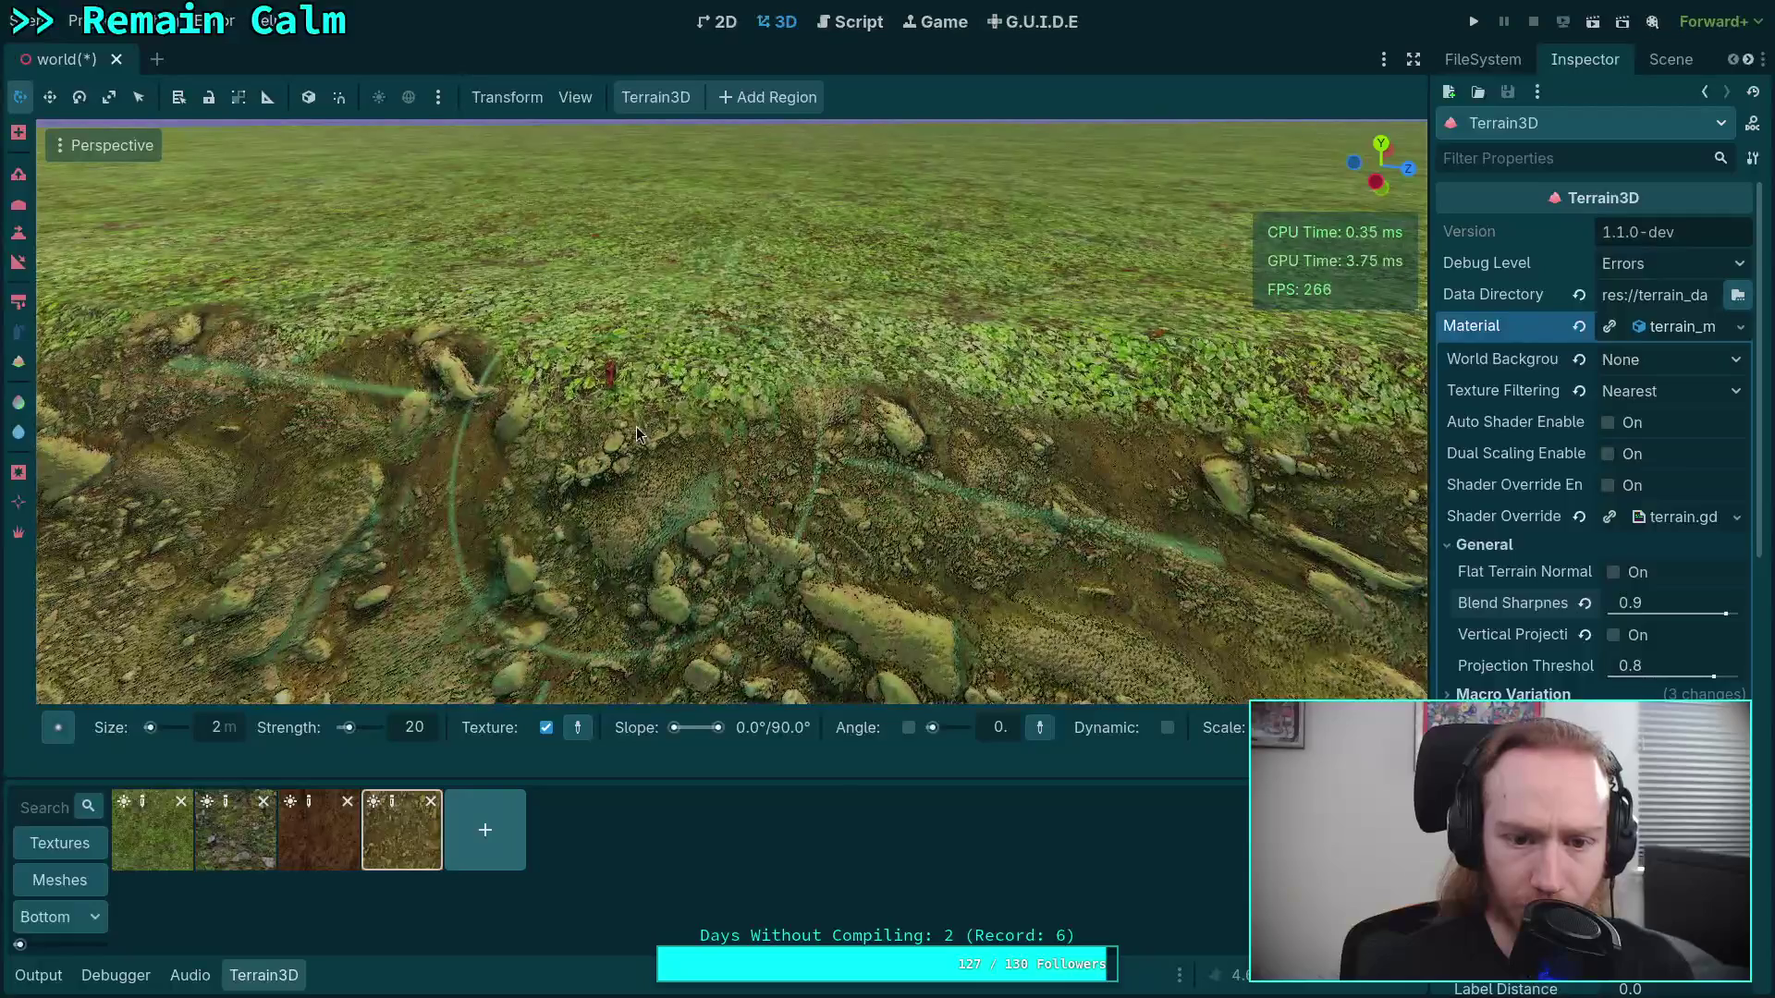
{"action": "key", "text": "1"}
{"action": "mouse_move", "coordinate": [663, 489]}
{"action": "left_mouse_down"}
{"action": "mouse_move", "coordinate": [814, 484]}
{"action": "mouse_move", "coordinate": [970, 510]}
{"action": "mouse_move", "coordinate": [705, 407]}
{"action": "left_mouse_up"}
{"action": "left_click", "coordinate": [403, 830]}
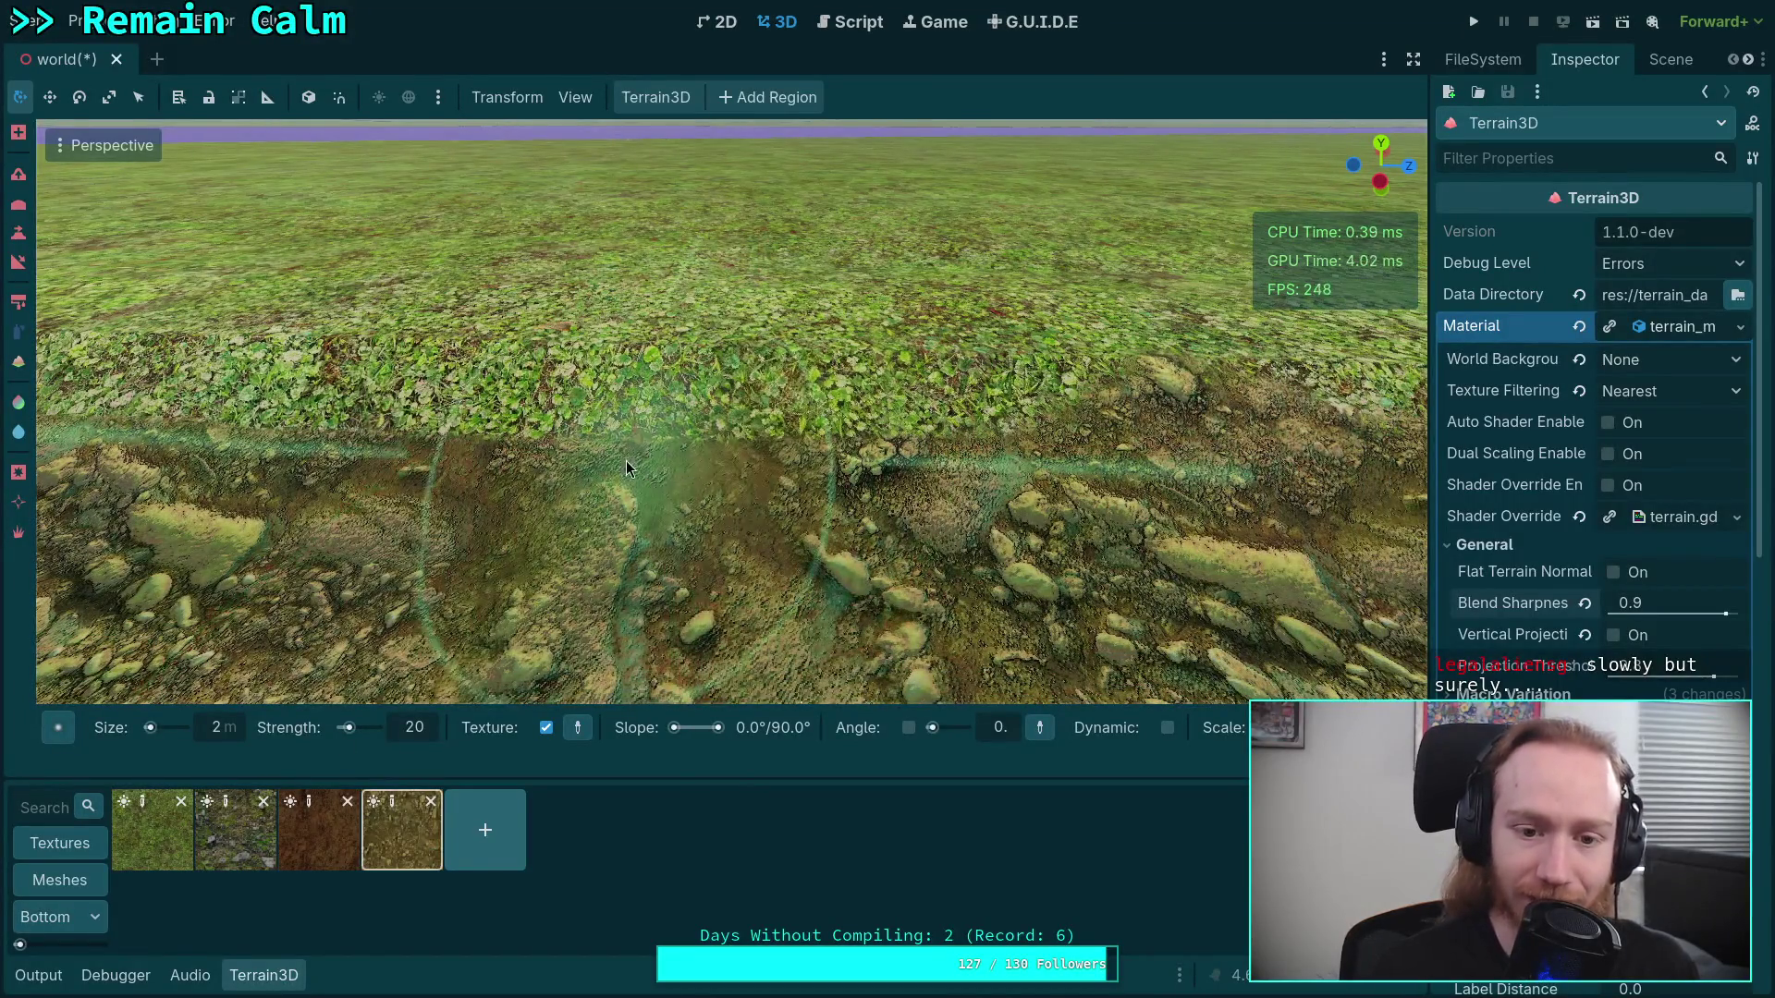
{"action": "left_click_drag", "start_coordinate": [625, 460], "coordinate": [795, 496]}
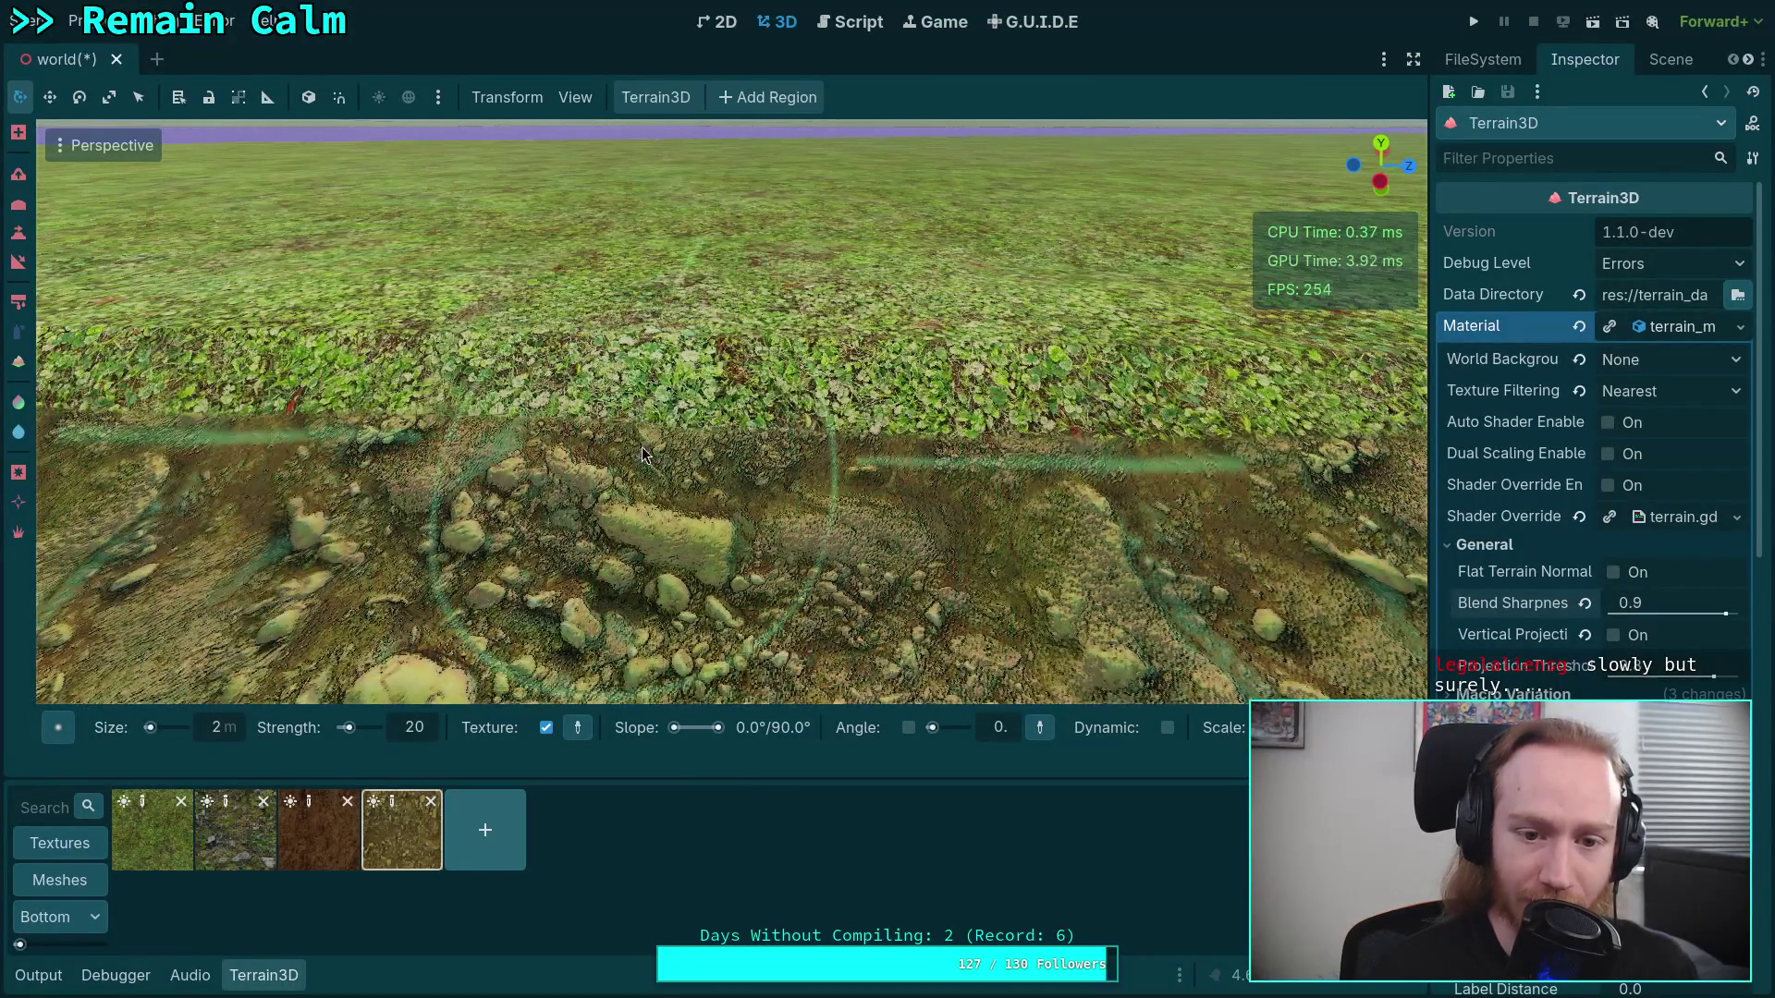
{"action": "left_click_drag", "start_coordinate": [777, 412], "coordinate": [887, 383]}
Paint rocky dirt along the ridge edge next to the water, then fly along it
{"action": "mouse_move", "coordinate": [610, 457]}
{"action": "left_mouse_down"}
{"action": "mouse_move", "coordinate": [670, 399]}
{"action": "mouse_move", "coordinate": [695, 445]}
{"action": "left_mouse_up"}
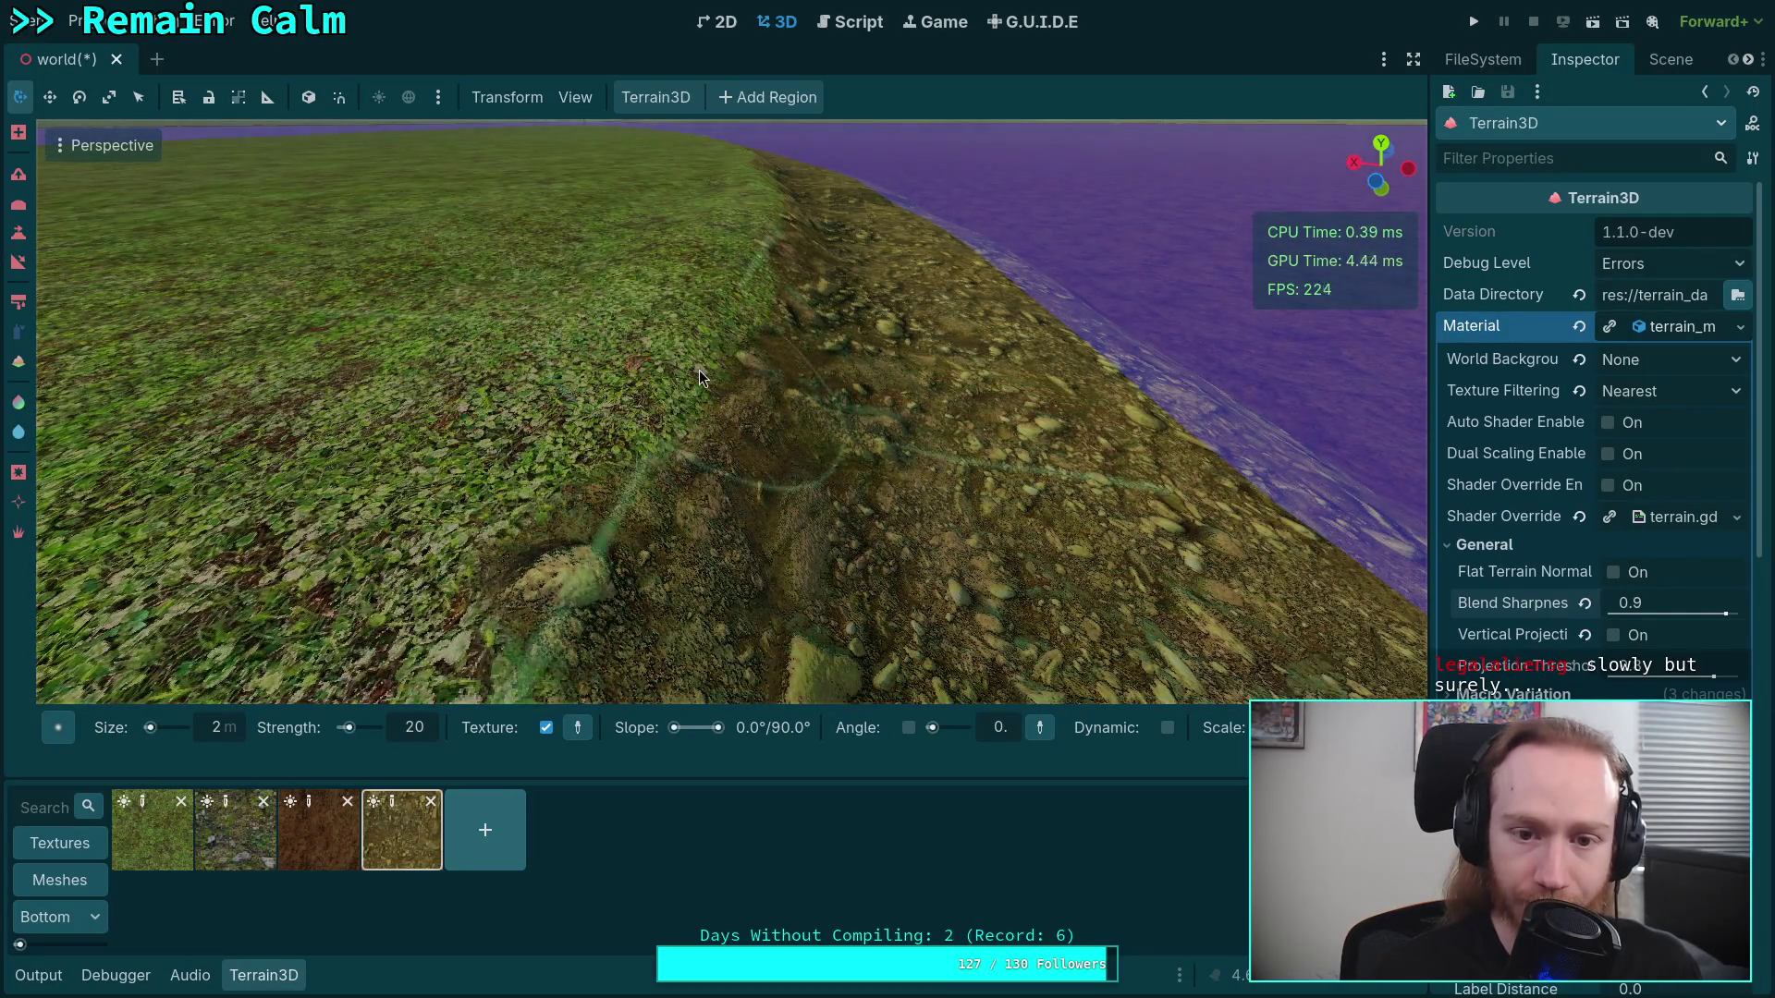
{"action": "mouse_move", "coordinate": [677, 418]}
{"action": "left_mouse_down"}
{"action": "mouse_move", "coordinate": [821, 298]}
{"action": "mouse_move", "coordinate": [769, 323]}
{"action": "mouse_move", "coordinate": [774, 388]}
{"action": "left_mouse_up"}
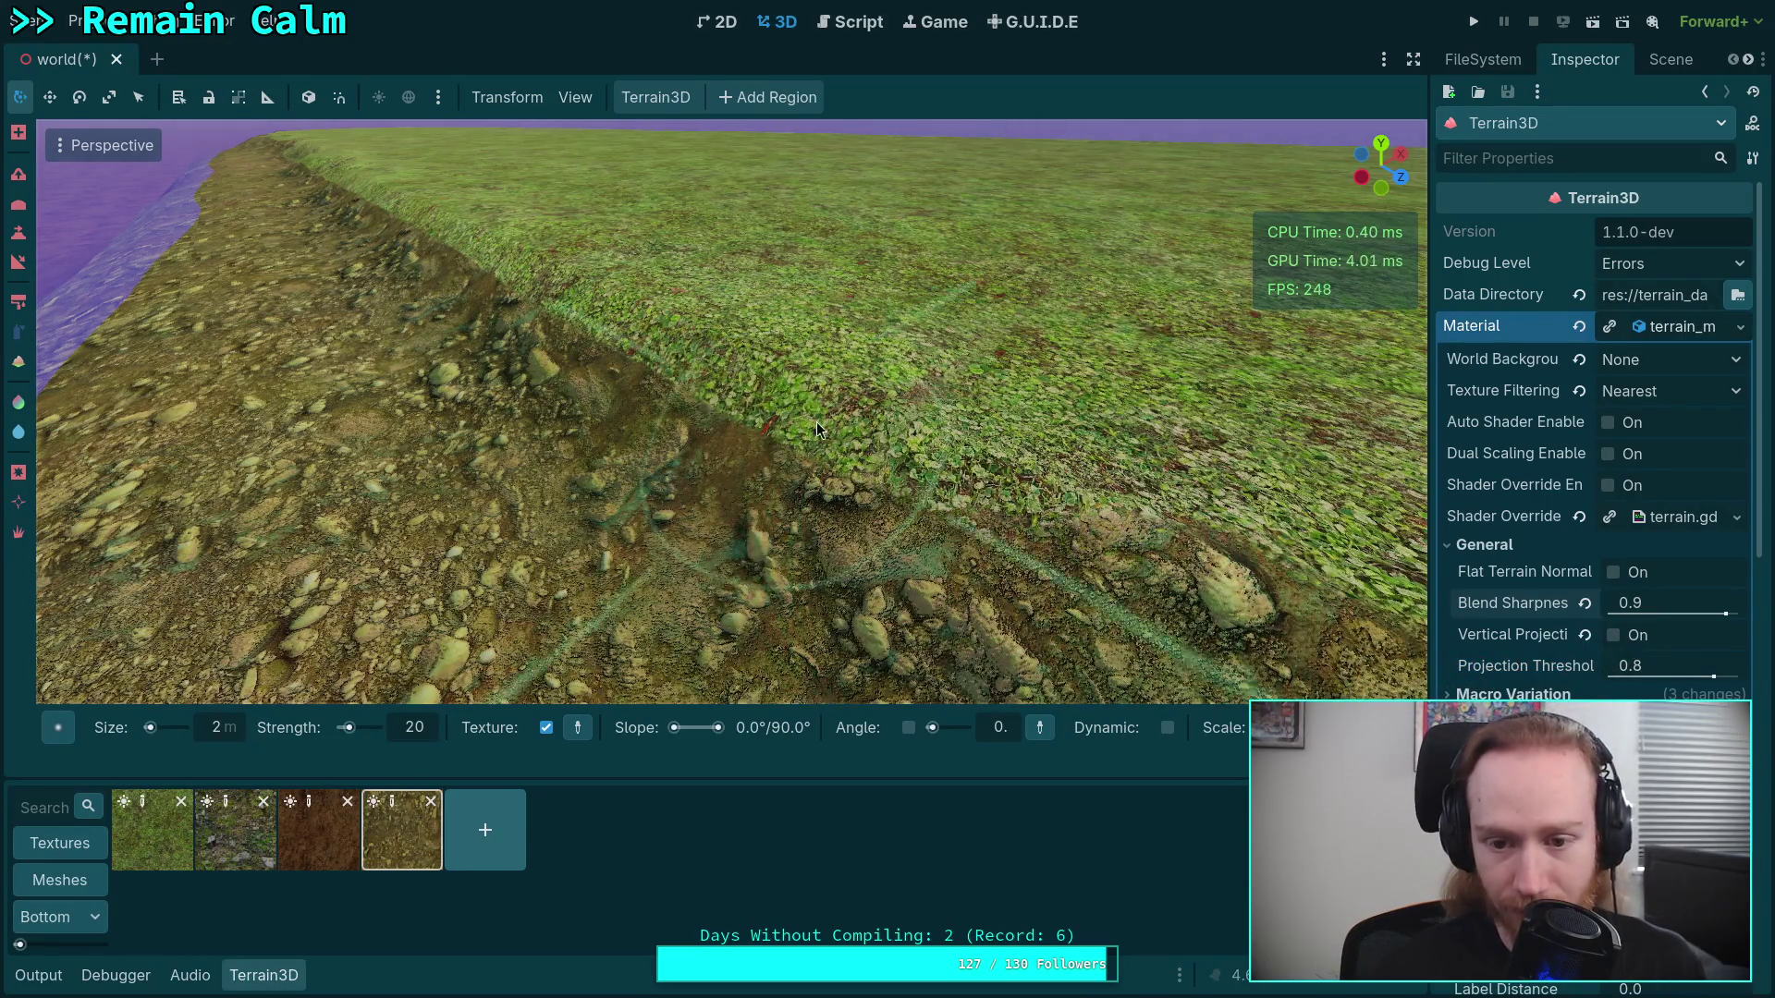
{"action": "mouse_move", "coordinate": [817, 421]}
{"action": "left_mouse_down"}
{"action": "mouse_move", "coordinate": [770, 430]}
{"action": "mouse_move", "coordinate": [668, 353]}
{"action": "mouse_move", "coordinate": [860, 453]}
{"action": "left_mouse_up"}
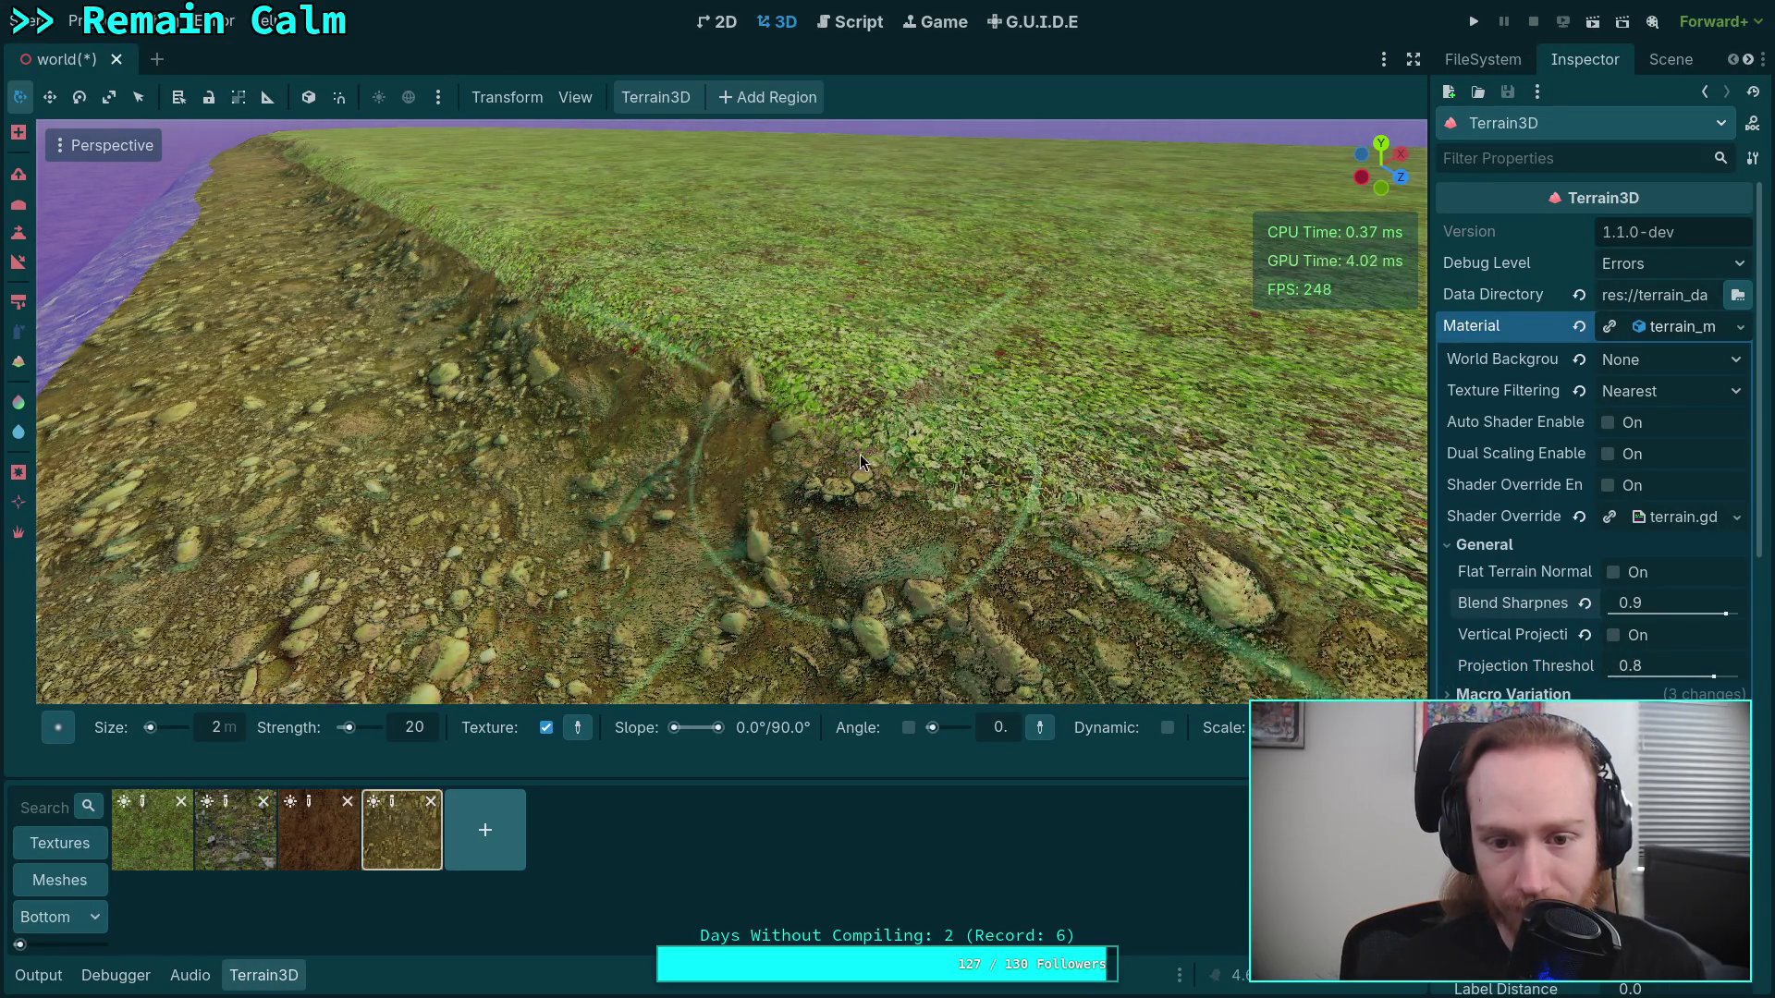
{"action": "scroll", "coordinate": [860, 460], "scroll_direction": "down", "scroll_amount": 4}
{"action": "scroll", "coordinate": [845, 454], "scroll_direction": "up", "scroll_amount": 8}
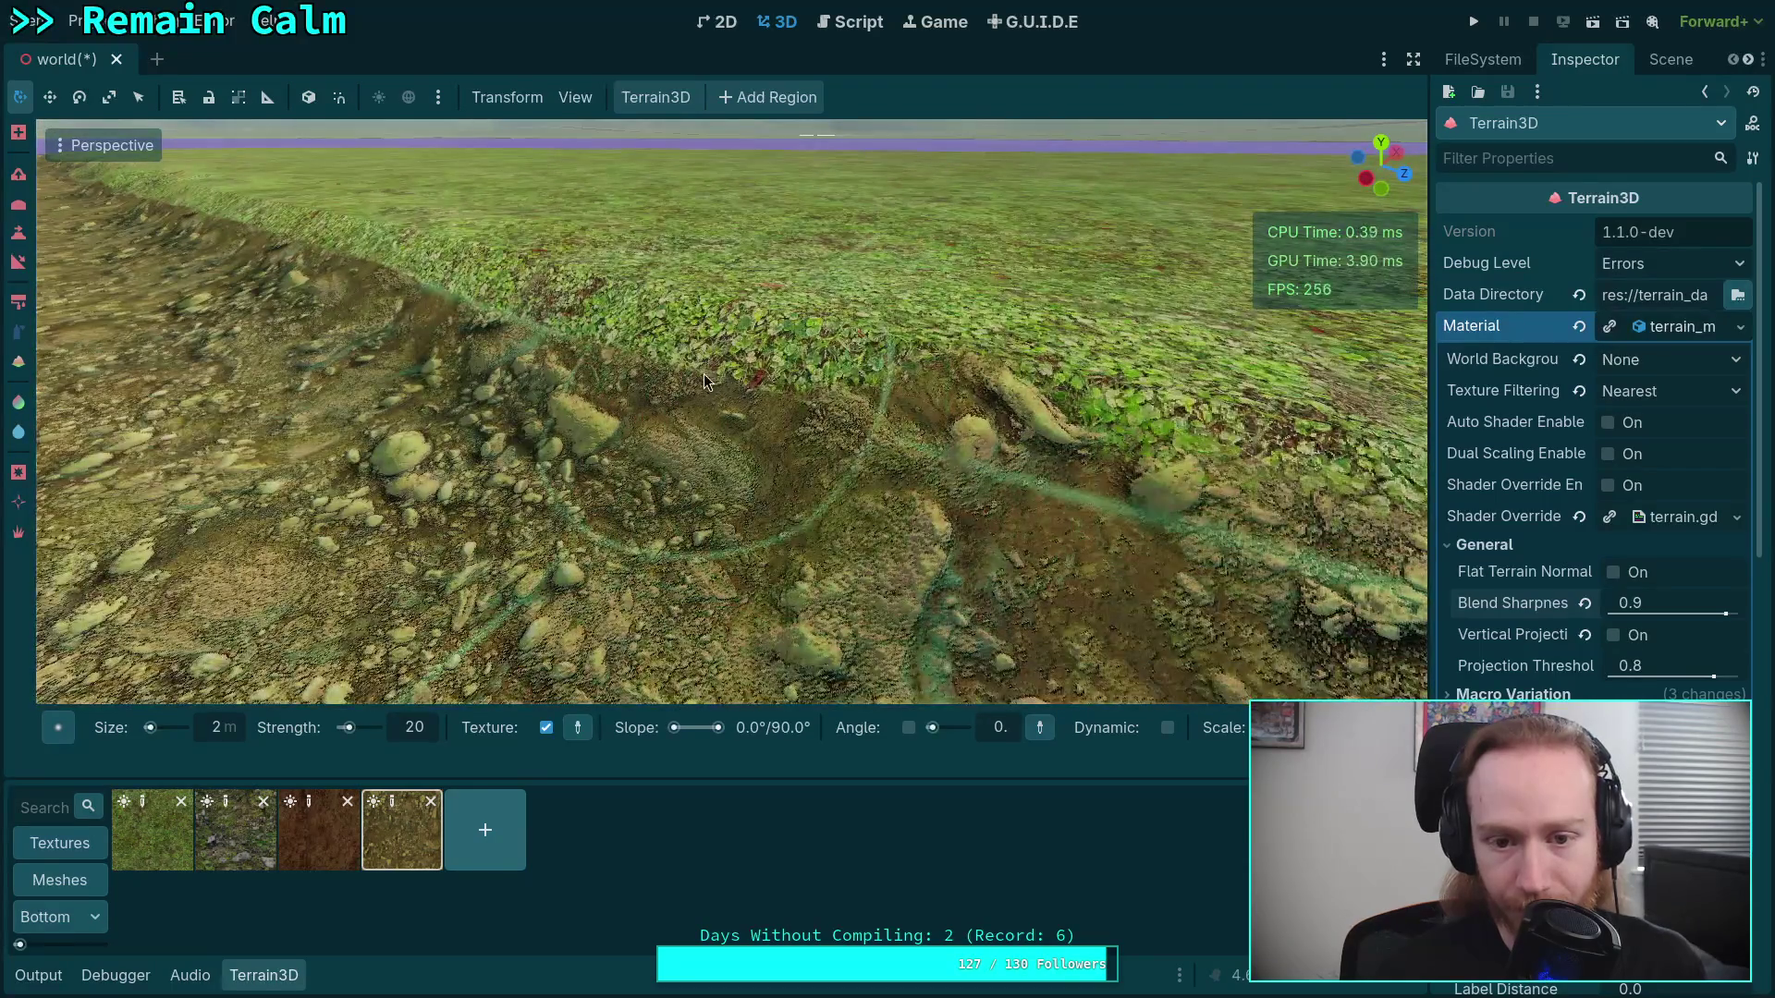
{"action": "mouse_move", "coordinate": [630, 331]}
{"action": "left_mouse_down"}
{"action": "mouse_move", "coordinate": [665, 296]}
{"action": "mouse_move", "coordinate": [499, 305]}
{"action": "mouse_move", "coordinate": [50, 275]}
{"action": "left_mouse_up"}
{"action": "key", "text": "w"}
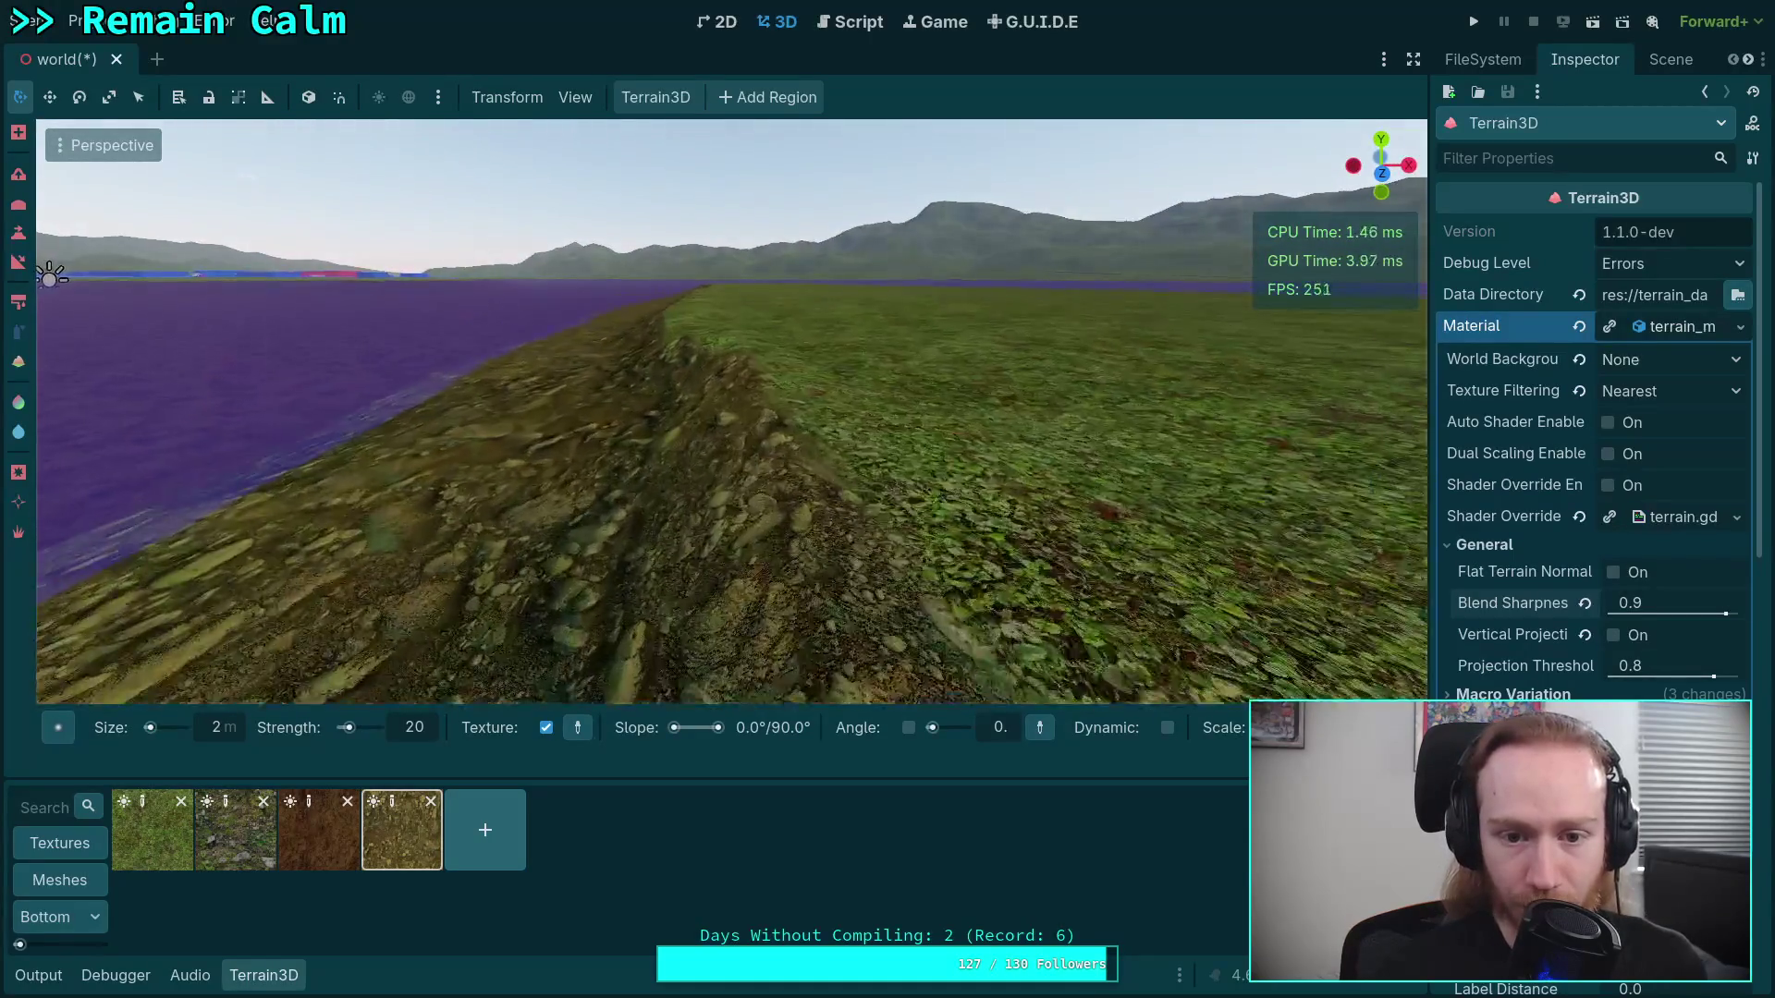
{"action": "key", "text": "w"}
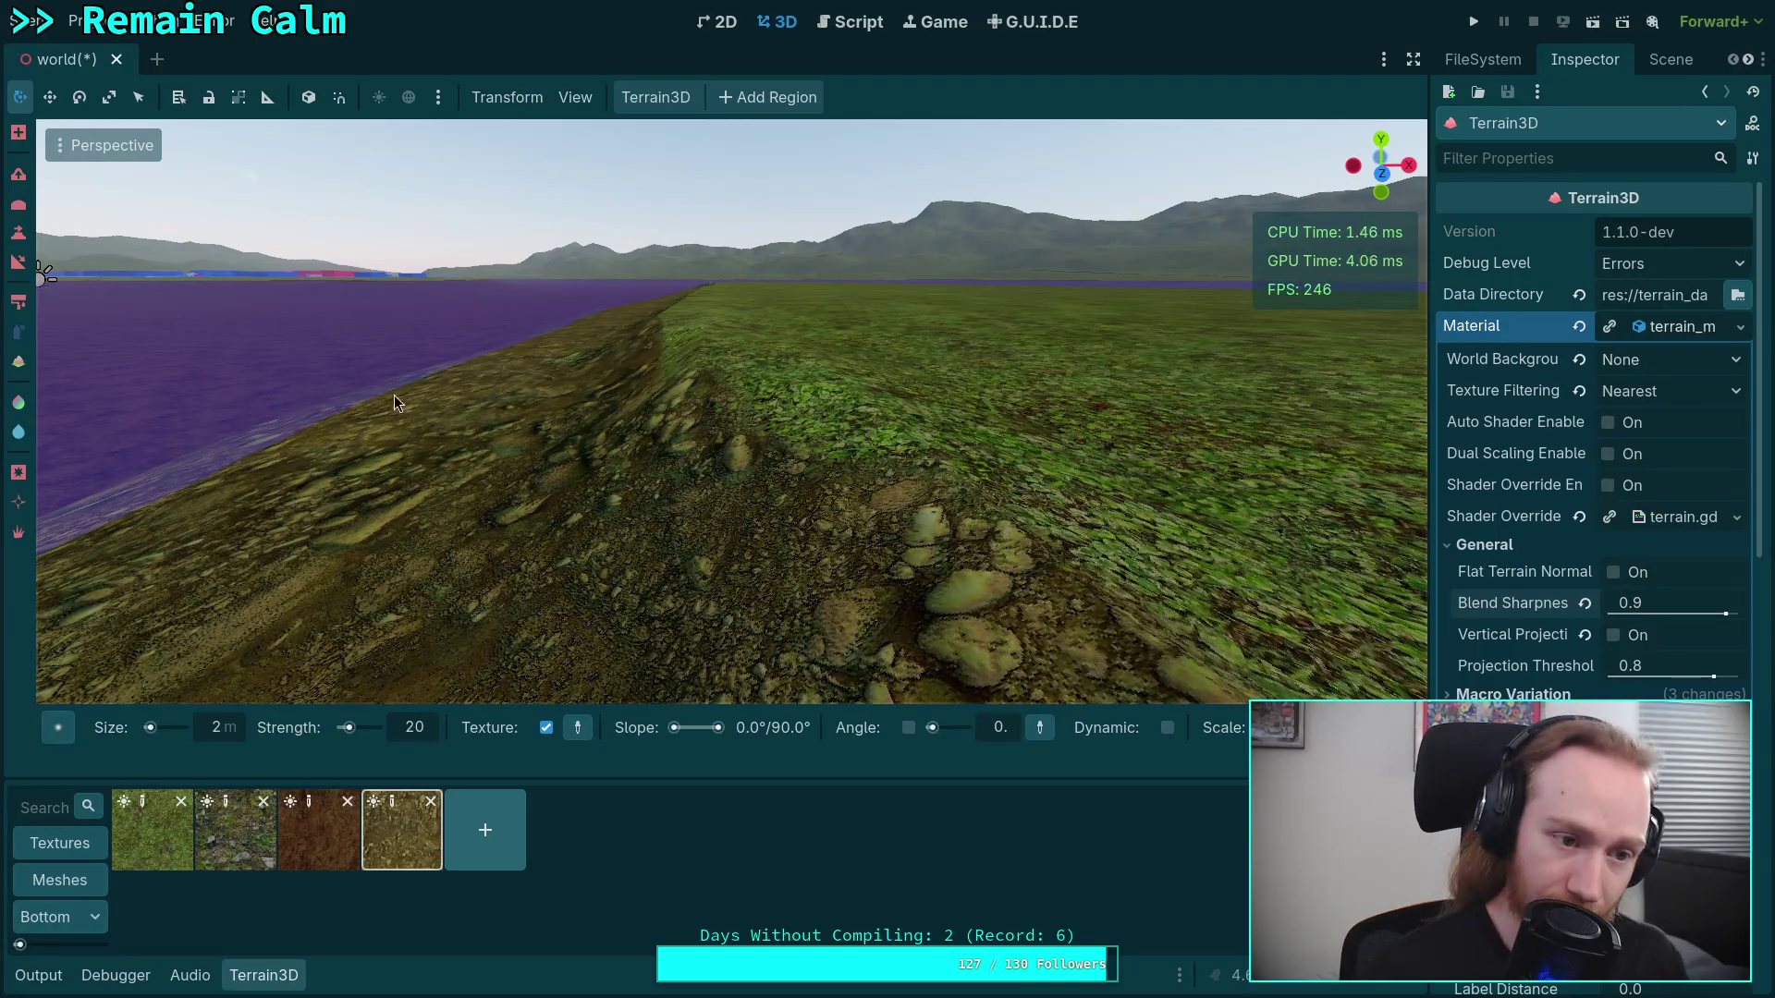
Switch to another terrain tool and set the brush strength to 2
{"action": "left_click", "coordinate": [18, 219]}
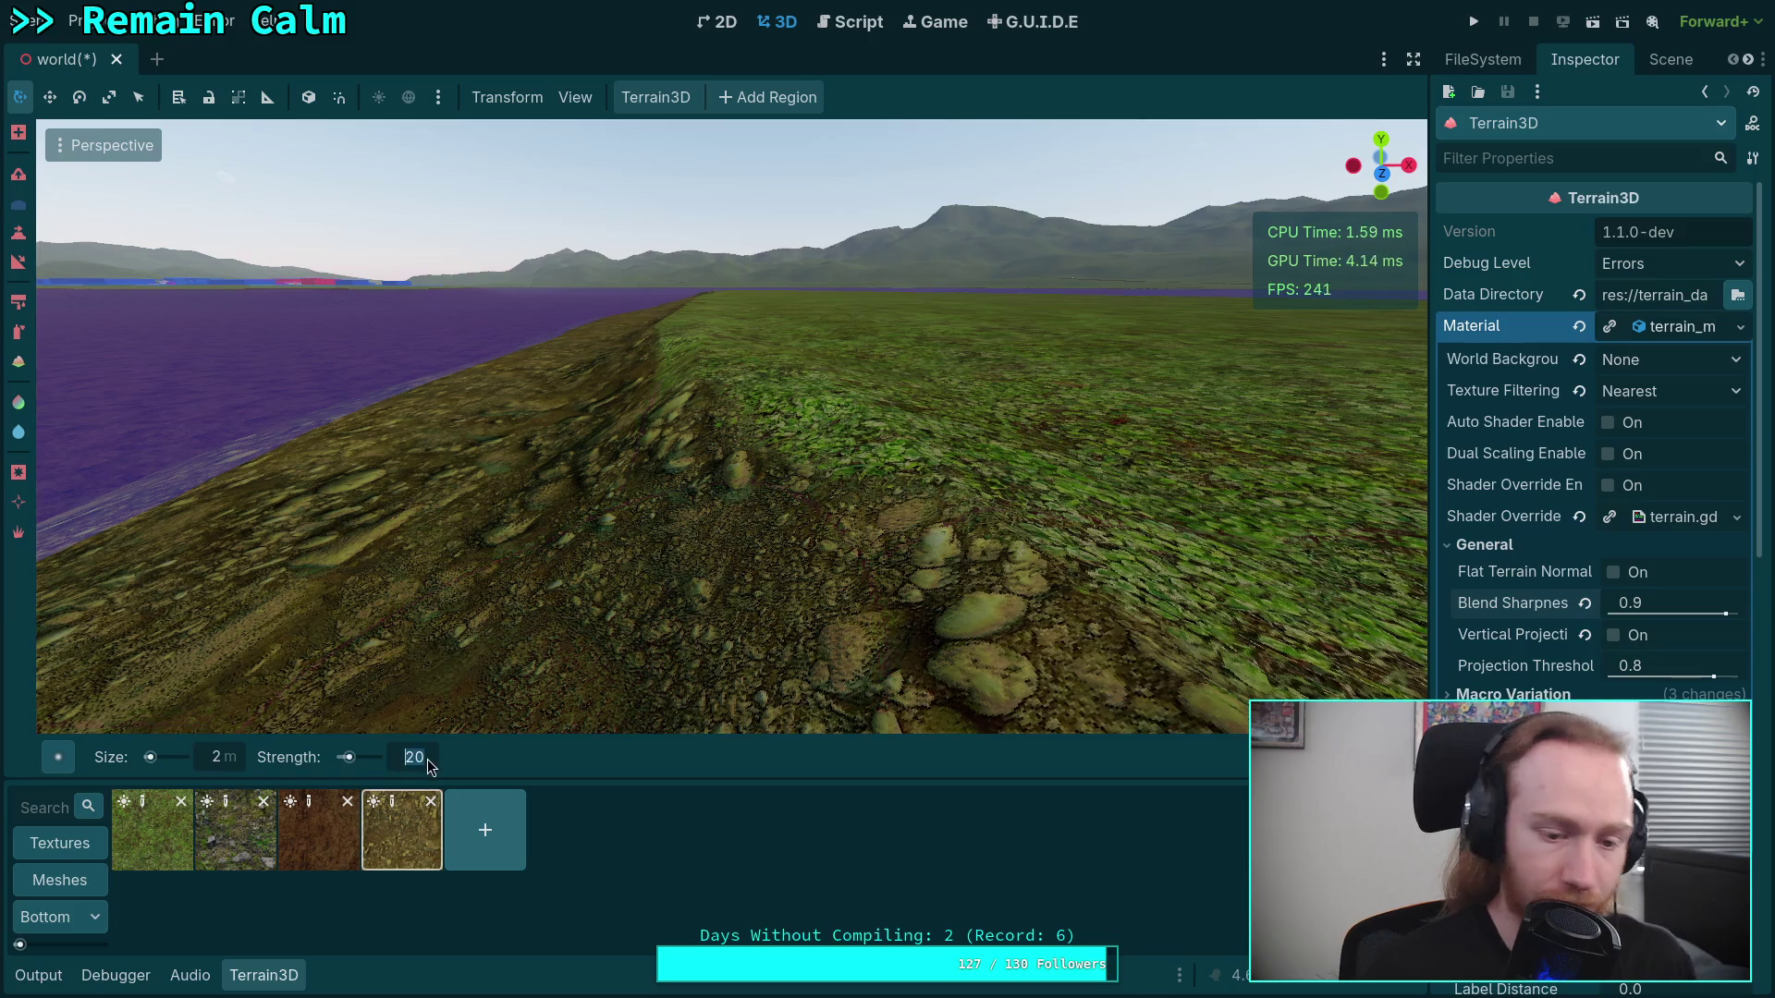
{"action": "type", "text": "2"}
{"action": "key", "text": "Return"}
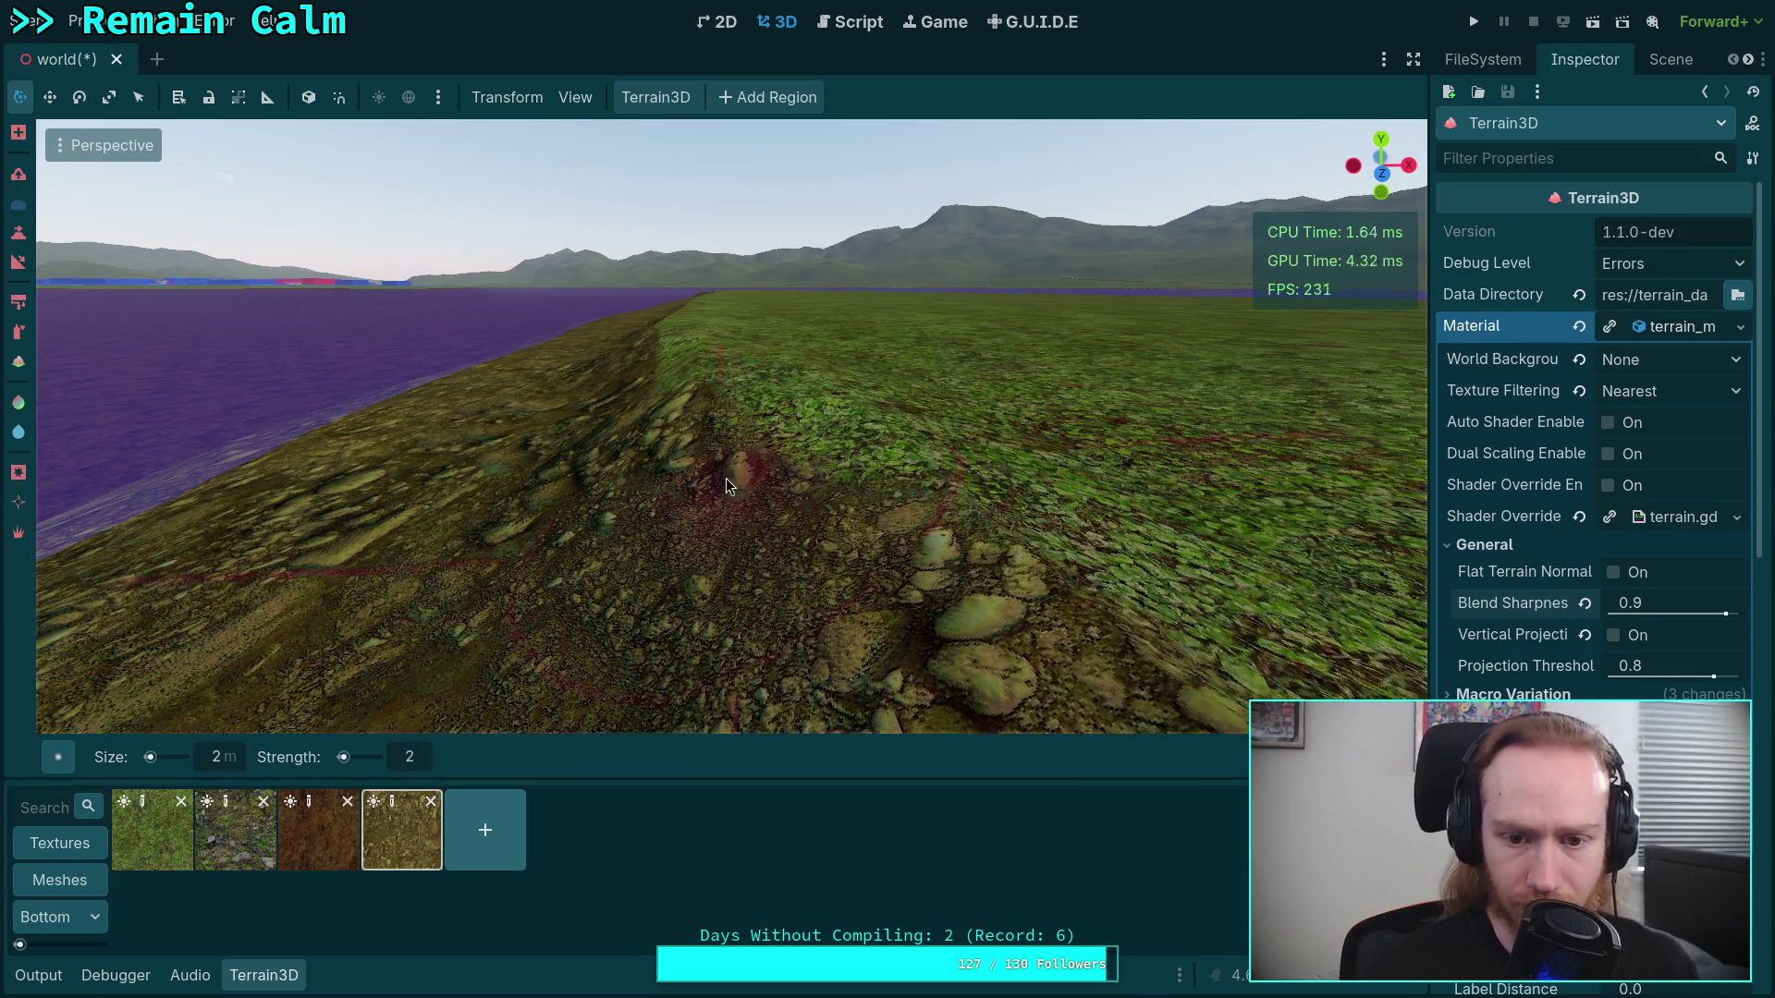
Look across the green terrain toward the purple water and the rocky strip
{"action": "right_click", "coordinate": [689, 398]}
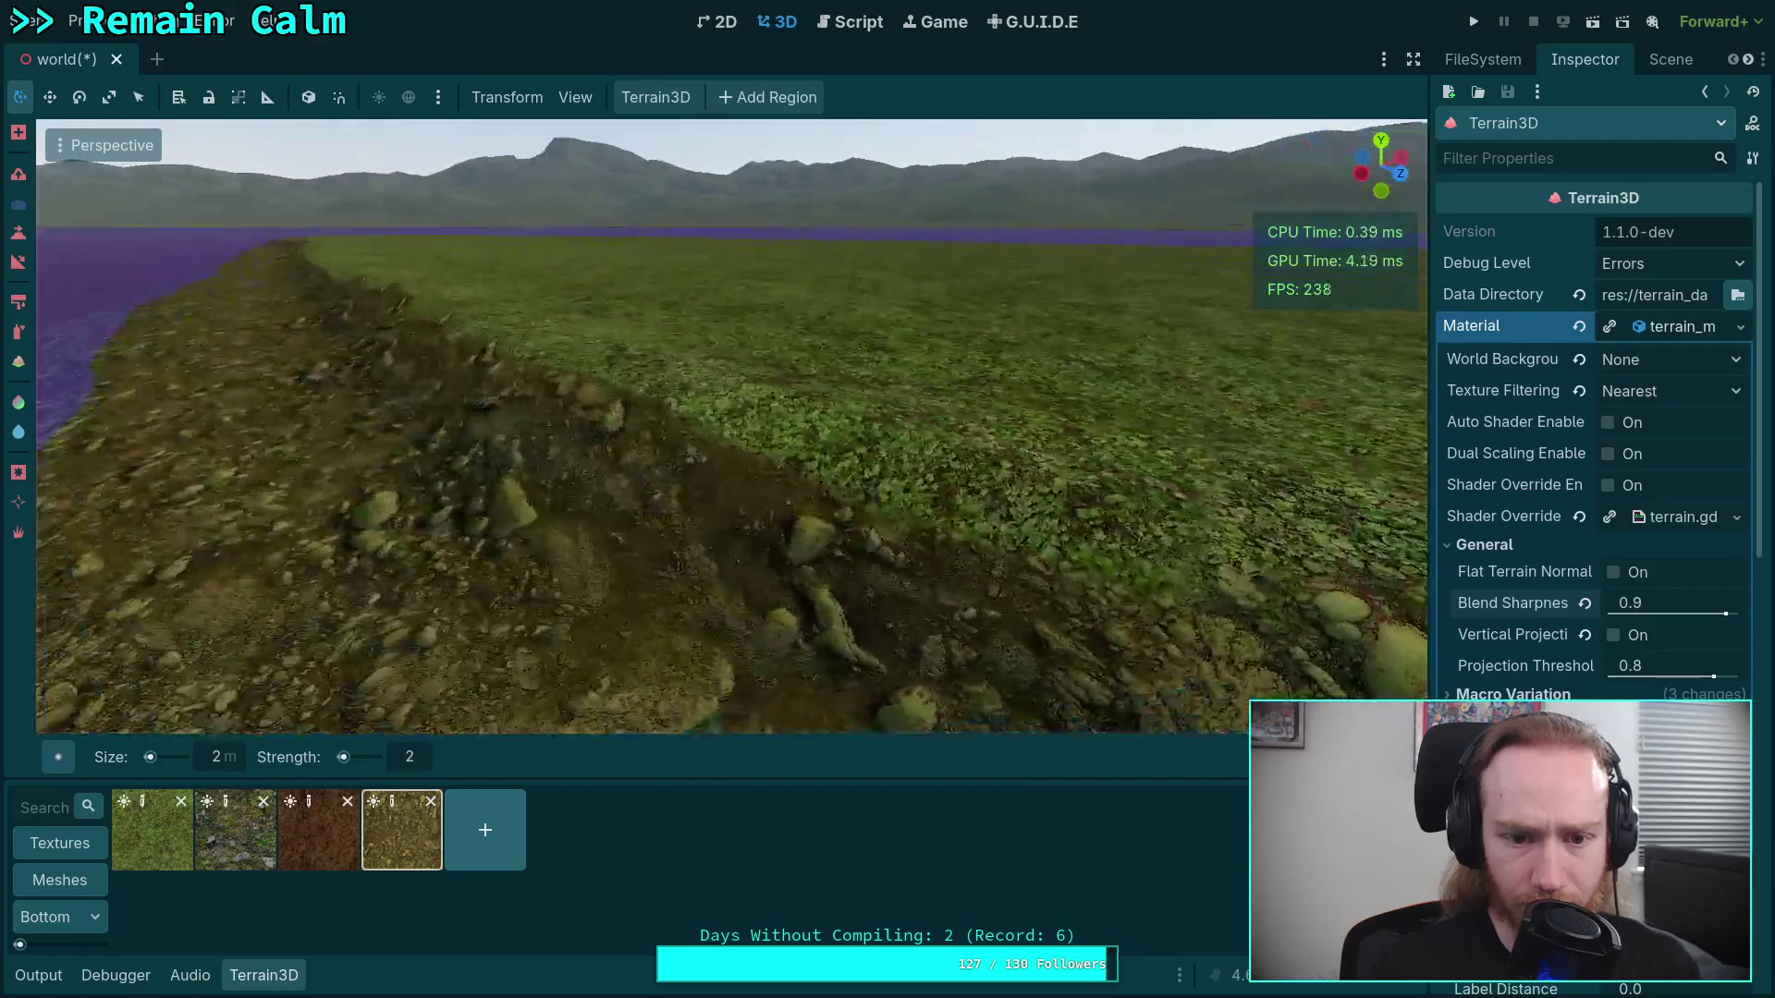
{"action": "right_click", "coordinate": [738, 448]}
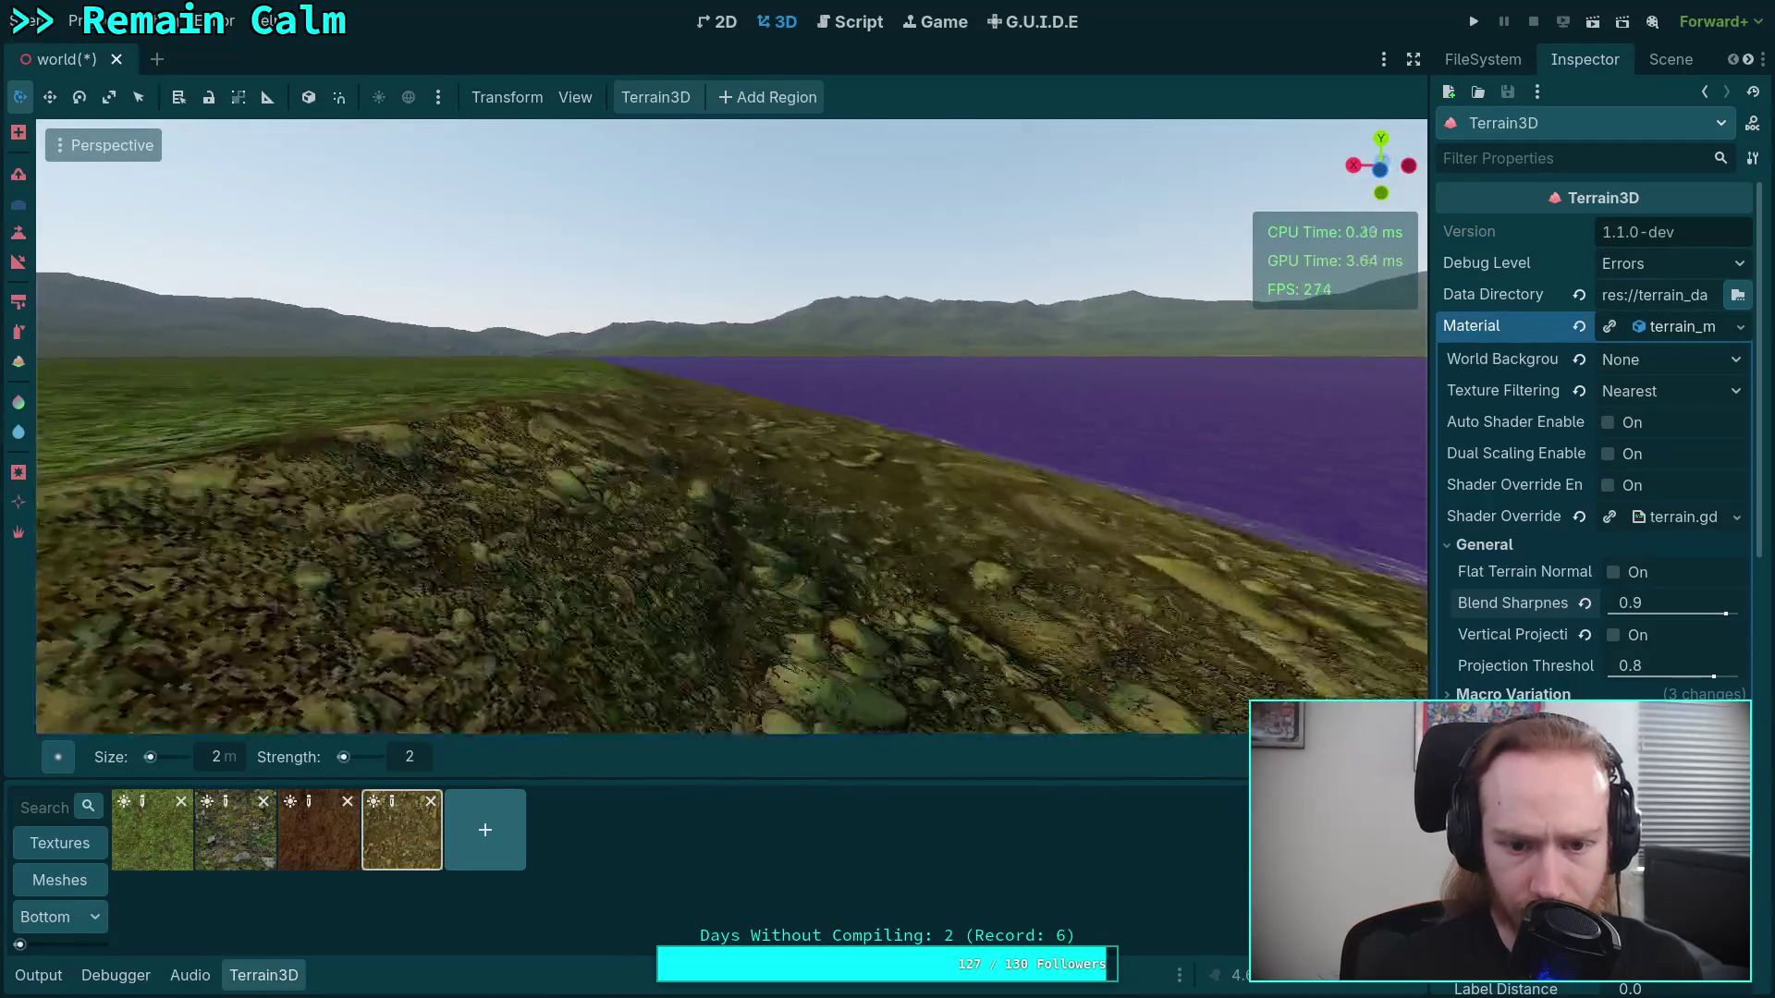
{"action": "right_click", "coordinate": [583, 427]}
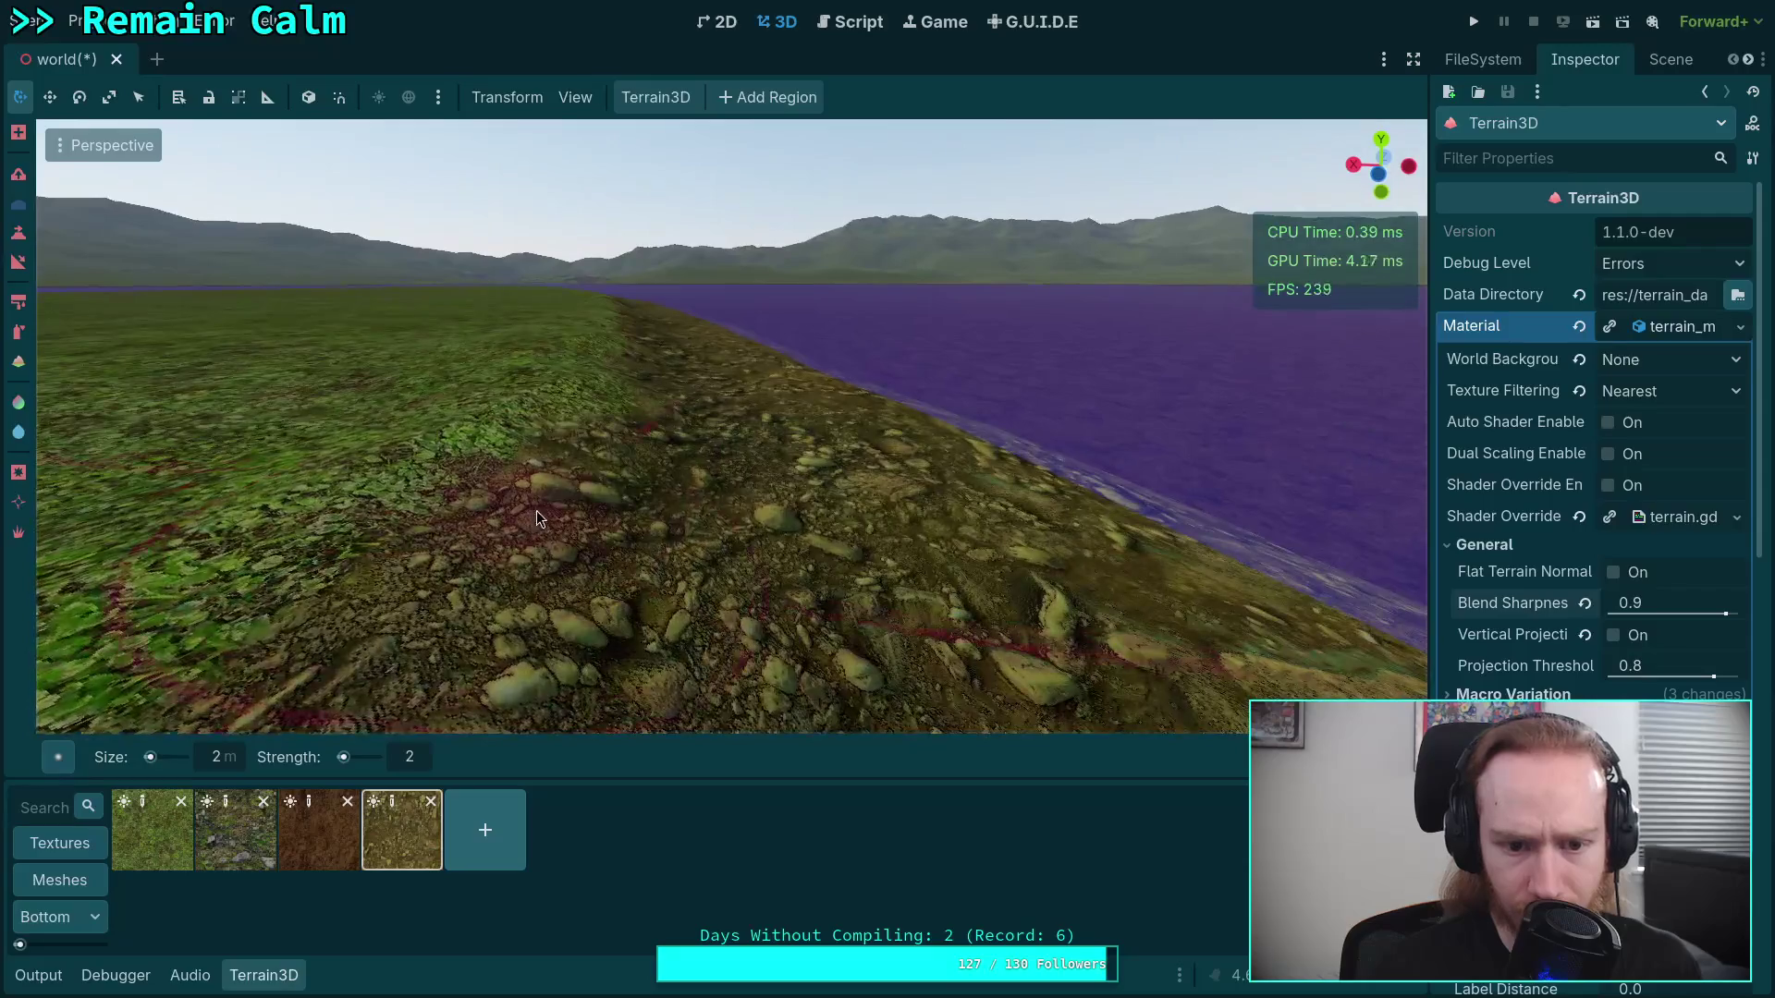
{"action": "right_click", "coordinate": [624, 387]}
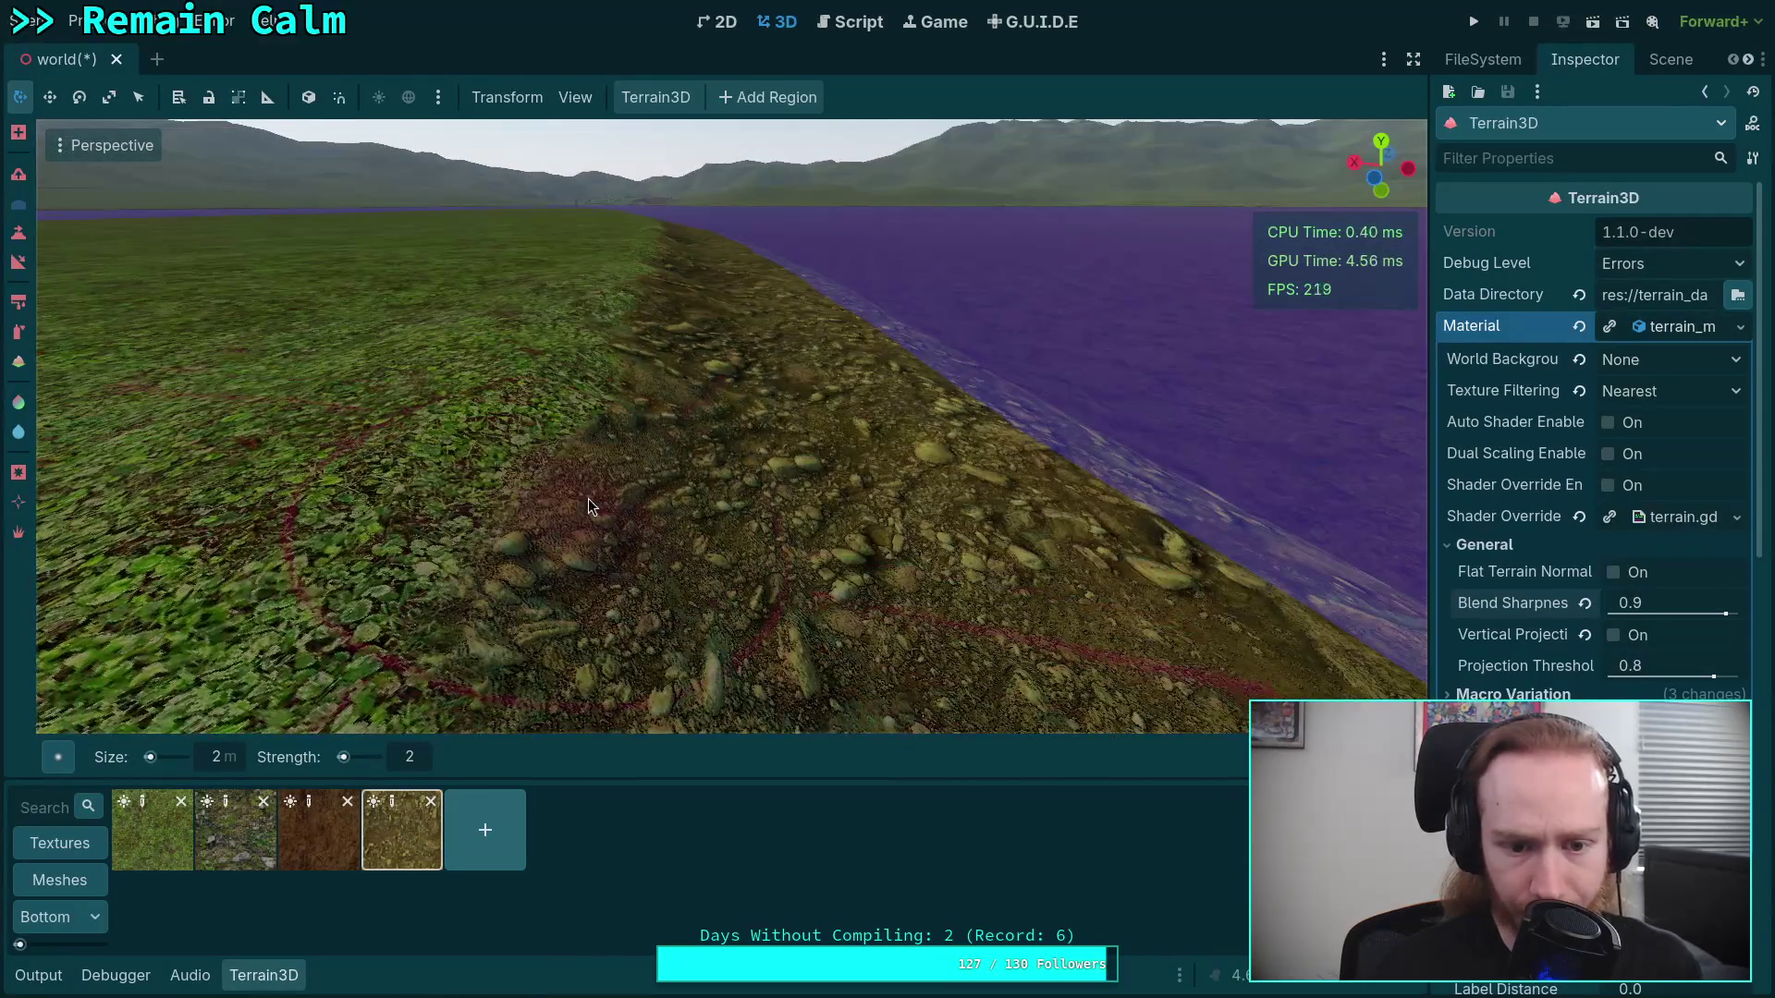
{"action": "right_click", "coordinate": [588, 497]}
{"action": "right_click", "coordinate": [583, 416]}
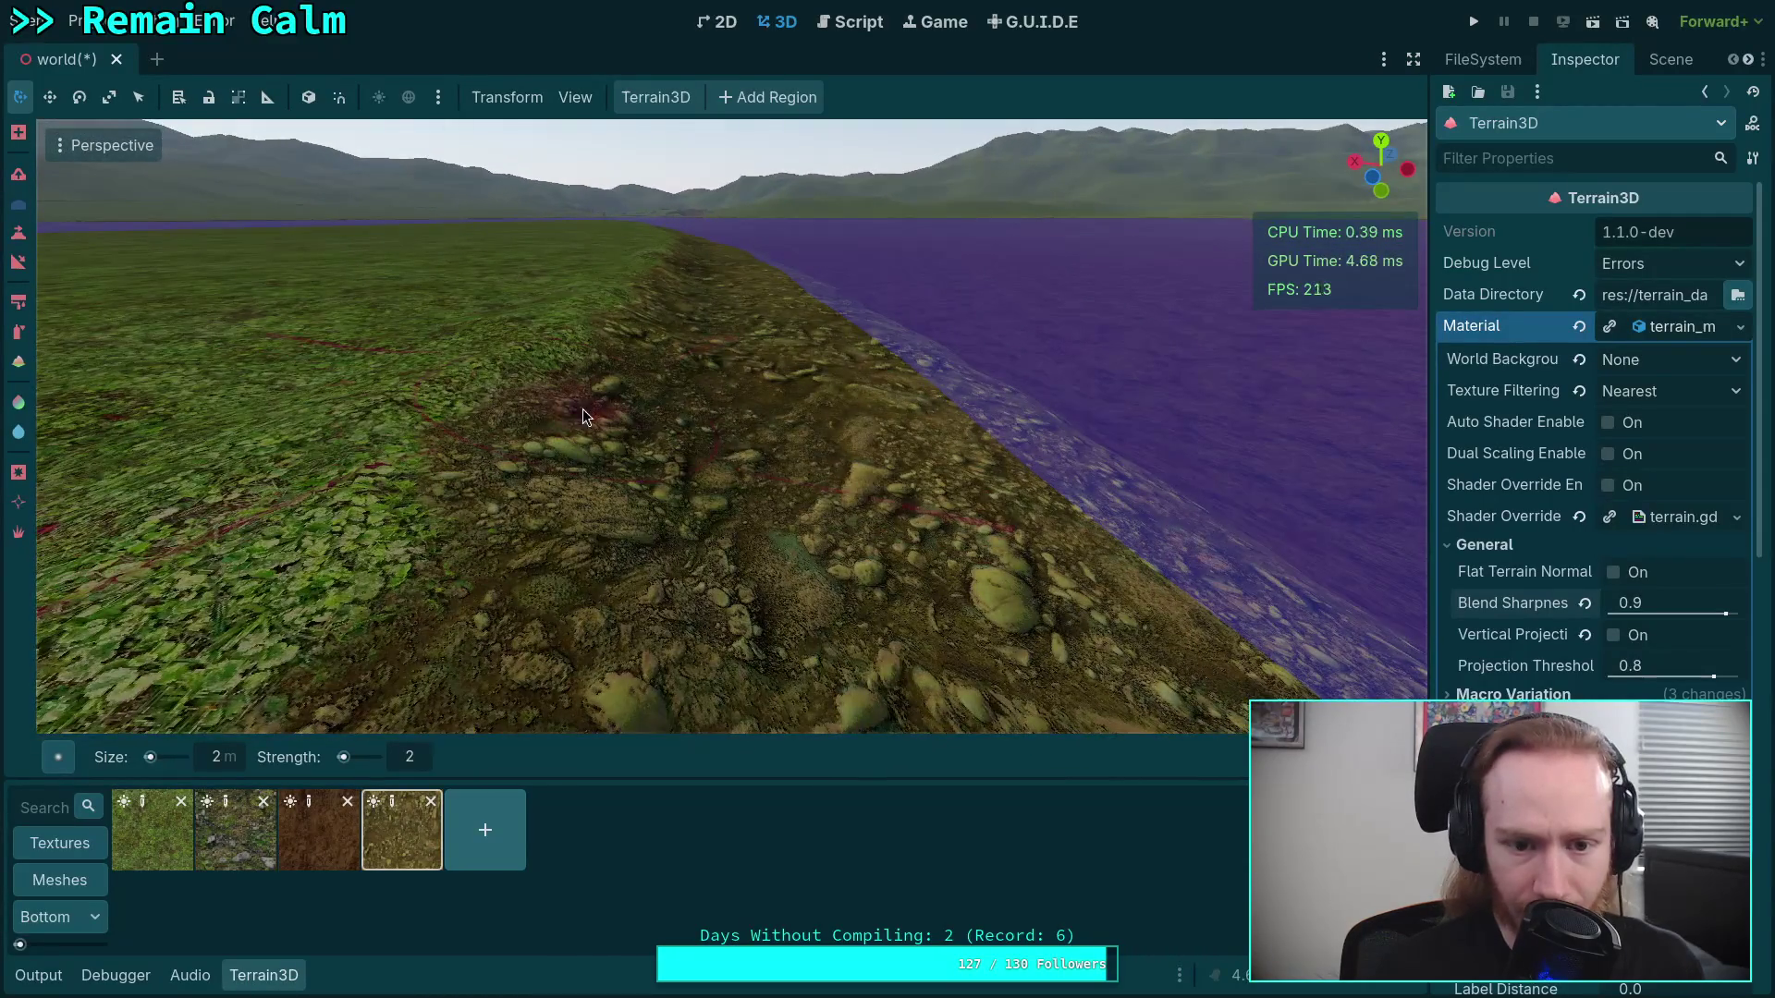
{"action": "right_click", "coordinate": [504, 473]}
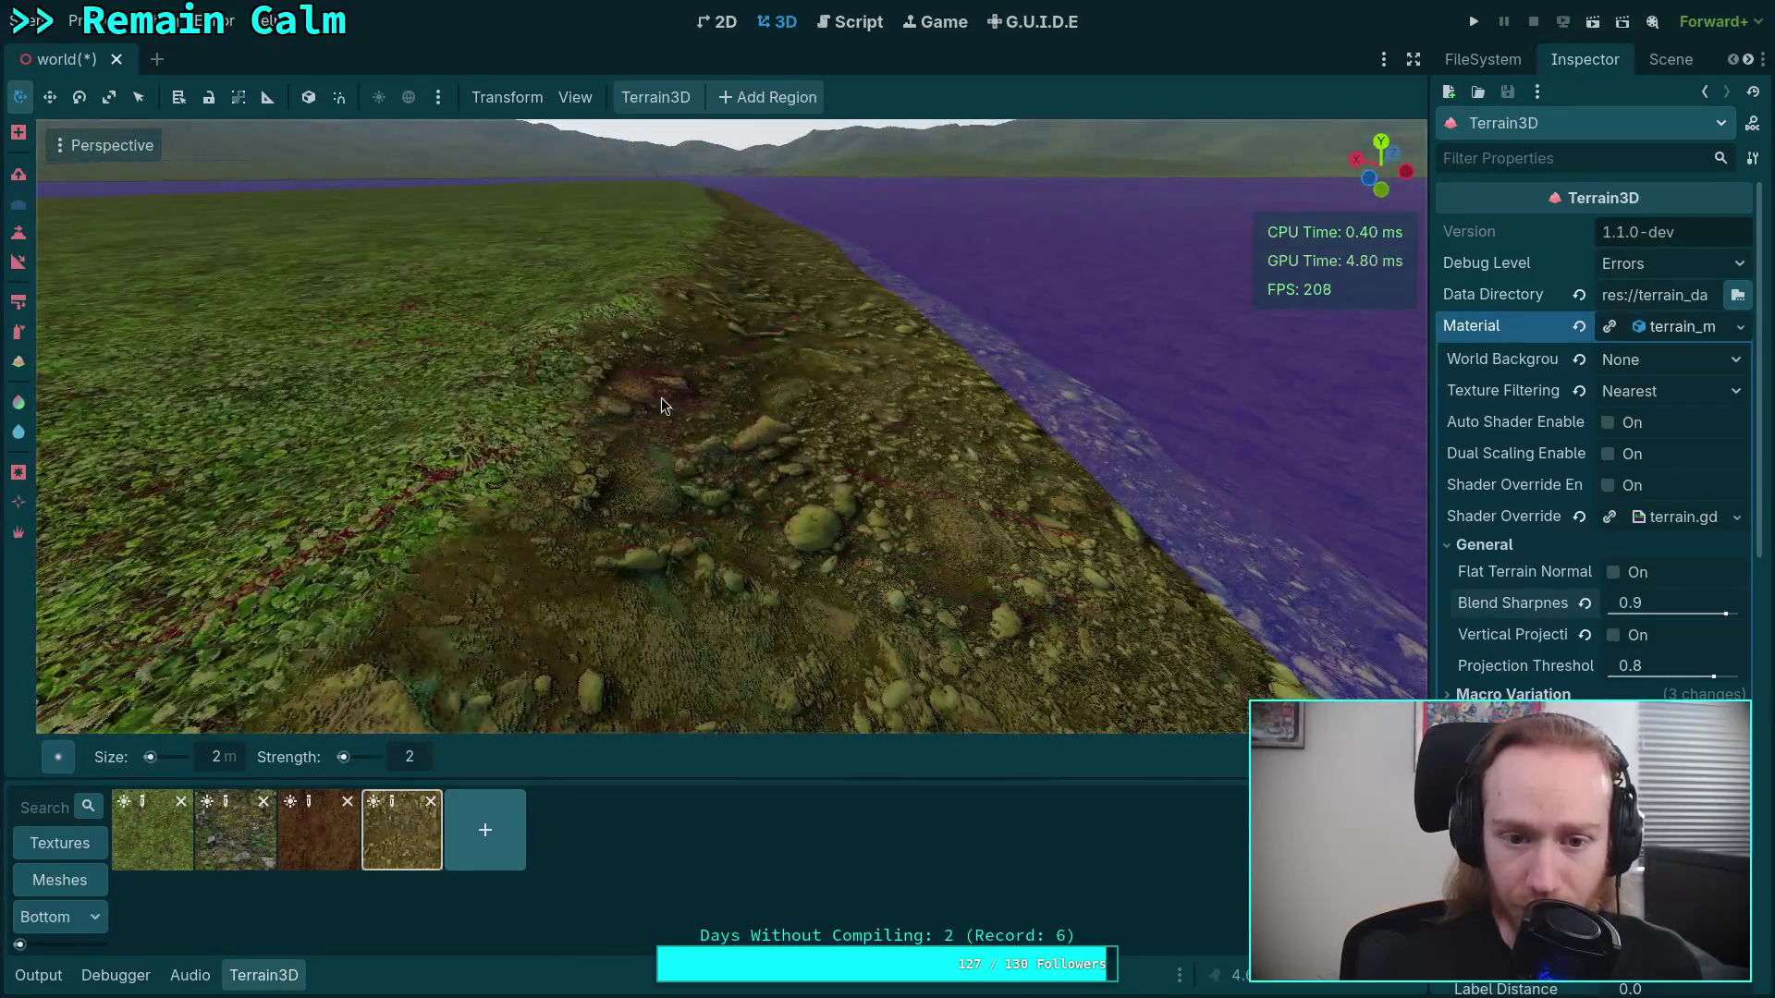
{"action": "right_click", "coordinate": [662, 404]}
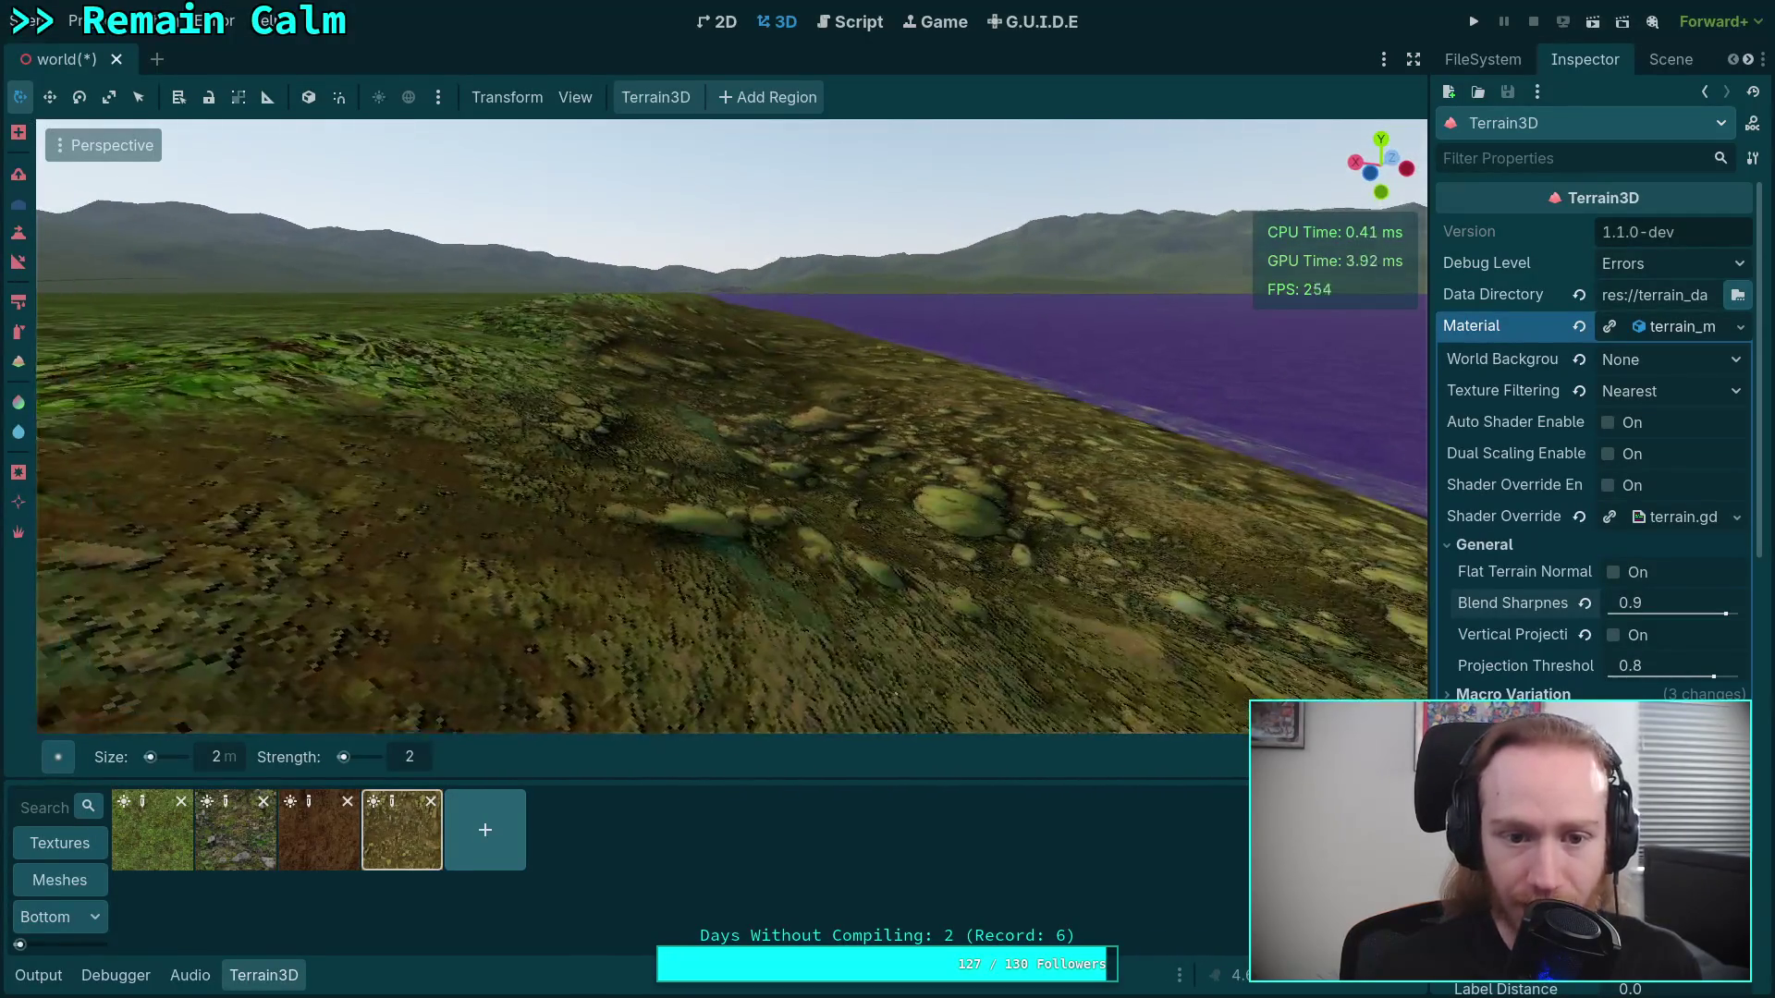
Fly along the shoreline to inspect the rocky strip beside the water
{"action": "key", "text": "w"}
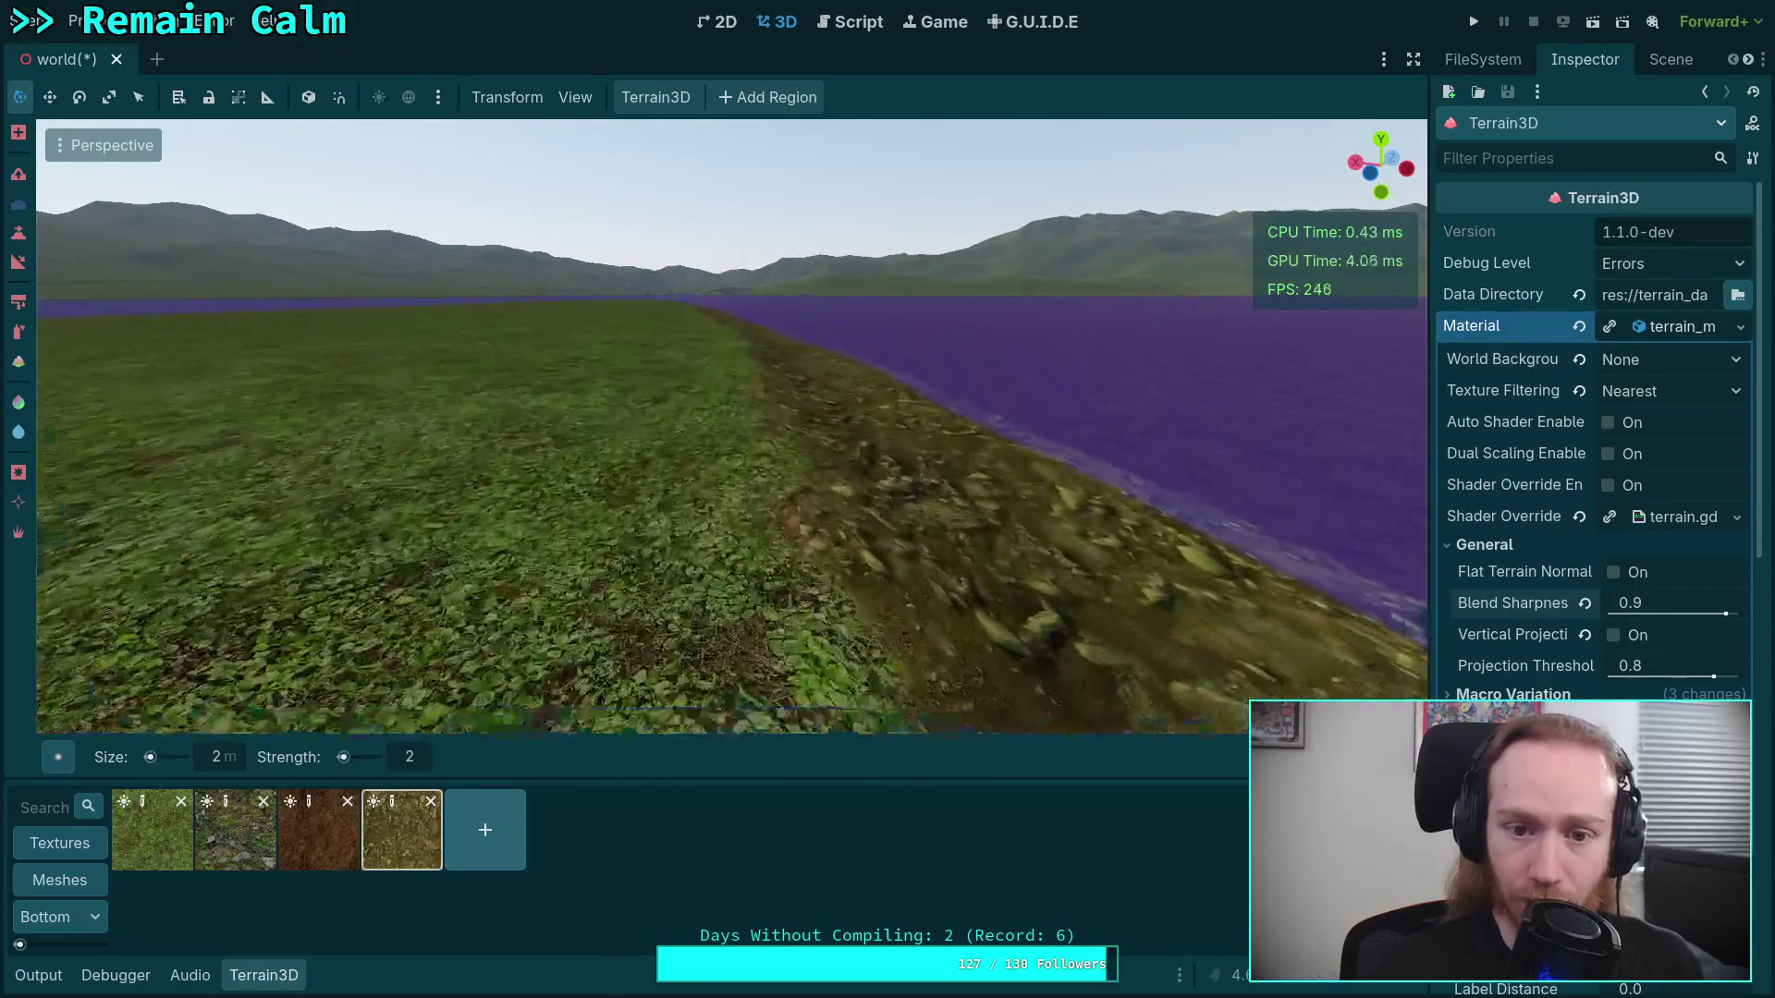
{"action": "key", "text": "w"}
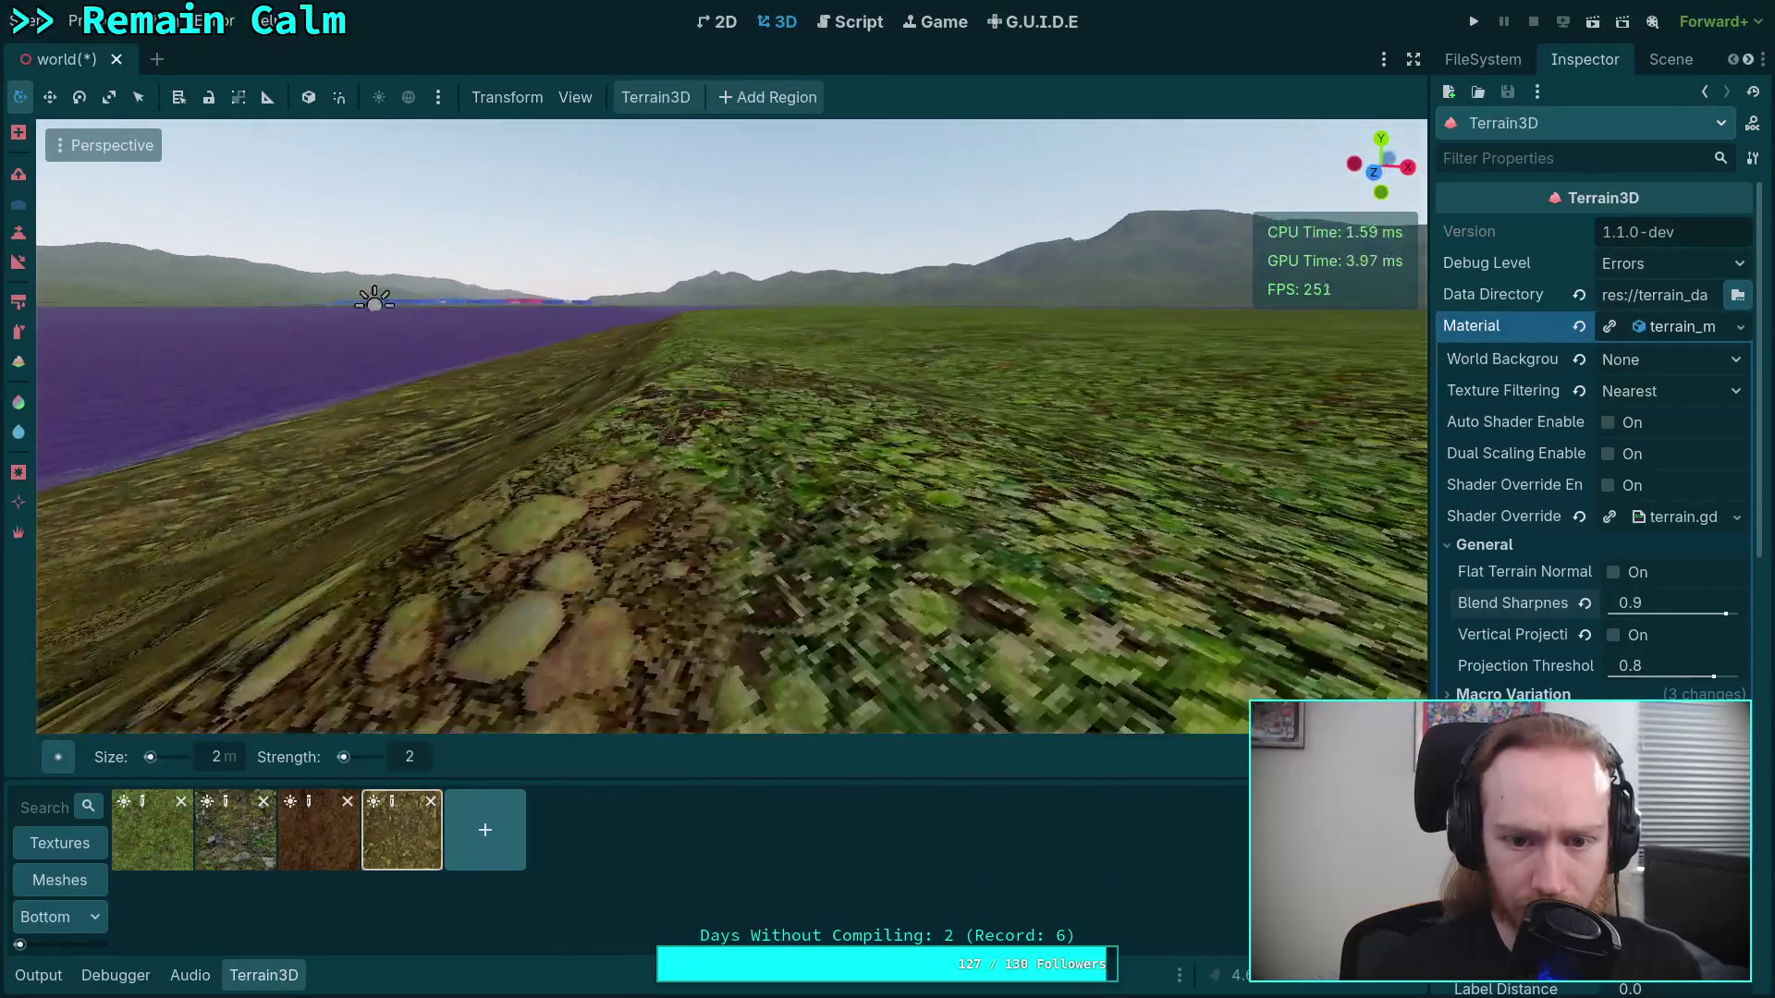
{"action": "key", "text": "w"}
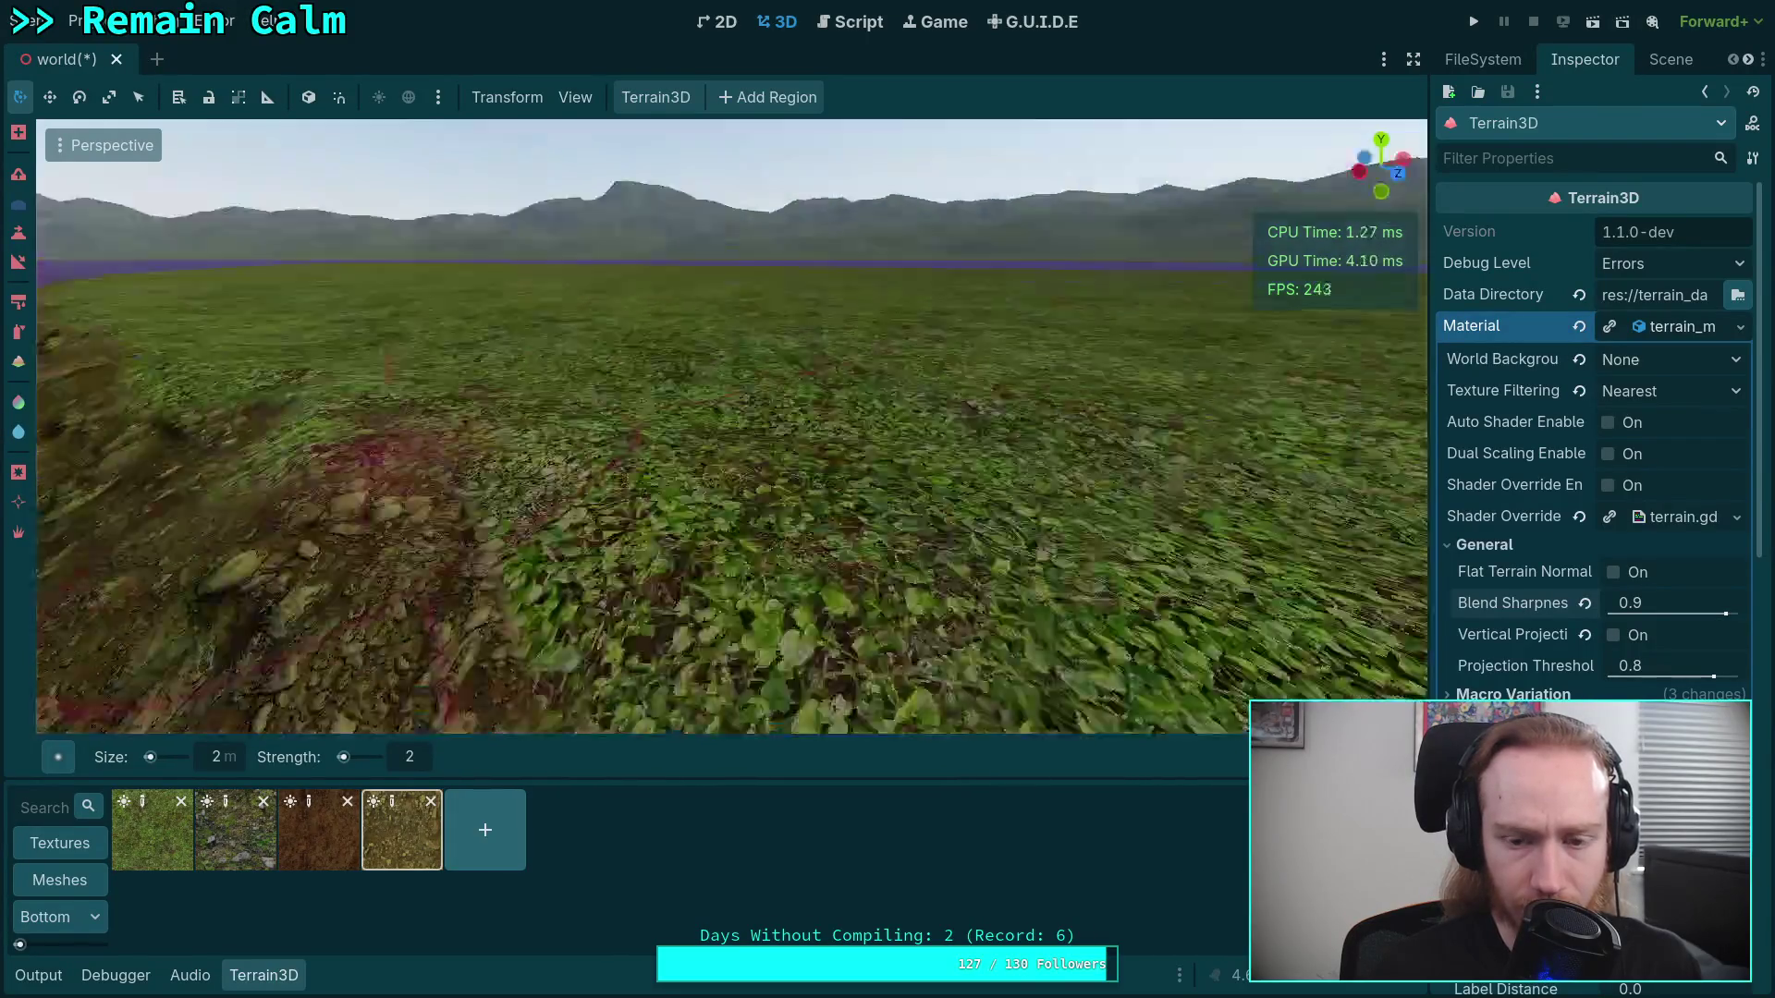
{"action": "key", "text": "w"}
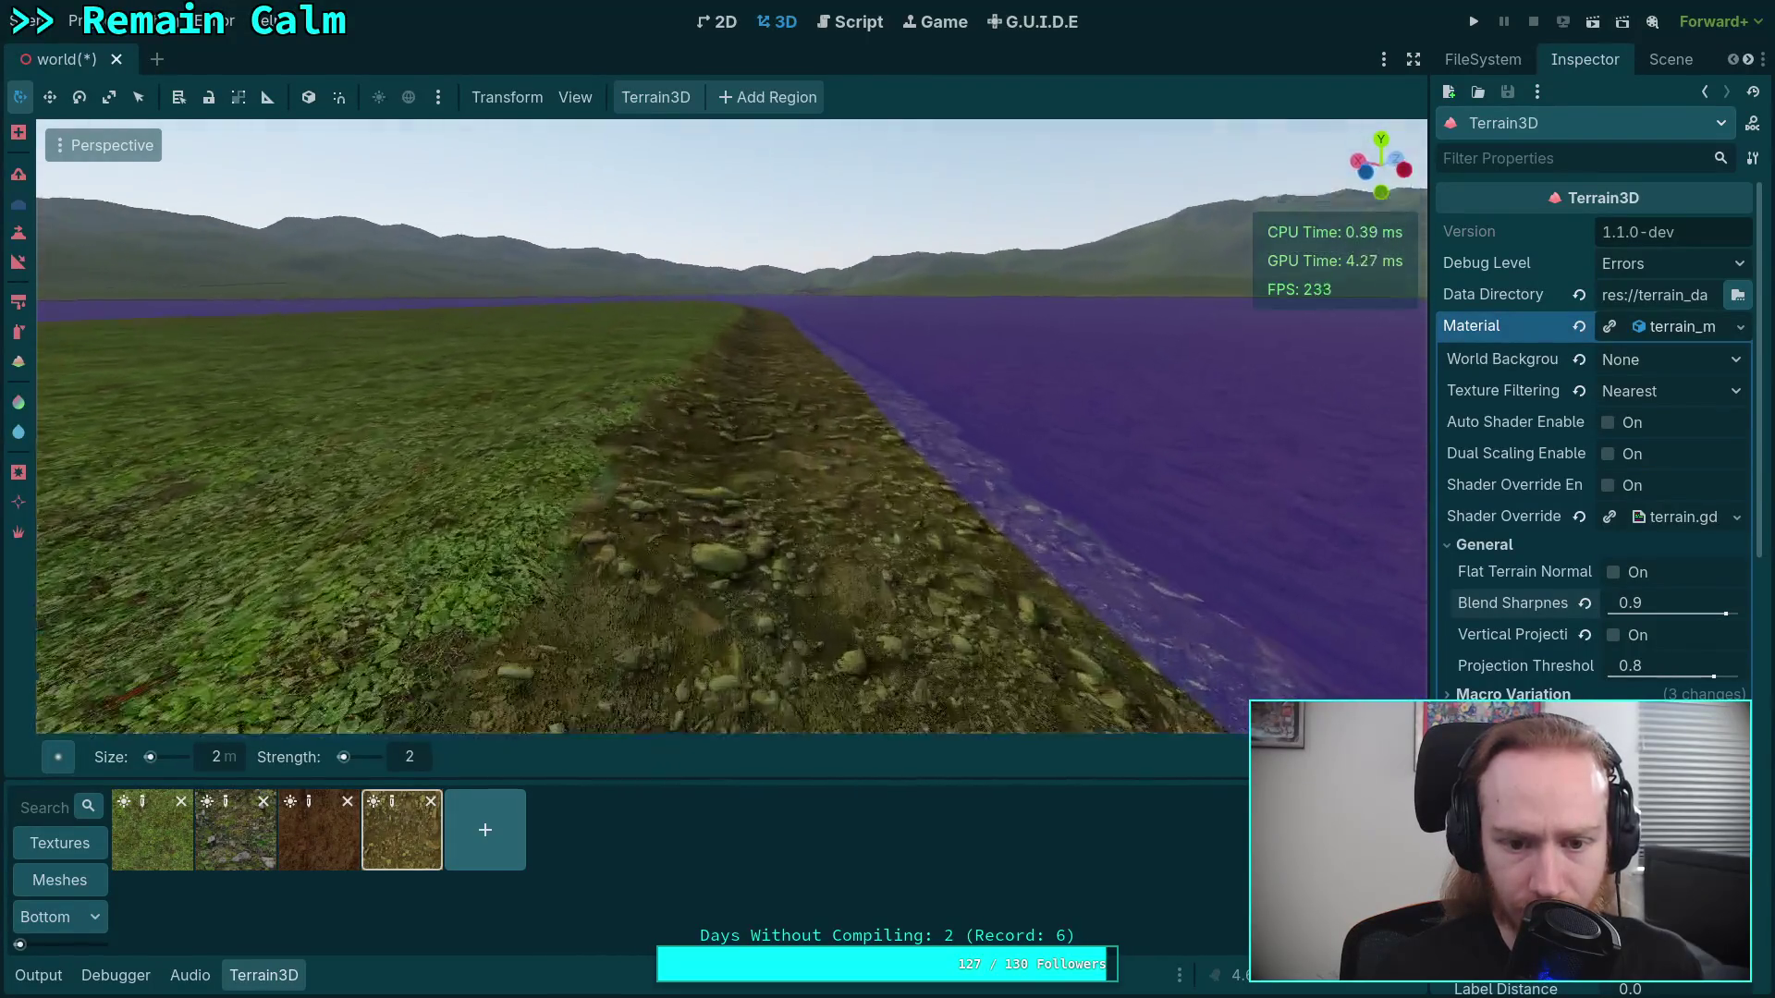
{"action": "key", "text": "w"}
{"action": "key", "text": "w"}
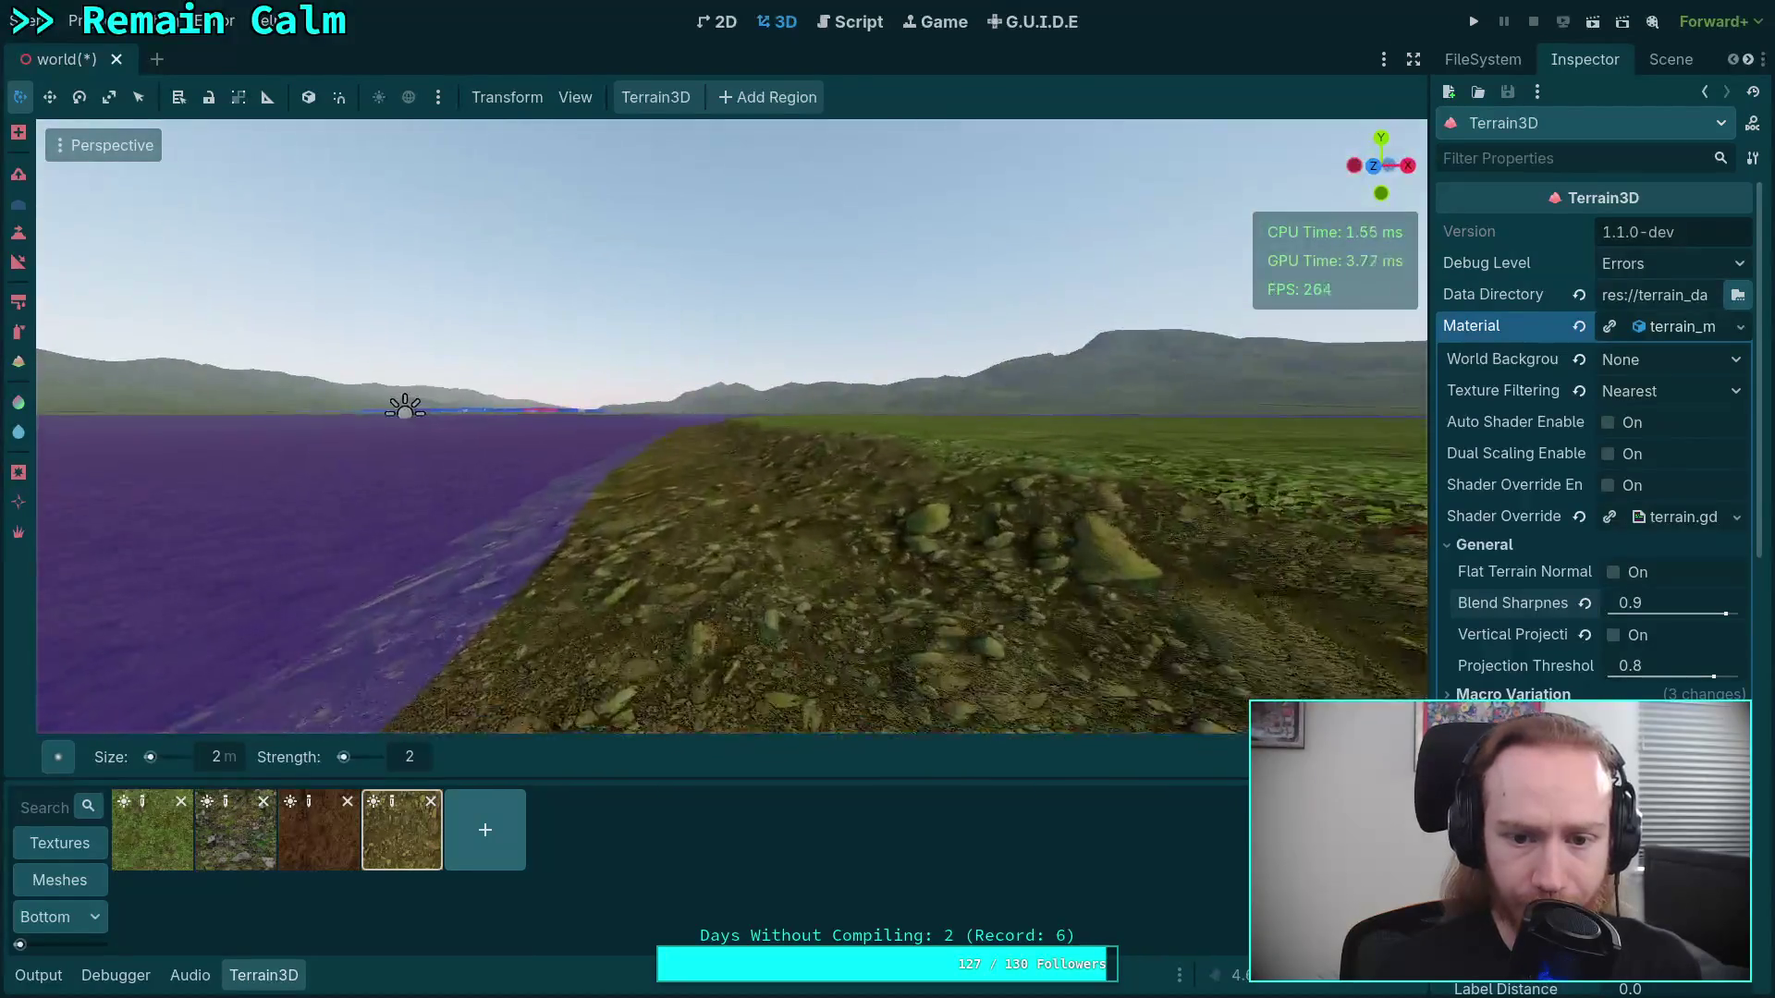
{"action": "key", "text": "w"}
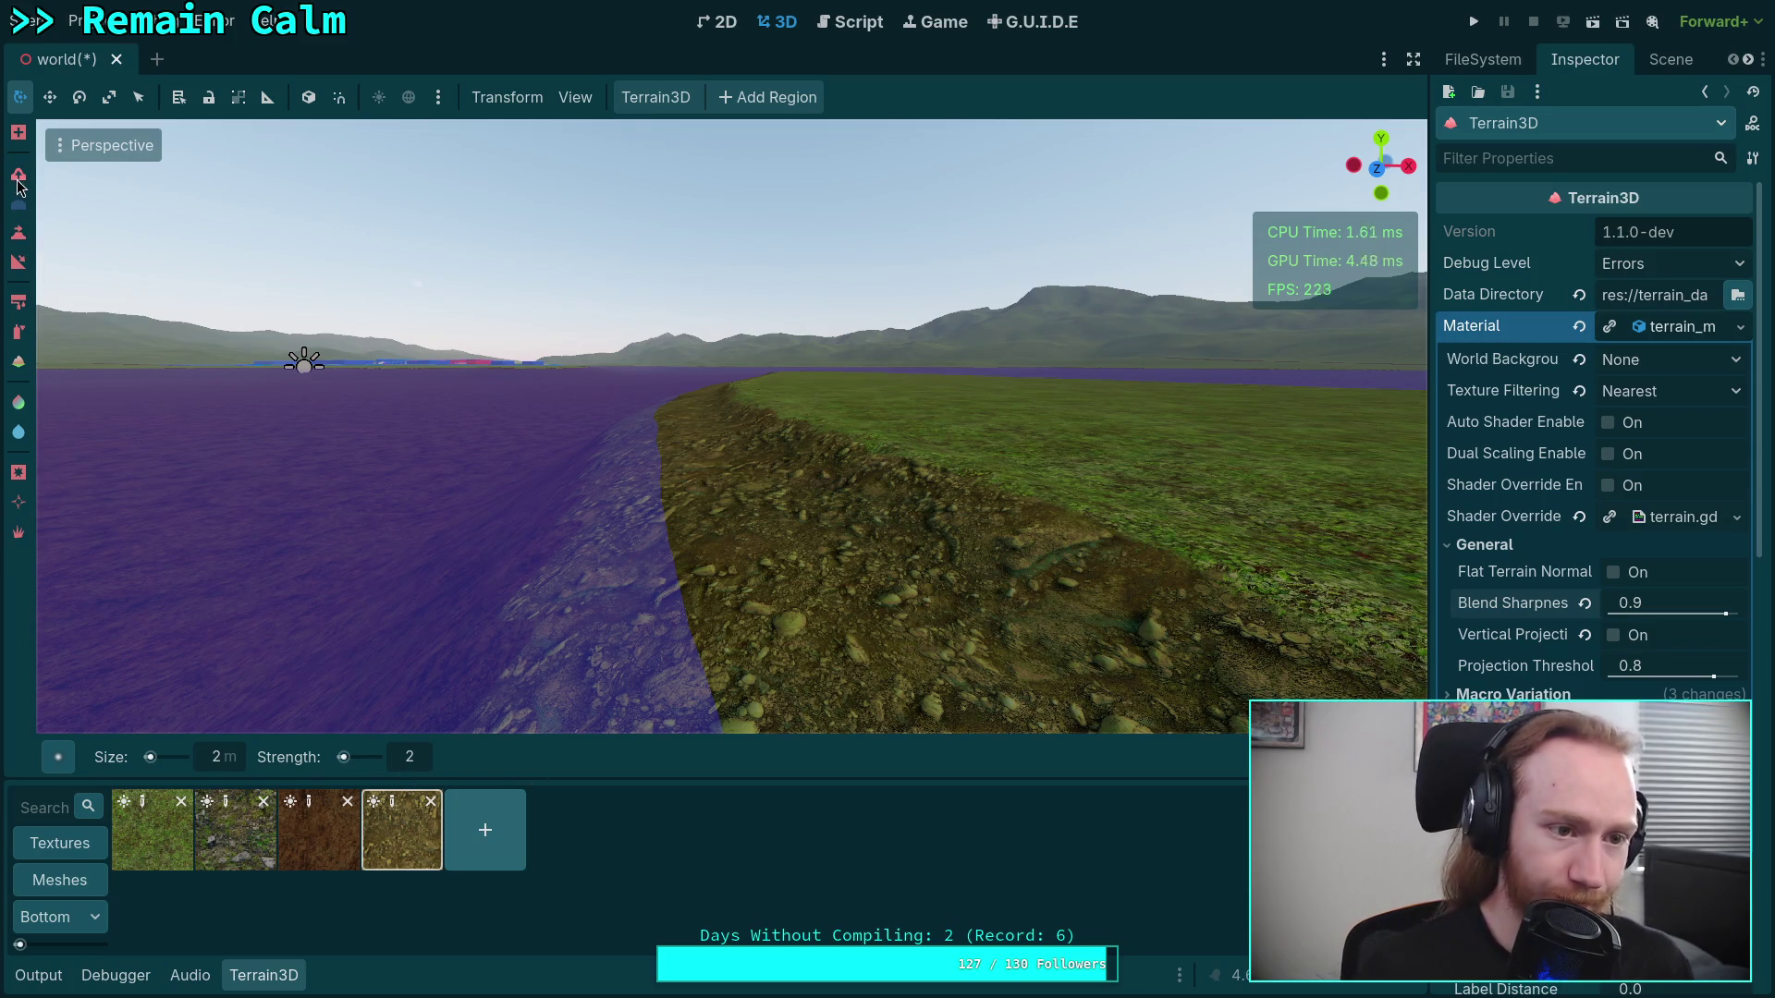
{"action": "left_click", "coordinate": [19, 301]}
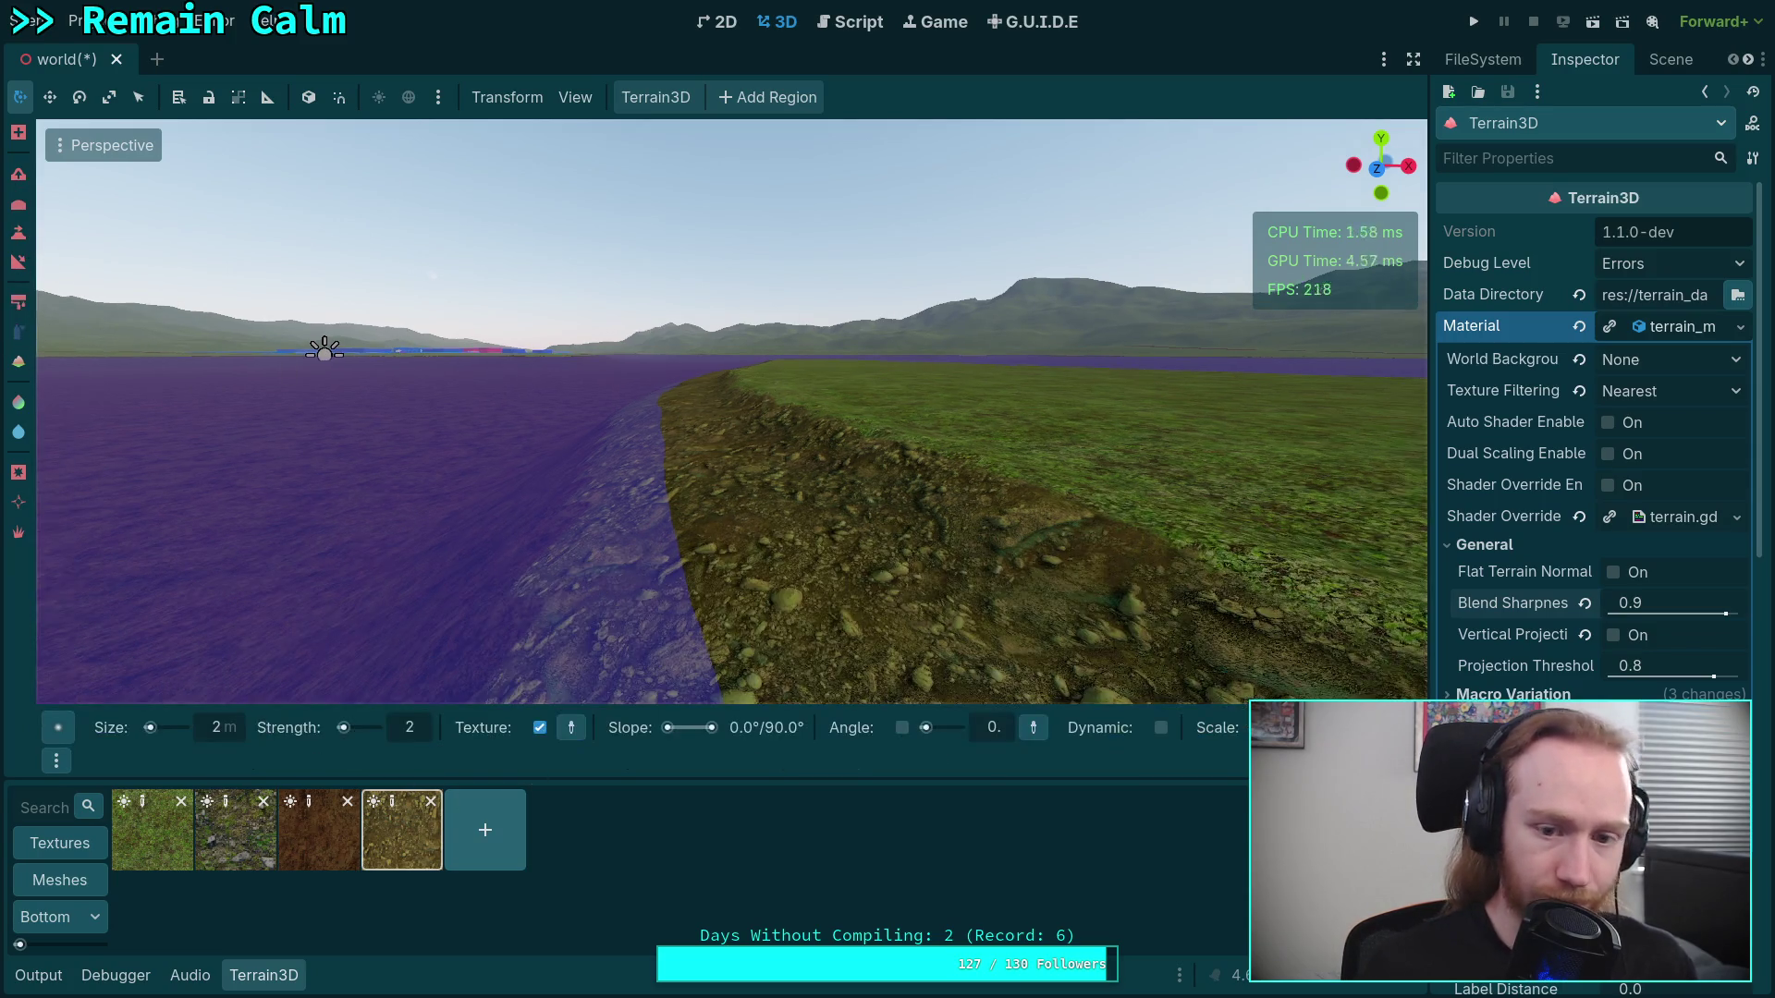
{"action": "key", "text": "w"}
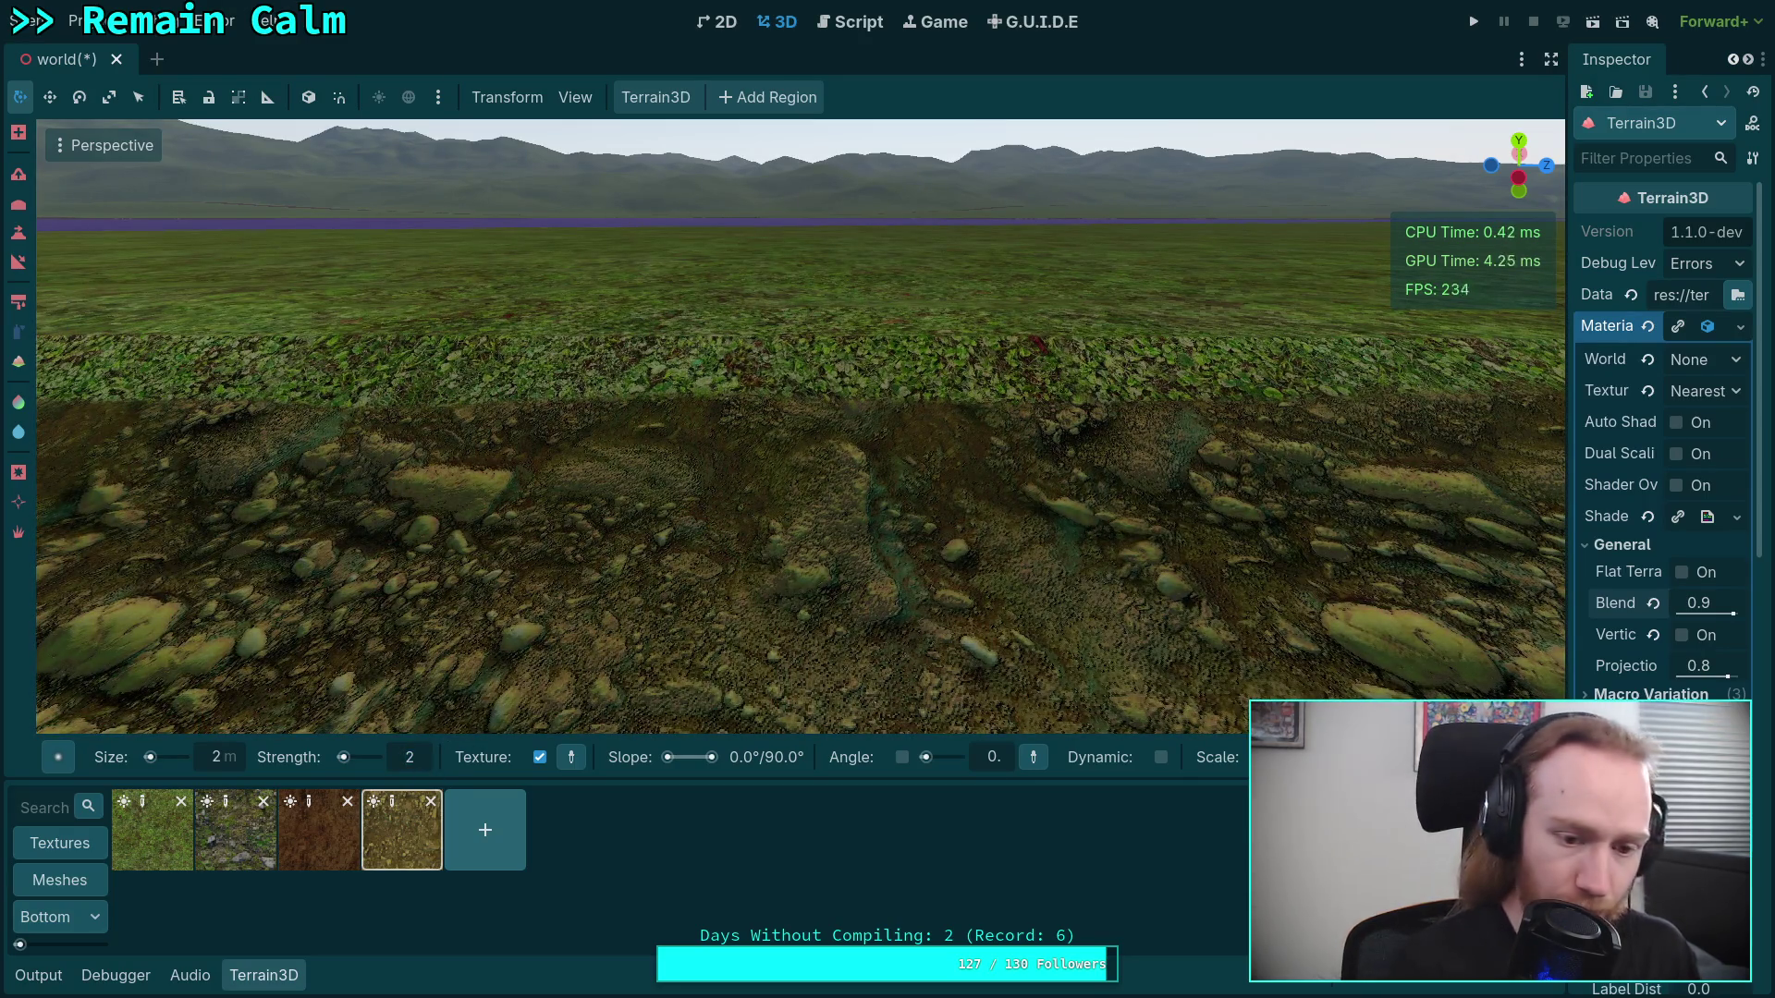
{"action": "type", "text": "0"}
Confirm brush strength 20 and paint dirt across the grass and dirt boundary
{"action": "key", "text": "Return"}
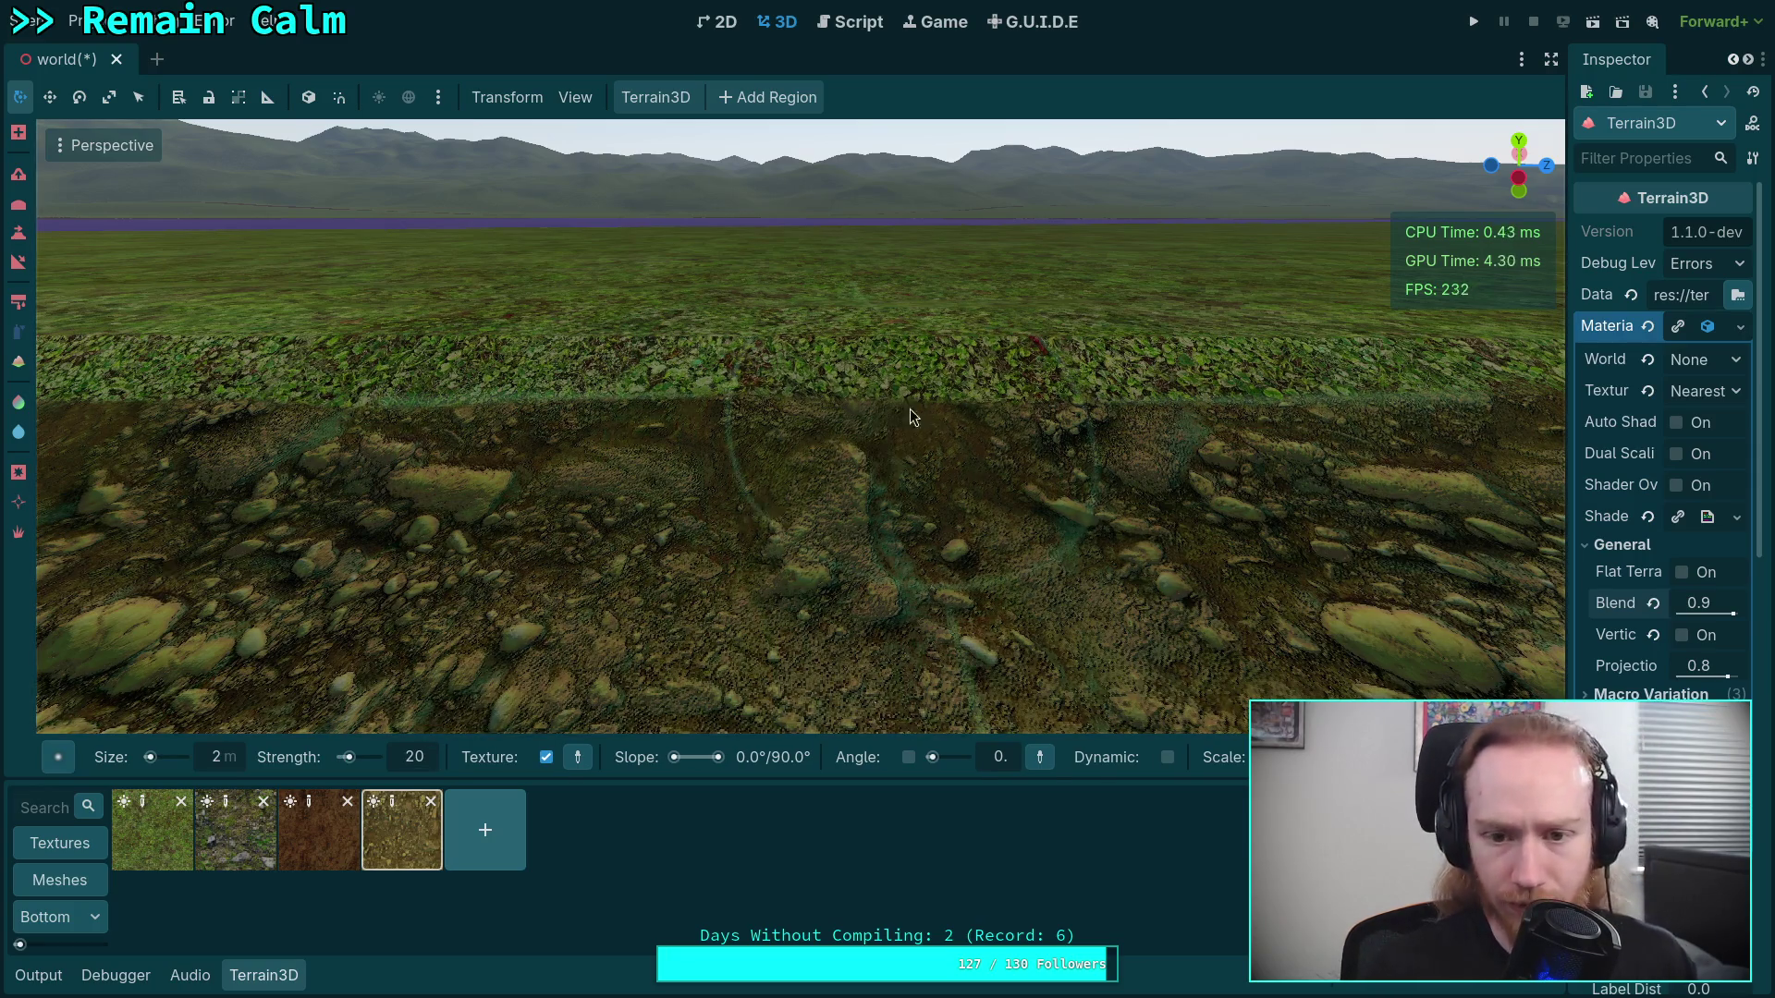
{"action": "scroll", "coordinate": [635, 397], "scroll_direction": "up", "scroll_amount": 3}
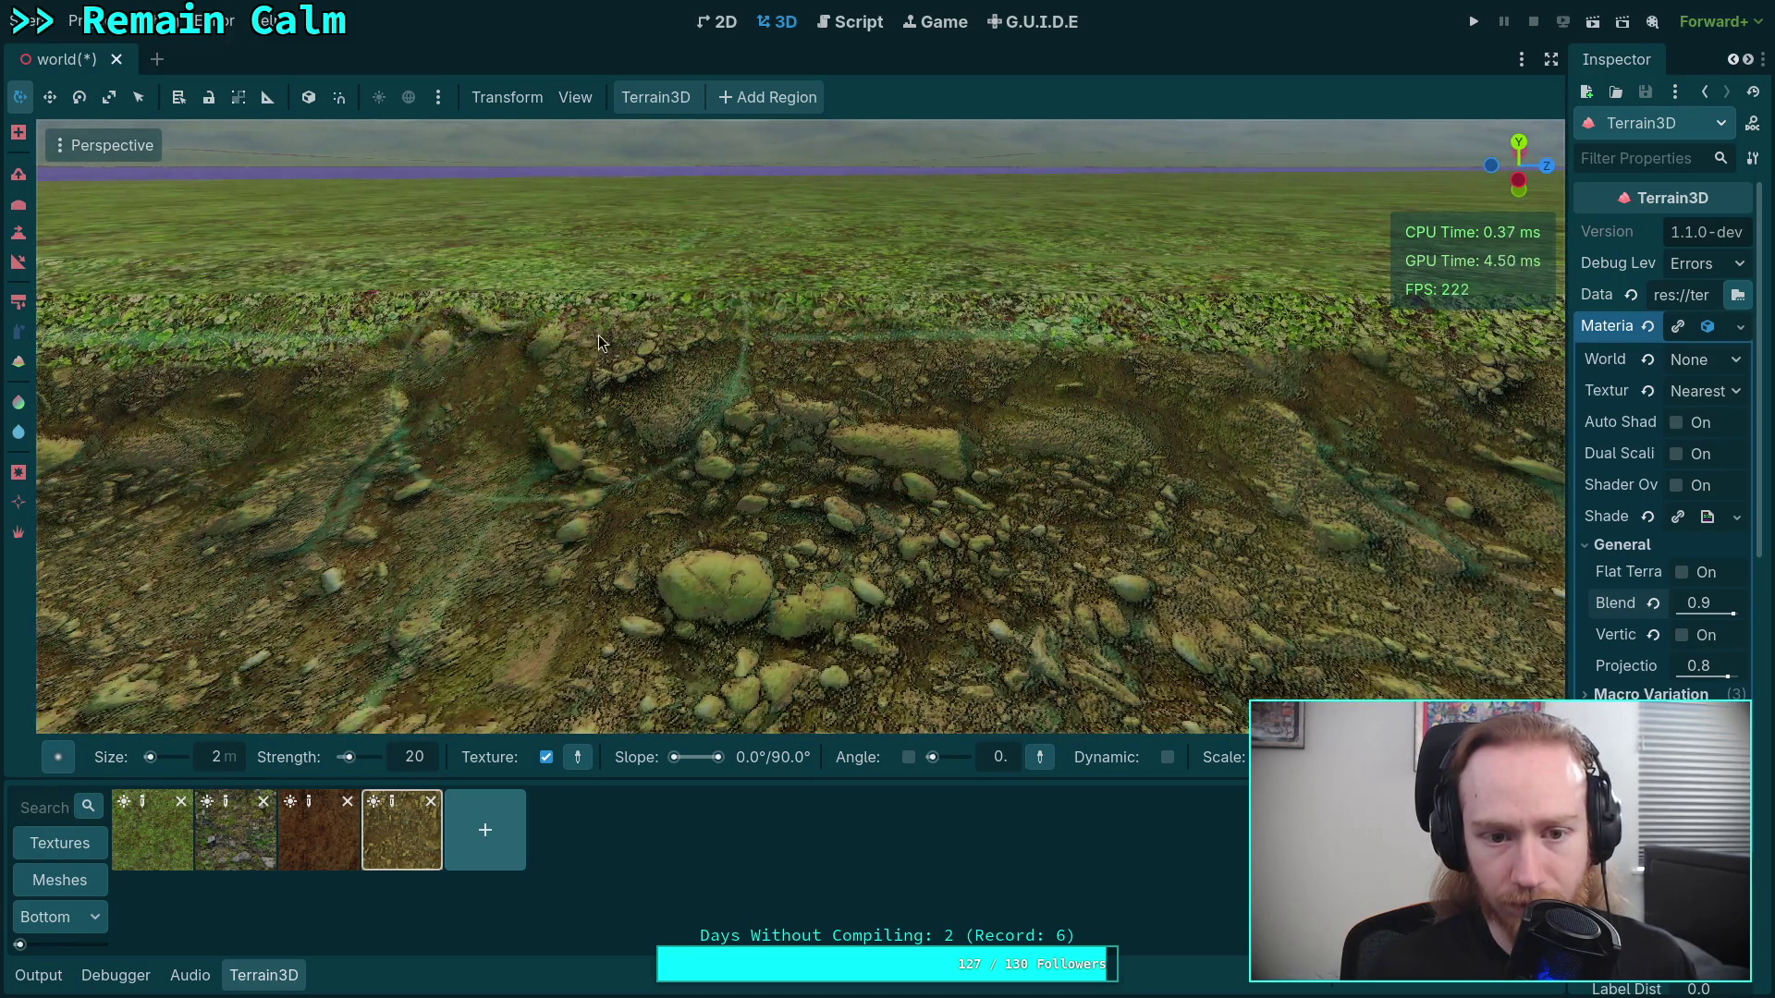
{"action": "scroll", "coordinate": [555, 336], "scroll_direction": "down", "scroll_amount": 2}
{"action": "left_click_drag", "start_coordinate": [385, 336], "coordinate": [686, 322]}
{"action": "right_click", "coordinate": [686, 321]}
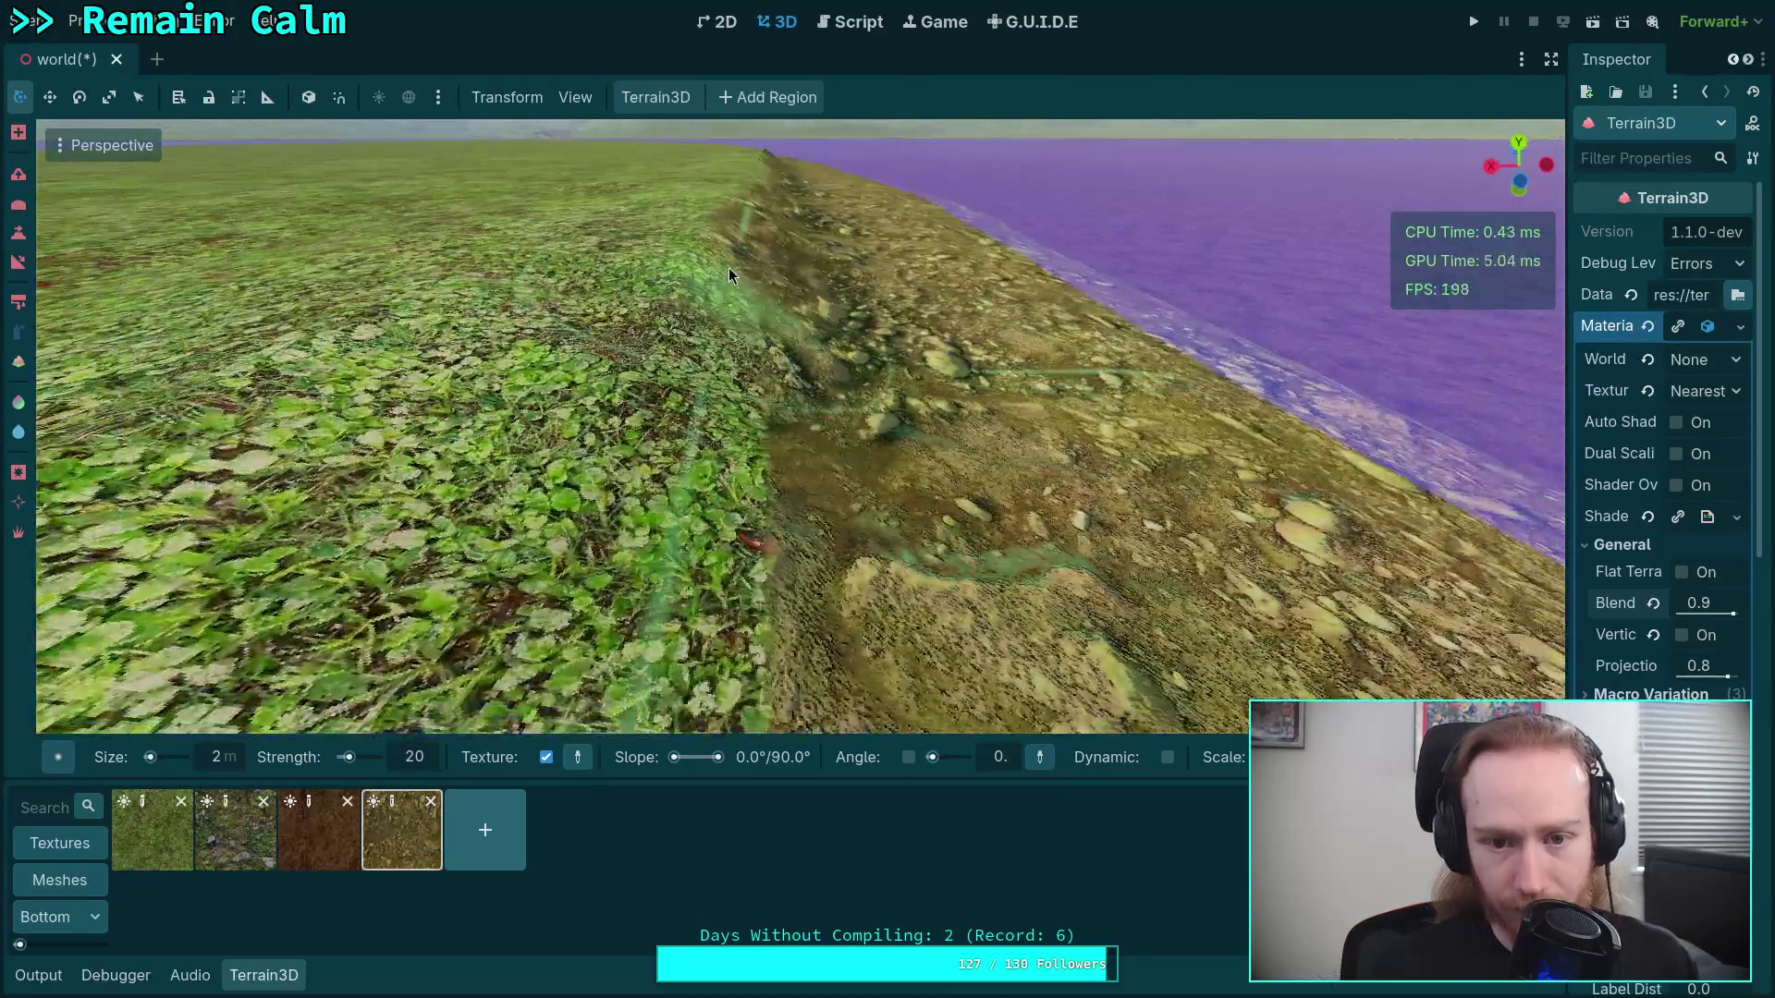
{"action": "mouse_move", "coordinate": [669, 441]}
{"action": "left_mouse_down"}
{"action": "mouse_move", "coordinate": [618, 585]}
{"action": "mouse_move", "coordinate": [657, 546]}
{"action": "mouse_move", "coordinate": [697, 435]}
{"action": "left_mouse_up"}
Paint soil onto the green grass ridge beside the water
{"action": "right_click", "coordinate": [697, 434]}
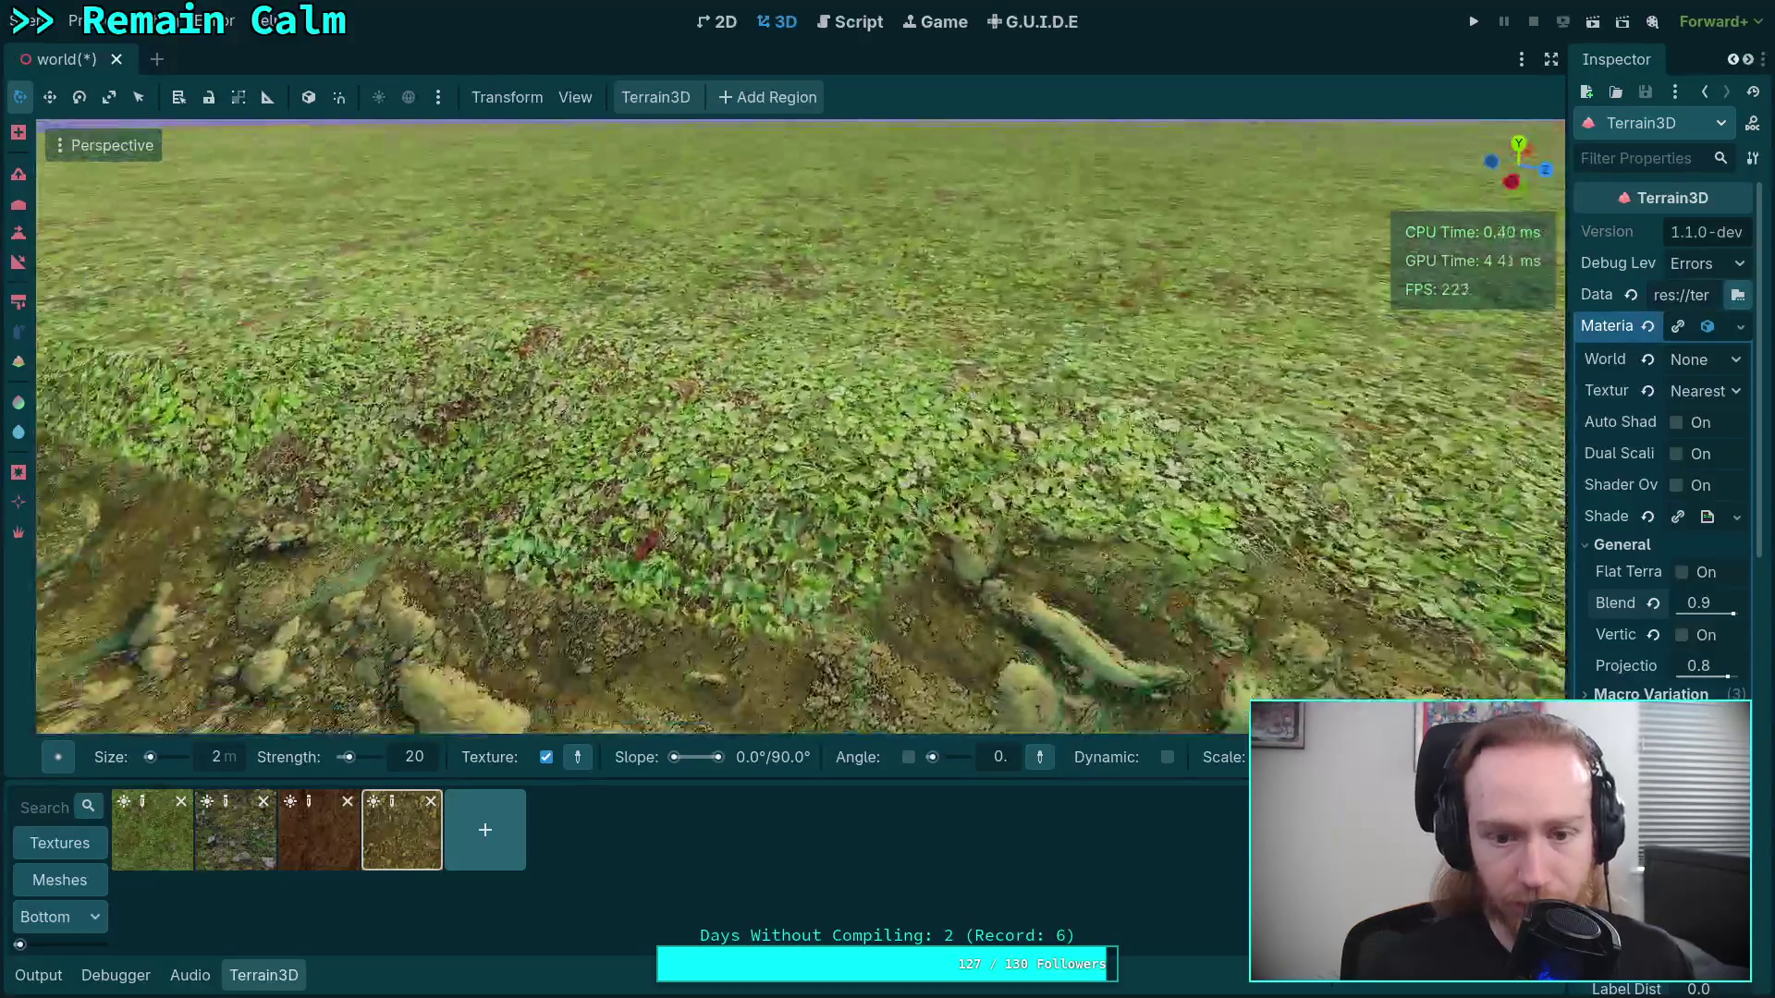
{"action": "right_click", "coordinate": [597, 543]}
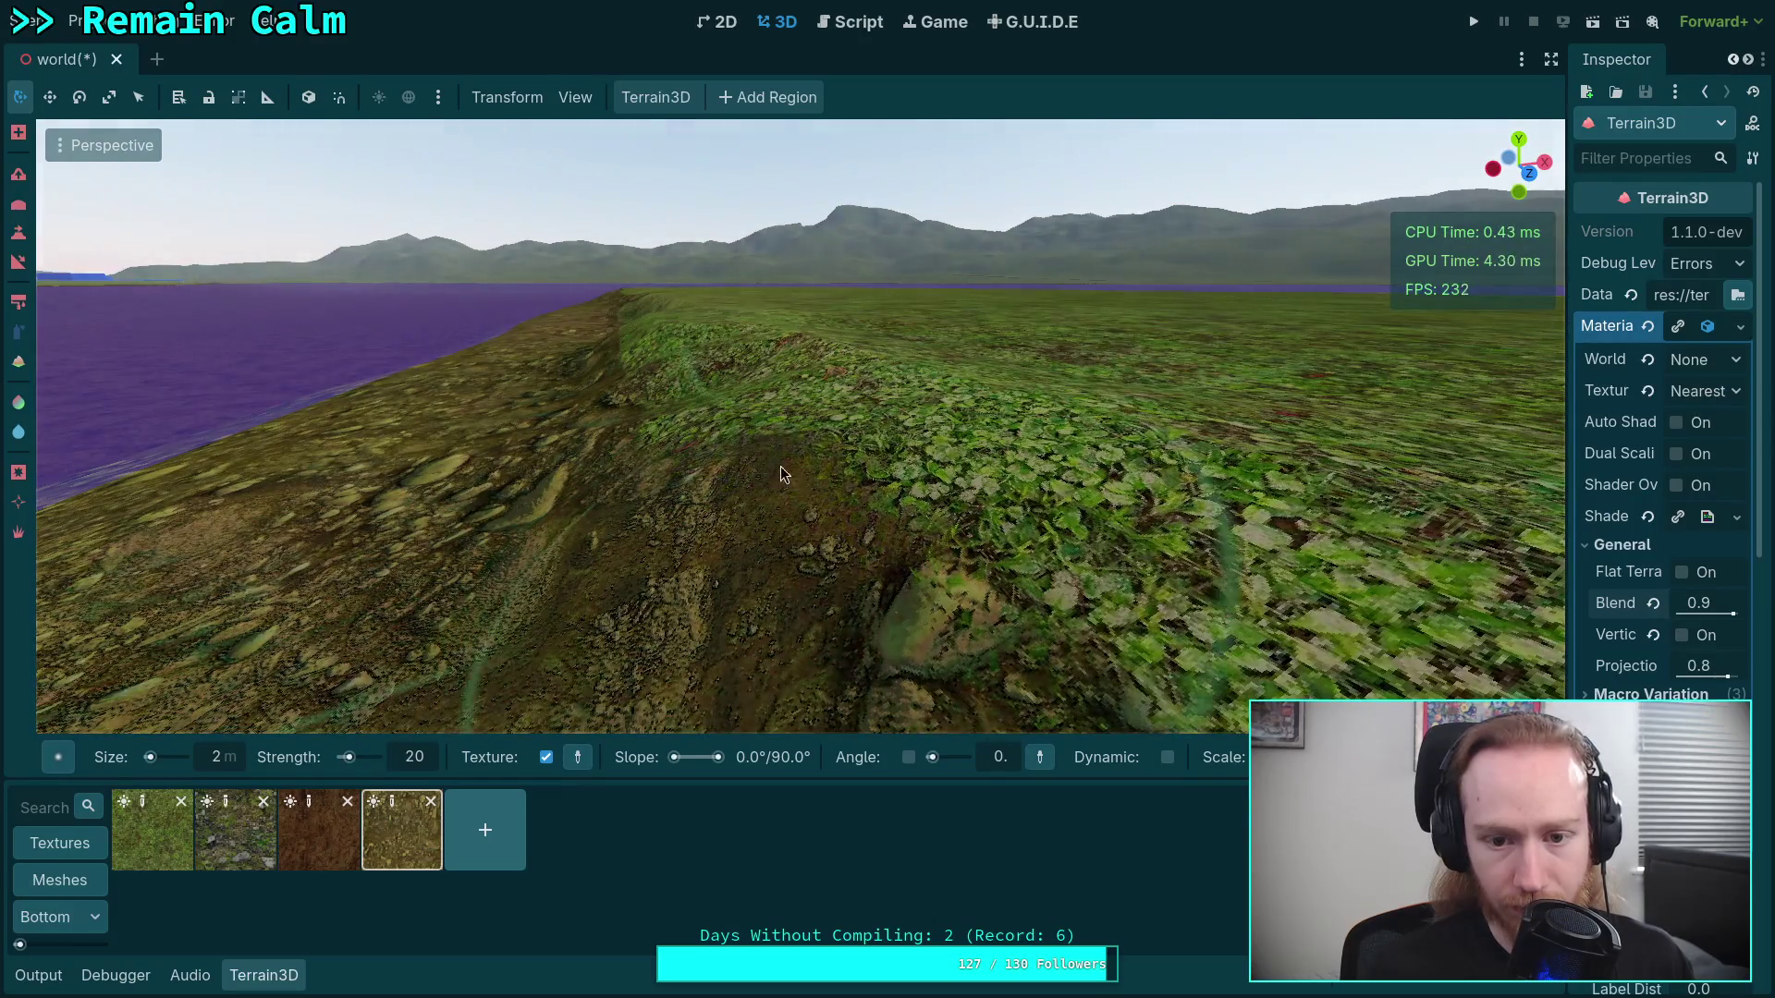
{"action": "right_click", "coordinate": [781, 466]}
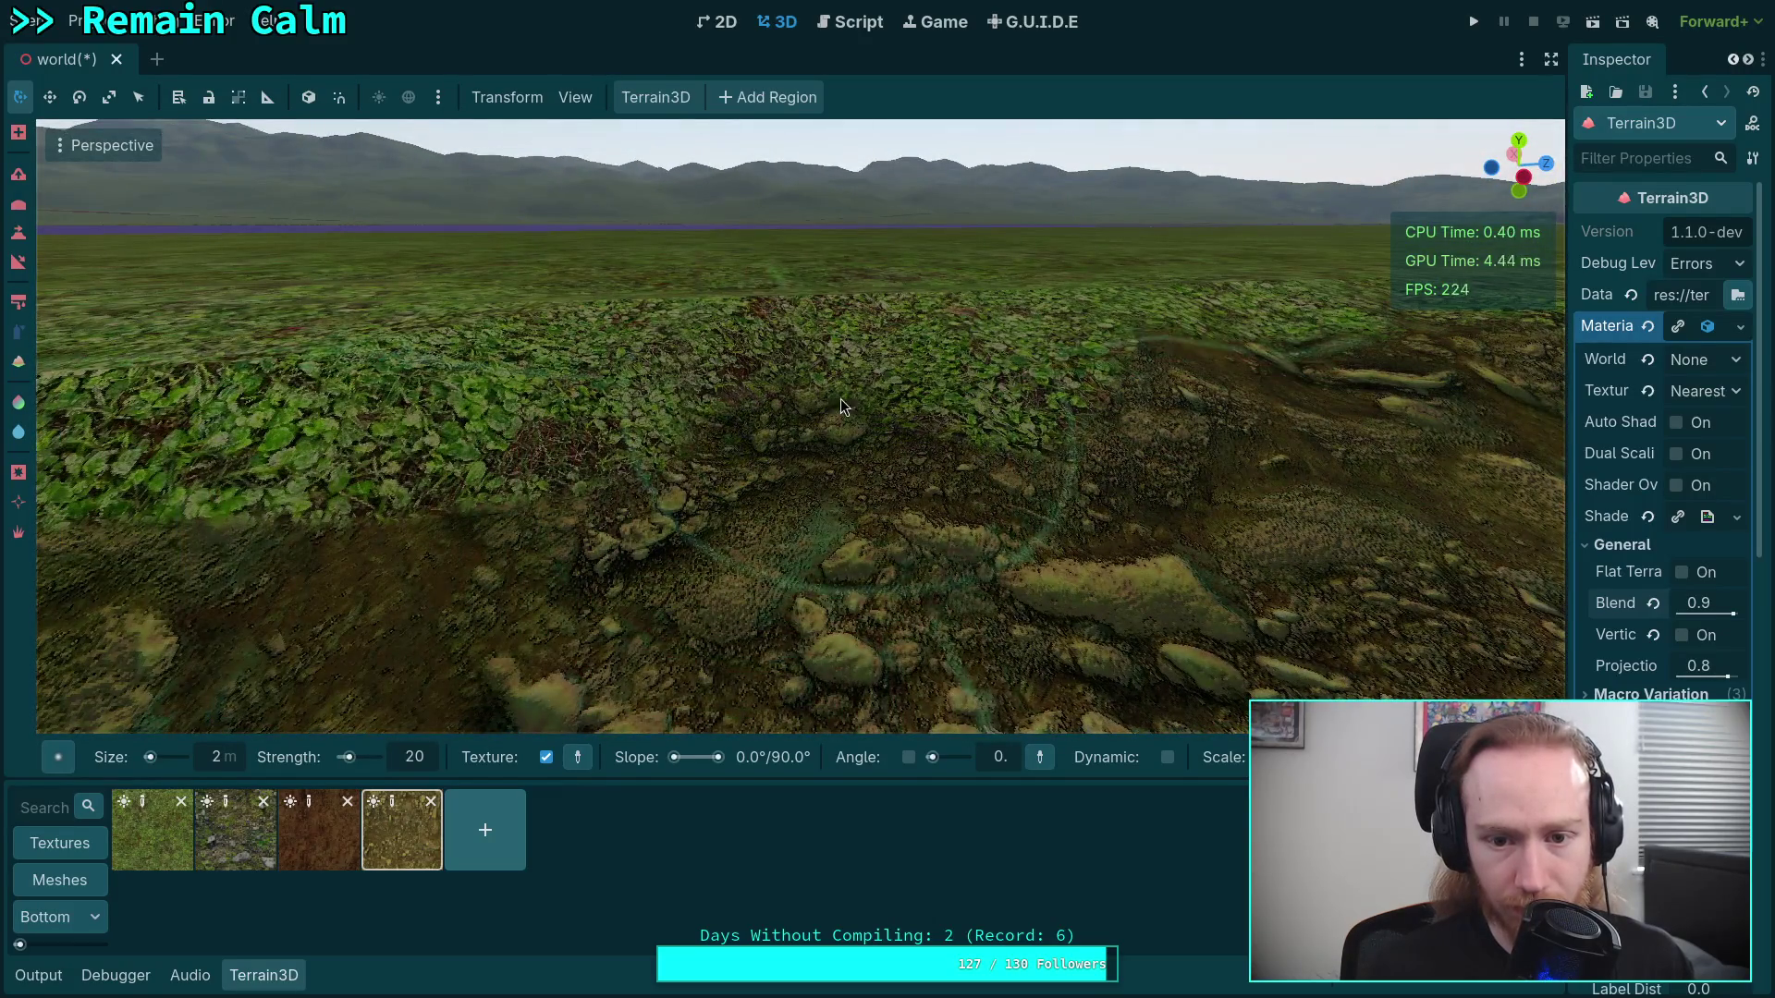
{"action": "right_click", "coordinate": [823, 392]}
{"action": "right_click", "coordinate": [890, 366]}
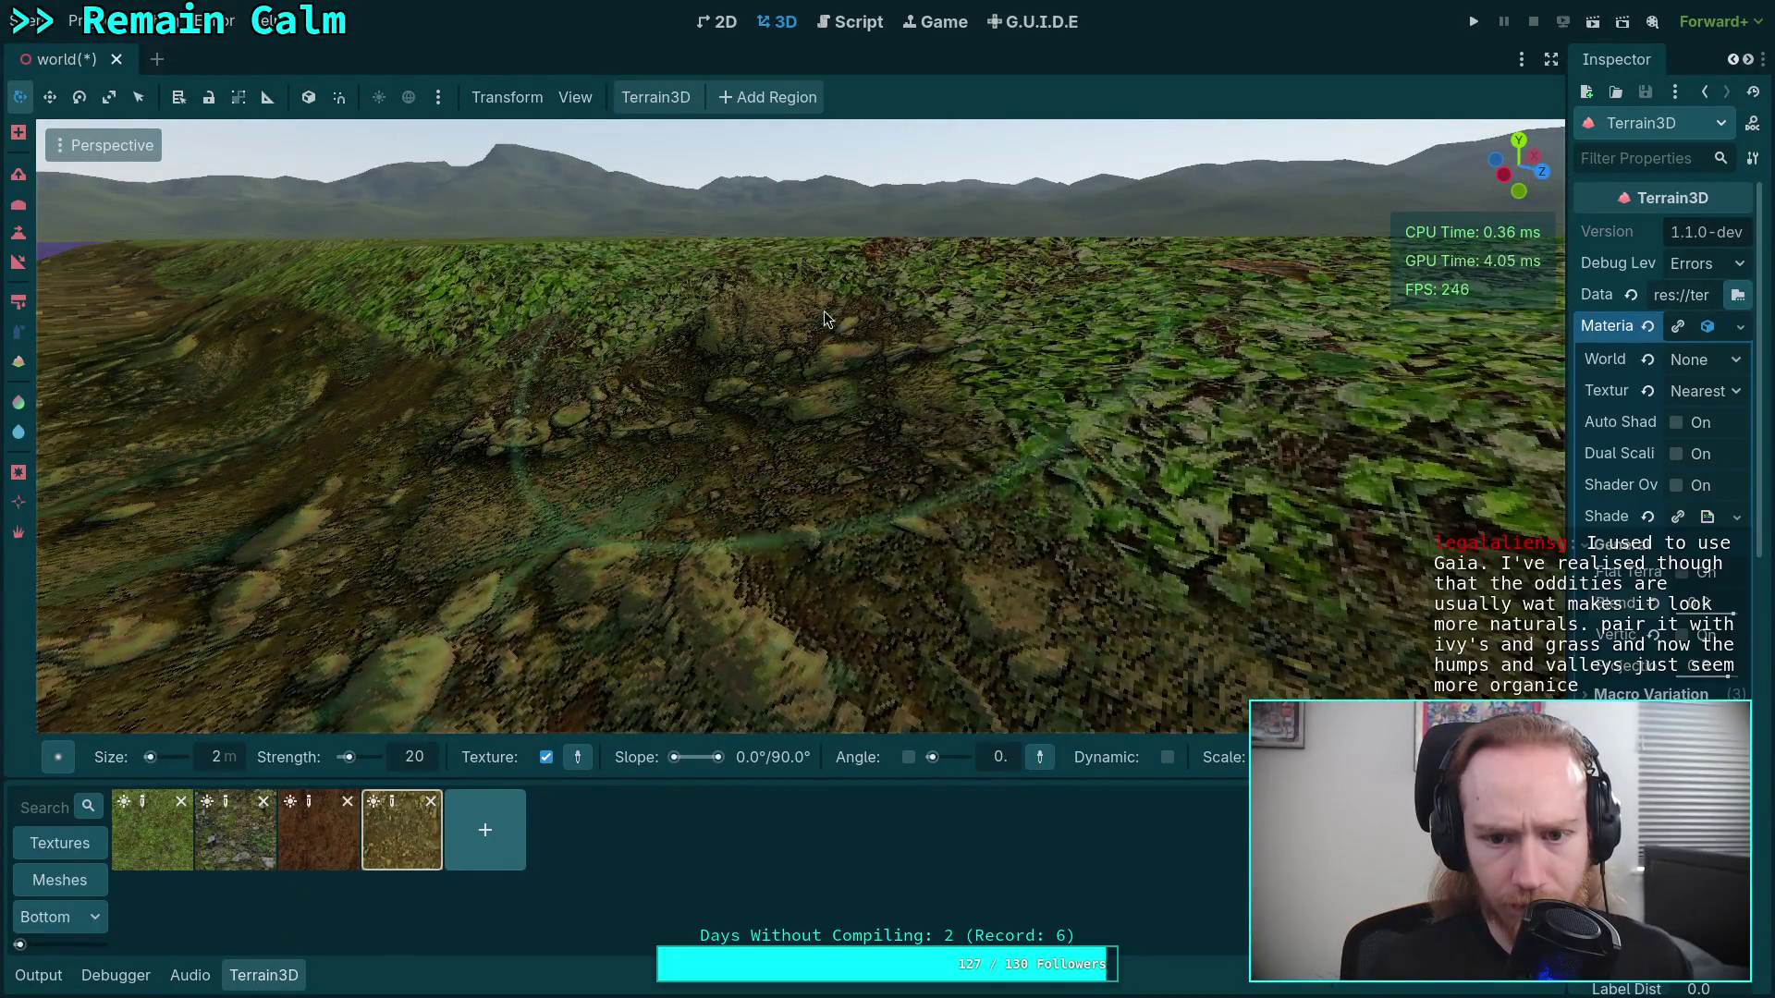
{"action": "right_click", "coordinate": [924, 316]}
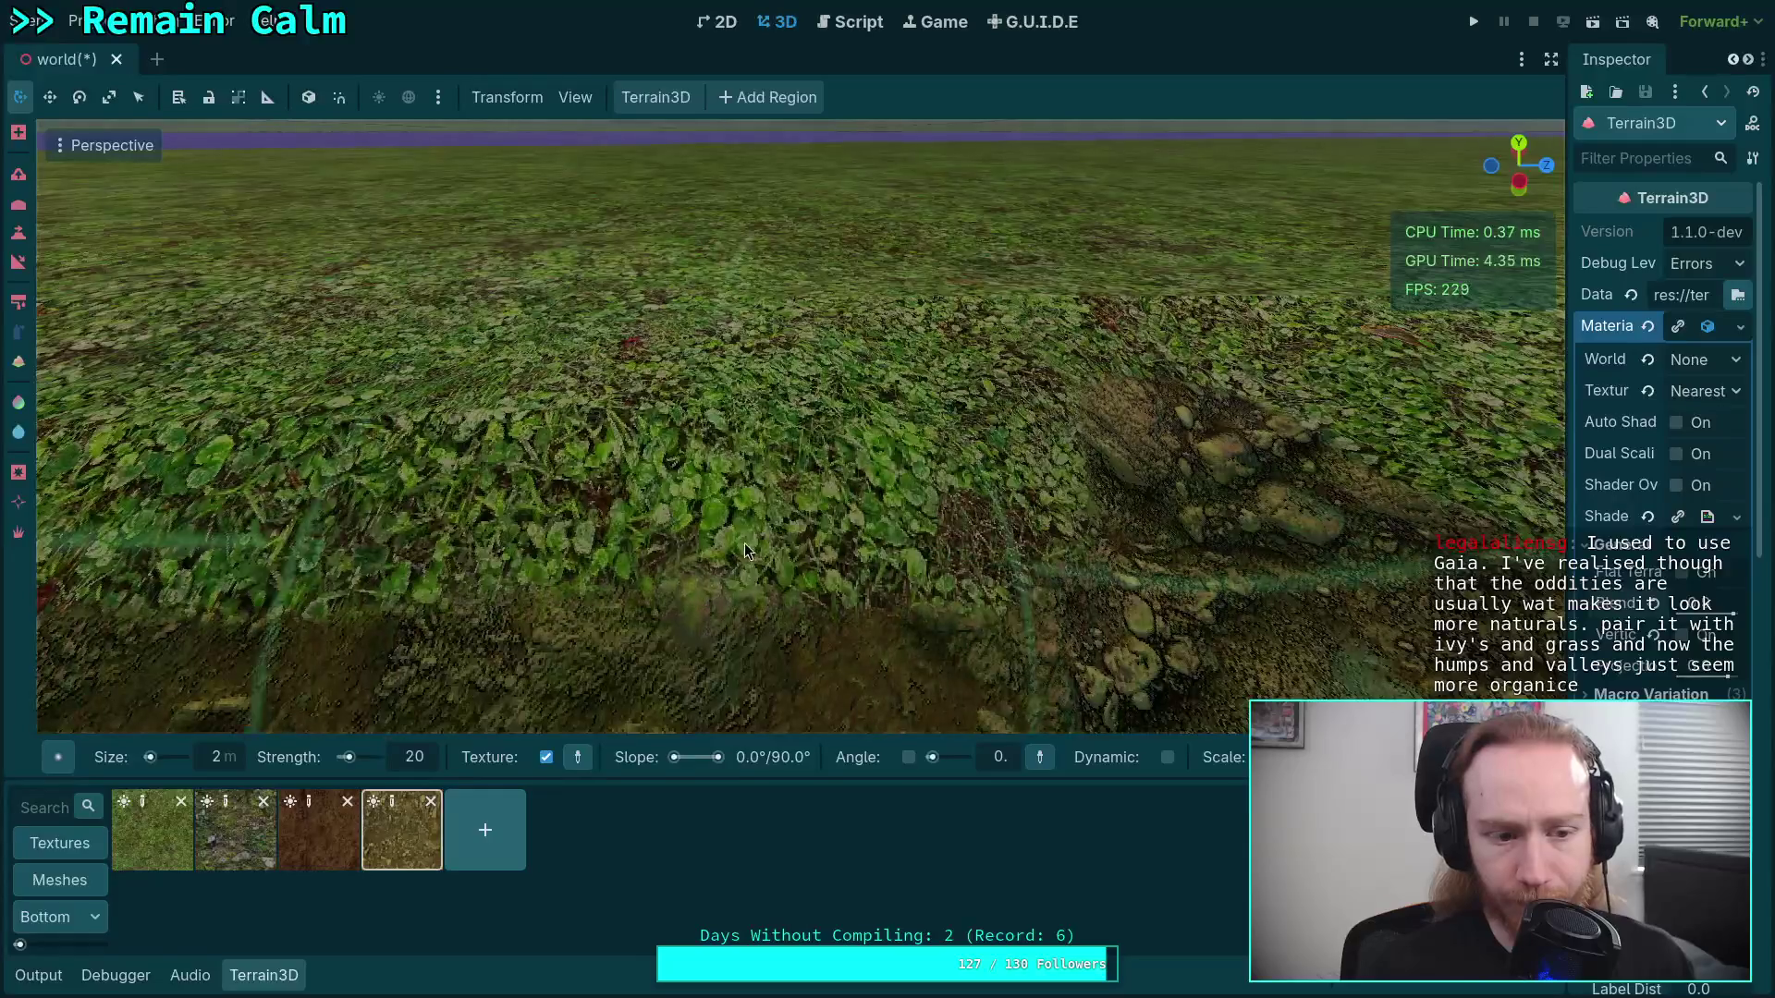
{"action": "left_click_drag", "start_coordinate": [900, 531], "coordinate": [741, 523]}
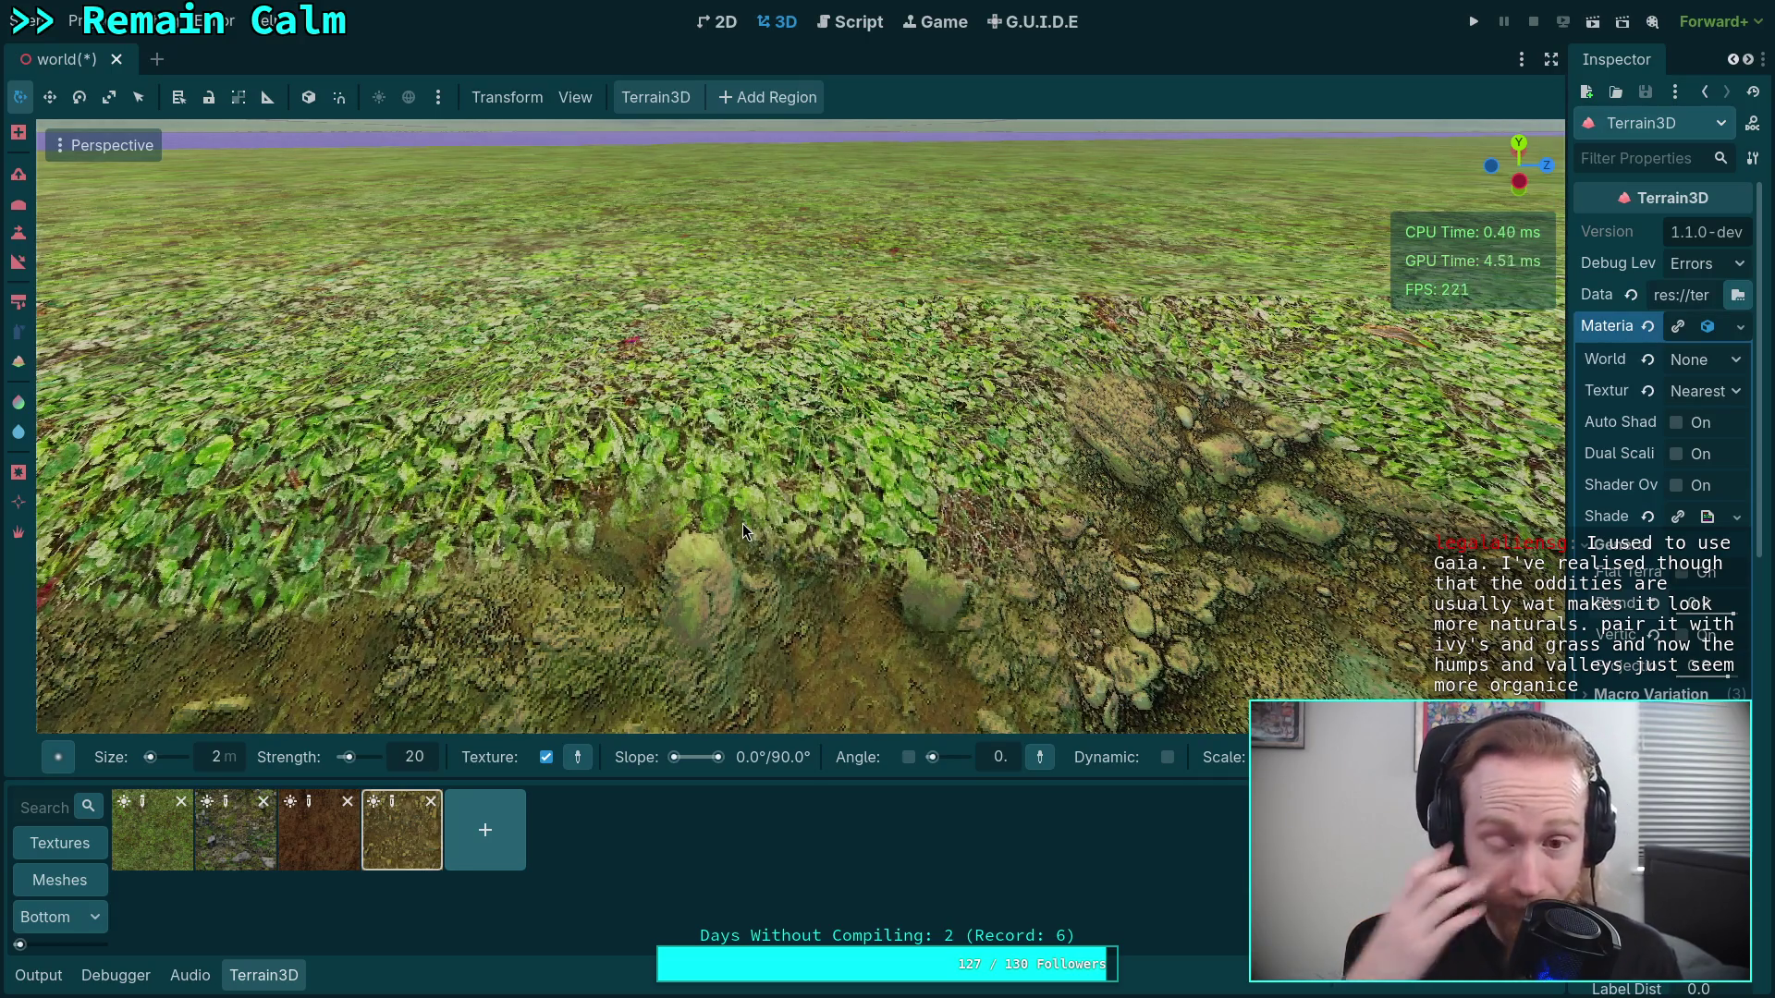
Paint more brown dirt along the raised bank and green slope
{"action": "right_click", "coordinate": [882, 571]}
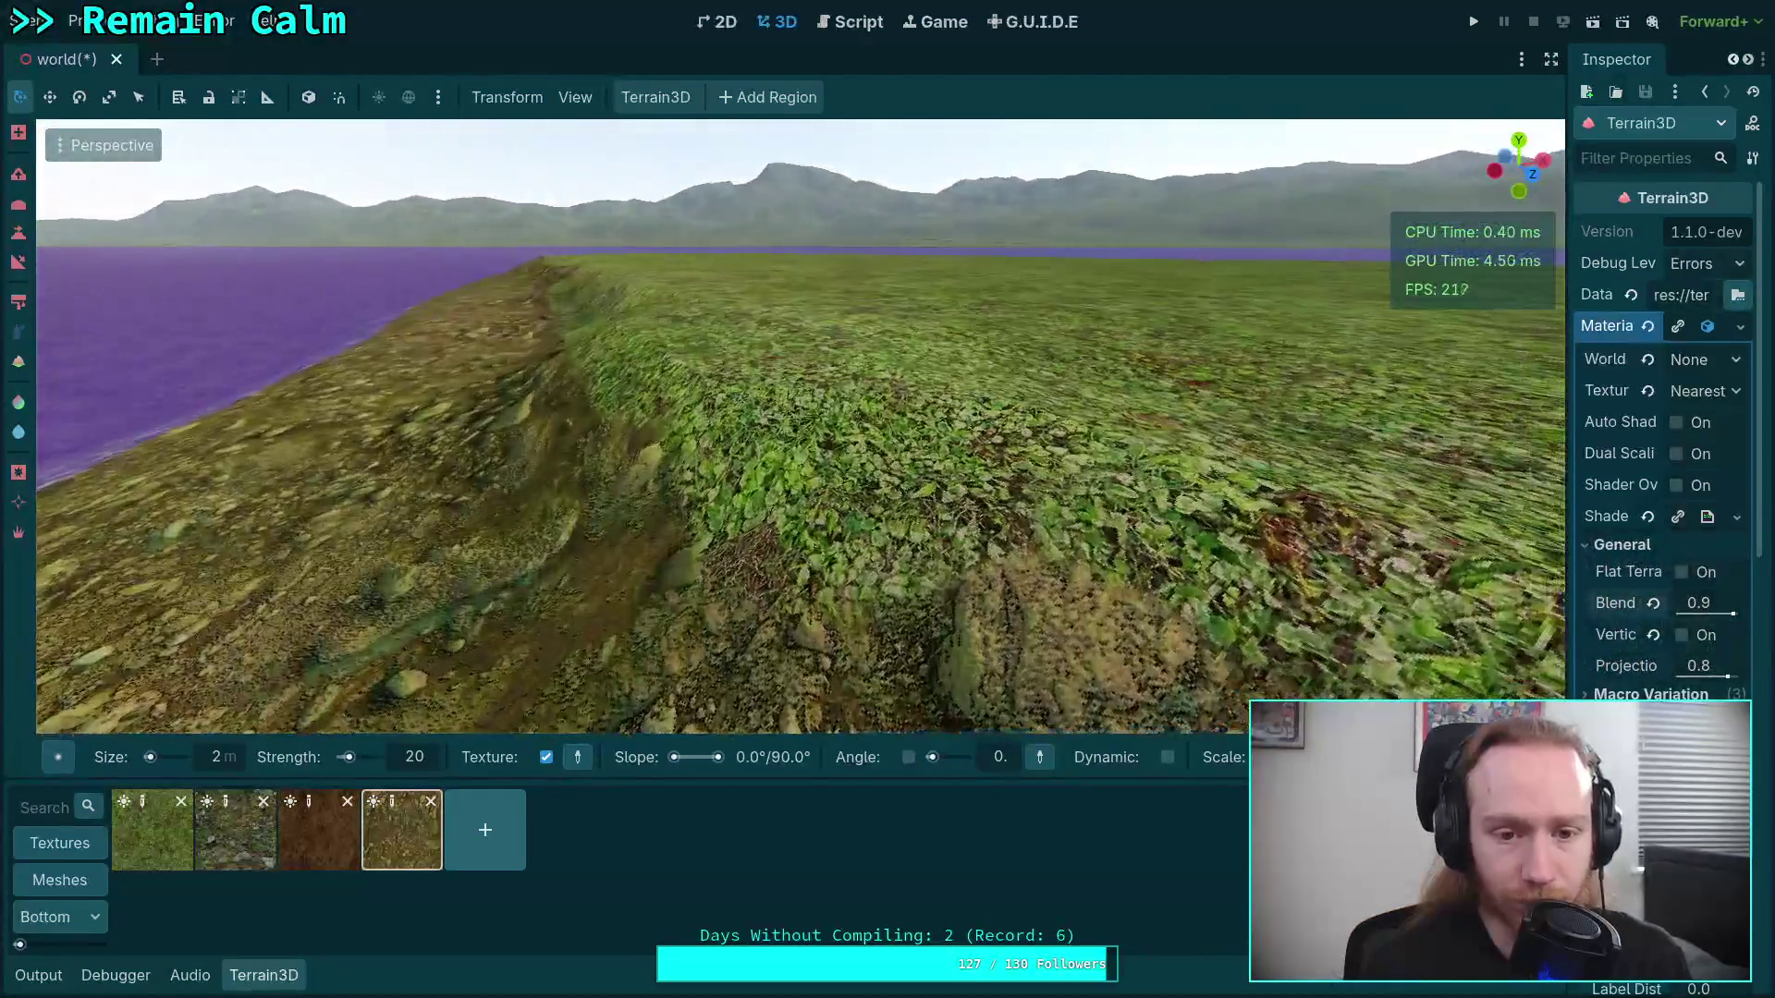
{"action": "mouse_move", "coordinate": [721, 555]}
{"action": "left_mouse_down"}
{"action": "mouse_move", "coordinate": [738, 494]}
{"action": "mouse_move", "coordinate": [803, 496]}
{"action": "left_mouse_up"}
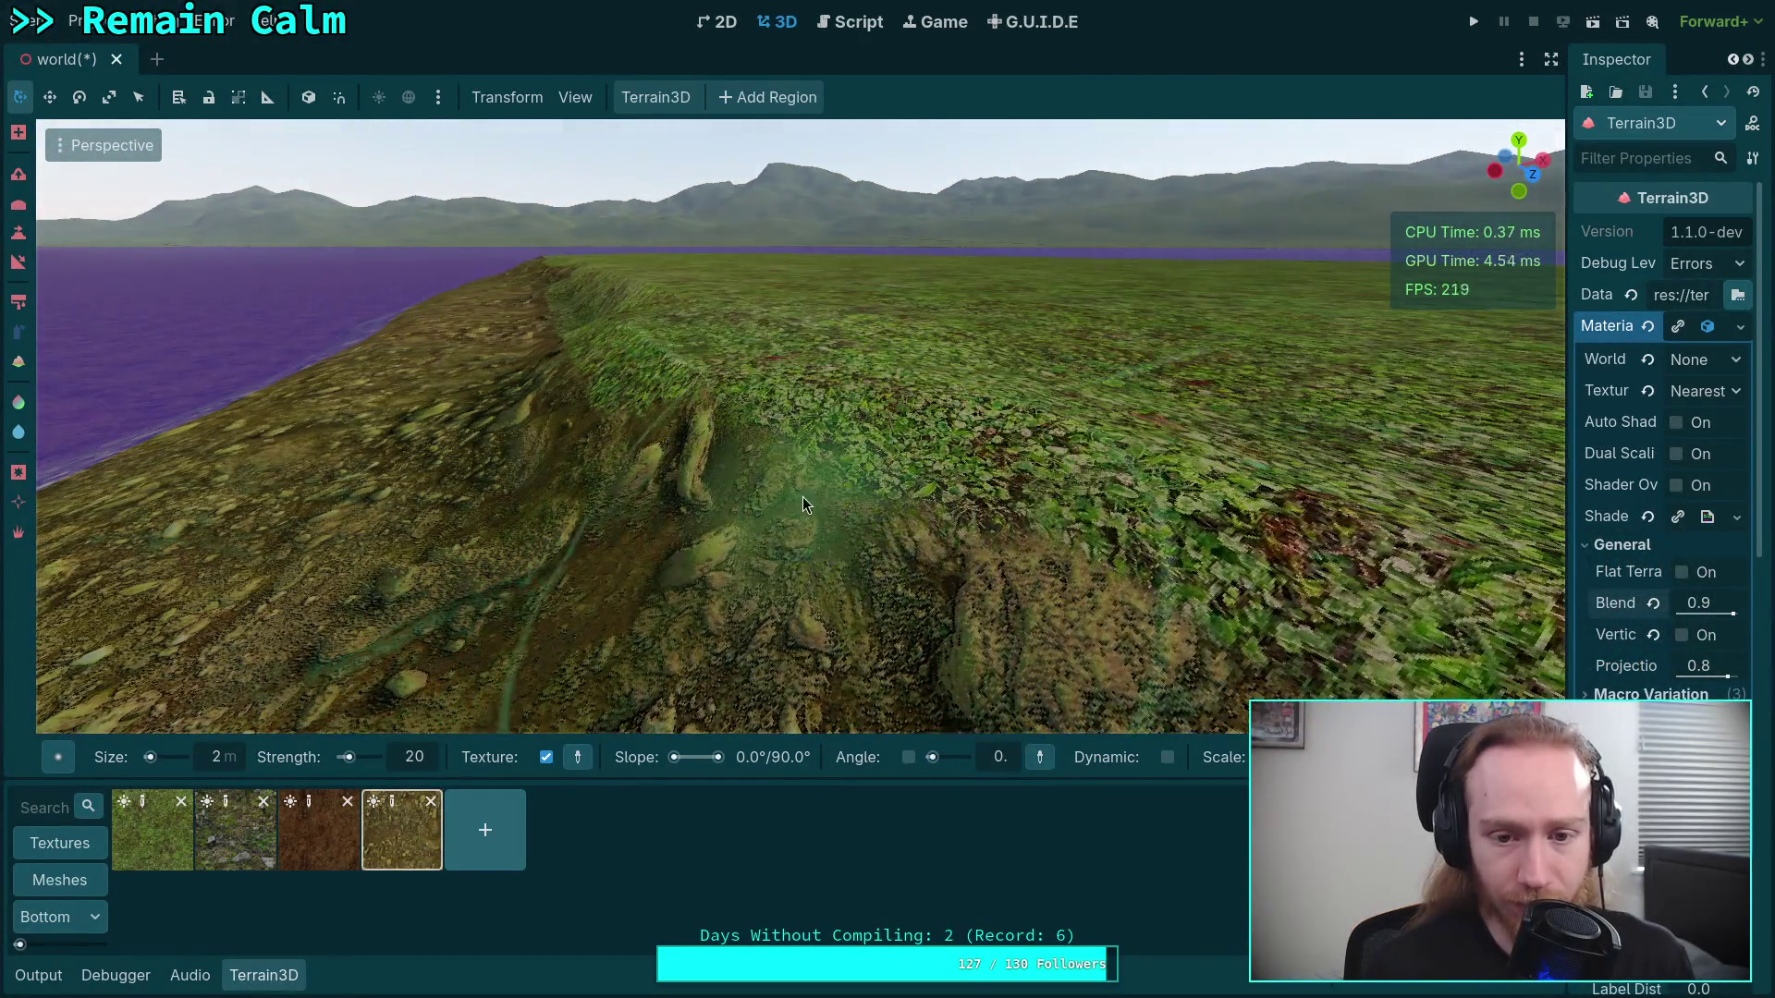
{"action": "right_click", "coordinate": [803, 497]}
{"action": "mouse_move", "coordinate": [443, 551]}
{"action": "left_mouse_down"}
{"action": "mouse_move", "coordinate": [671, 535]}
{"action": "mouse_move", "coordinate": [864, 558]}
{"action": "mouse_move", "coordinate": [746, 497]}
{"action": "mouse_move", "coordinate": [634, 479]}
{"action": "mouse_move", "coordinate": [655, 440]}
{"action": "mouse_move", "coordinate": [688, 473]}
{"action": "left_mouse_up"}
{"action": "right_click", "coordinate": [688, 473]}
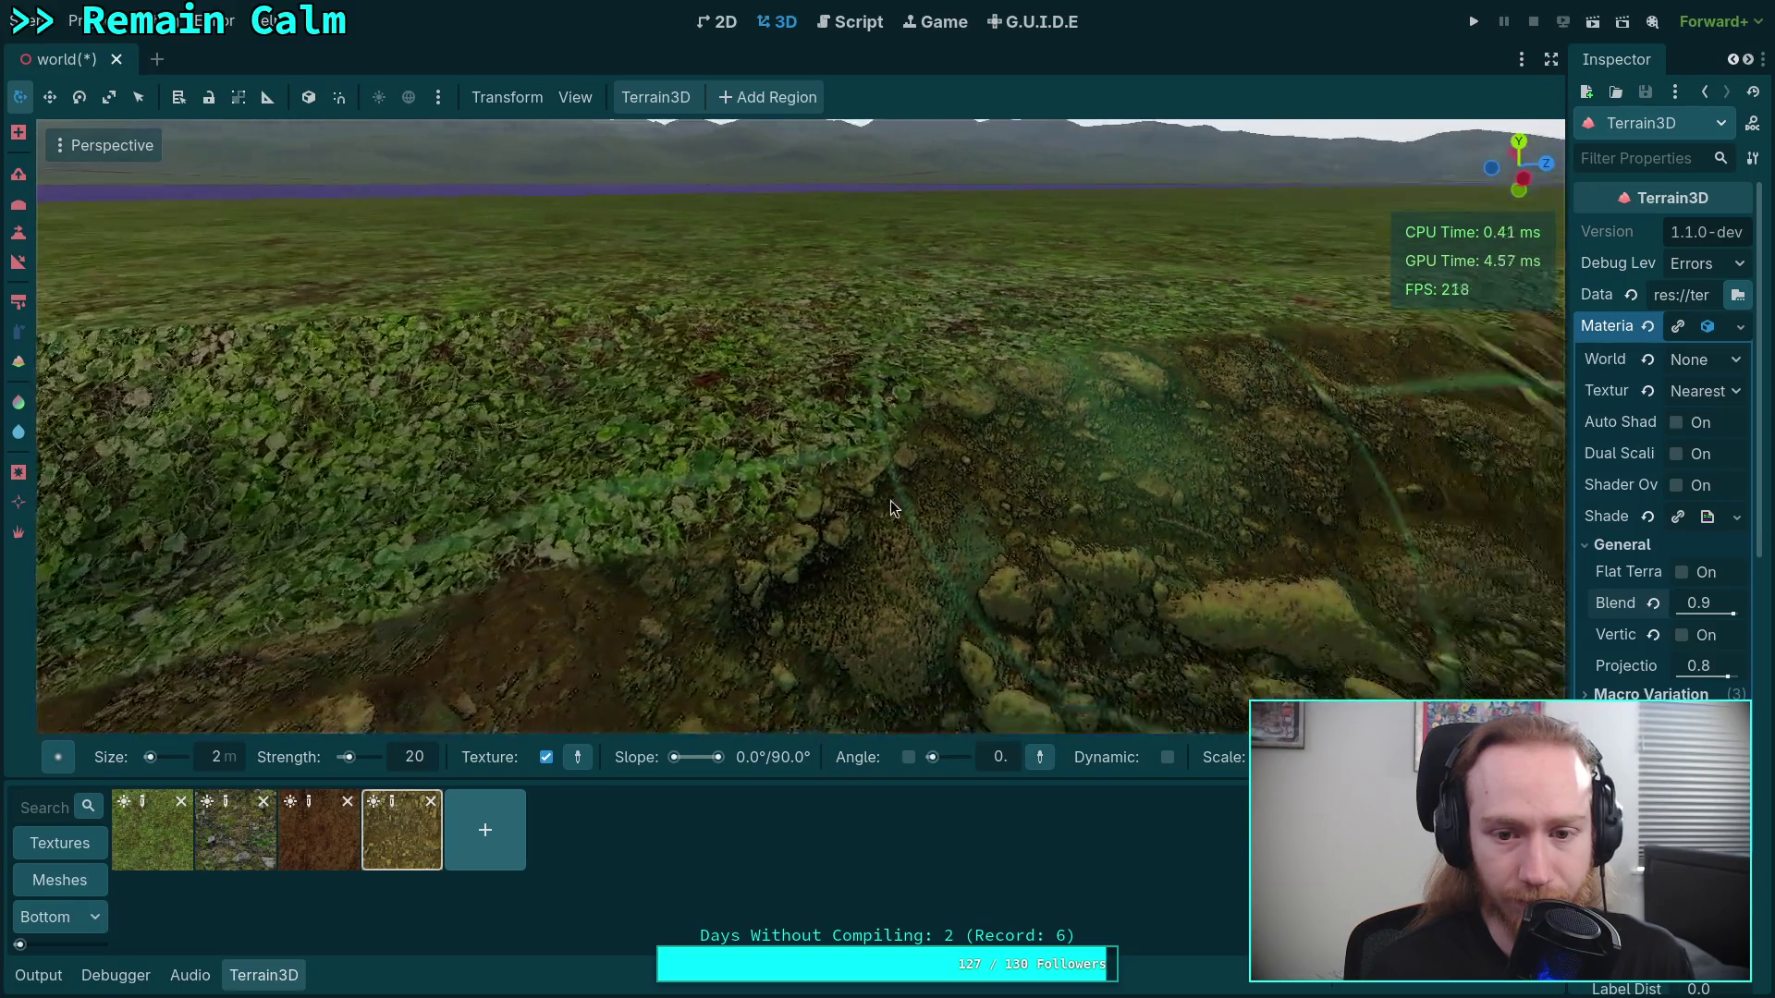
{"action": "right_click", "coordinate": [602, 490]}
{"action": "right_click", "coordinate": [369, 452]}
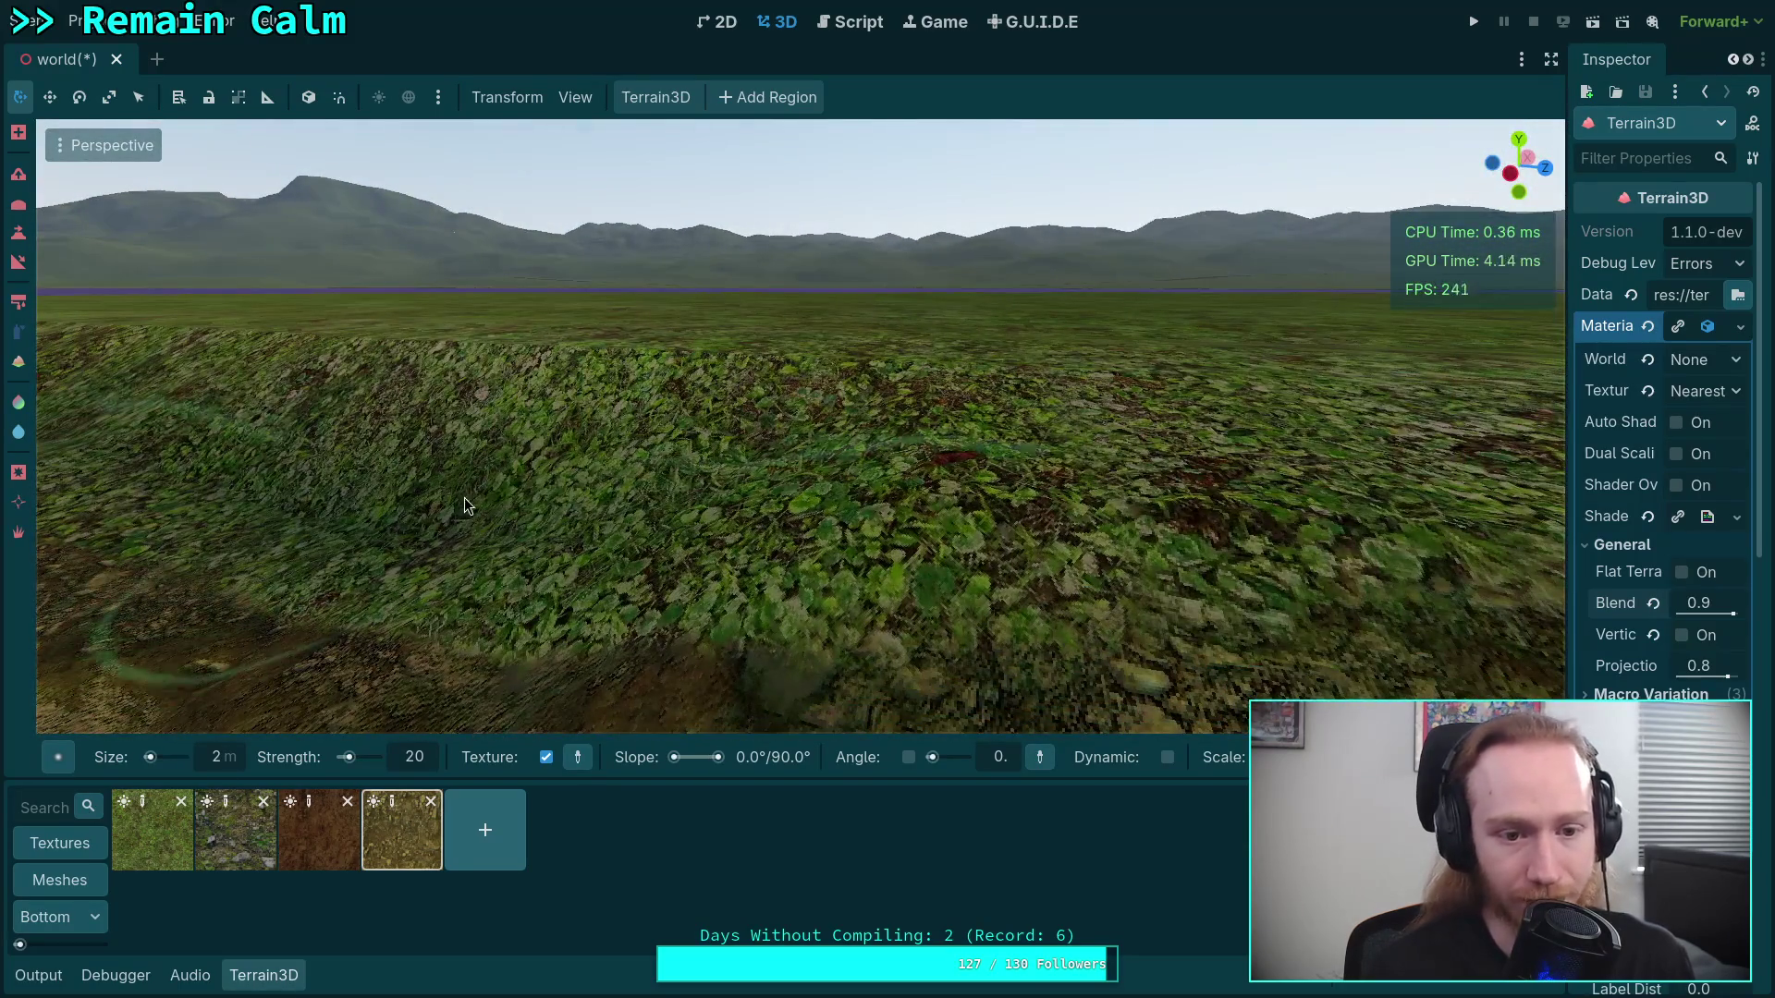
{"action": "mouse_move", "coordinate": [459, 517]}
{"action": "left_mouse_down"}
{"action": "mouse_move", "coordinate": [421, 473]}
{"action": "mouse_move", "coordinate": [535, 451]}
{"action": "mouse_move", "coordinate": [673, 542]}
{"action": "mouse_move", "coordinate": [616, 529]}
{"action": "mouse_move", "coordinate": [770, 445]}
{"action": "mouse_move", "coordinate": [742, 409]}
{"action": "mouse_move", "coordinate": [780, 465]}
{"action": "left_mouse_up"}
Toggle between the grass and ground textures while reviewing the slope toward the water
{"action": "right_click", "coordinate": [781, 466]}
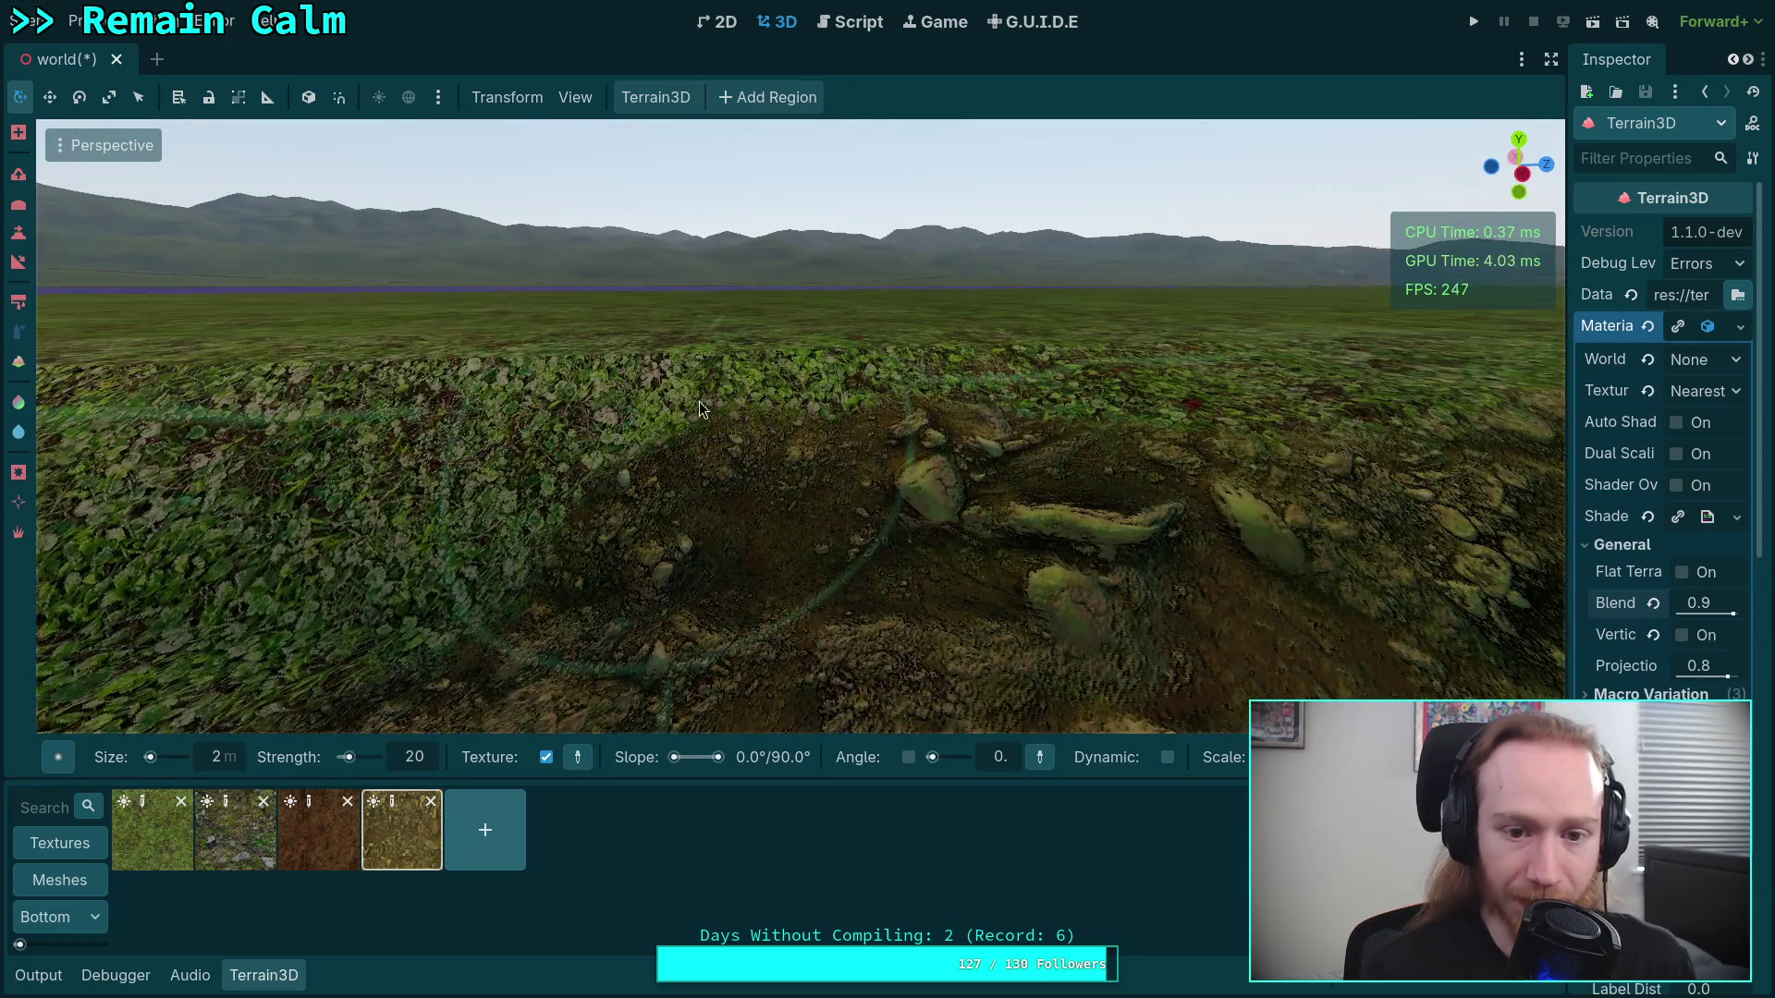
{"action": "right_click", "coordinate": [930, 442]}
{"action": "right_click", "coordinate": [815, 504]}
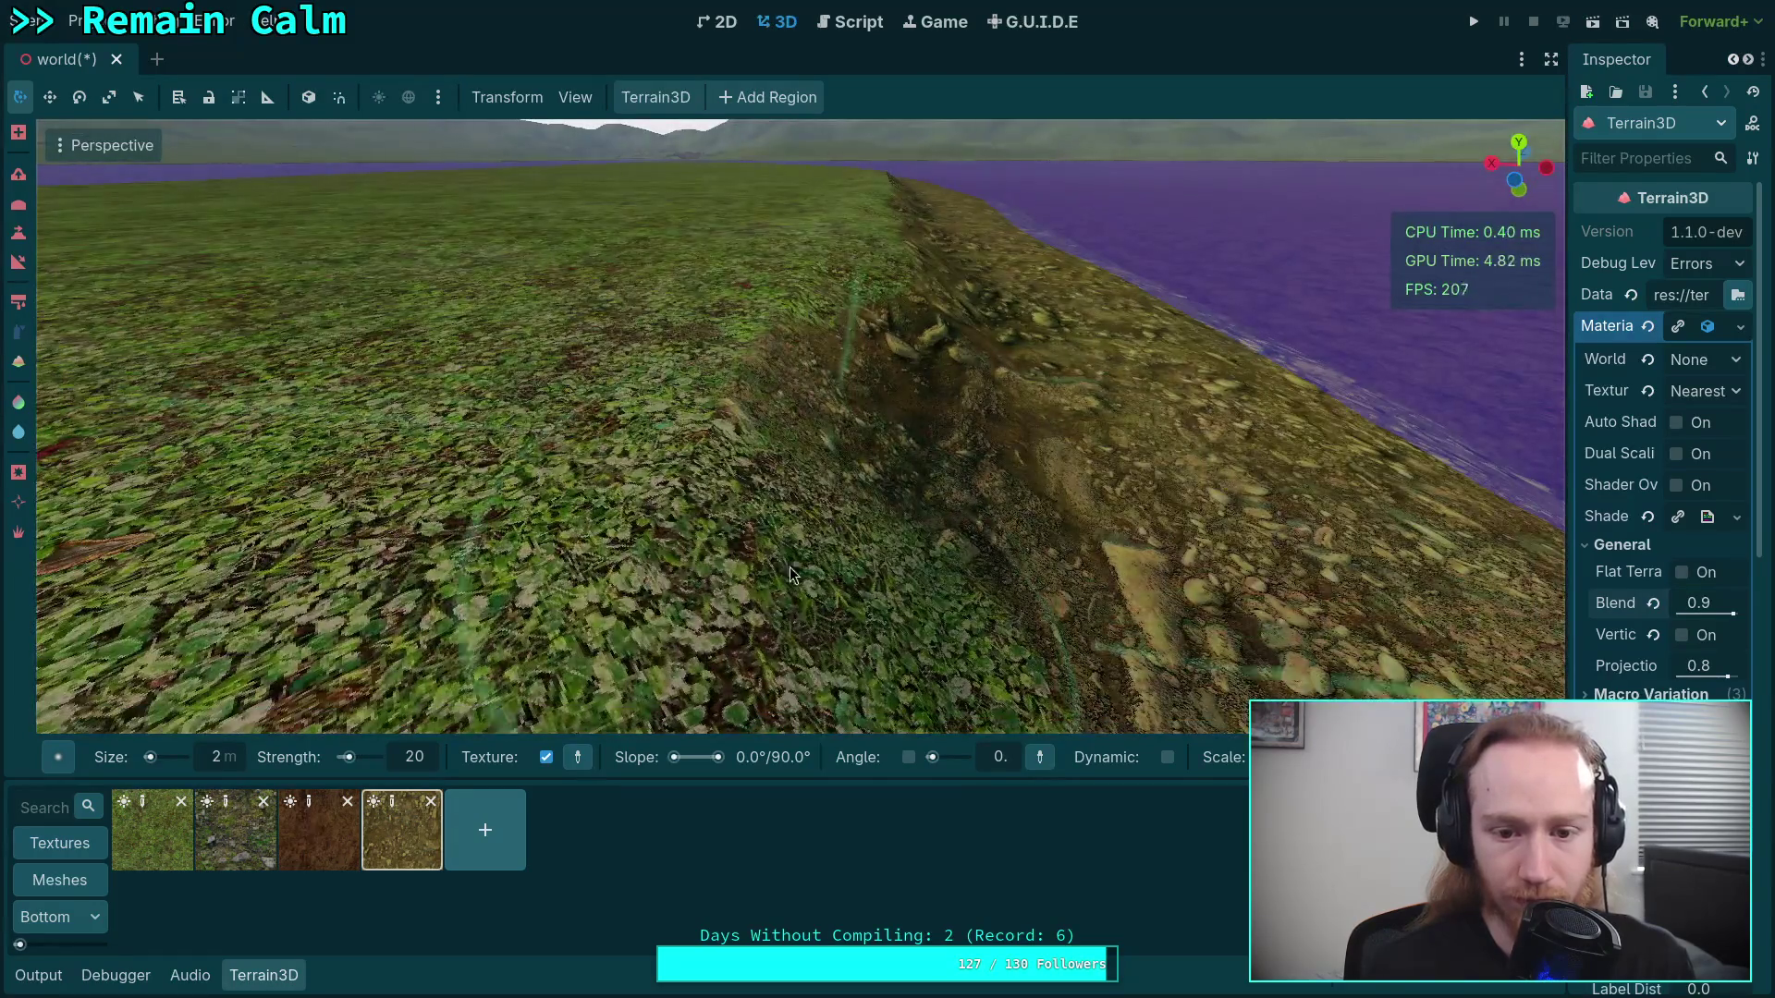
{"action": "right_click", "coordinate": [815, 558]}
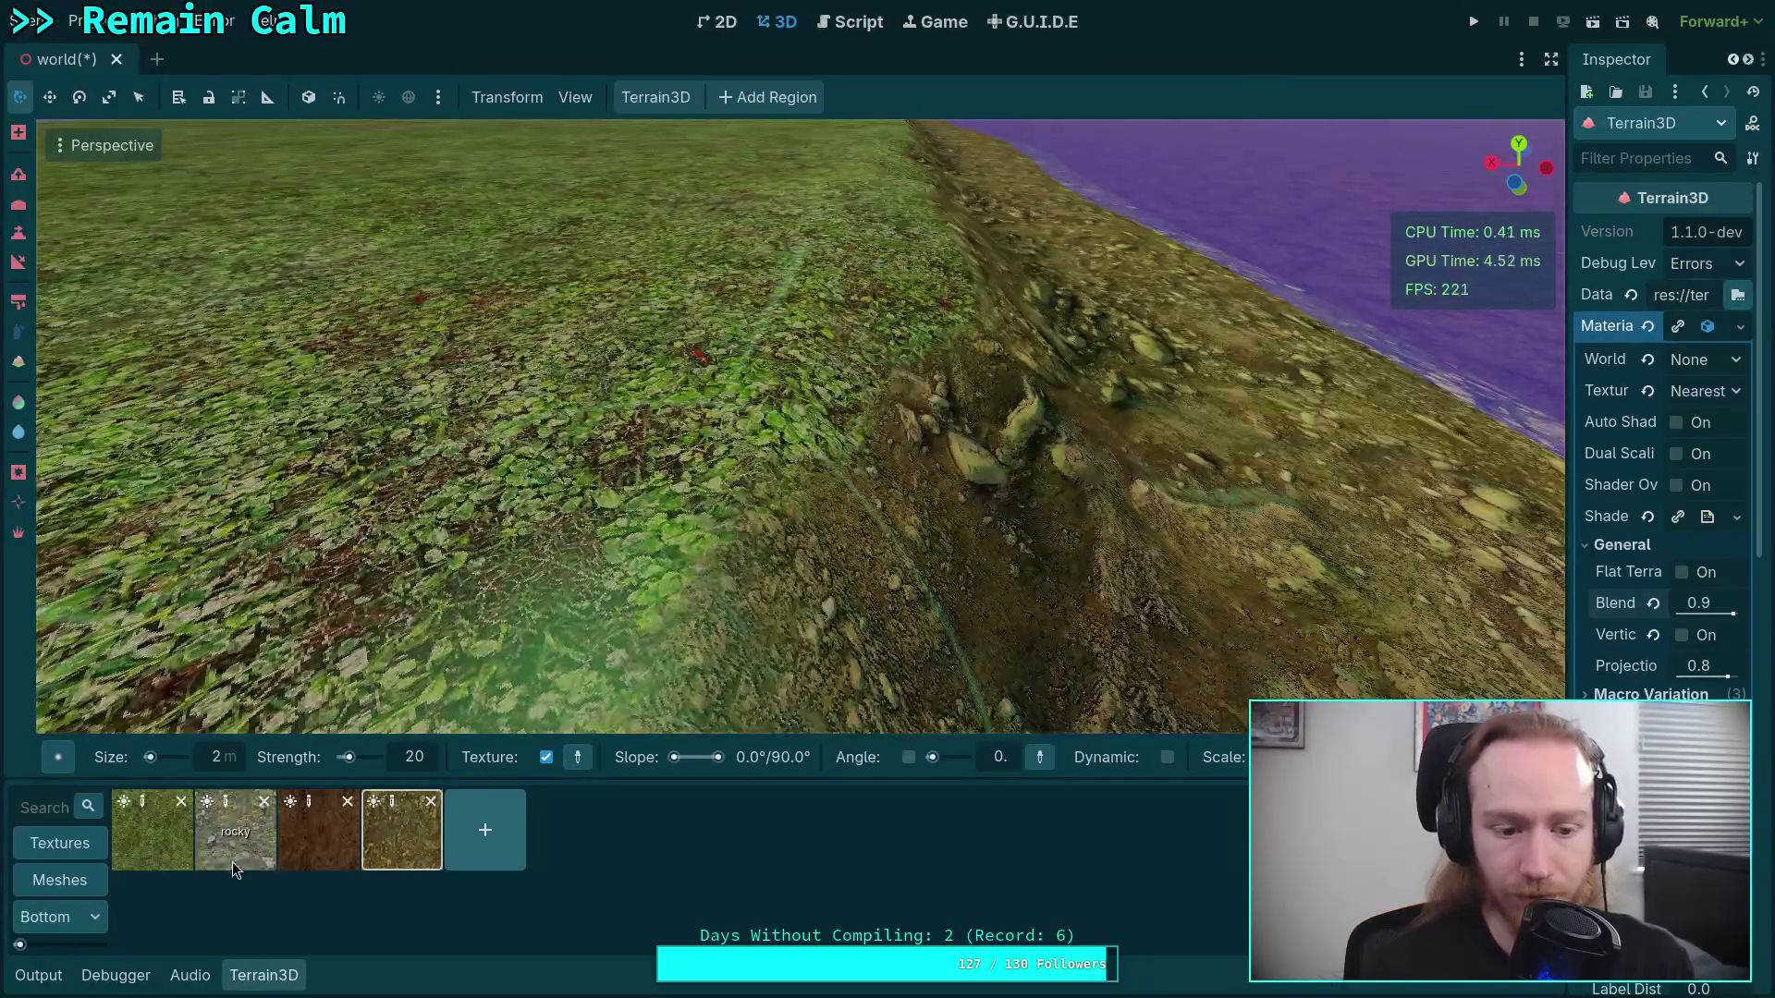
{"action": "left_click", "coordinate": [153, 830]}
{"action": "right_click", "coordinate": [566, 485]}
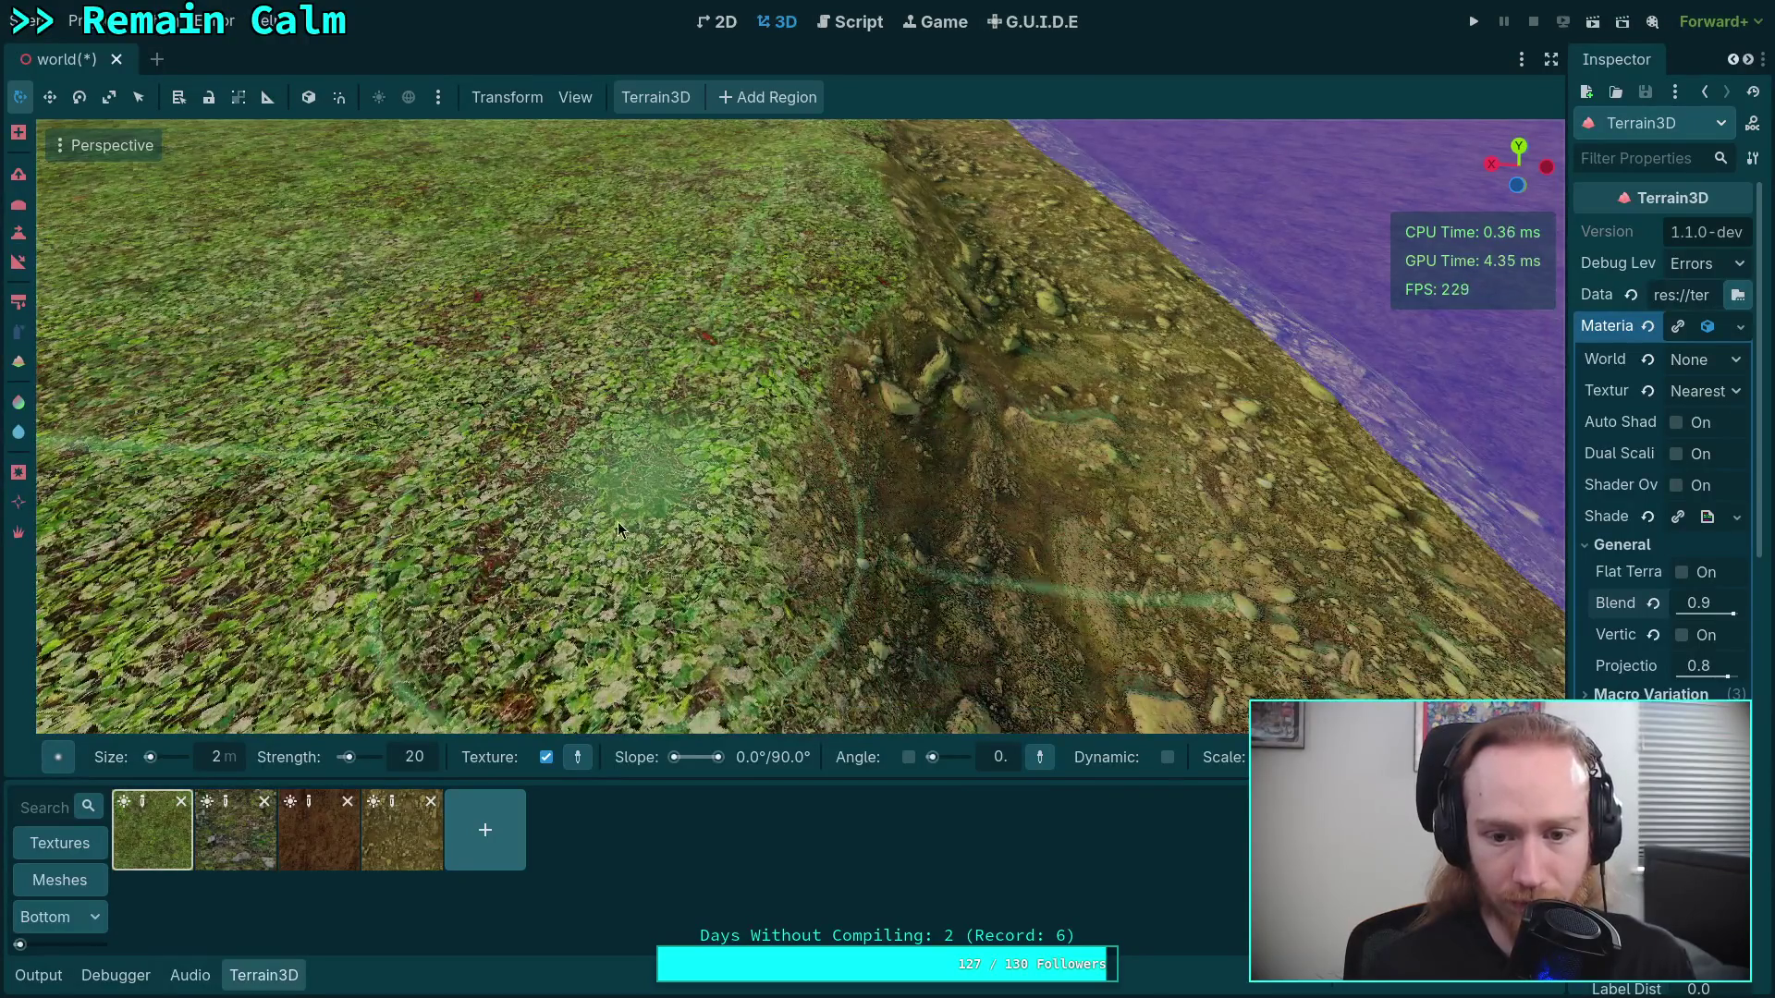
{"action": "left_click", "coordinate": [407, 832]}
{"action": "right_click", "coordinate": [933, 519]}
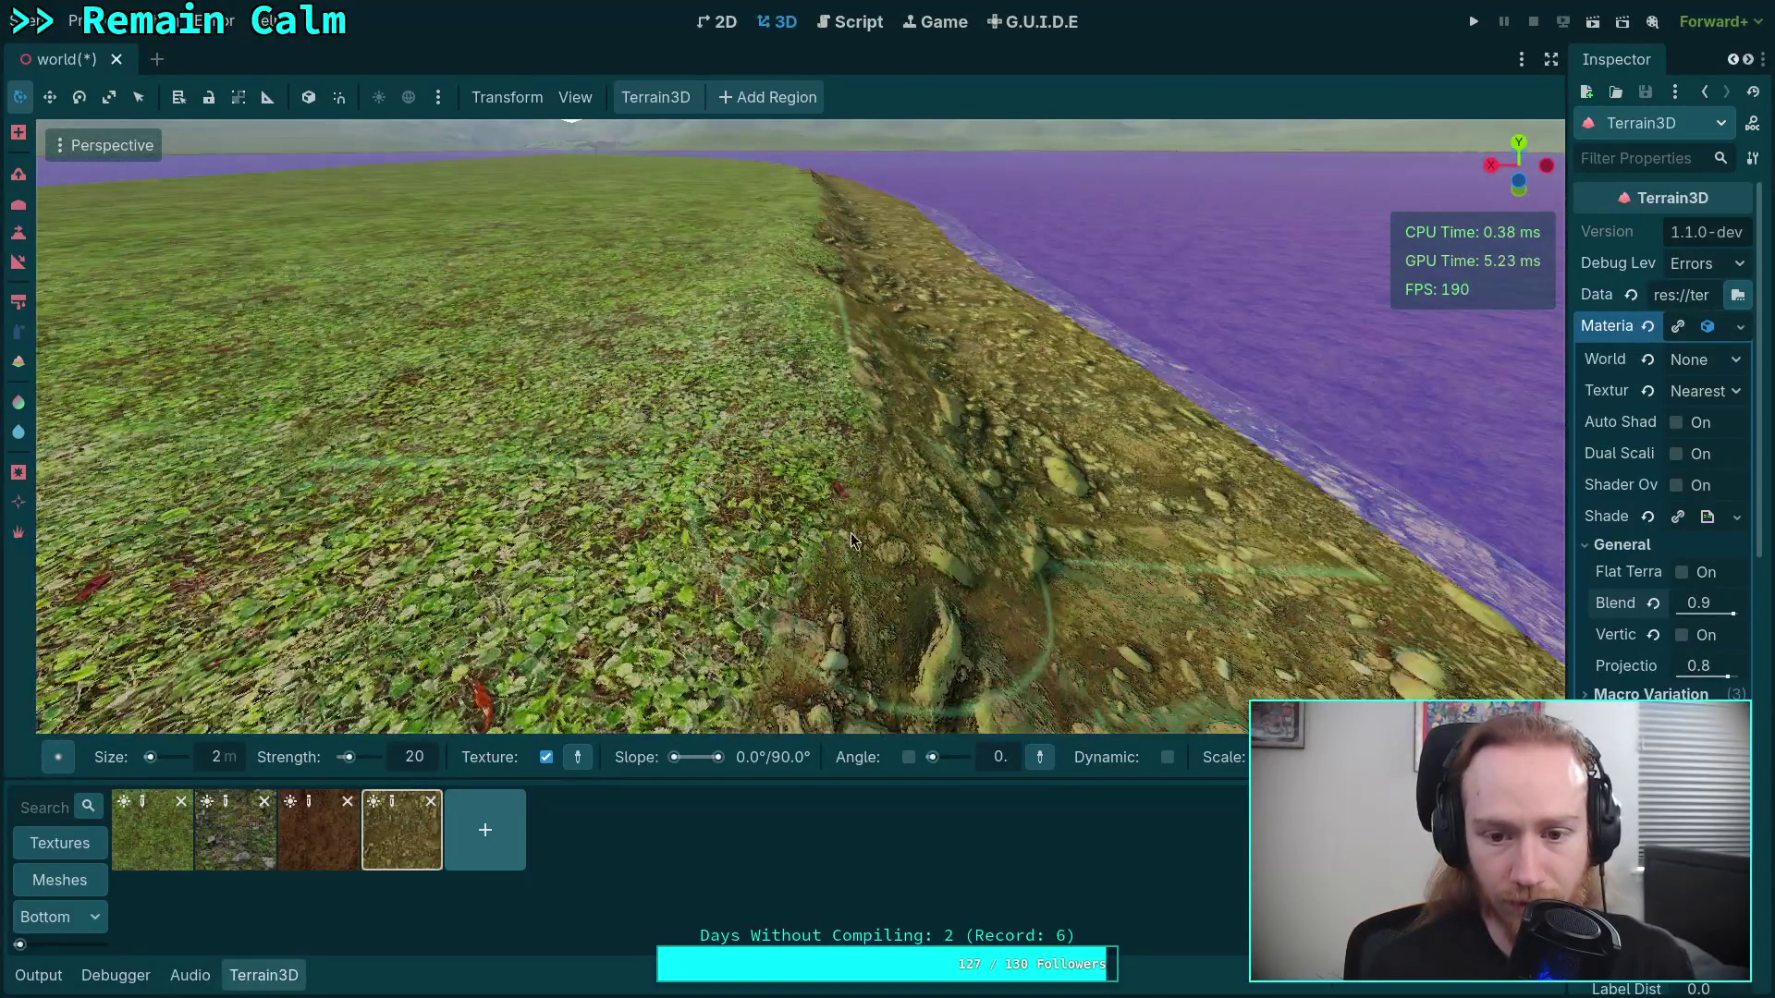
{"action": "right_click", "coordinate": [851, 532]}
{"action": "right_click", "coordinate": [989, 531]}
Fly along the ridge to inspect the bank, dirt and water
{"action": "key", "text": "w"}
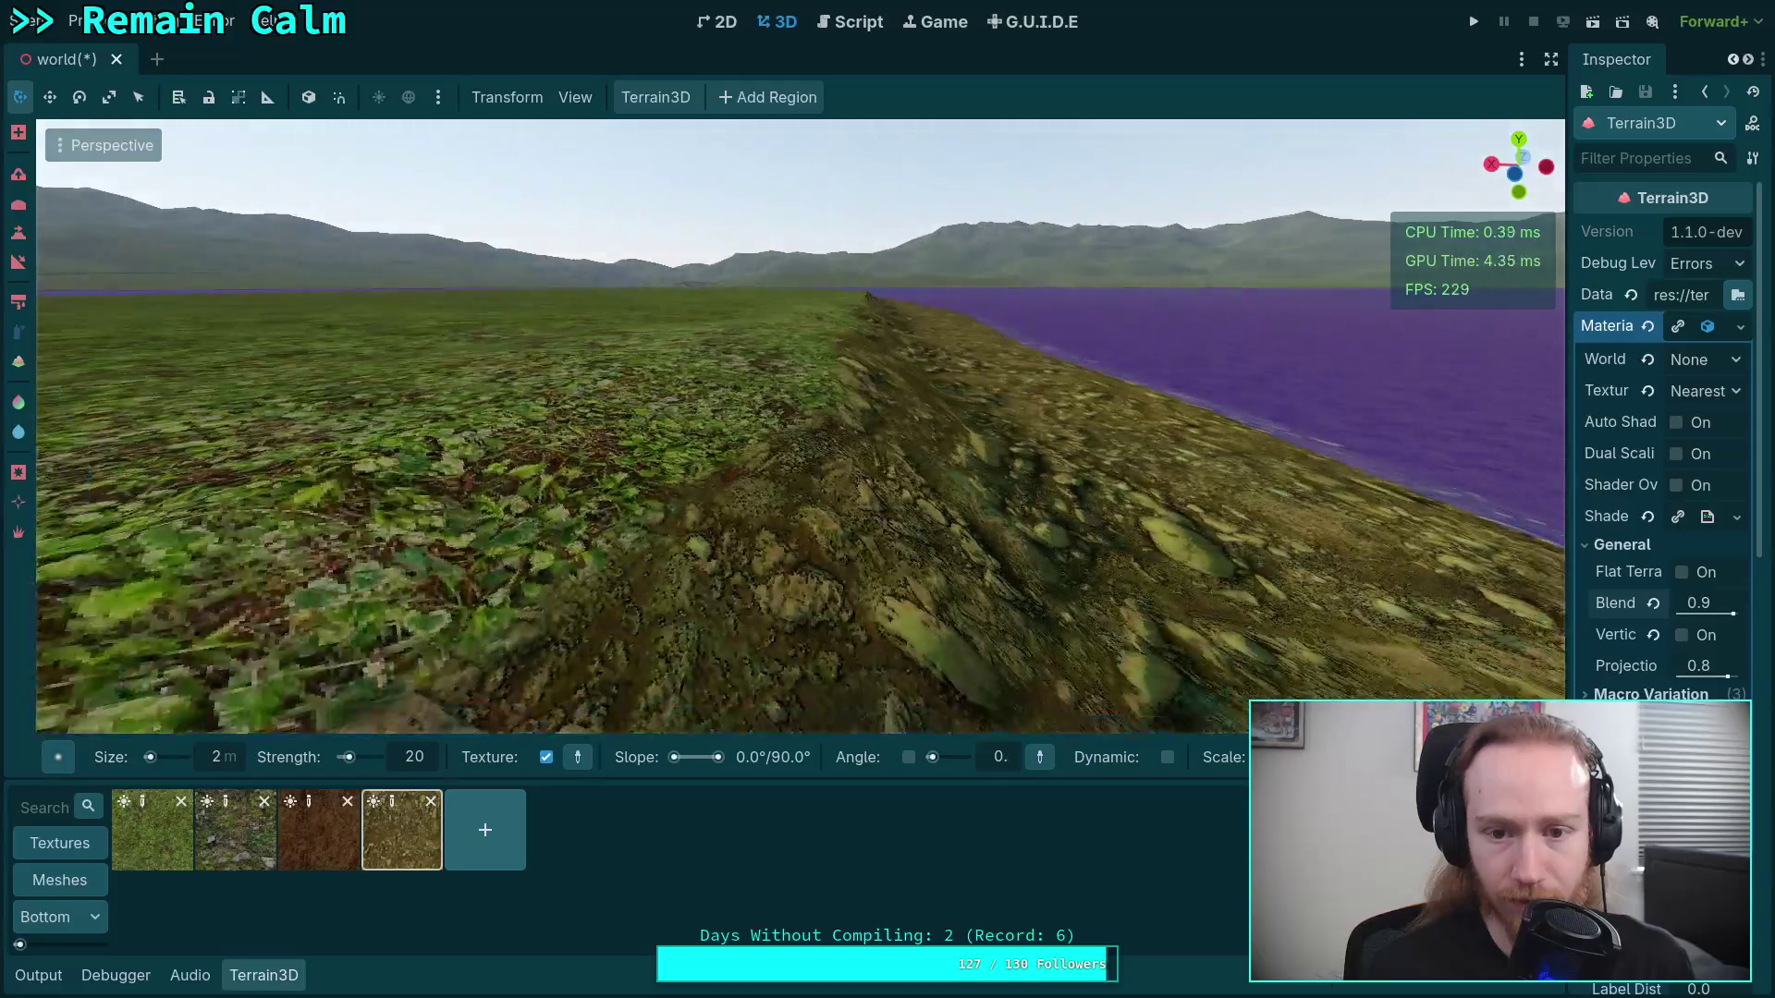
{"action": "key", "text": "w"}
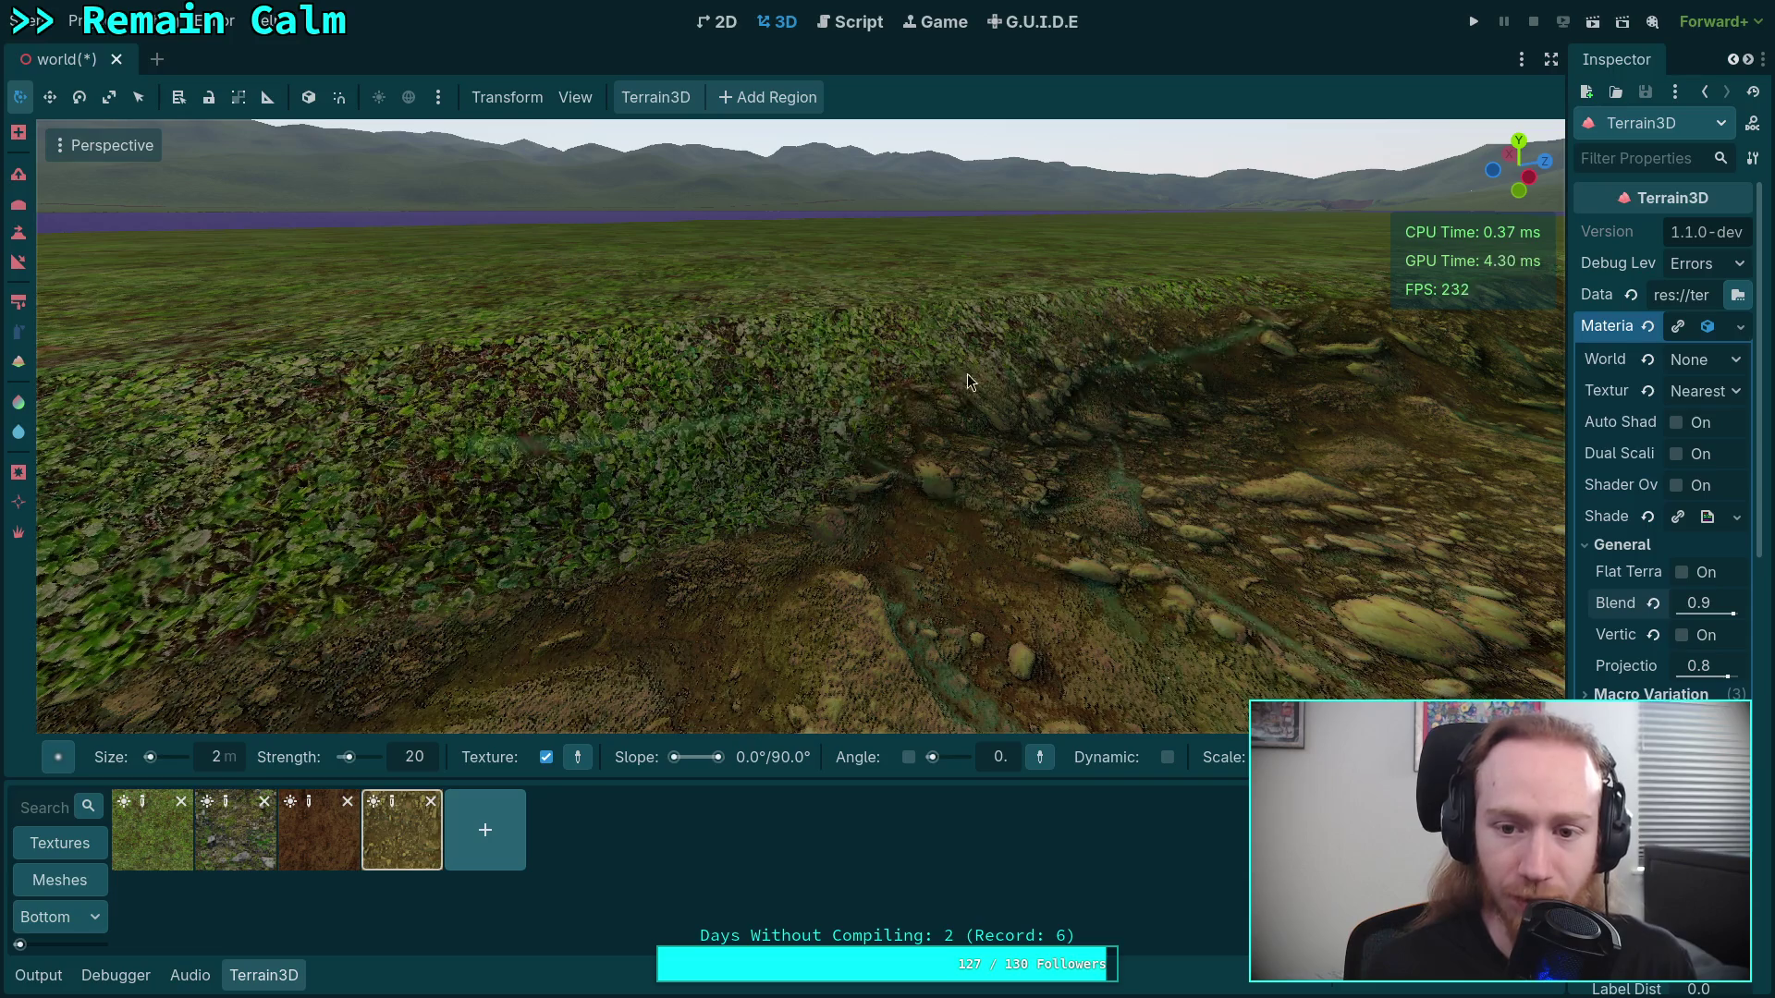
{"action": "key", "text": "w"}
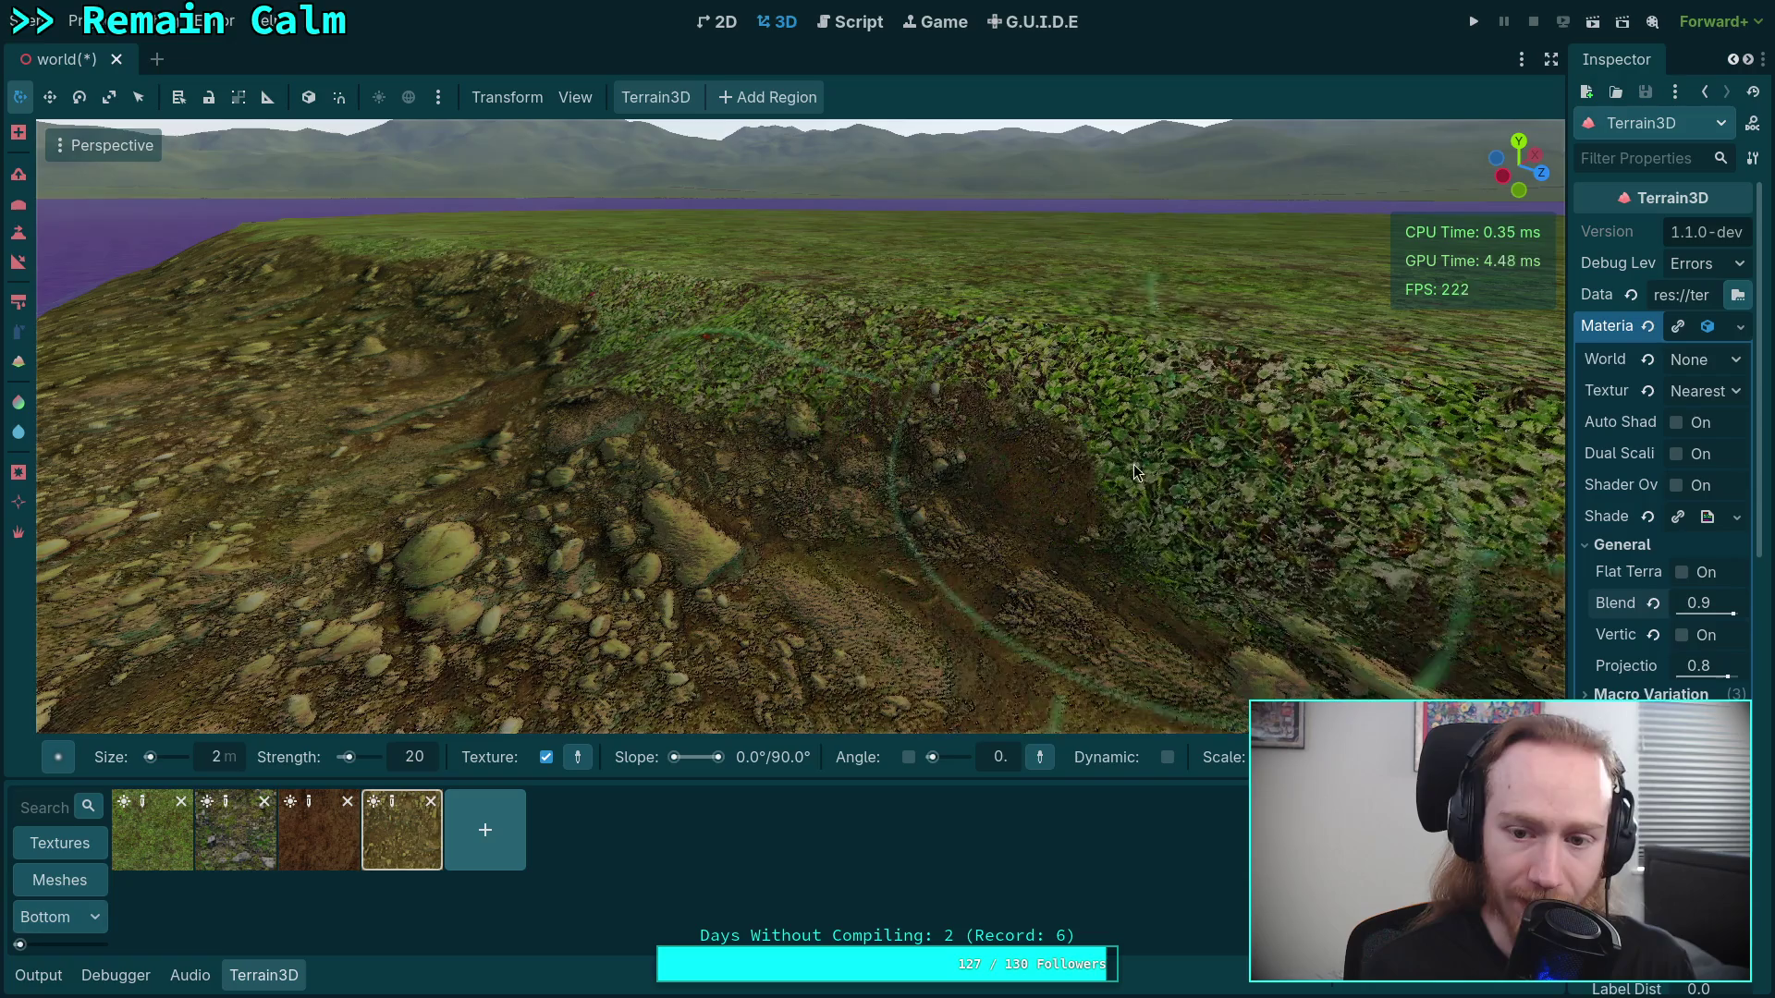
{"action": "key", "text": "w"}
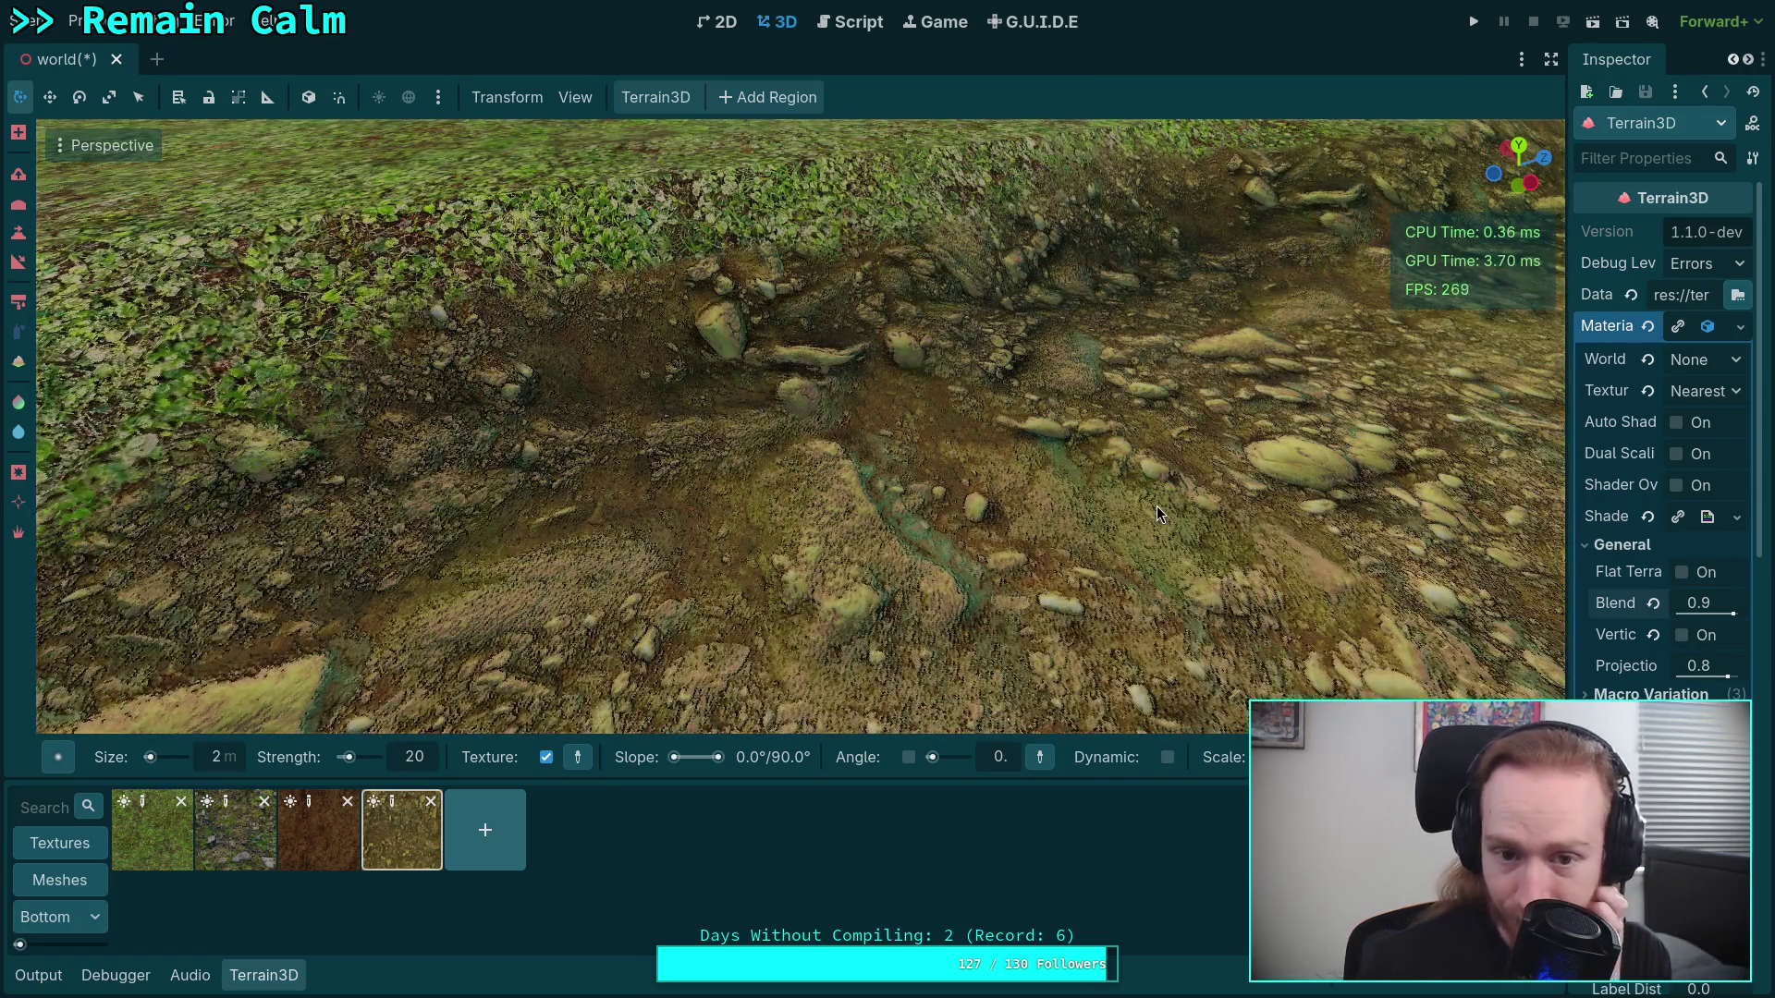
{"action": "key", "text": "w"}
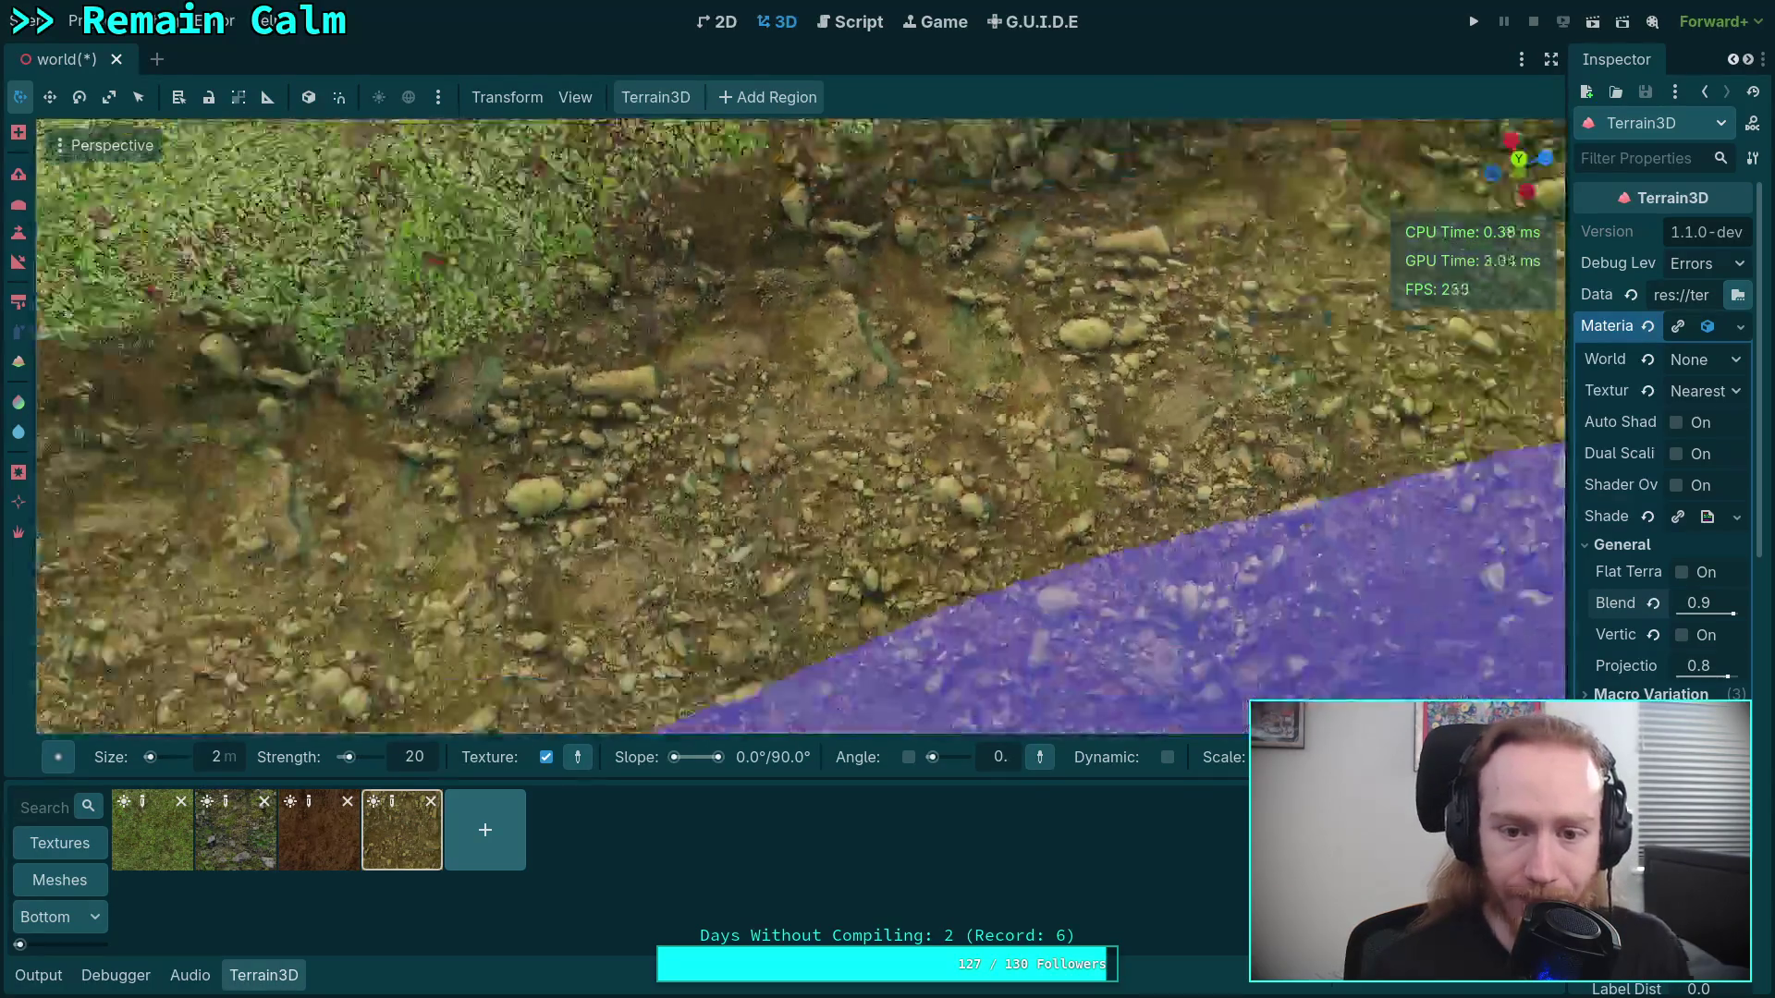
{"action": "key", "text": "s"}
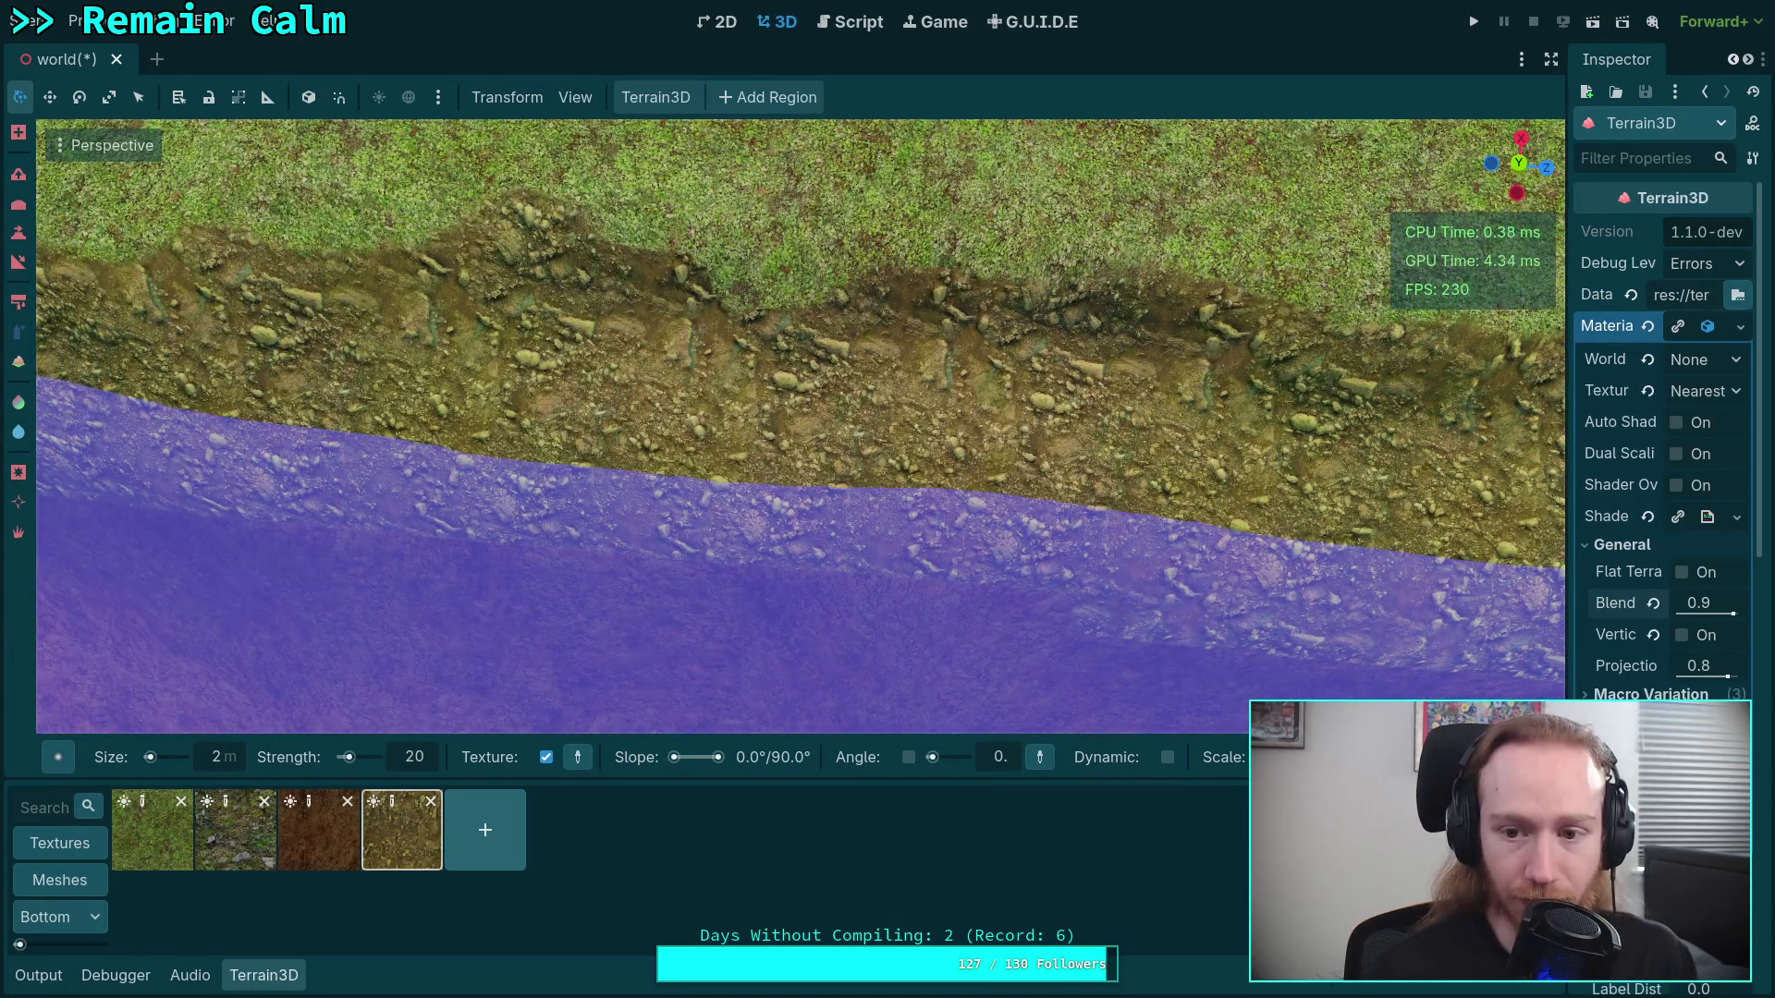
{"action": "key", "text": "w"}
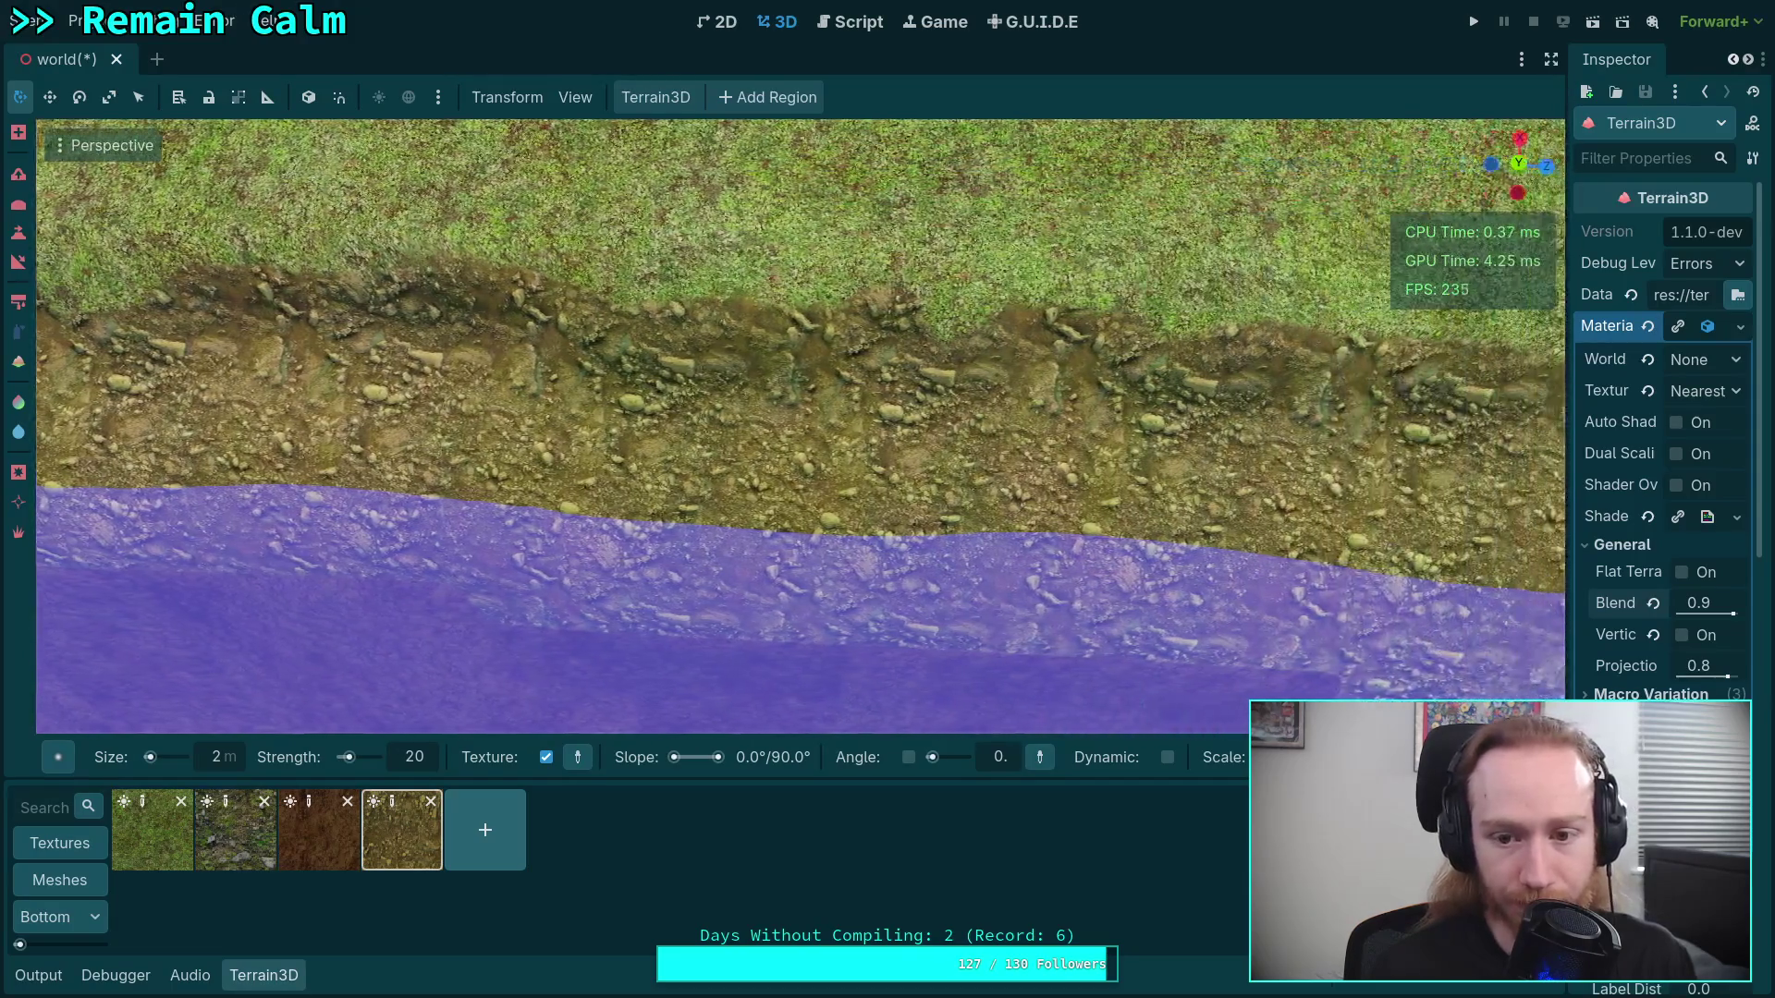
{"action": "key", "text": "a"}
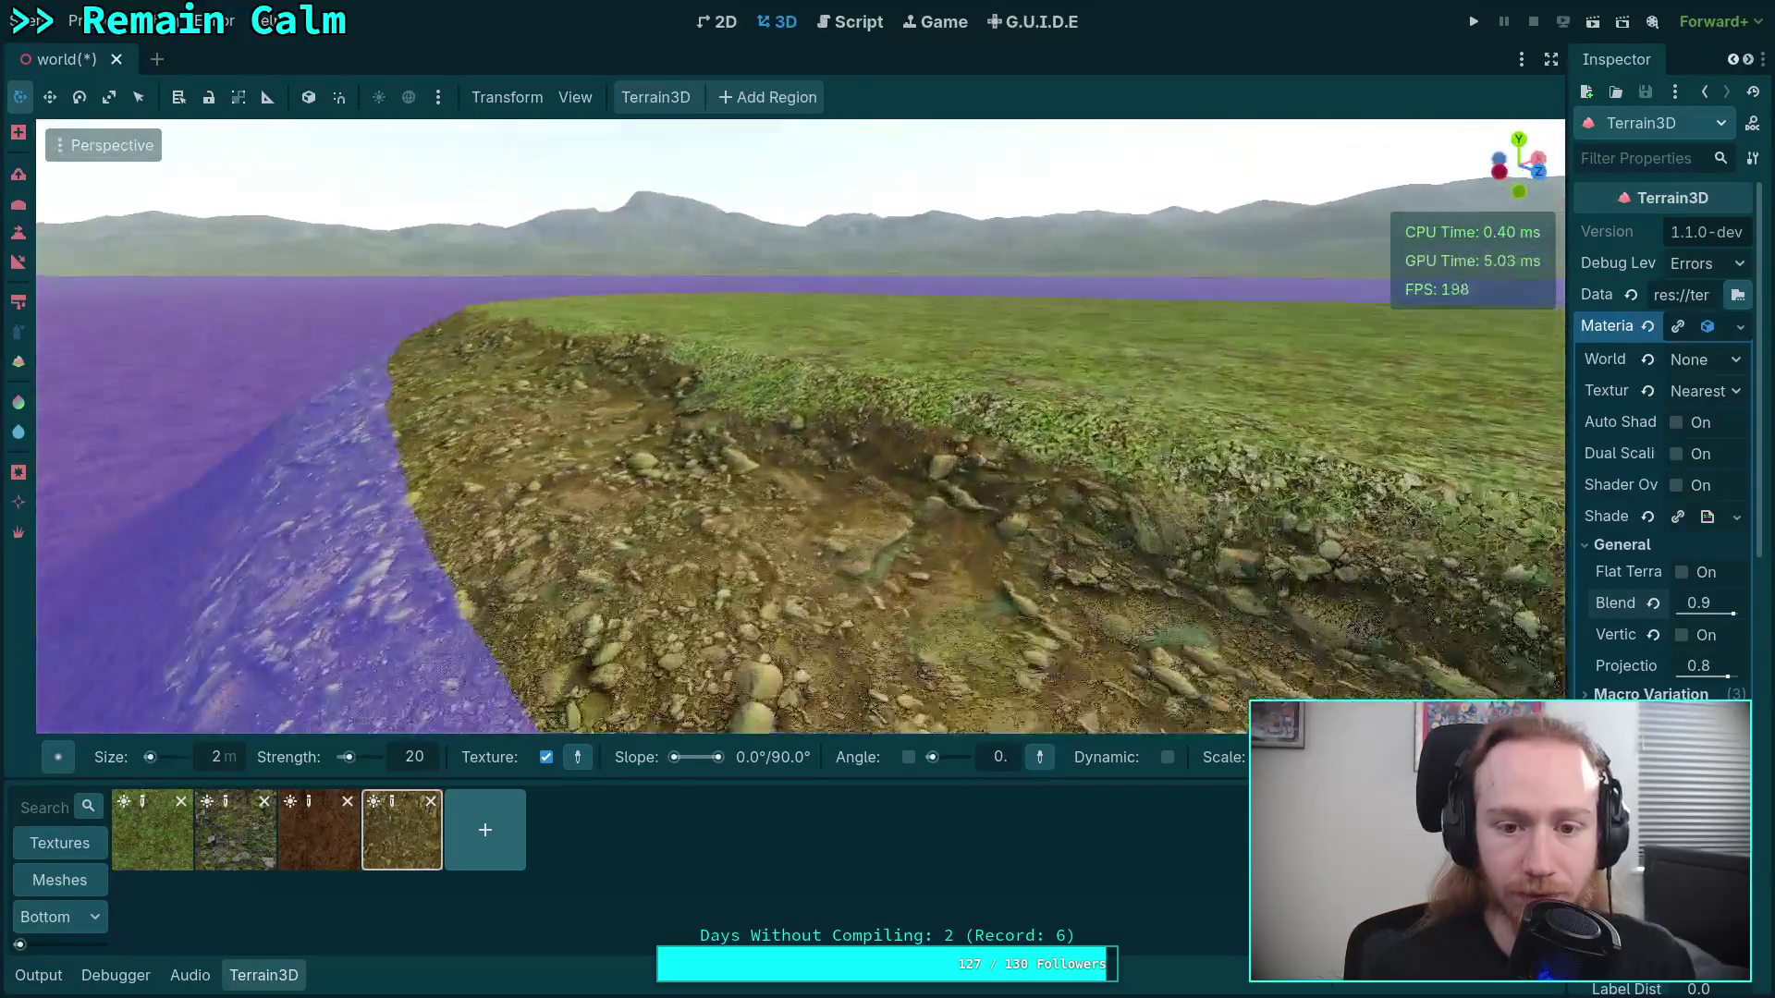
{"action": "key", "text": "w"}
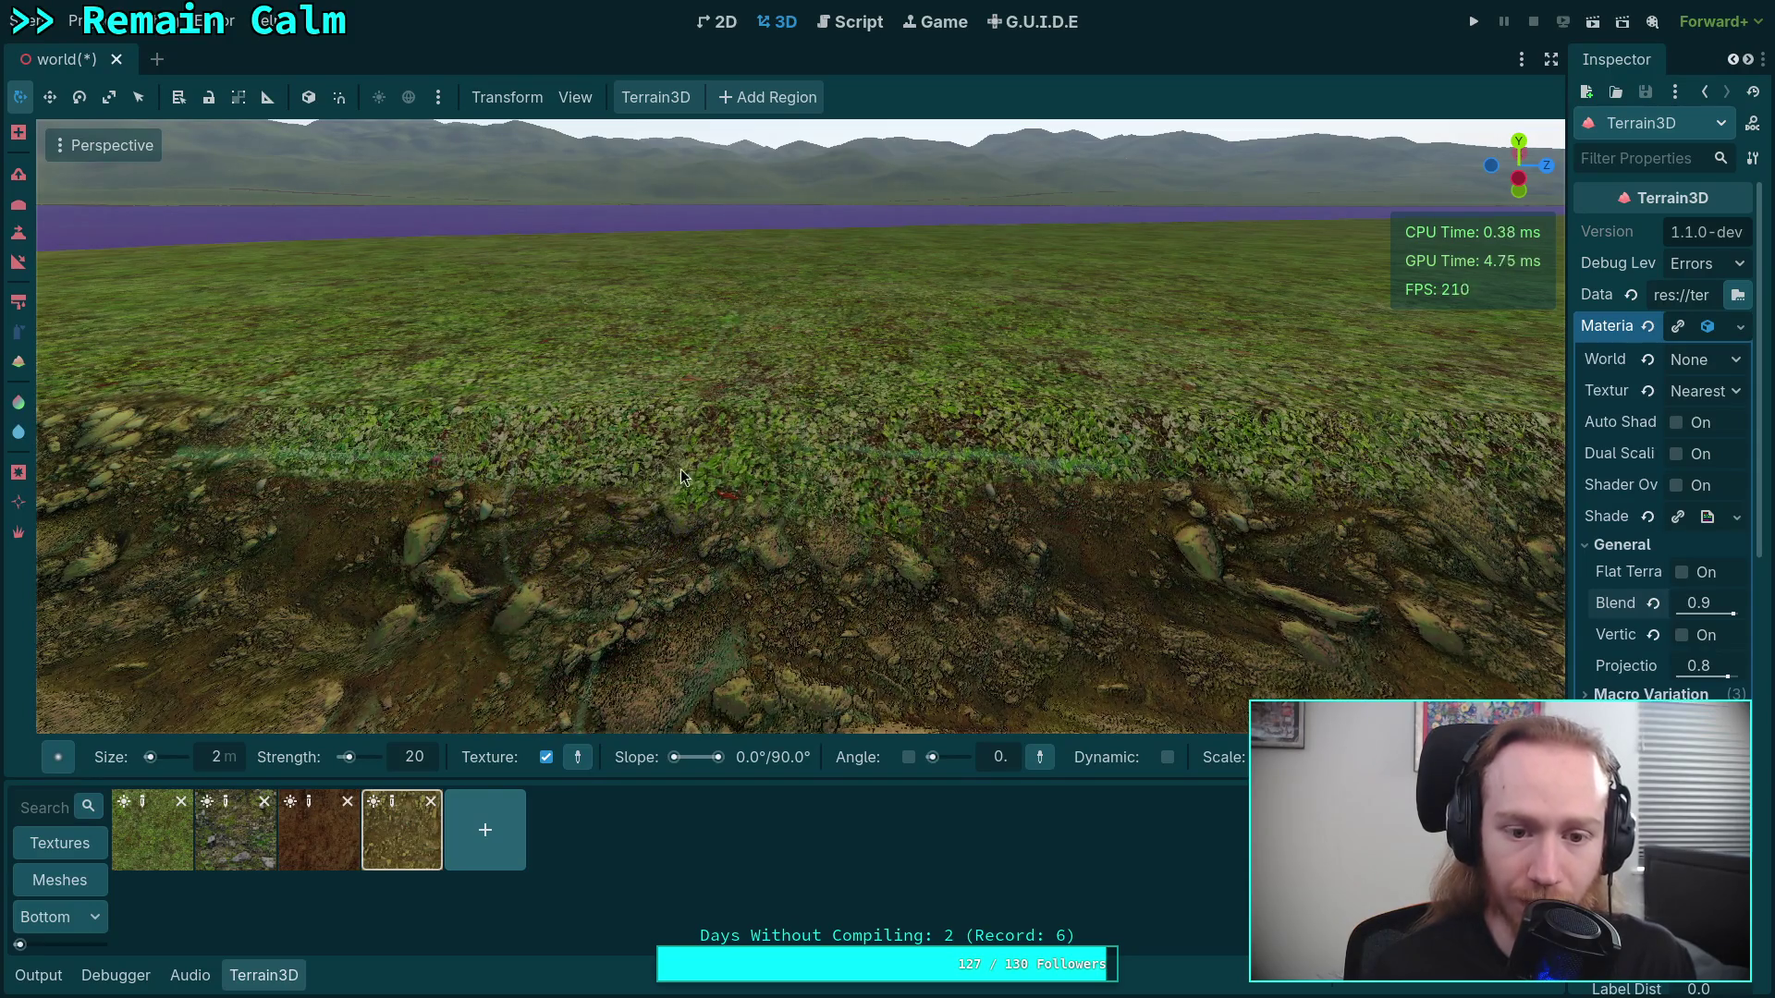
Orbit over the rocky ridge and grass toward the lake
{"action": "key", "text": "w"}
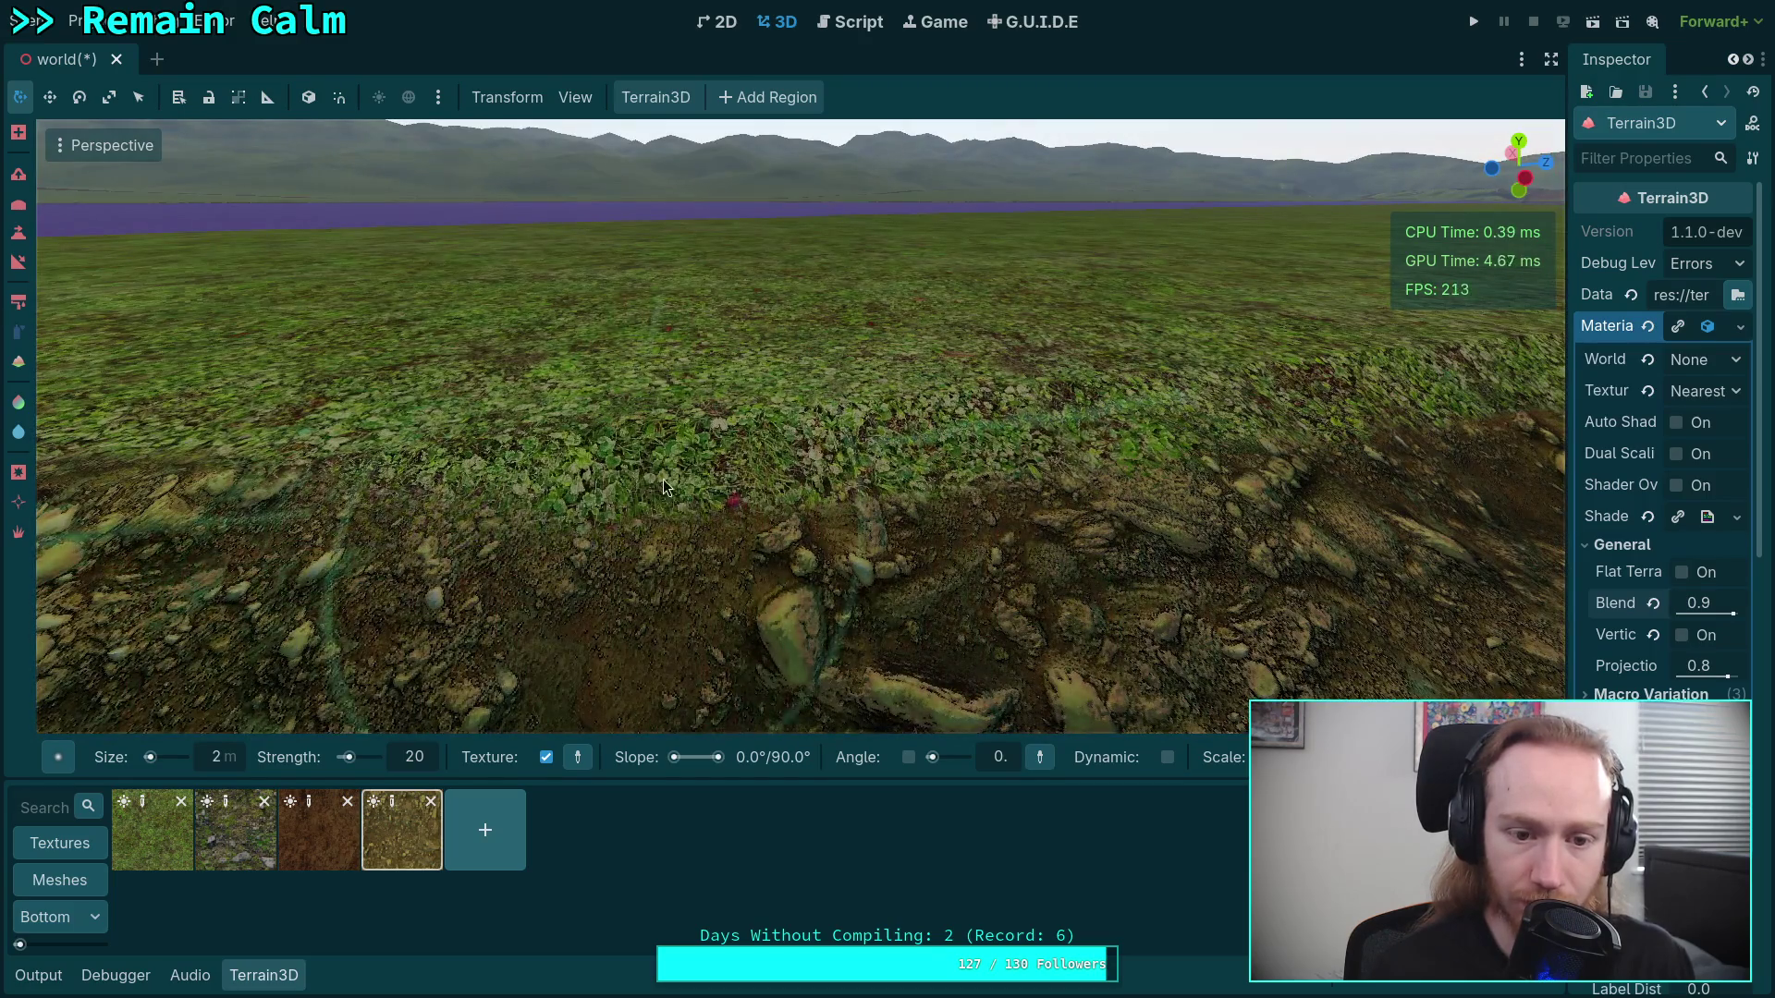
{"action": "mouse_move", "coordinate": [891, 476]}
{"action": "left_mouse_down"}
{"action": "mouse_move", "coordinate": [1089, 269]}
{"action": "mouse_move", "coordinate": [1542, 328]}
{"action": "mouse_move", "coordinate": [807, 566]}
{"action": "mouse_move", "coordinate": [924, 536]}
{"action": "mouse_move", "coordinate": [1026, 554]}
{"action": "mouse_move", "coordinate": [823, 524]}
{"action": "left_mouse_up"}
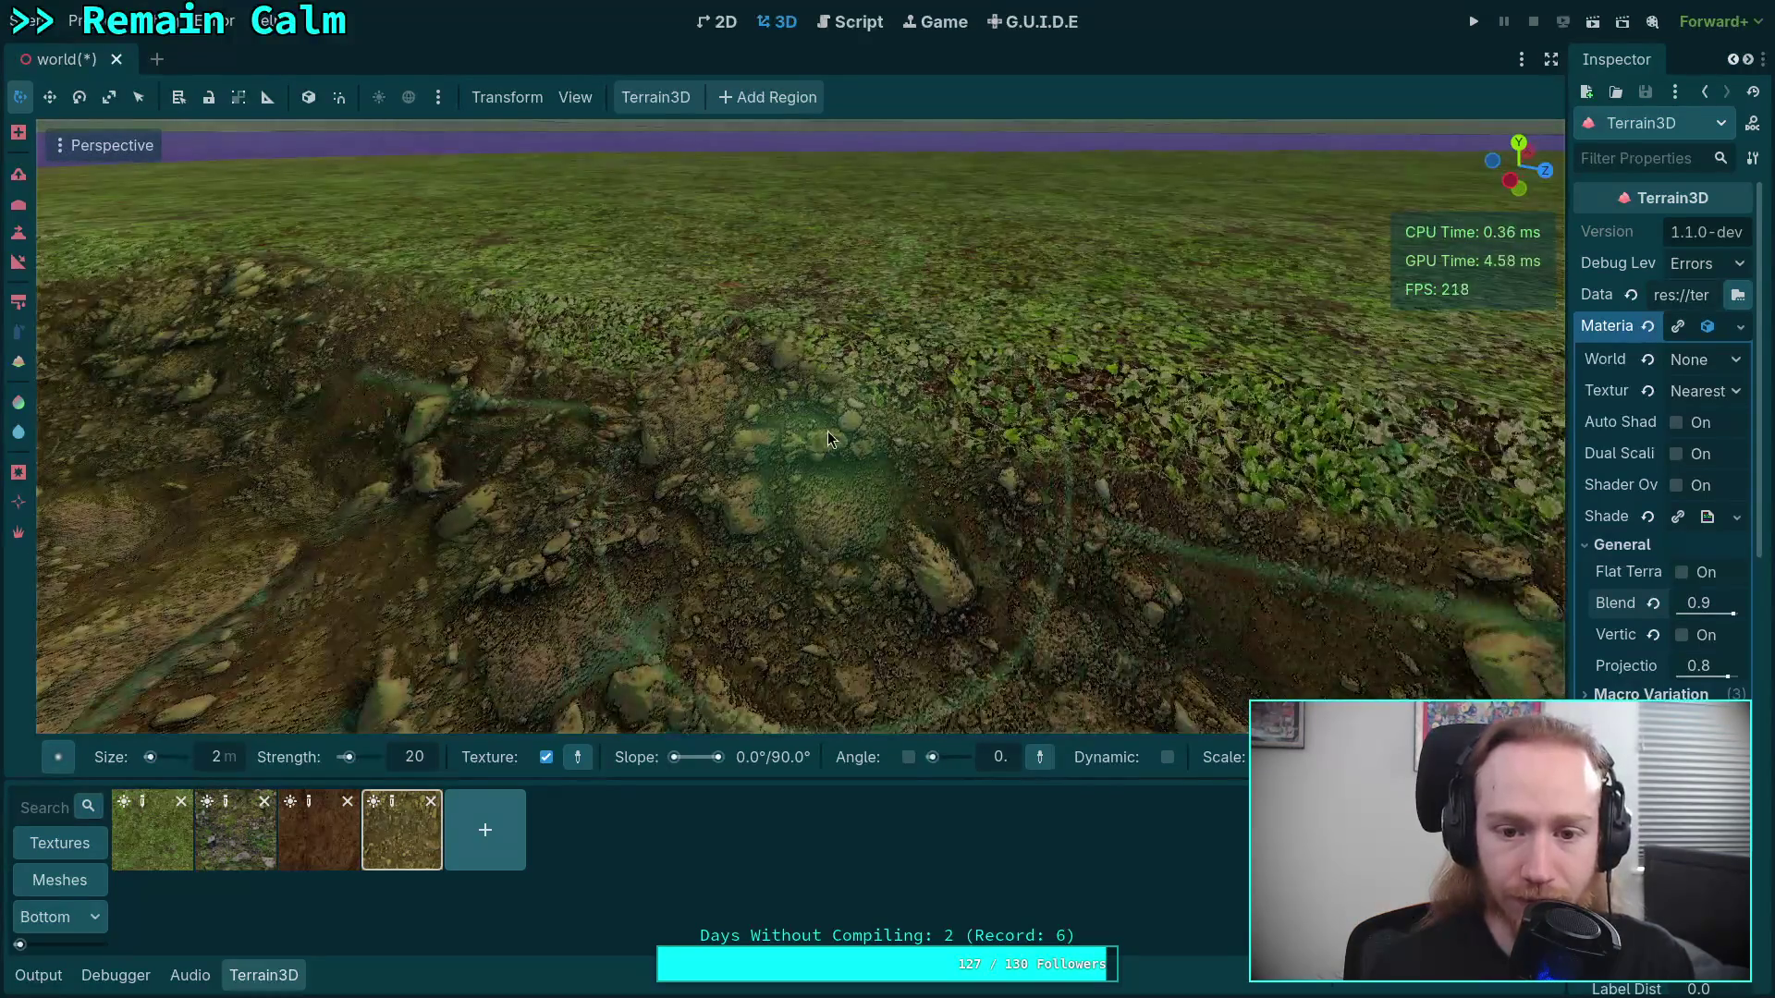
{"action": "mouse_move", "coordinate": [901, 455]}
{"action": "left_mouse_down"}
{"action": "mouse_move", "coordinate": [758, 444]}
{"action": "mouse_move", "coordinate": [924, 518]}
{"action": "mouse_move", "coordinate": [1006, 476]}
{"action": "mouse_move", "coordinate": [980, 388]}
{"action": "mouse_move", "coordinate": [961, 412]}
{"action": "left_mouse_up"}
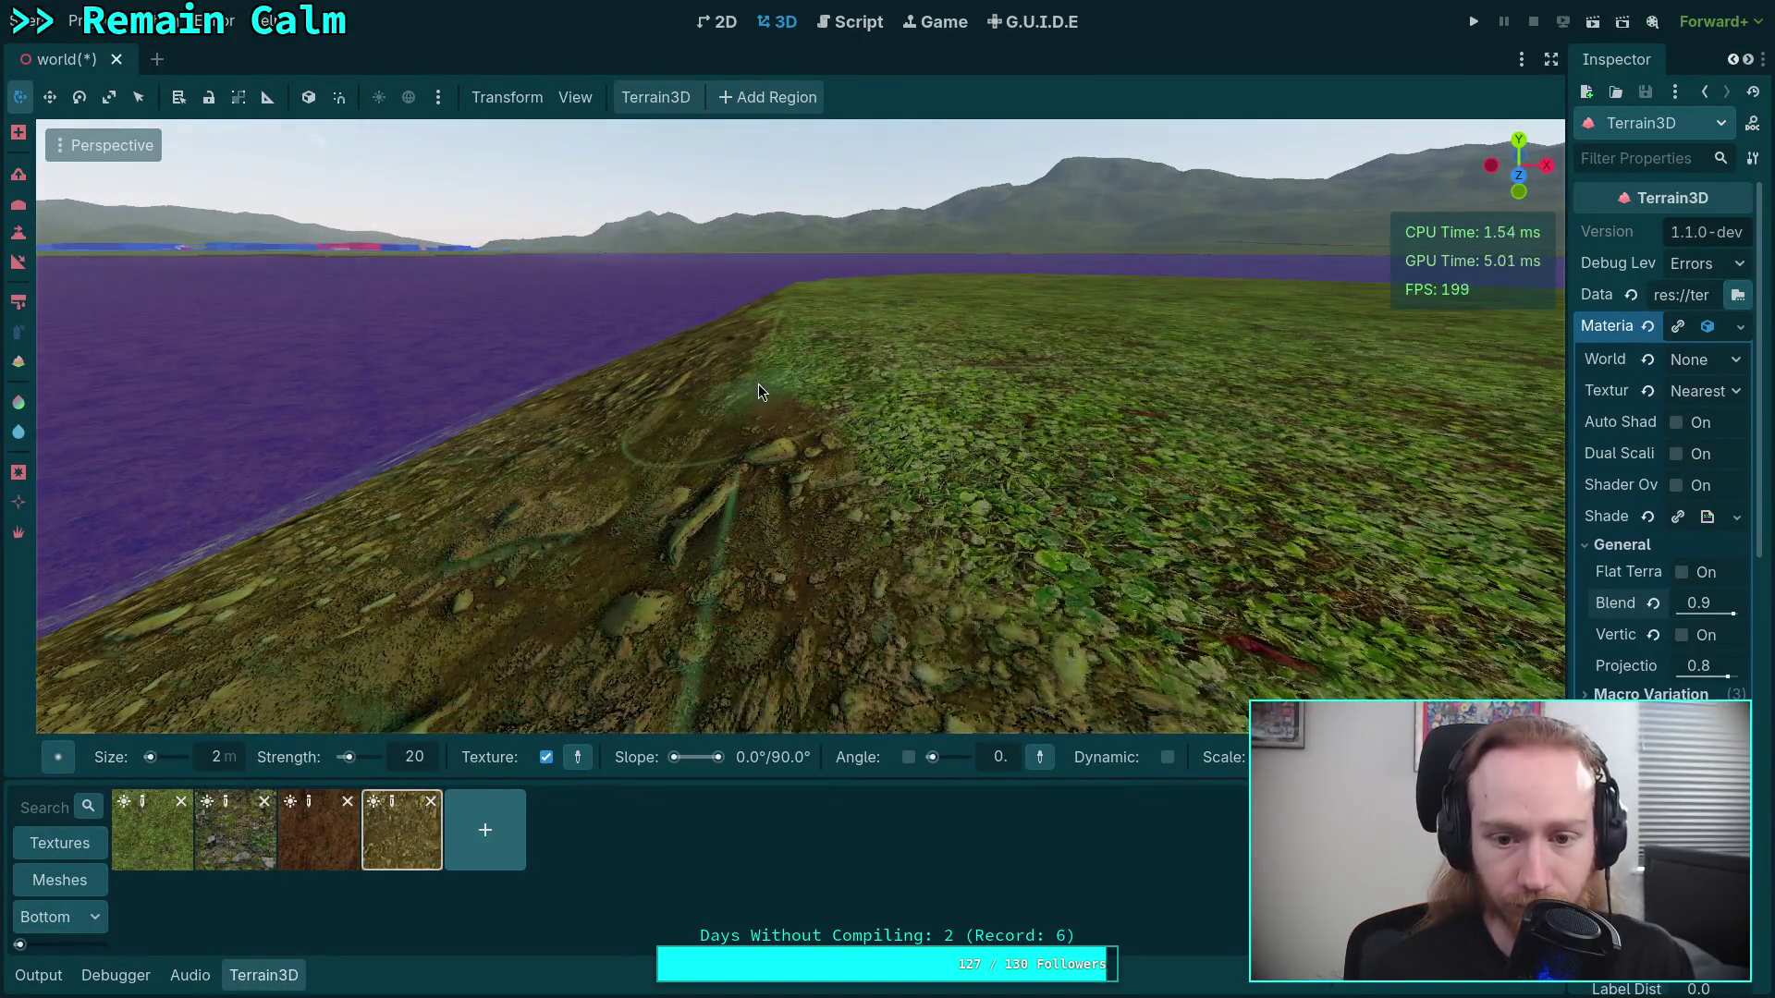
{"action": "left_click_drag", "start_coordinate": [758, 385], "coordinate": [697, 327]}
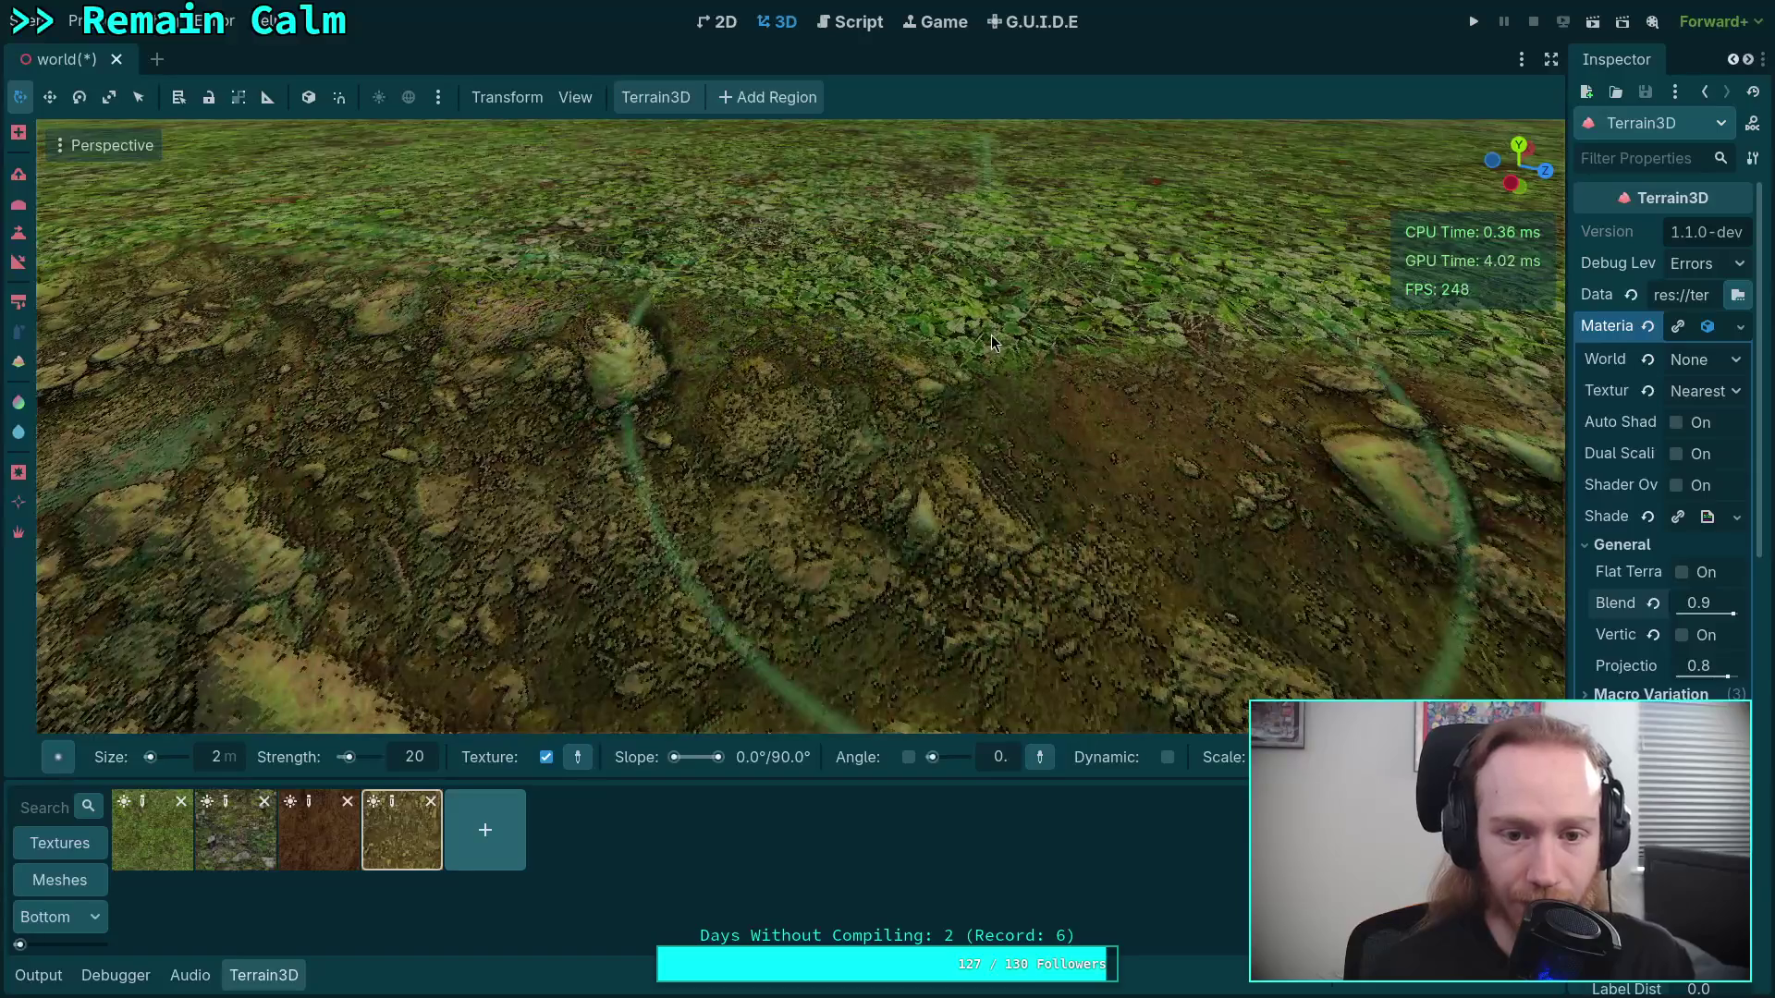
{"action": "mouse_move", "coordinate": [982, 357]}
{"action": "left_mouse_down"}
{"action": "mouse_move", "coordinate": [887, 365]}
{"action": "mouse_move", "coordinate": [925, 388]}
{"action": "mouse_move", "coordinate": [989, 374]}
{"action": "mouse_move", "coordinate": [966, 319]}
{"action": "mouse_move", "coordinate": [777, 449]}
{"action": "left_mouse_up"}
{"action": "scroll", "coordinate": [908, 525], "scroll_direction": "up", "scroll_amount": 5}
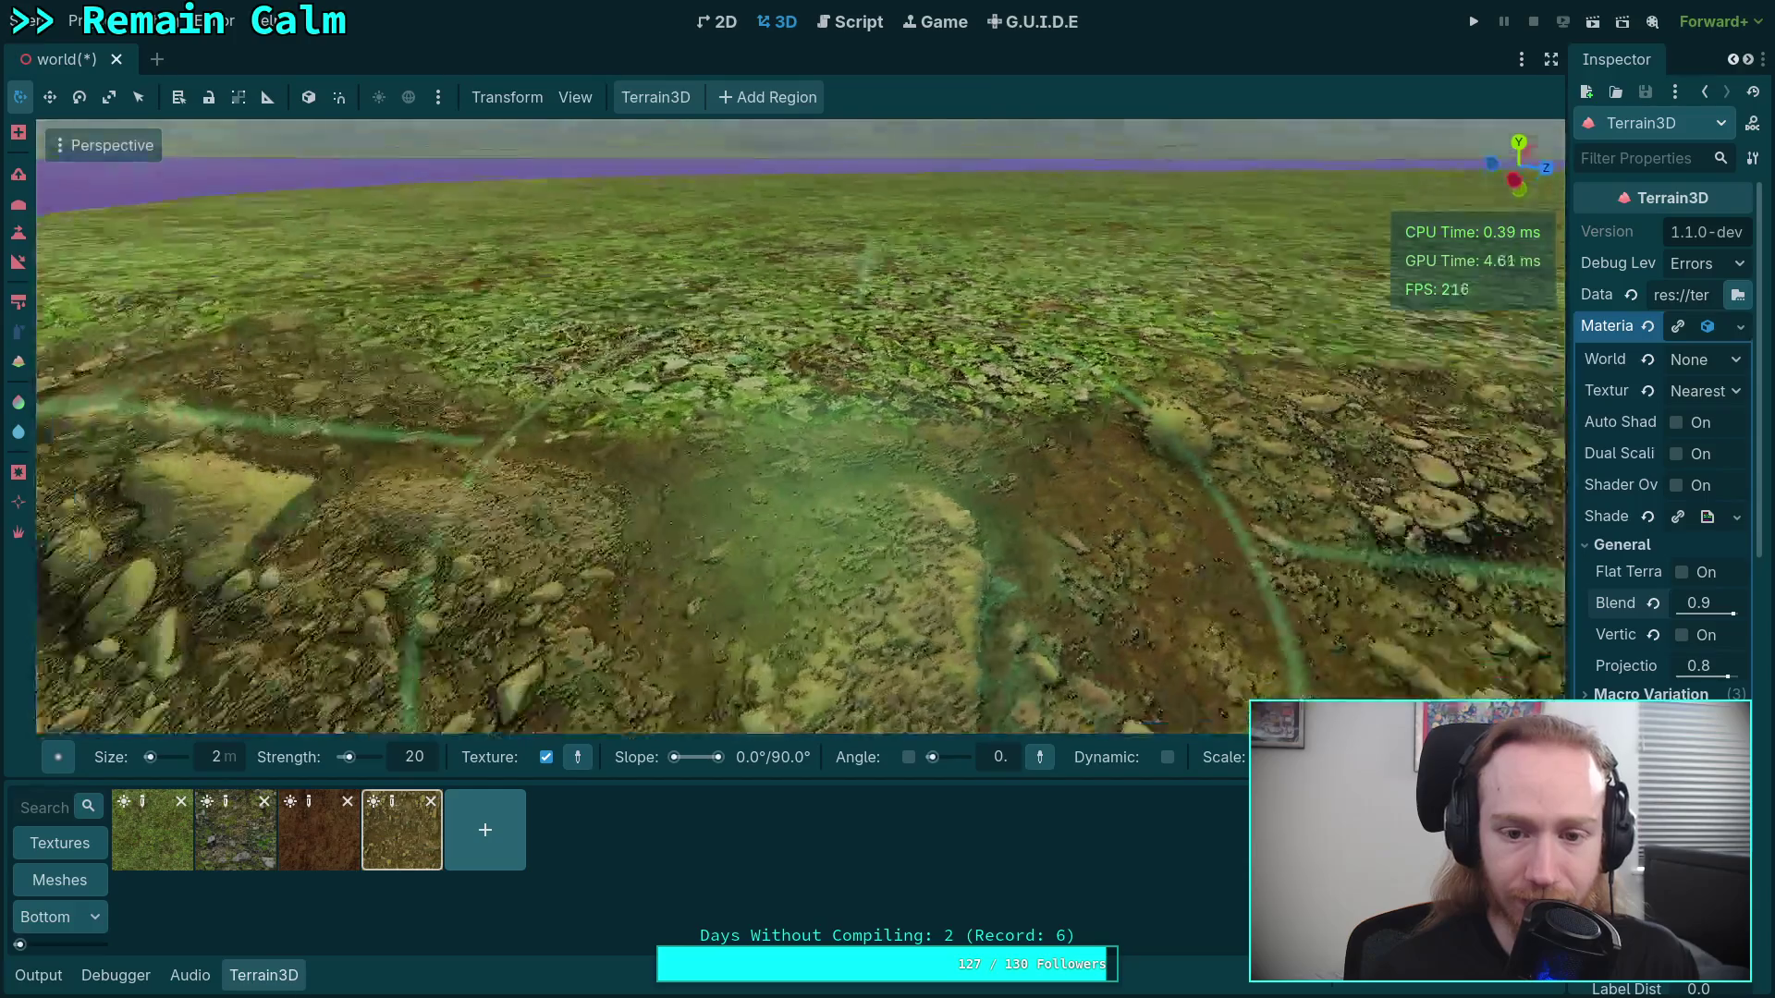
{"action": "scroll", "coordinate": [693, 449], "scroll_direction": "up", "scroll_amount": 3}
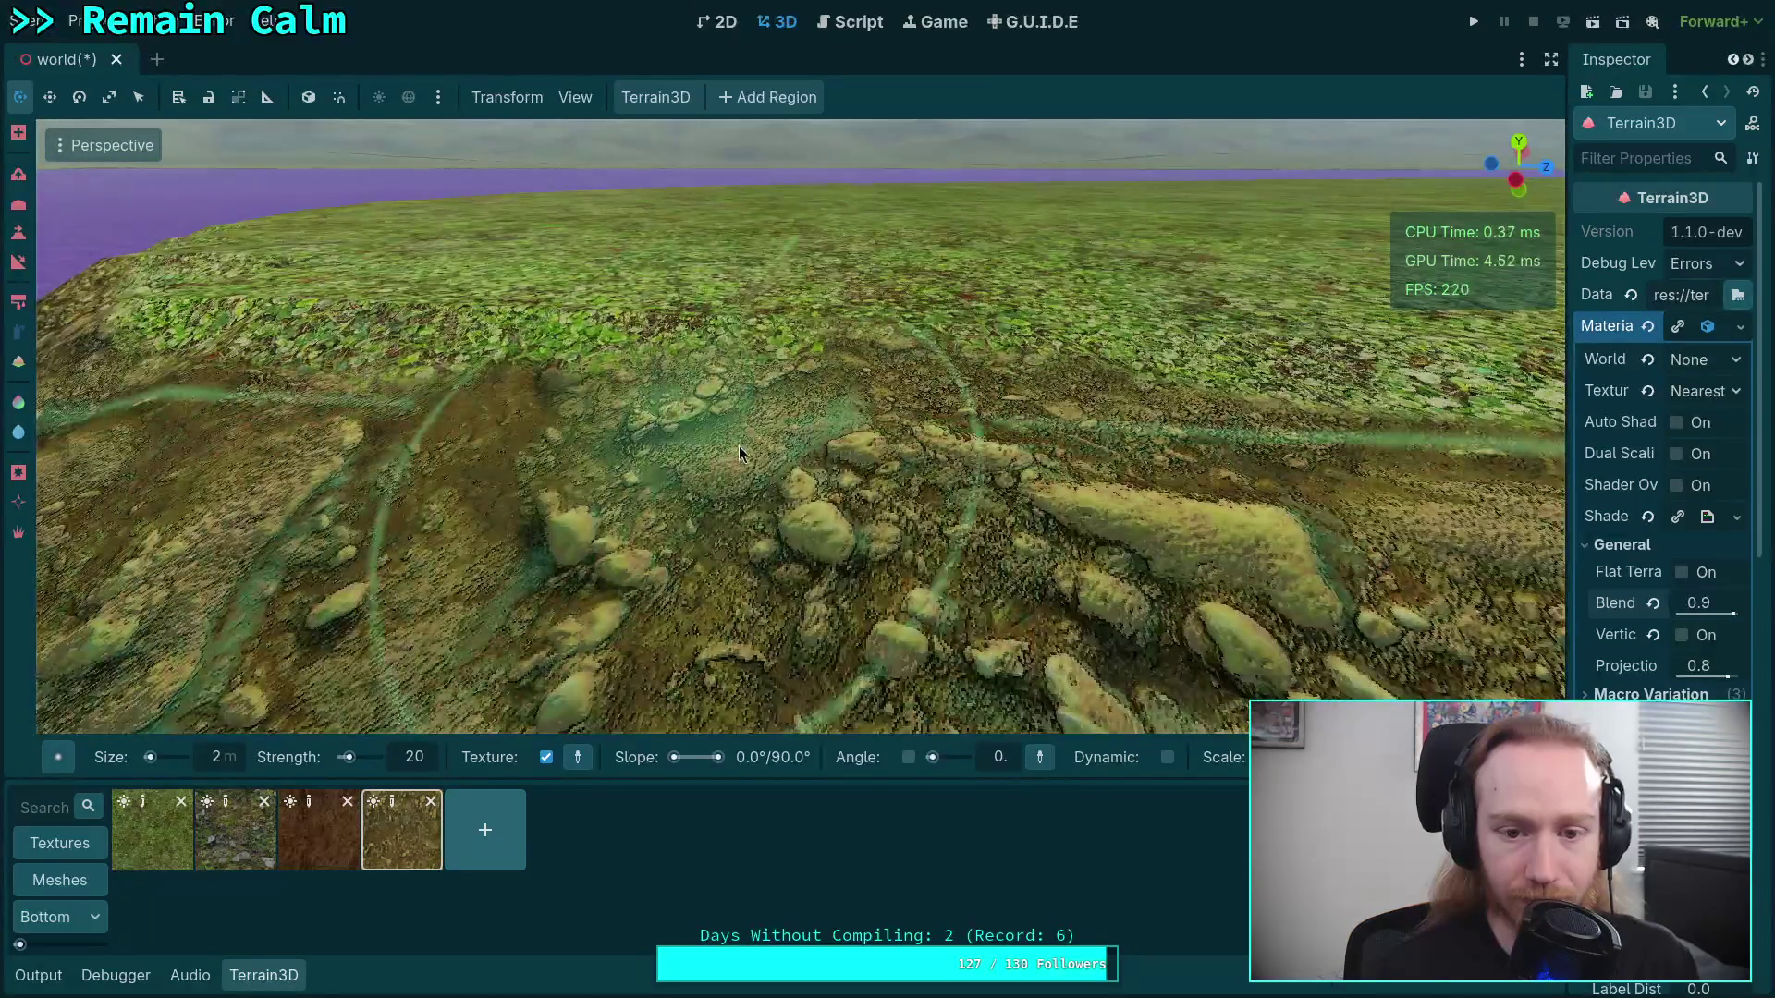
{"action": "left_click_drag", "start_coordinate": [739, 446], "coordinate": [641, 652]}
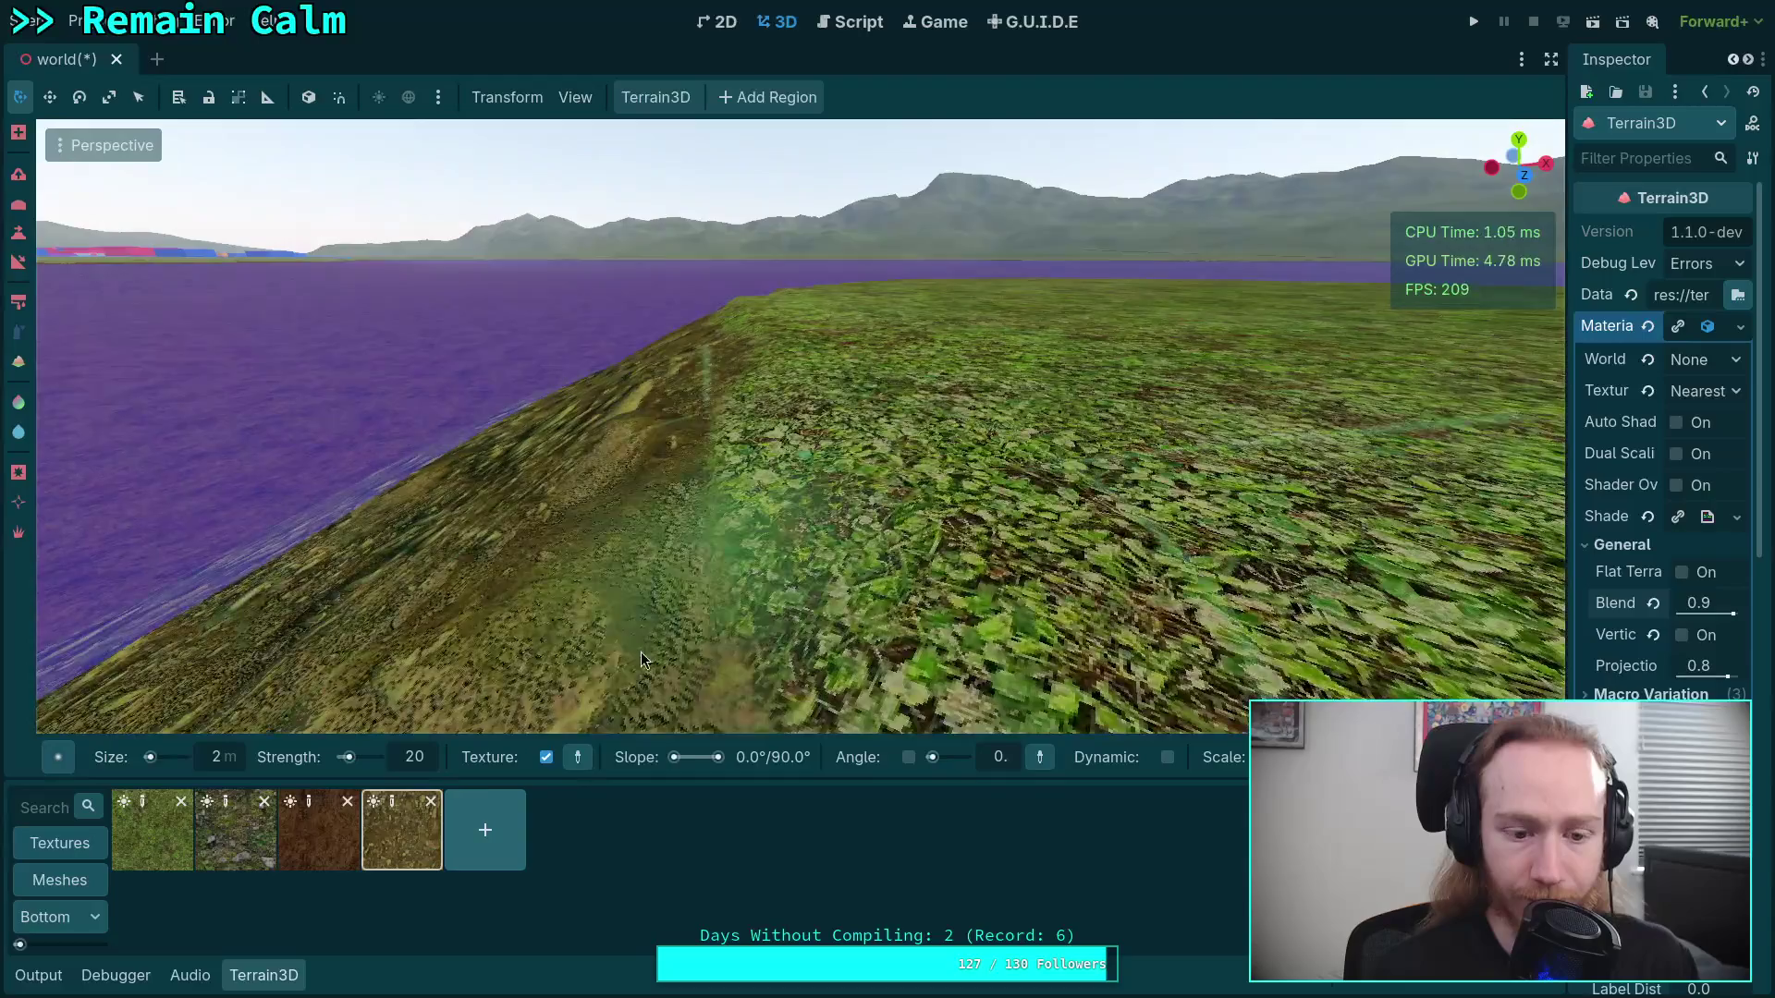
Select the grass texture and orbit to view the cliff edge and shoreline
{"action": "left_click", "coordinate": [157, 858]}
{"action": "mouse_move", "coordinate": [773, 406]}
{"action": "left_mouse_down"}
{"action": "mouse_move", "coordinate": [773, 368]}
{"action": "mouse_move", "coordinate": [741, 444]}
{"action": "mouse_move", "coordinate": [740, 518]}
{"action": "left_mouse_up"}
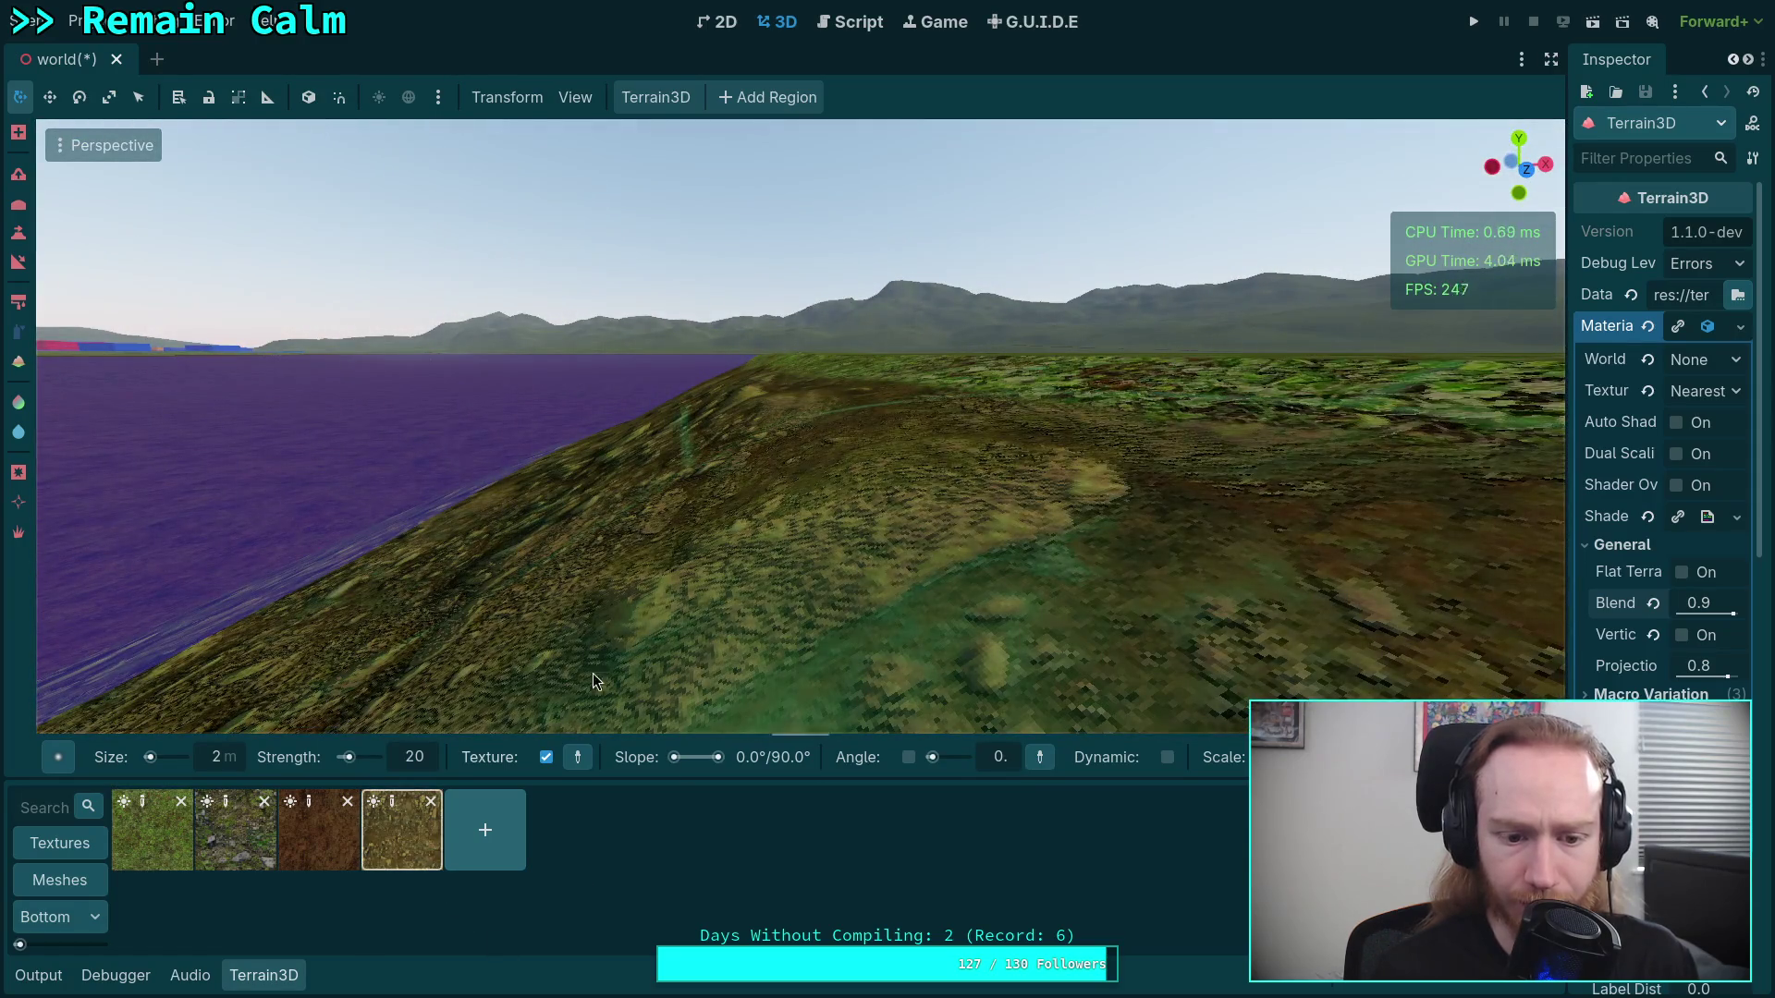
{"action": "left_click_drag", "start_coordinate": [596, 683], "coordinate": [806, 352]}
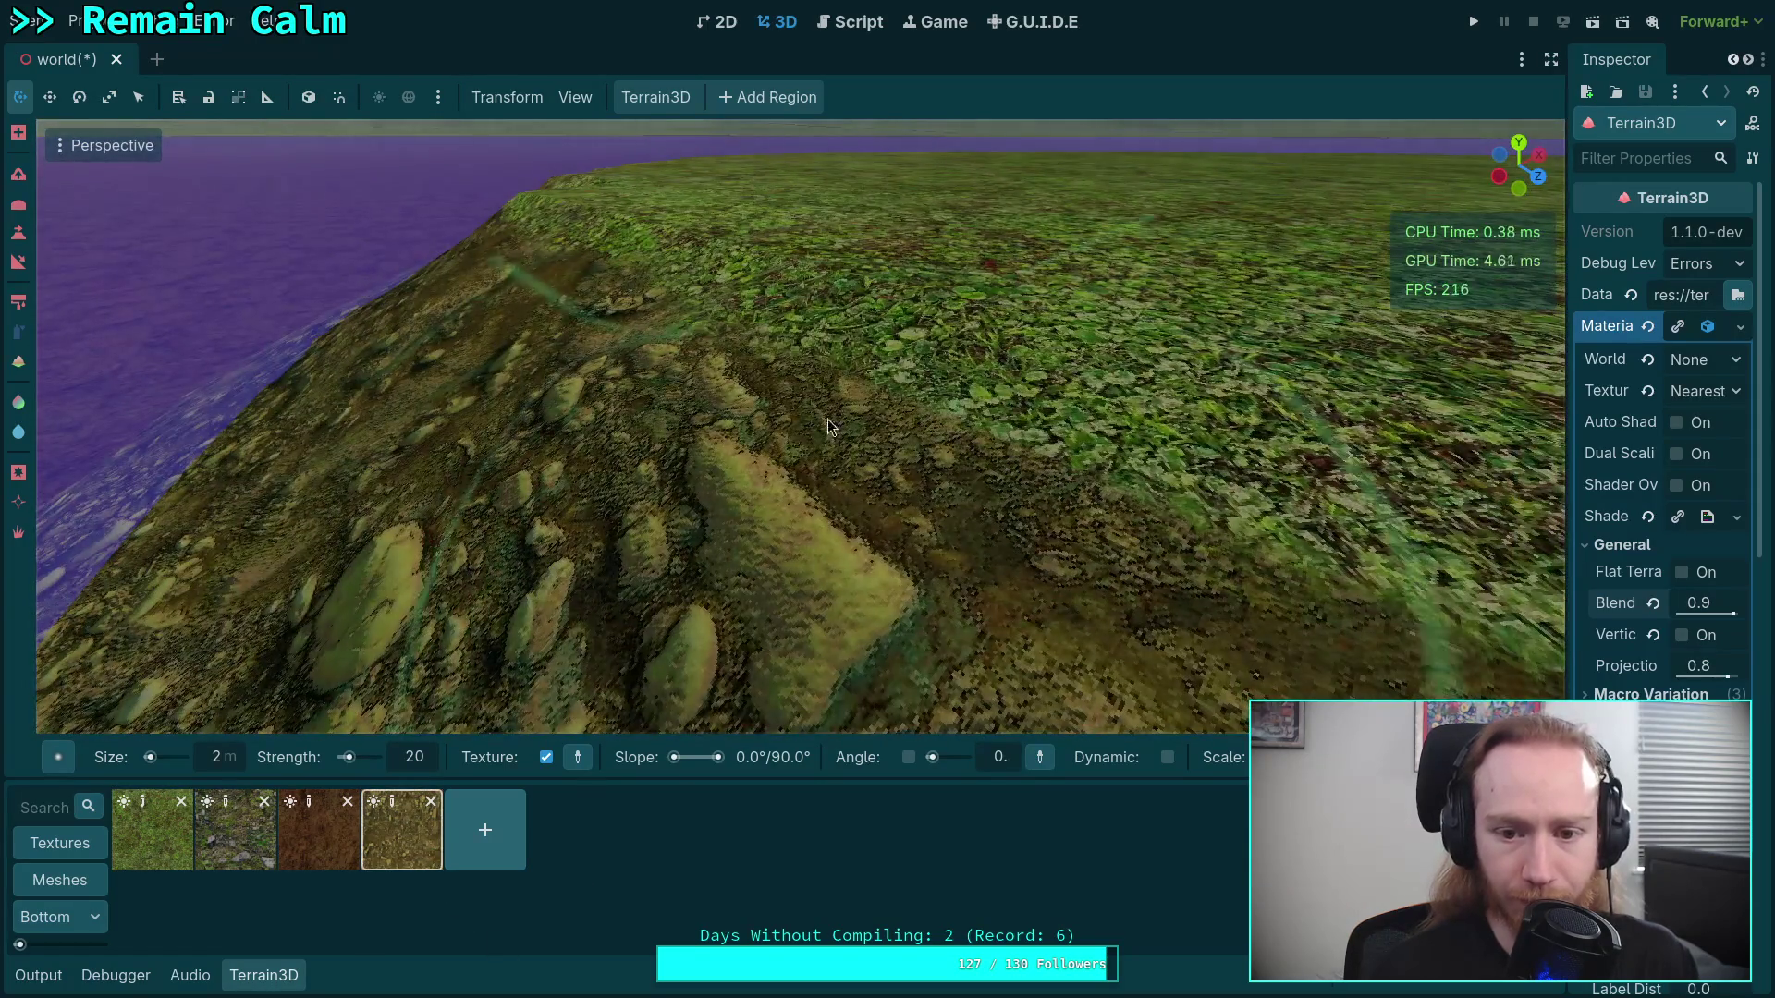
{"action": "mouse_move", "coordinate": [991, 413]}
{"action": "left_mouse_down"}
{"action": "mouse_move", "coordinate": [858, 431]}
{"action": "mouse_move", "coordinate": [738, 328]}
{"action": "left_mouse_up"}
{"action": "mouse_move", "coordinate": [1115, 430]}
{"action": "left_mouse_down"}
{"action": "mouse_move", "coordinate": [832, 407]}
{"action": "mouse_move", "coordinate": [869, 479]}
{"action": "left_mouse_up"}
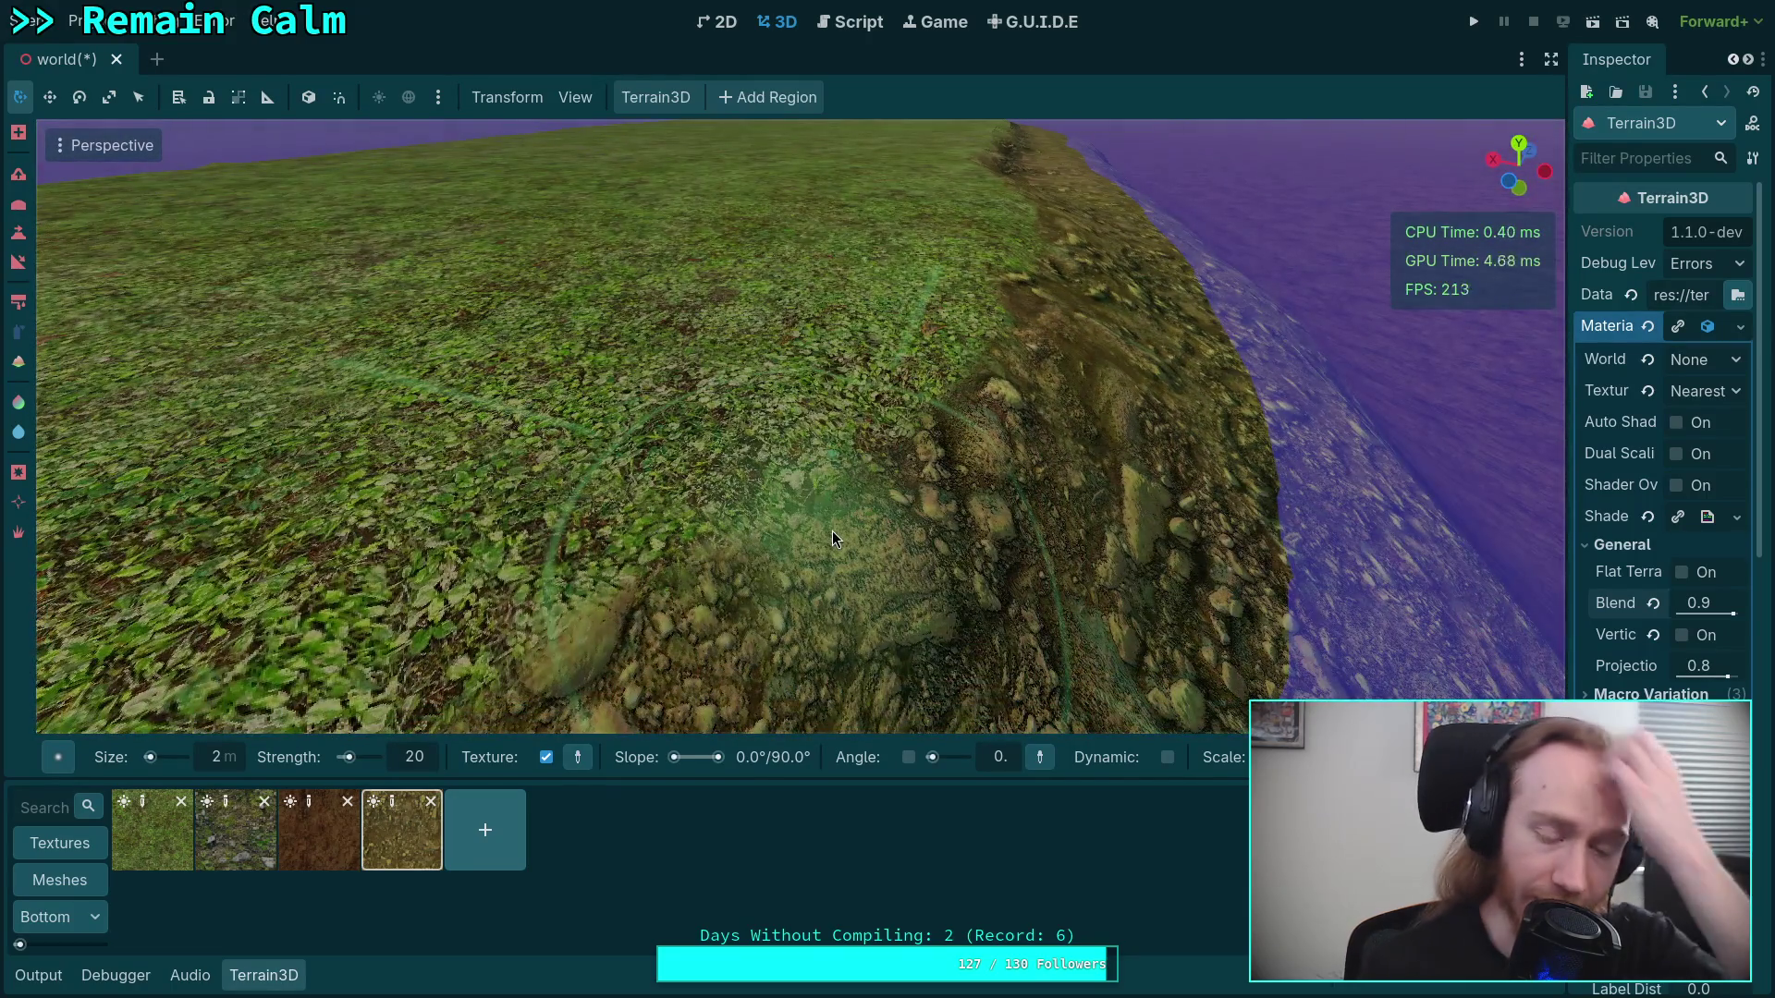
{"action": "scroll", "coordinate": [832, 536], "scroll_direction": "down", "scroll_amount": 2}
{"action": "mouse_move", "coordinate": [832, 530]}
{"action": "left_mouse_down"}
{"action": "mouse_move", "coordinate": [1063, 508]}
{"action": "mouse_move", "coordinate": [1063, 536]}
{"action": "left_mouse_up"}
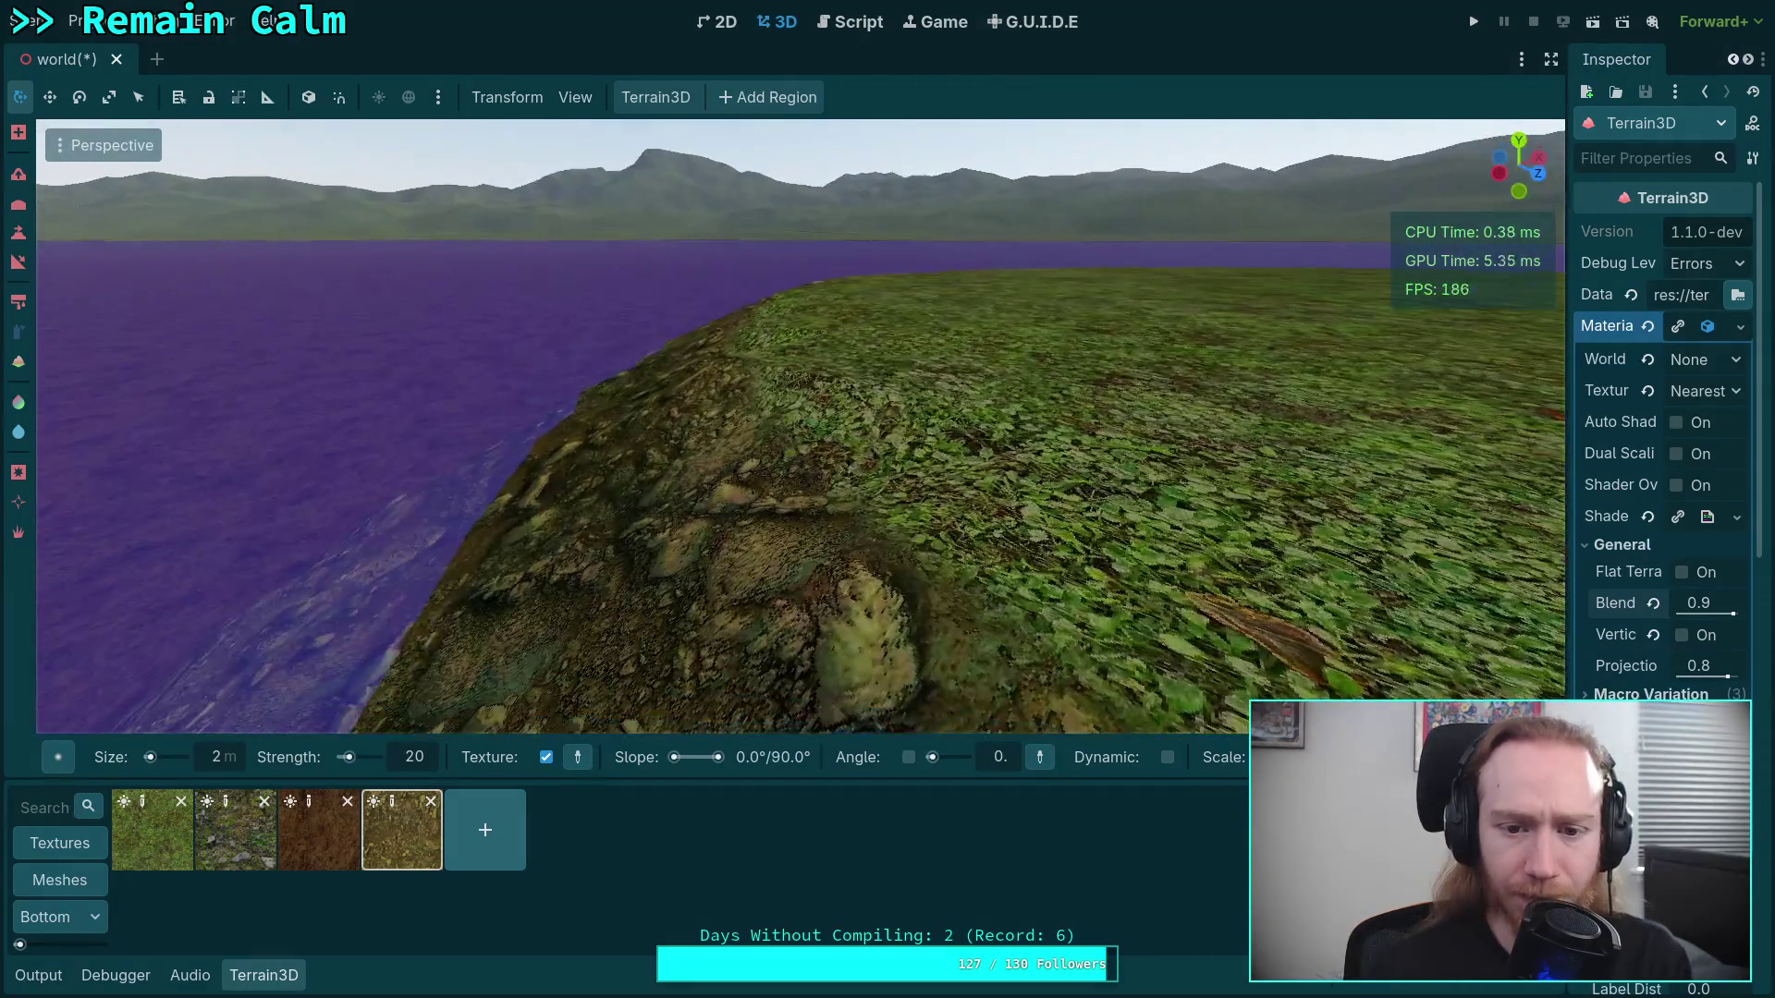
Fly along the shoreline inspecting the painted rocky bank around the island edge
{"action": "key", "text": "w"}
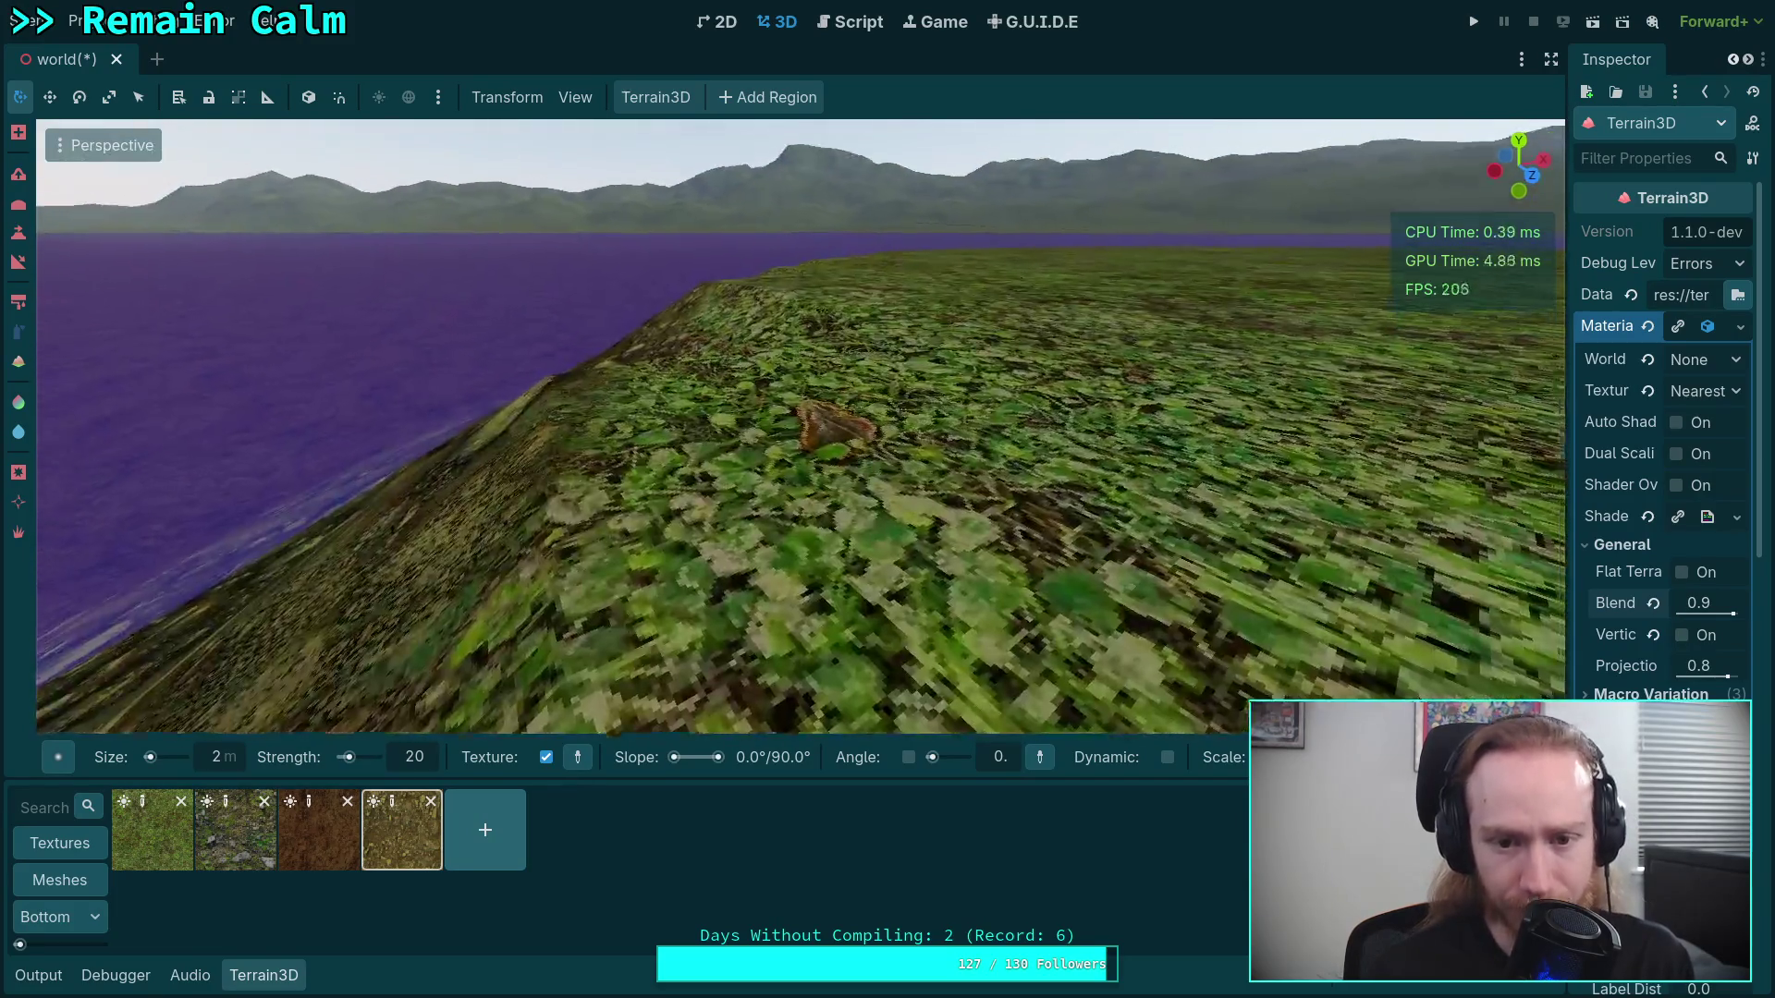
{"action": "mouse_move", "coordinate": [1479, 203]}
{"action": "left_mouse_down"}
{"action": "mouse_move", "coordinate": [1055, 197]}
{"action": "mouse_move", "coordinate": [1113, 237]}
{"action": "mouse_move", "coordinate": [1275, 242]}
{"action": "left_mouse_up"}
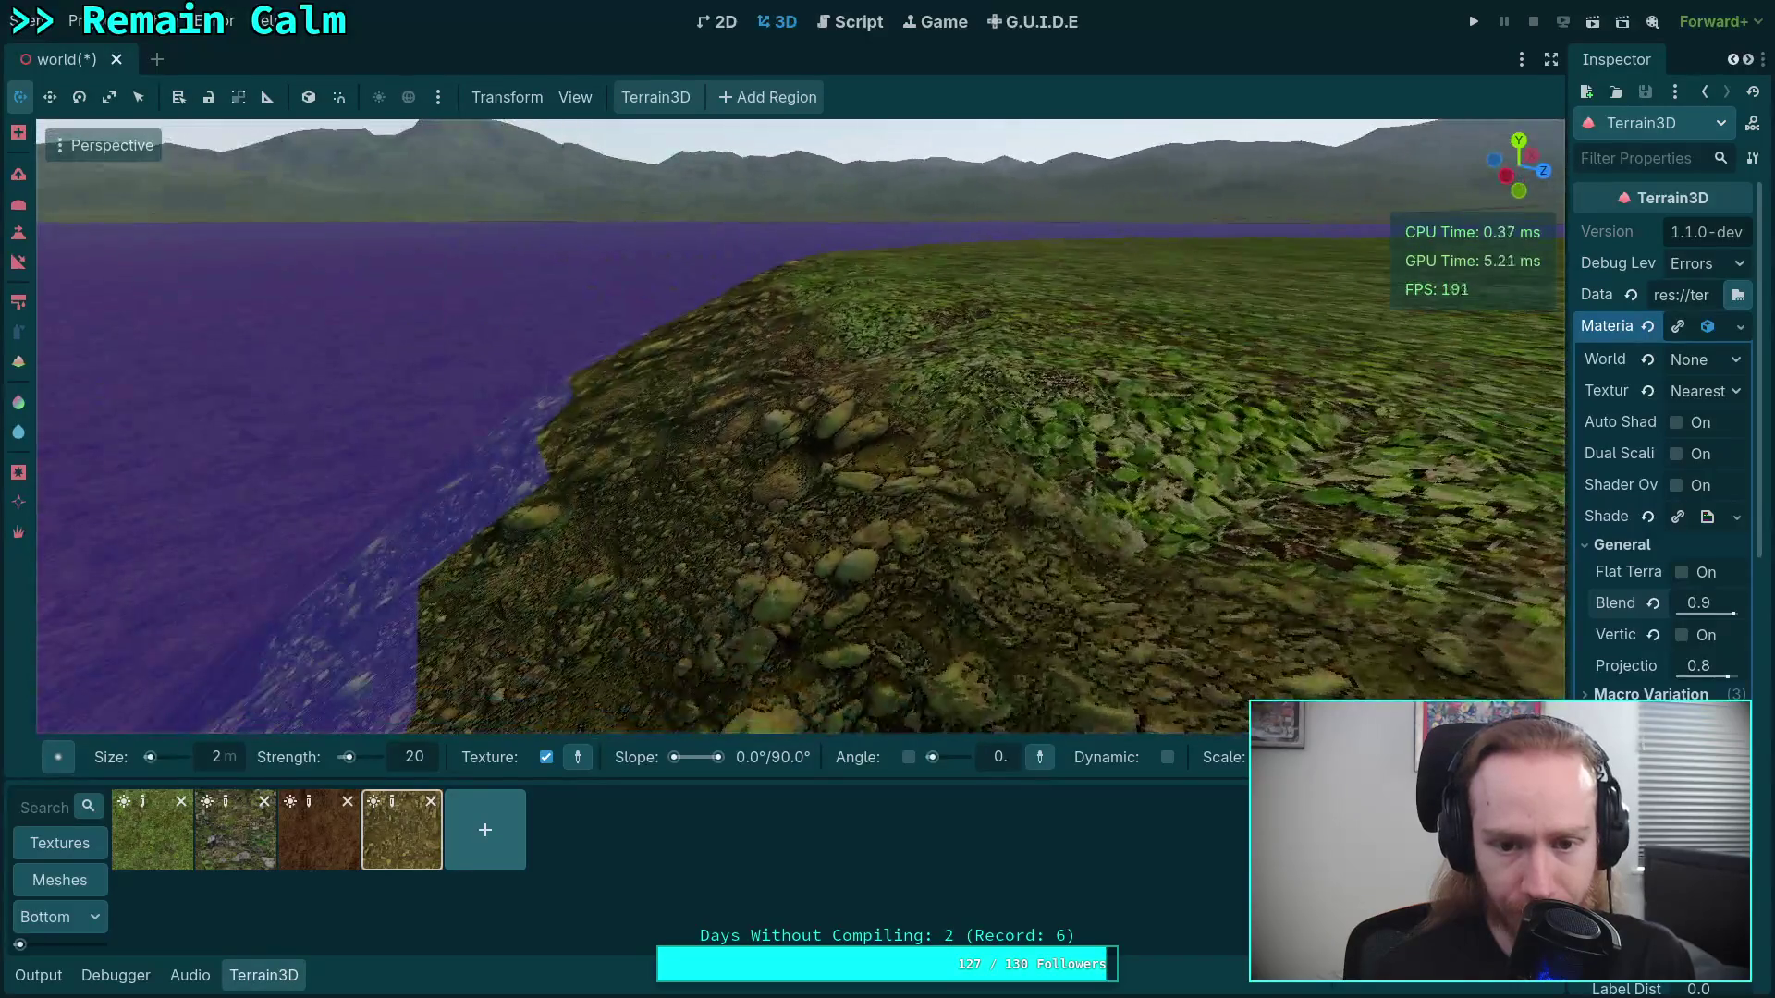
{"action": "key", "text": "w"}
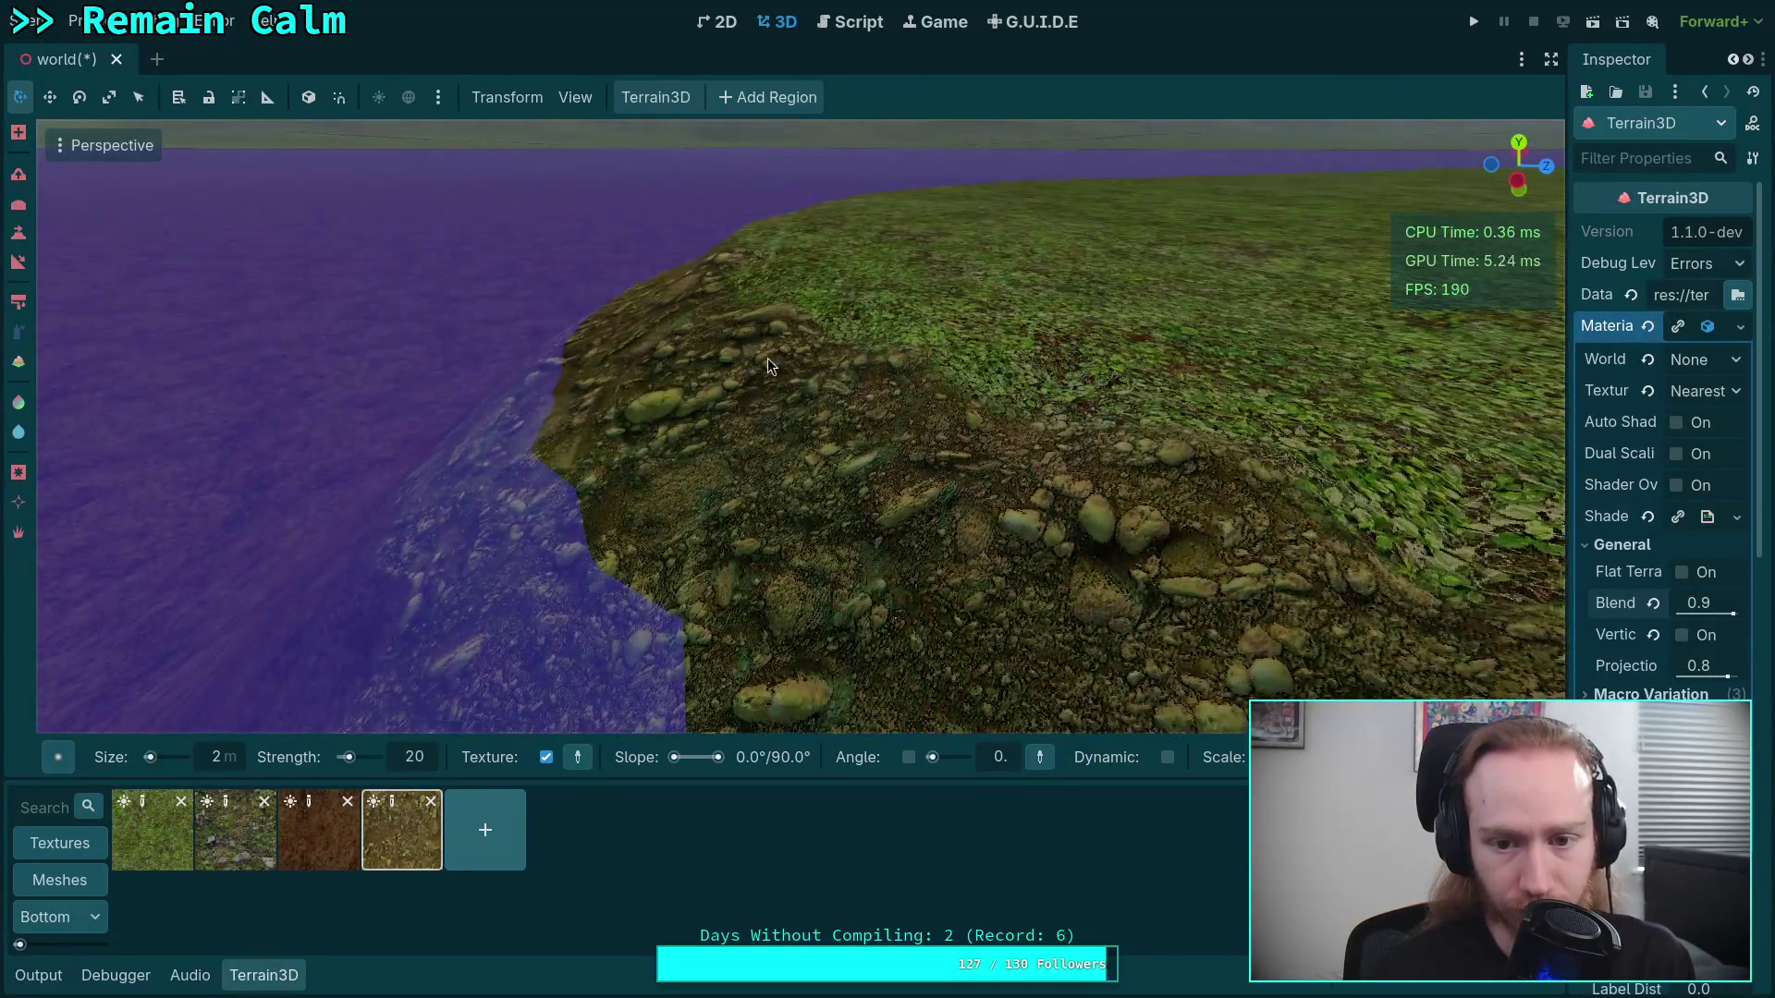
{"action": "key", "text": "s"}
{"action": "scroll", "coordinate": [680, 395], "scroll_direction": "down", "scroll_amount": 2}
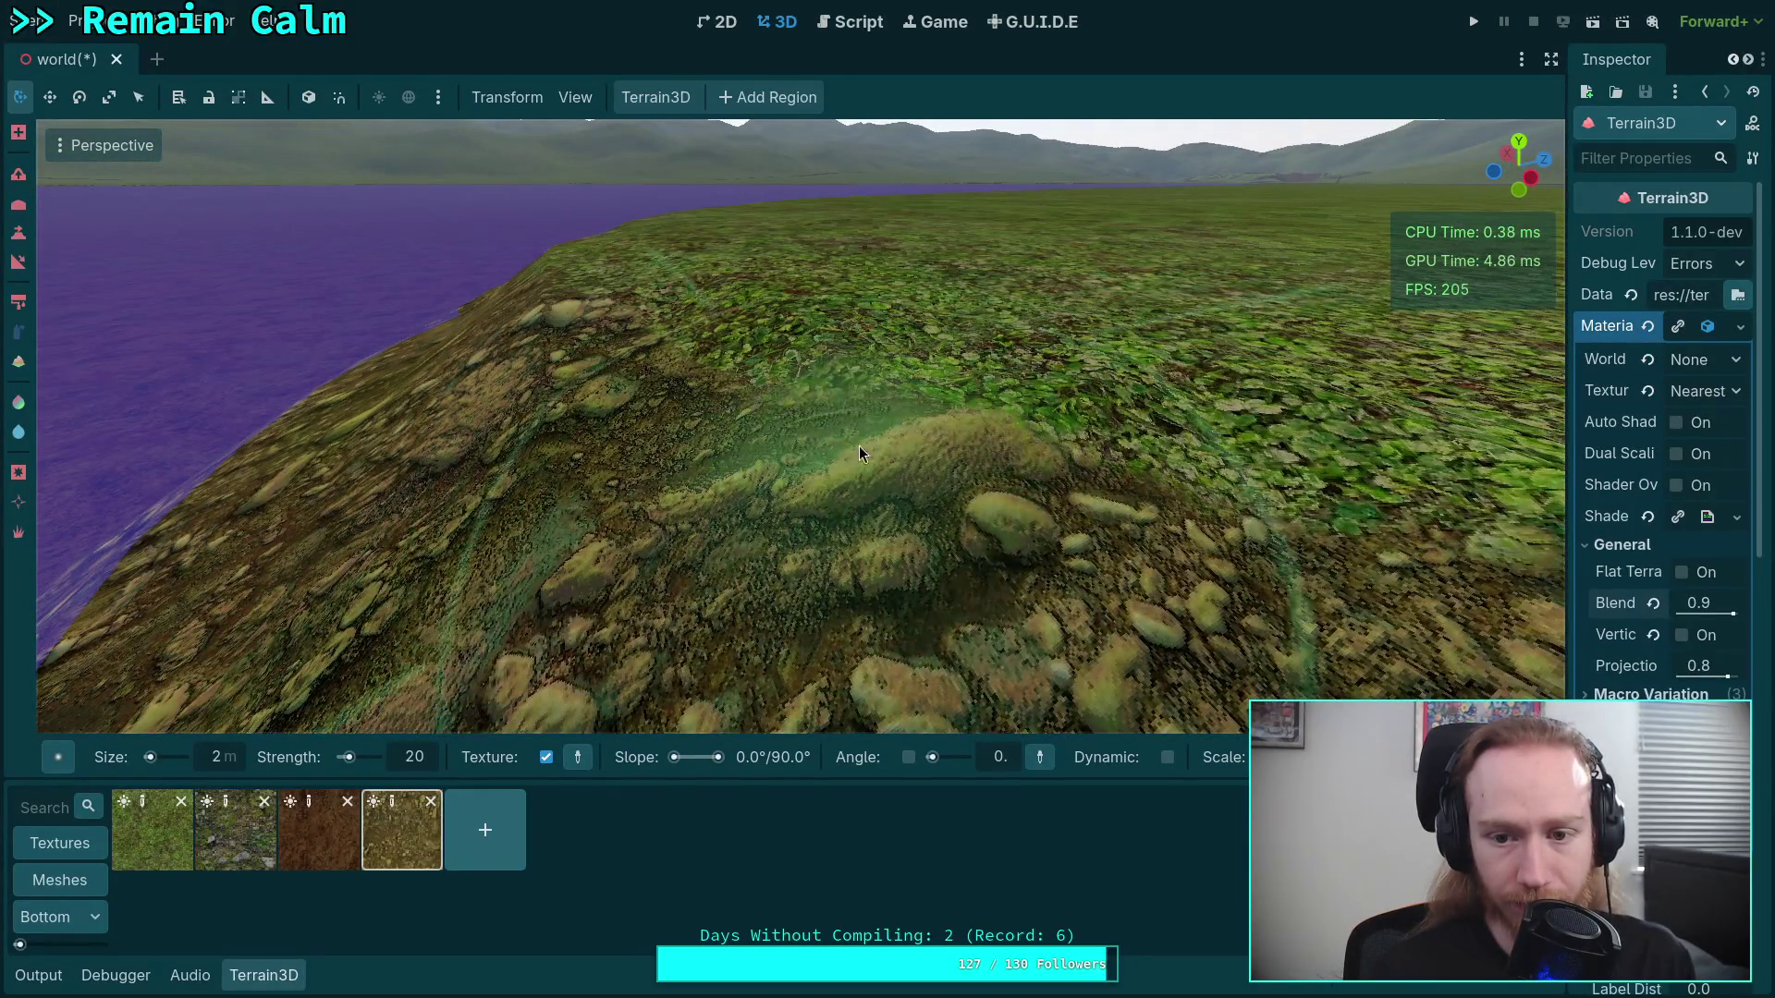
{"action": "left_click_drag", "start_coordinate": [1090, 515], "coordinate": [684, 453]}
{"action": "key", "text": "w"}
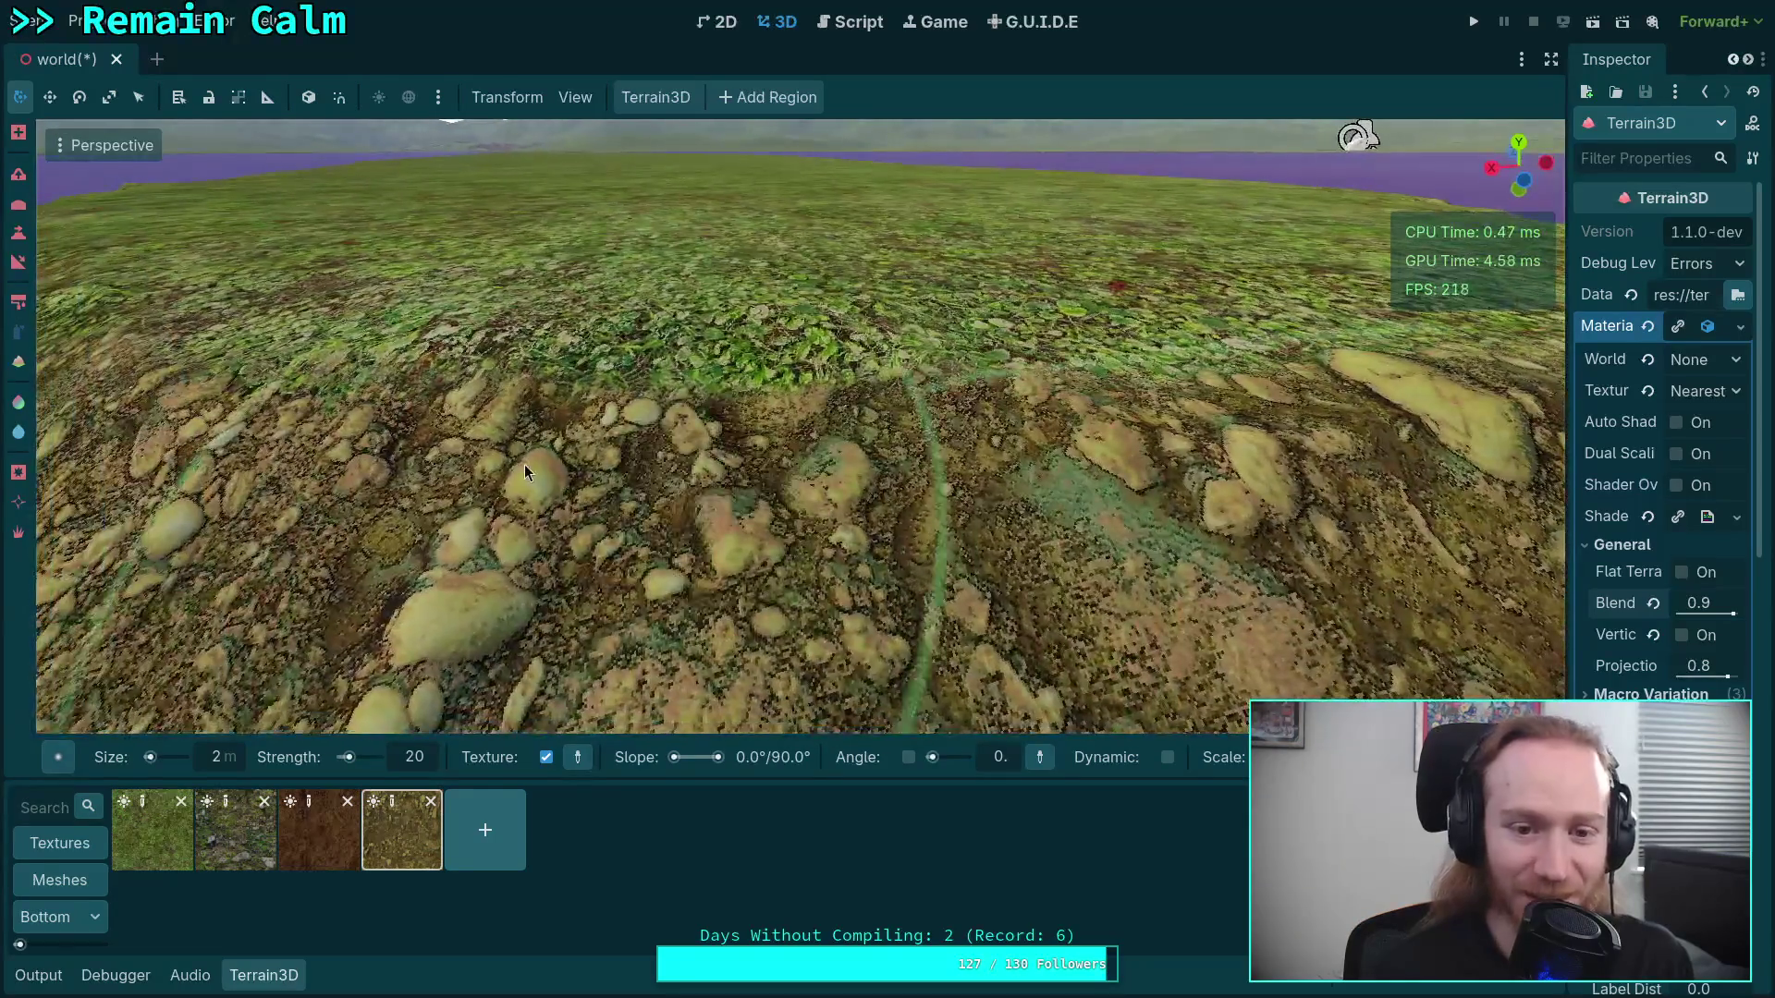
{"action": "mouse_move", "coordinate": [887, 500]}
{"action": "left_mouse_down"}
{"action": "mouse_move", "coordinate": [665, 444]}
{"action": "mouse_move", "coordinate": [592, 463]}
{"action": "left_mouse_up"}
{"action": "key", "text": "w"}
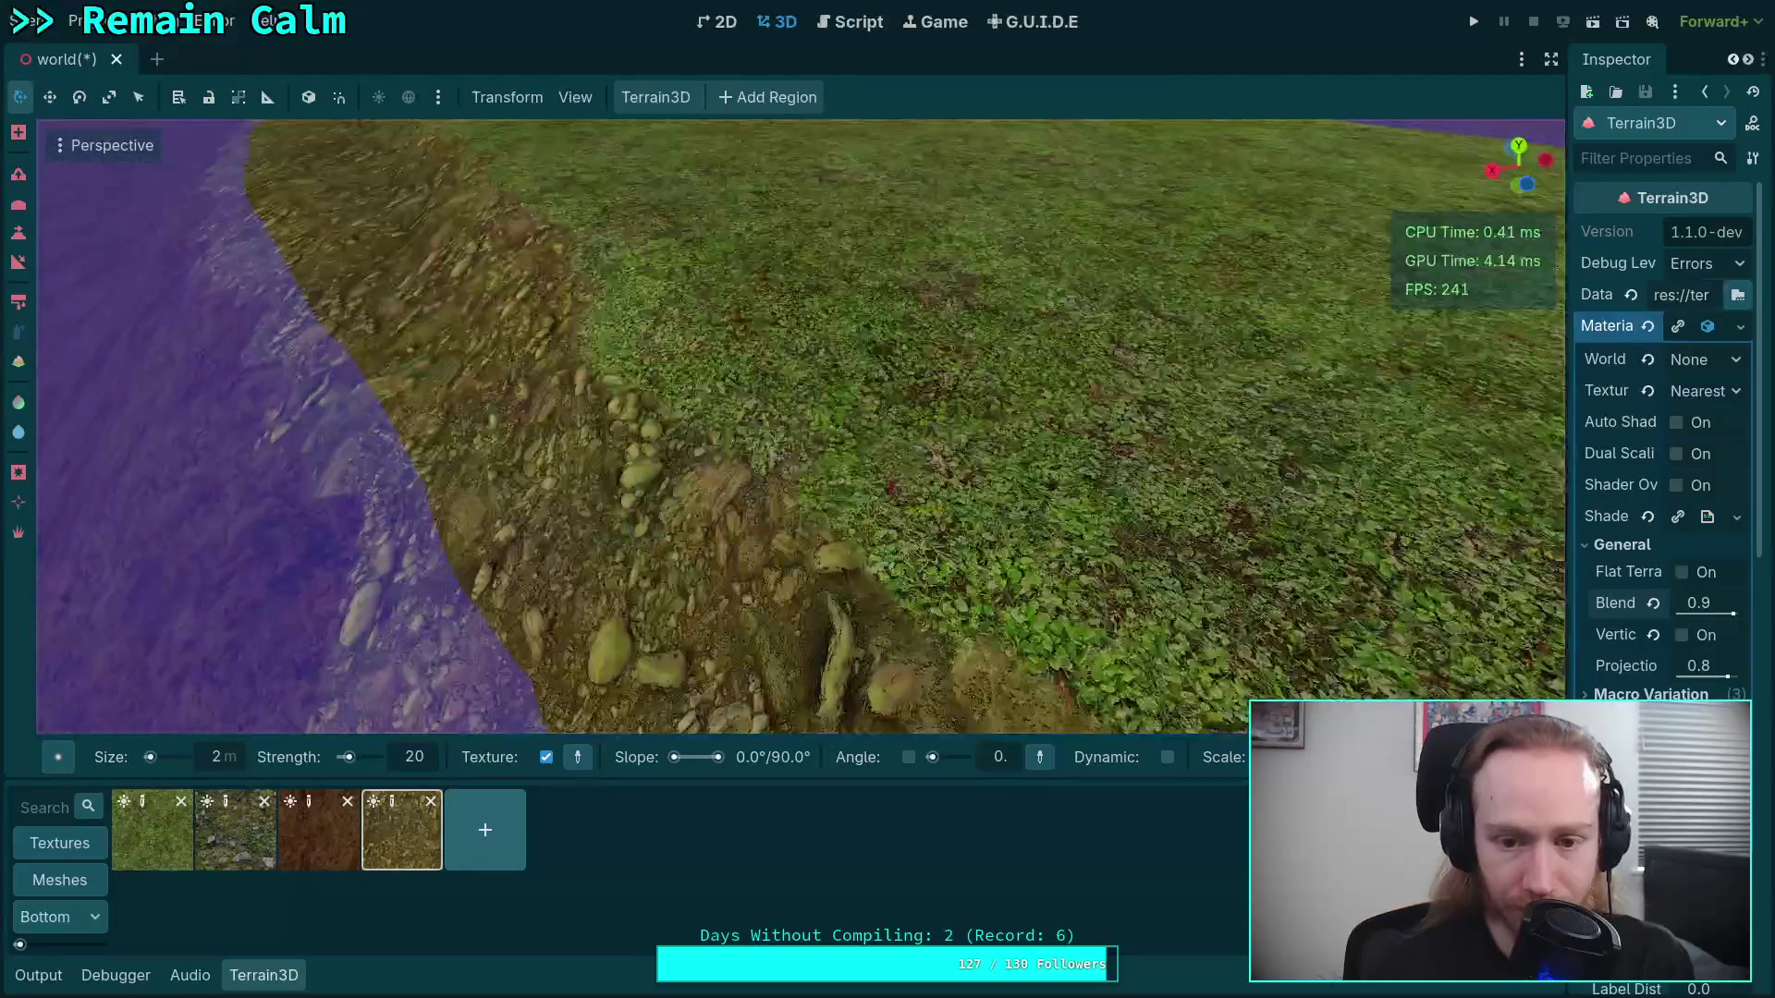
{"action": "left_click_drag", "start_coordinate": [888, 499], "coordinate": [888, 407]}
{"action": "left_click_drag", "start_coordinate": [887, 499], "coordinate": [518, 500]}
Frame the shoreline slope and bank from above
{"action": "key", "text": "e"}
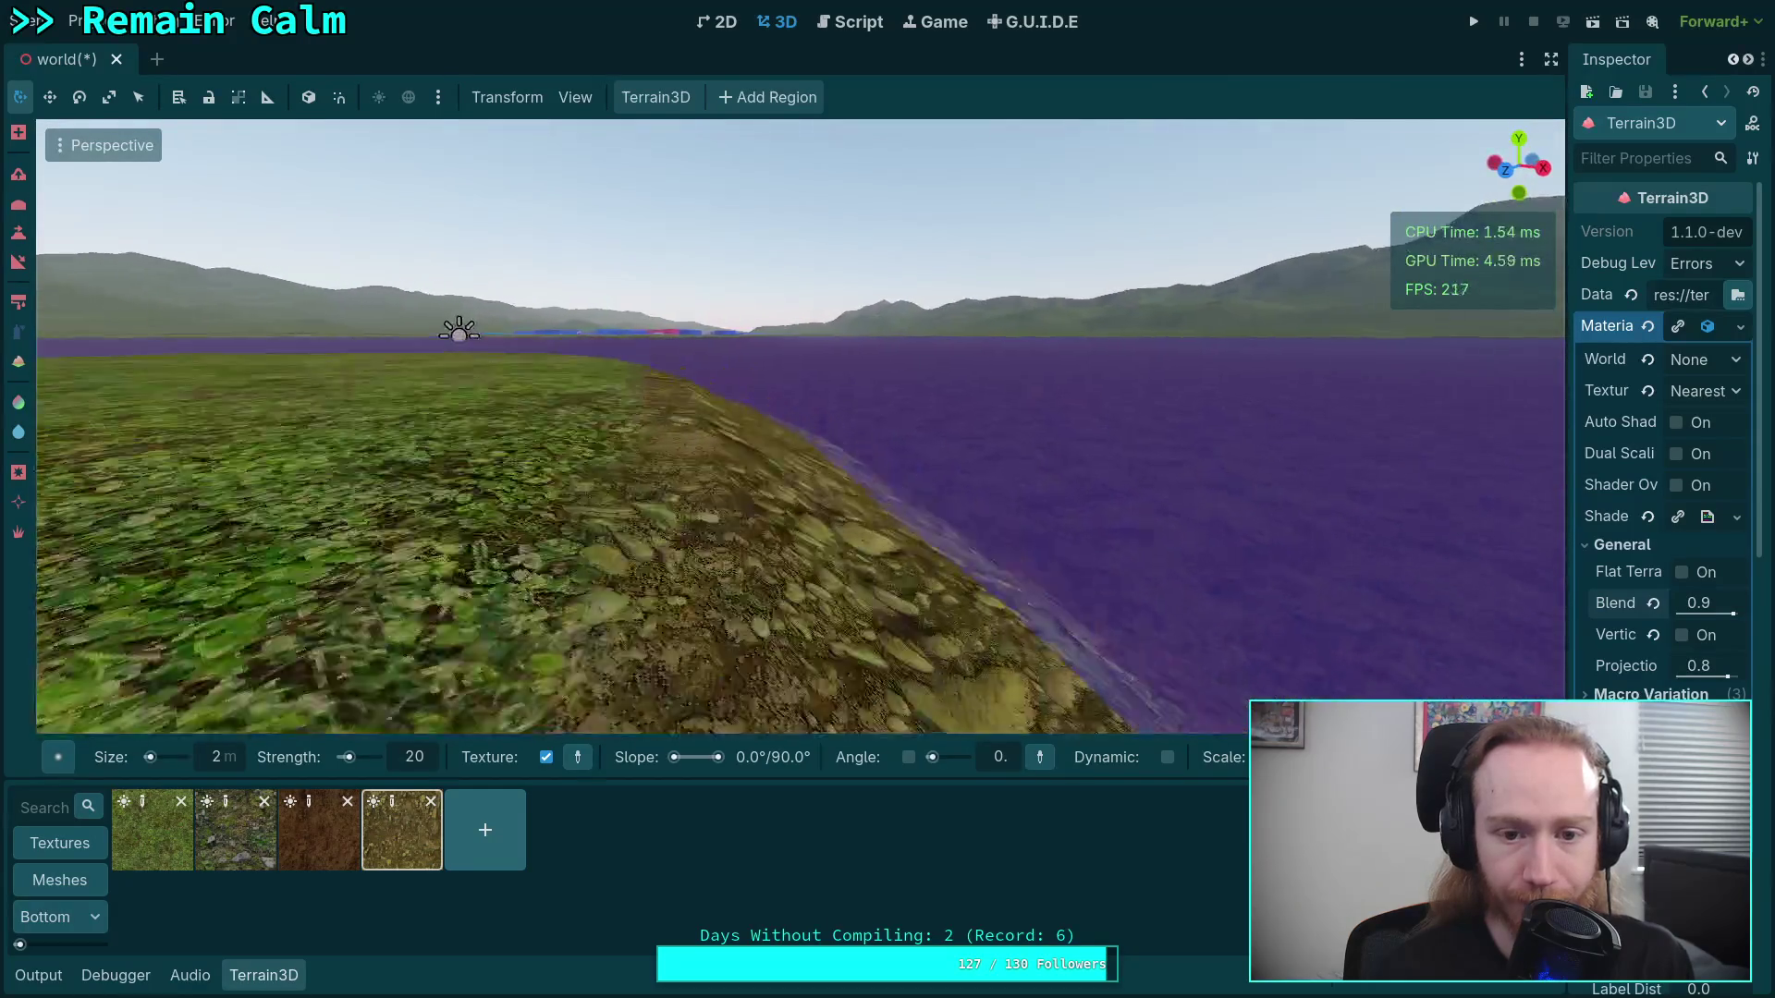
{"action": "left_click_drag", "start_coordinate": [379, 634], "coordinate": [427, 566]}
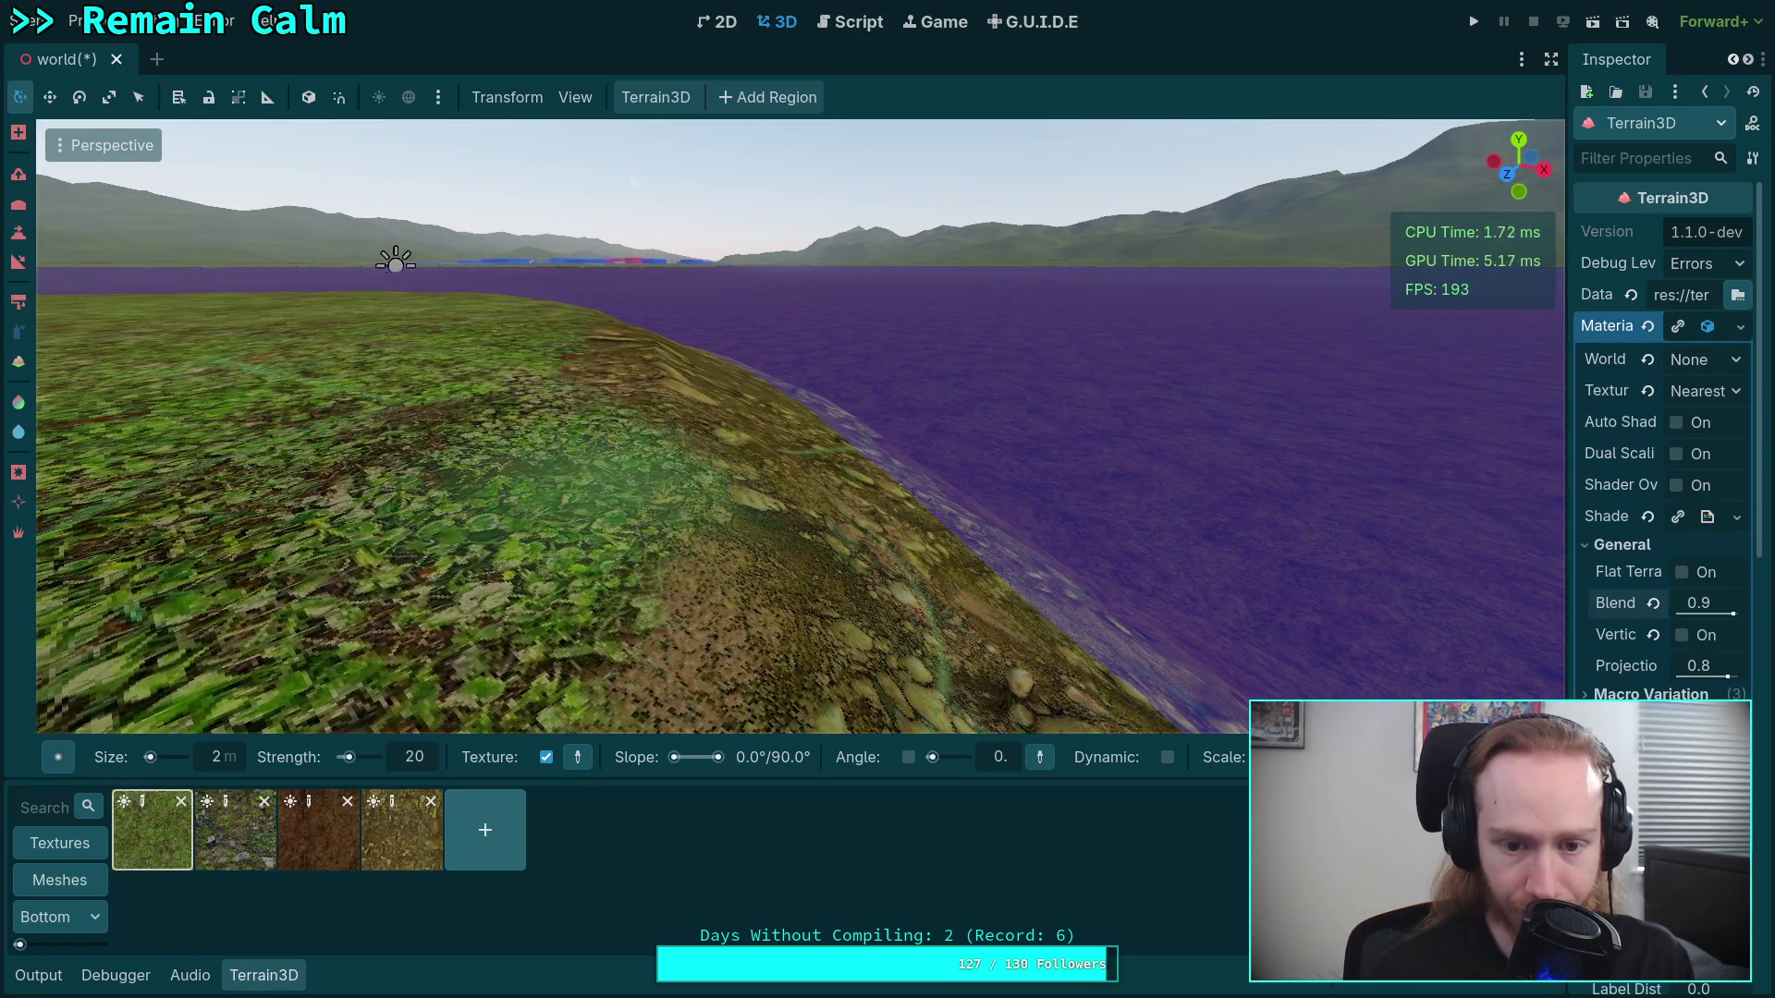
{"action": "left_click_drag", "start_coordinate": [614, 529], "coordinate": [562, 457]}
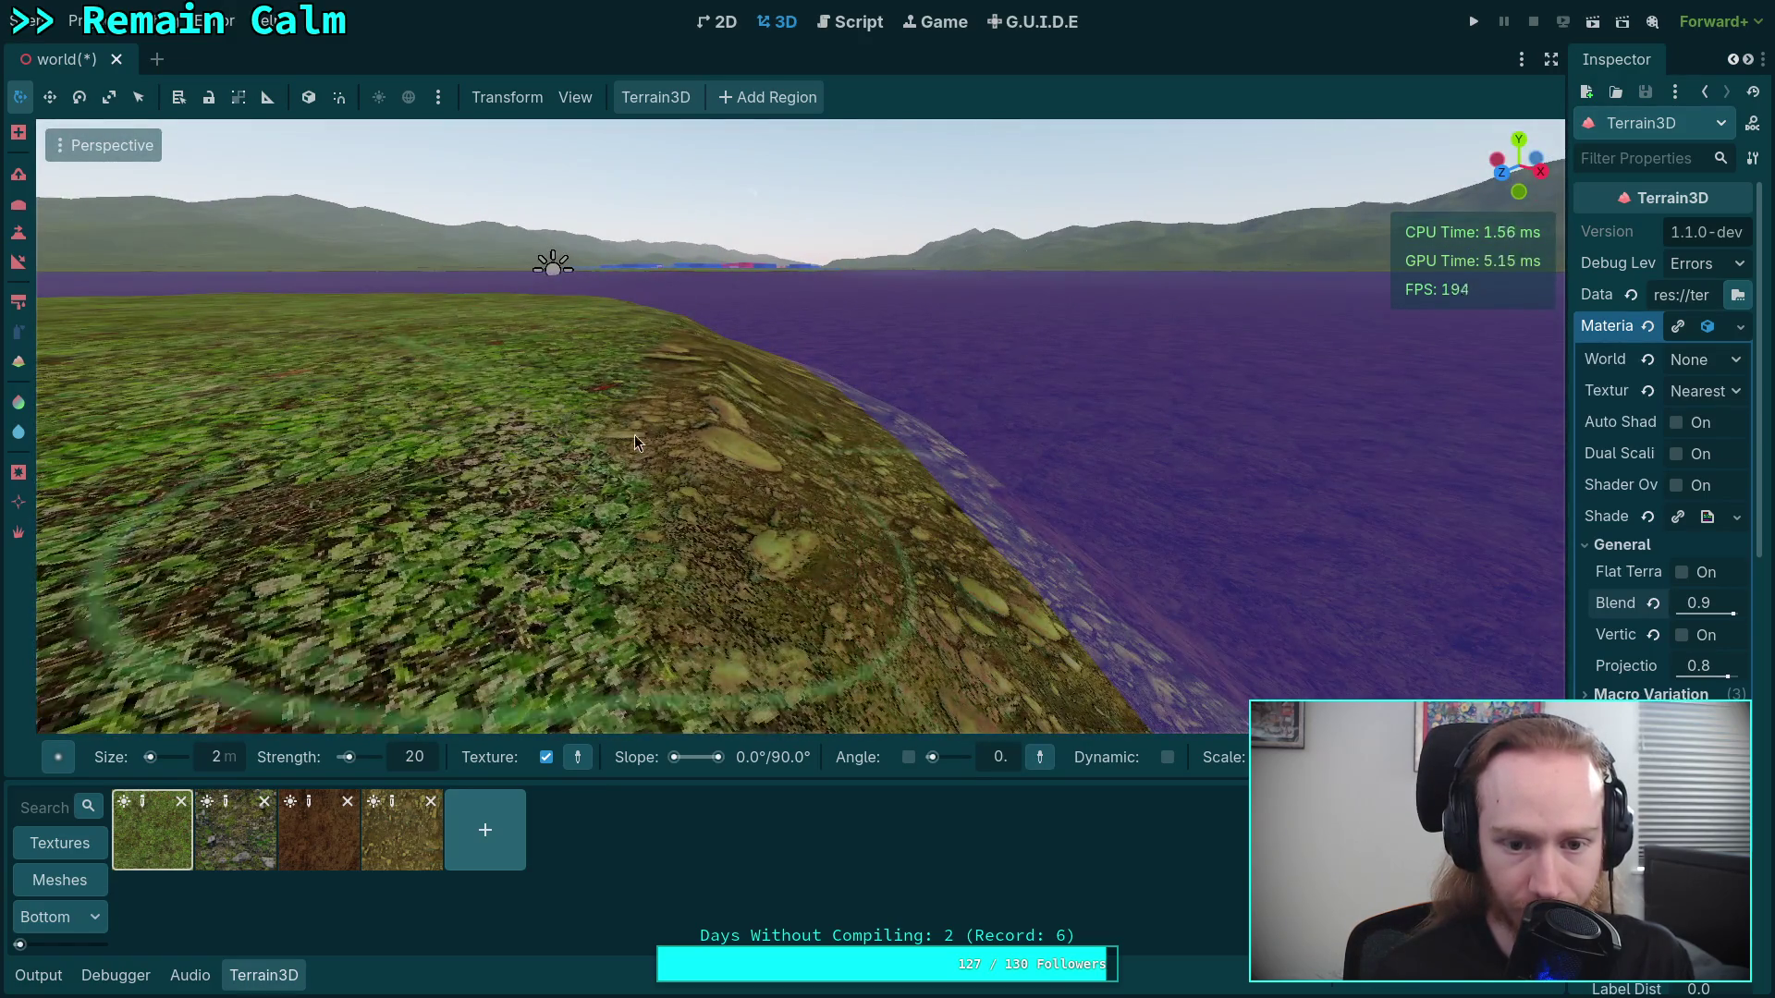
{"action": "mouse_move", "coordinate": [657, 413]}
{"action": "left_mouse_down"}
{"action": "mouse_move", "coordinate": [595, 404]}
{"action": "mouse_move", "coordinate": [641, 386]}
{"action": "mouse_move", "coordinate": [573, 351]}
{"action": "mouse_move", "coordinate": [494, 363]}
{"action": "mouse_move", "coordinate": [1199, 296]}
{"action": "mouse_move", "coordinate": [659, 440]}
{"action": "left_mouse_up"}
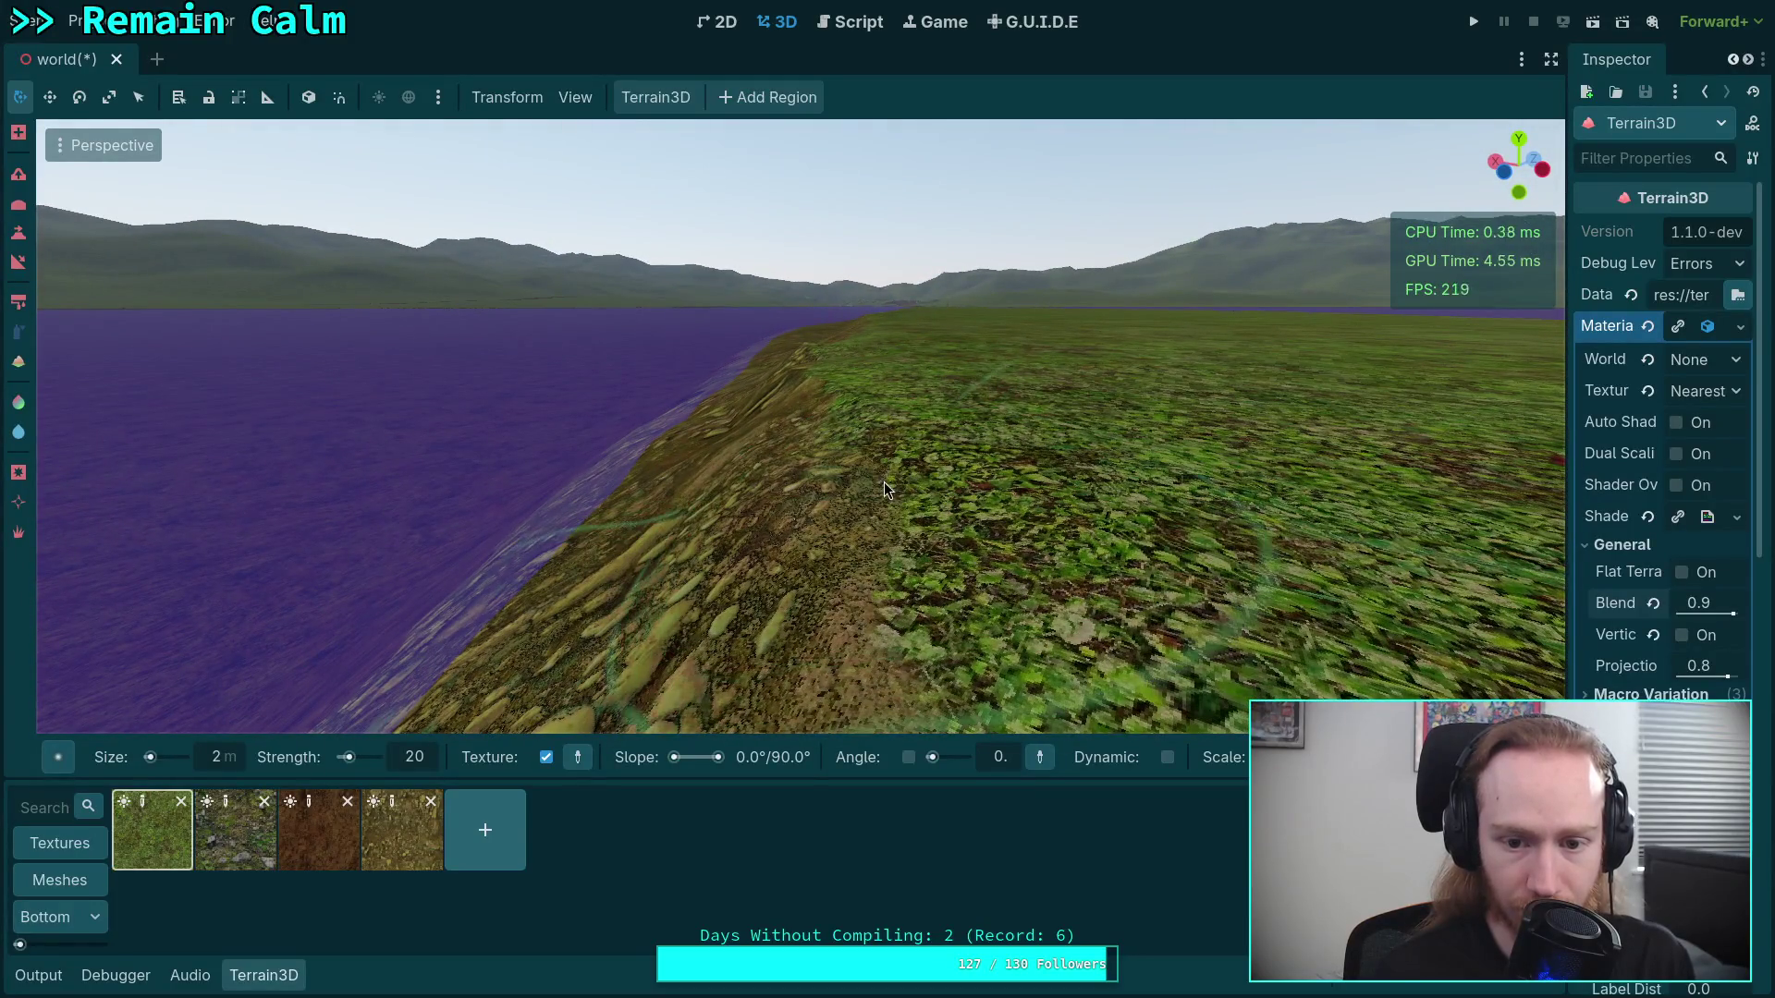
{"action": "mouse_move", "coordinate": [872, 479]}
{"action": "left_mouse_down"}
{"action": "mouse_move", "coordinate": [821, 302]}
{"action": "mouse_move", "coordinate": [567, 342]}
{"action": "mouse_move", "coordinate": [746, 523]}
{"action": "mouse_move", "coordinate": [647, 517]}
{"action": "mouse_move", "coordinate": [806, 633]}
{"action": "mouse_move", "coordinate": [925, 618]}
{"action": "left_mouse_up"}
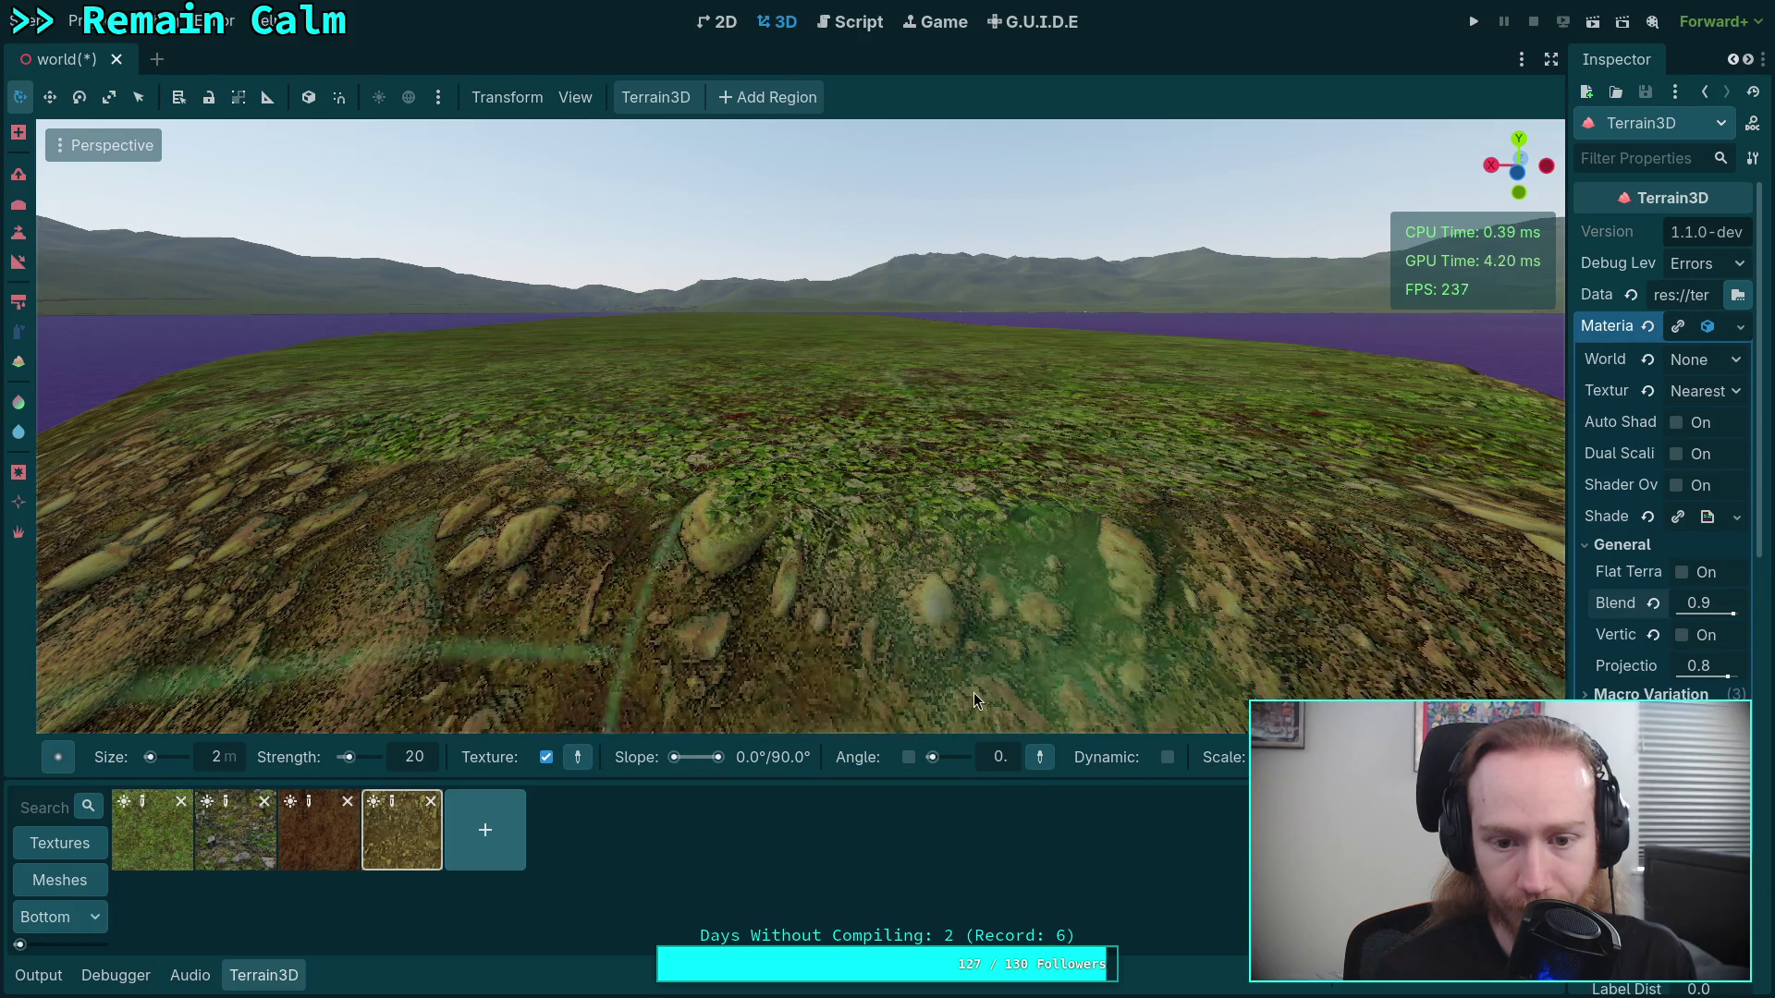
Paint grass over the bank's upper edge, then reselect the rocky ground texture
{"action": "left_click", "coordinate": [152, 830]}
{"action": "mouse_move", "coordinate": [647, 462]}
{"action": "left_mouse_down"}
{"action": "mouse_move", "coordinate": [509, 462]}
{"action": "mouse_move", "coordinate": [634, 549]}
{"action": "left_mouse_up"}
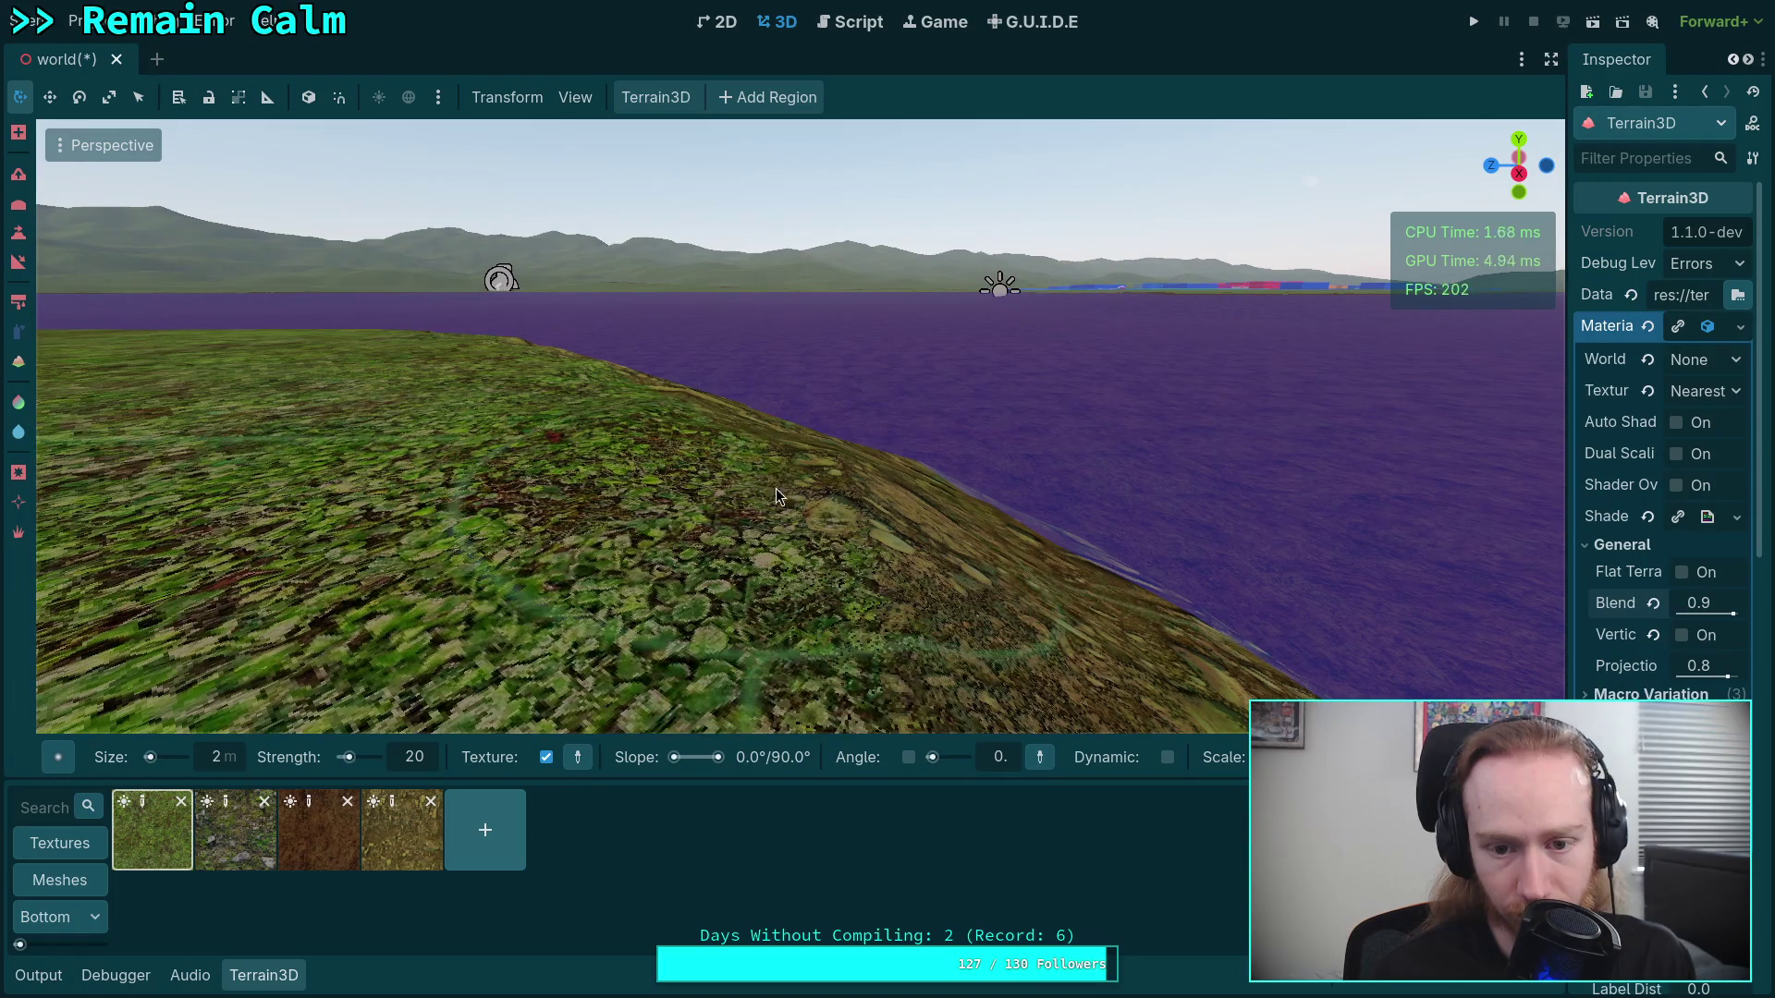
{"action": "mouse_move", "coordinate": [775, 488]}
{"action": "left_mouse_down"}
{"action": "mouse_move", "coordinate": [830, 496]}
{"action": "mouse_move", "coordinate": [800, 481]}
{"action": "mouse_move", "coordinate": [833, 475]}
{"action": "mouse_move", "coordinate": [818, 460]}
{"action": "mouse_move", "coordinate": [858, 502]}
{"action": "mouse_move", "coordinate": [857, 471]}
{"action": "mouse_move", "coordinate": [913, 435]}
{"action": "left_mouse_up"}
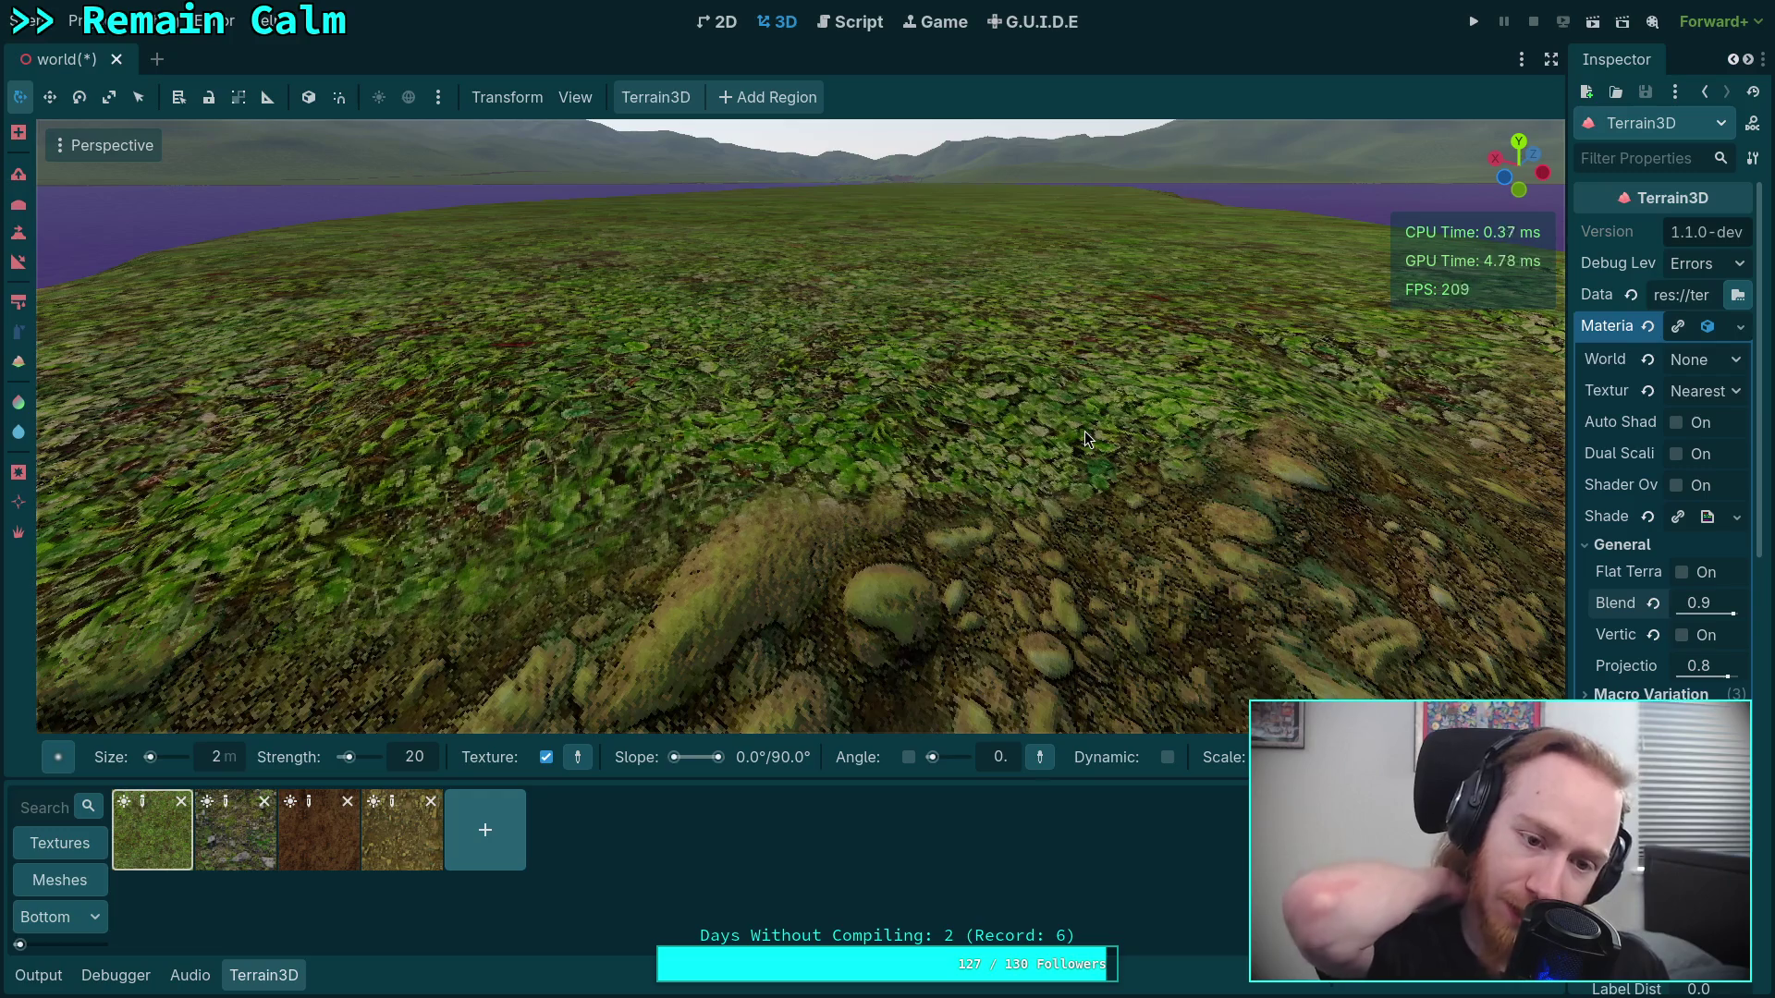
{"action": "left_click", "coordinate": [402, 829]}
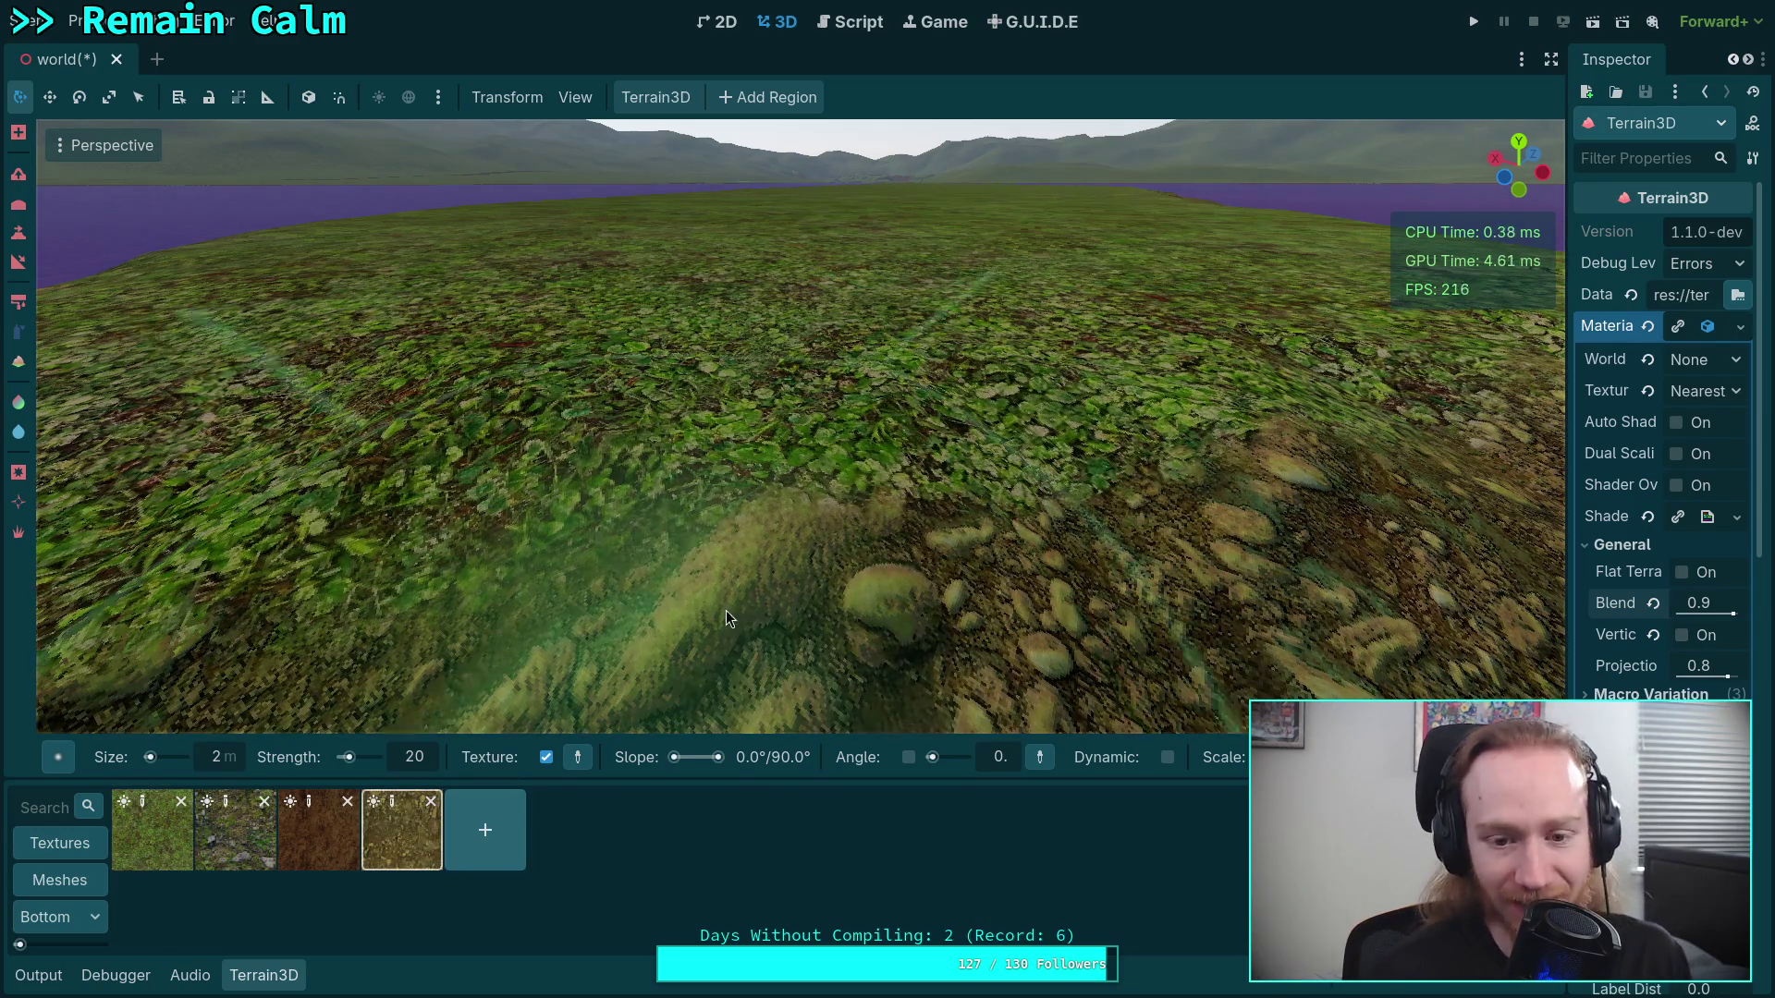
{"action": "mouse_move", "coordinate": [791, 559]}
{"action": "left_mouse_down"}
{"action": "mouse_move", "coordinate": [665, 444]}
{"action": "mouse_move", "coordinate": [517, 420]}
{"action": "mouse_move", "coordinate": [869, 517]}
{"action": "left_mouse_up"}
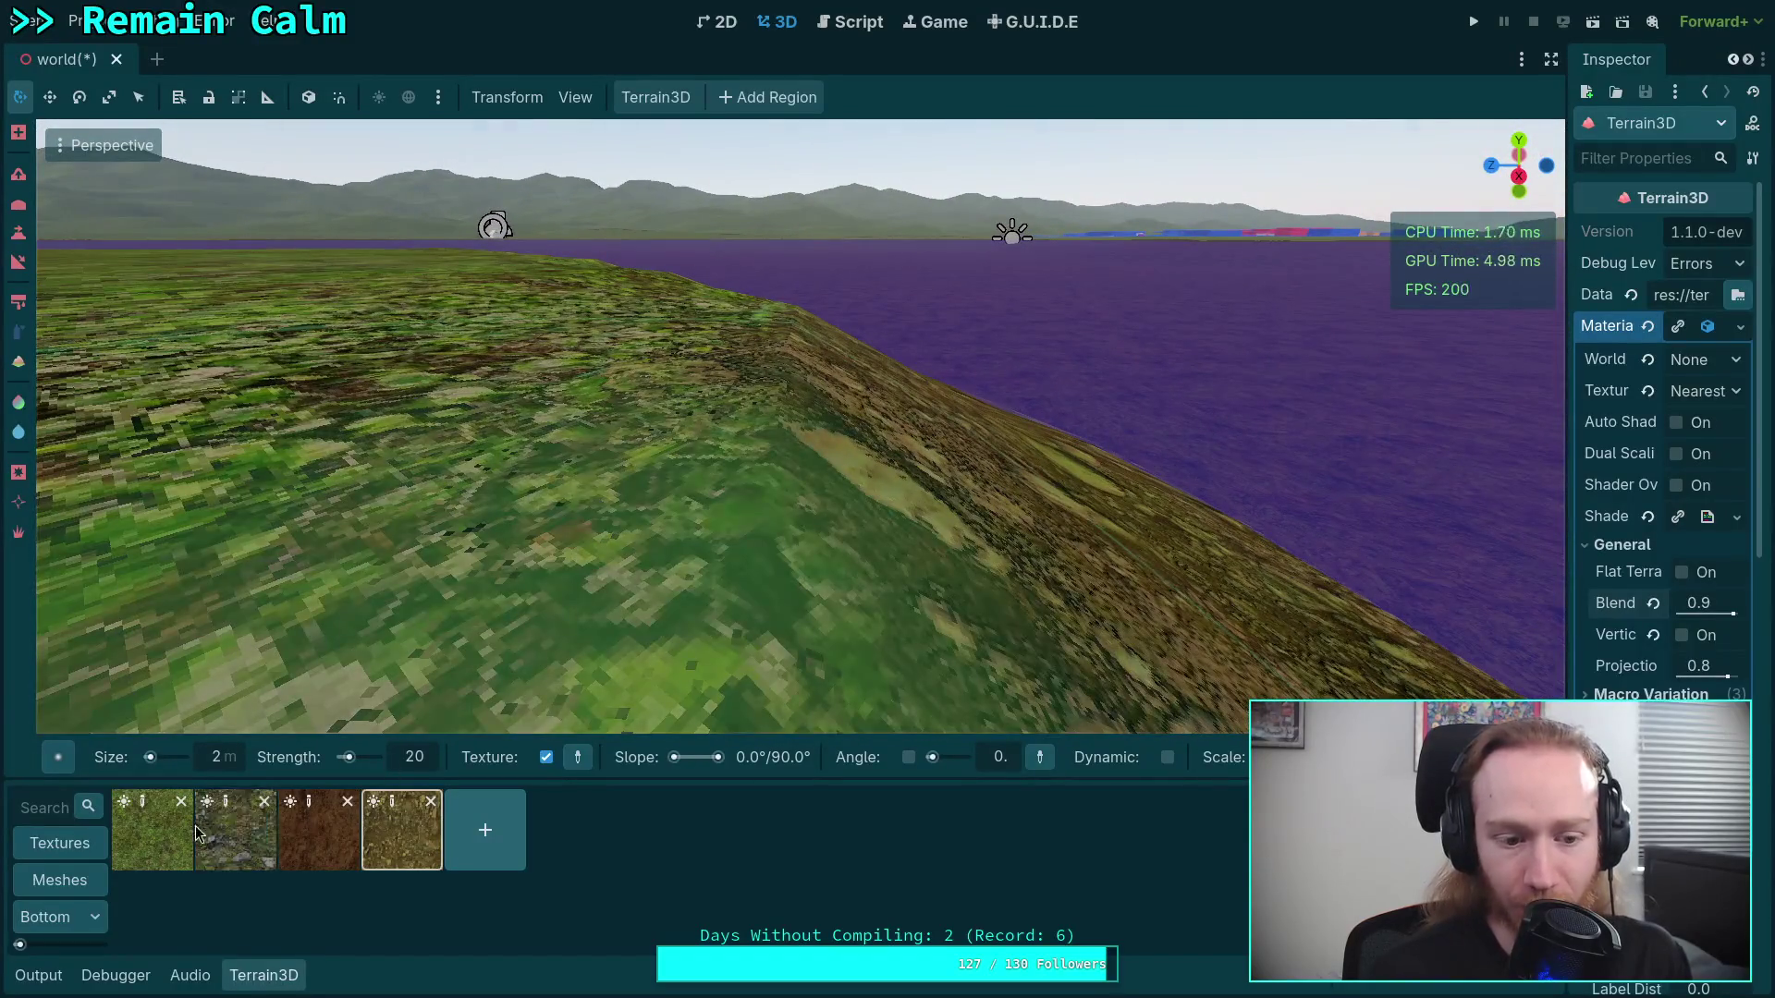
Select the grass texture and position the view over the hill above the water
{"action": "left_click", "coordinate": [153, 843]}
{"action": "left_click_drag", "start_coordinate": [463, 463], "coordinate": [624, 302]}
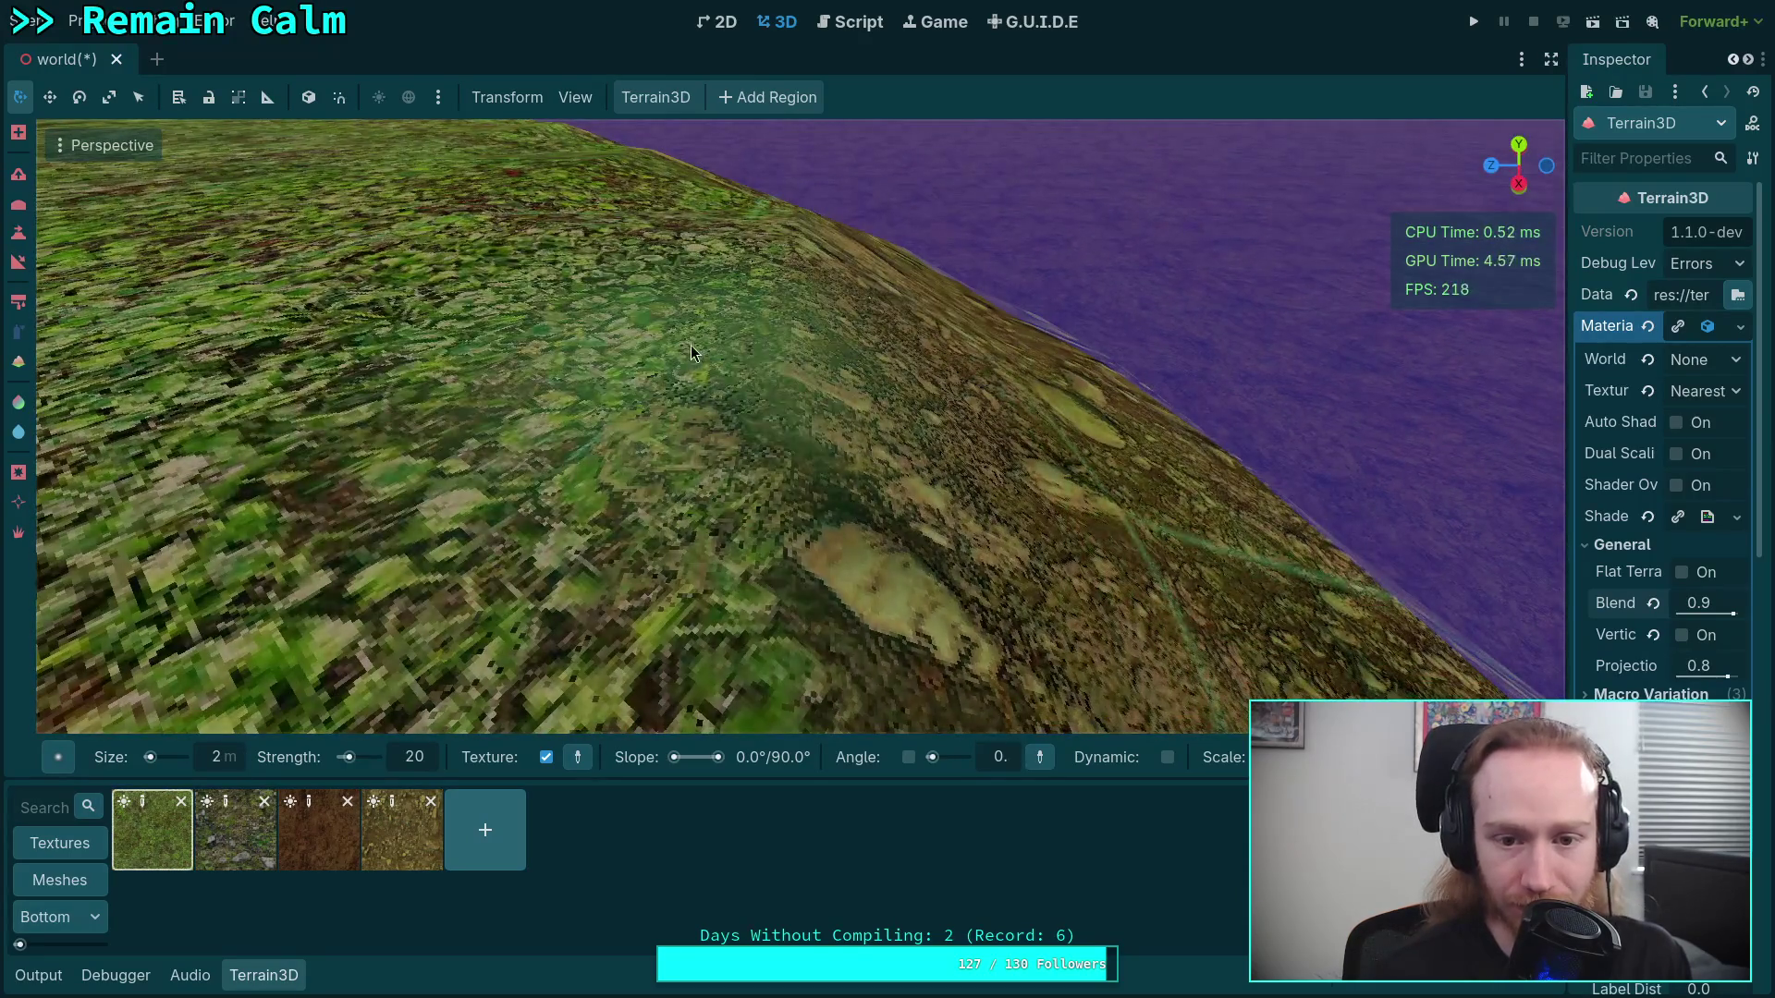
{"action": "left_click_drag", "start_coordinate": [706, 348], "coordinate": [834, 497]}
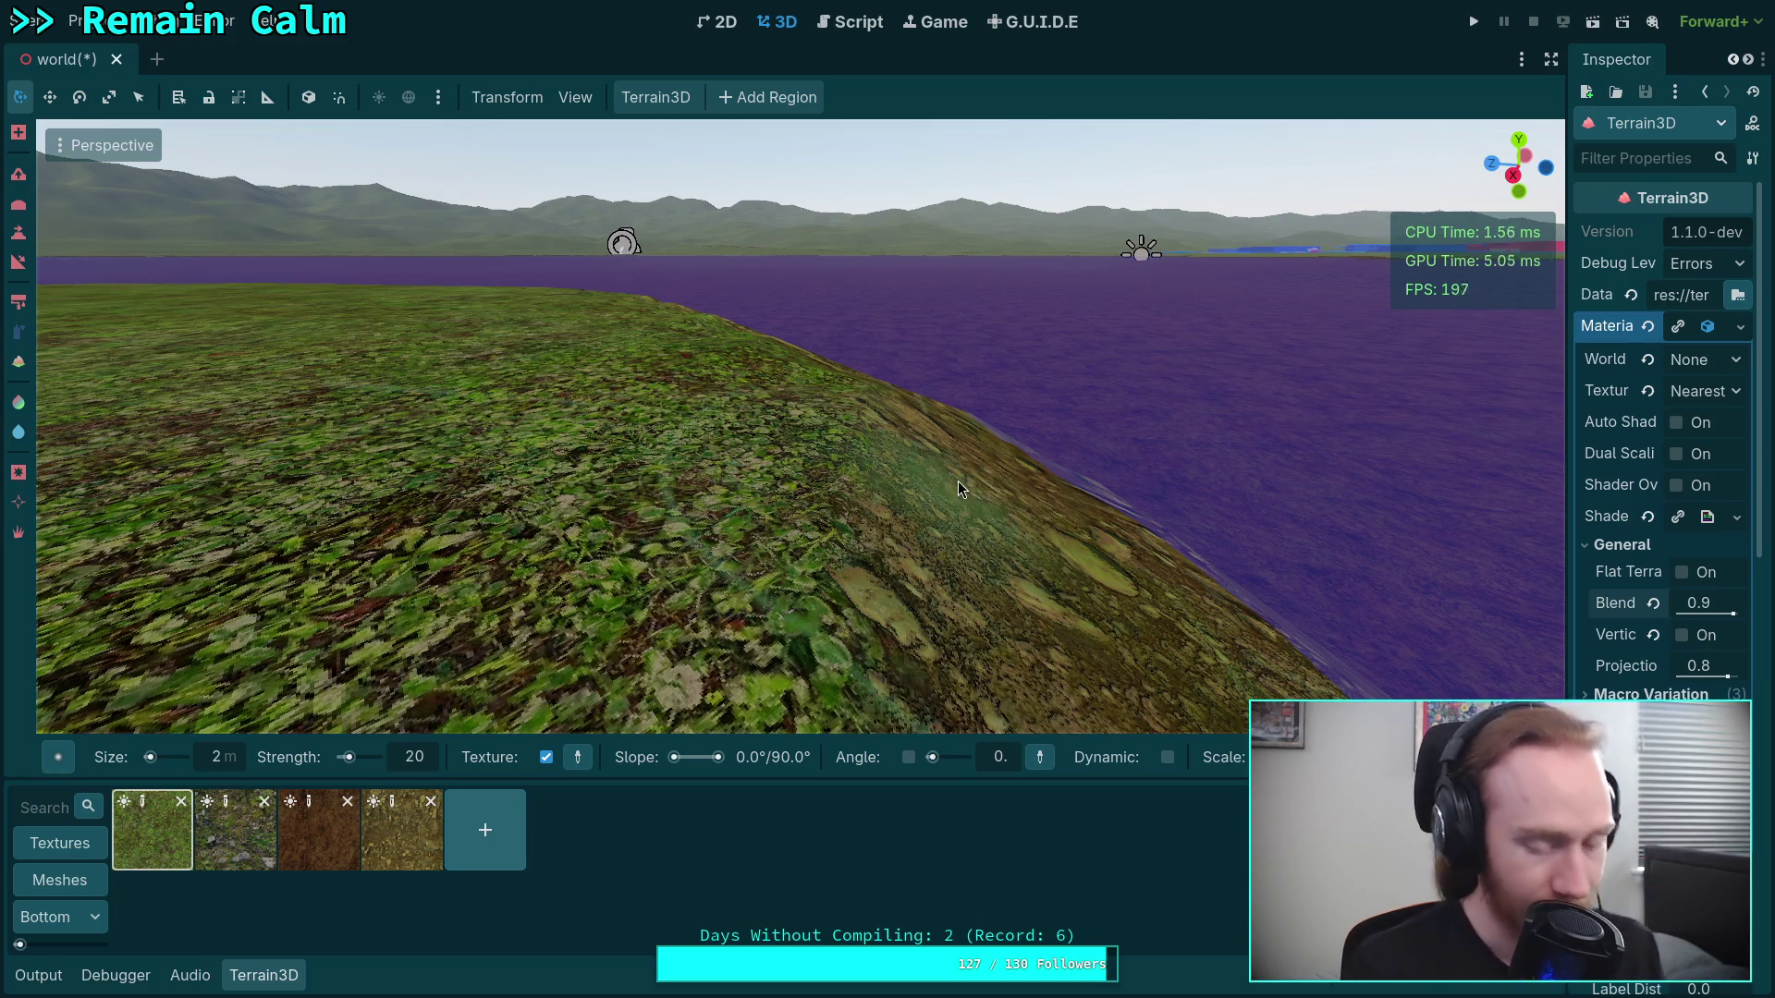
{"action": "mouse_move", "coordinate": [958, 481]}
{"action": "left_mouse_down"}
{"action": "mouse_move", "coordinate": [850, 490]}
{"action": "mouse_move", "coordinate": [1290, 354]}
{"action": "mouse_move", "coordinate": [1395, 372]}
{"action": "mouse_move", "coordinate": [1410, 352]}
{"action": "mouse_move", "coordinate": [1546, 430]}
{"action": "mouse_move", "coordinate": [1414, 424]}
{"action": "mouse_move", "coordinate": [955, 475]}
{"action": "left_mouse_up"}
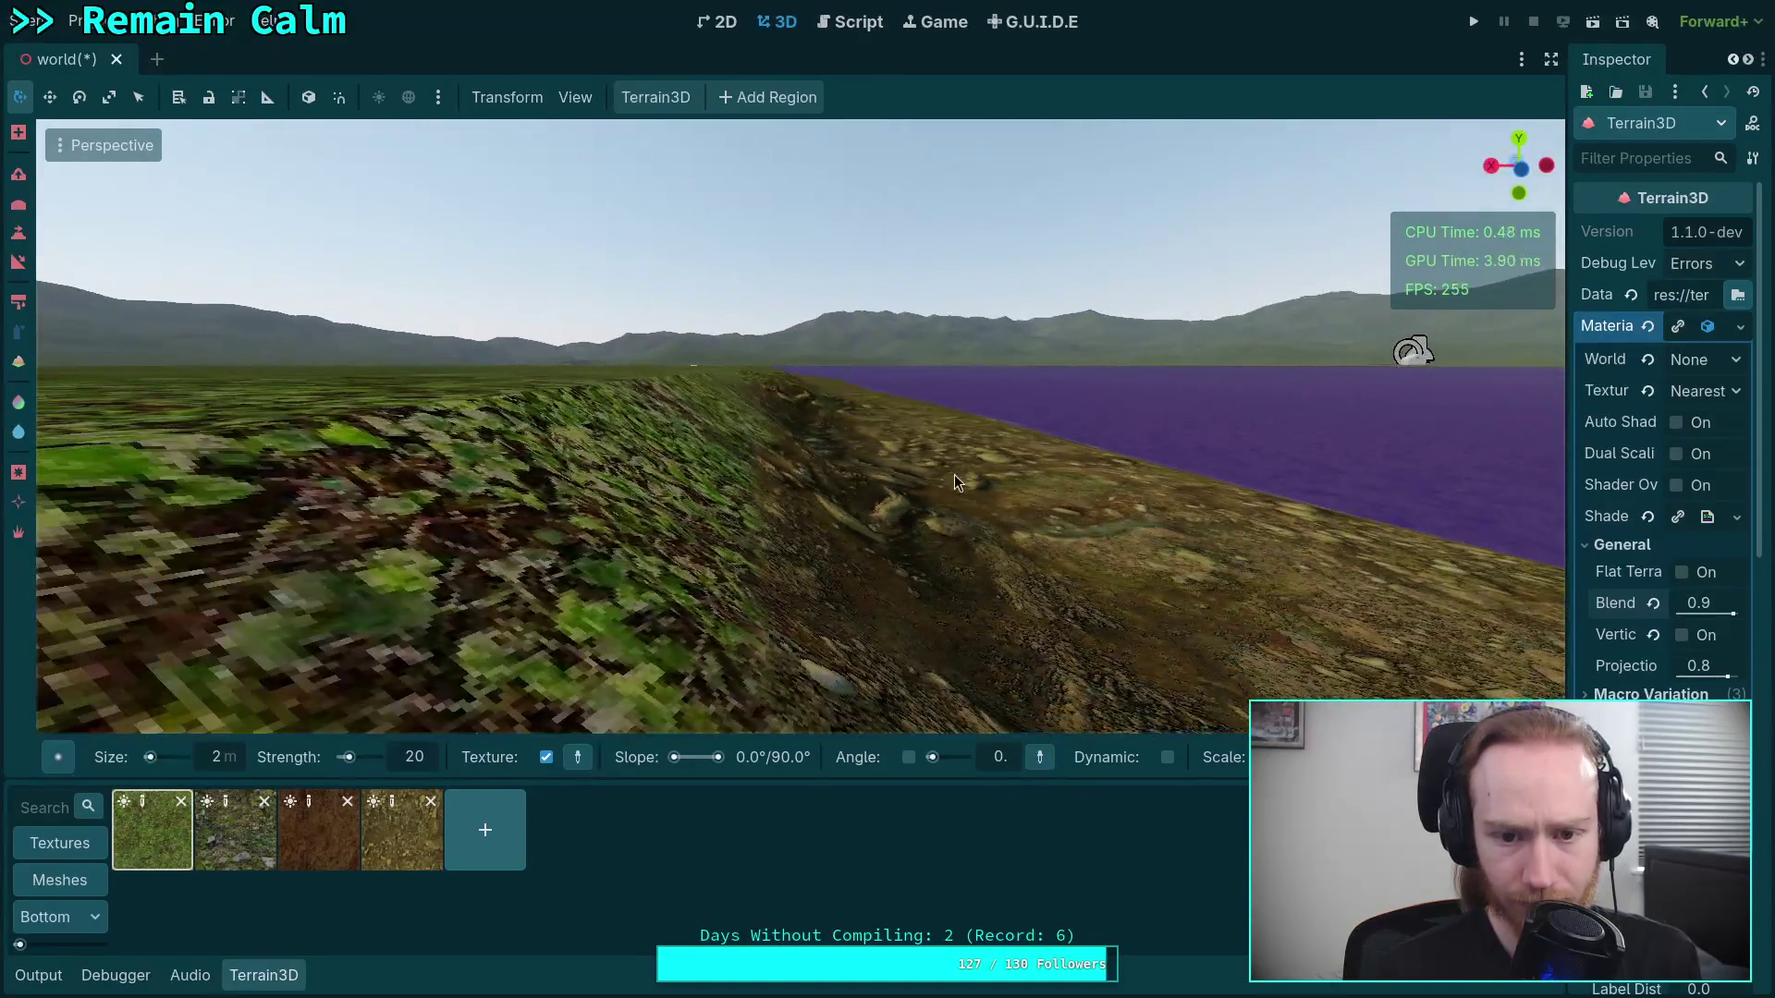
Paint rocky ground along the ridge slope beside the water
{"action": "left_click", "coordinate": [419, 855]}
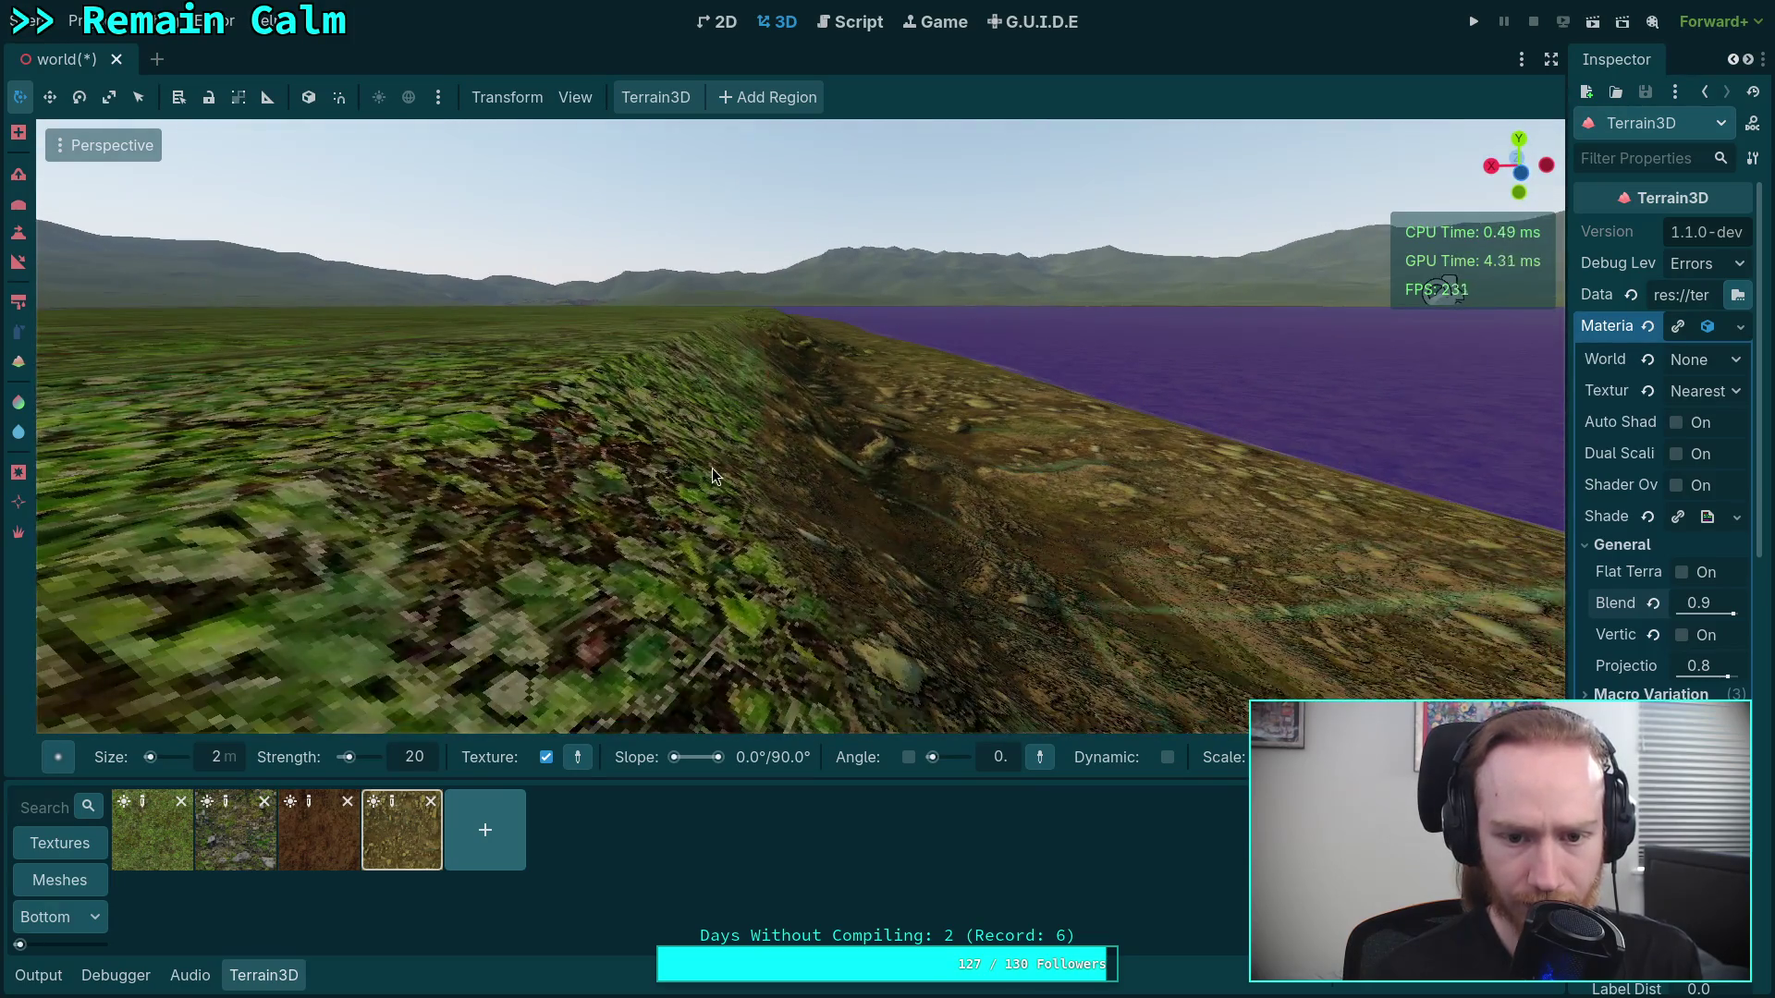
{"action": "mouse_move", "coordinate": [664, 423]}
{"action": "left_mouse_down"}
{"action": "mouse_move", "coordinate": [712, 455]}
{"action": "mouse_move", "coordinate": [794, 408]}
{"action": "mouse_move", "coordinate": [780, 419]}
{"action": "left_mouse_up"}
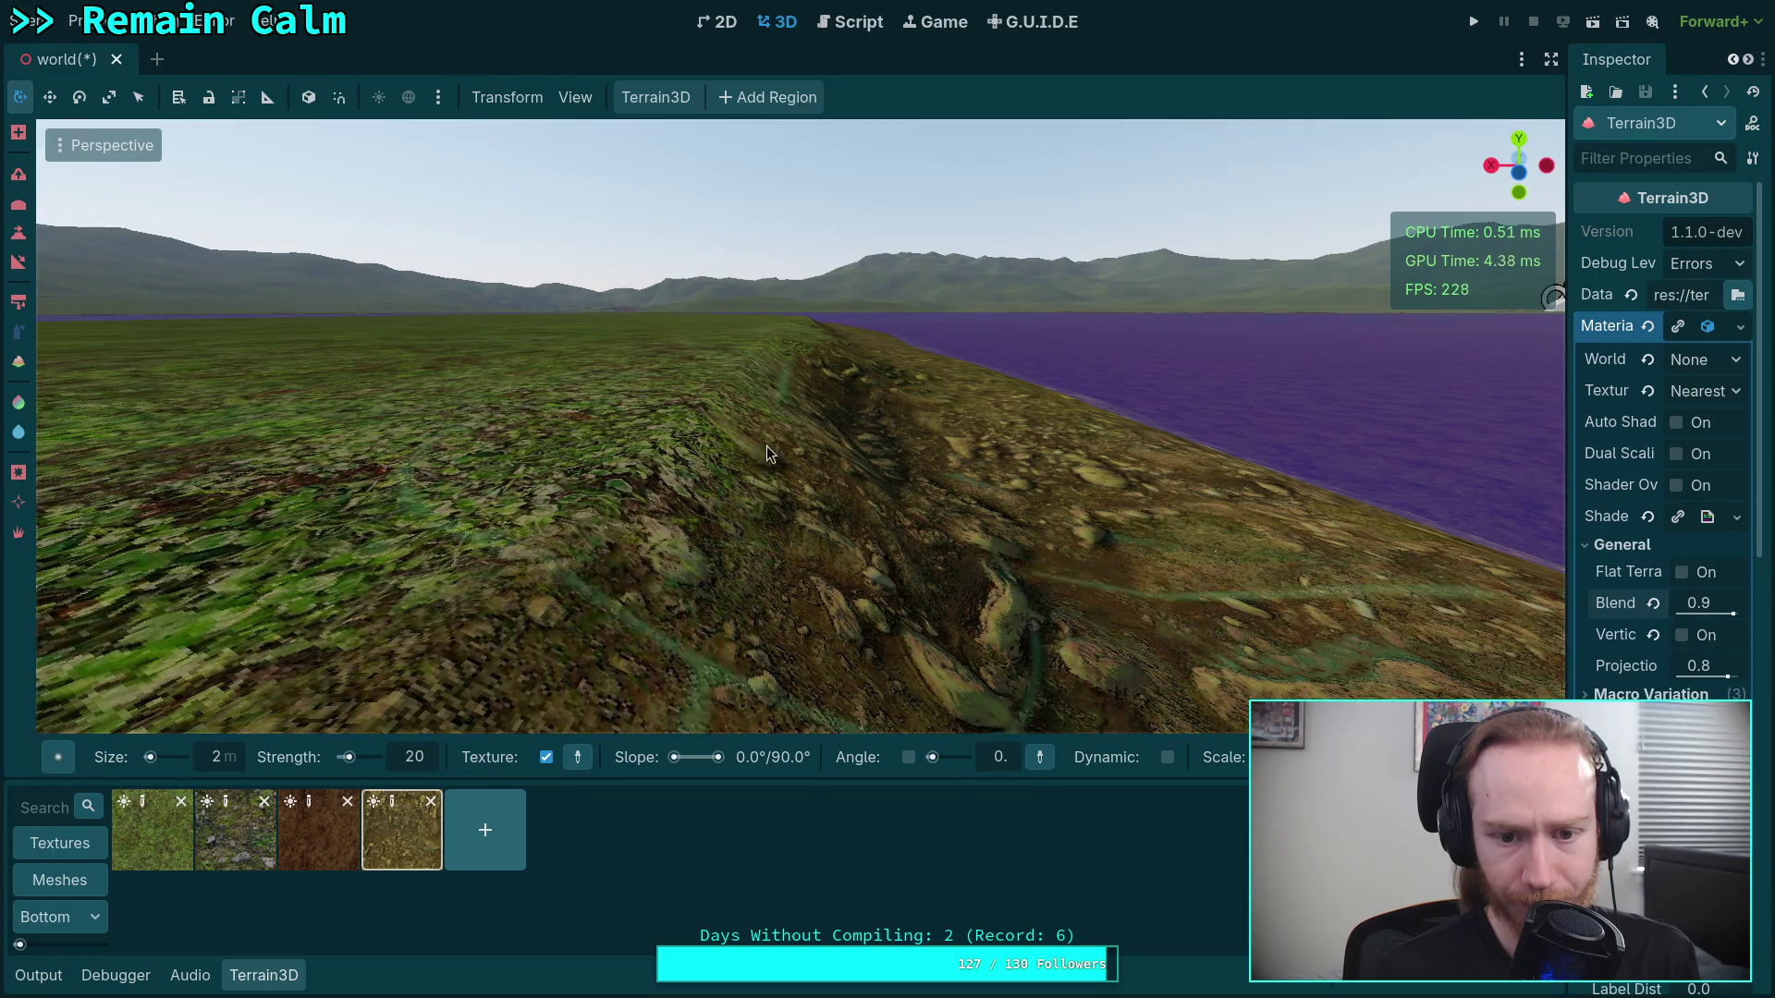
{"action": "key", "text": "w"}
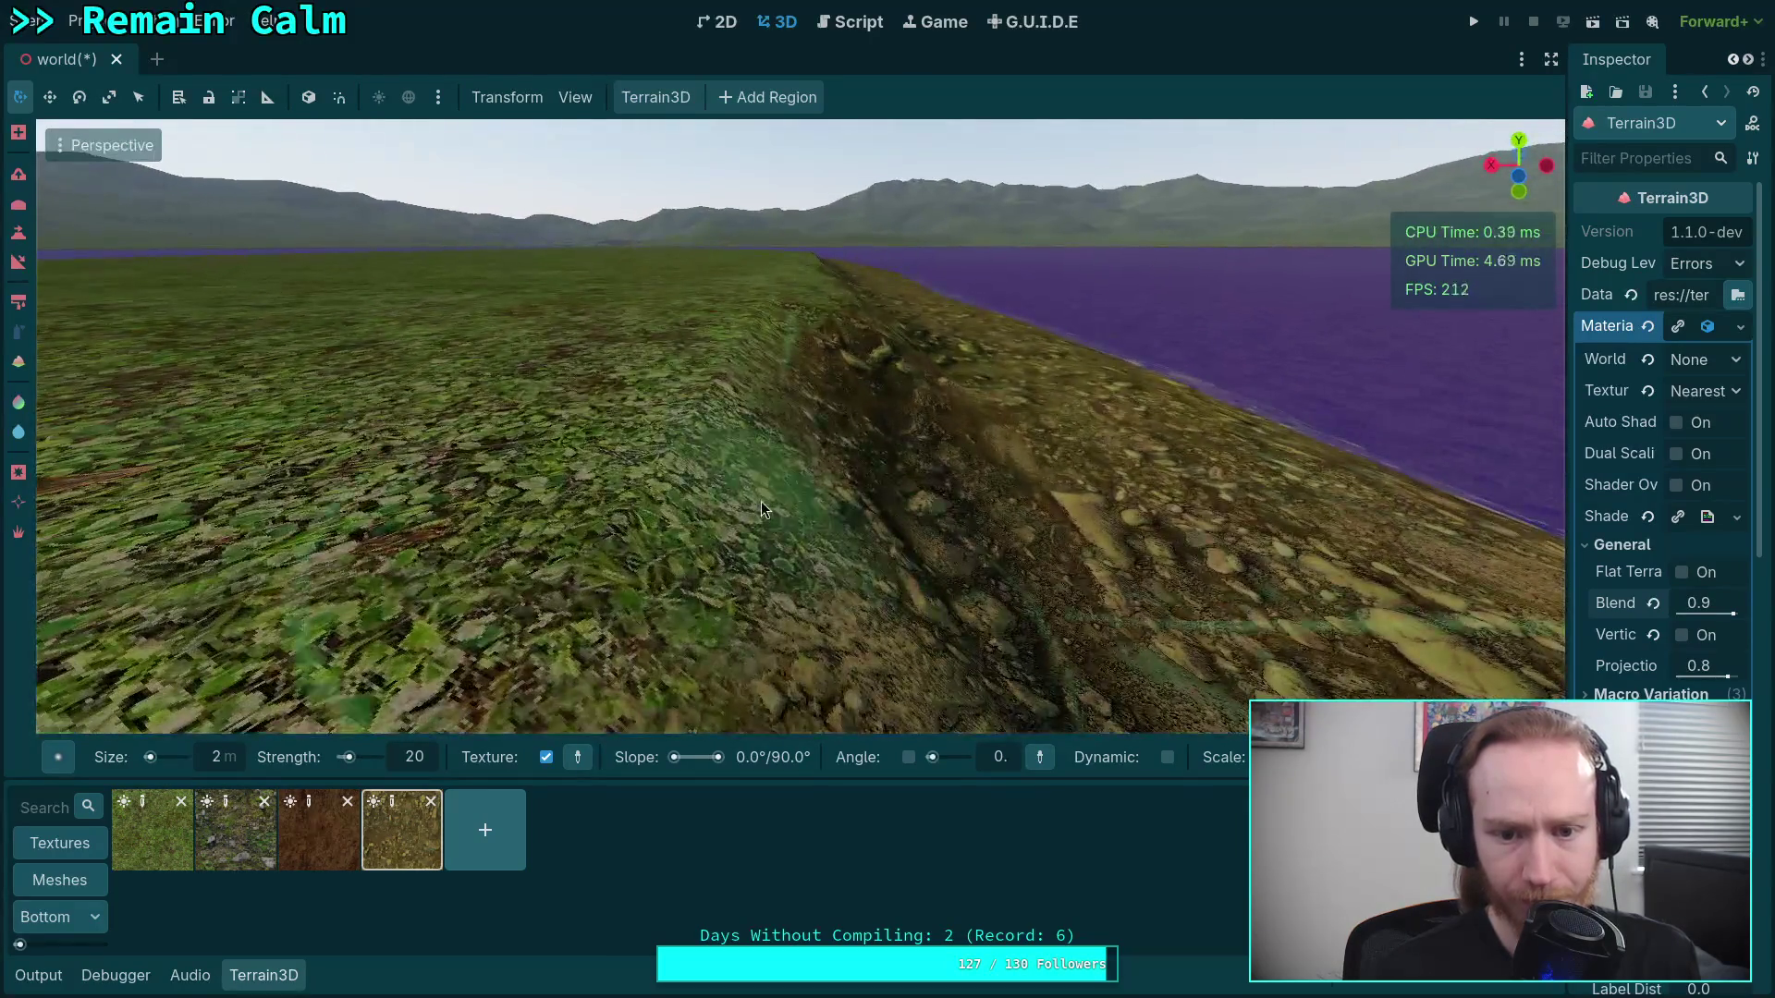
{"action": "left_click_drag", "start_coordinate": [791, 413], "coordinate": [792, 493]}
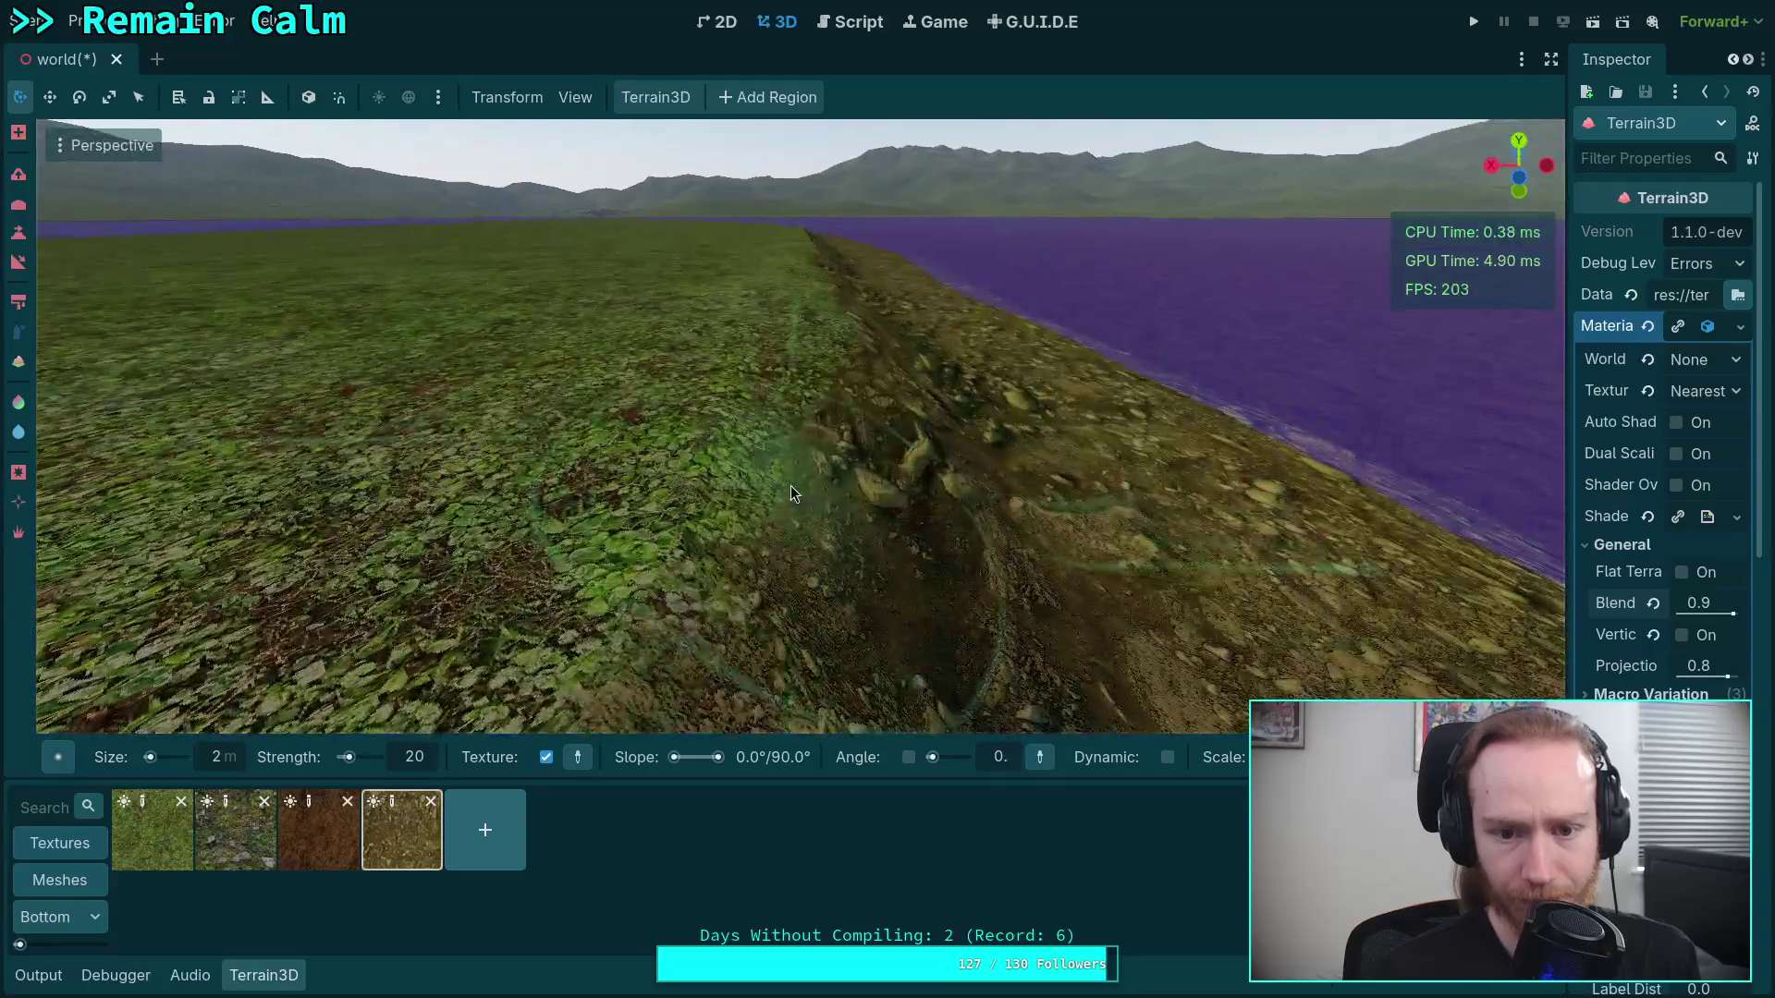
{"action": "key", "text": "w"}
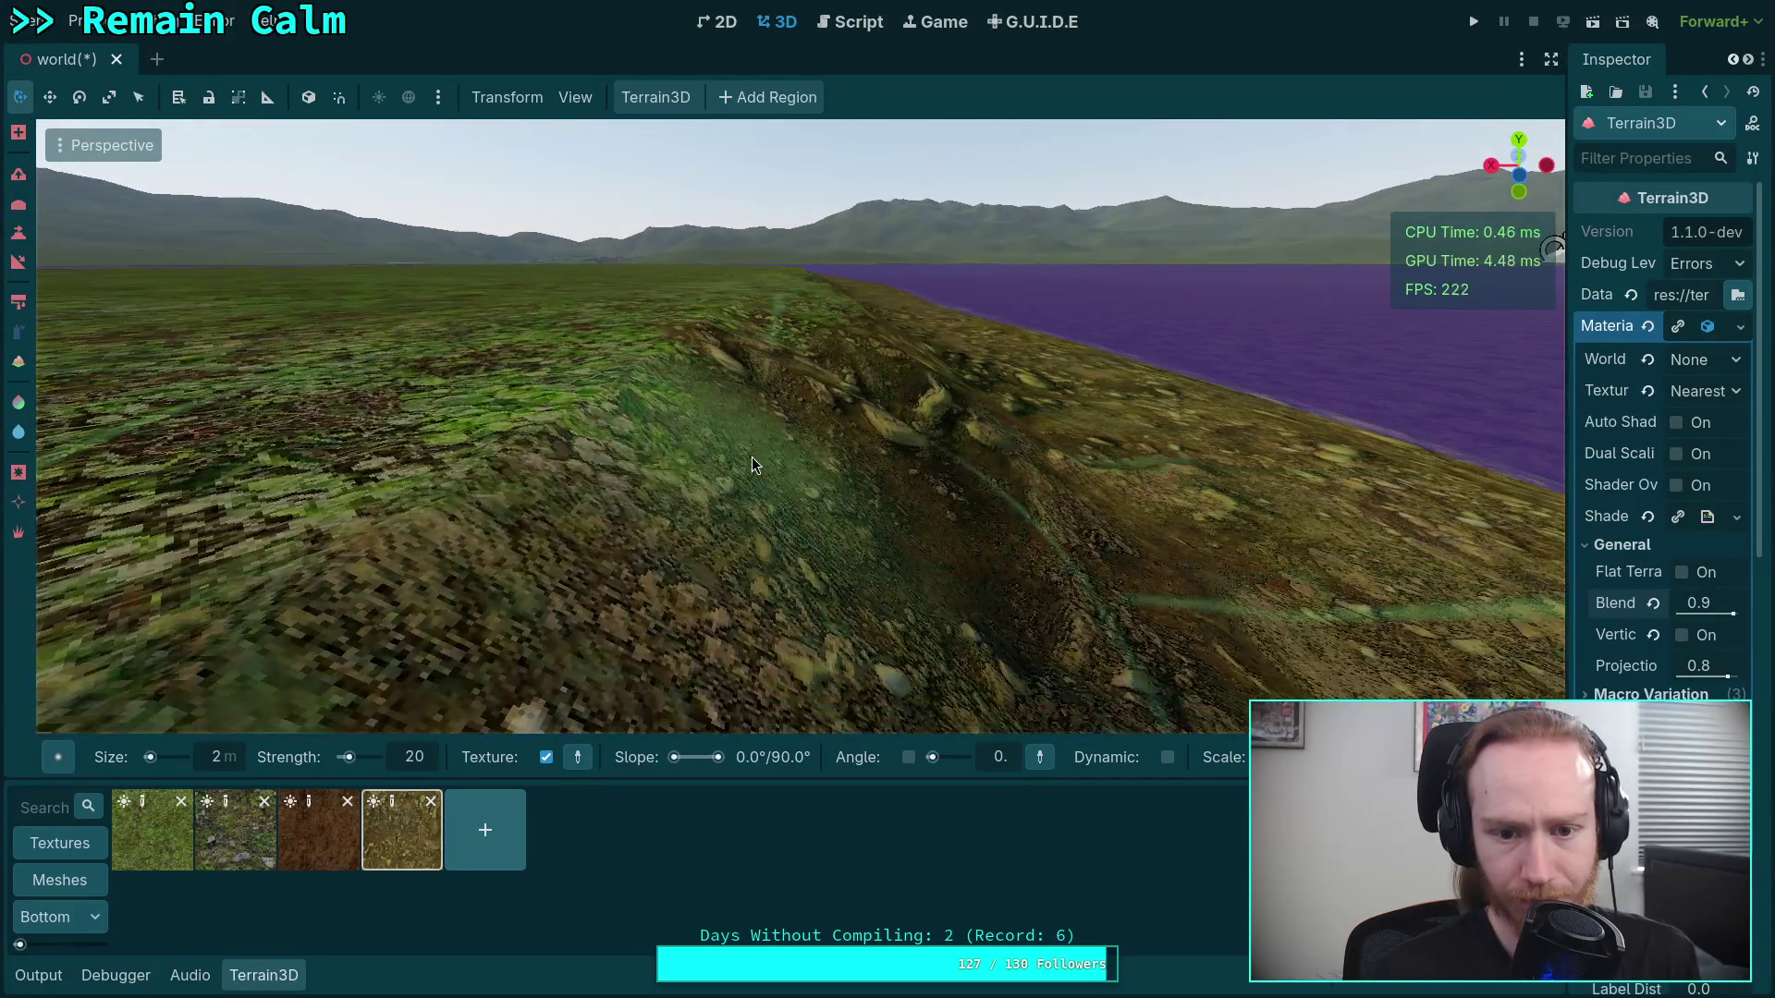
{"action": "key", "text": "w"}
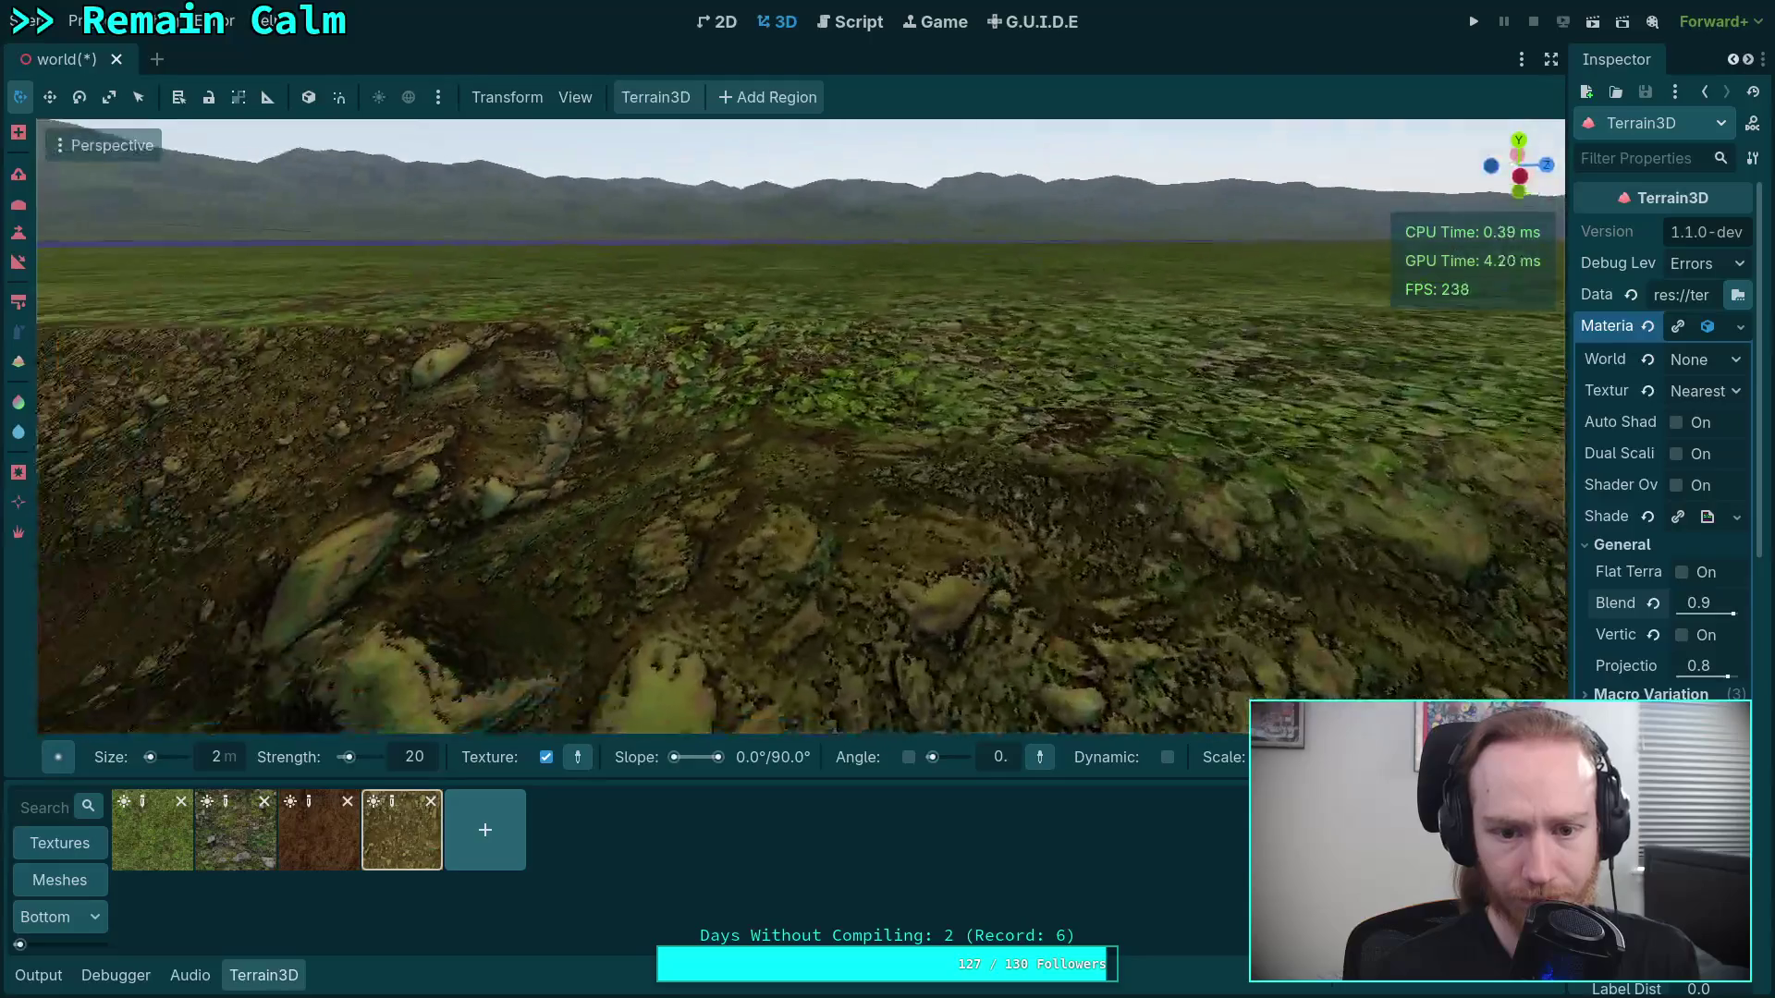
{"action": "key", "text": "w"}
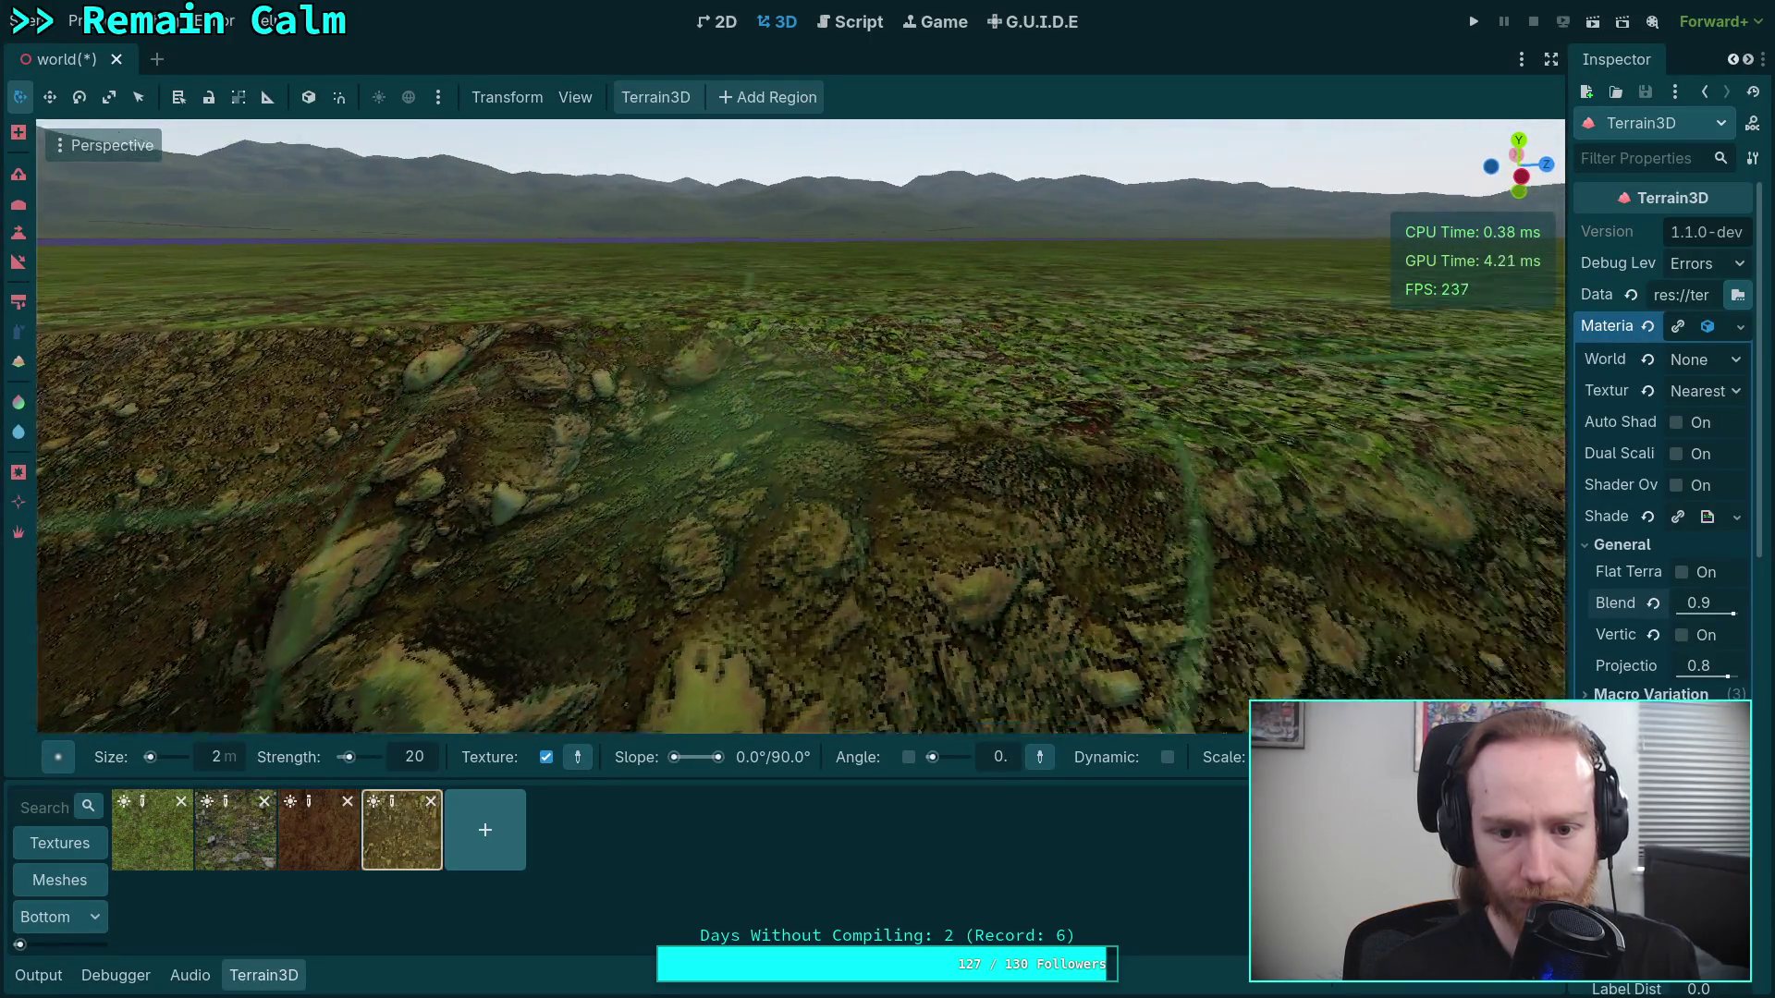
Paint grass onto the terrain above the bank, then fly along the ridge
{"action": "left_click", "coordinate": [190, 861]}
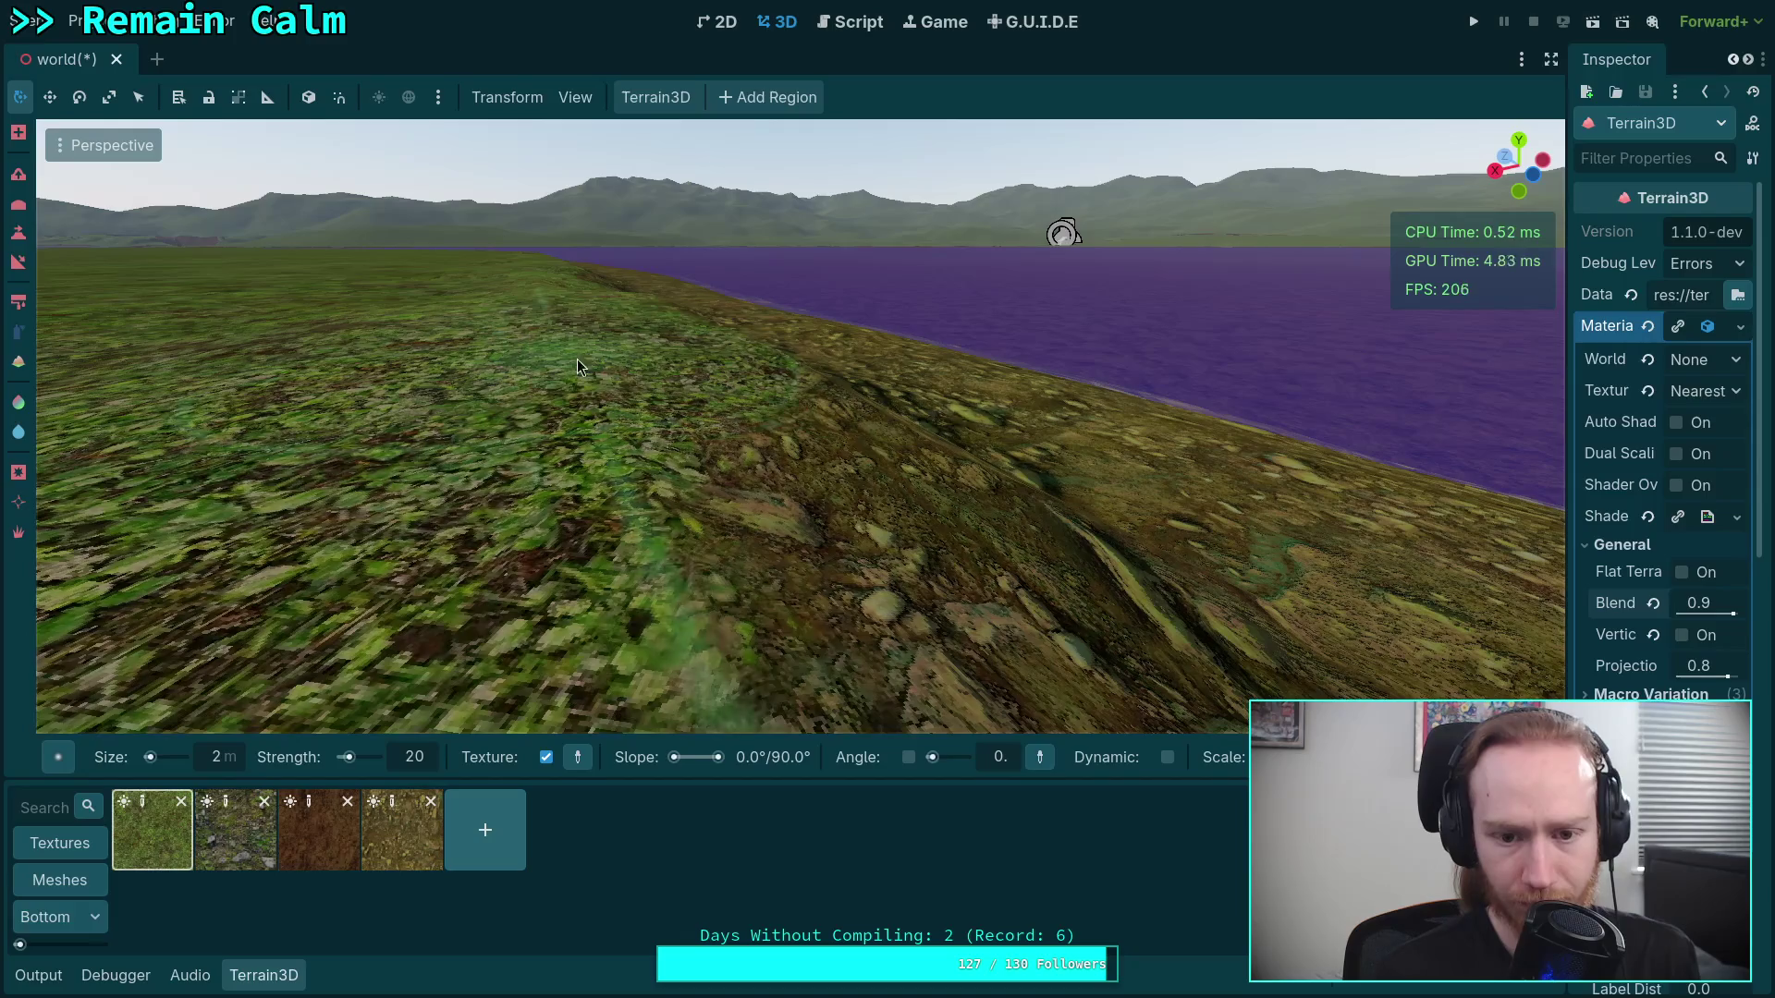
{"action": "left_click_drag", "start_coordinate": [665, 440], "coordinate": [681, 461]}
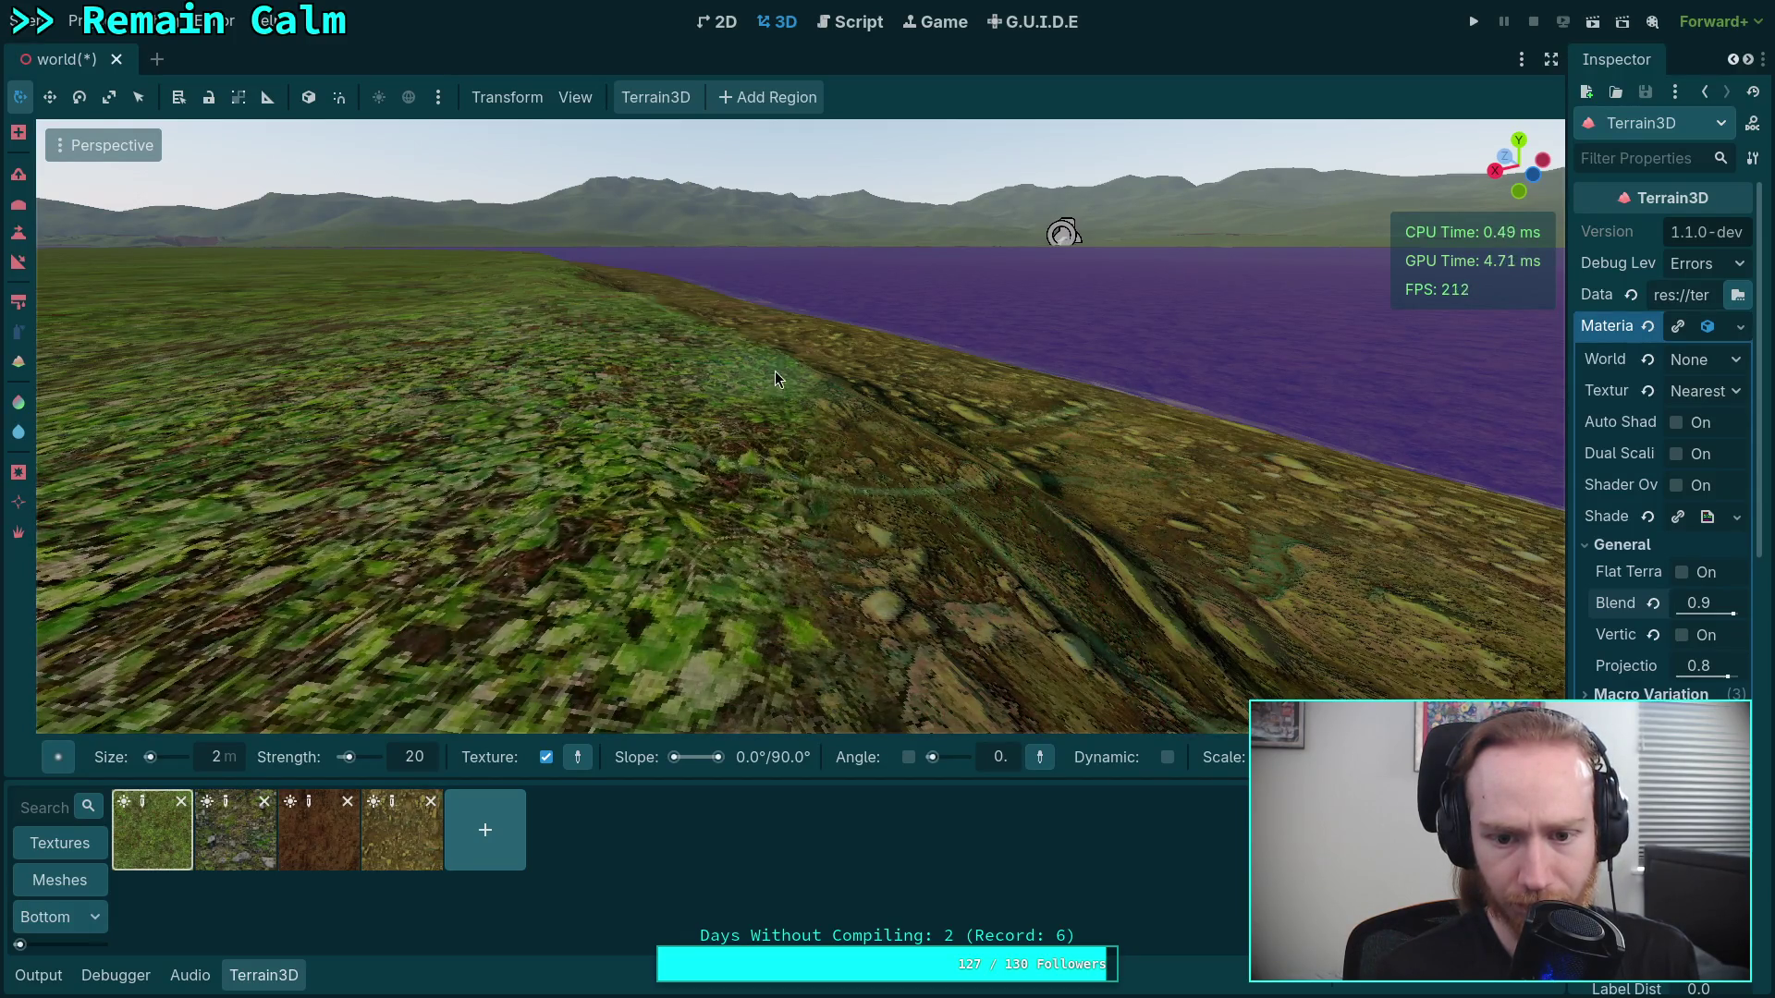
{"action": "key", "text": "w"}
{"action": "key", "text": "w"}
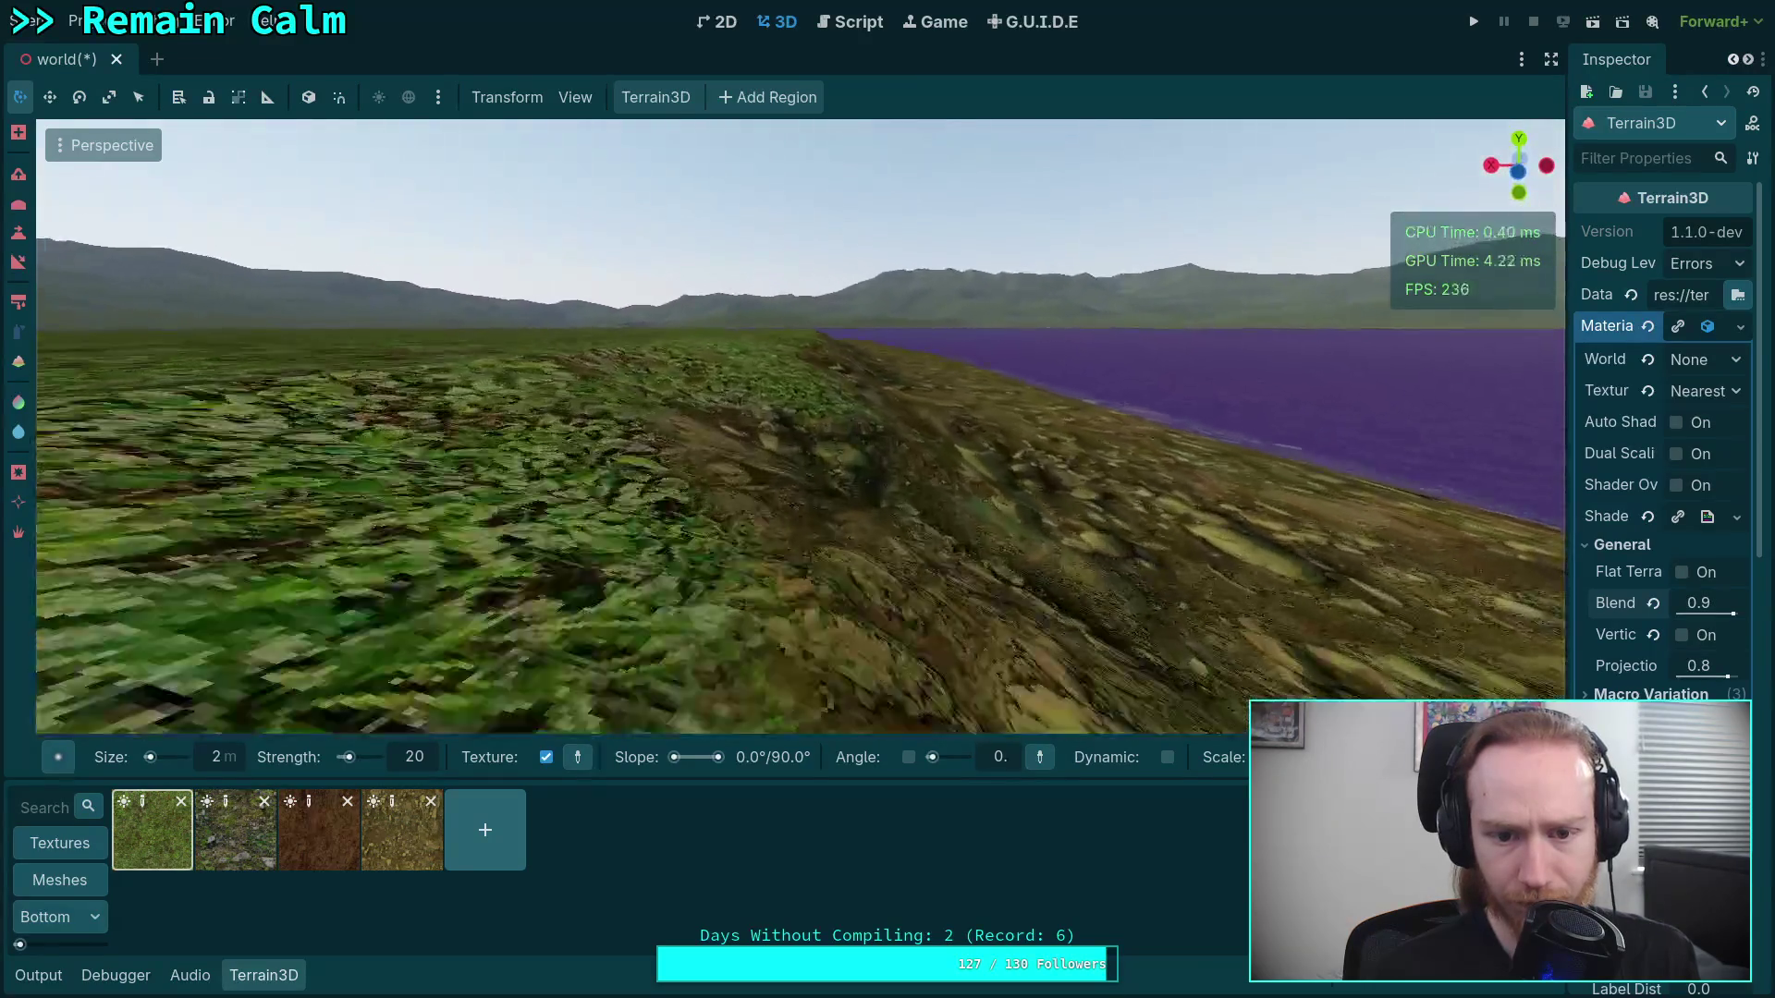
{"action": "key", "text": "w"}
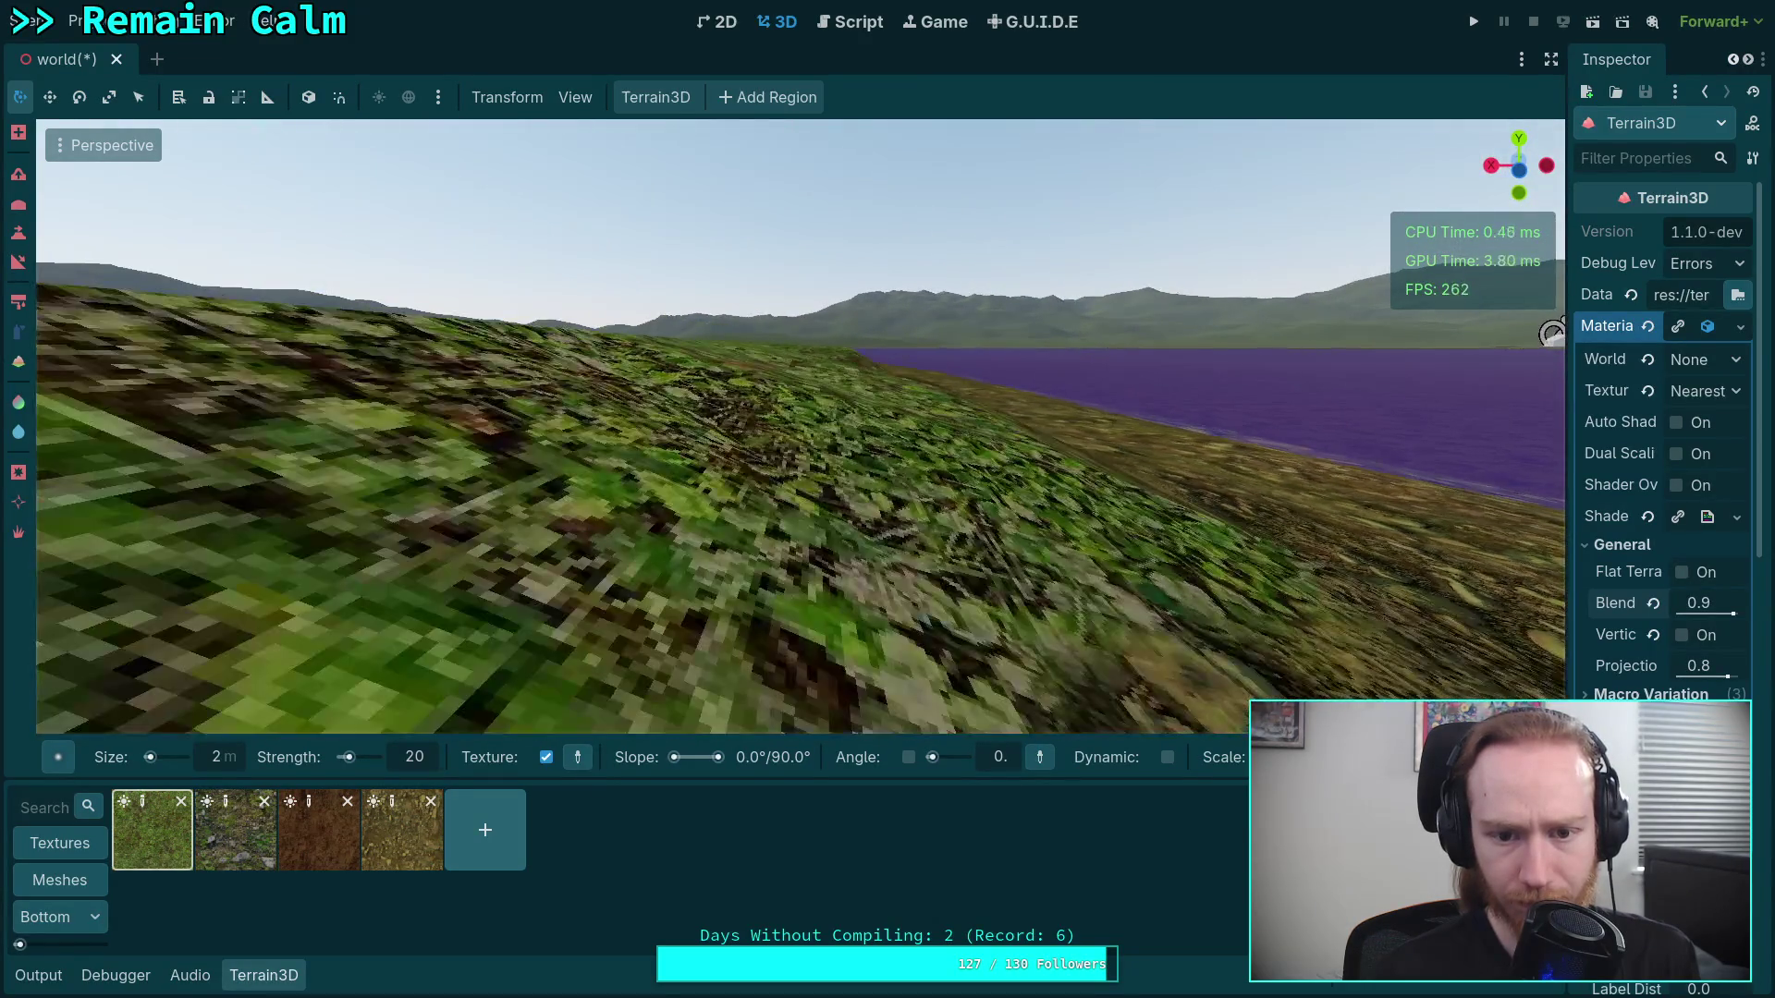
{"action": "key", "text": "w"}
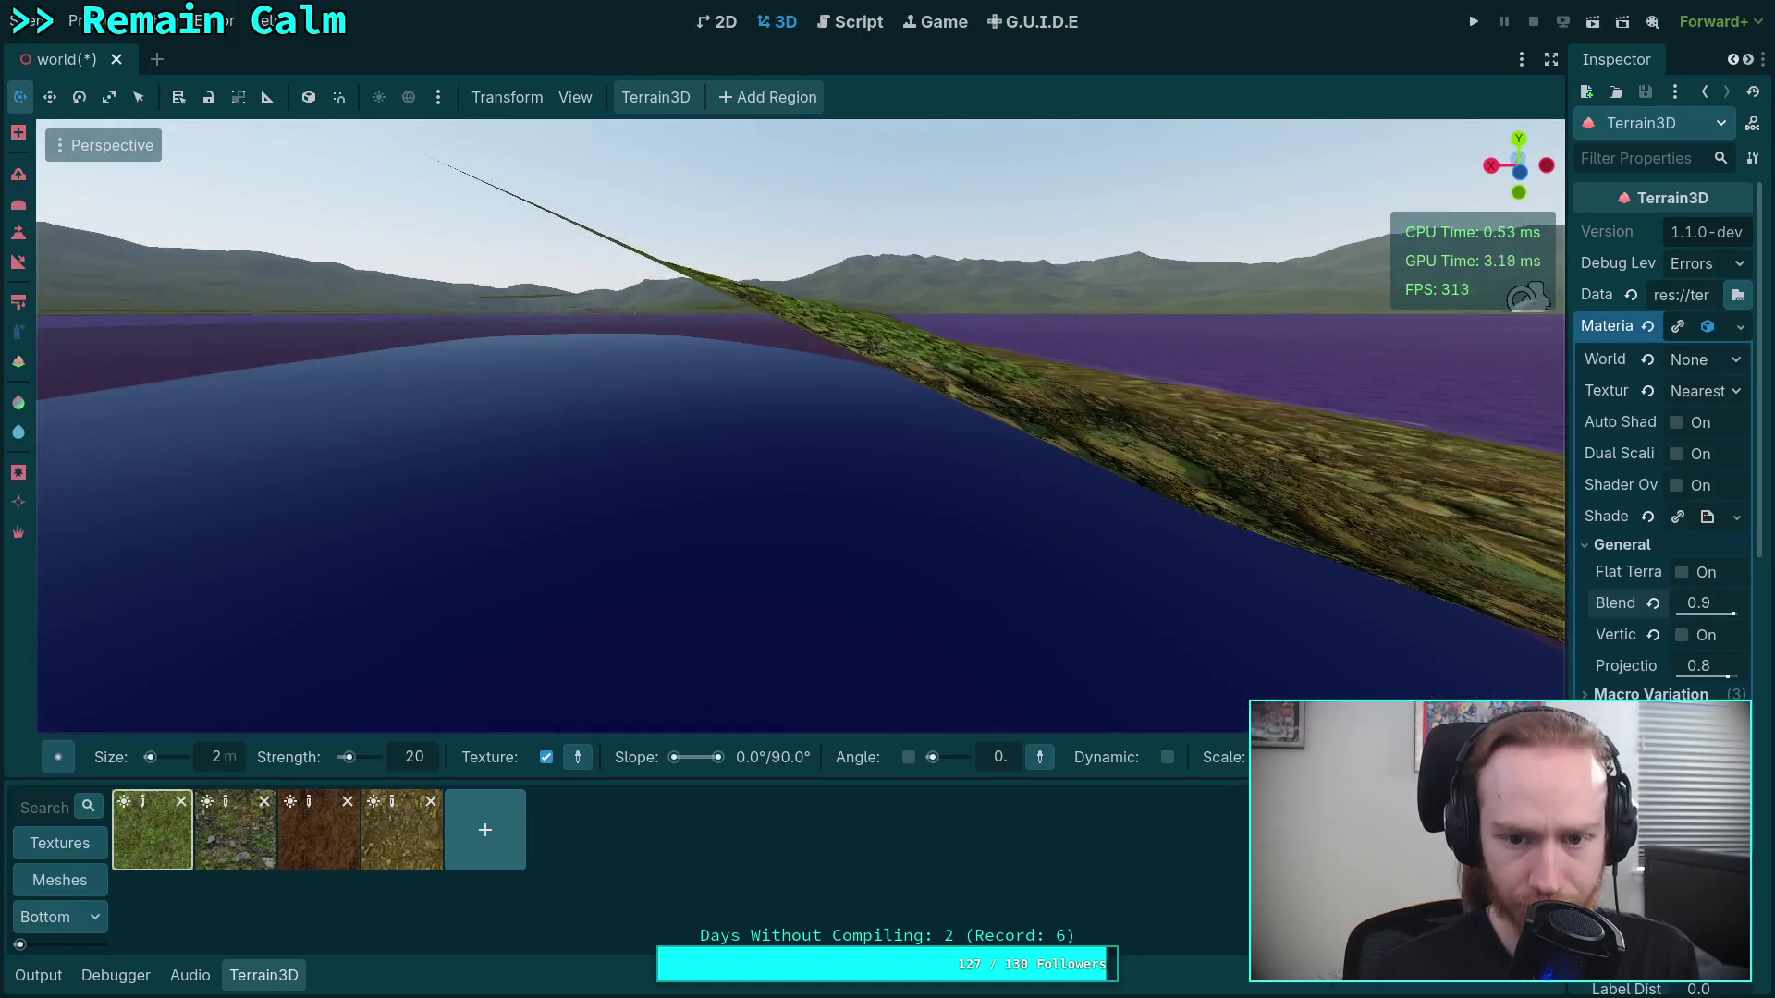
{"action": "key", "text": "w"}
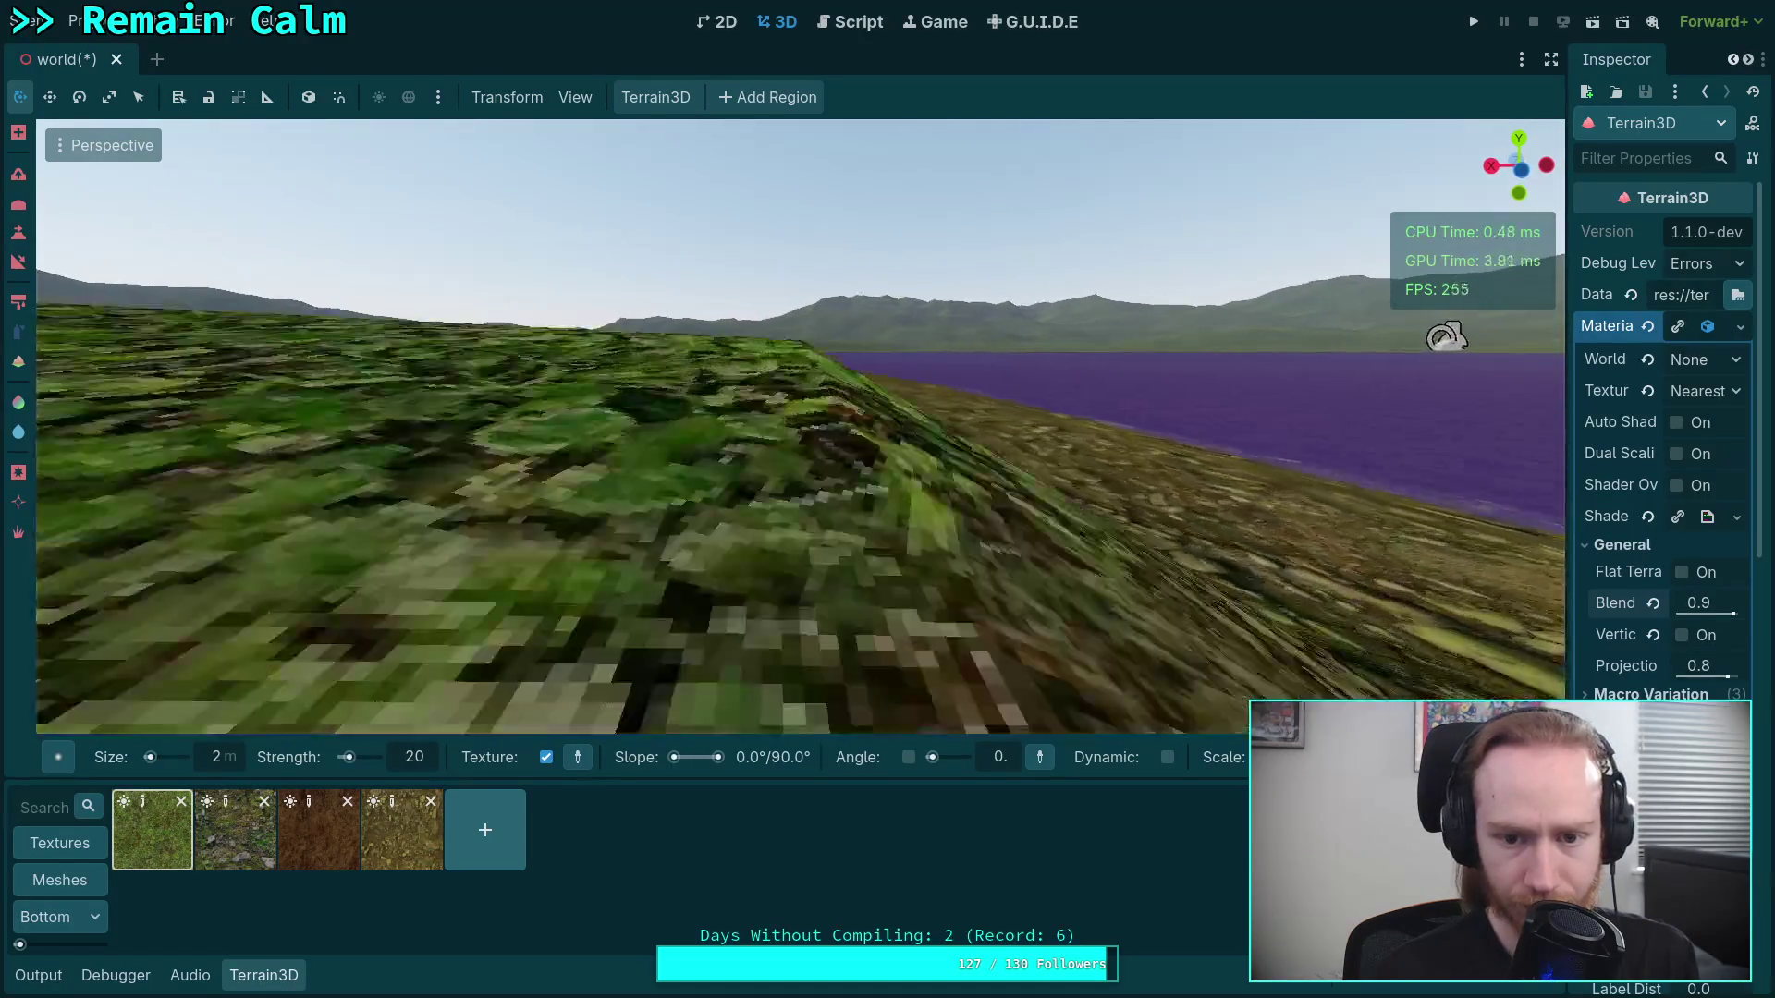
{"action": "key", "text": "w"}
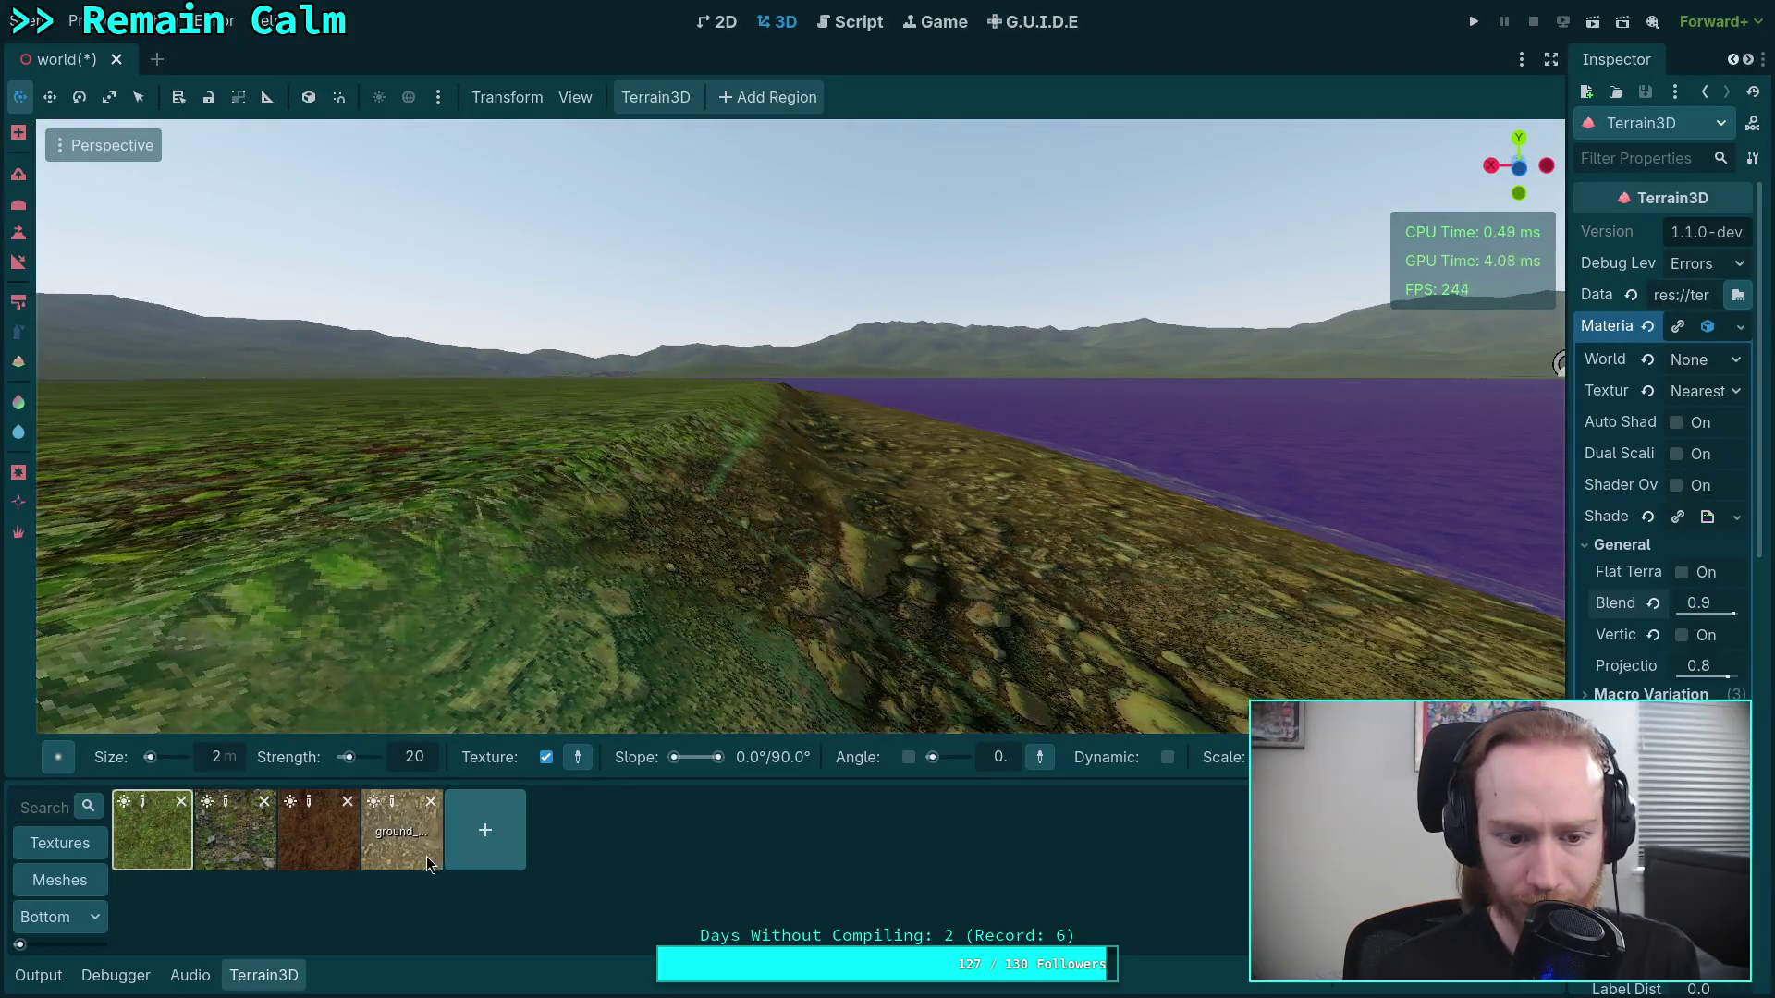
Reselect the rocky ground texture and fly along the shoreline bank
{"action": "left_click", "coordinate": [428, 865]}
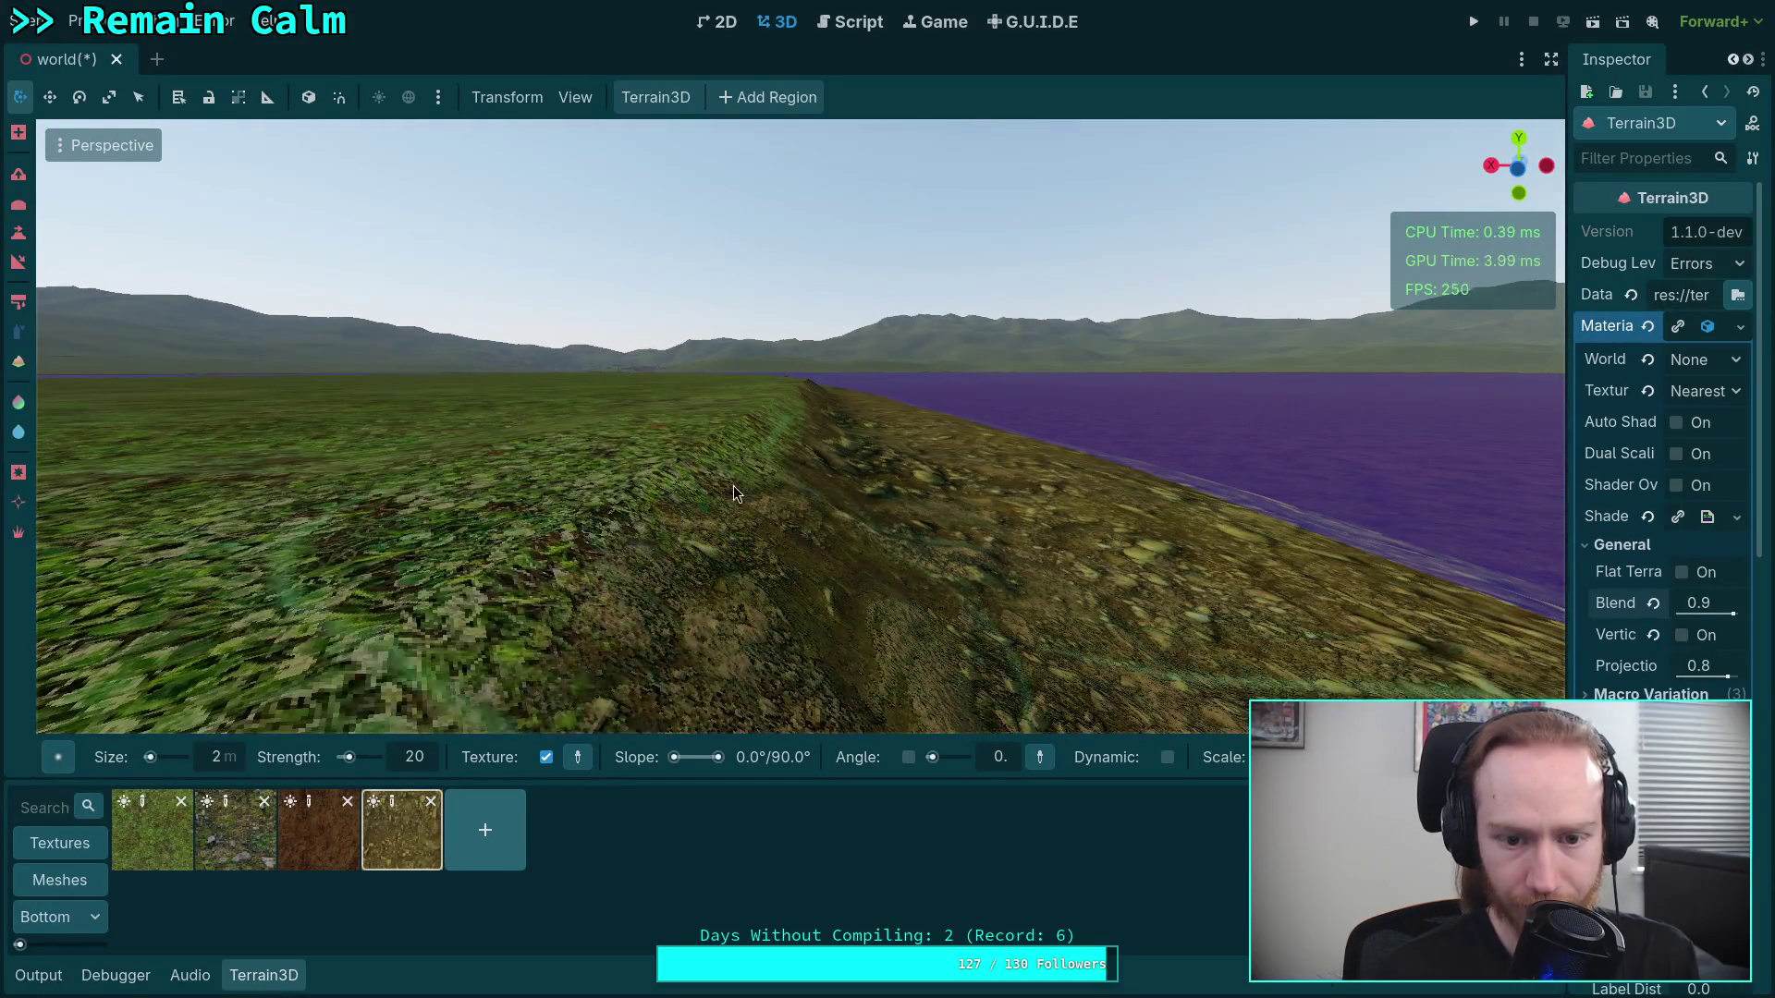
{"action": "key", "text": "w"}
{"action": "key", "text": "w"}
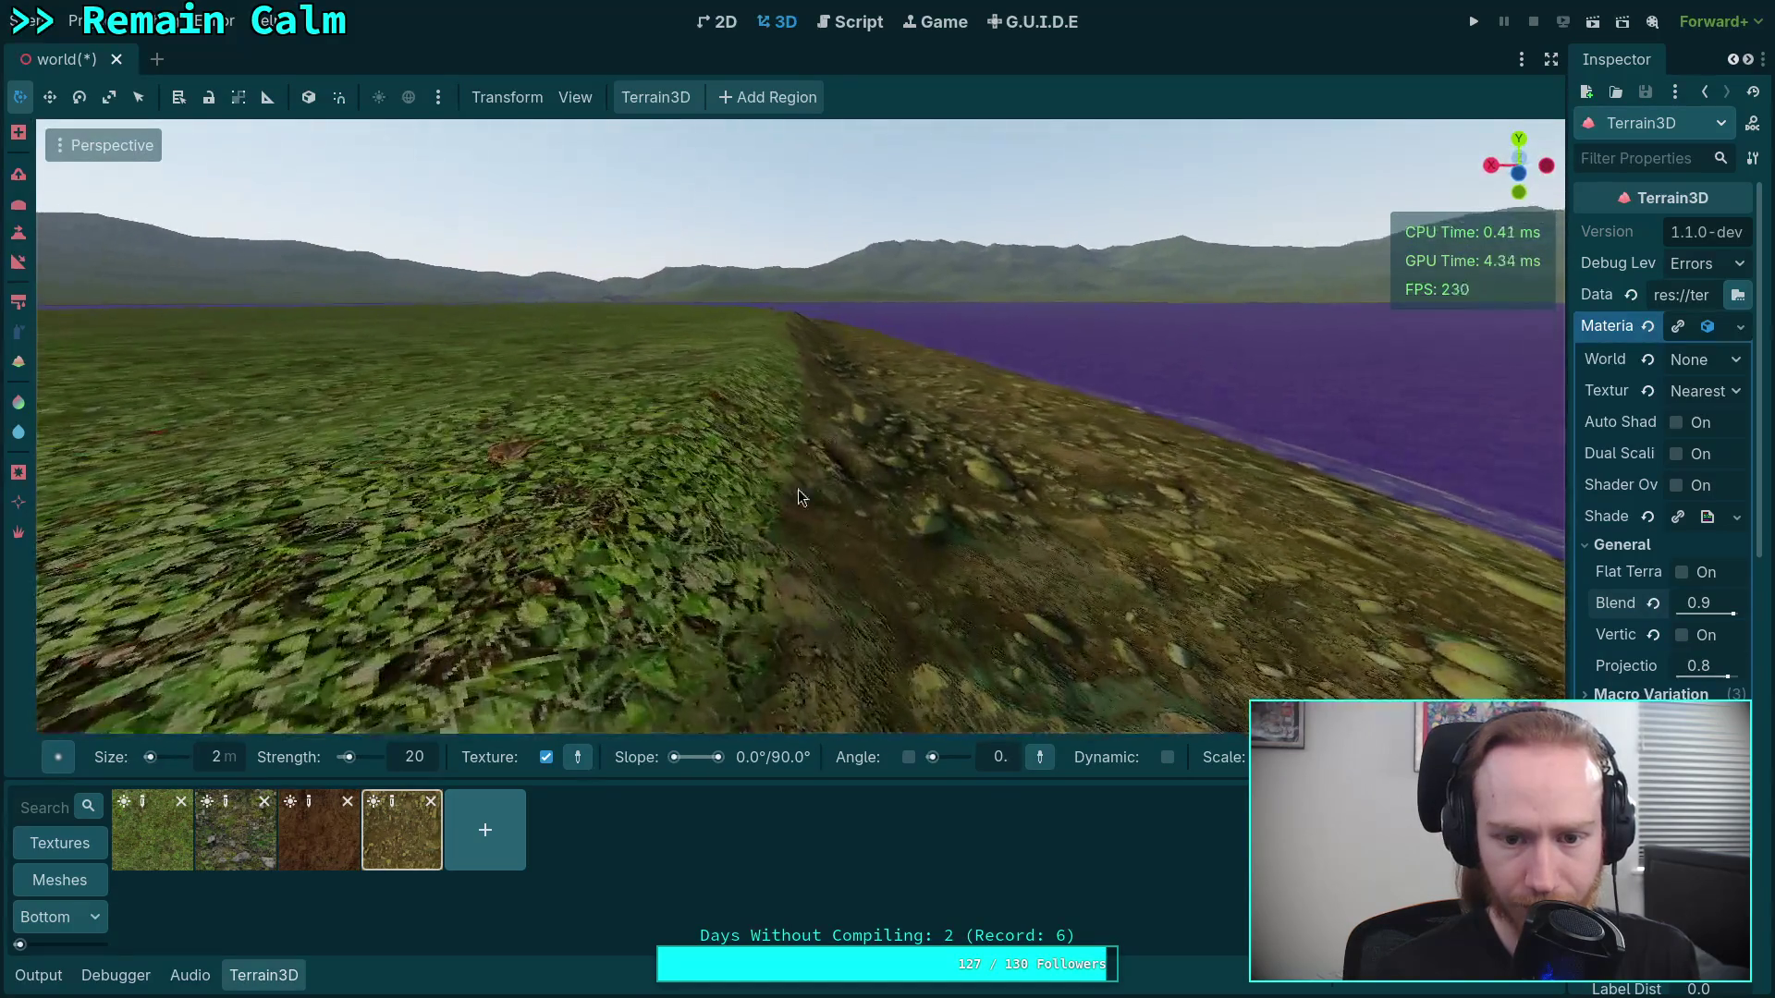
{"action": "key", "text": "w"}
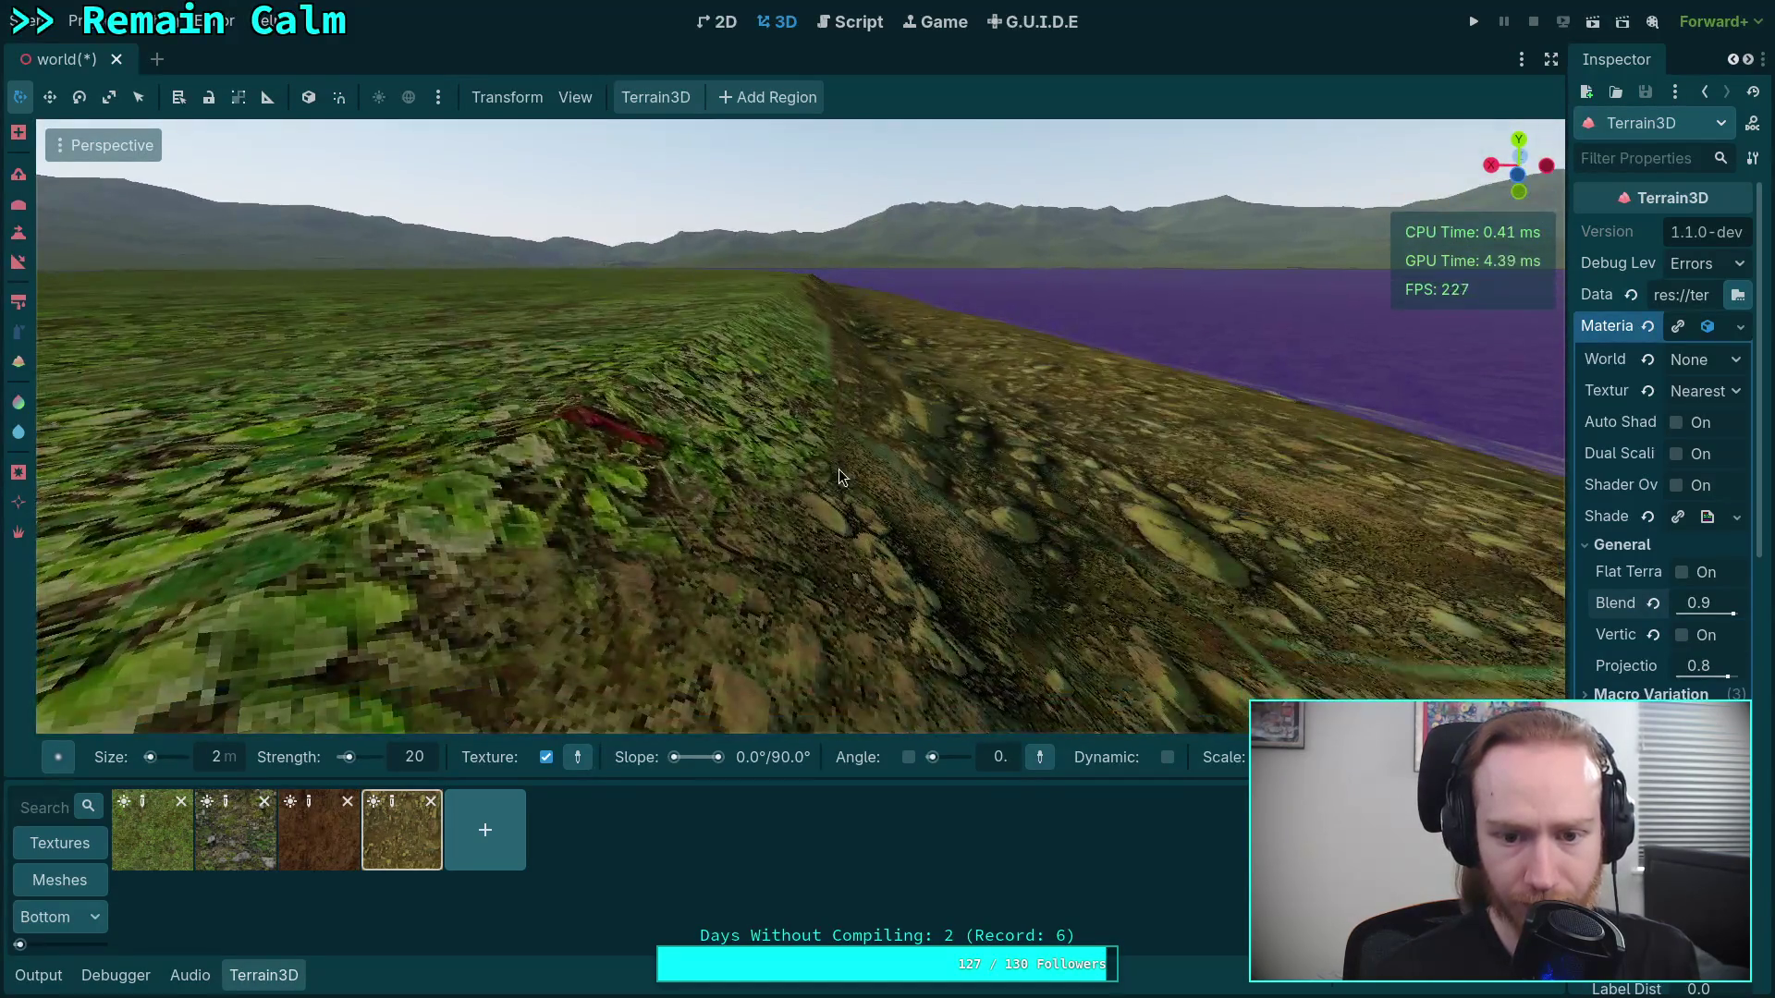
{"action": "key", "text": "w"}
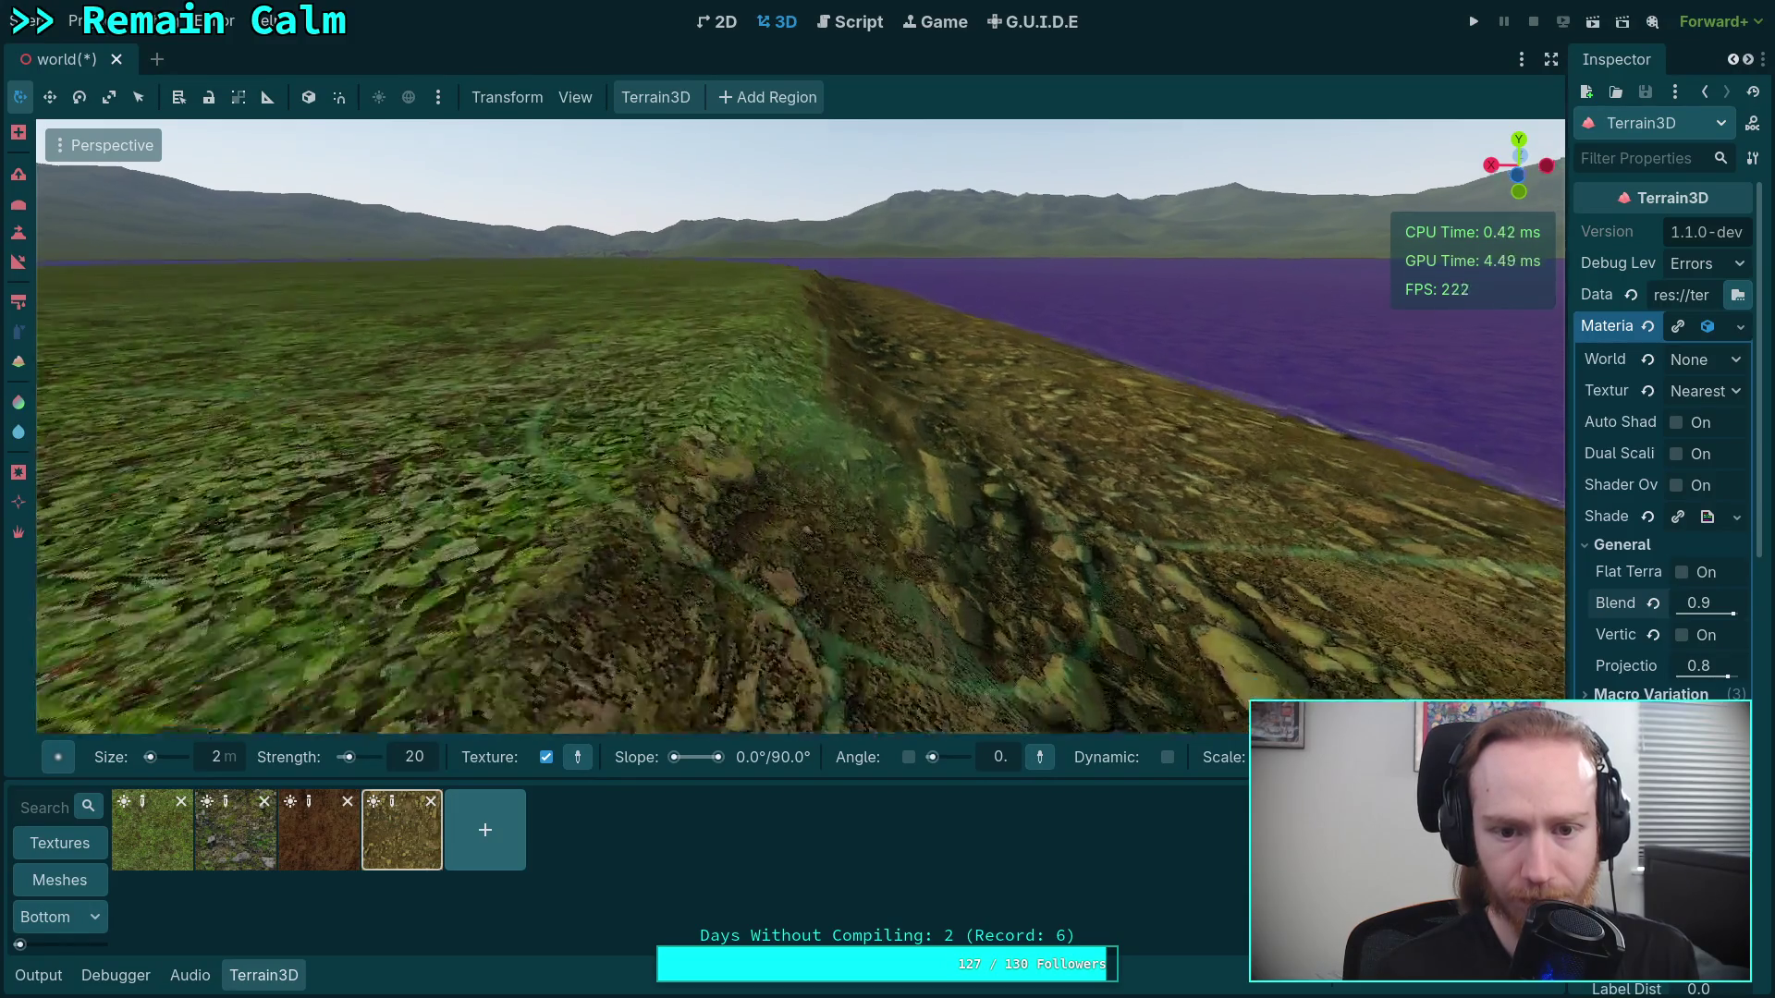
{"action": "key", "text": "w"}
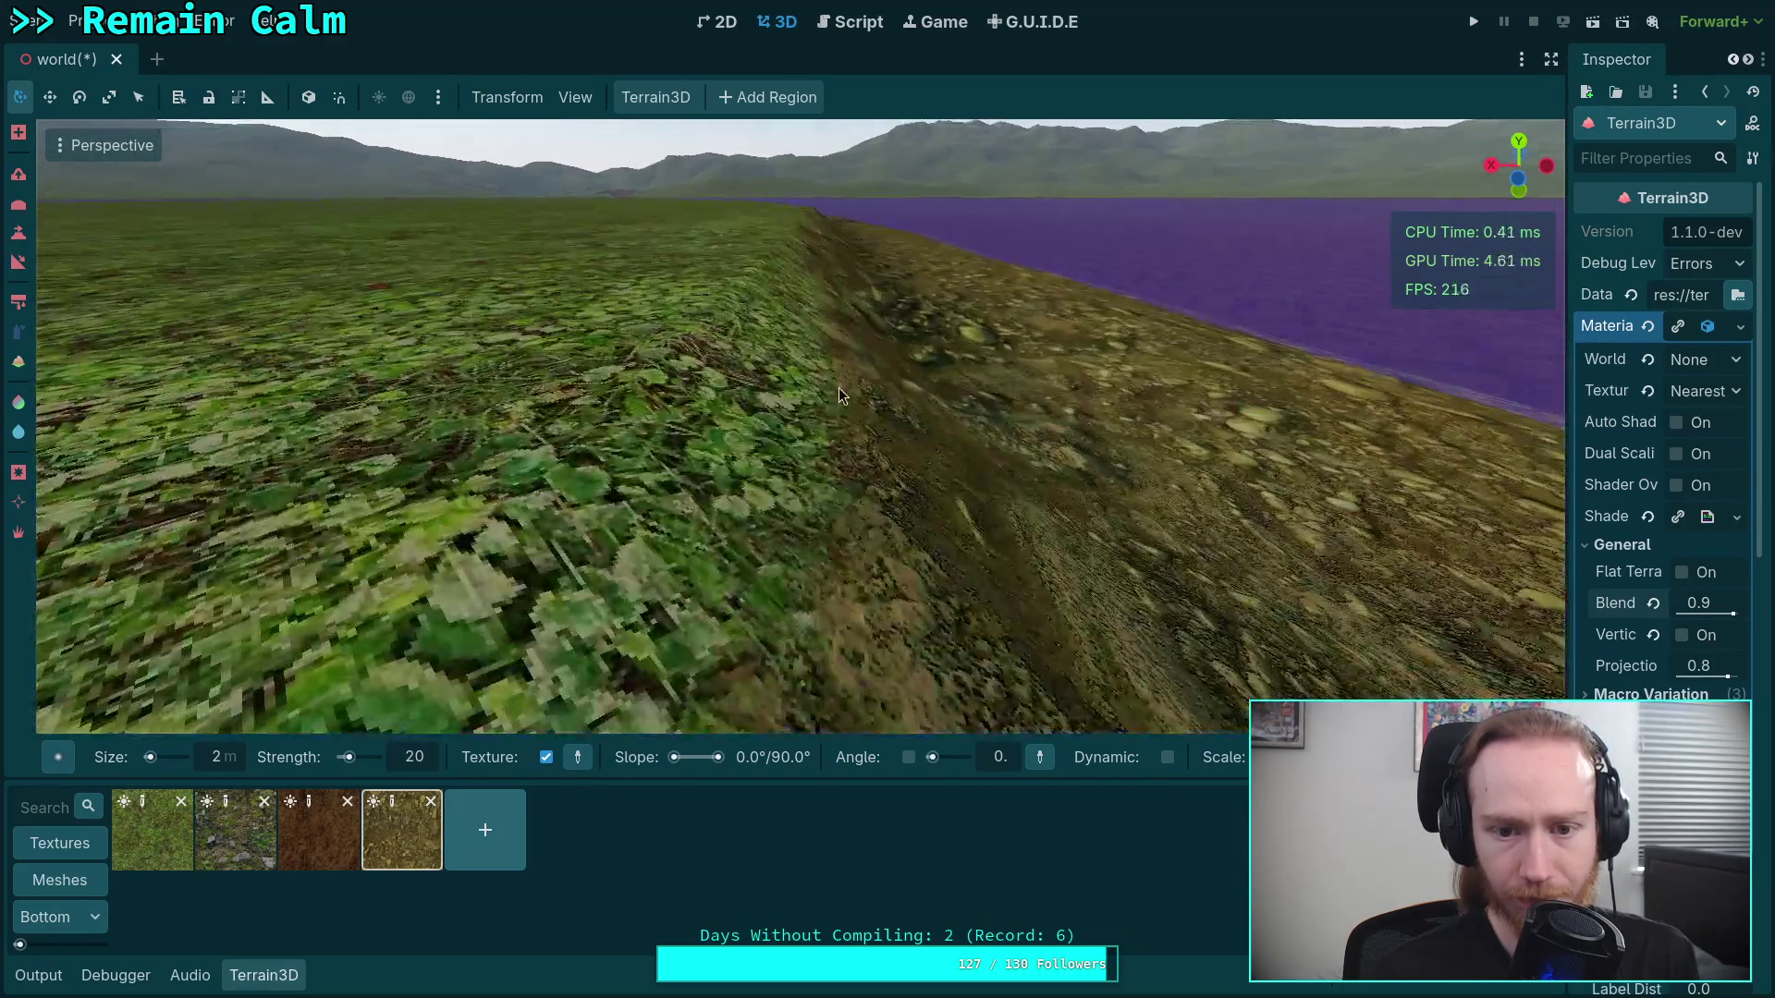
{"action": "key", "text": "w"}
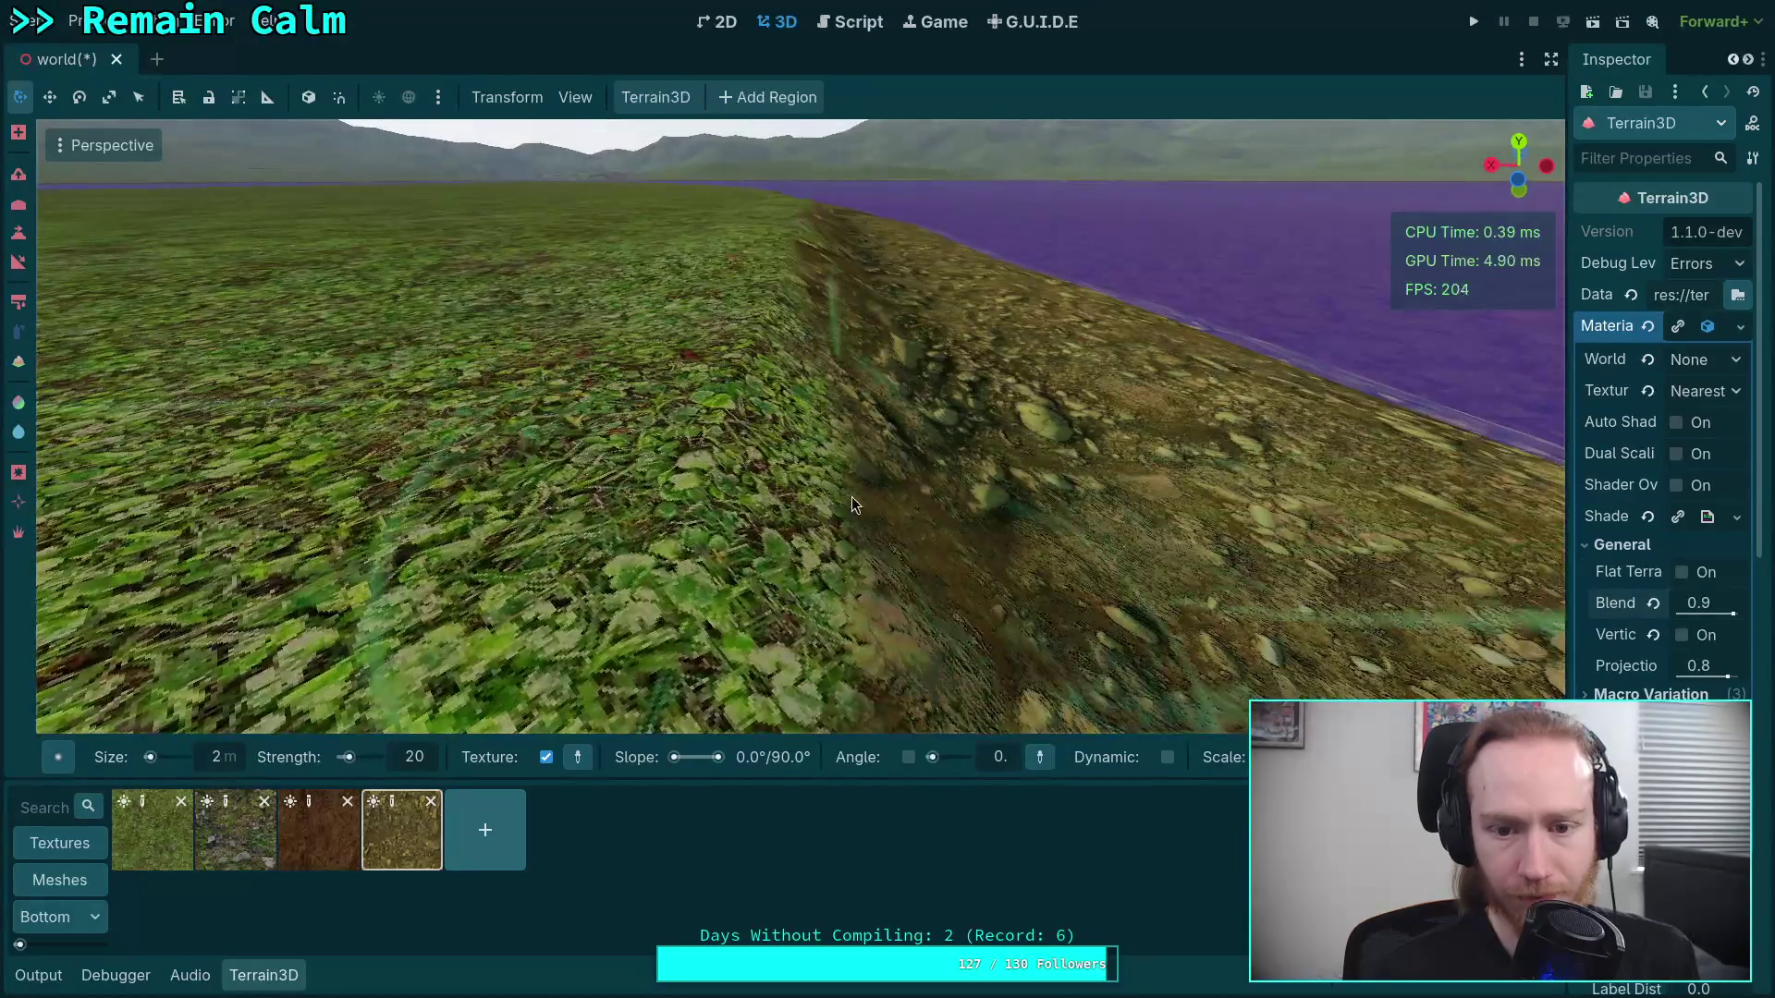
Survey the rocky band between the green field and purple water
{"action": "mouse_move", "coordinate": [851, 580]}
{"action": "left_mouse_down"}
{"action": "mouse_move", "coordinate": [817, 521]}
{"action": "mouse_move", "coordinate": [830, 536]}
{"action": "mouse_move", "coordinate": [830, 467]}
{"action": "mouse_move", "coordinate": [782, 481]}
{"action": "mouse_move", "coordinate": [779, 503]}
{"action": "left_mouse_up"}
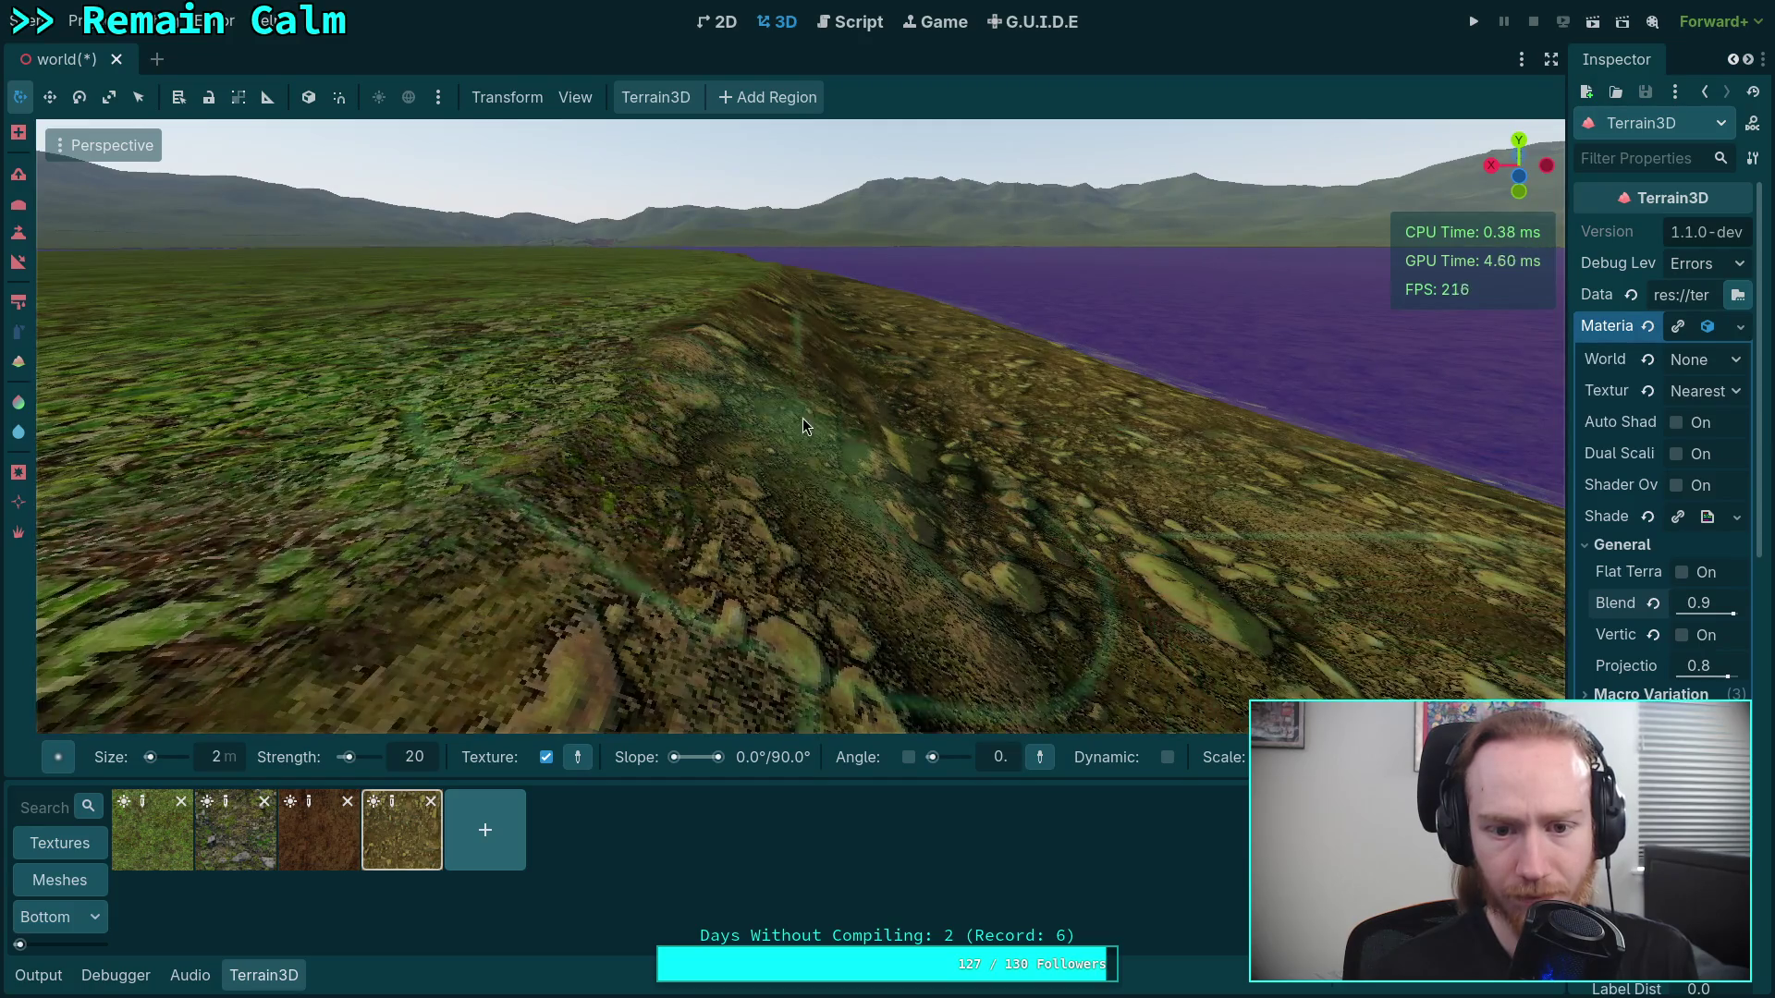
{"action": "mouse_move", "coordinate": [802, 421]}
{"action": "left_mouse_down"}
{"action": "mouse_move", "coordinate": [803, 356]}
{"action": "mouse_move", "coordinate": [850, 411]}
{"action": "mouse_move", "coordinate": [852, 443]}
{"action": "left_mouse_up"}
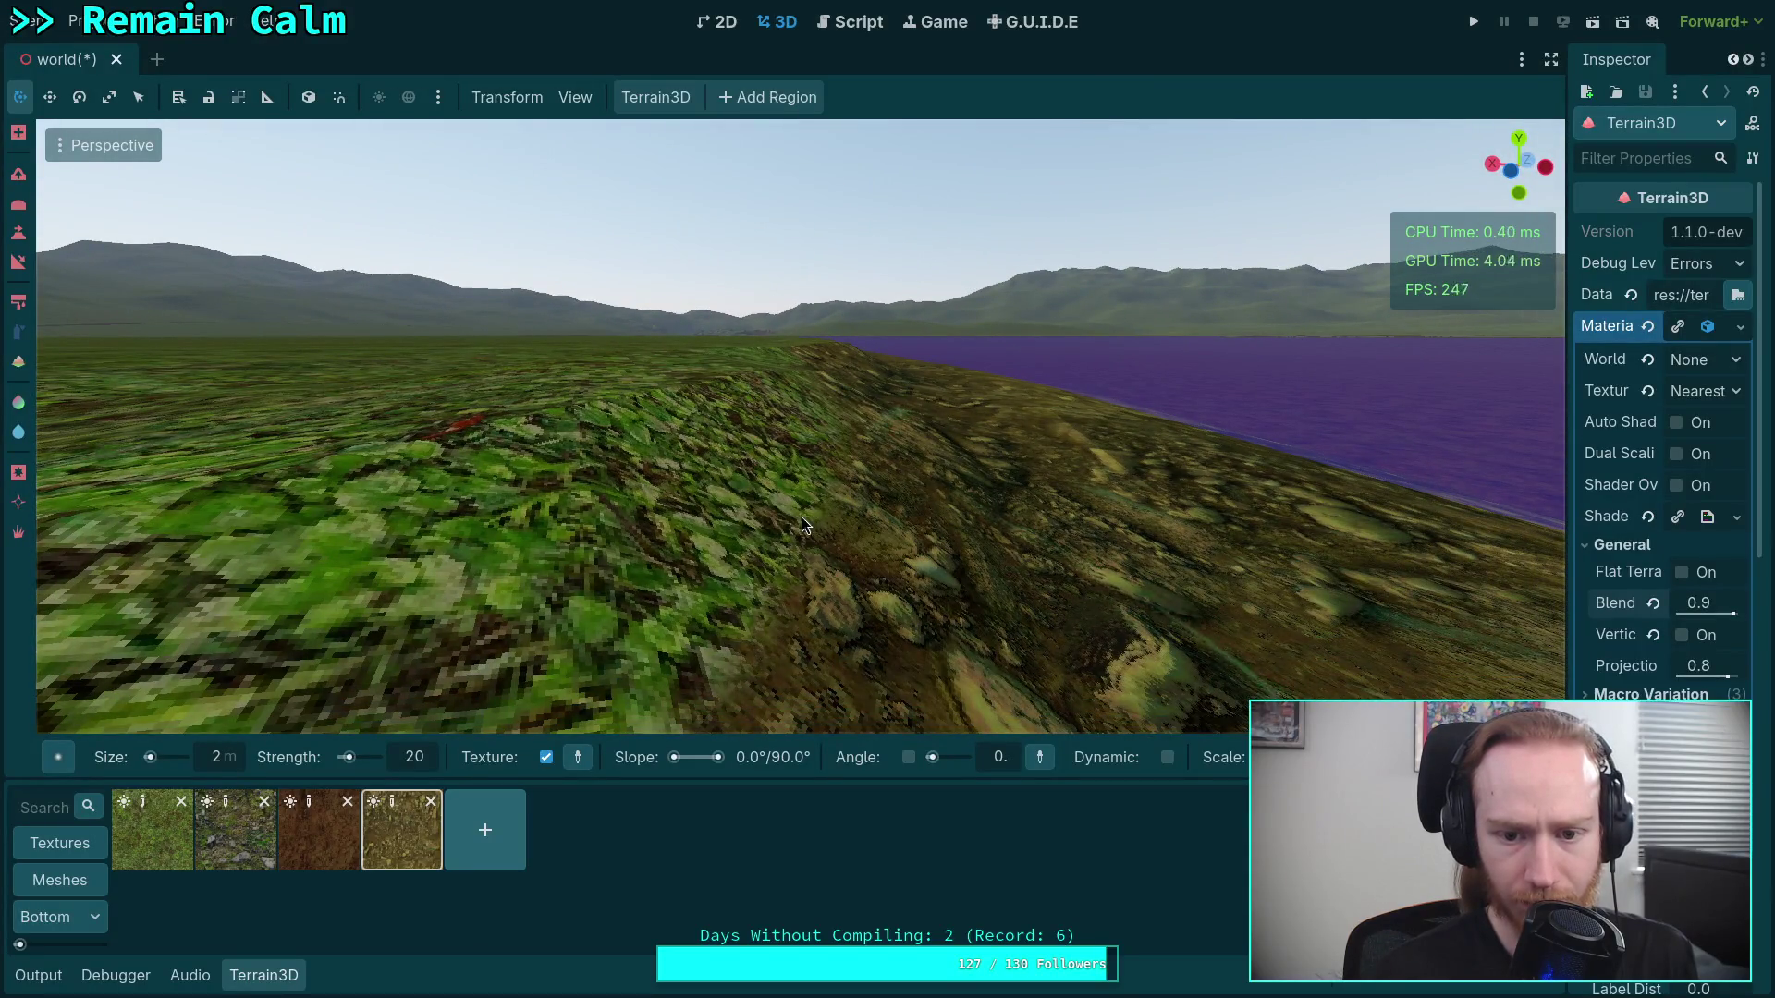
{"action": "left_click_drag", "start_coordinate": [747, 492], "coordinate": [793, 495]}
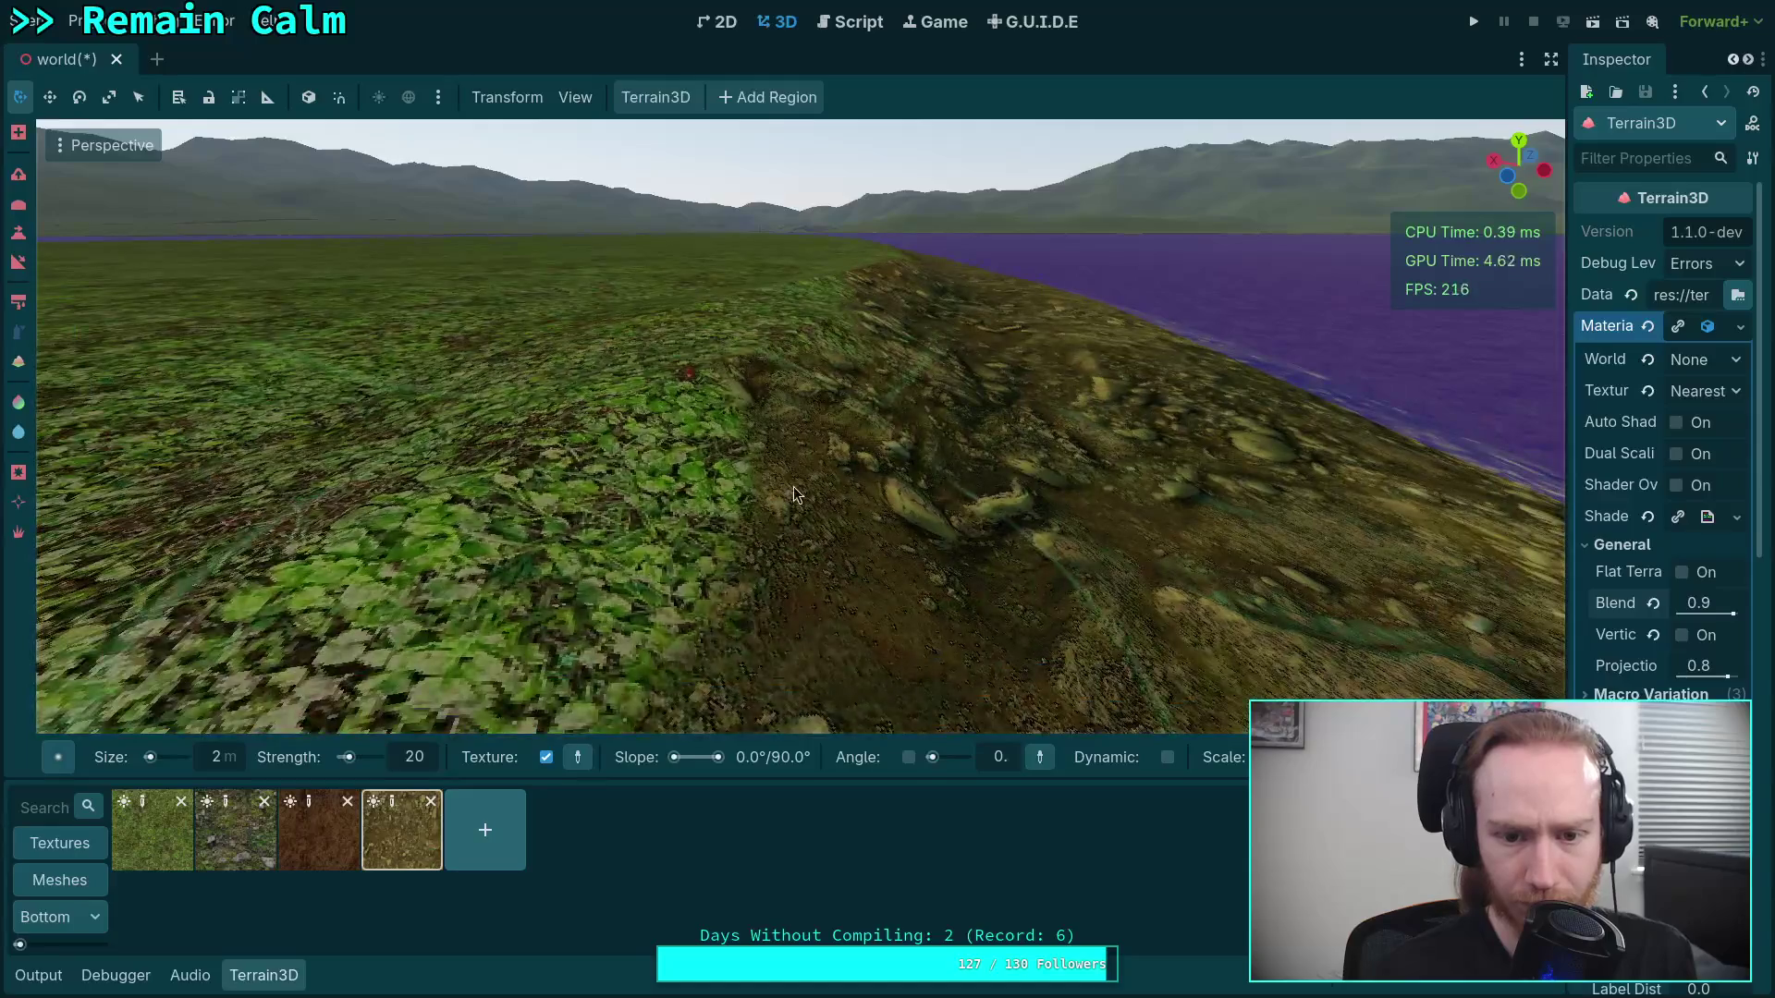
{"action": "left_click_drag", "start_coordinate": [847, 438], "coordinate": [857, 425]}
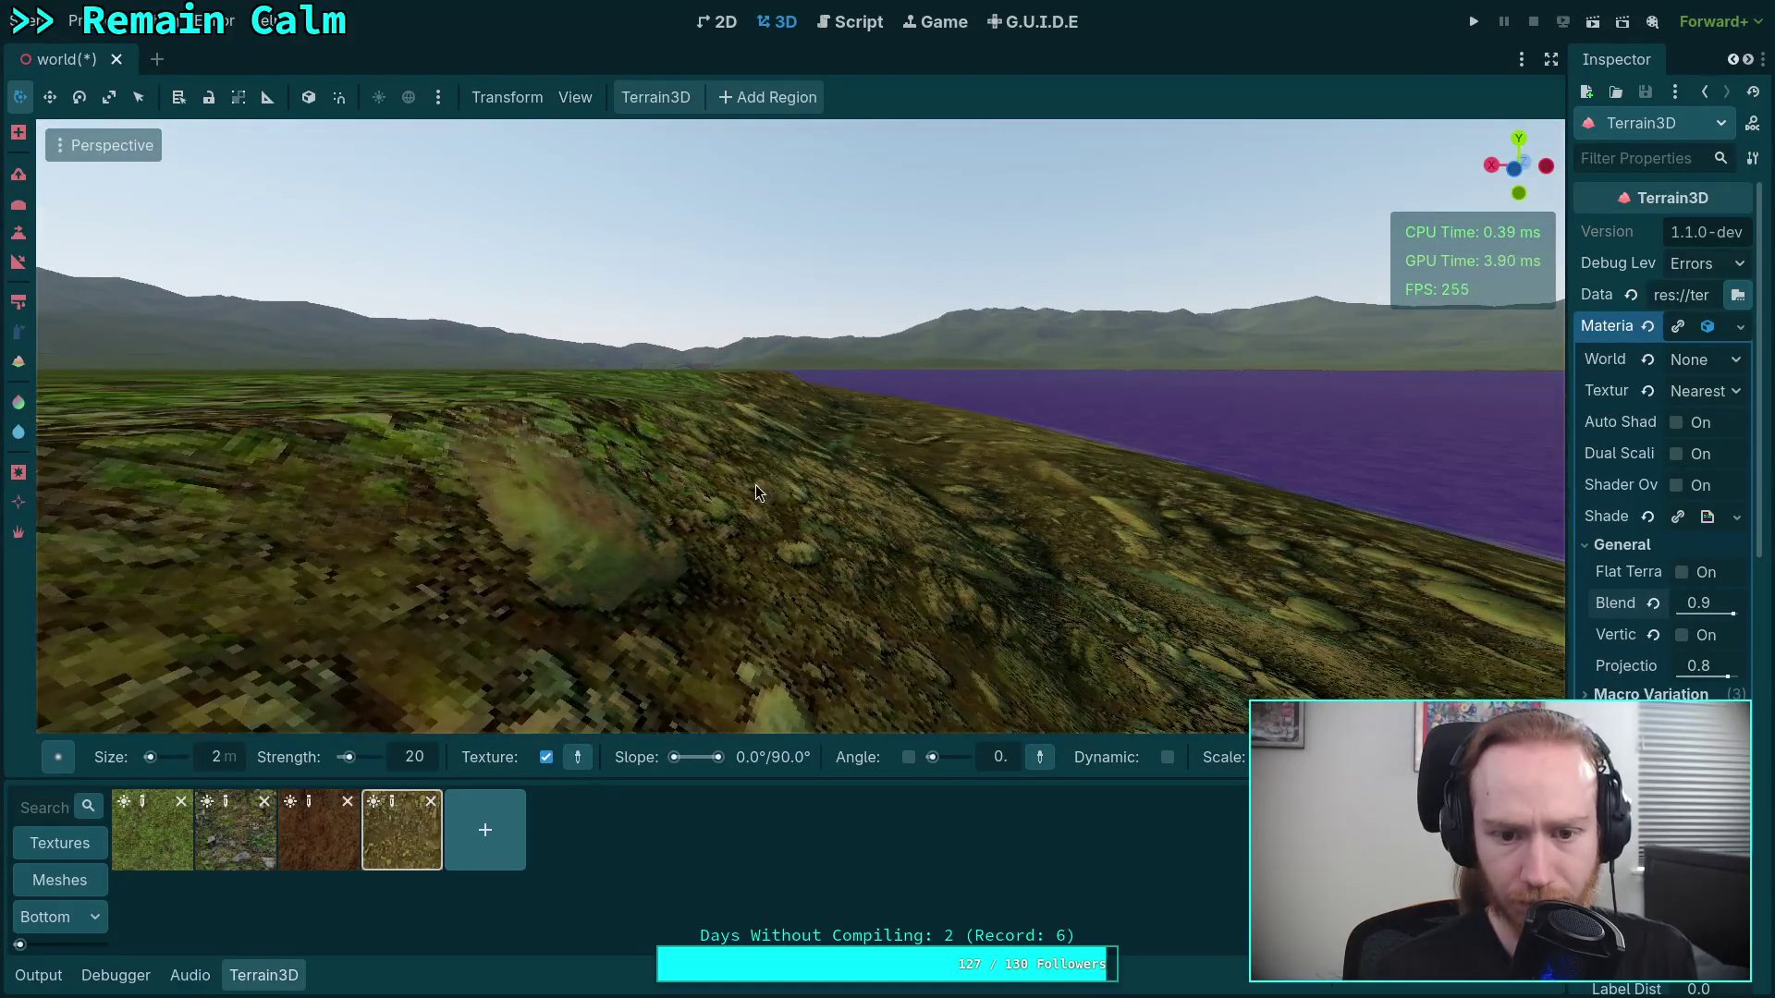
{"action": "key", "text": "w"}
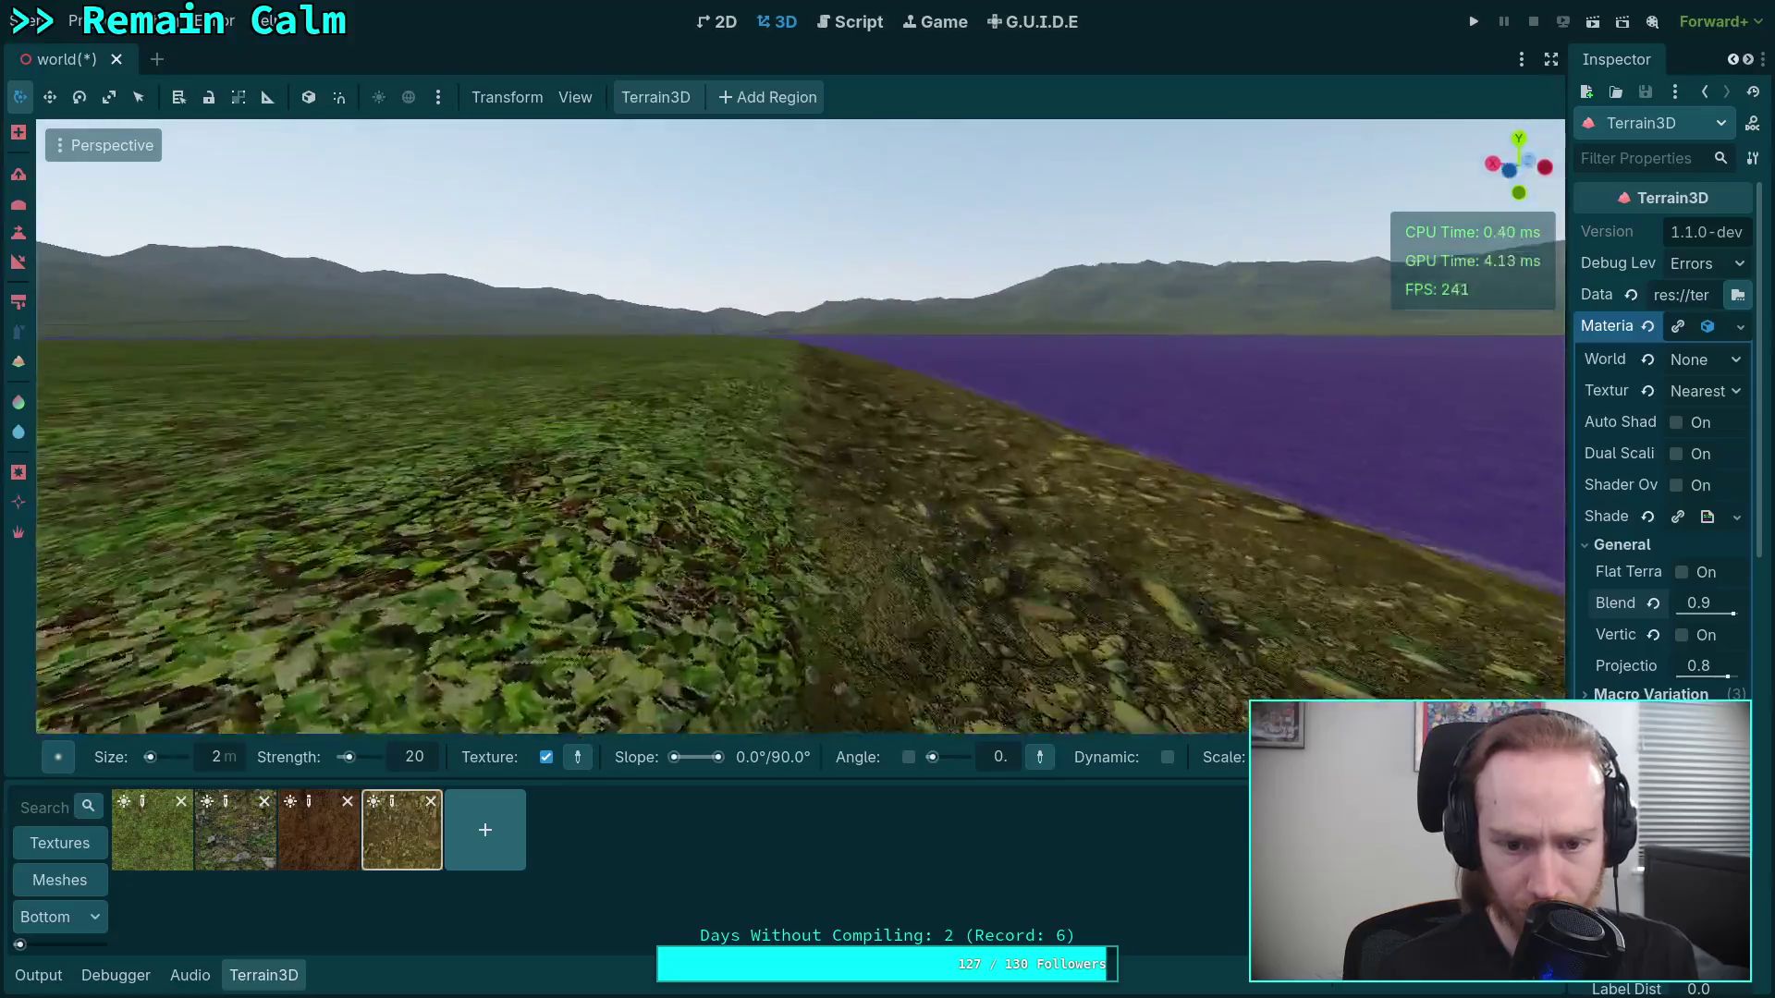
{"action": "left_click_drag", "start_coordinate": [800, 425], "coordinate": [800, 369]}
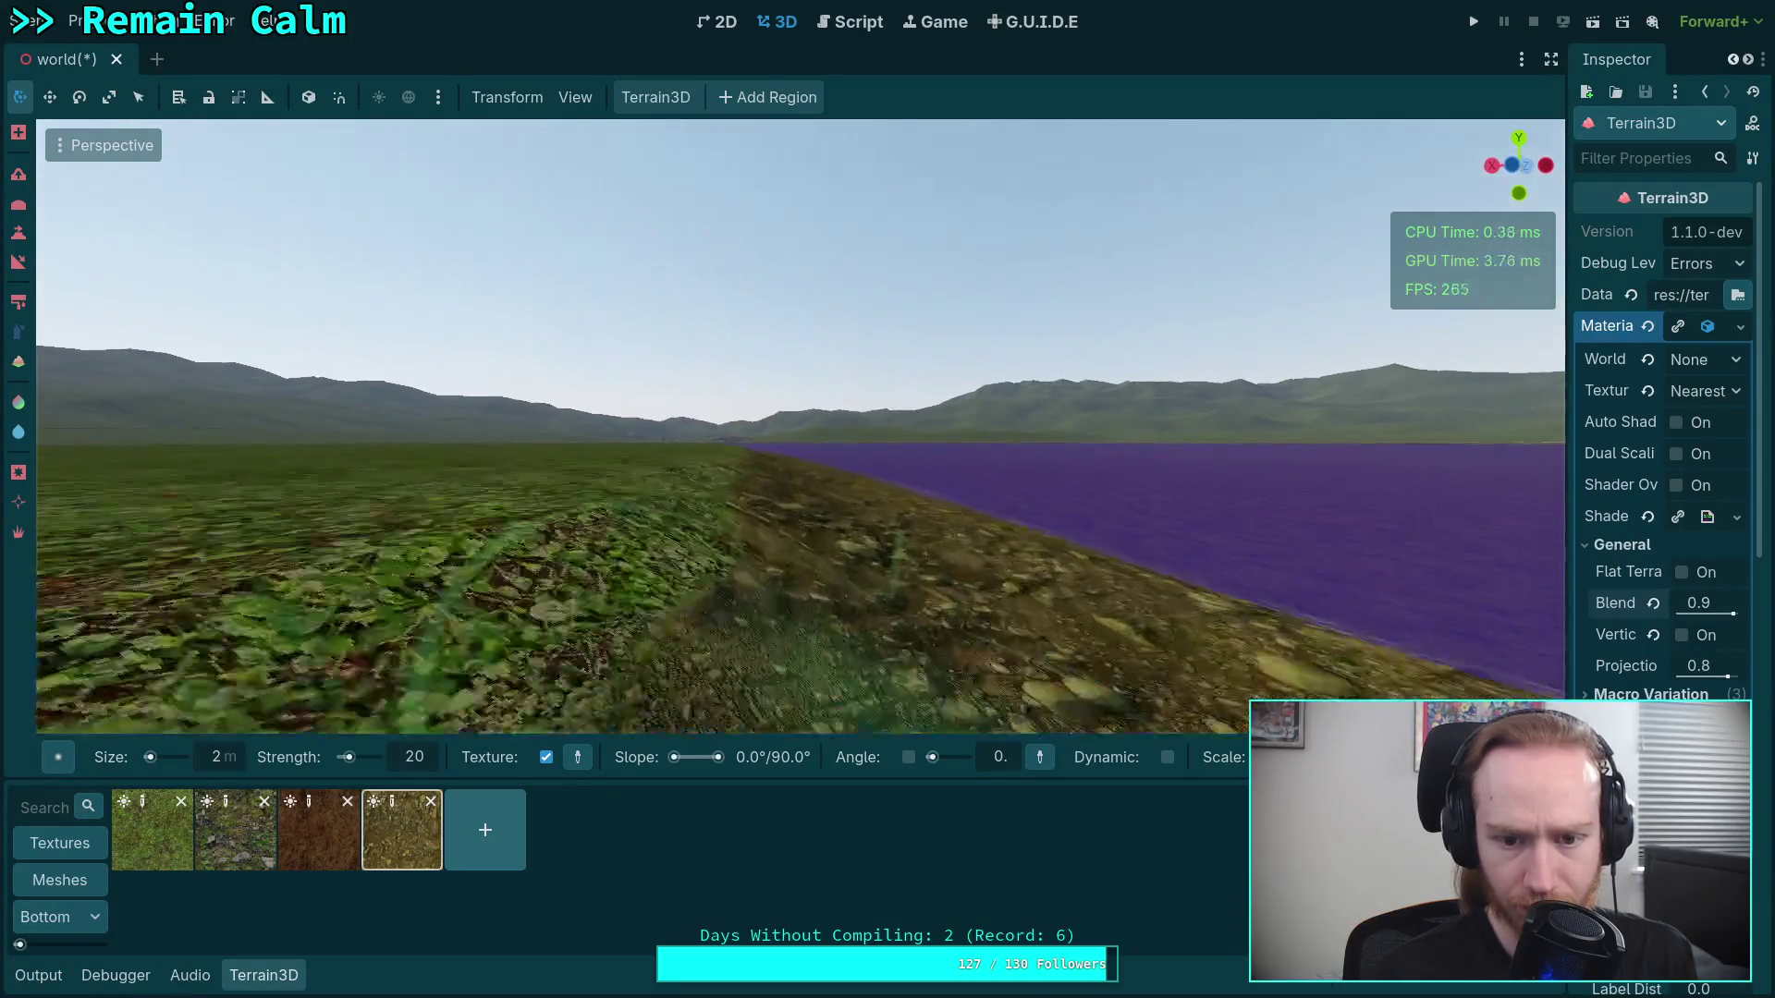
{"action": "key", "text": "w"}
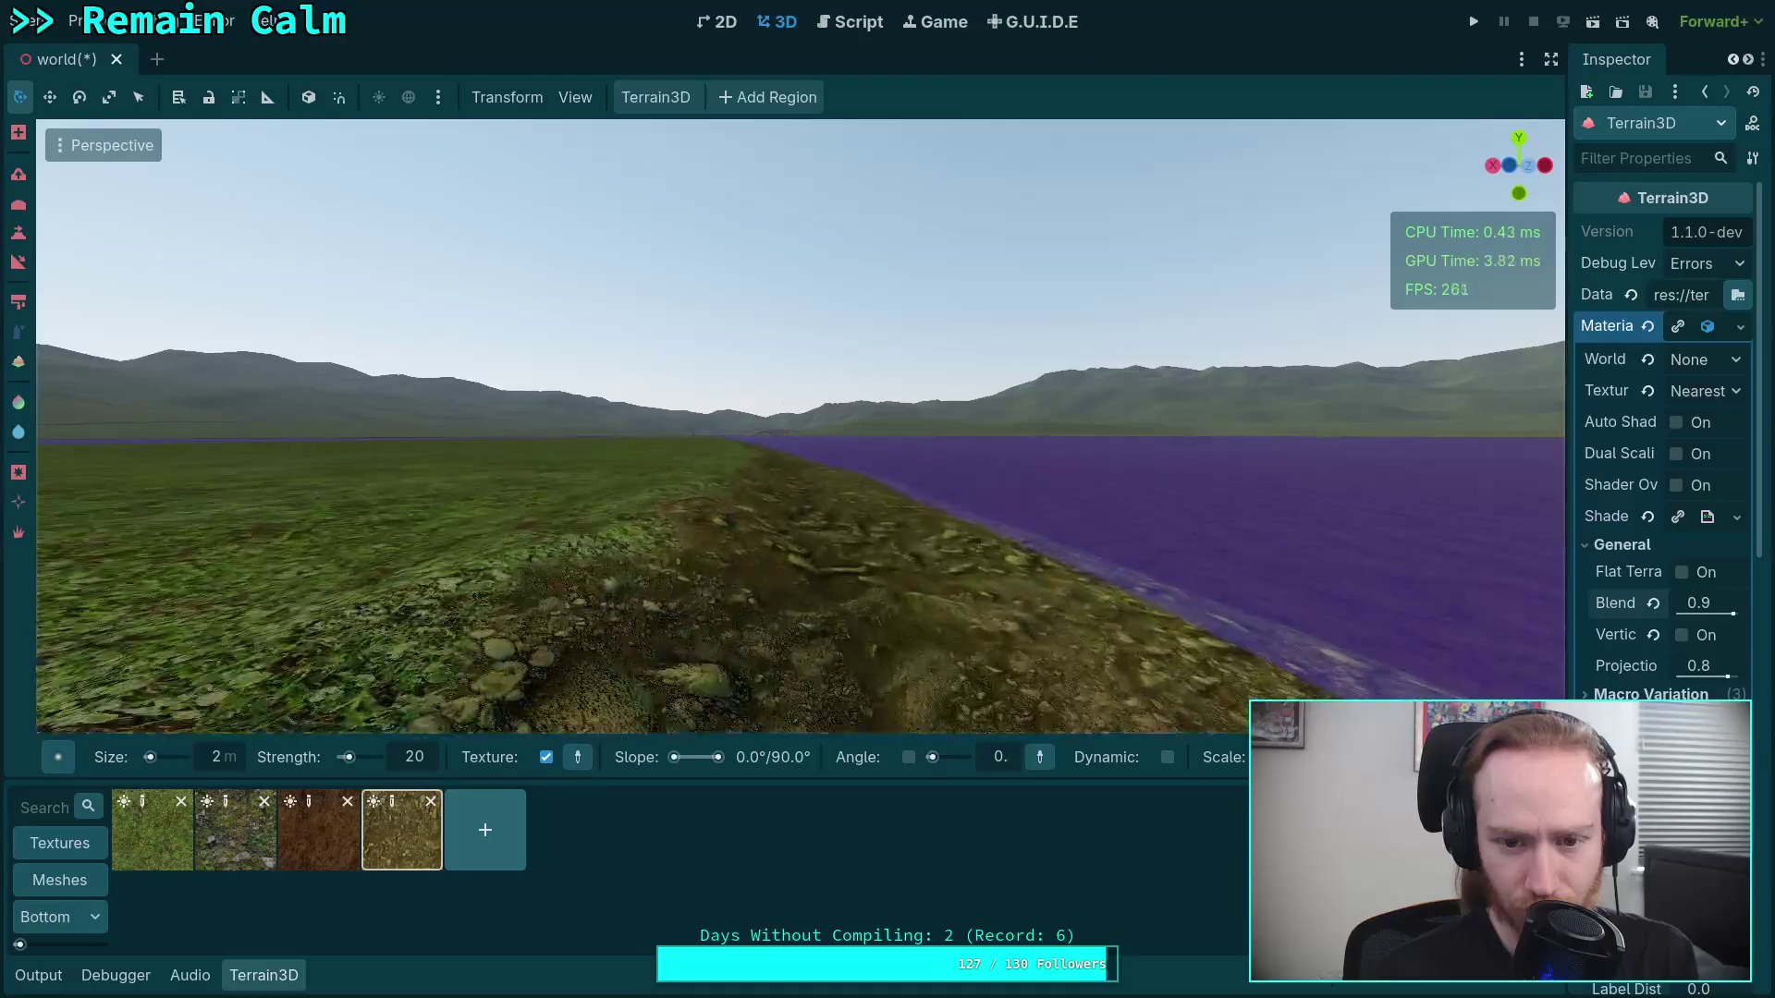
{"action": "mouse_move", "coordinate": [800, 370]}
{"action": "left_mouse_down"}
{"action": "mouse_move", "coordinate": [690, 370]}
{"action": "mouse_move", "coordinate": [852, 492]}
{"action": "left_mouse_up"}
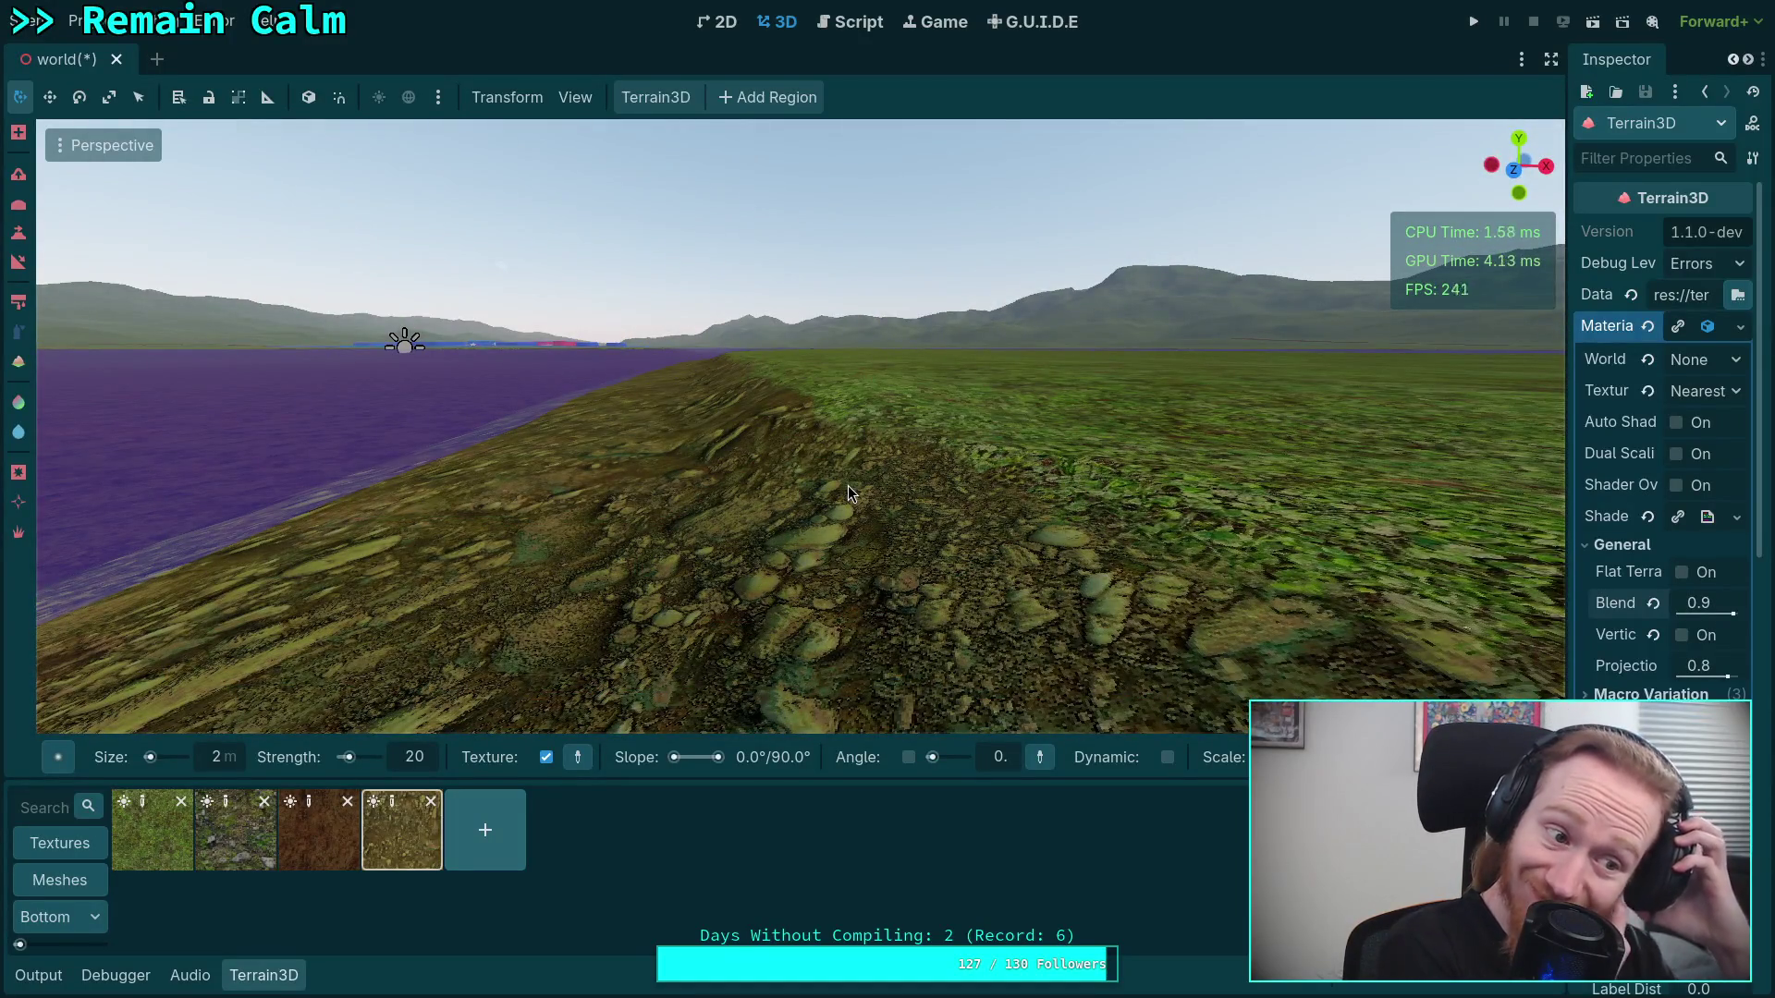
Save the world scene, enable Dynamic brush behaviour and collapse the bottom panel
{"action": "key", "text": "ctrl+s"}
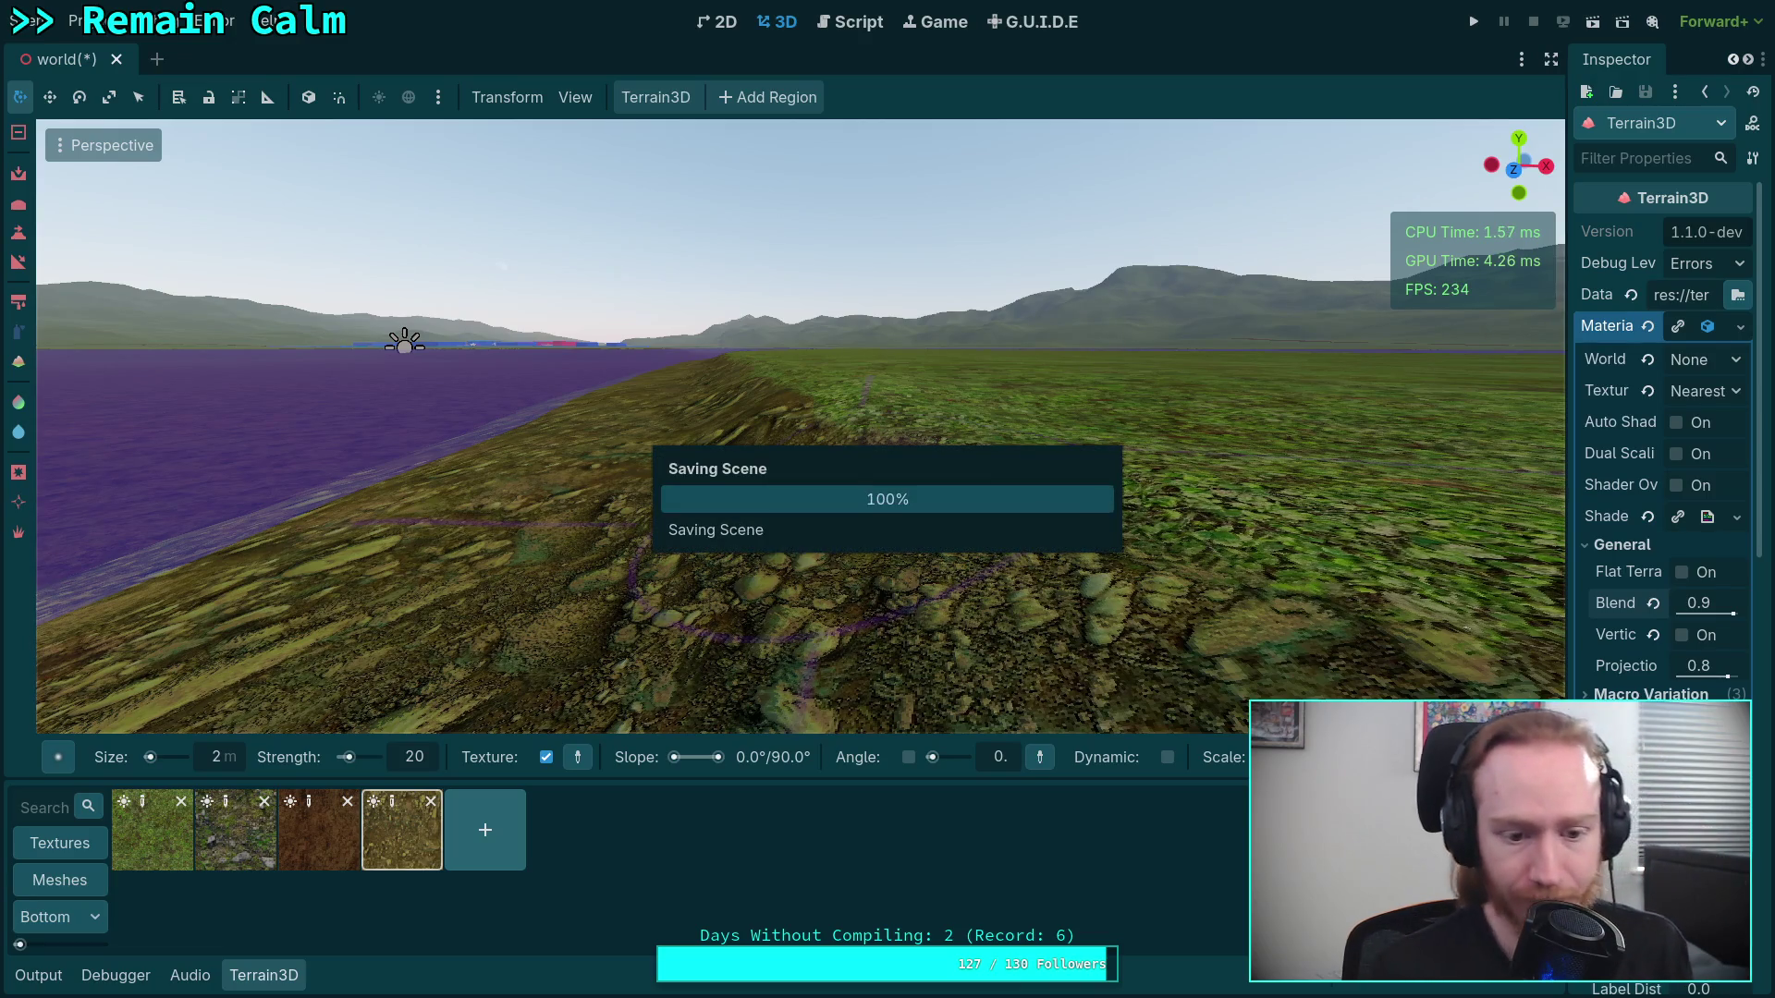
{"action": "mouse_move", "coordinate": [887, 499]}
{"action": "left_mouse_down"}
{"action": "mouse_move", "coordinate": [850, 481]}
{"action": "mouse_move", "coordinate": [790, 757]}
{"action": "left_mouse_up"}
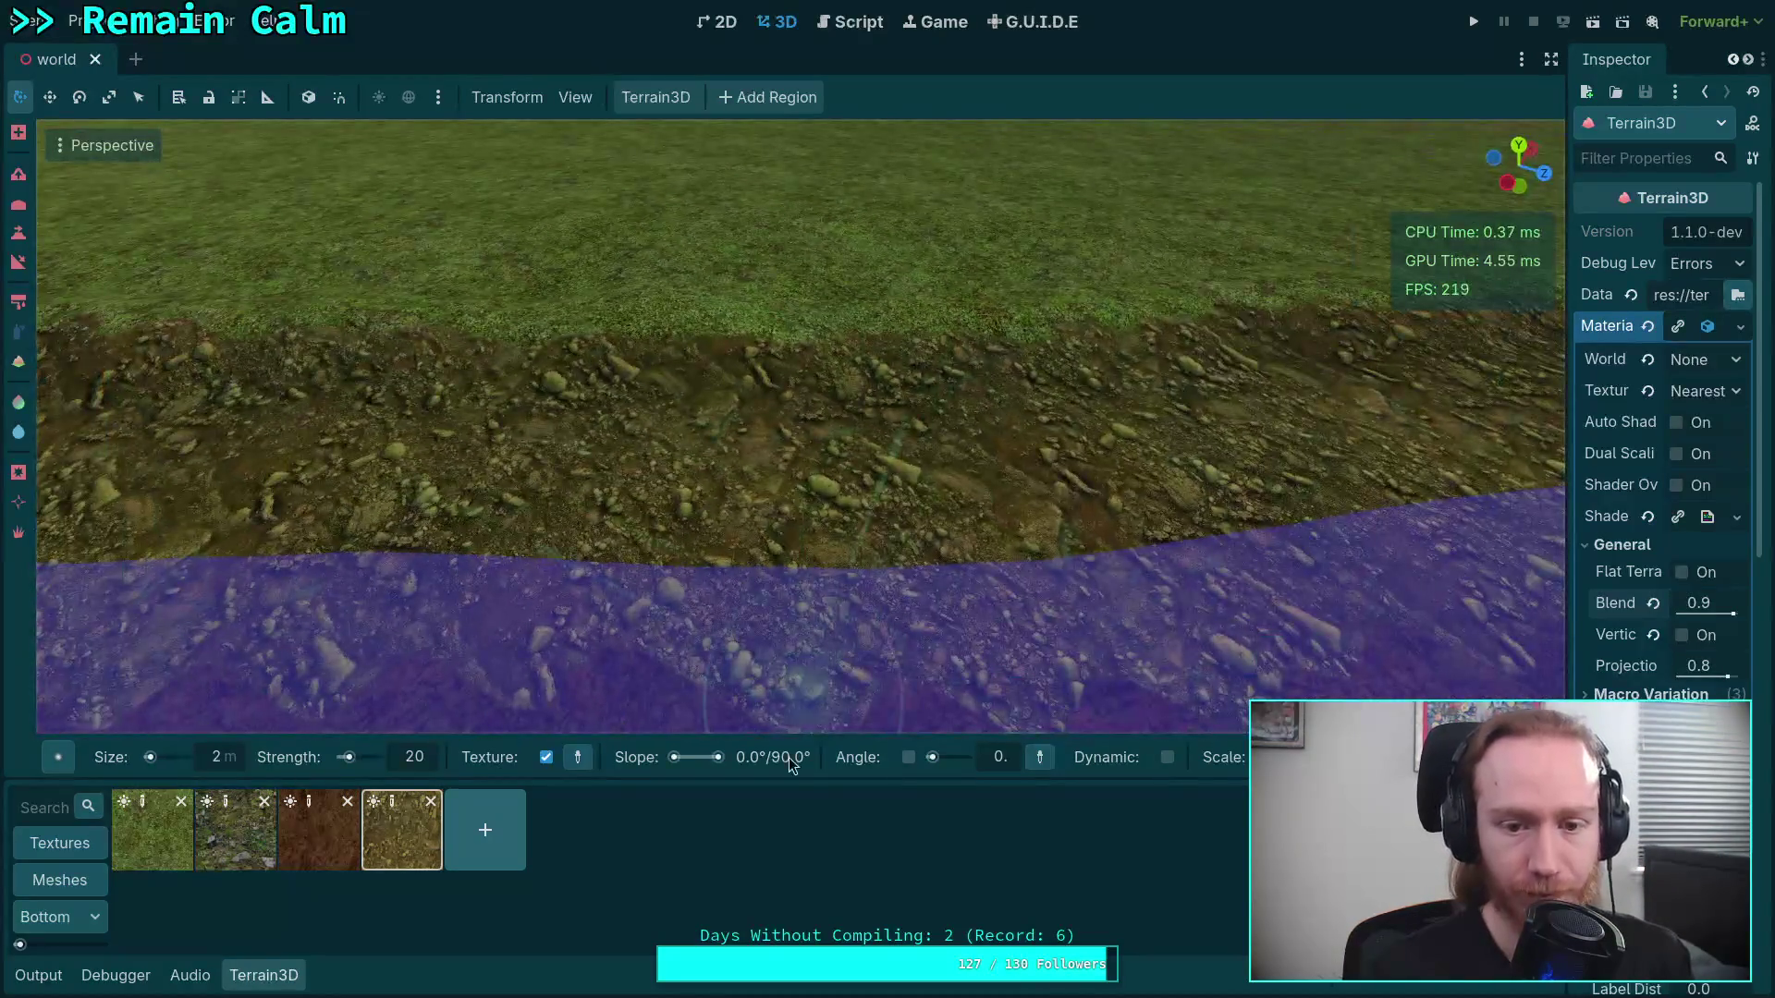
{"action": "left_click", "coordinate": [1164, 758]}
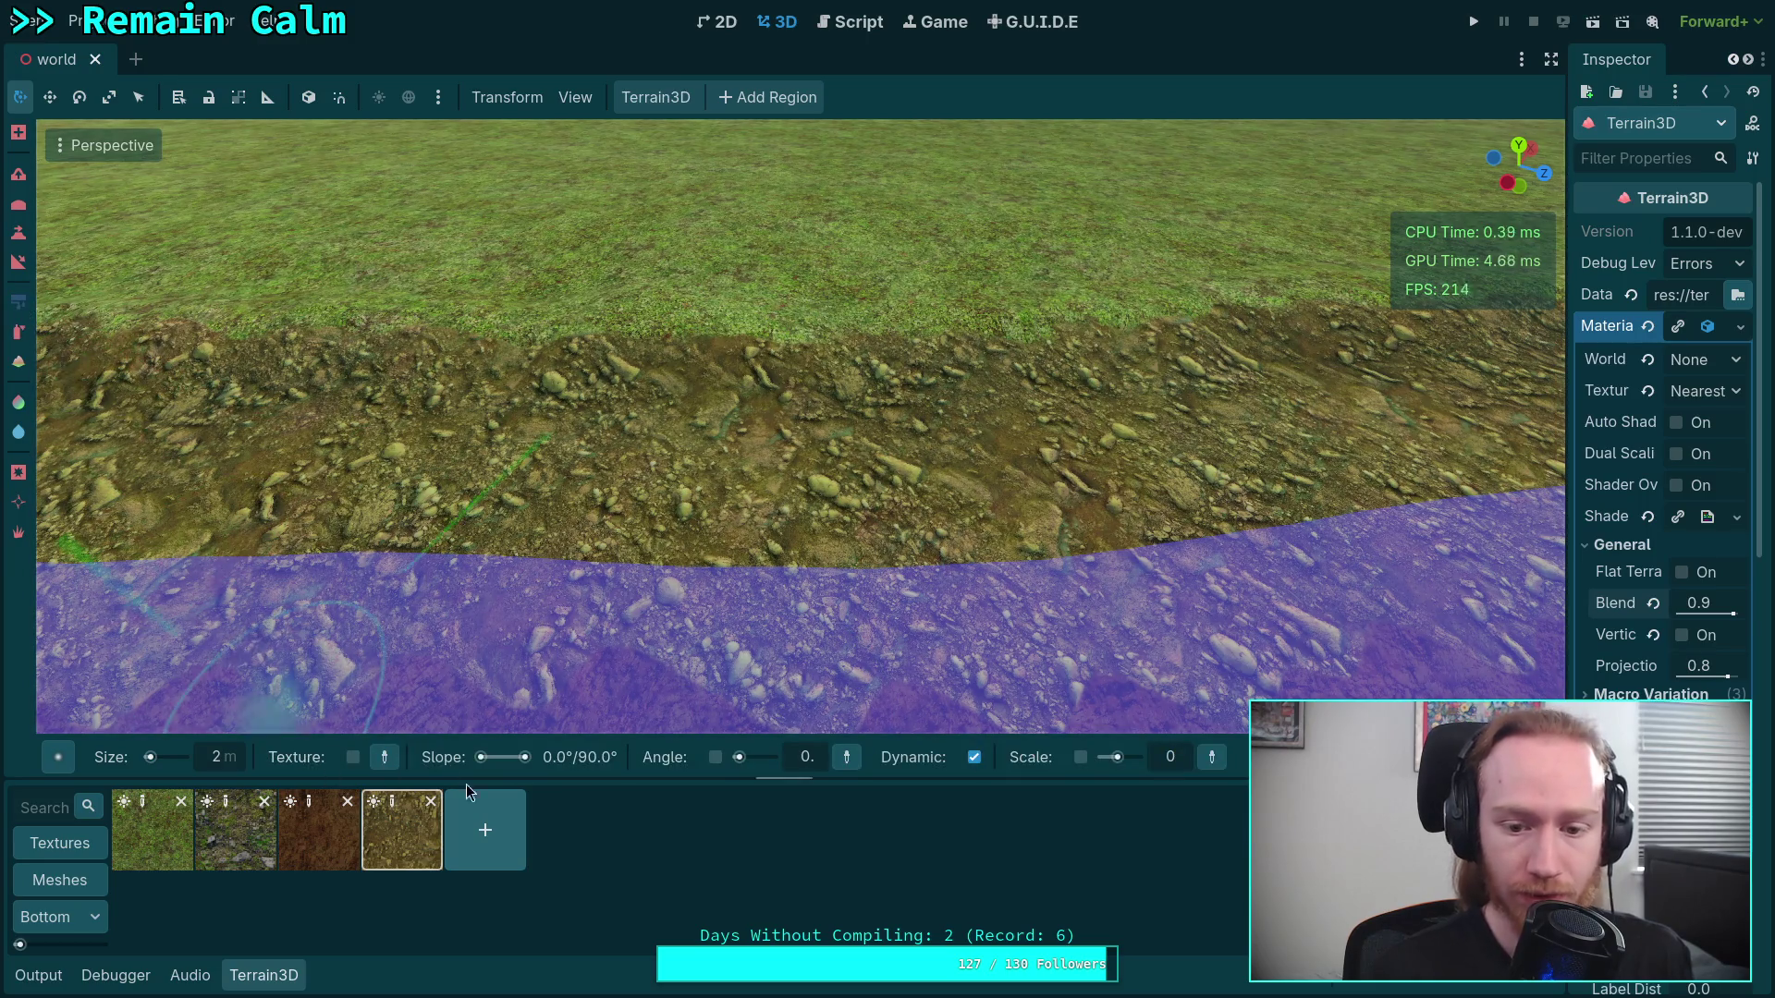
{"action": "left_click", "coordinate": [286, 983]}
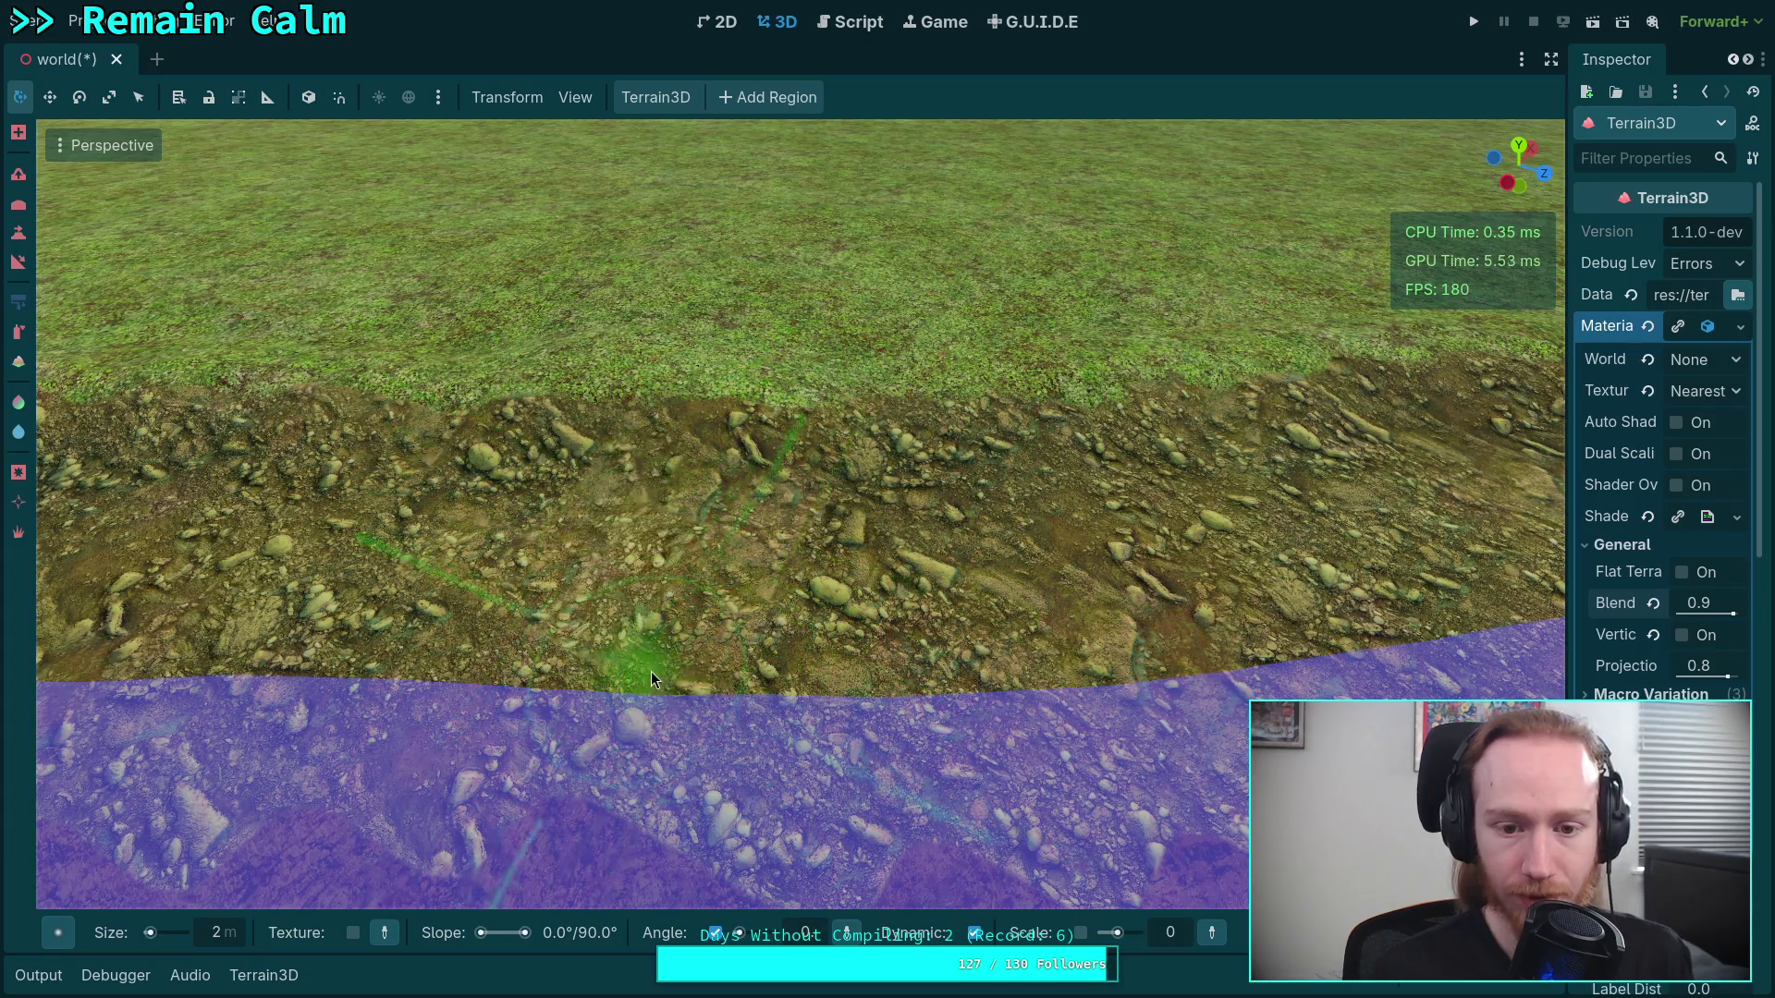
Orbit close to the rocky bank and touch up a spot with the size-4 brush
{"action": "left_click_drag", "start_coordinate": [651, 672], "coordinate": [616, 526]}
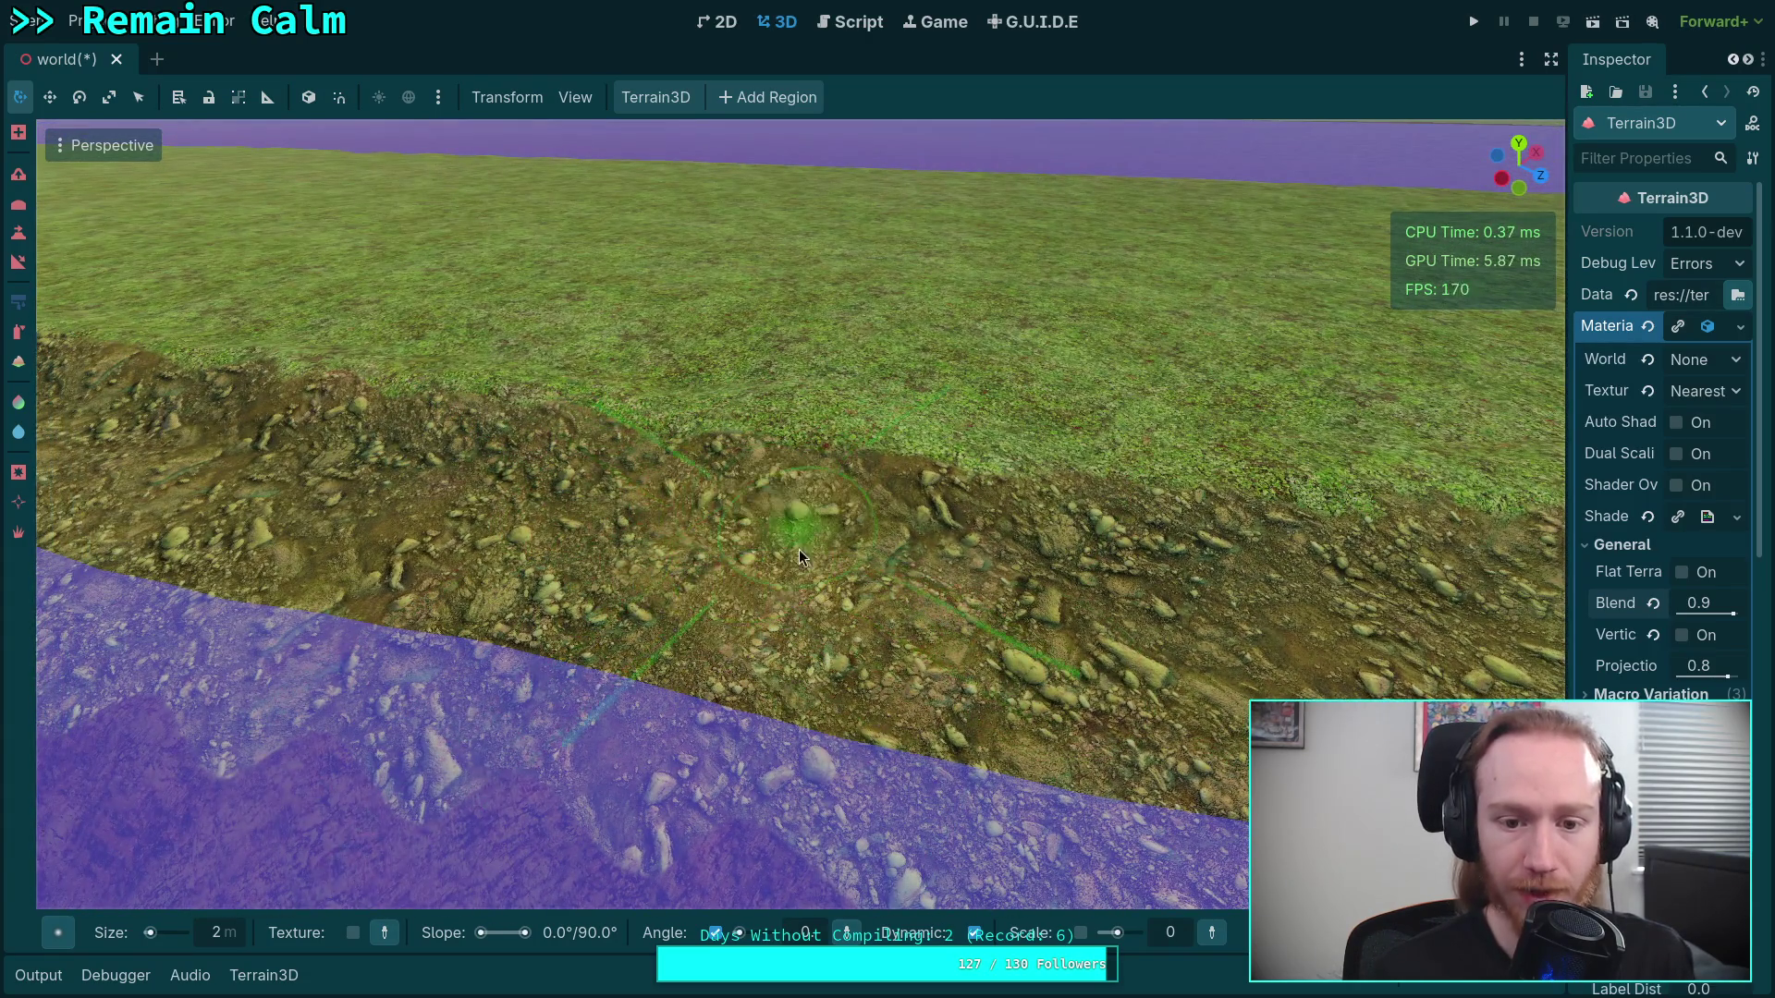
{"action": "left_click_drag", "start_coordinate": [799, 549], "coordinate": [679, 491]}
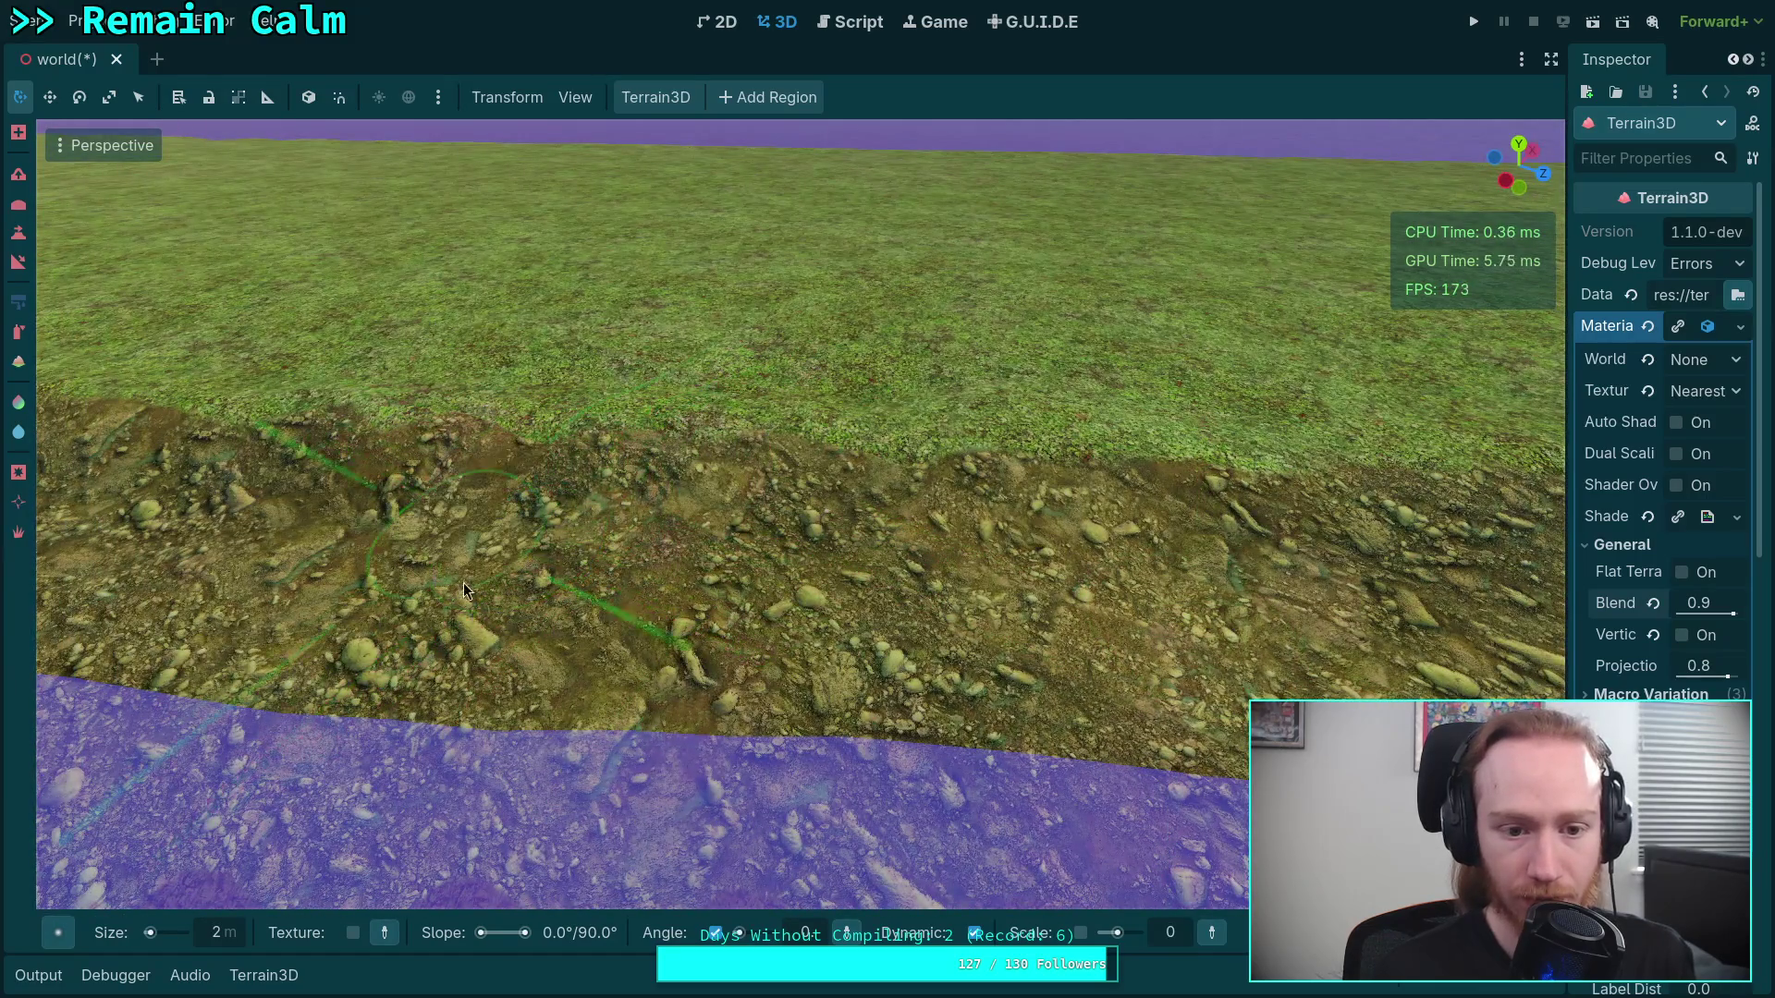
{"action": "left_click_drag", "start_coordinate": [747, 610], "coordinate": [693, 590]}
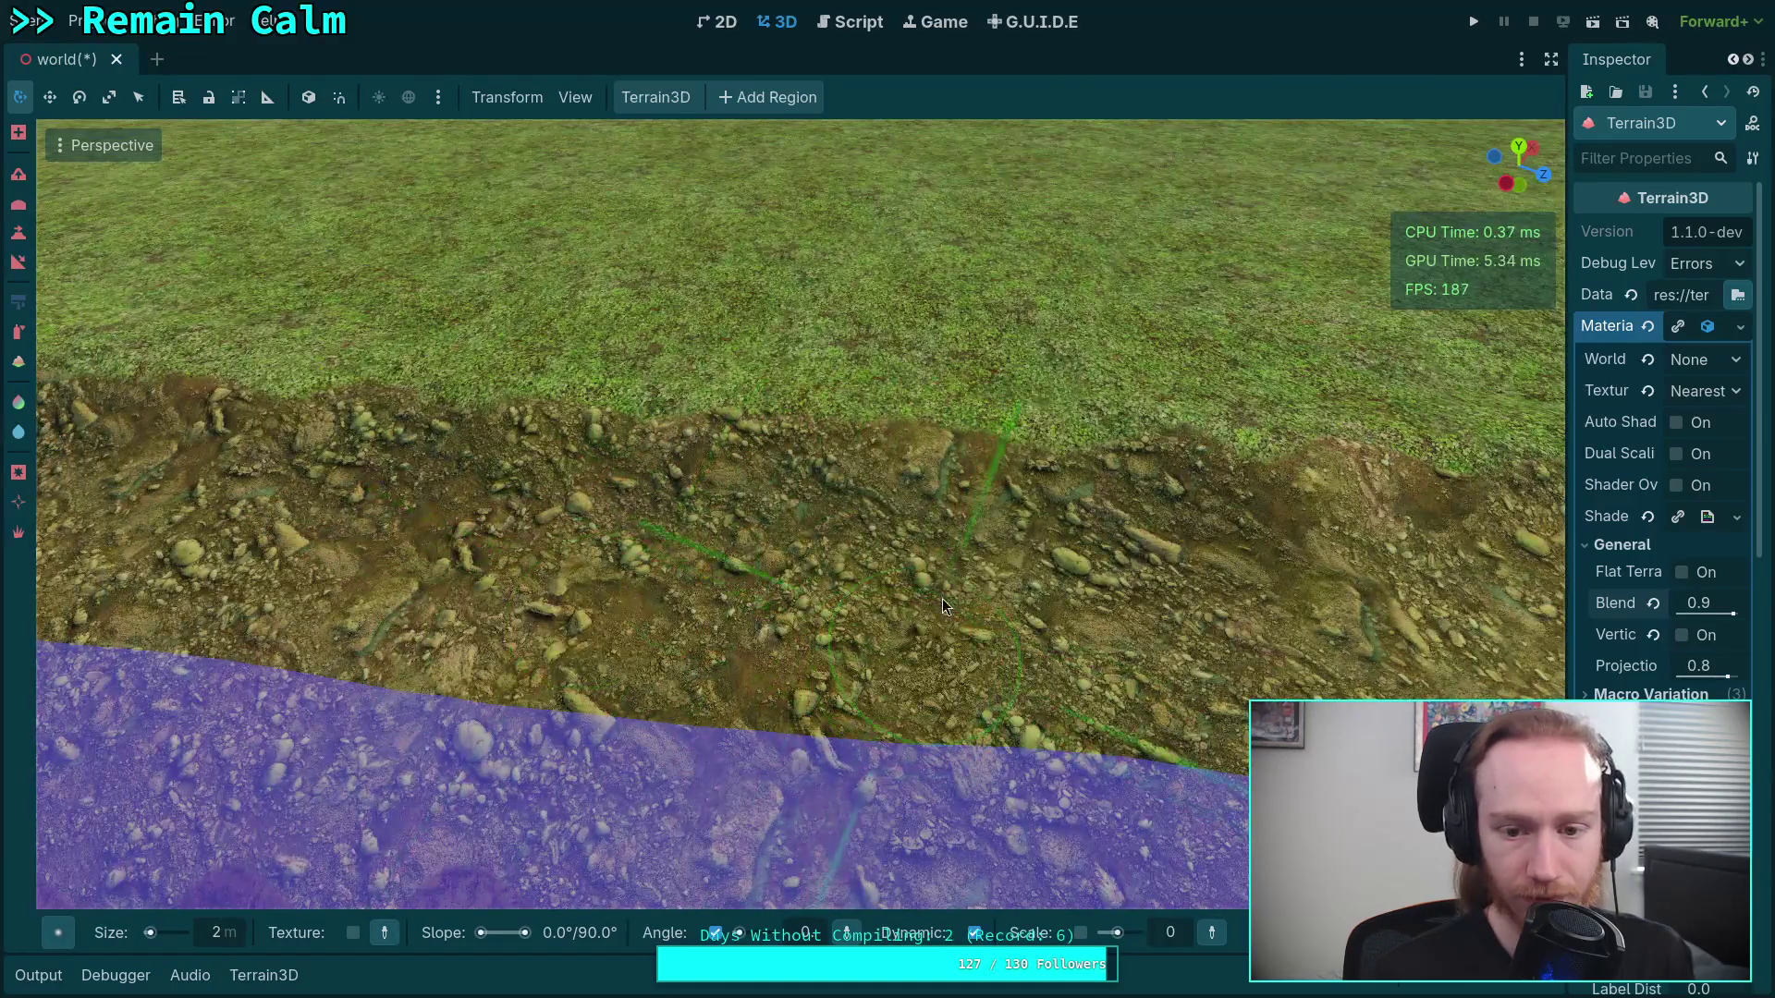
{"action": "left_click_drag", "start_coordinate": [1001, 660], "coordinate": [1066, 631]}
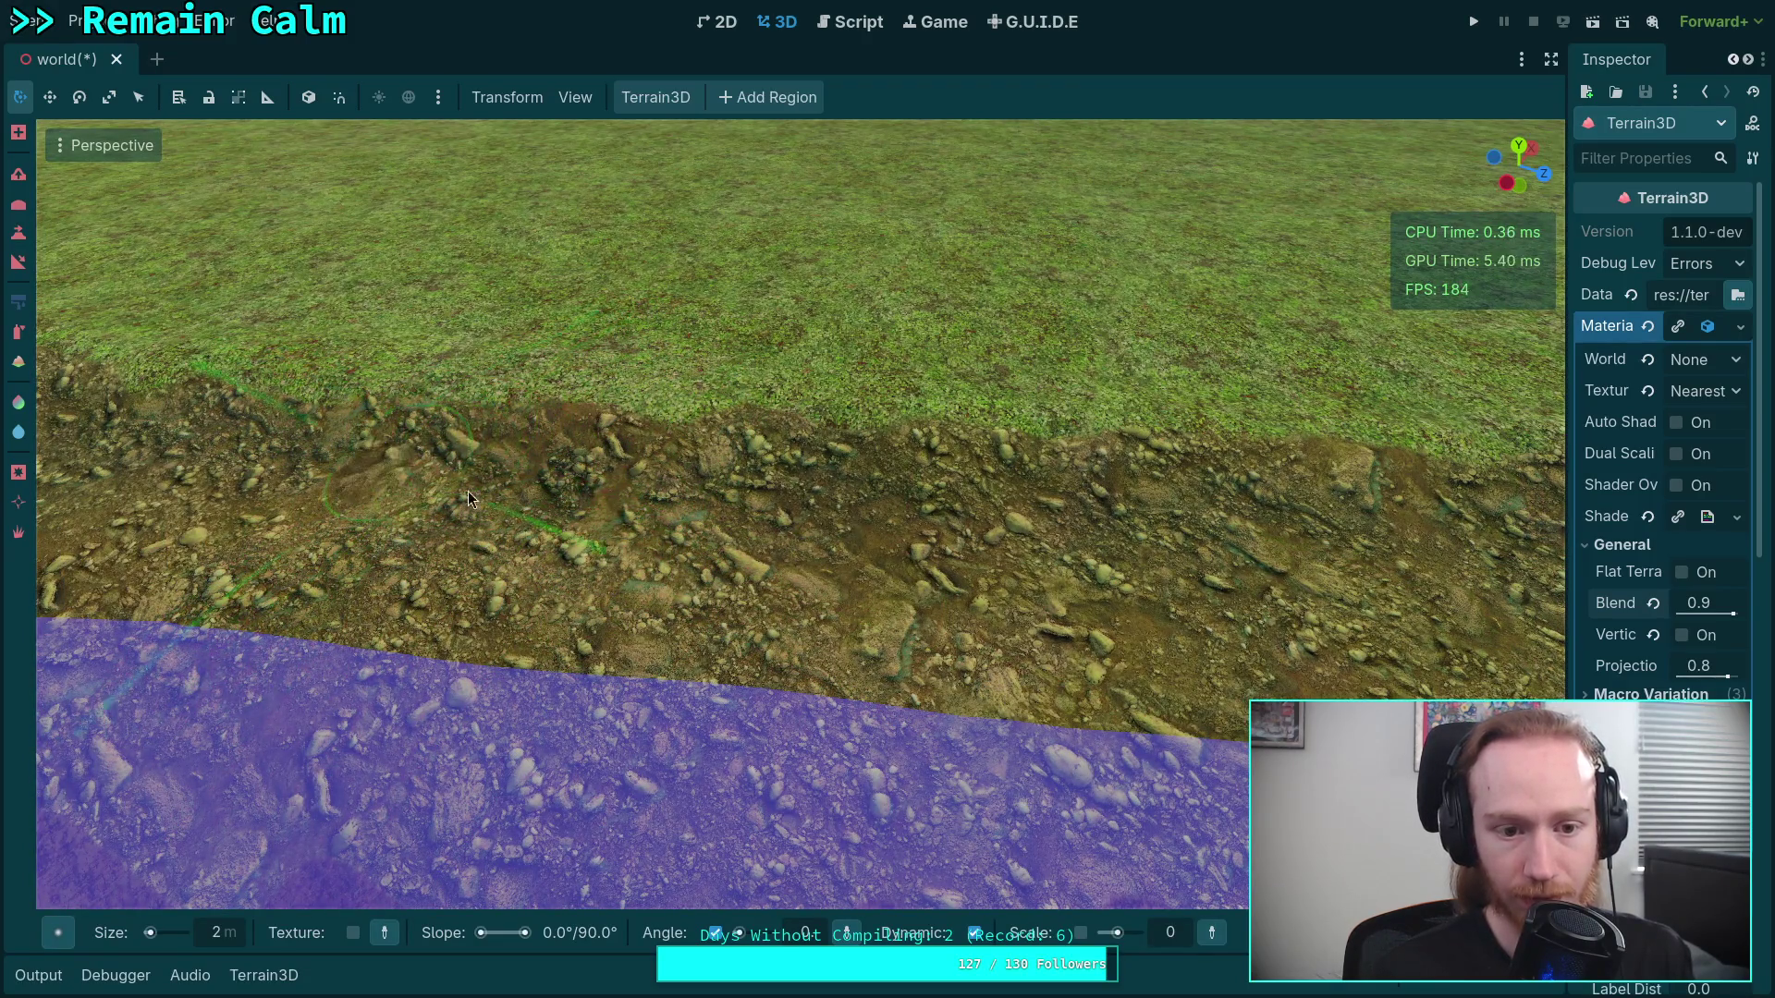
{"action": "left_click_drag", "start_coordinate": [467, 499], "coordinate": [602, 530]}
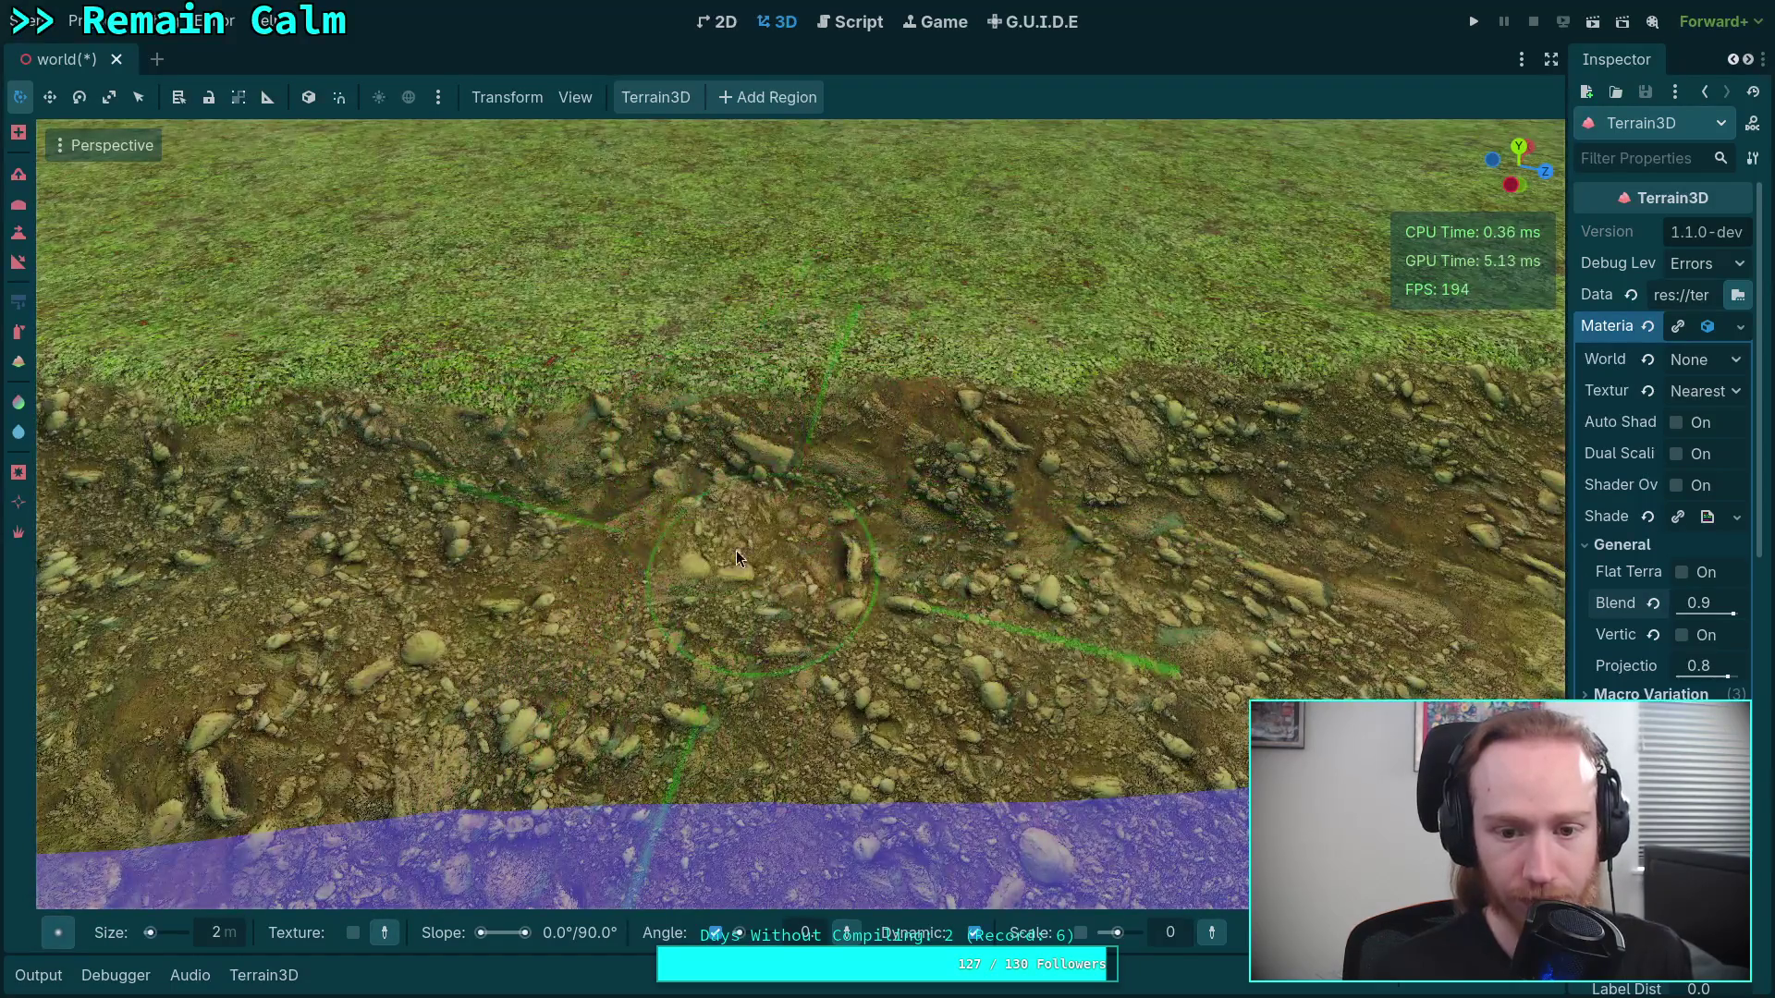
{"action": "left_click", "coordinate": [866, 733]}
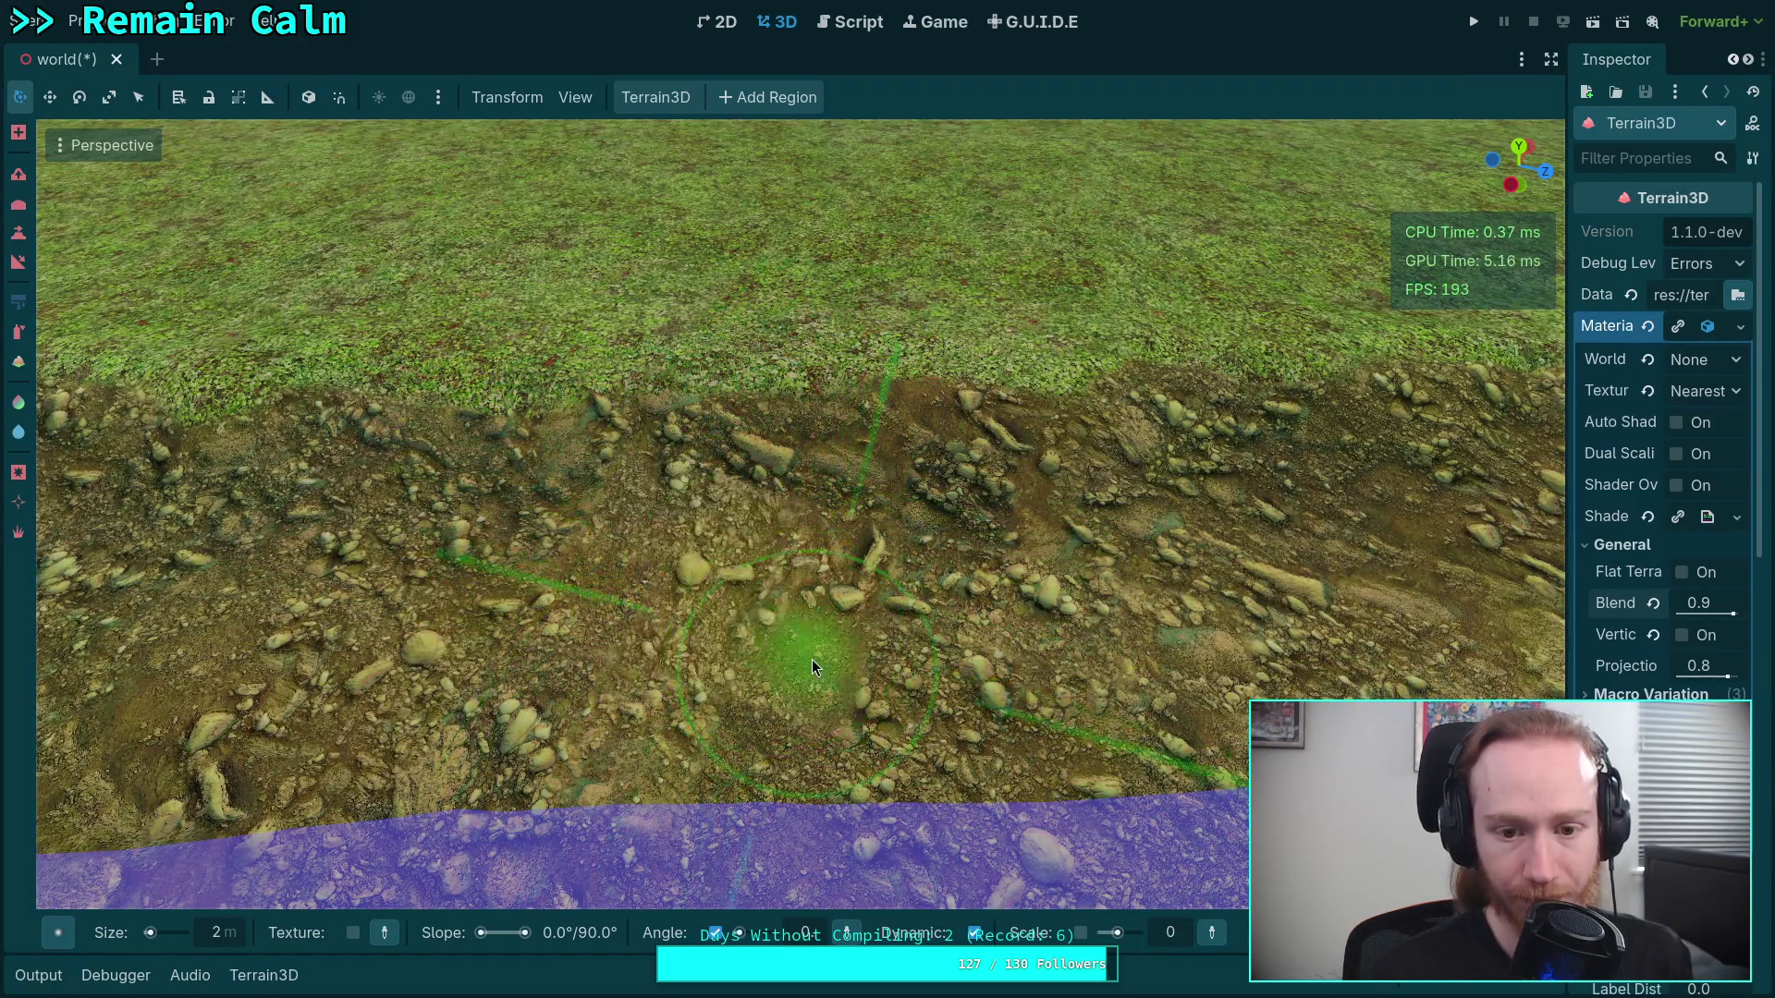
{"action": "left_click_drag", "start_coordinate": [773, 520], "coordinate": [832, 535]}
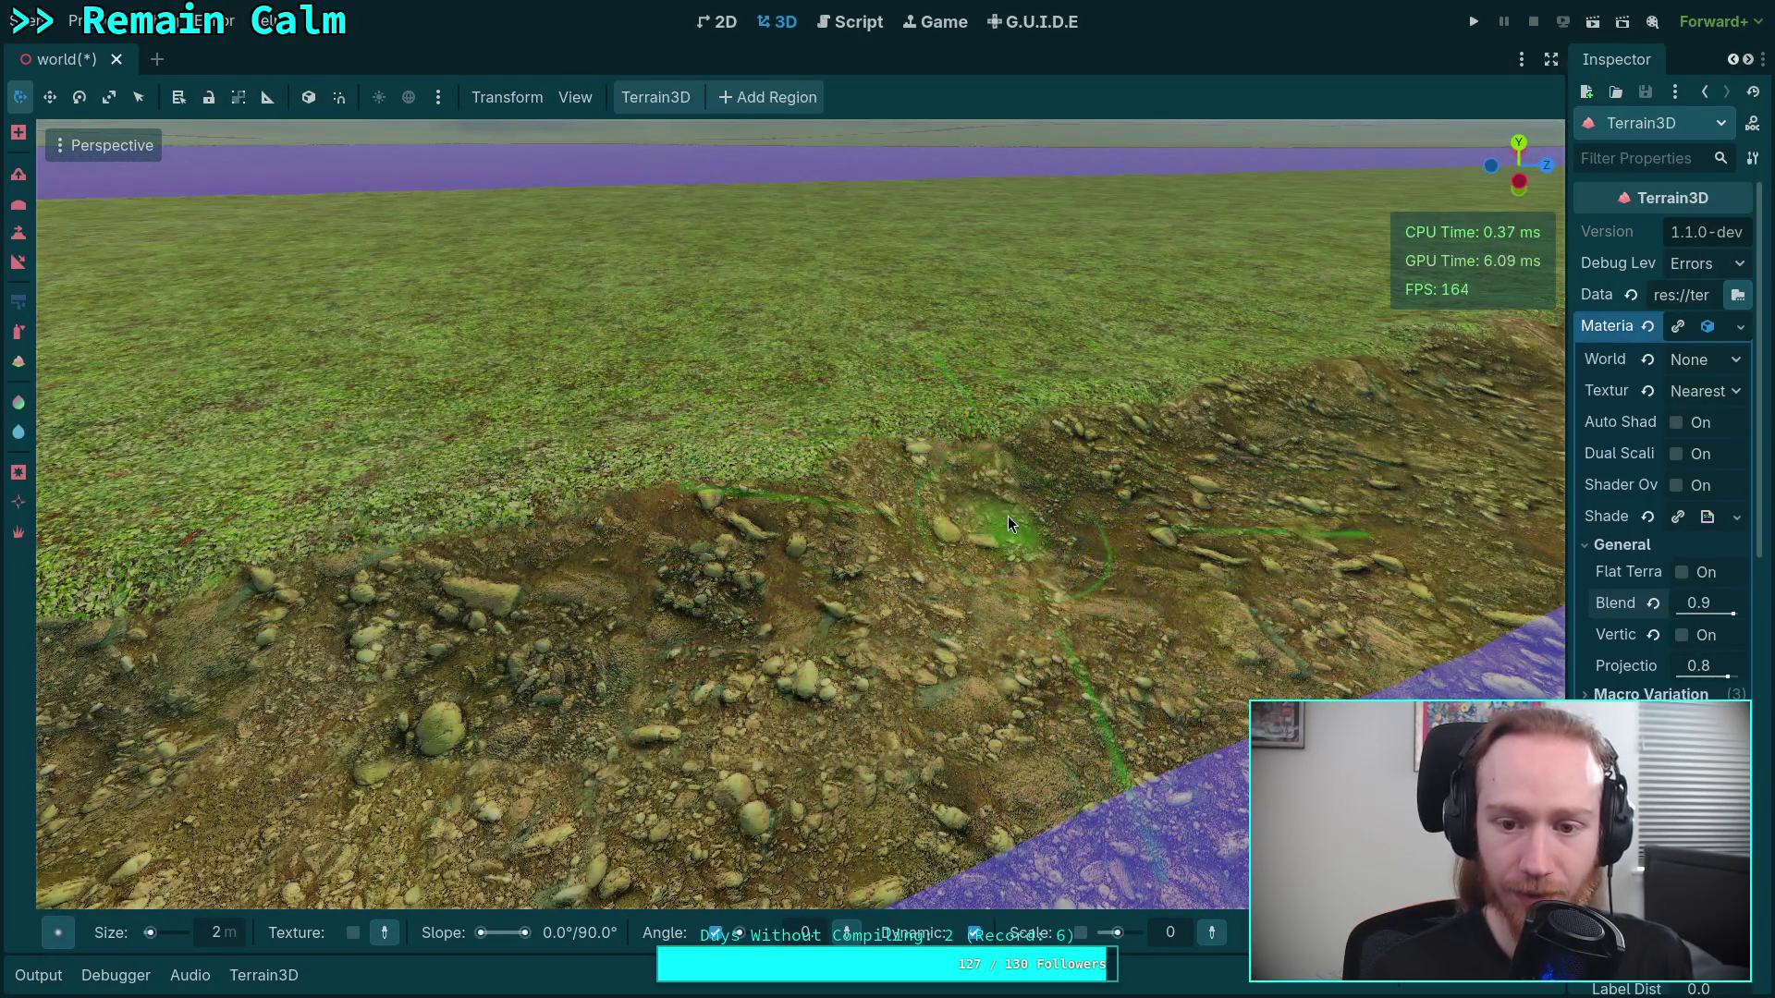
{"action": "left_click_drag", "start_coordinate": [1063, 707], "coordinate": [737, 643]}
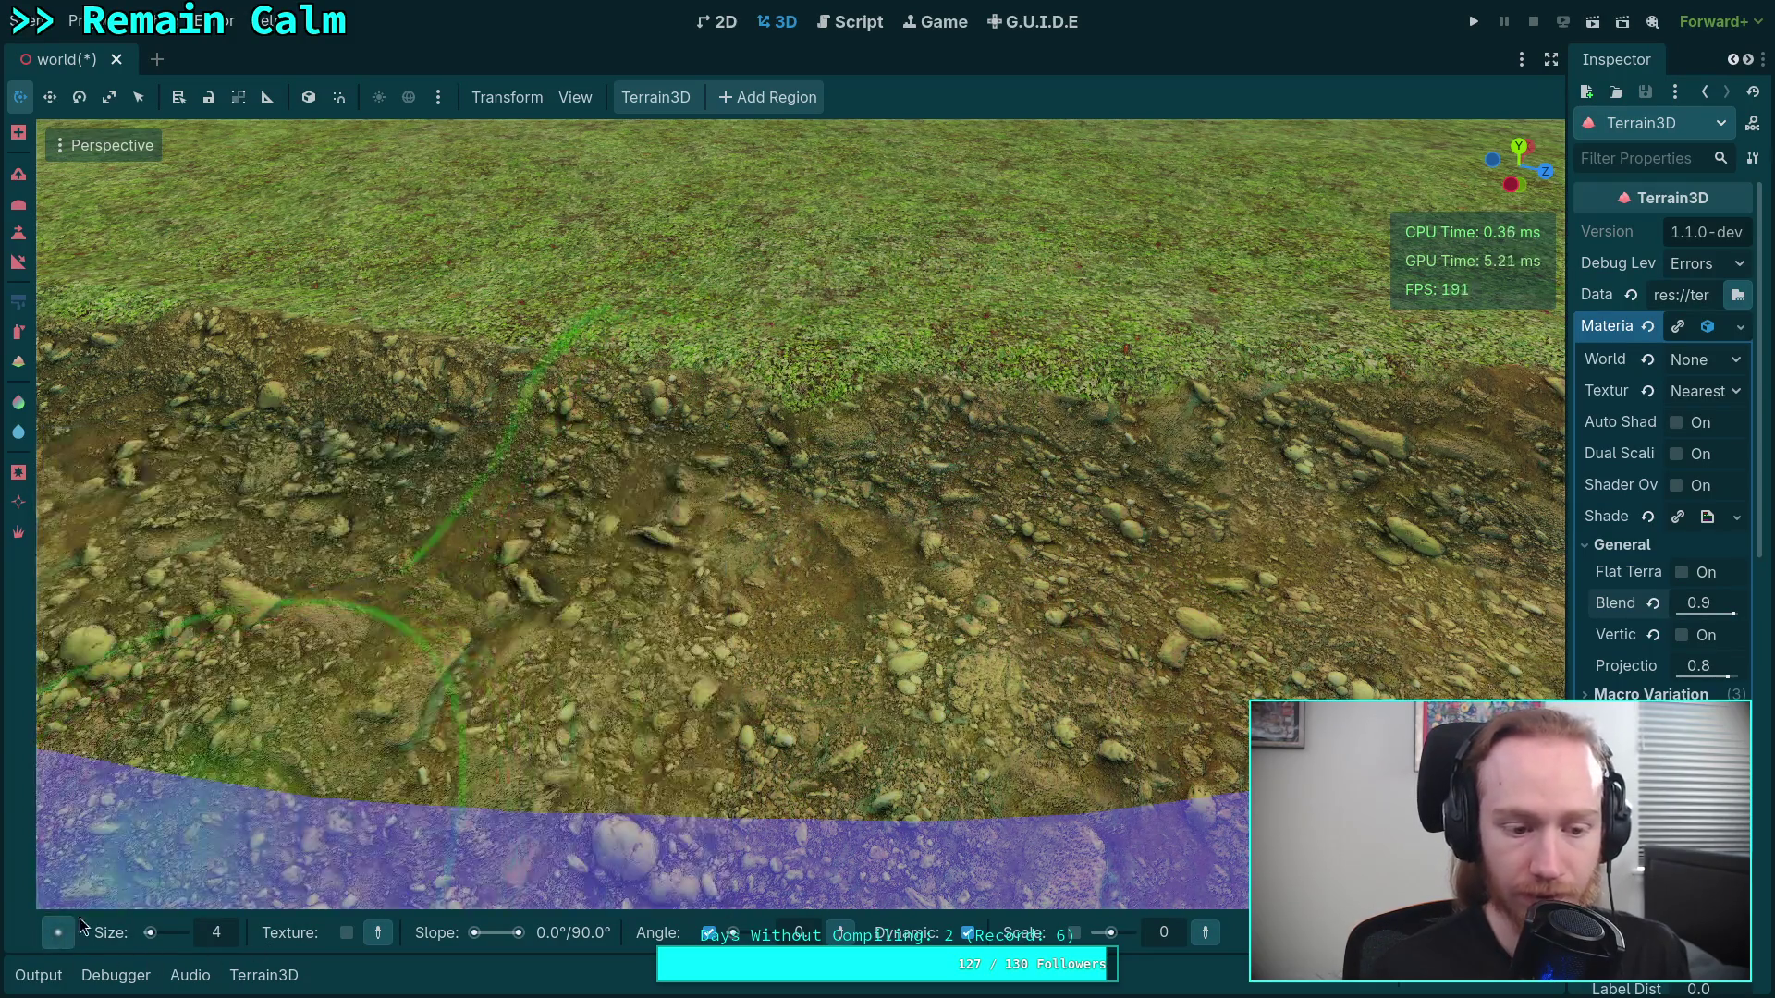
Pick the soft Circle0 brush shape and orbit around the dirt bank to review it
{"action": "mouse_move", "coordinate": [57, 933]}
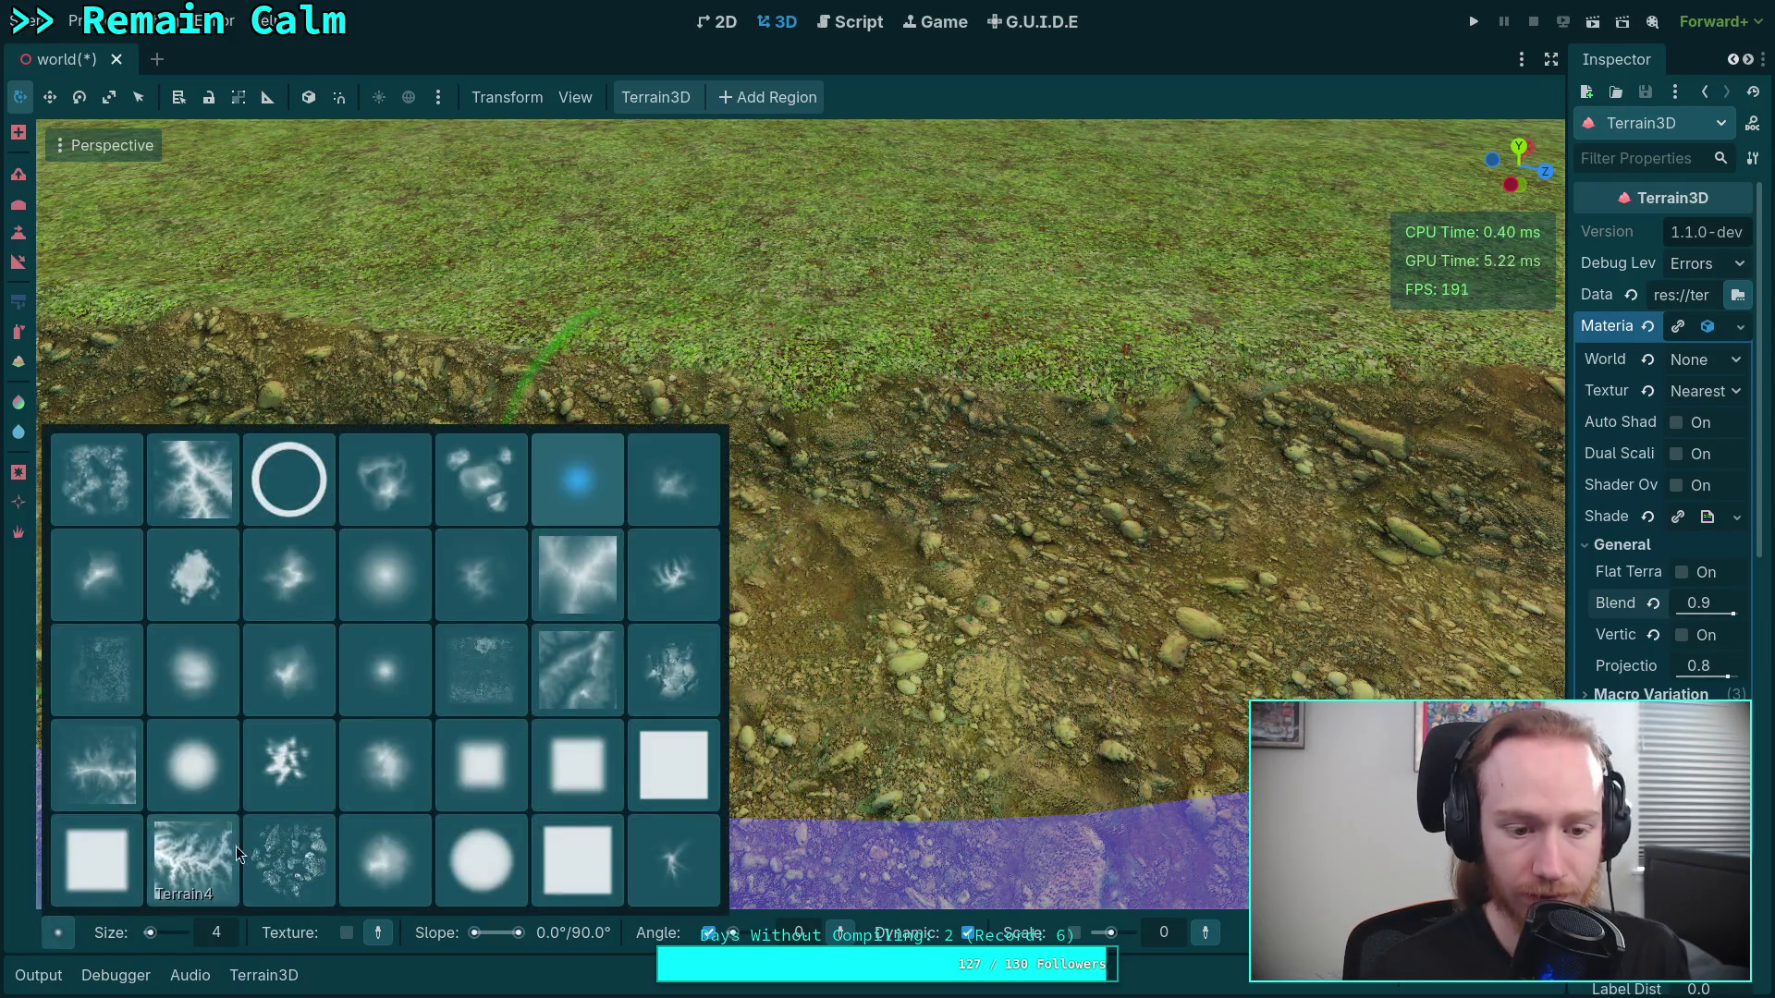
{"action": "left_click", "coordinate": [414, 575]}
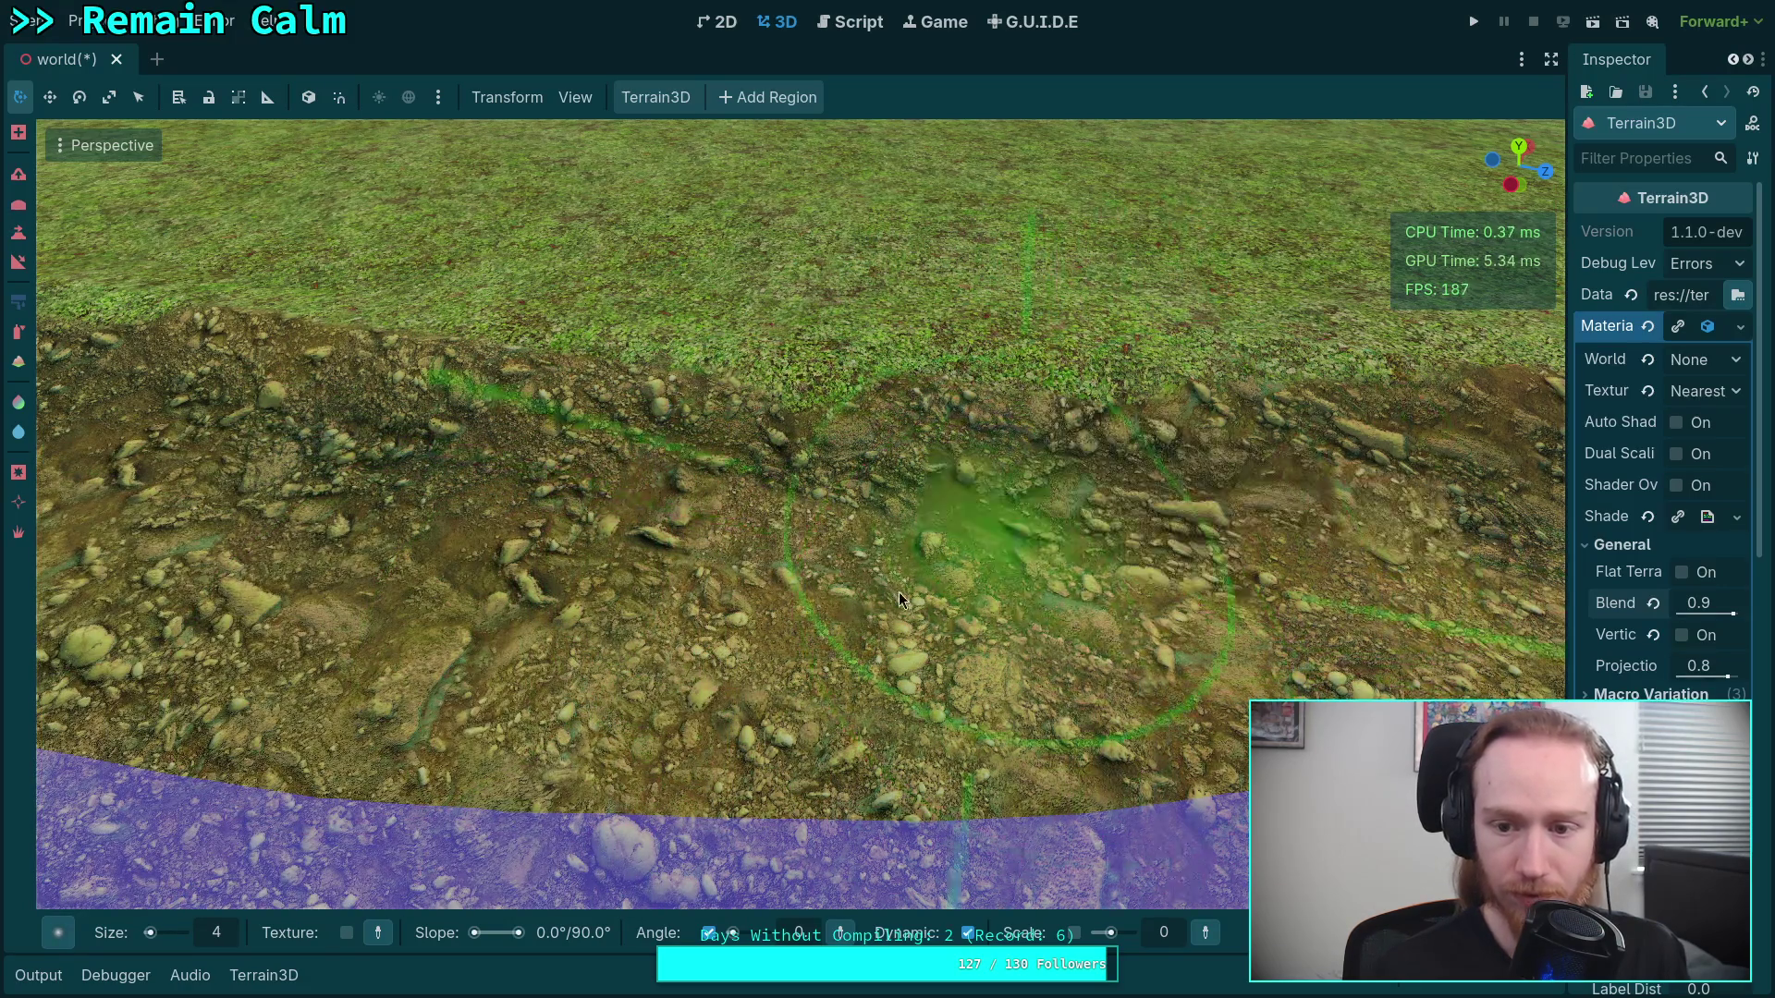
{"action": "scroll", "coordinate": [899, 592], "scroll_direction": "down", "scroll_amount": 5}
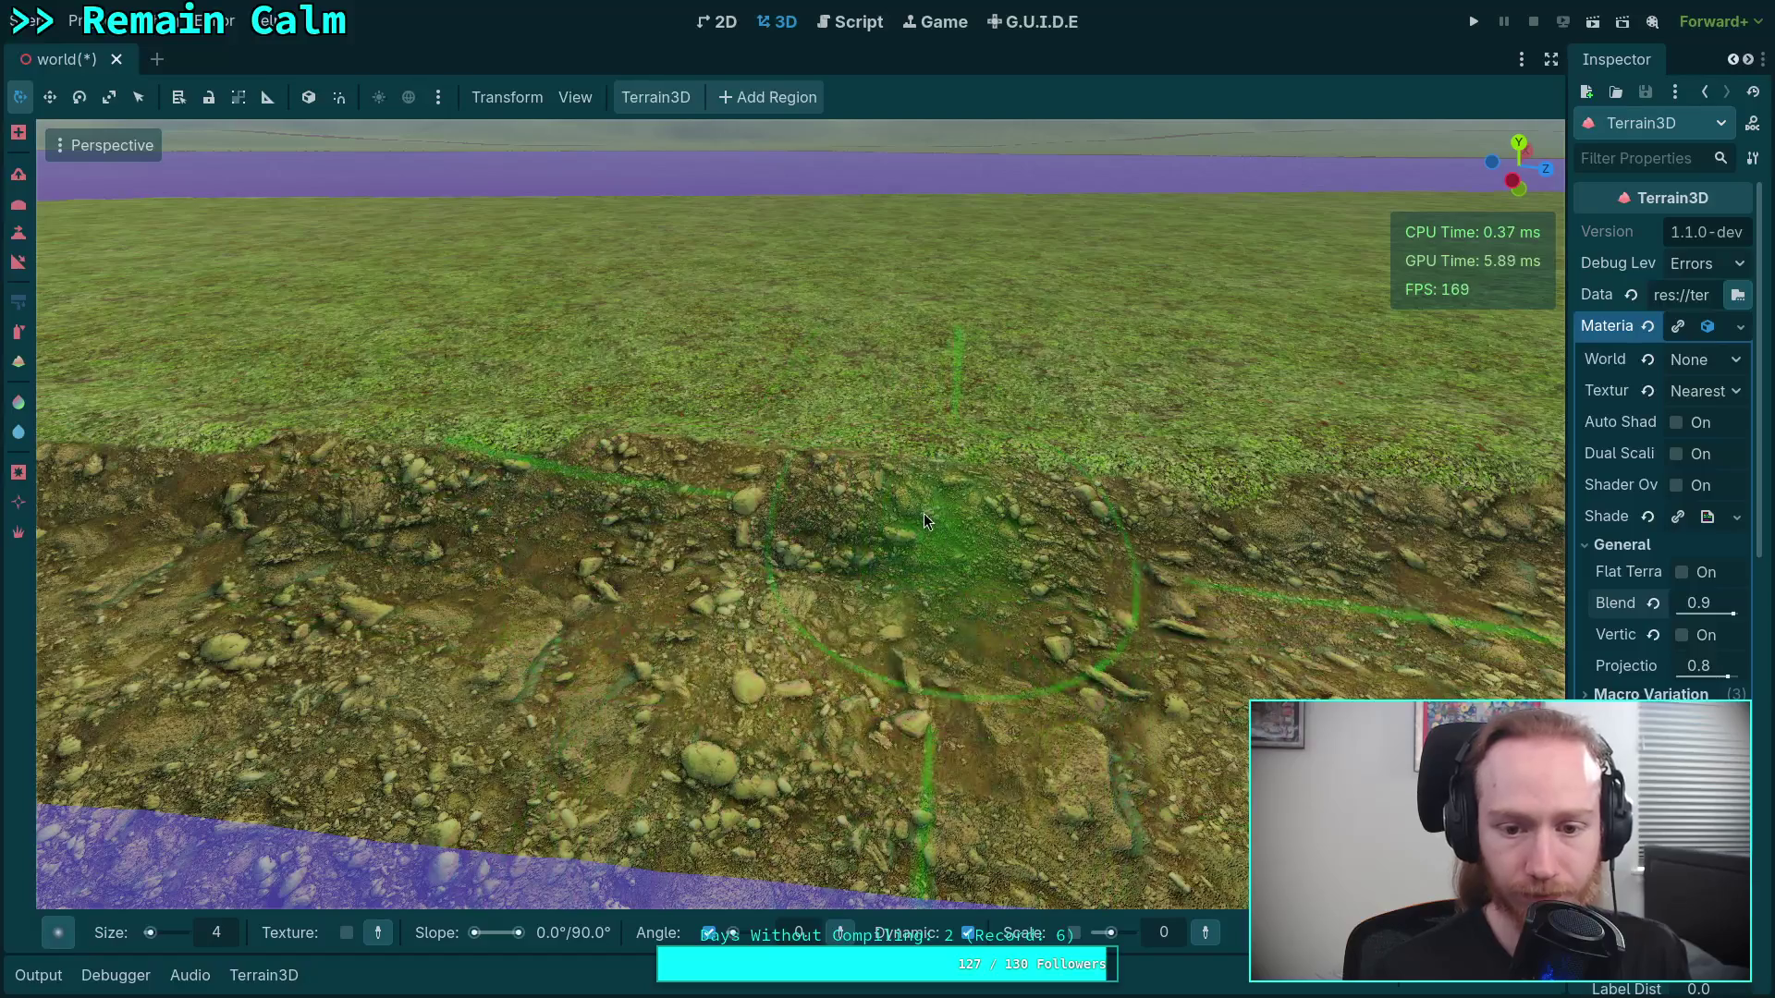
{"action": "left_click_drag", "start_coordinate": [1095, 640], "coordinate": [1052, 730]}
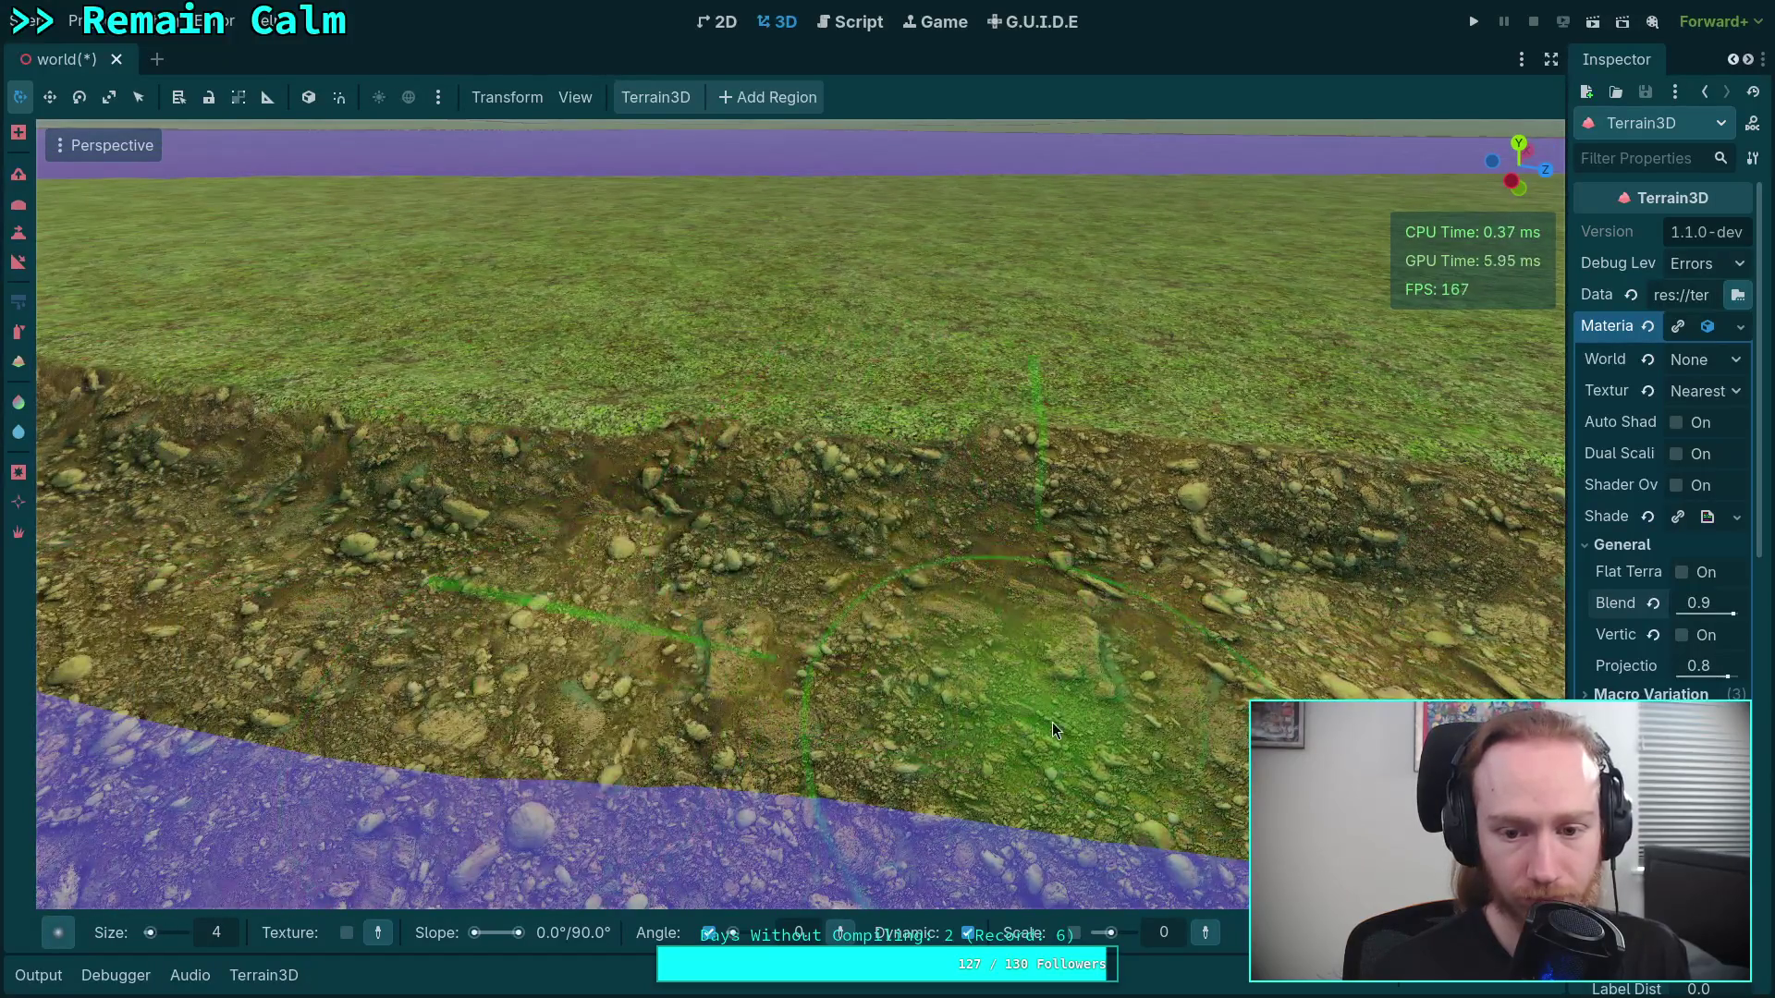
{"action": "scroll", "coordinate": [973, 721], "scroll_direction": "up", "scroll_amount": 5}
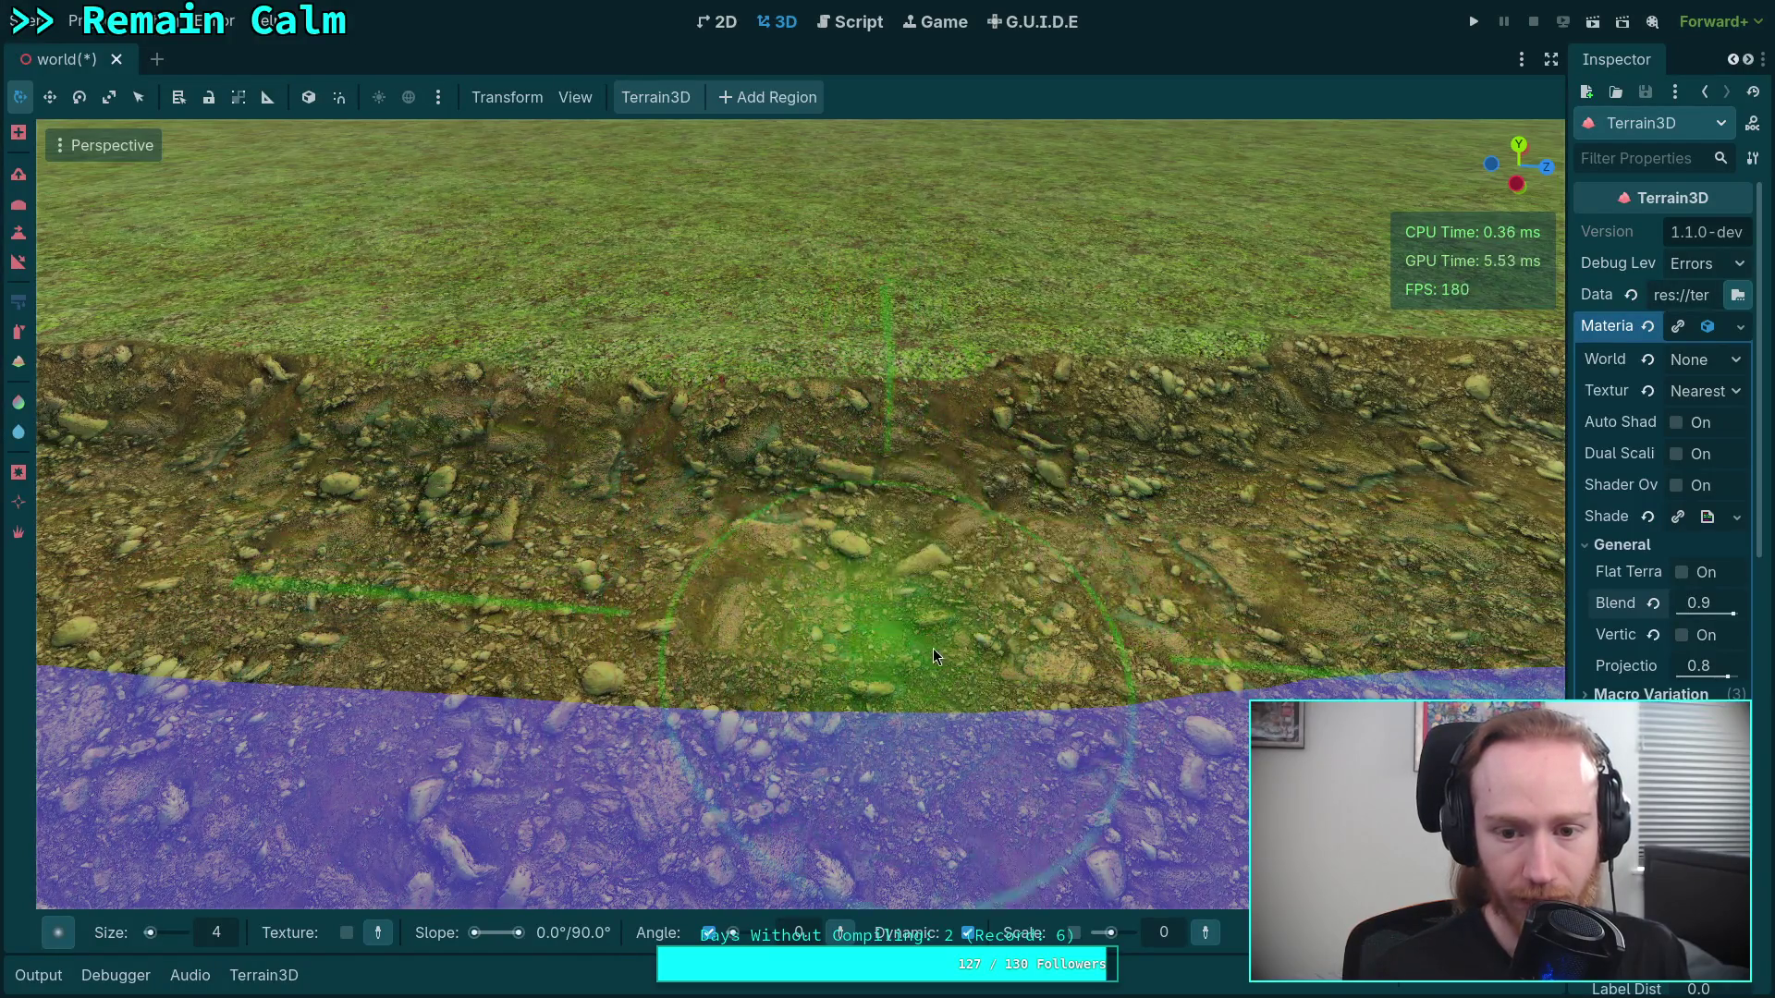
{"action": "left_click_drag", "start_coordinate": [934, 647], "coordinate": [440, 540]}
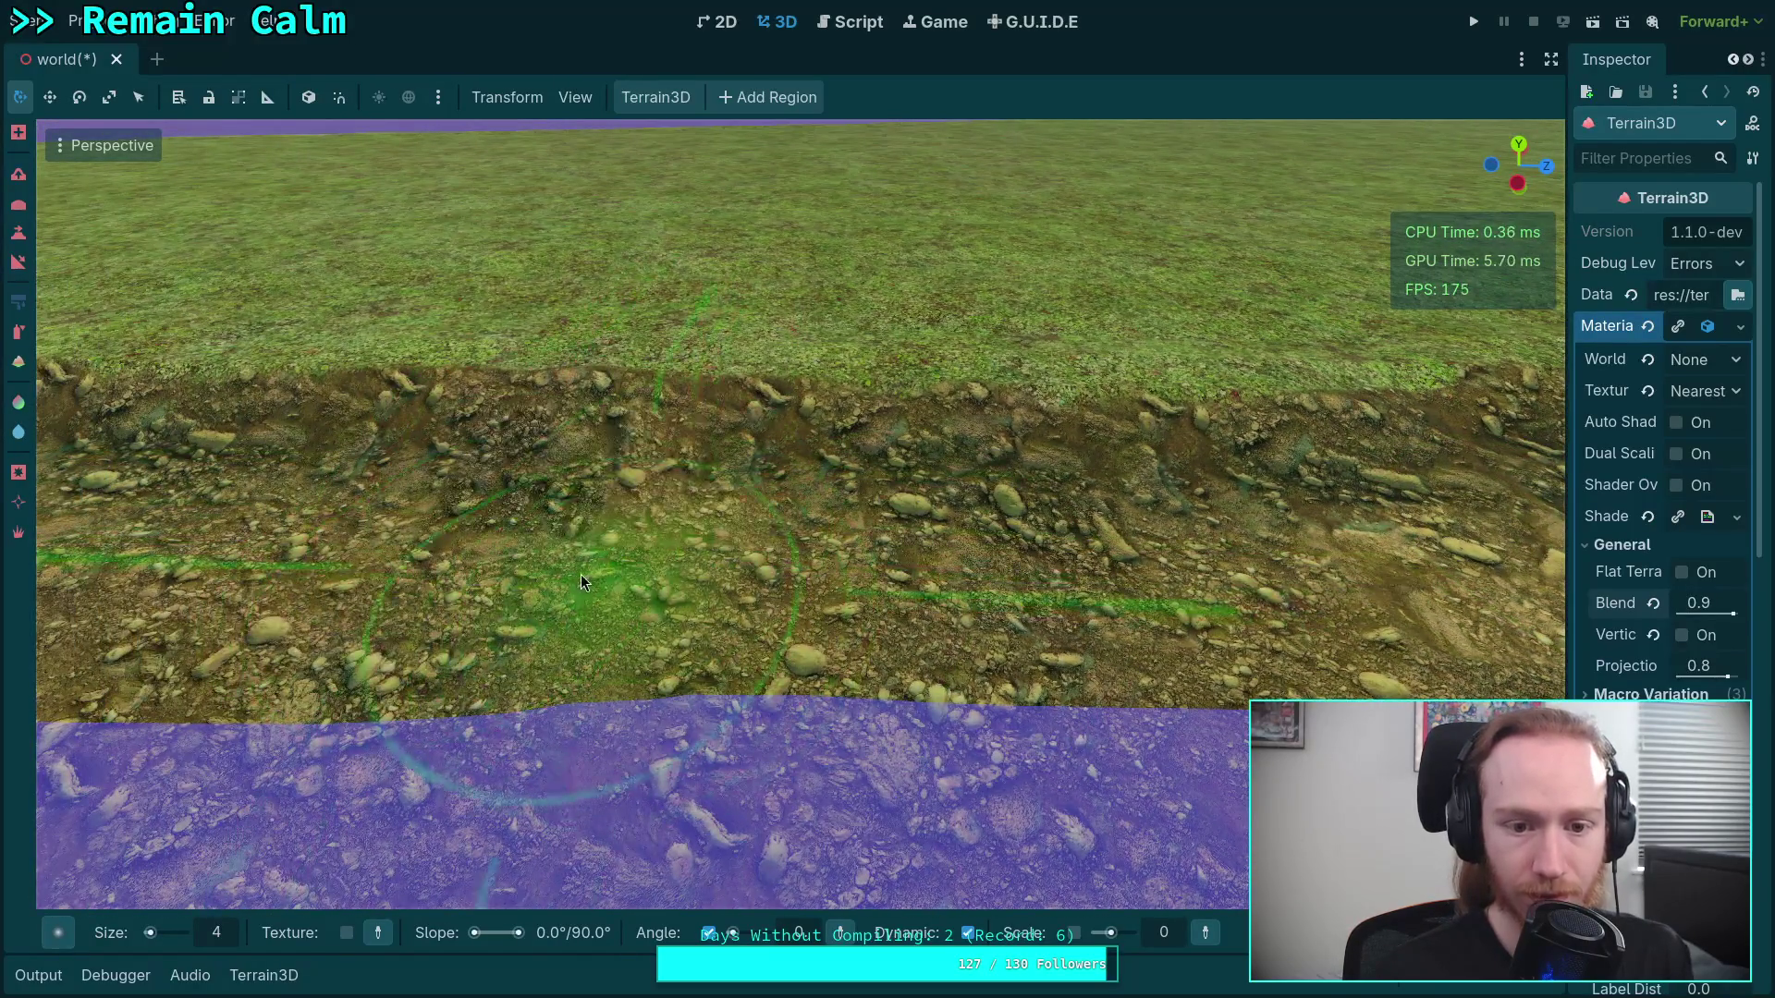
{"action": "scroll", "coordinate": [935, 675], "scroll_direction": "up", "scroll_amount": 3}
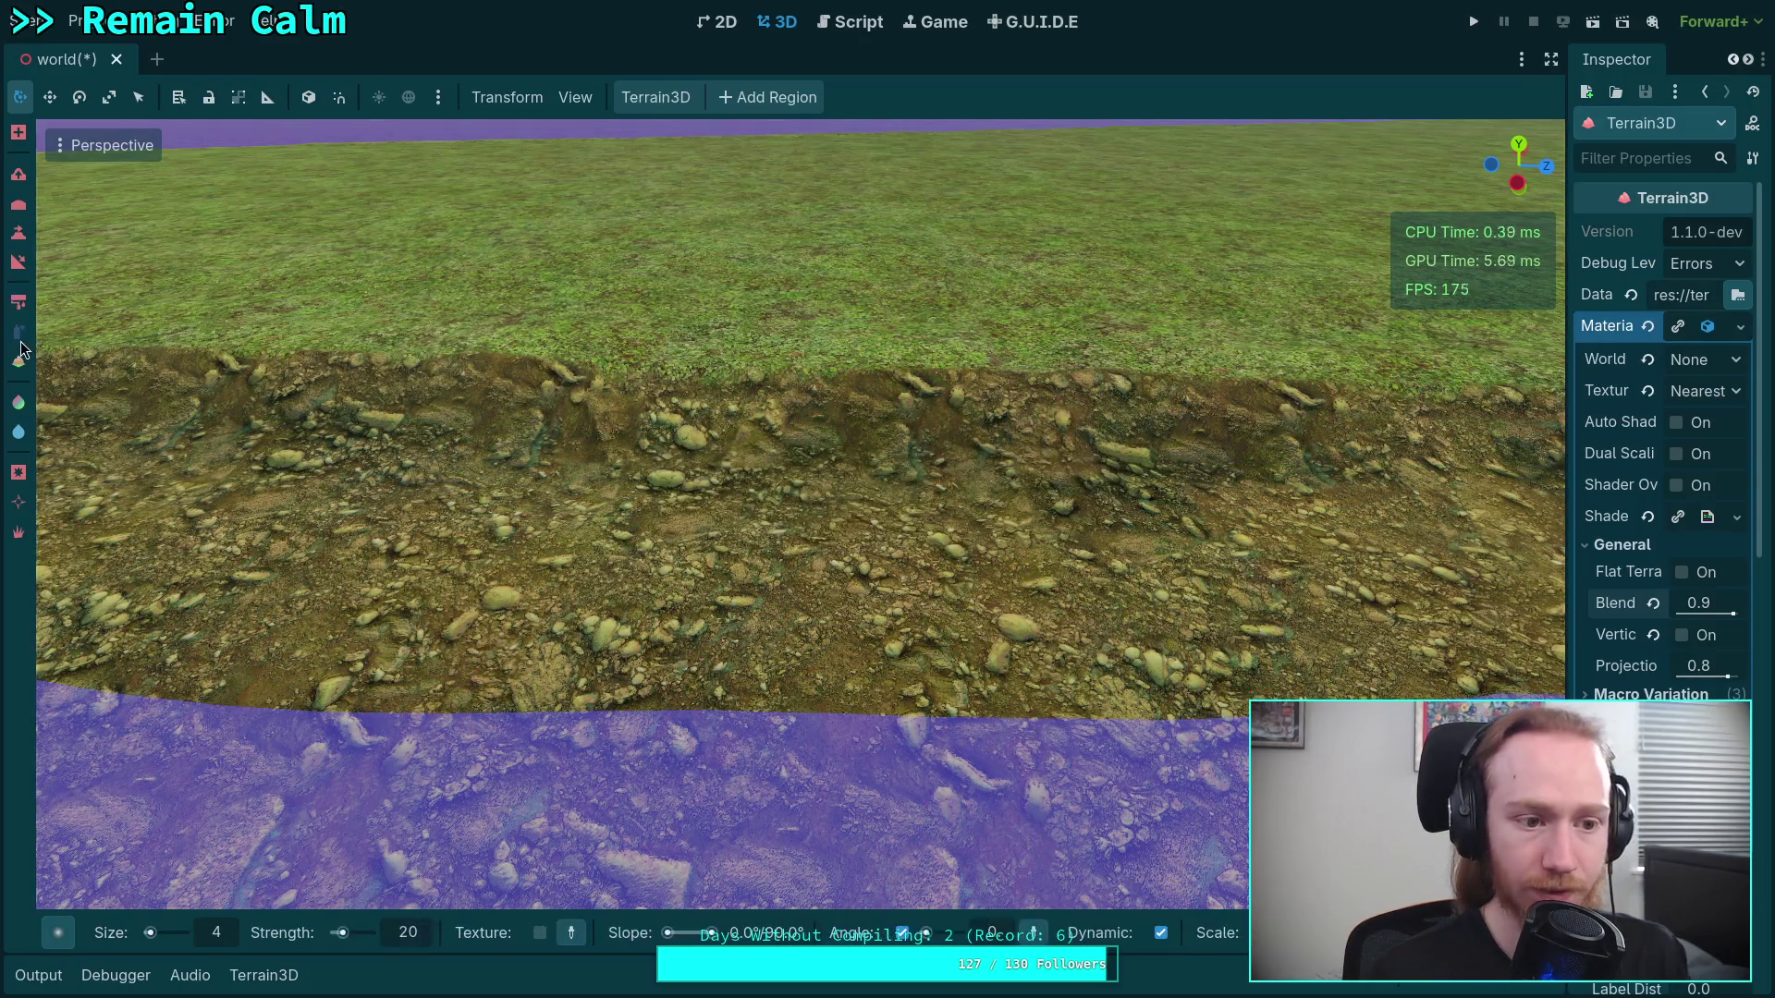
Fly the camera in close over the bank so it runs across the view
{"action": "scroll", "coordinate": [547, 752], "scroll_direction": "up", "scroll_amount": 3}
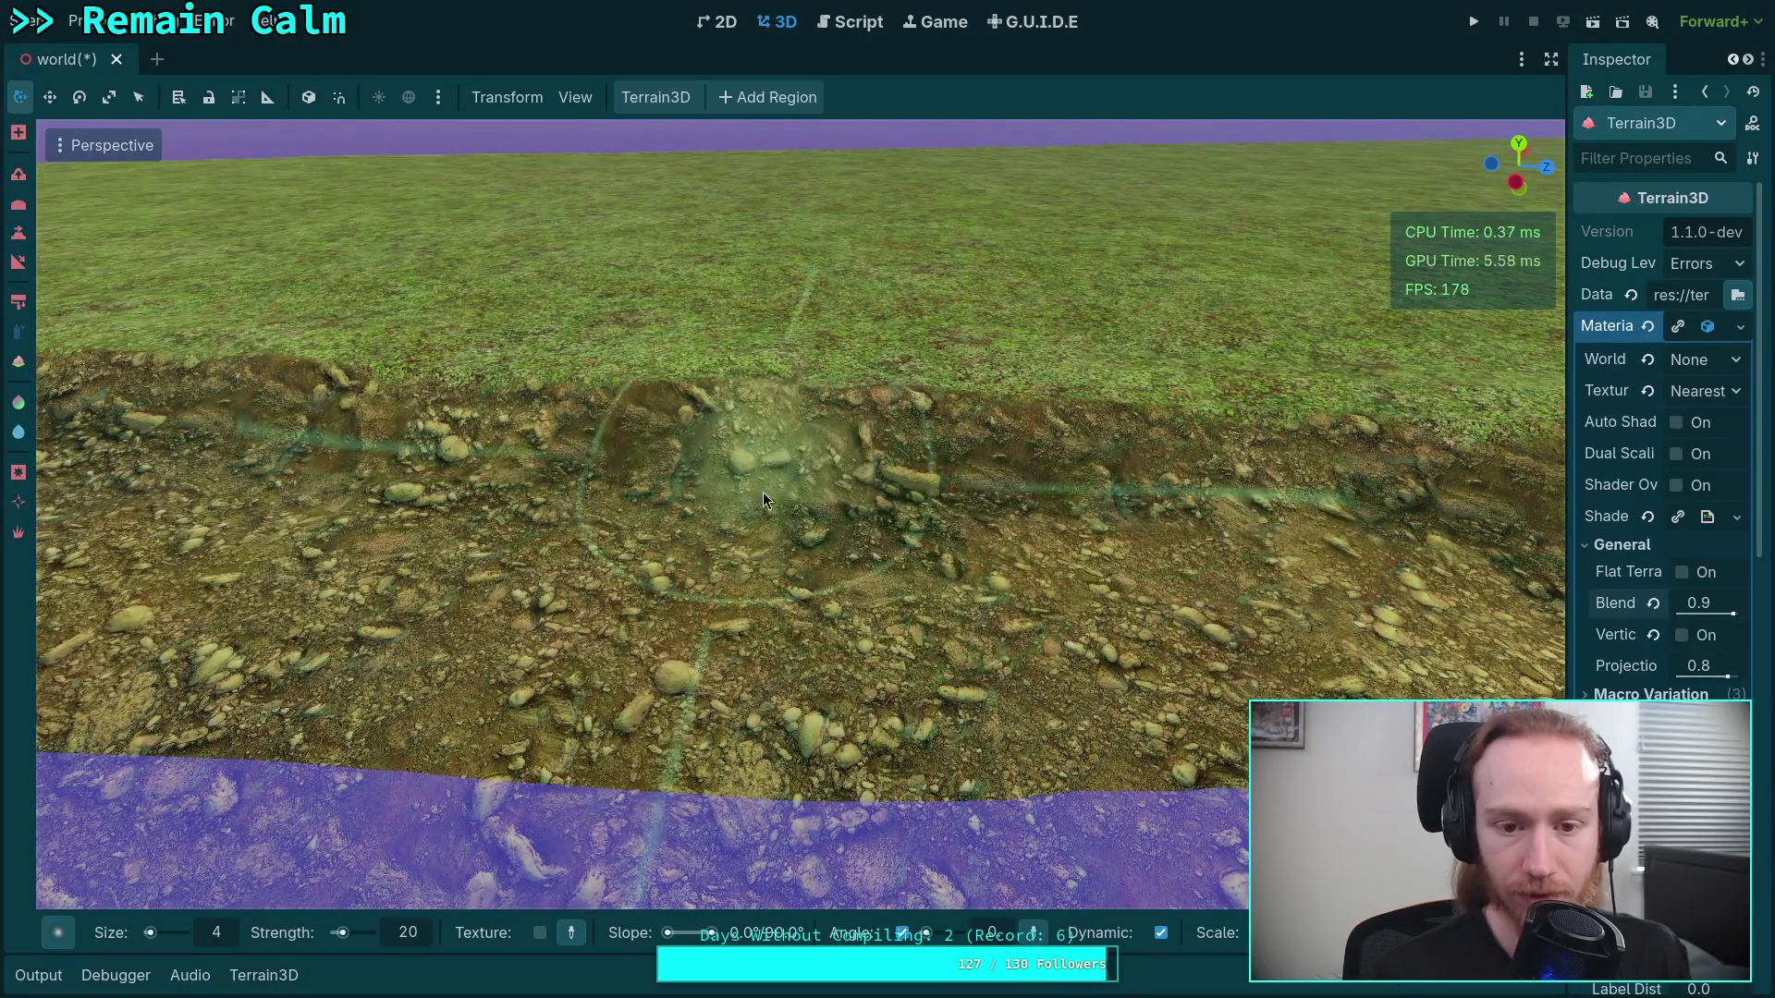
{"action": "scroll", "coordinate": [840, 577], "scroll_direction": "up", "scroll_amount": 2}
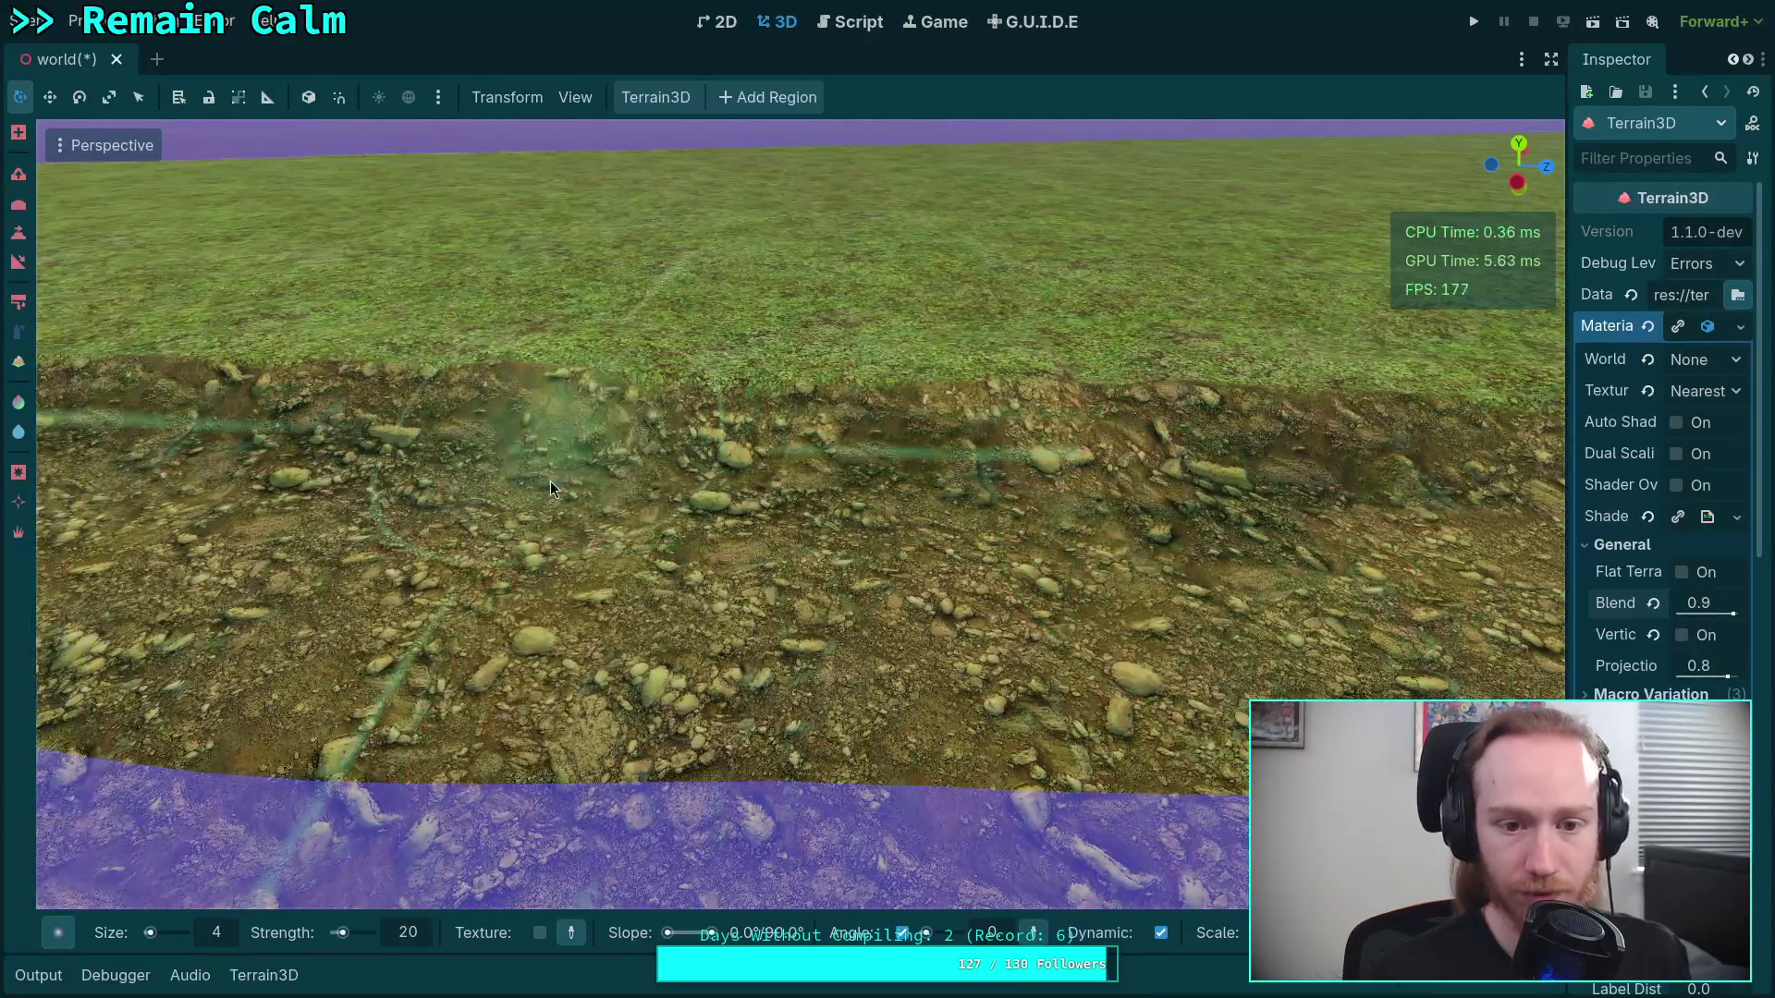
{"action": "scroll", "coordinate": [551, 489], "scroll_direction": "up", "scroll_amount": 2}
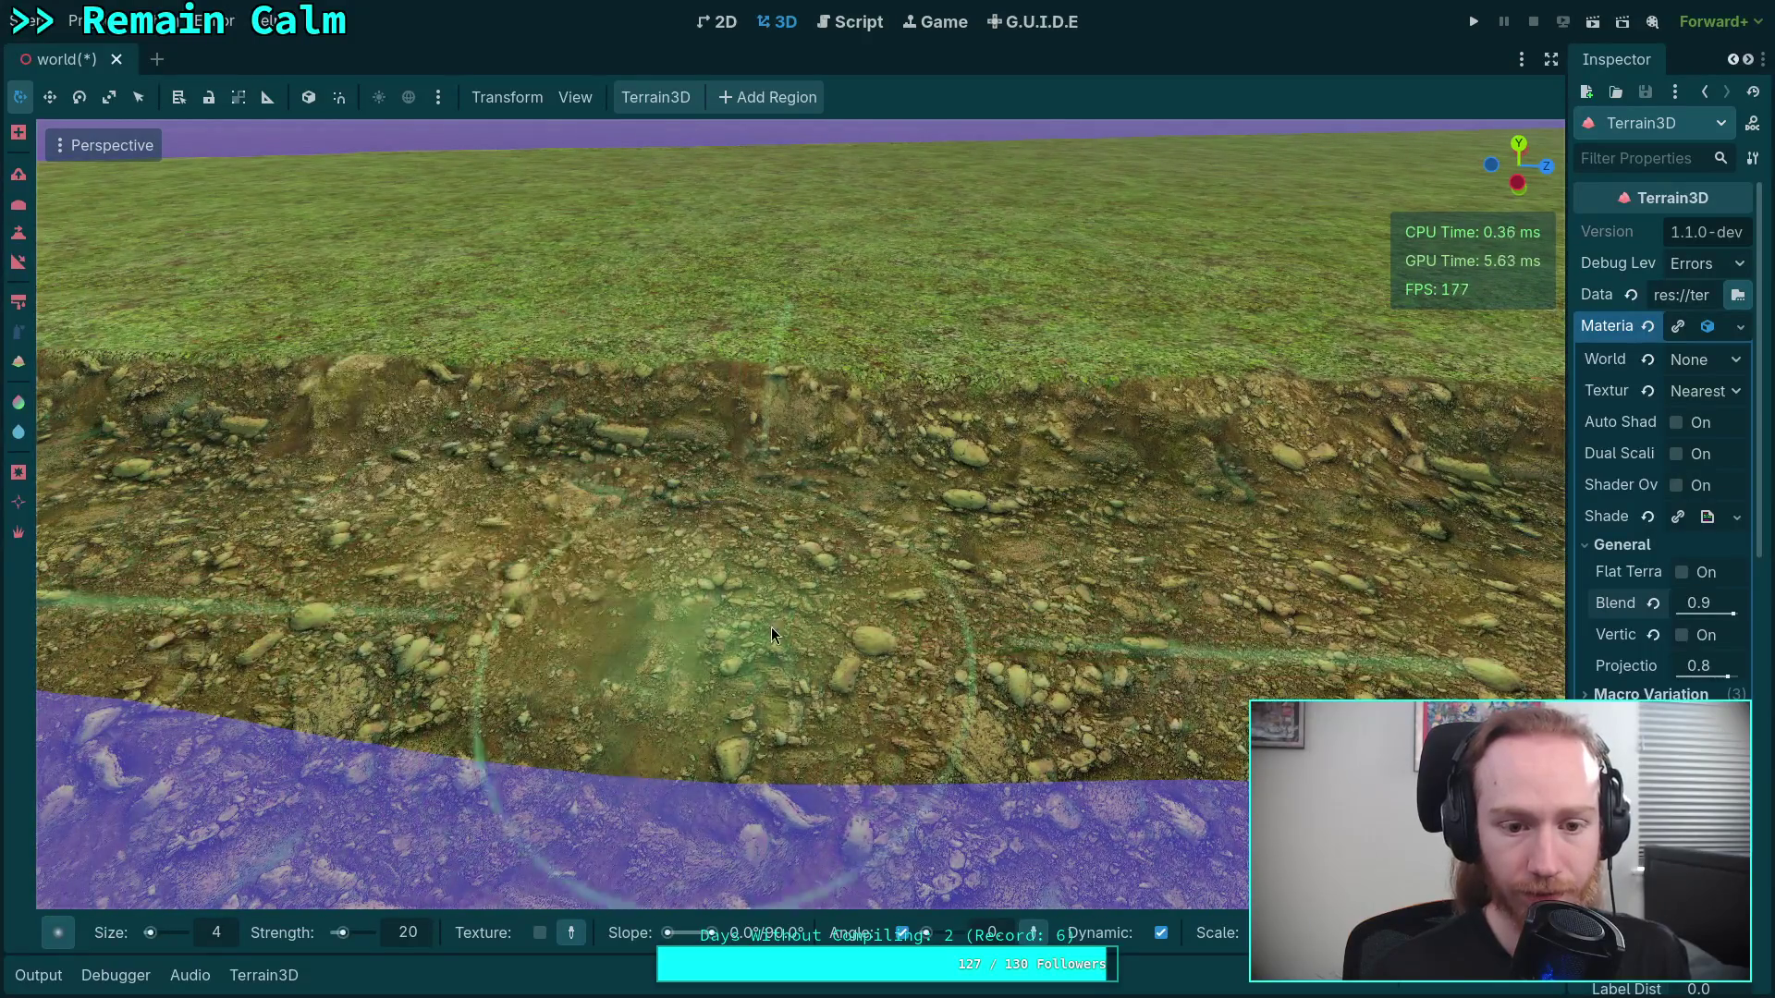
{"action": "left_click_drag", "start_coordinate": [773, 634], "coordinate": [628, 611]}
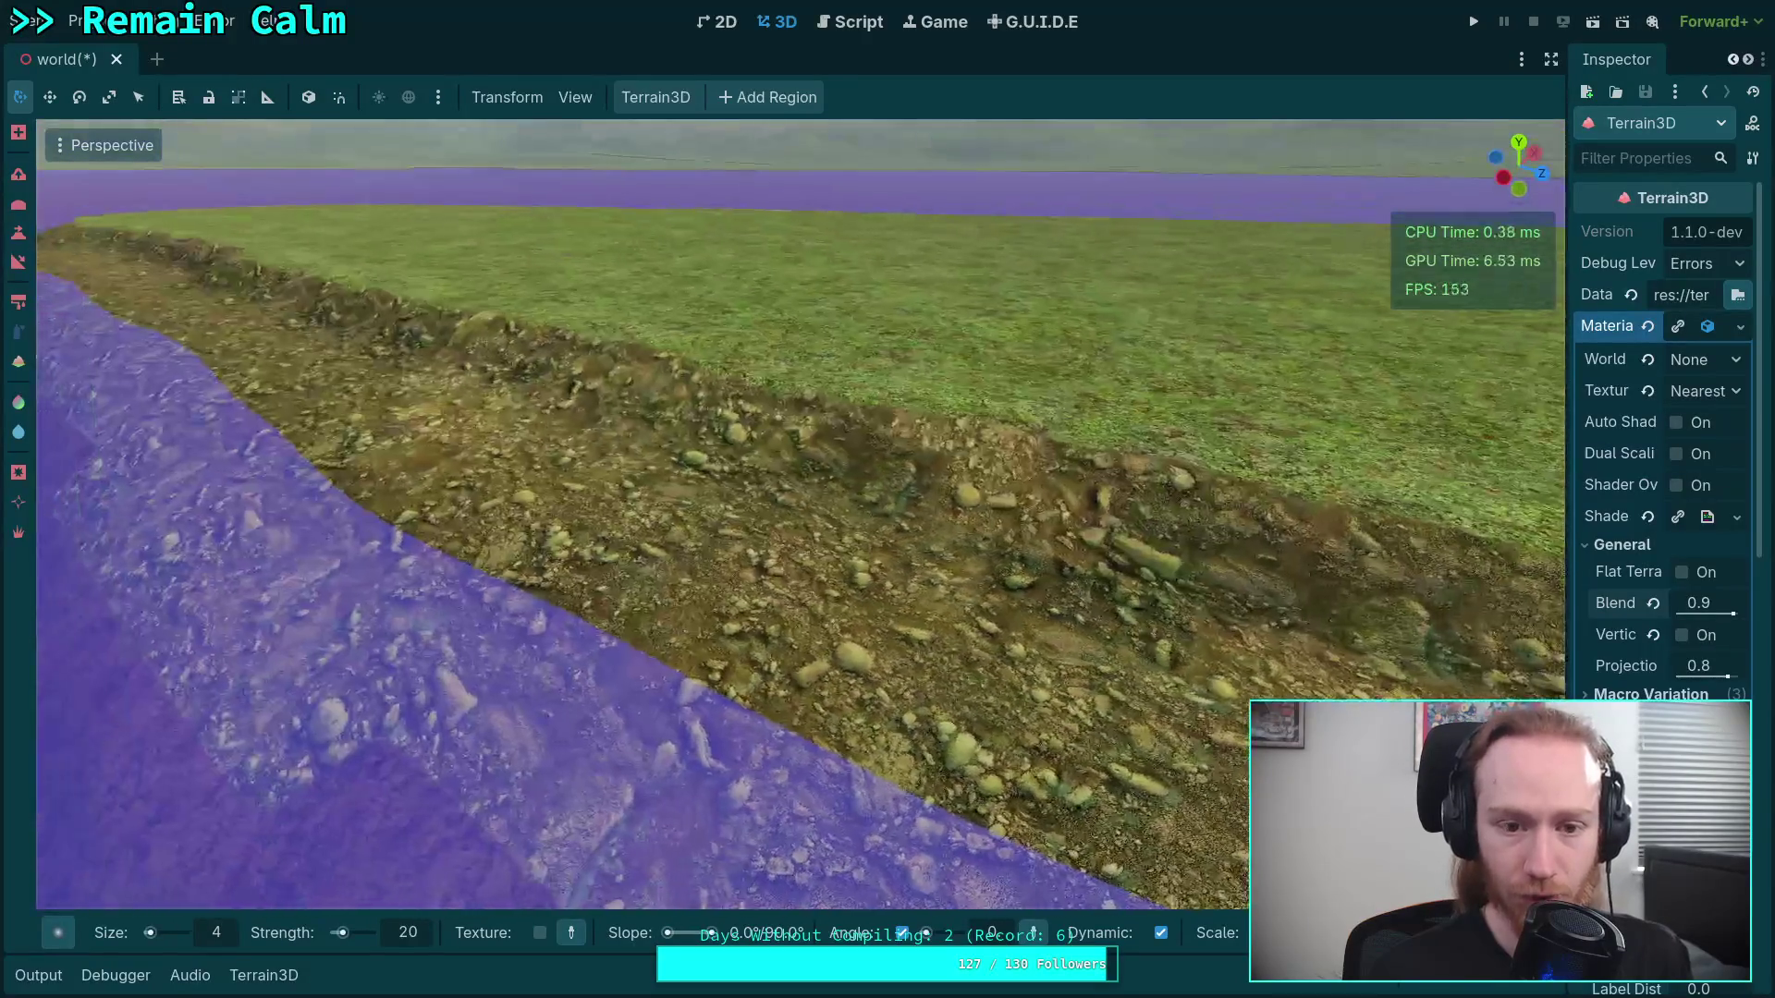
{"action": "left_click_drag", "start_coordinate": [1011, 598], "coordinate": [1011, 597]}
{"action": "left_click_drag", "start_coordinate": [1155, 669], "coordinate": [907, 551]}
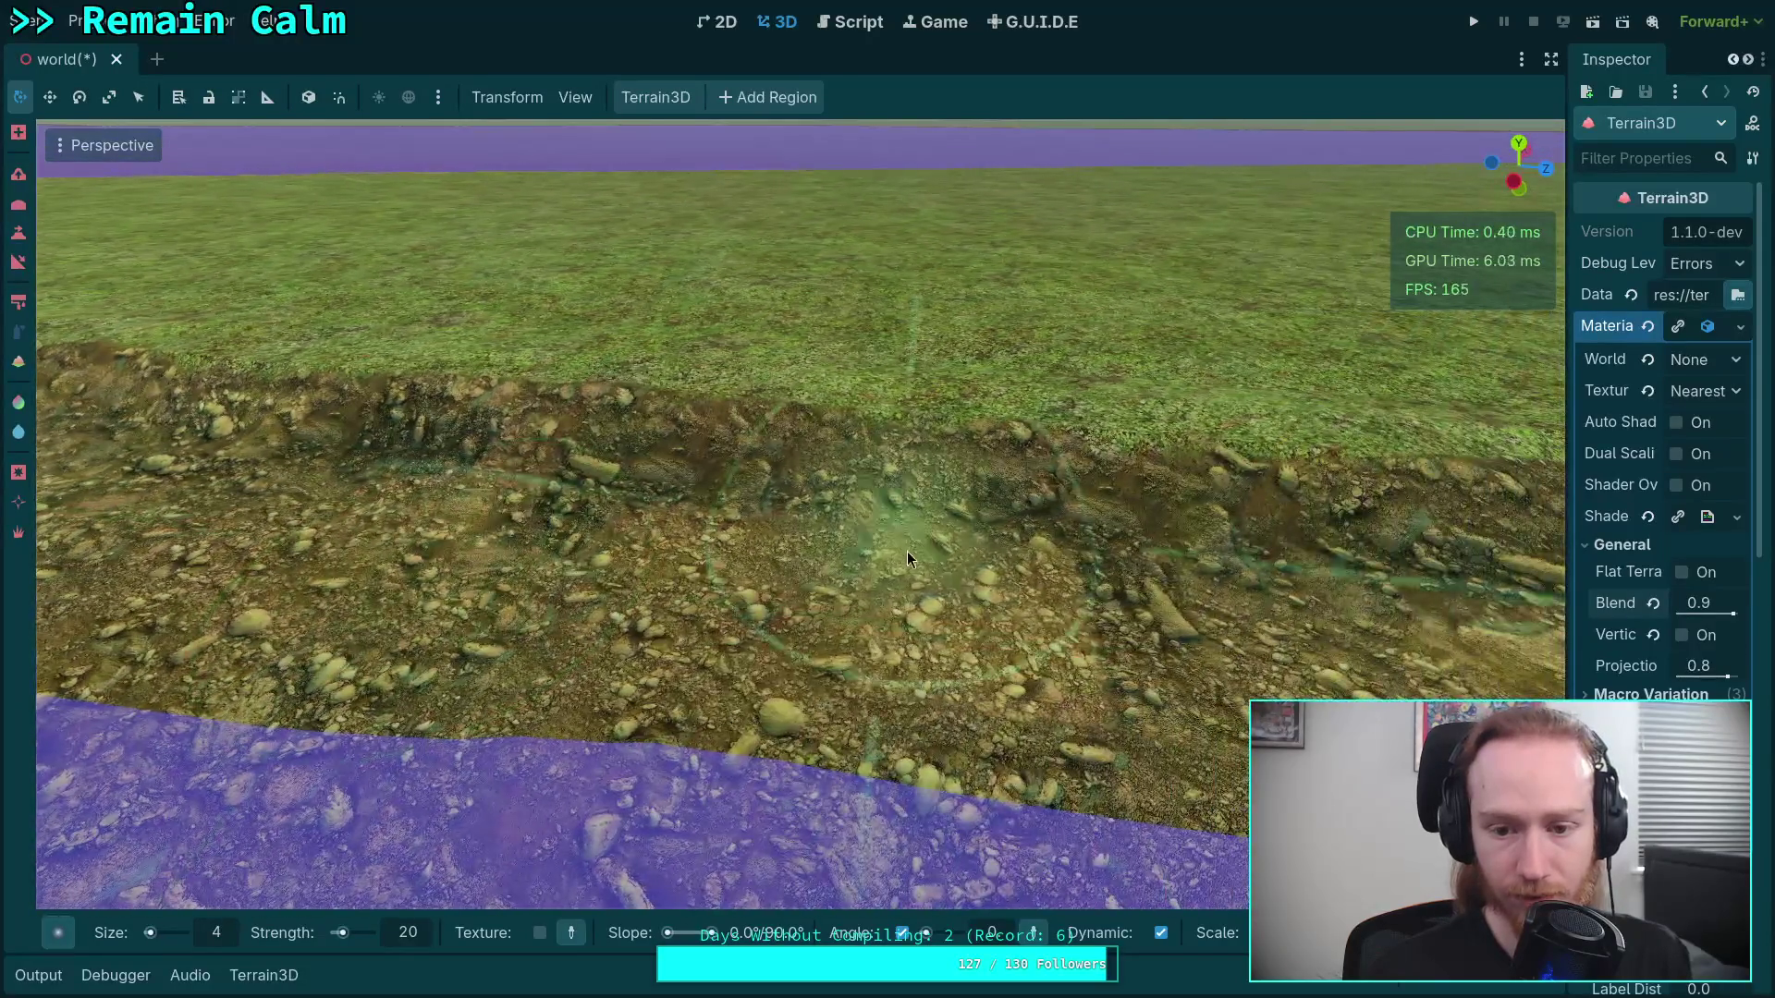
{"action": "mouse_move", "coordinate": [756, 531]}
{"action": "left_mouse_down"}
{"action": "mouse_move", "coordinate": [756, 500]}
{"action": "mouse_move", "coordinate": [773, 685]}
{"action": "left_mouse_up"}
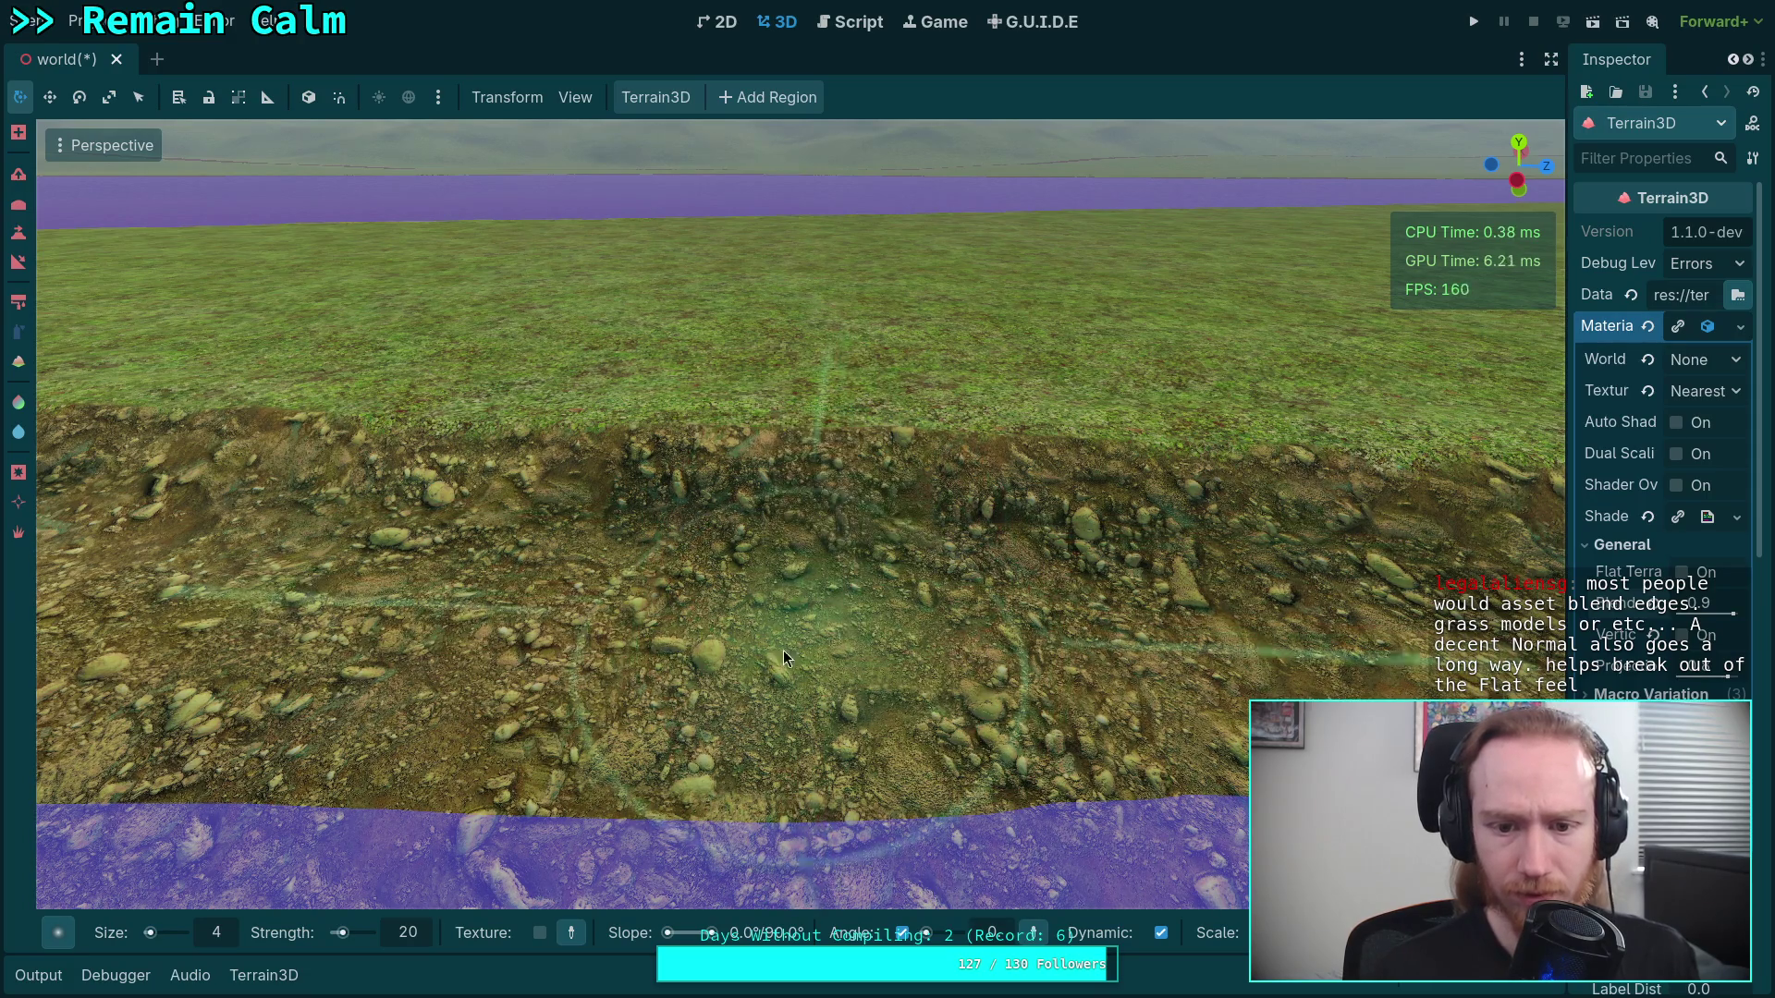
{"action": "mouse_move", "coordinate": [493, 665]}
{"action": "left_mouse_down"}
{"action": "mouse_move", "coordinate": [666, 675]}
{"action": "mouse_move", "coordinate": [610, 693]}
{"action": "mouse_move", "coordinate": [902, 520]}
{"action": "left_mouse_up"}
{"action": "left_click_drag", "start_coordinate": [535, 491], "coordinate": [545, 485]}
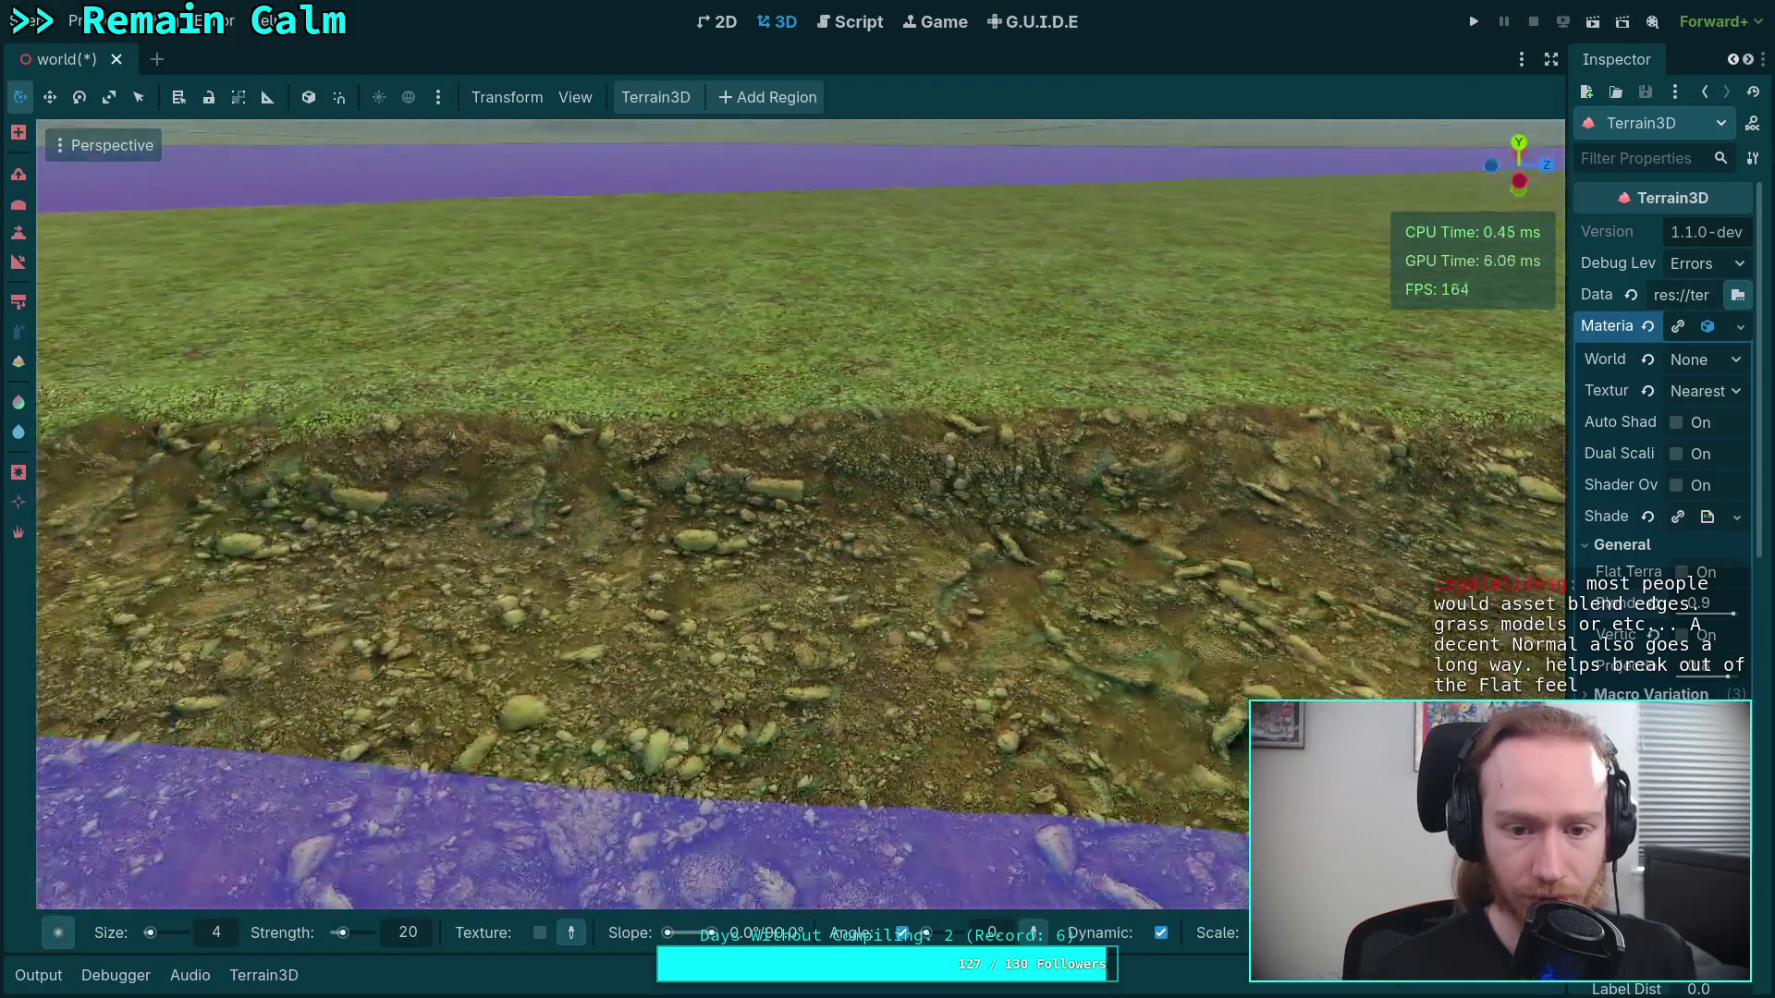
{"action": "left_click_drag", "start_coordinate": [606, 670], "coordinate": [716, 687]}
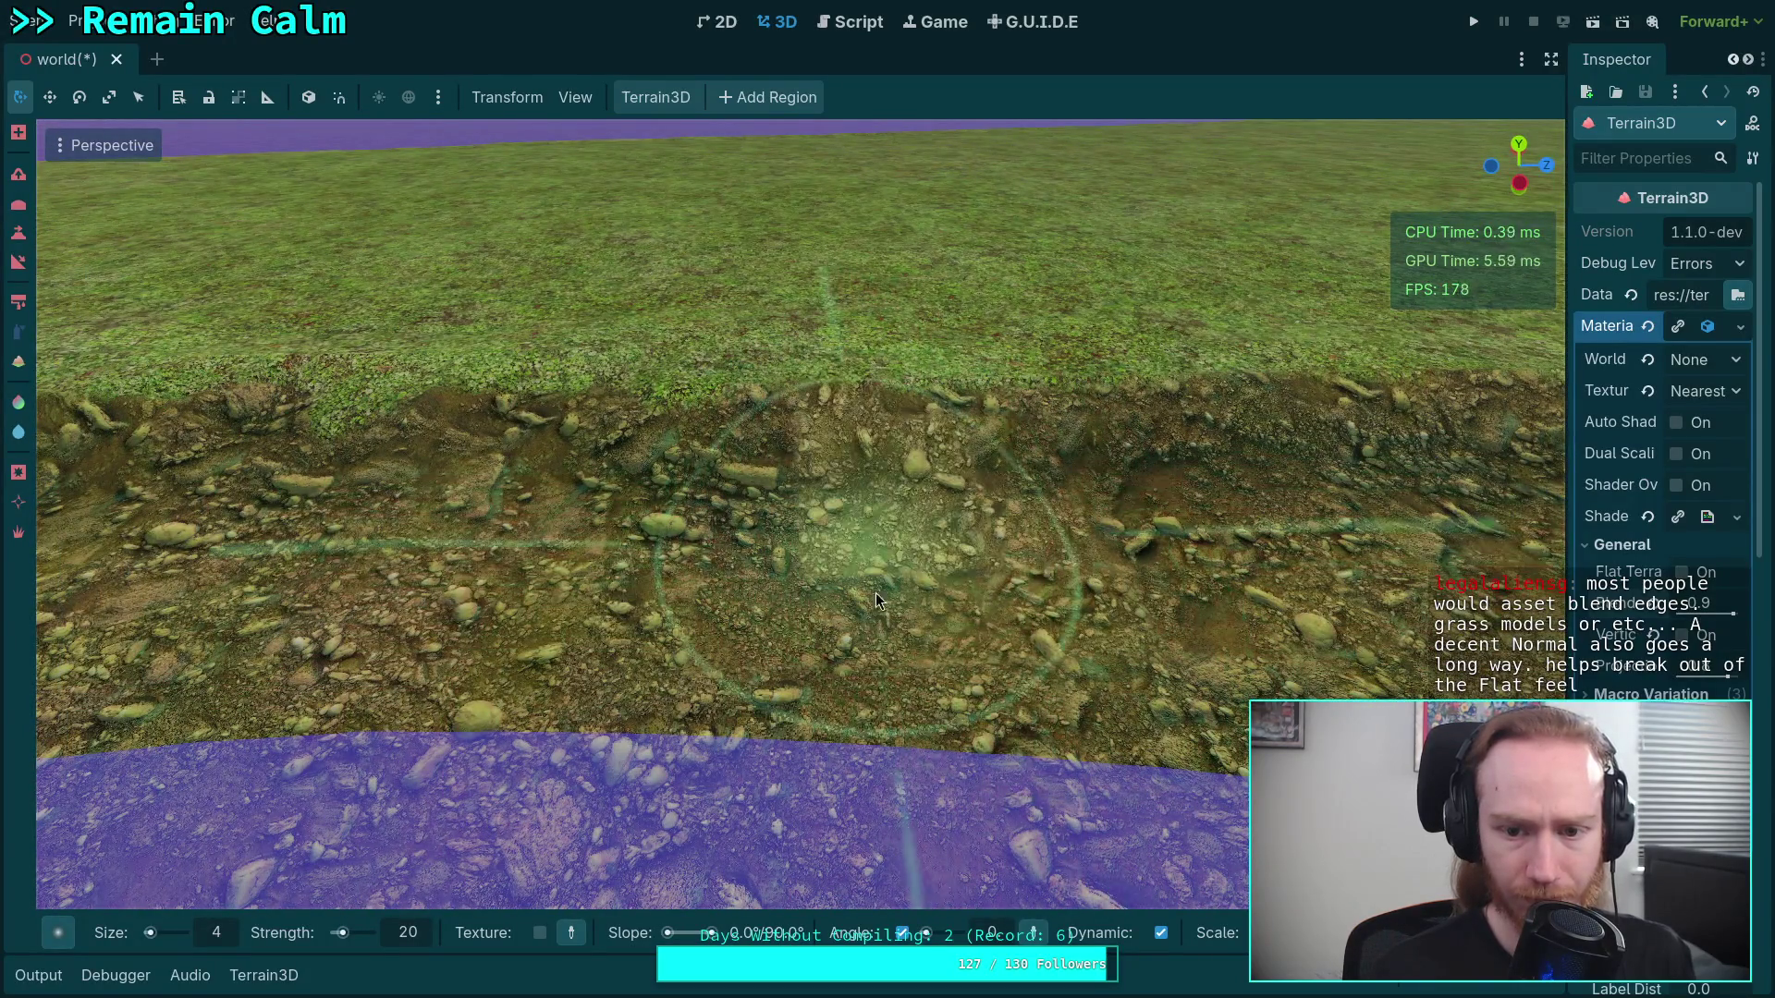
Spray blended, greener texture across the middle and slope of the dirt bank
{"action": "mouse_move", "coordinate": [876, 599]}
{"action": "left_mouse_down"}
{"action": "mouse_move", "coordinate": [917, 669]}
{"action": "mouse_move", "coordinate": [926, 636]}
{"action": "mouse_move", "coordinate": [769, 462]}
{"action": "mouse_move", "coordinate": [714, 527]}
{"action": "mouse_move", "coordinate": [930, 625]}
{"action": "mouse_move", "coordinate": [901, 485]}
{"action": "mouse_move", "coordinate": [821, 558]}
{"action": "mouse_move", "coordinate": [990, 568]}
{"action": "mouse_move", "coordinate": [926, 379]}
{"action": "left_mouse_up"}
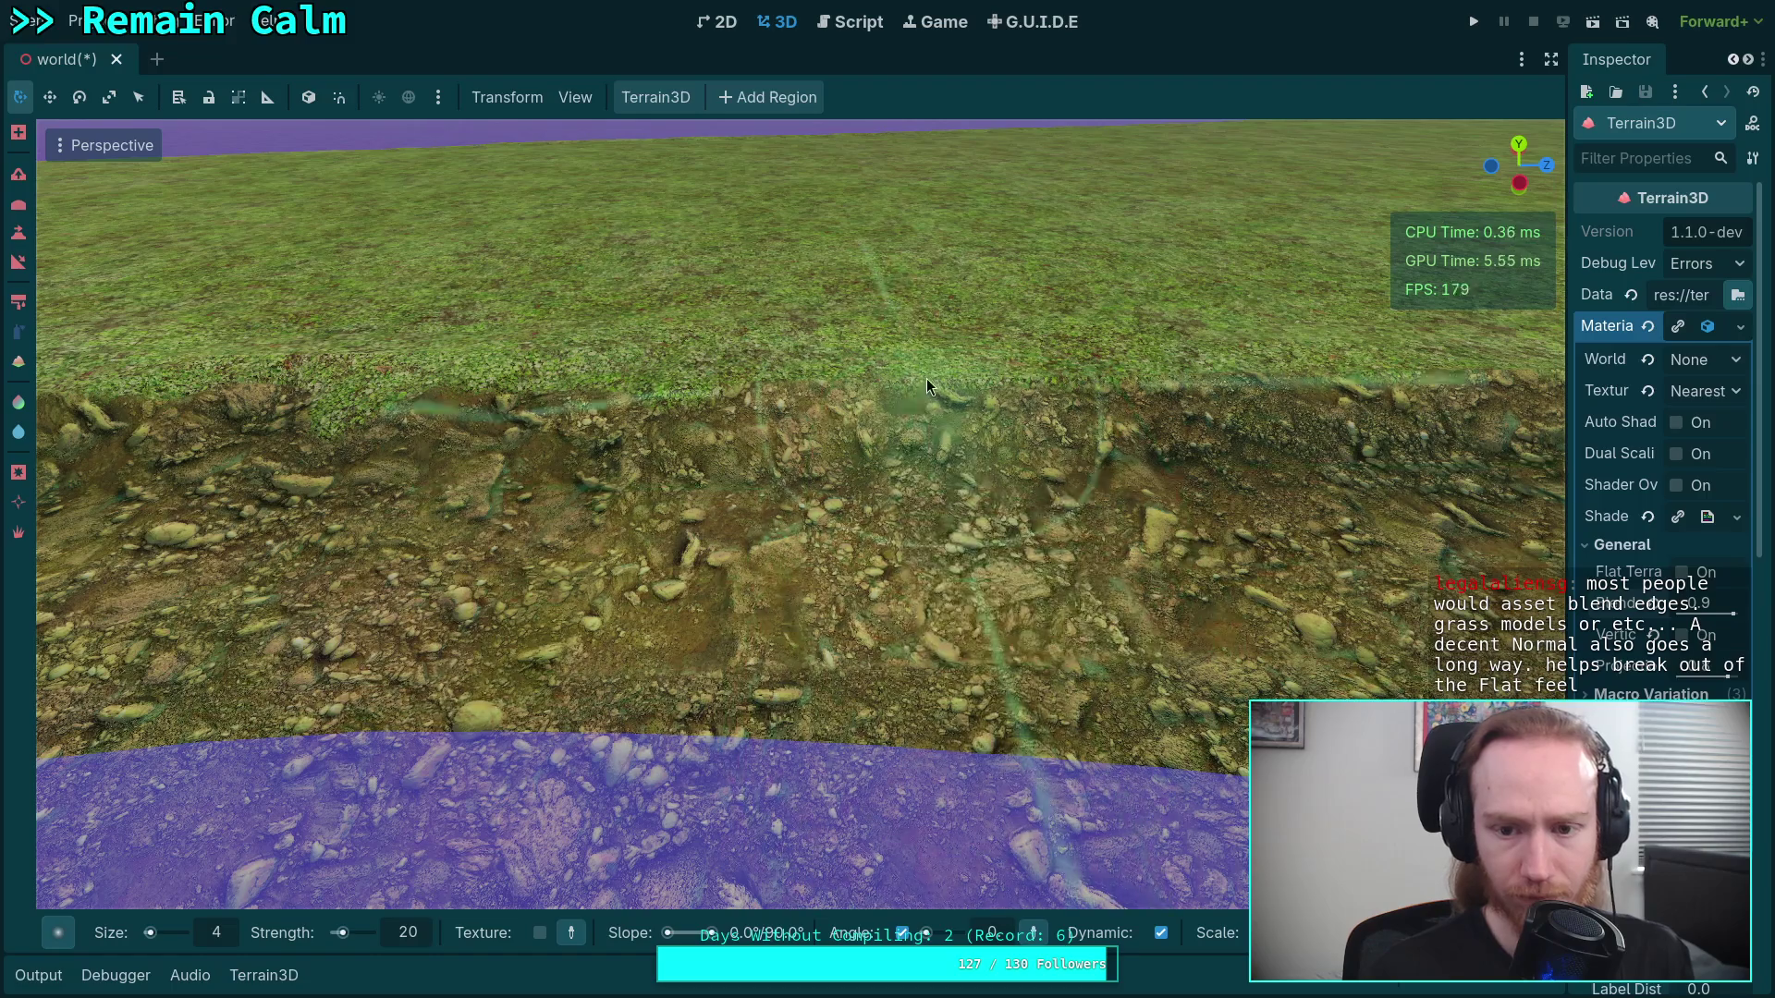
{"action": "right_click", "coordinate": [950, 551]}
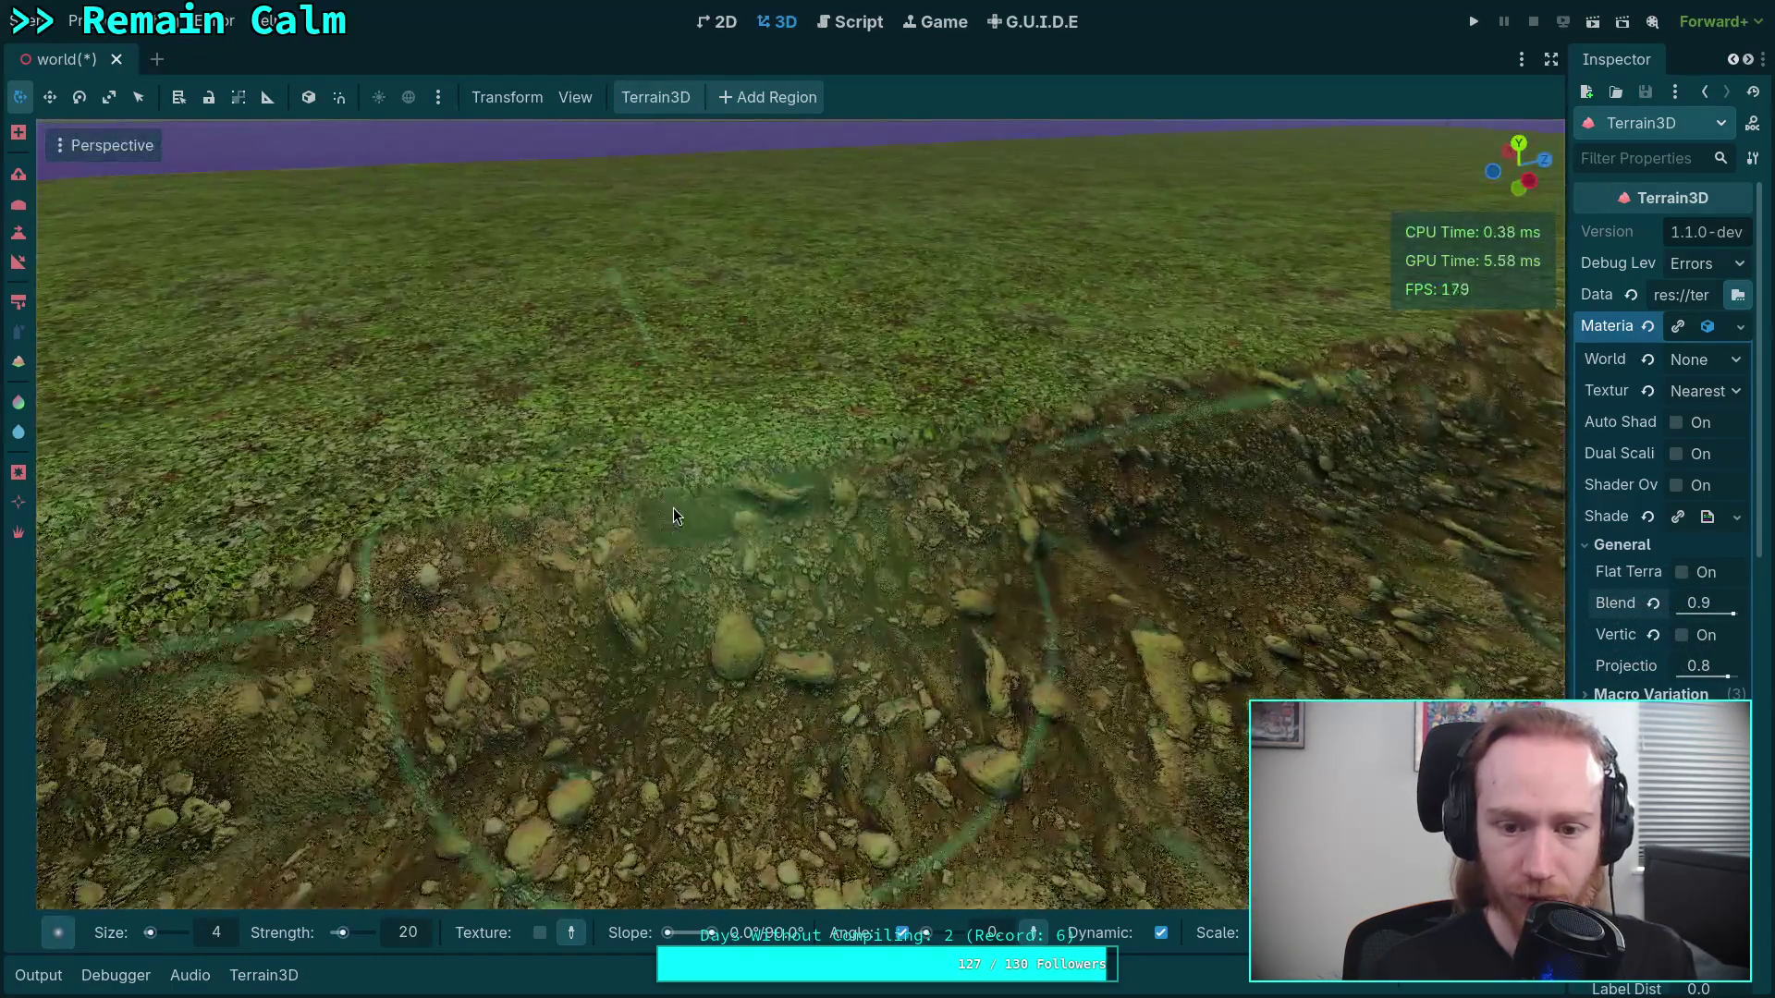
{"action": "mouse_move", "coordinate": [673, 508]}
{"action": "left_mouse_down"}
{"action": "mouse_move", "coordinate": [753, 490]}
{"action": "mouse_move", "coordinate": [756, 568]}
{"action": "left_mouse_up"}
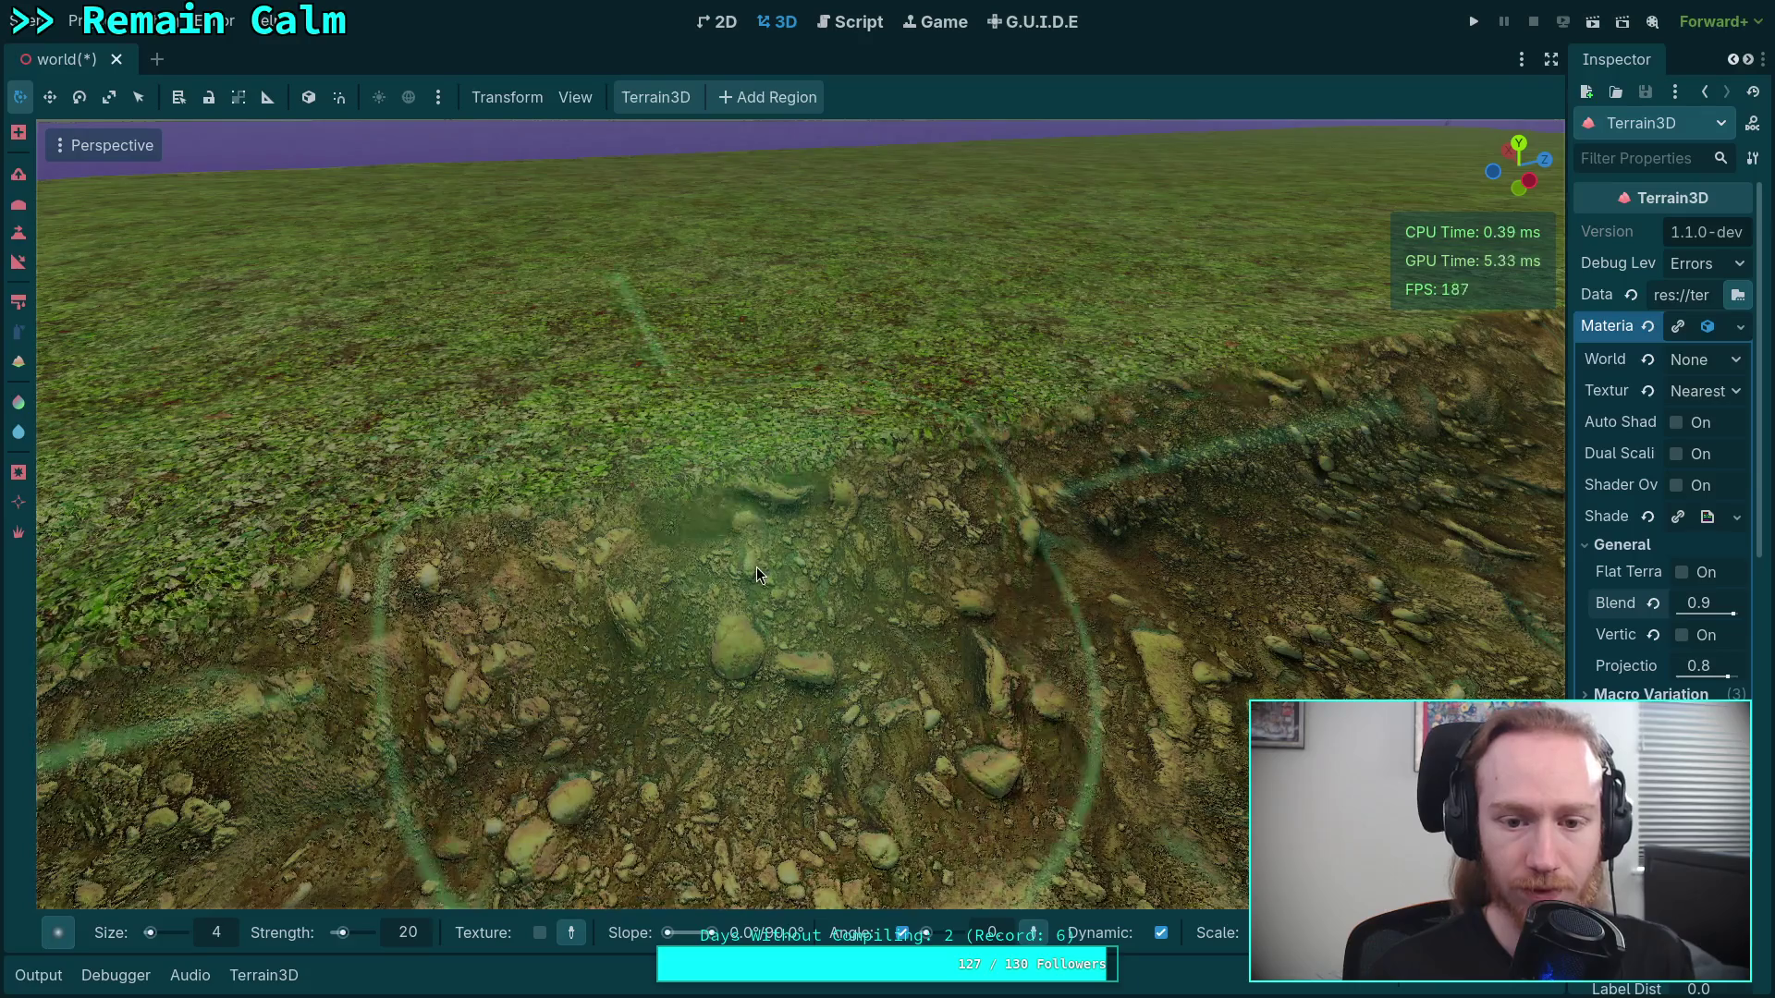
{"action": "right_click", "coordinate": [757, 567]}
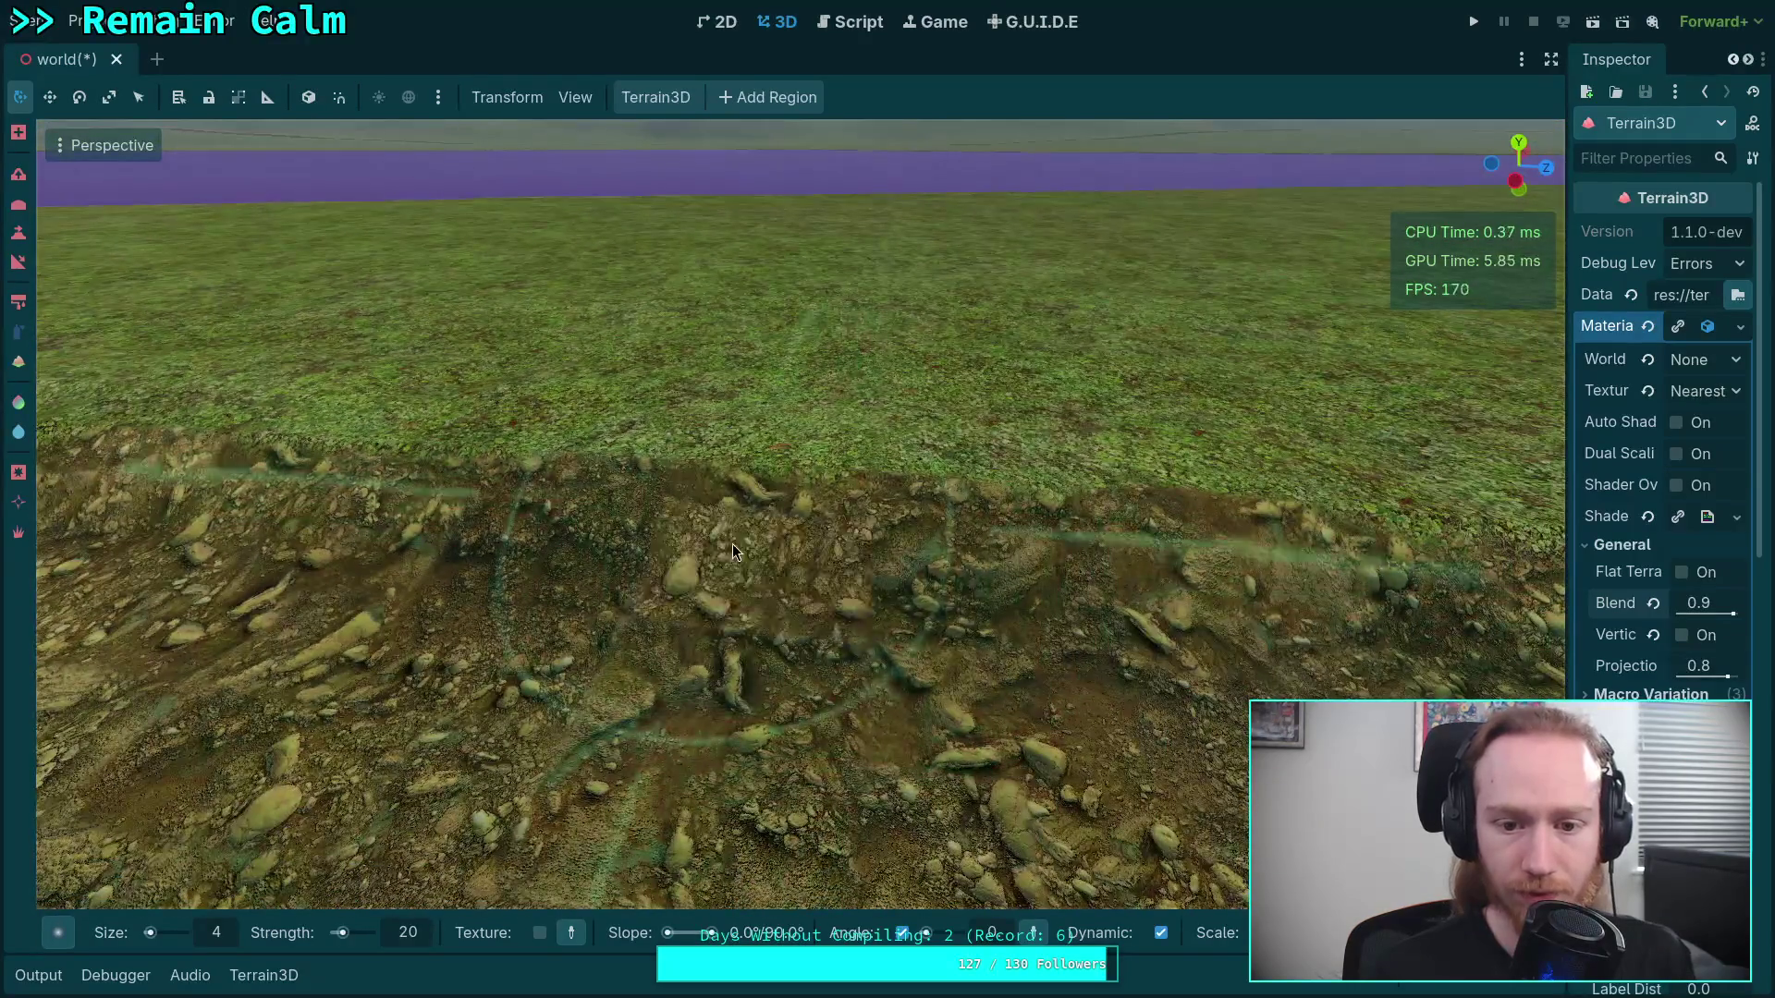
{"action": "right_click", "coordinate": [830, 758]}
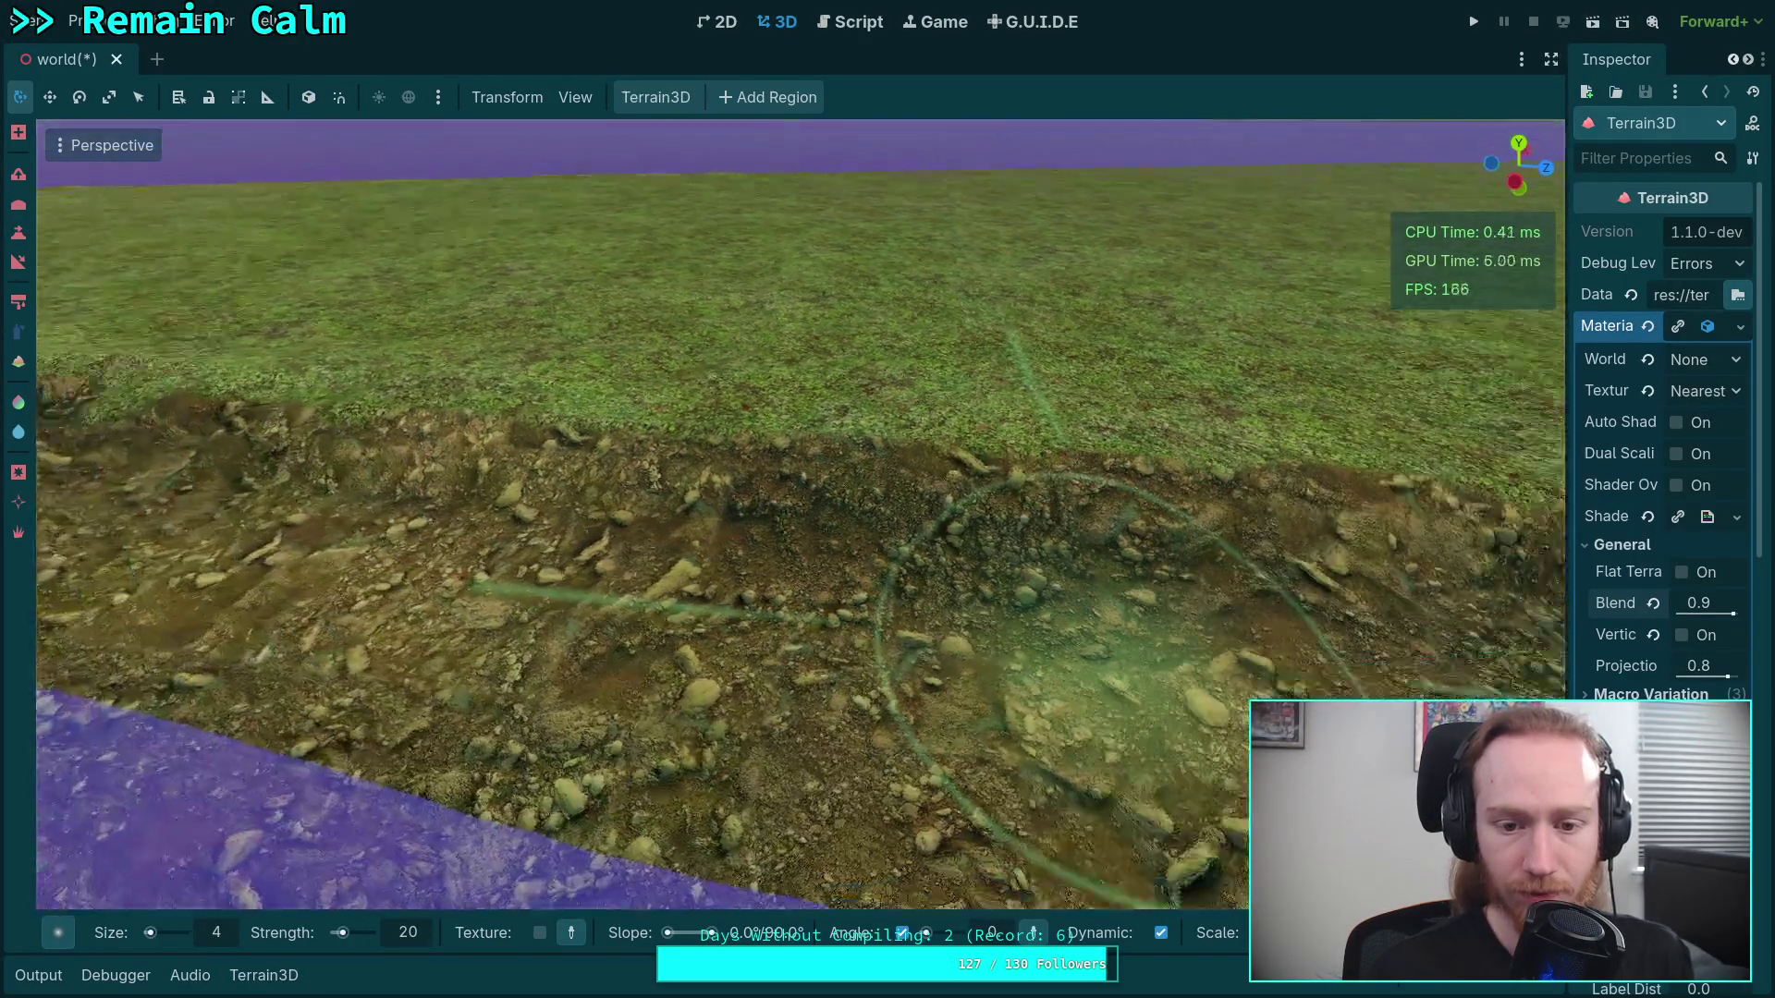
{"action": "right_click", "coordinate": [763, 515]}
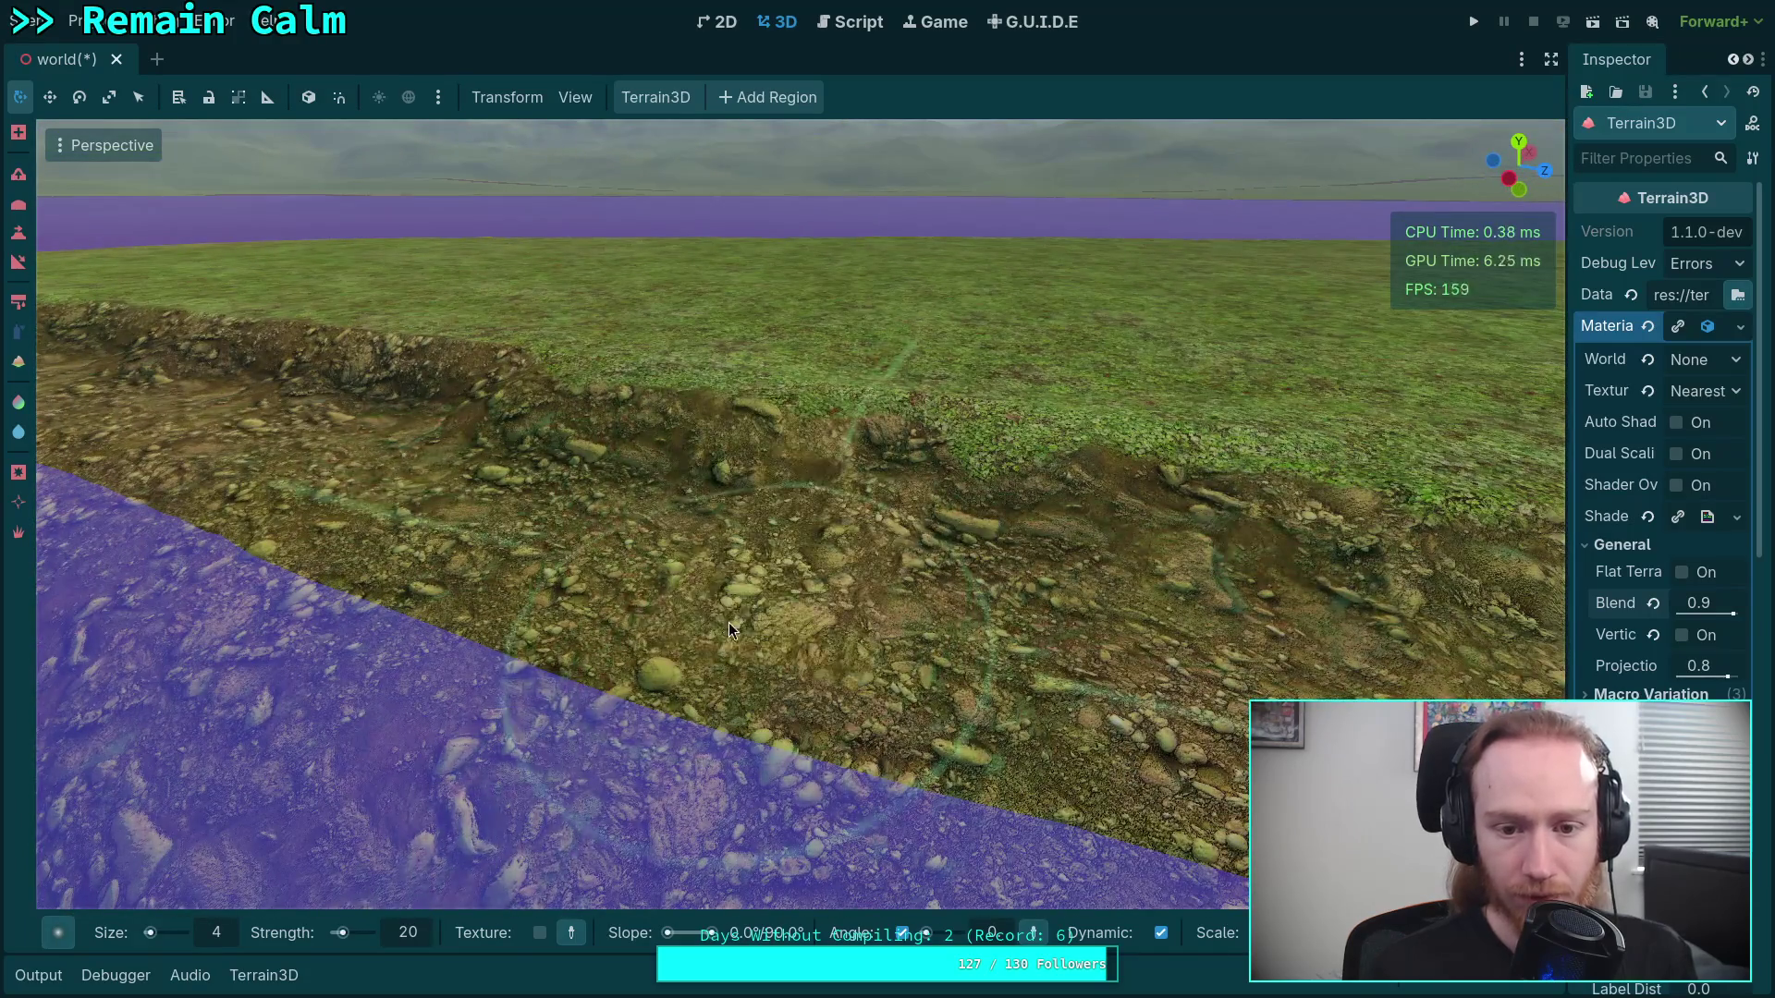
{"action": "mouse_move", "coordinate": [728, 623]}
{"action": "left_mouse_down"}
{"action": "mouse_move", "coordinate": [715, 565]}
{"action": "mouse_move", "coordinate": [790, 645]}
{"action": "mouse_move", "coordinate": [1071, 542]}
{"action": "mouse_move", "coordinate": [791, 579]}
{"action": "left_mouse_up"}
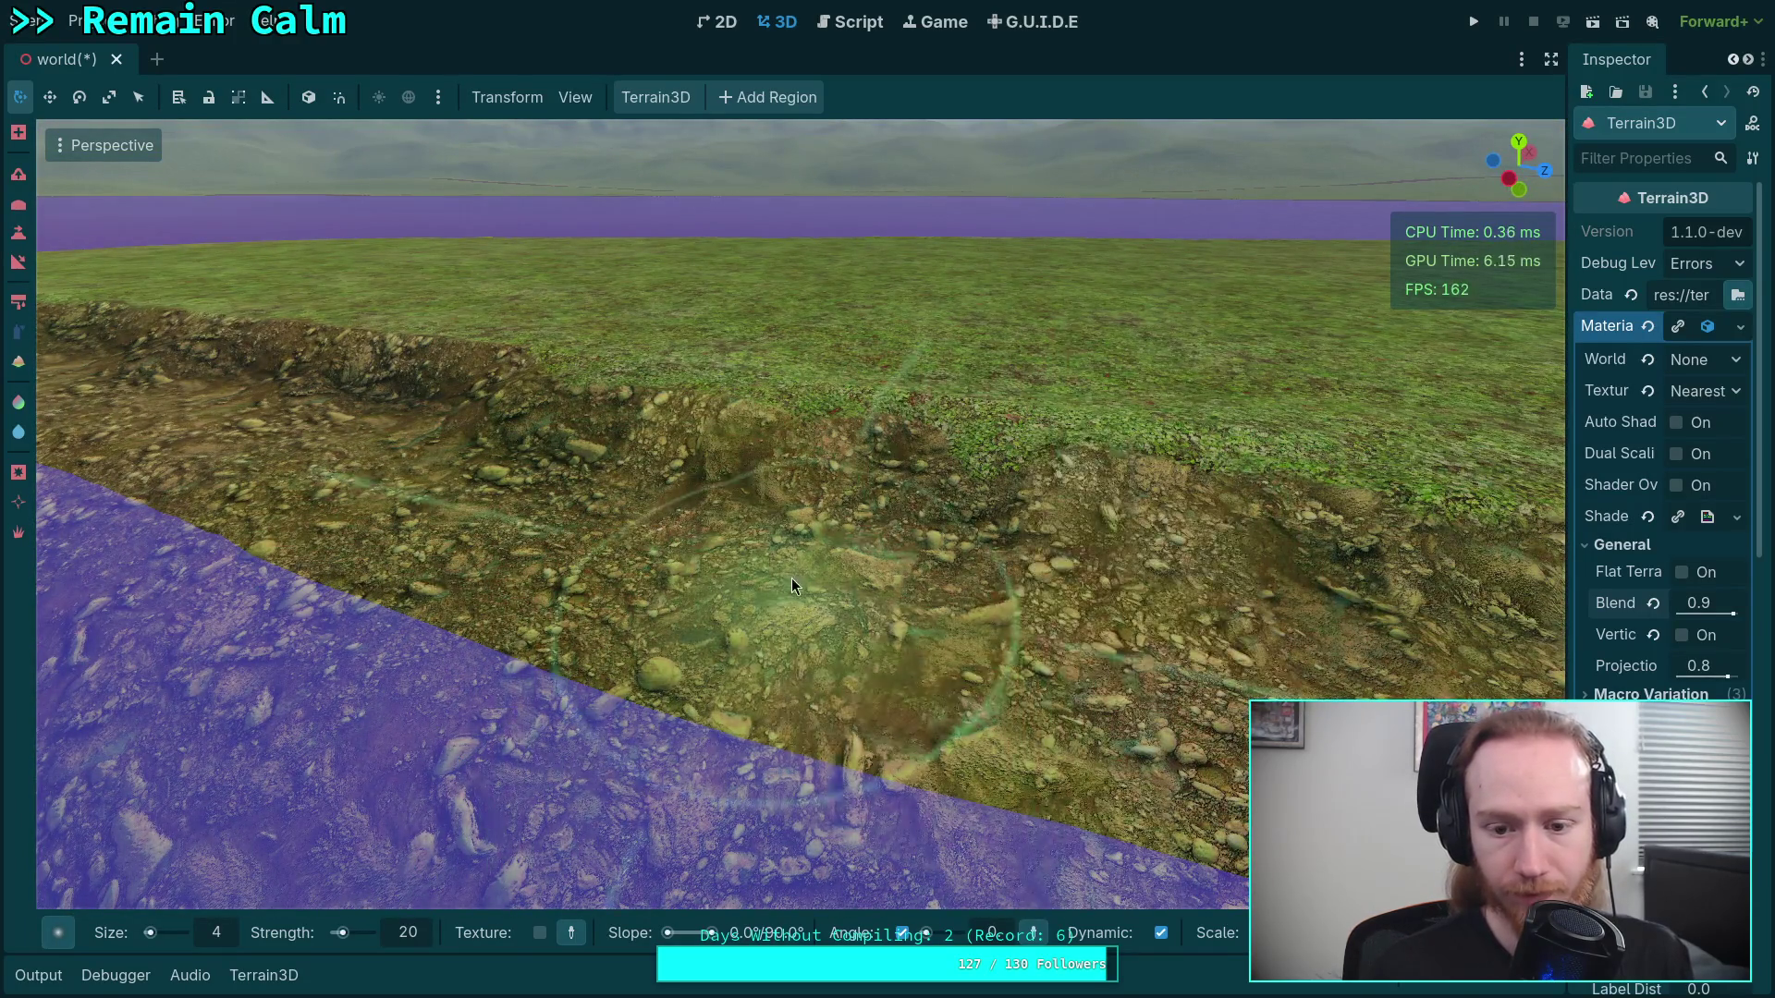
{"action": "right_click", "coordinate": [791, 578]}
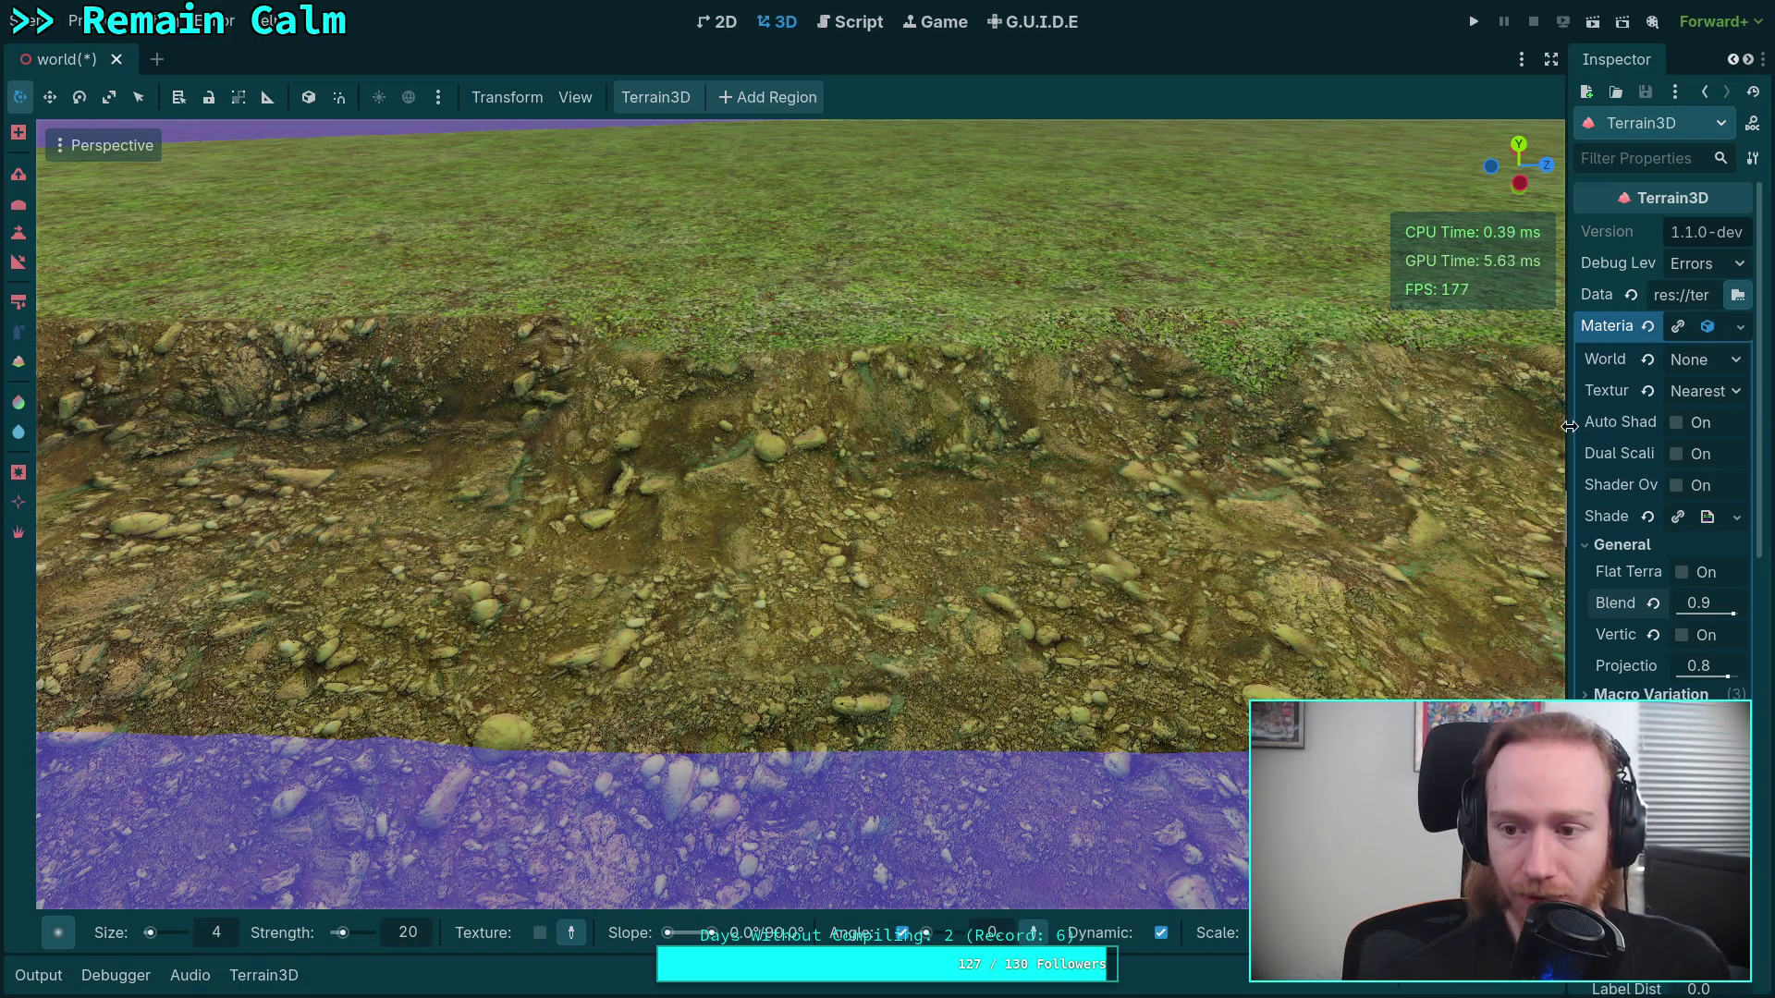
{"action": "left_click_drag", "start_coordinate": [1570, 426], "coordinate": [1476, 471]}
{"action": "left_click", "coordinate": [1624, 487]}
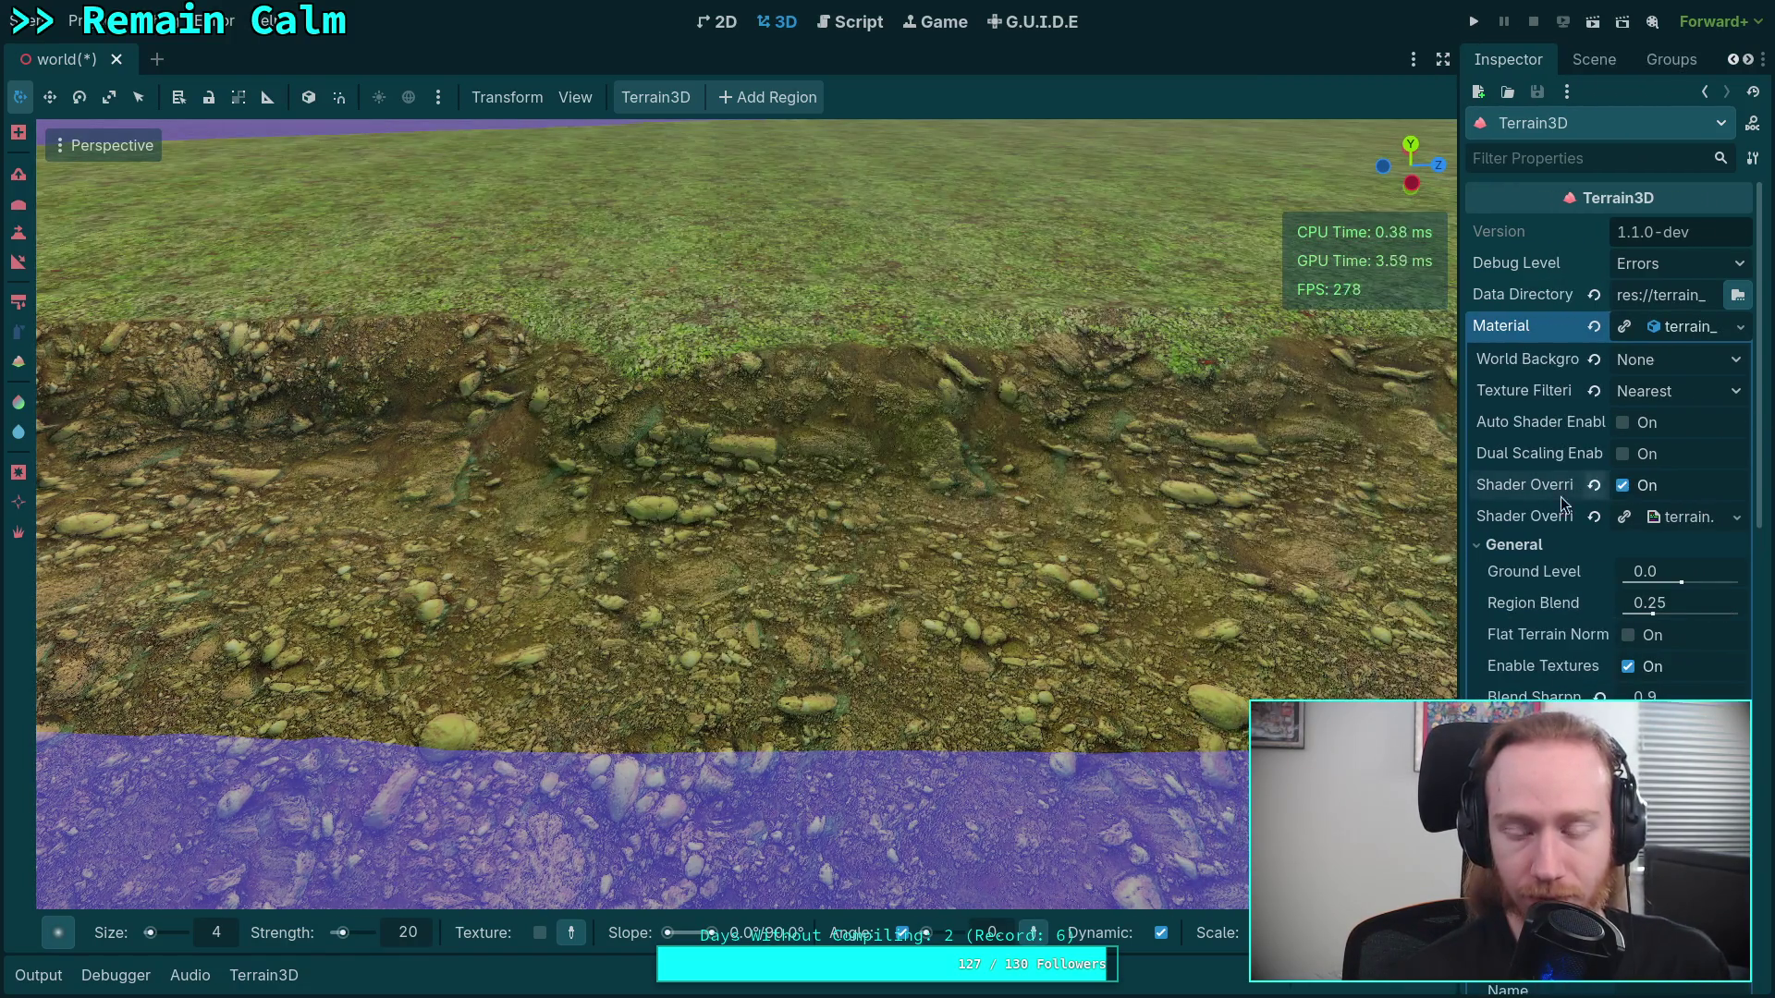
{"action": "left_click_drag", "start_coordinate": [740, 509], "coordinate": [601, 389]}
{"action": "key", "text": "w"}
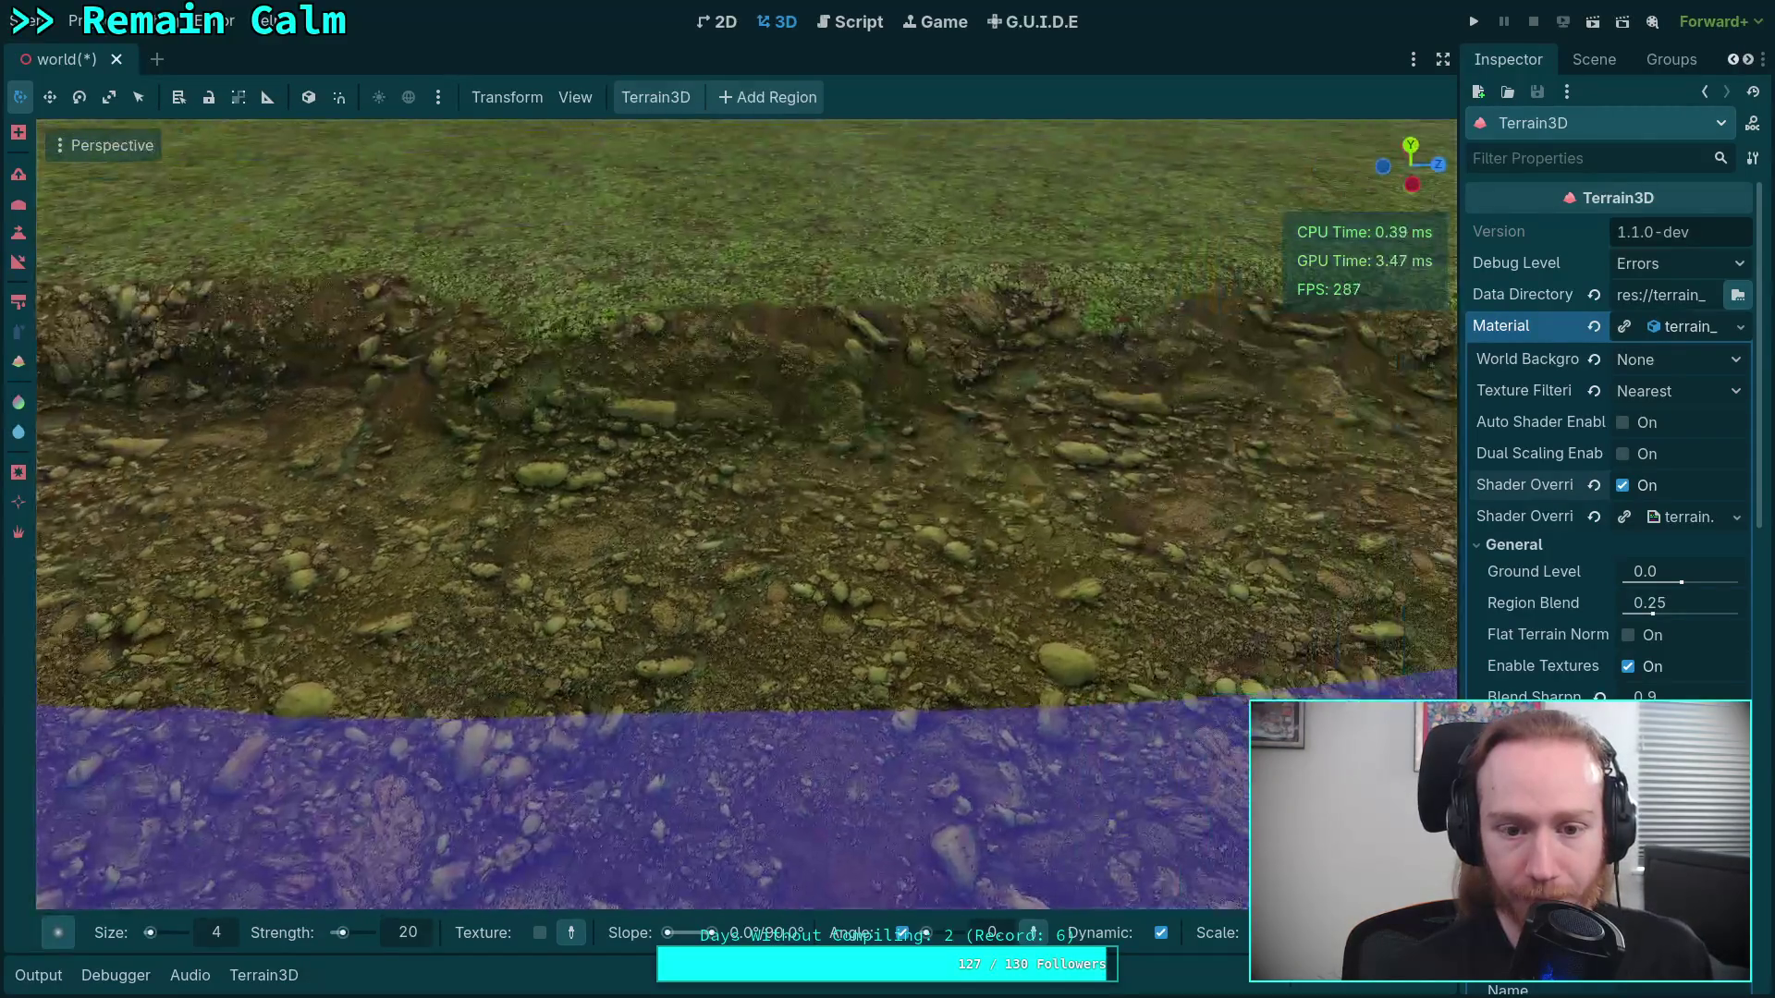
{"action": "key", "text": "w"}
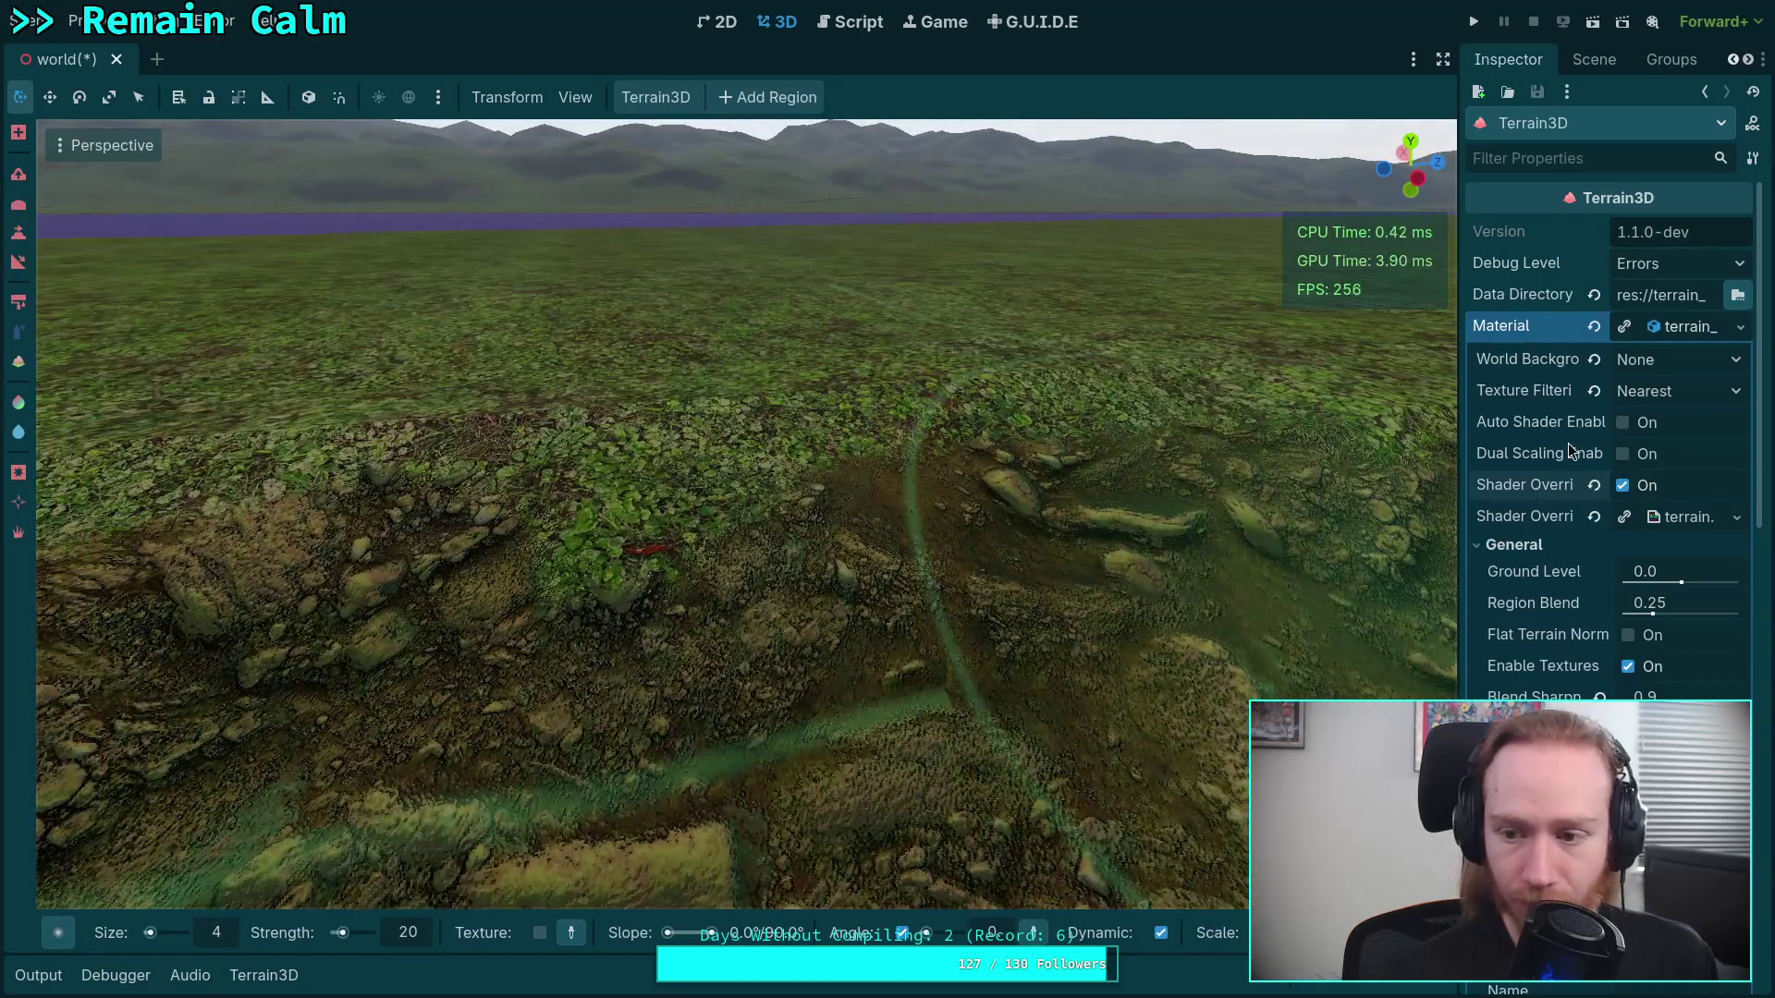
{"action": "left_click", "coordinate": [1623, 486]}
{"action": "left_click", "coordinate": [1622, 486]}
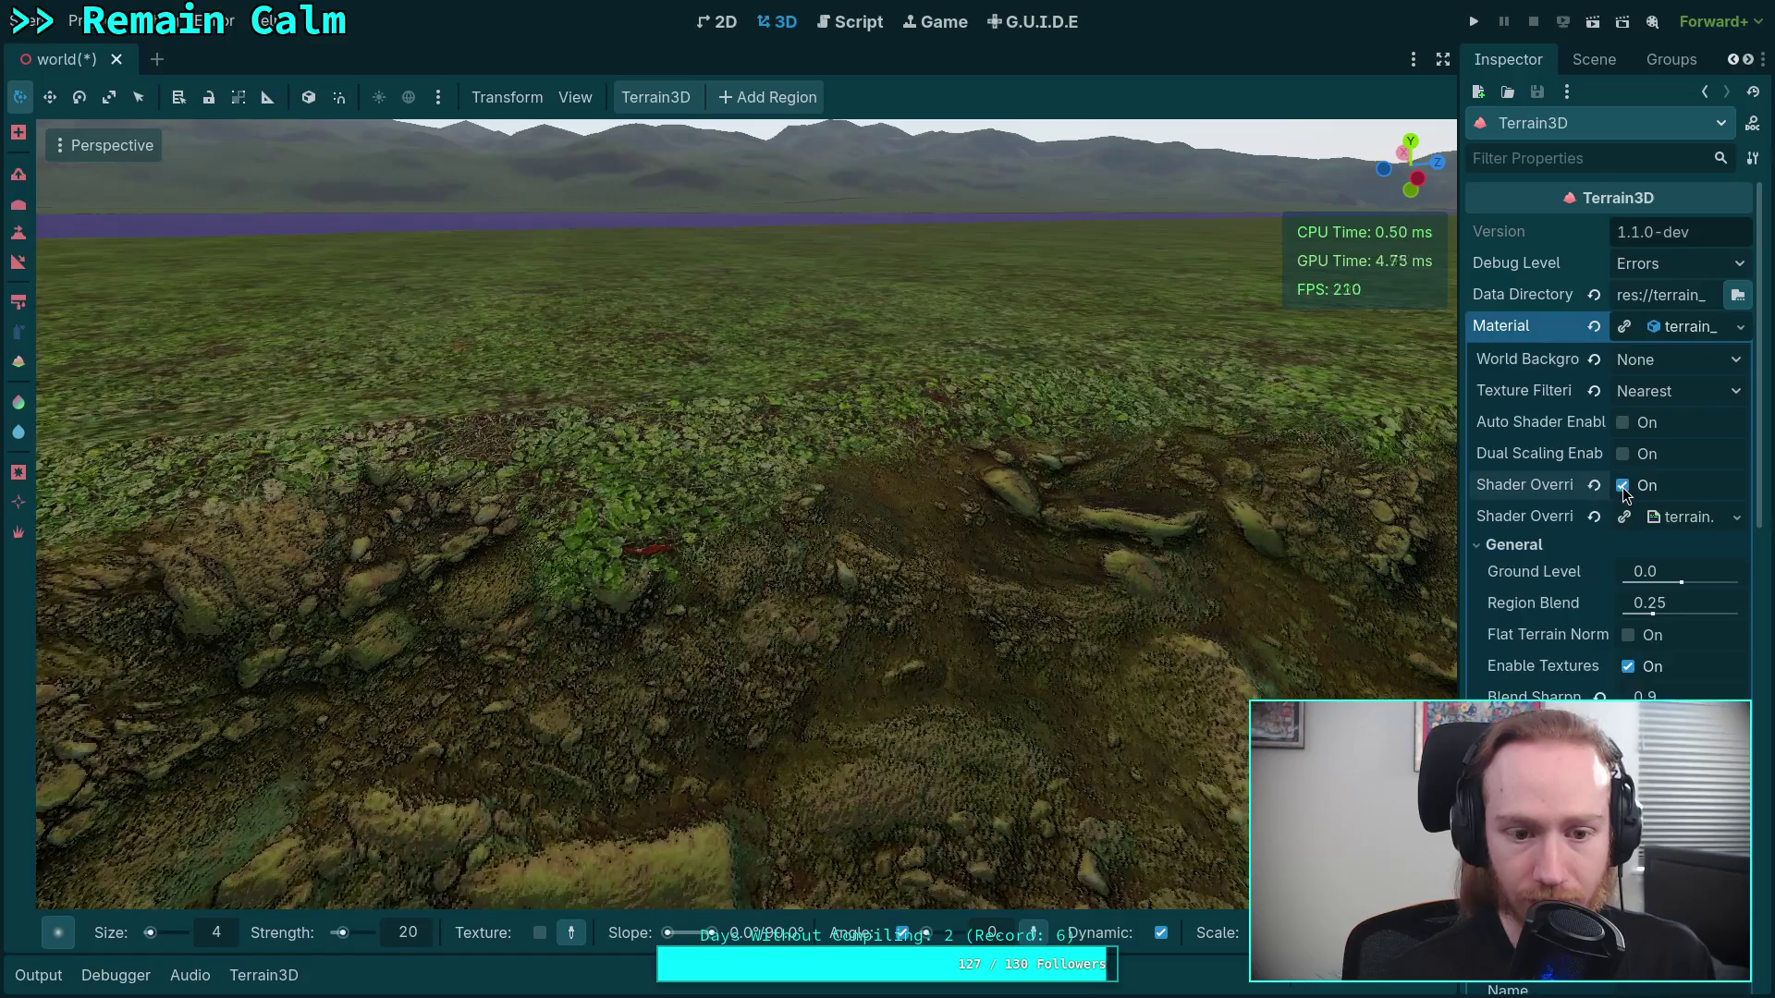
{"action": "left_click", "coordinate": [1623, 487]}
{"action": "left_click", "coordinate": [1622, 487]}
{"action": "left_click", "coordinate": [1622, 486]}
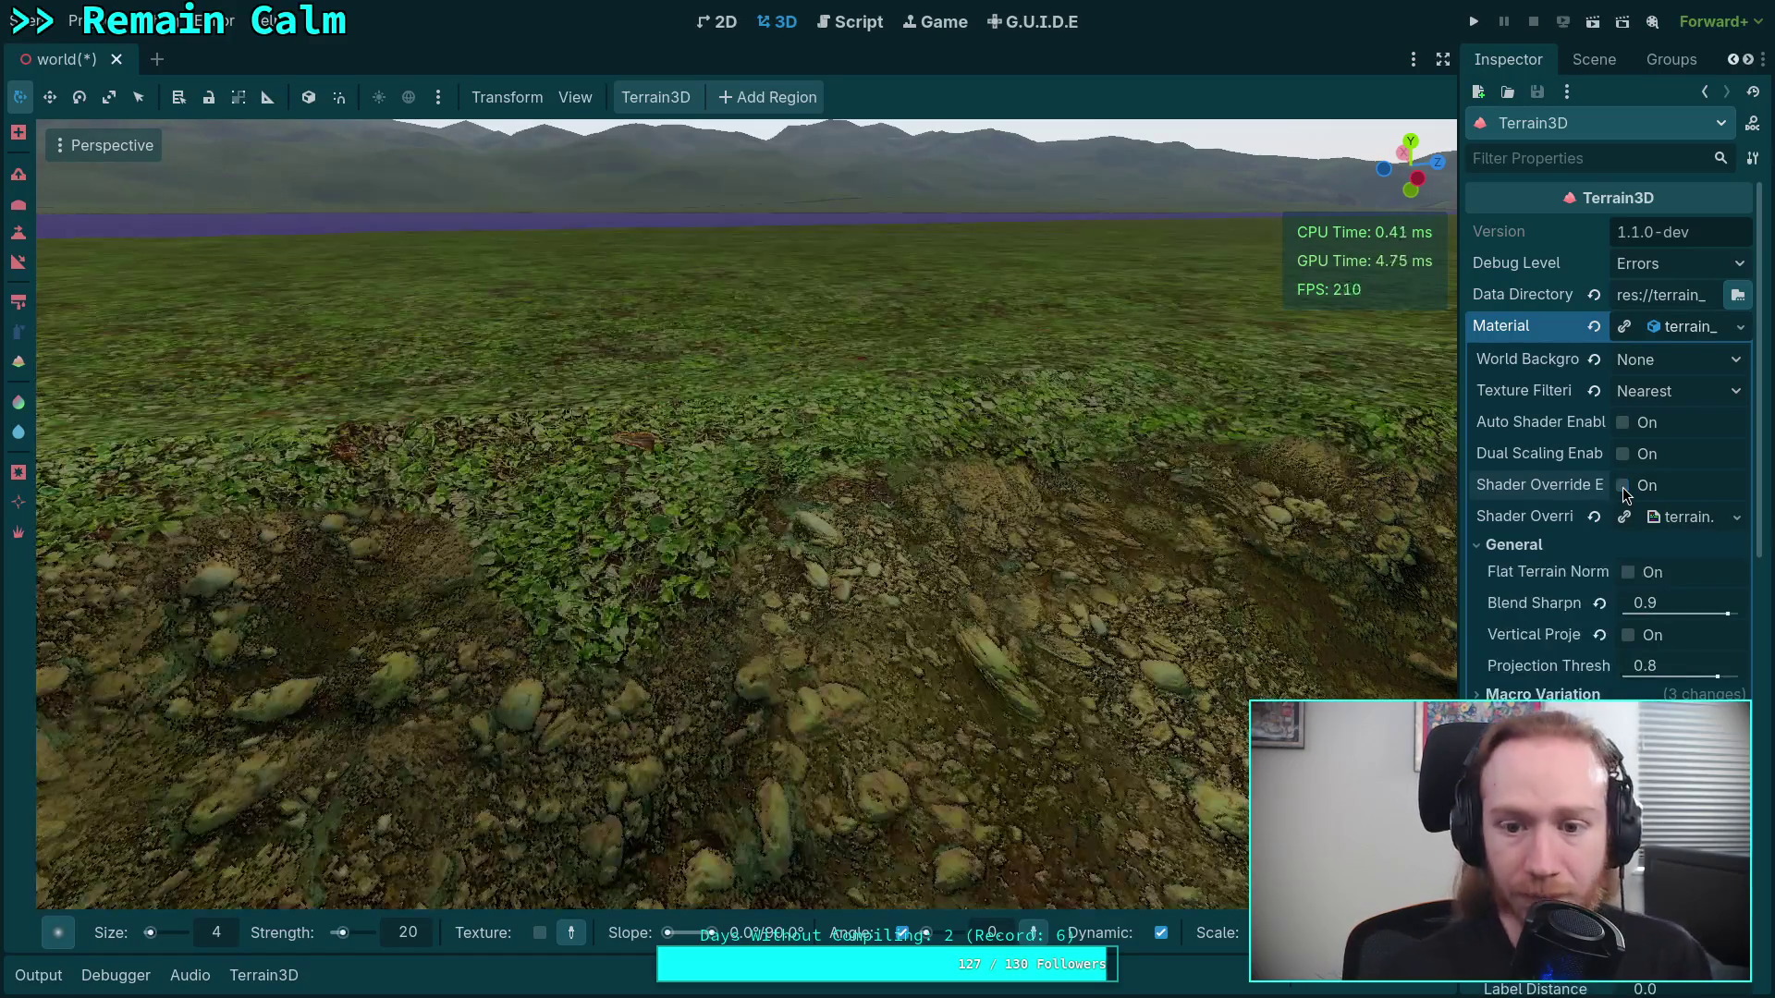
{"action": "left_click", "coordinate": [1623, 487]}
{"action": "left_click", "coordinate": [1622, 486]}
{"action": "left_click", "coordinate": [1623, 486]}
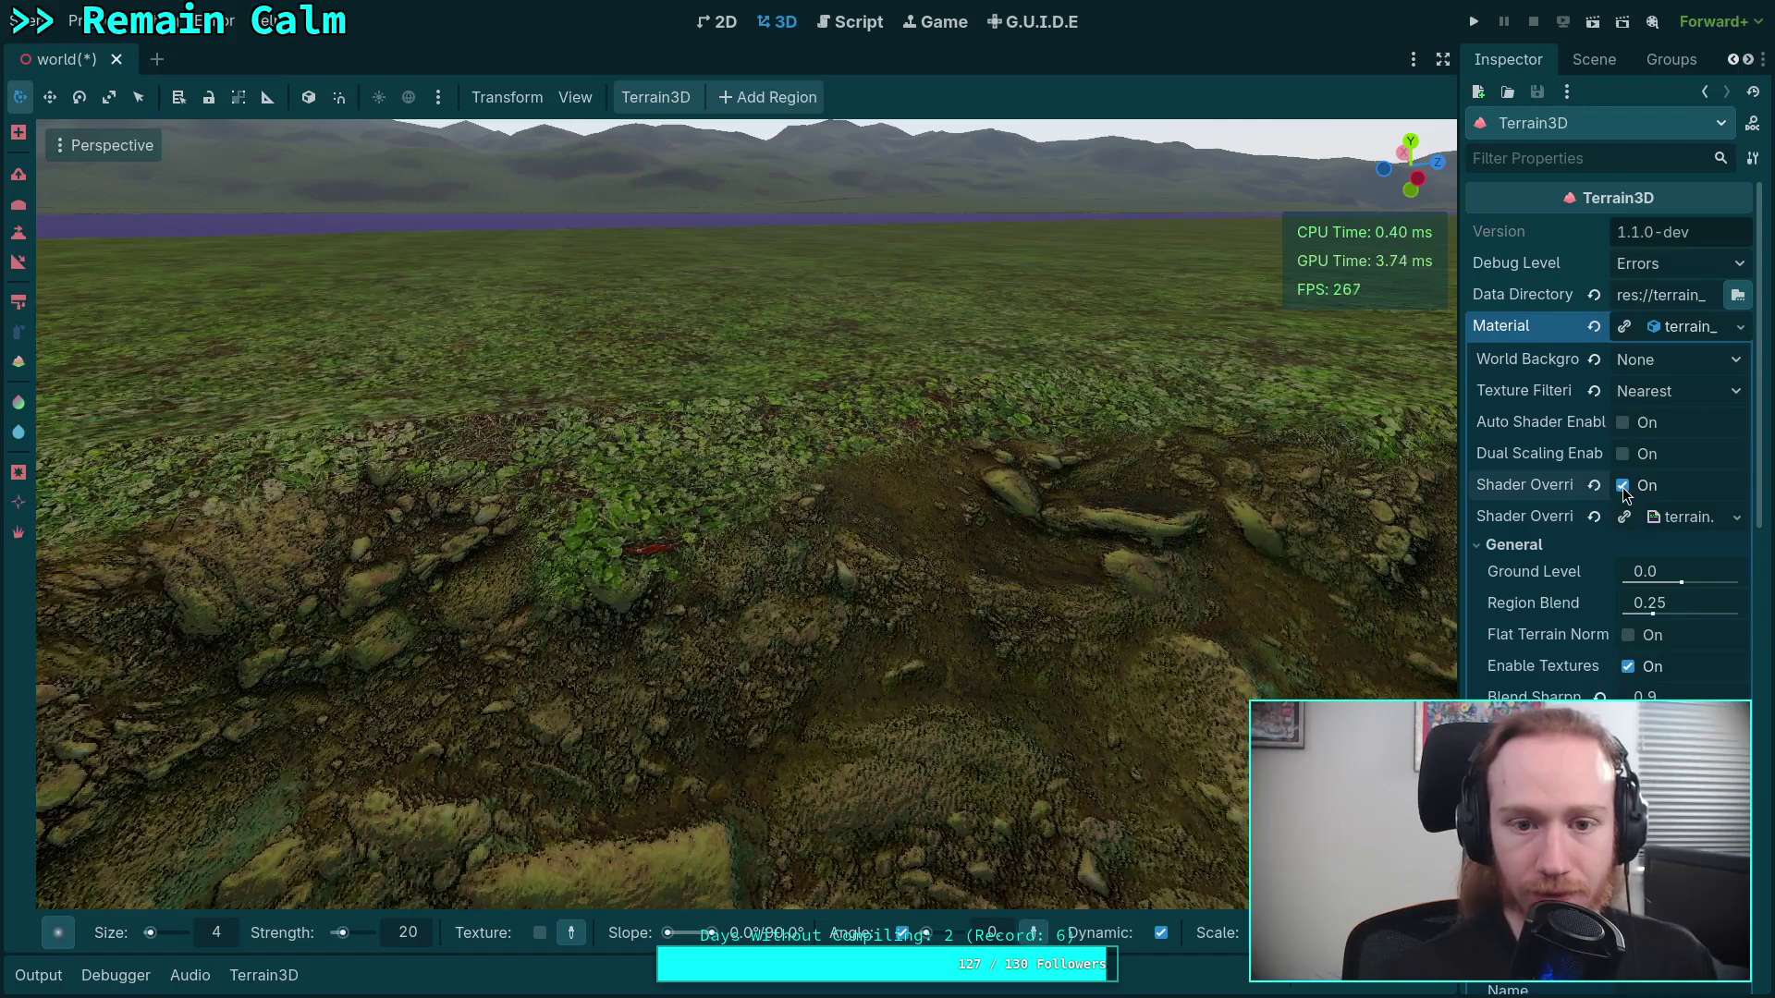
{"action": "left_click", "coordinate": [1622, 487]}
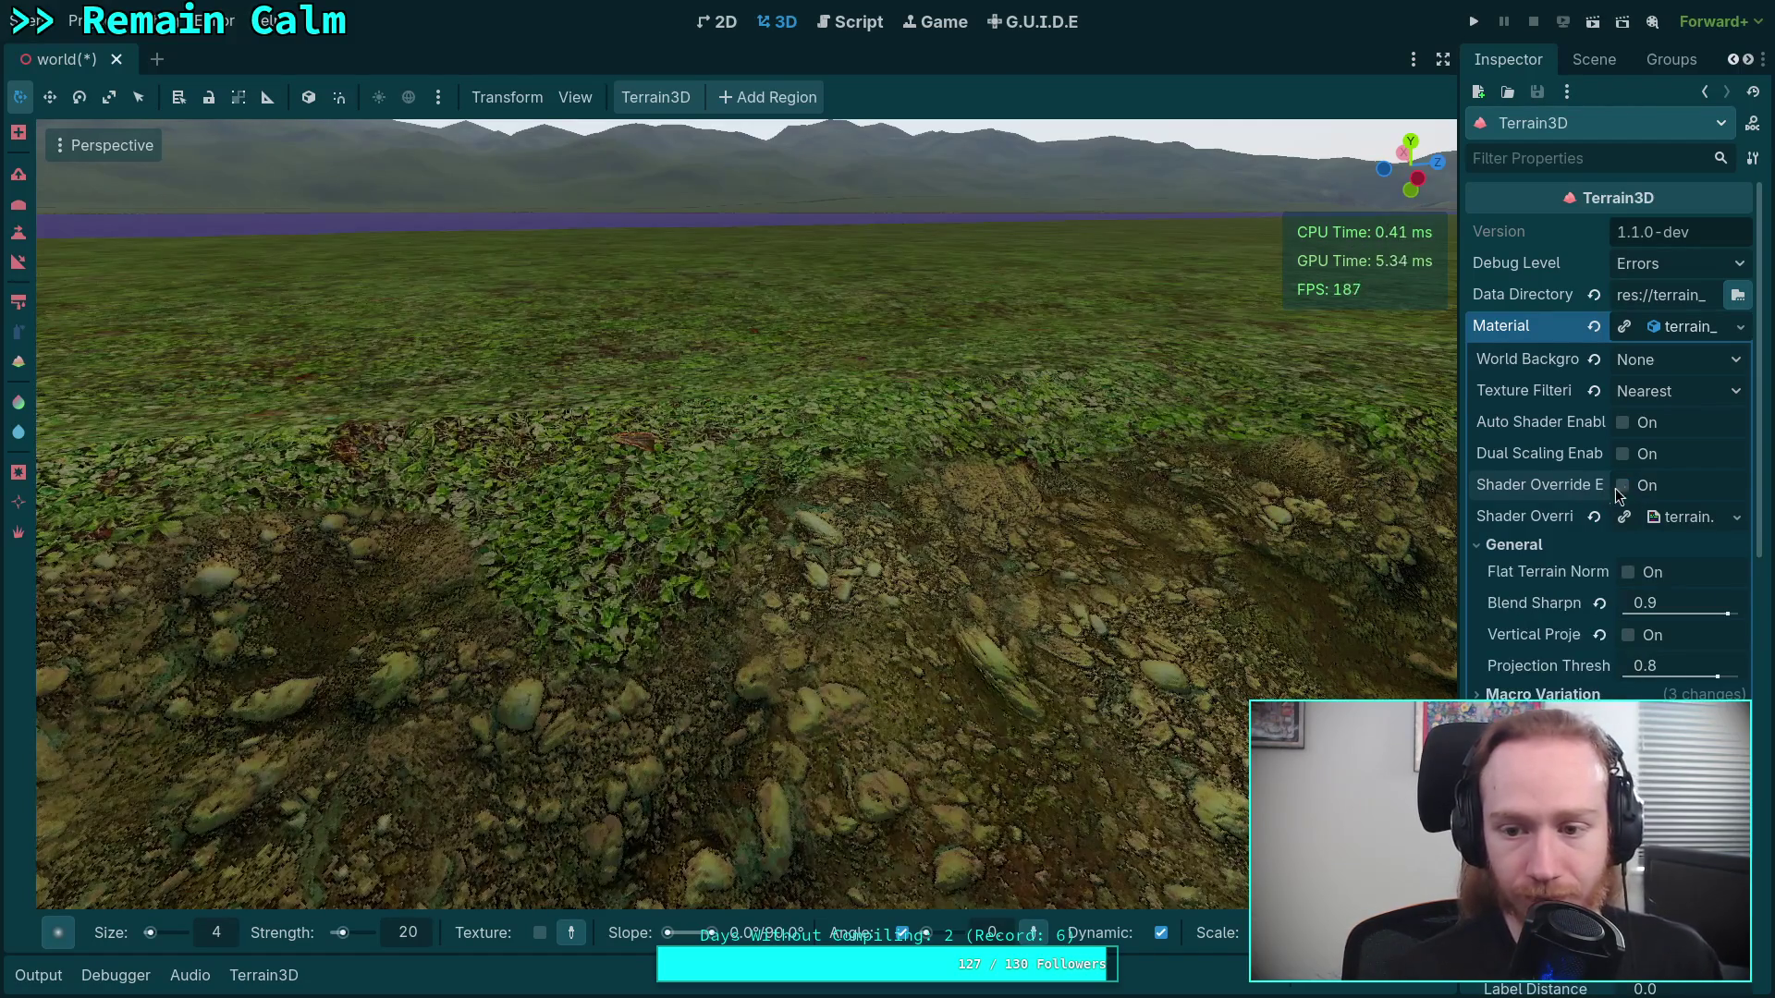
{"action": "left_click", "coordinate": [1622, 486]}
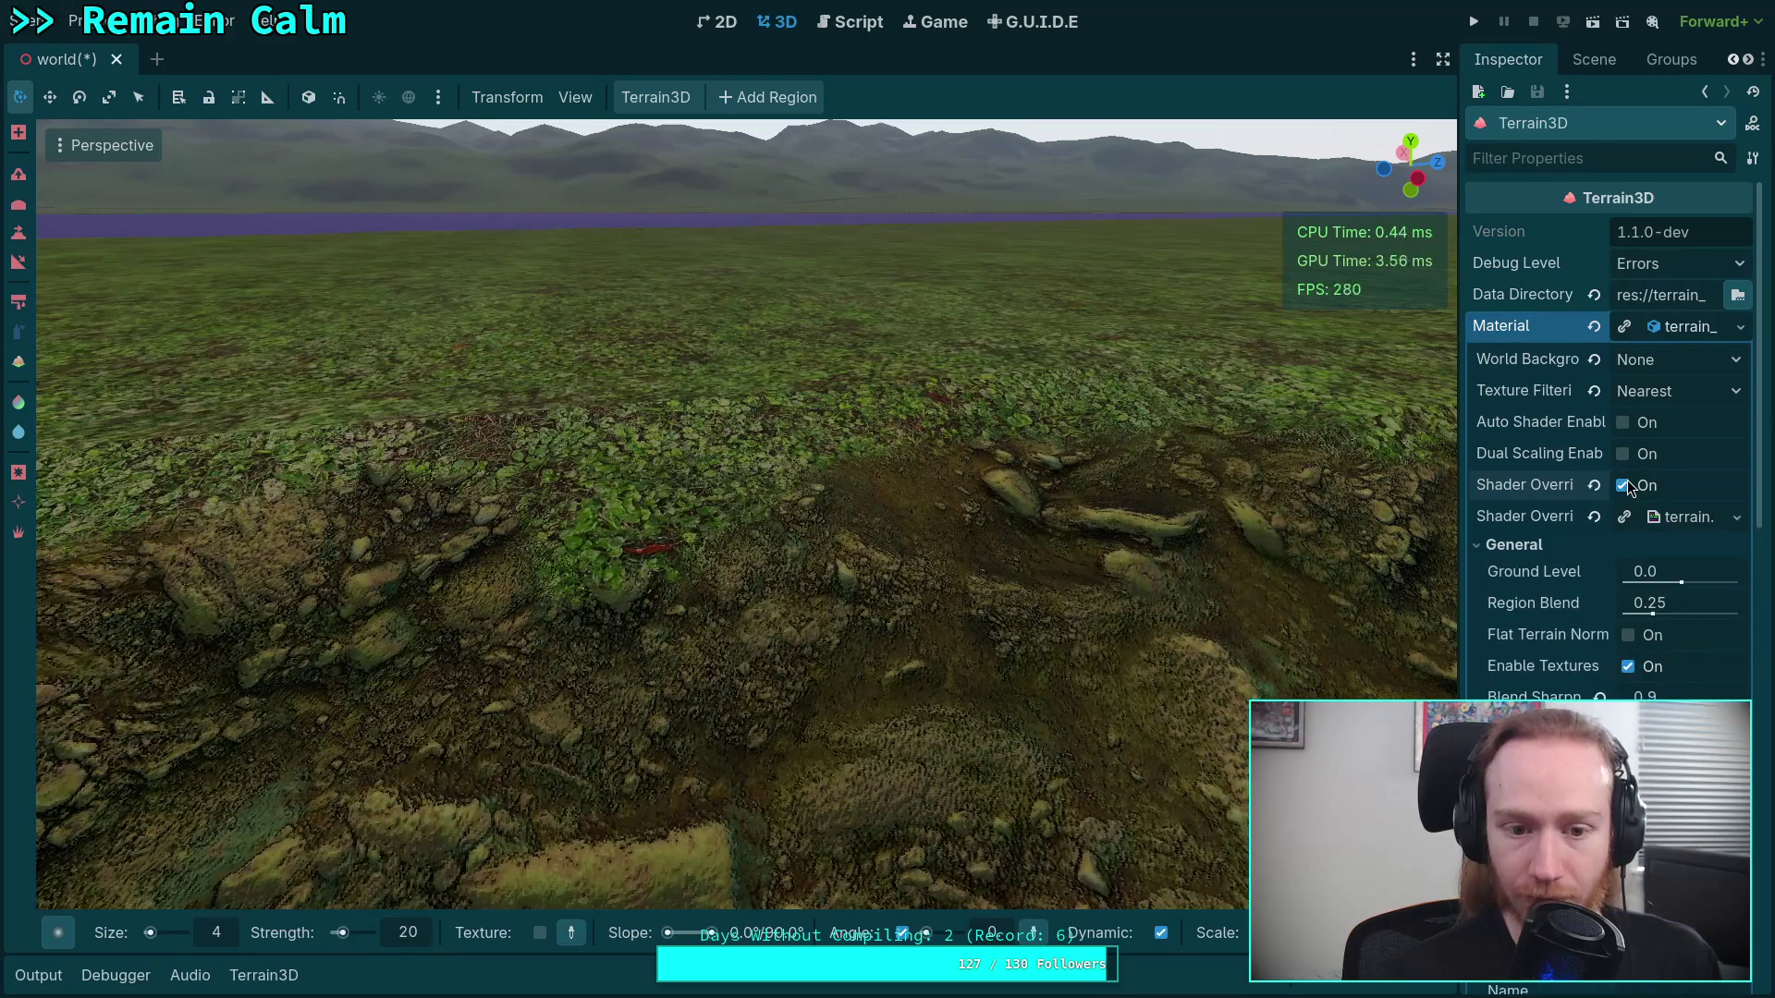
{"action": "left_click", "coordinate": [1622, 486]}
{"action": "left_click", "coordinate": [1624, 487]}
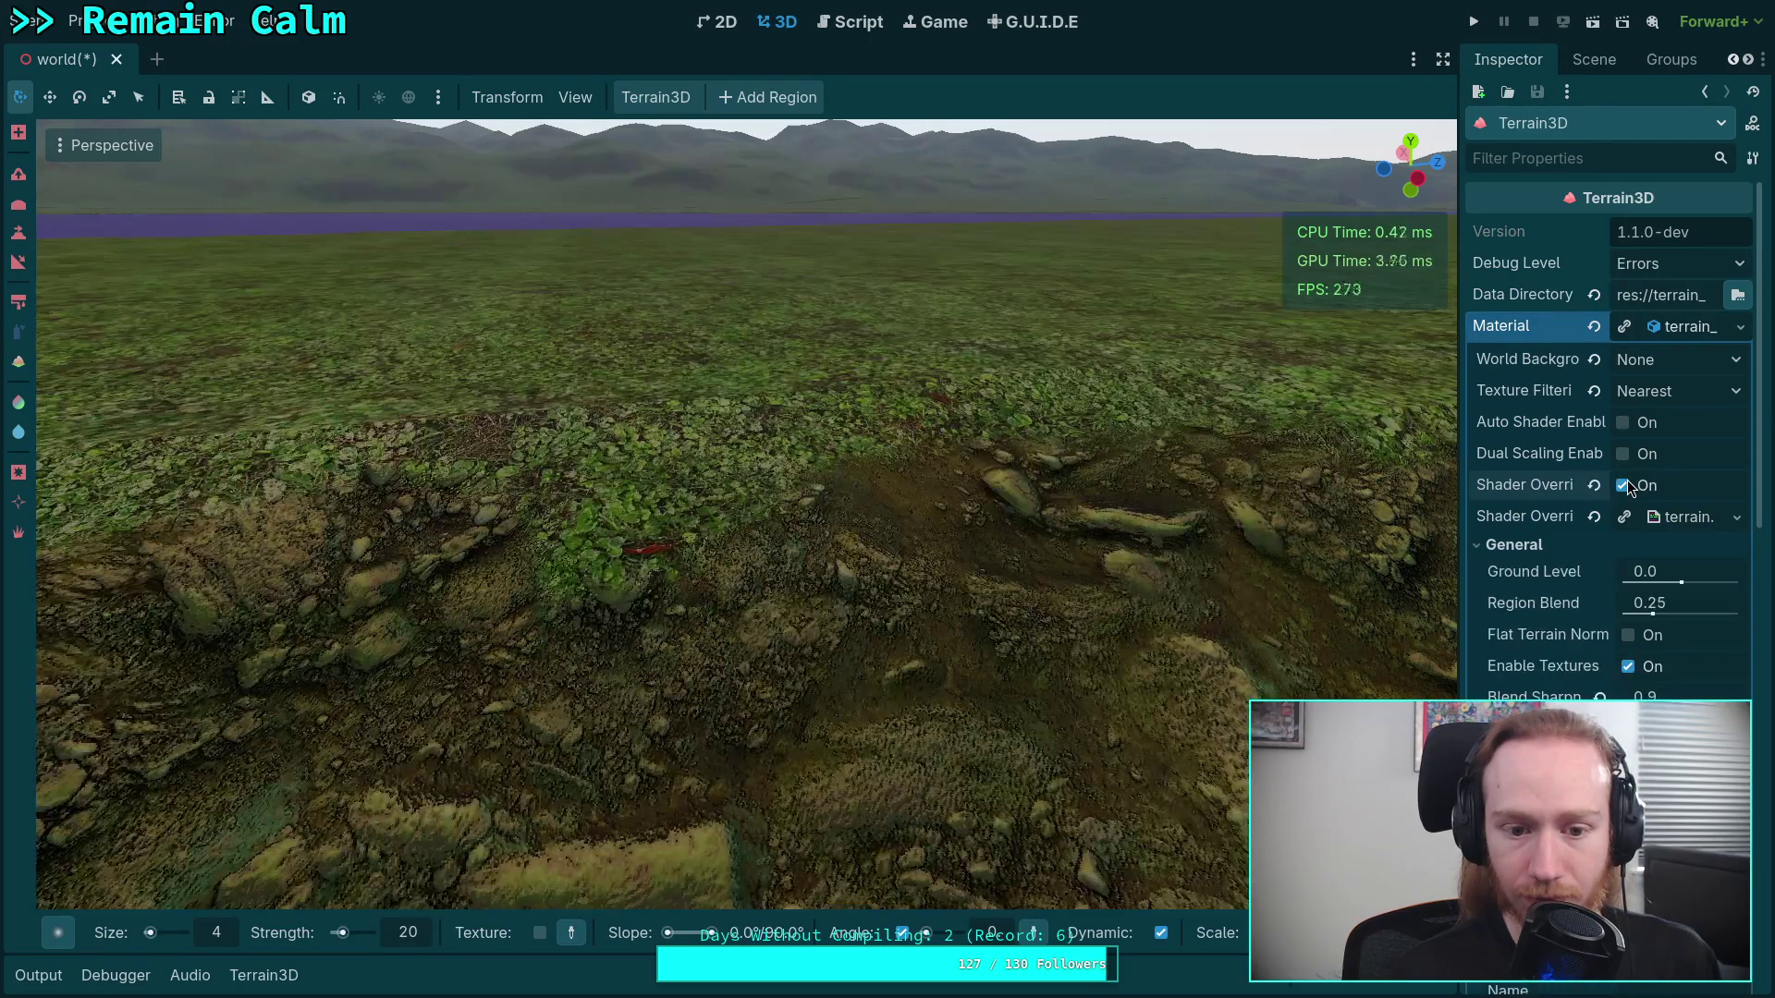
{"action": "right_click", "coordinate": [1093, 505]}
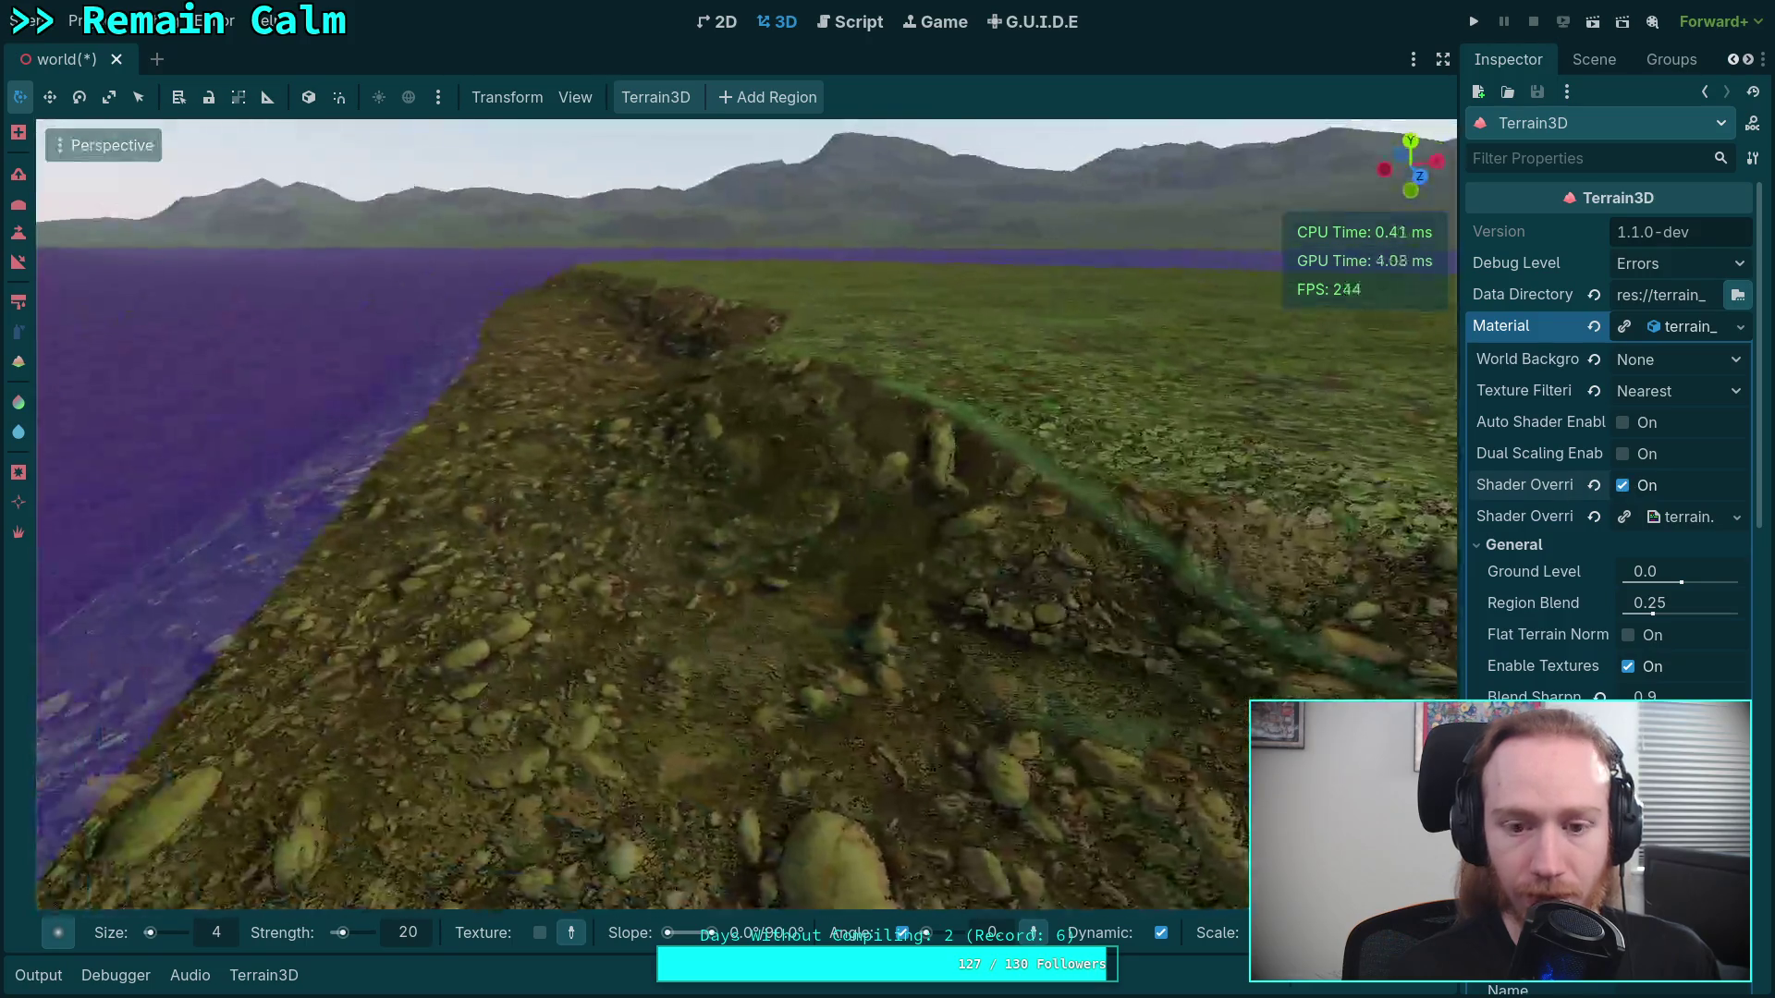
{"action": "key", "text": "s"}
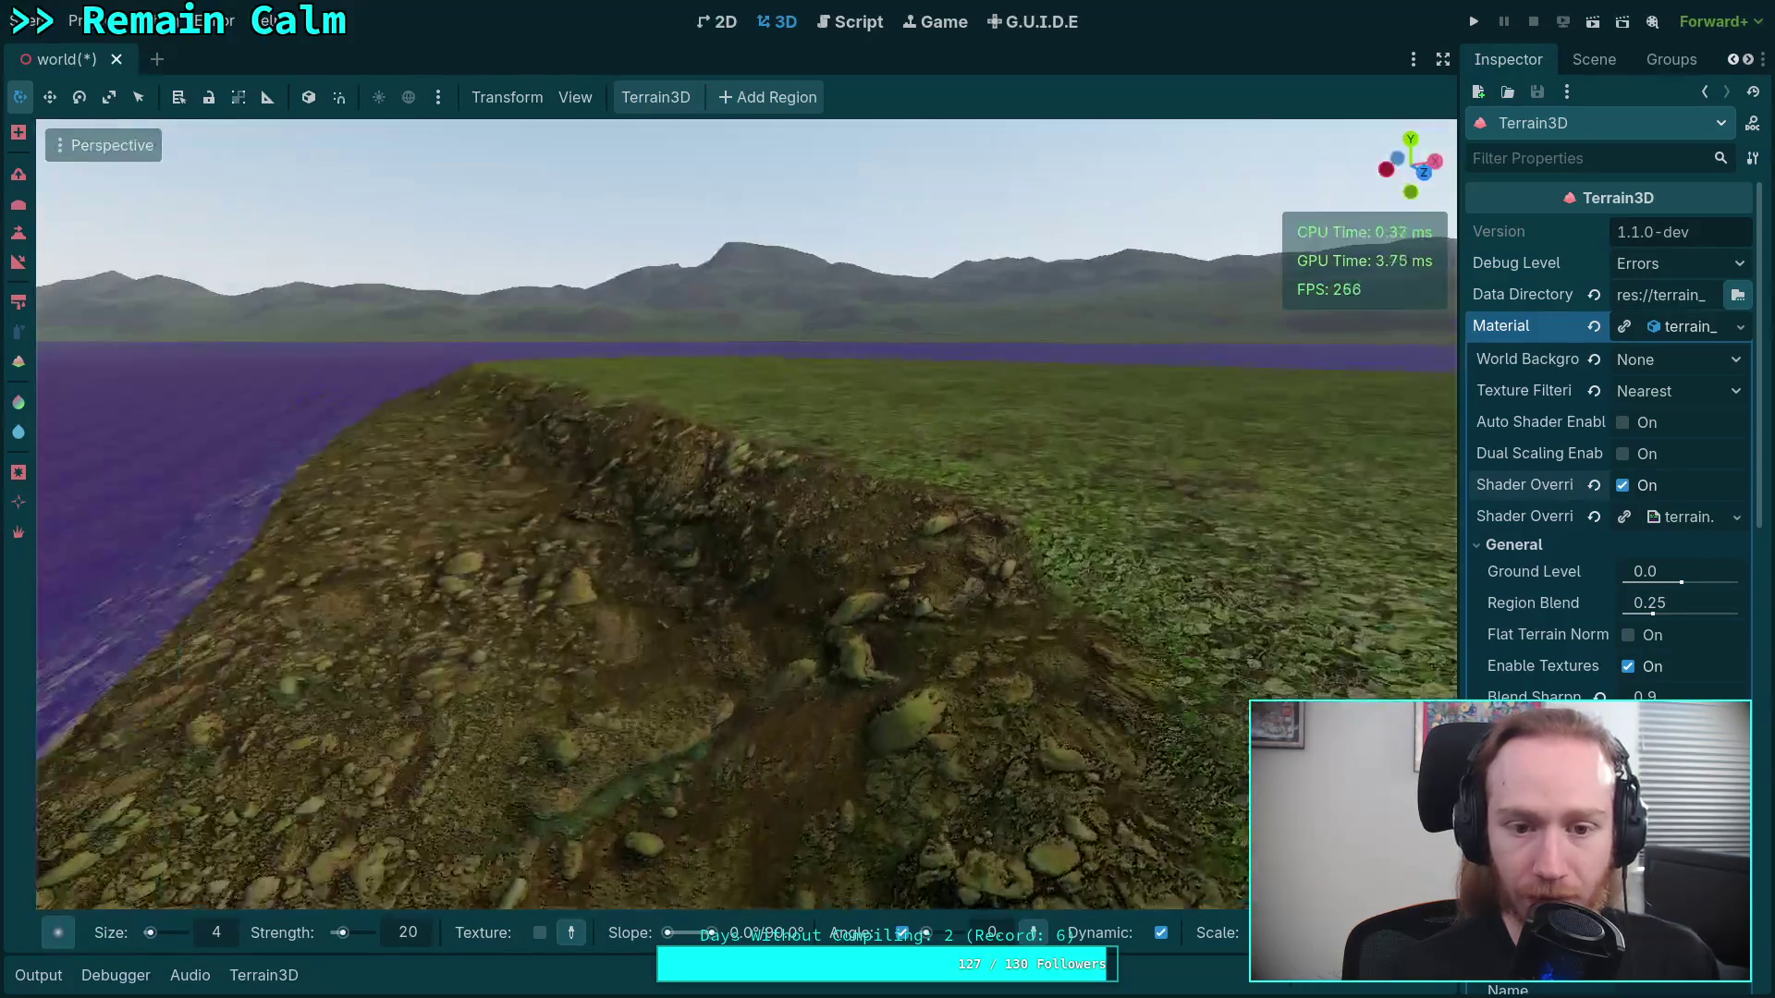
{"action": "key", "text": "w"}
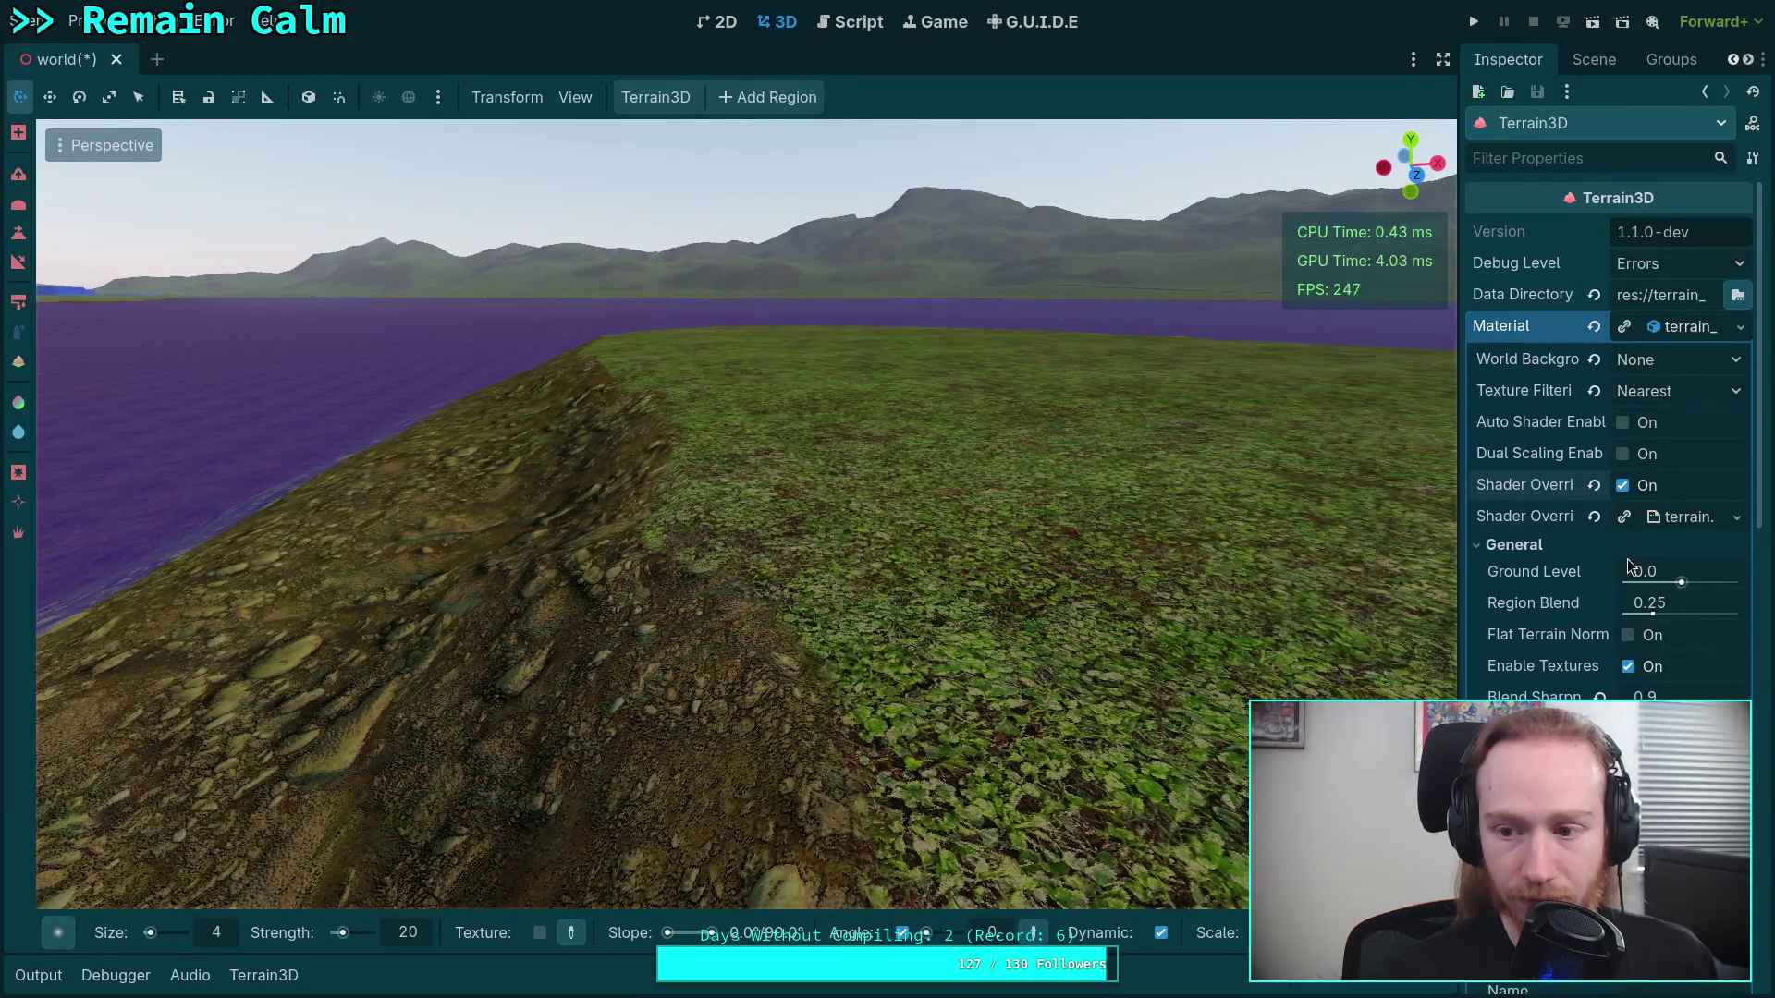
{"action": "left_click", "coordinate": [1624, 487]}
{"action": "left_click", "coordinate": [1624, 487]}
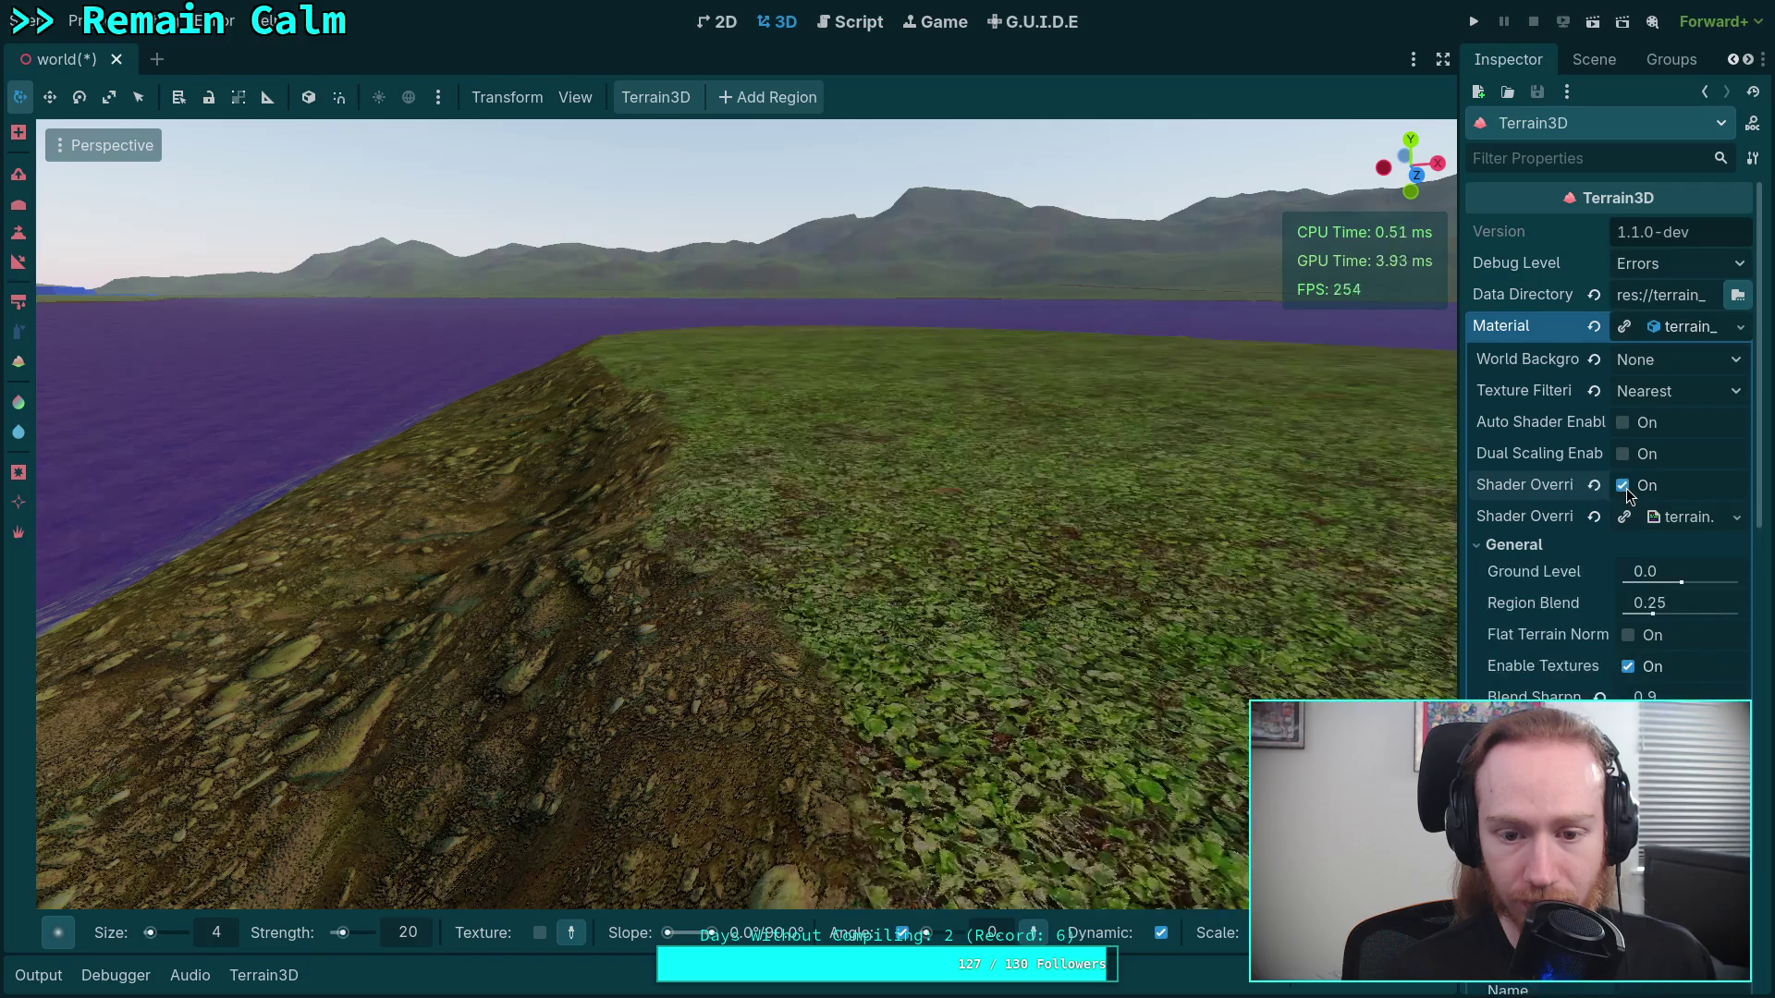
{"action": "left_click", "coordinate": [1625, 487]}
{"action": "left_click", "coordinate": [1627, 489]}
{"action": "left_click", "coordinate": [1627, 488]}
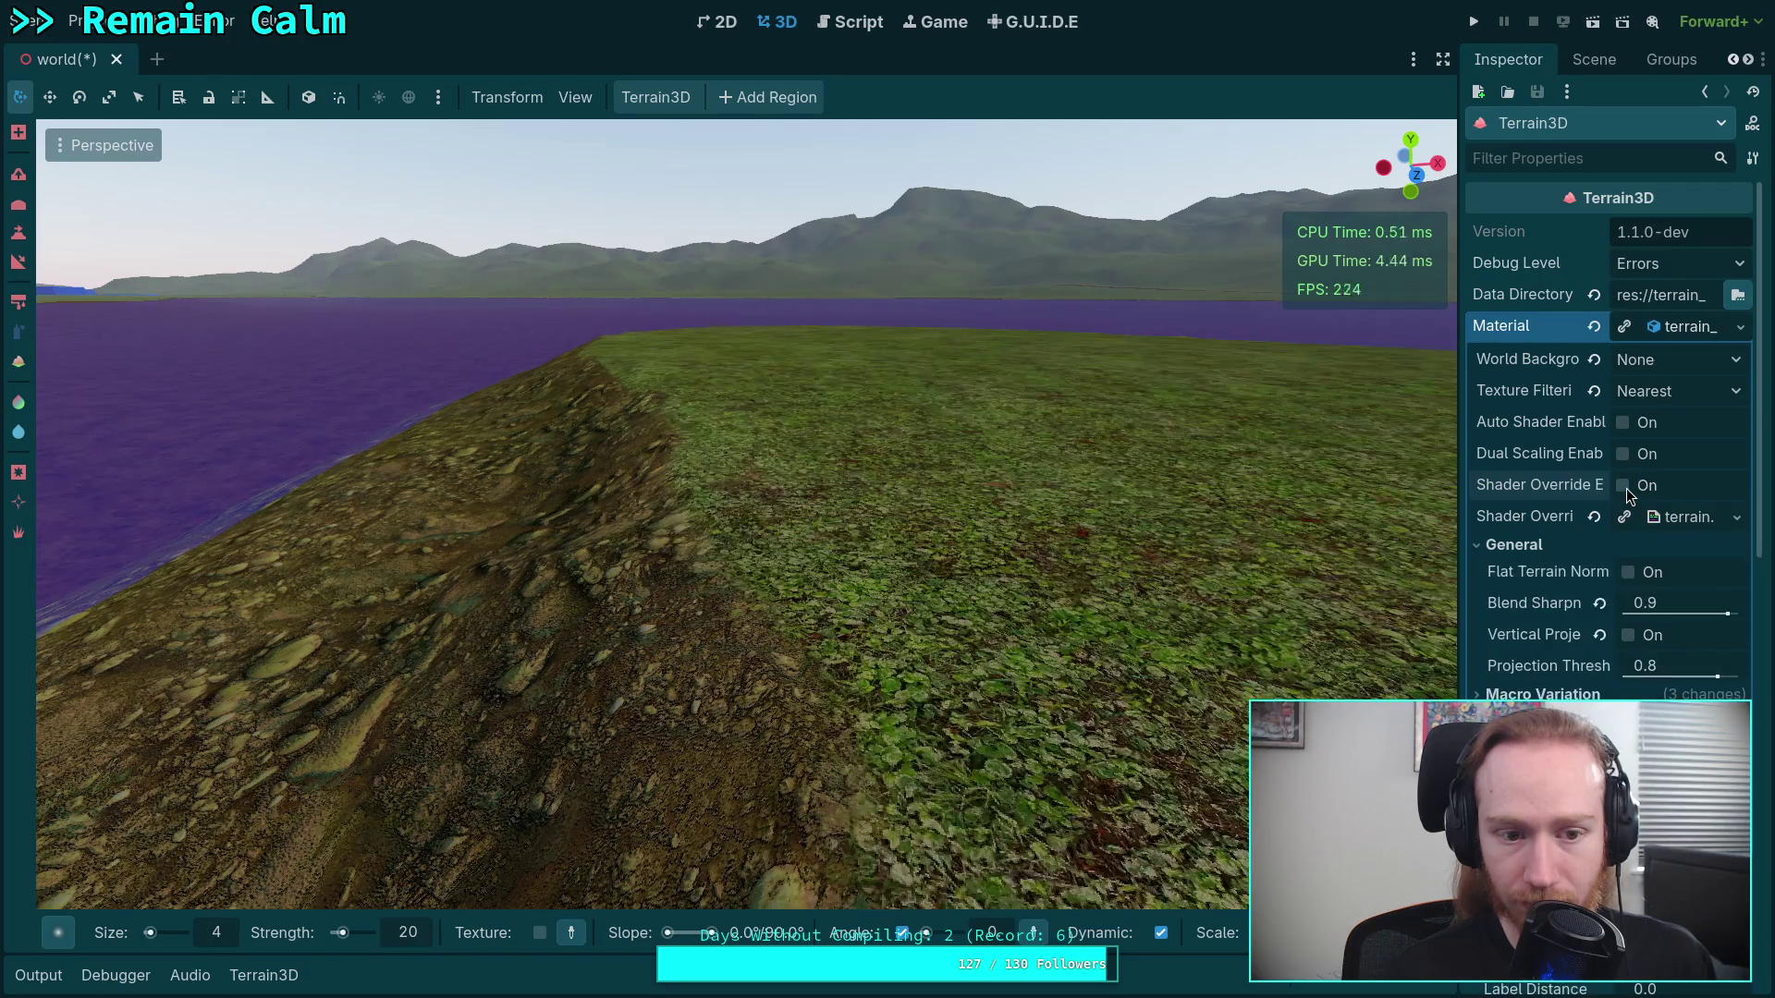
{"action": "left_click", "coordinate": [1628, 488]}
{"action": "left_click", "coordinate": [1627, 489]}
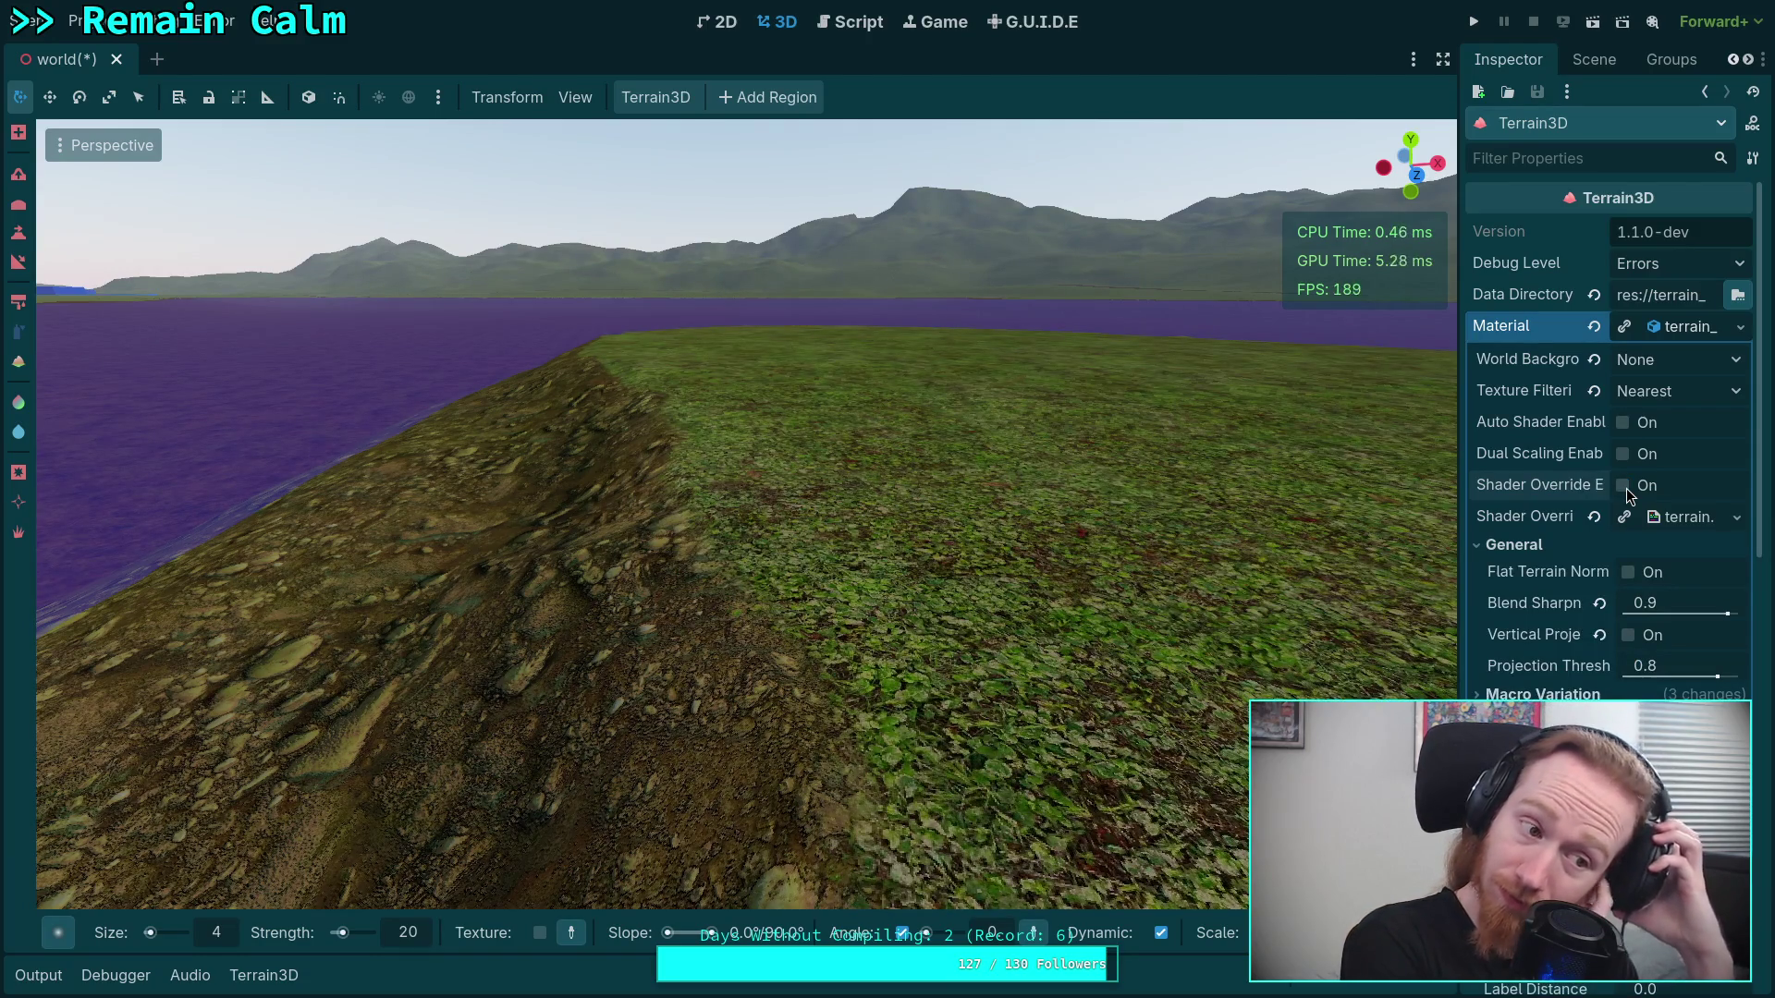
{"action": "left_click", "coordinate": [1624, 487]}
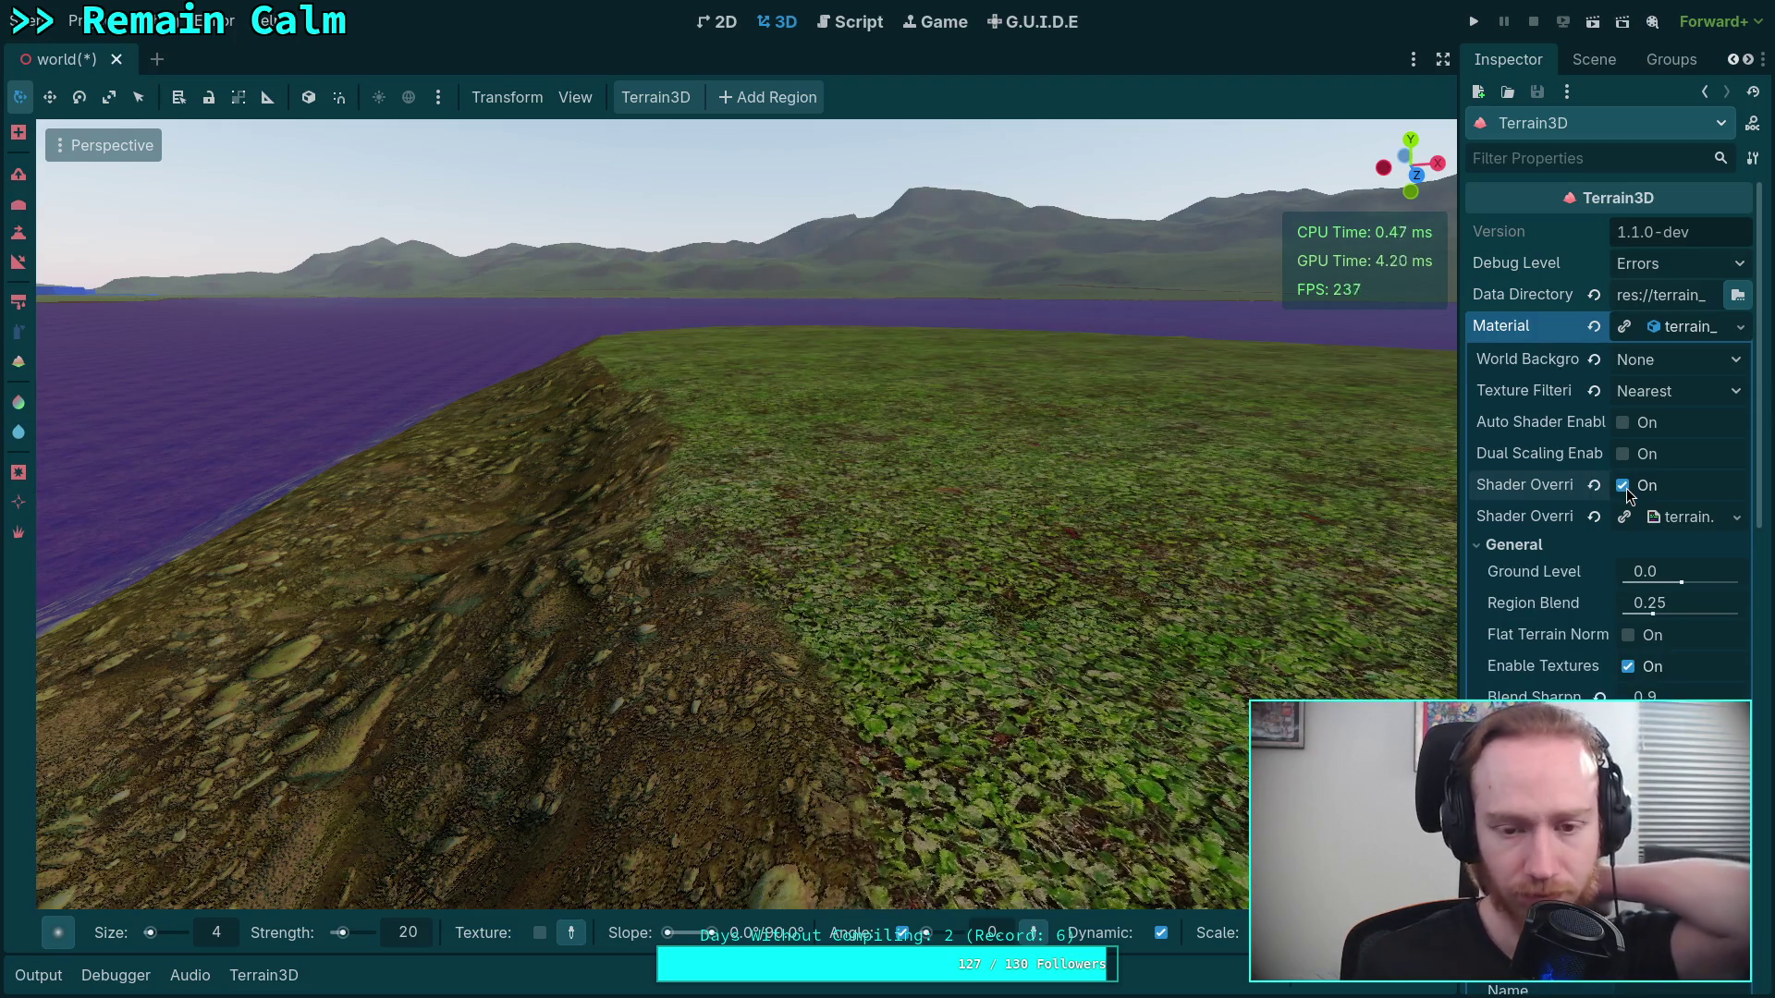
{"action": "mouse_move", "coordinate": [992, 586]}
{"action": "left_mouse_down"}
{"action": "mouse_move", "coordinate": [924, 592]}
{"action": "mouse_move", "coordinate": [713, 730]}
{"action": "left_mouse_up"}
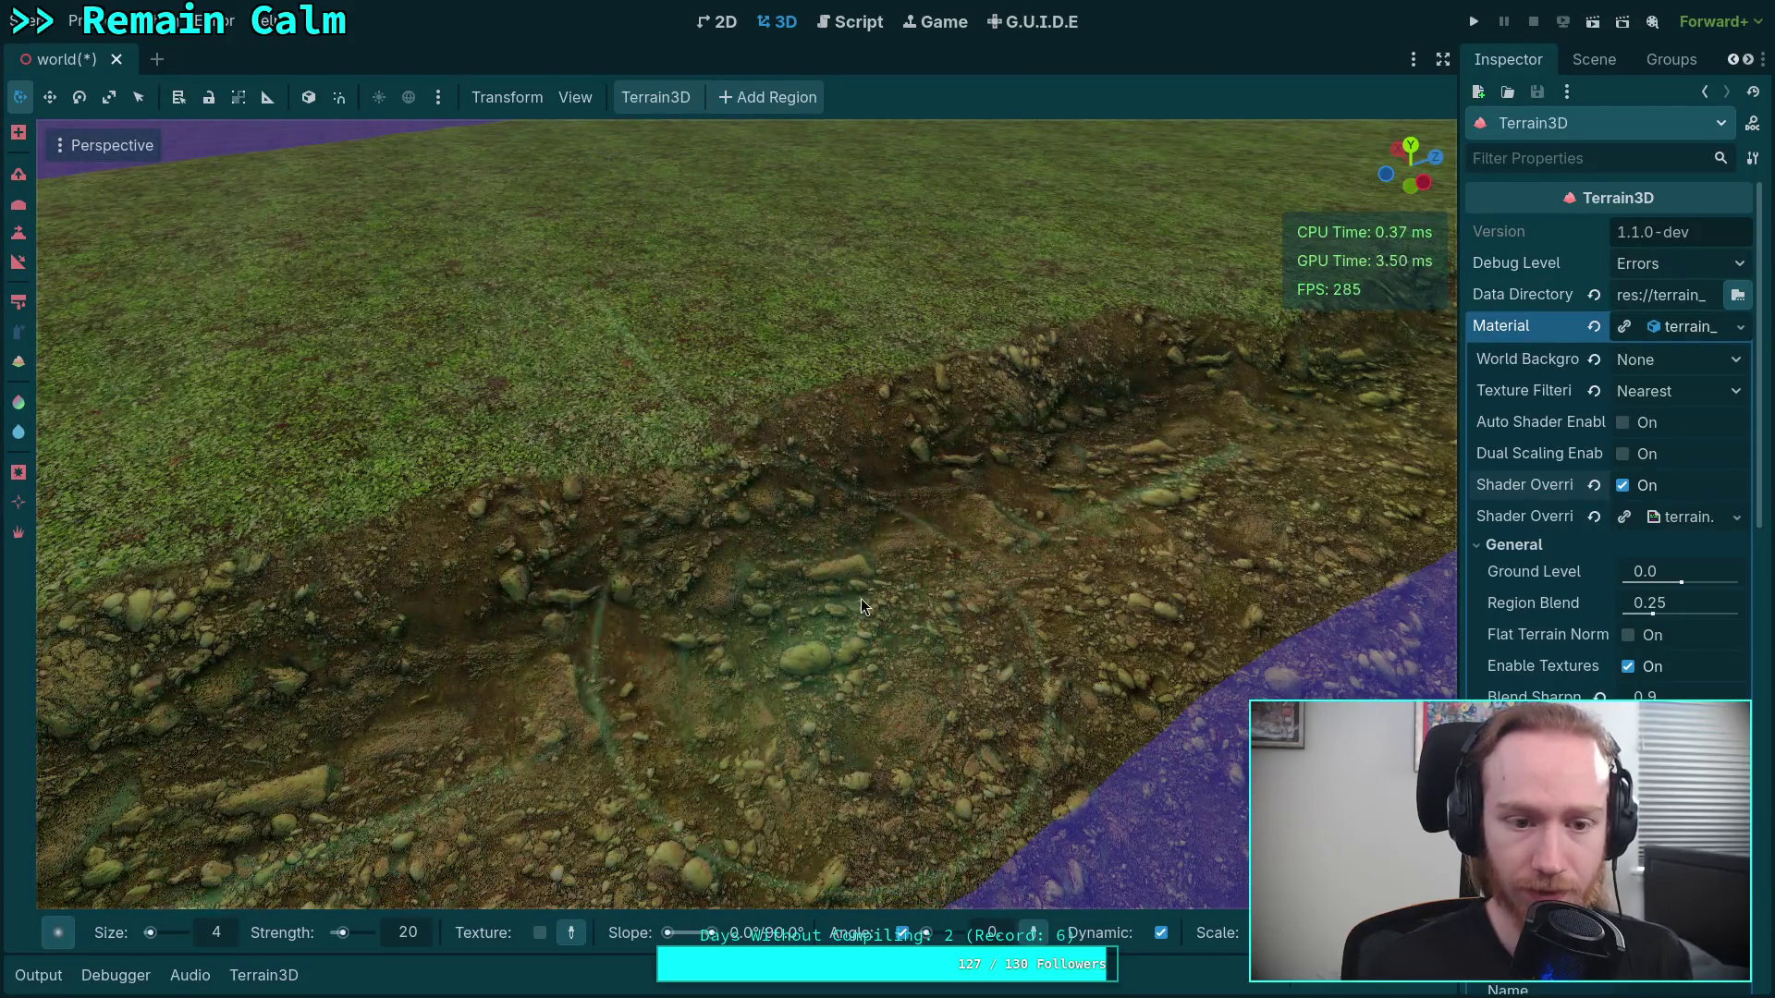
{"action": "left_click_drag", "start_coordinate": [861, 597], "coordinate": [955, 536]}
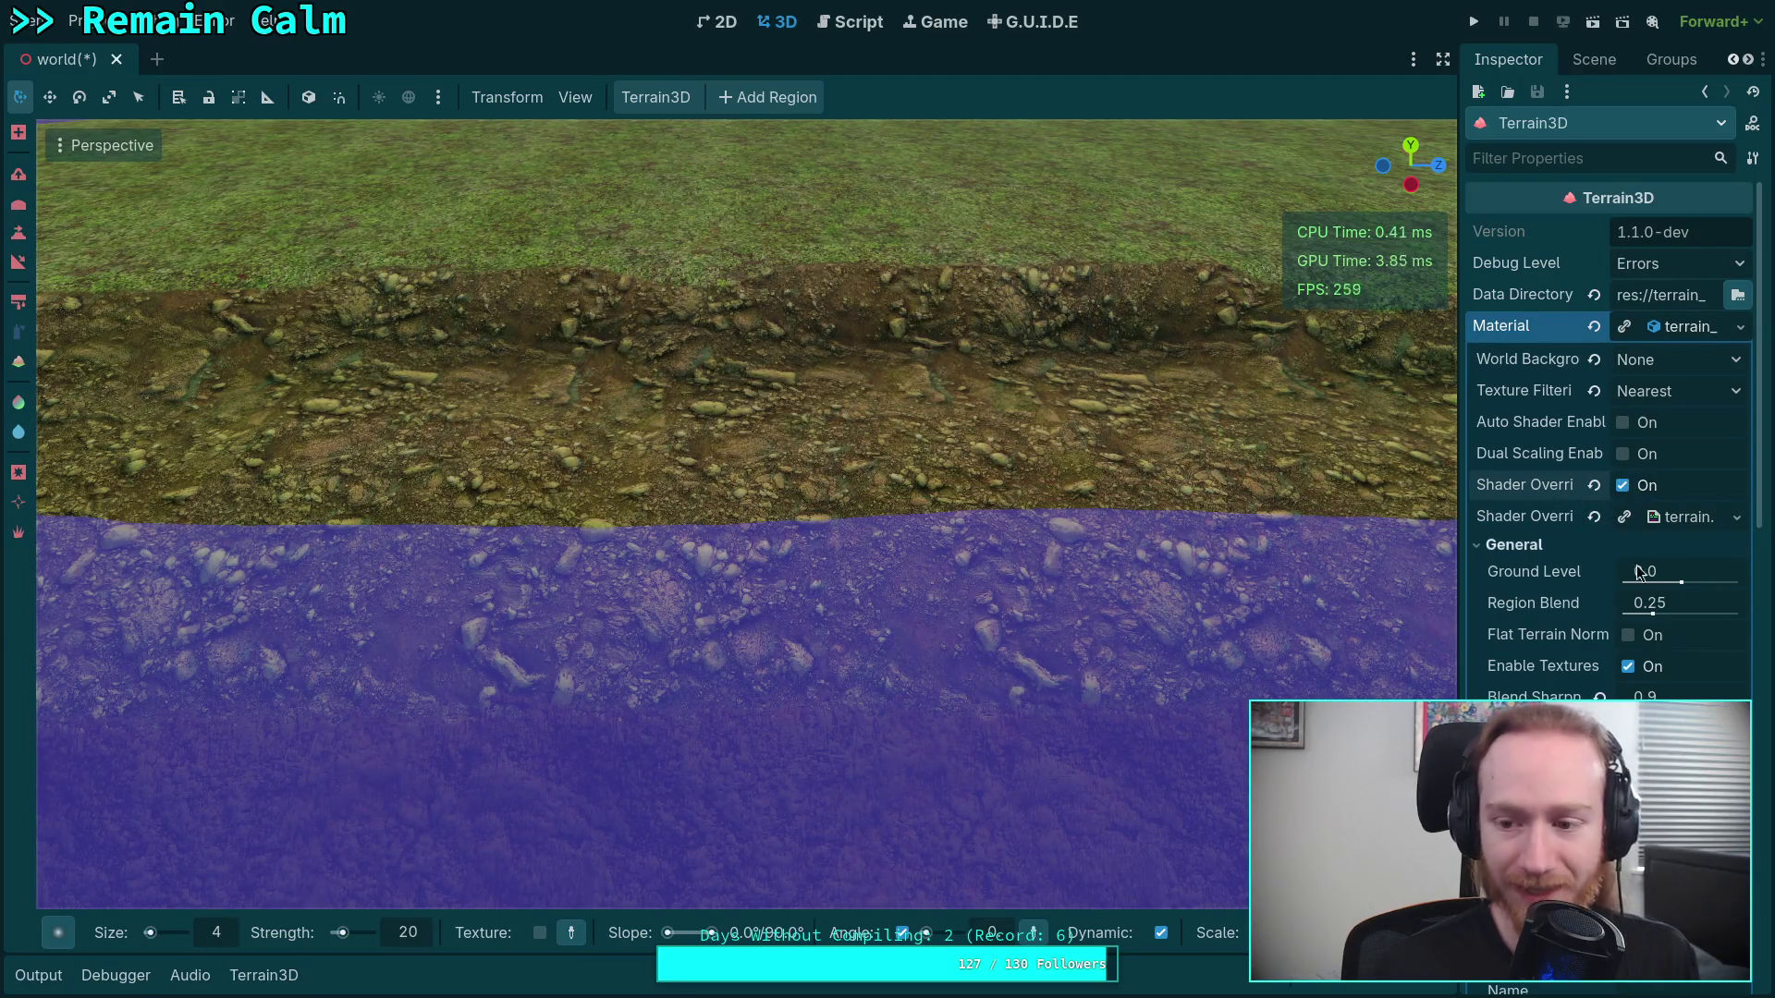
Disable Shader Override Enabled and sculpt along the lower edge of the ridge
{"action": "left_click", "coordinate": [1623, 486]}
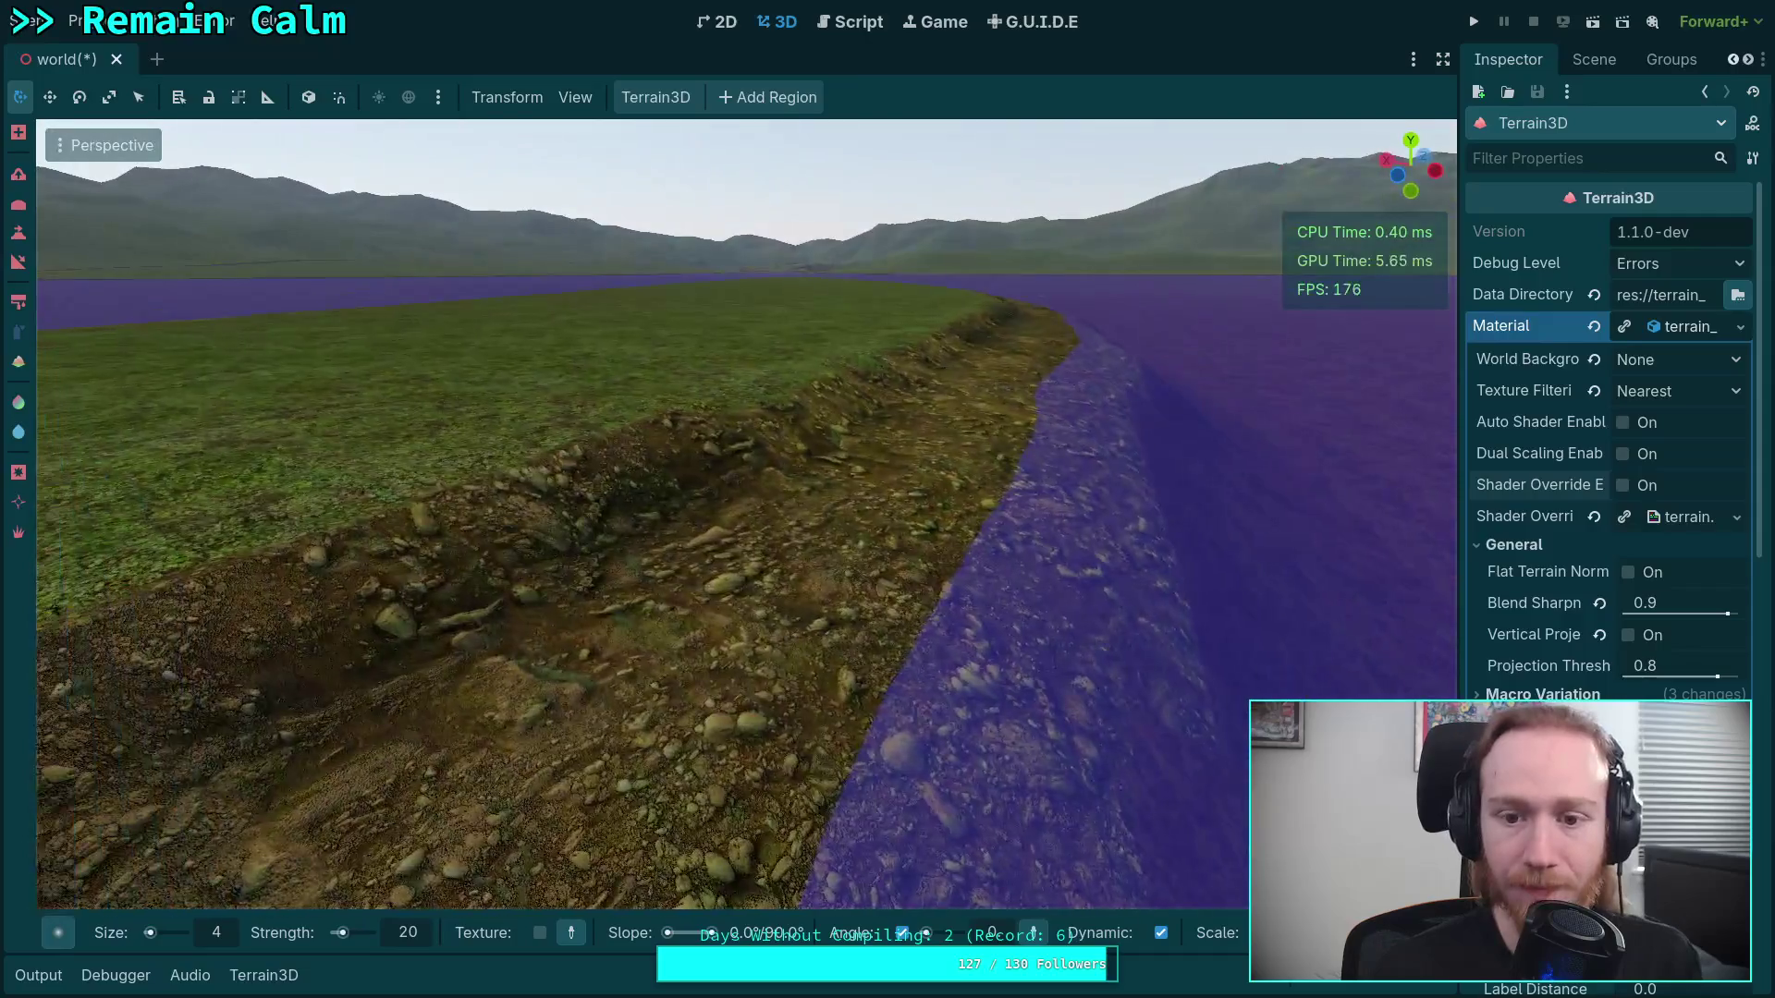
{"action": "left_click_drag", "start_coordinate": [759, 533], "coordinate": [781, 534]}
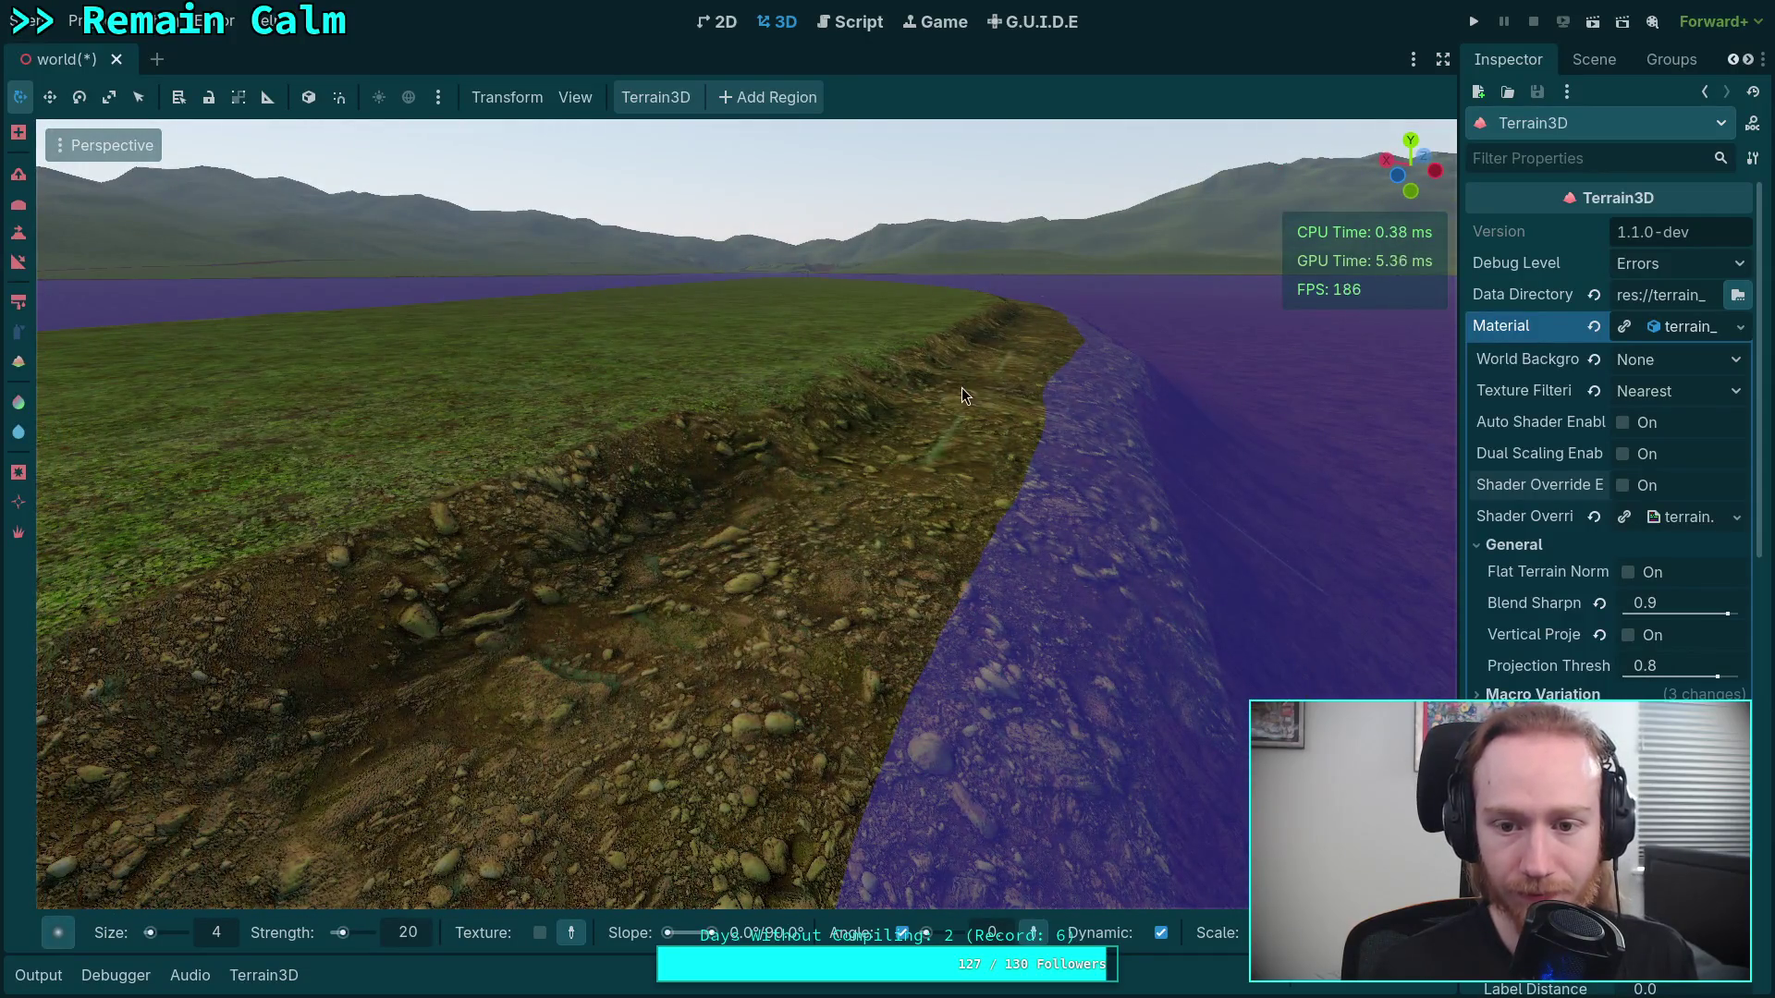
{"action": "left_click_drag", "start_coordinate": [922, 412], "coordinate": [653, 625]}
{"action": "left_click_drag", "start_coordinate": [998, 540], "coordinate": [823, 607]}
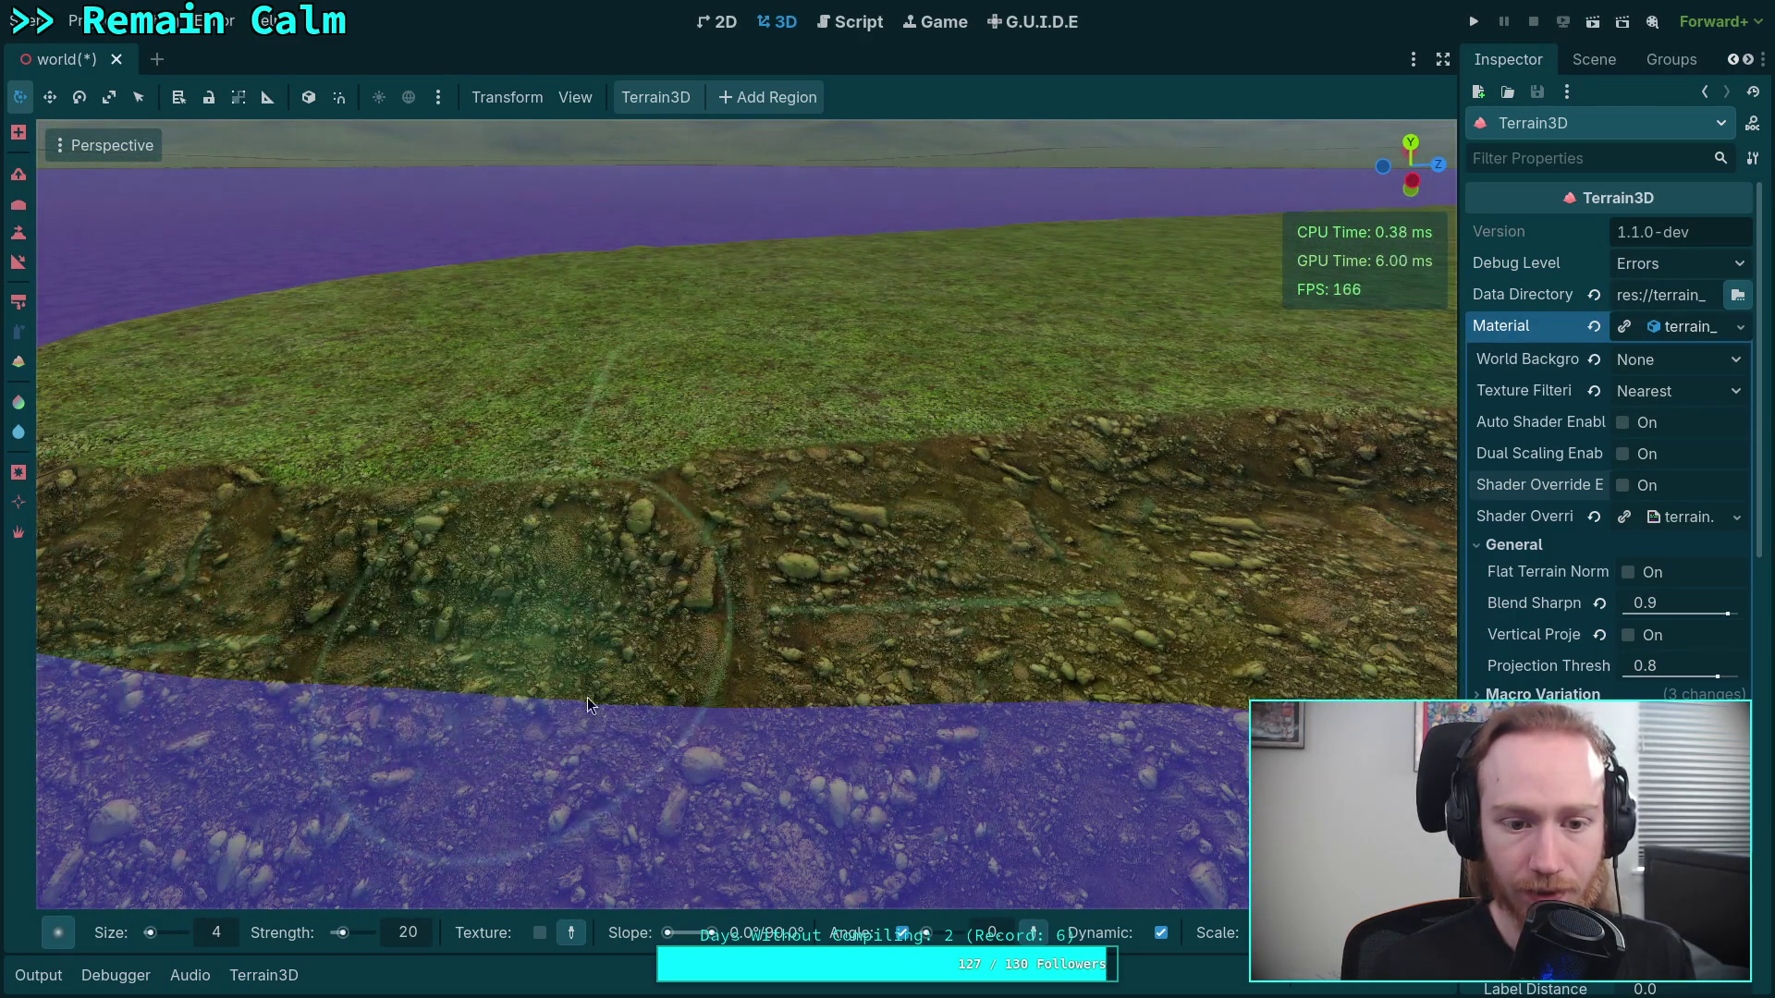
{"action": "left_click_drag", "start_coordinate": [586, 704], "coordinate": [995, 663]}
Flatten the dirt bank up the slope, smooth its groove and reshape the rocks
{"action": "left_click_drag", "start_coordinate": [1058, 608], "coordinate": [1018, 638]}
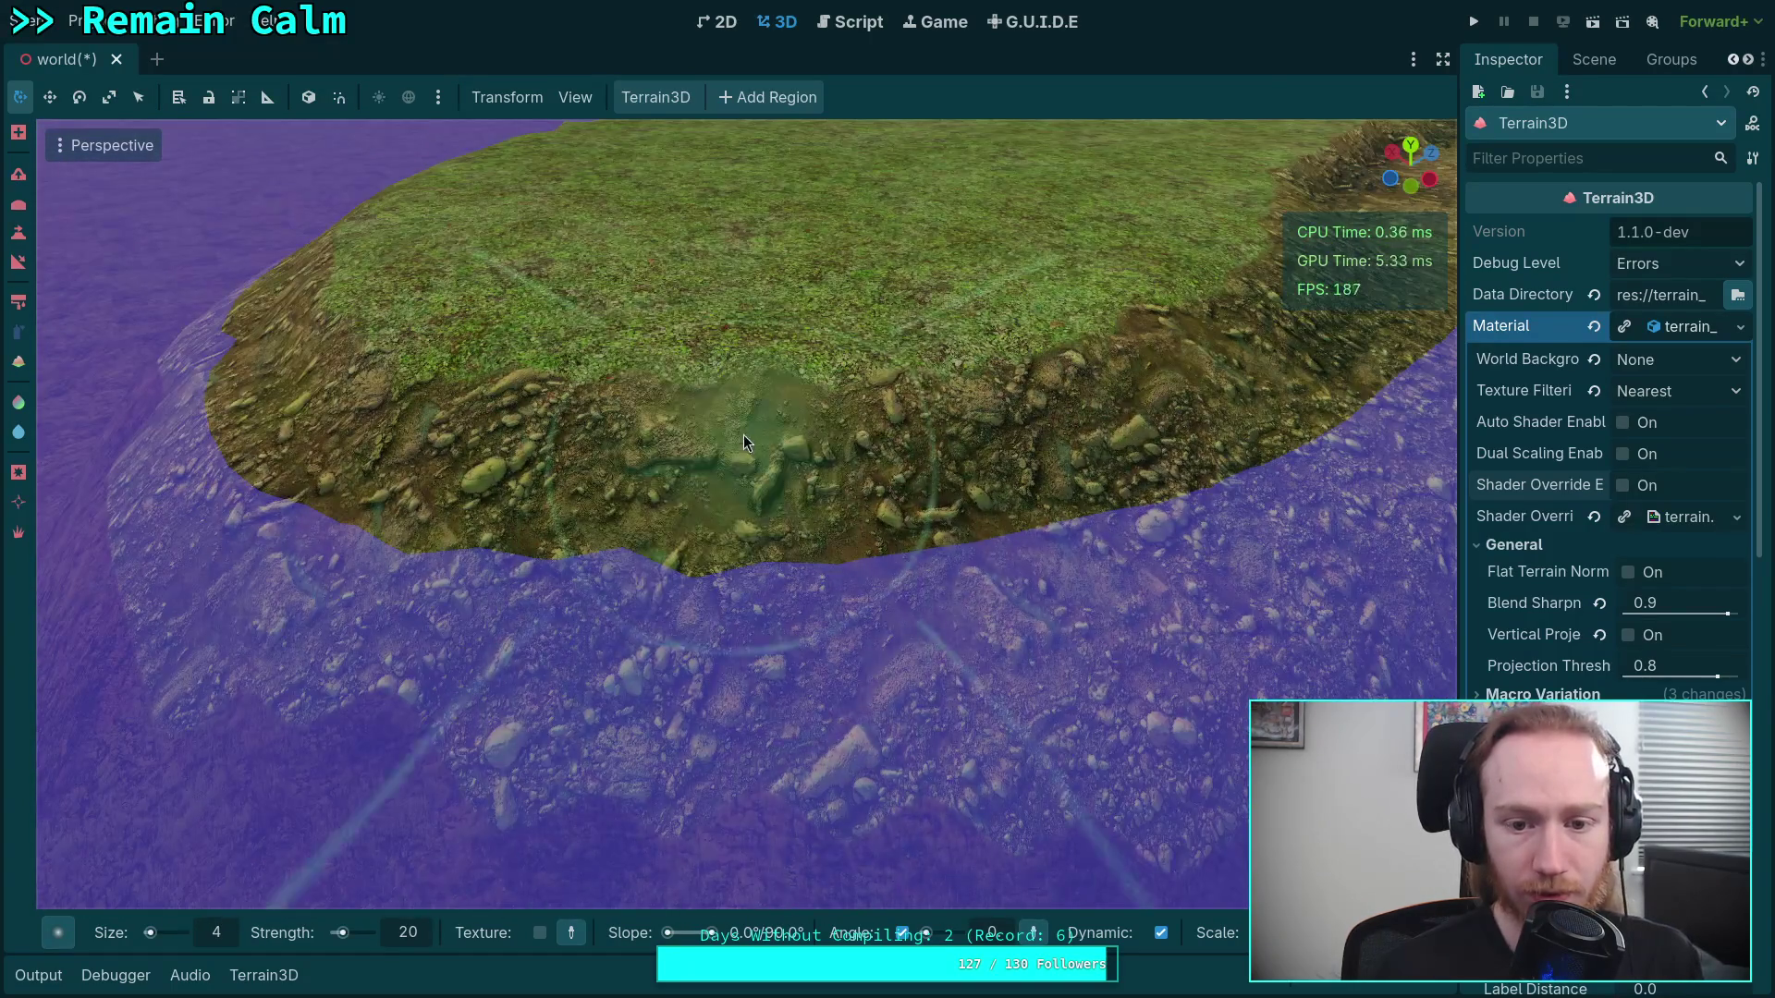
{"action": "mouse_move", "coordinate": [1161, 517]}
{"action": "left_mouse_down"}
{"action": "mouse_move", "coordinate": [1137, 554]}
{"action": "mouse_move", "coordinate": [865, 726]}
{"action": "left_mouse_up"}
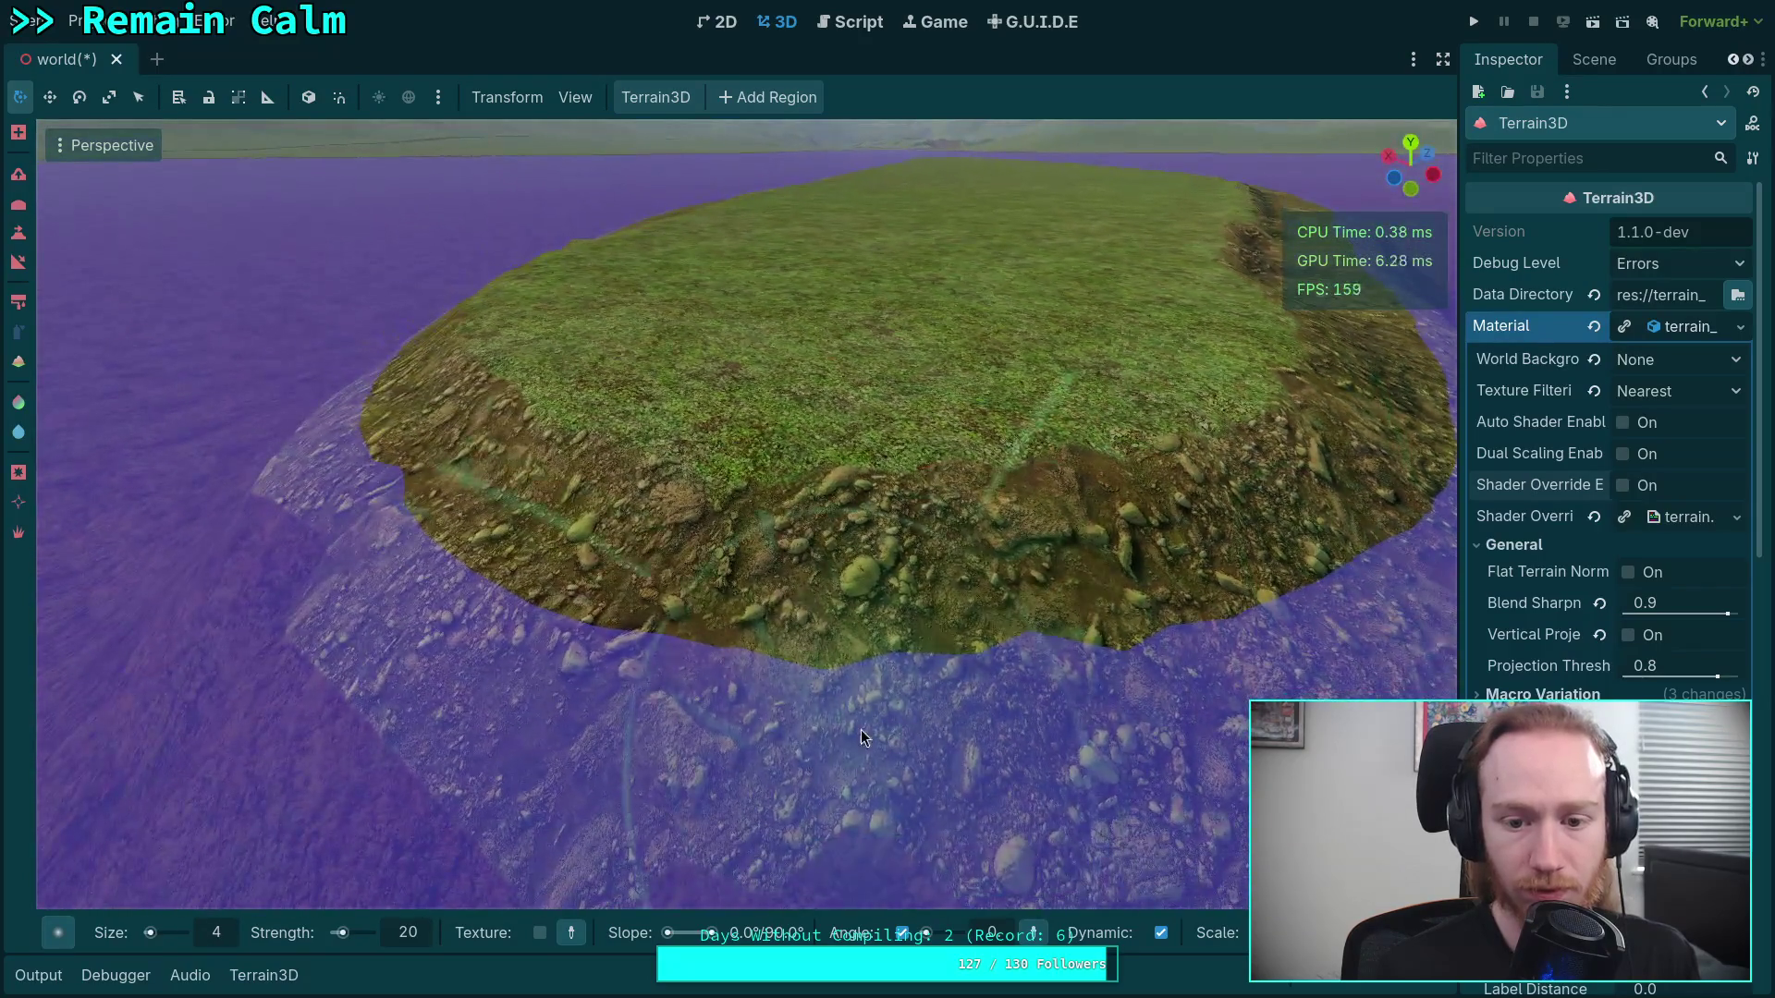
{"action": "left_click_drag", "start_coordinate": [880, 580], "coordinate": [1042, 478]}
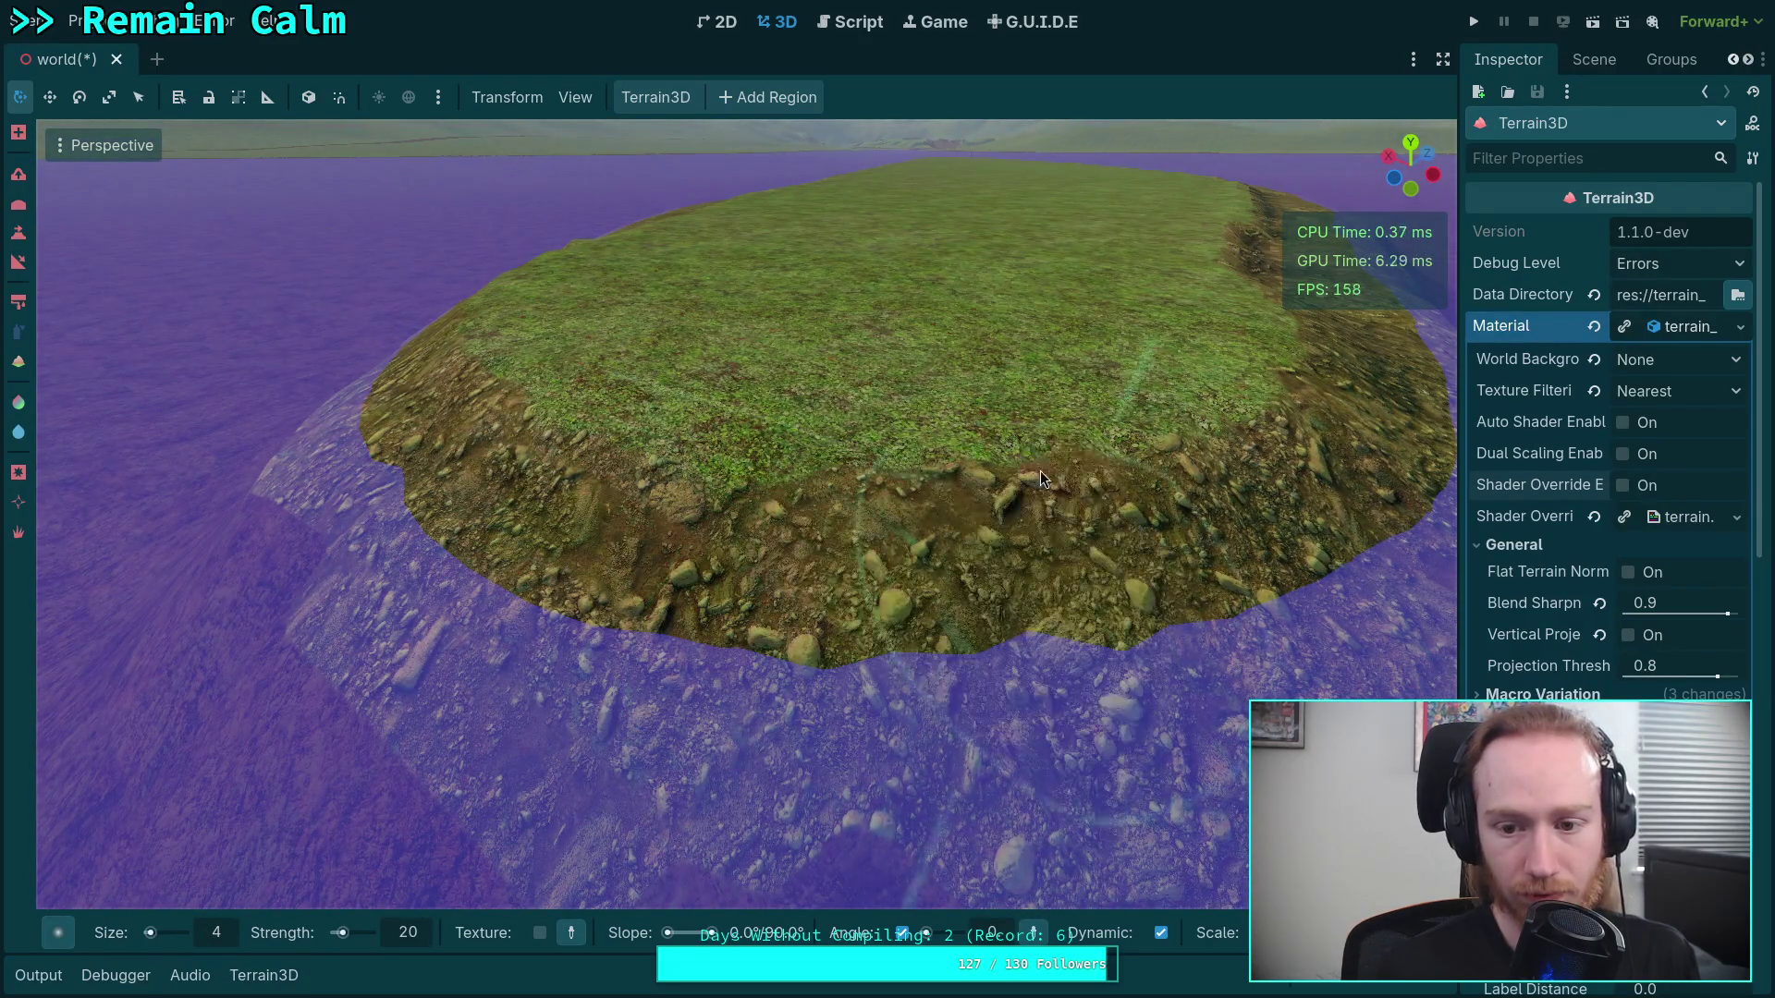
{"action": "mouse_move", "coordinate": [1077, 725]}
{"action": "left_mouse_down"}
{"action": "mouse_move", "coordinate": [647, 647]}
{"action": "mouse_move", "coordinate": [1006, 617]}
{"action": "mouse_move", "coordinate": [1080, 474]}
{"action": "mouse_move", "coordinate": [1223, 552]}
{"action": "mouse_move", "coordinate": [873, 567]}
{"action": "mouse_move", "coordinate": [725, 542]}
{"action": "mouse_move", "coordinate": [930, 403]}
{"action": "mouse_move", "coordinate": [1084, 451]}
{"action": "mouse_move", "coordinate": [962, 628]}
{"action": "mouse_move", "coordinate": [878, 462]}
{"action": "left_mouse_up"}
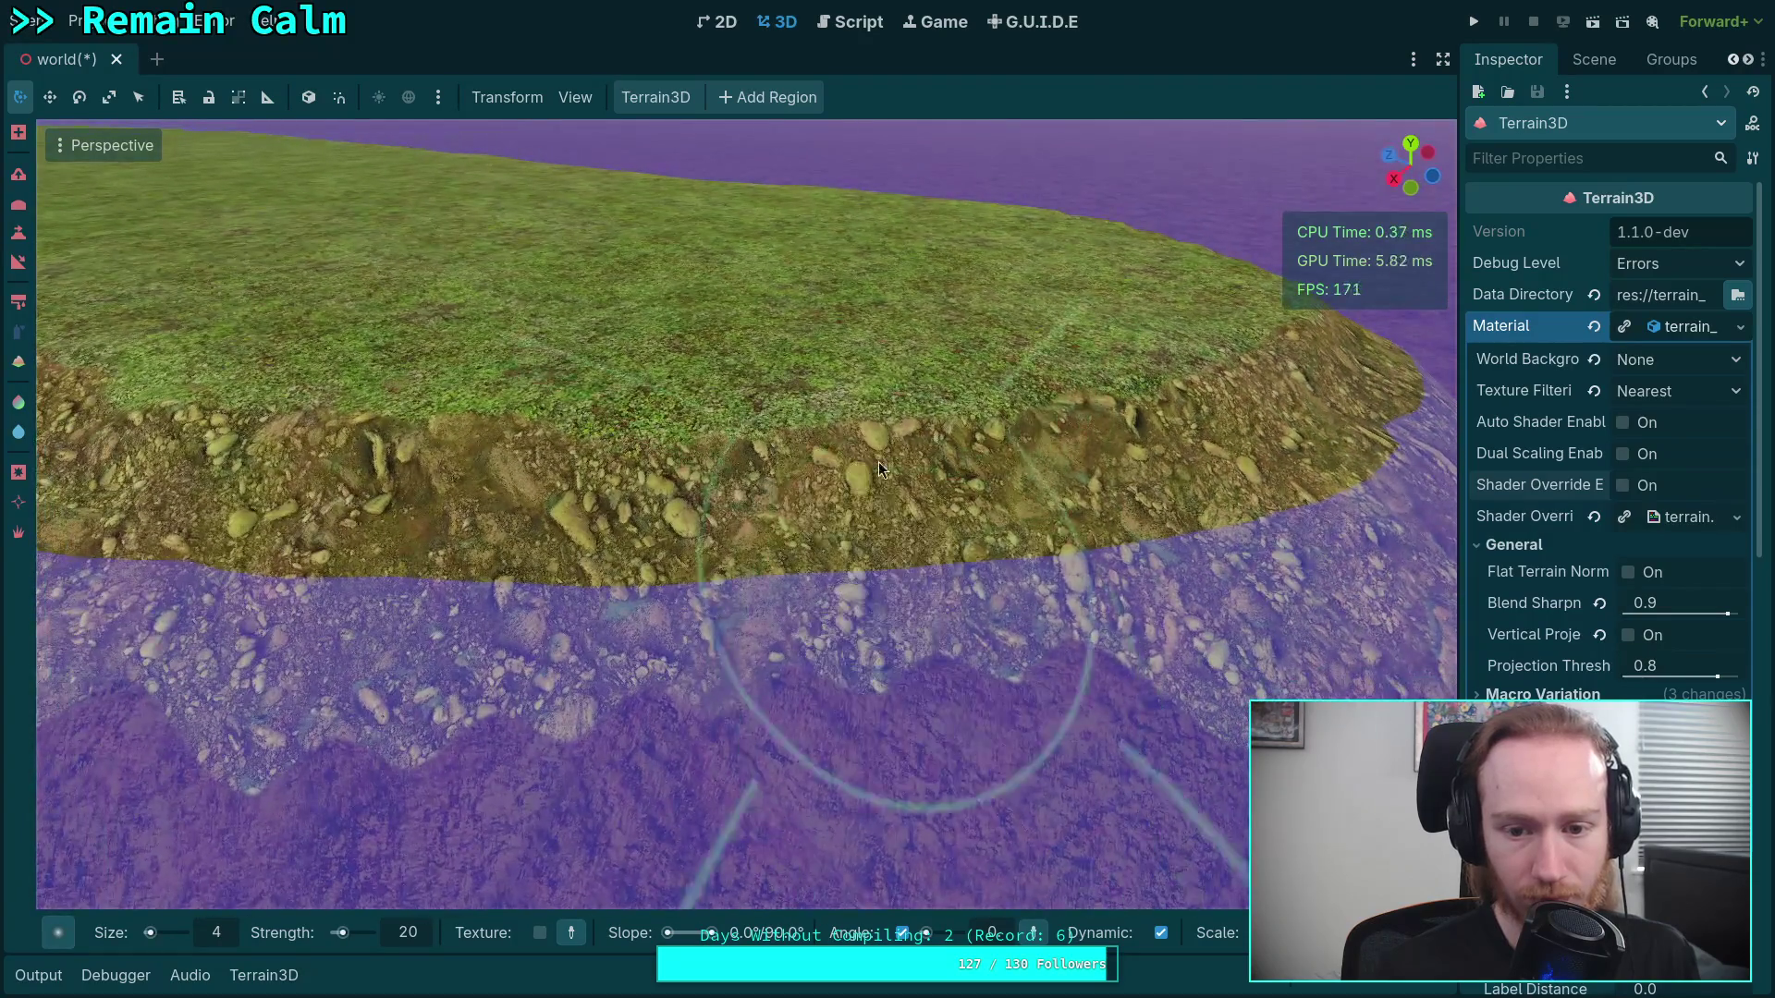
{"action": "mouse_move", "coordinate": [565, 473]}
{"action": "left_mouse_down"}
{"action": "mouse_move", "coordinate": [386, 445]}
{"action": "mouse_move", "coordinate": [594, 499]}
{"action": "mouse_move", "coordinate": [925, 625]}
{"action": "mouse_move", "coordinate": [910, 577]}
{"action": "mouse_move", "coordinate": [883, 569]}
{"action": "left_mouse_up"}
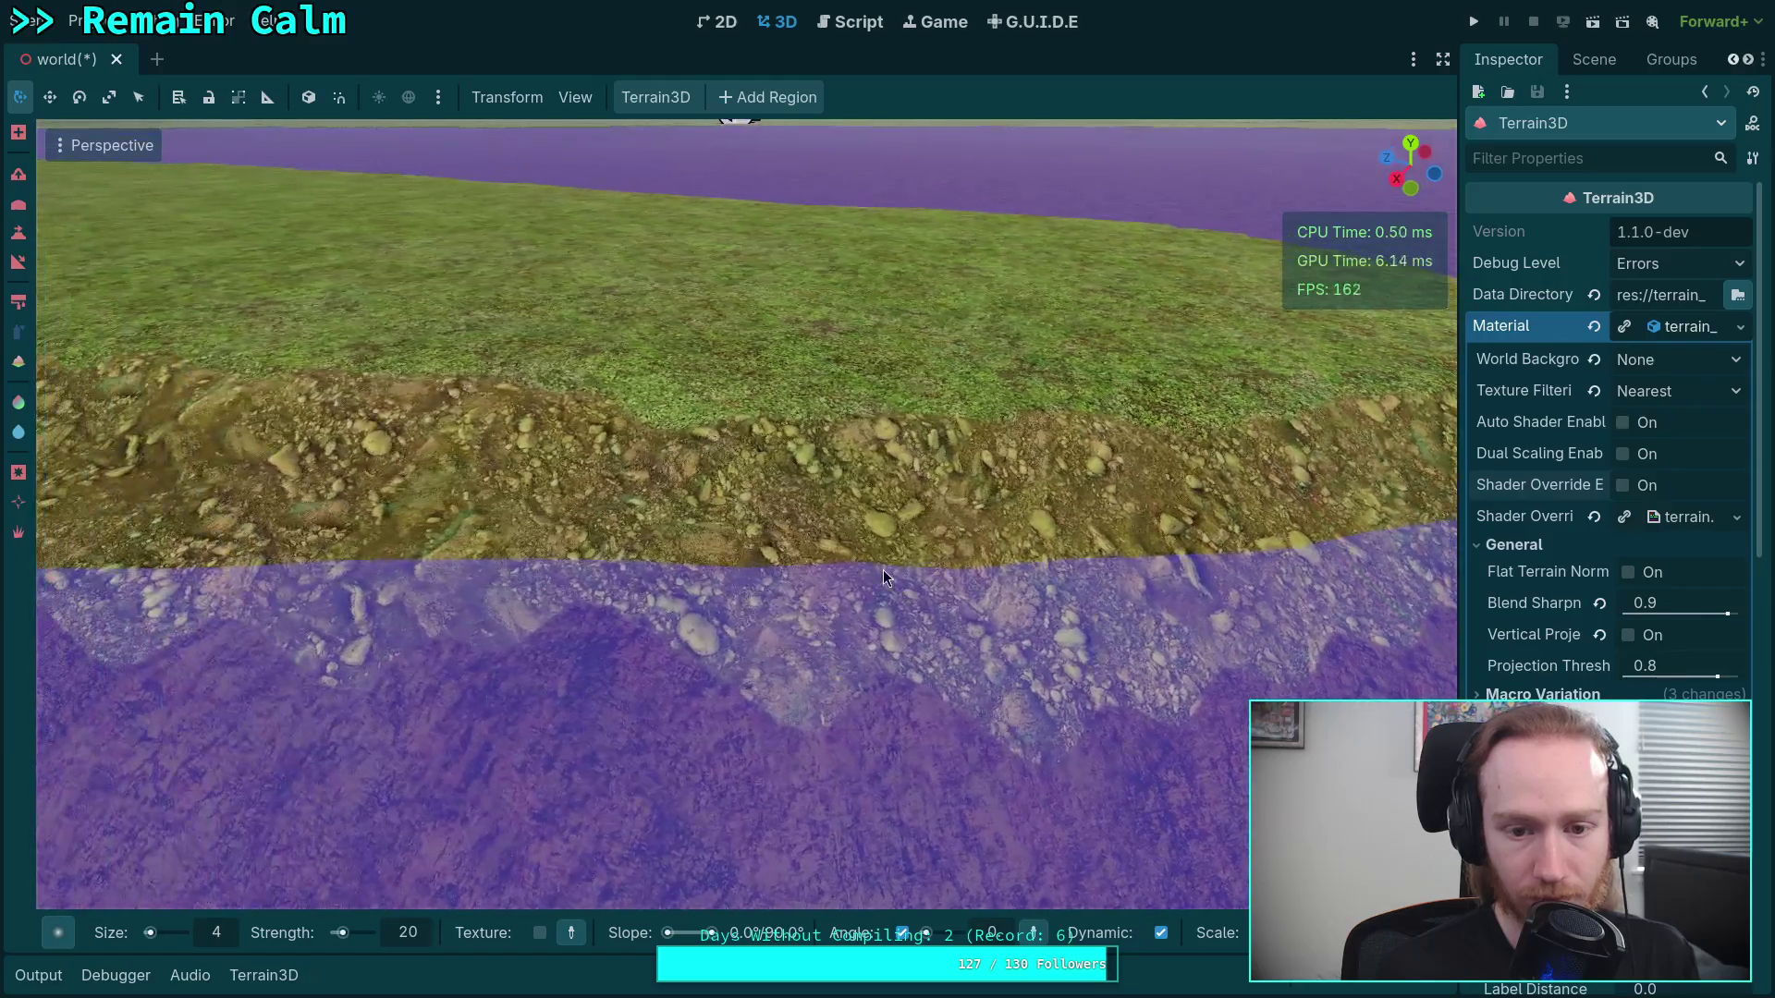
{"action": "mouse_move", "coordinate": [518, 613]}
{"action": "left_mouse_down"}
{"action": "mouse_move", "coordinate": [694, 517]}
{"action": "mouse_move", "coordinate": [516, 458]}
{"action": "mouse_move", "coordinate": [693, 562]}
{"action": "mouse_move", "coordinate": [450, 407]}
{"action": "mouse_move", "coordinate": [703, 469]}
{"action": "mouse_move", "coordinate": [868, 595]}
{"action": "mouse_move", "coordinate": [952, 592]}
{"action": "mouse_move", "coordinate": [859, 553]}
{"action": "mouse_move", "coordinate": [812, 653]}
{"action": "mouse_move", "coordinate": [622, 595]}
{"action": "mouse_move", "coordinate": [768, 462]}
{"action": "mouse_move", "coordinate": [1133, 527]}
{"action": "mouse_move", "coordinate": [696, 419]}
{"action": "mouse_move", "coordinate": [696, 448]}
{"action": "mouse_move", "coordinate": [930, 577]}
{"action": "mouse_move", "coordinate": [725, 472]}
{"action": "mouse_move", "coordinate": [573, 485]}
{"action": "mouse_move", "coordinate": [1006, 534]}
{"action": "mouse_move", "coordinate": [612, 497]}
{"action": "left_mouse_up"}
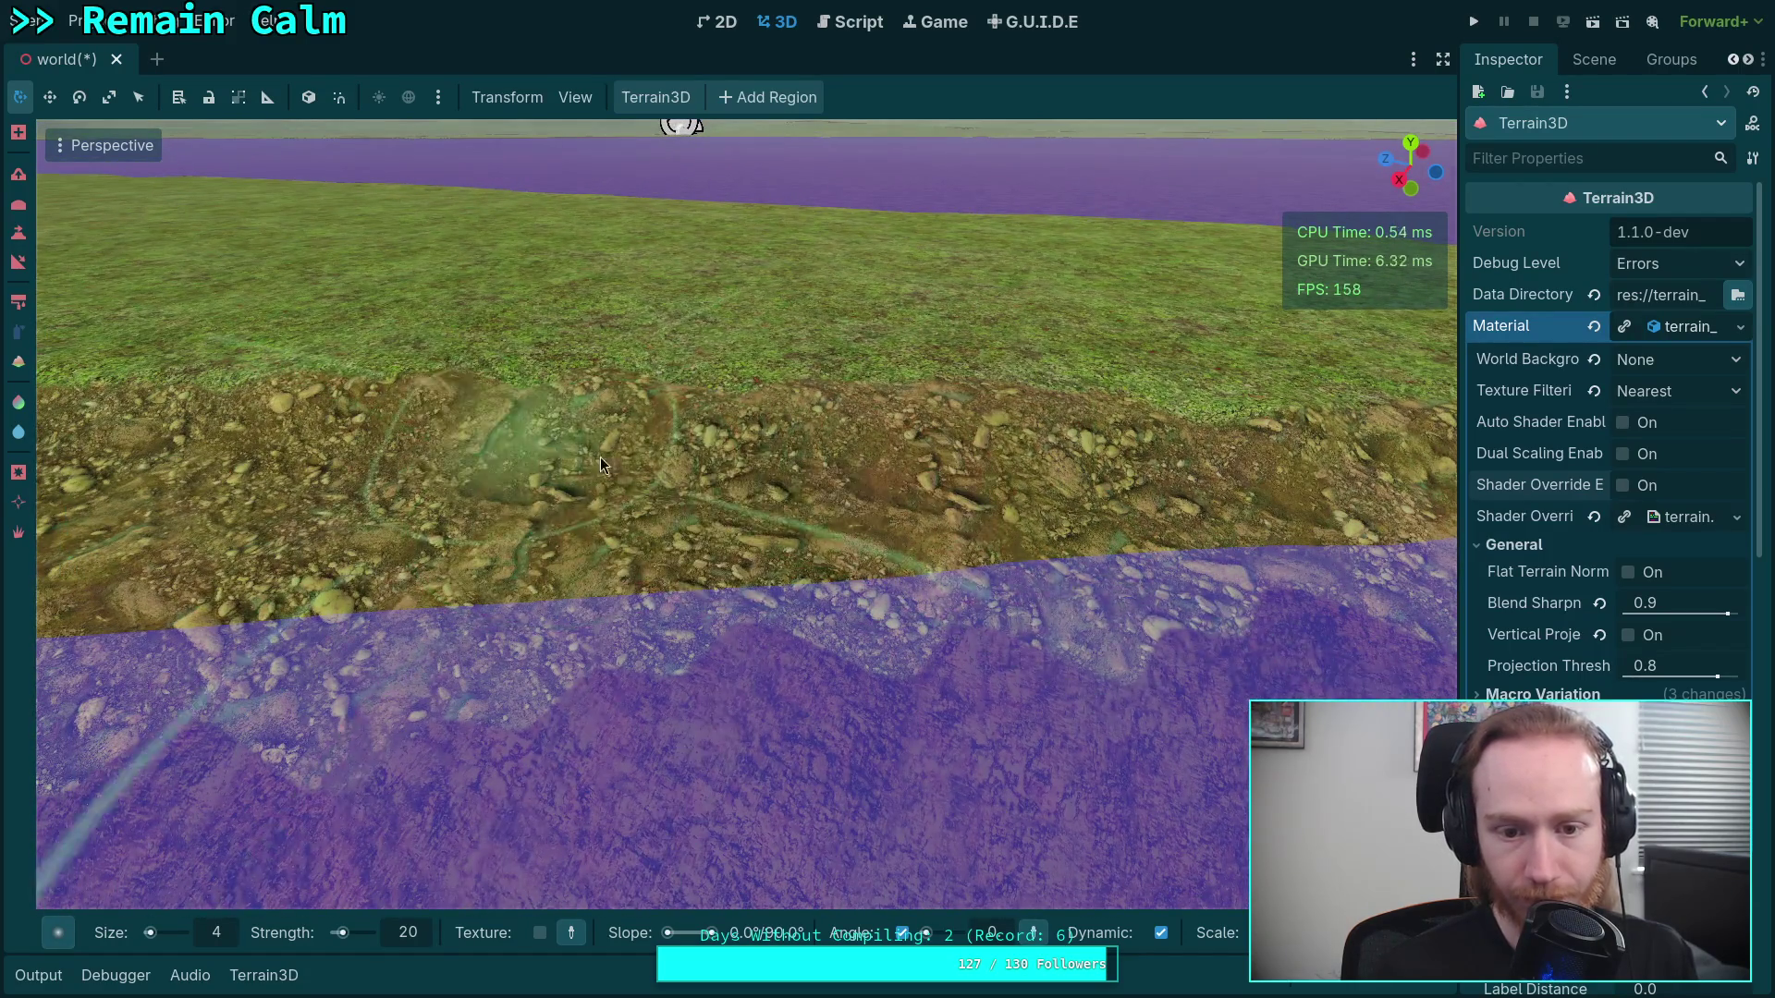
Reshape the dirt bank surface and orbit until the water runs along the bottom
{"action": "scroll", "coordinate": [649, 447], "scroll_direction": "up", "scroll_amount": 3}
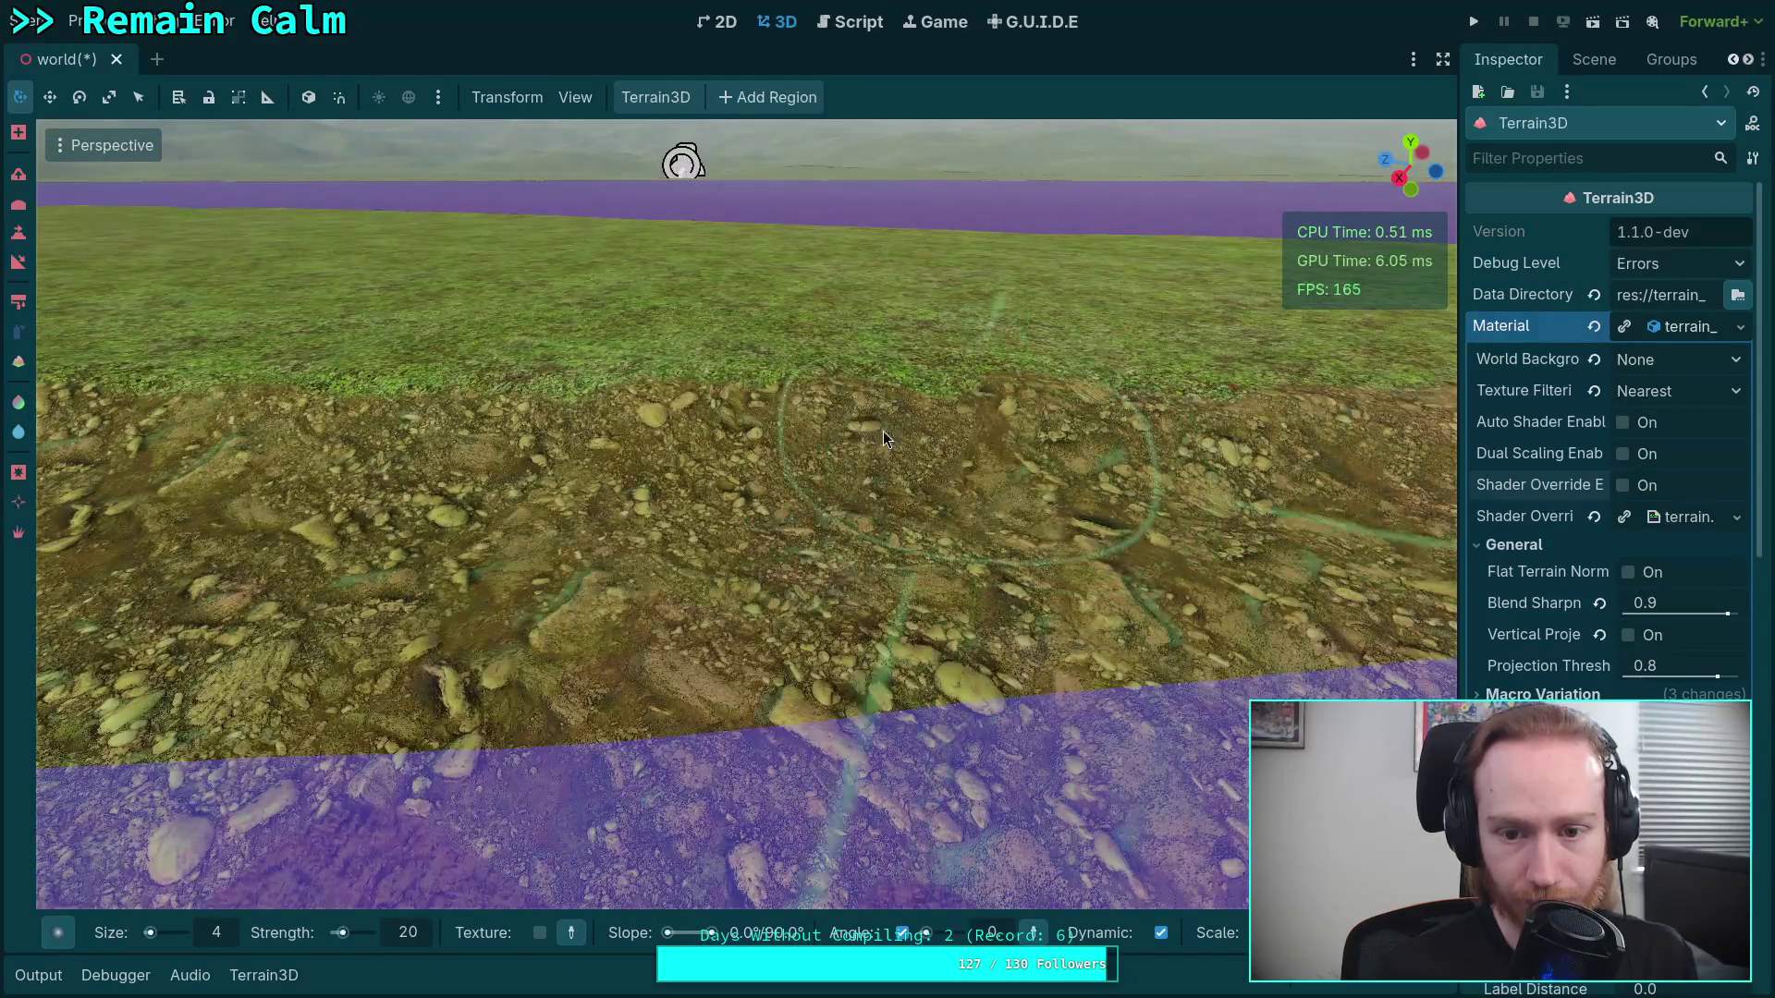
{"action": "mouse_move", "coordinate": [884, 431]}
{"action": "left_mouse_down"}
{"action": "mouse_move", "coordinate": [1005, 568]}
{"action": "mouse_move", "coordinate": [713, 497]}
{"action": "mouse_move", "coordinate": [568, 408]}
{"action": "mouse_move", "coordinate": [521, 473]}
{"action": "left_mouse_up"}
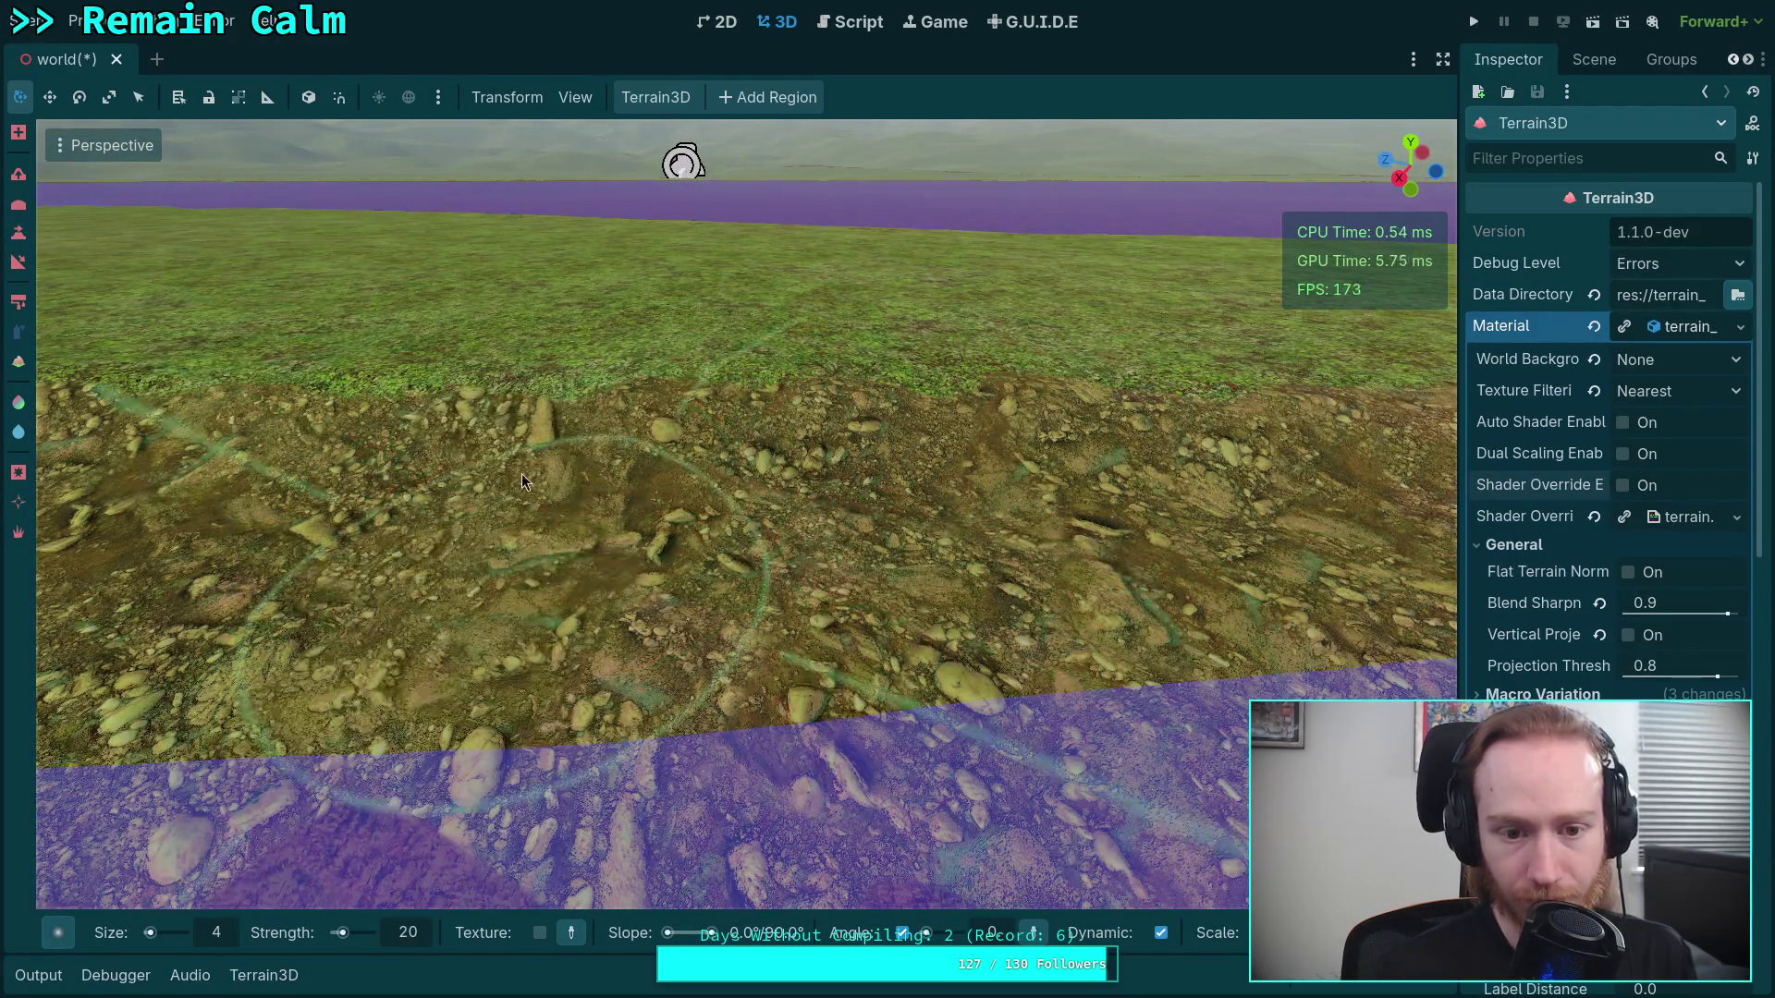
{"action": "mouse_move", "coordinate": [681, 491]}
{"action": "left_mouse_down"}
{"action": "mouse_move", "coordinate": [573, 573]}
{"action": "mouse_move", "coordinate": [566, 418]}
{"action": "mouse_move", "coordinate": [580, 579]}
{"action": "mouse_move", "coordinate": [822, 619]}
{"action": "mouse_move", "coordinate": [1183, 518]}
{"action": "left_mouse_up"}
{"action": "mouse_move", "coordinate": [810, 458]}
{"action": "left_mouse_down"}
{"action": "mouse_move", "coordinate": [813, 444]}
{"action": "mouse_move", "coordinate": [810, 459]}
{"action": "left_mouse_up"}
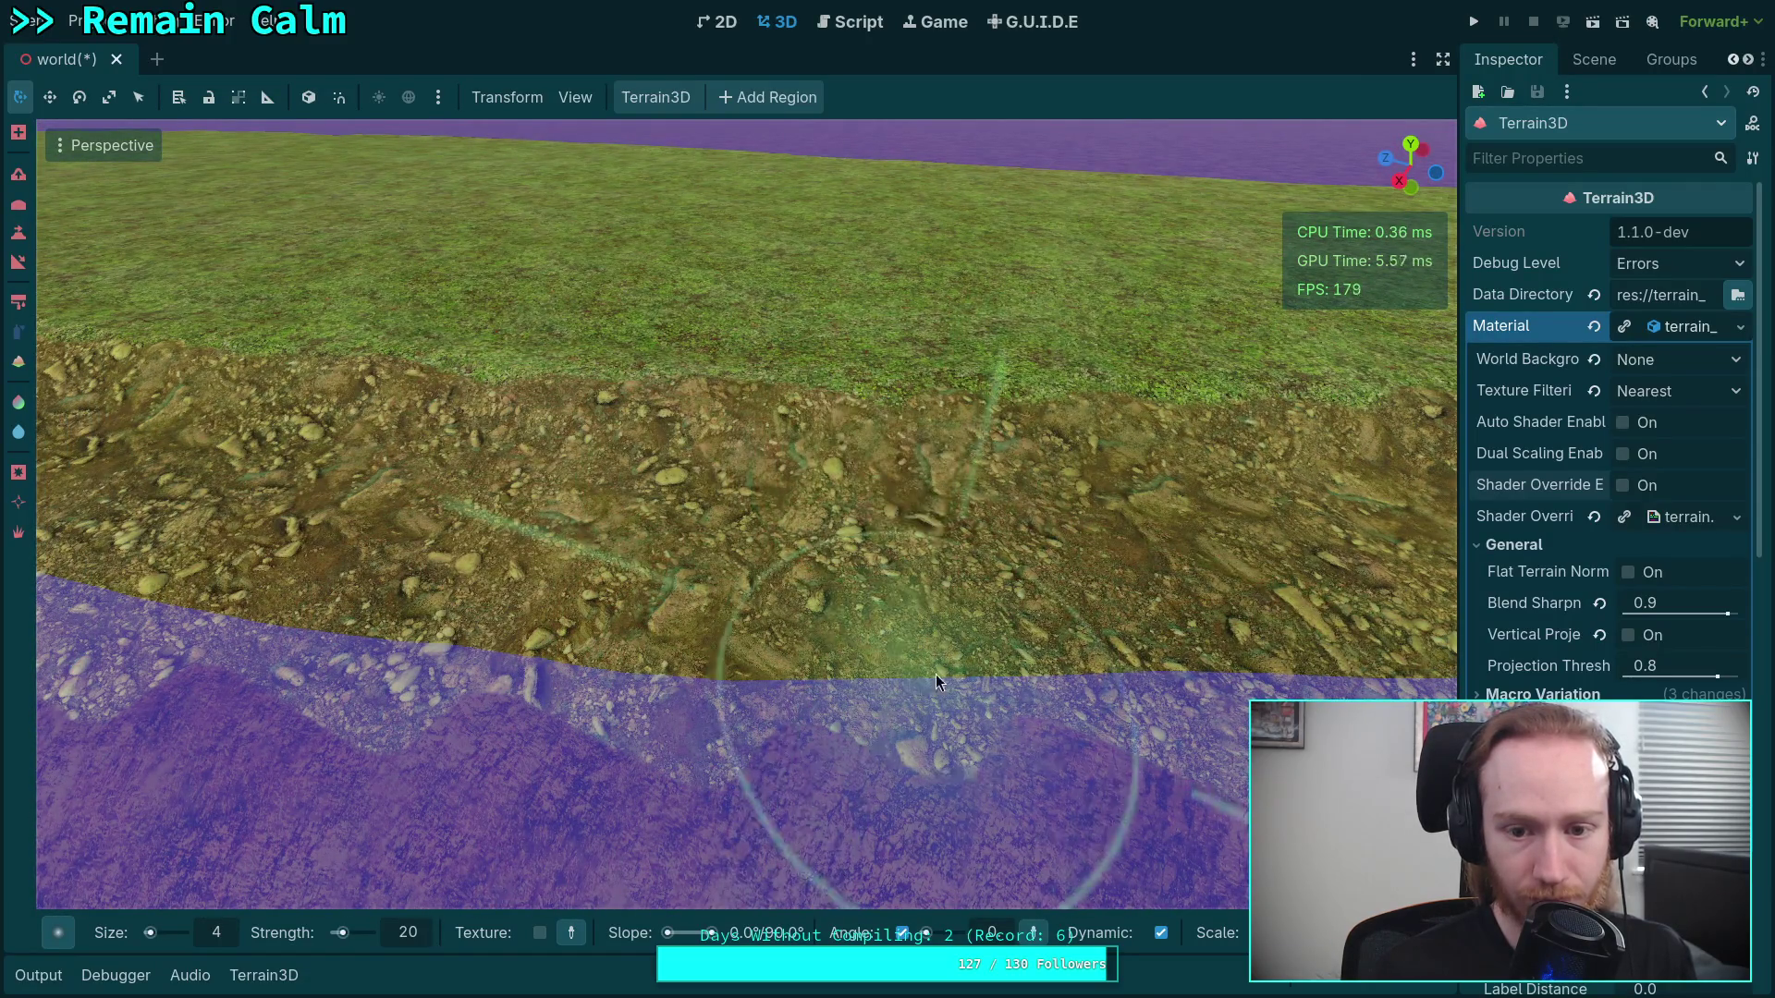
{"action": "scroll", "coordinate": [910, 498], "scroll_direction": "up", "scroll_amount": 5}
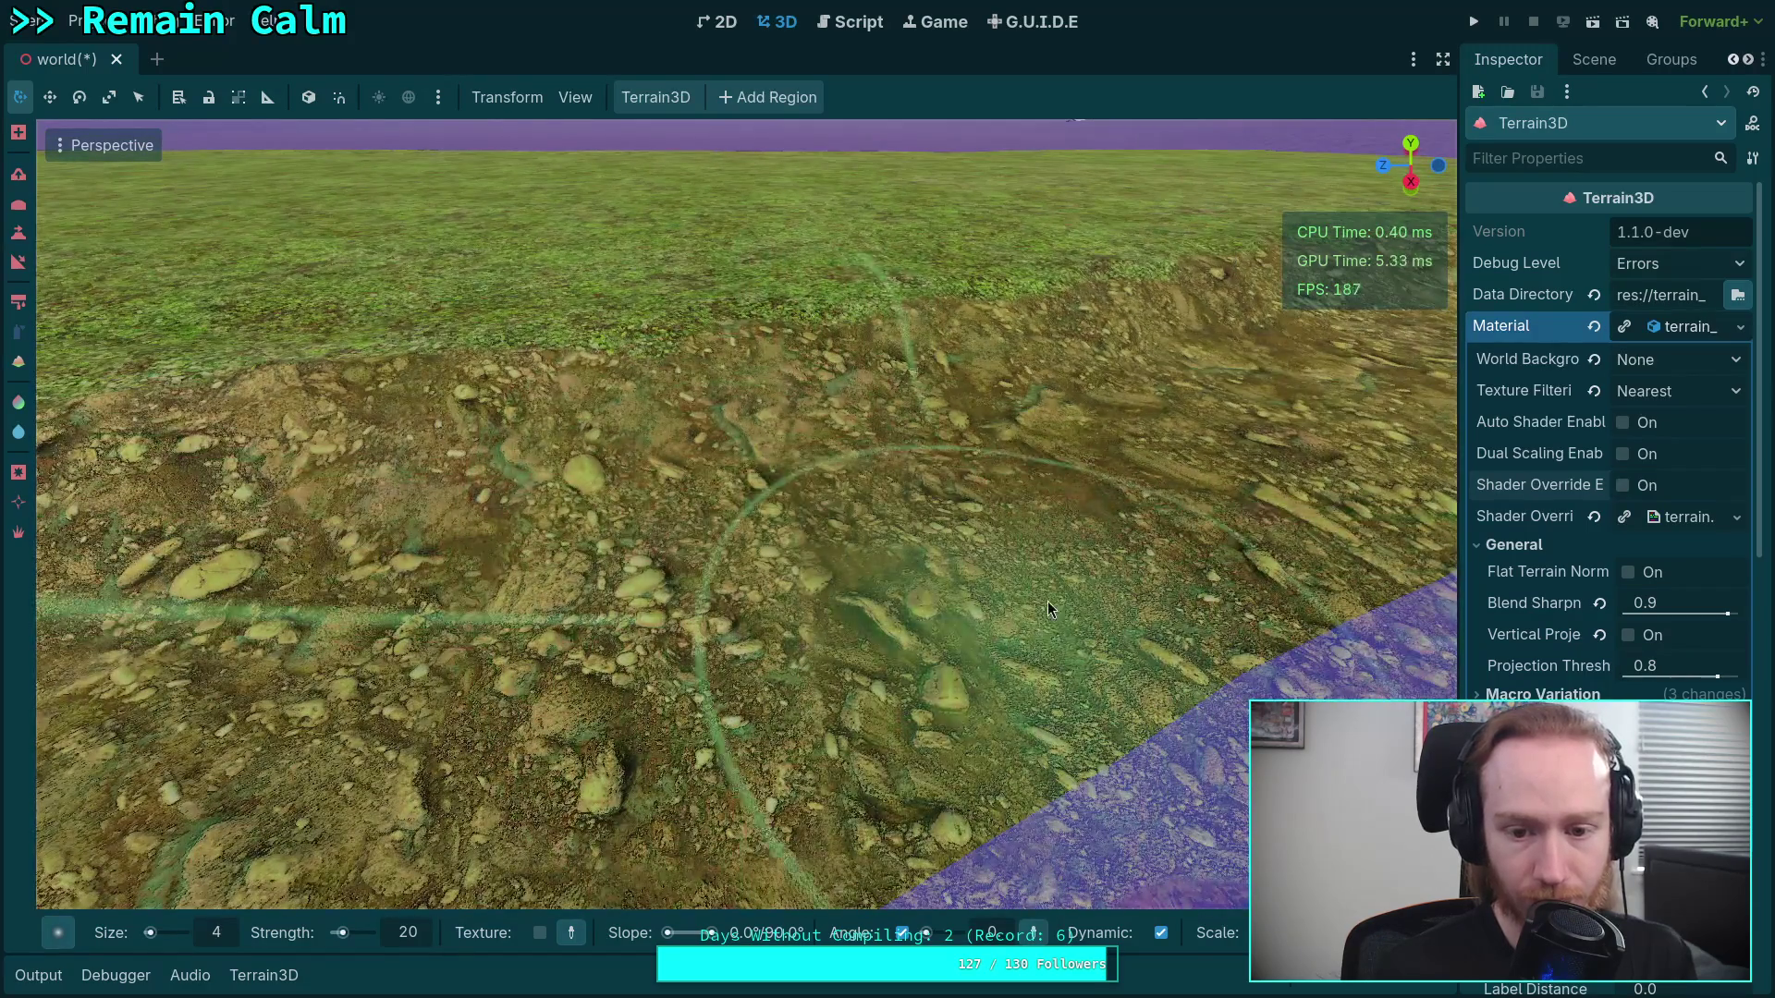
{"action": "left_click_drag", "start_coordinate": [1047, 601], "coordinate": [1082, 583]}
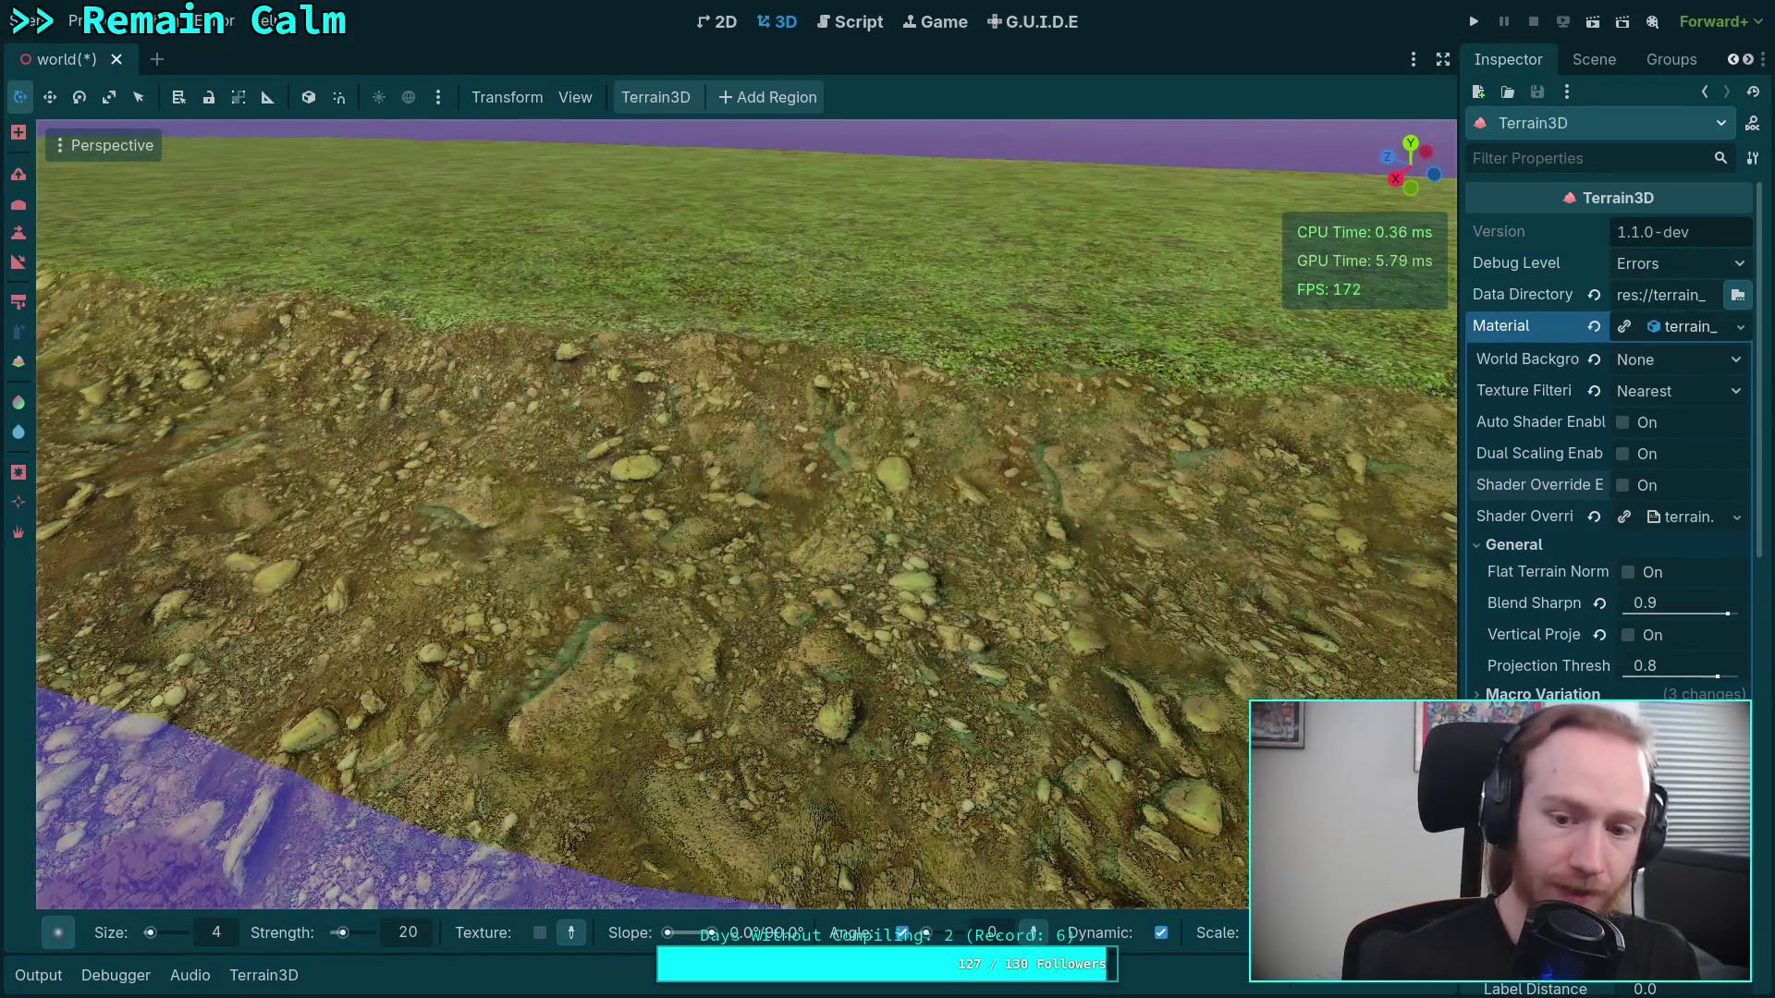
{"action": "left_click_drag", "start_coordinate": [682, 575], "coordinate": [708, 586]}
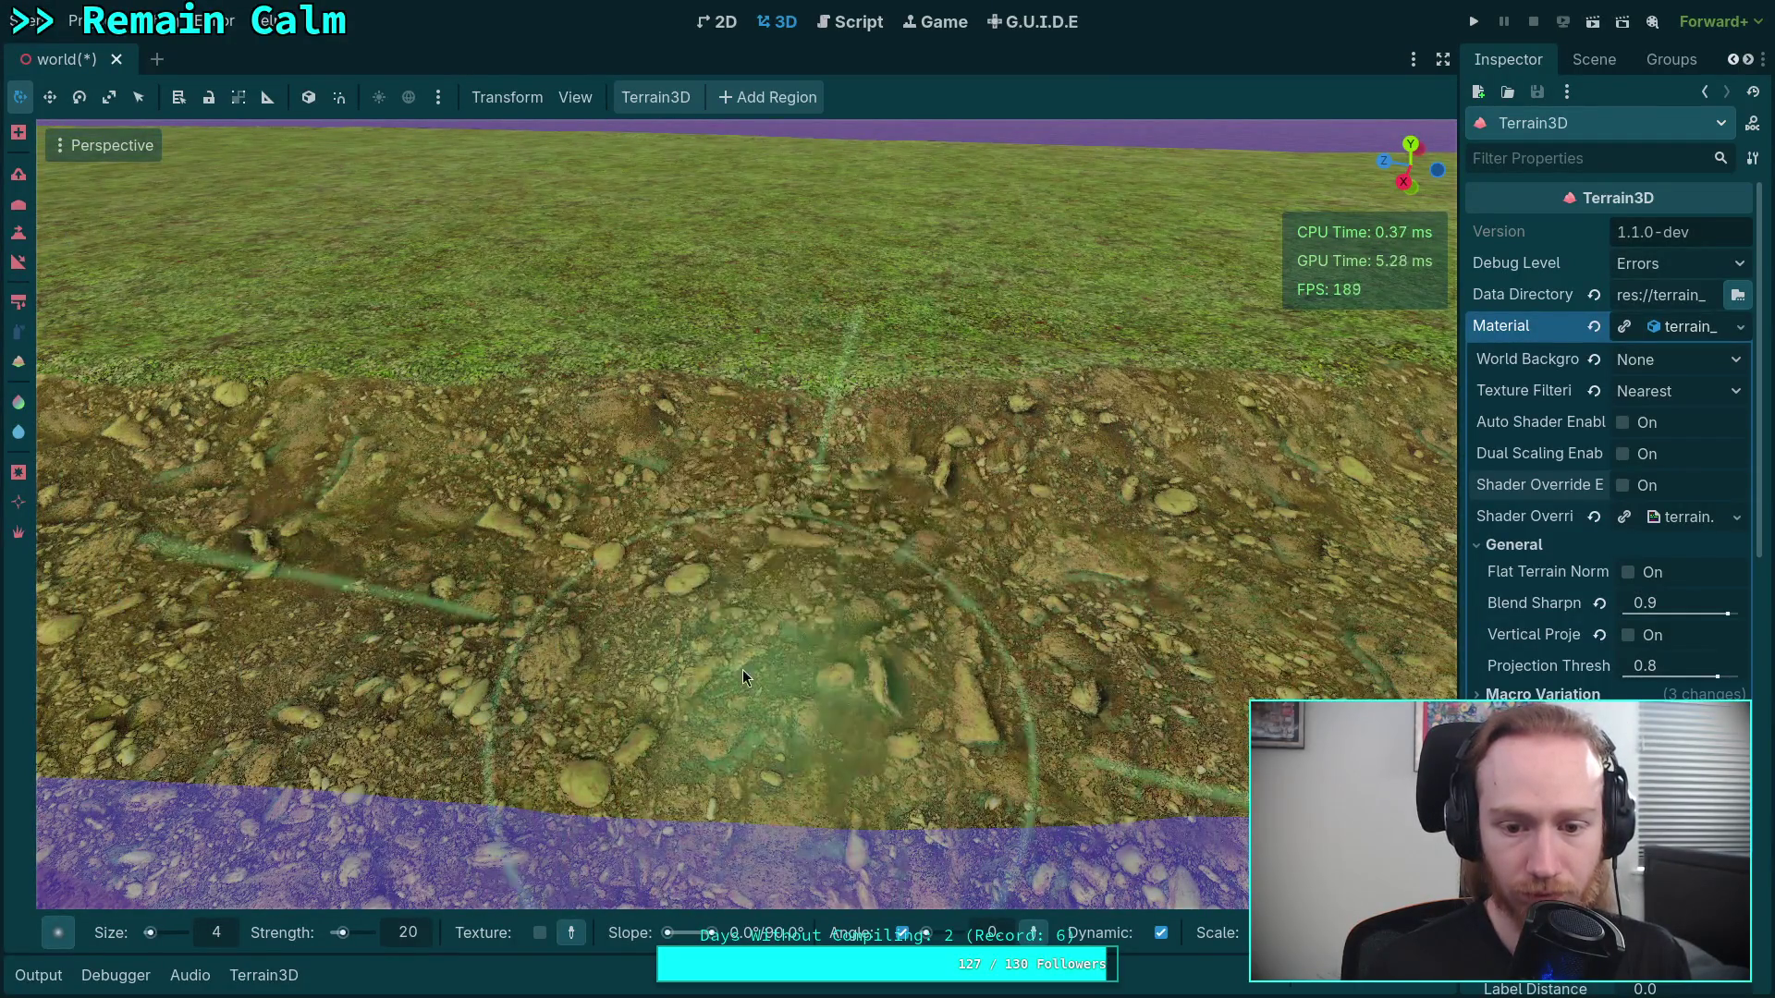
{"action": "mouse_move", "coordinate": [742, 670]}
{"action": "left_mouse_down"}
{"action": "mouse_move", "coordinate": [961, 555]}
{"action": "mouse_move", "coordinate": [919, 539]}
{"action": "mouse_move", "coordinate": [1194, 865]}
{"action": "mouse_move", "coordinate": [476, 613]}
{"action": "mouse_move", "coordinate": [610, 369]}
{"action": "mouse_move", "coordinate": [610, 555]}
{"action": "mouse_move", "coordinate": [610, 453]}
{"action": "mouse_move", "coordinate": [611, 536]}
{"action": "mouse_move", "coordinate": [952, 730]}
{"action": "left_mouse_up"}
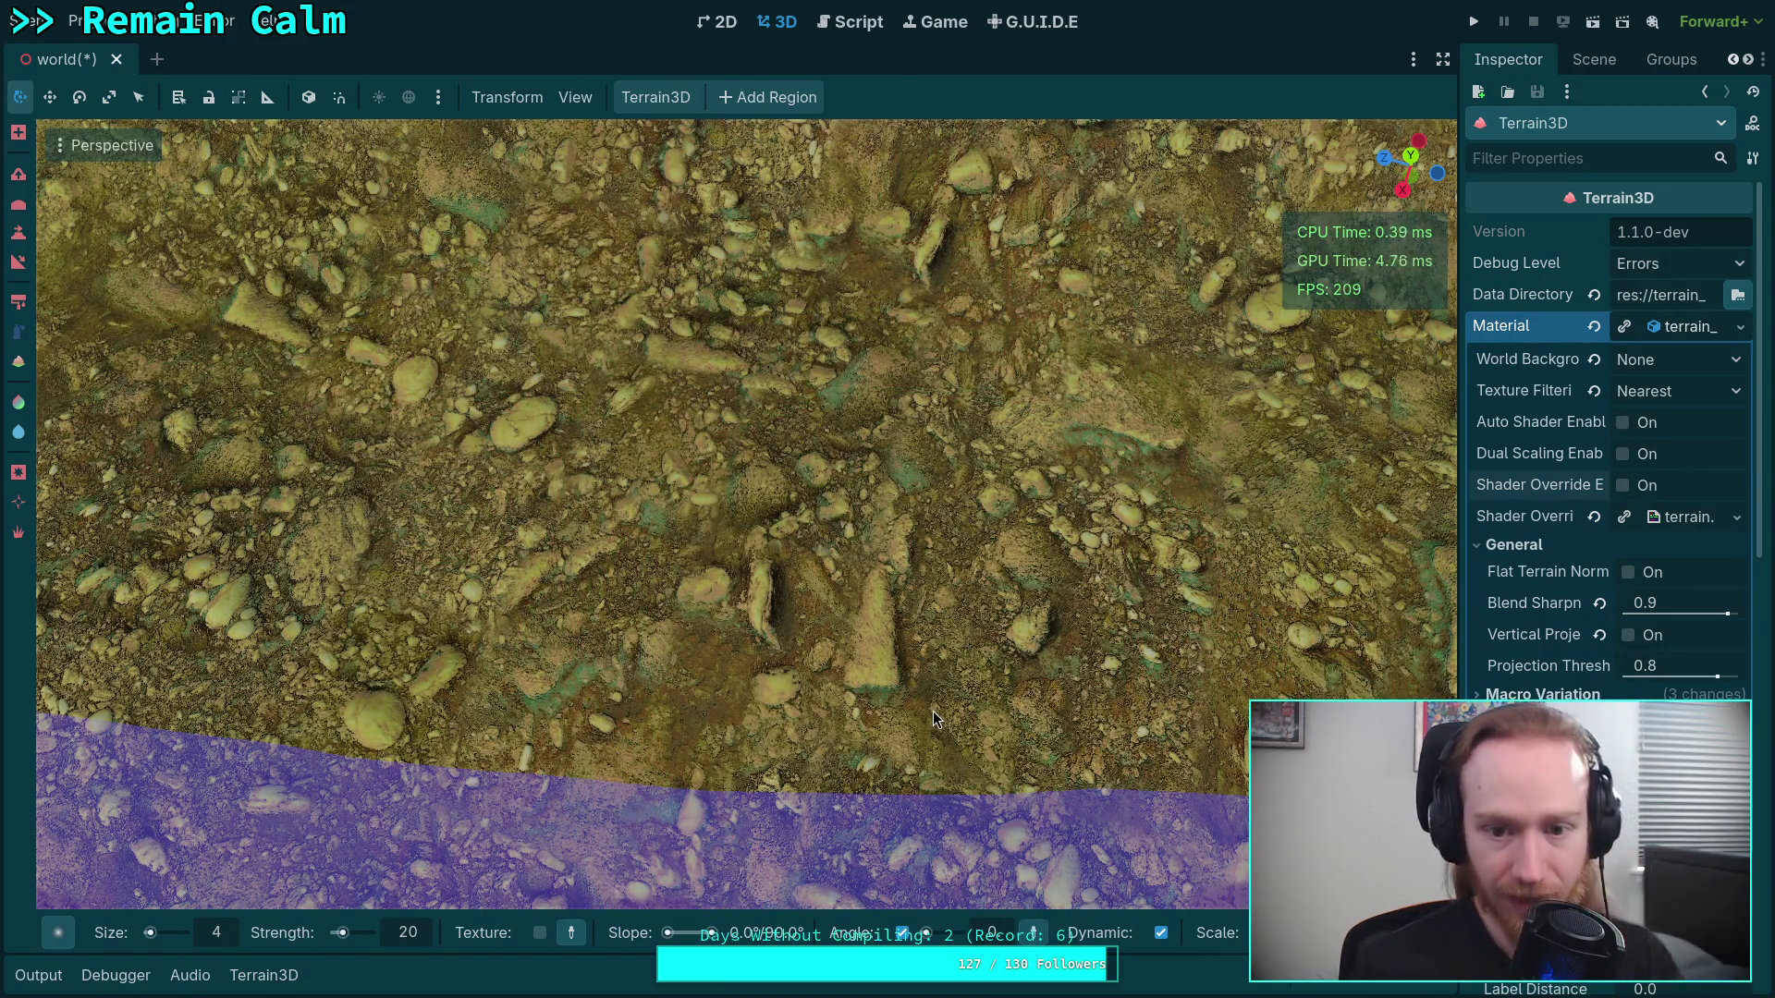
{"action": "left_click_drag", "start_coordinate": [922, 703], "coordinate": [734, 795]}
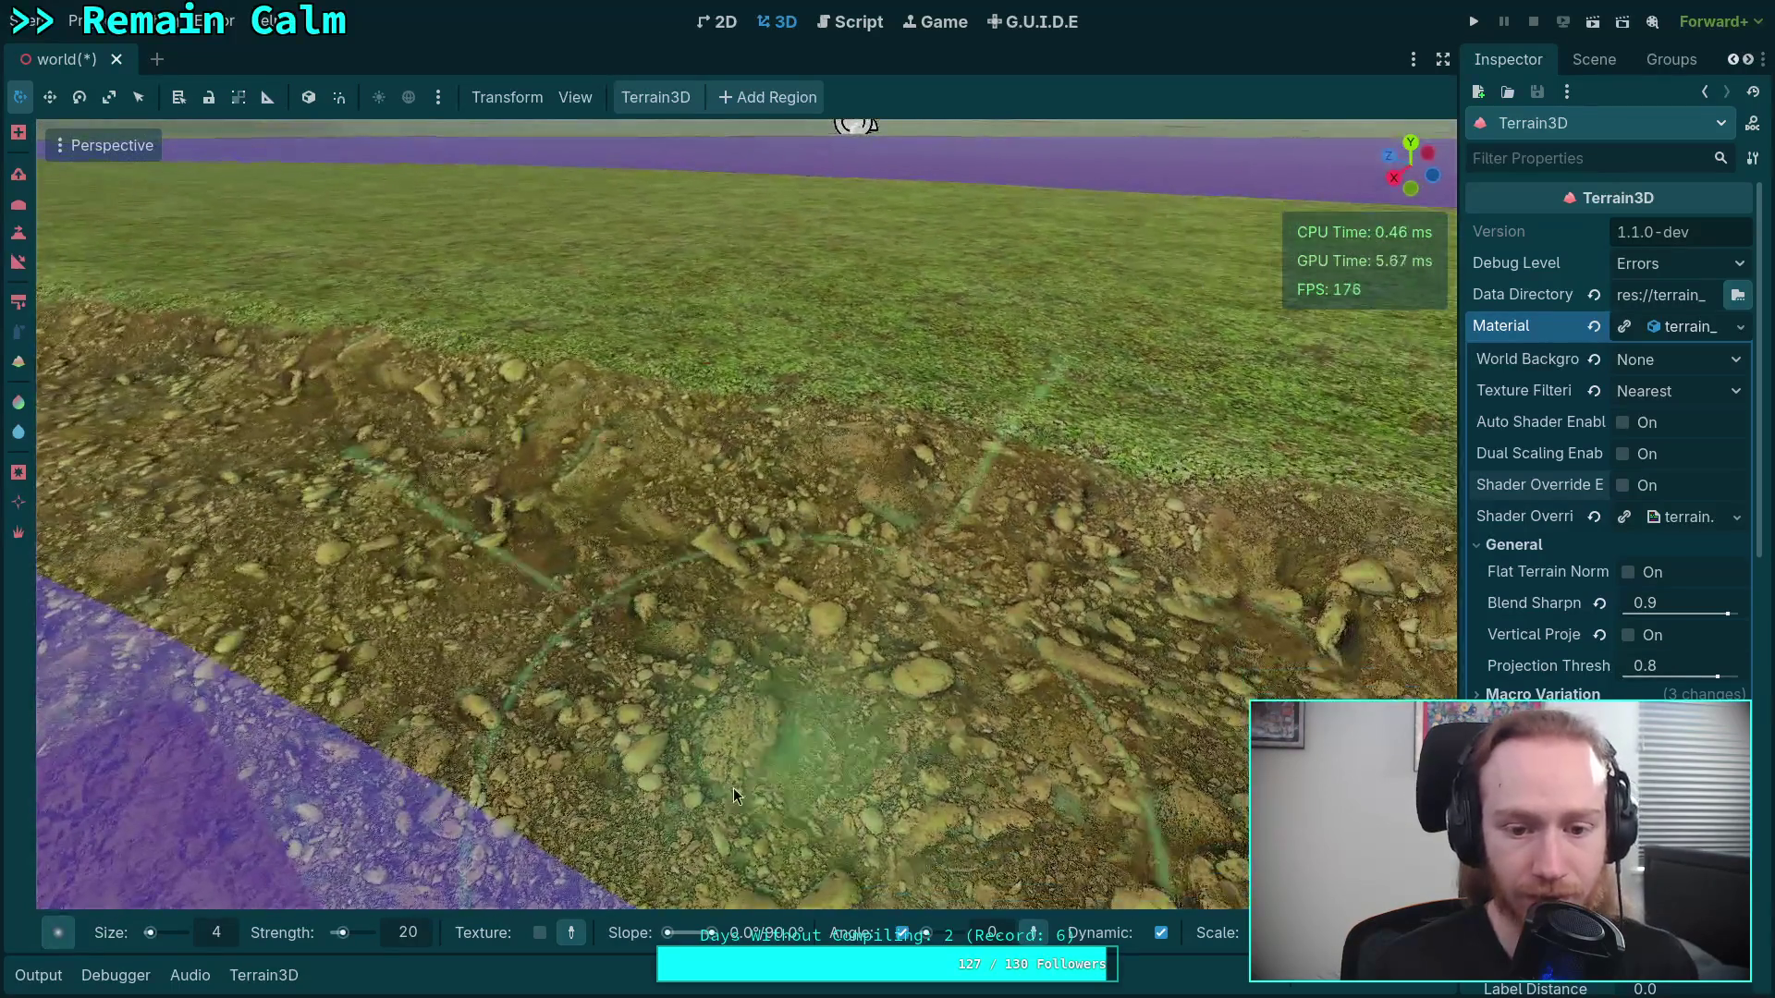
{"action": "mouse_move", "coordinate": [939, 801]}
{"action": "left_mouse_down"}
{"action": "mouse_move", "coordinate": [890, 806]}
{"action": "mouse_move", "coordinate": [967, 763]}
{"action": "mouse_move", "coordinate": [756, 779]}
{"action": "mouse_move", "coordinate": [530, 621]}
{"action": "mouse_move", "coordinate": [629, 635]}
{"action": "left_mouse_up"}
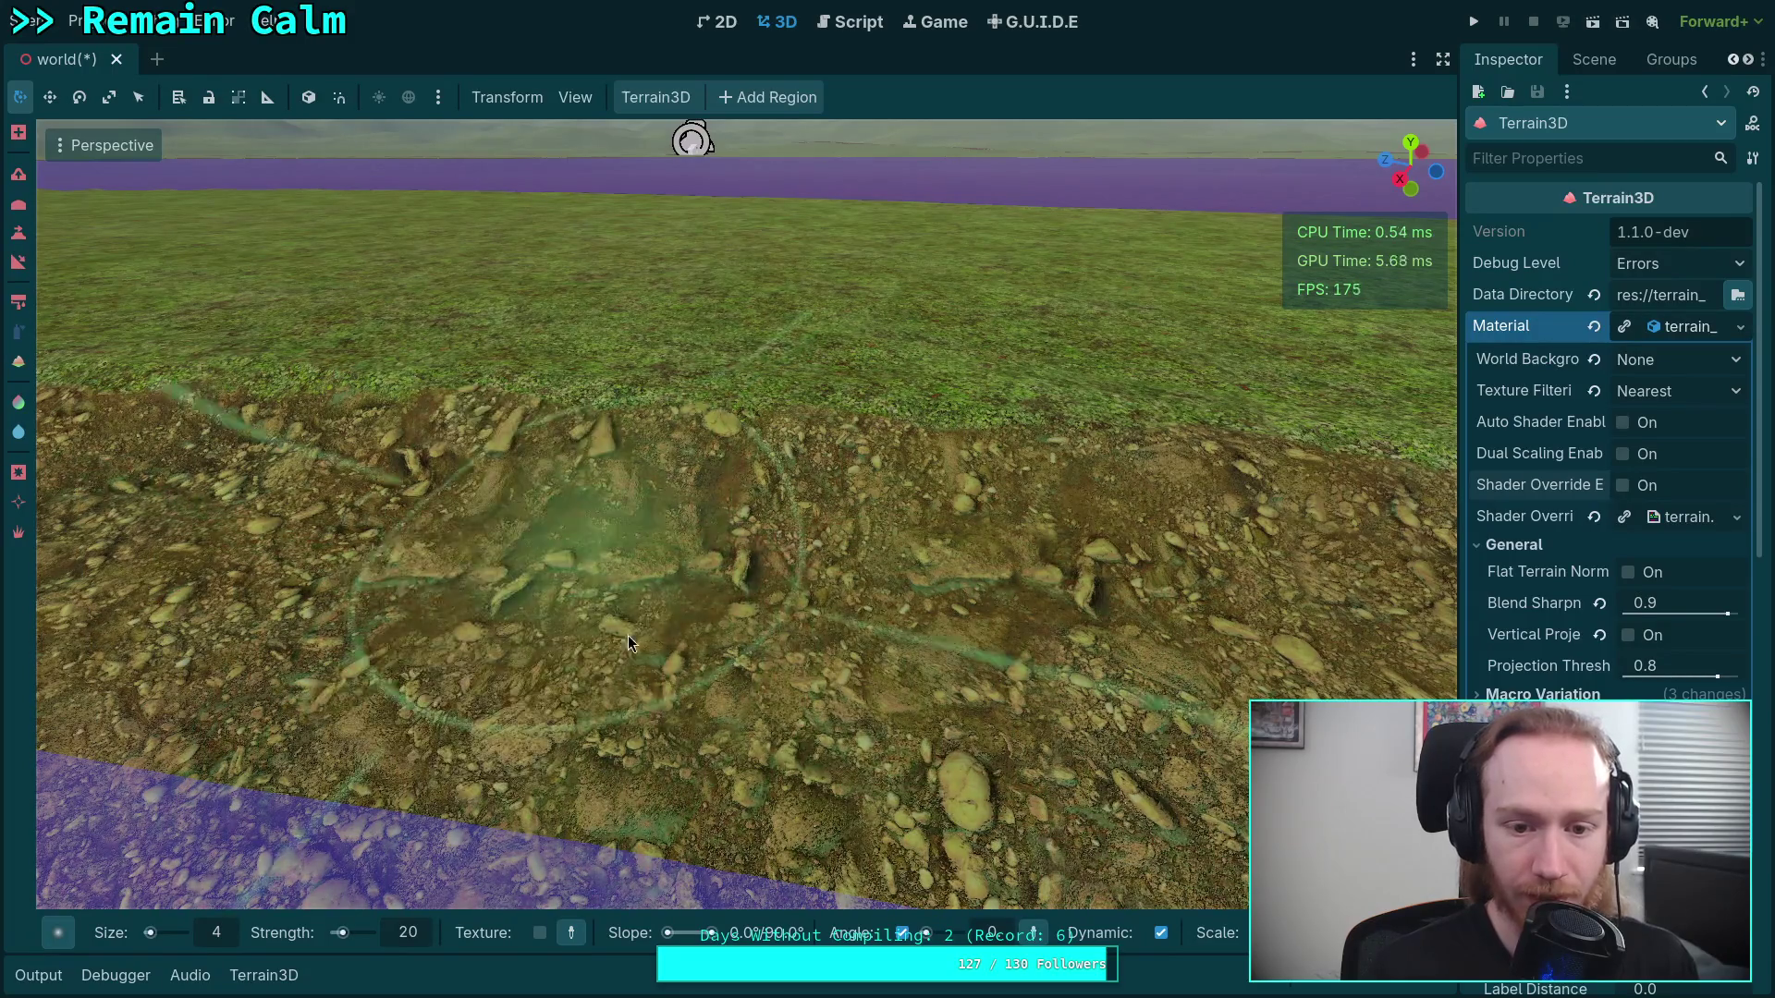
{"action": "scroll", "coordinate": [629, 635], "scroll_direction": "up", "scroll_amount": 3}
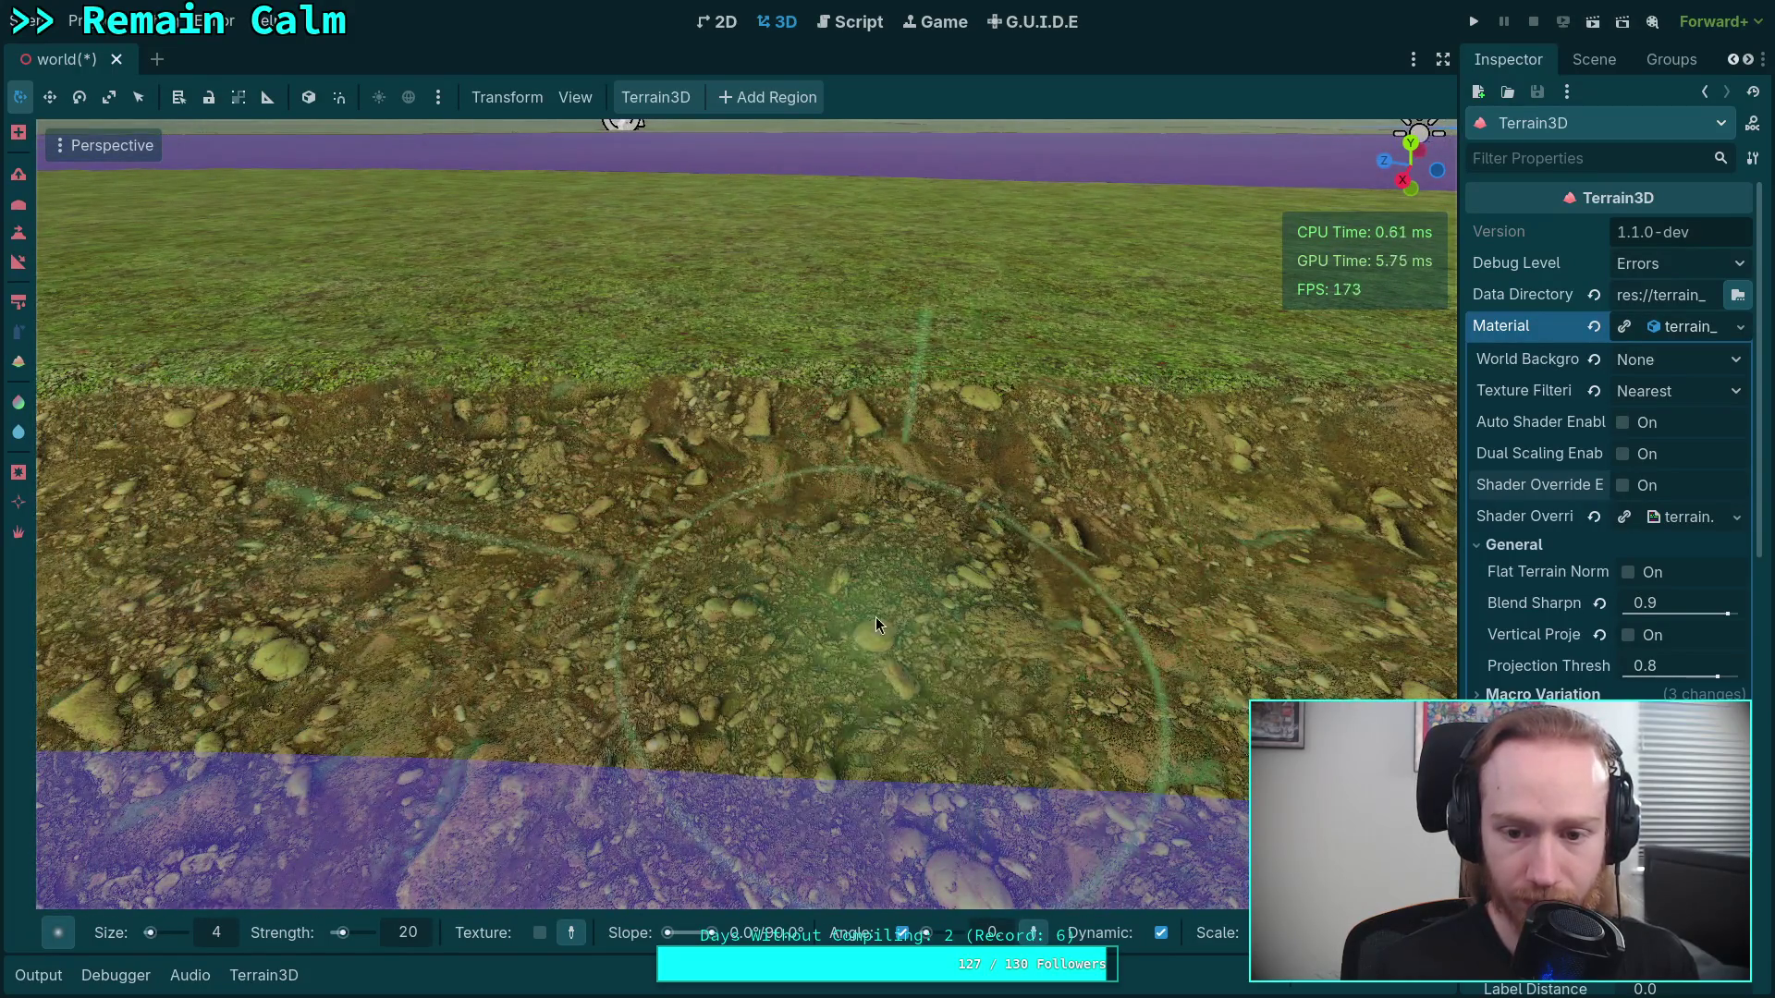
{"action": "left_click_drag", "start_coordinate": [875, 618], "coordinate": [1112, 431]}
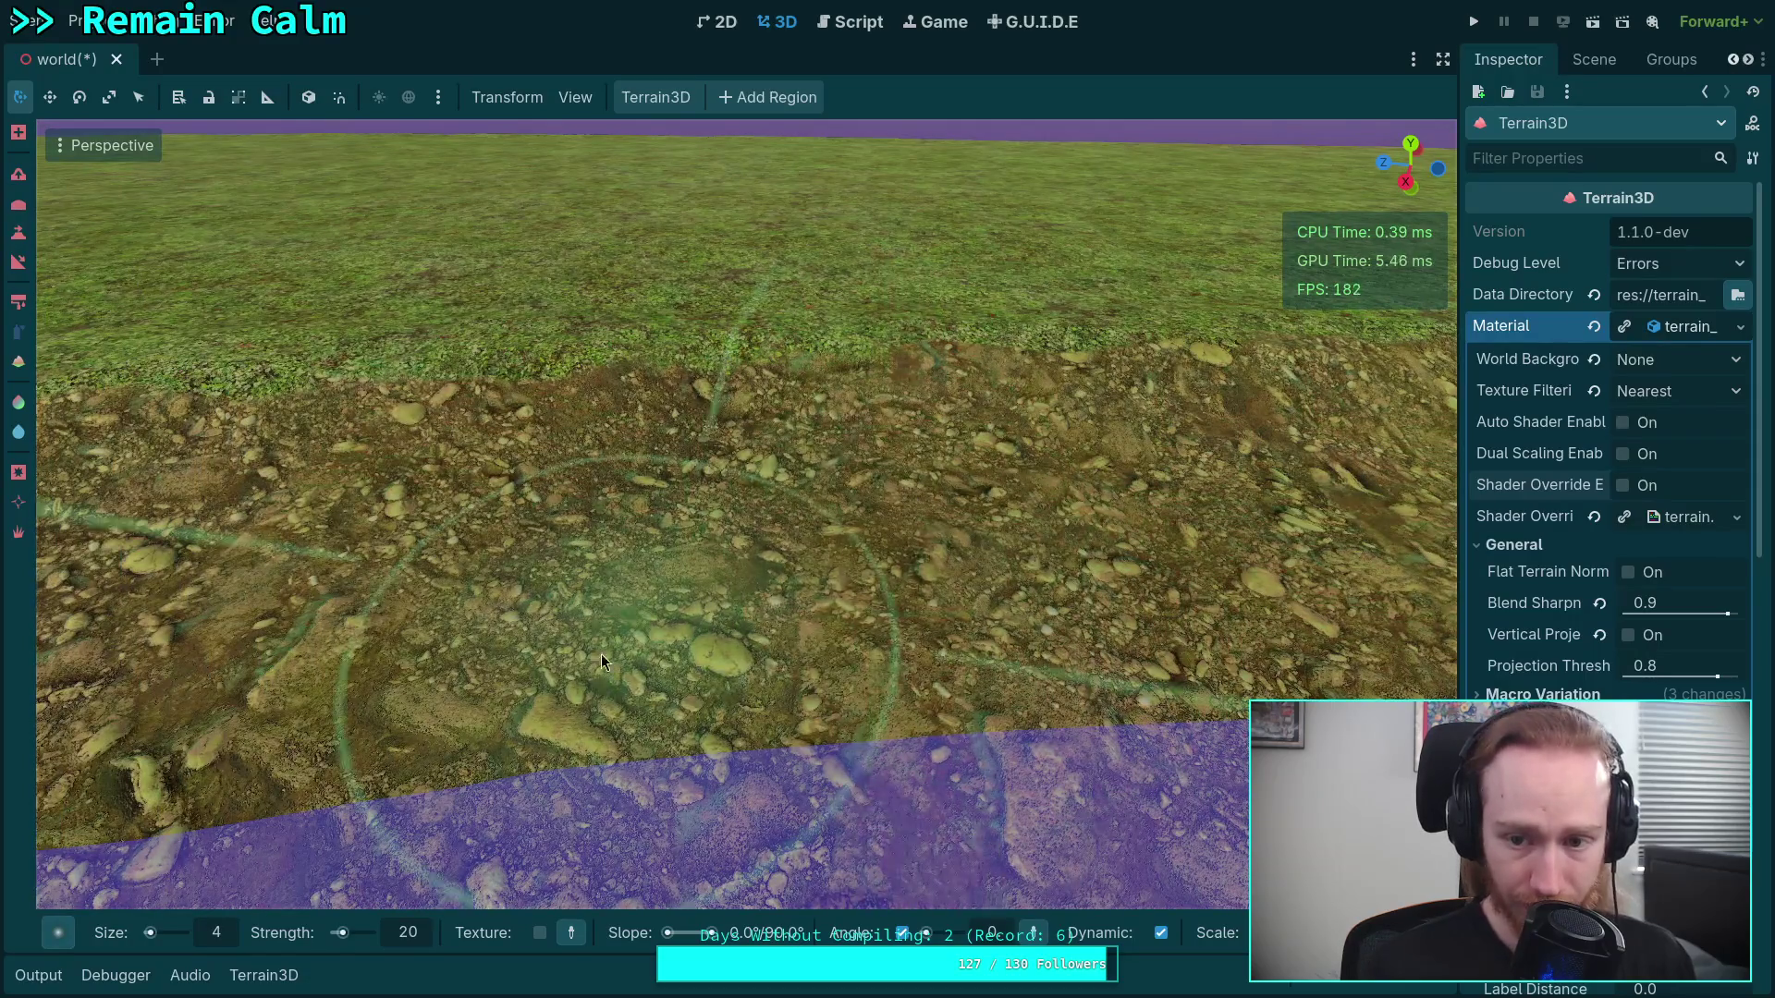
Repaint rocky dirt texture across the bank's centre and along its length
{"action": "mouse_move", "coordinate": [601, 655]}
{"action": "left_mouse_down"}
{"action": "mouse_move", "coordinate": [1122, 361]}
{"action": "mouse_move", "coordinate": [646, 785]}
{"action": "mouse_move", "coordinate": [828, 731]}
{"action": "mouse_move", "coordinate": [906, 592]}
{"action": "left_mouse_up"}
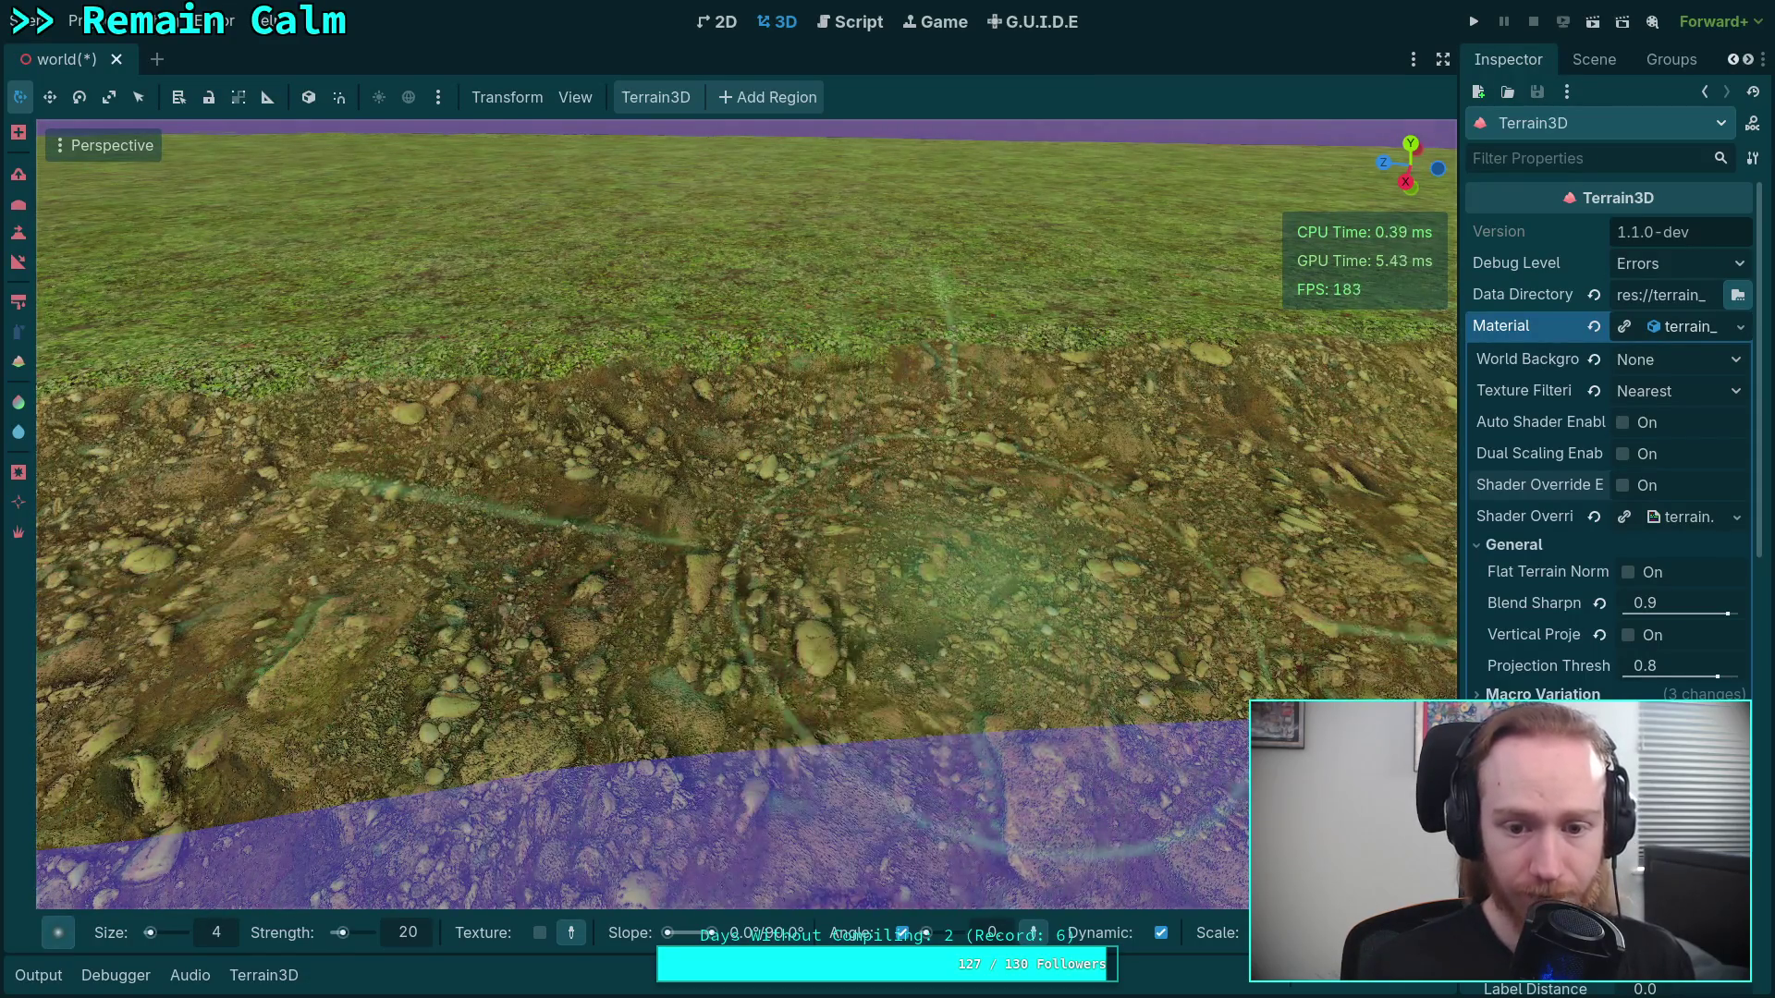
{"action": "scroll", "coordinate": [1195, 634], "scroll_direction": "down", "scroll_amount": 2}
{"action": "scroll", "coordinate": [1071, 616], "scroll_direction": "down", "scroll_amount": 2}
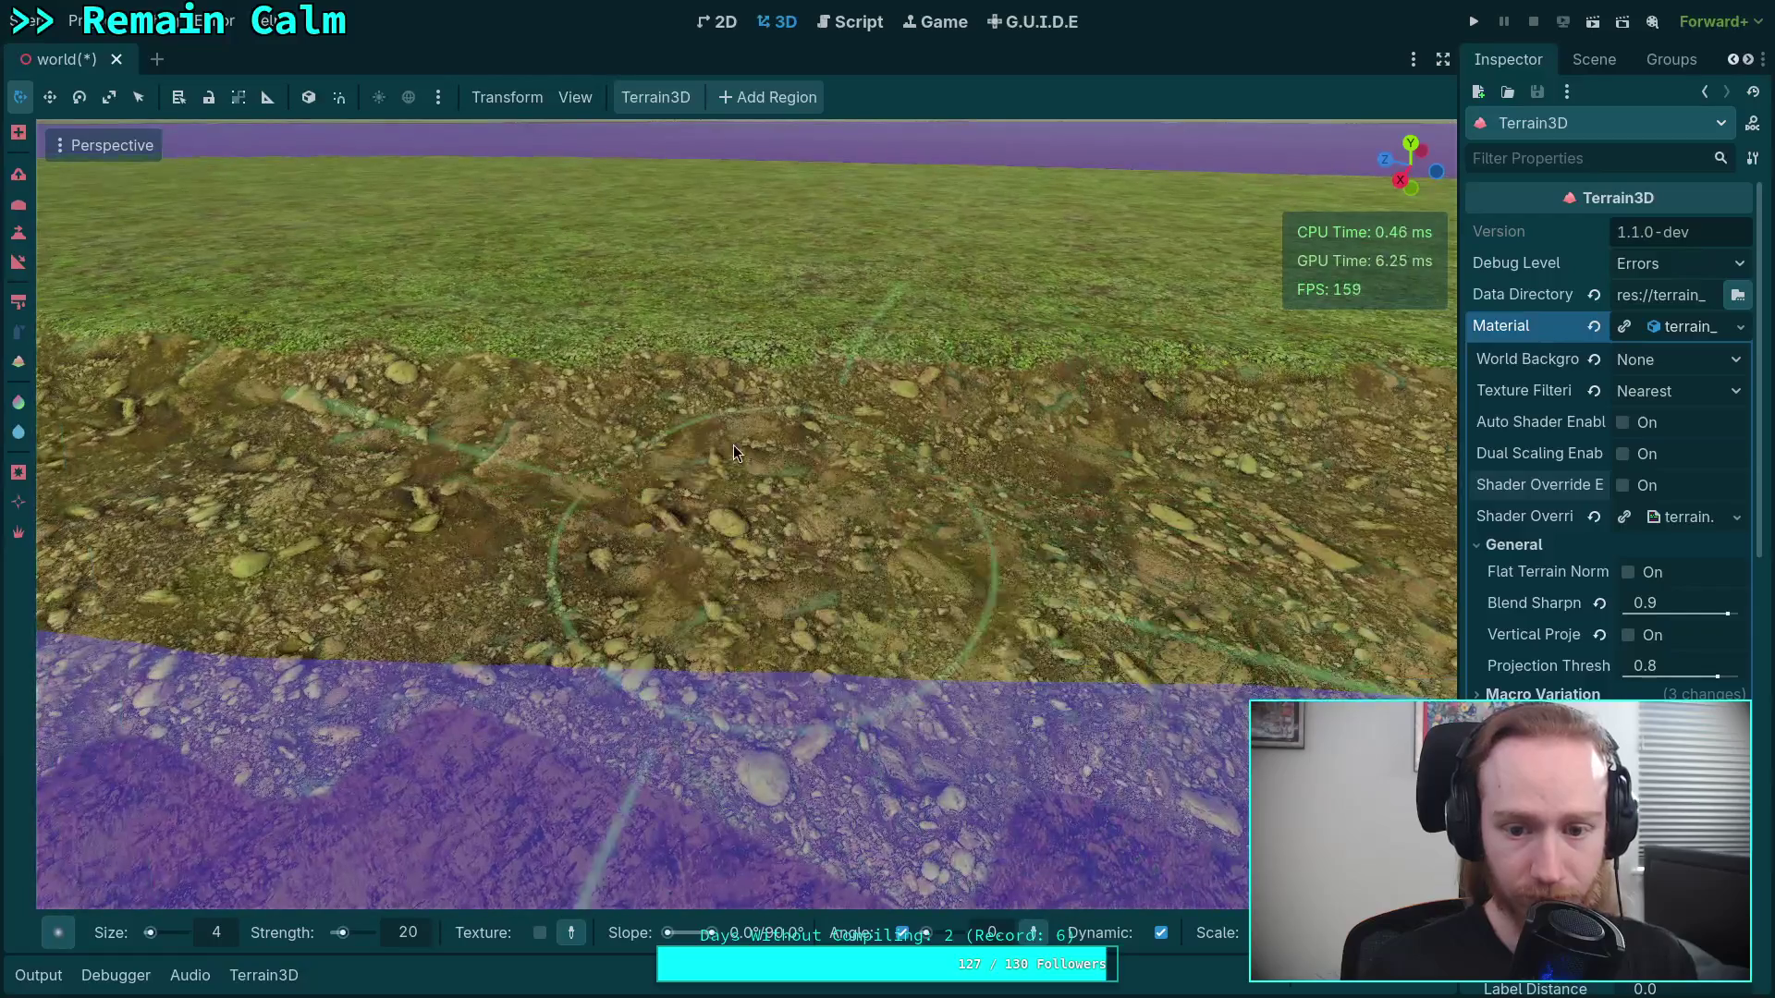
{"action": "mouse_move", "coordinate": [734, 453]}
{"action": "left_mouse_down"}
{"action": "mouse_move", "coordinate": [523, 379]}
{"action": "mouse_move", "coordinate": [717, 414]}
{"action": "mouse_move", "coordinate": [695, 502]}
{"action": "mouse_move", "coordinate": [1039, 388]}
{"action": "mouse_move", "coordinate": [975, 607]}
{"action": "left_mouse_up"}
{"action": "scroll", "coordinate": [717, 415], "scroll_direction": "up", "scroll_amount": 3}
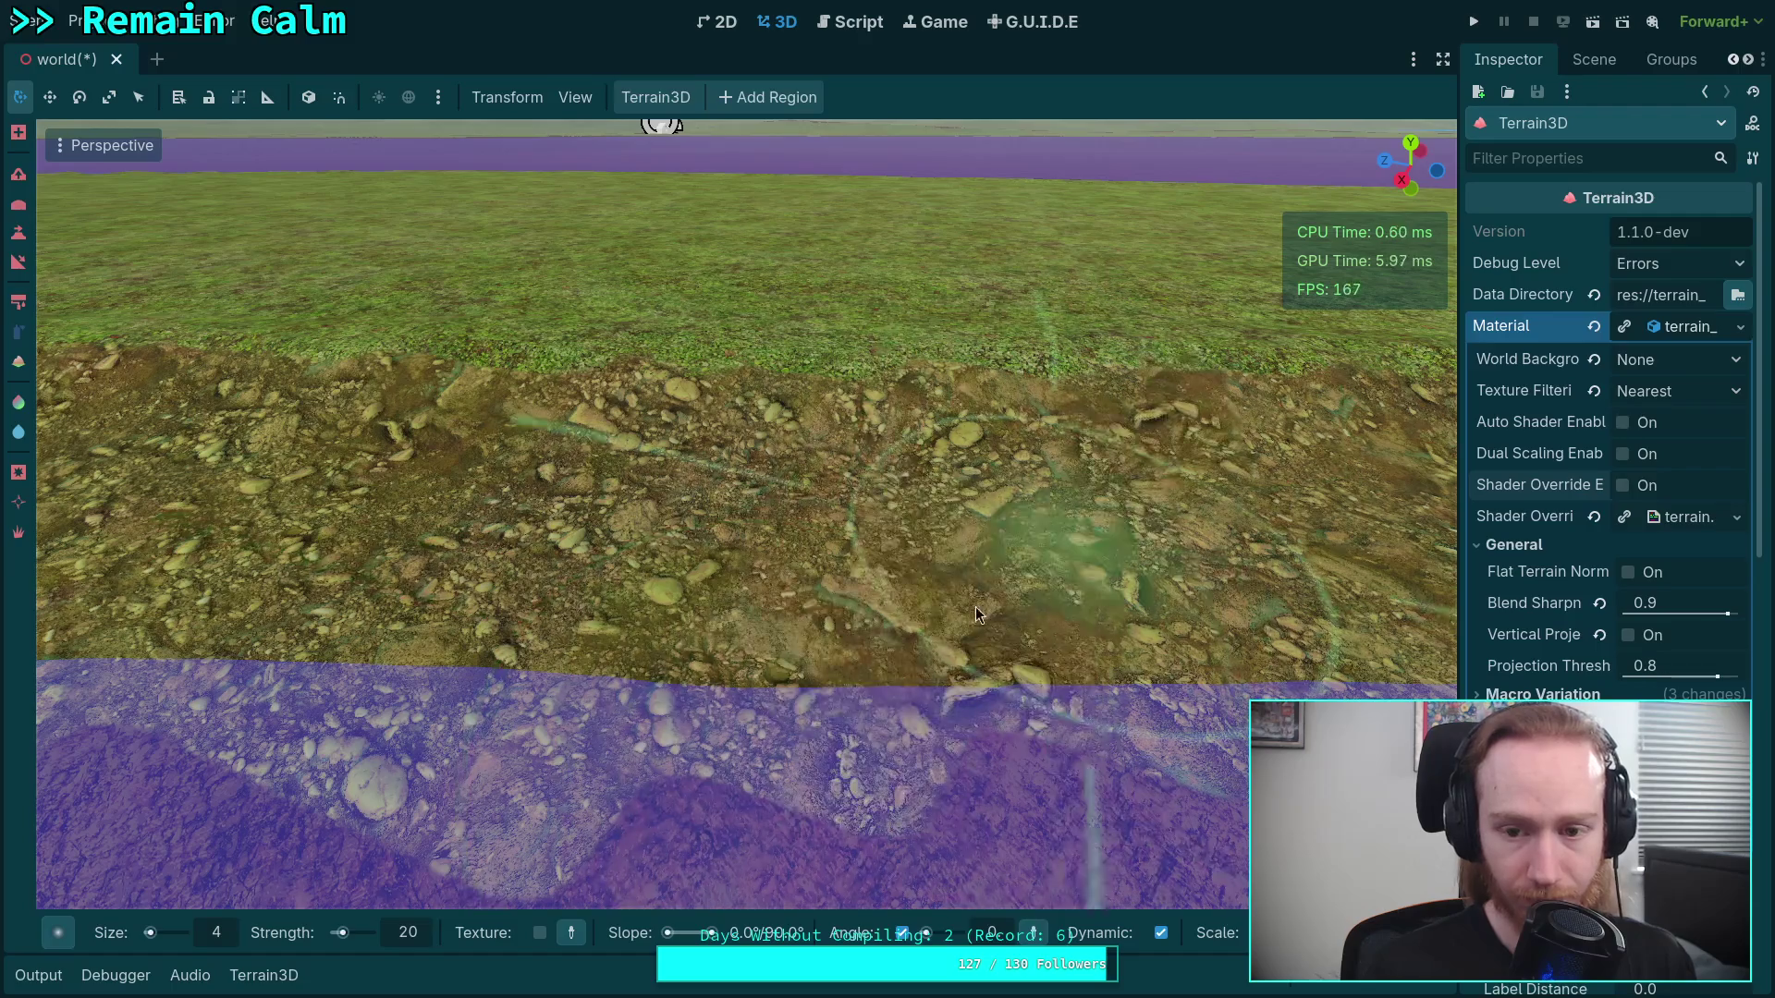
{"action": "scroll", "coordinate": [729, 318], "scroll_direction": "up", "scroll_amount": 2}
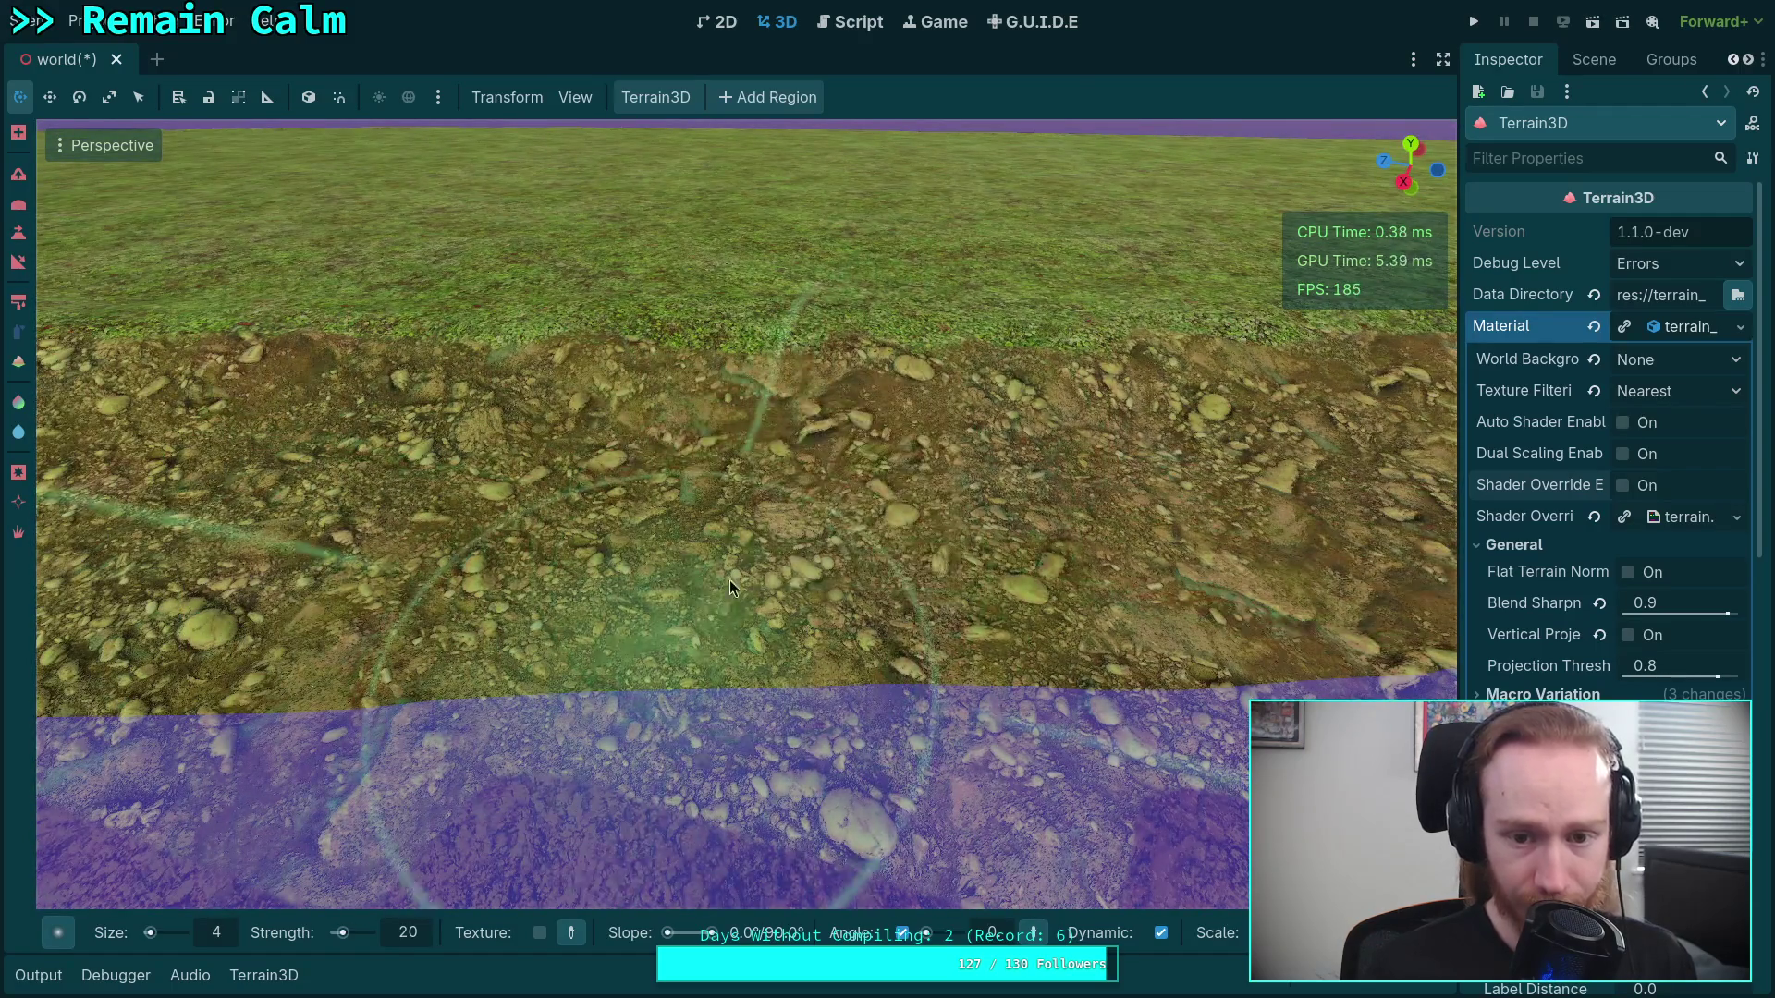
{"action": "scroll", "coordinate": [725, 559], "scroll_direction": "down", "scroll_amount": 2}
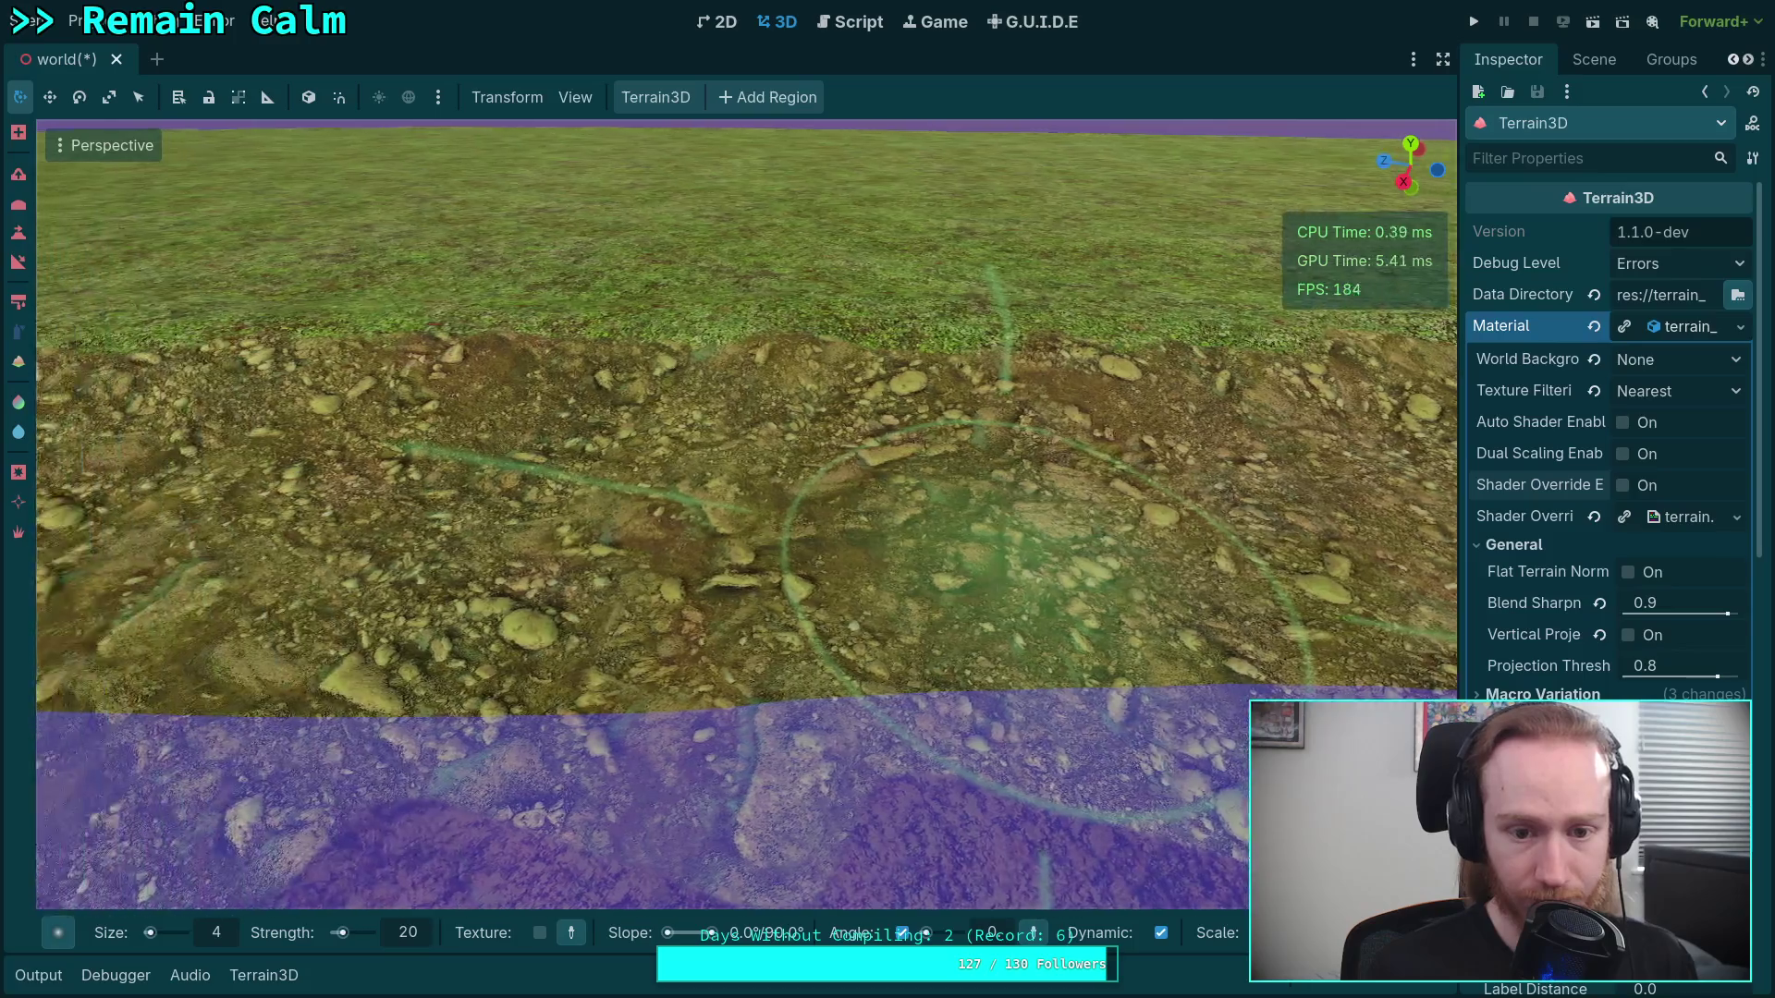
{"action": "scroll", "coordinate": [1017, 592], "scroll_direction": "down", "scroll_amount": 2}
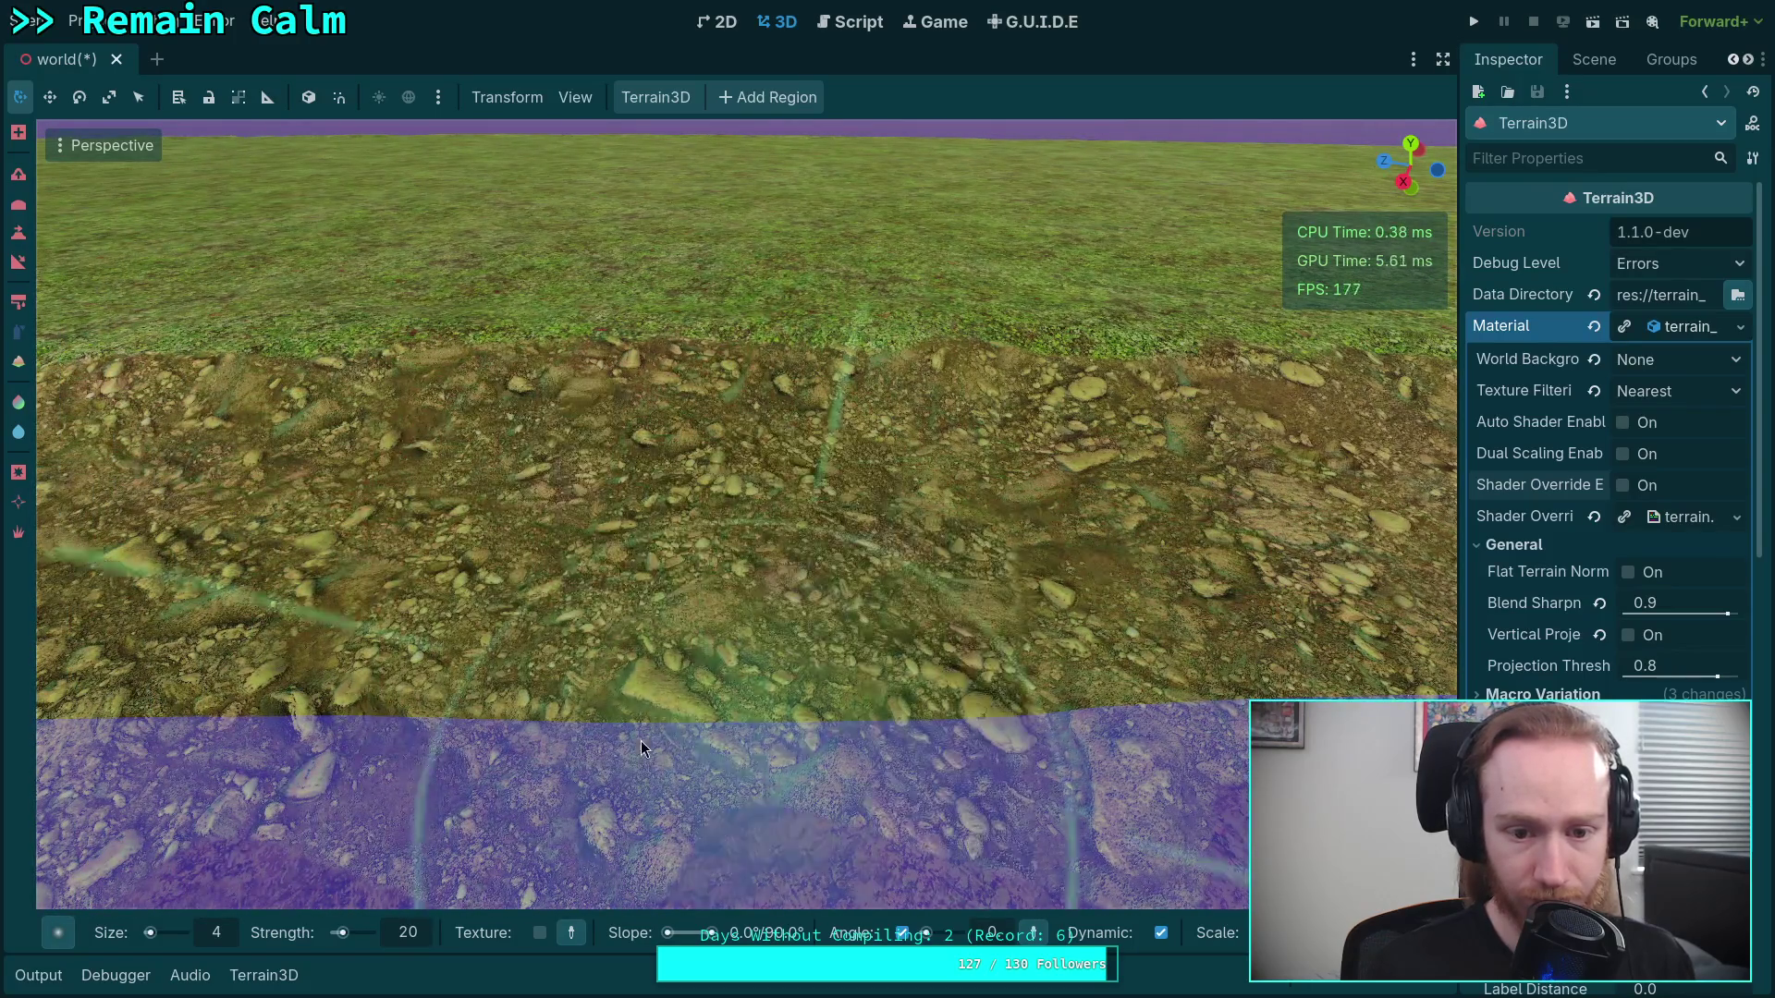
{"action": "mouse_move", "coordinate": [644, 749]}
{"action": "left_mouse_down"}
{"action": "mouse_move", "coordinate": [915, 592]}
{"action": "mouse_move", "coordinate": [860, 518]}
{"action": "mouse_move", "coordinate": [813, 582]}
{"action": "left_mouse_up"}
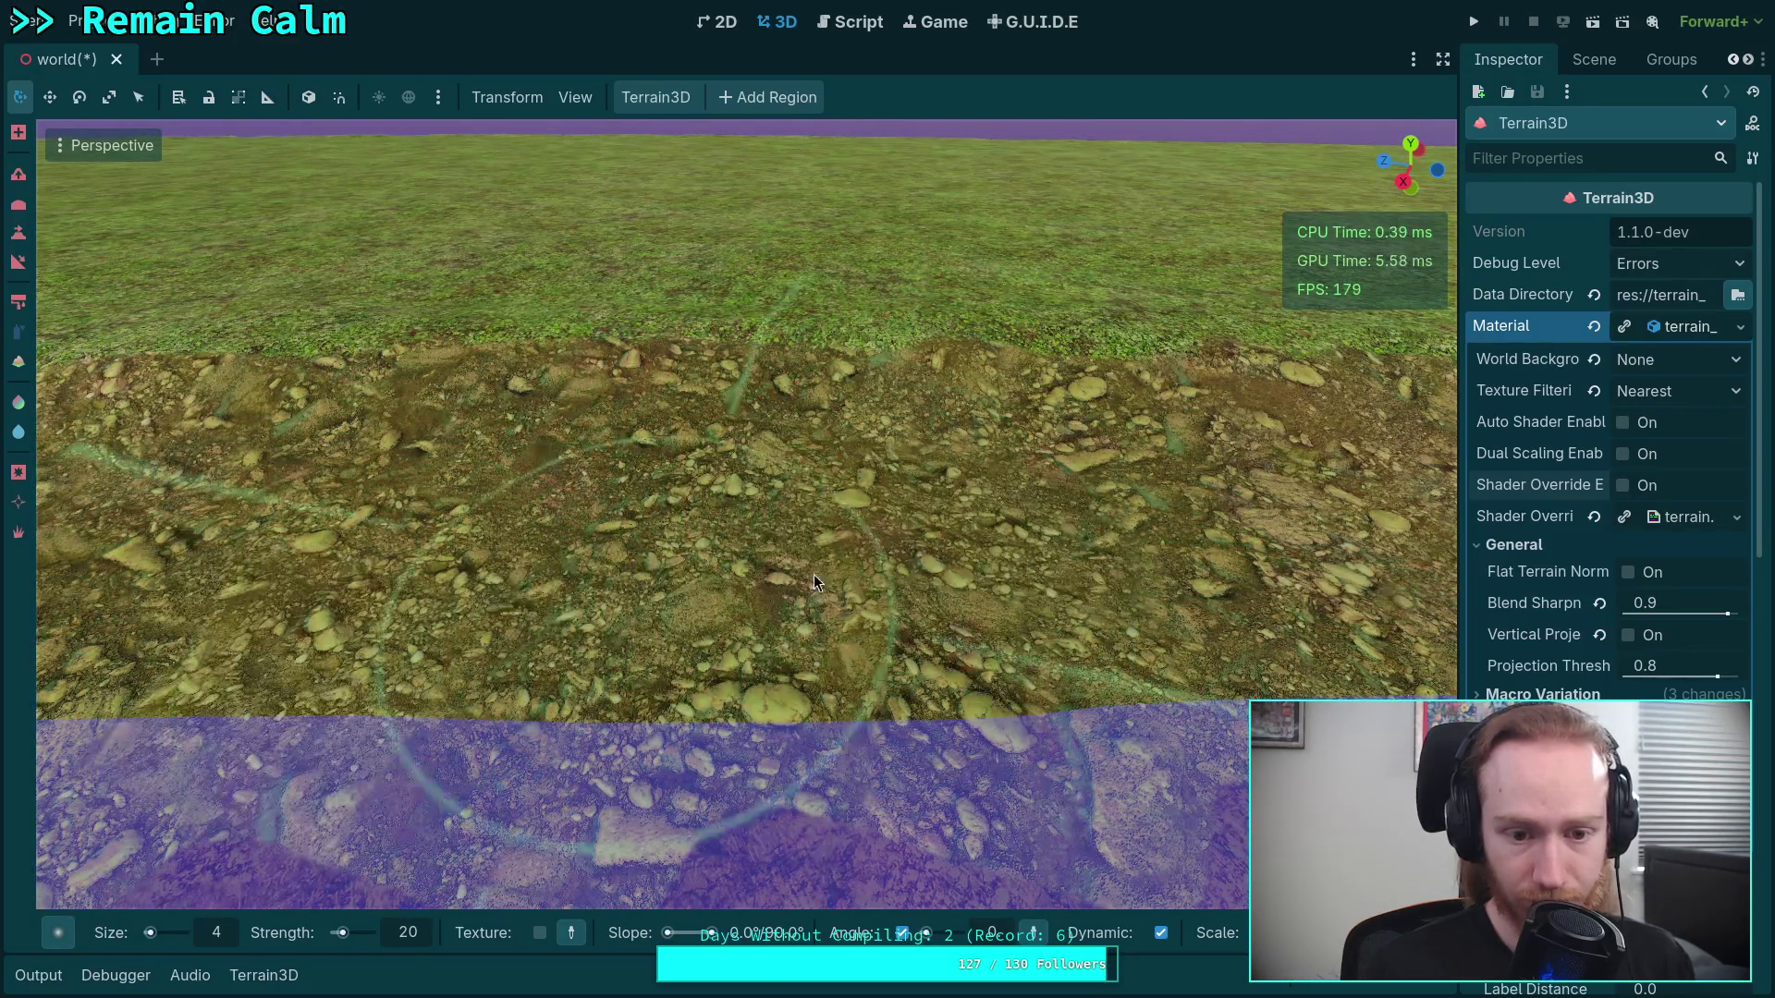
{"action": "scroll", "coordinate": [751, 468], "scroll_direction": "up", "scroll_amount": 3}
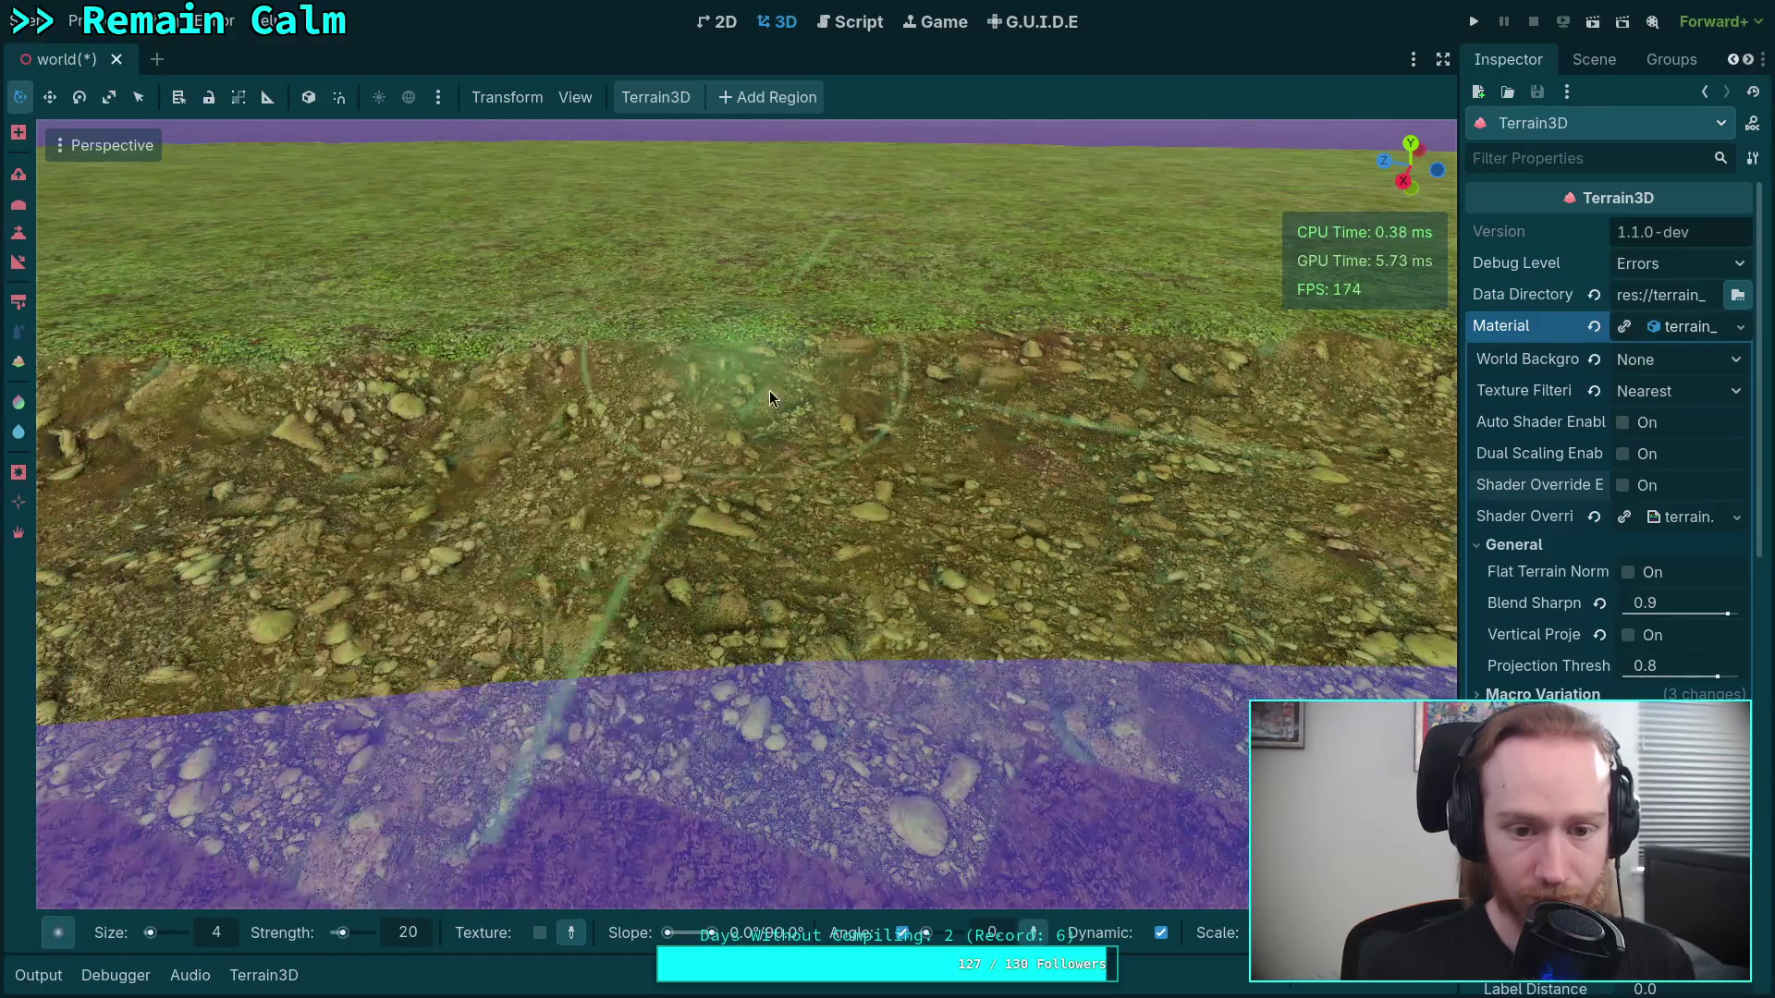
{"action": "mouse_move", "coordinate": [769, 399]}
{"action": "left_mouse_down"}
{"action": "mouse_move", "coordinate": [933, 390]}
{"action": "mouse_move", "coordinate": [538, 599]}
{"action": "mouse_move", "coordinate": [577, 632]}
{"action": "mouse_move", "coordinate": [487, 604]}
{"action": "mouse_move", "coordinate": [529, 623]}
{"action": "mouse_move", "coordinate": [629, 591]}
{"action": "left_mouse_up"}
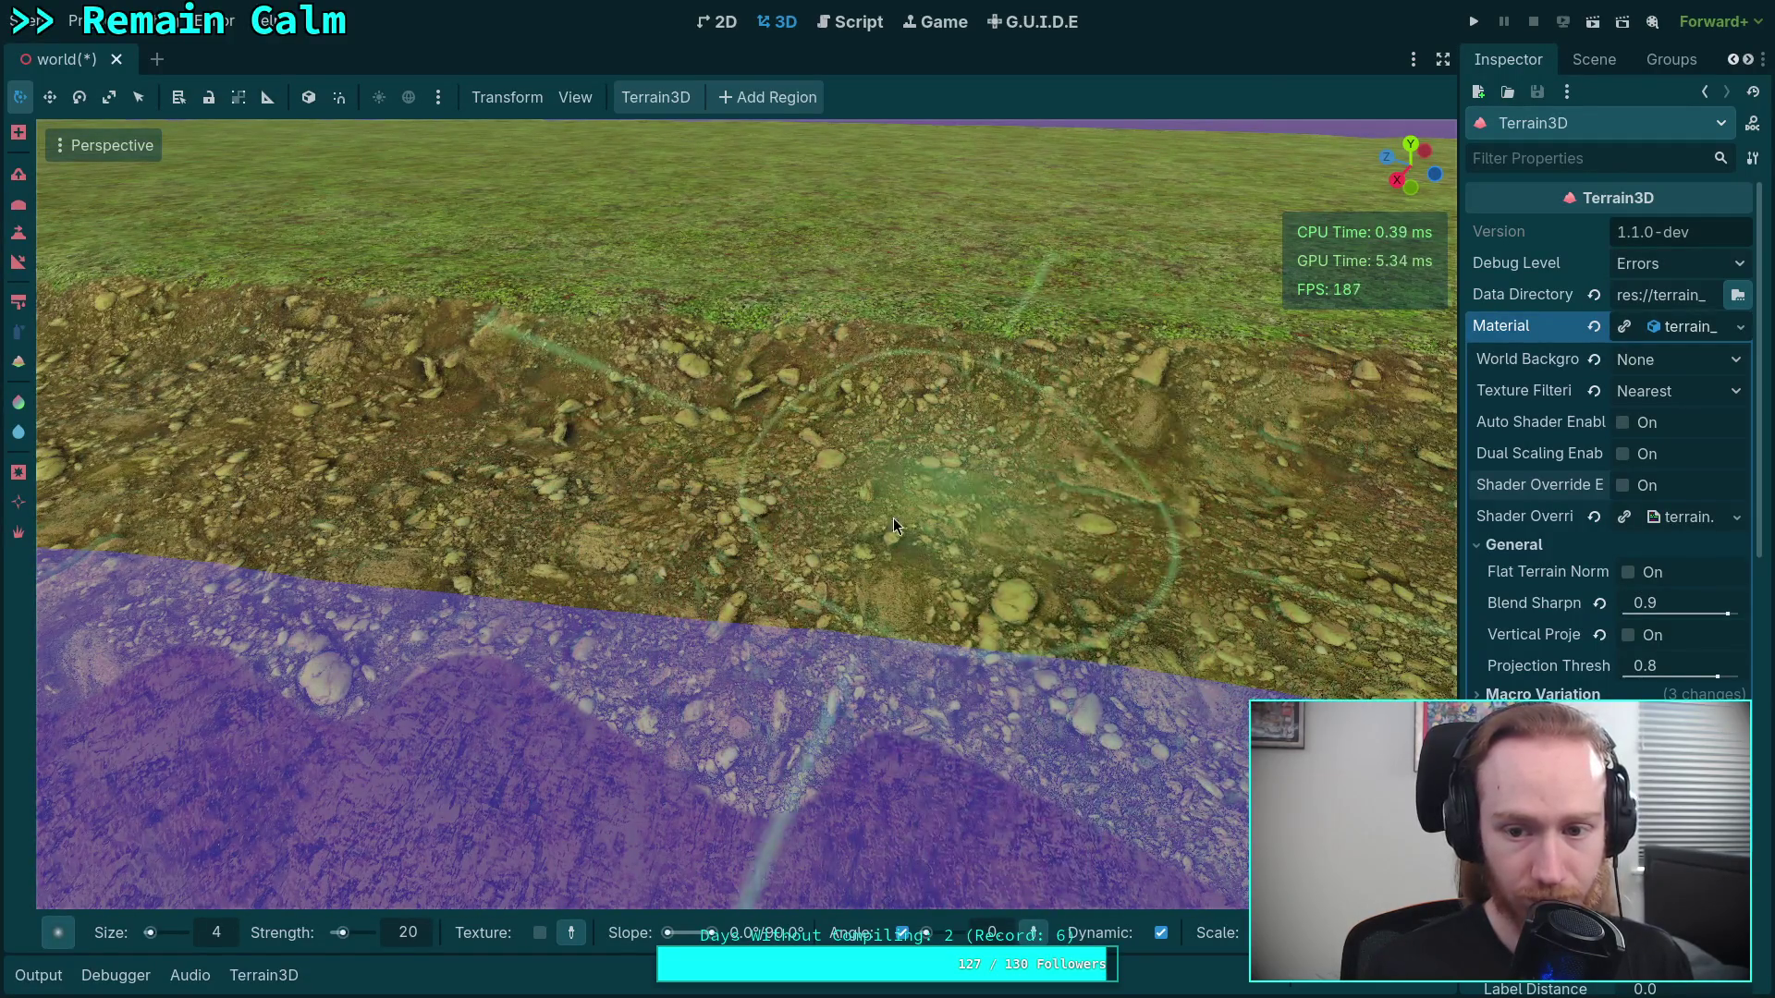
Turn and zoom the view to inspect the repainted rocky bank from several angles
{"action": "left_click_drag", "start_coordinate": [893, 518], "coordinate": [908, 629]}
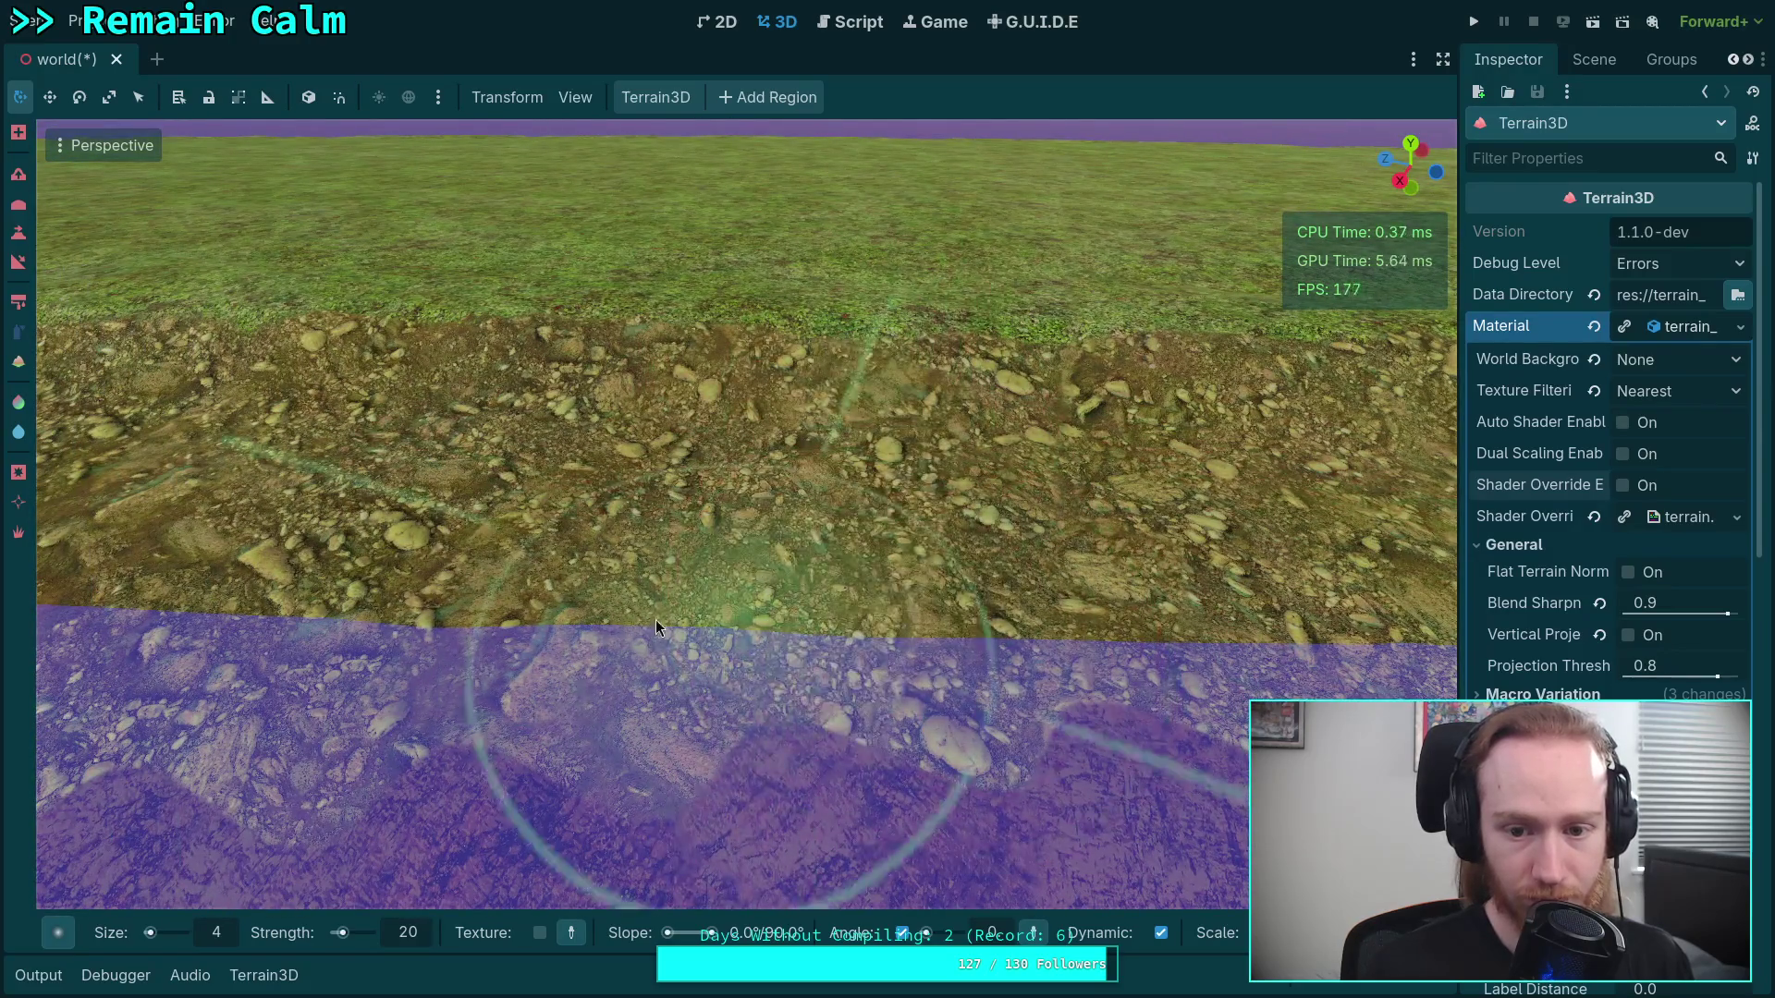
{"action": "scroll", "coordinate": [773, 444], "scroll_direction": "up", "scroll_amount": 3}
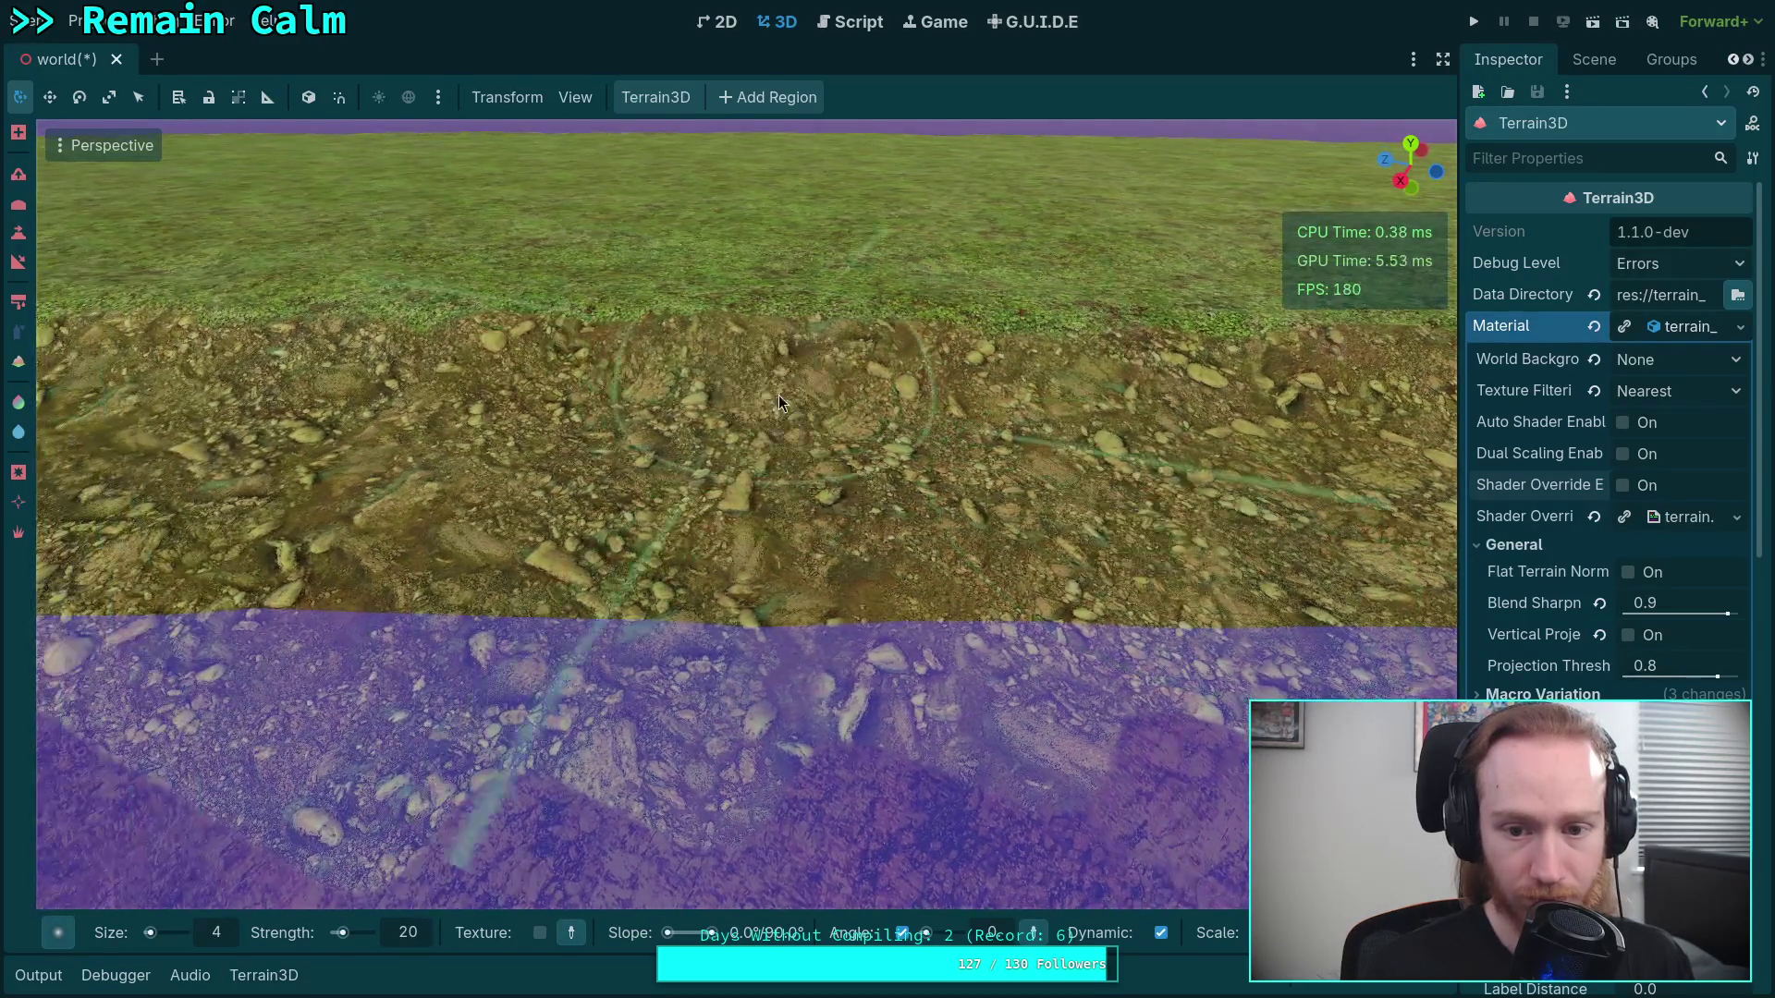
{"action": "mouse_move", "coordinate": [822, 455]}
{"action": "left_mouse_down"}
{"action": "mouse_move", "coordinate": [795, 458]}
{"action": "mouse_move", "coordinate": [646, 341]}
{"action": "mouse_move", "coordinate": [514, 320]}
{"action": "mouse_move", "coordinate": [363, 409]}
{"action": "mouse_move", "coordinate": [666, 379]}
{"action": "mouse_move", "coordinate": [702, 398]}
{"action": "mouse_move", "coordinate": [772, 652]}
{"action": "left_mouse_up"}
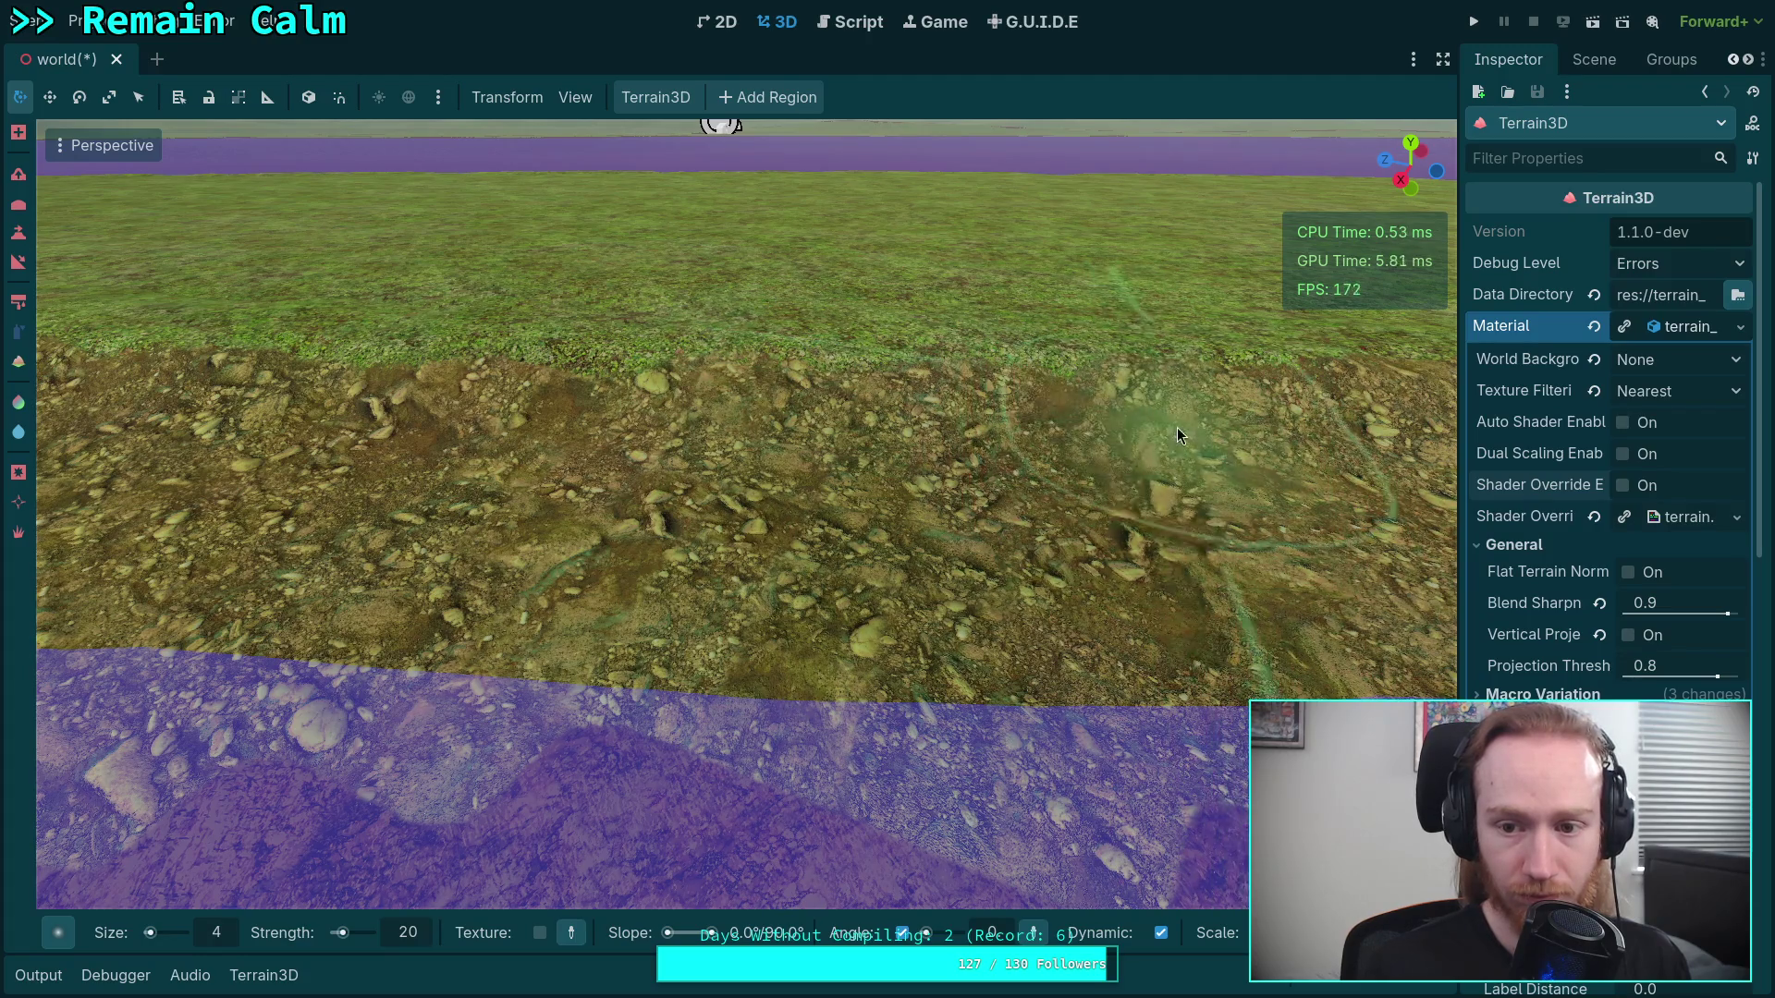
{"action": "mouse_move", "coordinate": [1179, 434]}
{"action": "left_mouse_down"}
{"action": "mouse_move", "coordinate": [617, 361]}
{"action": "mouse_move", "coordinate": [575, 481]}
{"action": "left_mouse_up"}
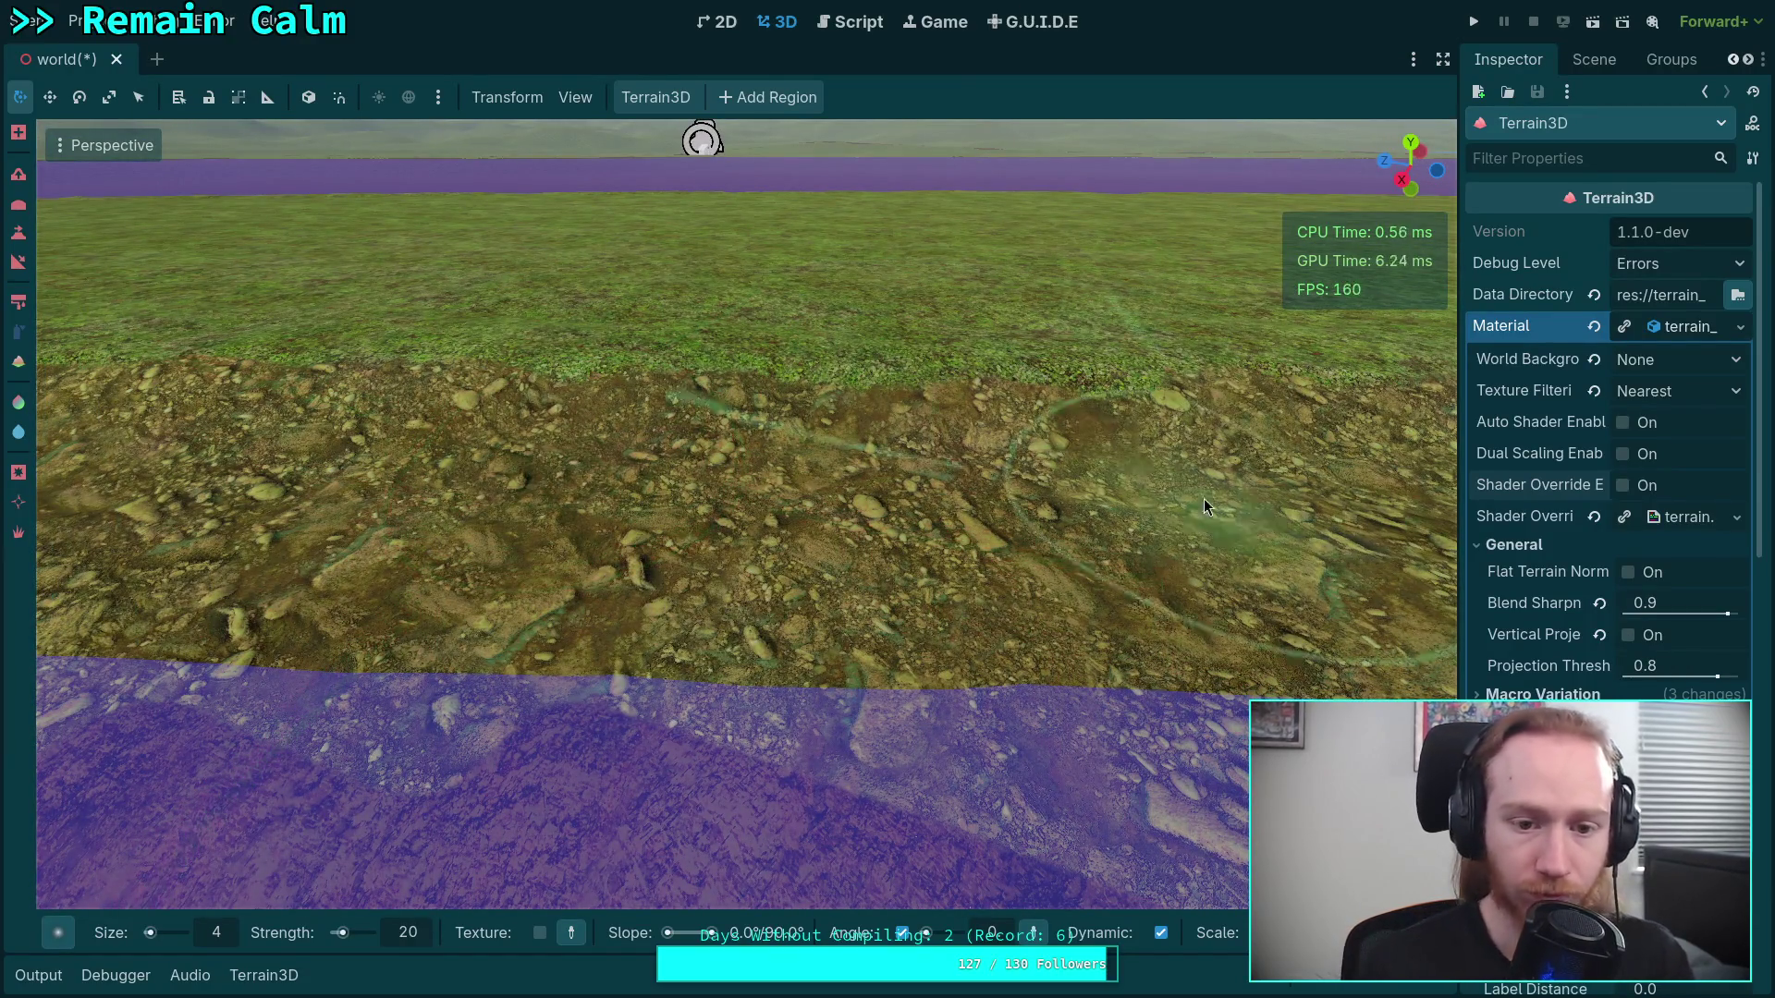
{"action": "left_click_drag", "start_coordinate": [712, 558], "coordinate": [725, 425]}
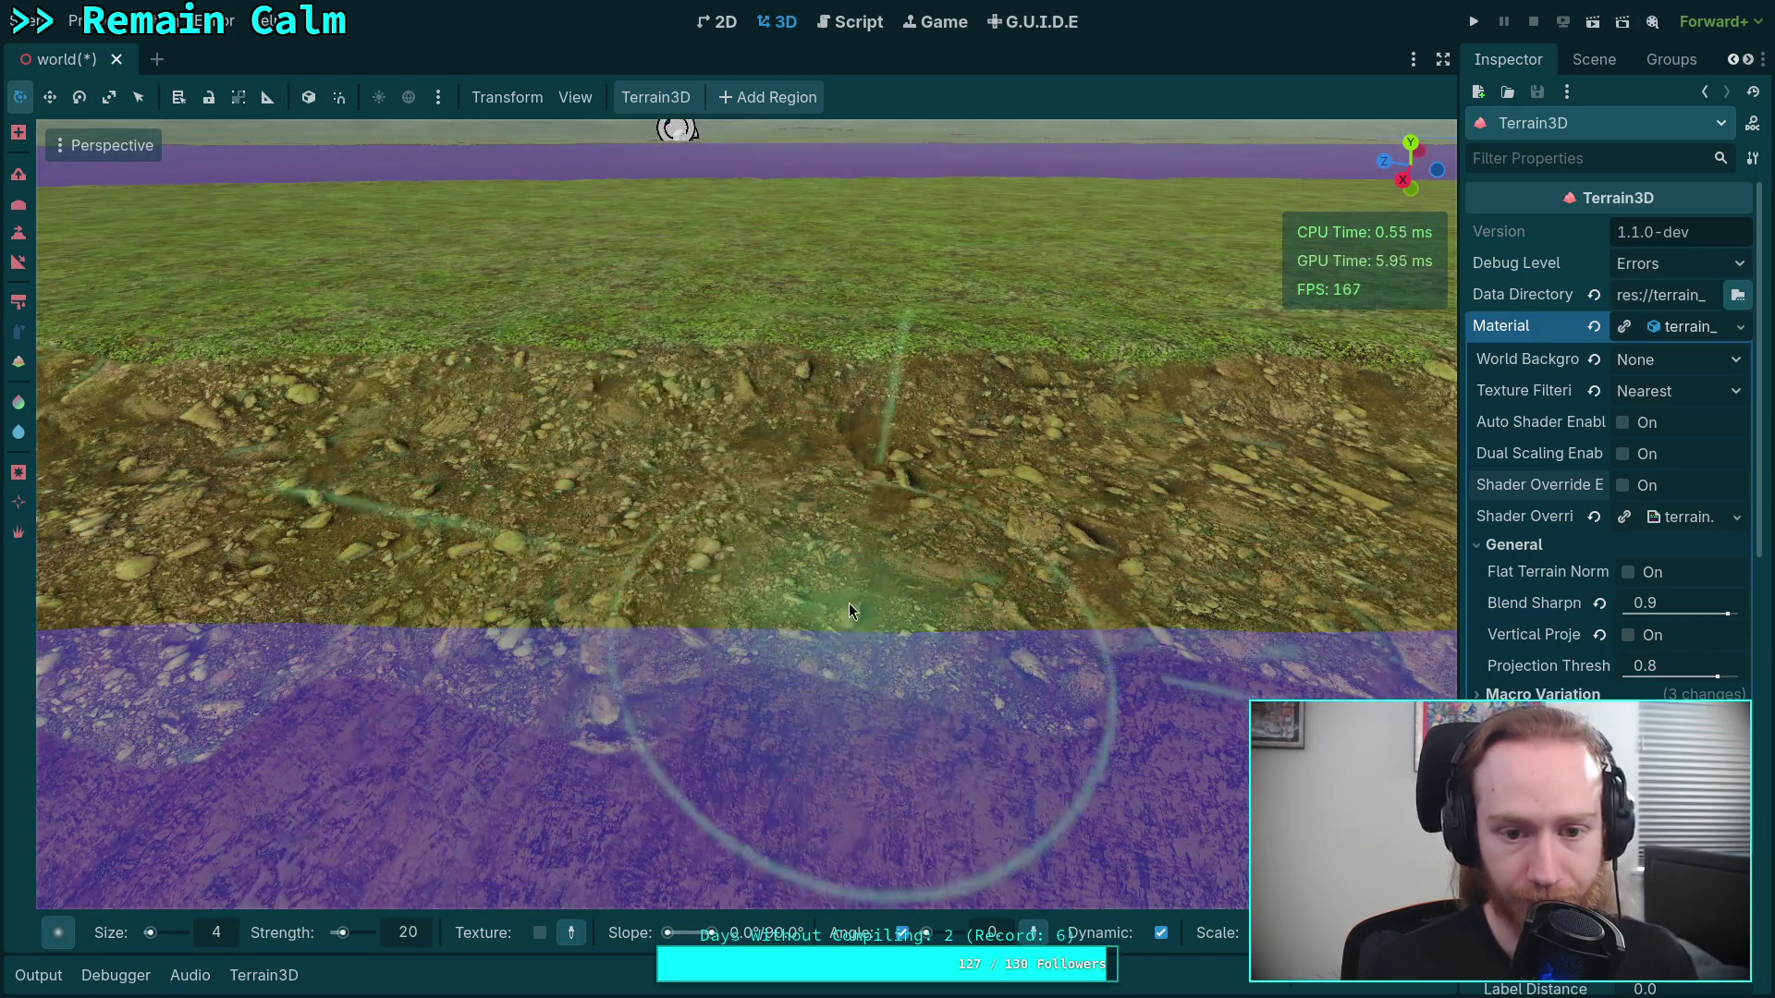
{"action": "scroll", "coordinate": [849, 602], "scroll_direction": "down", "scroll_amount": 2}
{"action": "scroll", "coordinate": [689, 573], "scroll_direction": "down", "scroll_amount": 2}
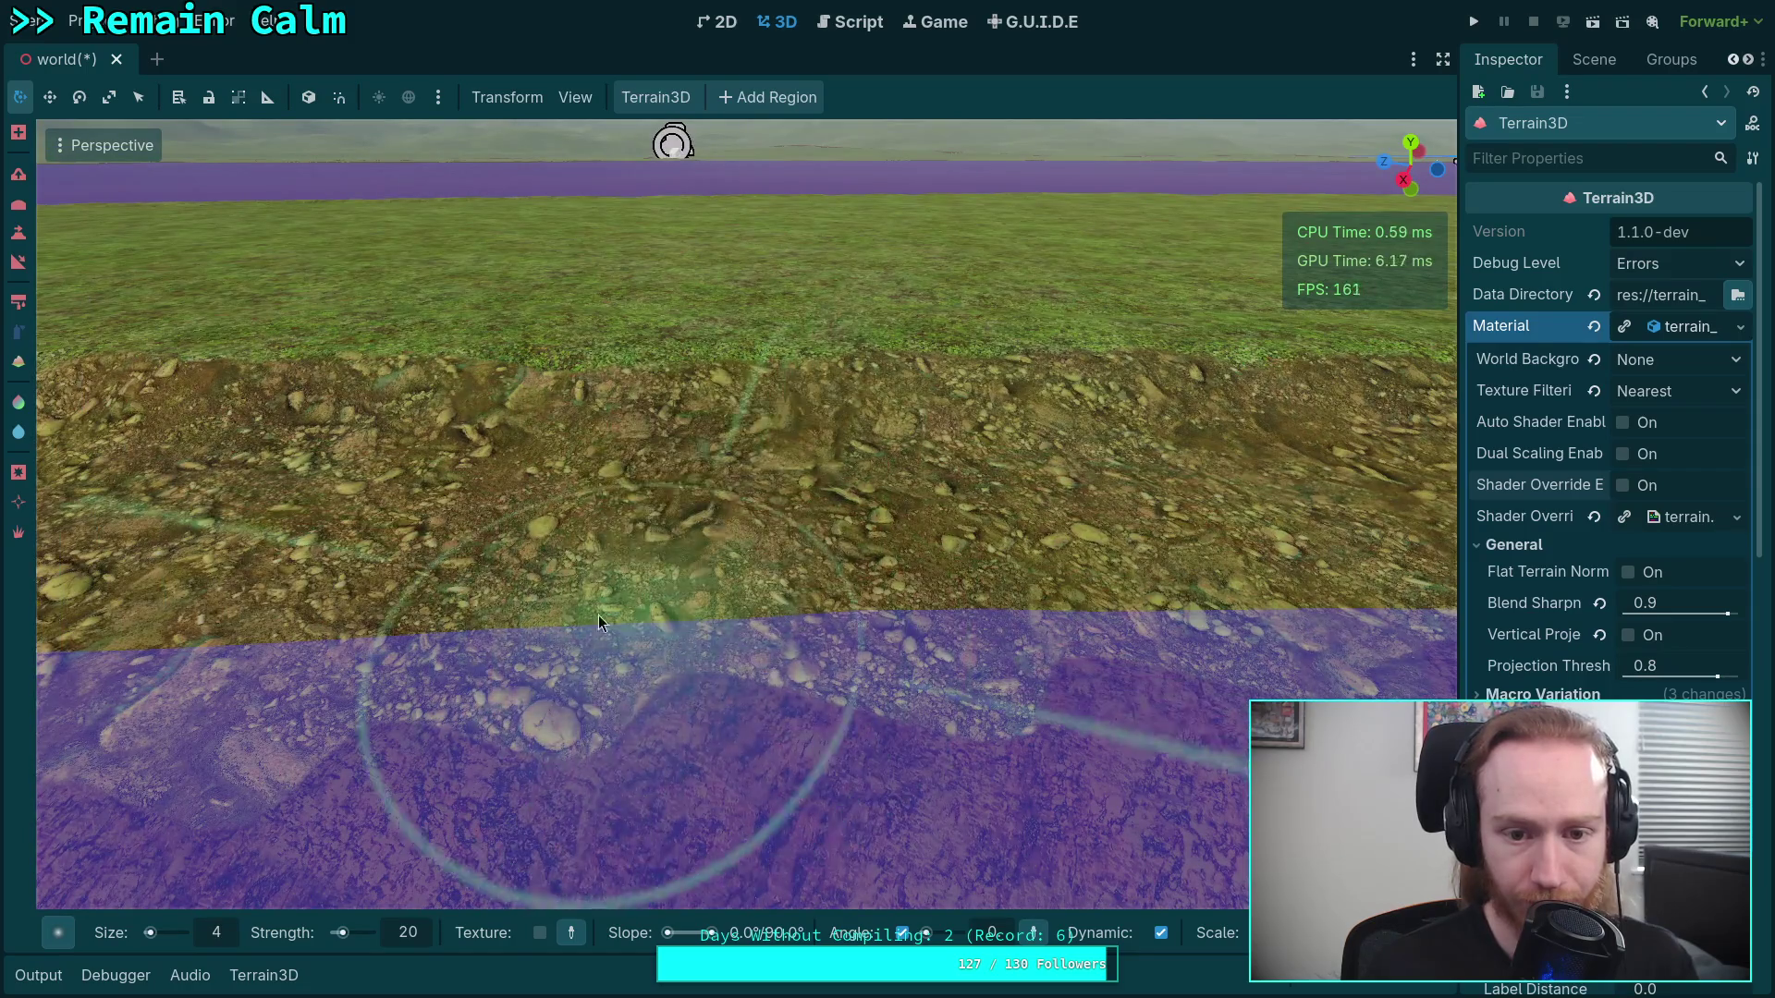
{"action": "scroll", "coordinate": [652, 586], "scroll_direction": "up", "scroll_amount": 2}
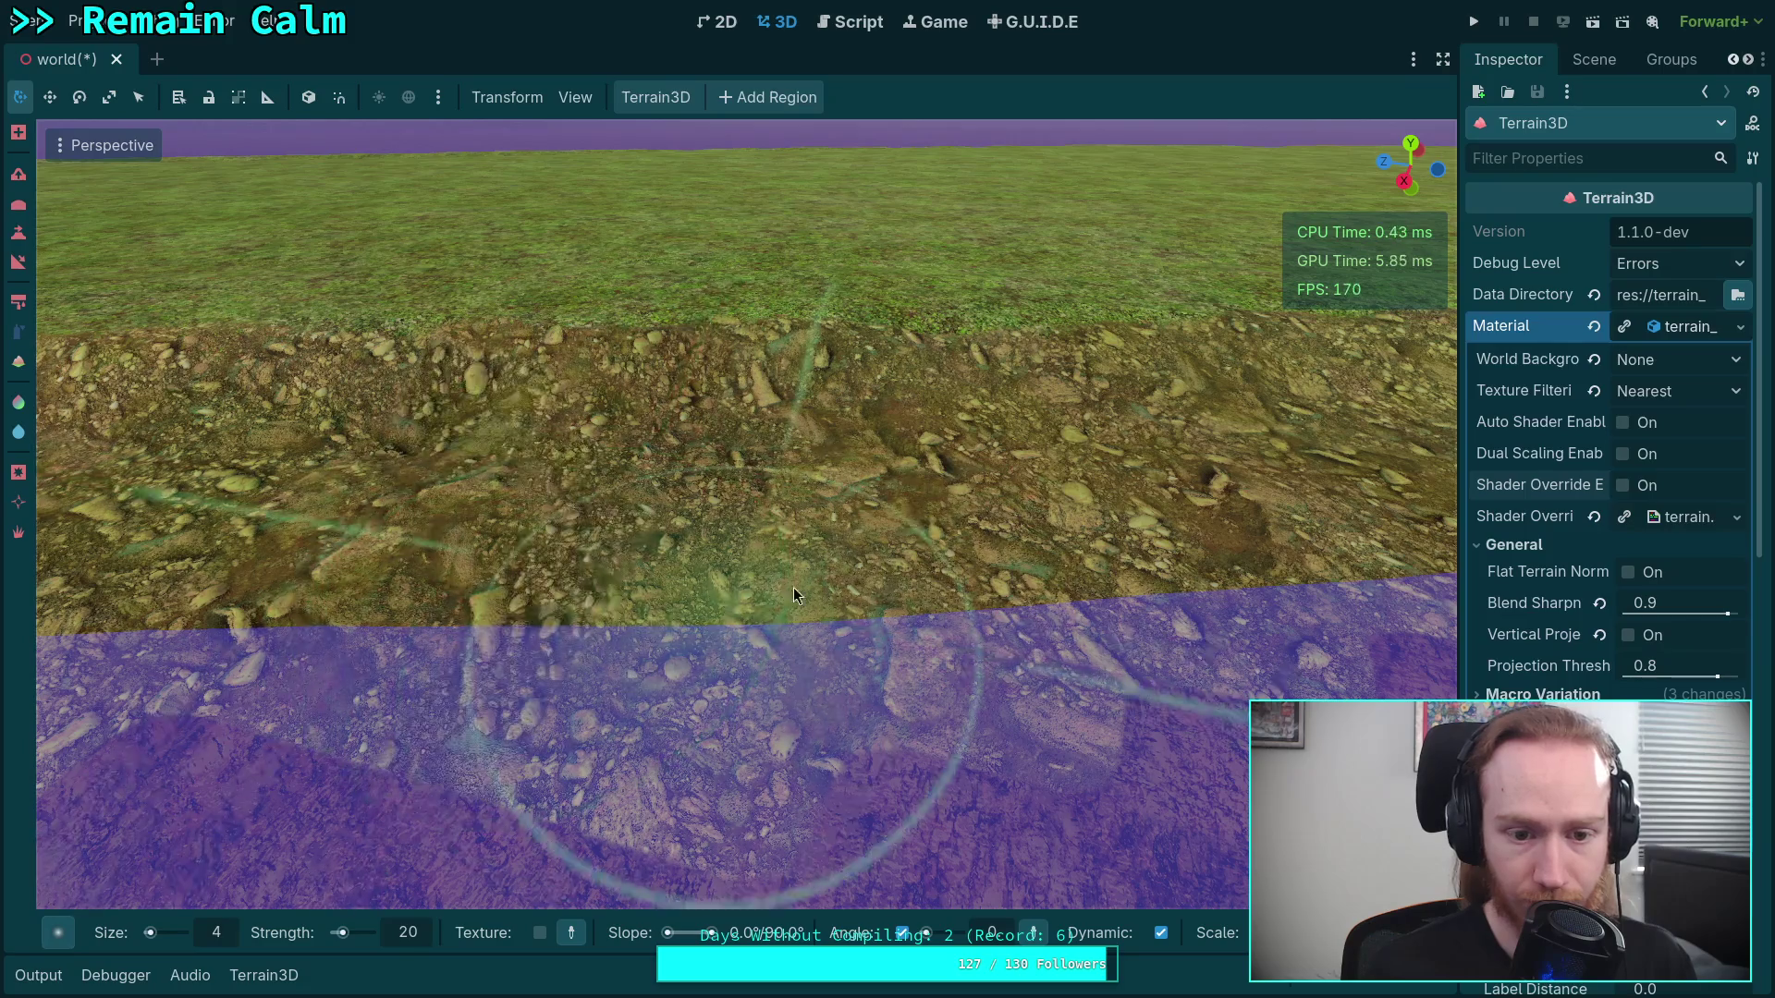
{"action": "scroll", "coordinate": [673, 564], "scroll_direction": "up", "scroll_amount": 2}
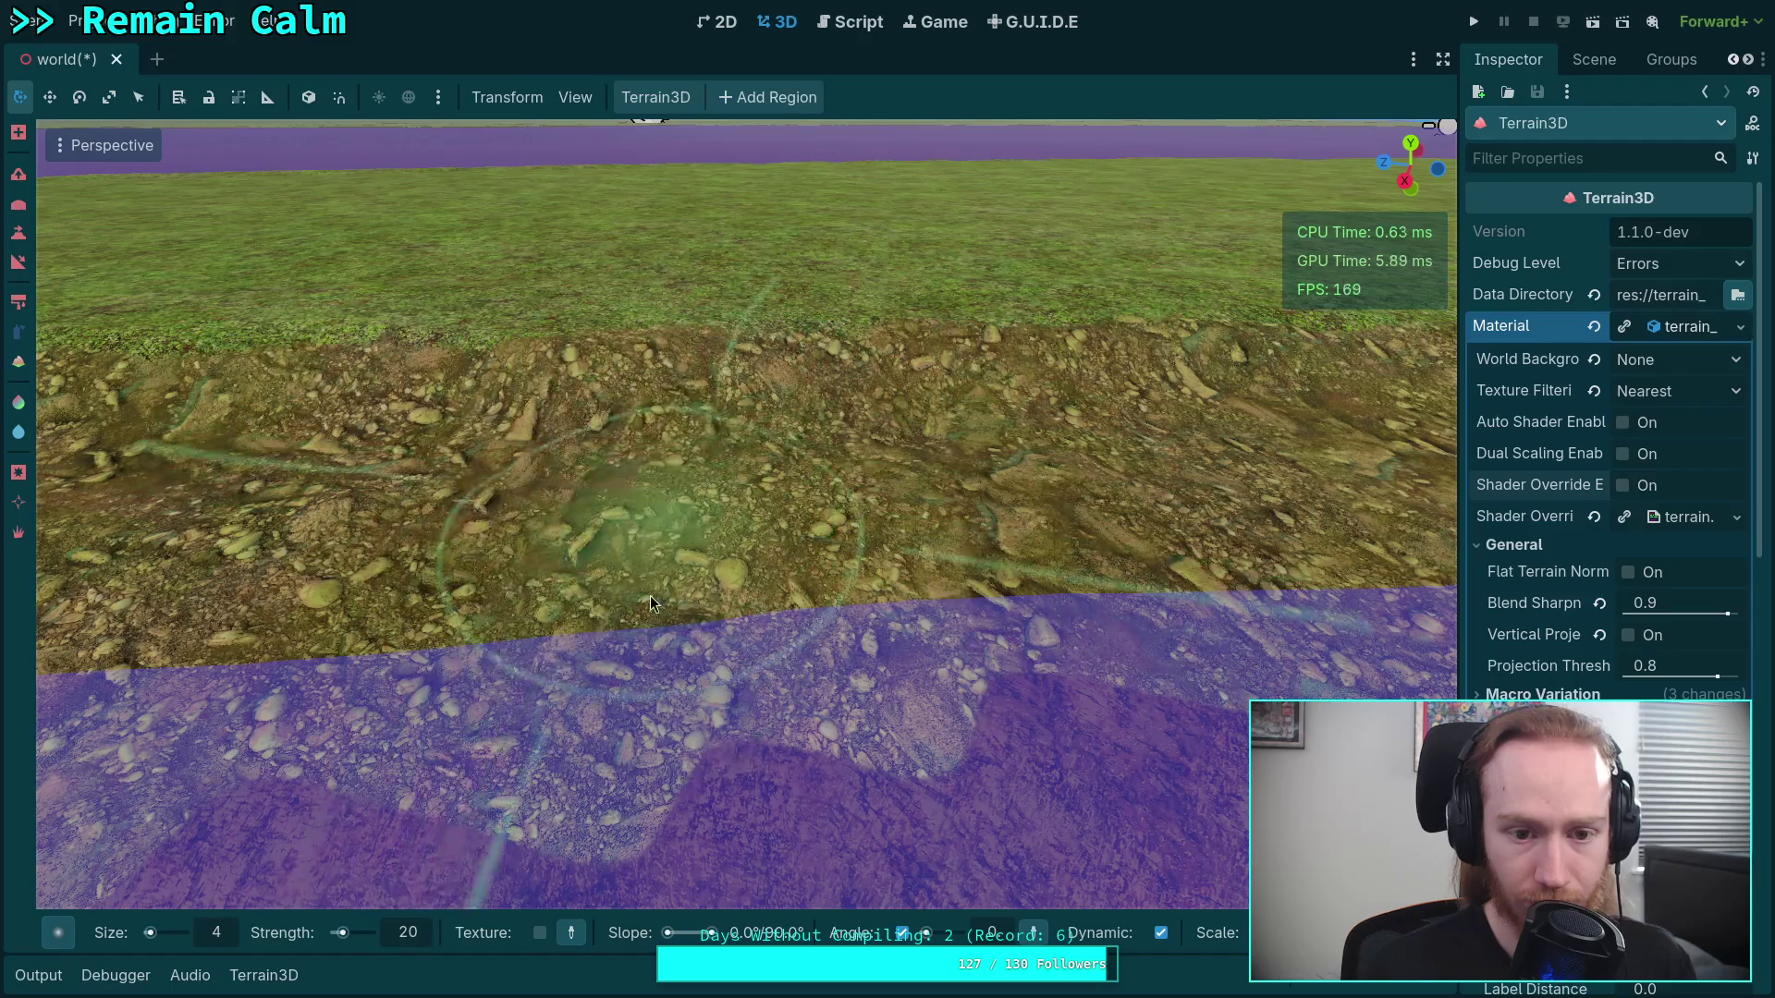
{"action": "scroll", "coordinate": [684, 472], "scroll_direction": "down", "scroll_amount": 2}
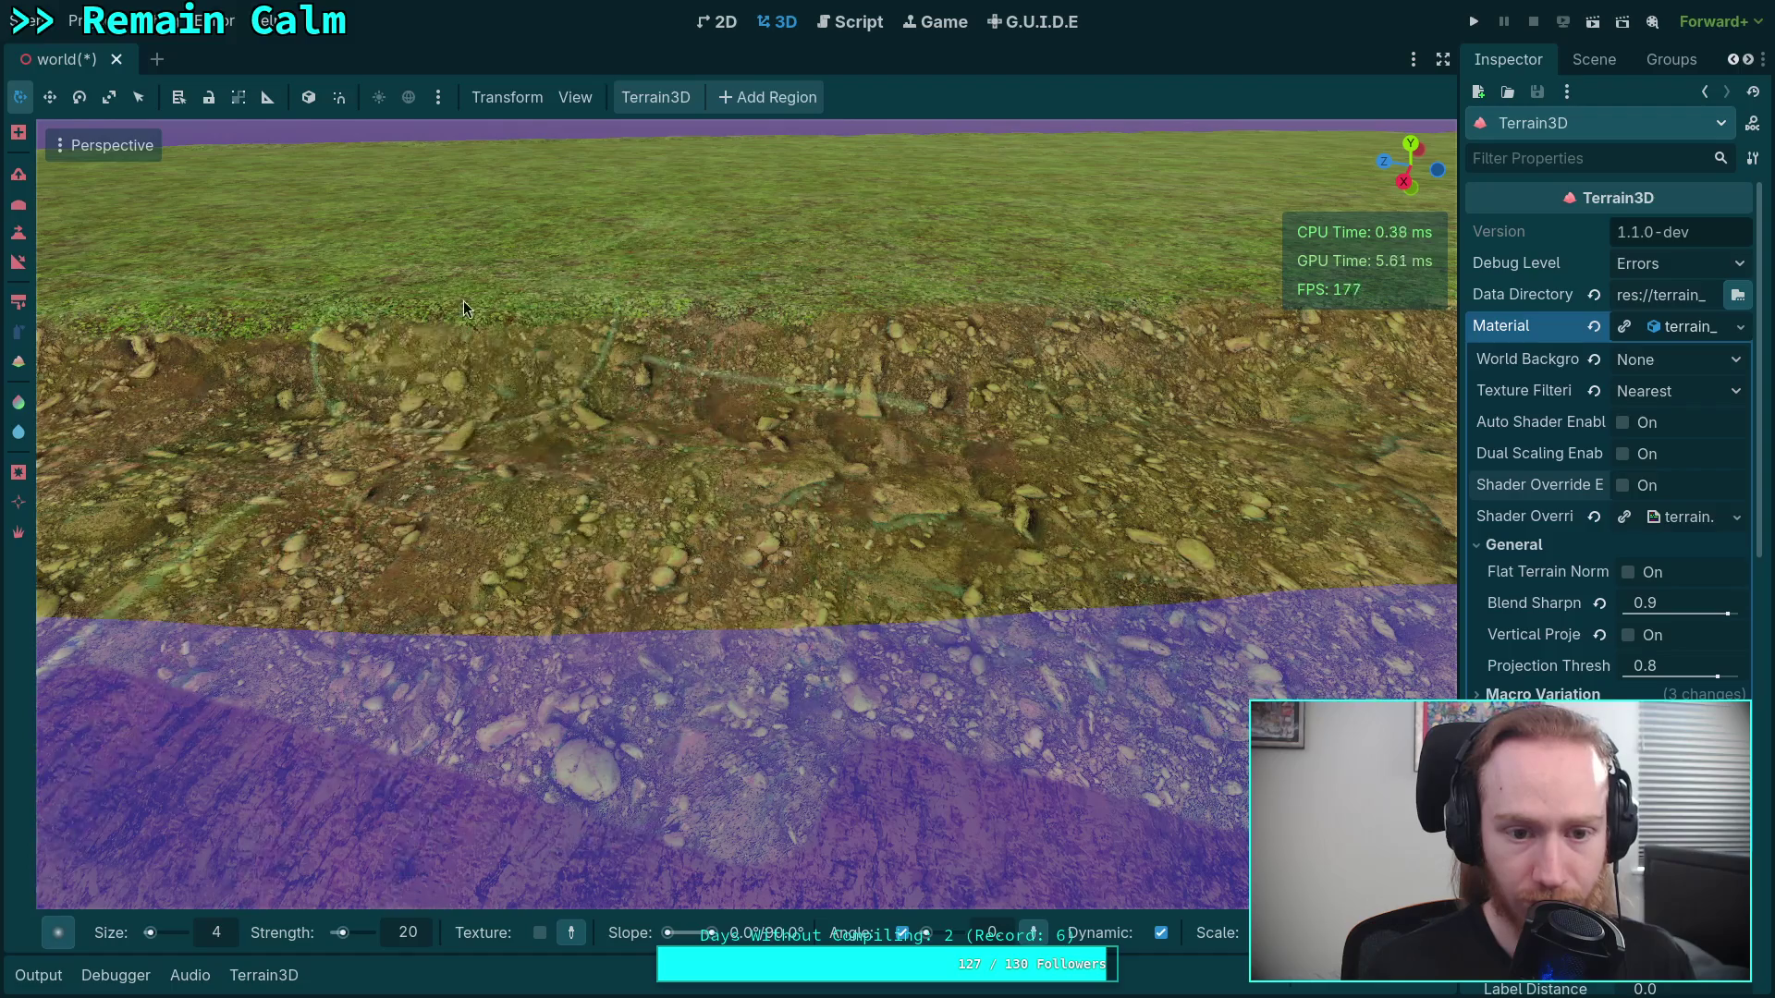
{"action": "scroll", "coordinate": [601, 389], "scroll_direction": "up", "scroll_amount": 3}
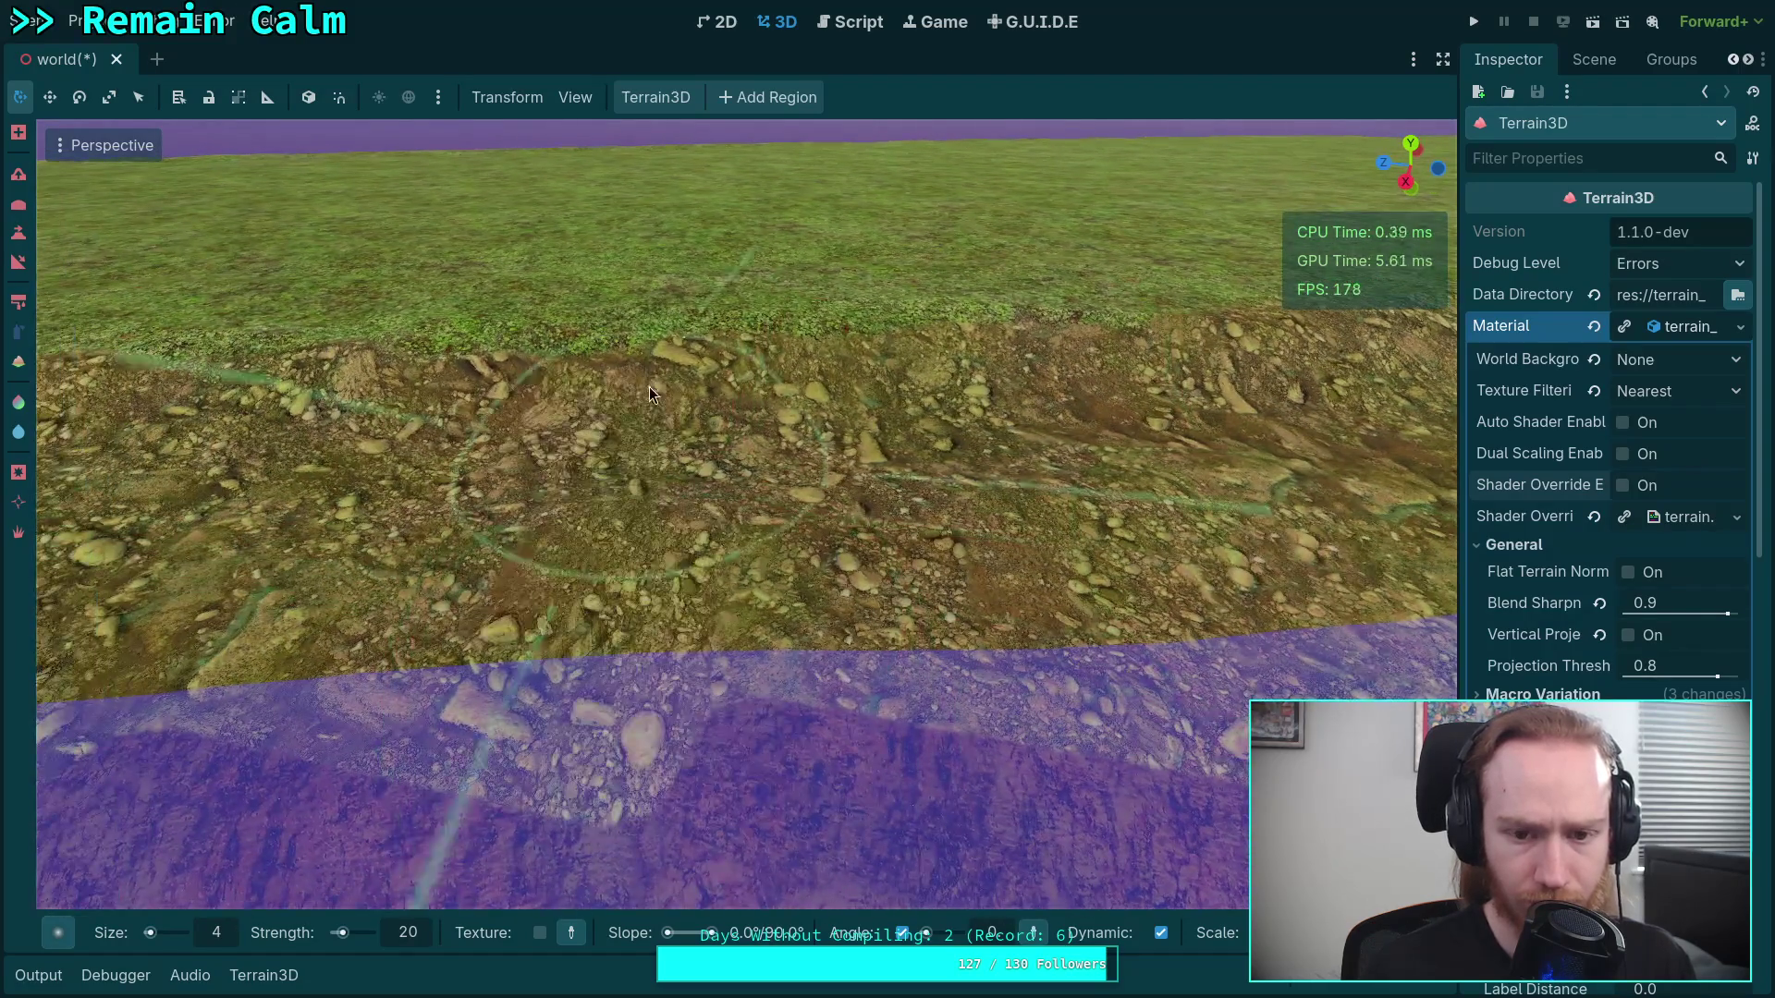
Paint grass patches into the dirt near the centre of the bank
{"action": "left_click", "coordinate": [647, 566]}
{"action": "right_click", "coordinate": [841, 519]}
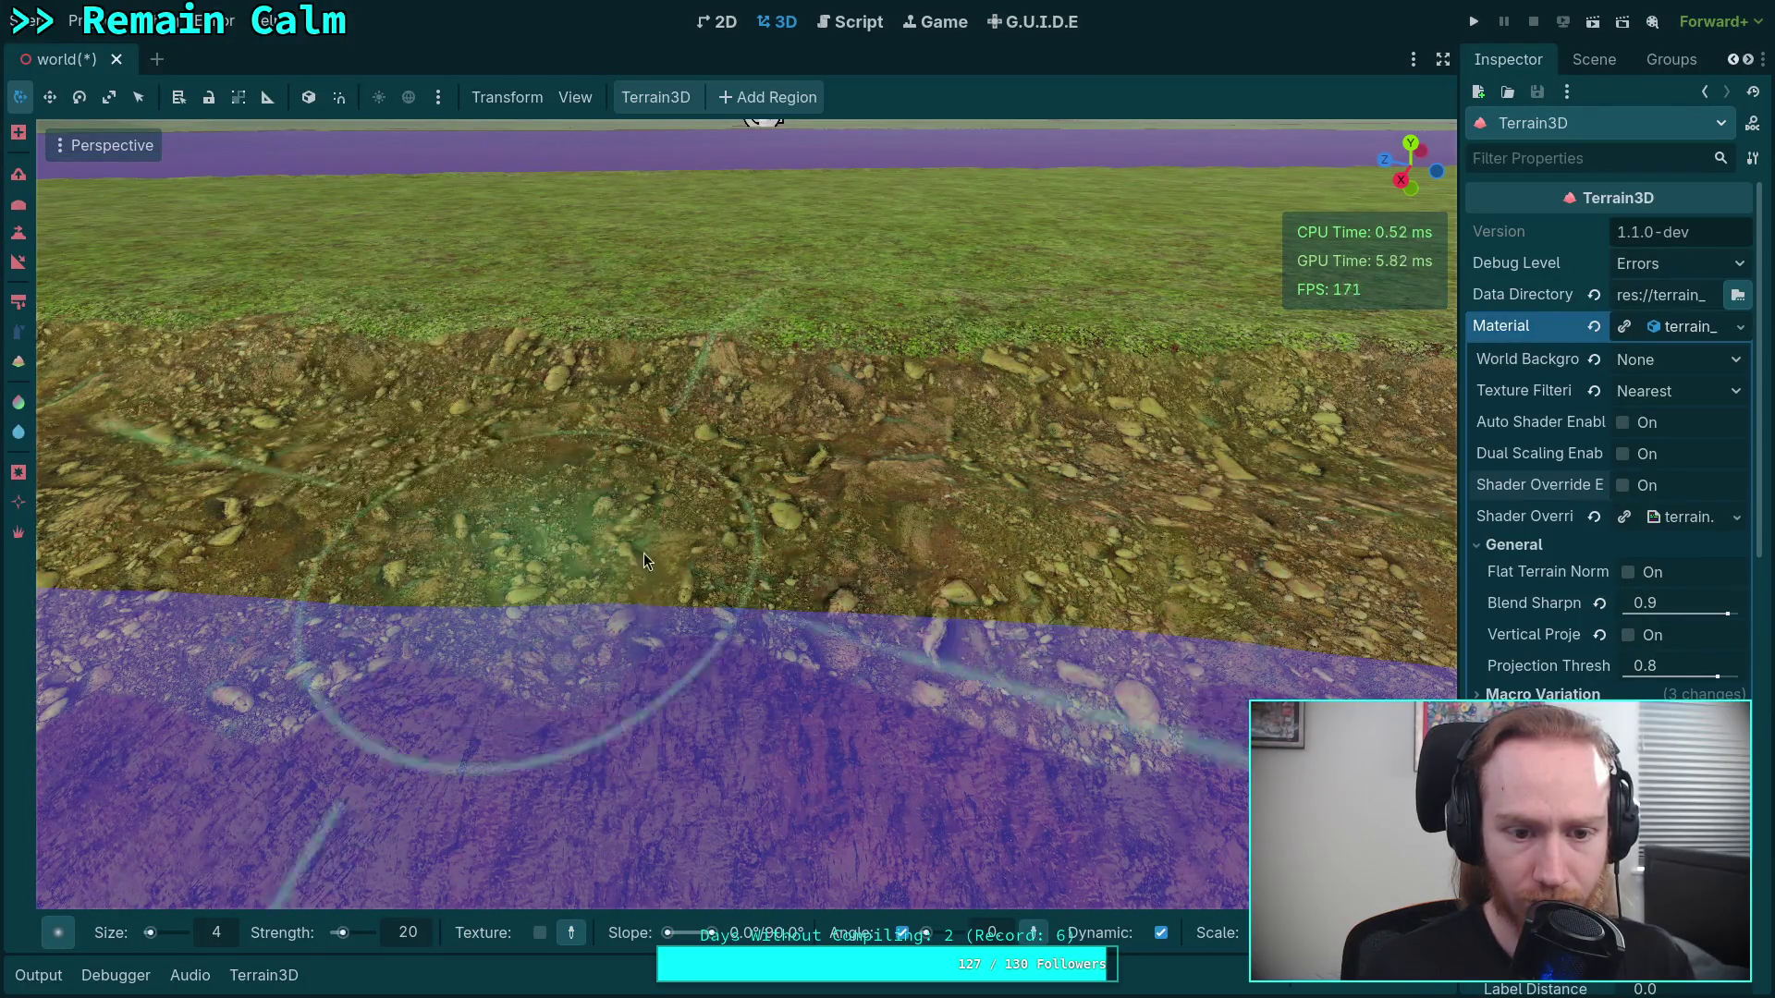
{"action": "right_click", "coordinate": [580, 529]}
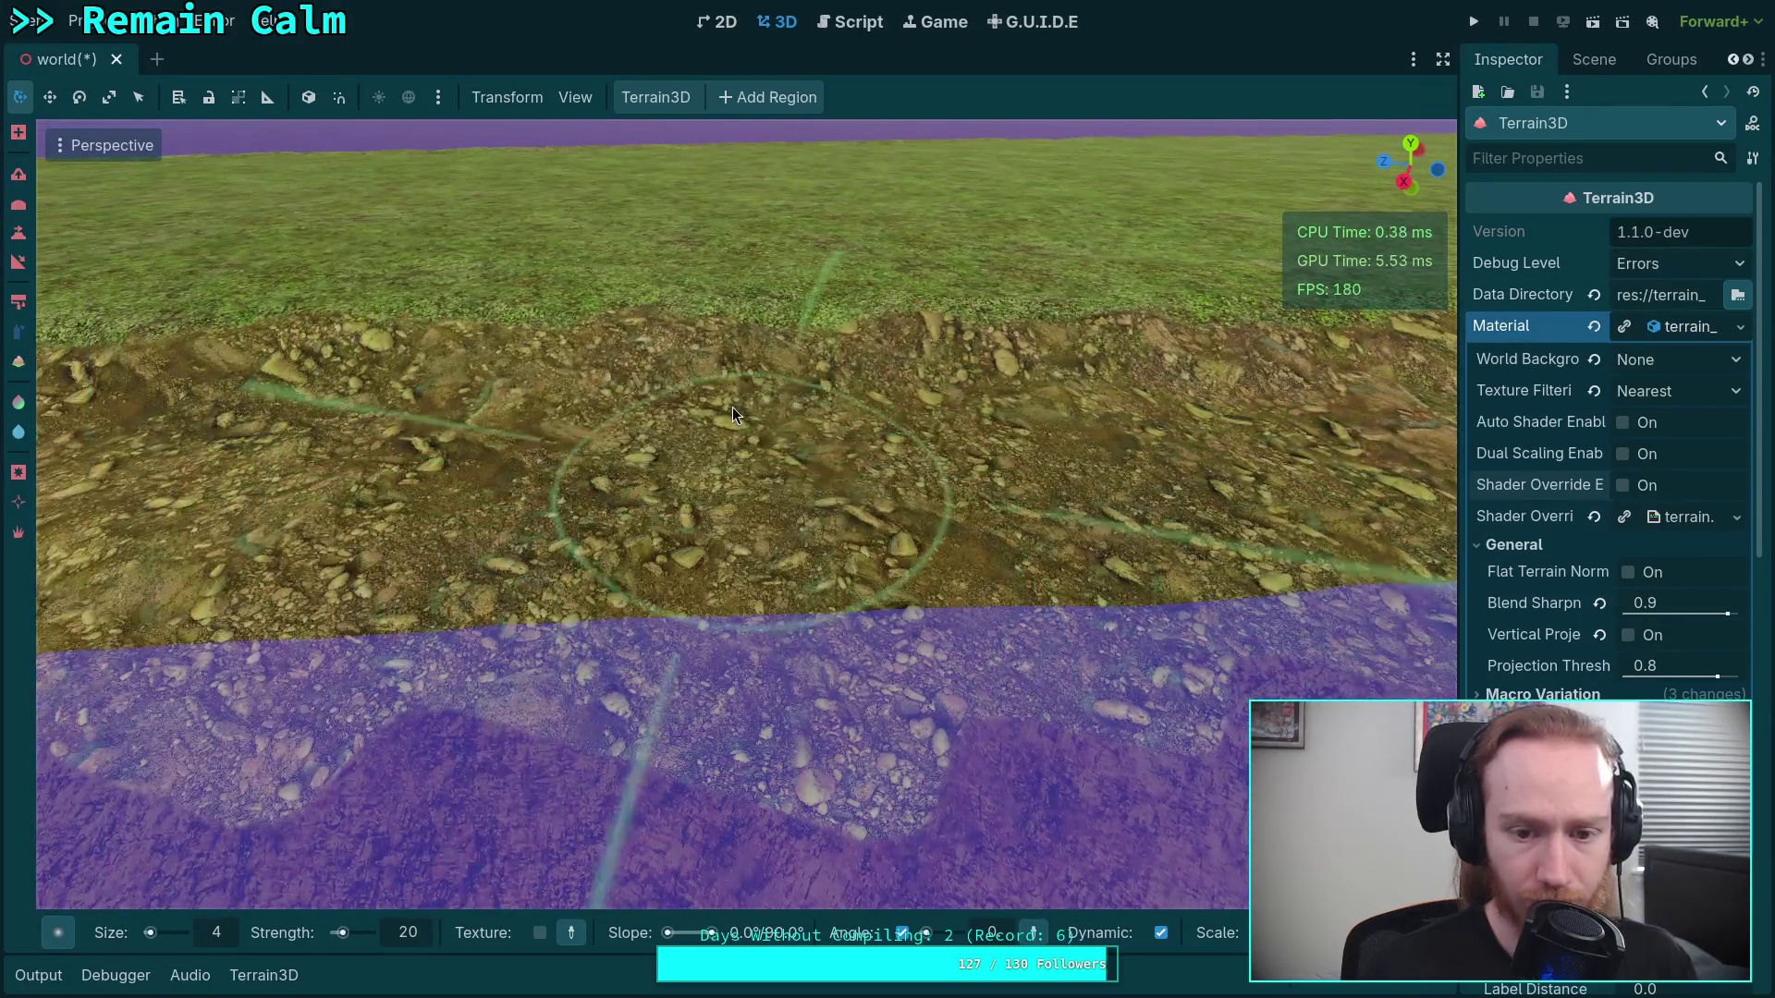
{"action": "mouse_move", "coordinate": [733, 406]}
{"action": "left_mouse_down"}
{"action": "mouse_move", "coordinate": [603, 551]}
{"action": "mouse_move", "coordinate": [784, 475]}
{"action": "mouse_move", "coordinate": [925, 510]}
{"action": "mouse_move", "coordinate": [747, 479]}
{"action": "left_mouse_up"}
Move along the shoreline and smooth out the dip in the dirt bank
{"action": "right_click", "coordinate": [747, 479]}
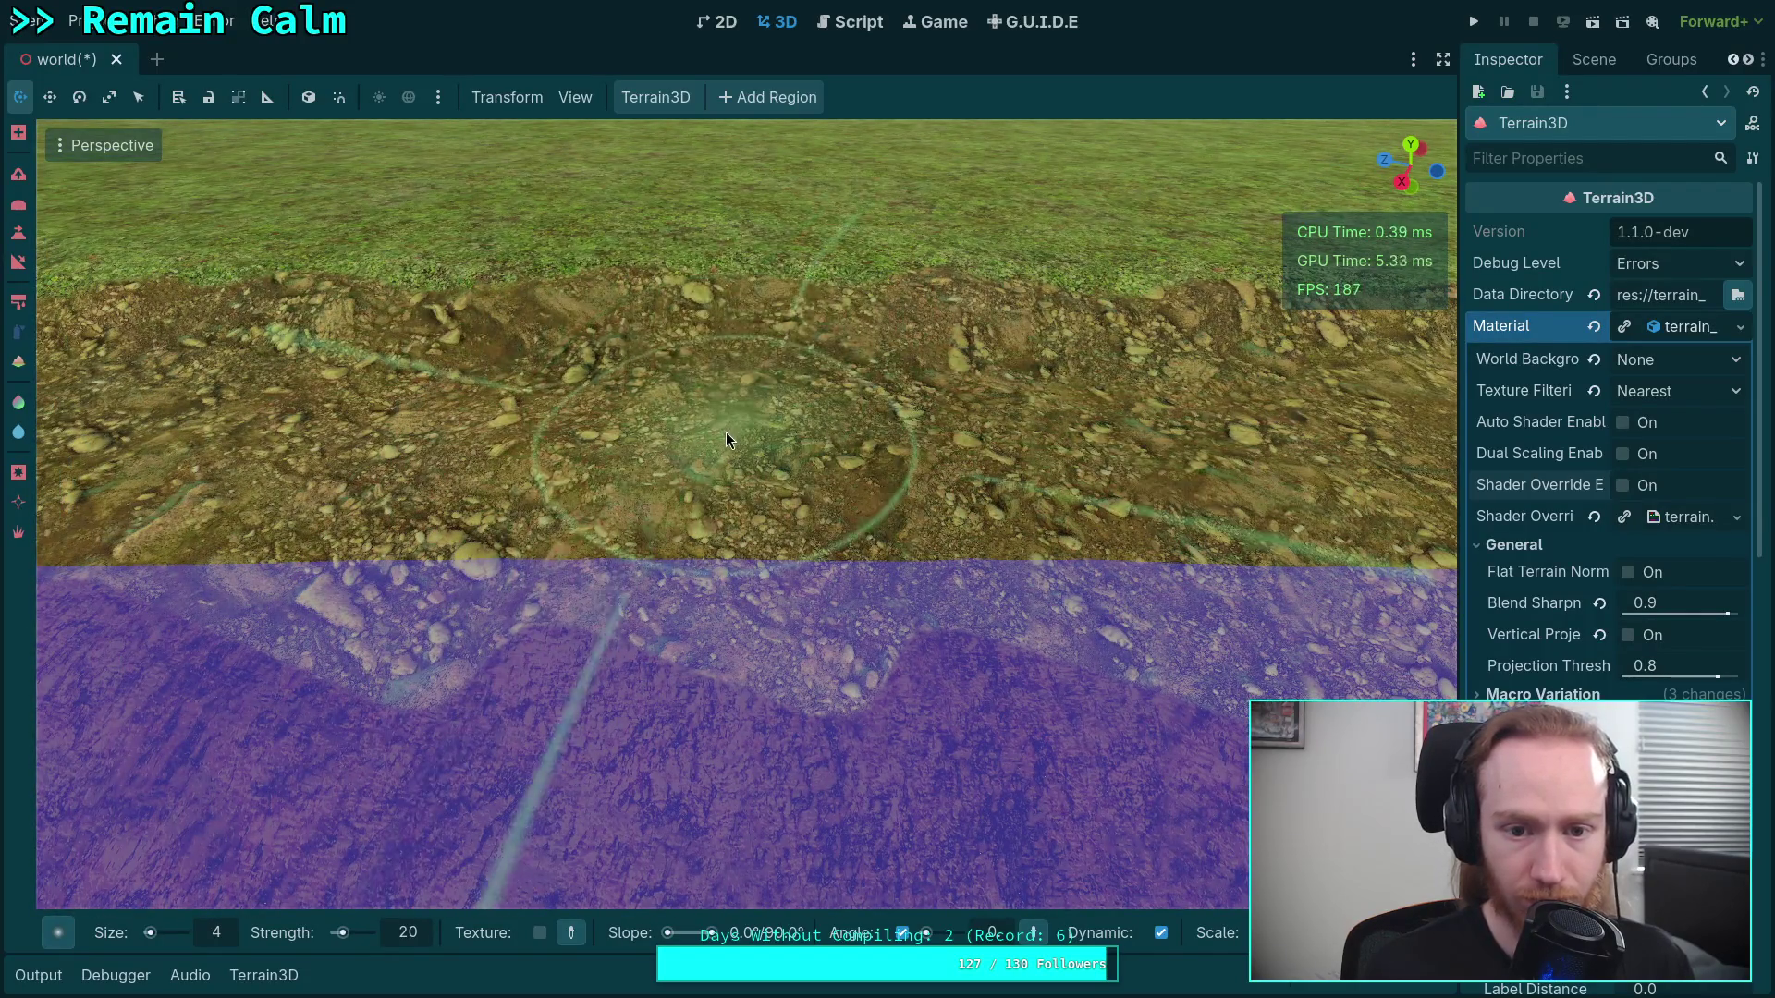
{"action": "right_click", "coordinate": [725, 431]}
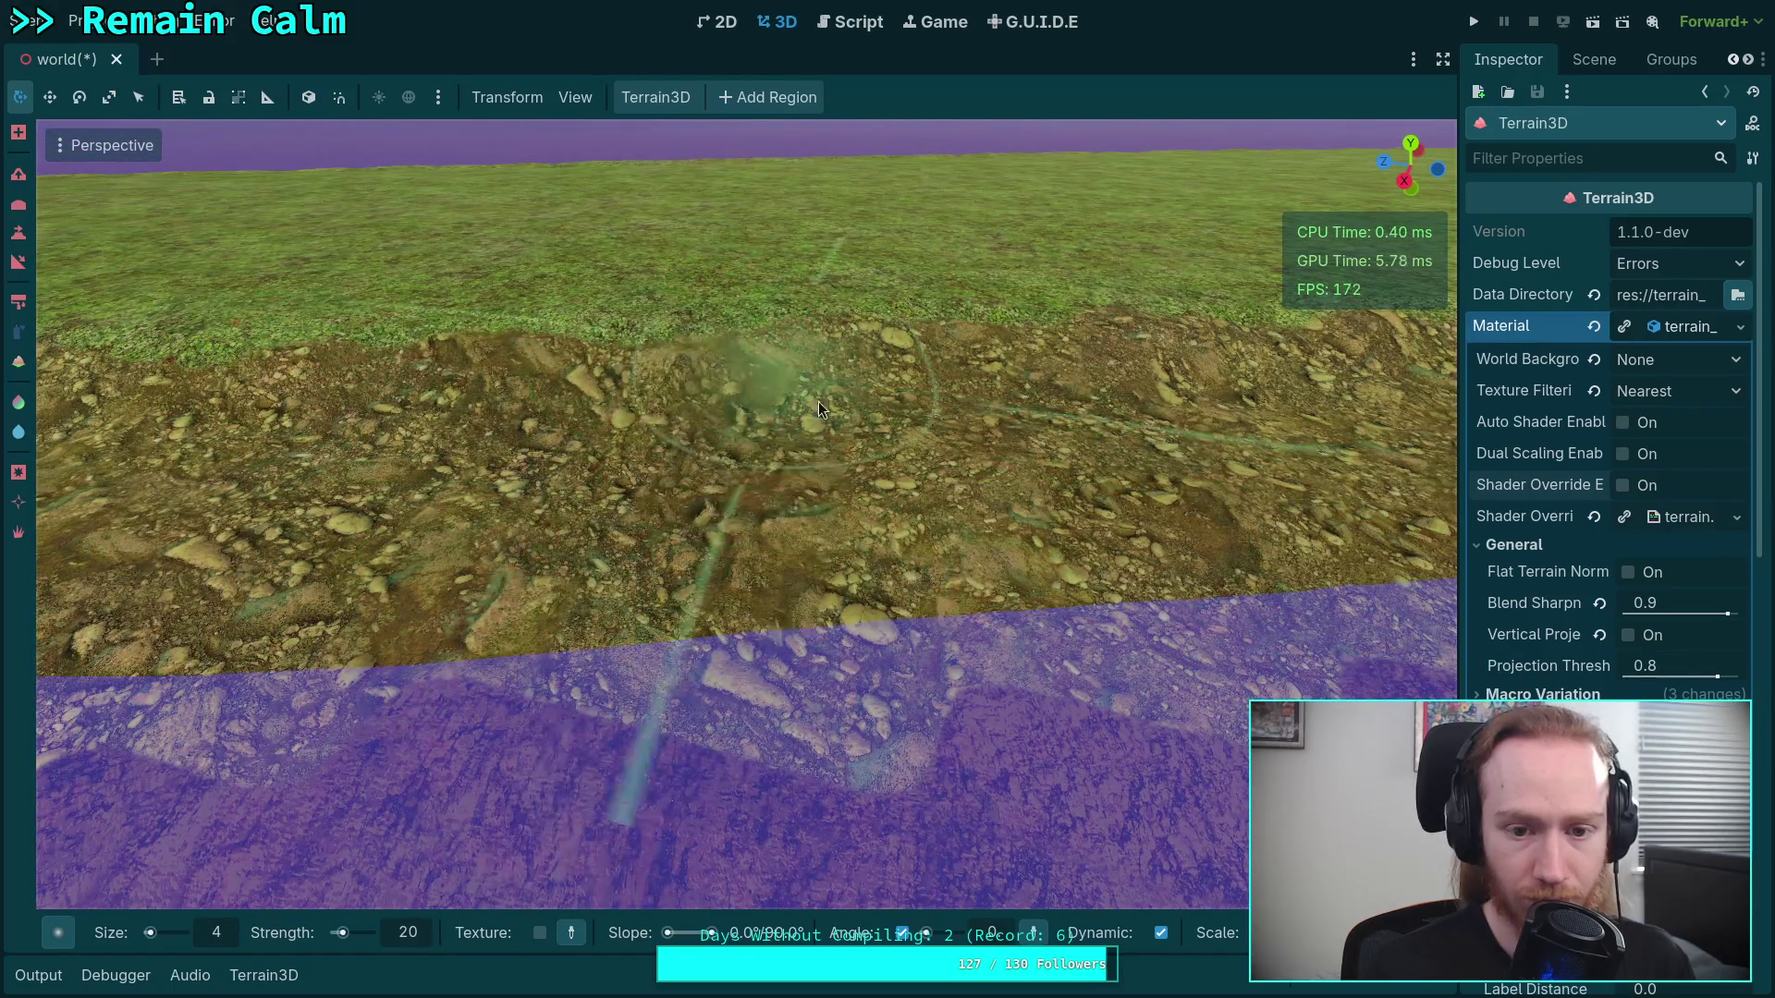
{"action": "right_click", "coordinate": [818, 401]}
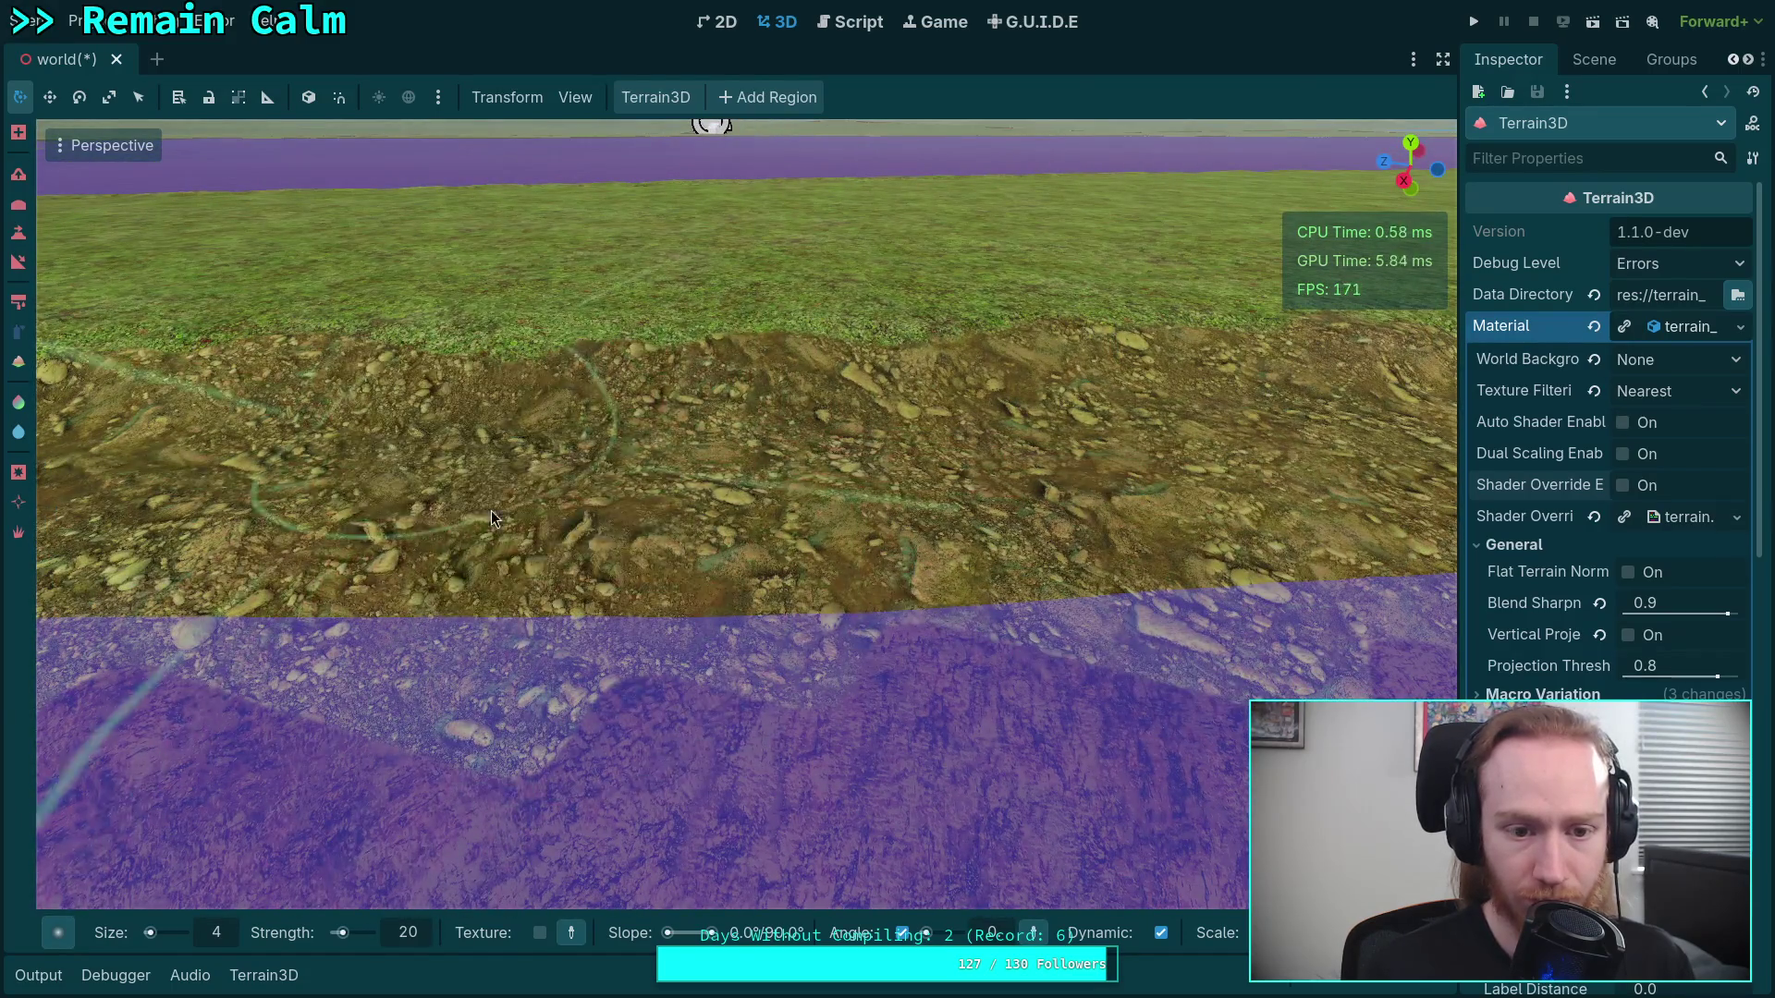
{"action": "right_click", "coordinate": [926, 440]}
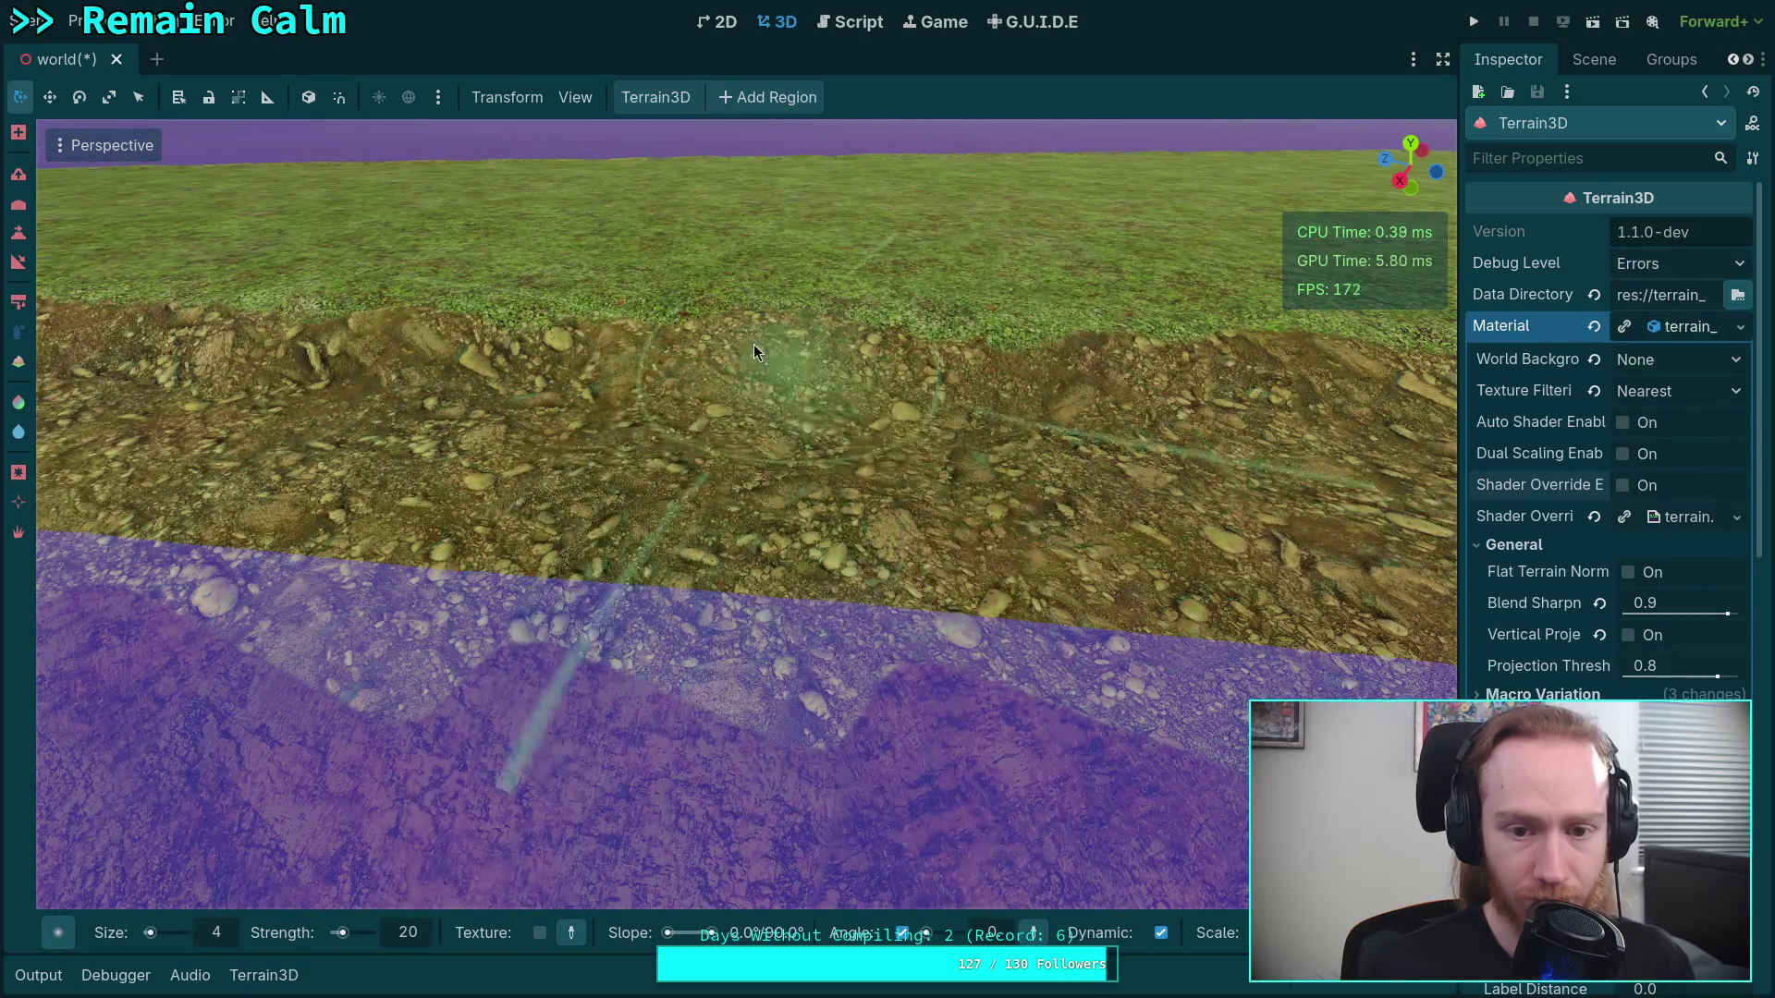
{"action": "right_click", "coordinate": [740, 440]}
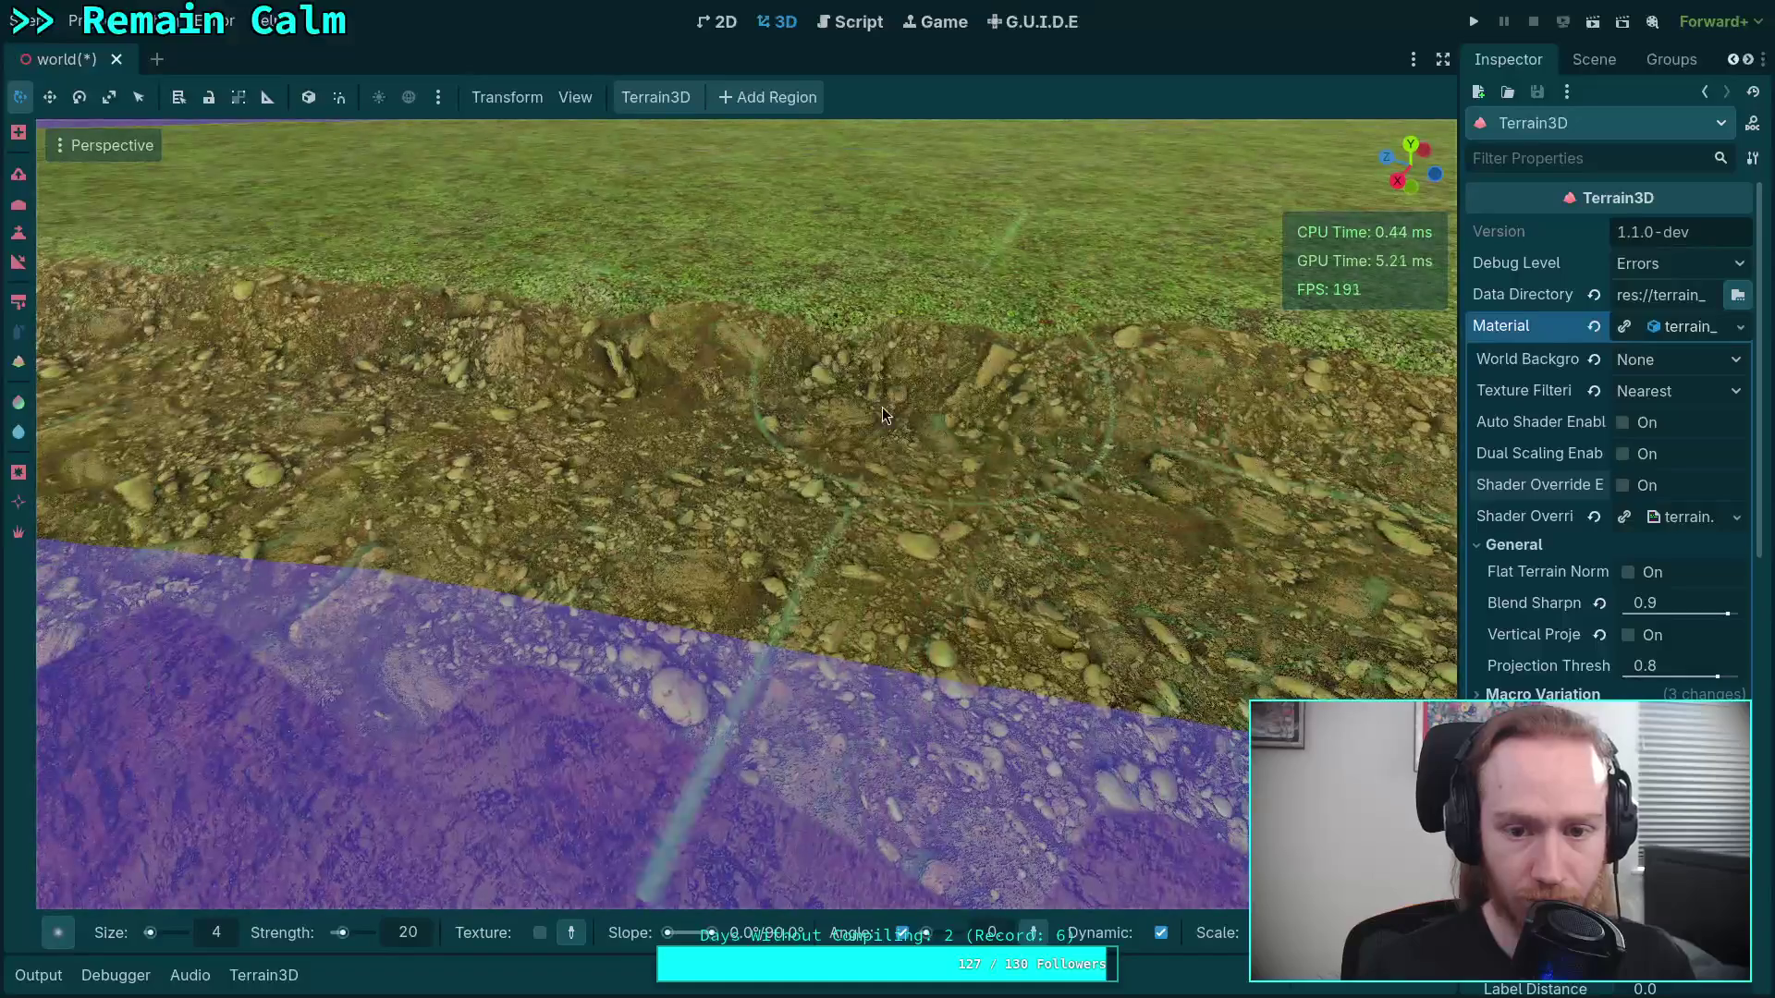
{"action": "mouse_move", "coordinate": [856, 403]}
{"action": "left_mouse_down"}
{"action": "mouse_move", "coordinate": [713, 534]}
{"action": "mouse_move", "coordinate": [874, 431]}
{"action": "mouse_move", "coordinate": [845, 331]}
{"action": "mouse_move", "coordinate": [801, 358]}
{"action": "mouse_move", "coordinate": [853, 452]}
{"action": "mouse_move", "coordinate": [814, 344]}
{"action": "mouse_move", "coordinate": [823, 362]}
{"action": "mouse_move", "coordinate": [665, 388]}
{"action": "mouse_move", "coordinate": [903, 595]}
{"action": "left_mouse_up"}
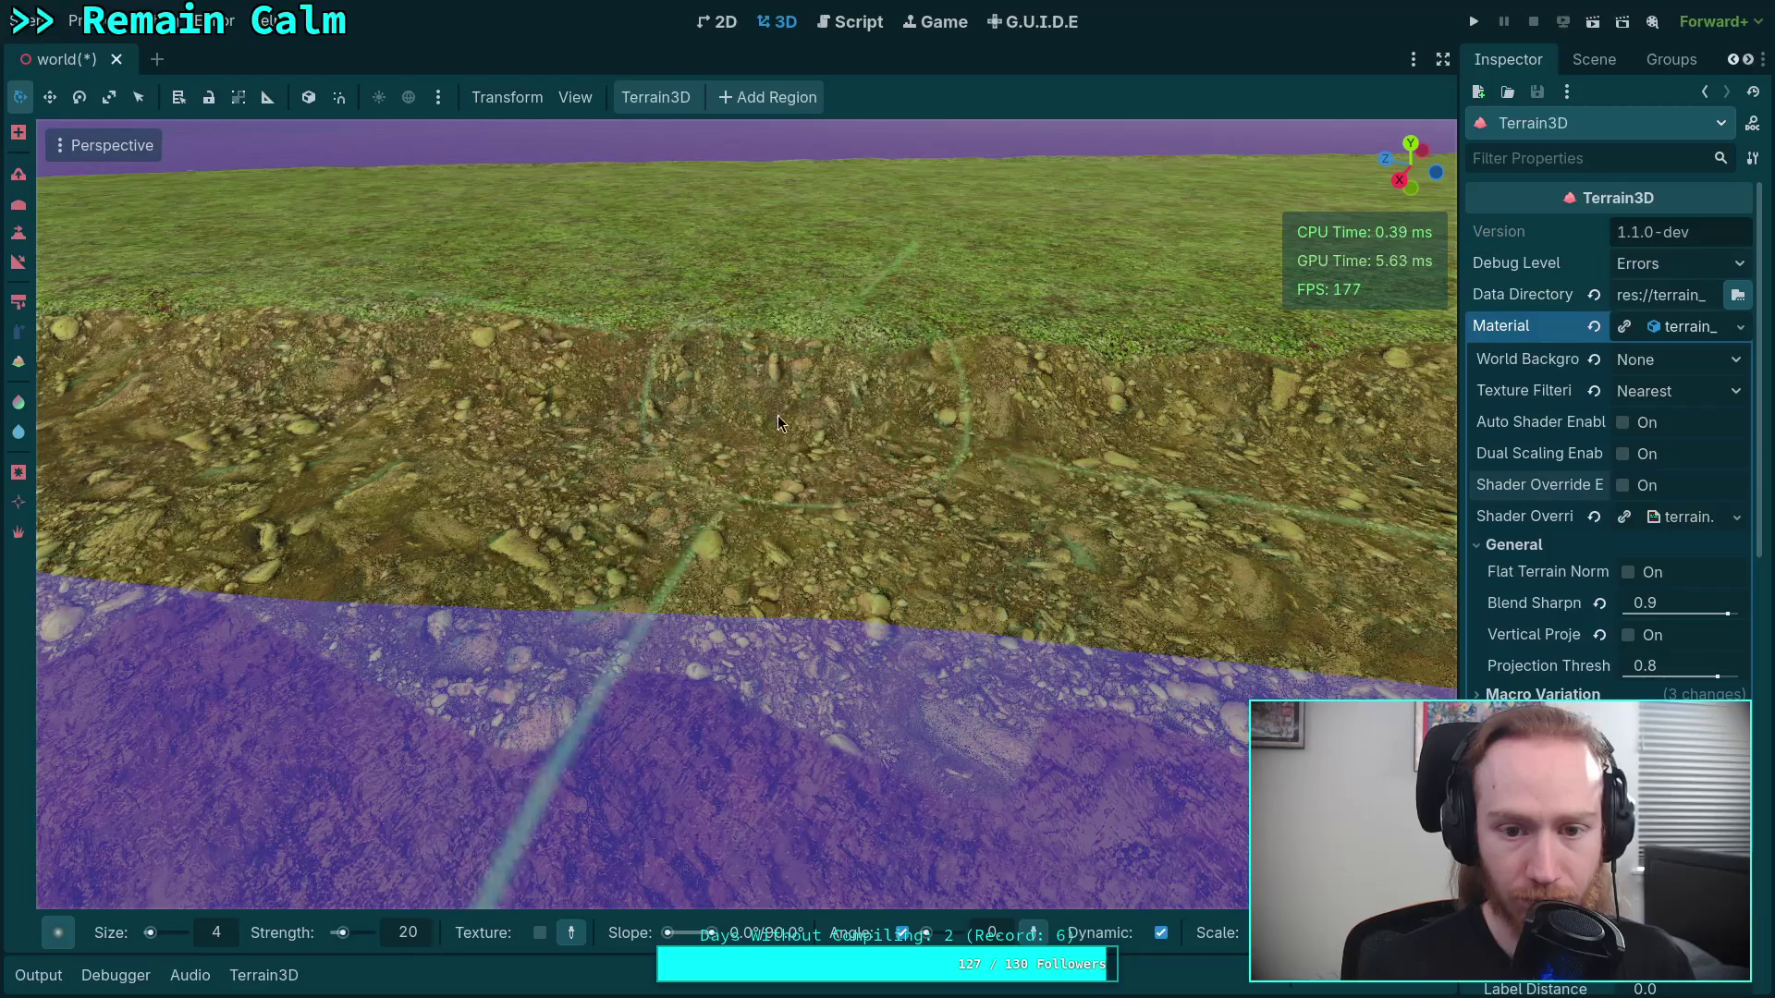
{"action": "scroll", "coordinate": [901, 553], "scroll_direction": "up", "scroll_amount": 2}
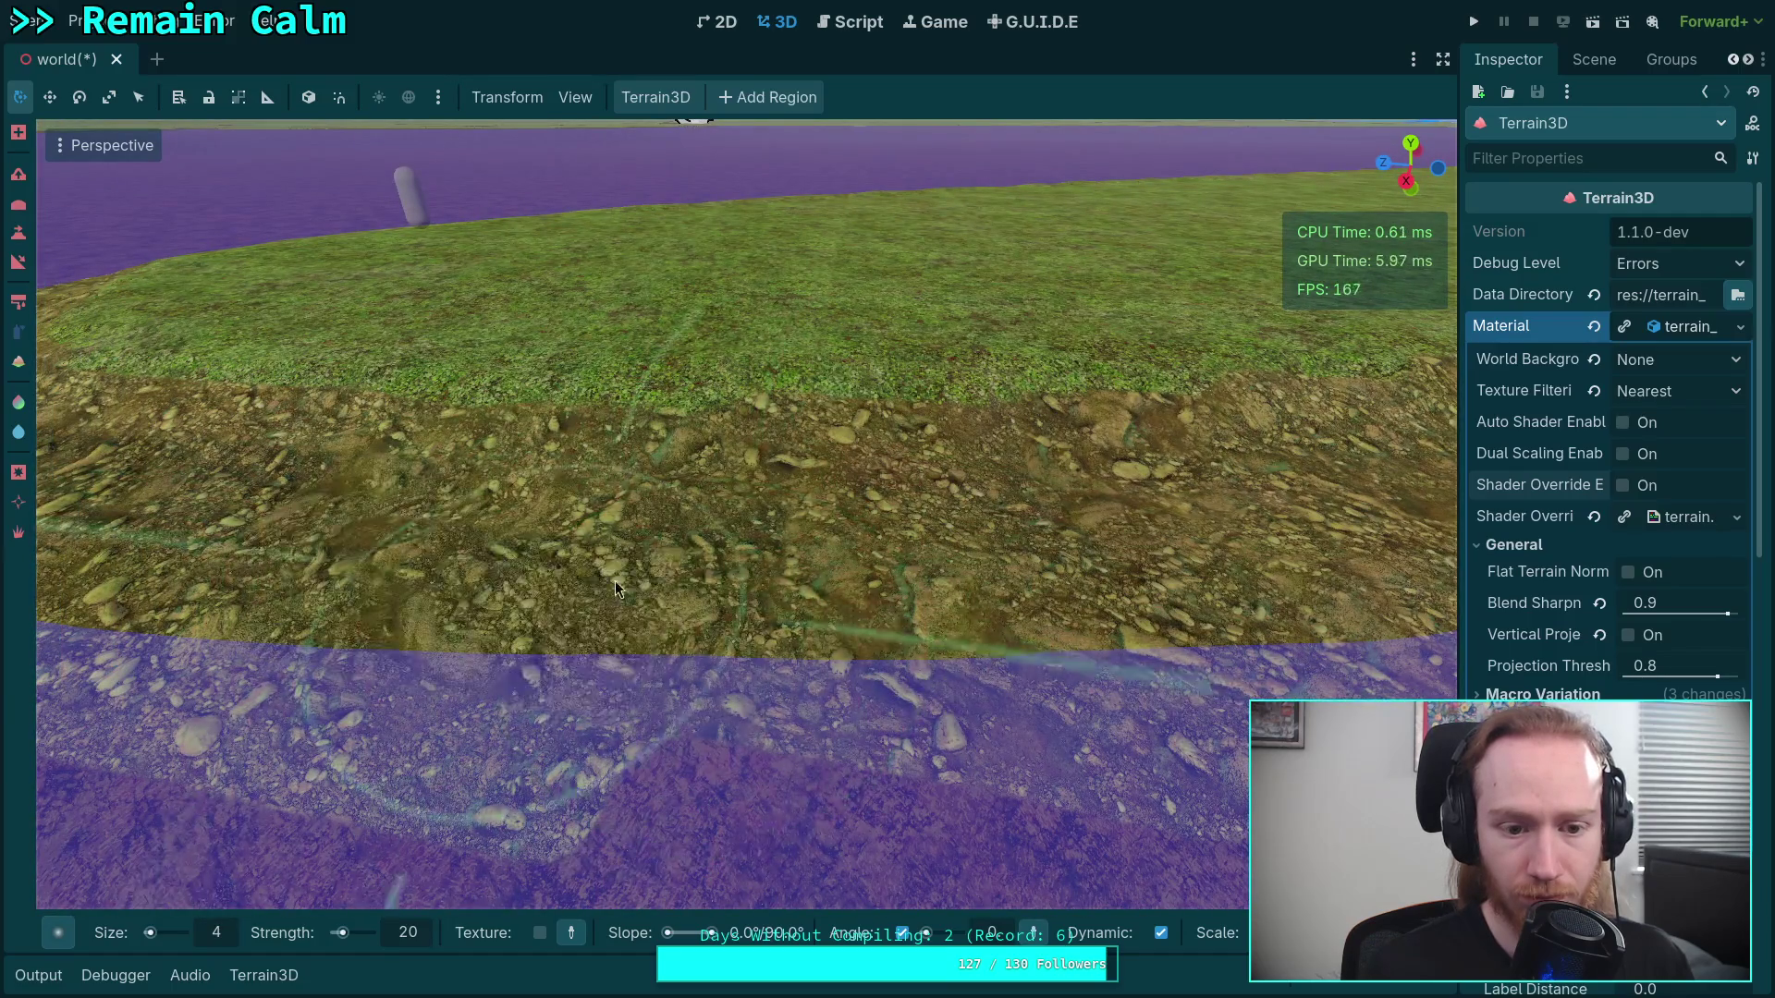
Paint dirt texture across the centre of the bank
{"action": "mouse_move", "coordinate": [616, 584]}
{"action": "left_mouse_down"}
{"action": "mouse_move", "coordinate": [824, 531]}
{"action": "mouse_move", "coordinate": [651, 632]}
{"action": "mouse_move", "coordinate": [946, 575]}
{"action": "mouse_move", "coordinate": [731, 475]}
{"action": "mouse_move", "coordinate": [851, 592]}
{"action": "mouse_move", "coordinate": [753, 601]}
{"action": "left_mouse_up"}
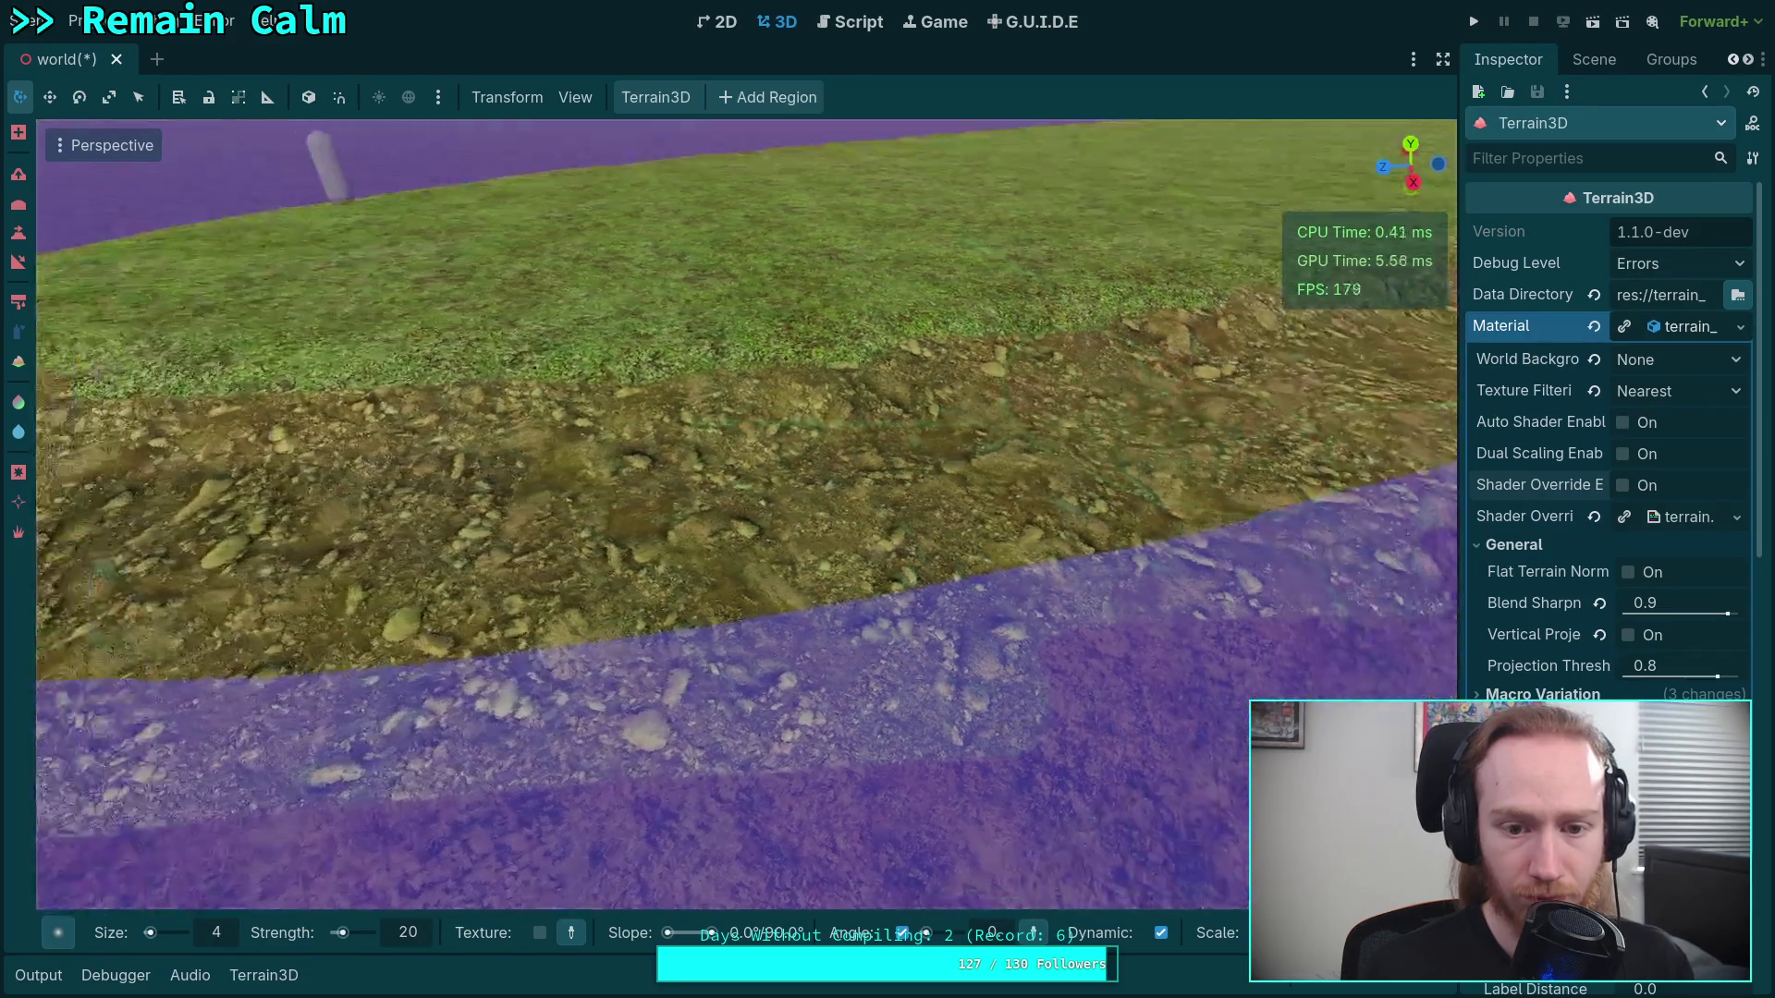
{"action": "mouse_move", "coordinate": [832, 508]}
{"action": "left_mouse_down"}
{"action": "mouse_move", "coordinate": [555, 472]}
{"action": "mouse_move", "coordinate": [740, 509]}
{"action": "mouse_move", "coordinate": [980, 508]}
{"action": "mouse_move", "coordinate": [764, 483]}
{"action": "mouse_move", "coordinate": [613, 530]}
{"action": "mouse_move", "coordinate": [652, 458]}
{"action": "left_mouse_up"}
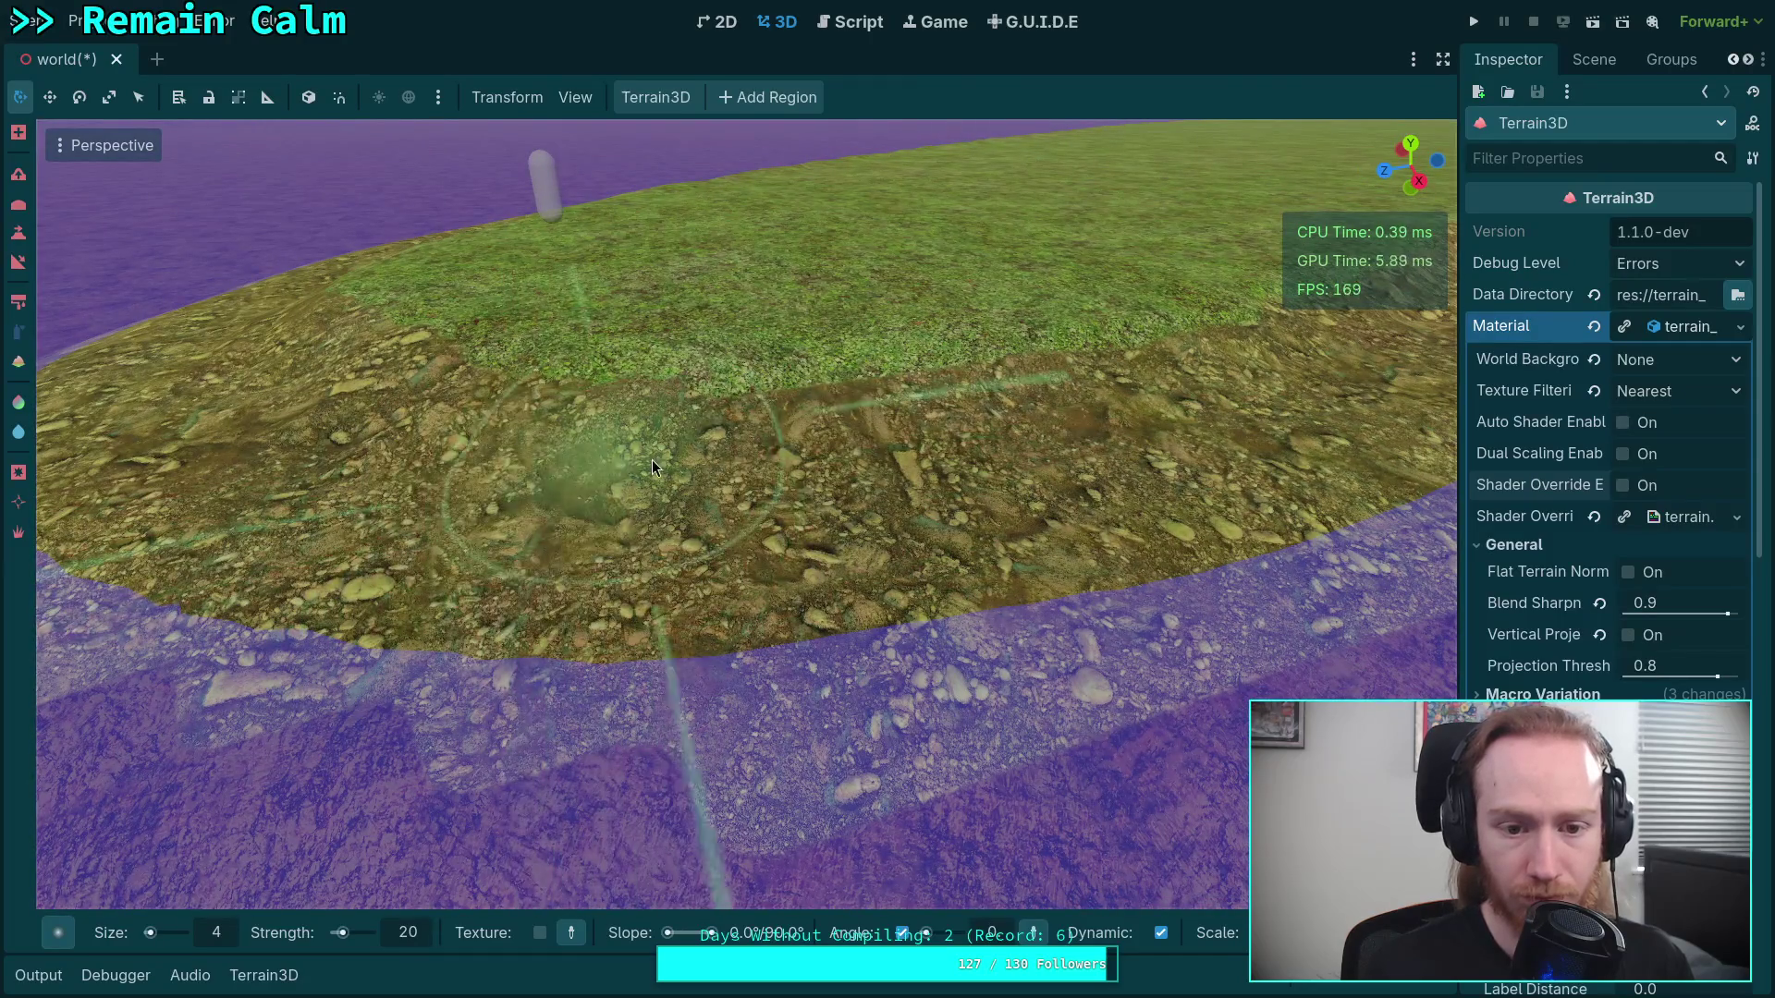
{"action": "mouse_move", "coordinate": [657, 575]}
{"action": "left_mouse_down"}
{"action": "mouse_move", "coordinate": [812, 575]}
{"action": "mouse_move", "coordinate": [601, 529]}
{"action": "mouse_move", "coordinate": [584, 543]}
{"action": "mouse_move", "coordinate": [734, 546]}
{"action": "left_mouse_up"}
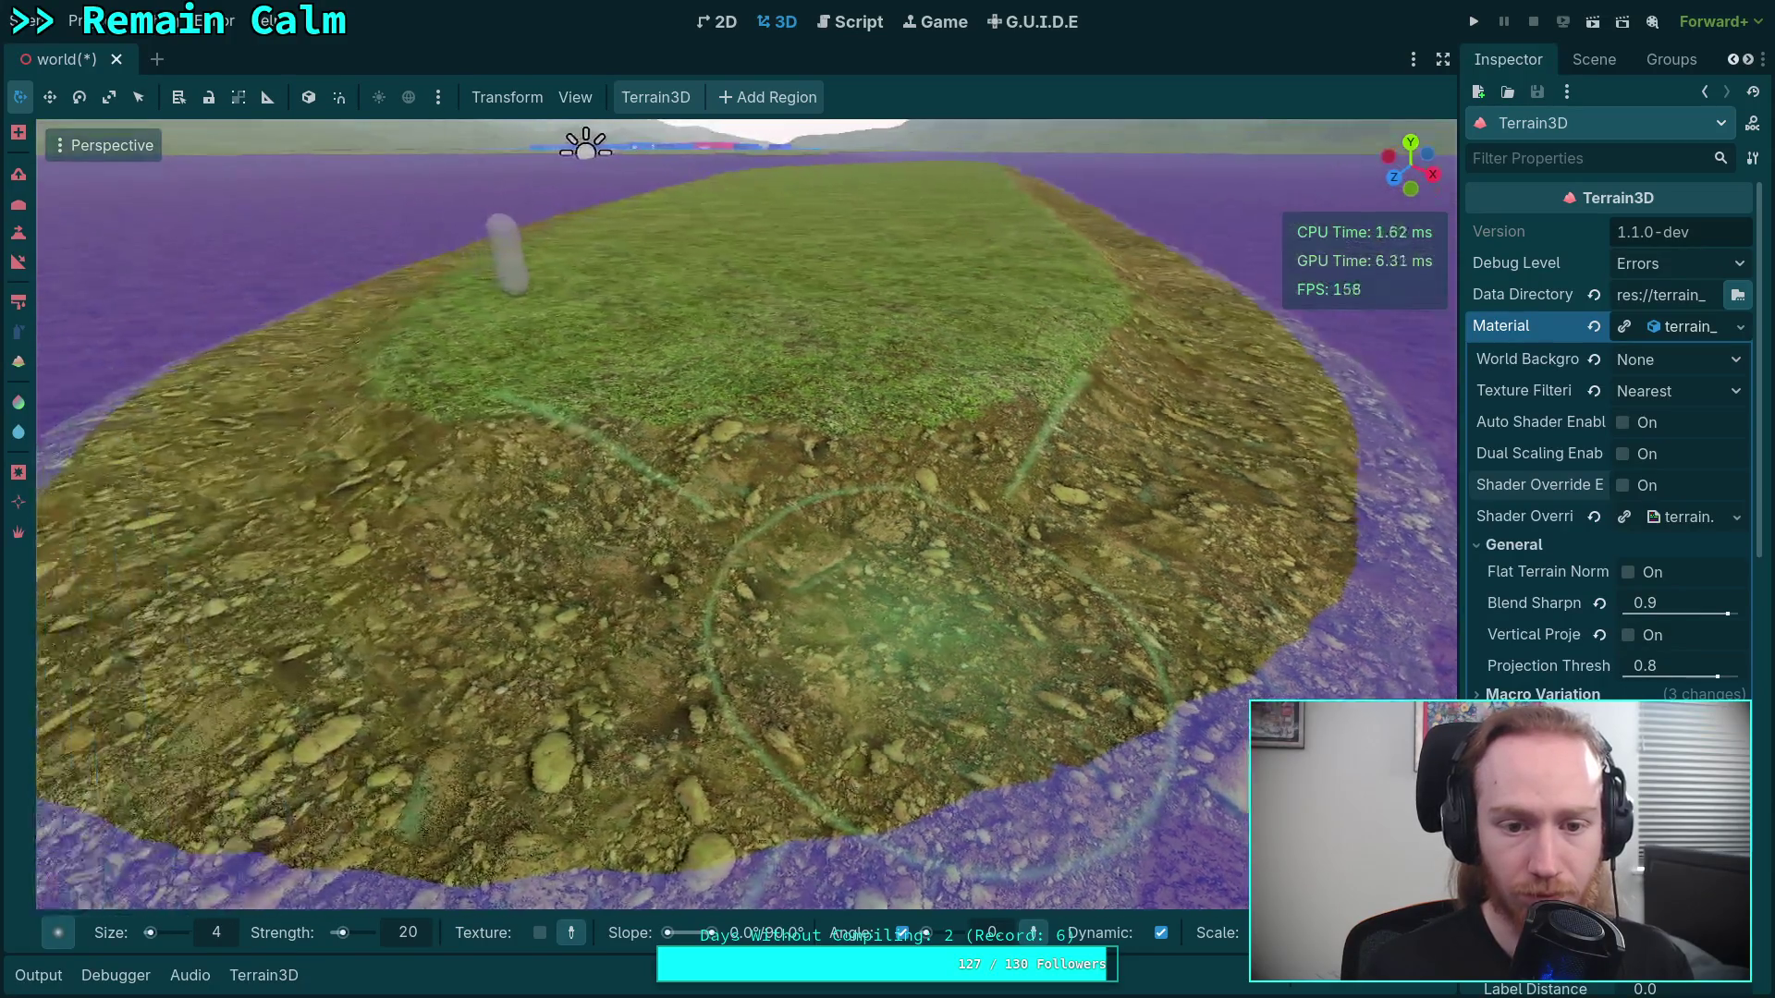
Paint dirt onto the island's remaining bank and save the world scene
{"action": "left_click_drag", "start_coordinate": [934, 647], "coordinate": [1000, 519]}
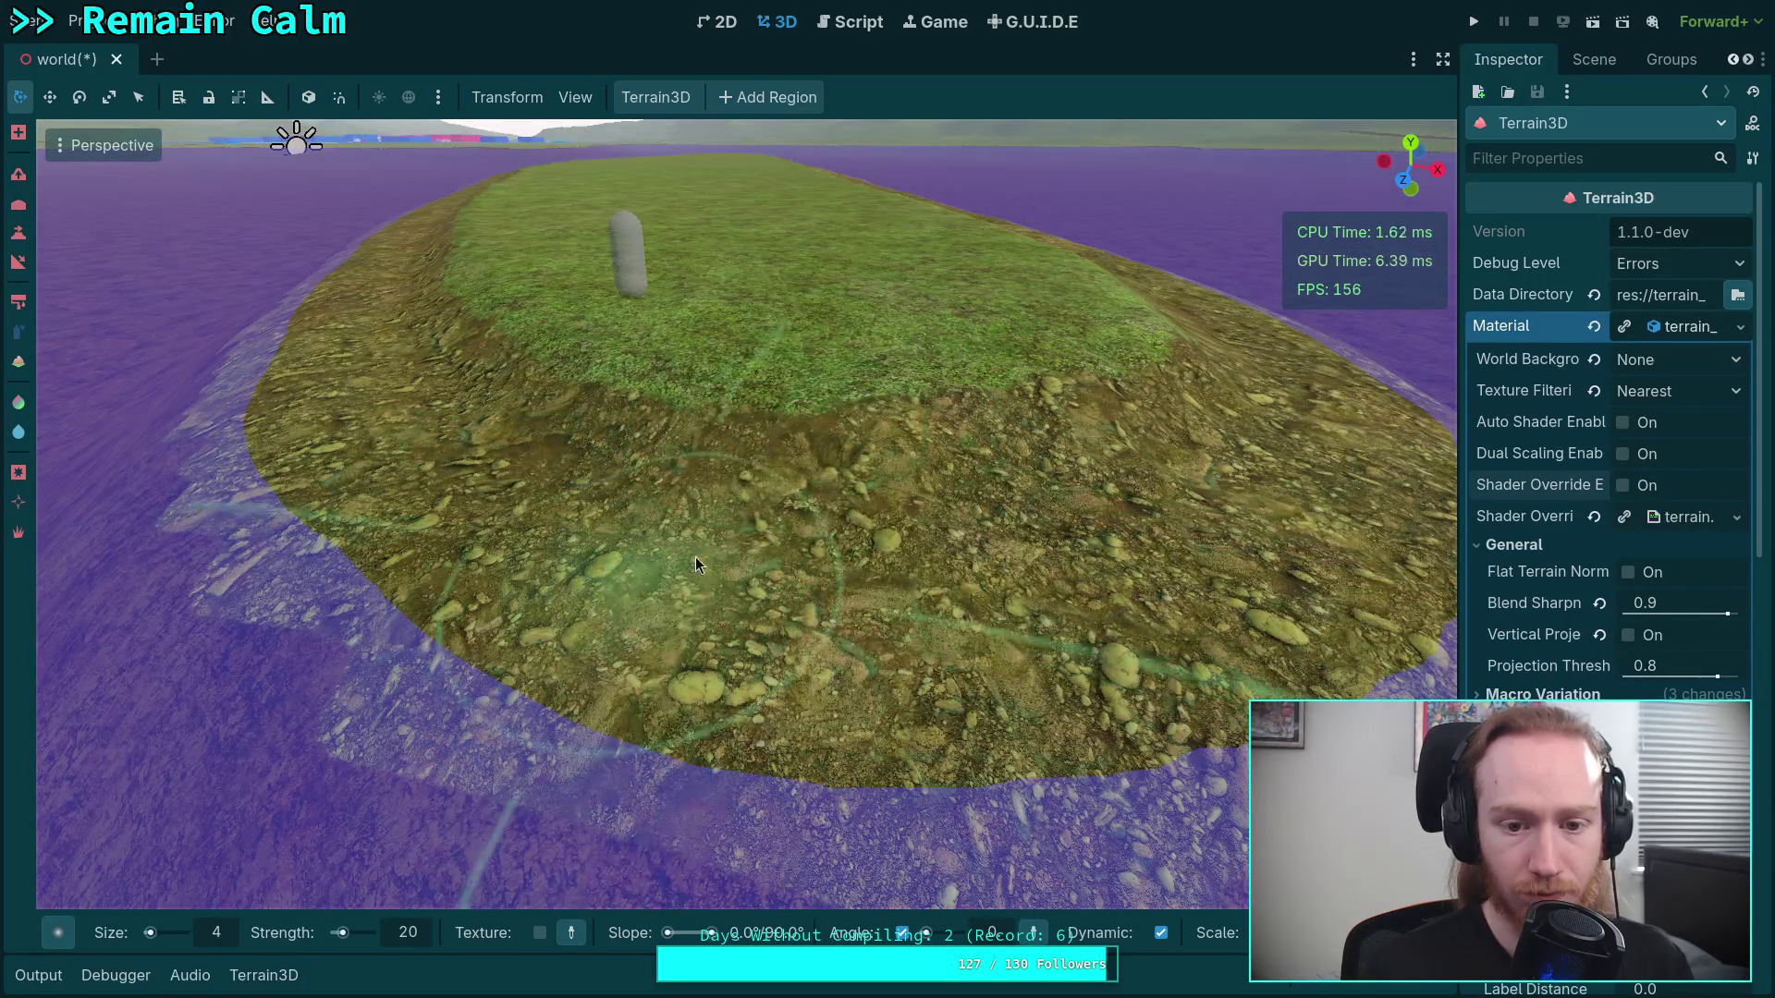
{"action": "mouse_move", "coordinate": [695, 564]}
{"action": "left_mouse_down"}
{"action": "mouse_move", "coordinate": [924, 591]}
{"action": "mouse_move", "coordinate": [917, 447]}
{"action": "mouse_move", "coordinate": [740, 416]}
{"action": "left_mouse_up"}
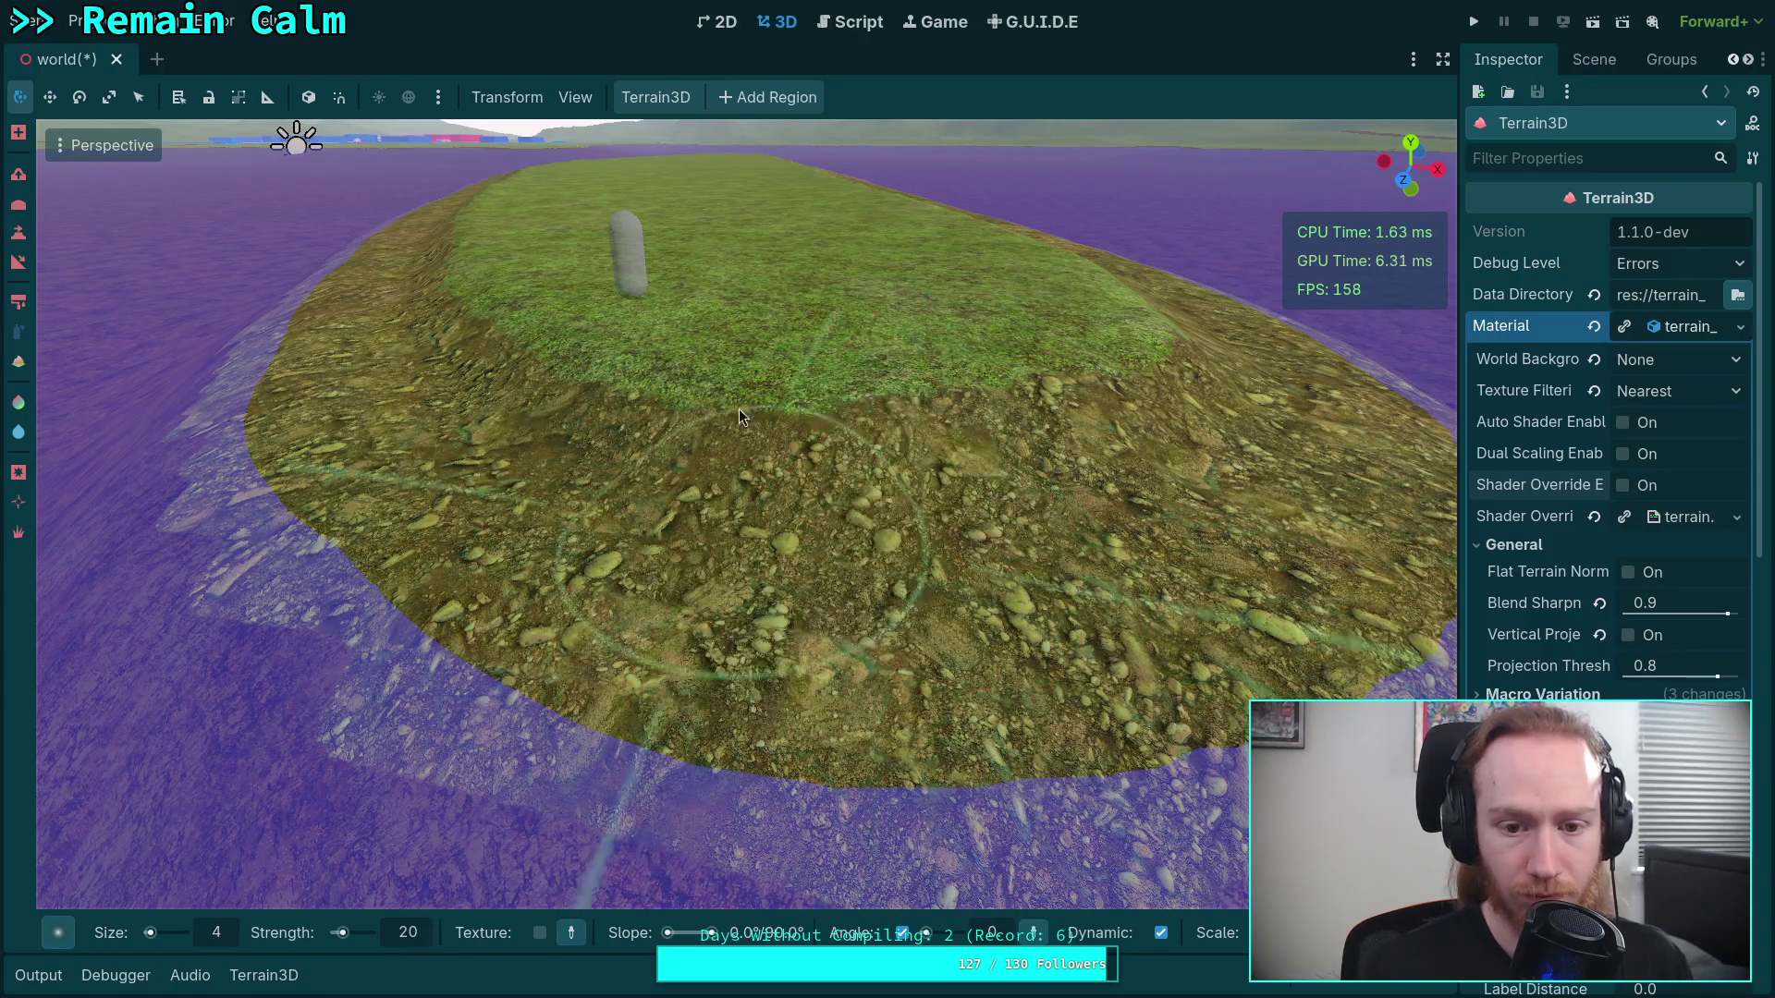
{"action": "mouse_move", "coordinate": [835, 608]}
{"action": "left_mouse_down"}
{"action": "mouse_move", "coordinate": [824, 444]}
{"action": "mouse_move", "coordinate": [721, 443]}
{"action": "mouse_move", "coordinate": [934, 629]}
{"action": "left_mouse_up"}
{"action": "key", "text": "ctrl+s"}
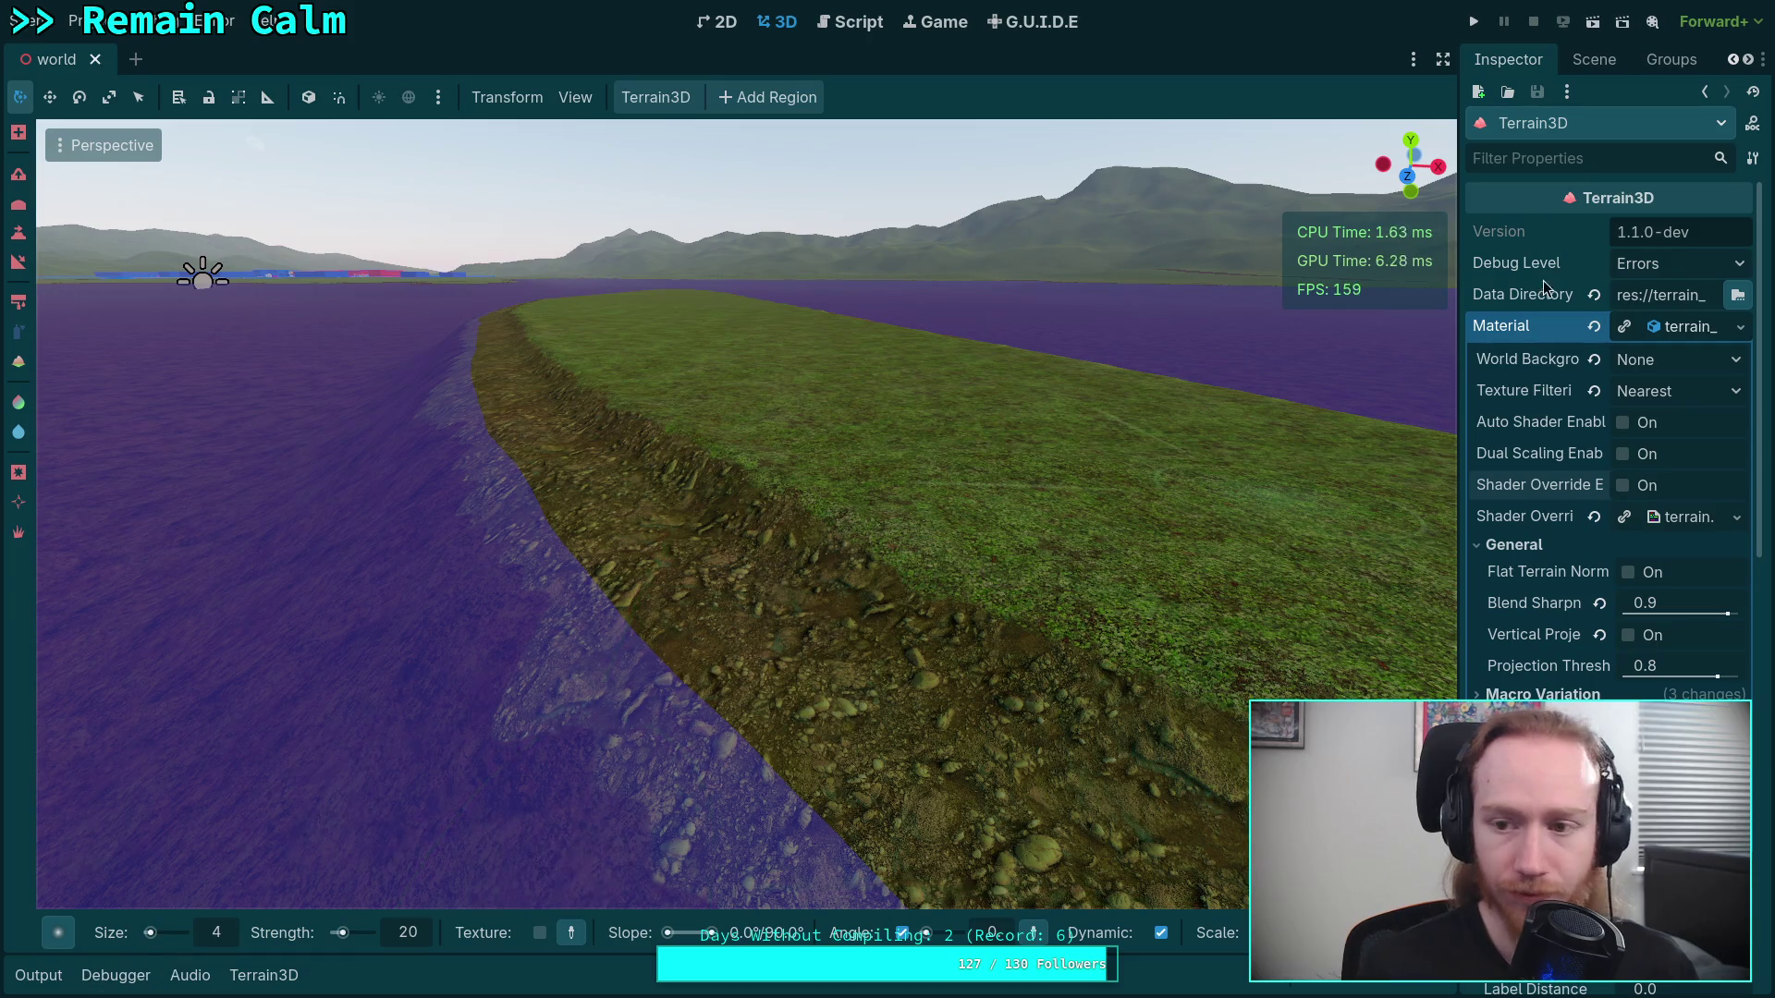
Show the Scene dock, run the project to walk the shoreline, then pause with Esc
{"action": "left_click", "coordinate": [1616, 60]}
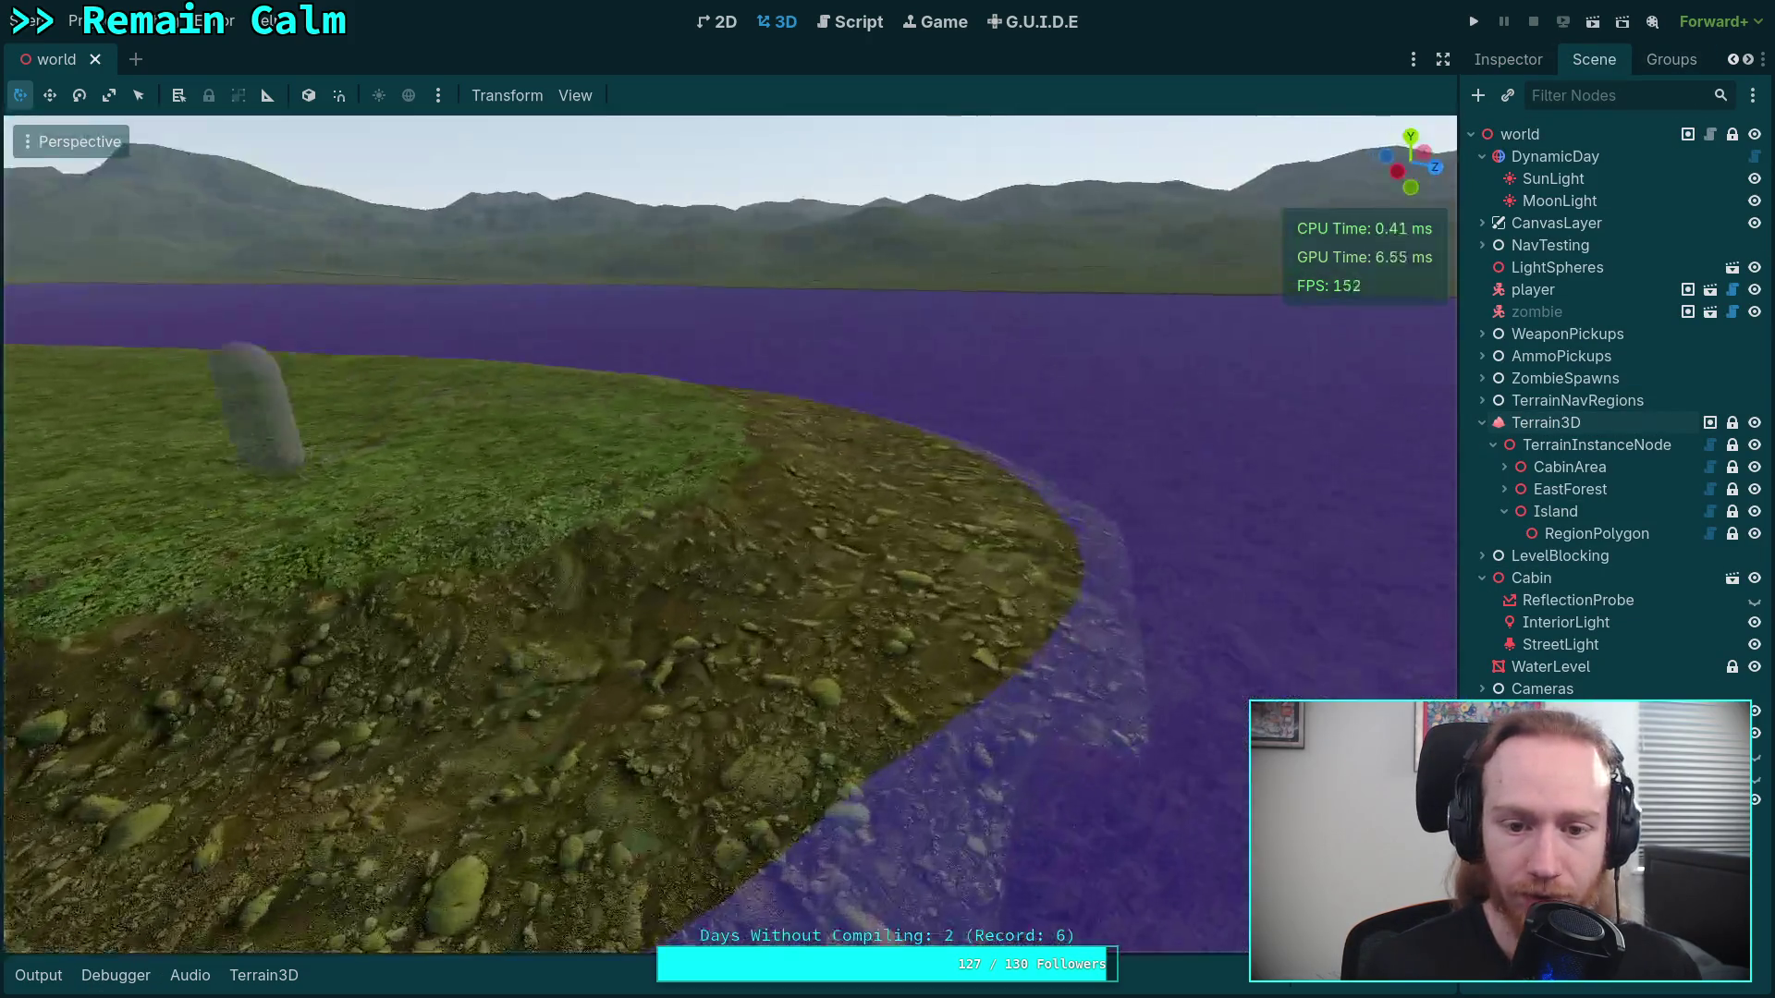
{"action": "left_click_drag", "start_coordinate": [830, 563], "coordinate": [830, 563]}
{"action": "left_click", "coordinate": [1475, 23]}
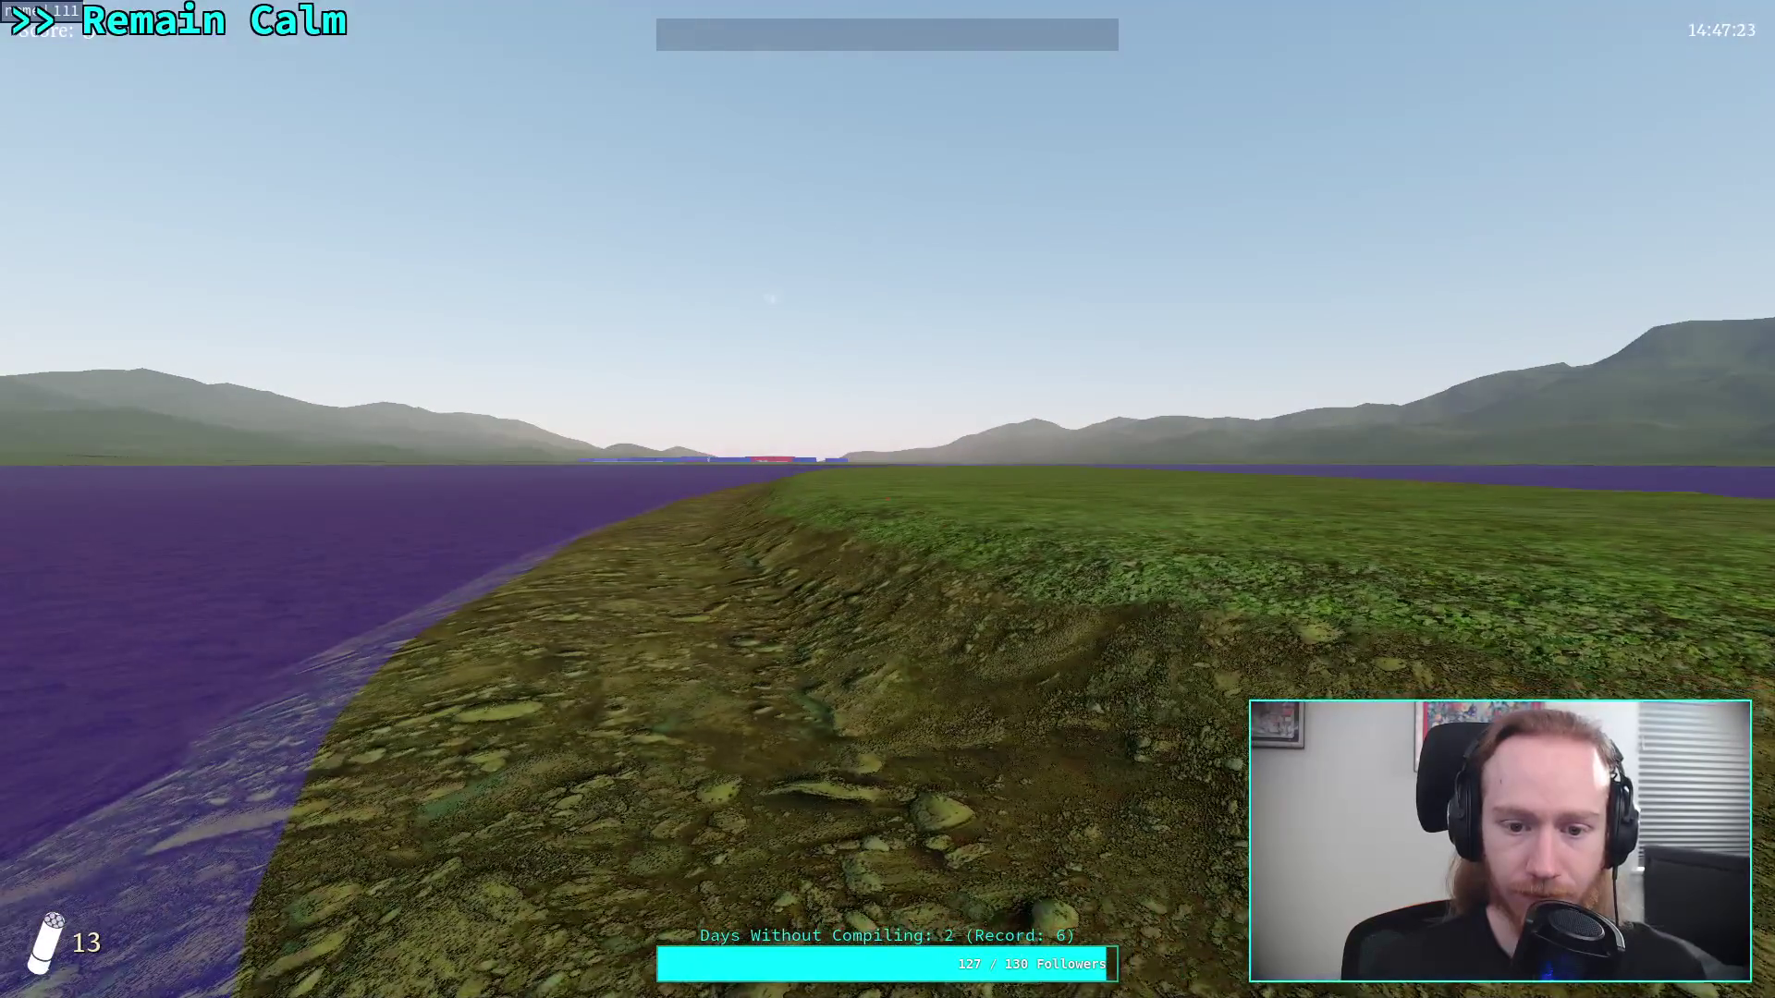
{"action": "key", "text": "Escape"}
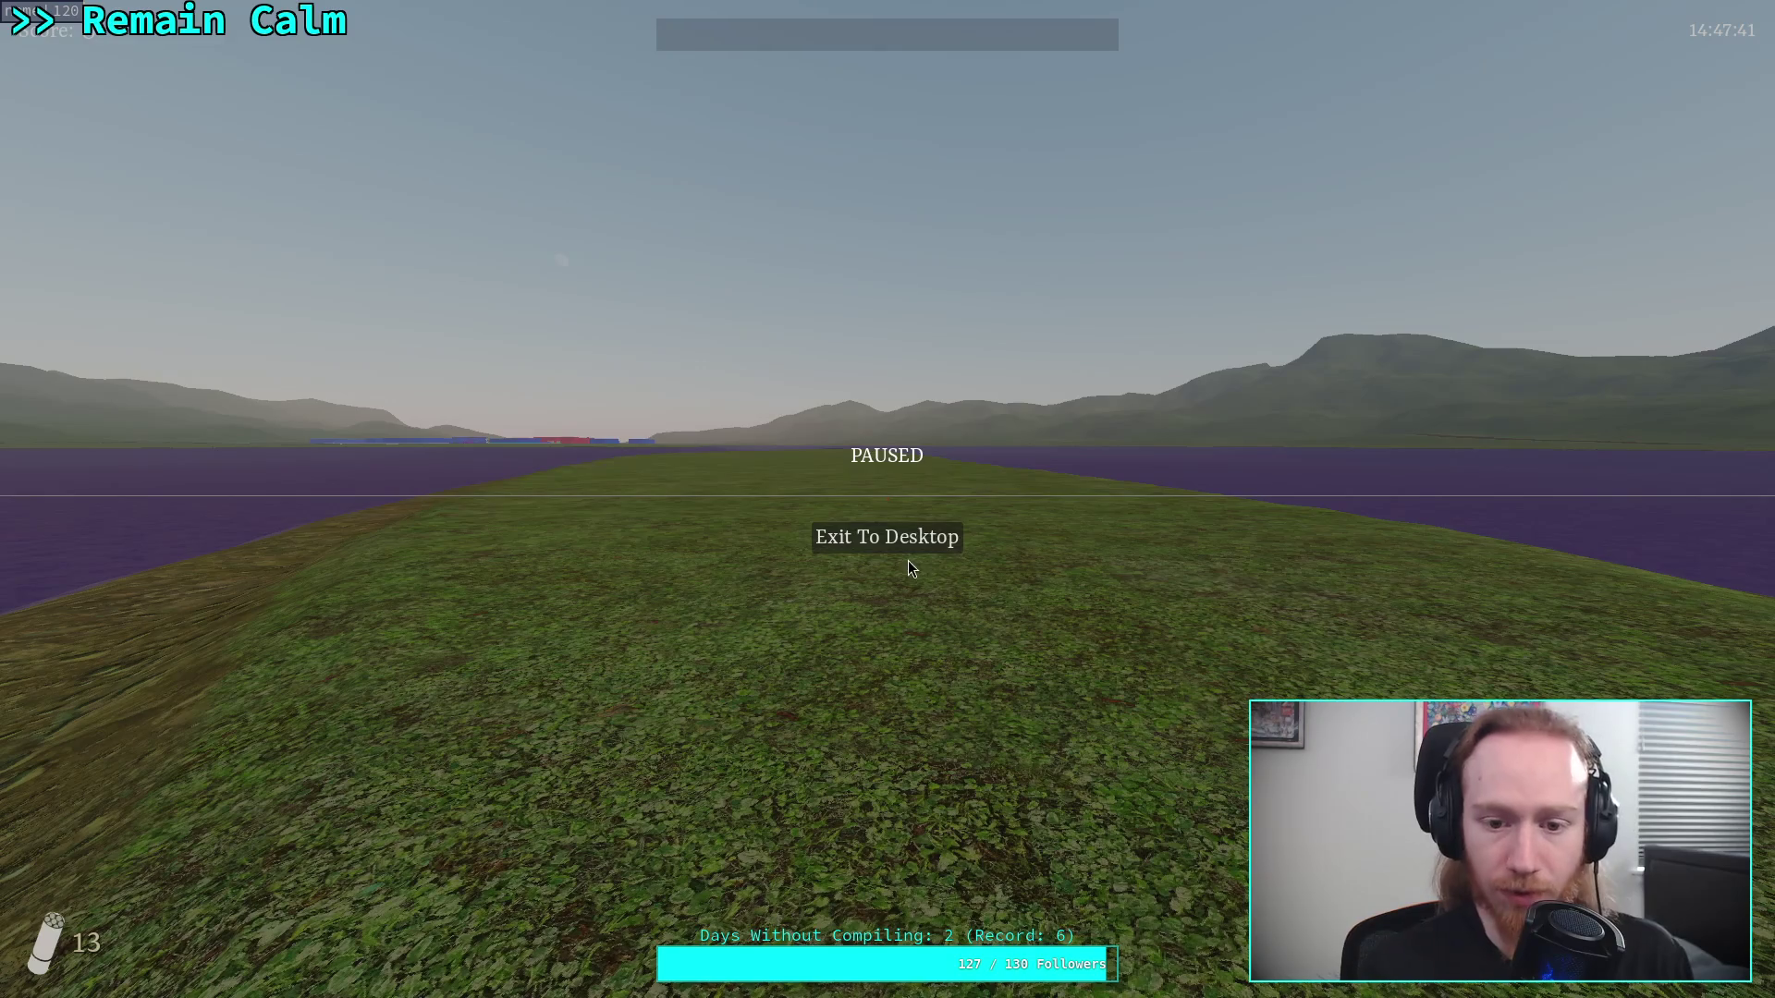
Exit the game to desktop, close the Output panel and fly the camera down beside the island
{"action": "left_click", "coordinate": [906, 536]}
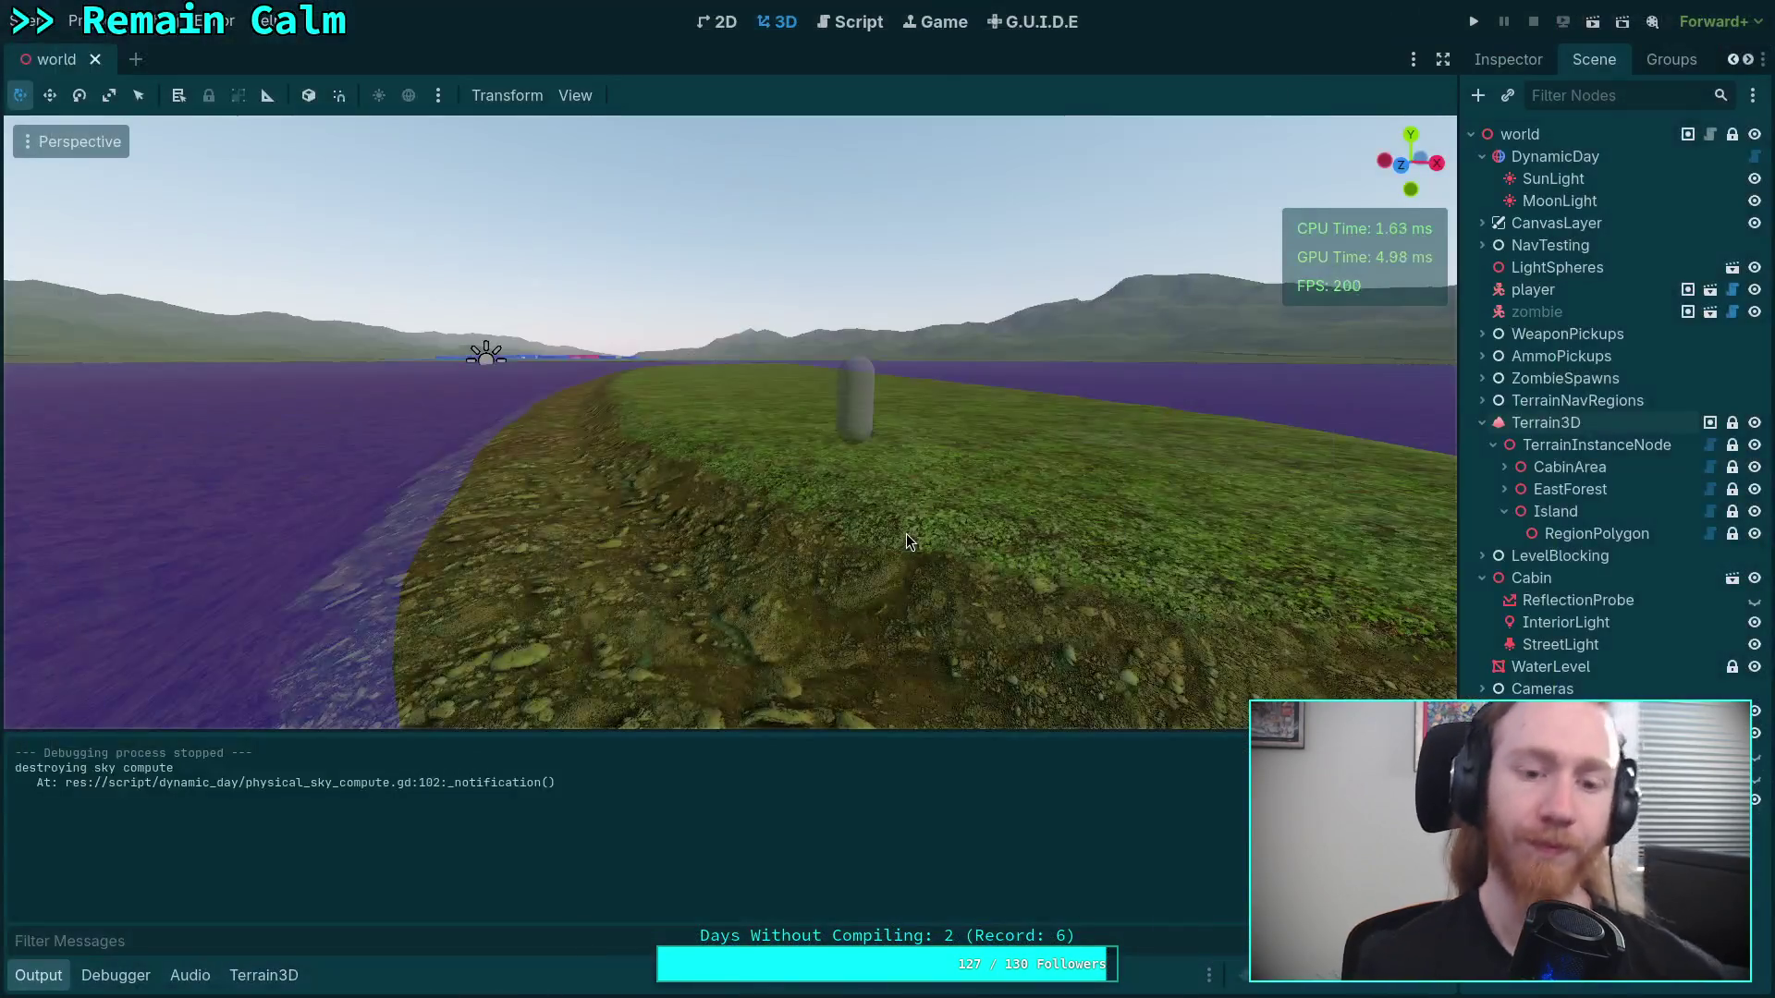
{"action": "left_click", "coordinate": [54, 977]}
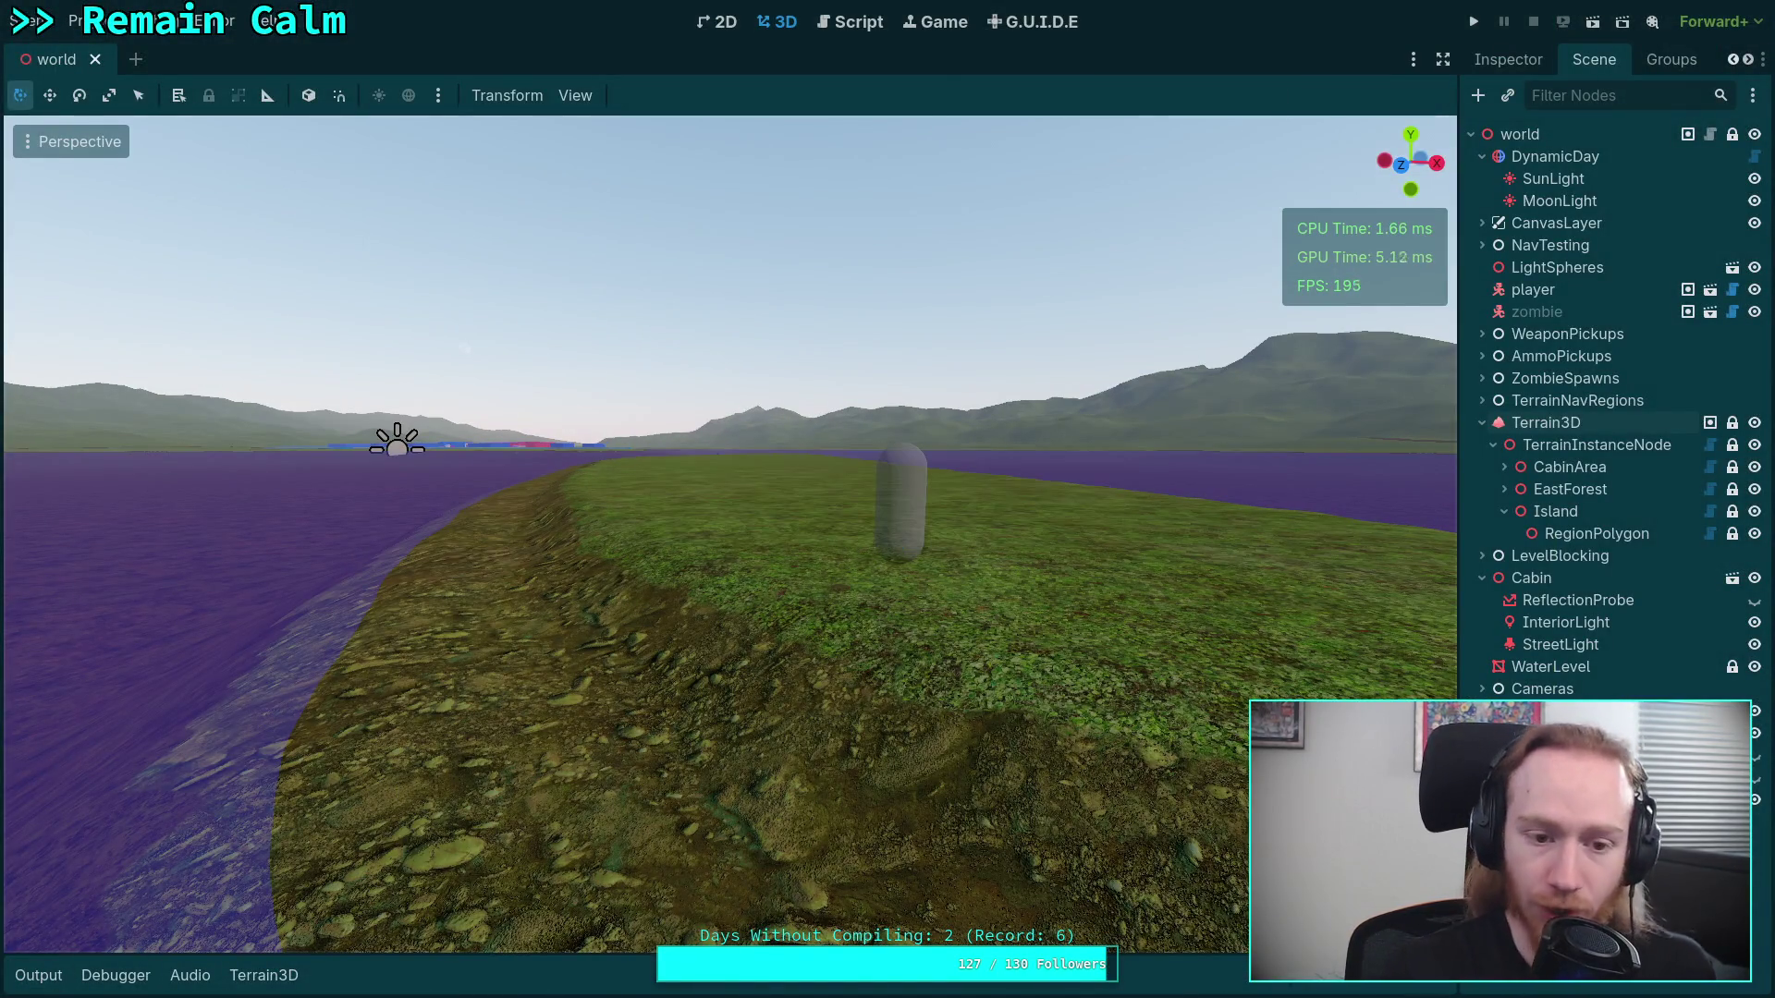
{"action": "mouse_move", "coordinate": [730, 535]}
{"action": "left_mouse_down"}
{"action": "mouse_move", "coordinate": [647, 573]}
{"action": "mouse_move", "coordinate": [684, 554]}
{"action": "mouse_move", "coordinate": [647, 582]}
{"action": "mouse_move", "coordinate": [703, 601]}
{"action": "left_mouse_up"}
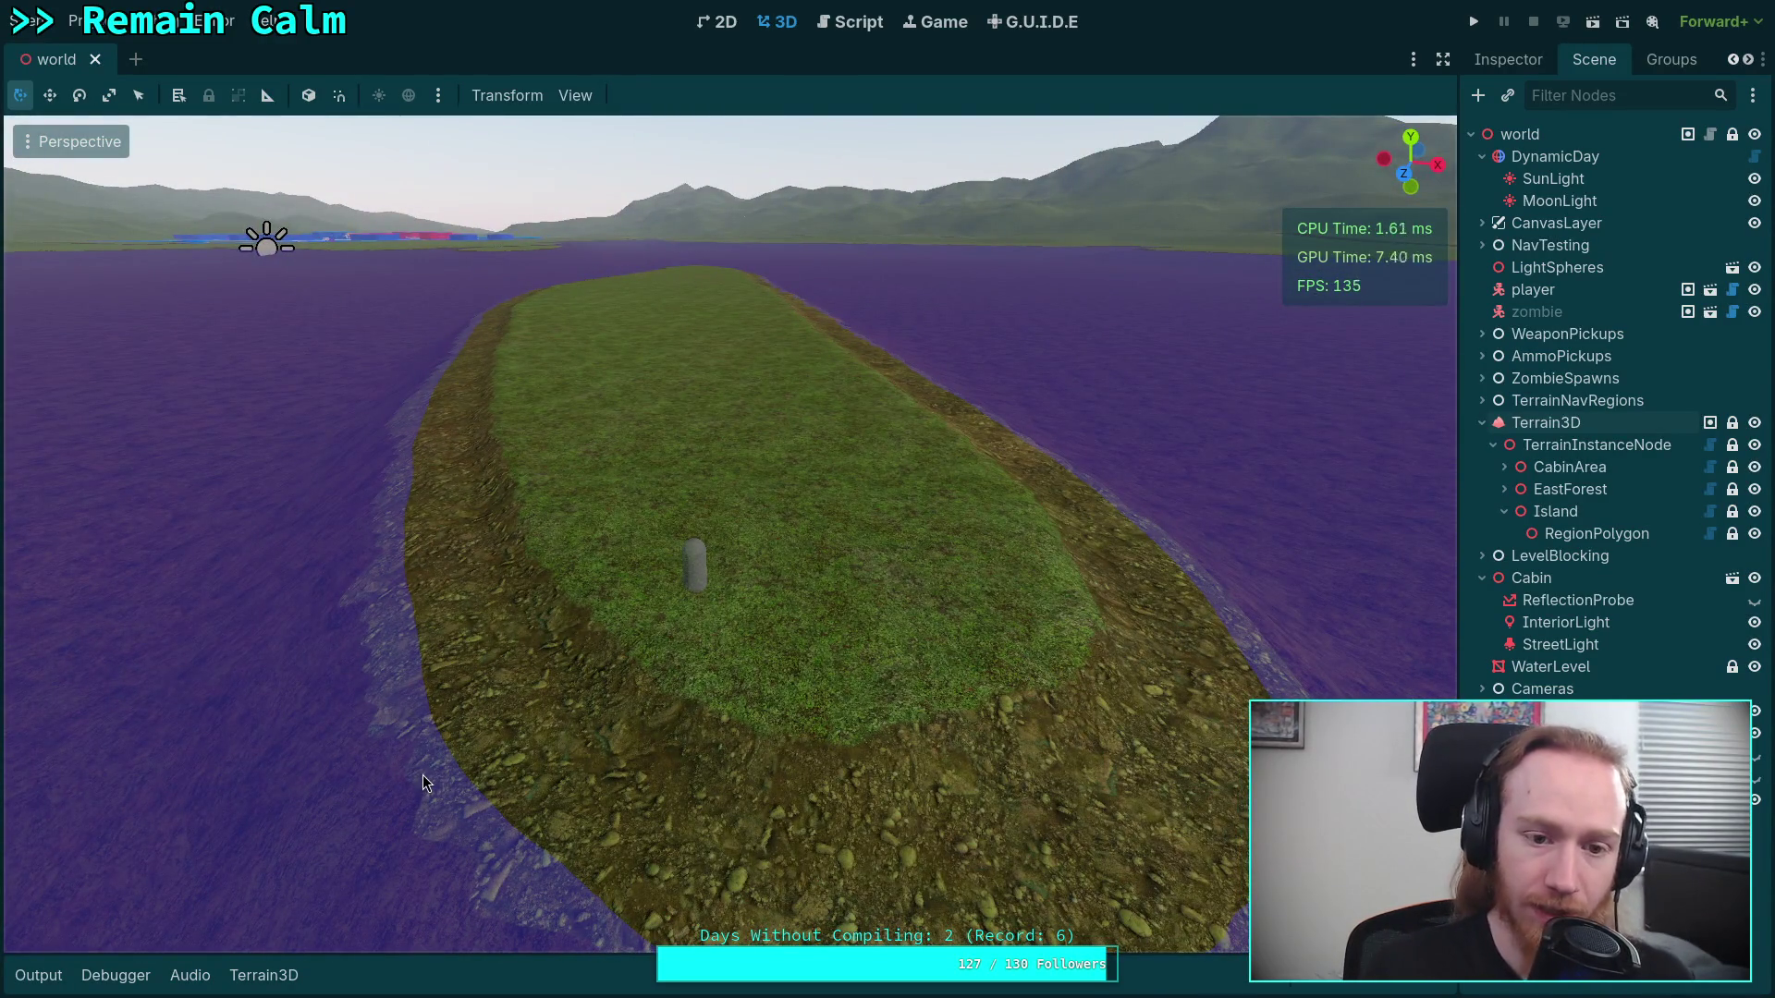
{"action": "mouse_move", "coordinate": [514, 712]}
{"action": "left_mouse_down"}
{"action": "mouse_move", "coordinate": [514, 634]}
{"action": "mouse_move", "coordinate": [582, 648]}
{"action": "left_mouse_up"}
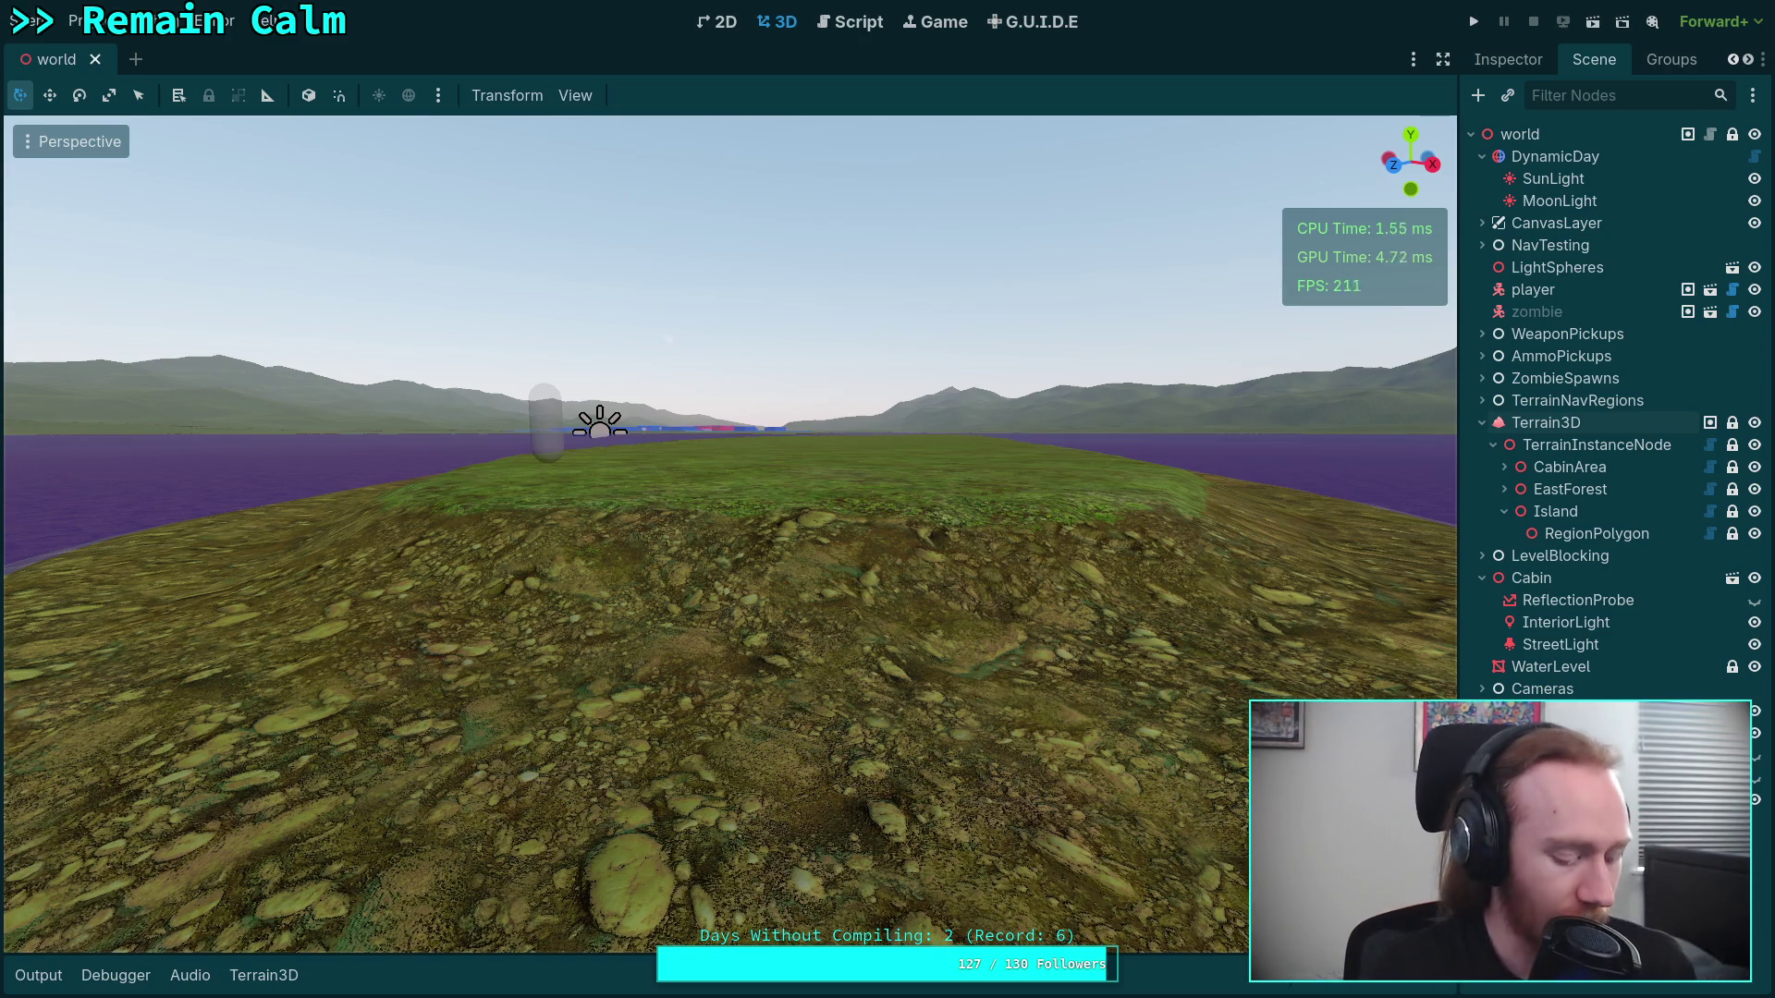
Open the Zombie Game design doc in the browser and jump to its Weapons section via the outline
{"action": "key", "text": "super+3"}
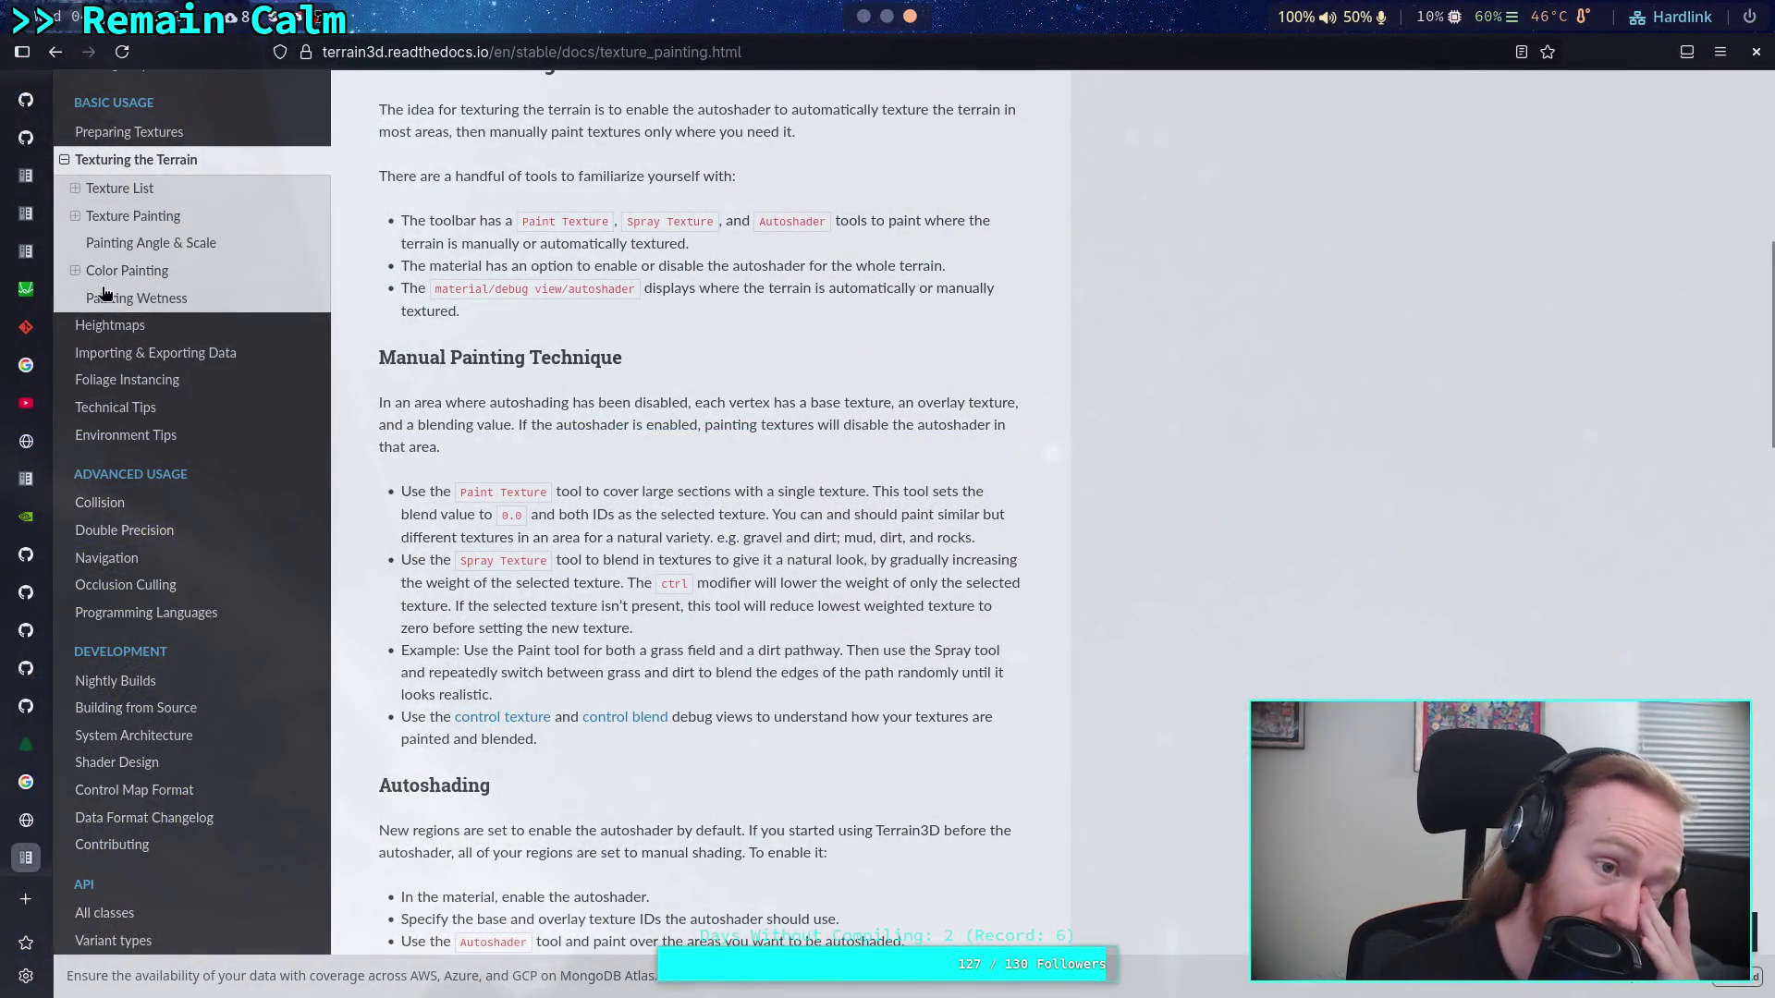
{"action": "scroll", "coordinate": [53, 113], "scroll_direction": "up", "scroll_amount": 1}
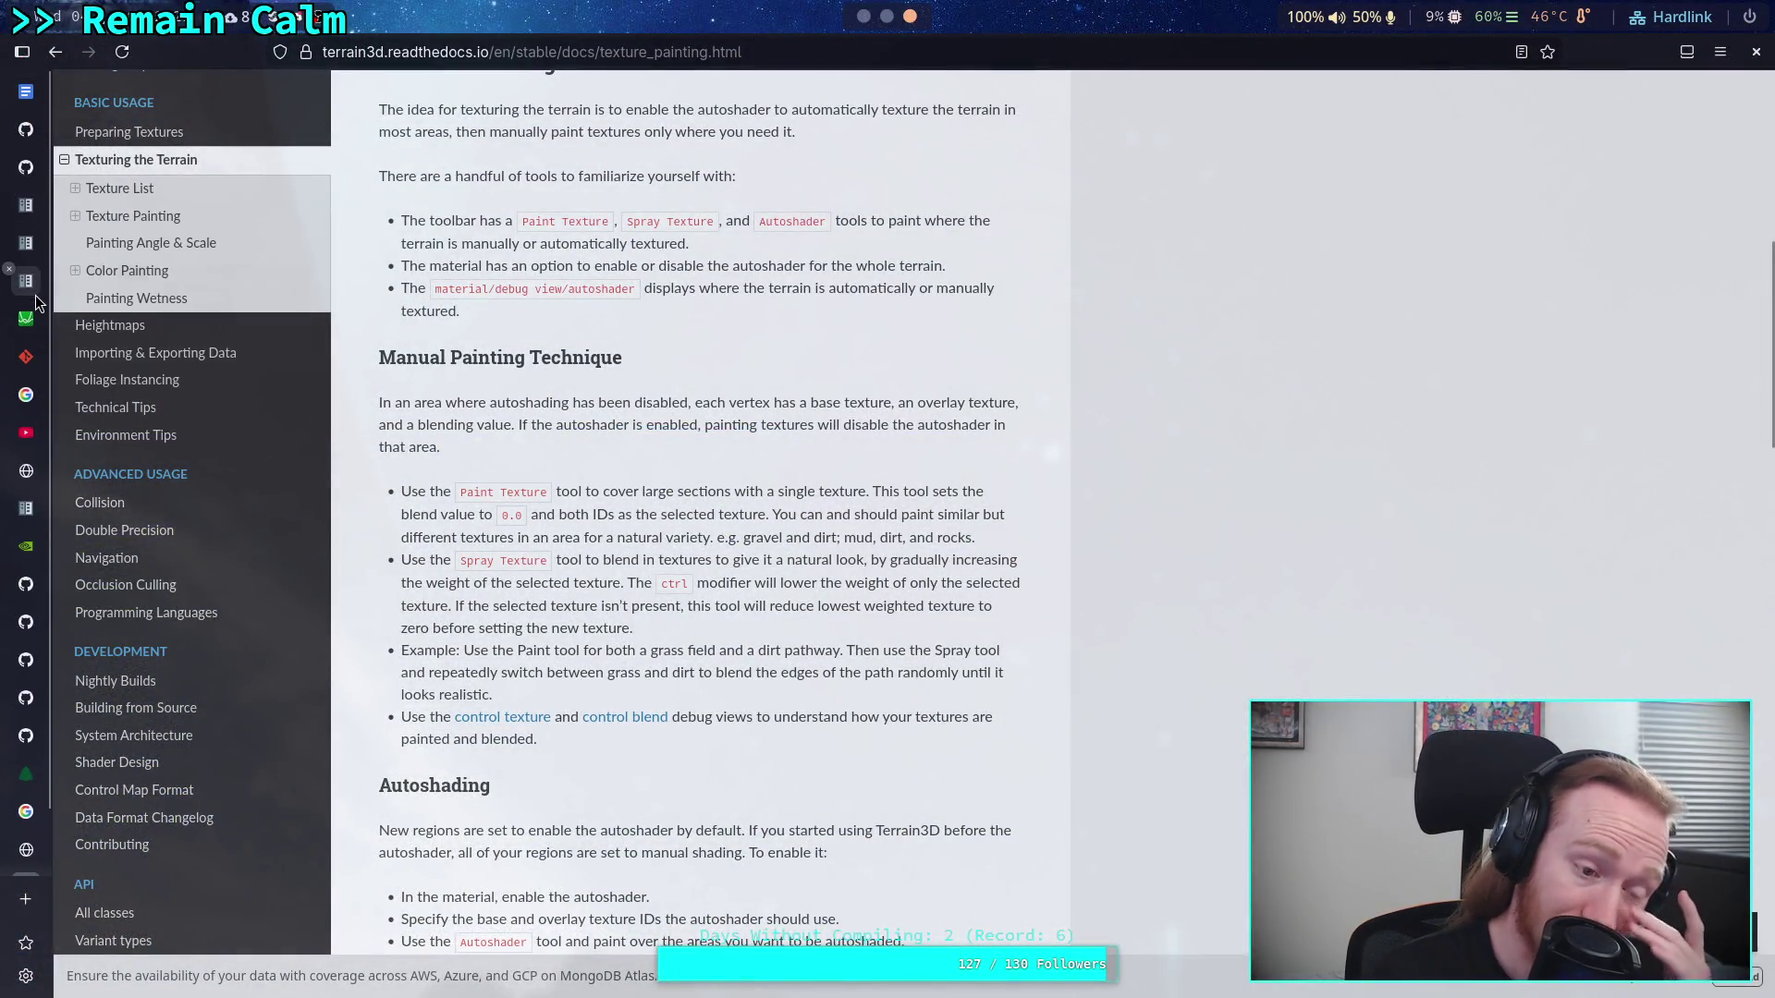
{"action": "left_click", "coordinate": [26, 91]}
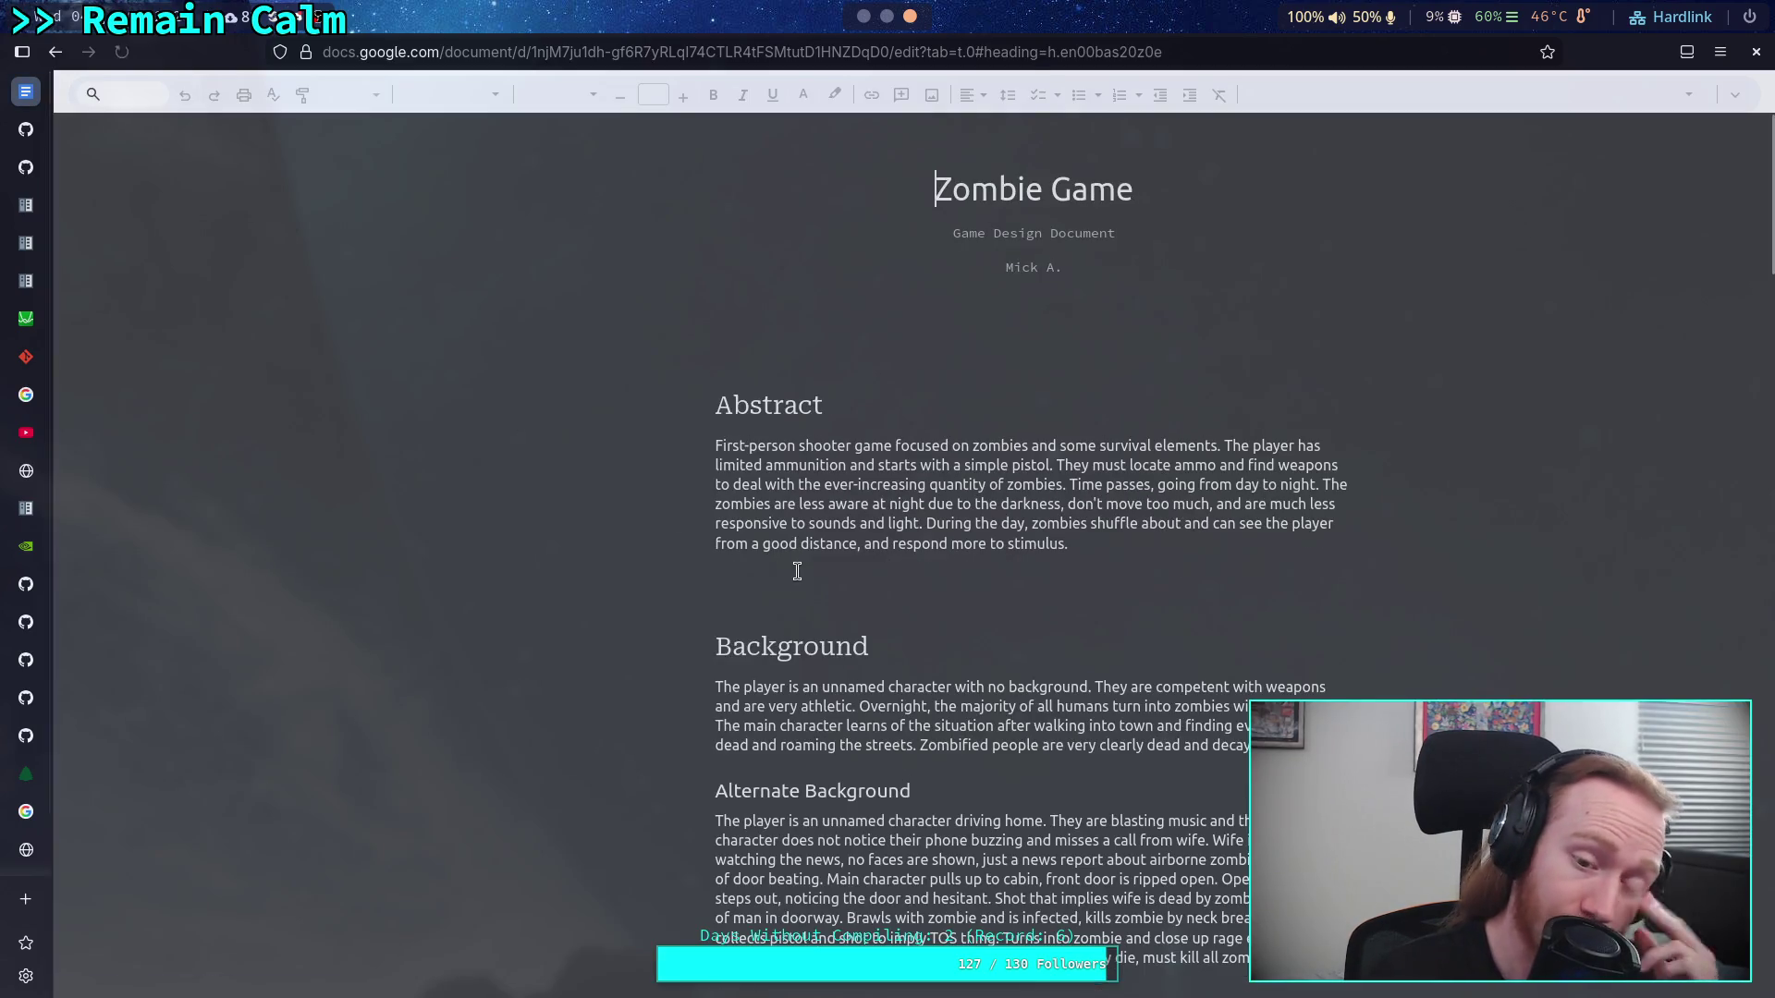
{"action": "left_click", "coordinate": [89, 138]}
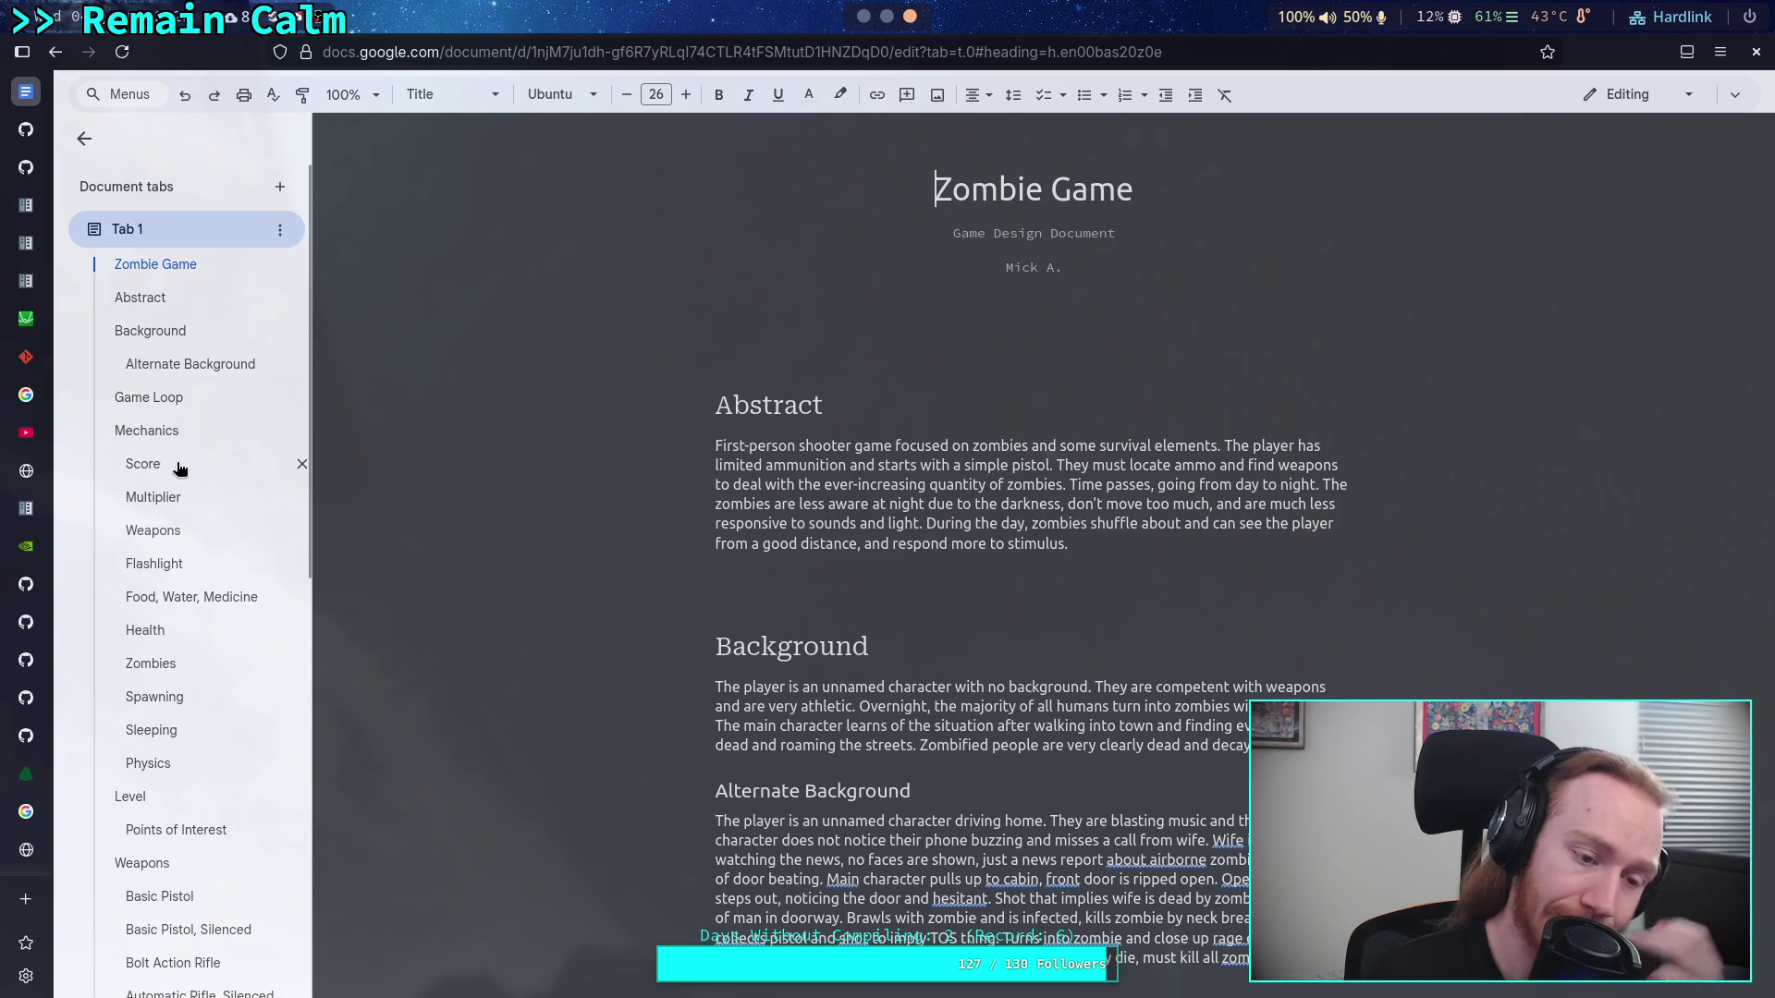
{"action": "left_click", "coordinate": [179, 532]}
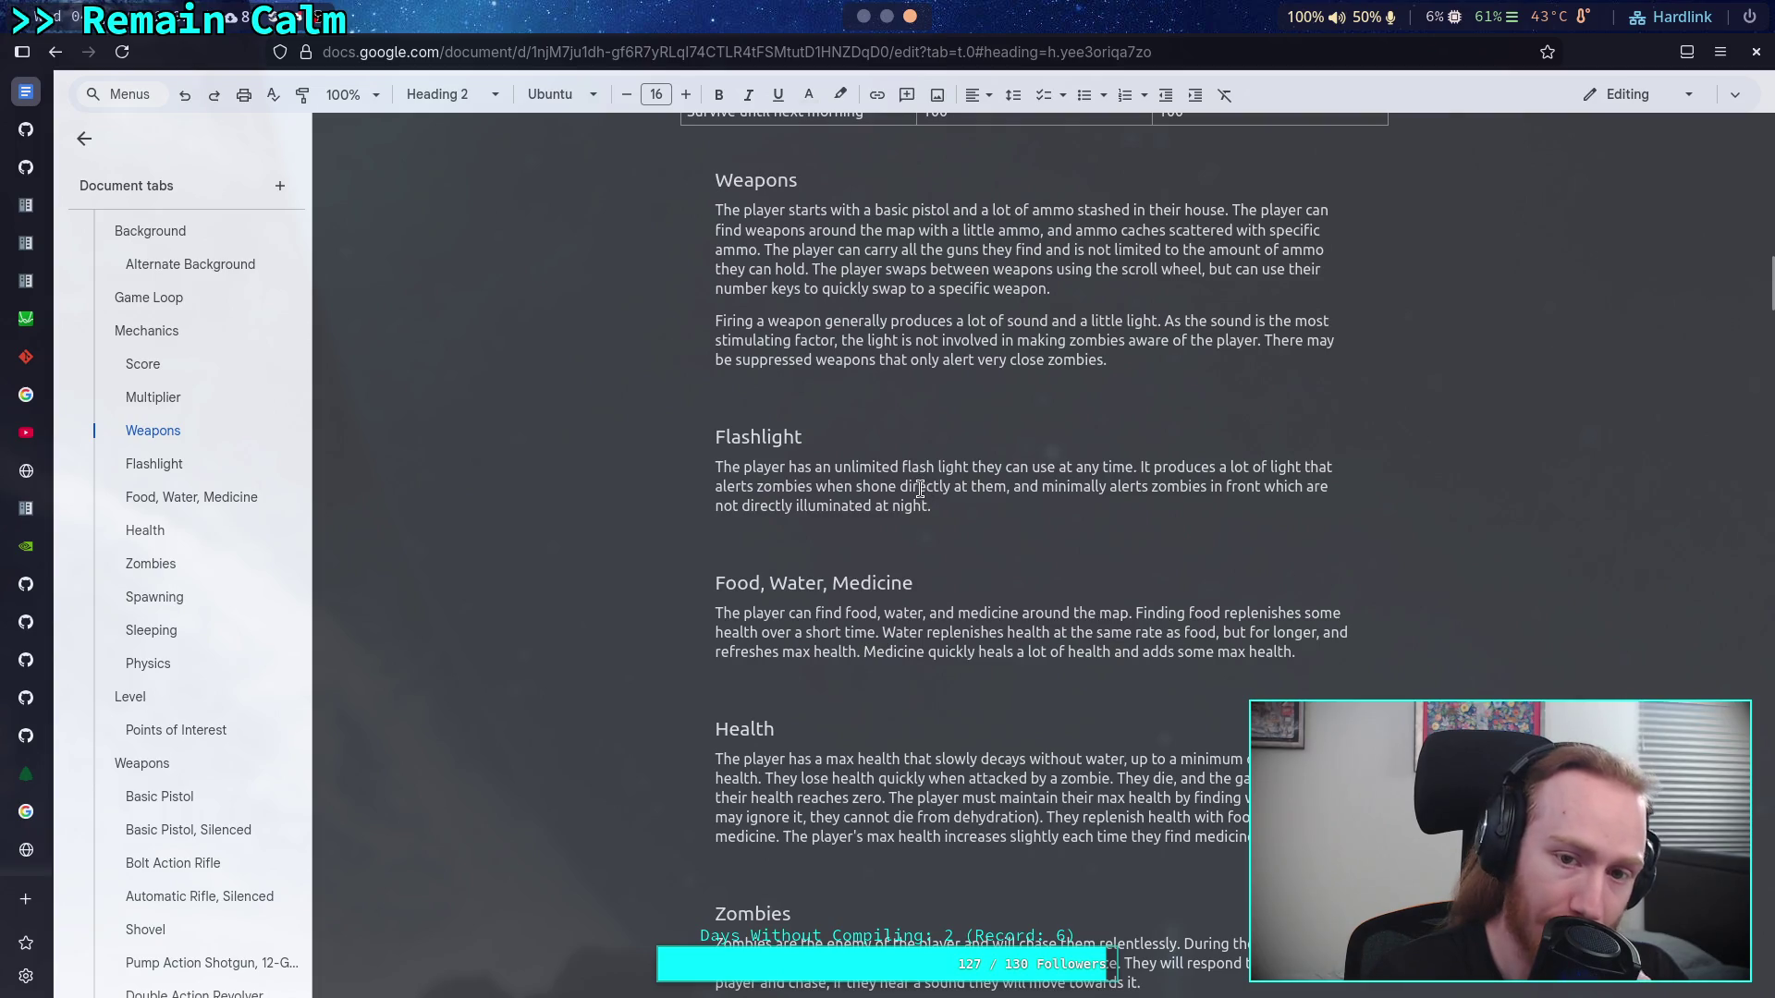
{"action": "scroll", "coordinate": [180, 615], "scroll_direction": "down", "scroll_amount": 3}
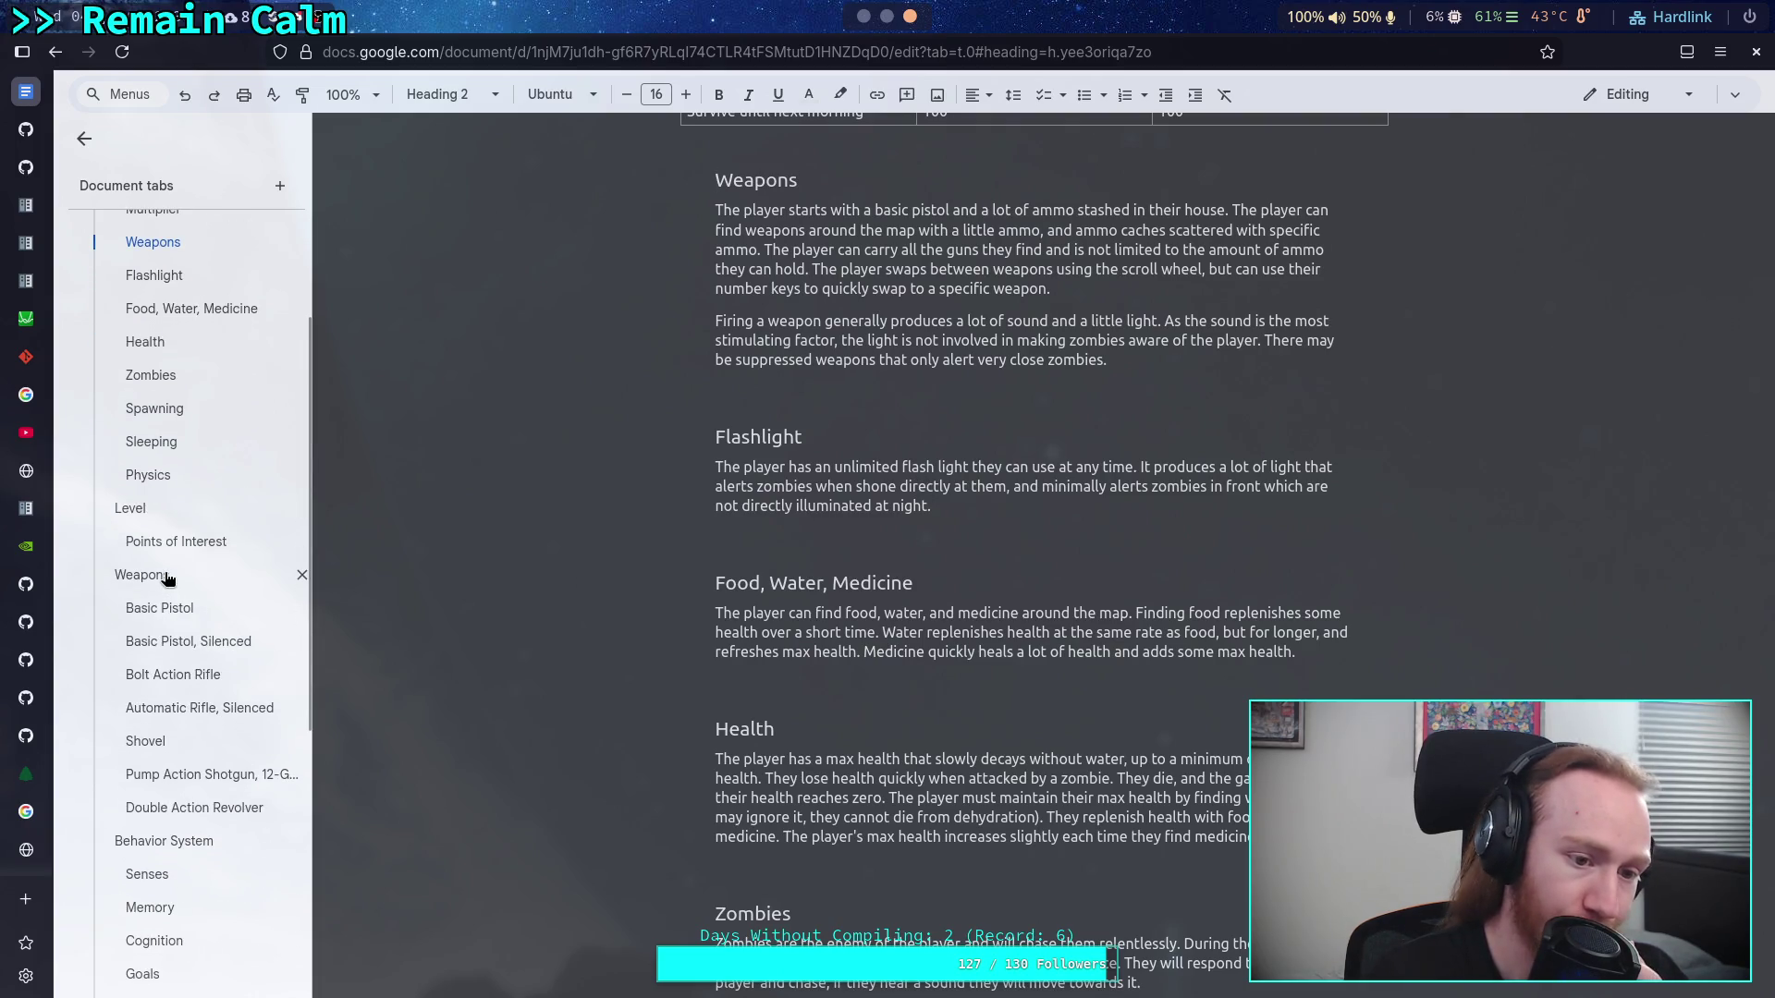
{"action": "left_click", "coordinate": [167, 577]}
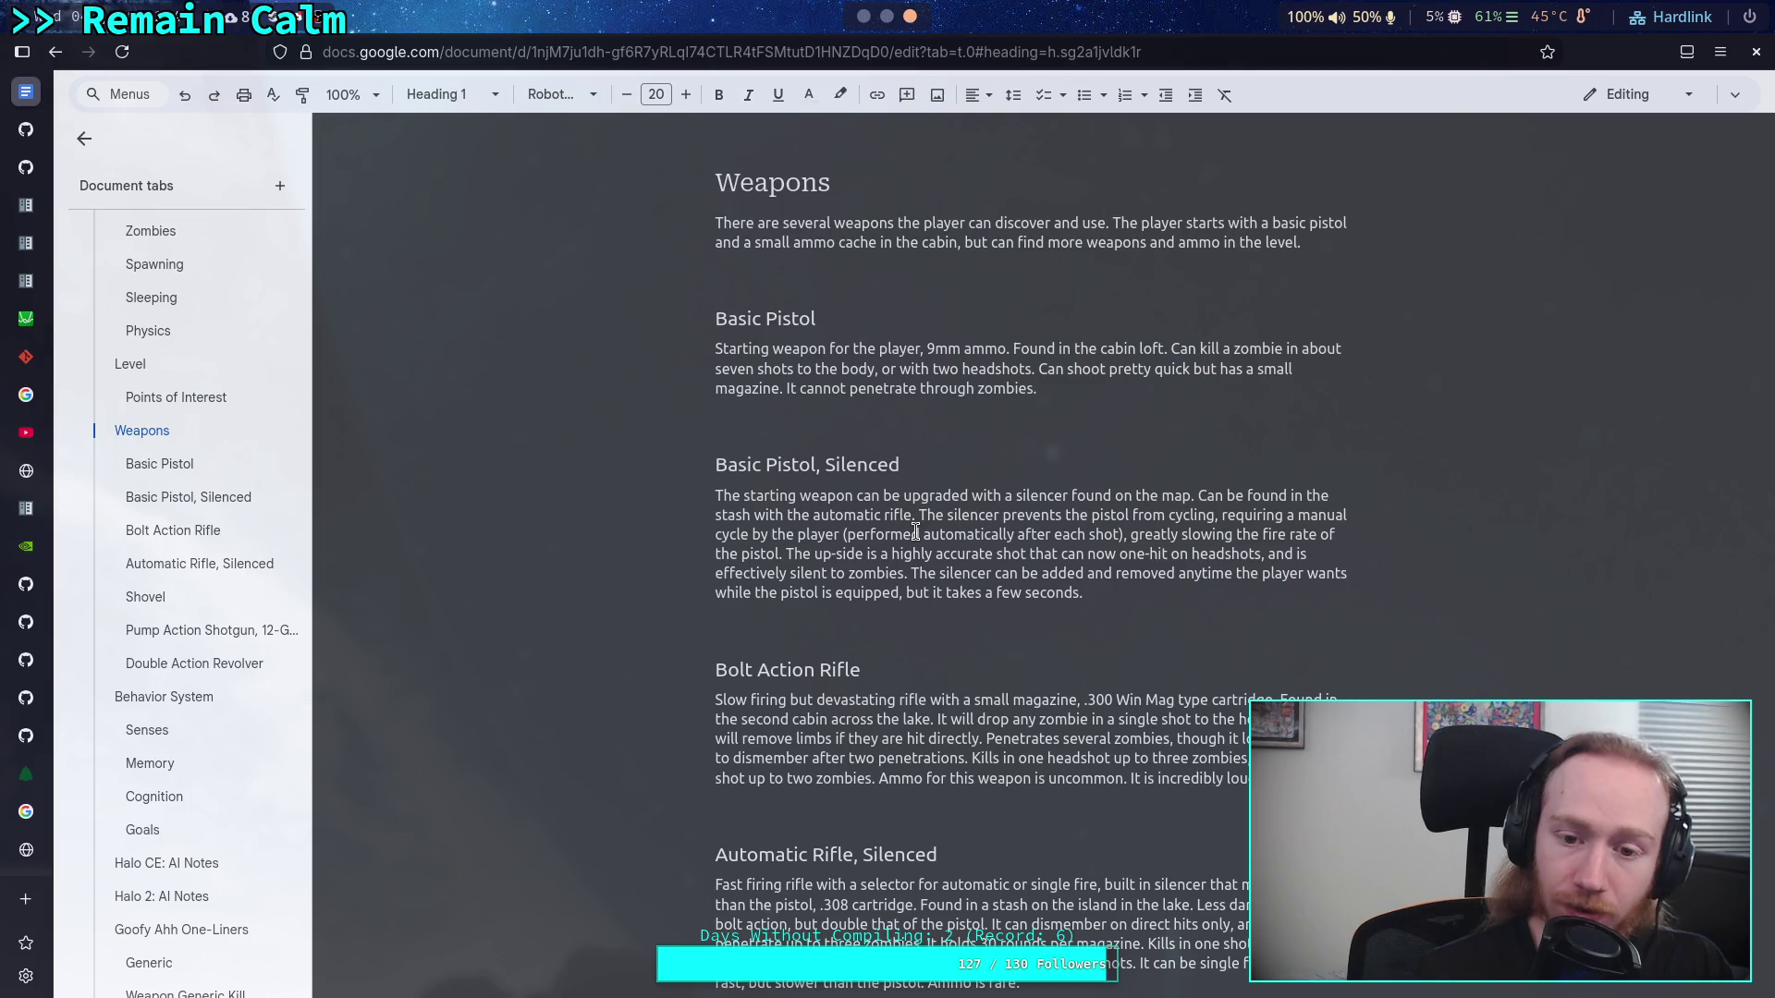
Highlight where the Bolt Action Rifle and silenced Automatic Rifle stash are found, then leave the browser
{"action": "scroll", "coordinate": [1017, 615], "scroll_direction": "down", "scroll_amount": 2}
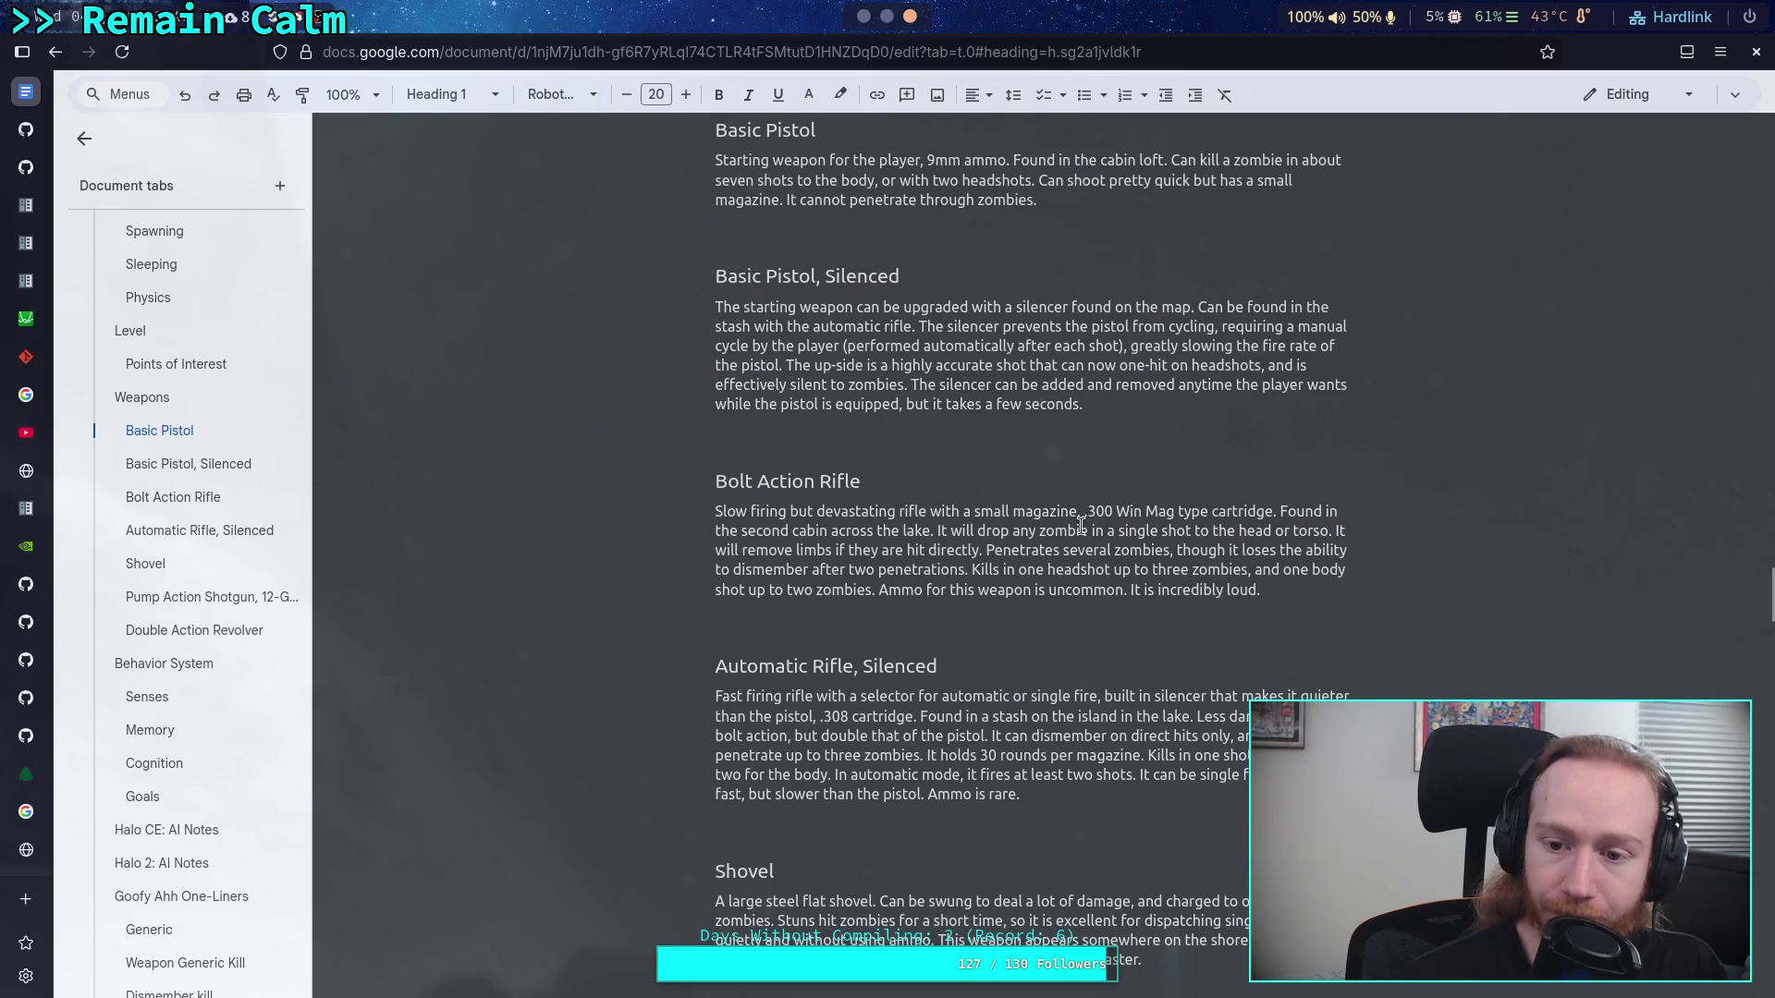
{"action": "left_click_drag", "start_coordinate": [940, 531], "coordinate": [726, 511]}
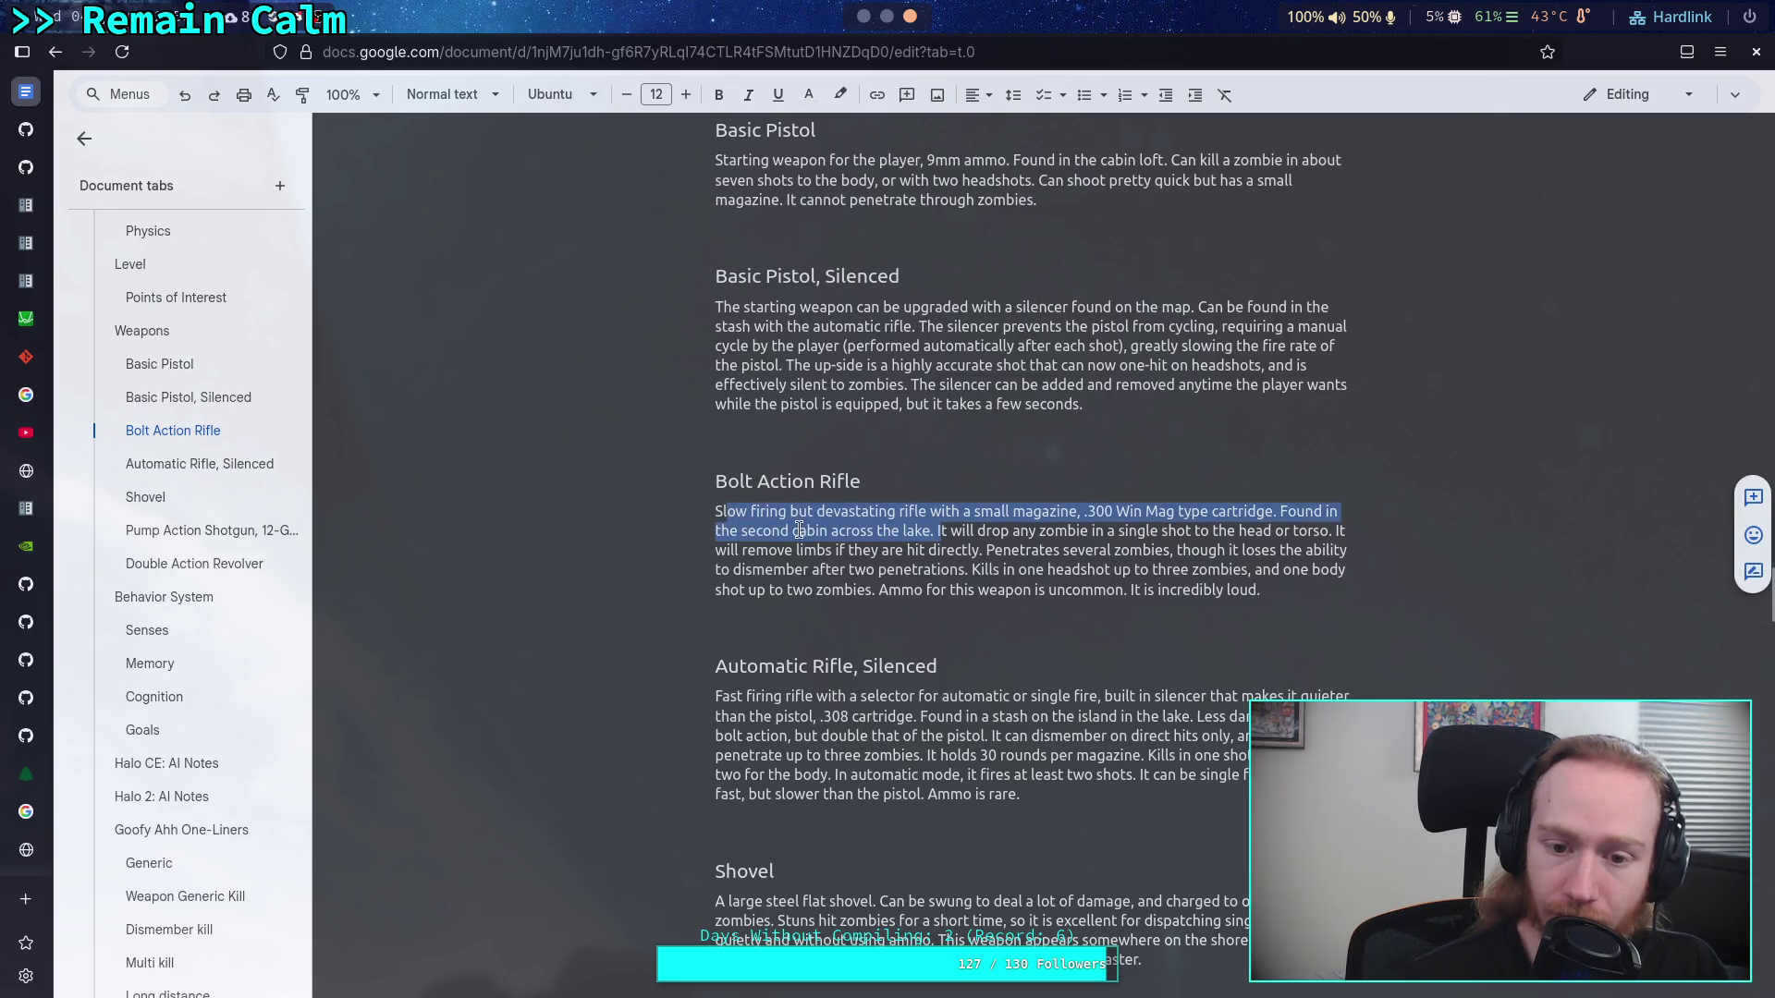
{"action": "left_click", "coordinate": [799, 529]}
{"action": "scroll", "coordinate": [978, 530], "scroll_direction": "down", "scroll_amount": 2}
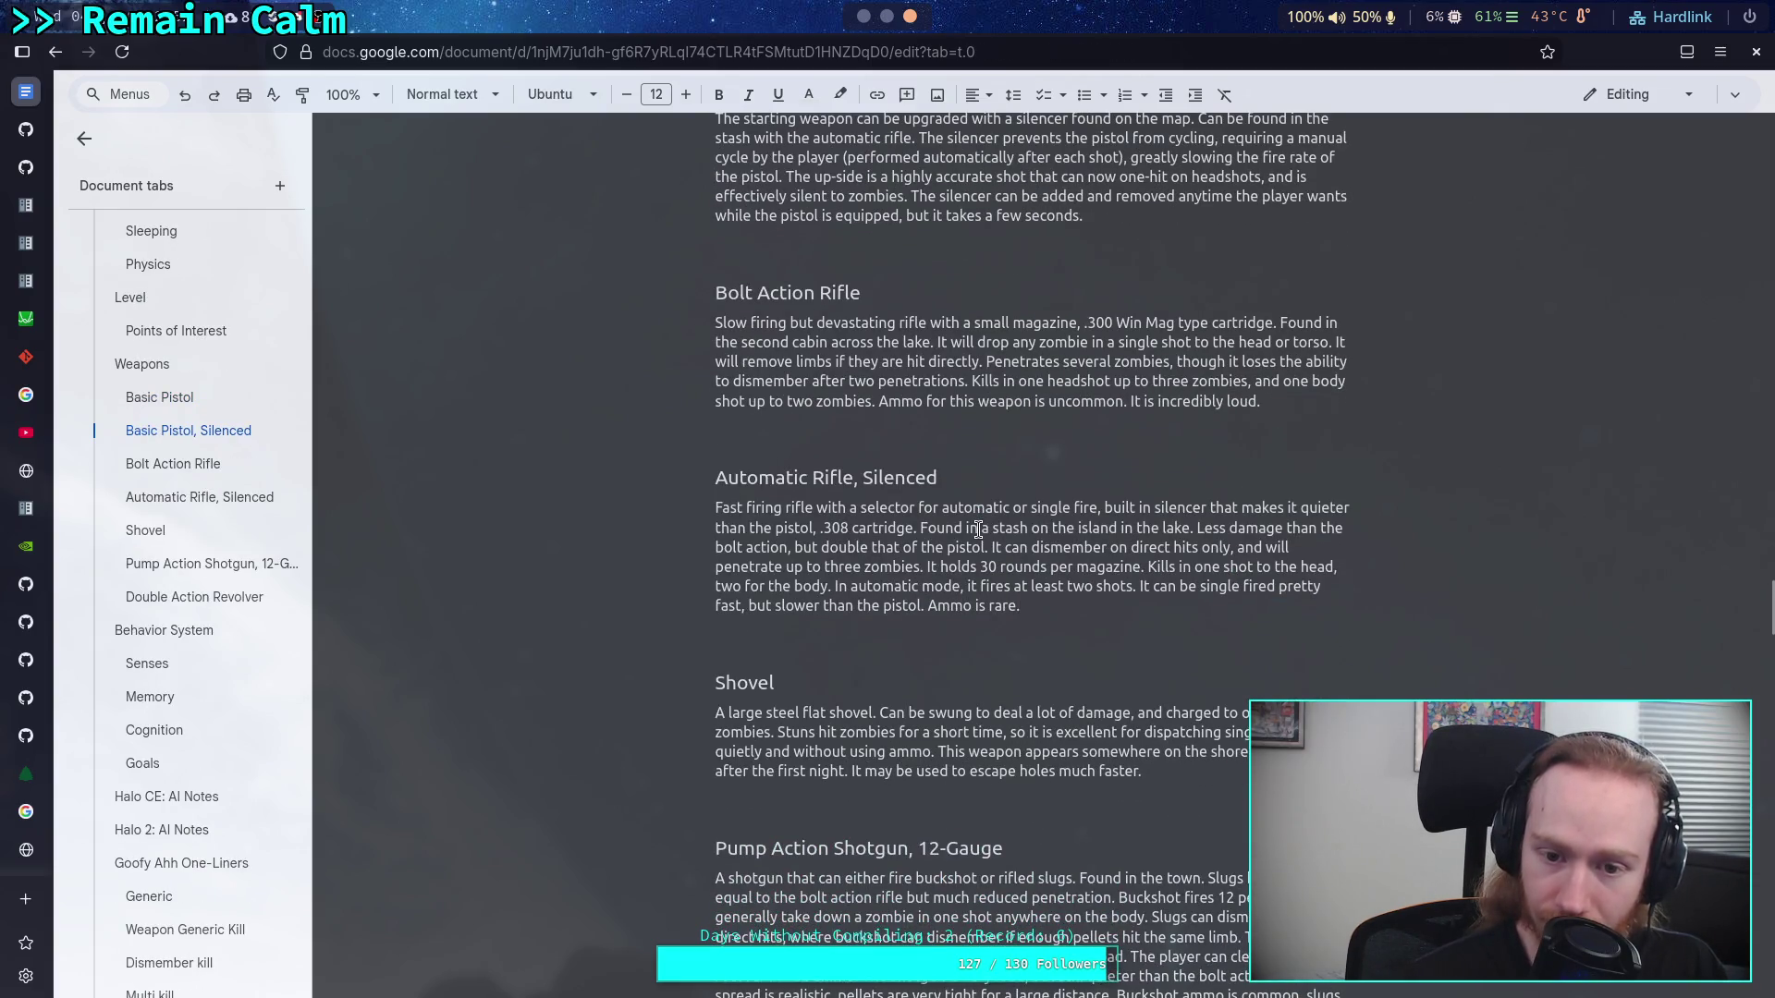
{"action": "left_click_drag", "start_coordinate": [978, 530], "coordinate": [1174, 523]}
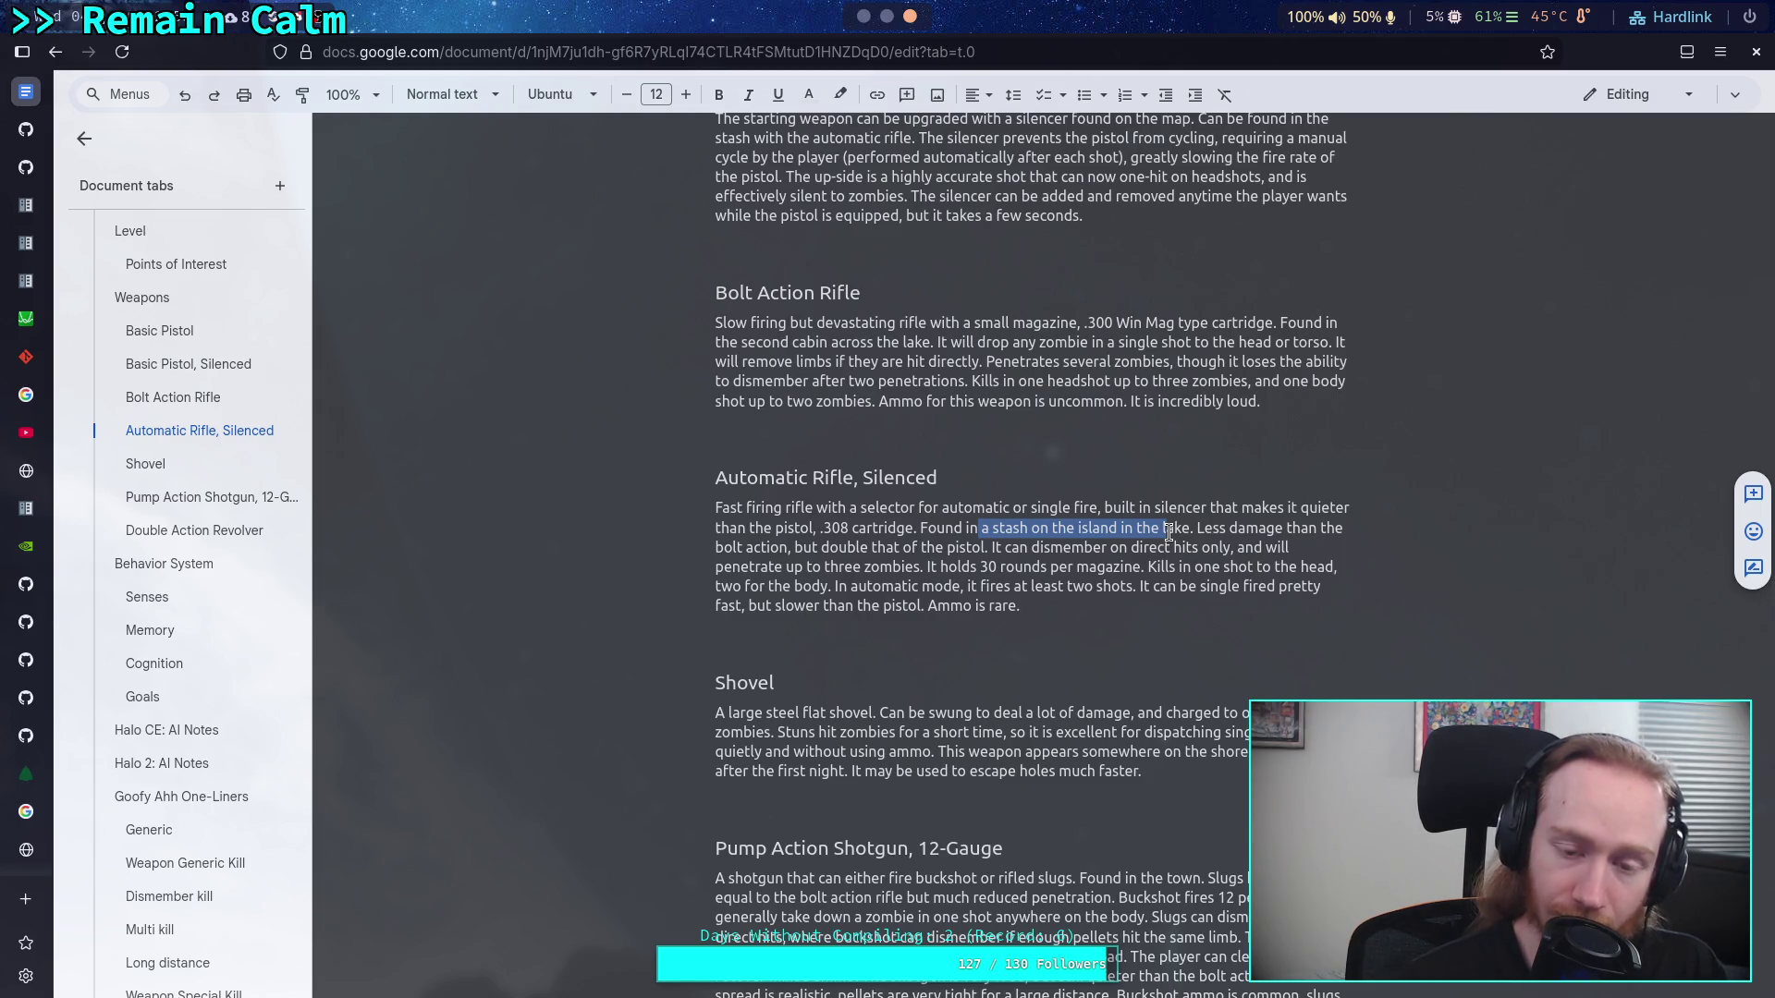
{"action": "scroll", "coordinate": [231, 682], "scroll_direction": "down", "scroll_amount": 3}
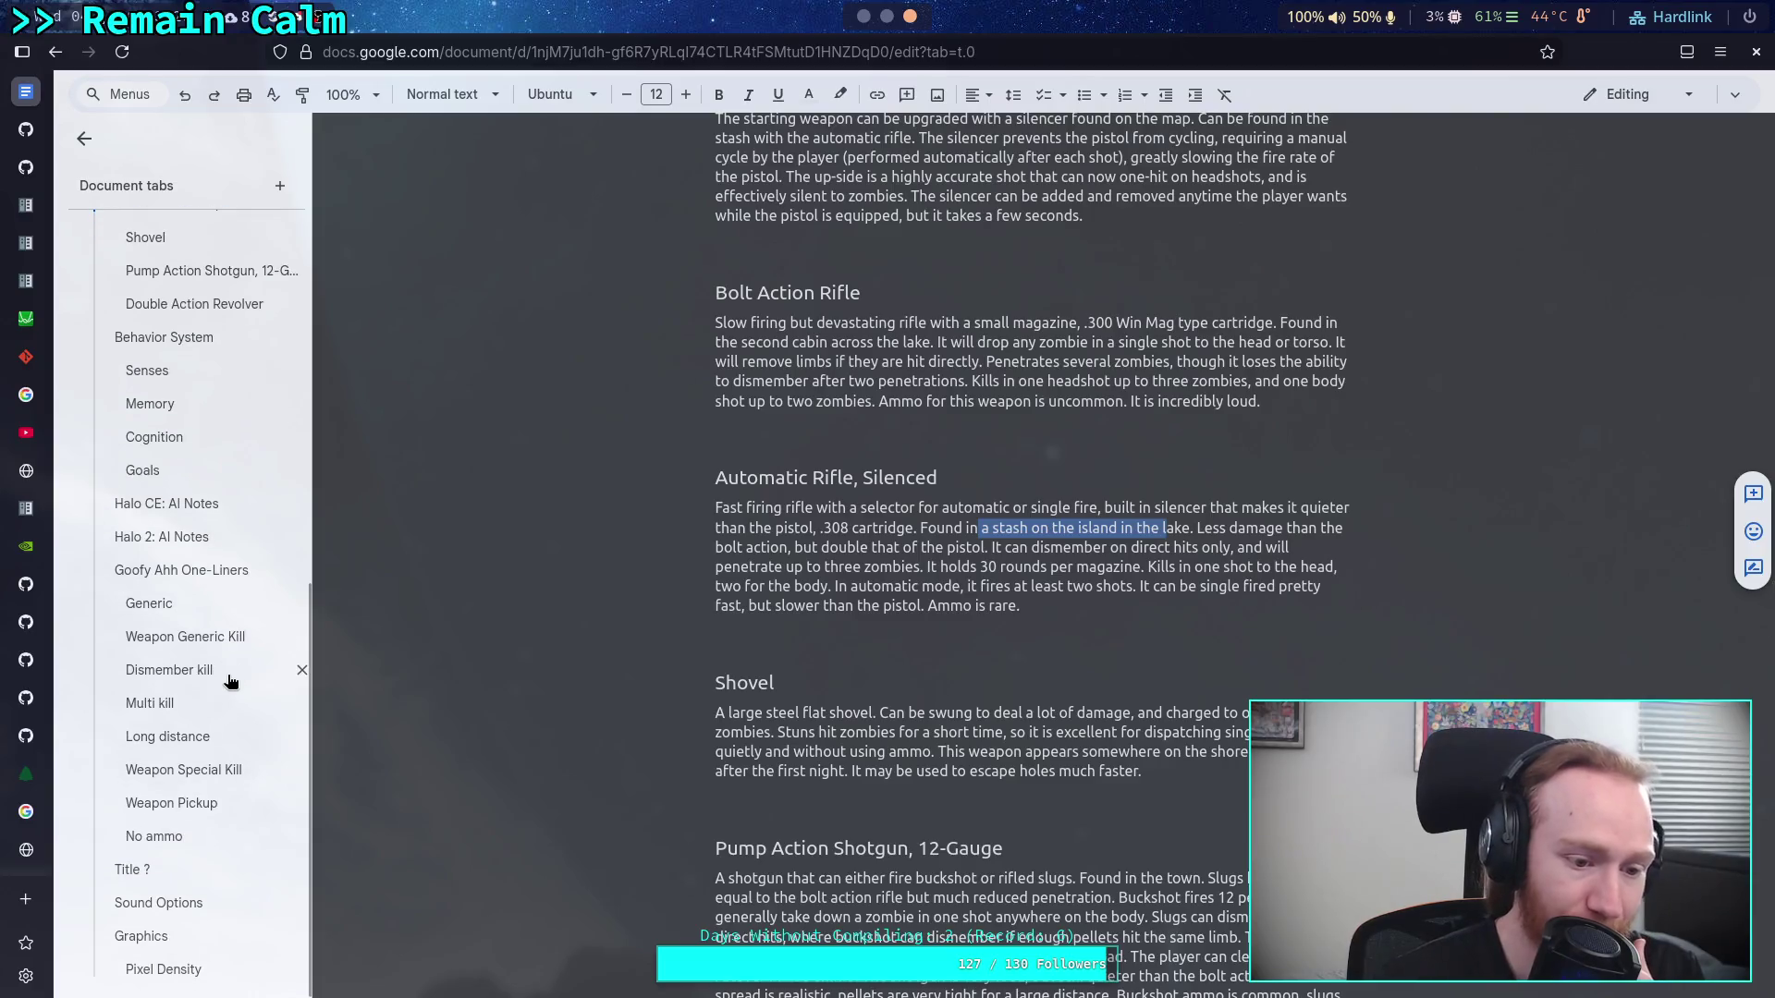
{"action": "key", "text": "super+2"}
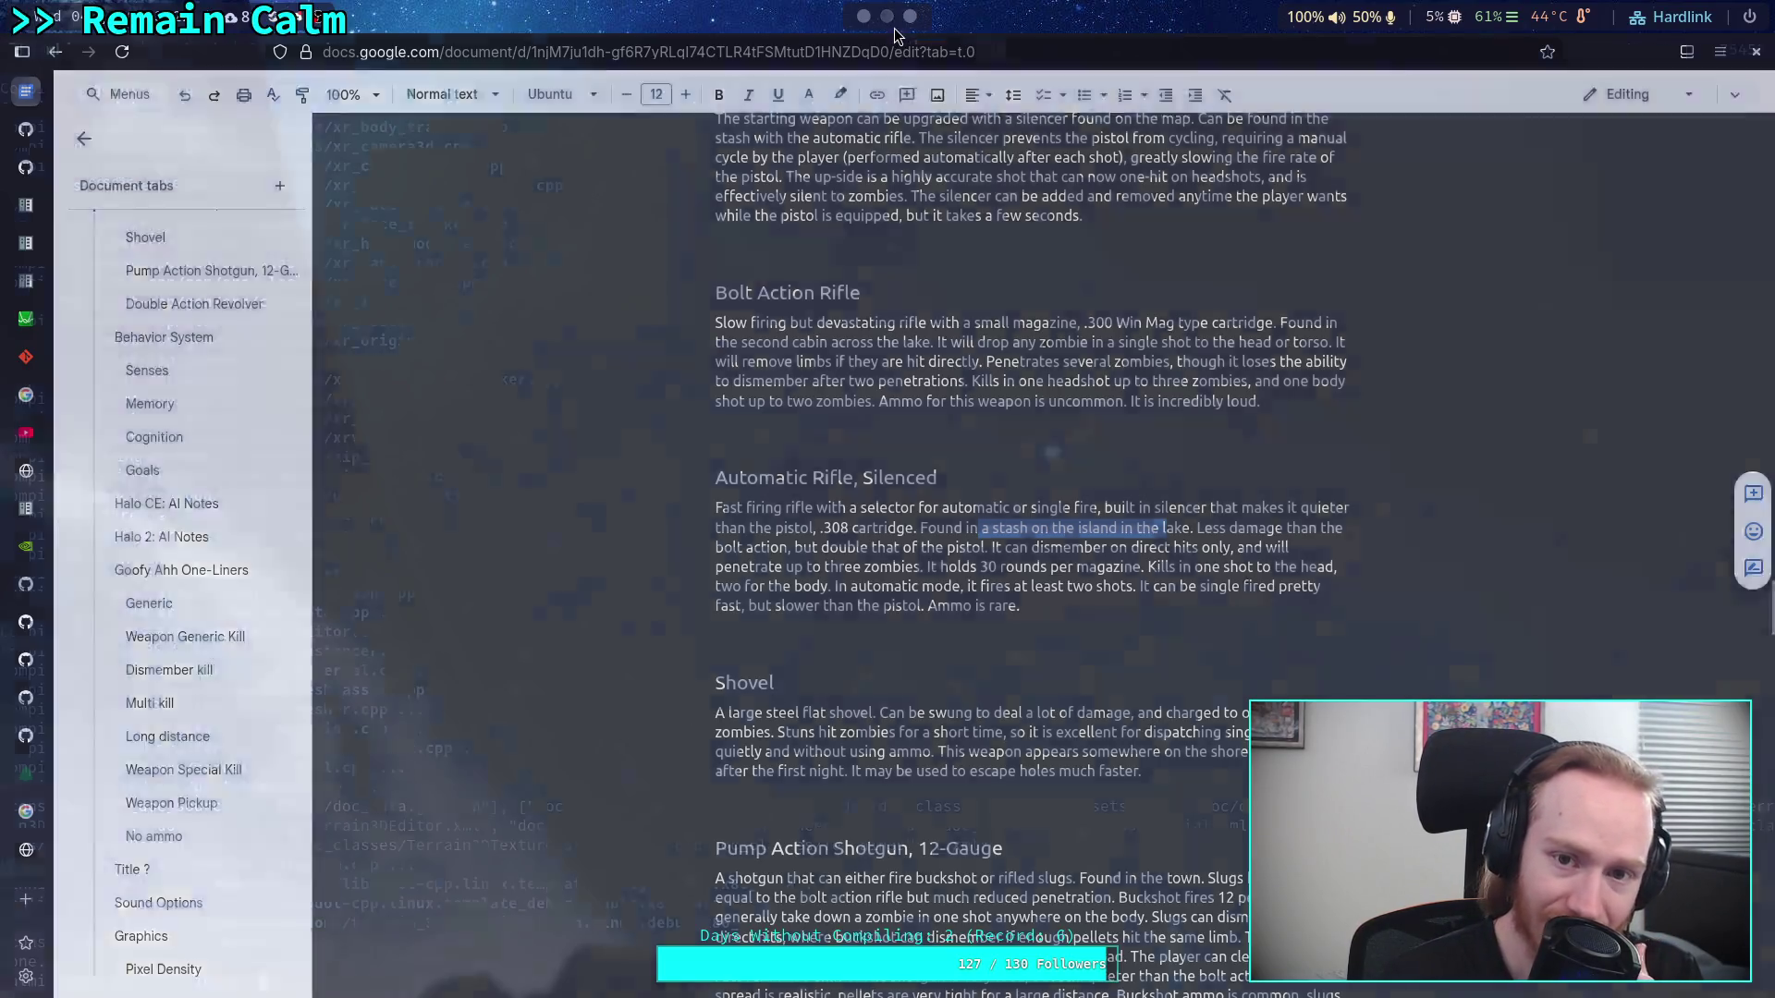
Fly out over the purple water and back to inspect the island's grassy strip and tip
{"action": "key", "text": "super+1"}
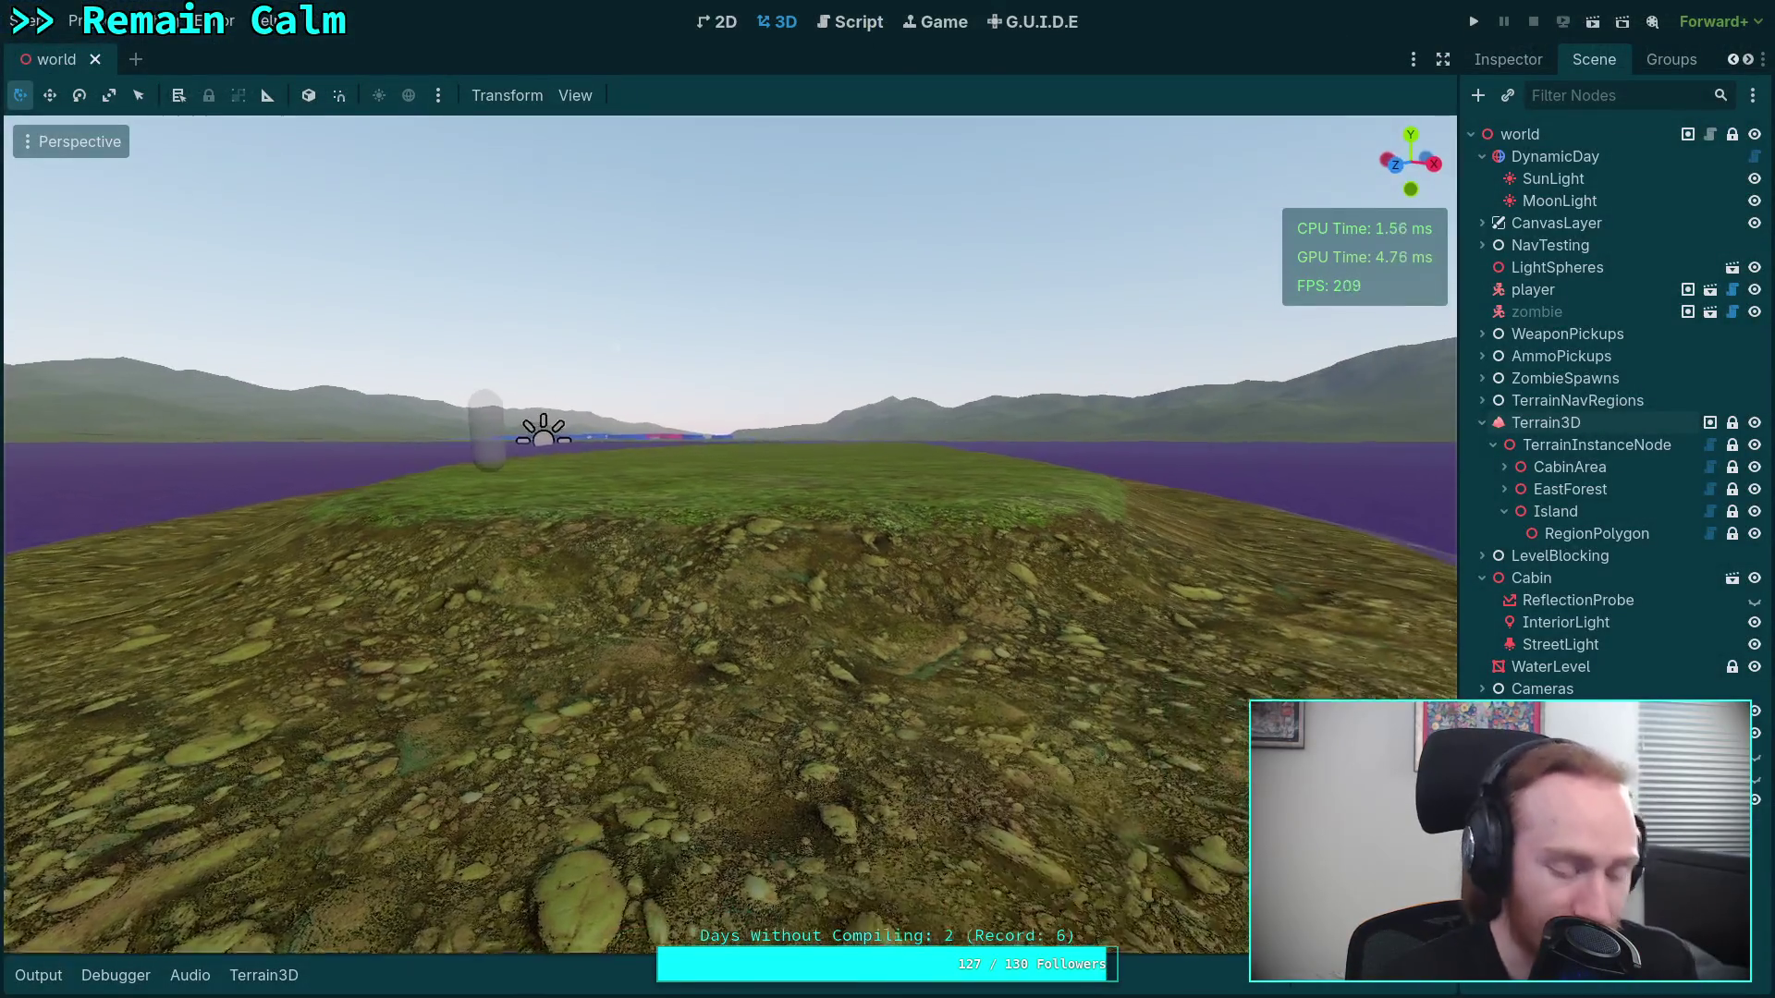
{"action": "key", "text": "w"}
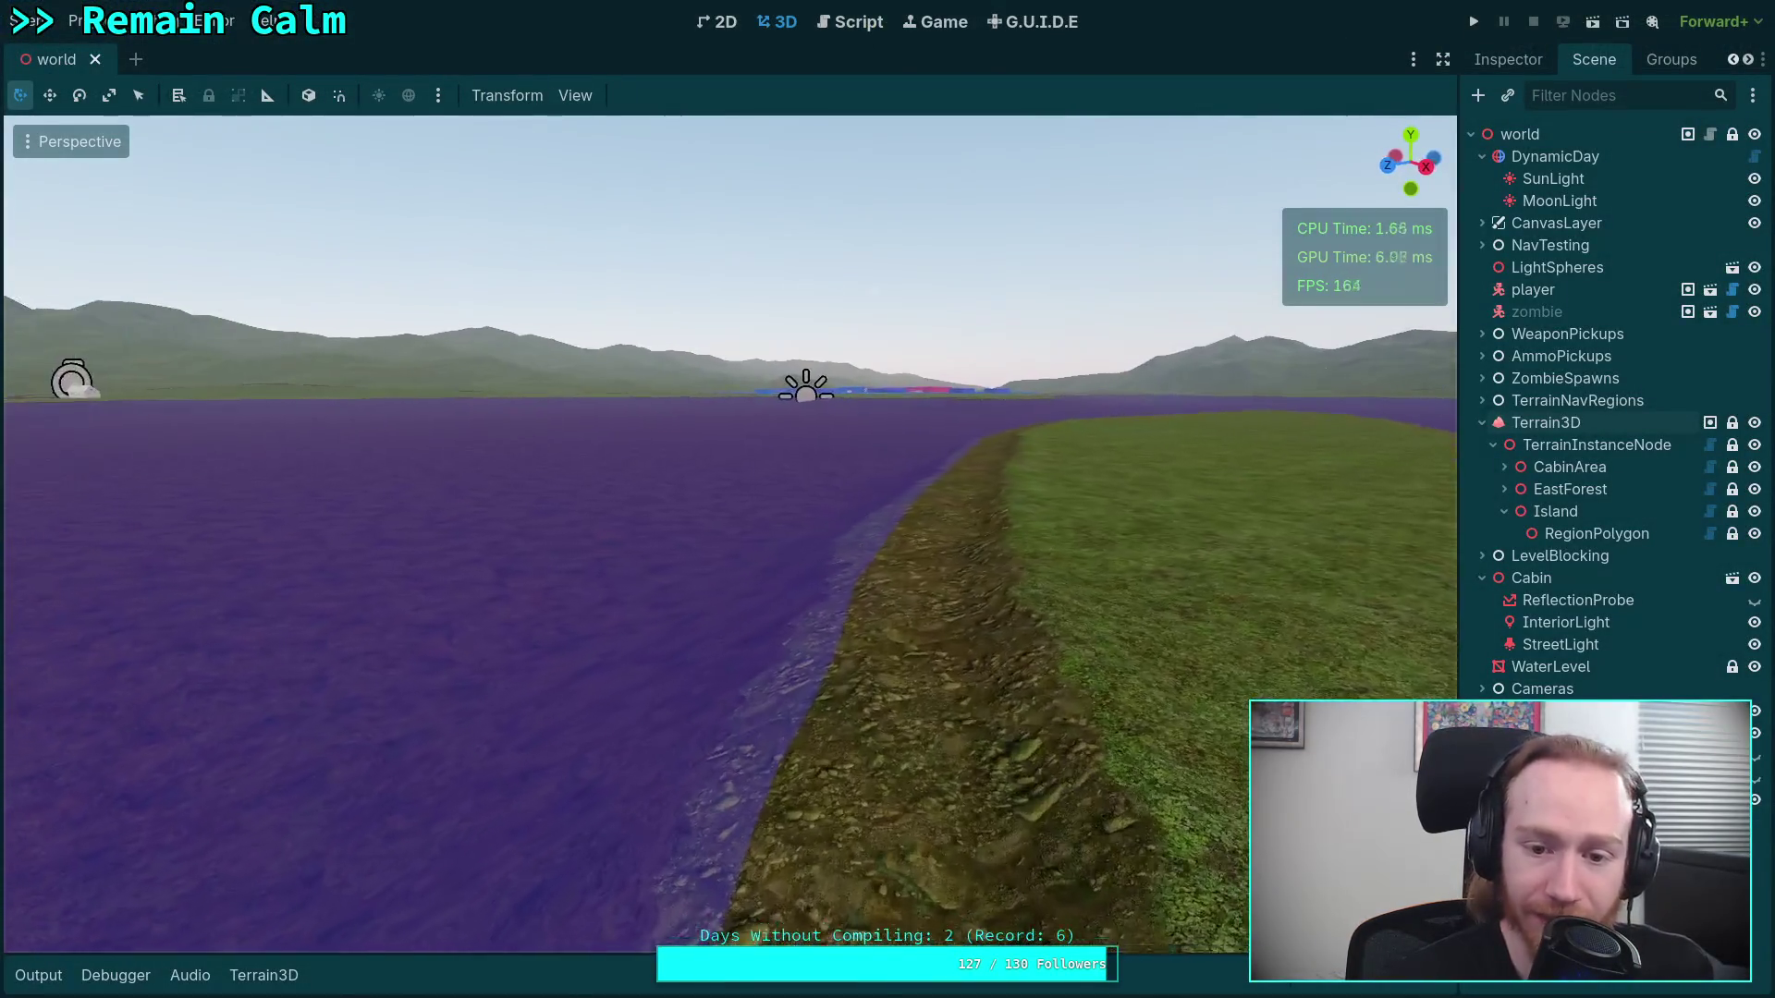
{"action": "key", "text": "w"}
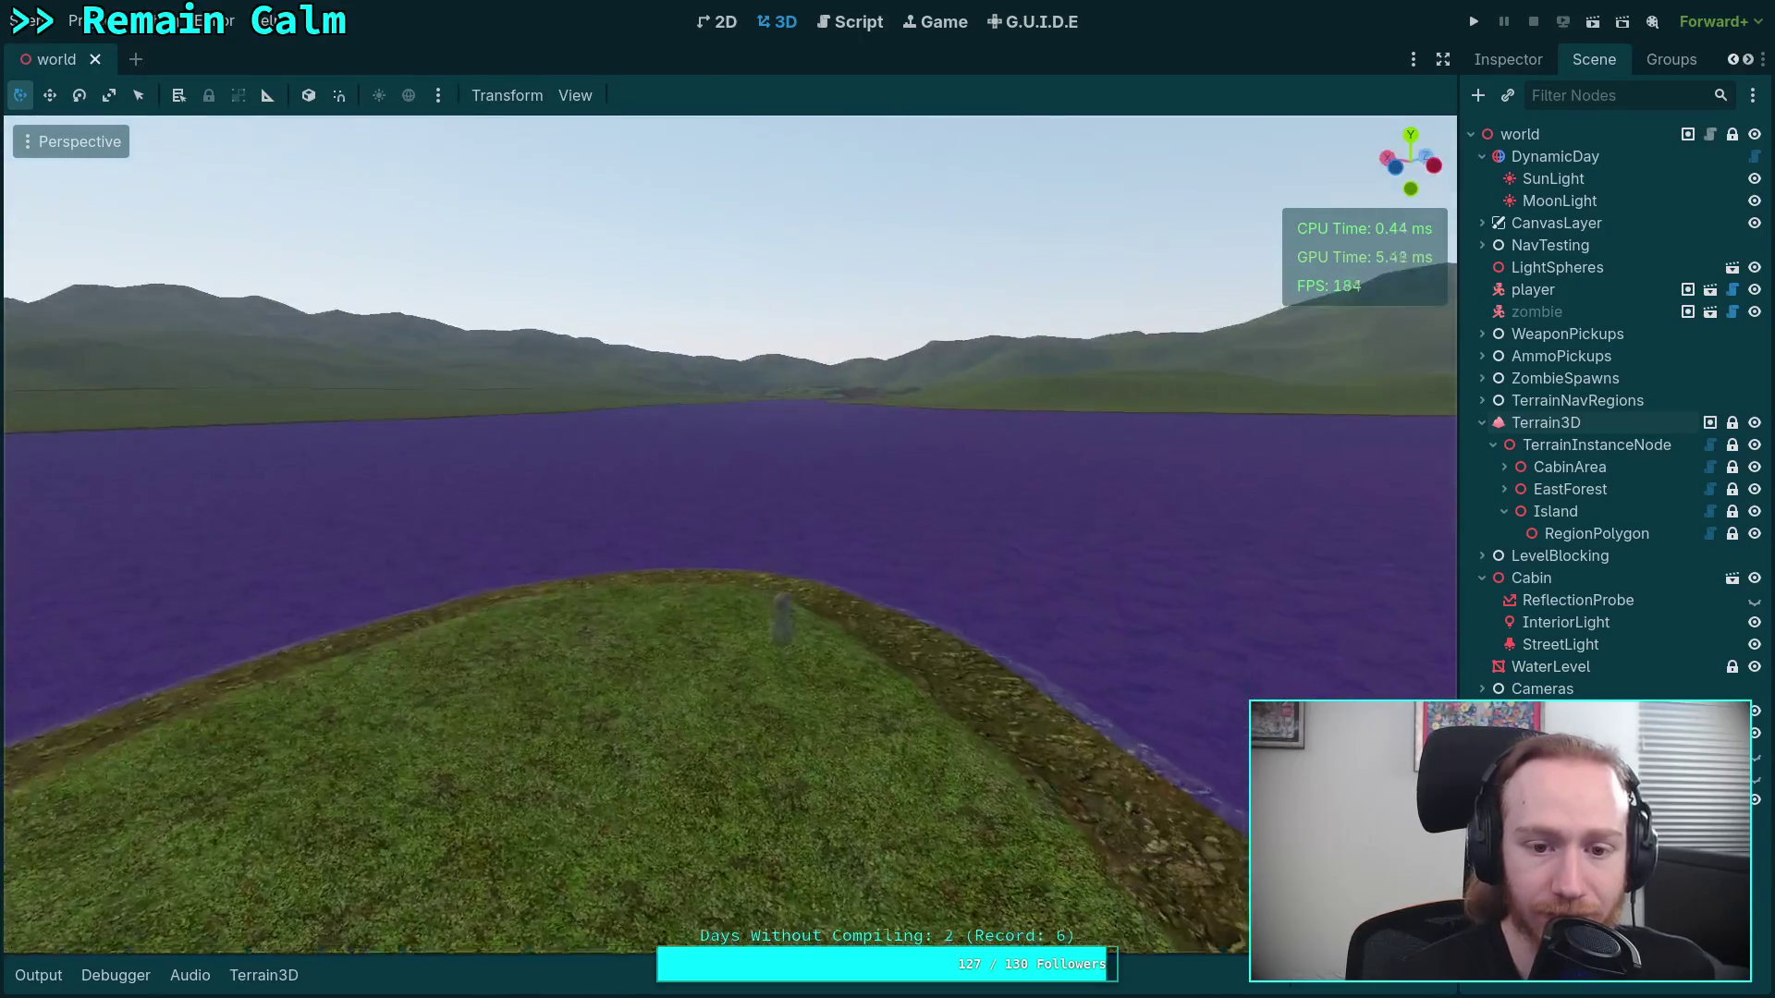
{"action": "key", "text": "w"}
{"action": "scroll", "coordinate": [731, 534], "scroll_direction": "up", "scroll_amount": 2}
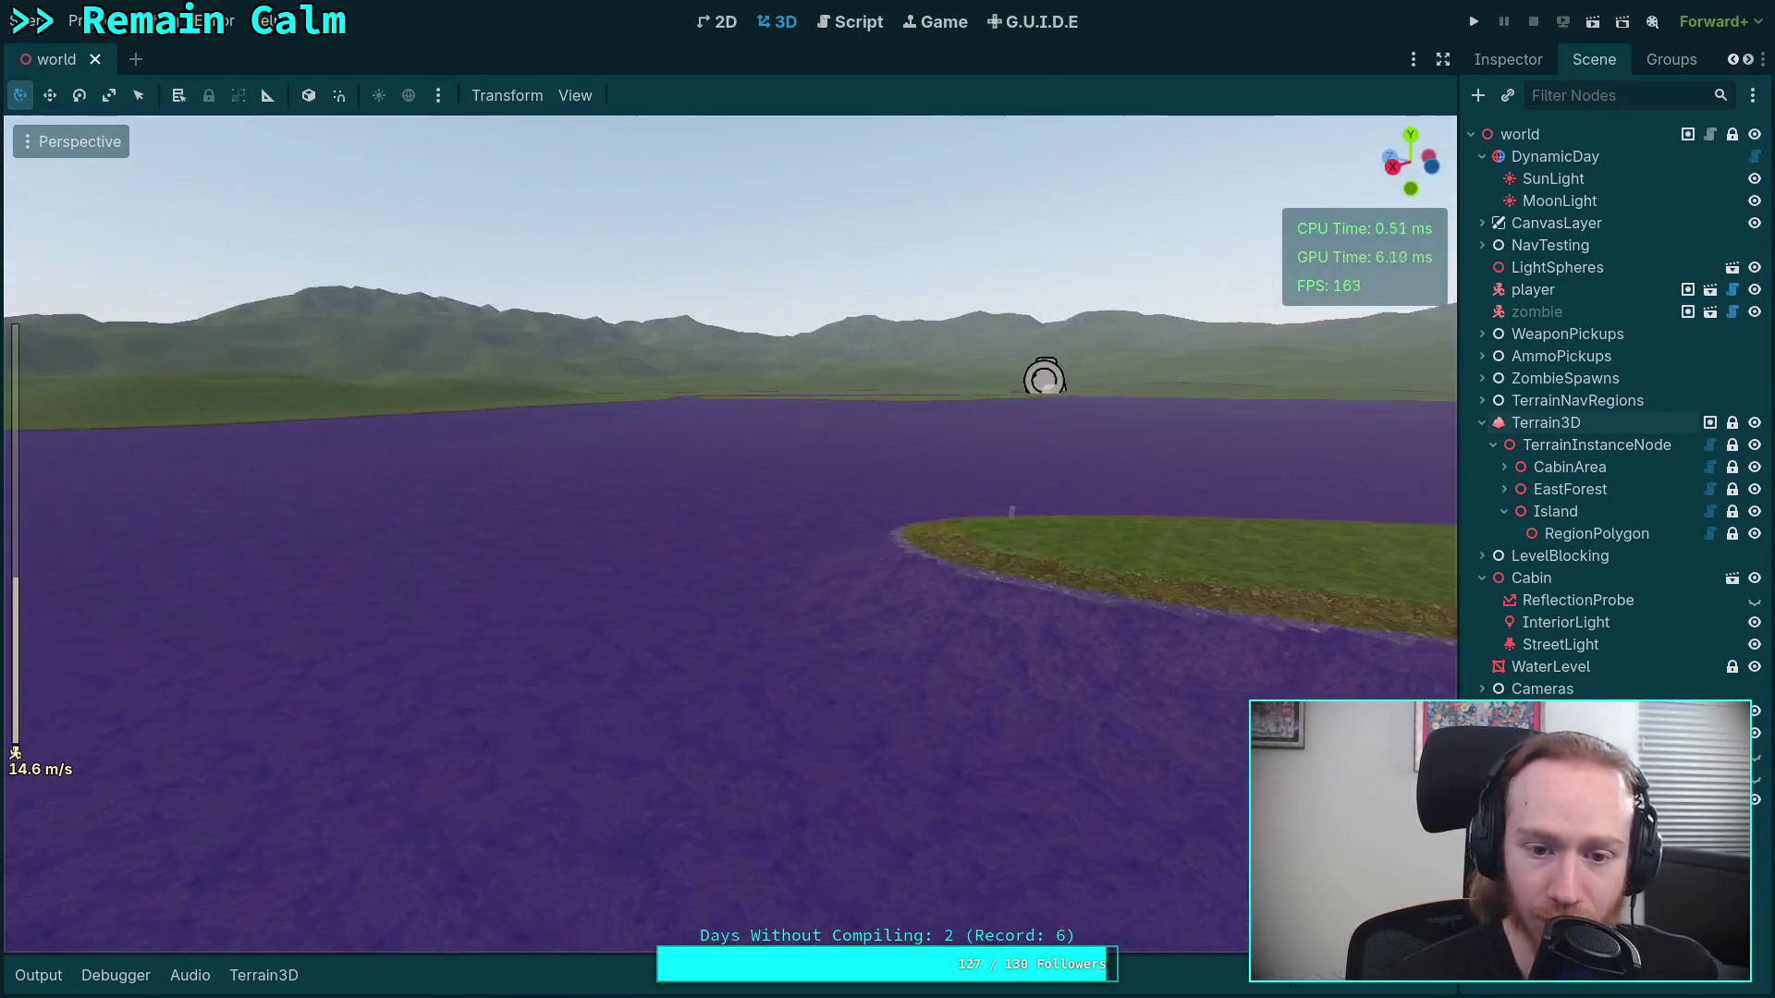
{"action": "key", "text": "w"}
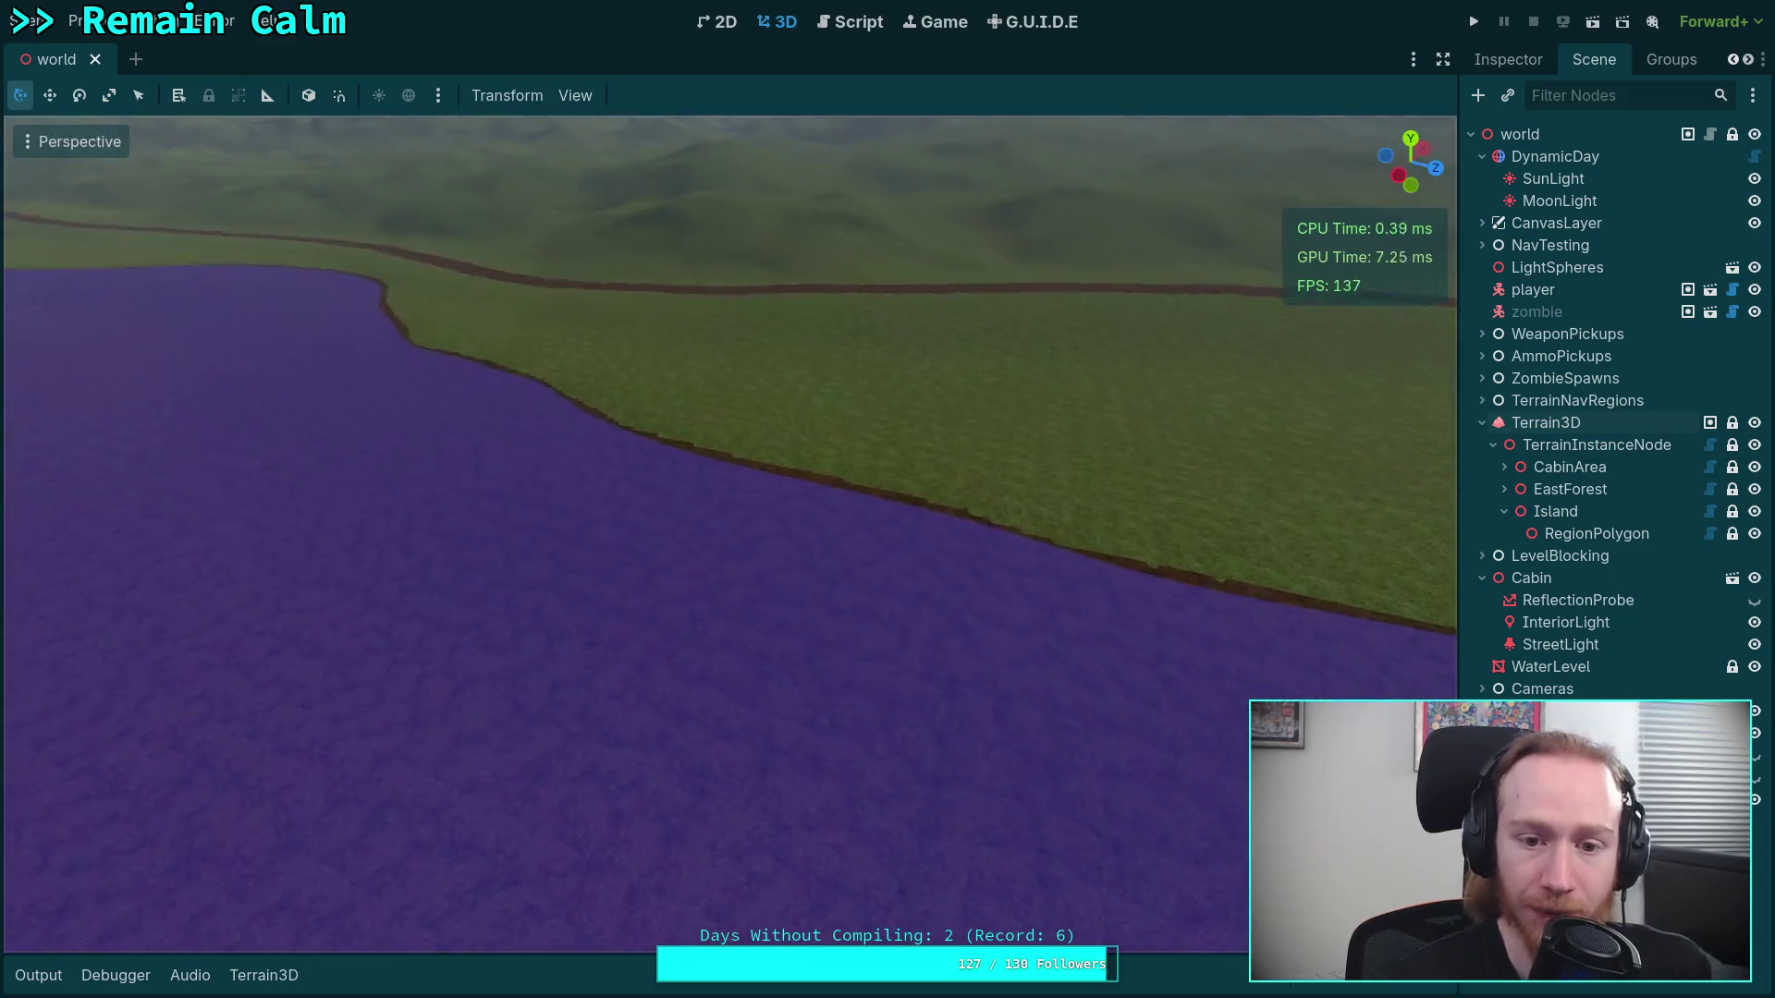
{"action": "key", "text": "w"}
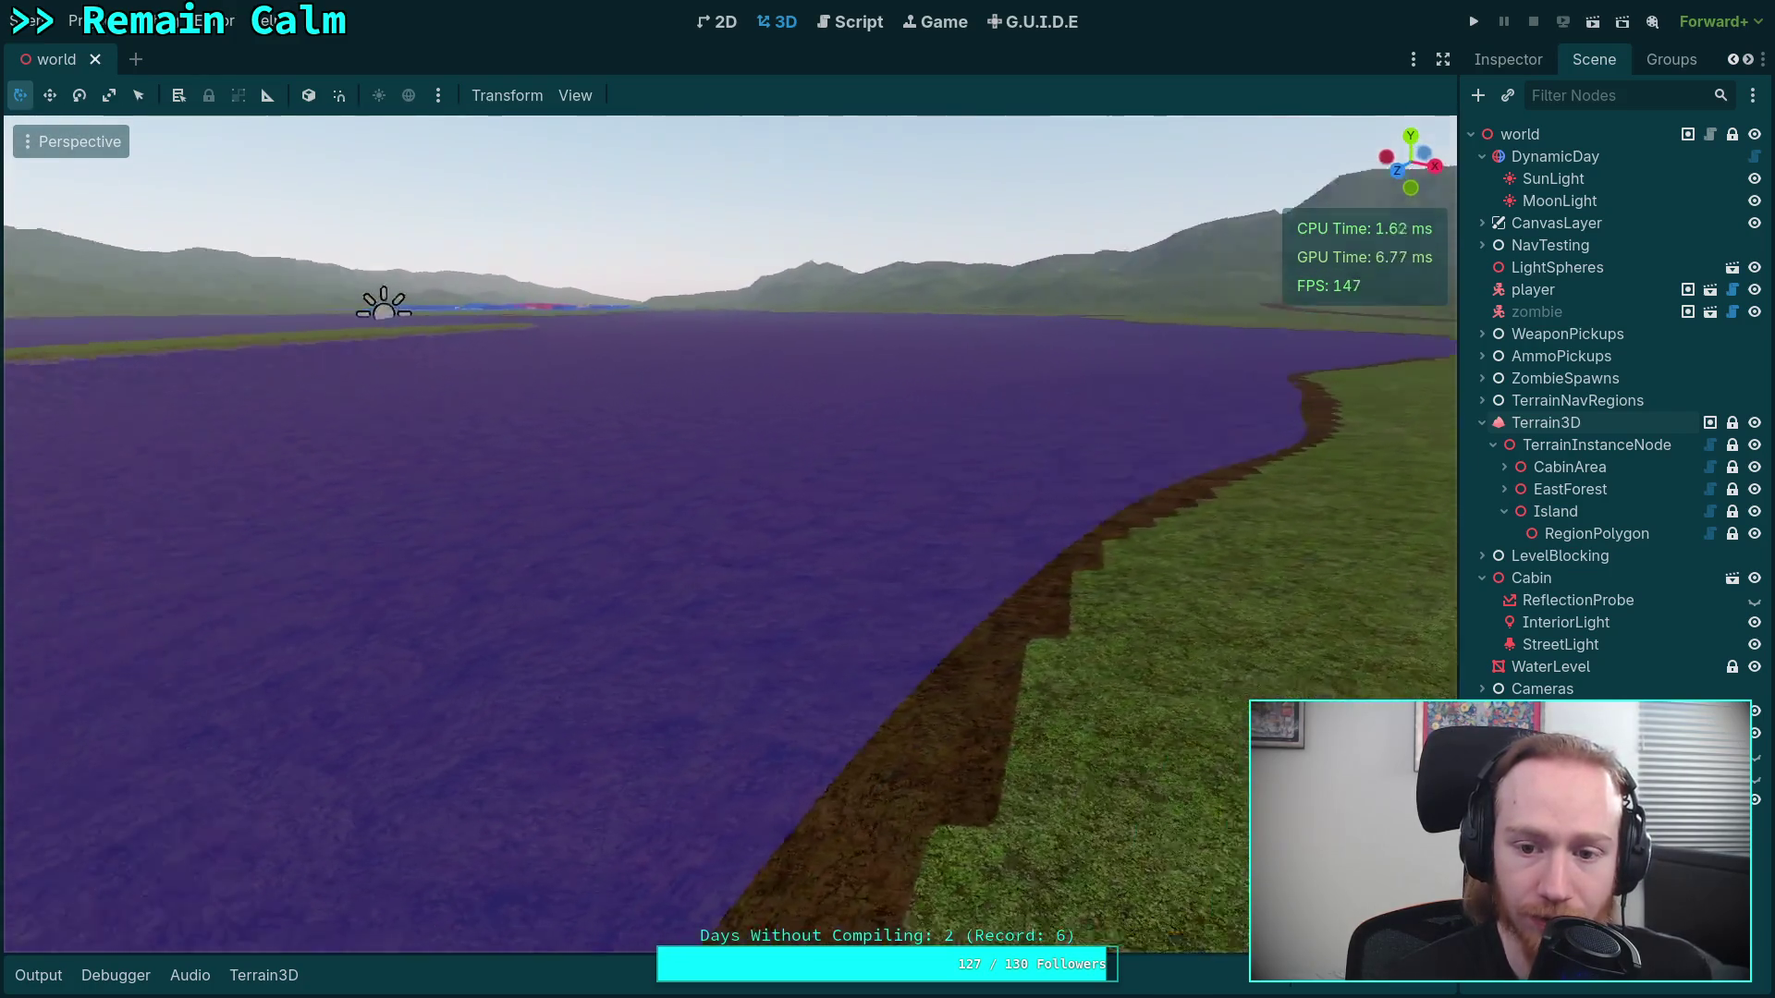
{"action": "key", "text": "w"}
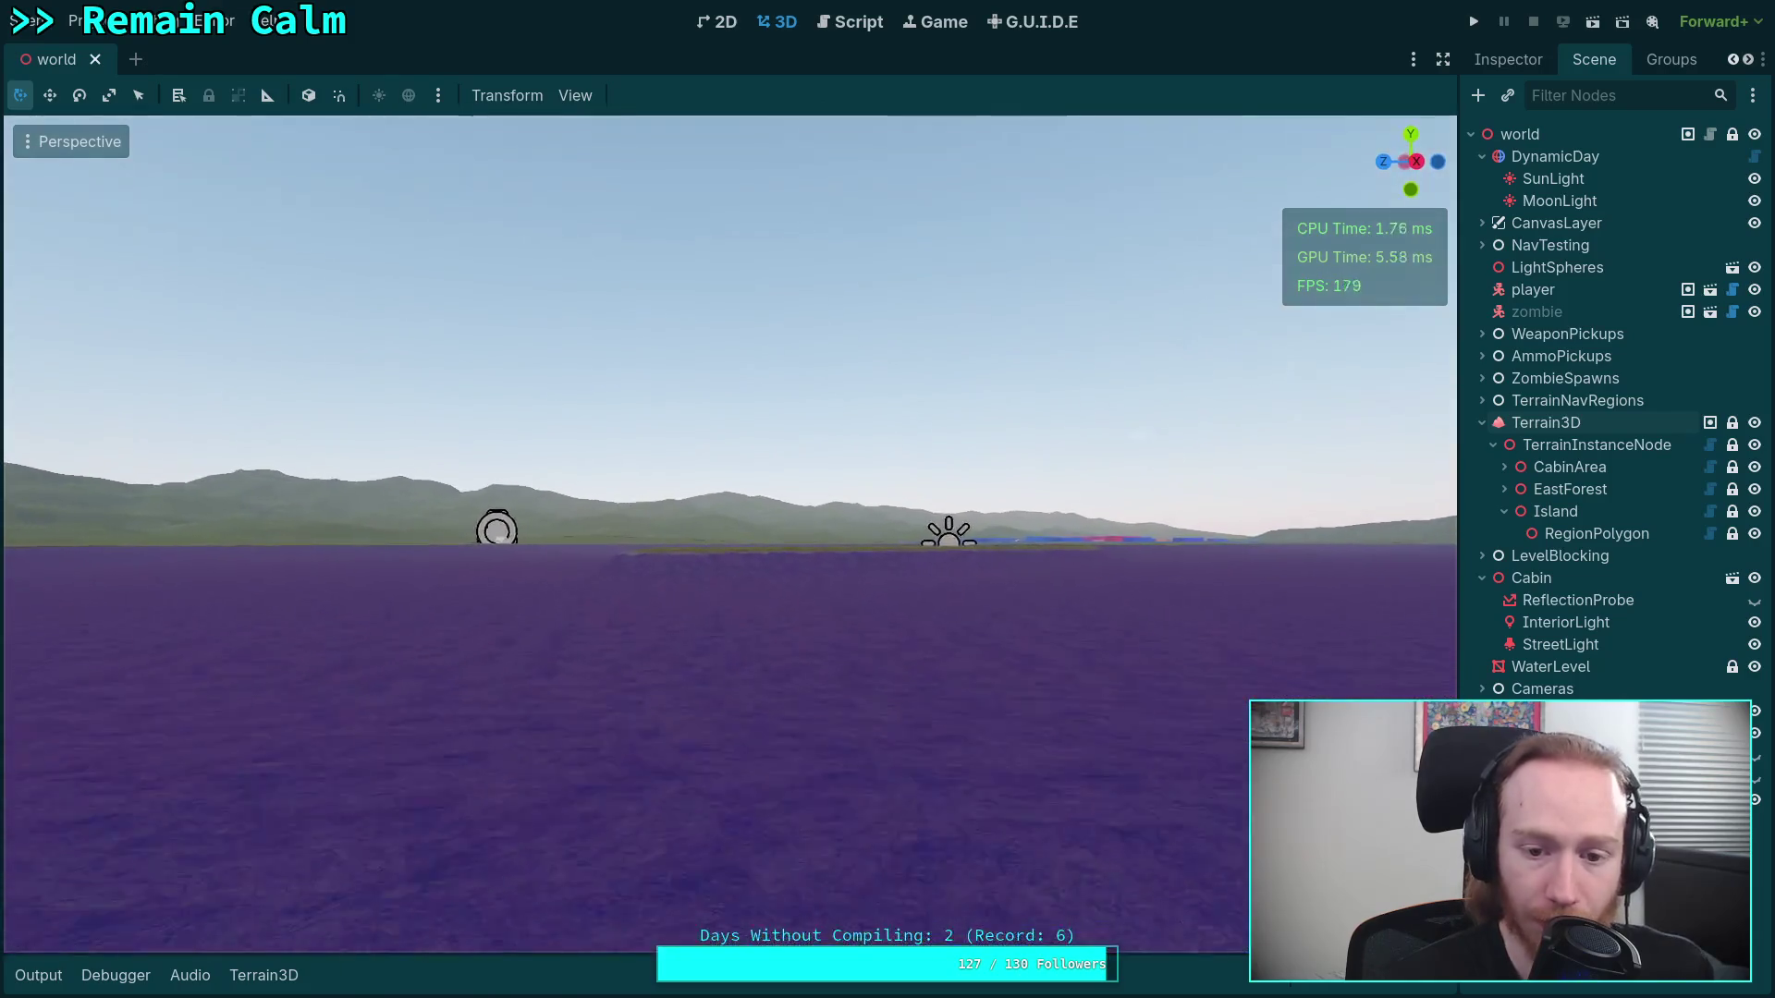
{"action": "key", "text": "w"}
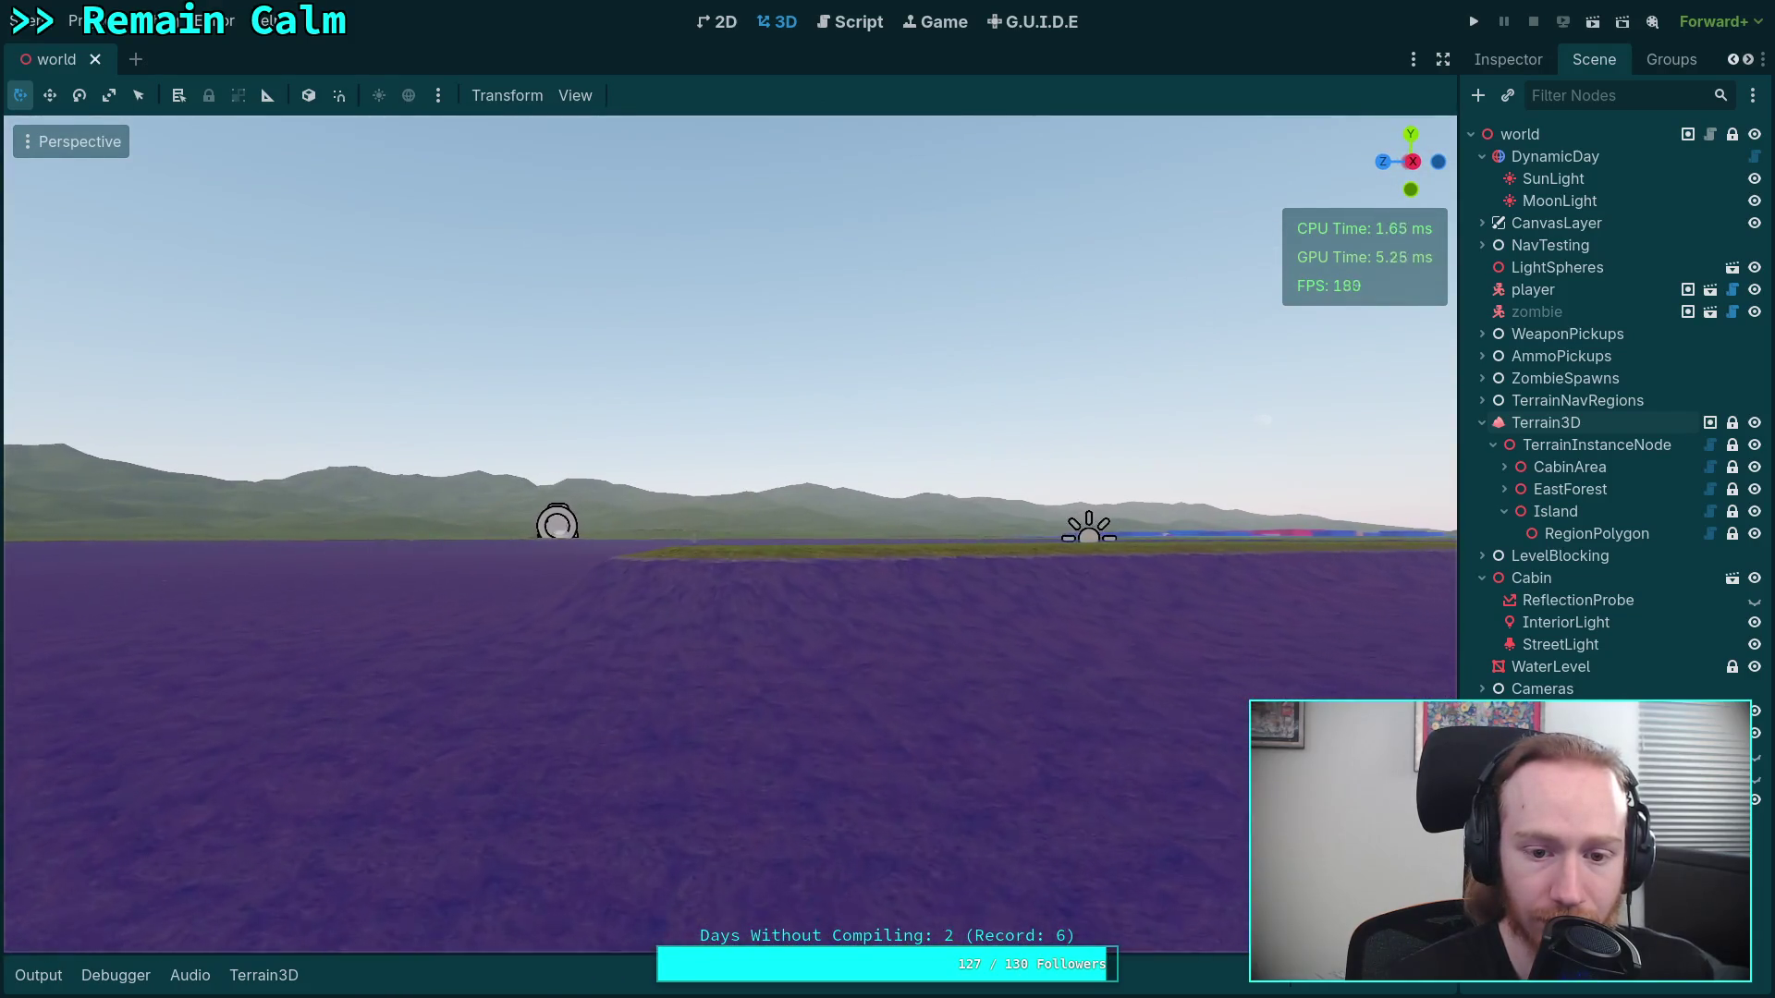
{"action": "key", "text": "w"}
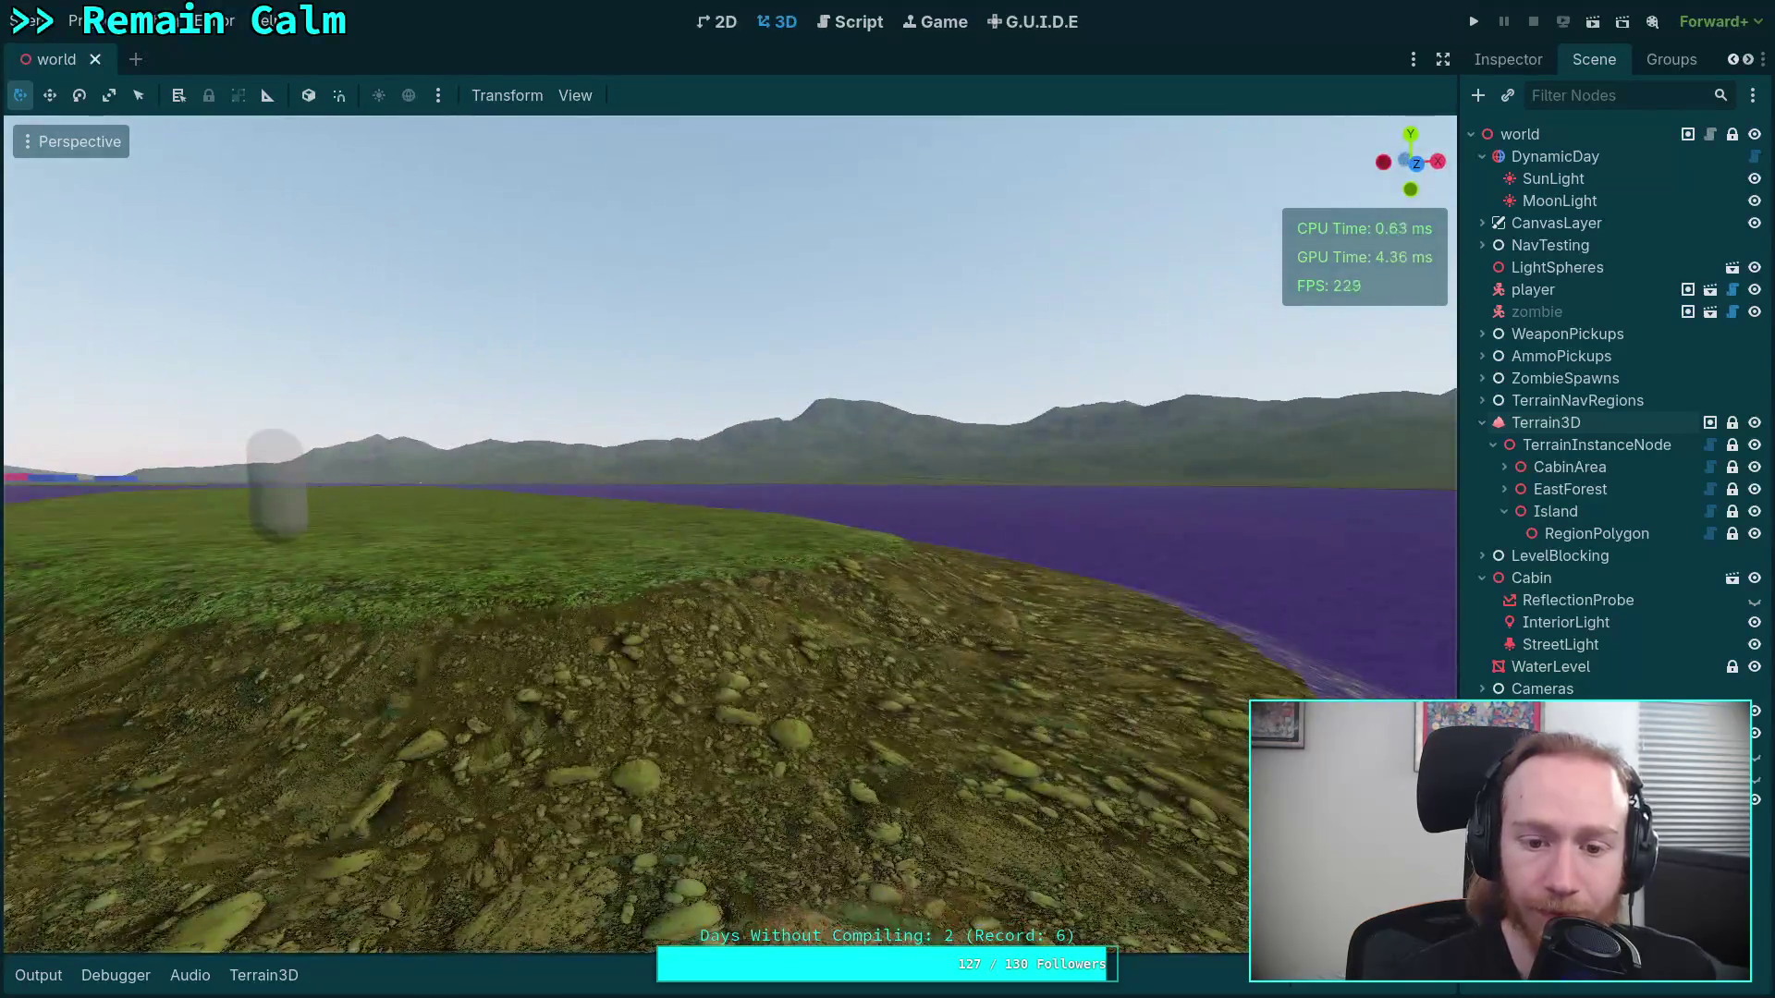
{"action": "key", "text": "w"}
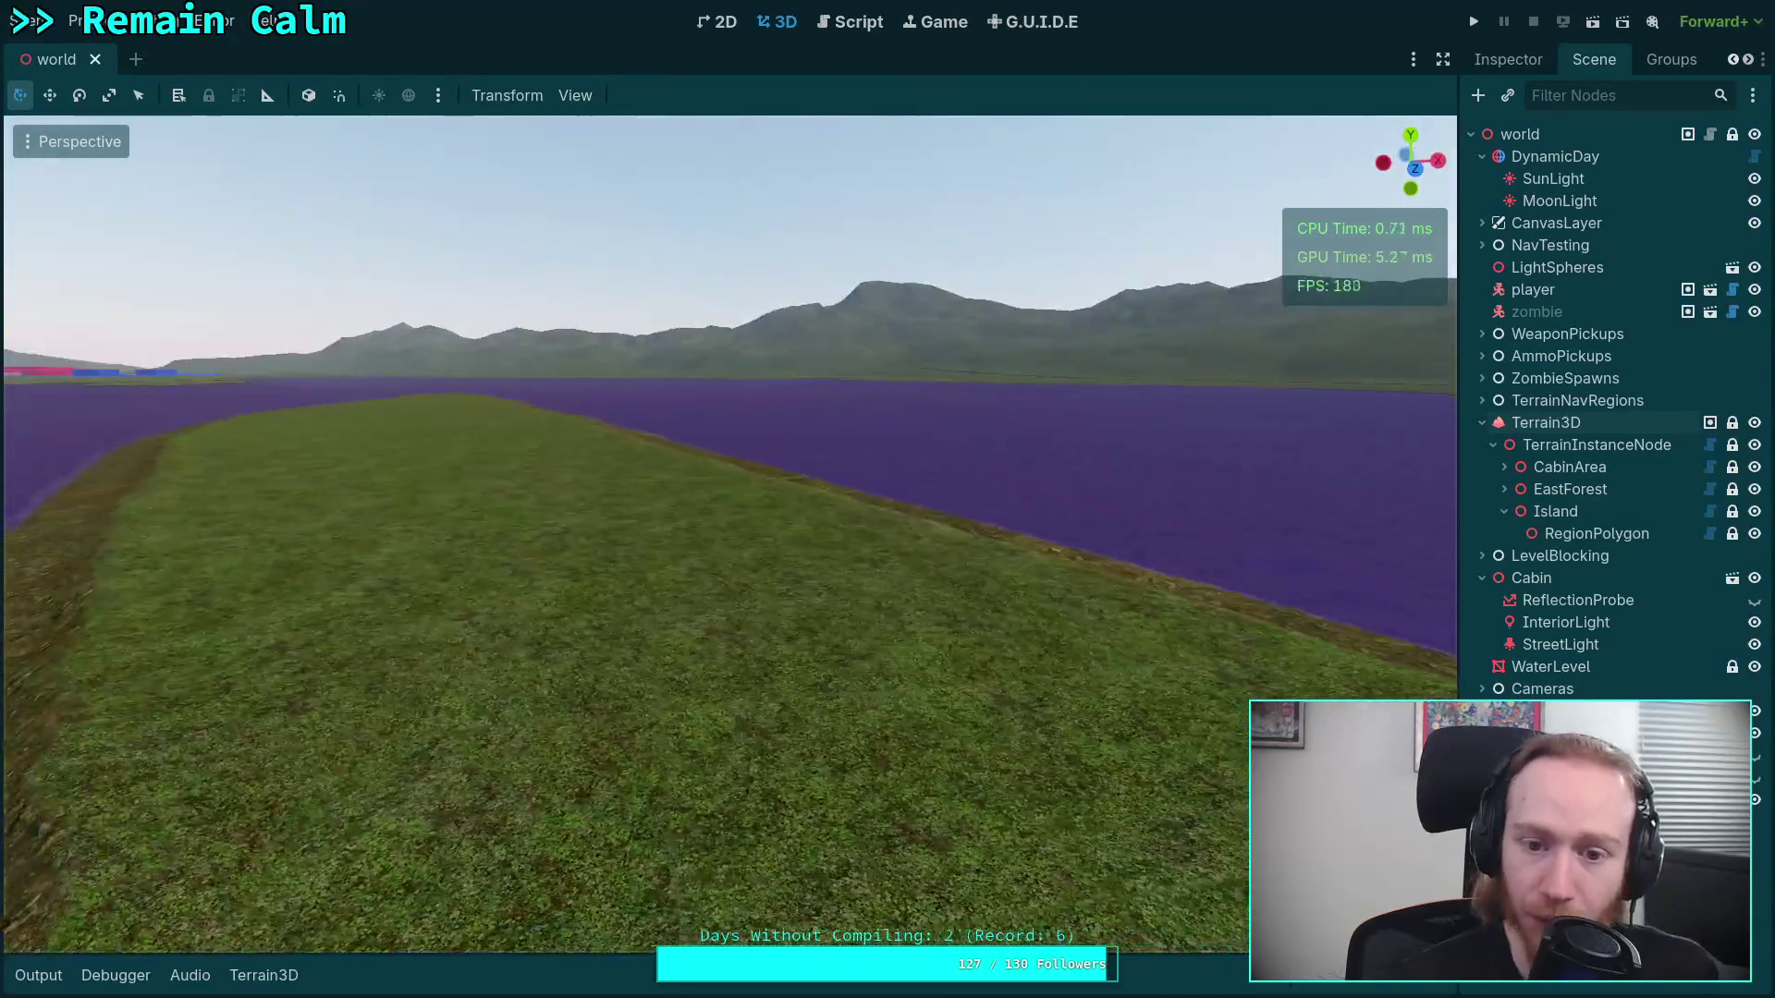
{"action": "key", "text": "w"}
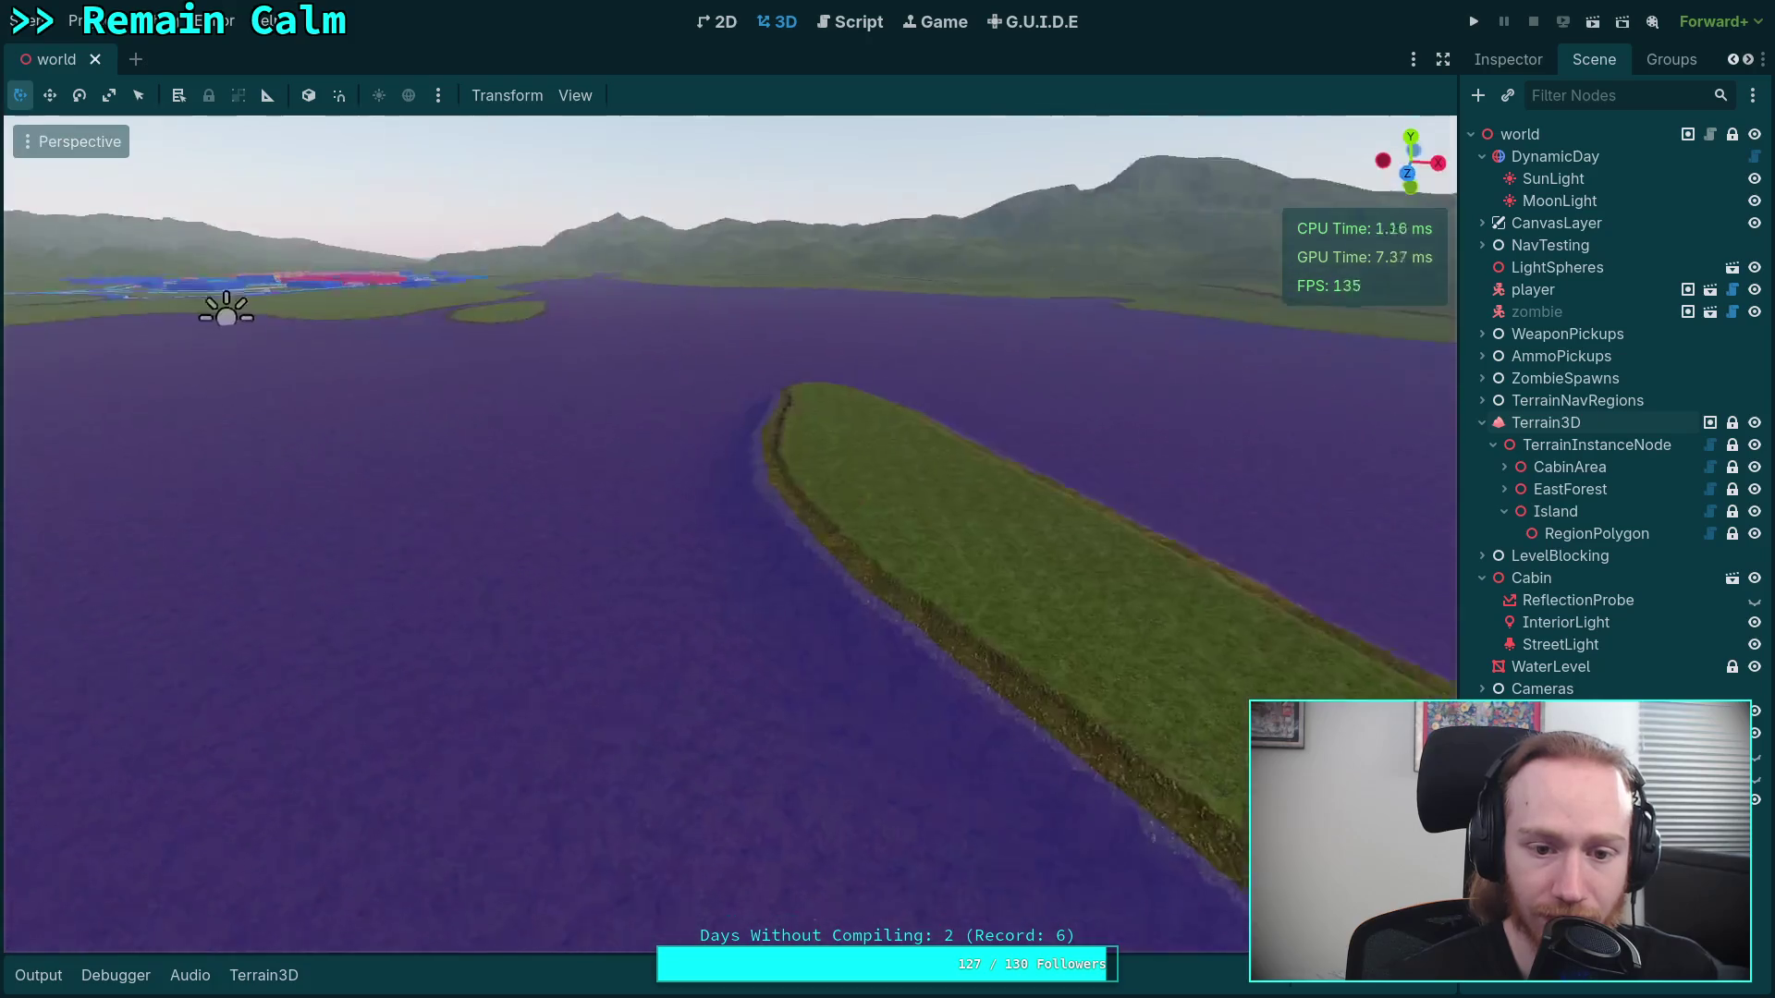
{"action": "key", "text": "w"}
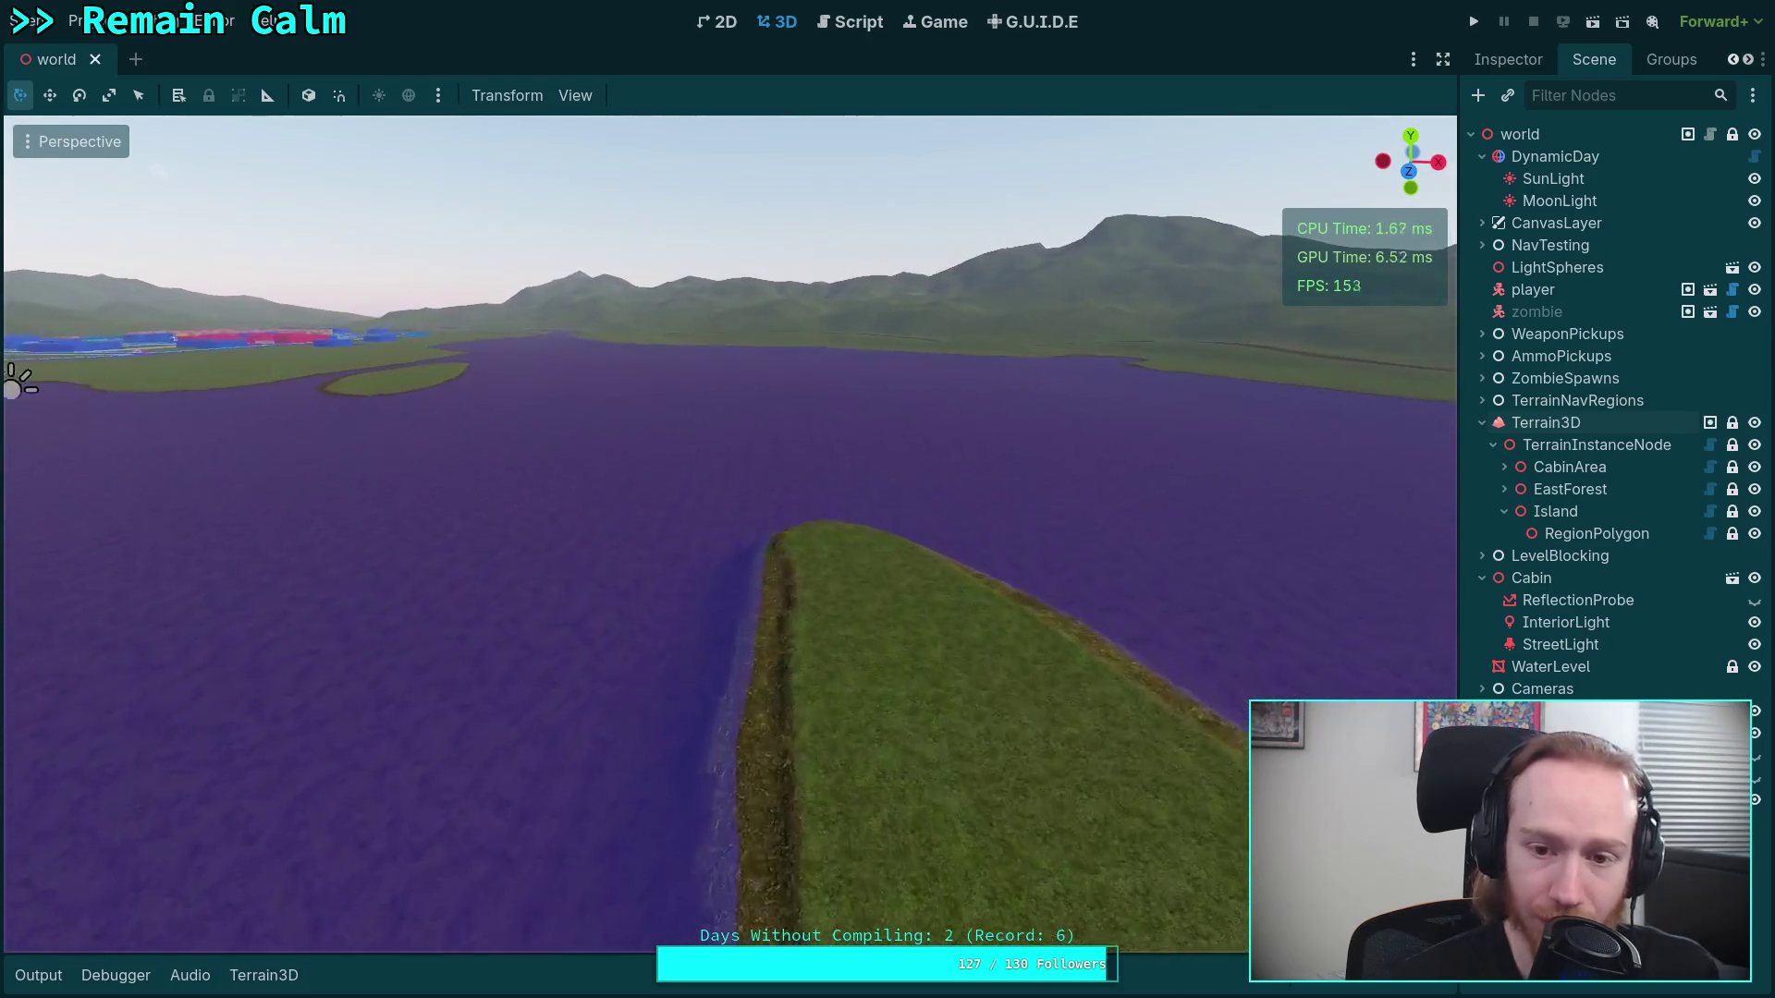
{"action": "key", "text": "w"}
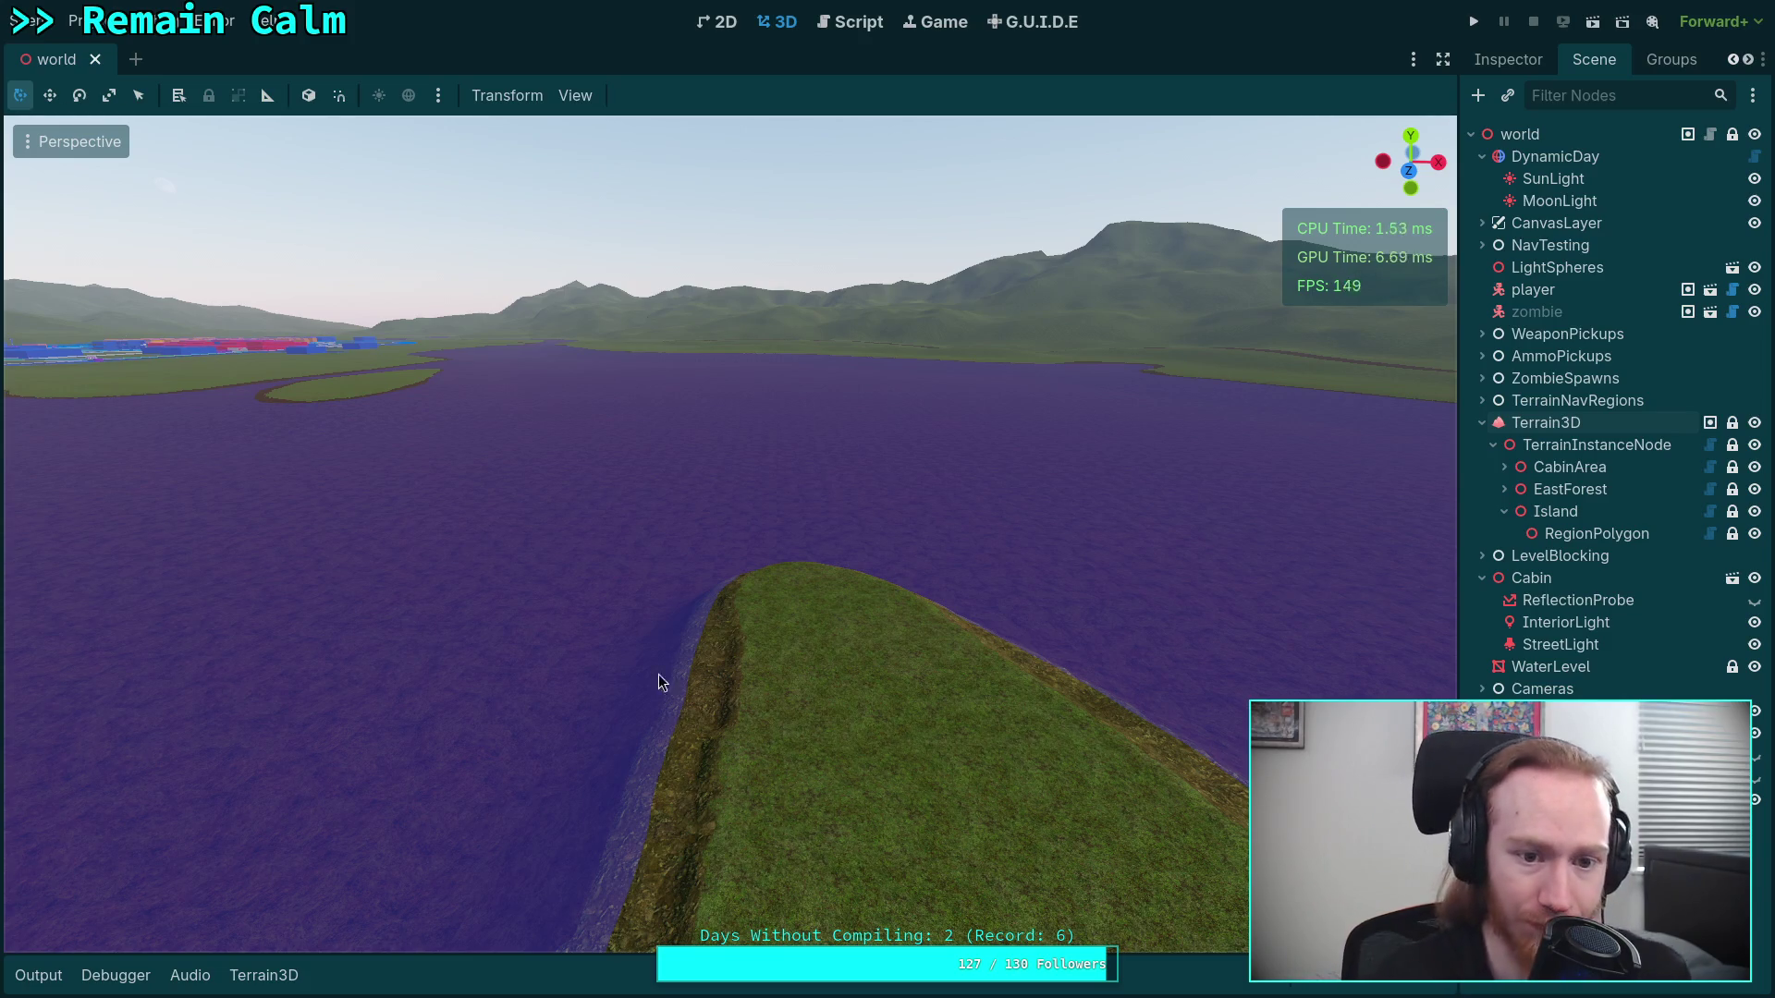
{"action": "key", "text": "w"}
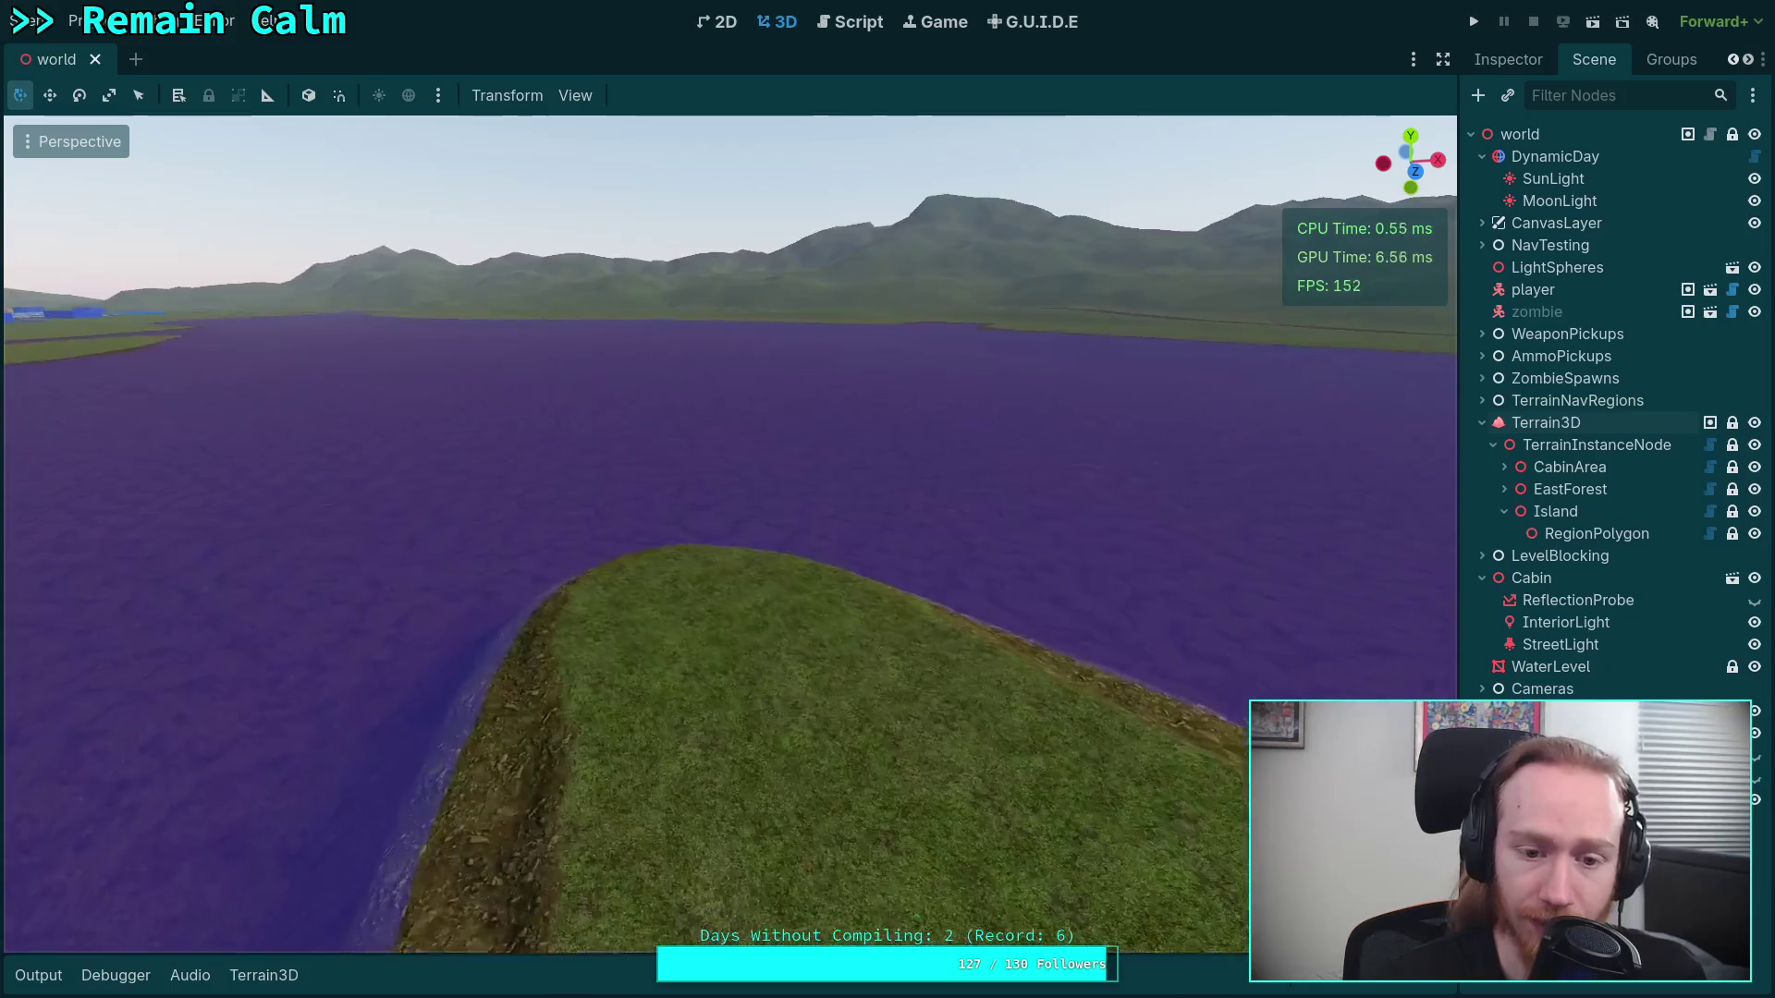
Circle to the island's far side and fly low over the rocky bank and grassy top
{"action": "key", "text": "a"}
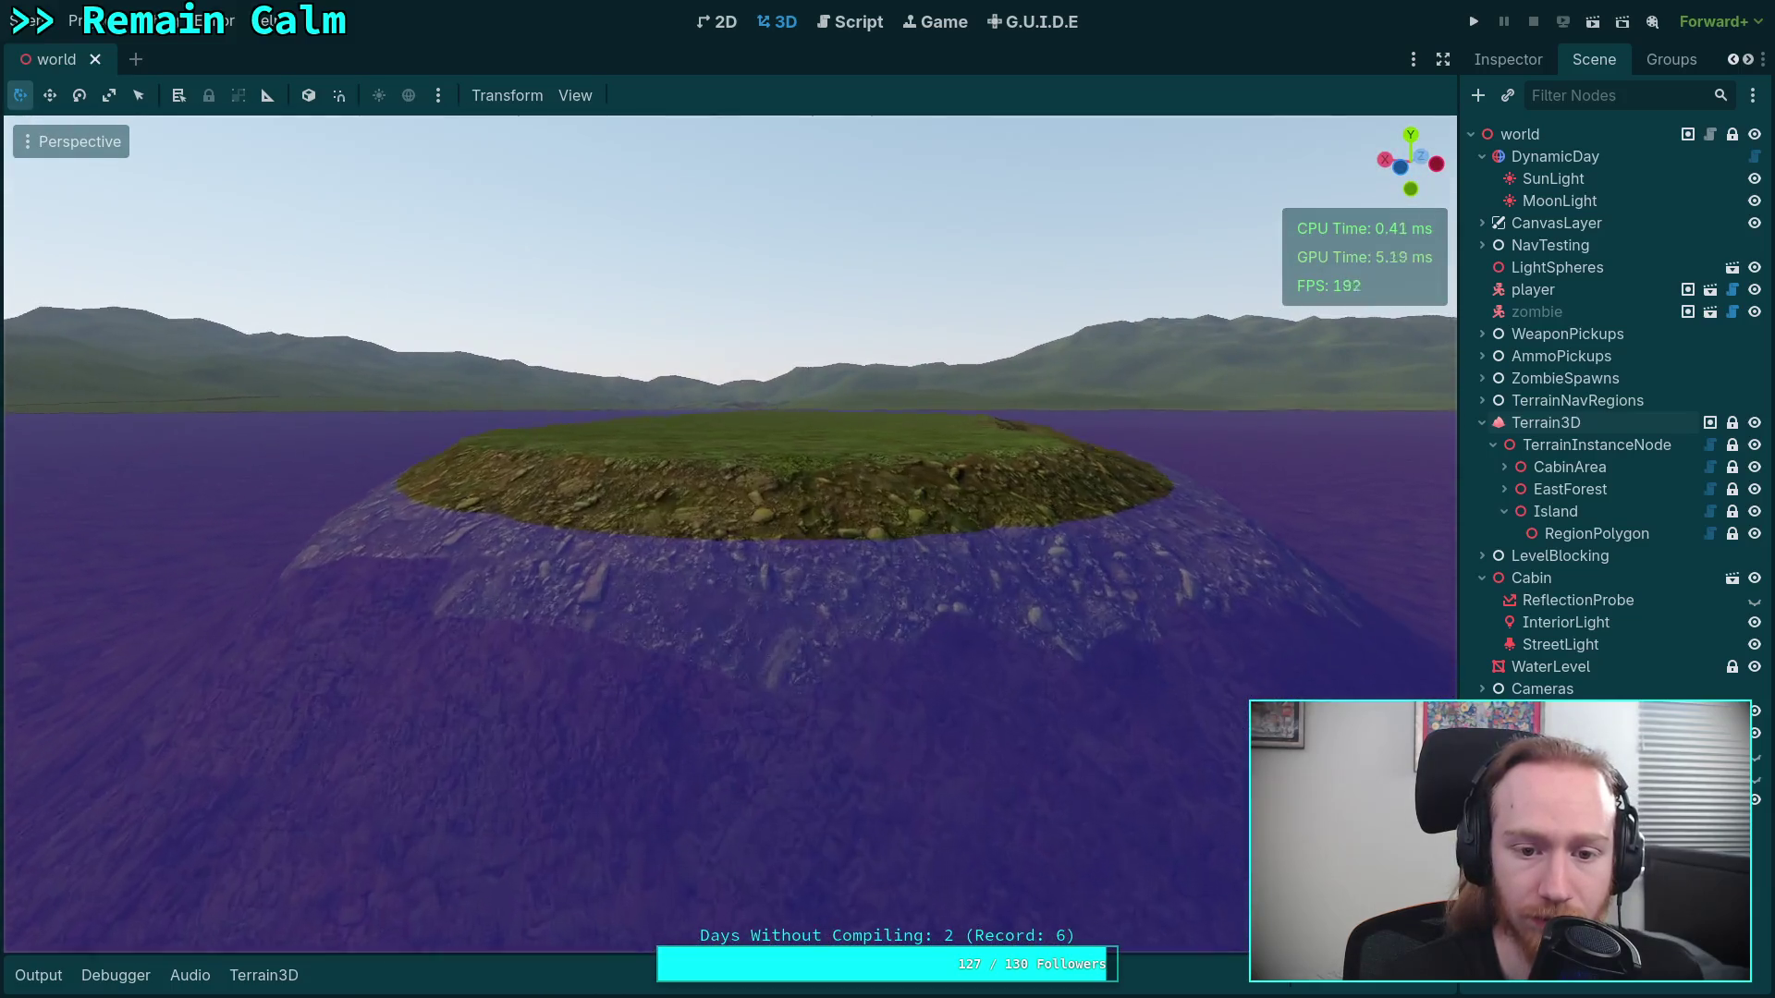
{"action": "key", "text": "w"}
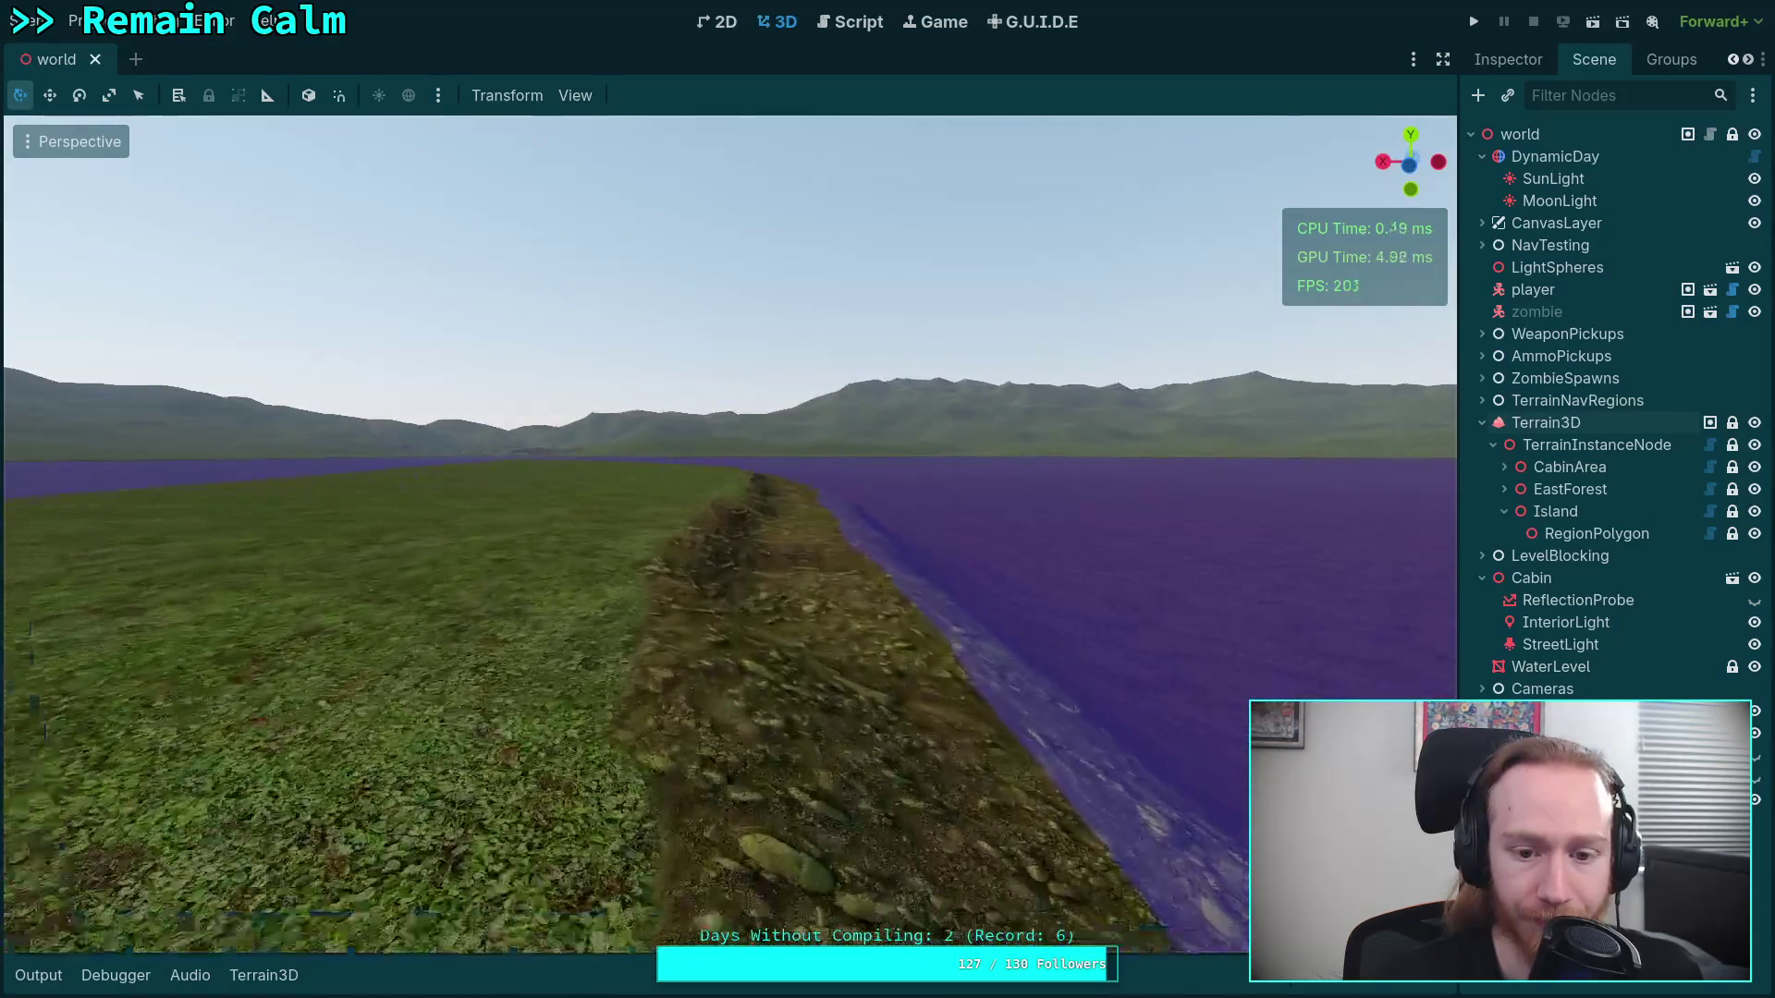
{"action": "key", "text": "a"}
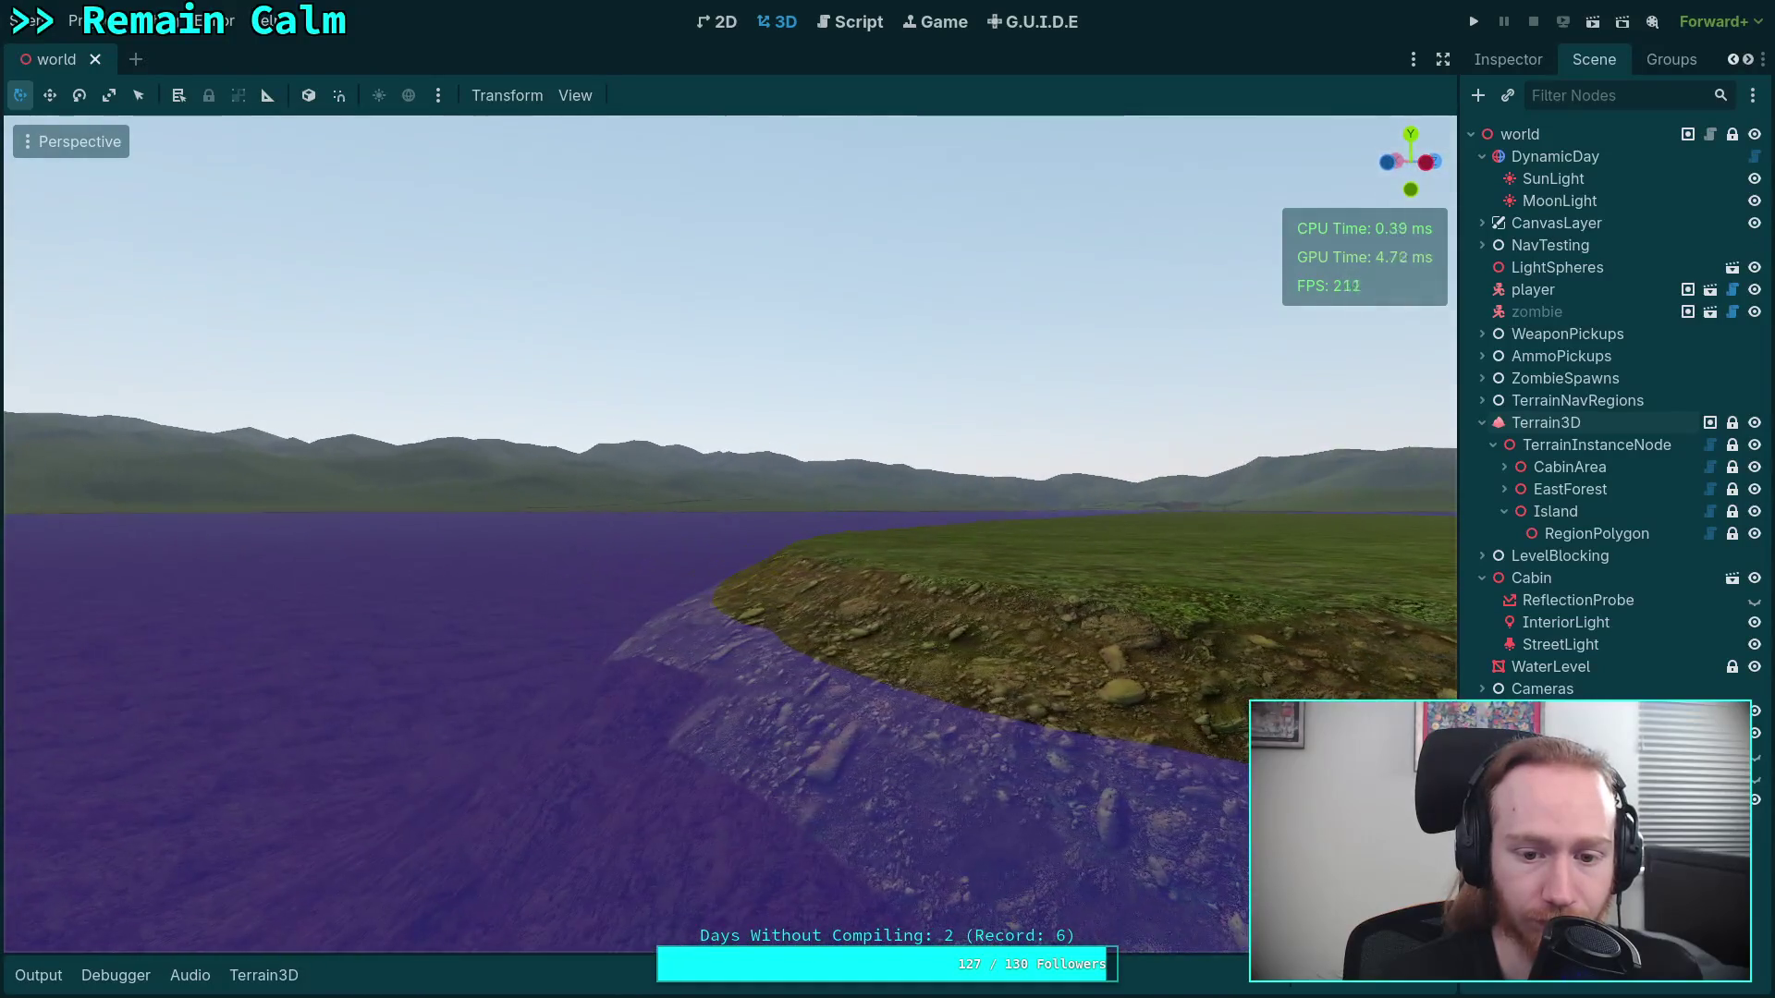
{"action": "key", "text": "w"}
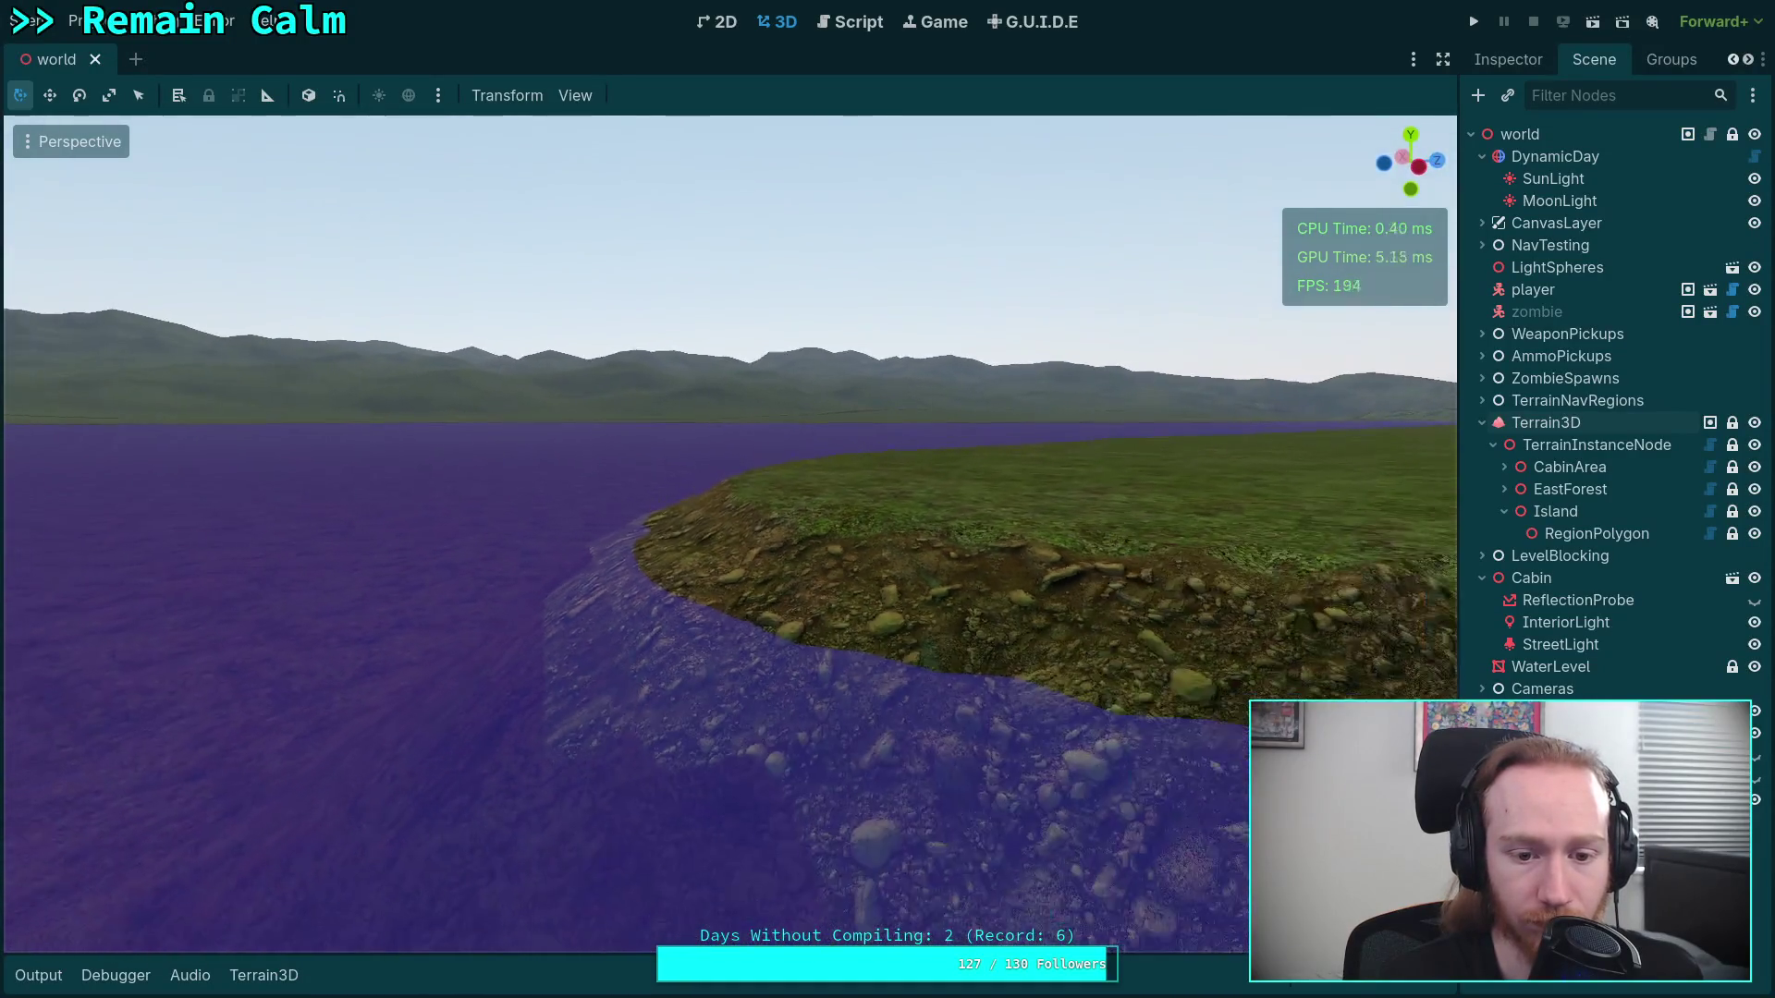
{"action": "key", "text": "w"}
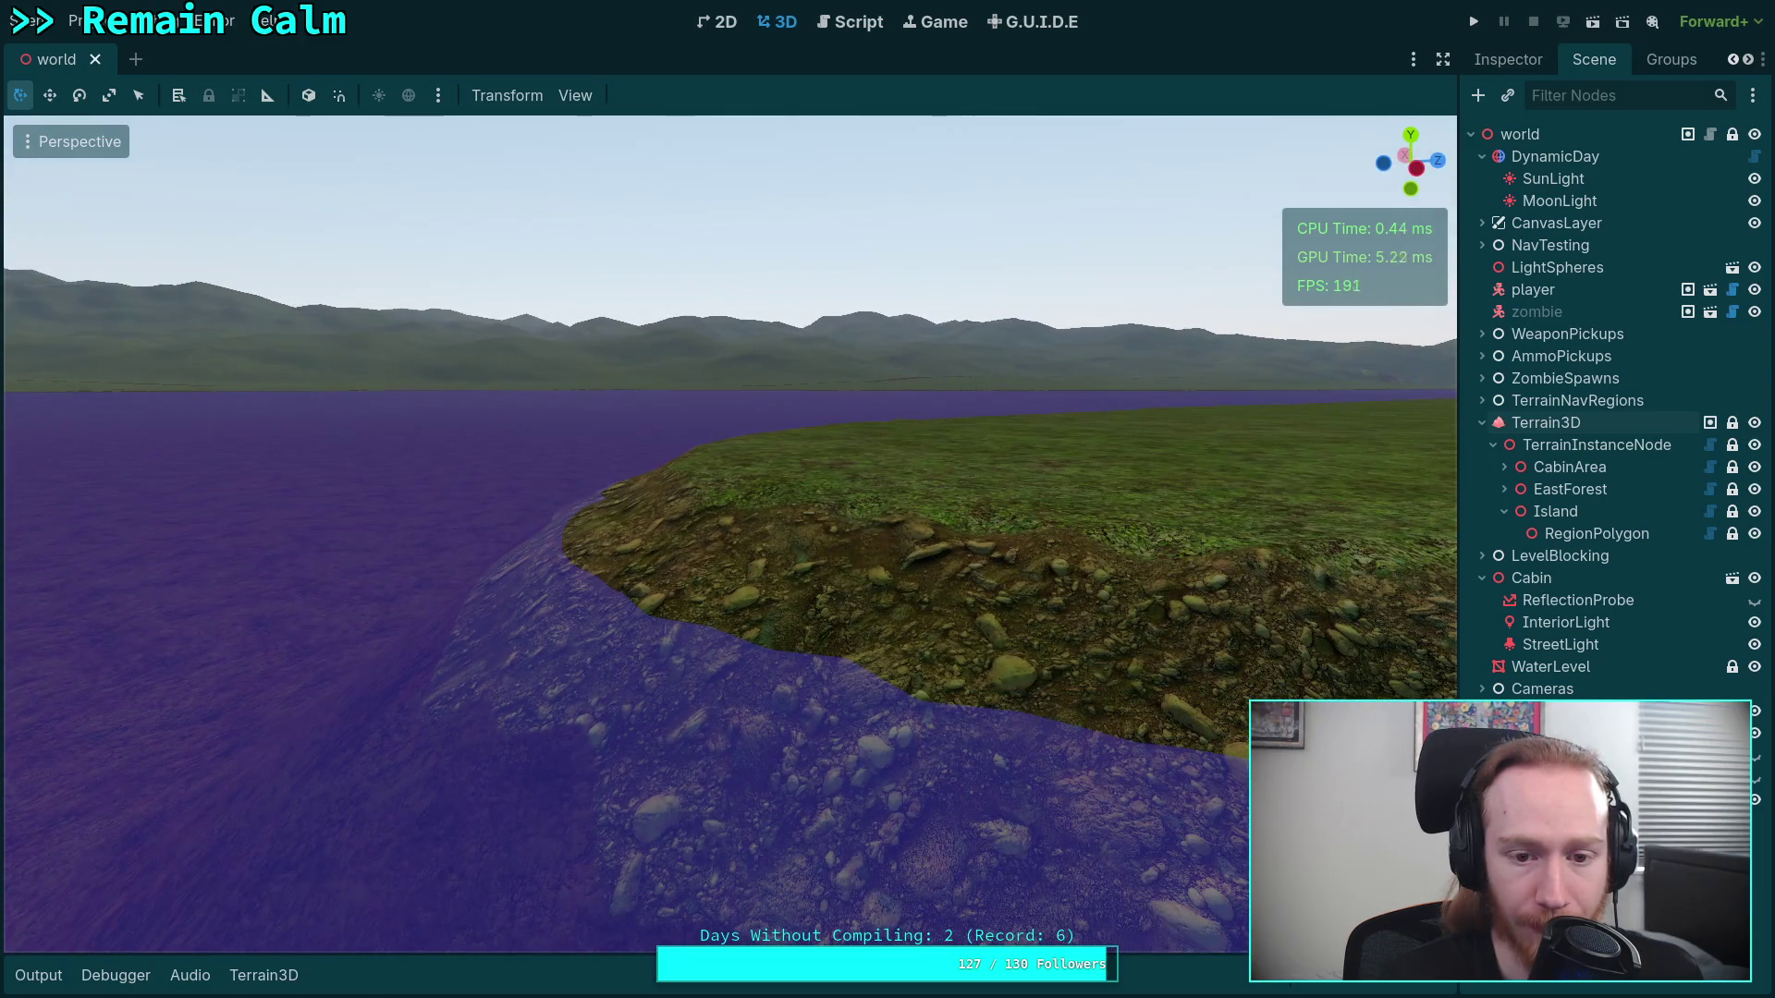
{"action": "key", "text": "w"}
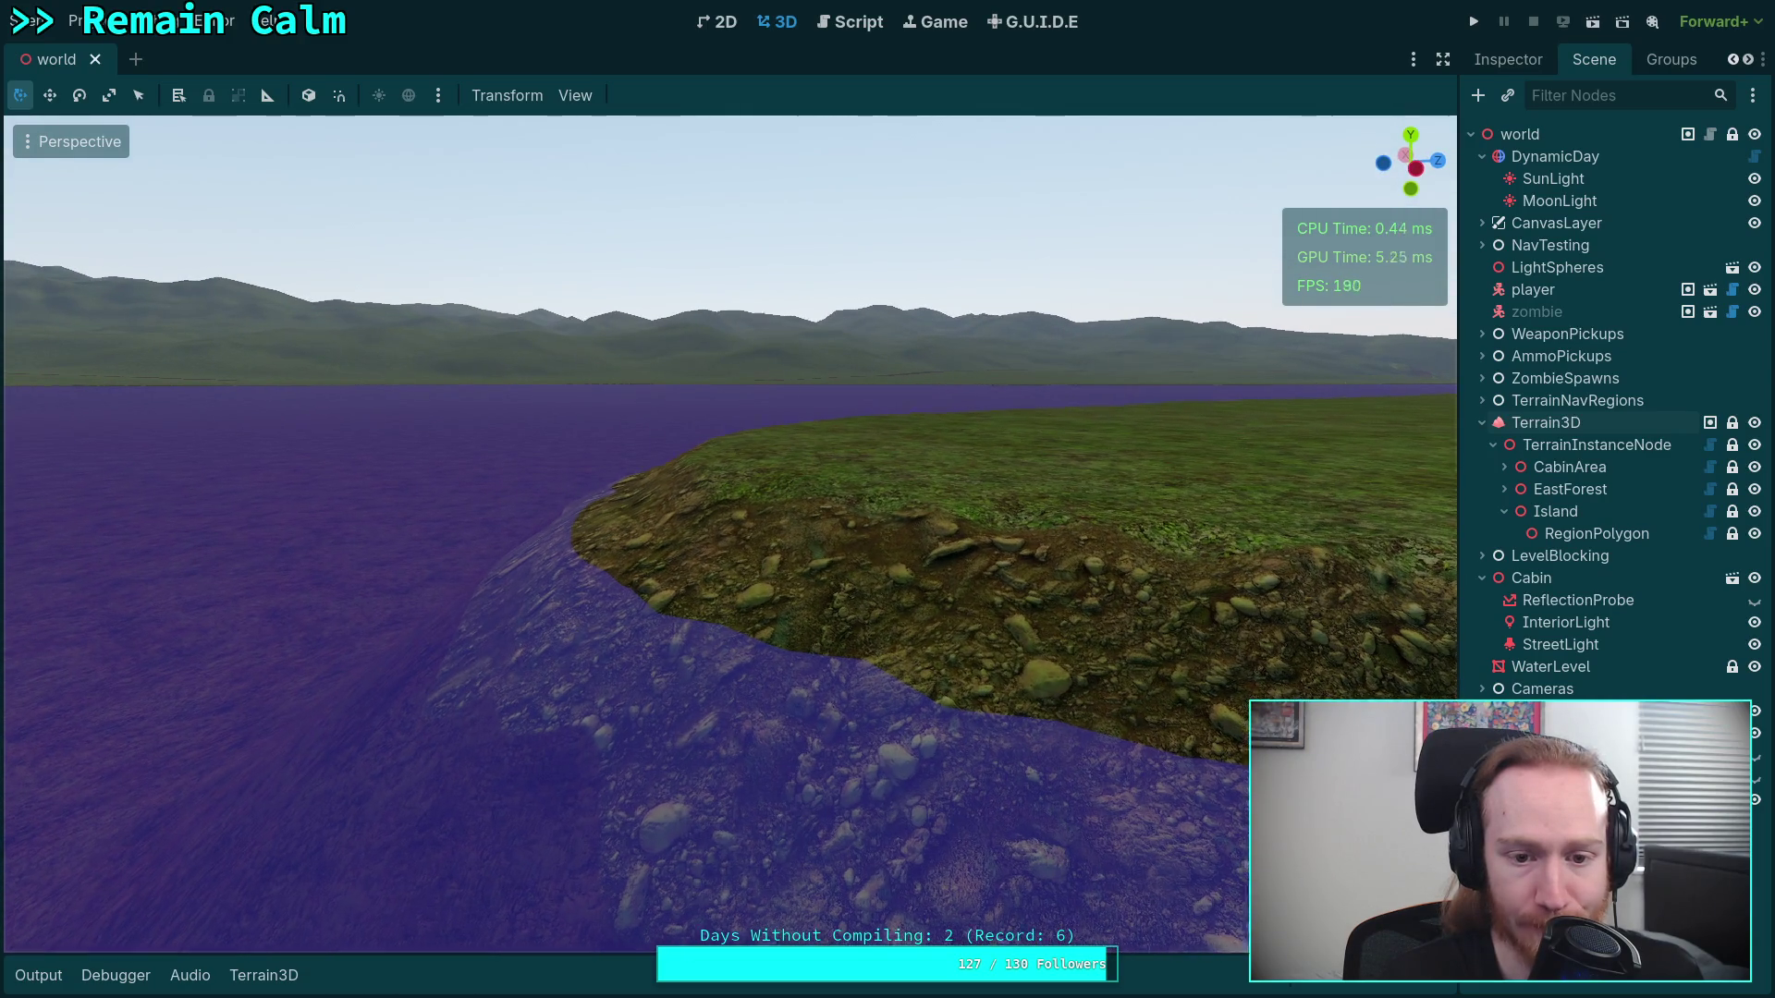
{"action": "key", "text": "w"}
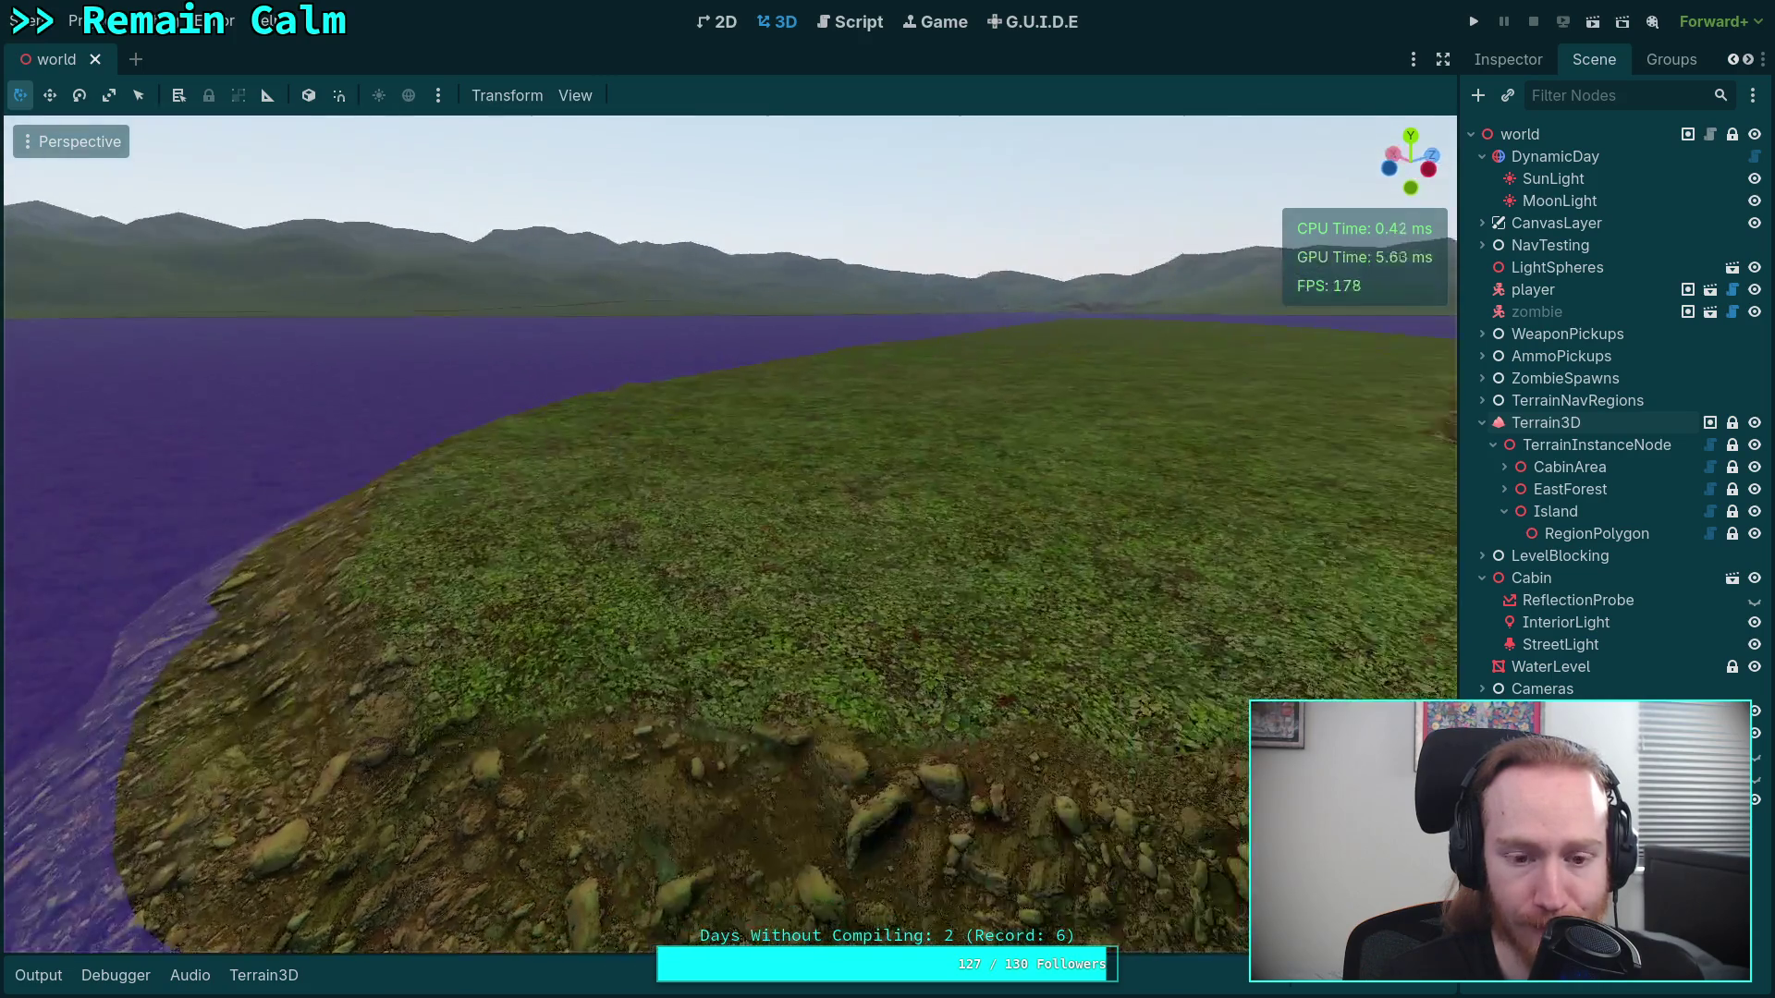
{"action": "key", "text": "w"}
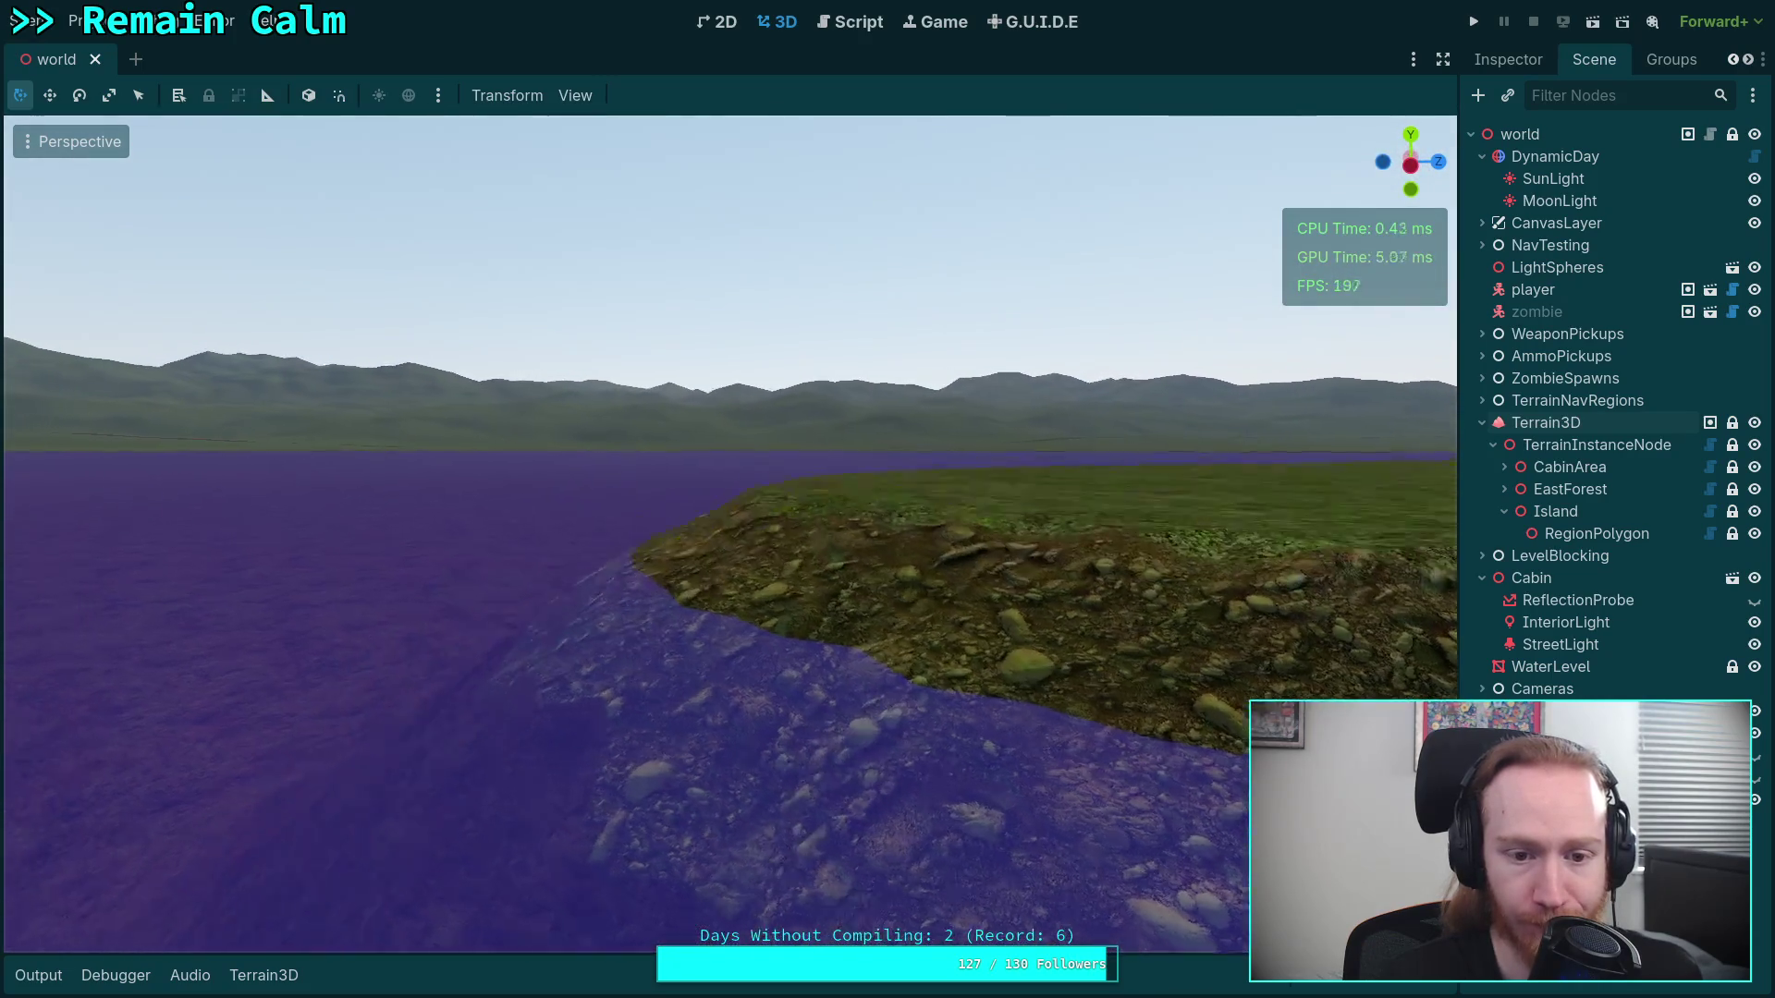
{"action": "key", "text": "w"}
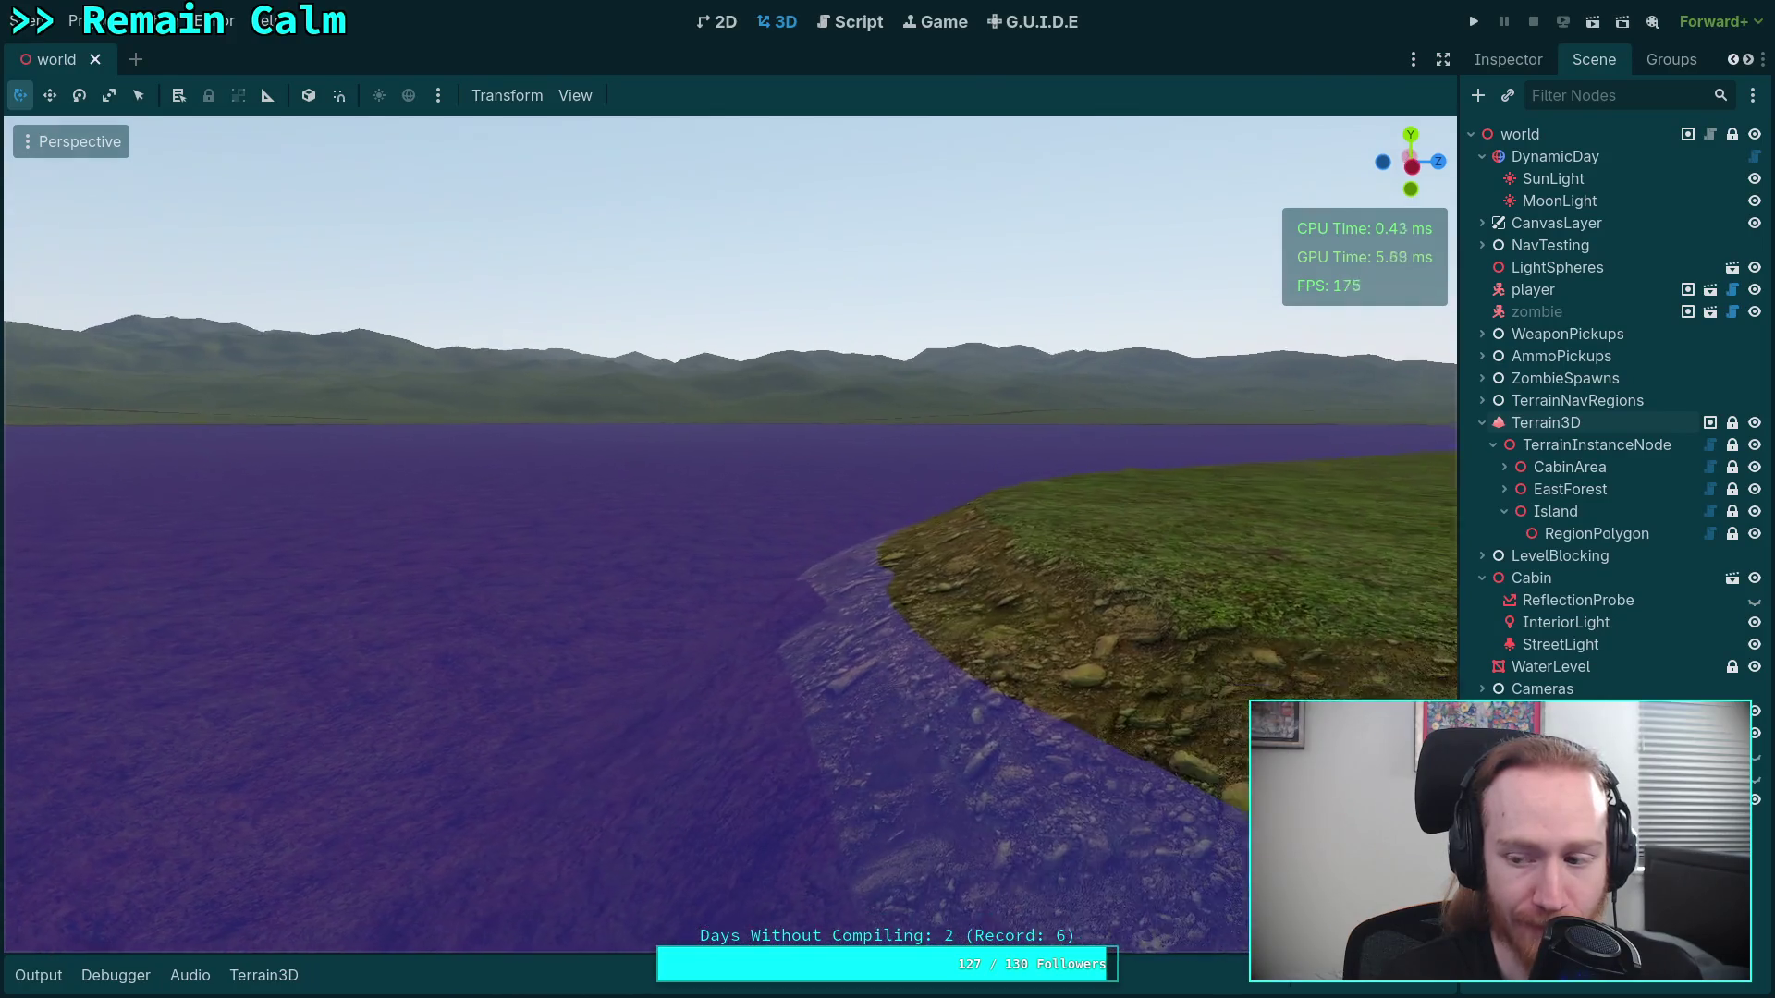
{"action": "key", "text": "w"}
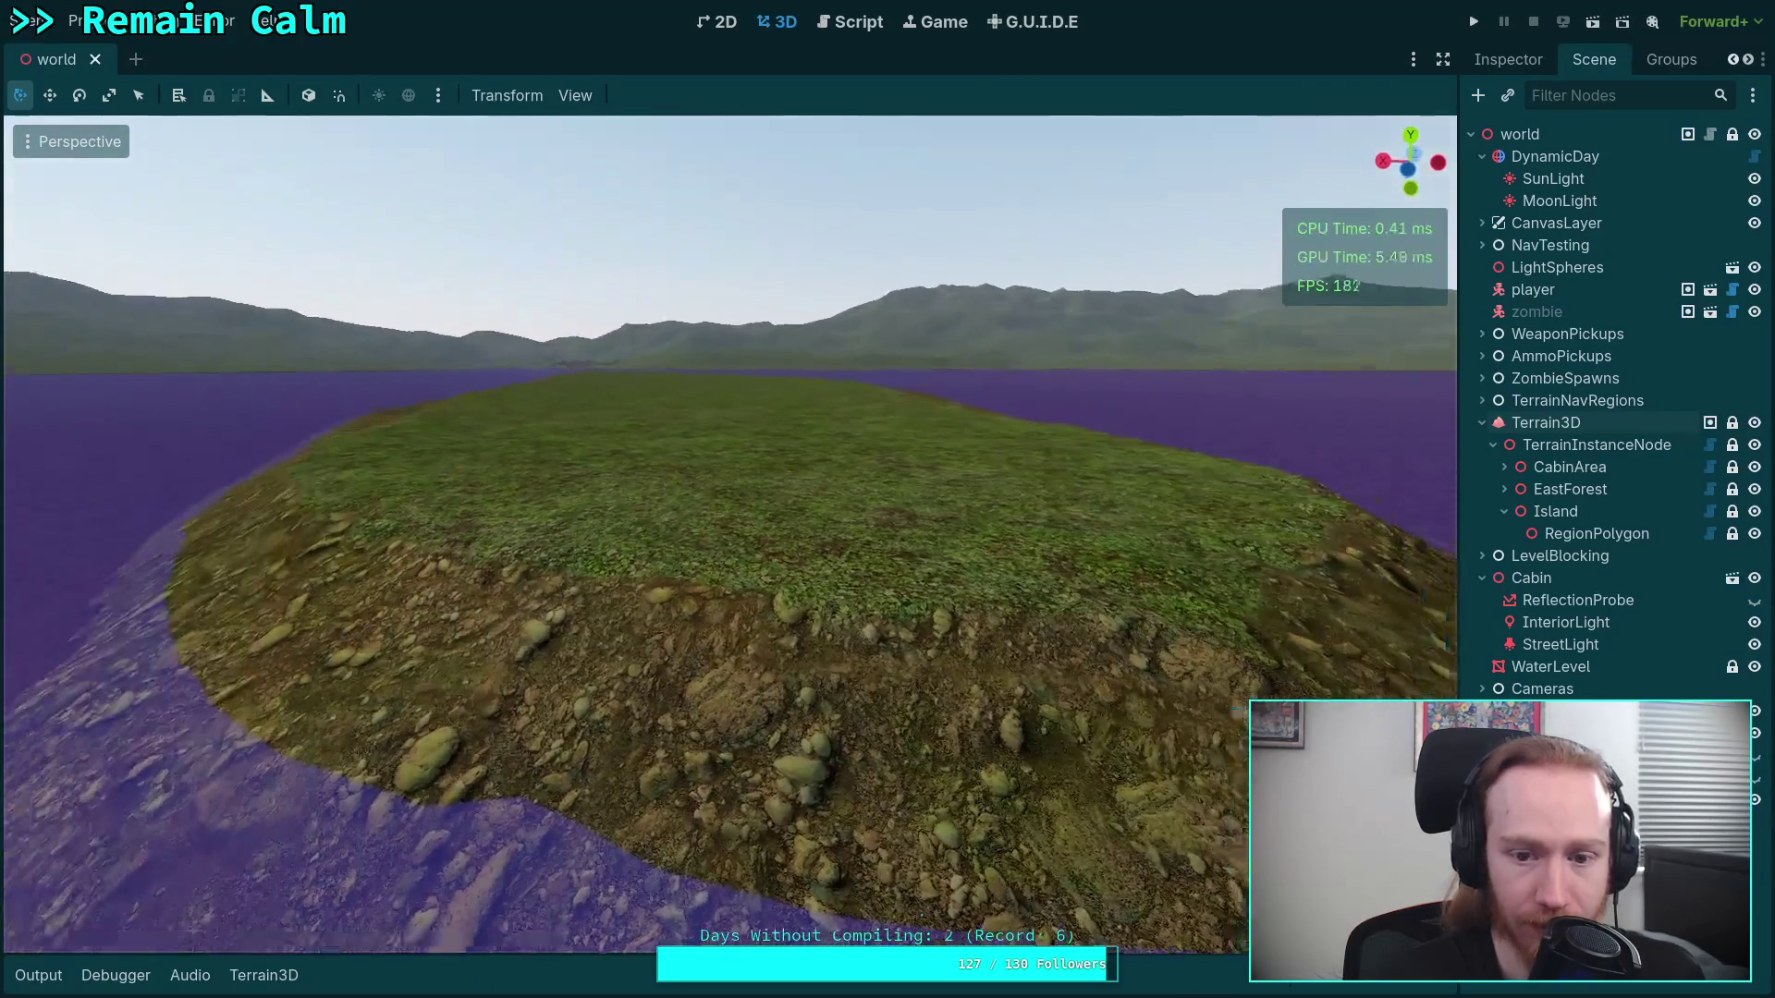
{"action": "key", "text": "w"}
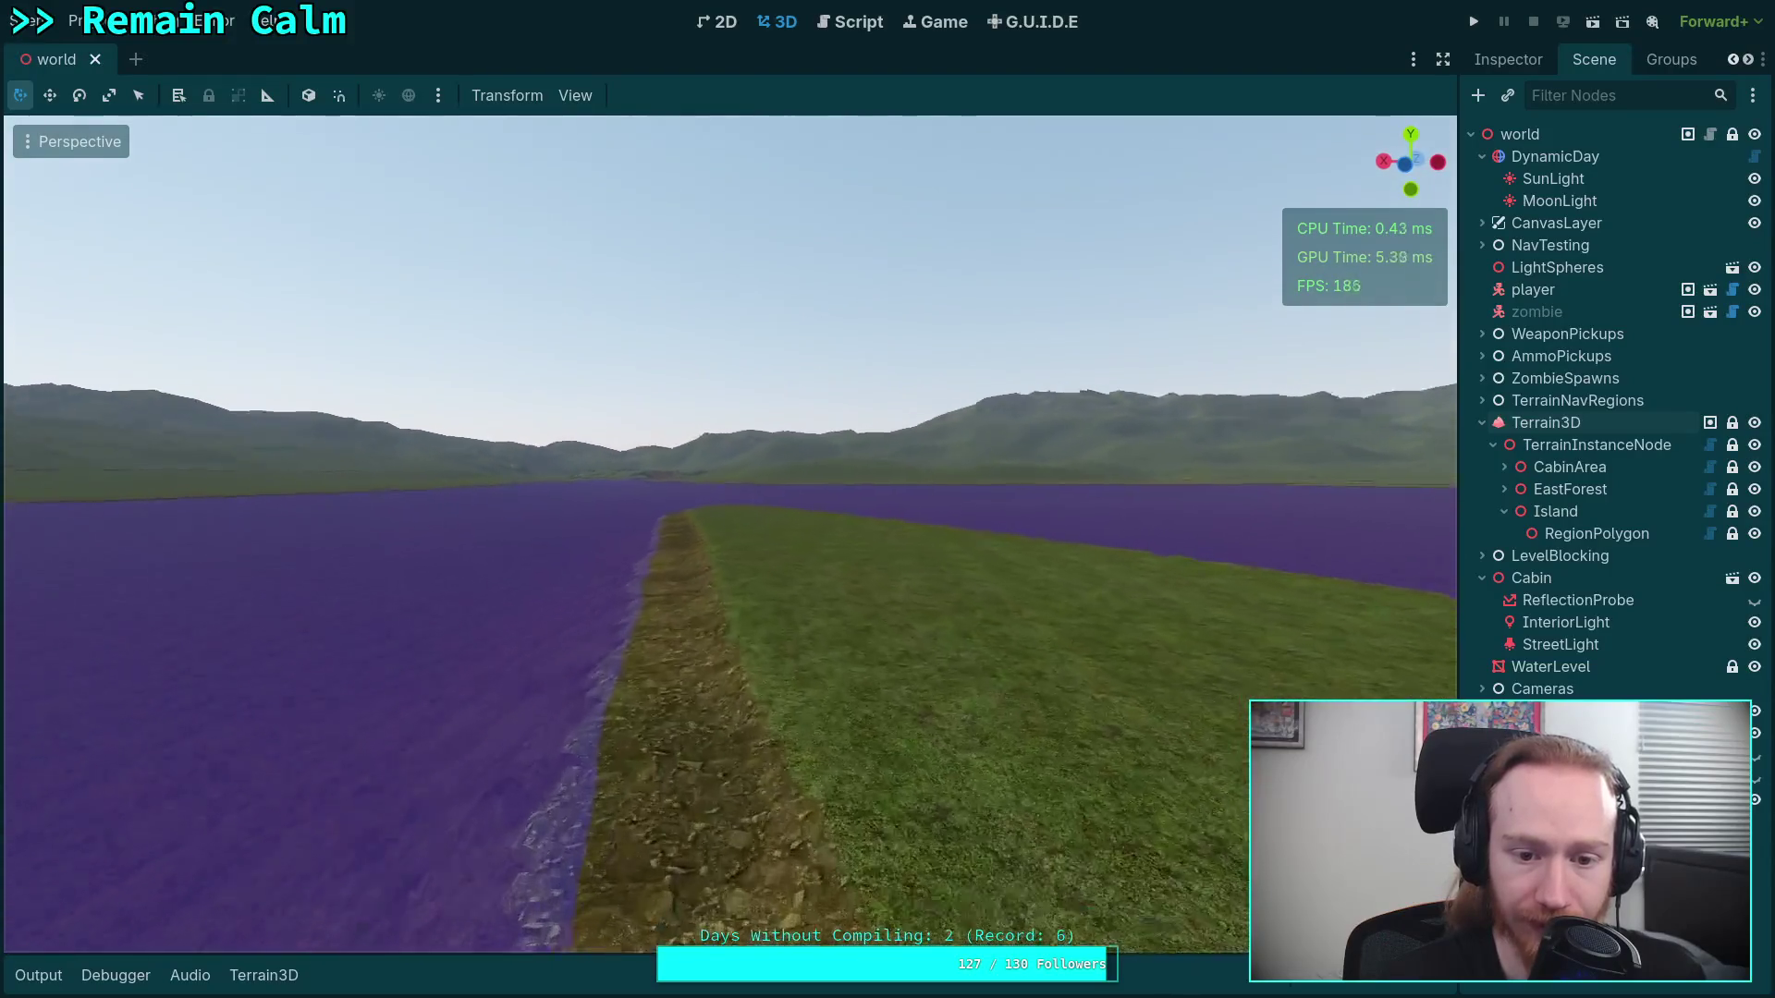
View the whole island from along its length, save the world scene, and go to the build terminal
{"action": "key", "text": "w"}
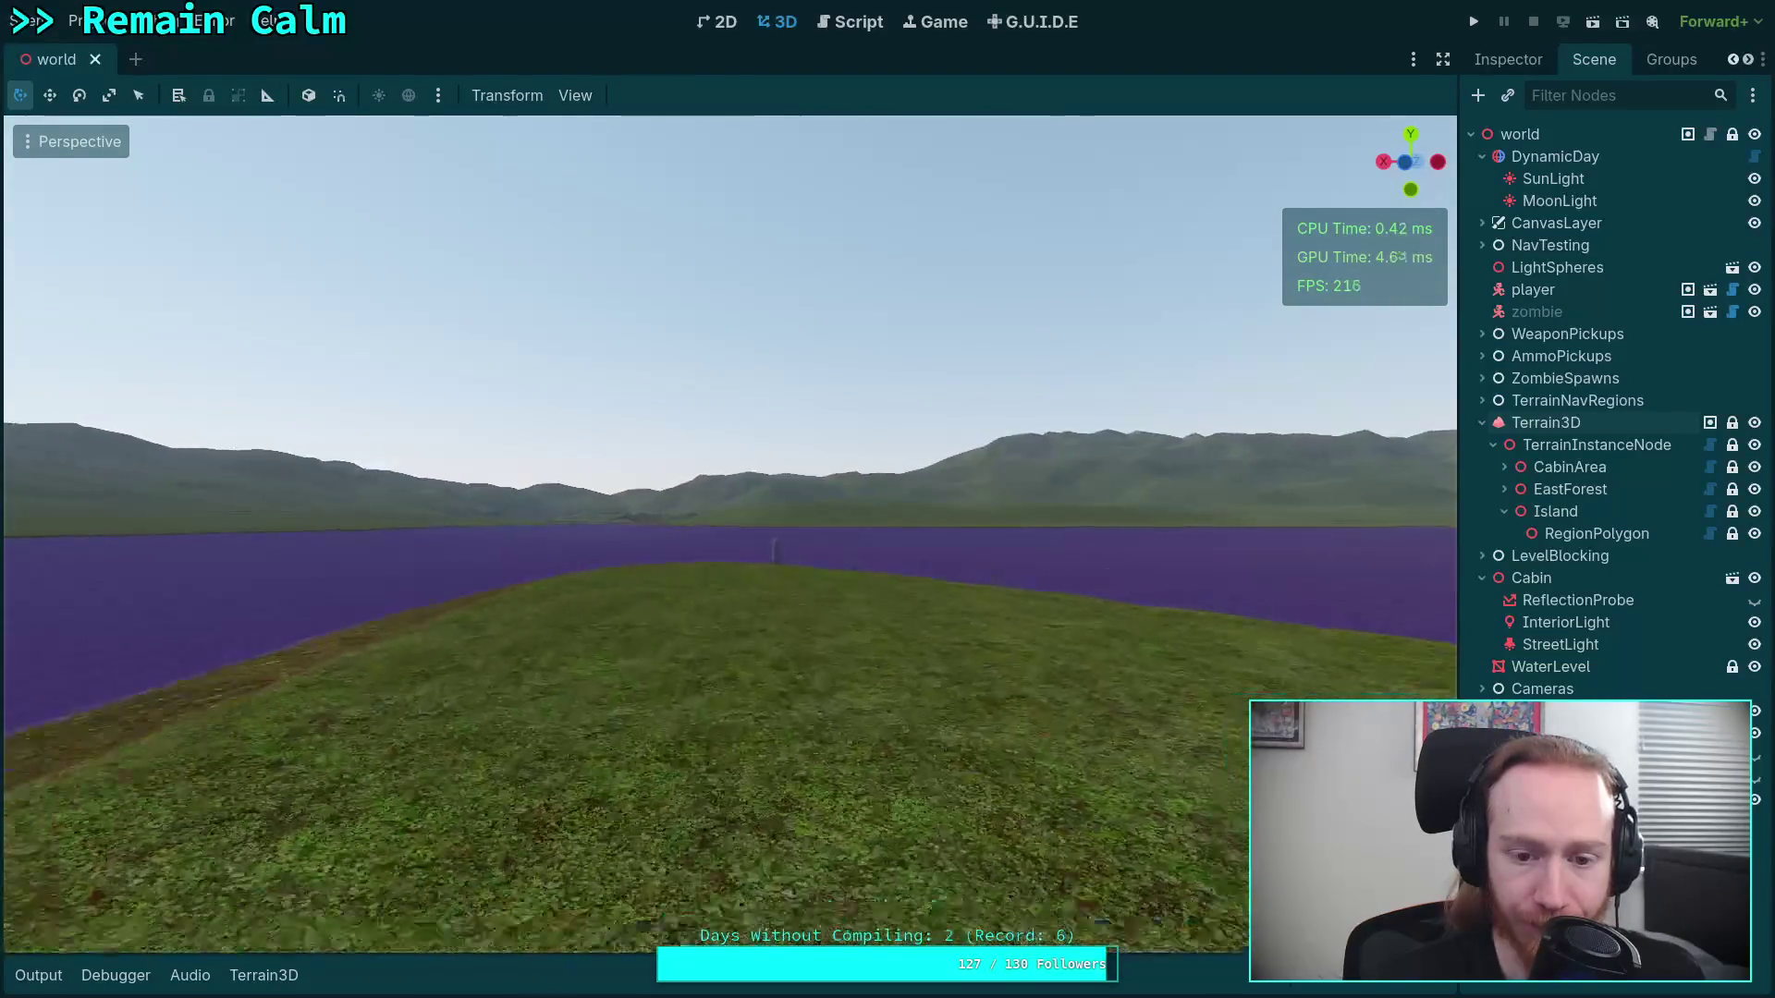
{"action": "key", "text": "s"}
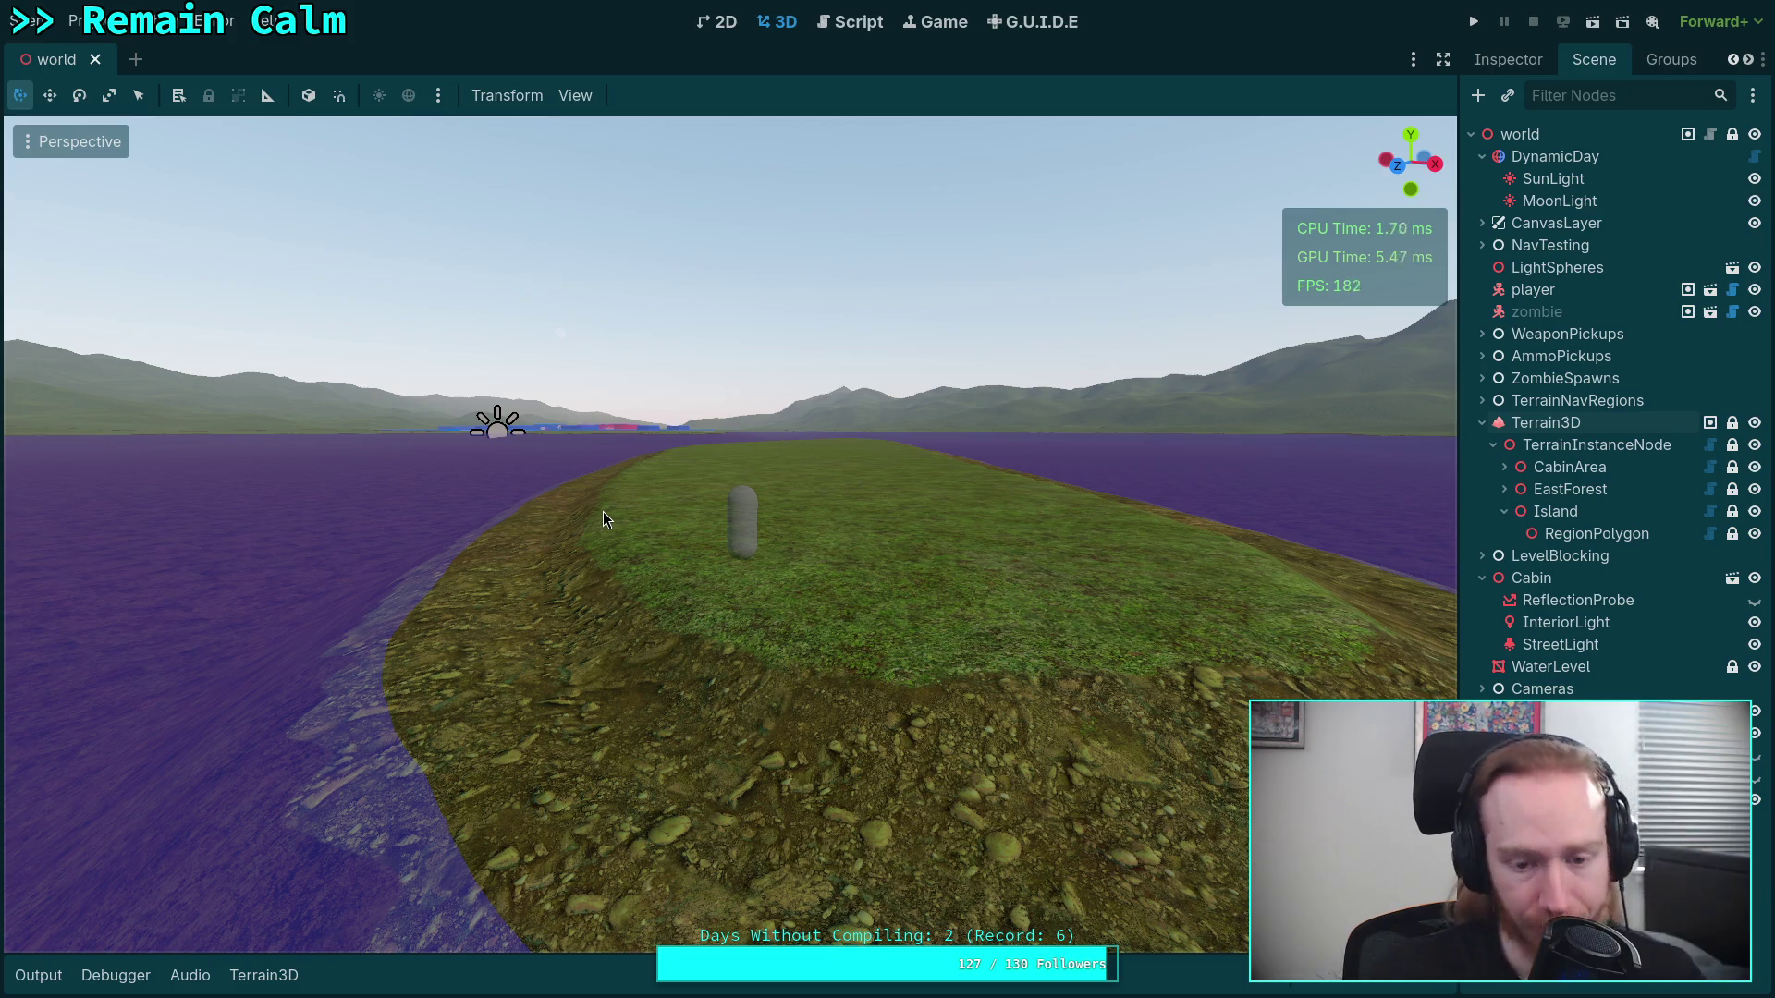
{"action": "key", "text": "w"}
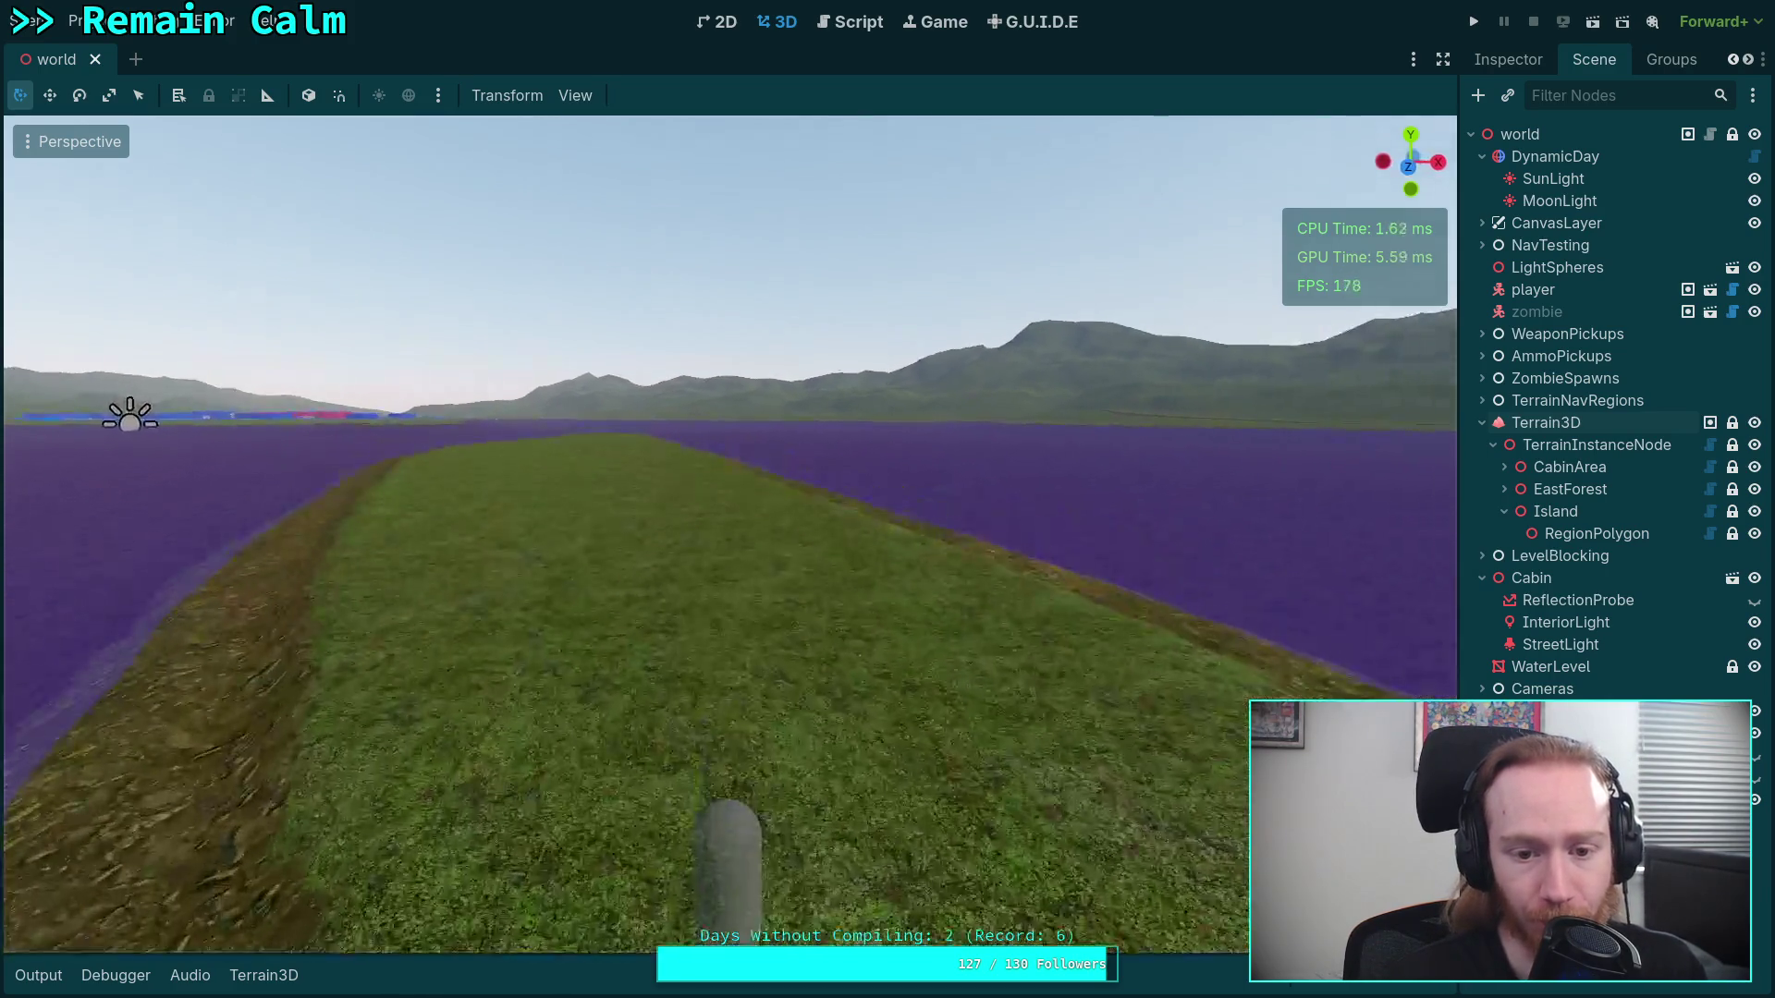
{"action": "key", "text": "w"}
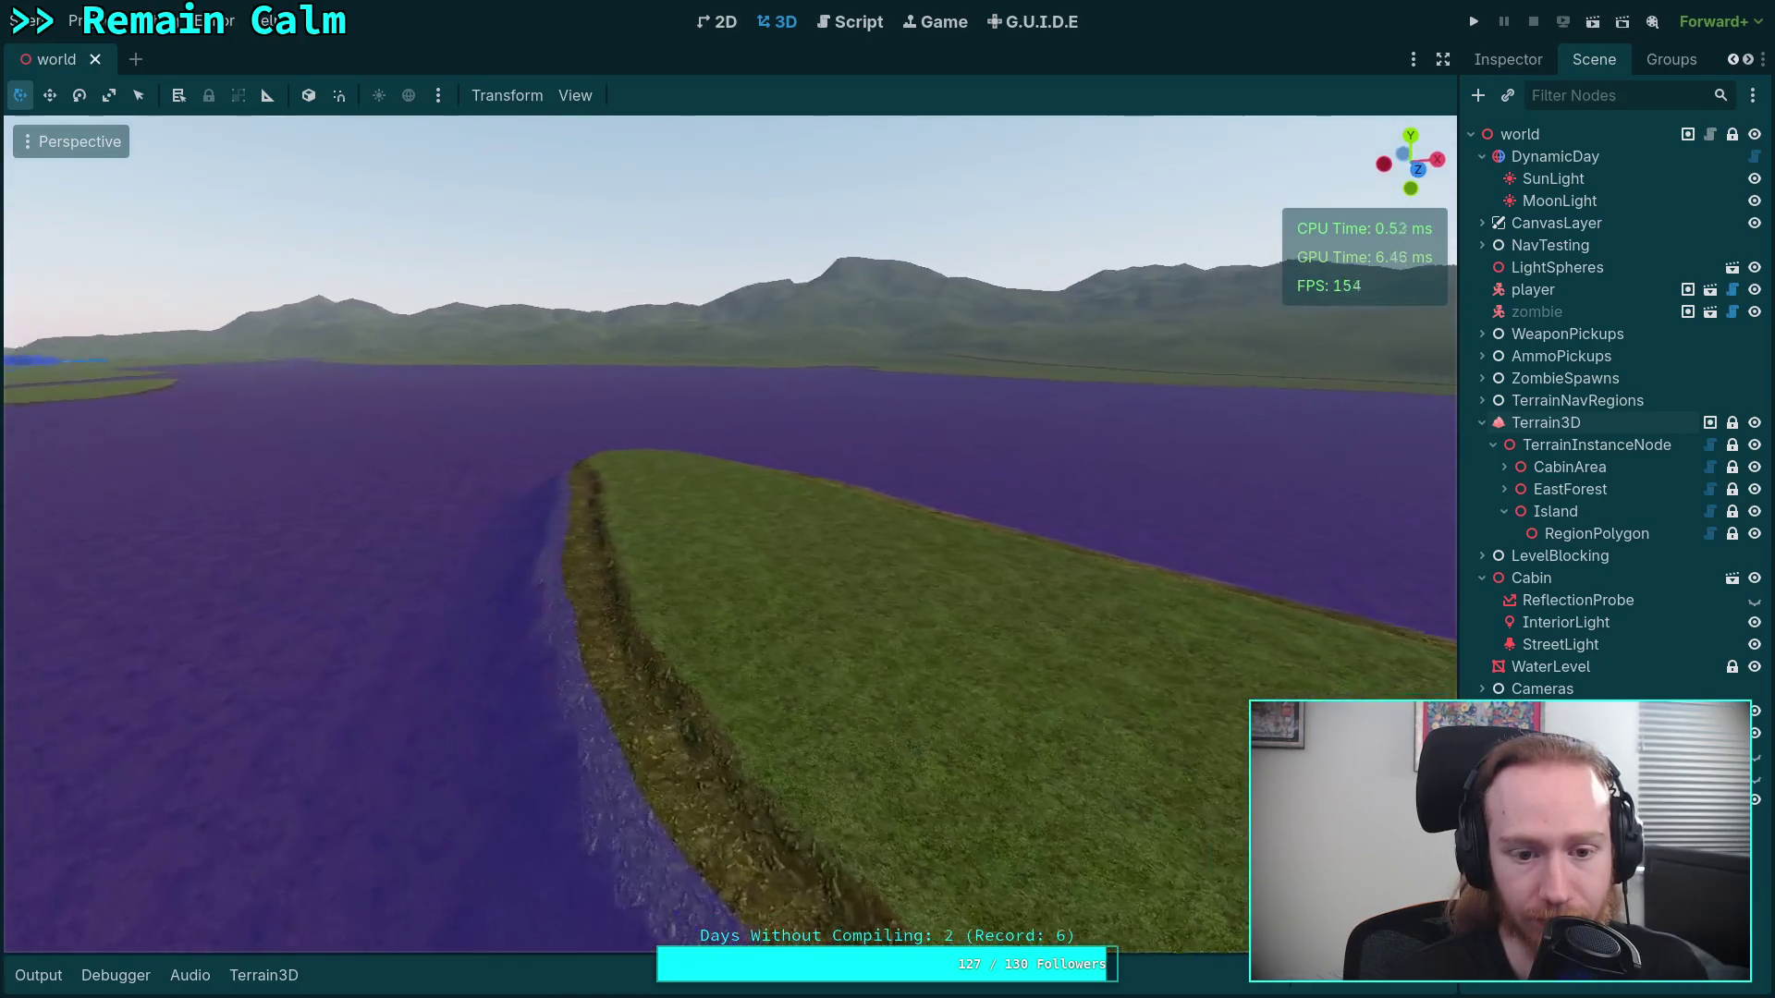
{"action": "key", "text": "w"}
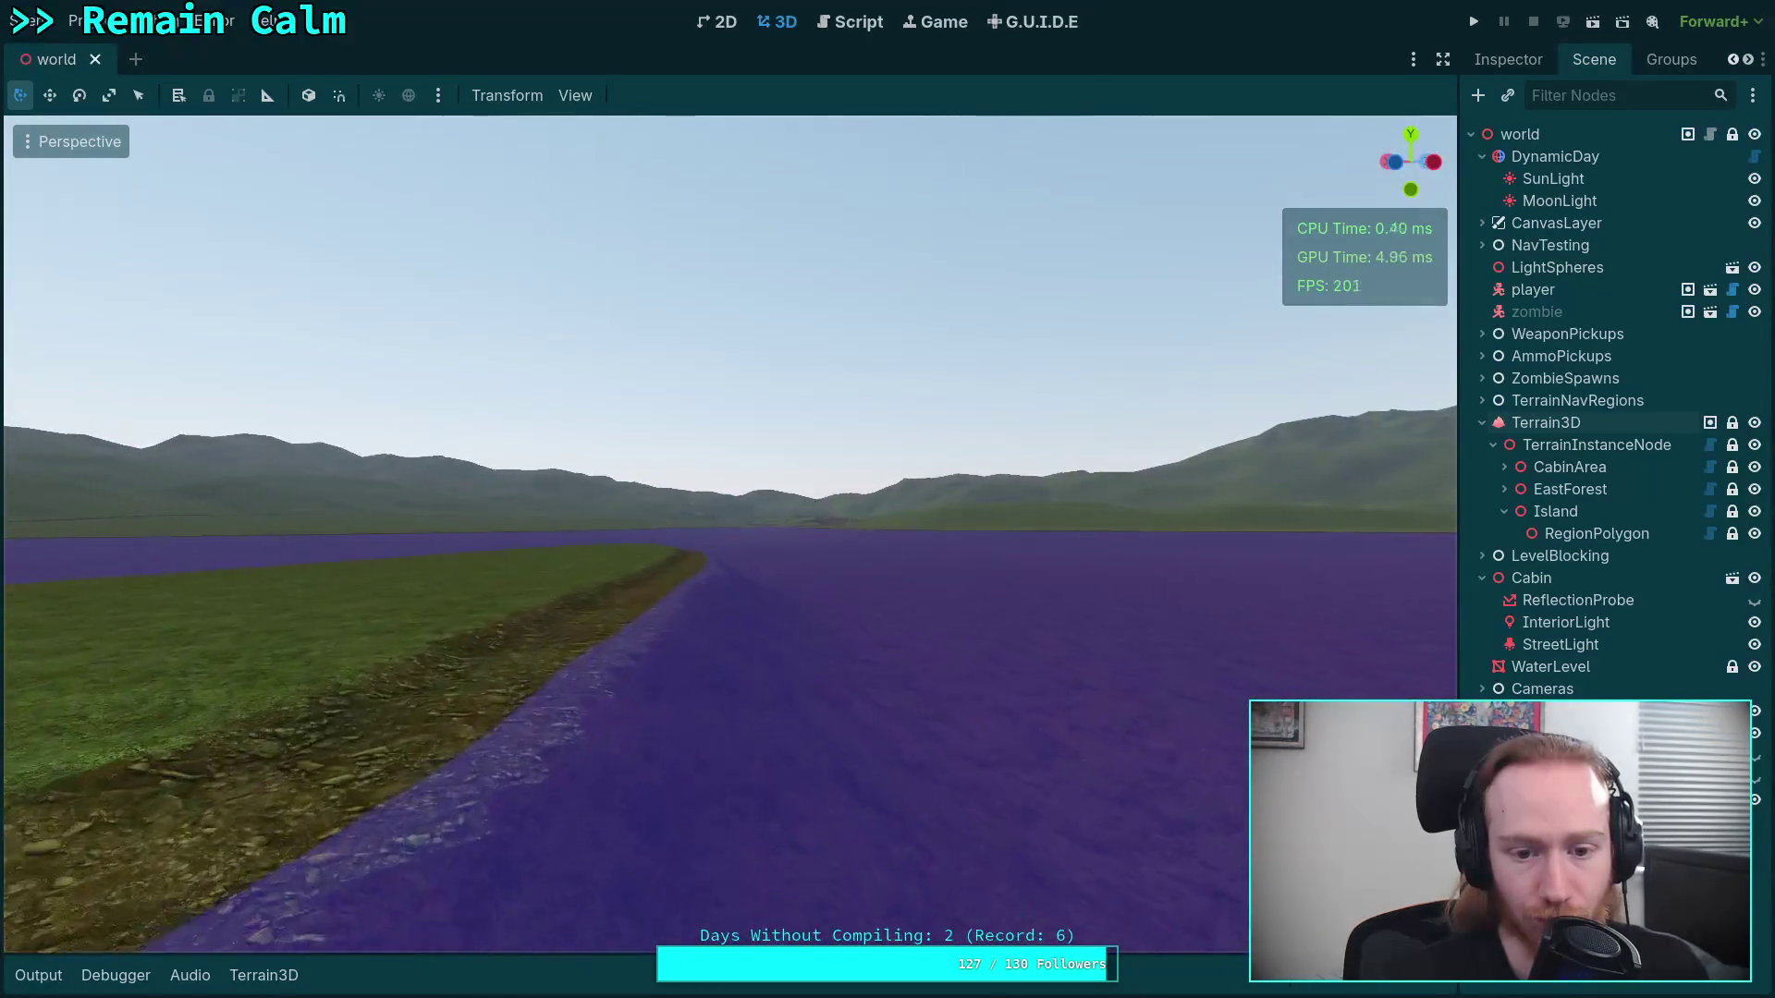
{"action": "key", "text": "ctrl+s"}
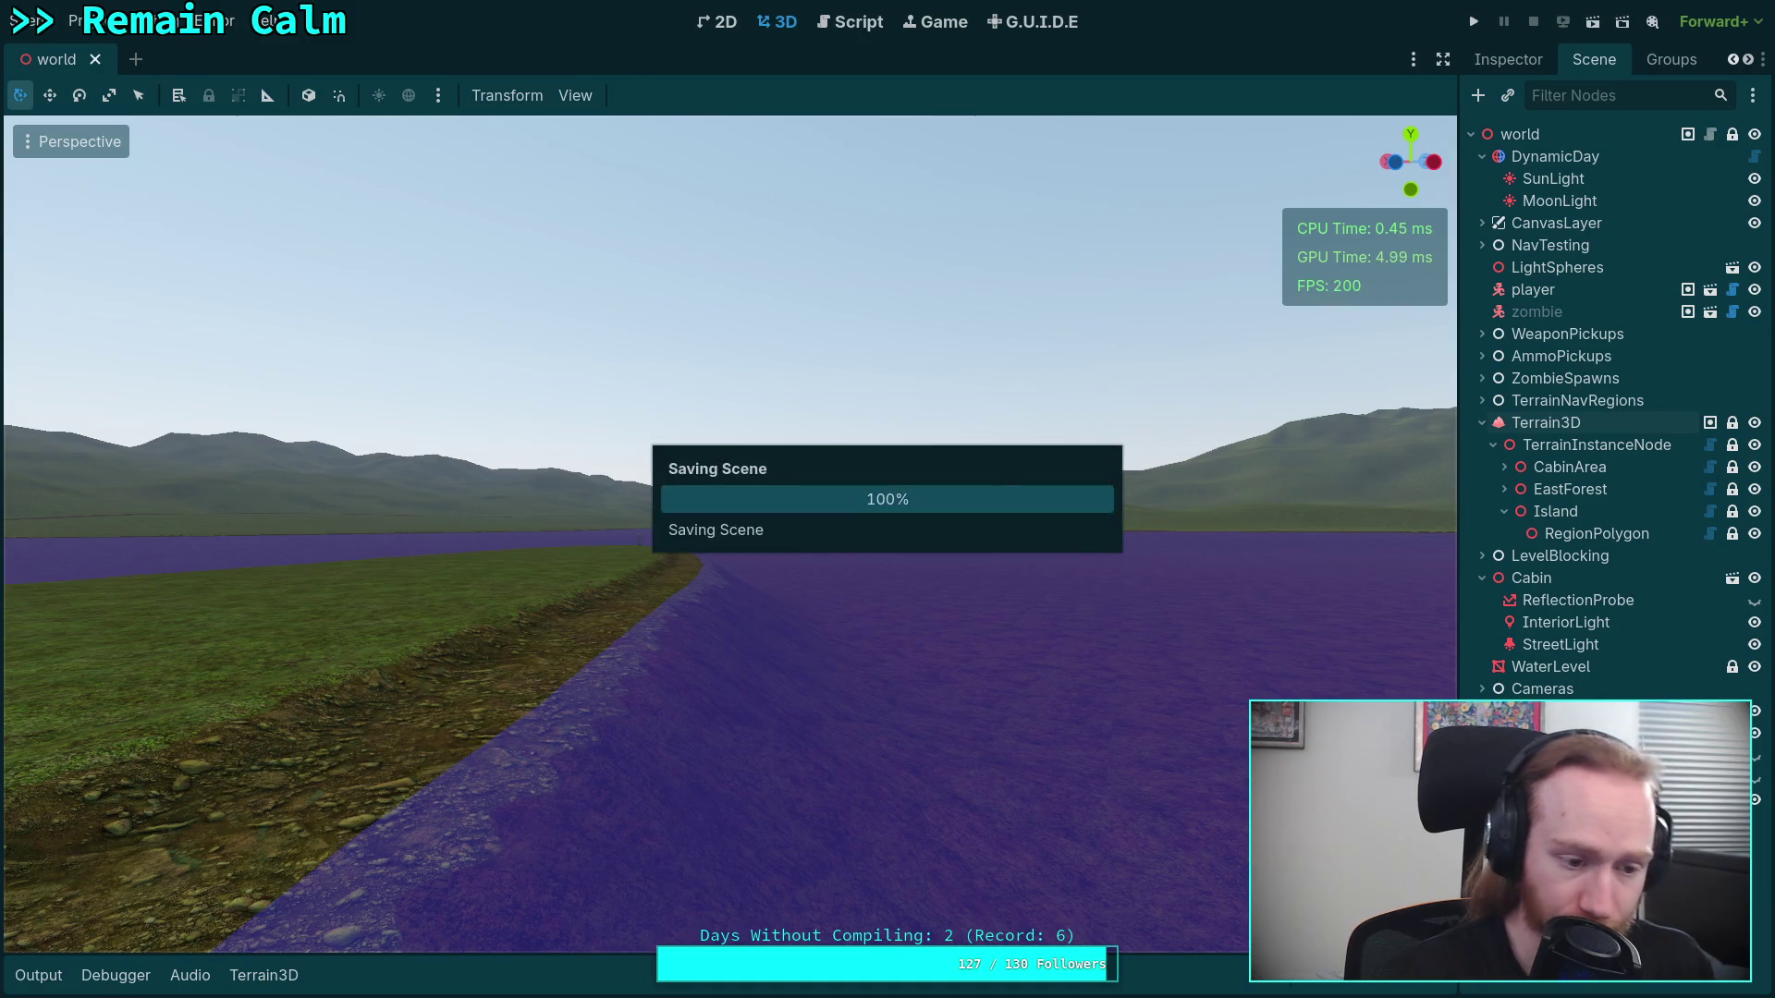
{"action": "key", "text": "super+3"}
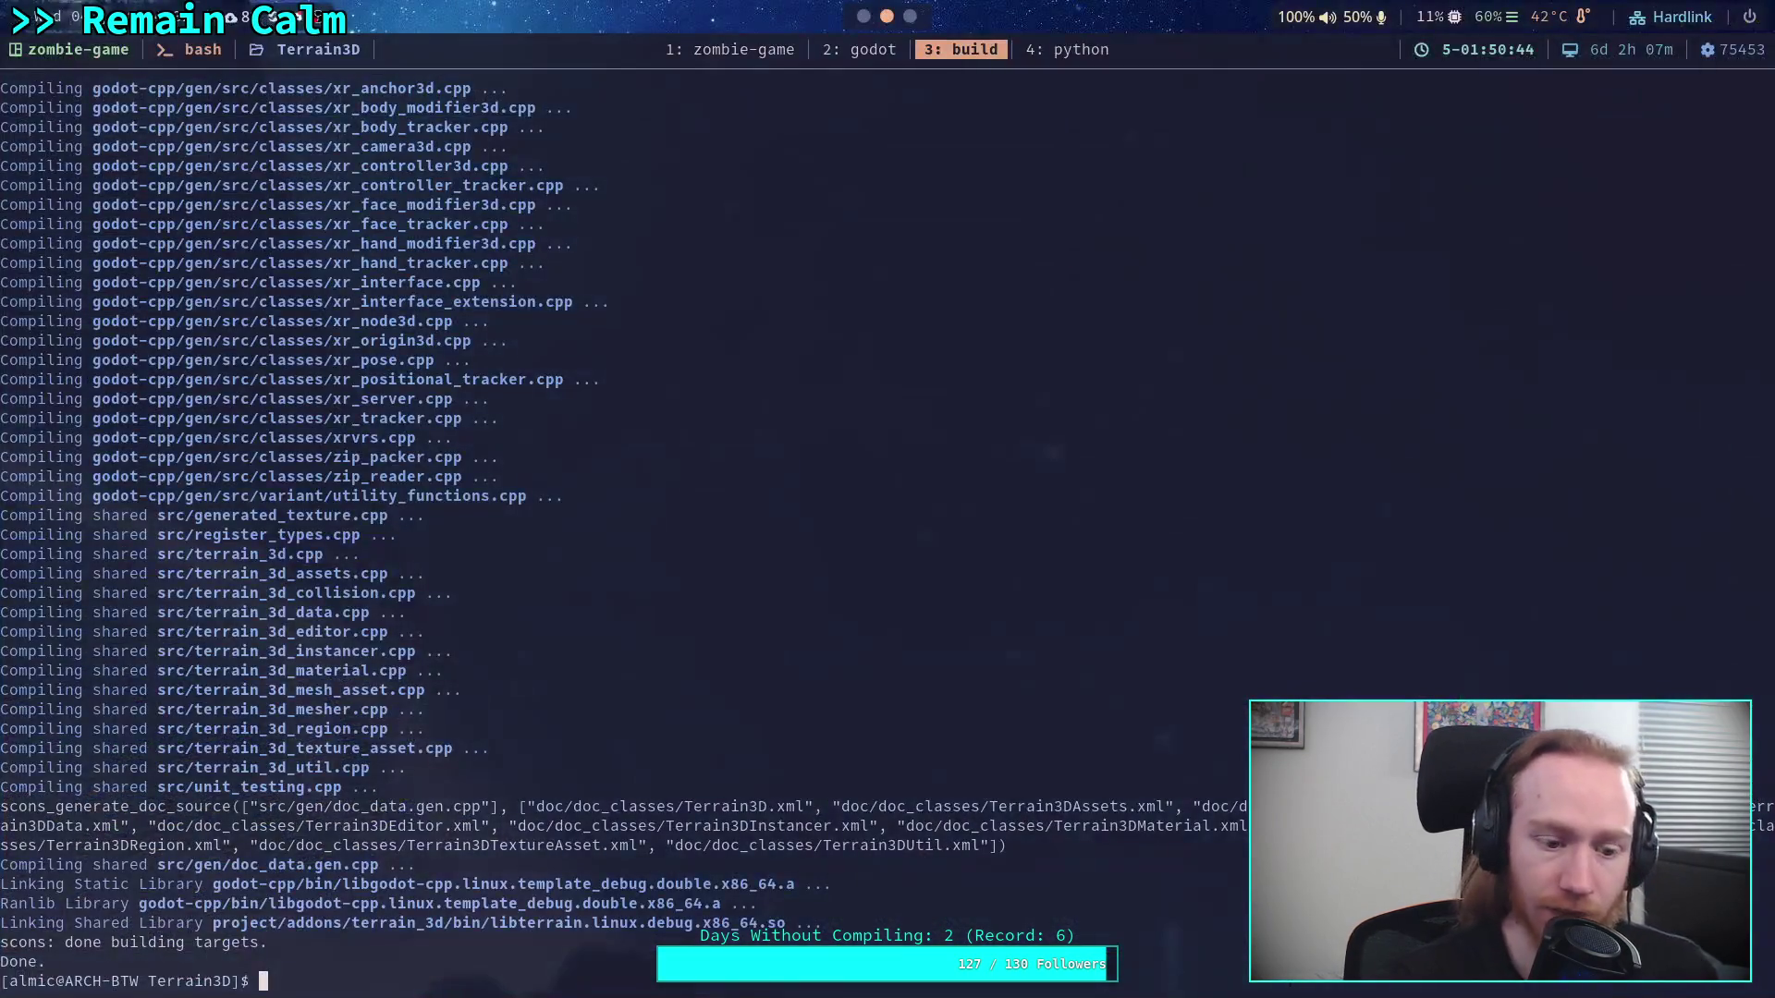
Run 'git status' in the zombie-game repository terminal
{"action": "key", "text": "super+1"}
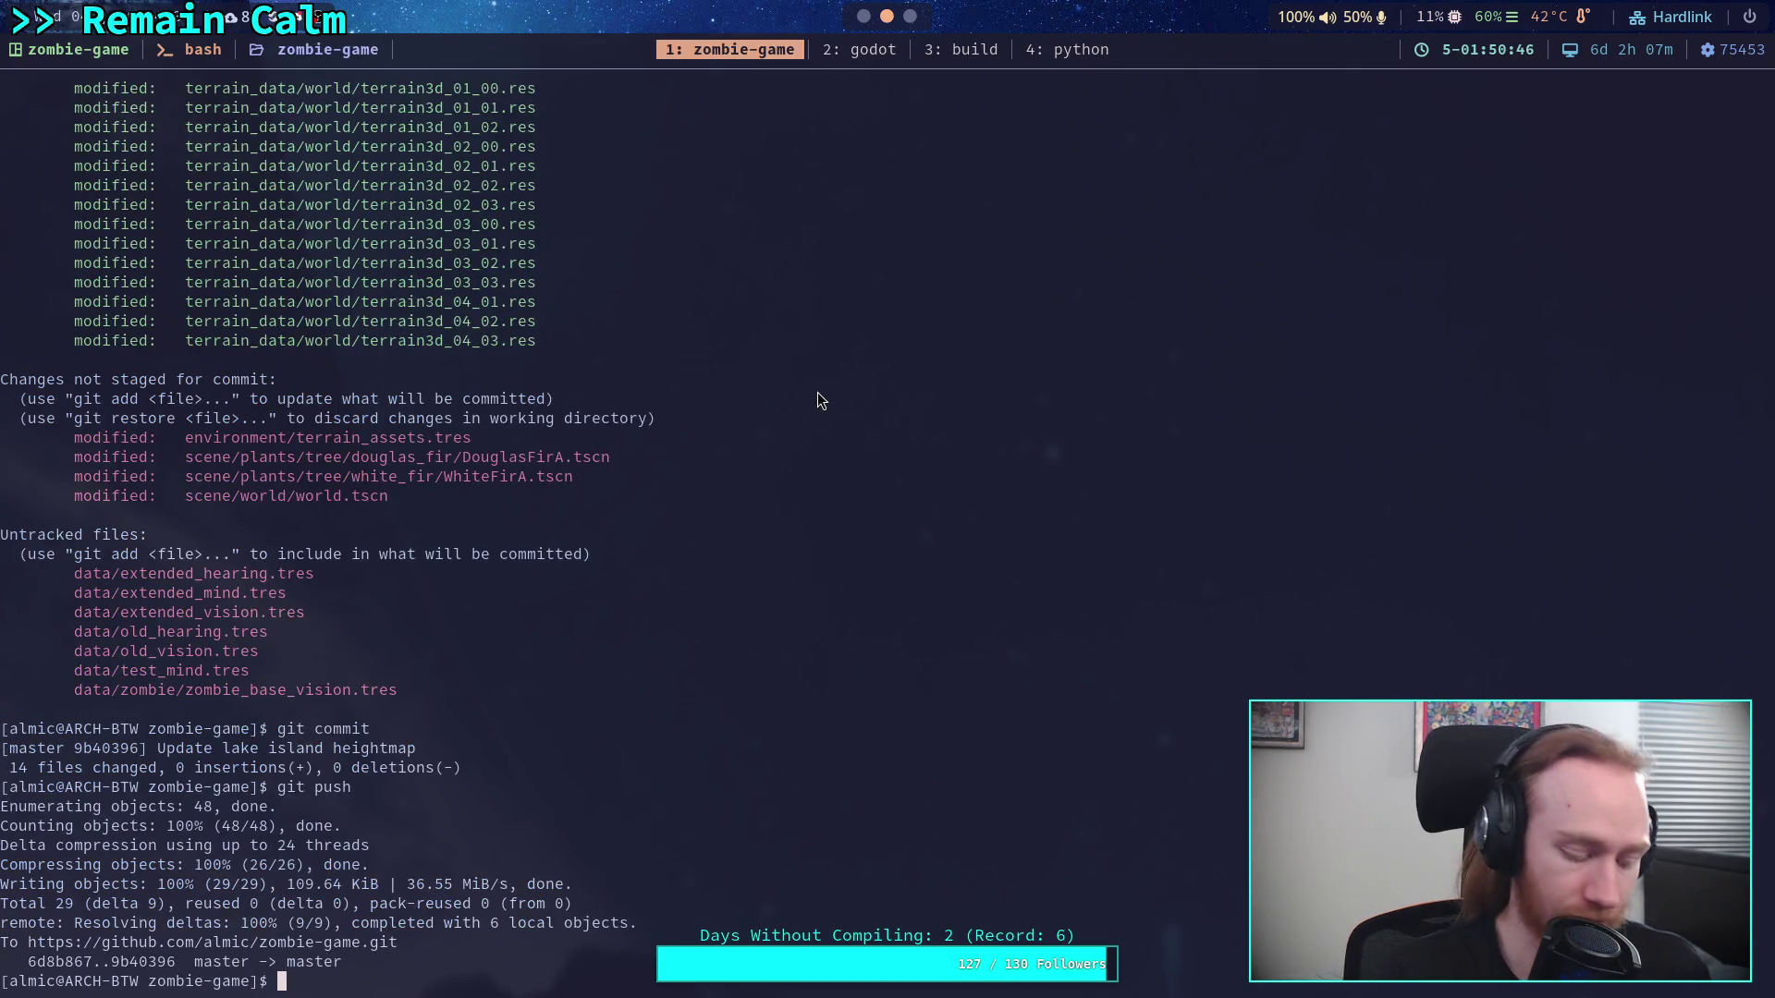
{"action": "type", "text": "git"}
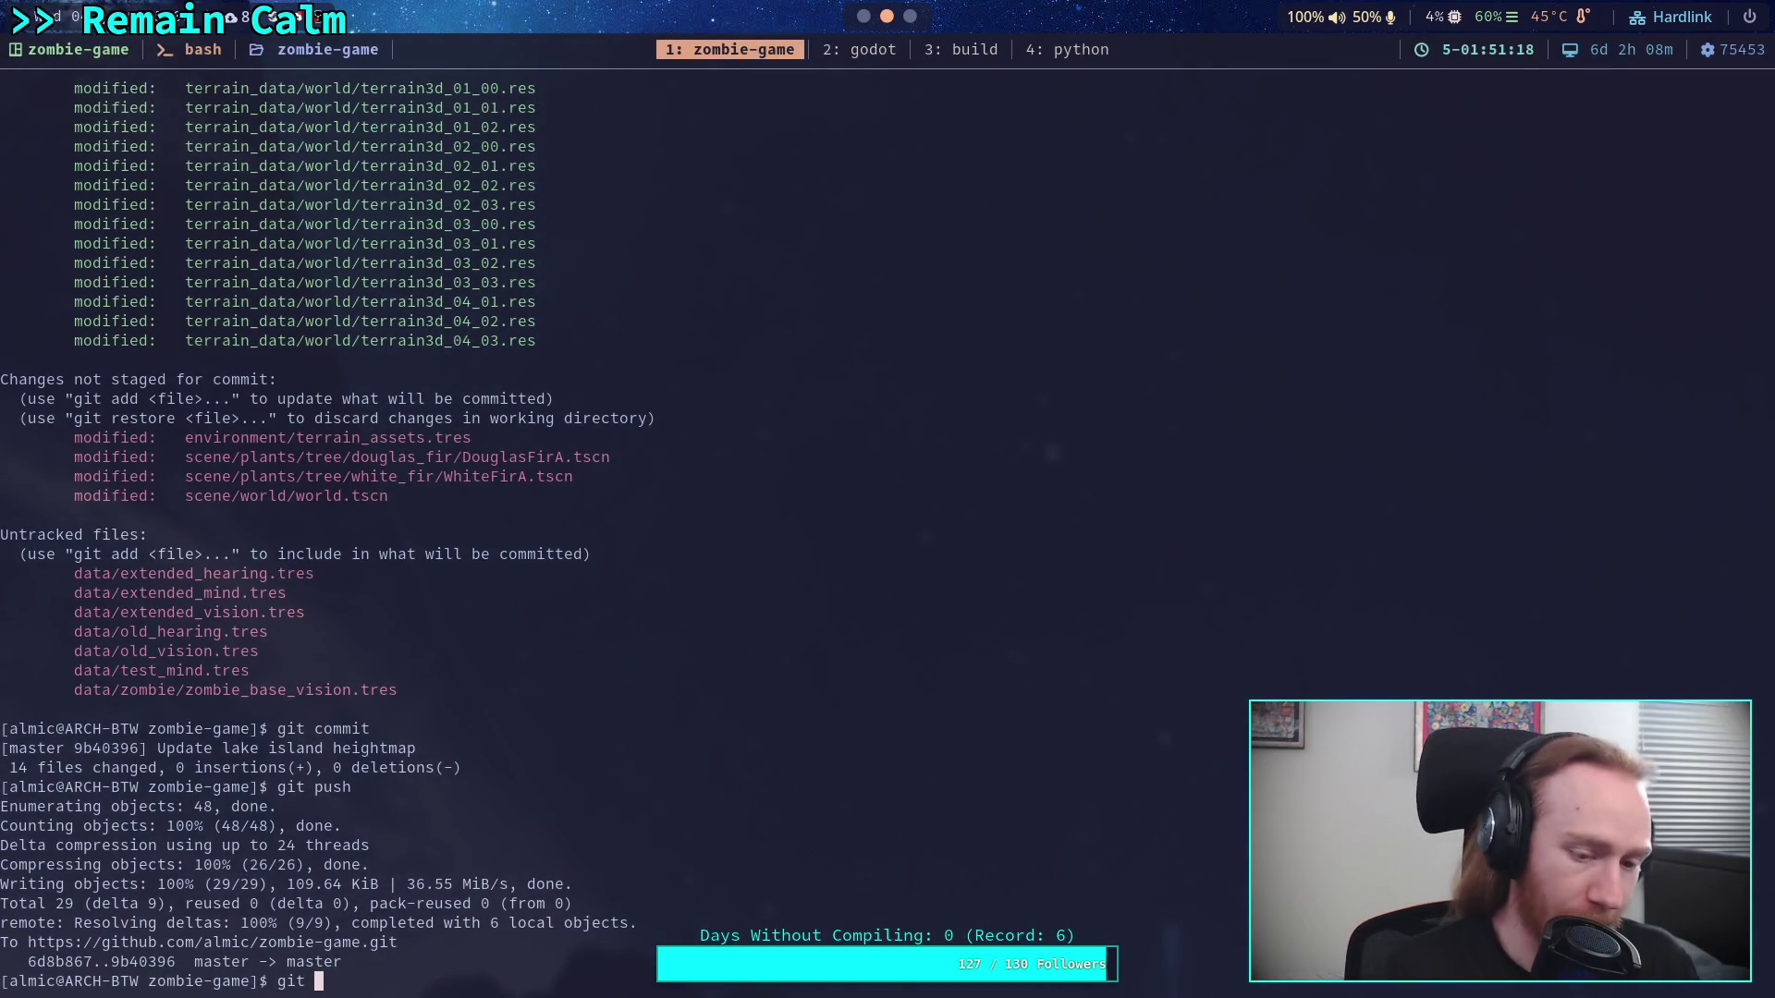
{"action": "type", "text": "status"}
{"action": "key", "text": "Return"}
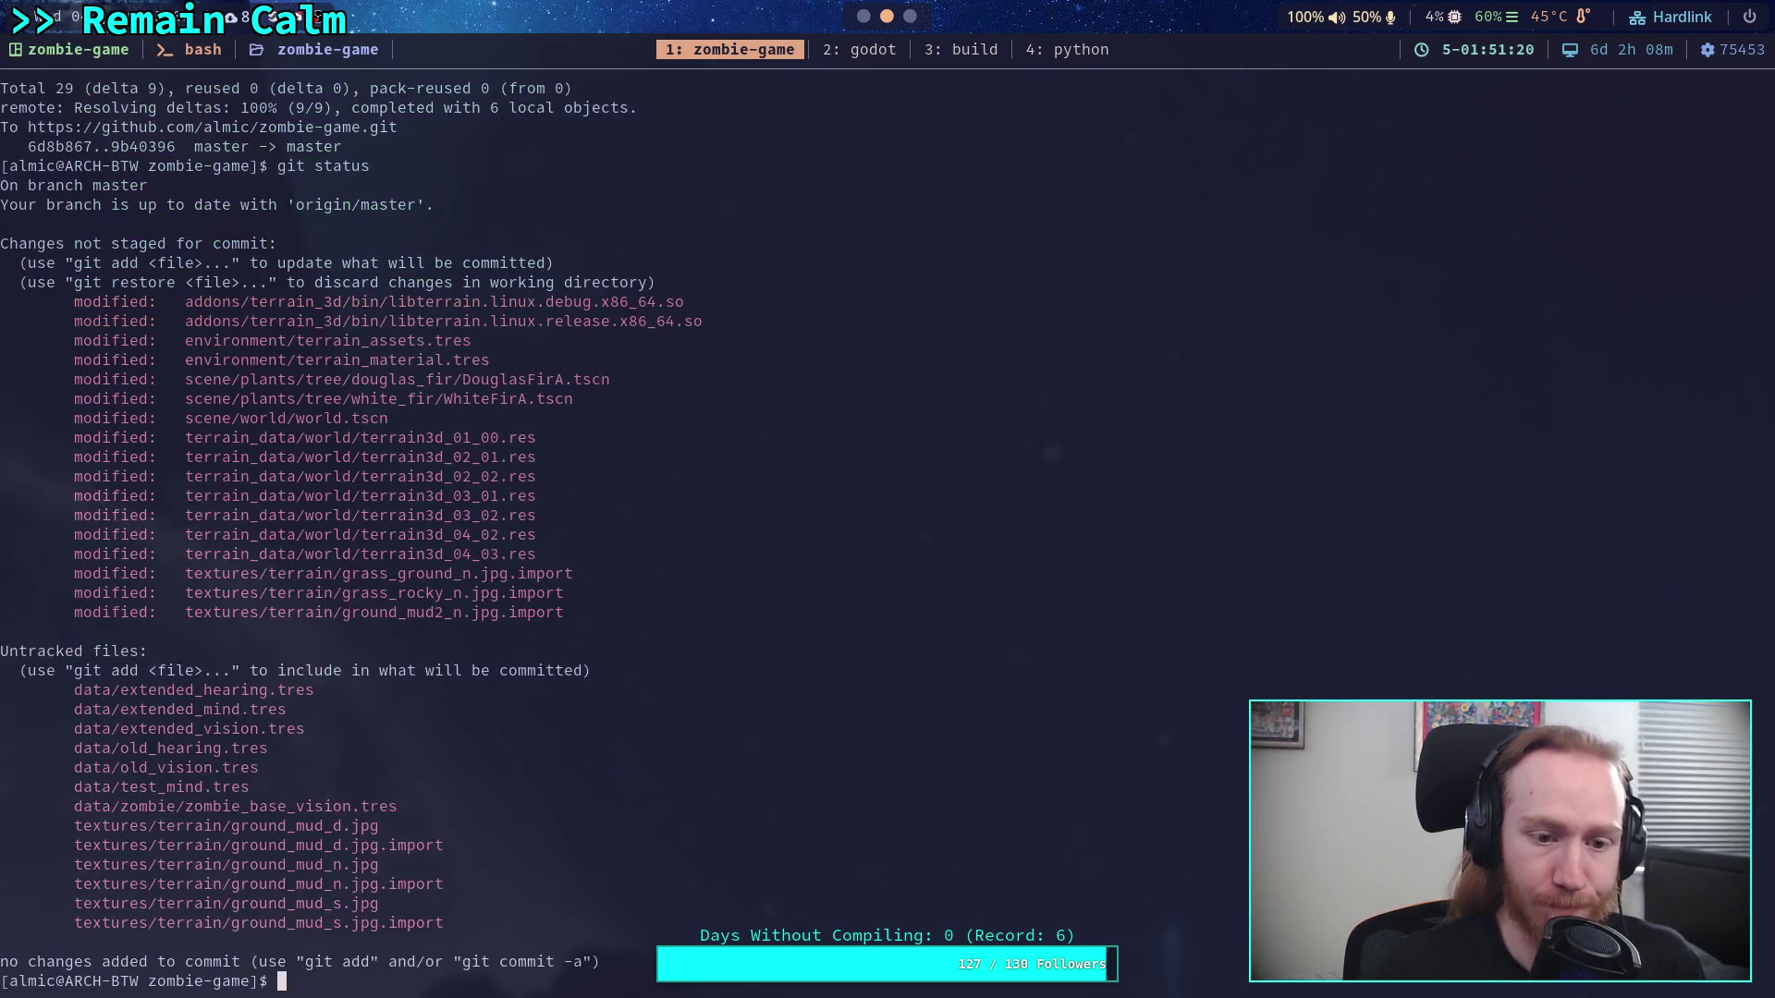
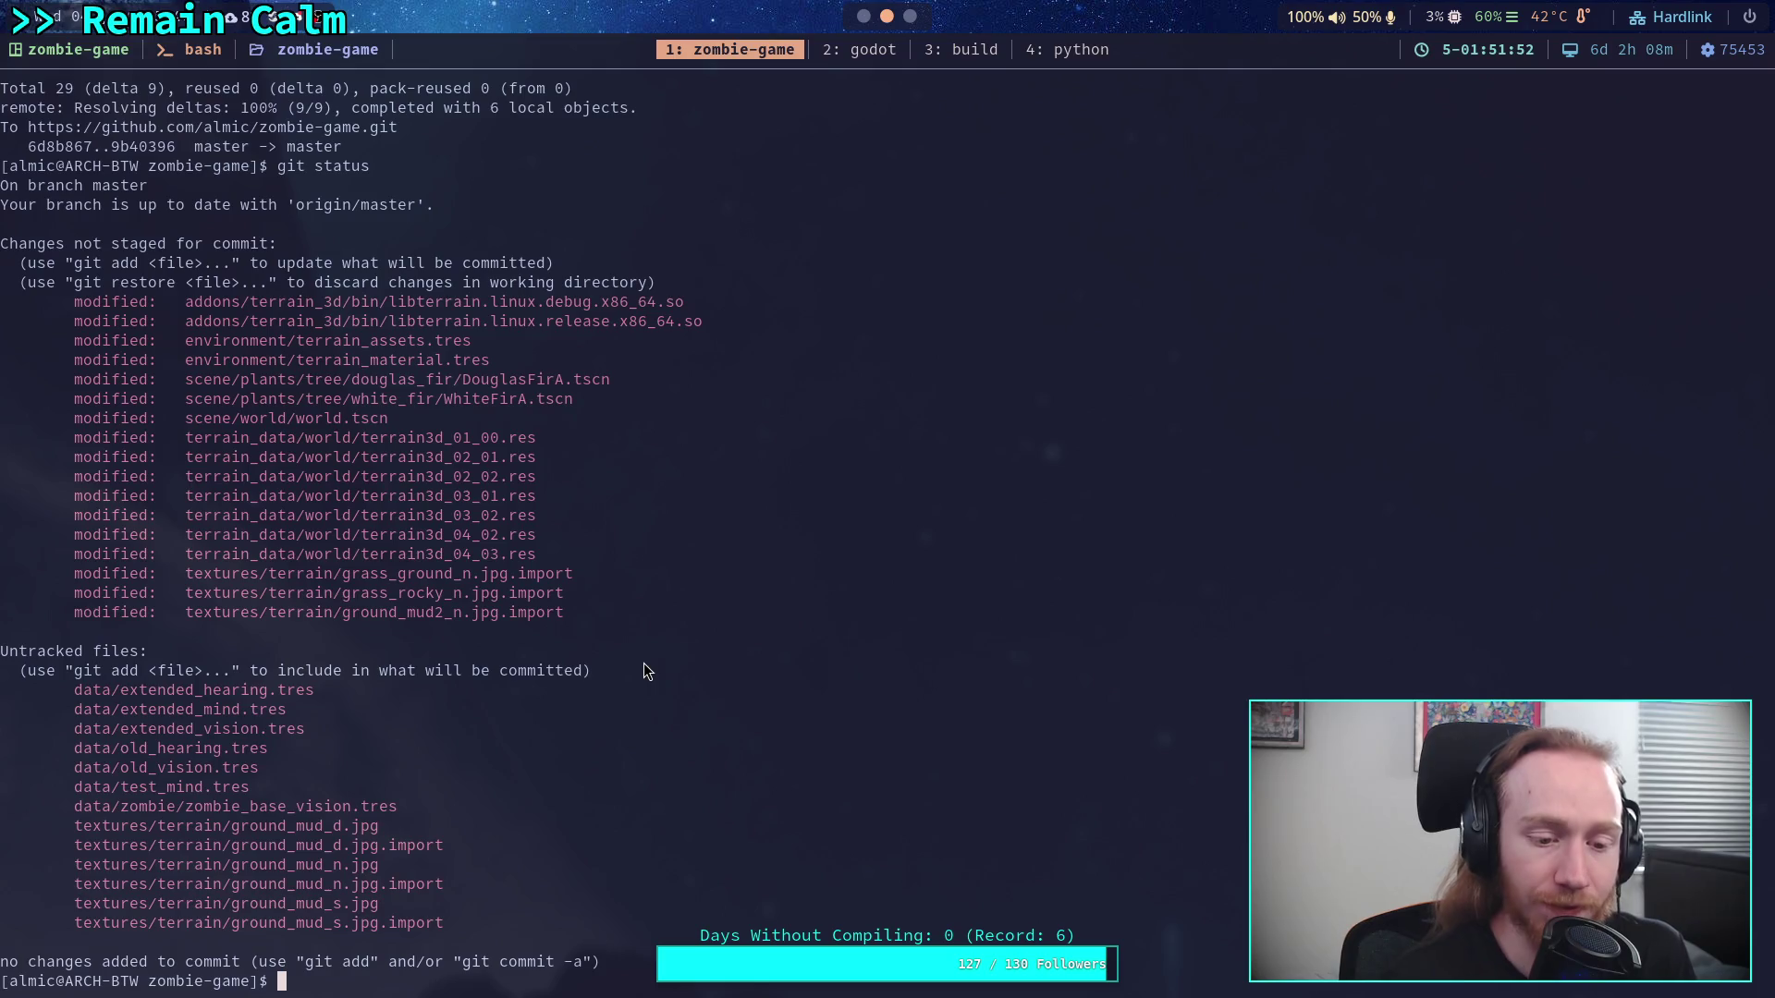
Stage addons/terrain_3d/ with git add, confirm with git status, and start git commit
{"action": "type", "text": "git "}
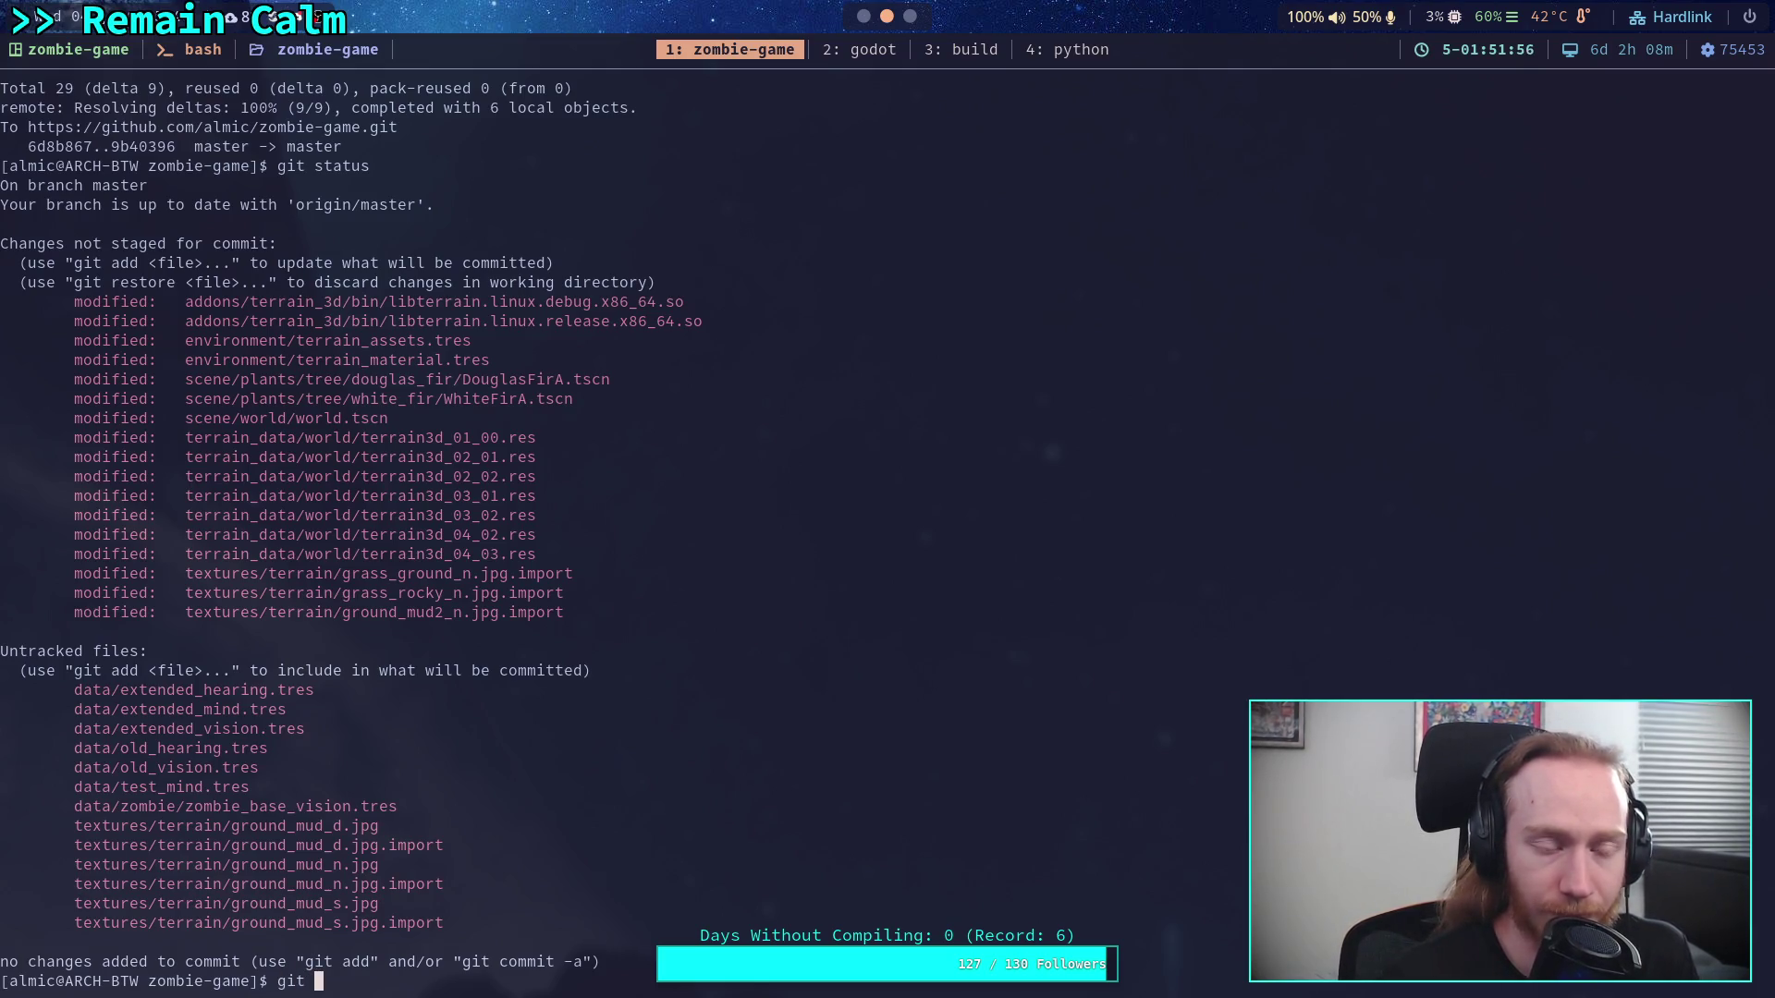
{"action": "type", "text": "add addons/"}
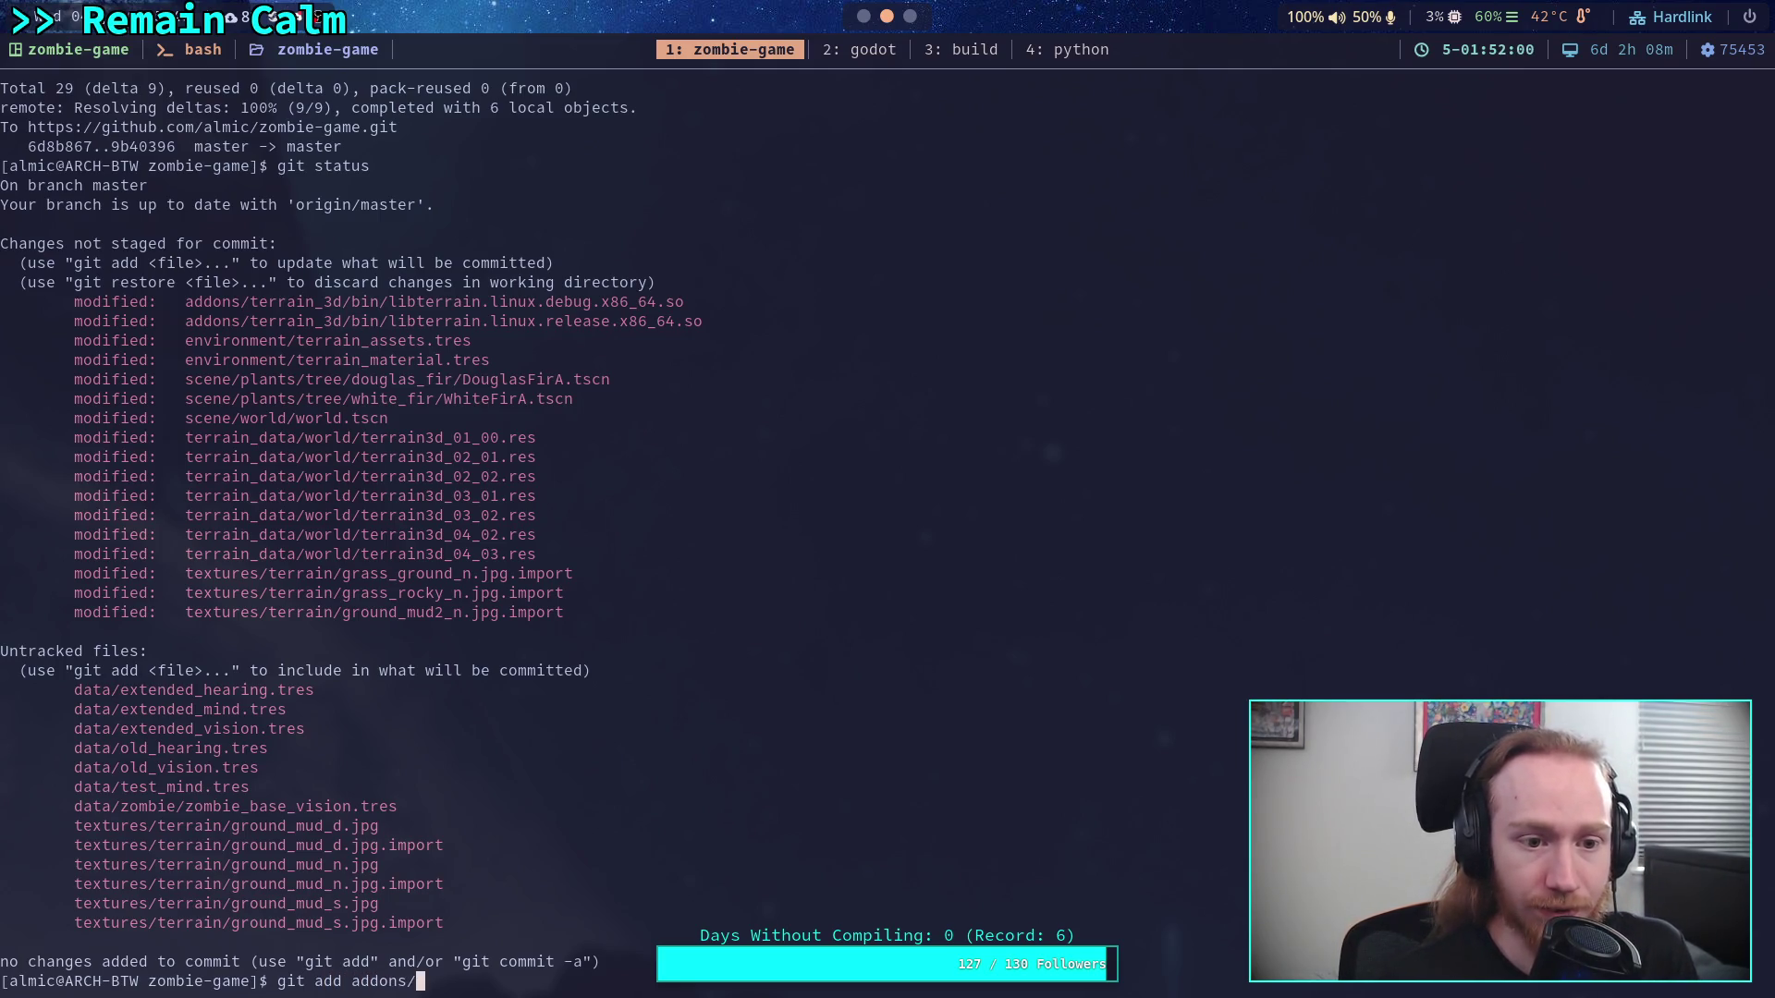
{"action": "type", "text": "terrain_"}
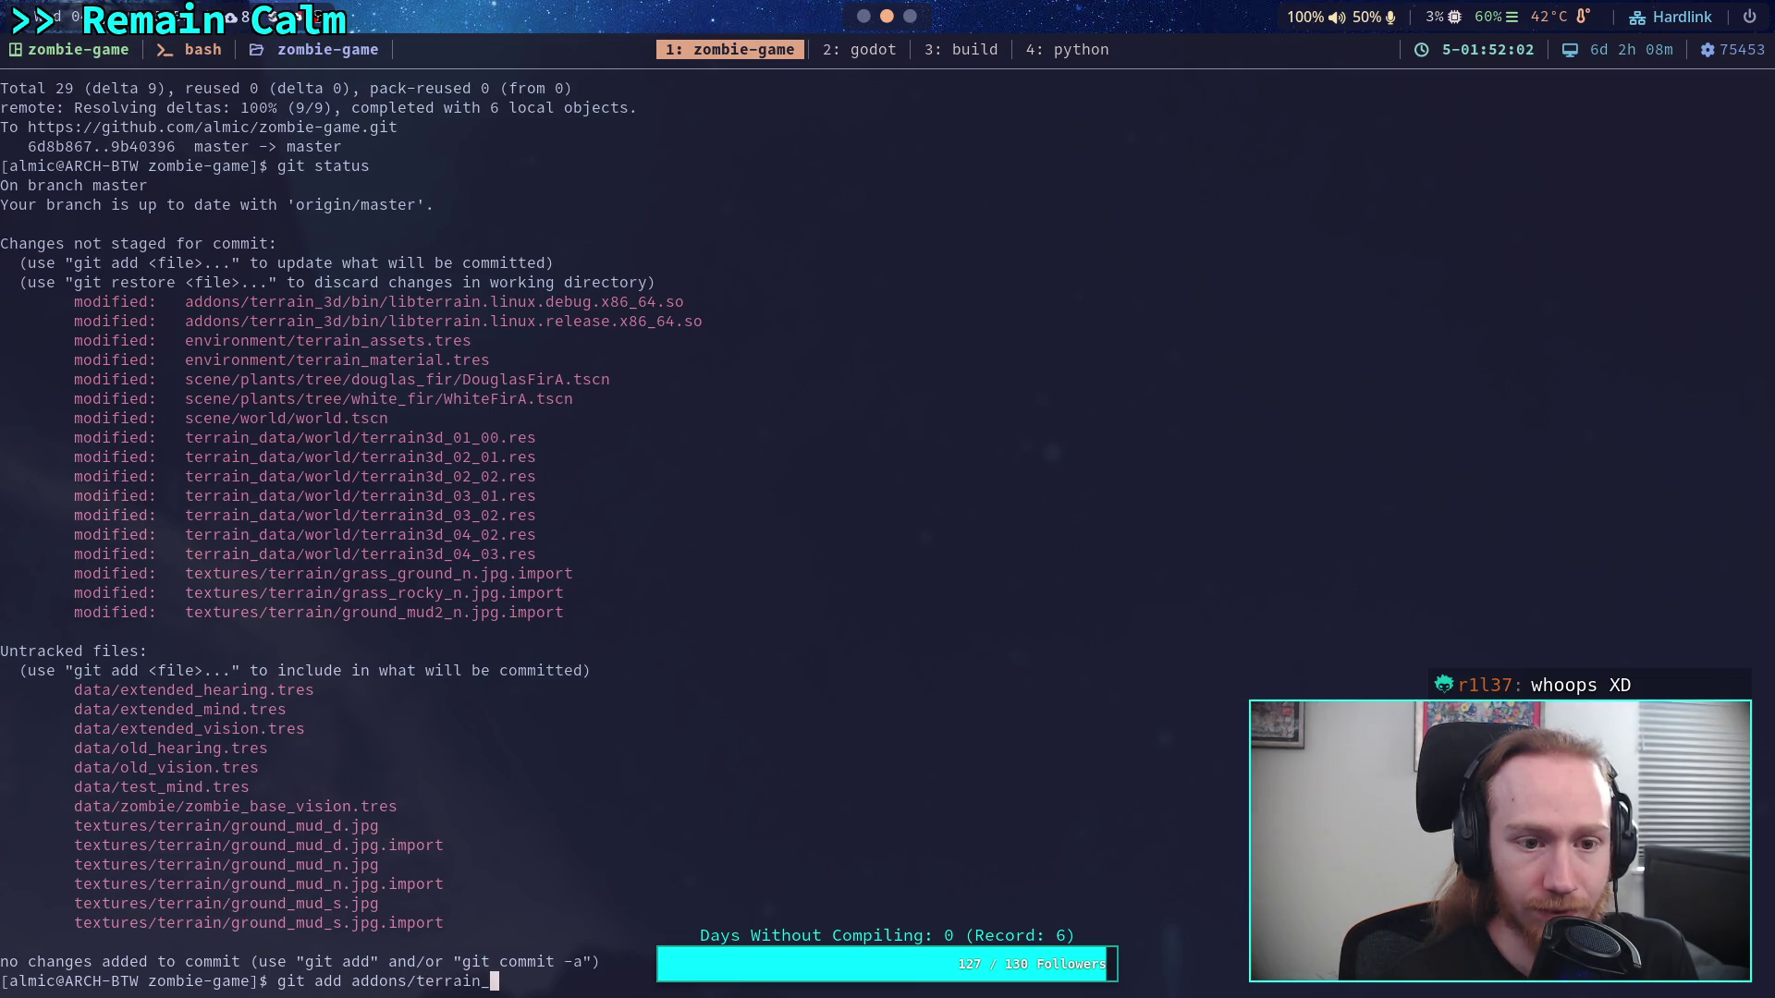
{"action": "type", "text": "3d/"}
{"action": "key", "text": "Return"}
{"action": "type", "text": "git "}
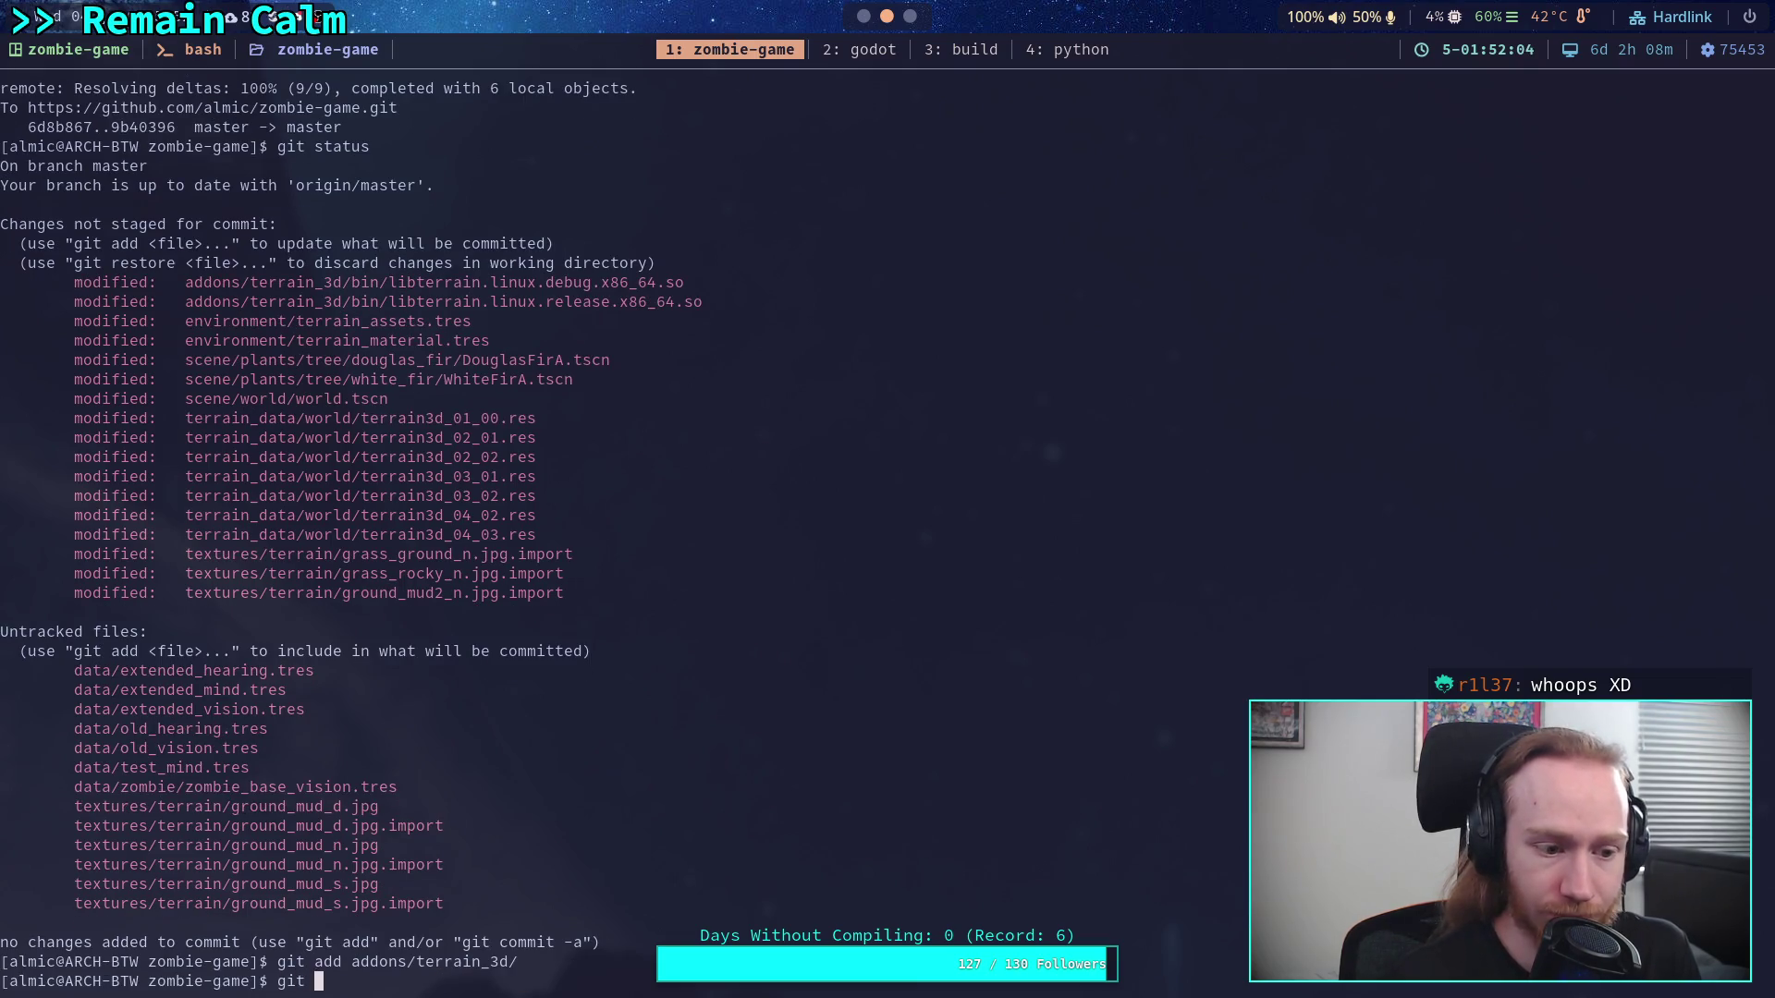
{"action": "type", "text": "status"}
{"action": "key", "text": "Return"}
{"action": "type", "text": "it "}
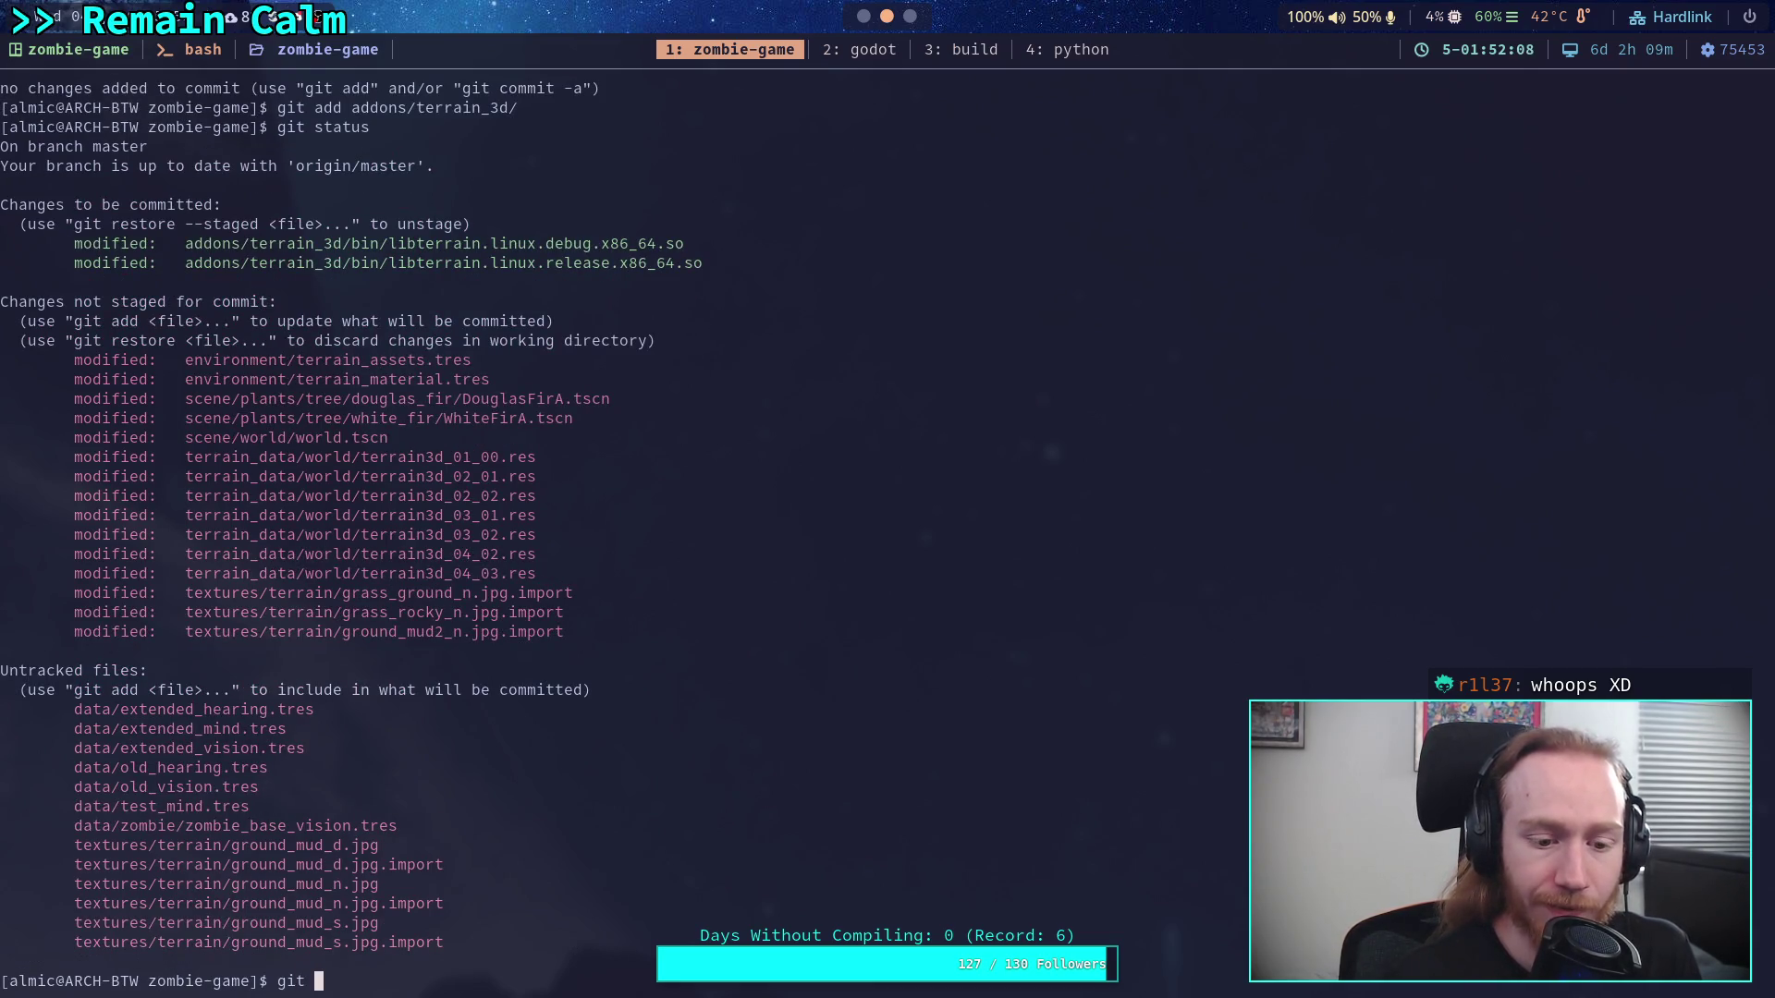
{"action": "type", "text": "commit"}
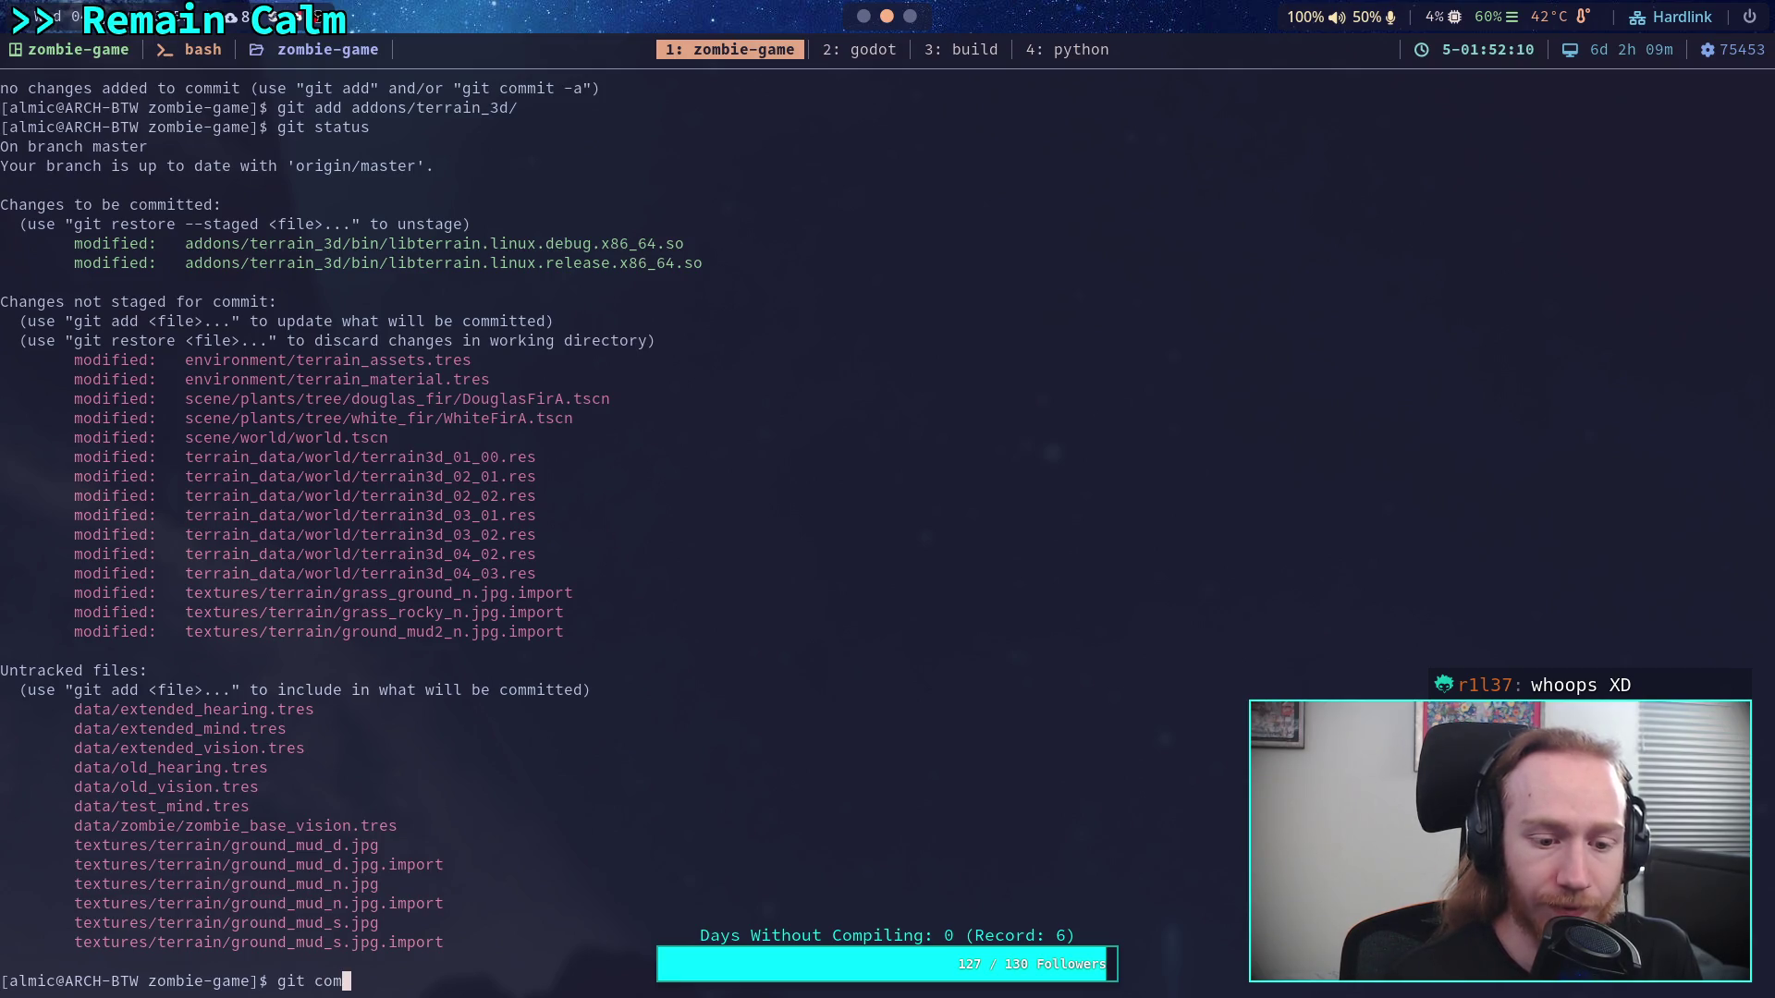
{"action": "key", "text": "Return"}
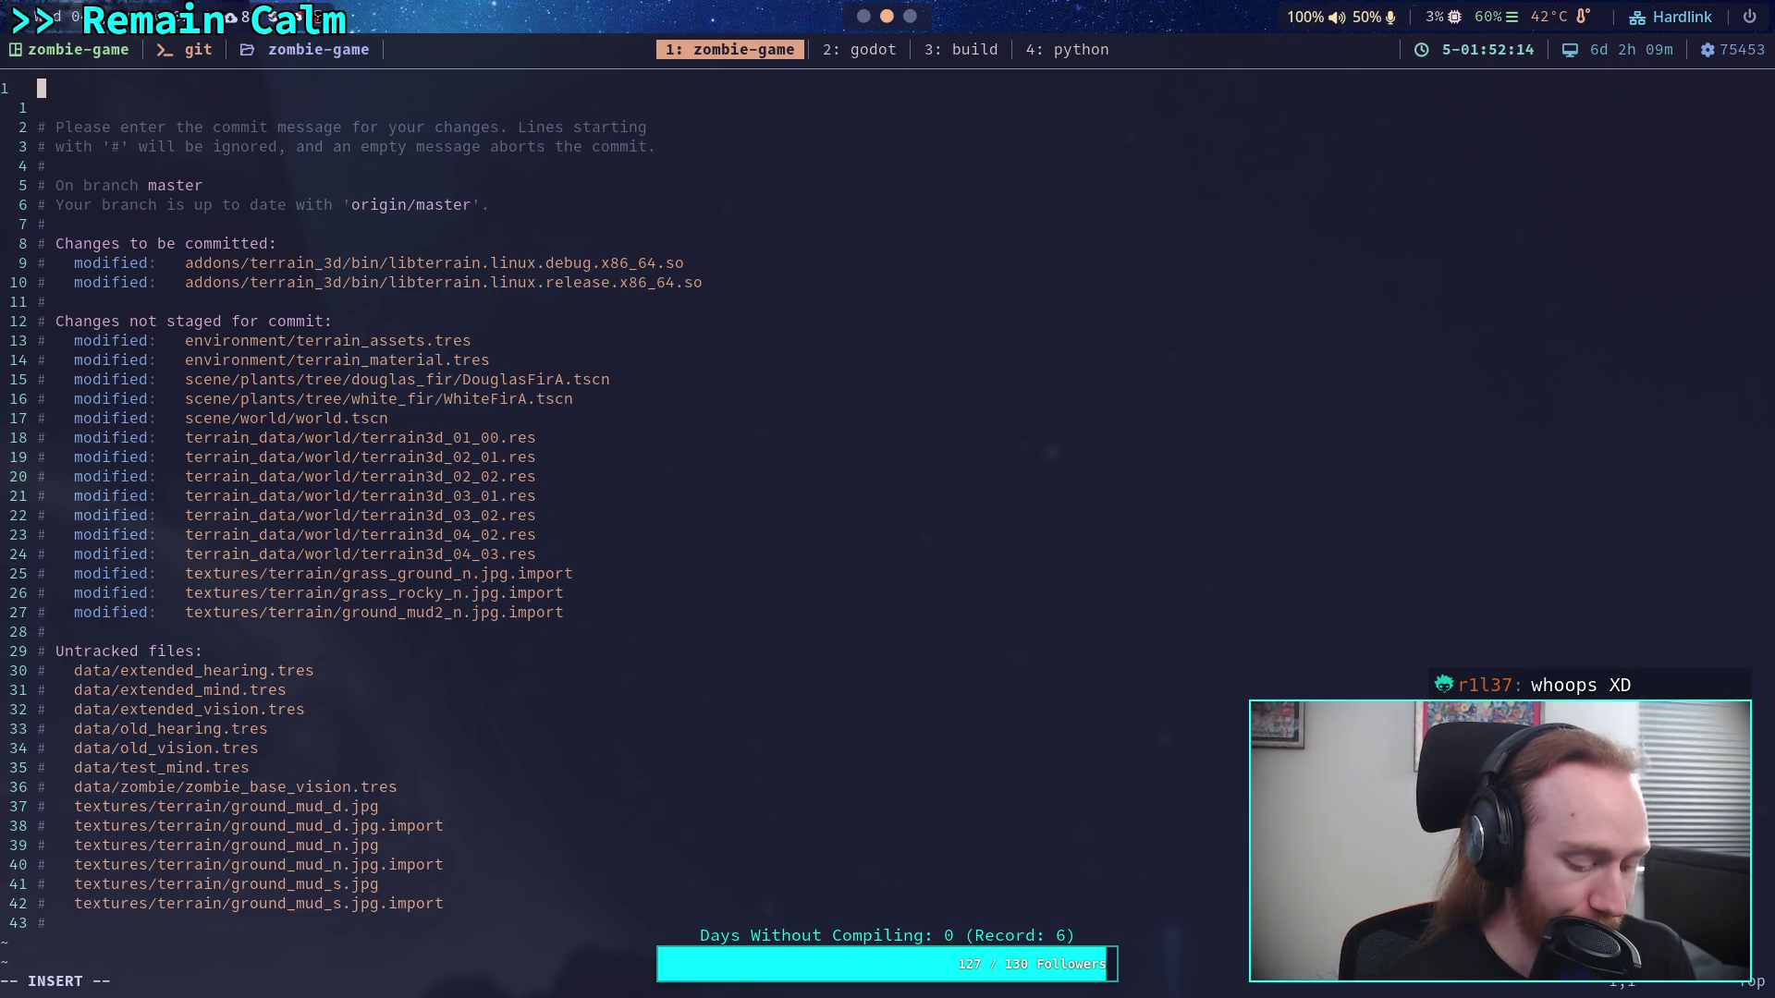
Enter the commit message 'Change heightmap debug step from 0.5 to 0.1' and save it with :wq
{"action": "type", "text": "All"}
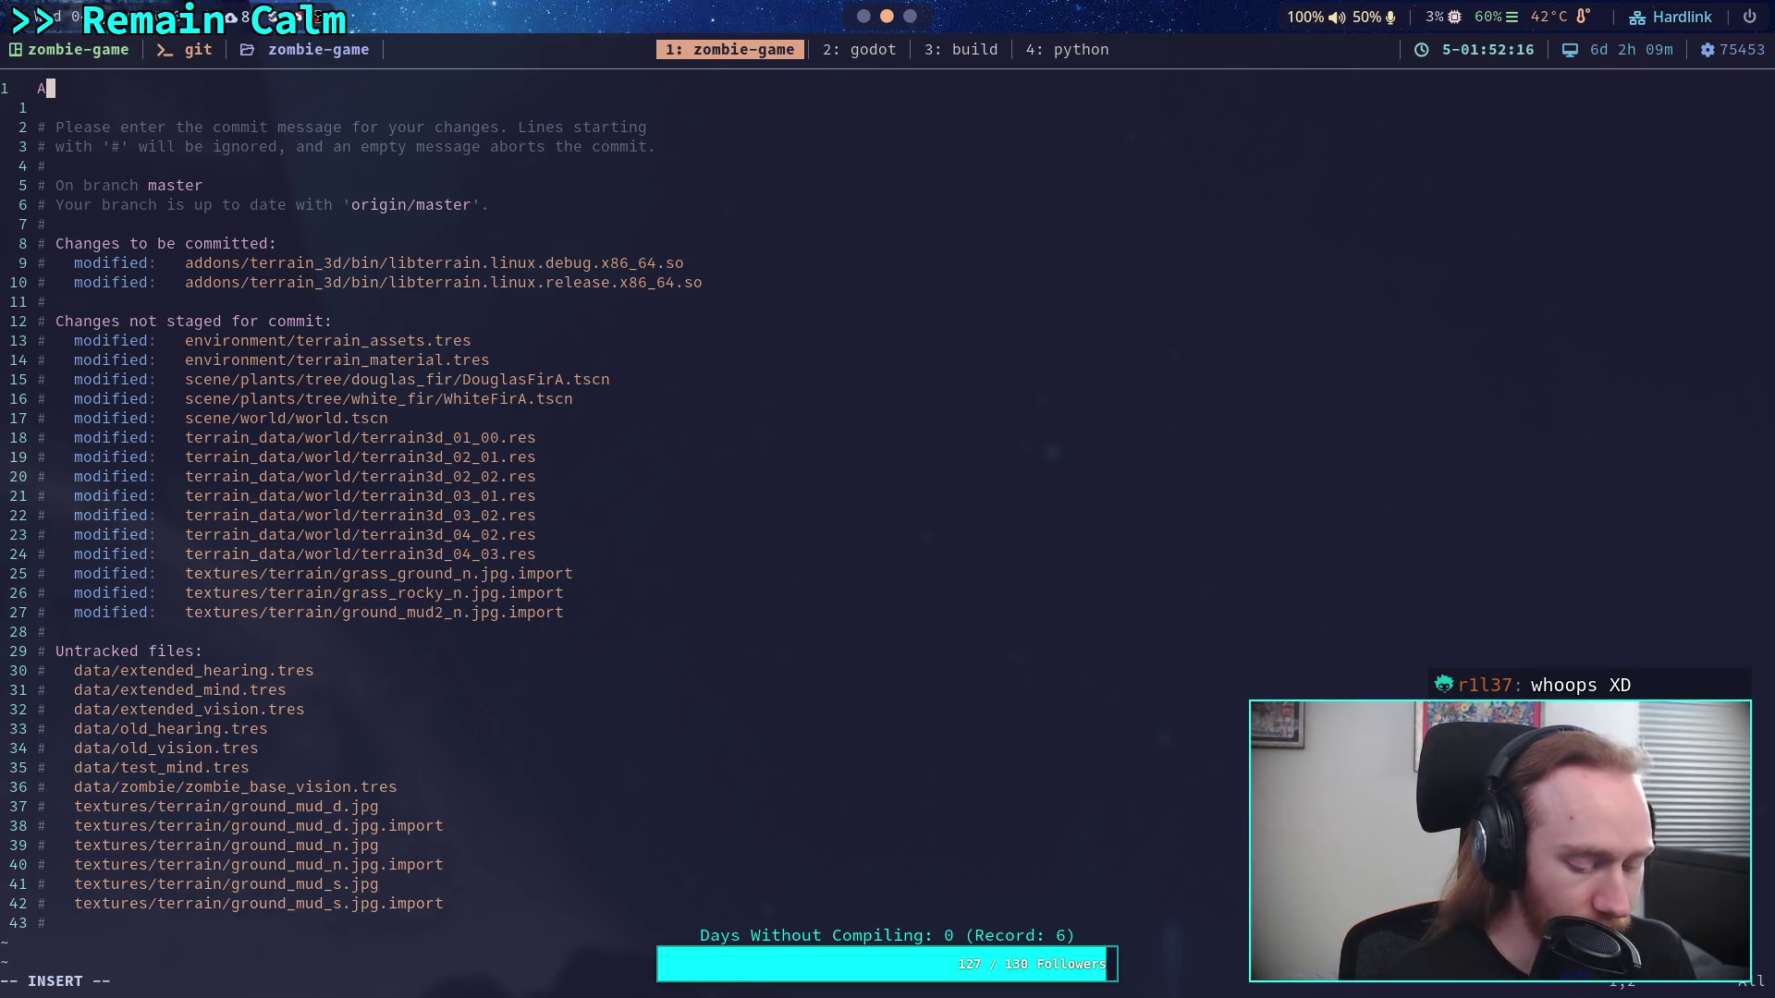
{"action": "key", "text": "BackSpace"}
{"action": "key", "text": "BackSpace"}
{"action": "type", "text": "dd 0.1"}
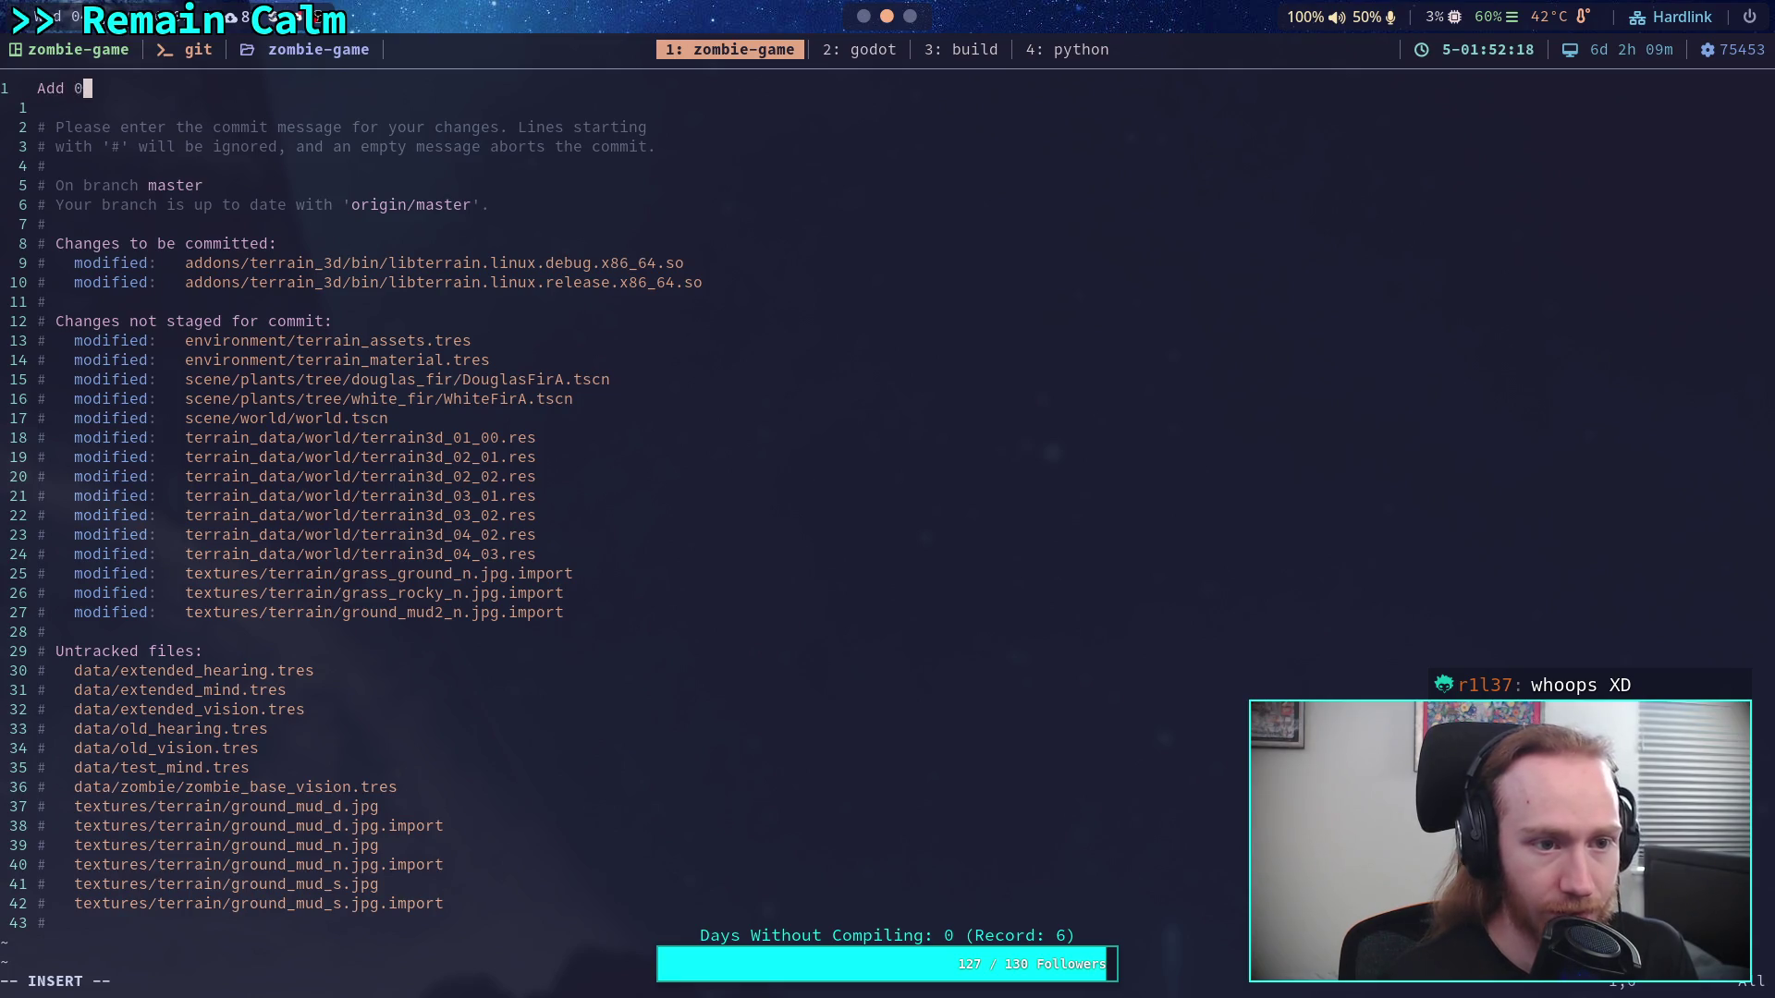
{"action": "key", "text": "BackSpace"}
{"action": "key", "text": "BackSpace"}
{"action": "key", "text": "BackSpace"}
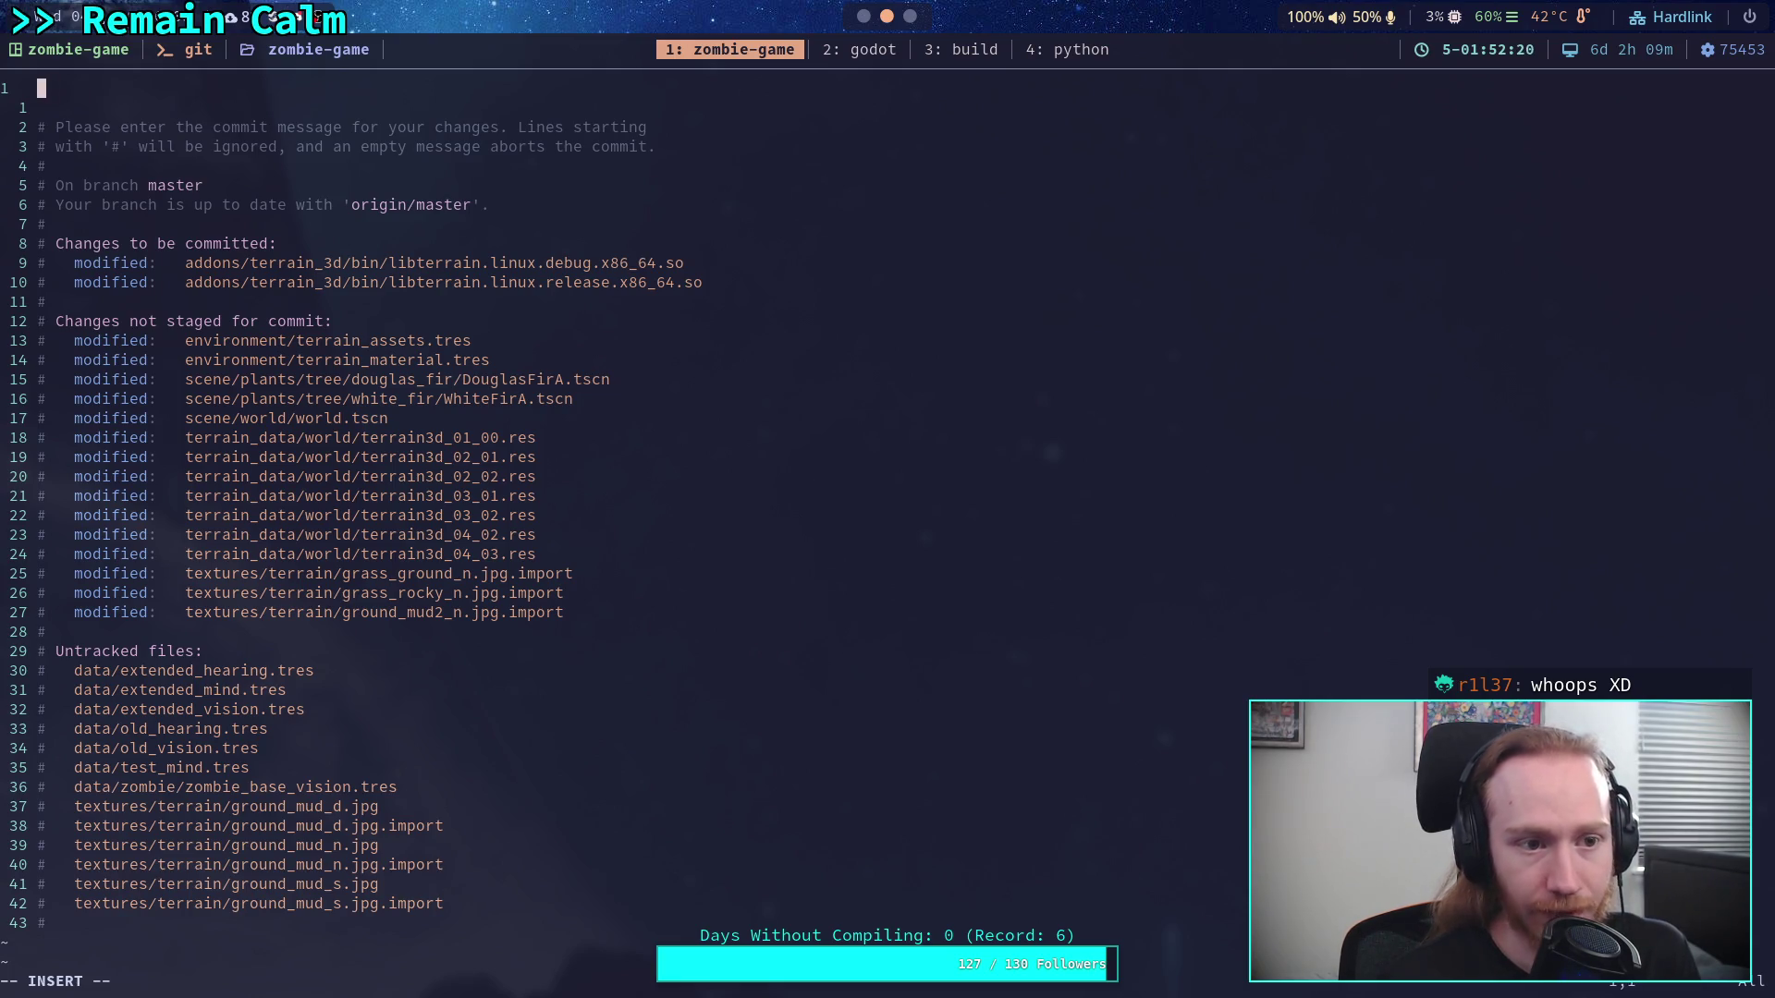
{"action": "type", "text": "Change heightmap"}
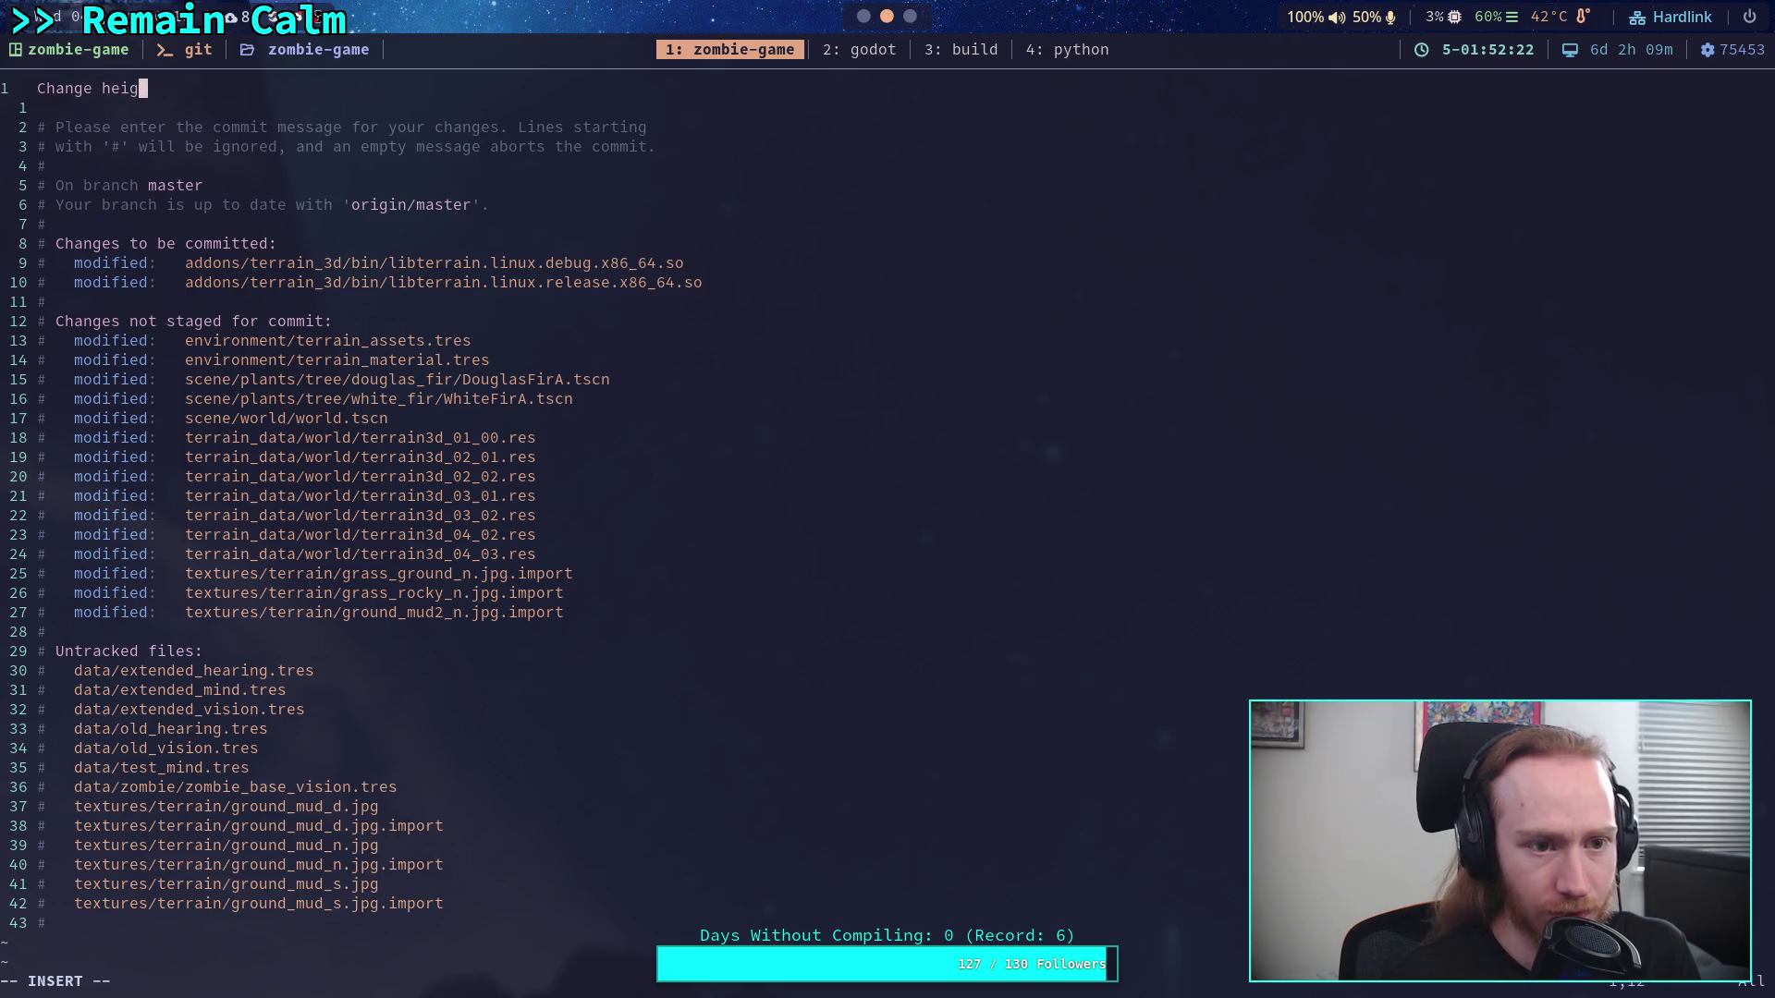
{"action": "type", "text": " d"}
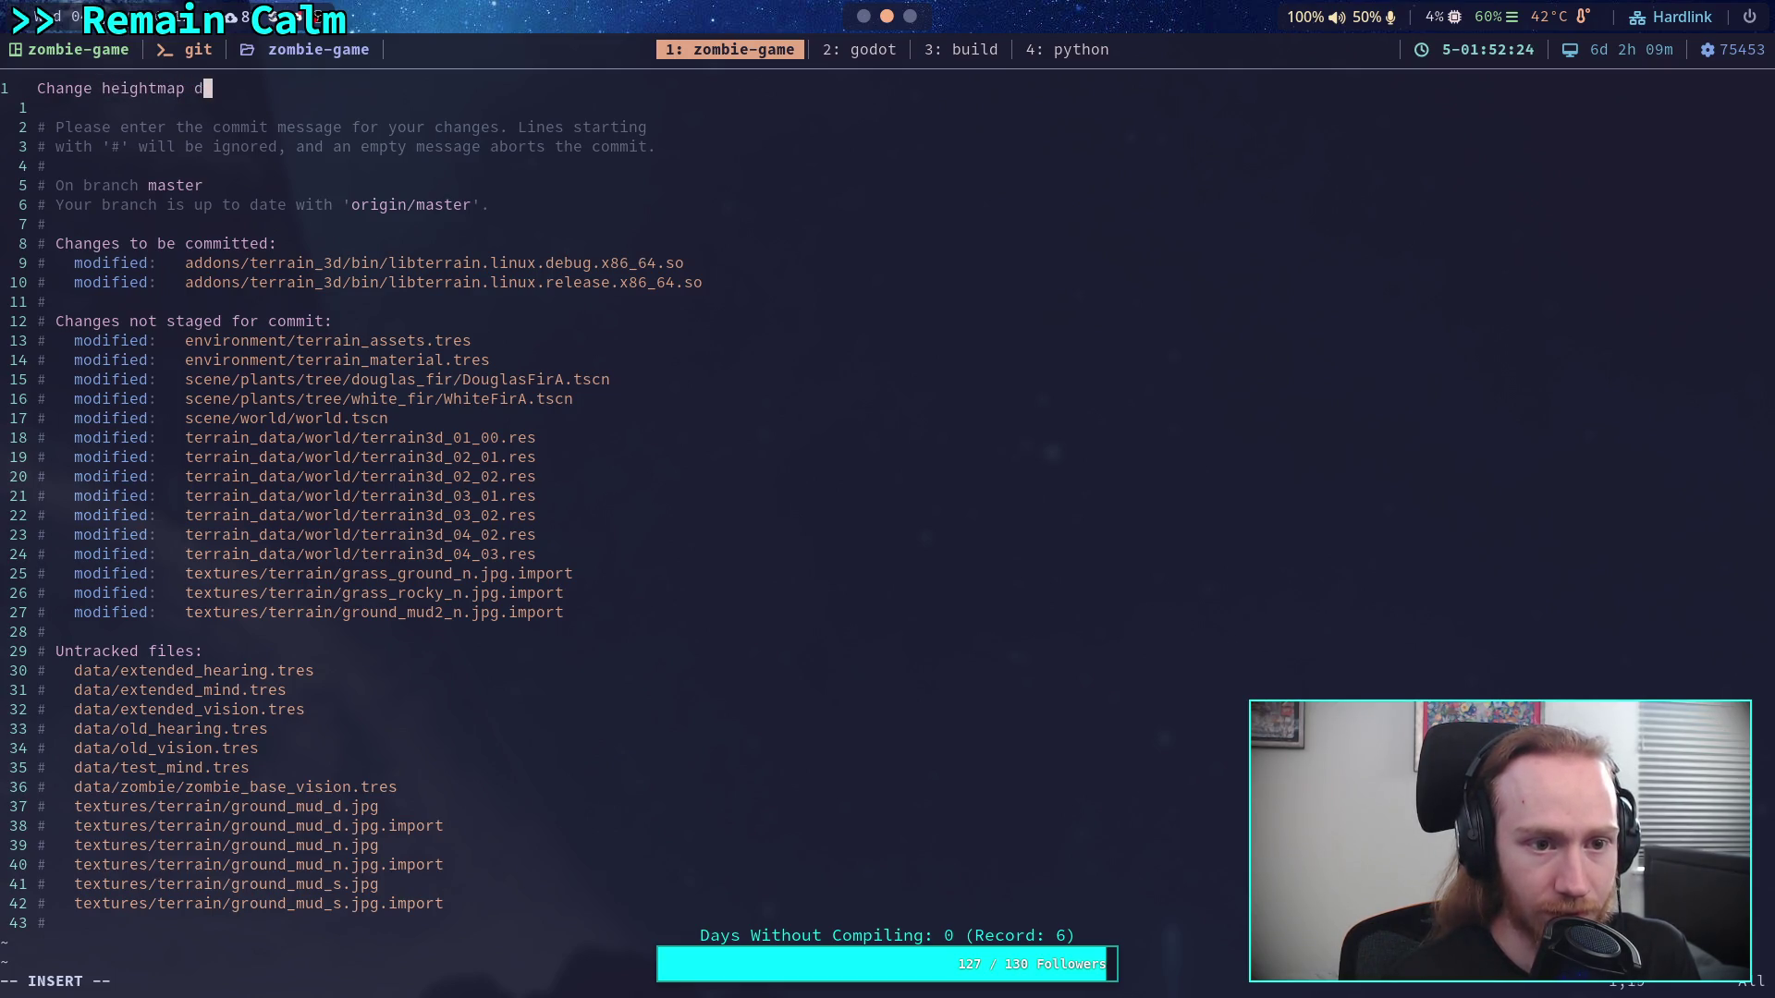
{"action": "type", "text": "ebug step to"}
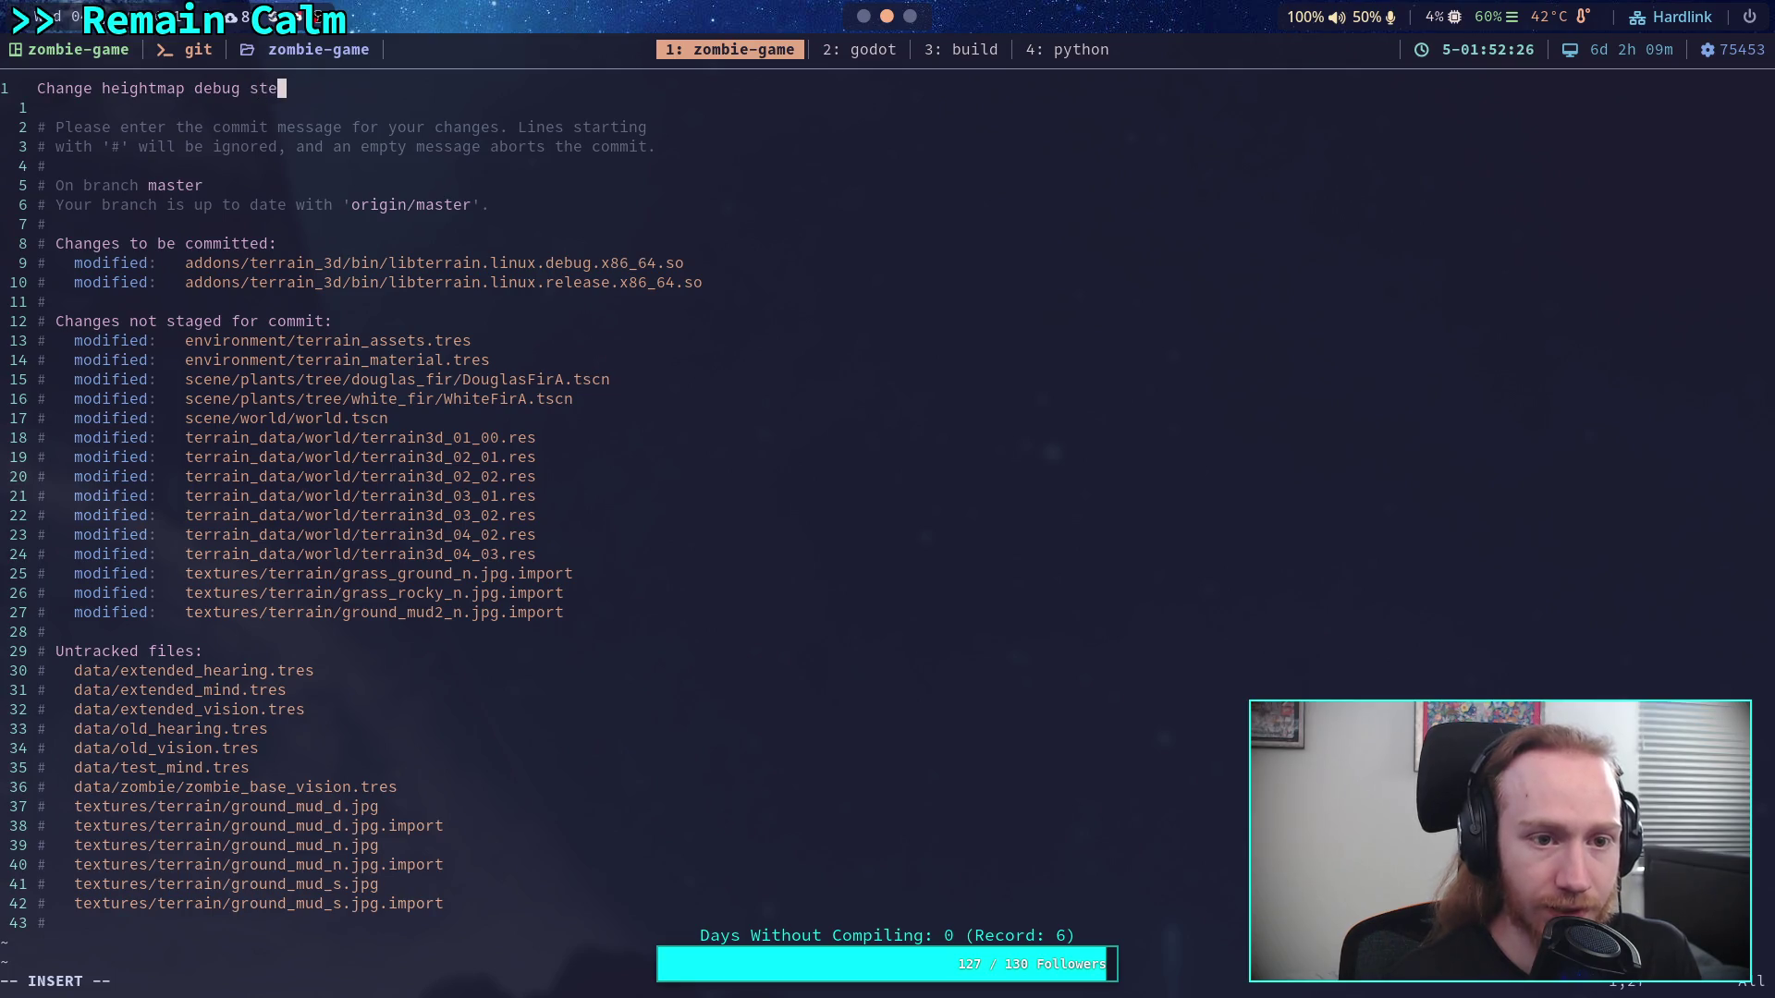
{"action": "key", "text": "BackSpace"}
{"action": "key", "text": "BackSpace"}
{"action": "key", "text": "BackSpace"}
{"action": "type", "text": "fr"}
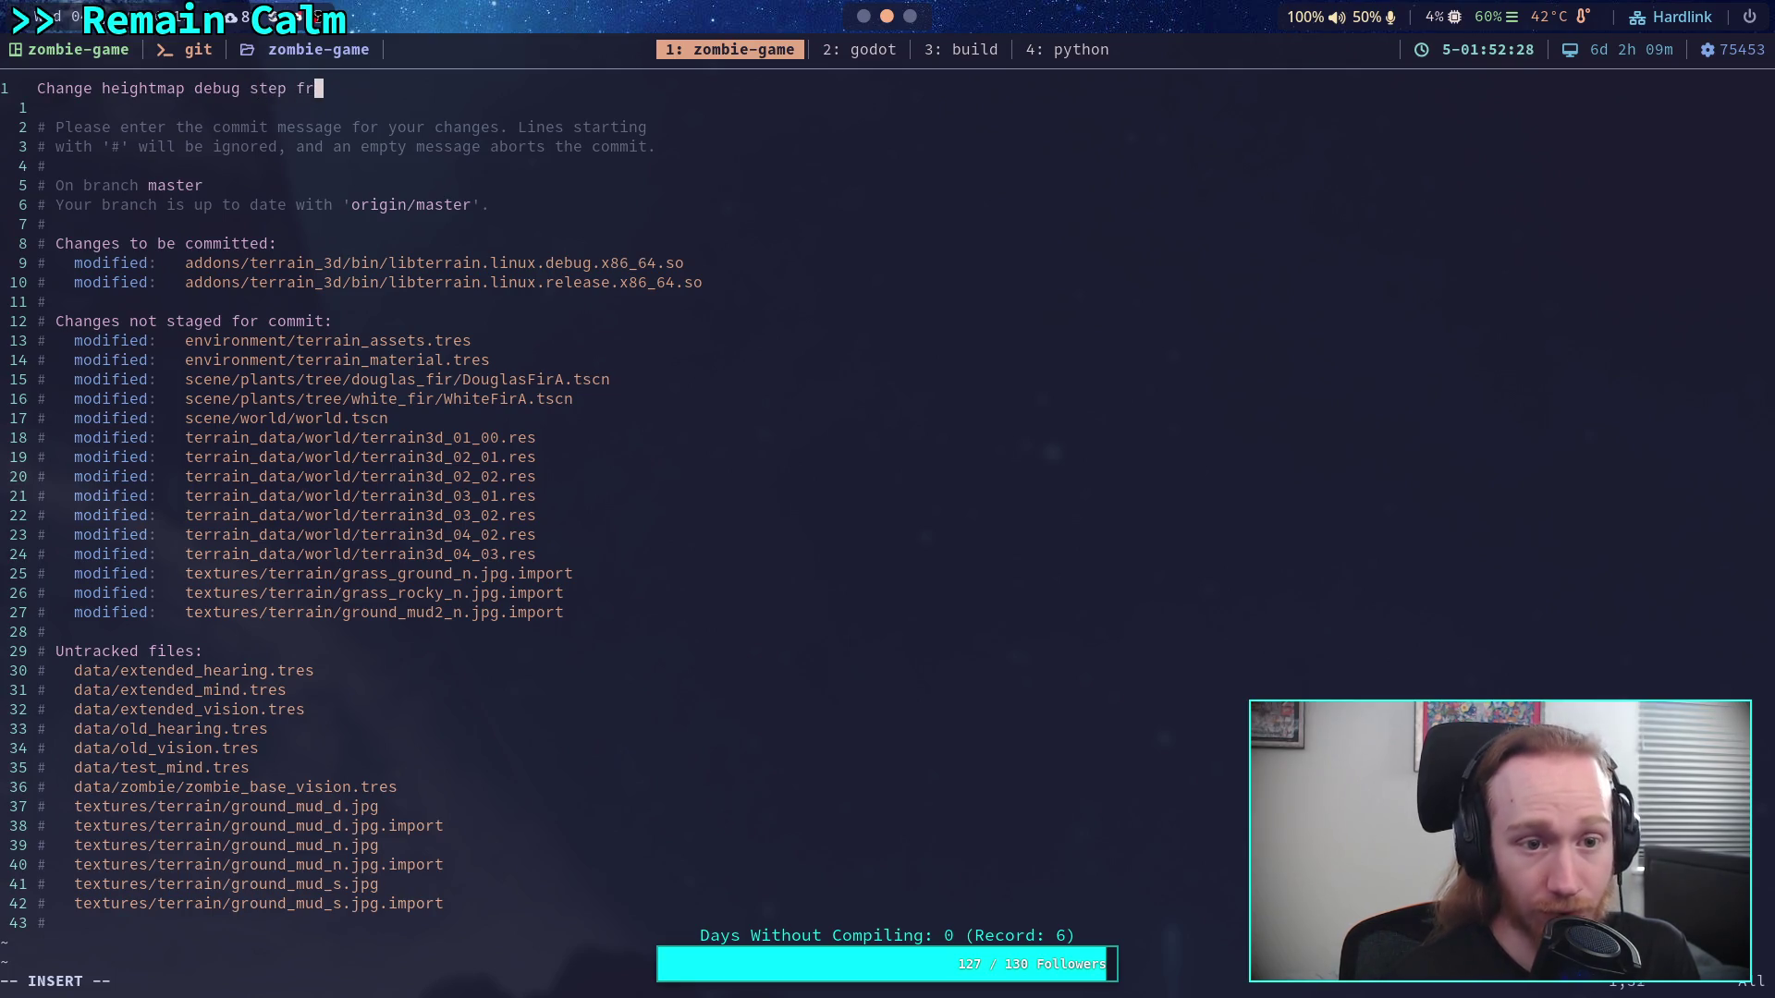
{"action": "type", "text": "om 0.5 "}
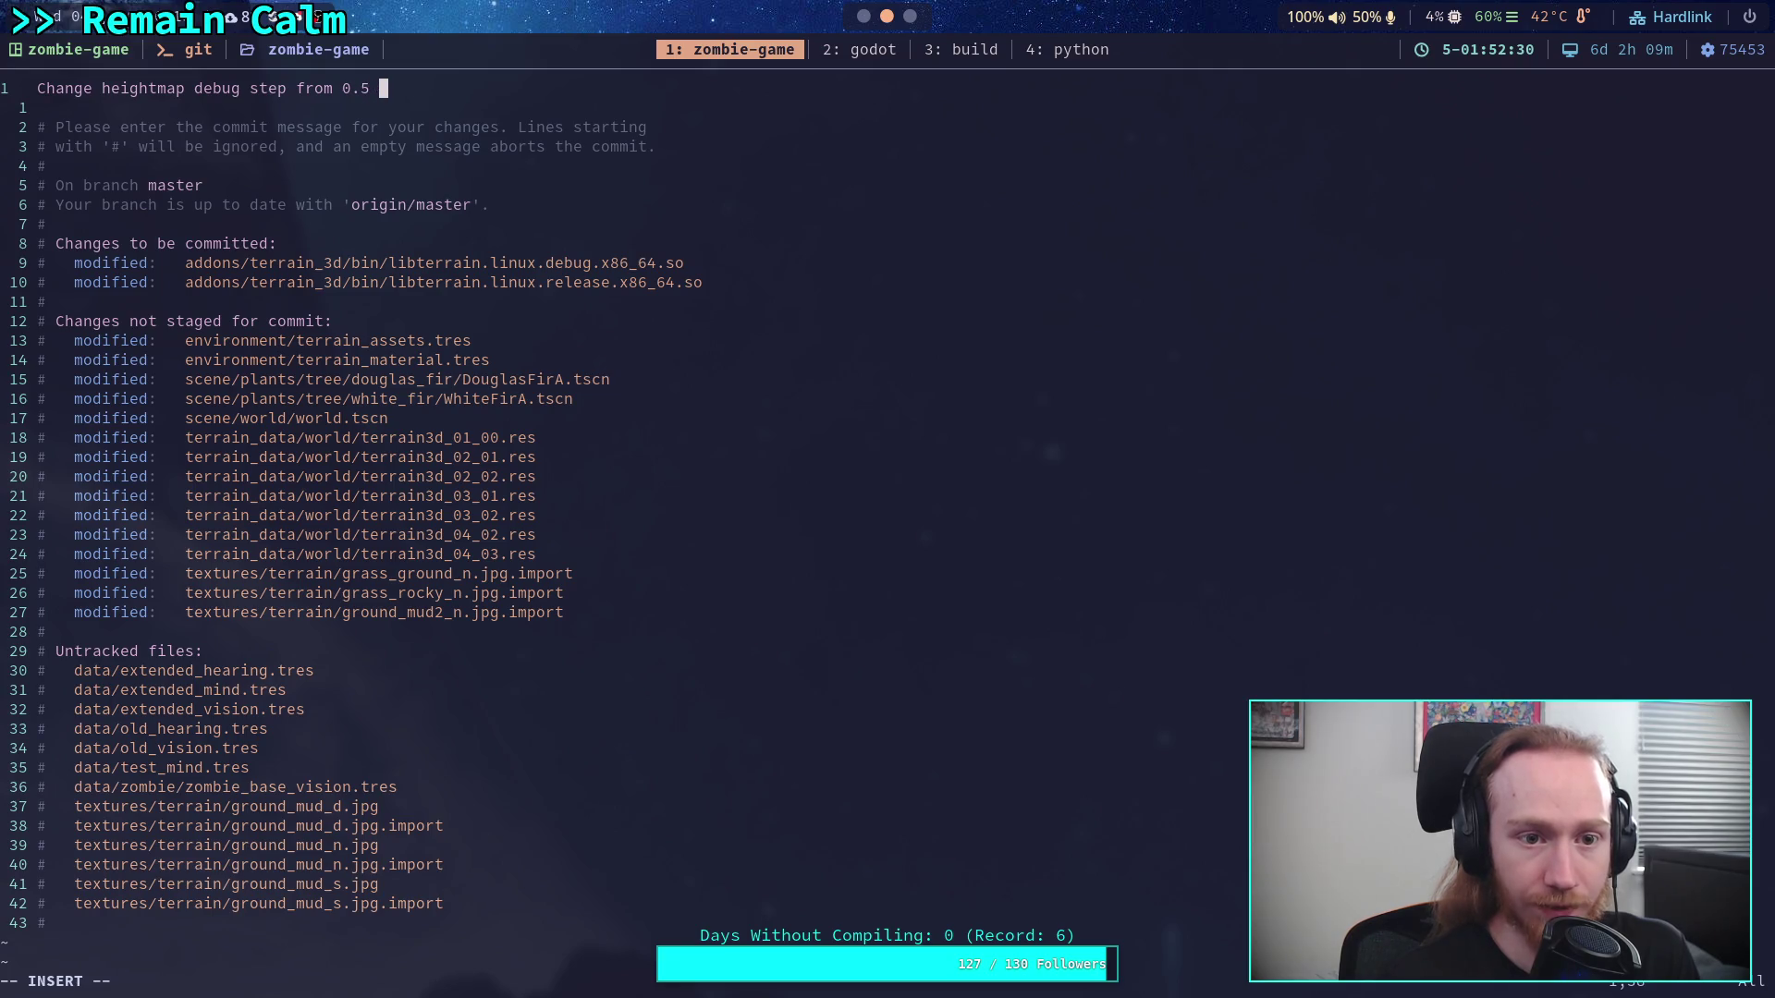
{"action": "type", "text": "to 0.1"}
{"action": "key", "text": "Escape"}
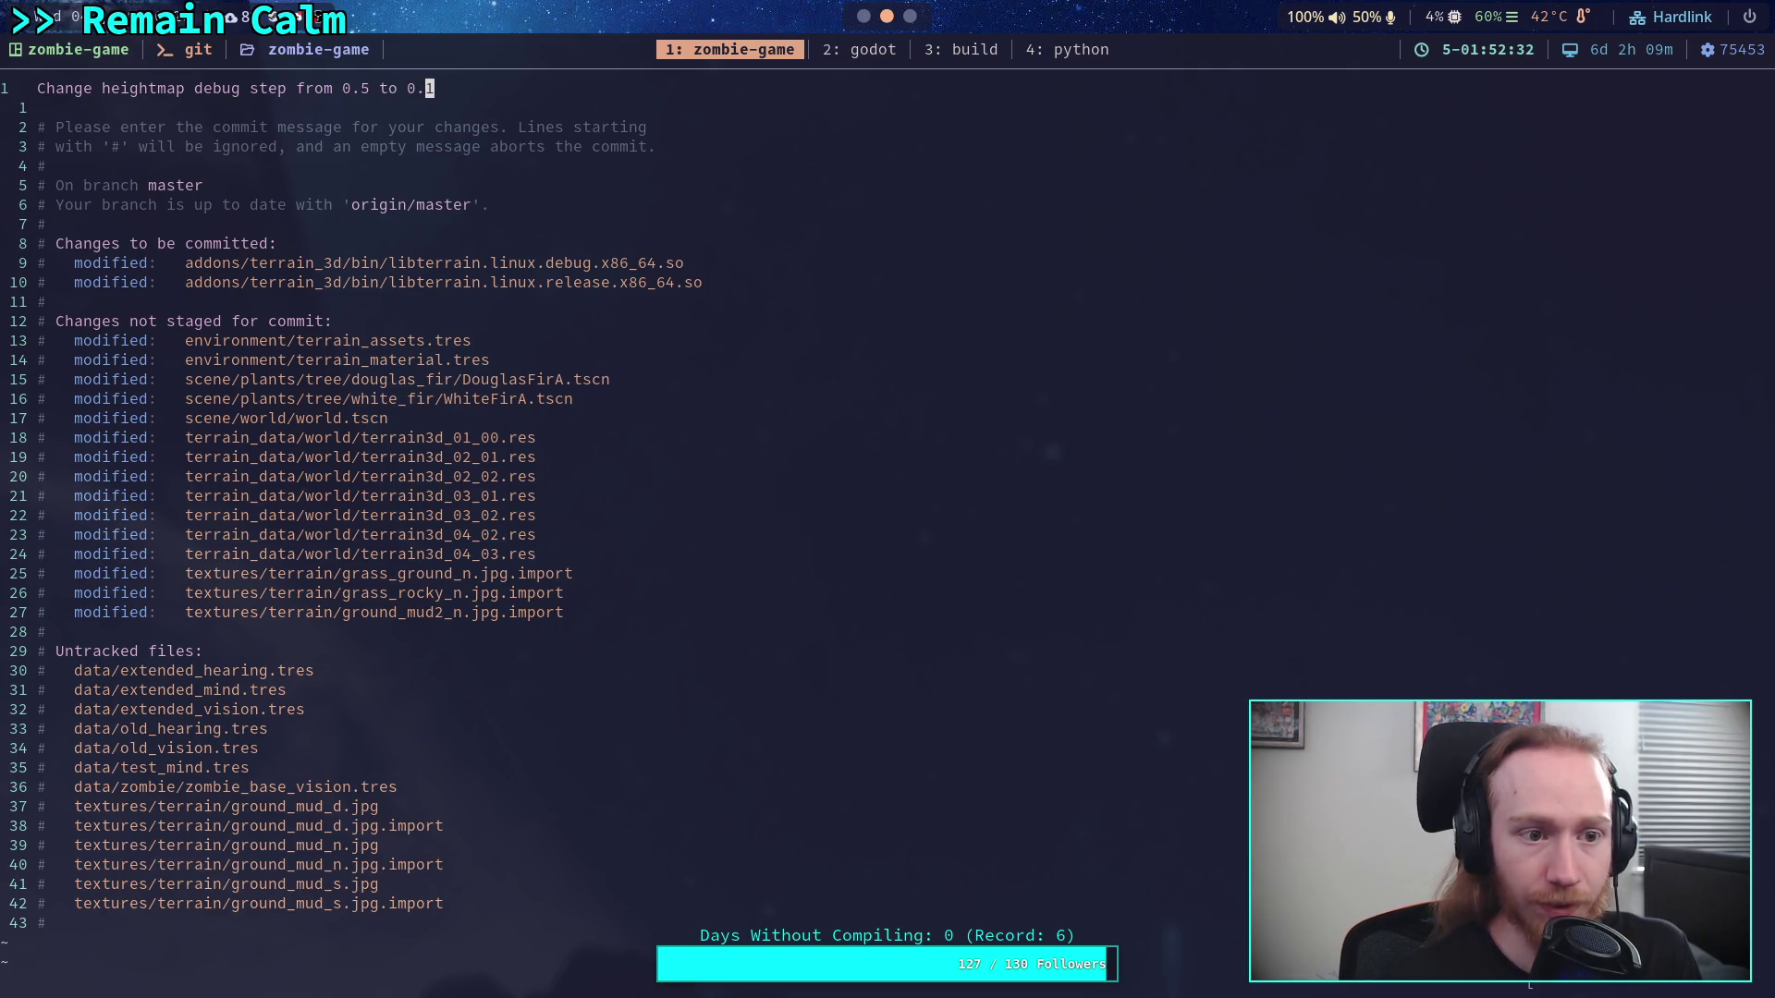
{"action": "type", "text": ":wq"}
{"action": "key", "text": "Return"}
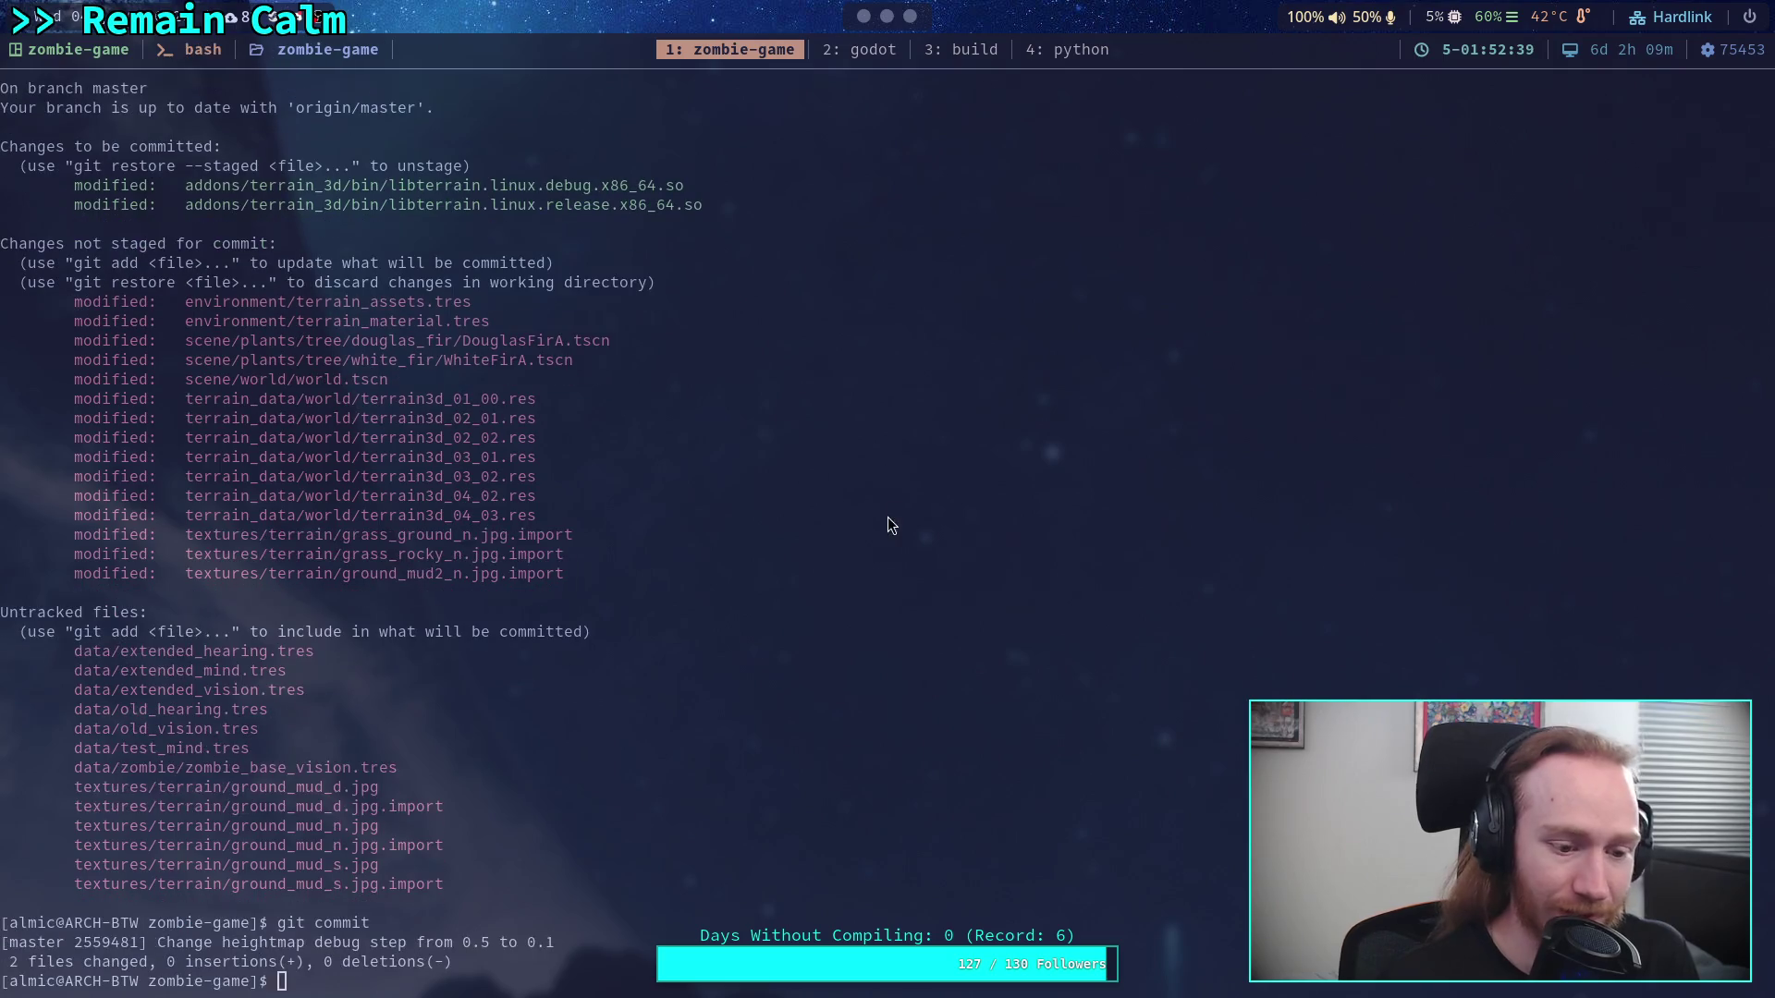
Run git status and git diff, then read the terrain_assets.tres and terrain_material.tres diff
{"action": "type", "text": "git status"}
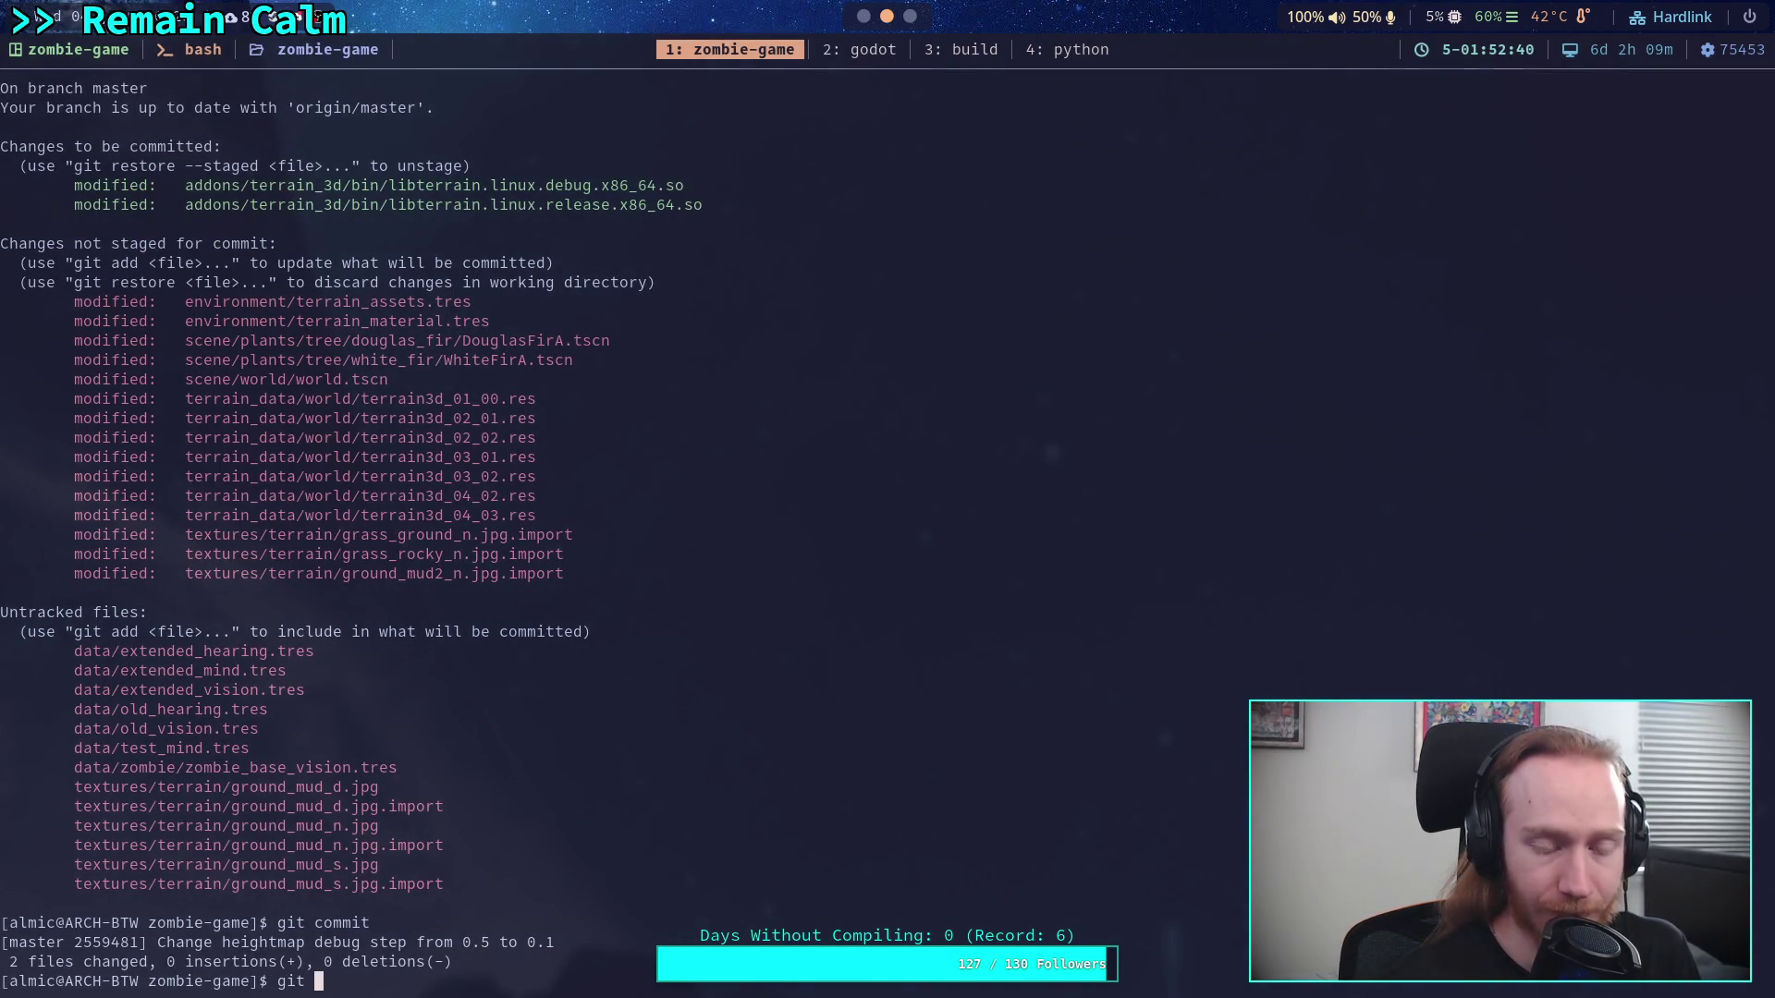
{"action": "key", "text": "Return"}
{"action": "type", "text": "git idff"}
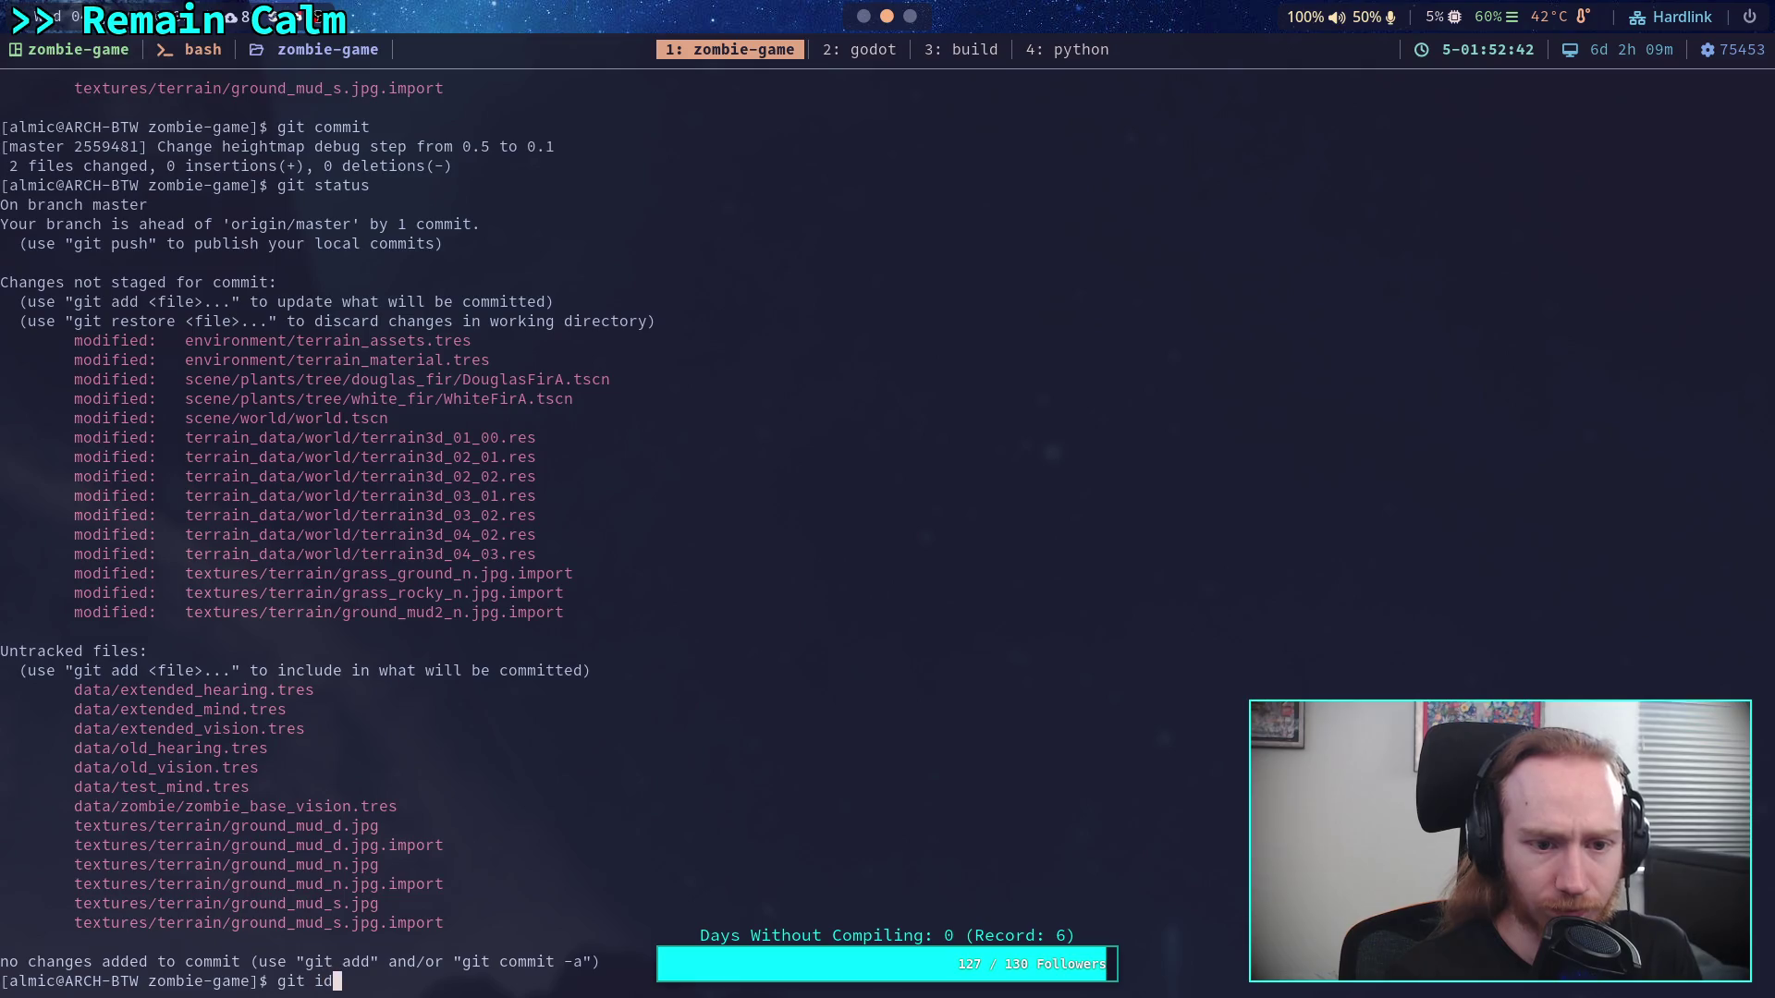
{"action": "key", "text": "Return"}
{"action": "type", "text": "git diff"}
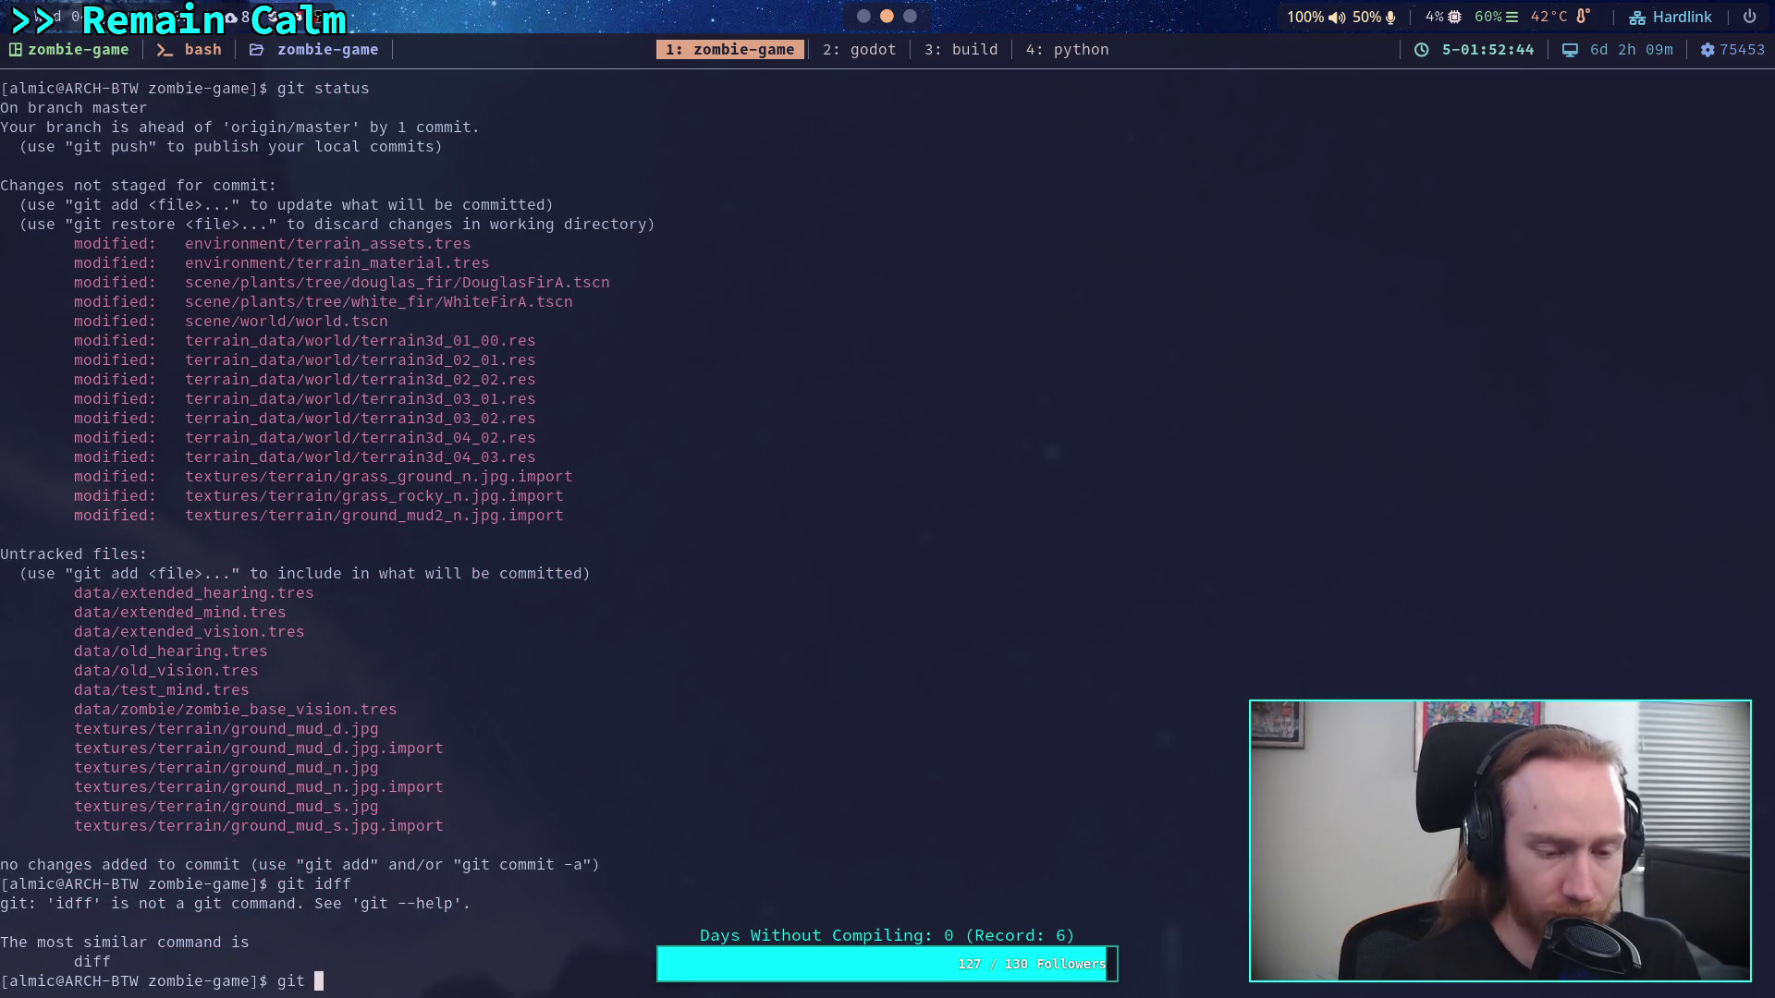
{"action": "key", "text": "Return"}
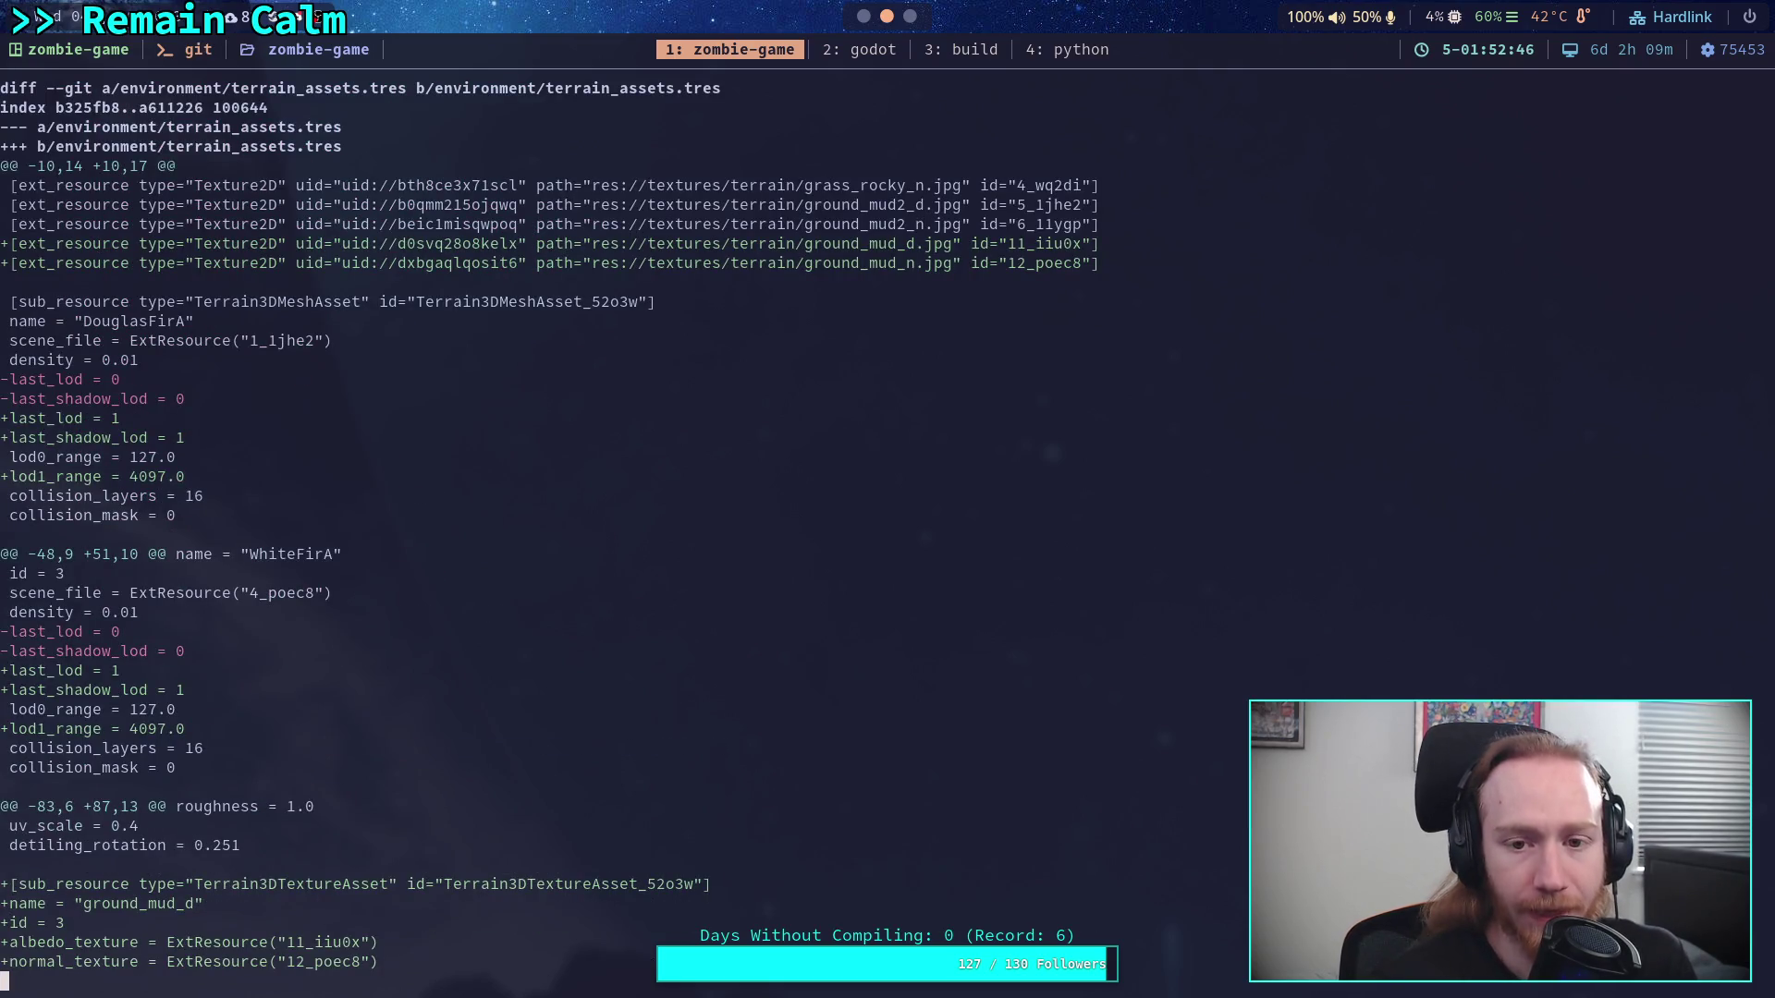
{"action": "key", "text": "j"}
{"action": "key", "text": "j"}
{"action": "key", "text": "j"}
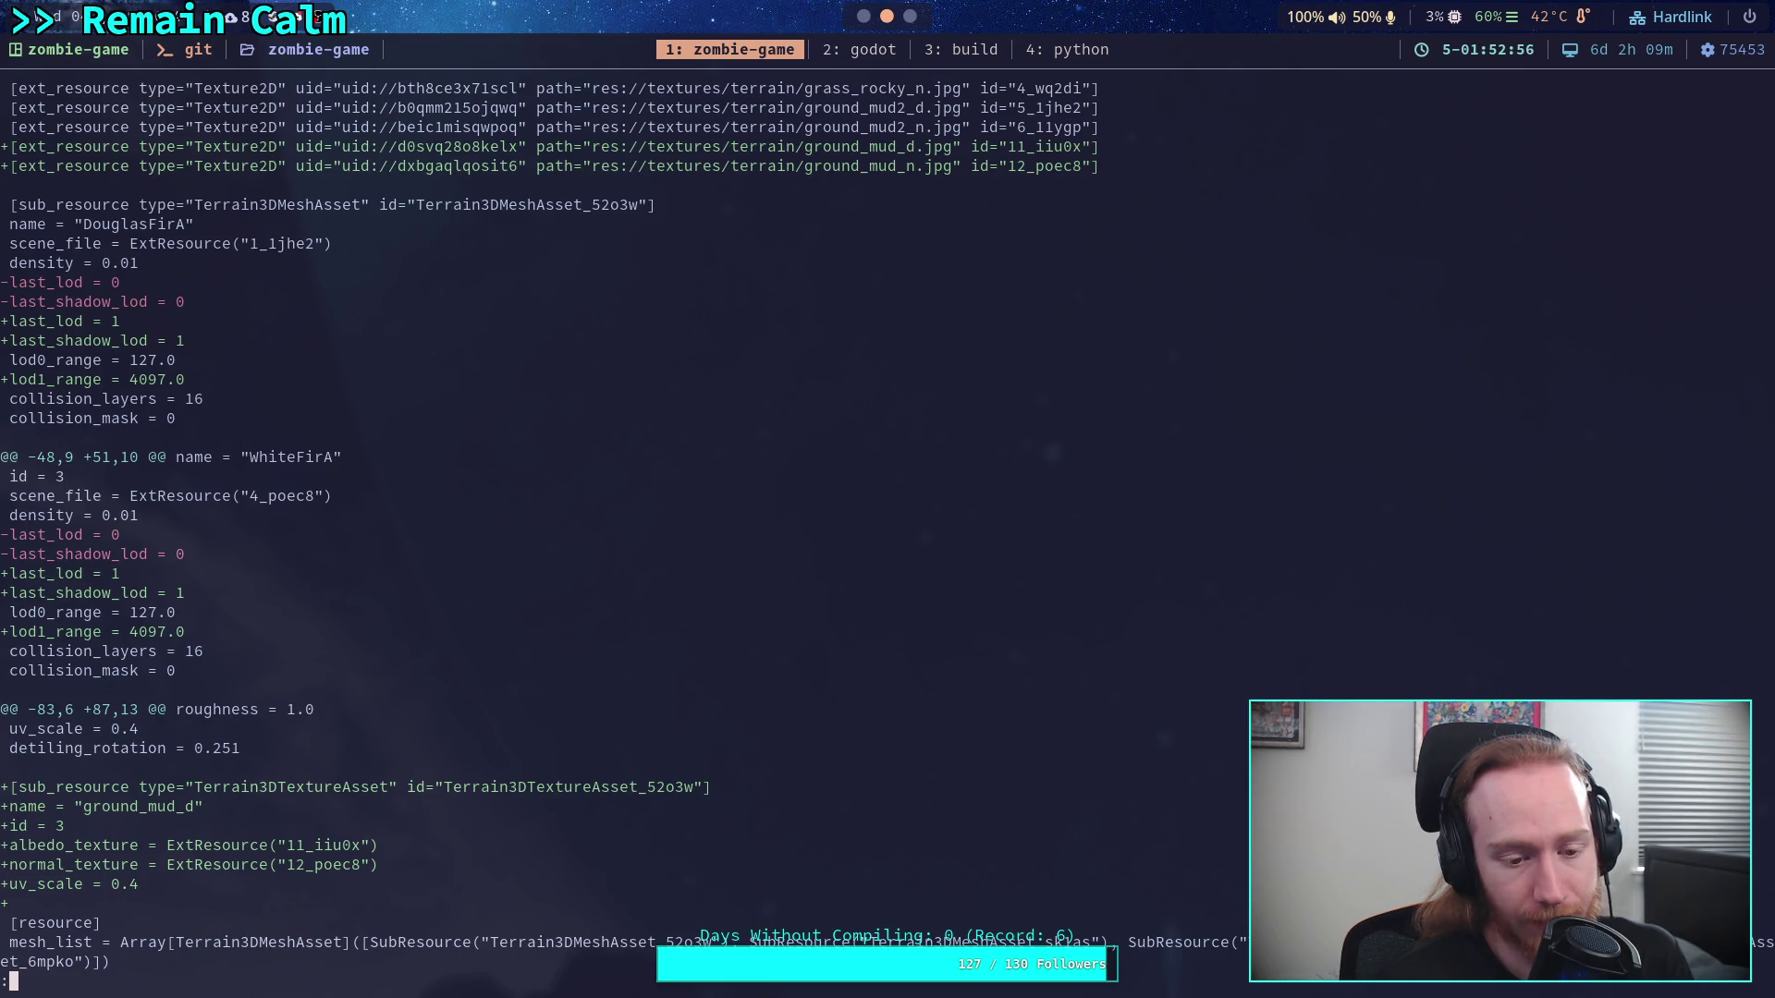
{"action": "scroll", "coordinate": [888, 536], "scroll_direction": "down", "scroll_amount": 7}
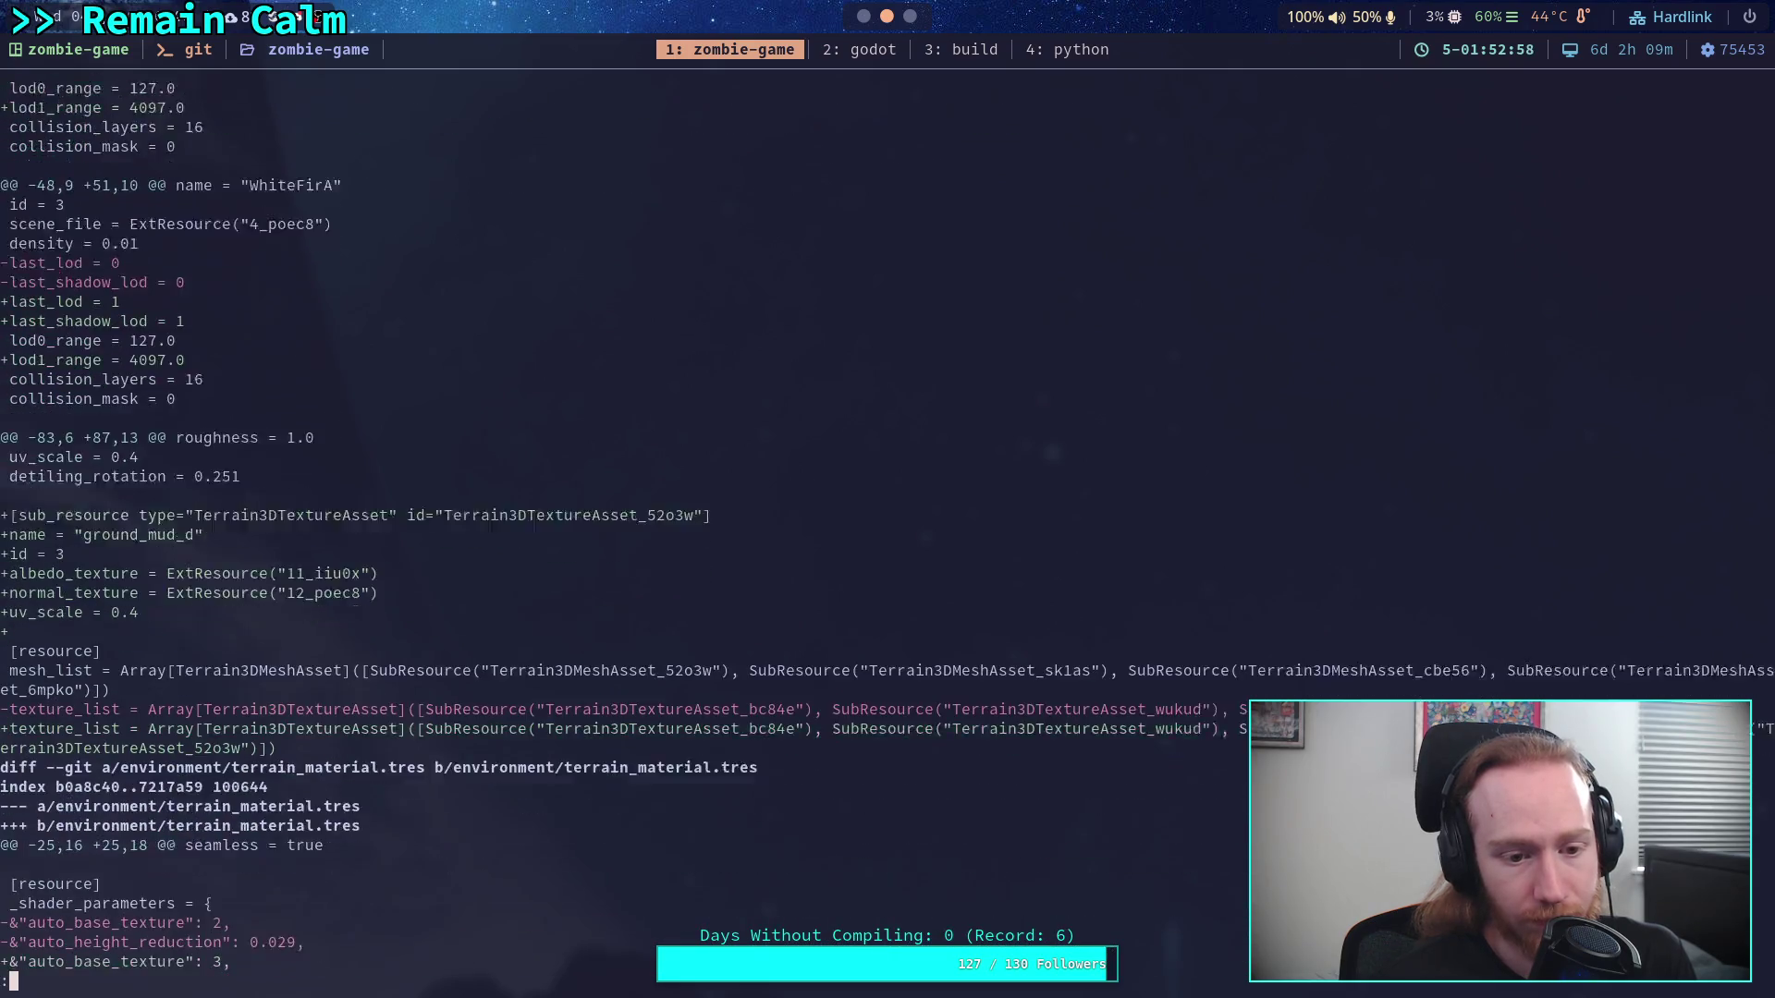
{"action": "scroll", "coordinate": [887, 525], "scroll_direction": "up", "scroll_amount": 5}
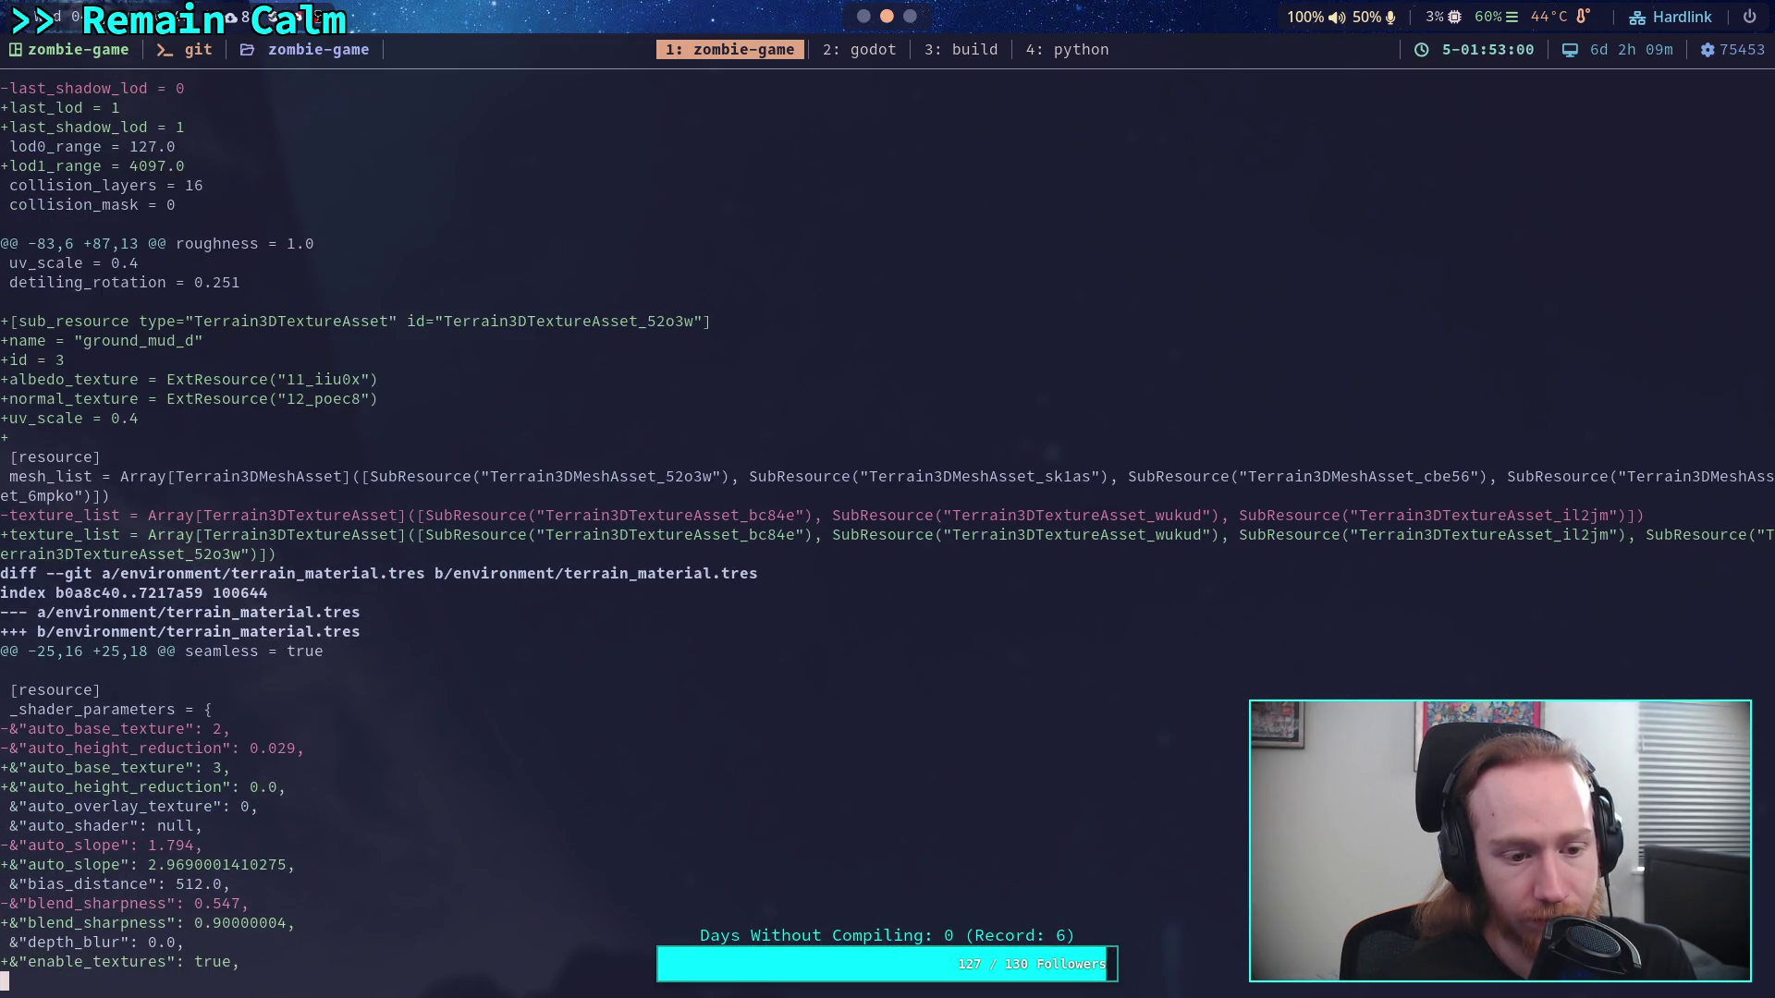
{"action": "scroll", "coordinate": [887, 530], "scroll_direction": "up", "scroll_amount": 4}
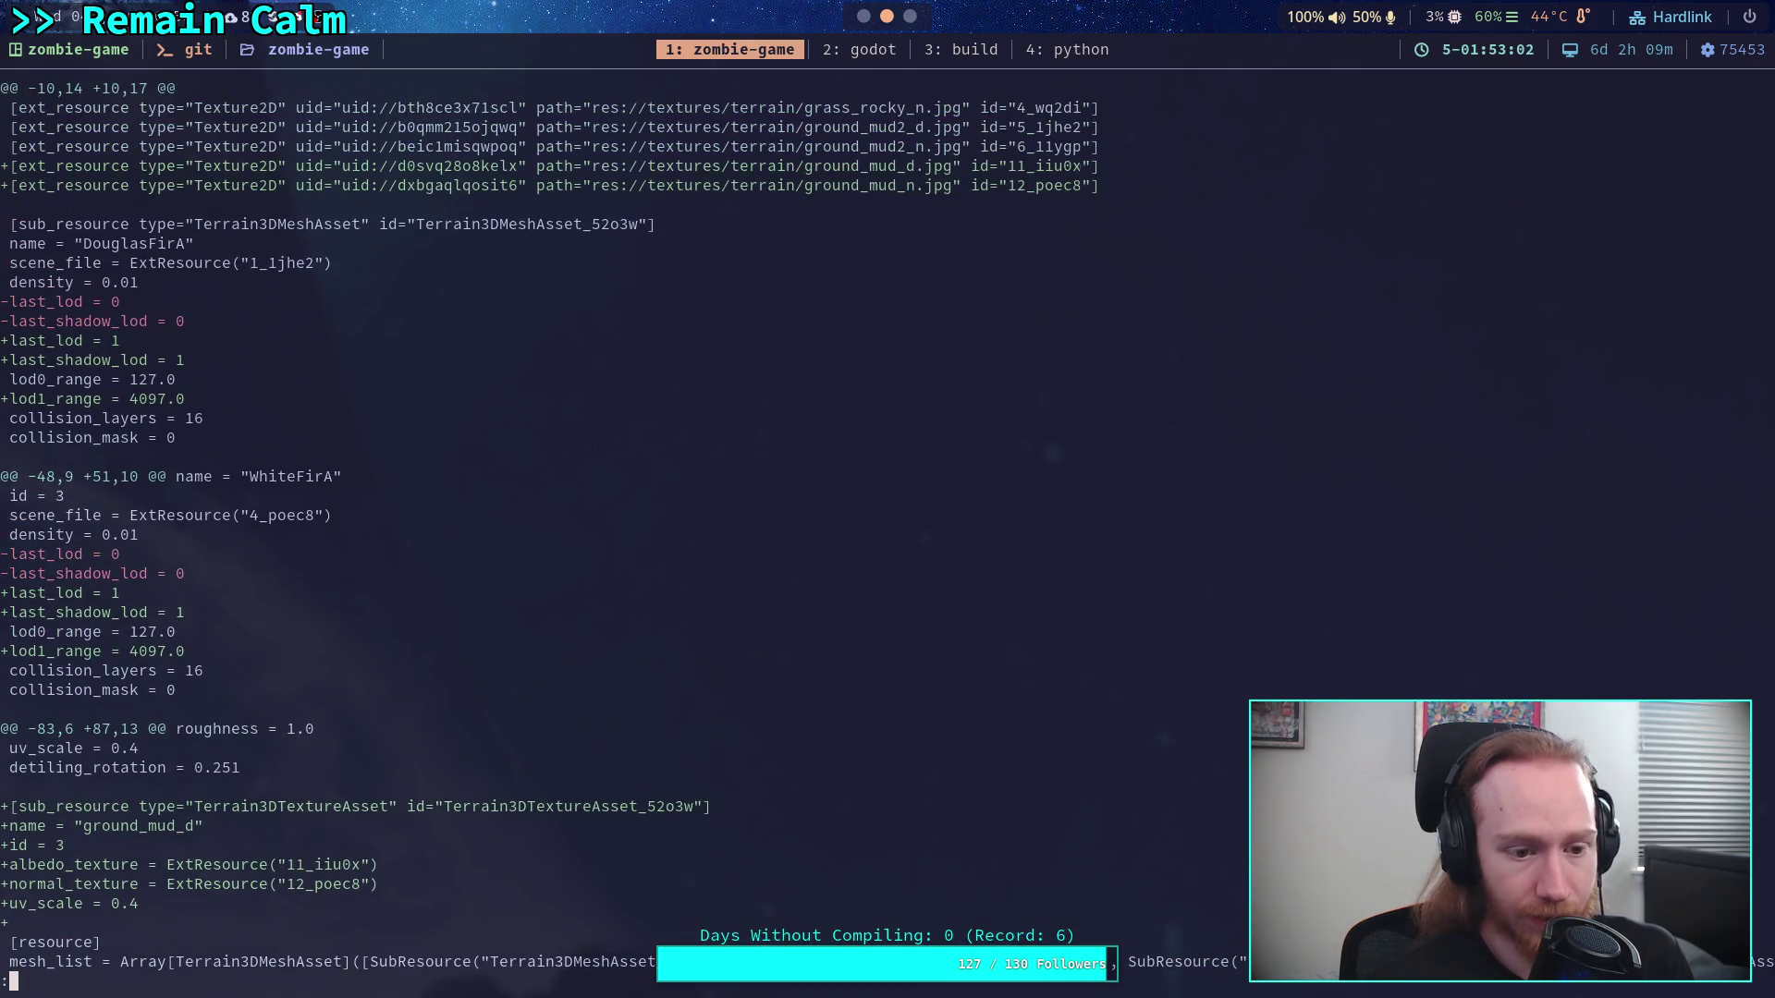
Start git add -i on env/terrain_assets.tres and pick the file in patch mode
{"action": "type", "text": "qgit add ."}
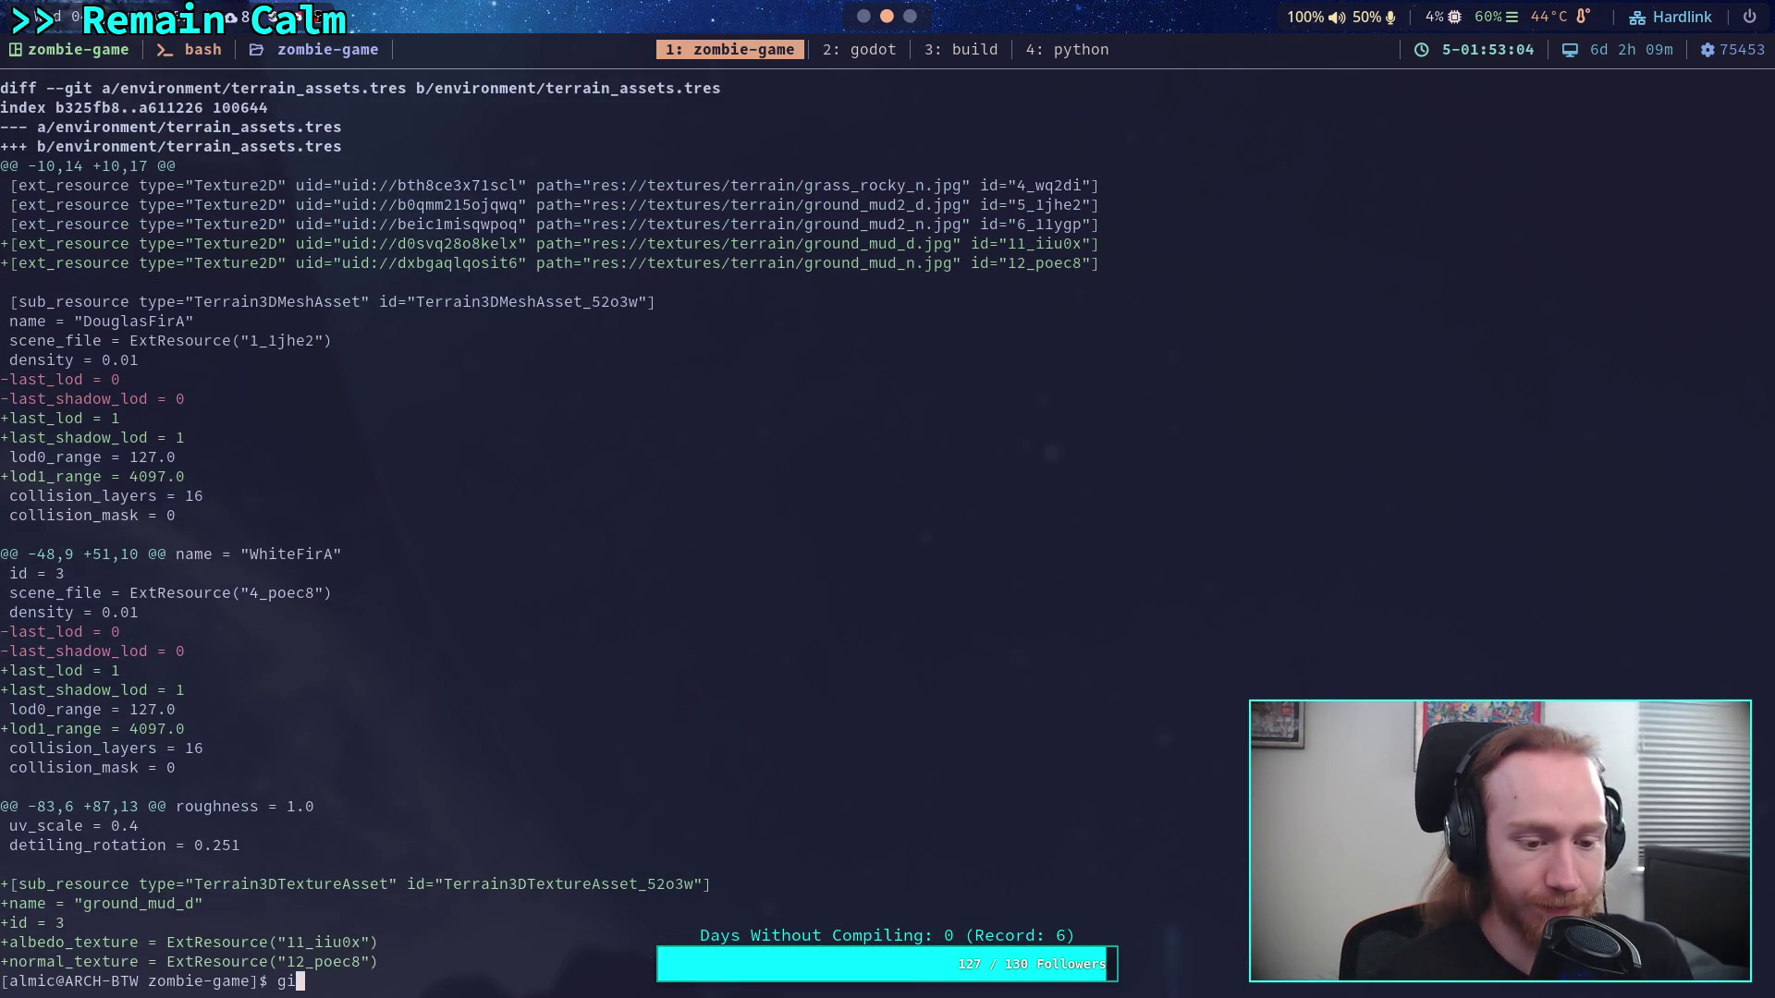
{"action": "key", "text": "BackSpace"}
{"action": "type", "text": "-i env"}
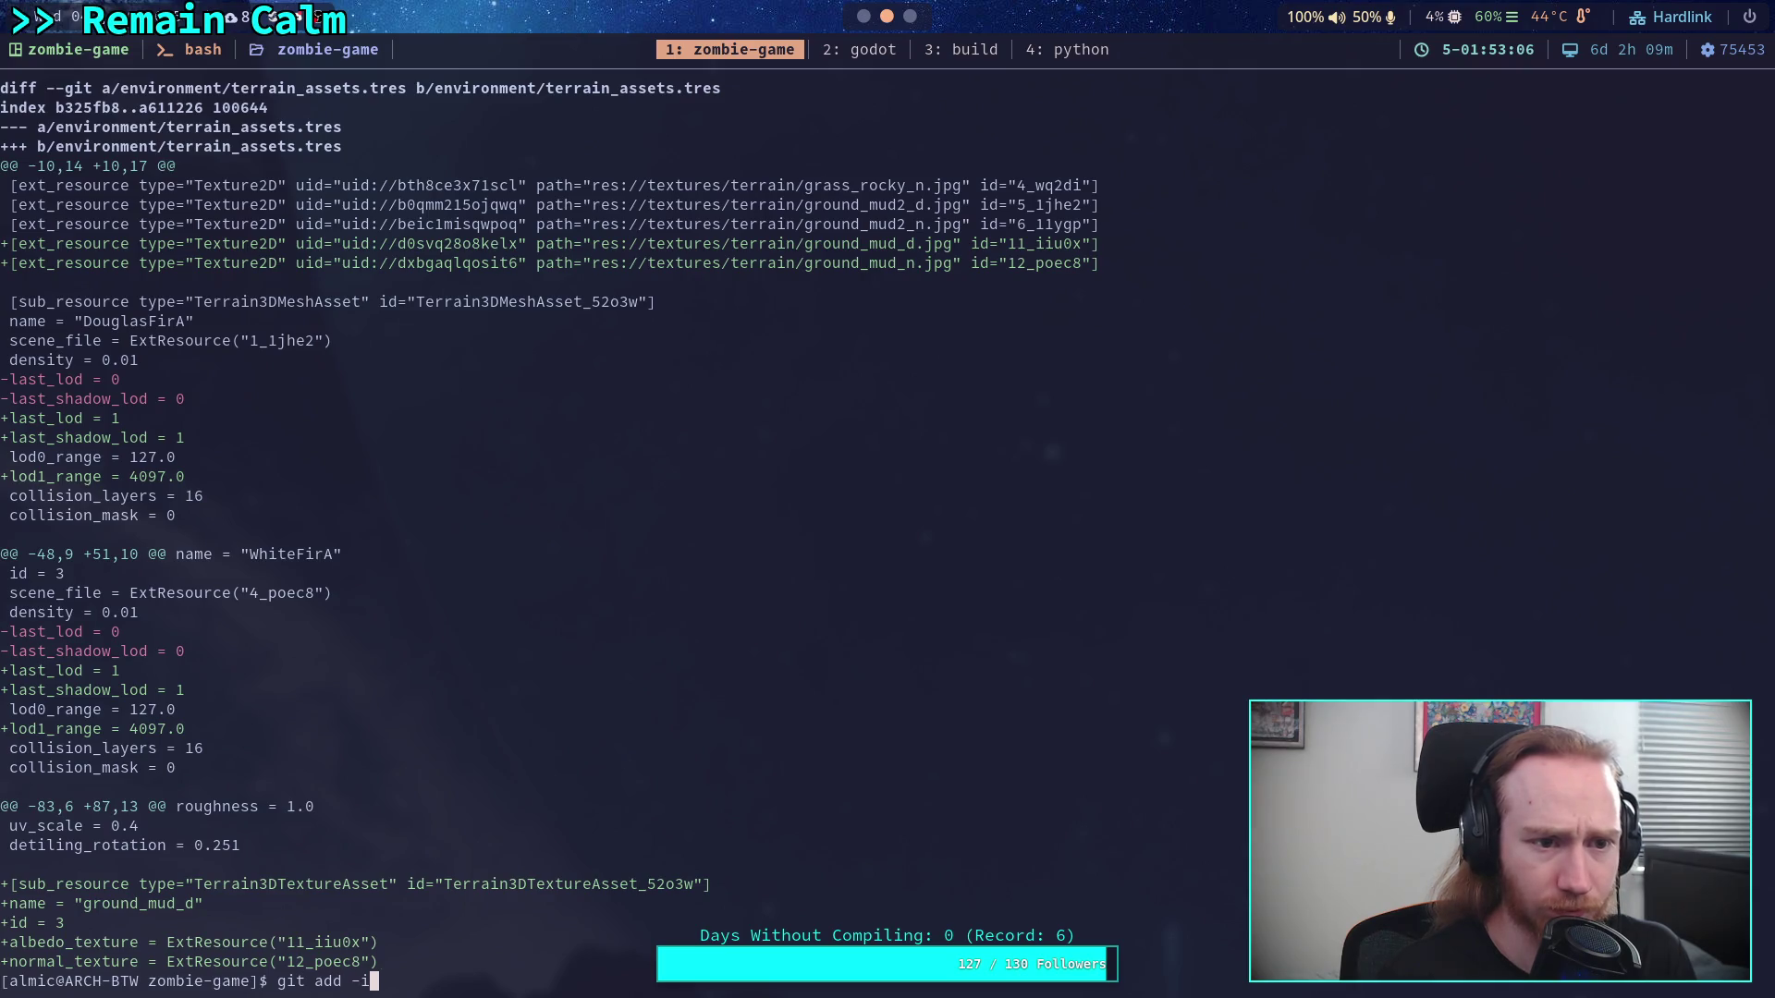
{"action": "key", "text": "Tab"}
{"action": "type", "text": "terrain_a"}
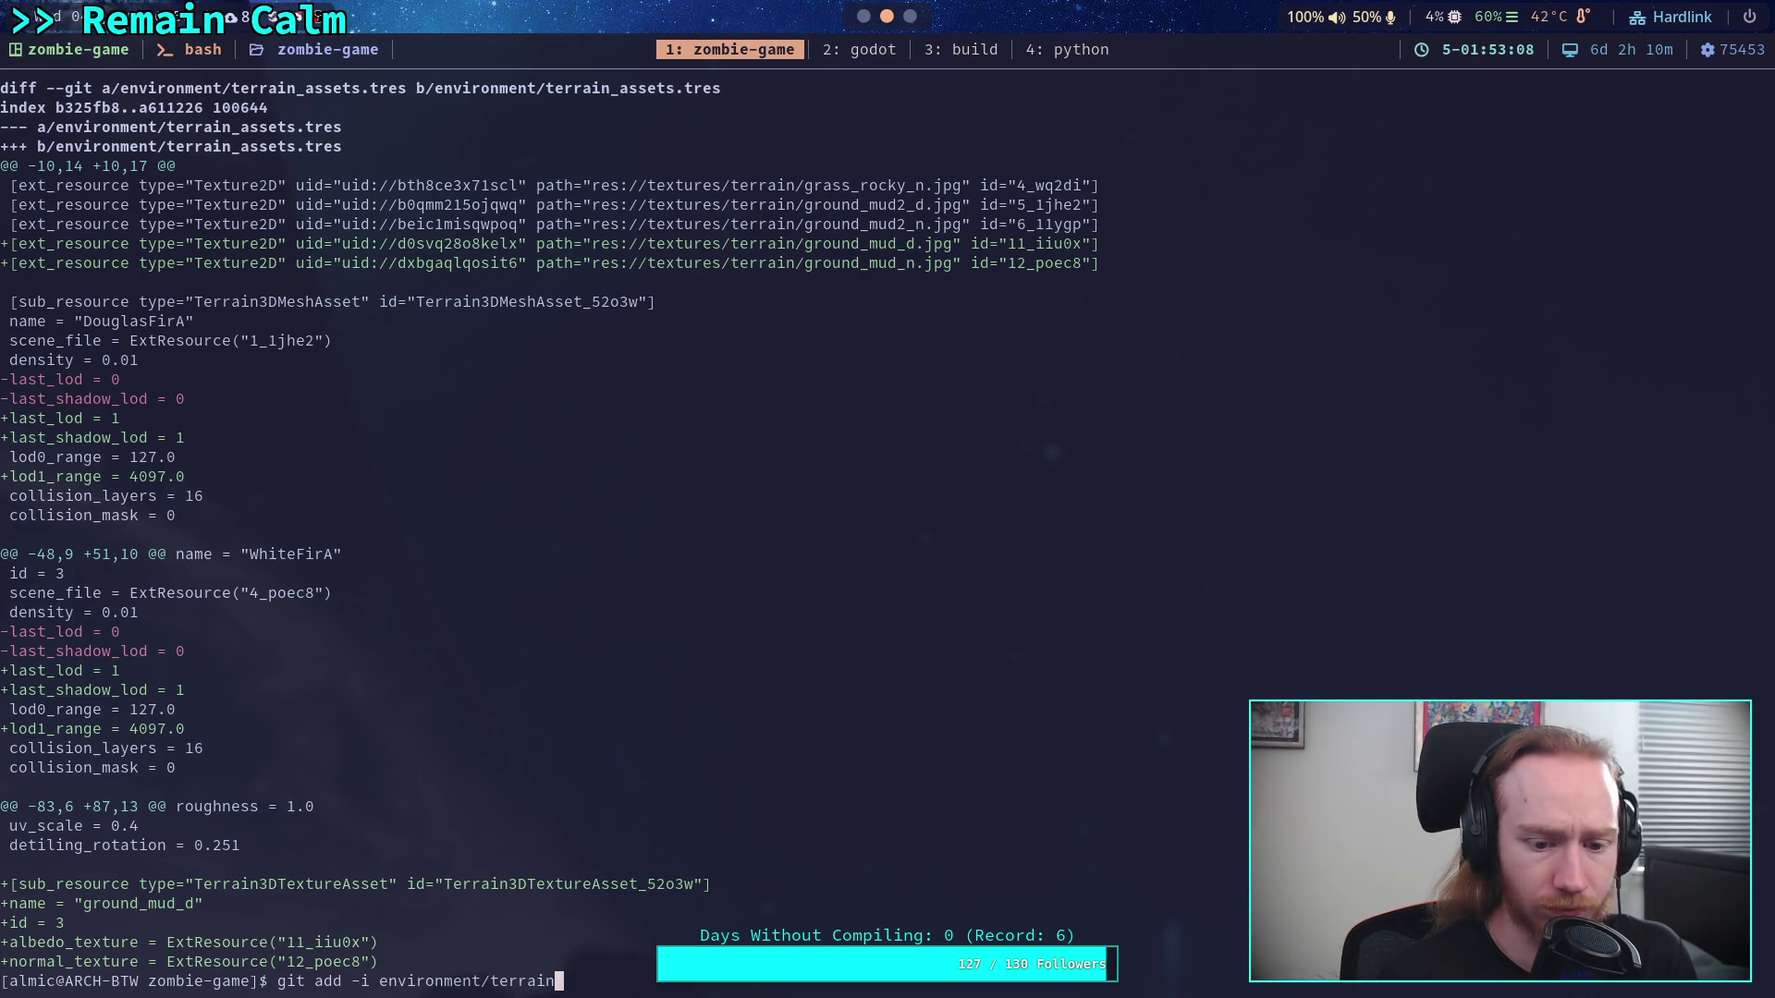
{"action": "key", "text": "Tab"}
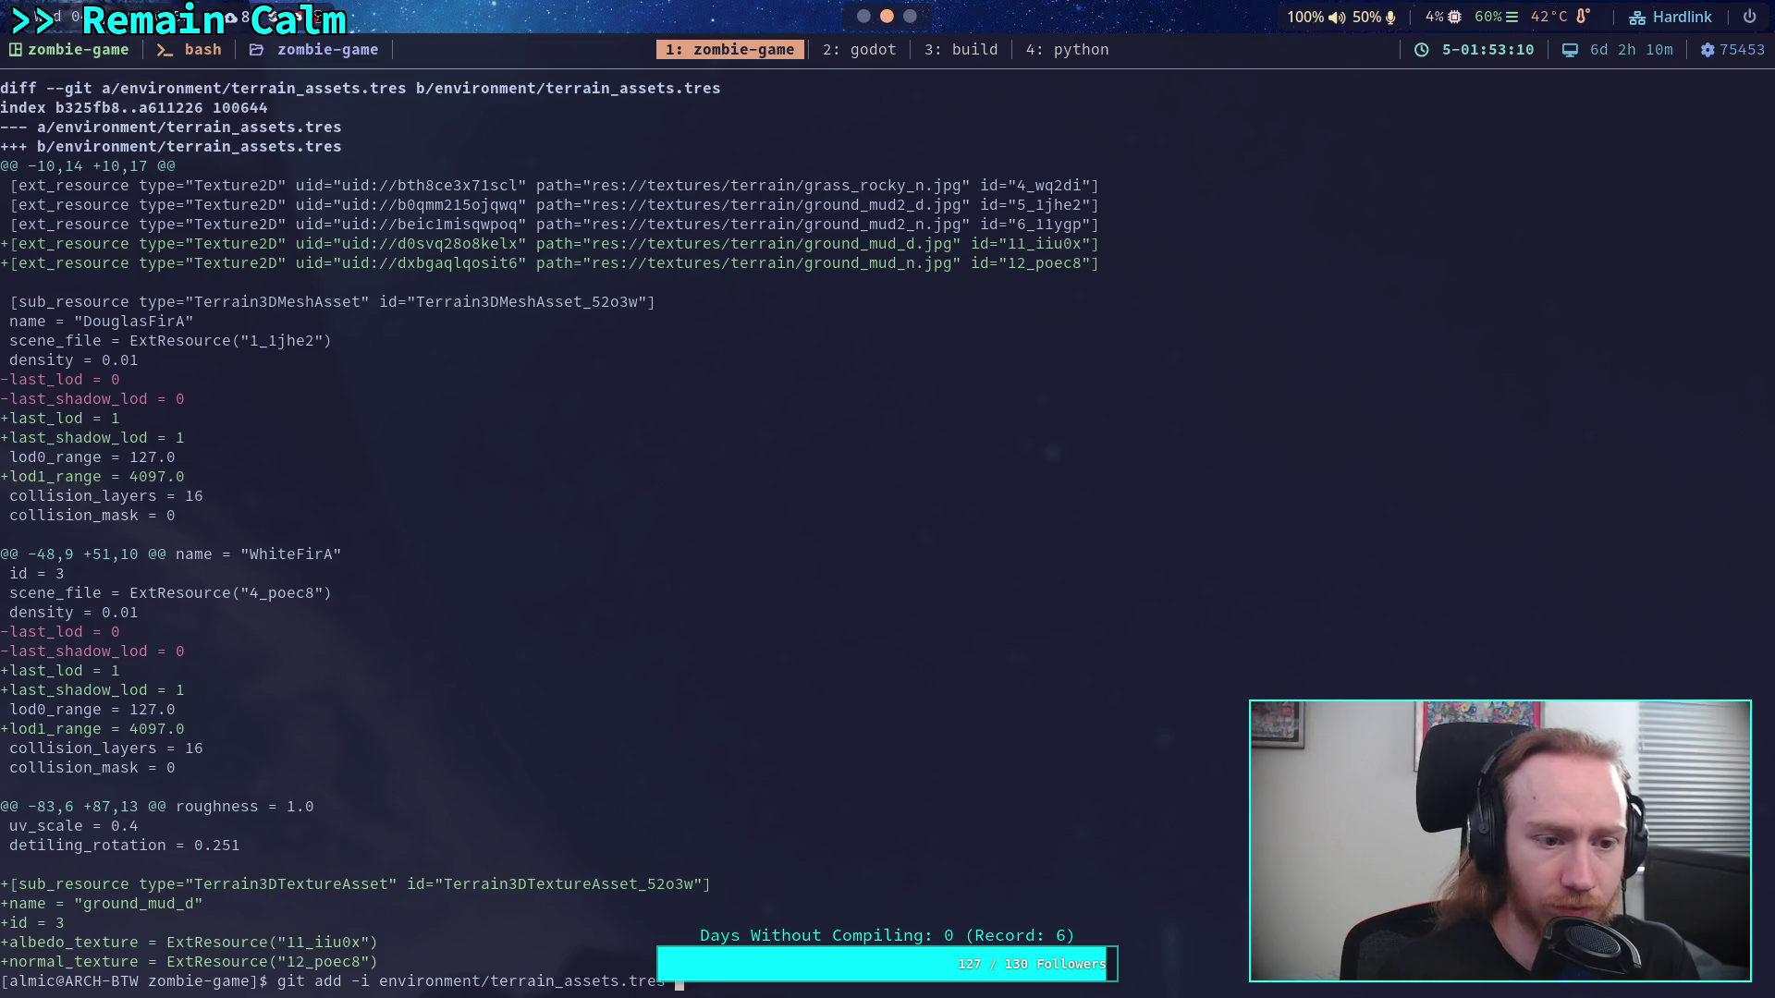
{"action": "key", "text": "Return"}
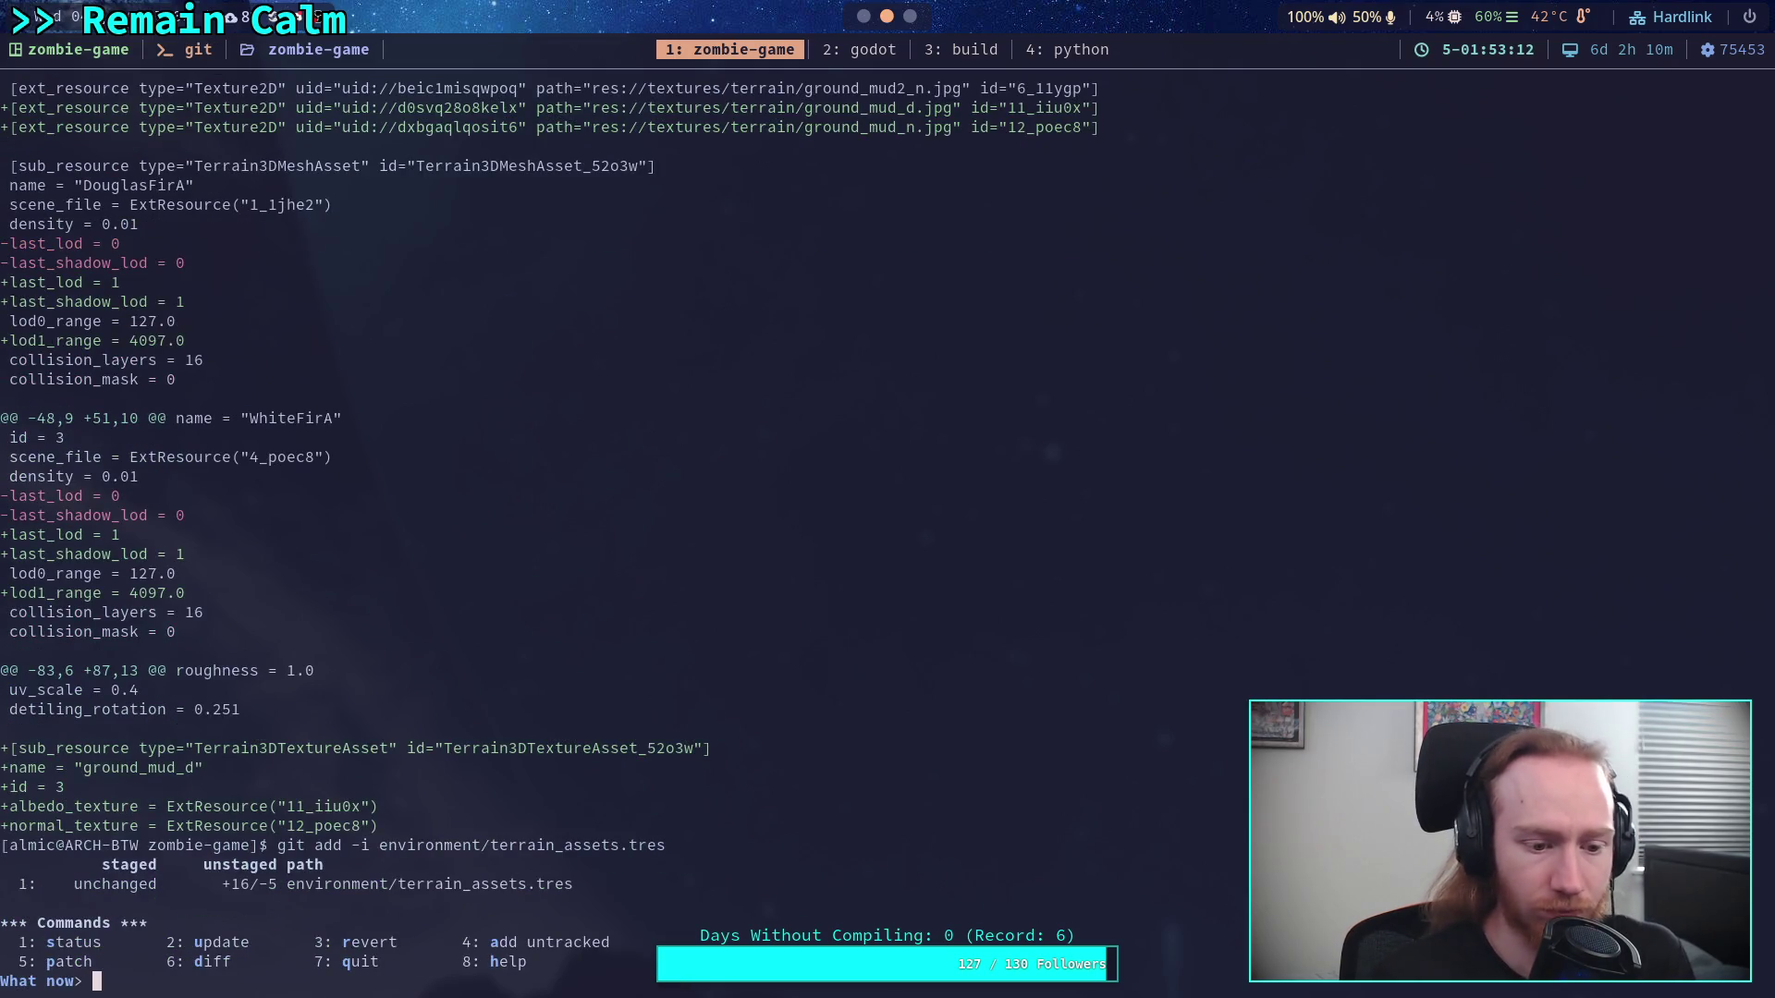
{"action": "type", "text": "5"}
{"action": "key", "text": "Return"}
{"action": "type", "text": "1"}
{"action": "key", "text": "Return"}
{"action": "key", "text": "Return"}
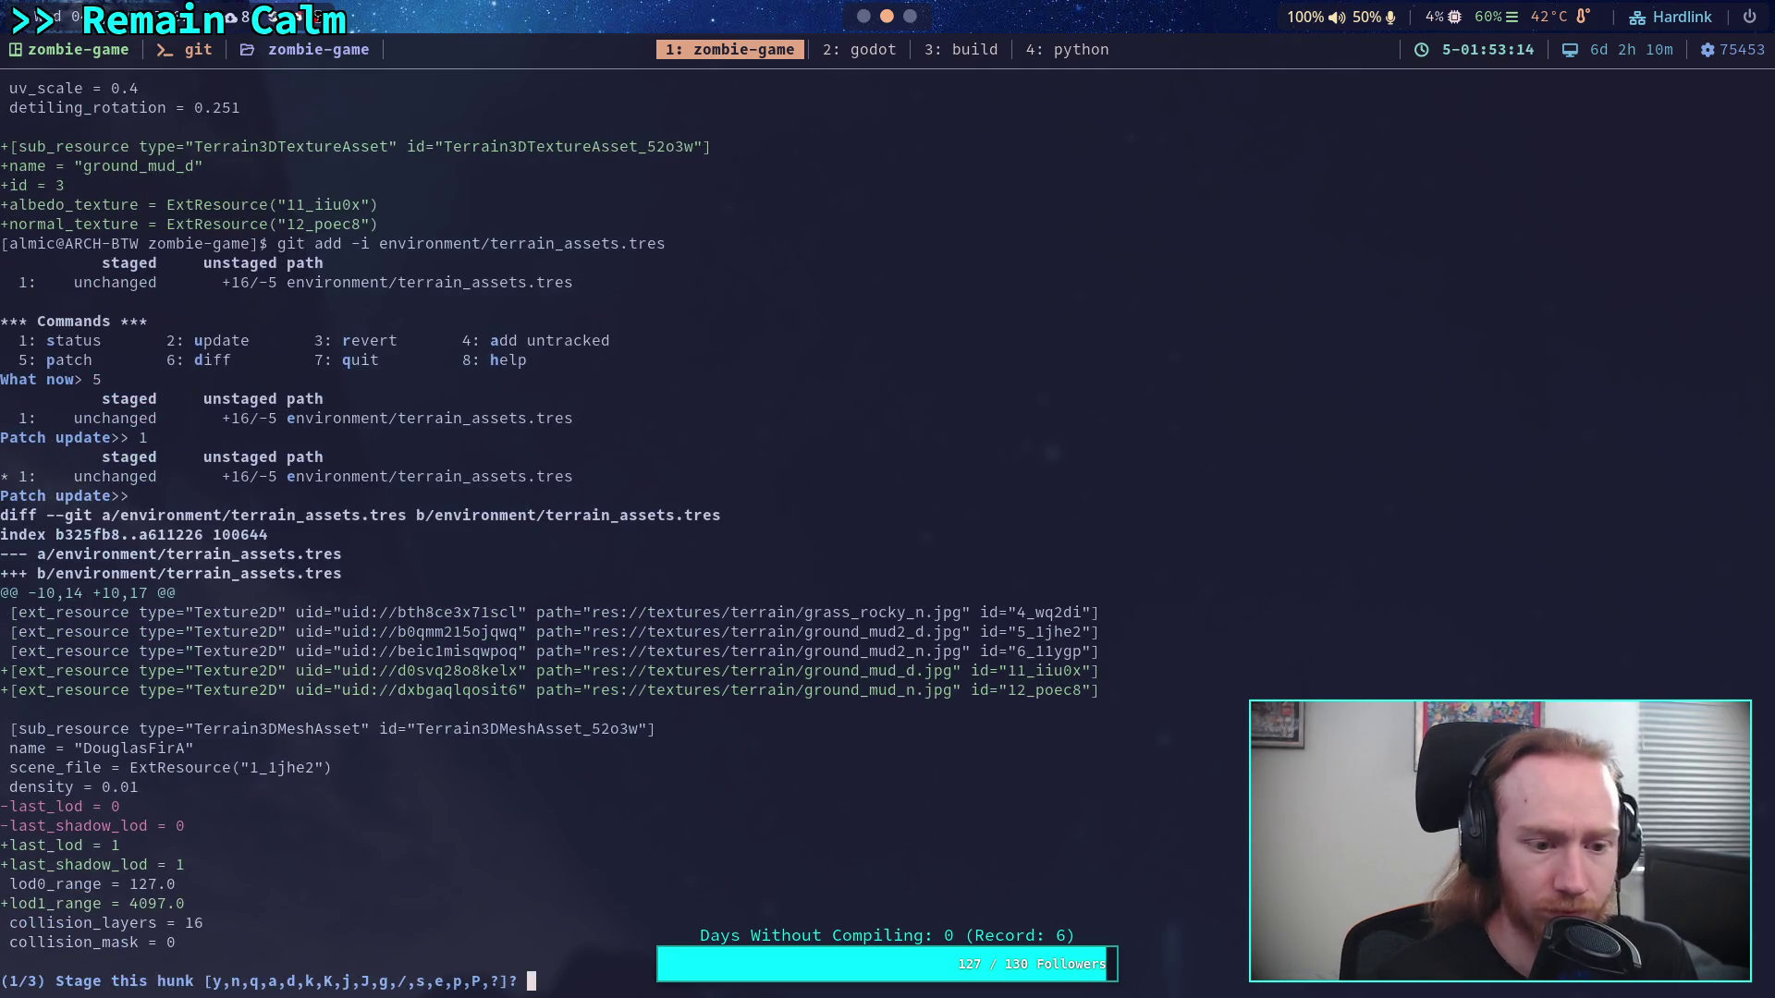
Split the hunk, staging the ground_mud textures and ground_mud_d asset but skipping the three LOD hunks
{"action": "type", "text": "y"}
{"action": "key", "text": "BackSpace"}
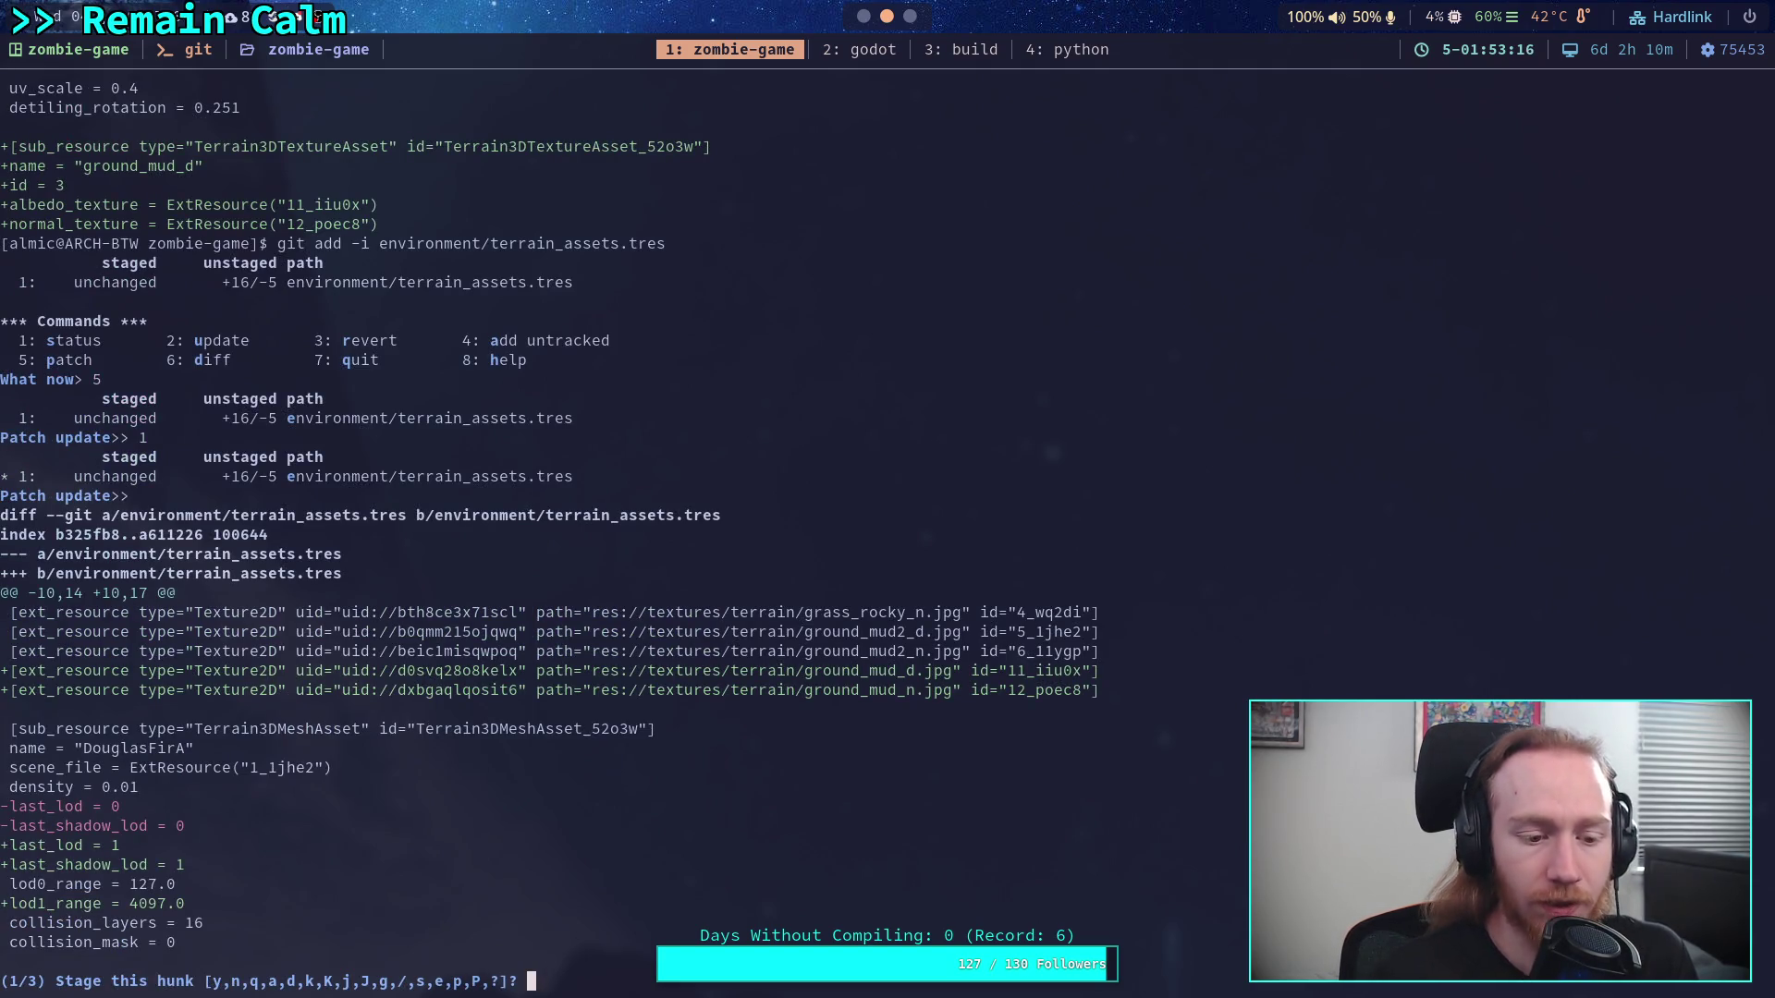
{"action": "type", "text": "s"}
{"action": "key", "text": "Return"}
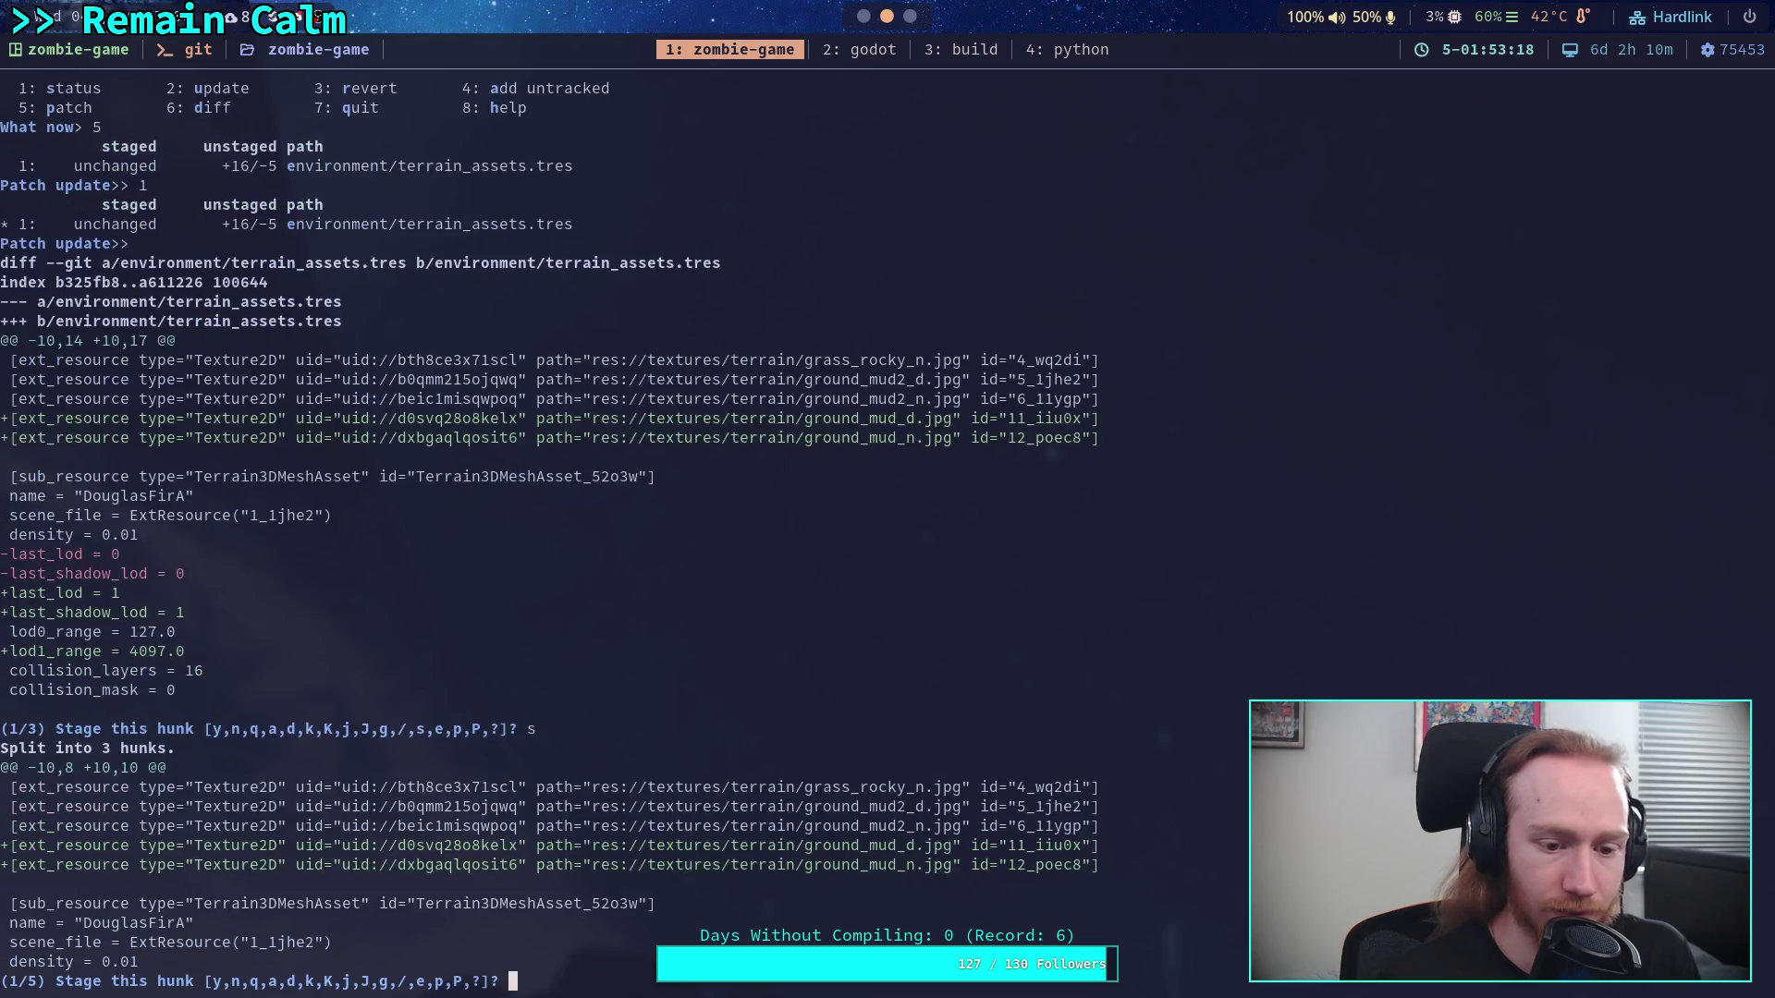
{"action": "type", "text": "y"}
{"action": "key", "text": "Return"}
{"action": "type", "text": "n"}
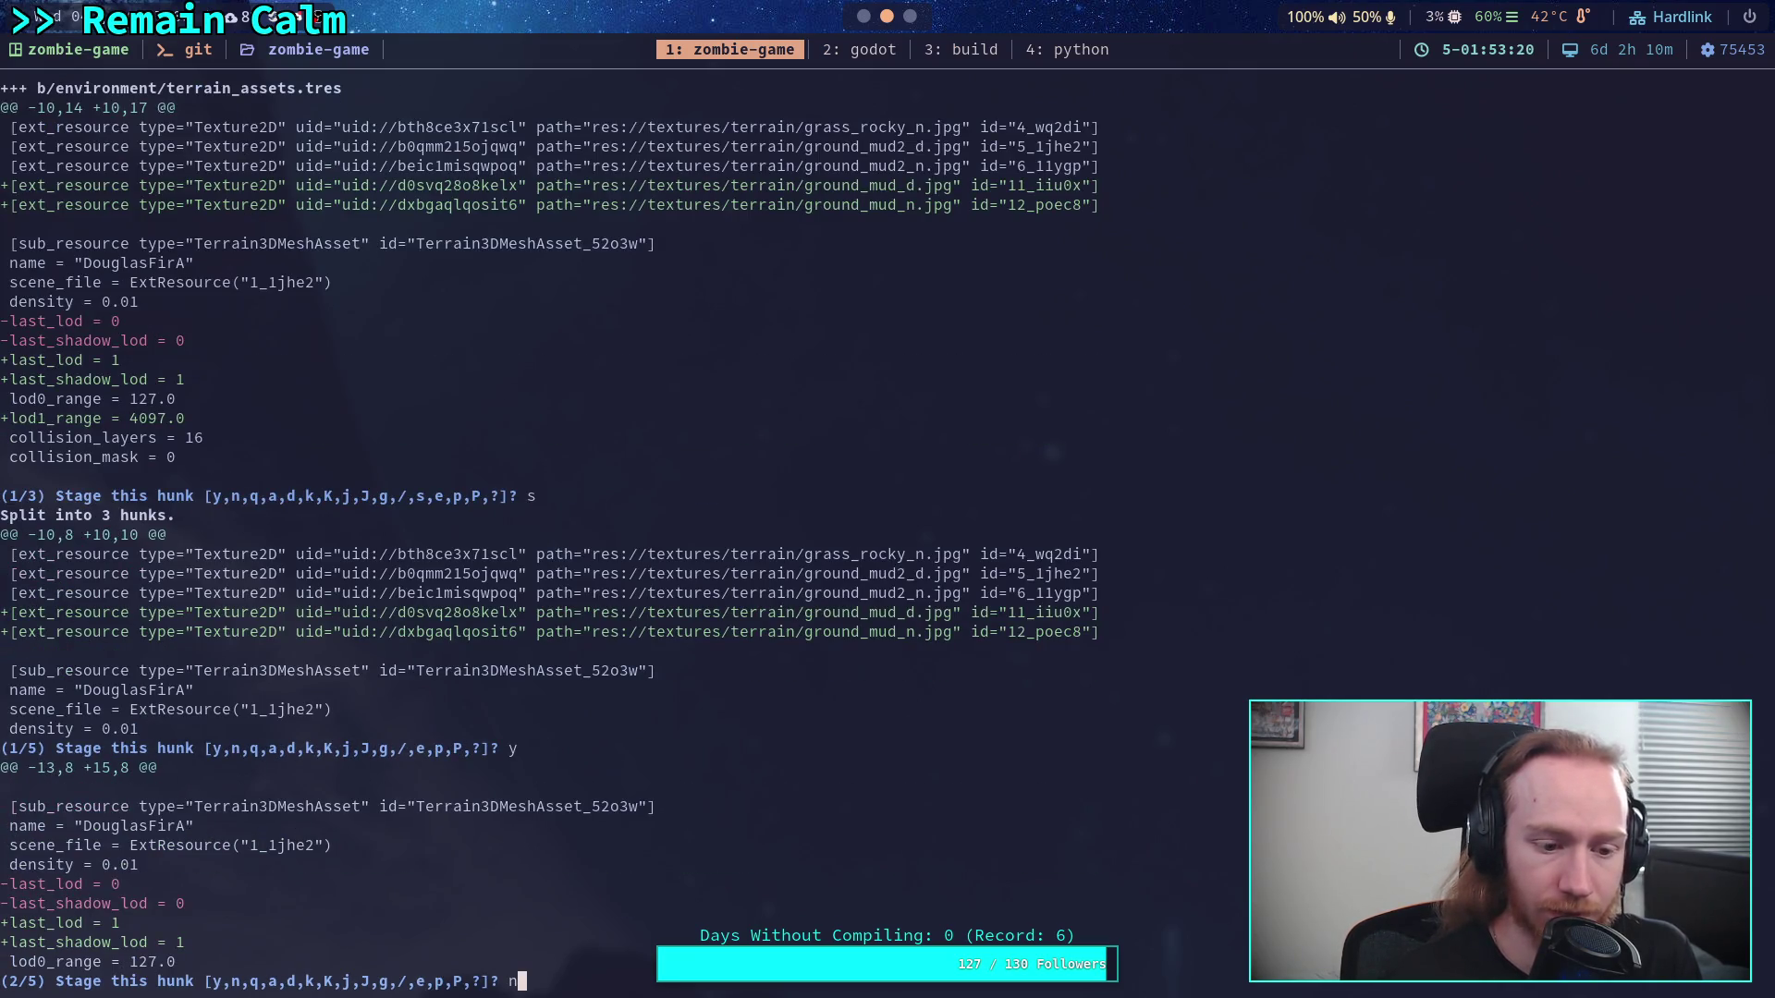
{"action": "key", "text": "Return"}
{"action": "type", "text": "n"}
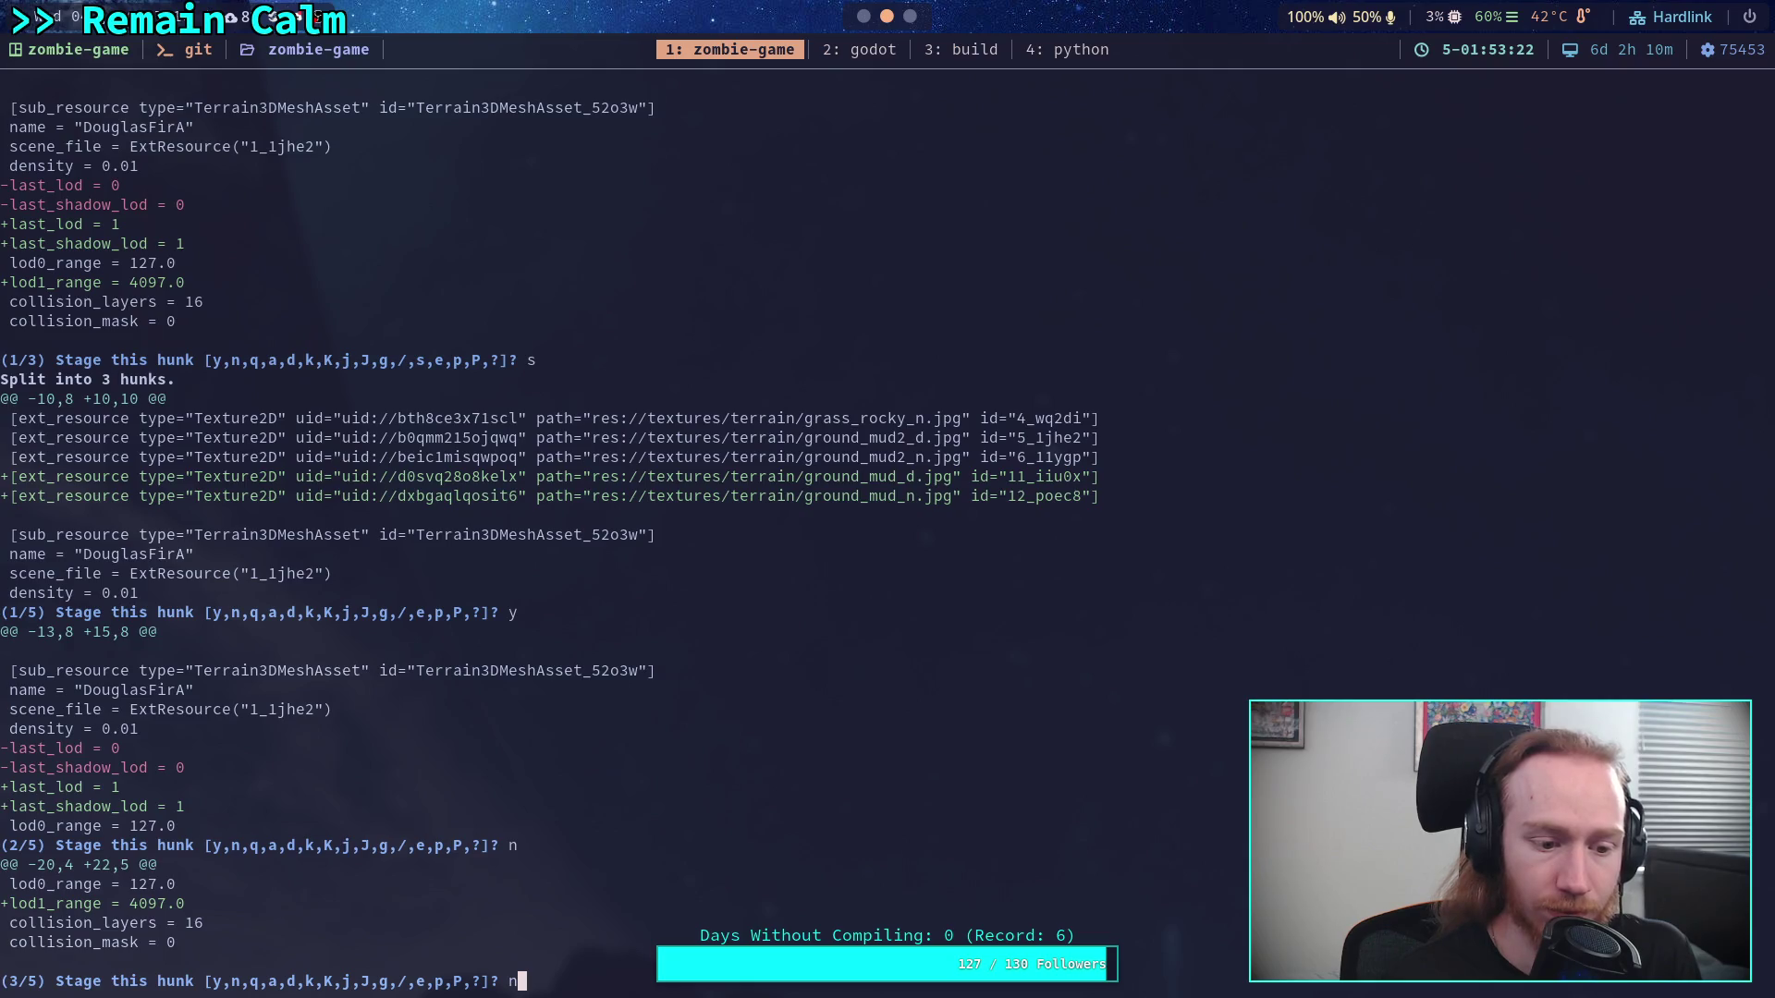
{"action": "key", "text": "Return"}
{"action": "type", "text": "n"}
{"action": "key", "text": "Return"}
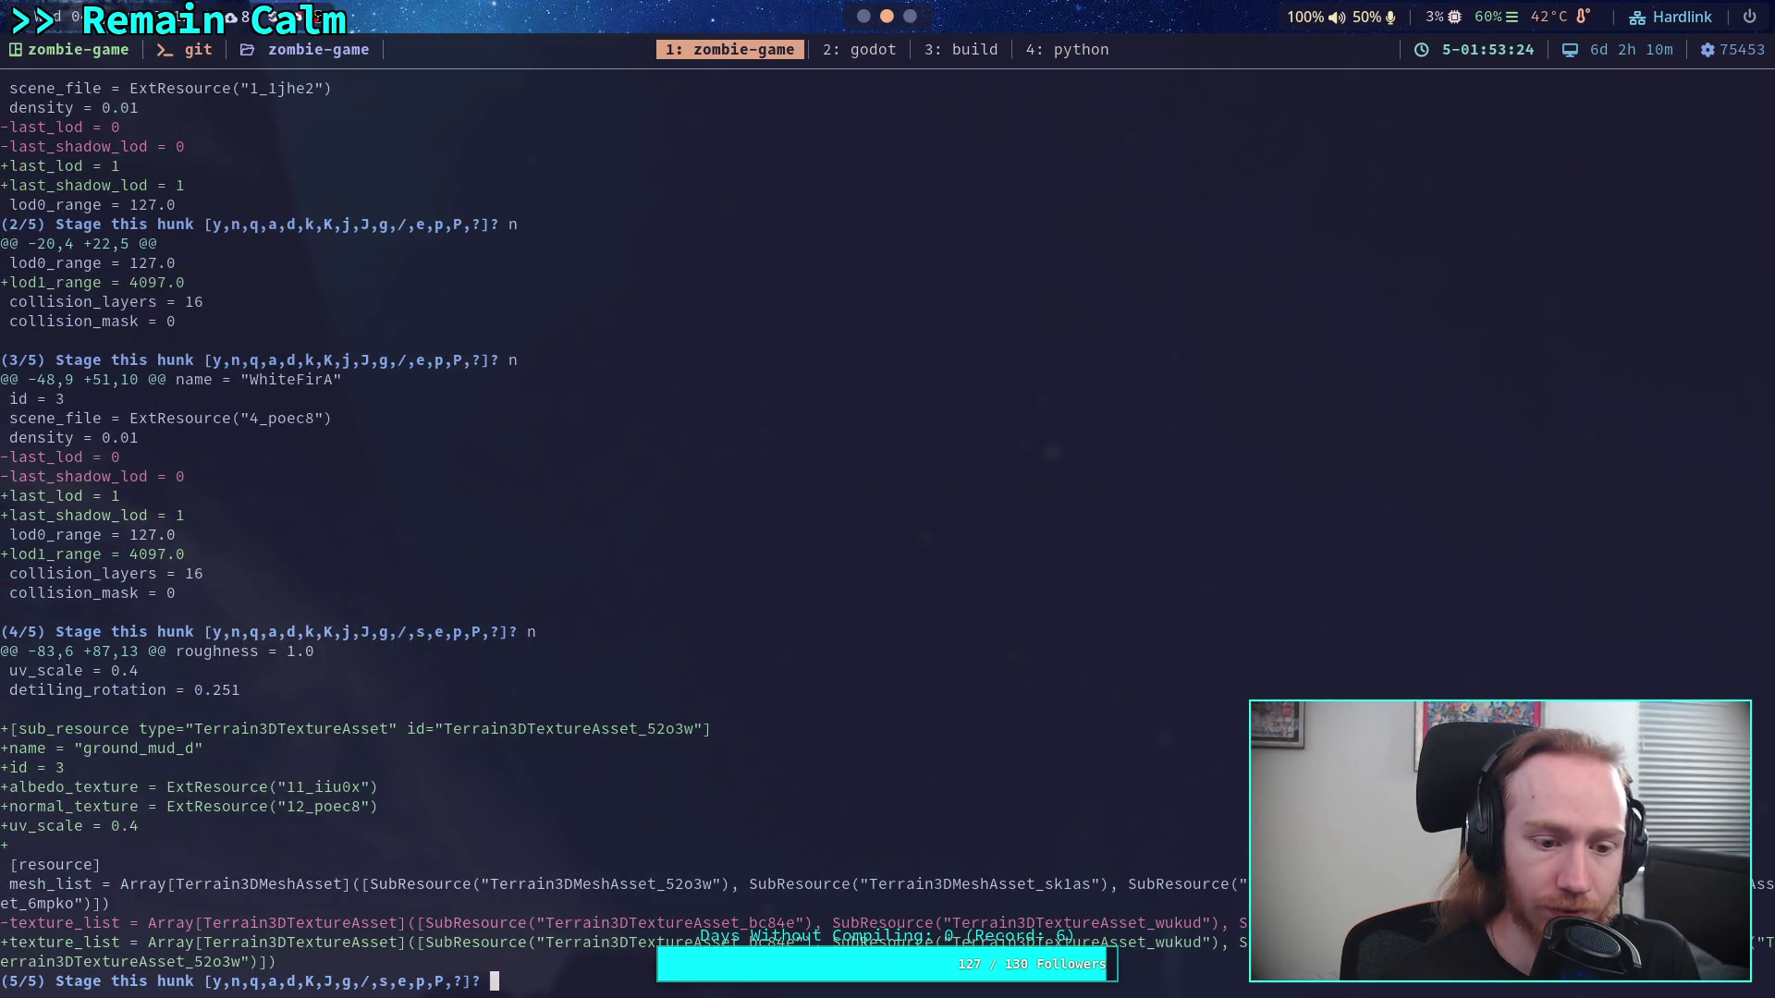
{"action": "type", "text": "y"}
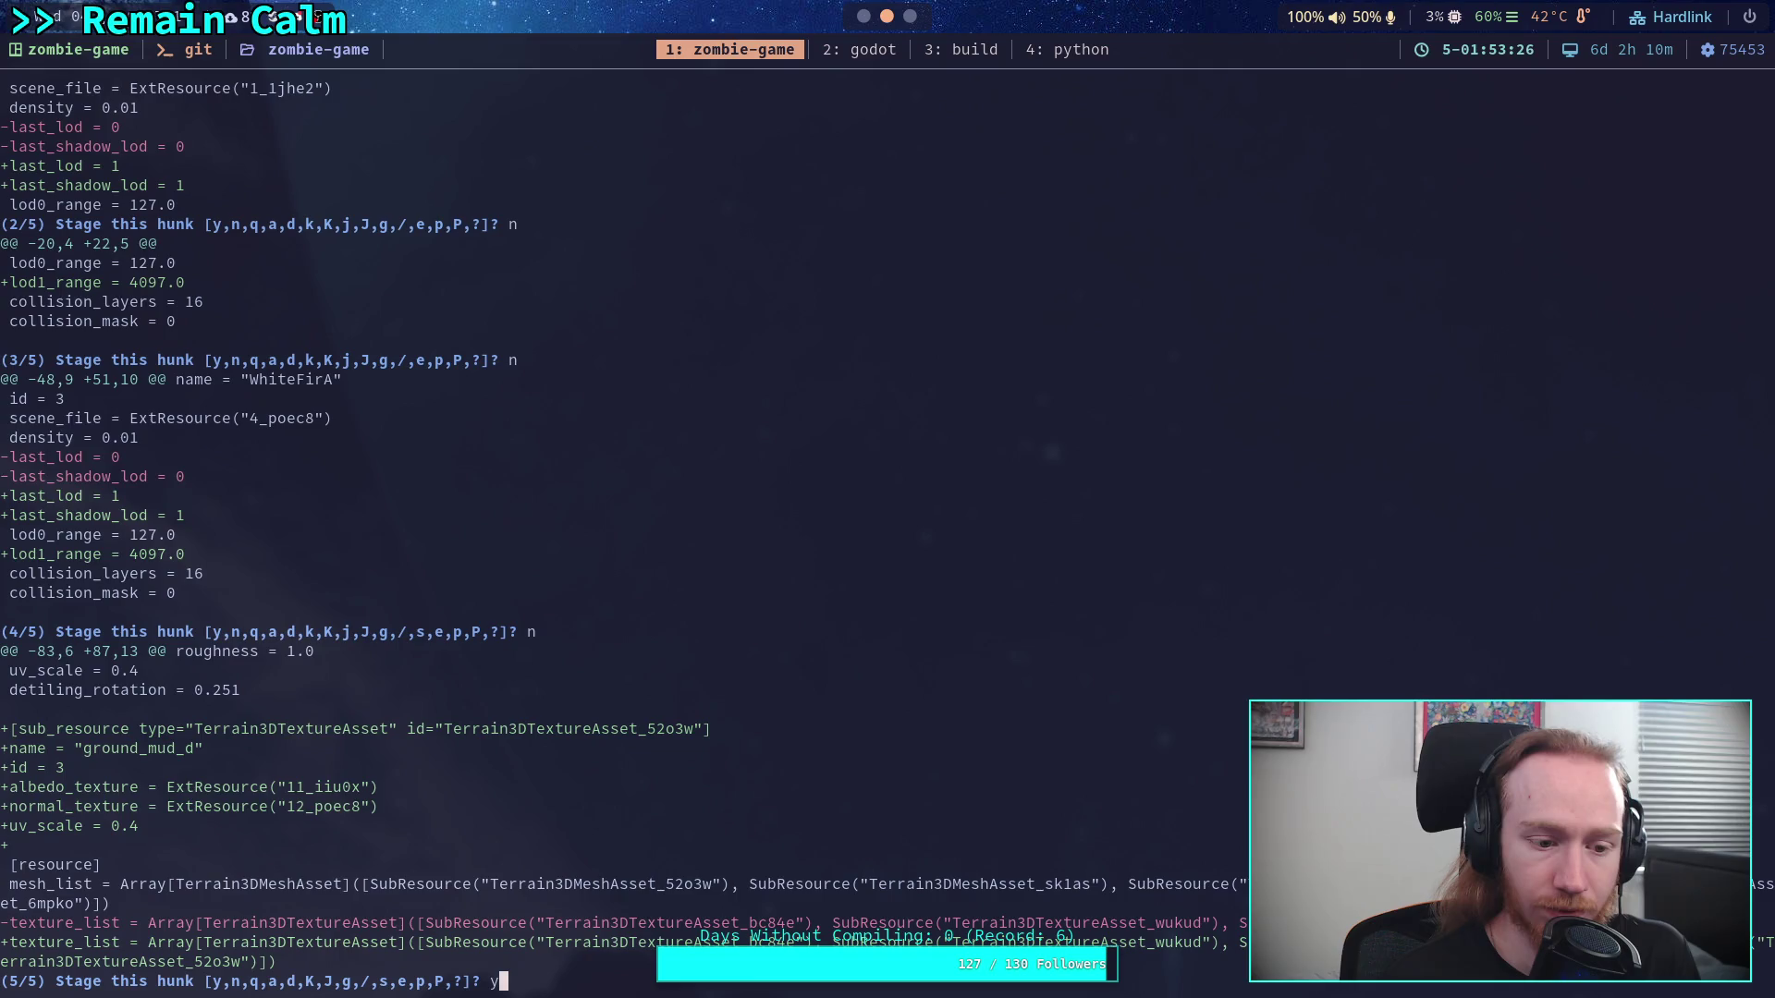
{"action": "key", "text": "Return"}
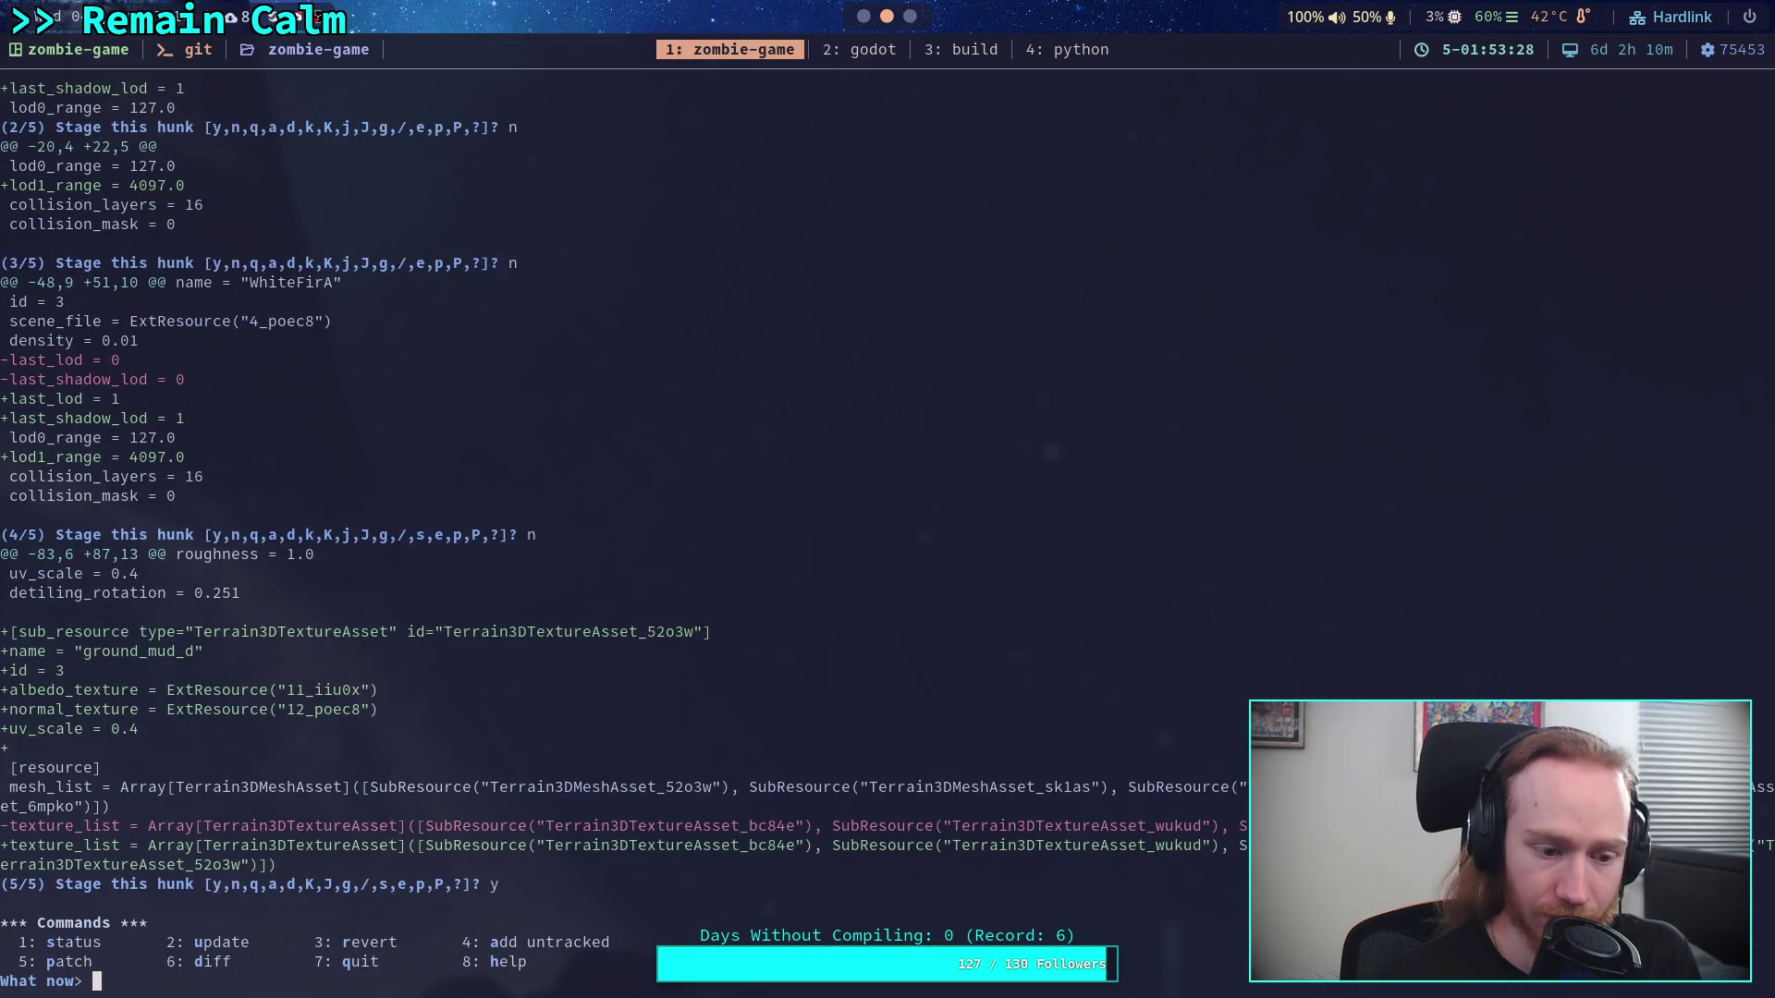
Quit interactive staging and run git status and git diff to check the result
{"action": "type", "text": "q"}
{"action": "key", "text": "Return"}
{"action": "type", "text": "git status"}
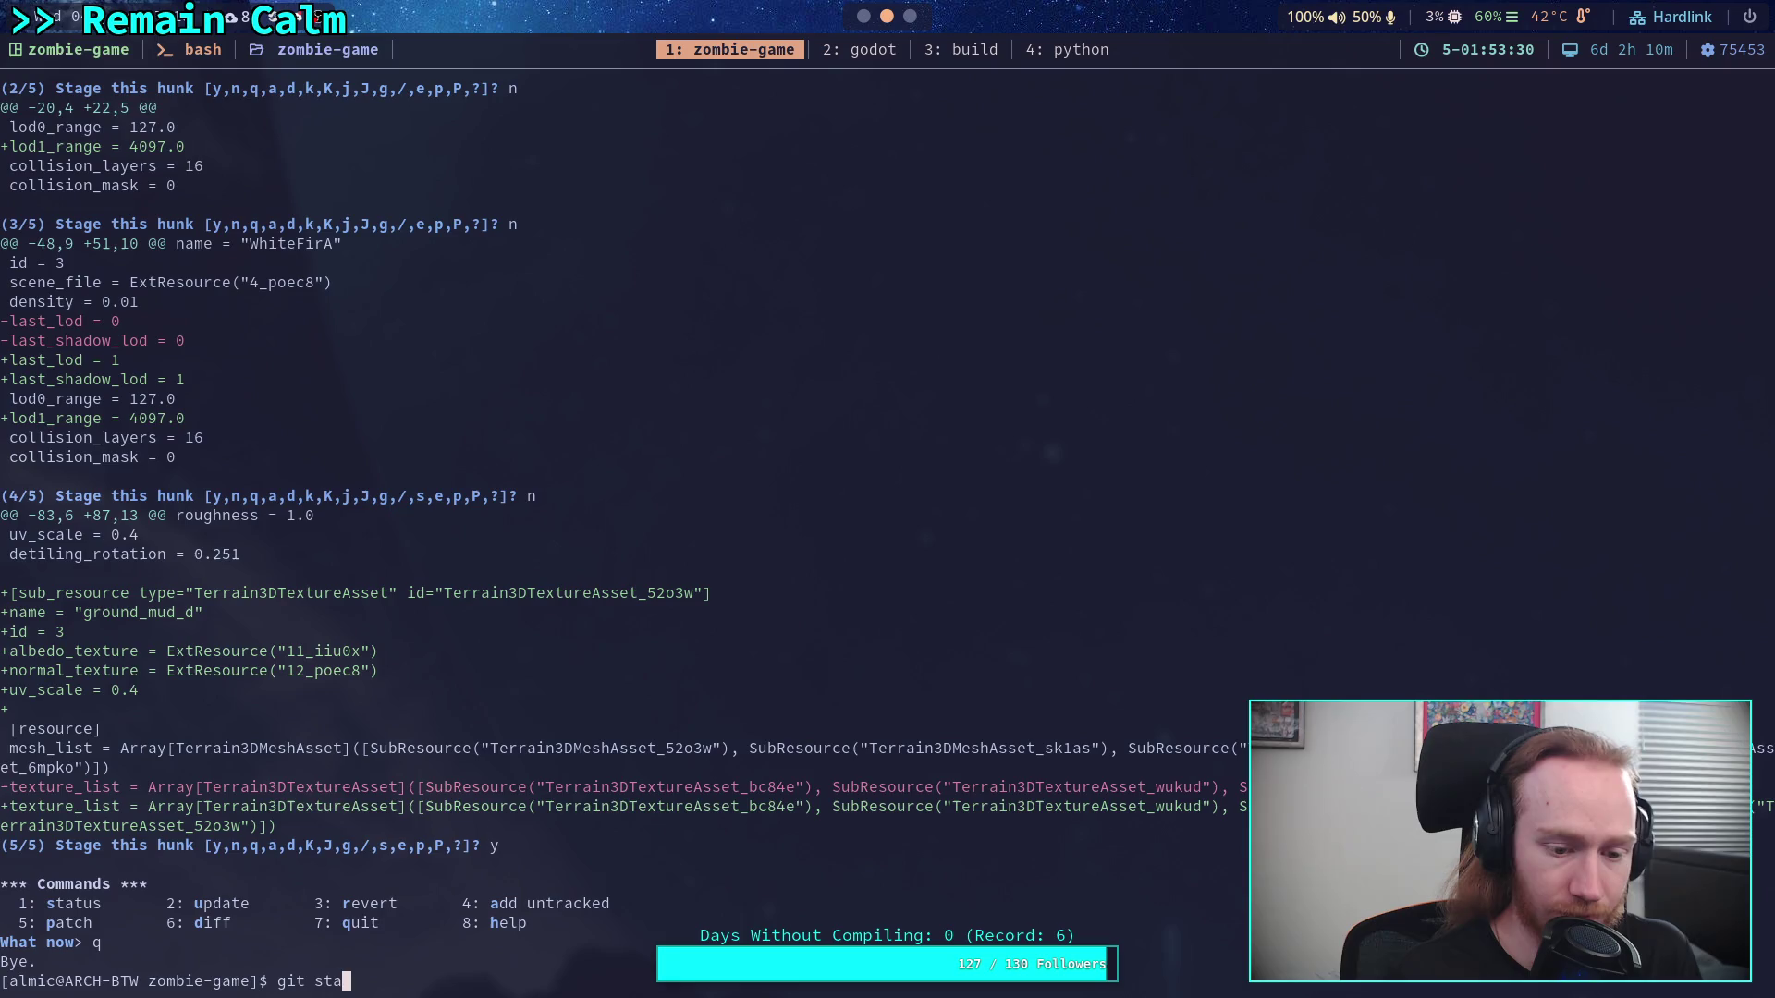
{"action": "key", "text": "Return"}
{"action": "type", "text": "git "}
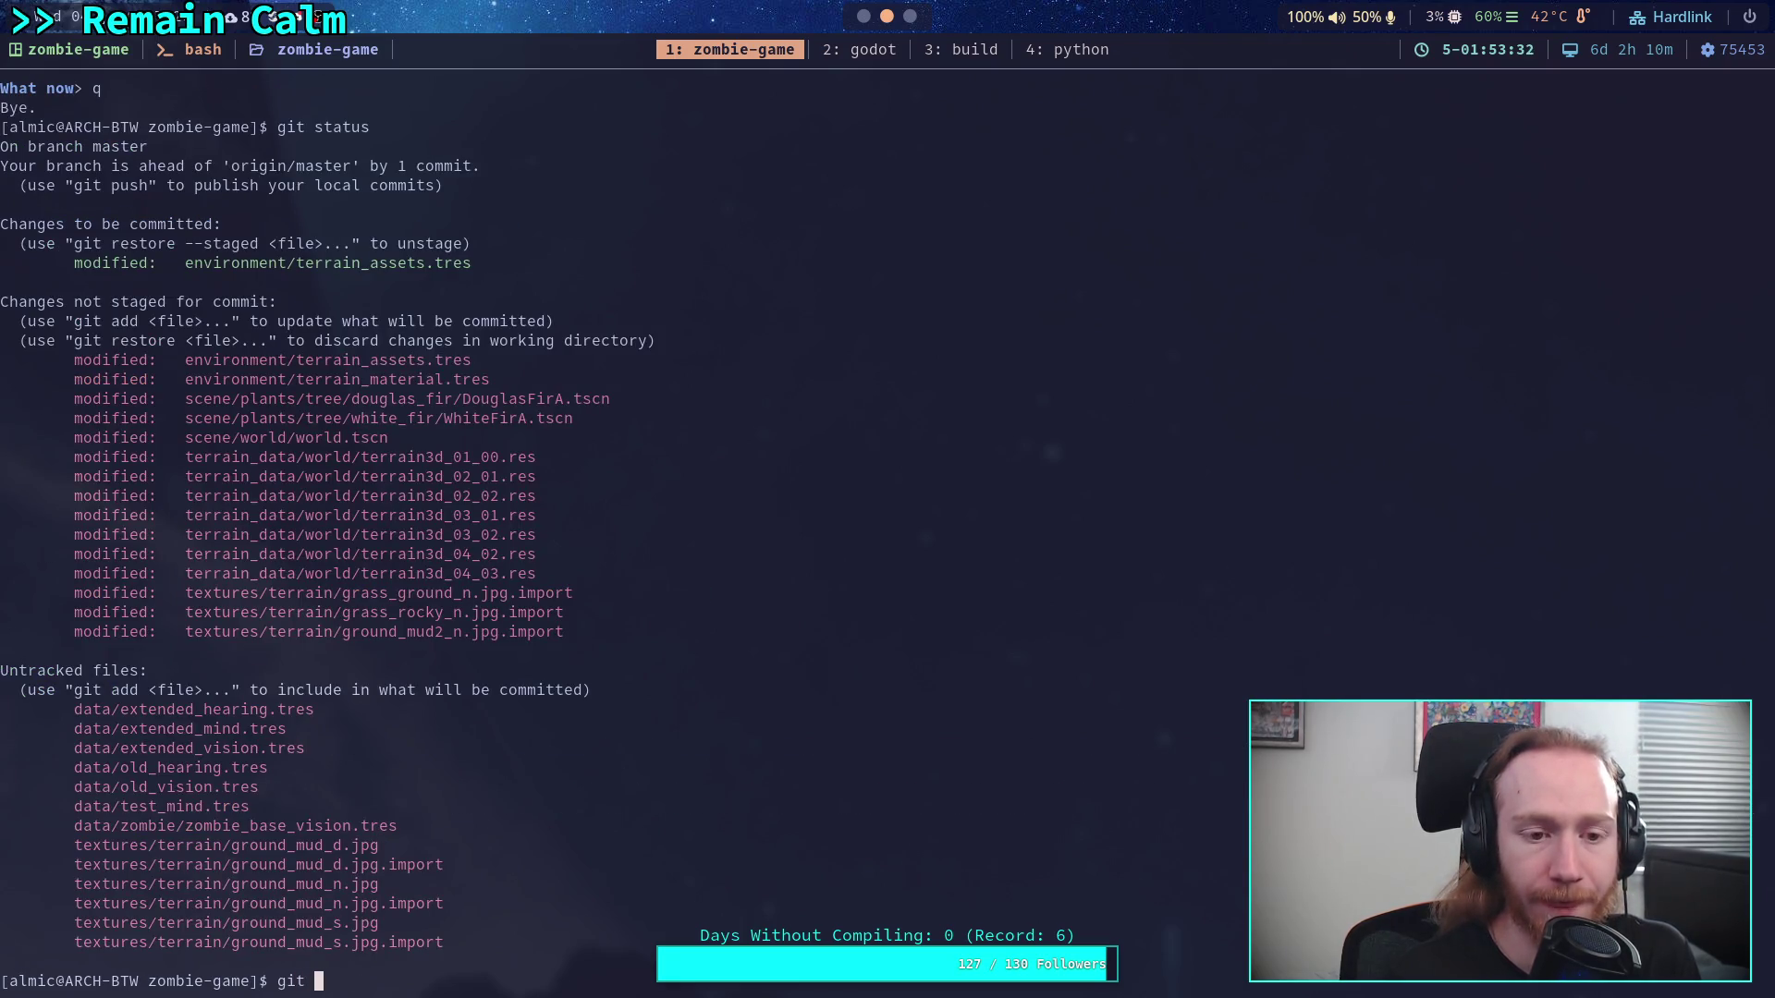
{"action": "type", "text": "diff"}
Run git diff and page through the remaining unstaged changes
{"action": "key", "text": "Return"}
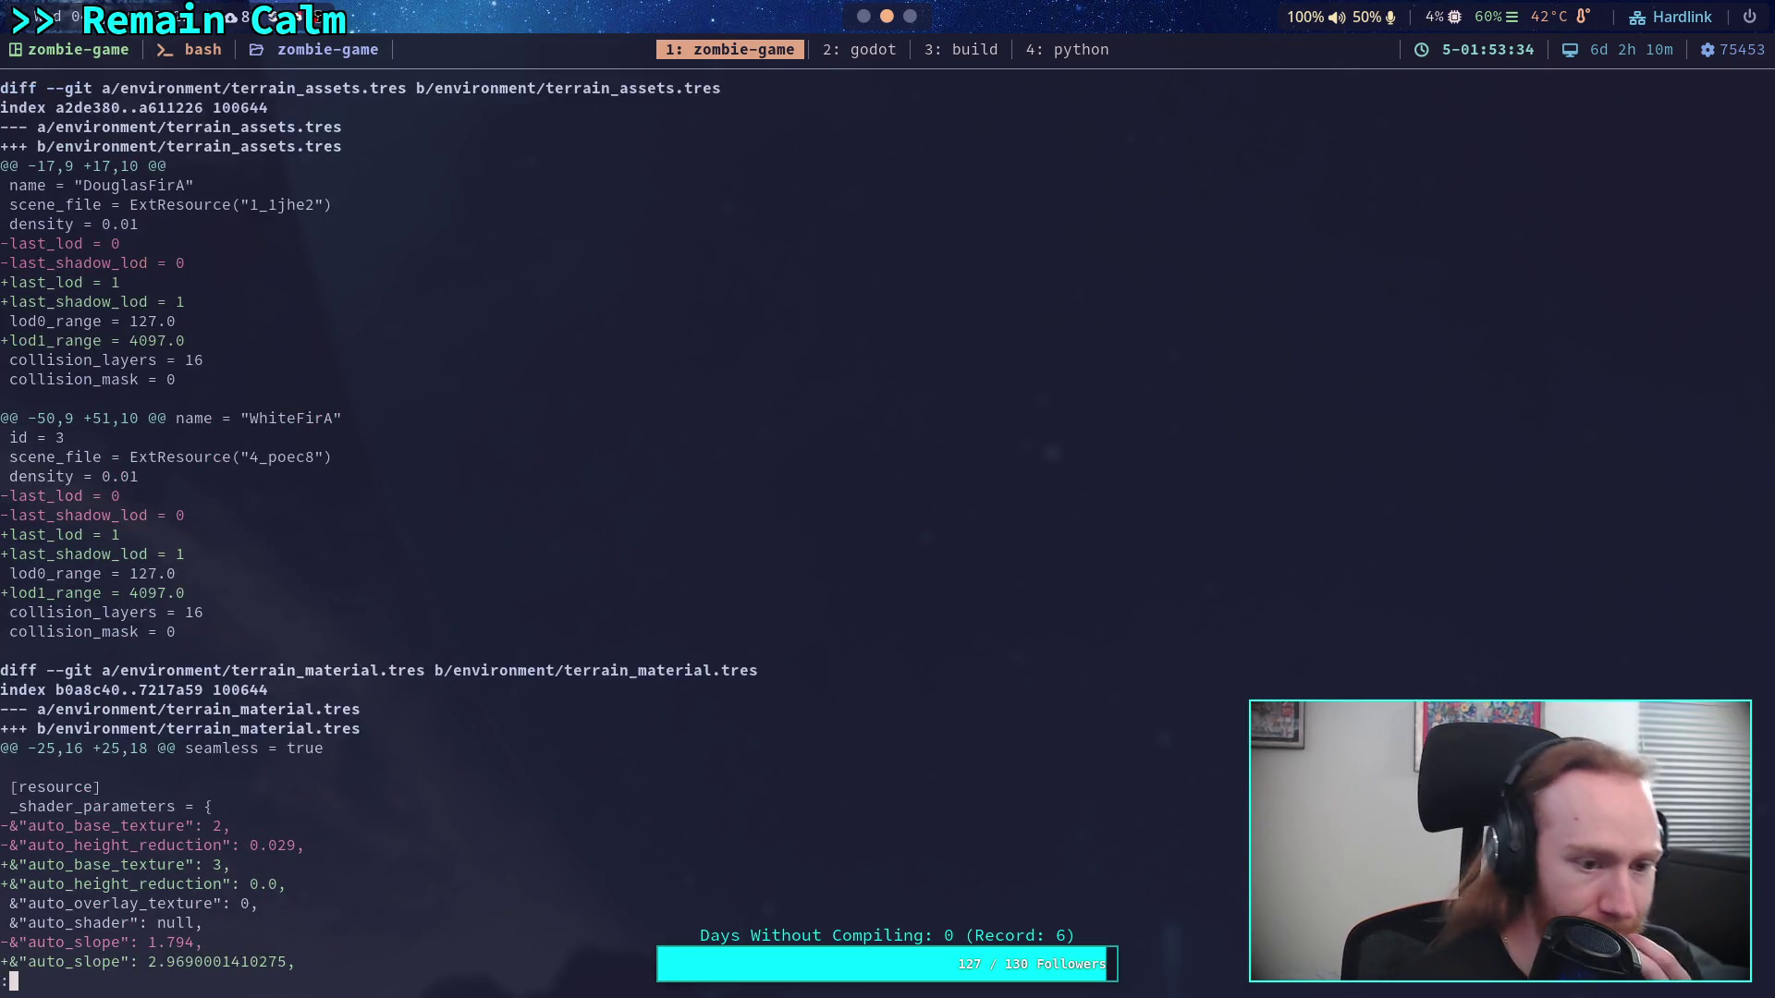
{"action": "key", "text": "Down"}
{"action": "key", "text": "Down"}
{"action": "key", "text": "Down"}
{"action": "key", "text": "Down"}
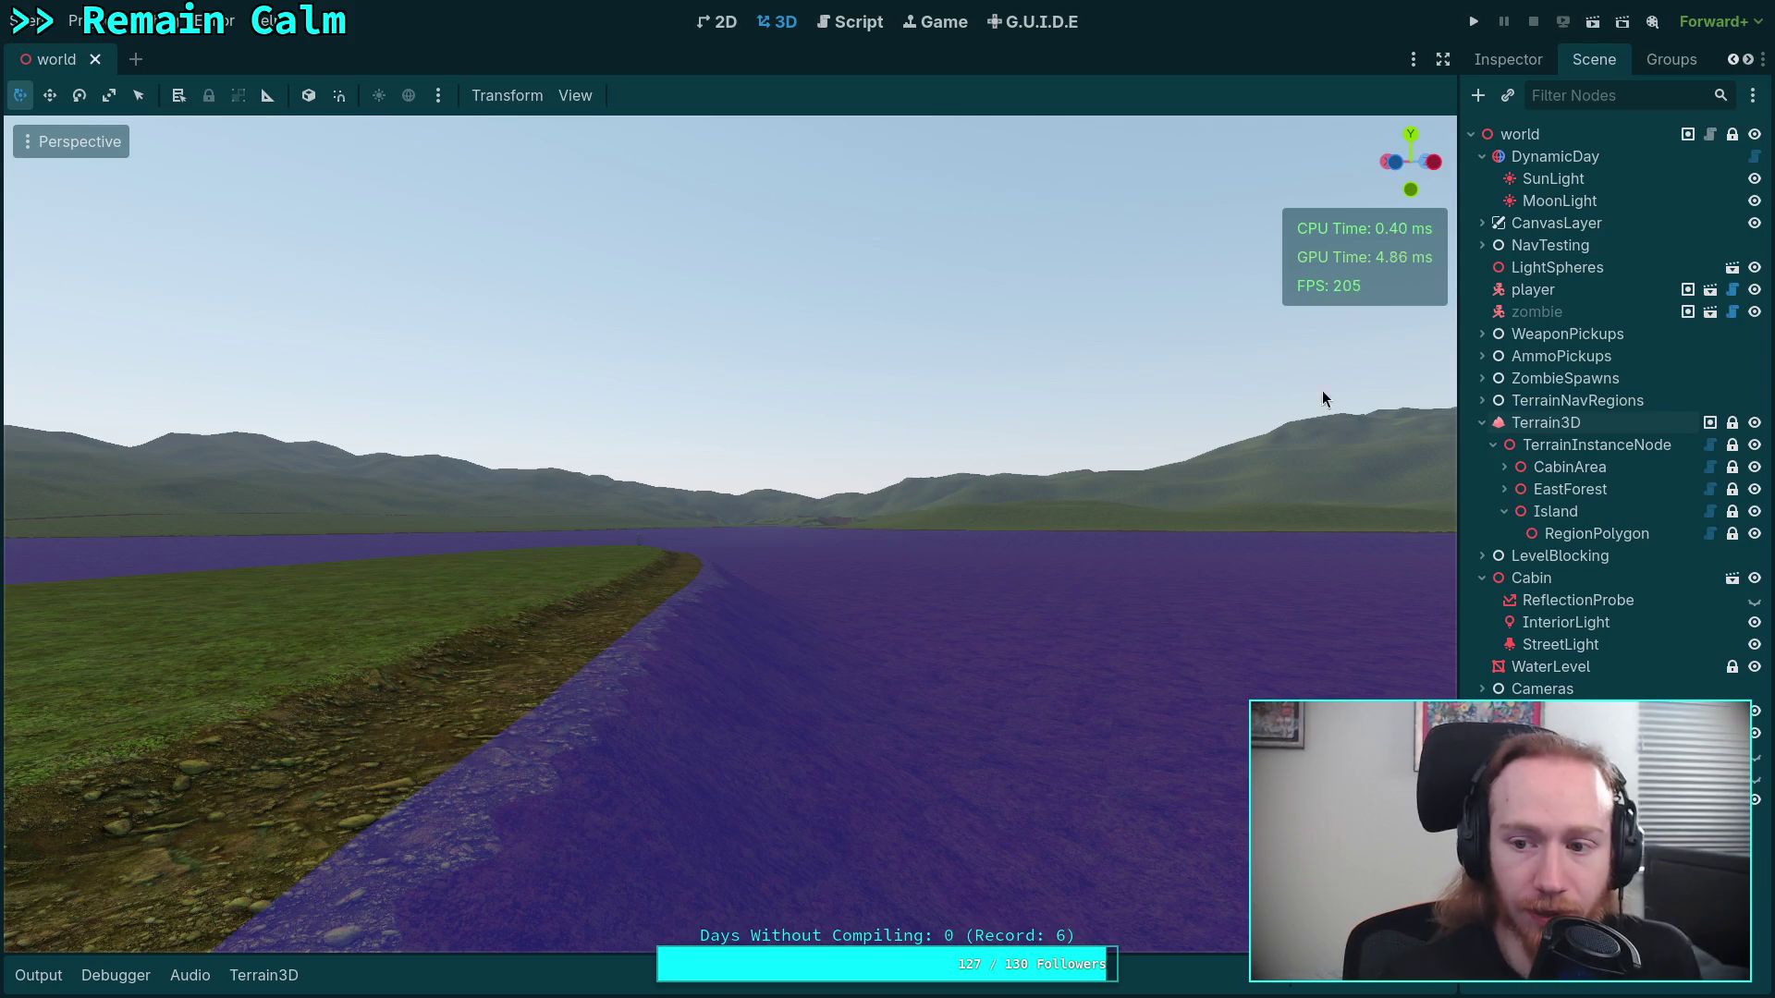
Select Terrain3D, expand terrain_material.tres in the Inspector, and enable Vertical Projection
{"action": "left_click", "coordinate": [1546, 422]}
{"action": "left_click", "coordinate": [1498, 55]}
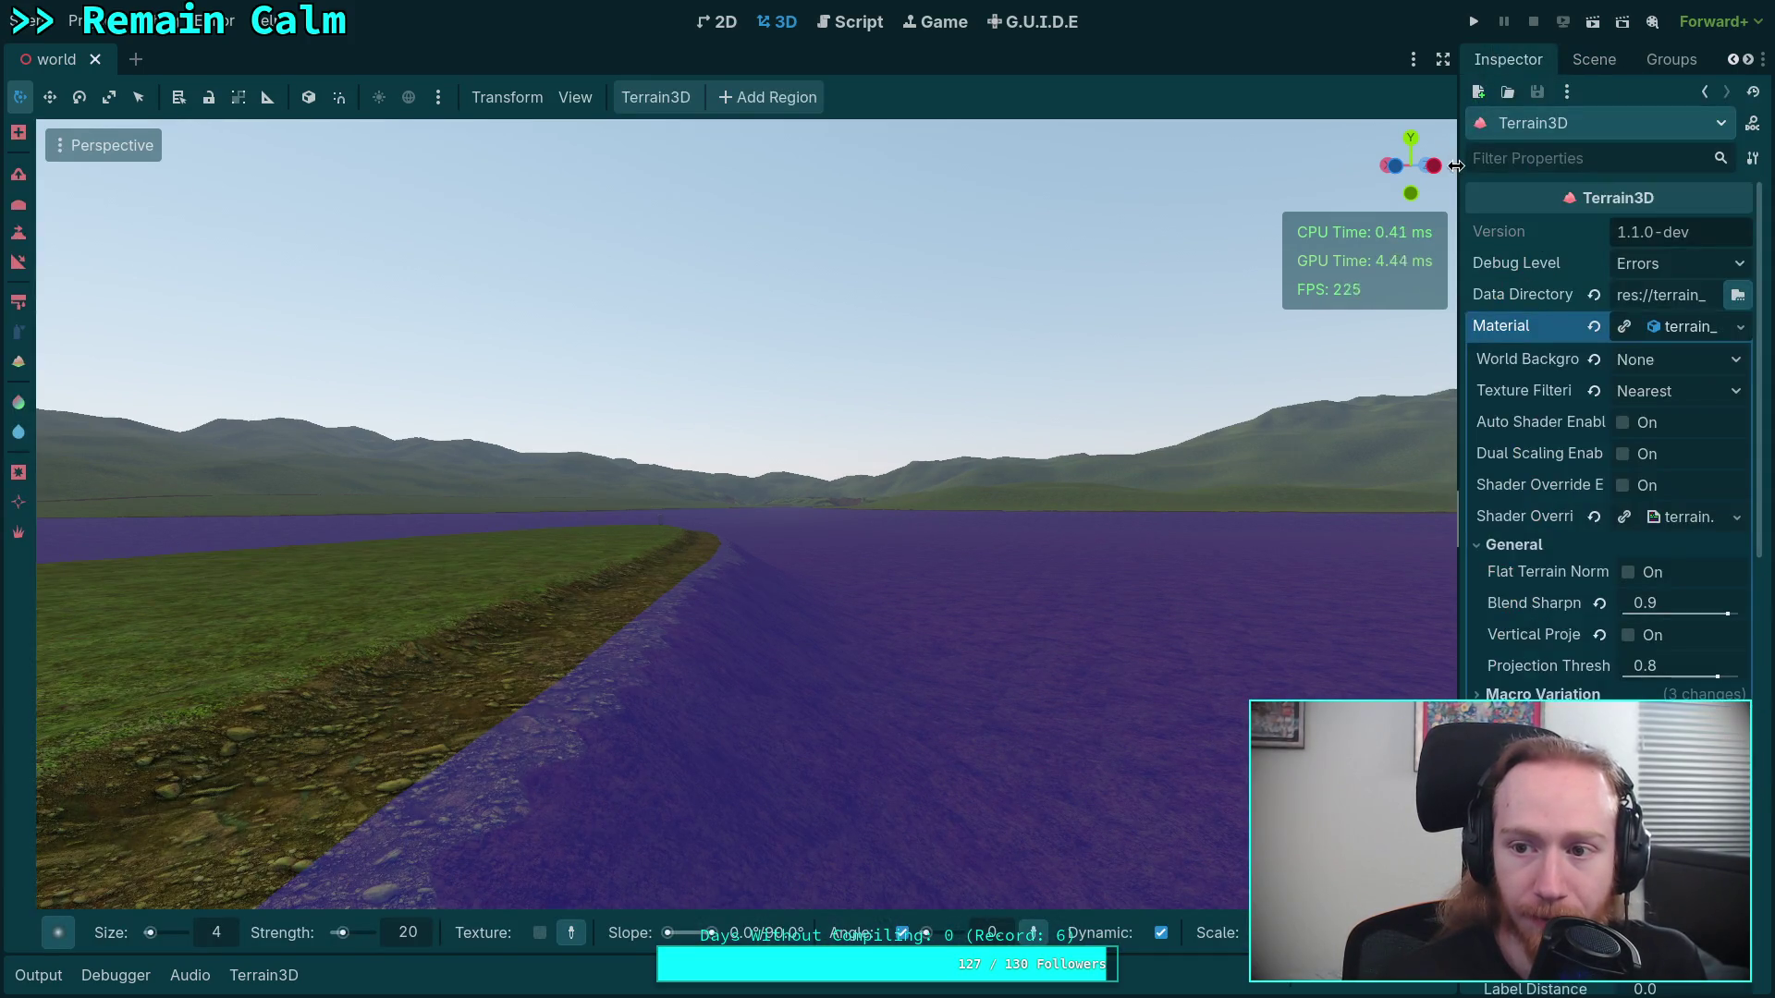
{"action": "left_click_drag", "start_coordinate": [1456, 165], "coordinate": [1158, 171]}
{"action": "scroll", "coordinate": [1307, 502], "scroll_direction": "down", "scroll_amount": 5}
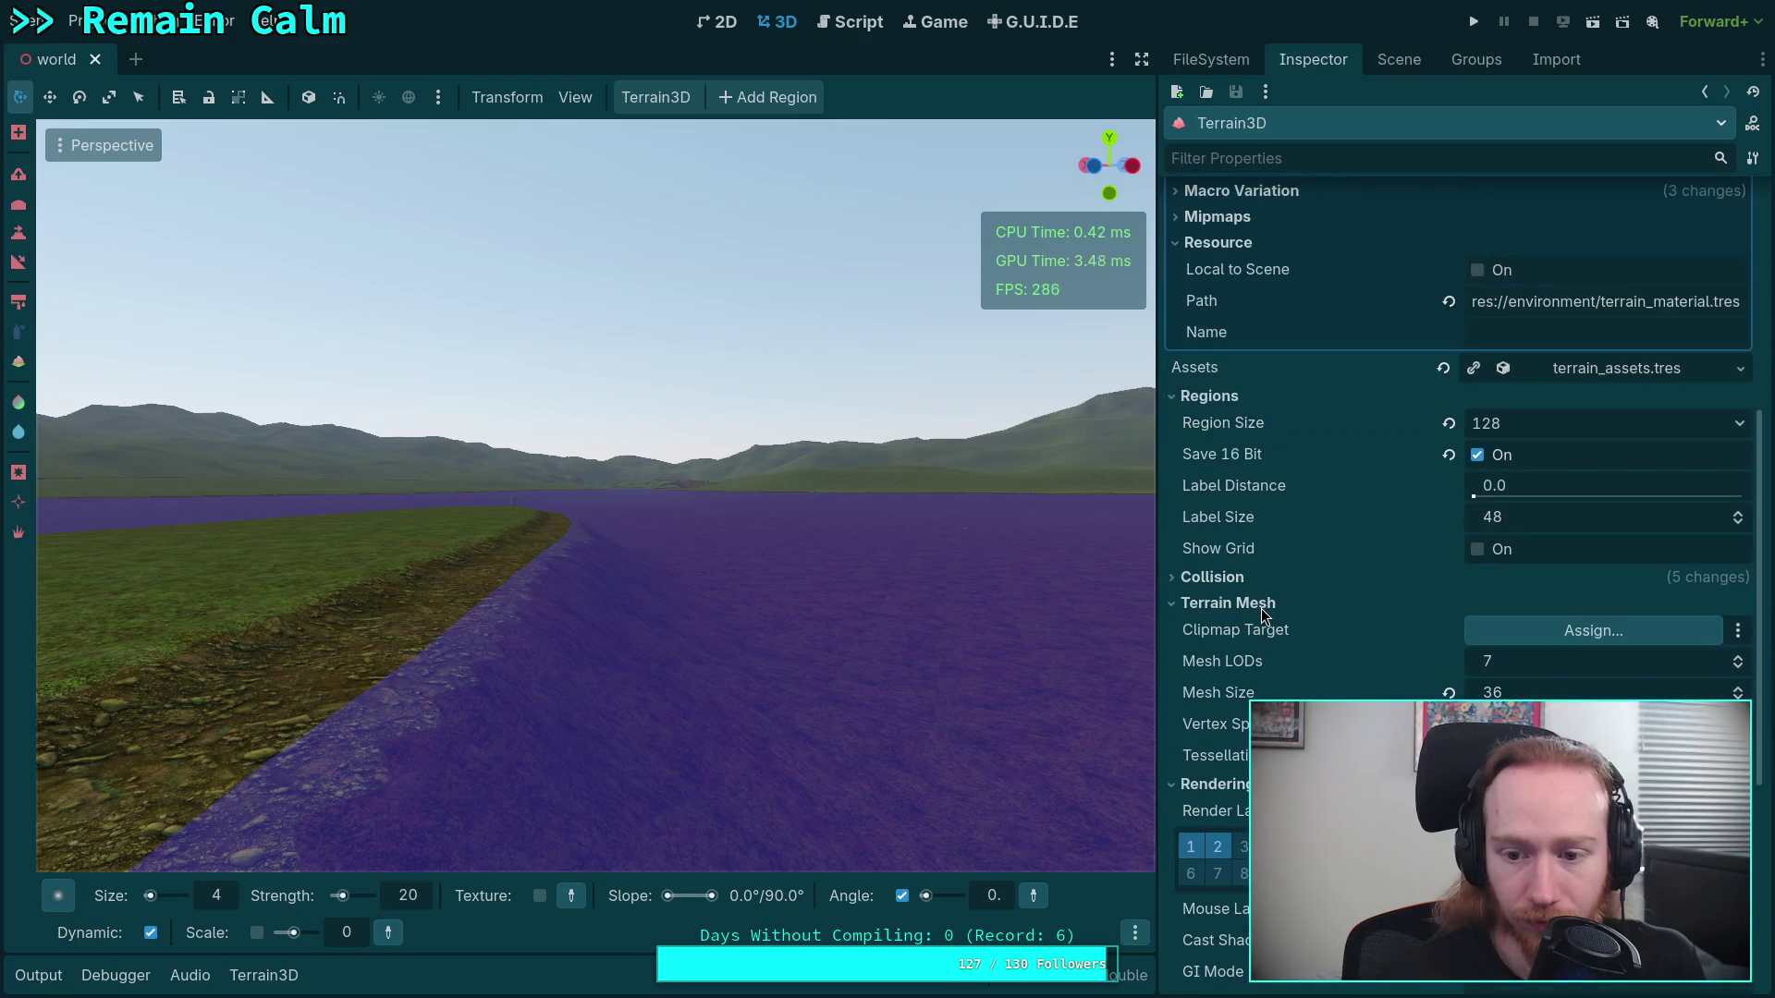
{"action": "scroll", "coordinate": [1288, 664], "scroll_direction": "down", "scroll_amount": 5}
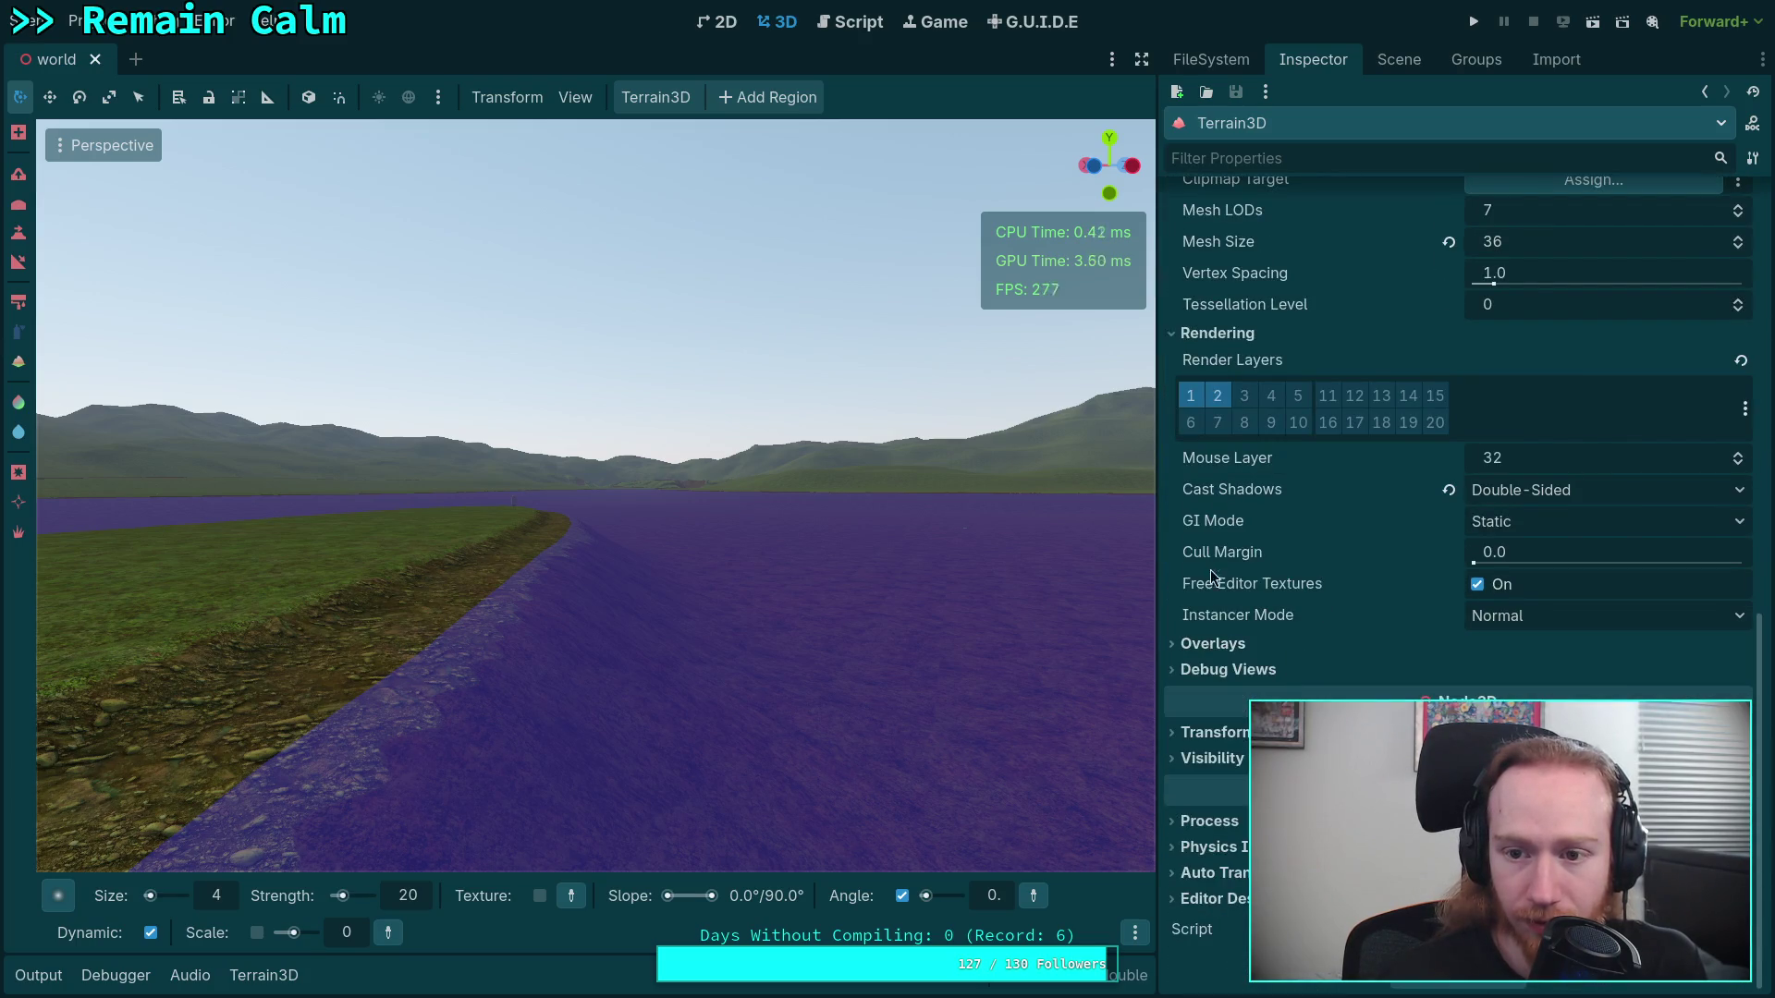
{"action": "scroll", "coordinate": [1212, 576], "scroll_direction": "up", "scroll_amount": 3}
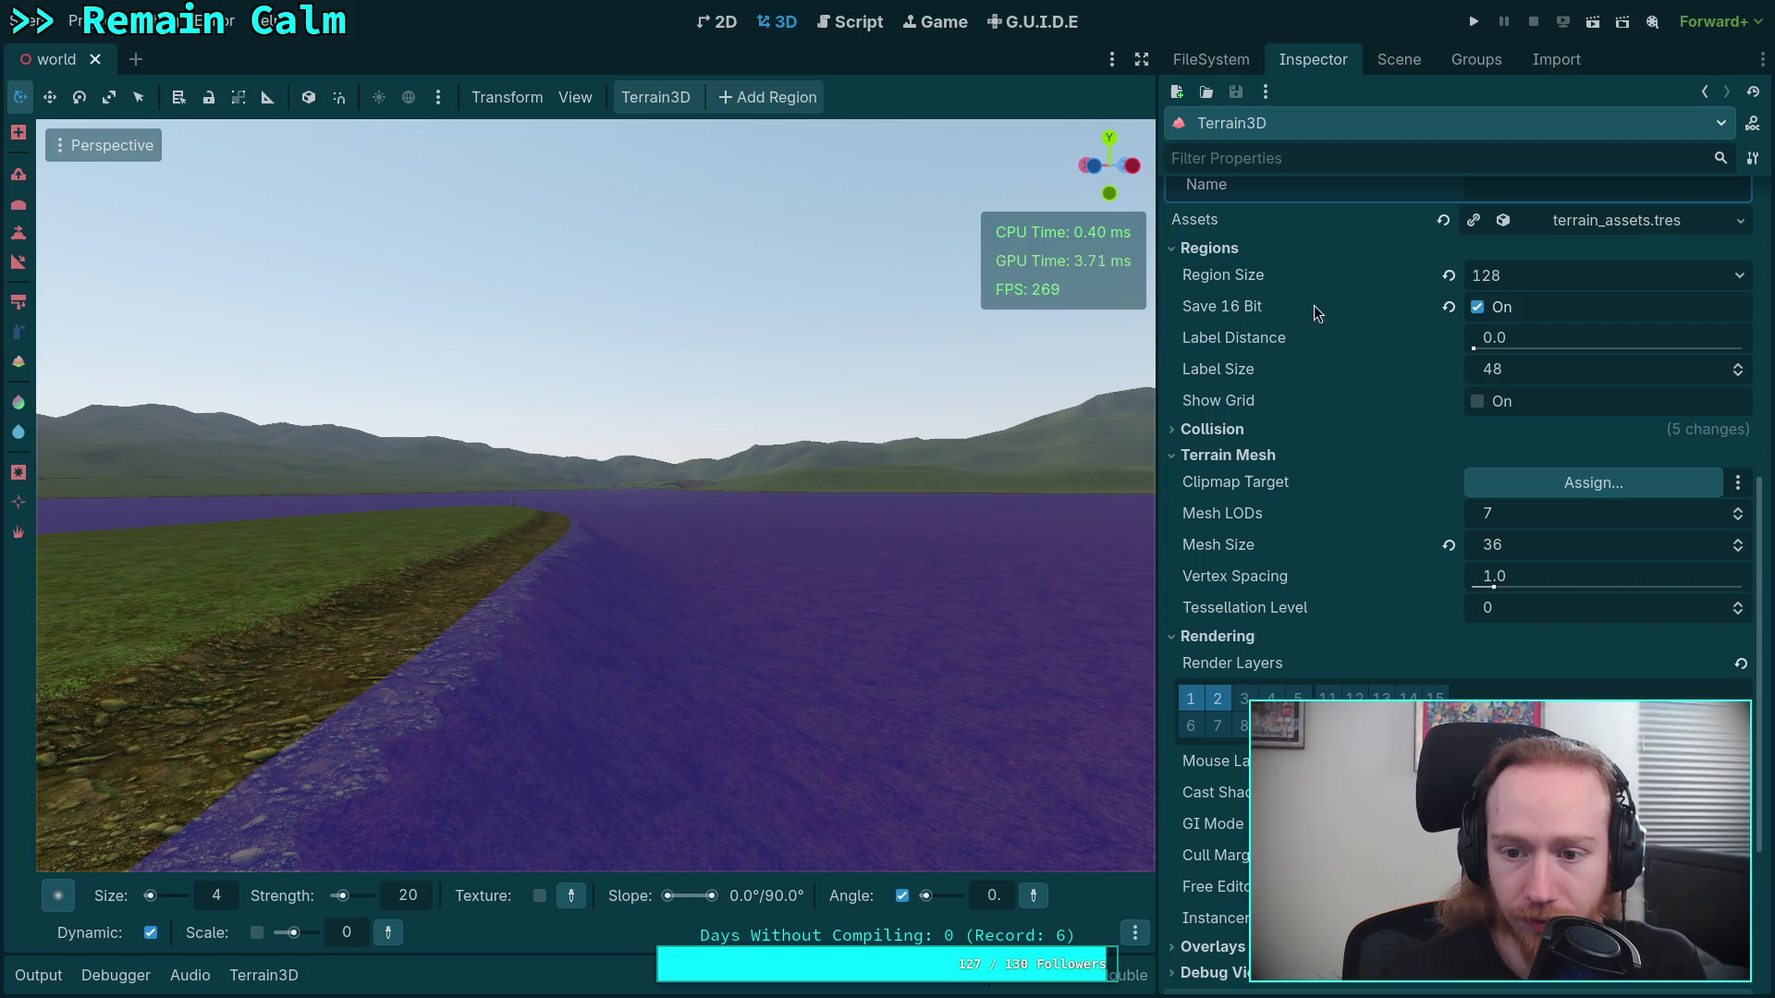
{"action": "scroll", "coordinate": [1354, 551], "scroll_direction": "up", "scroll_amount": 2}
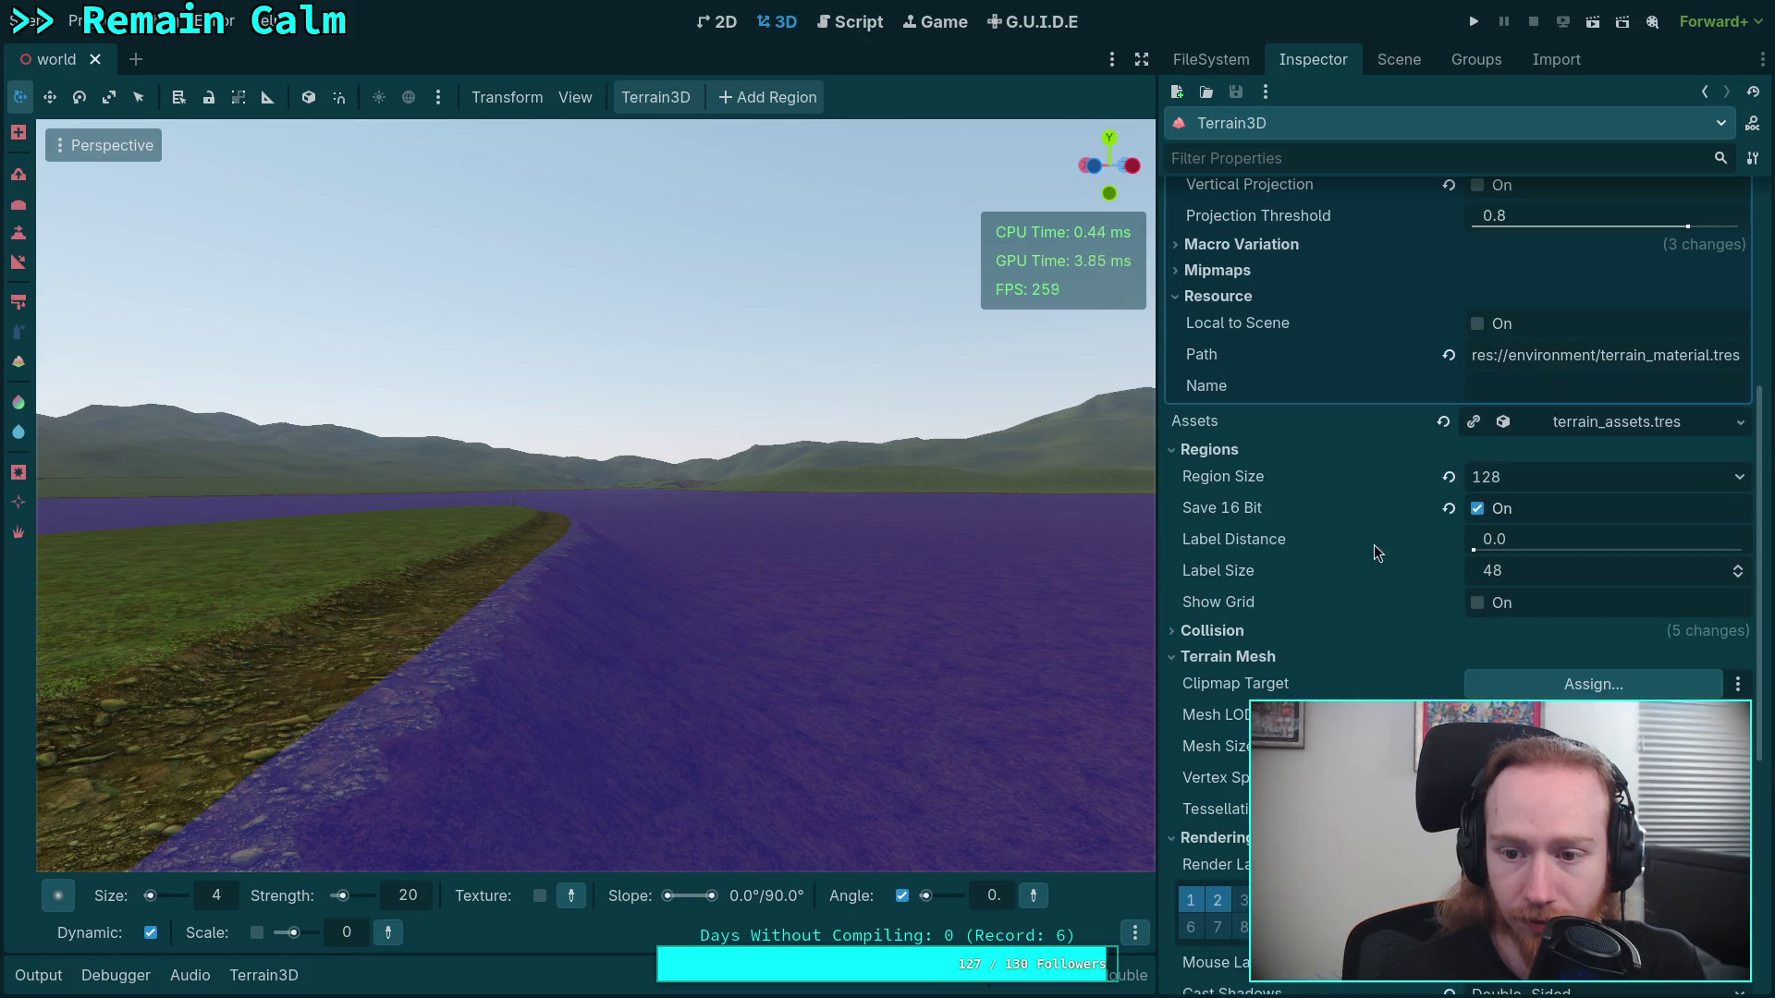
{"action": "scroll", "coordinate": [1418, 457], "scroll_direction": "up", "scroll_amount": 4}
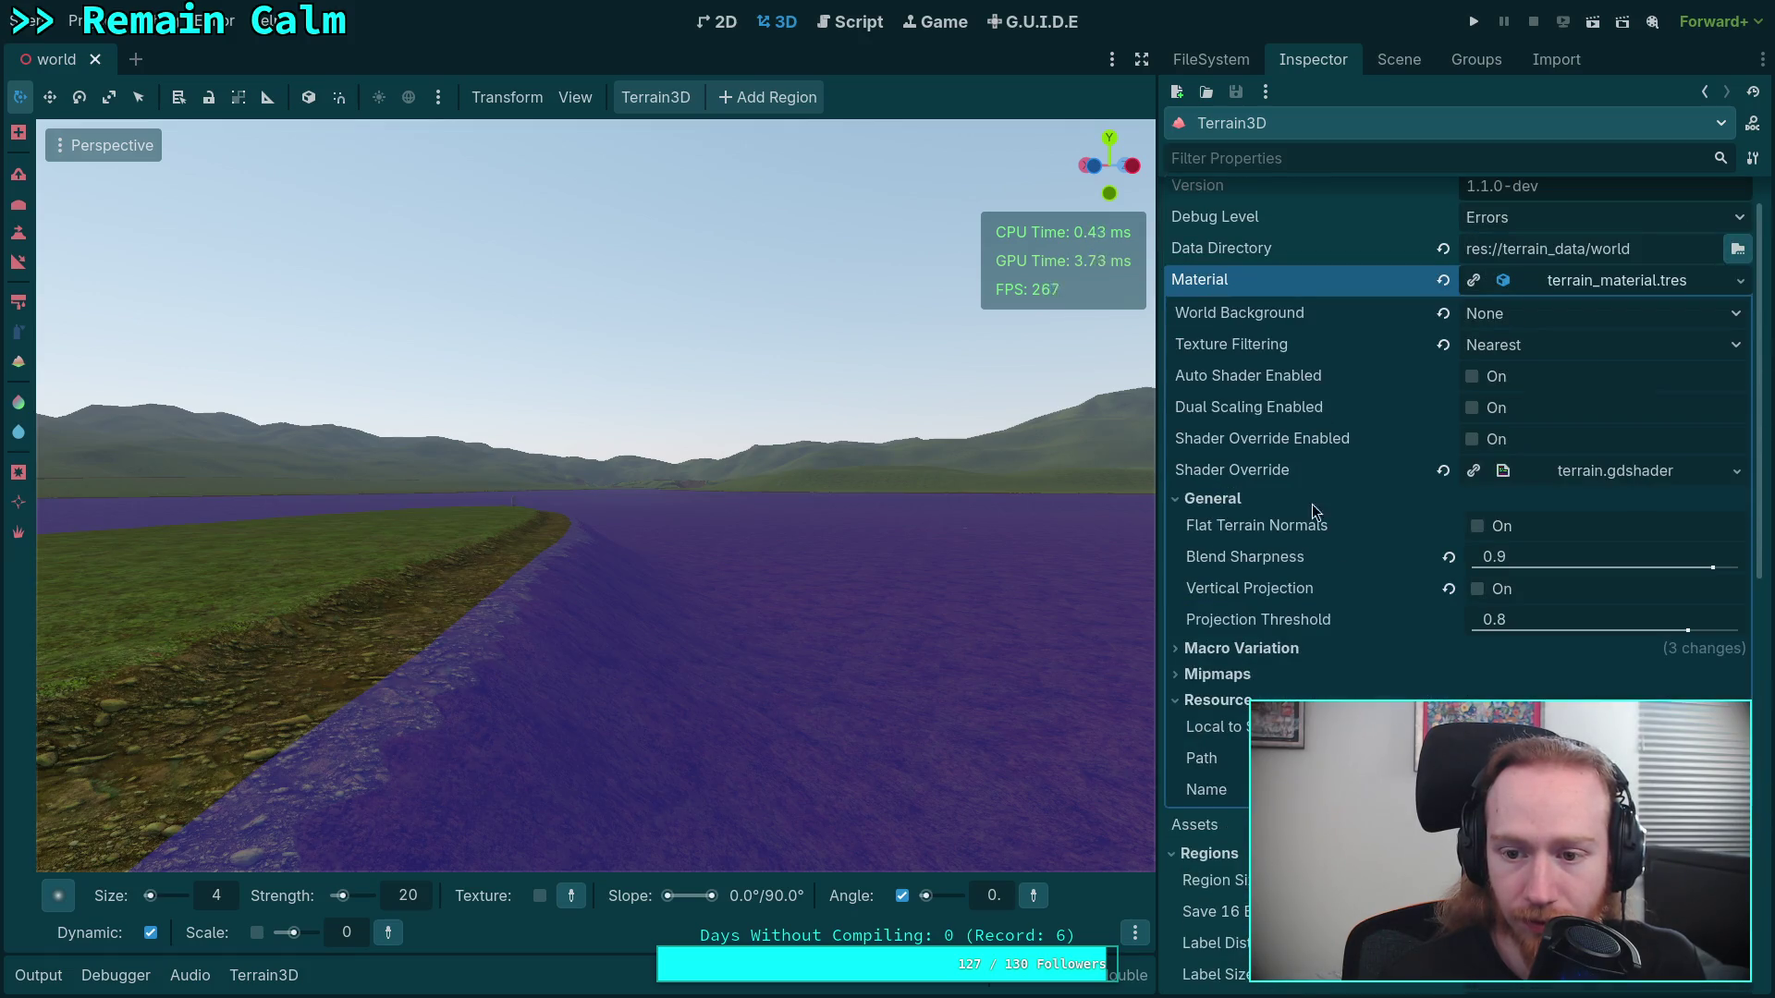
{"action": "left_click", "coordinate": [1570, 282]}
{"action": "left_click", "coordinate": [1572, 320]}
{"action": "left_click", "coordinate": [1577, 313]}
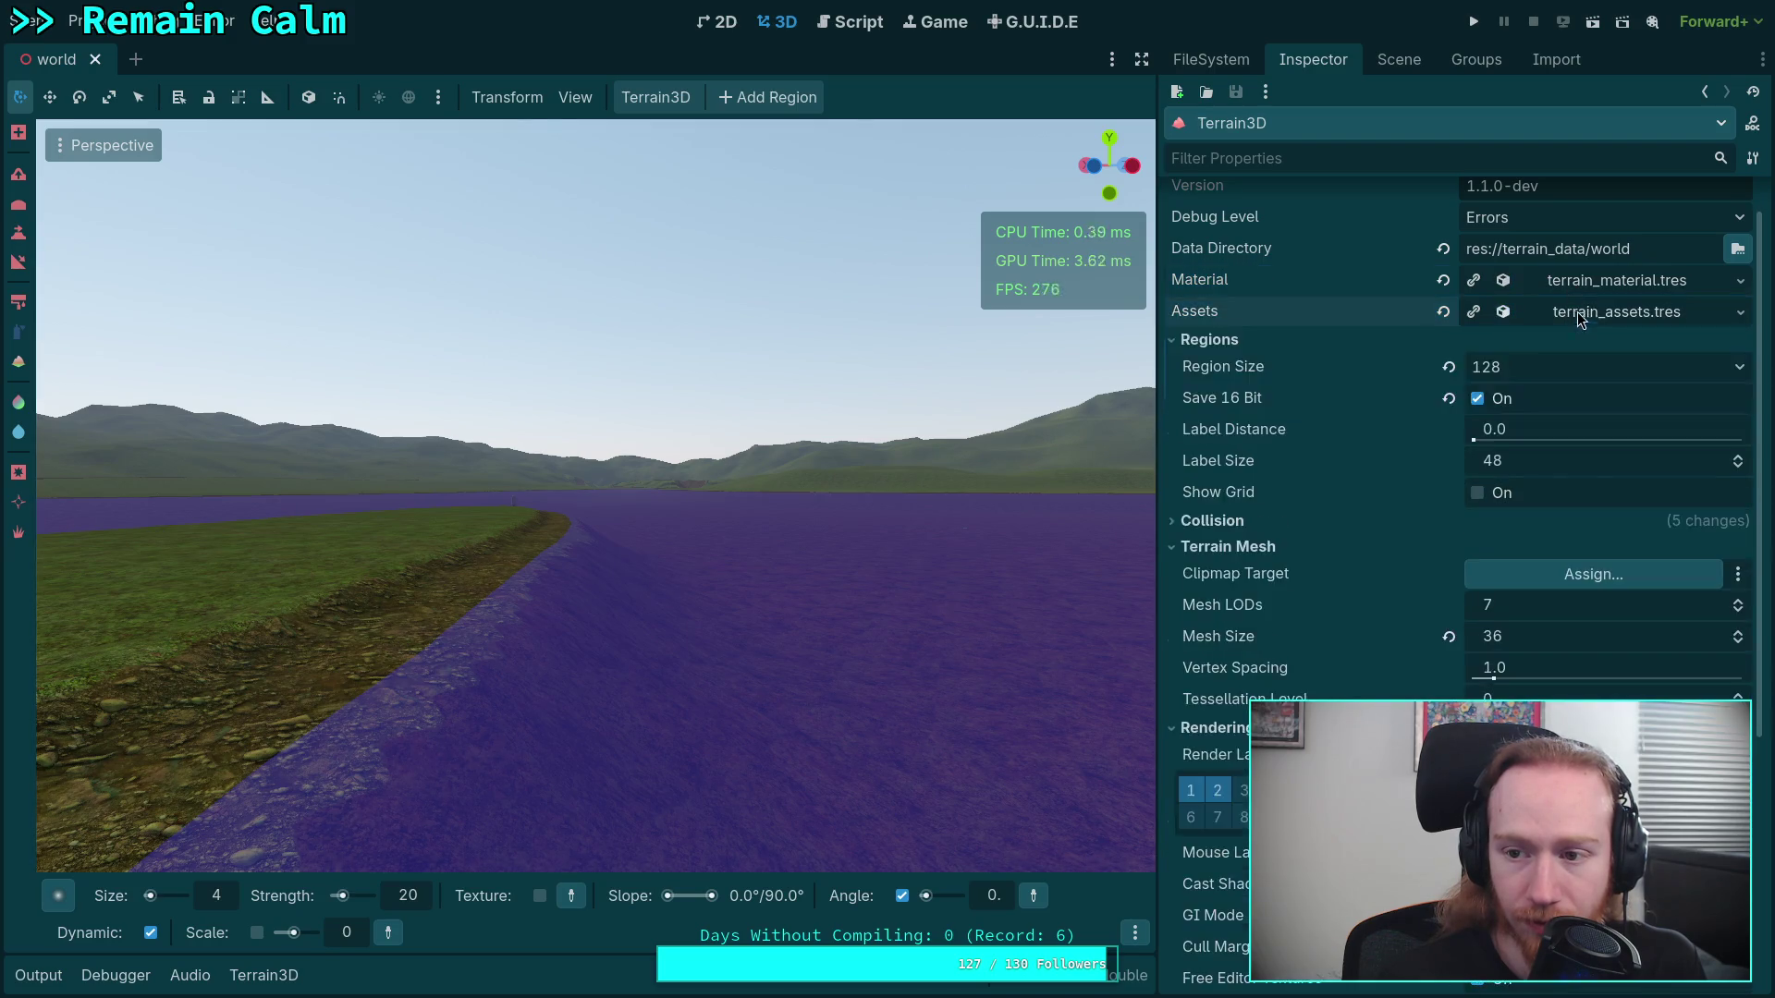
{"action": "left_click", "coordinate": [1589, 291]}
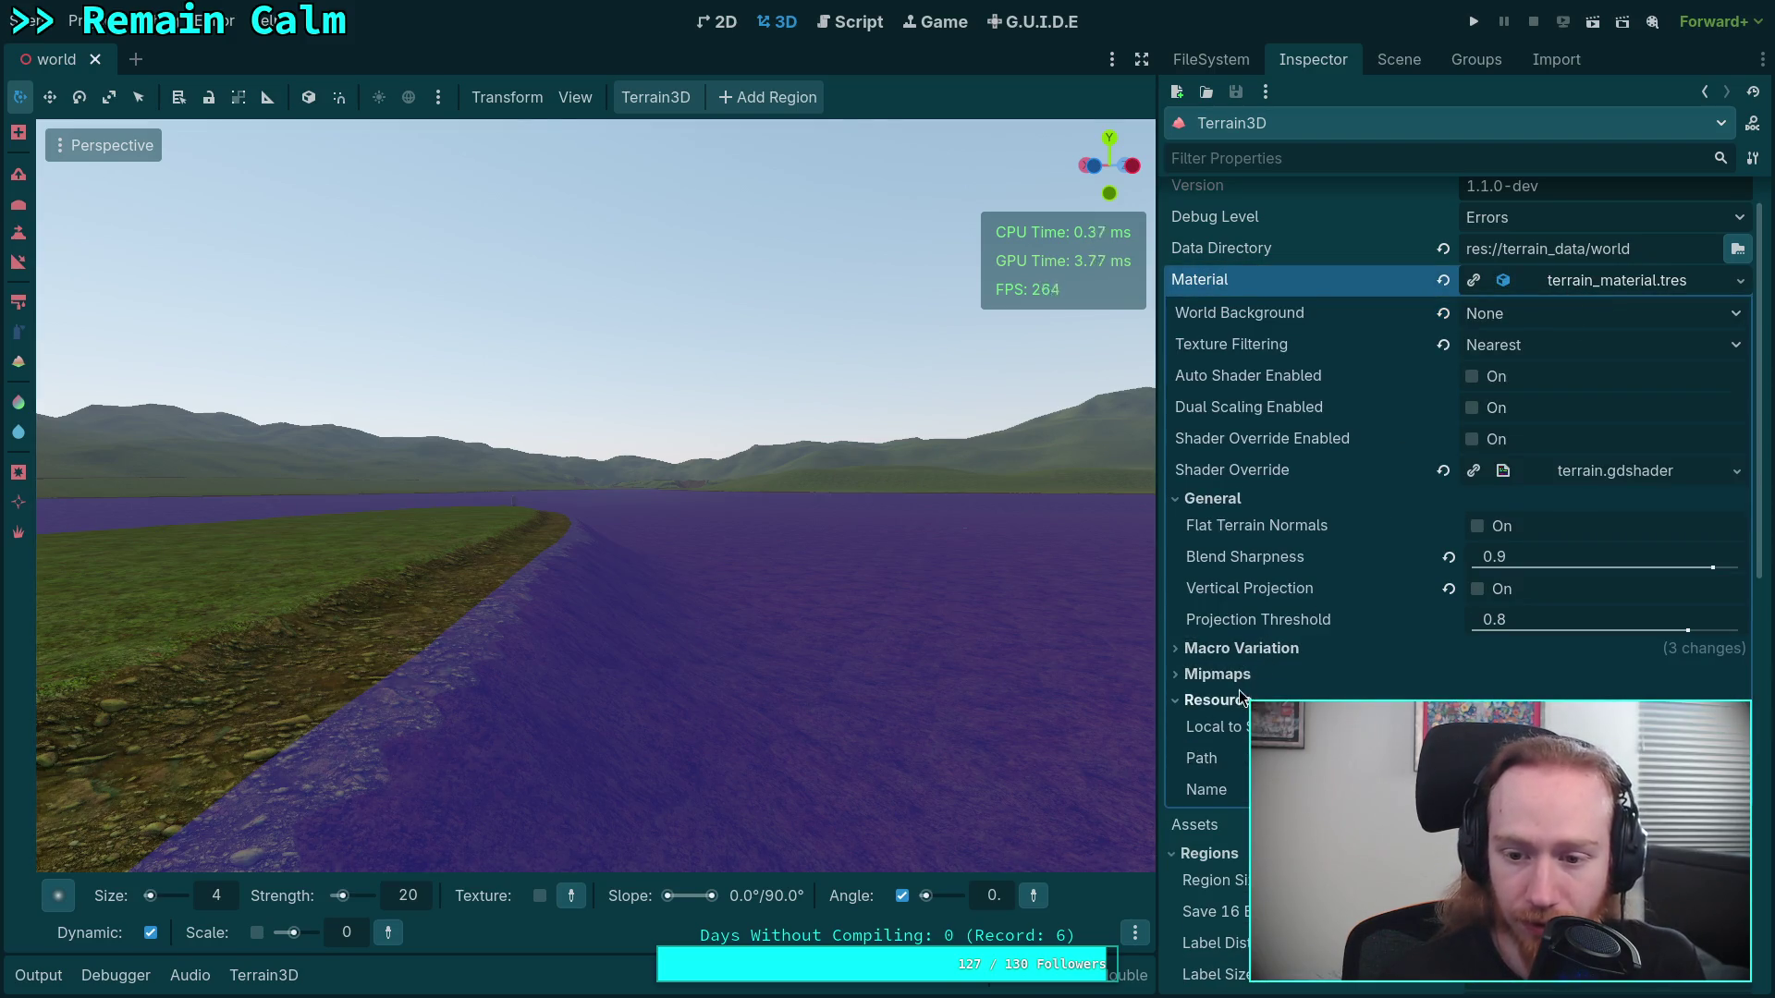
{"action": "left_click", "coordinate": [1449, 594]}
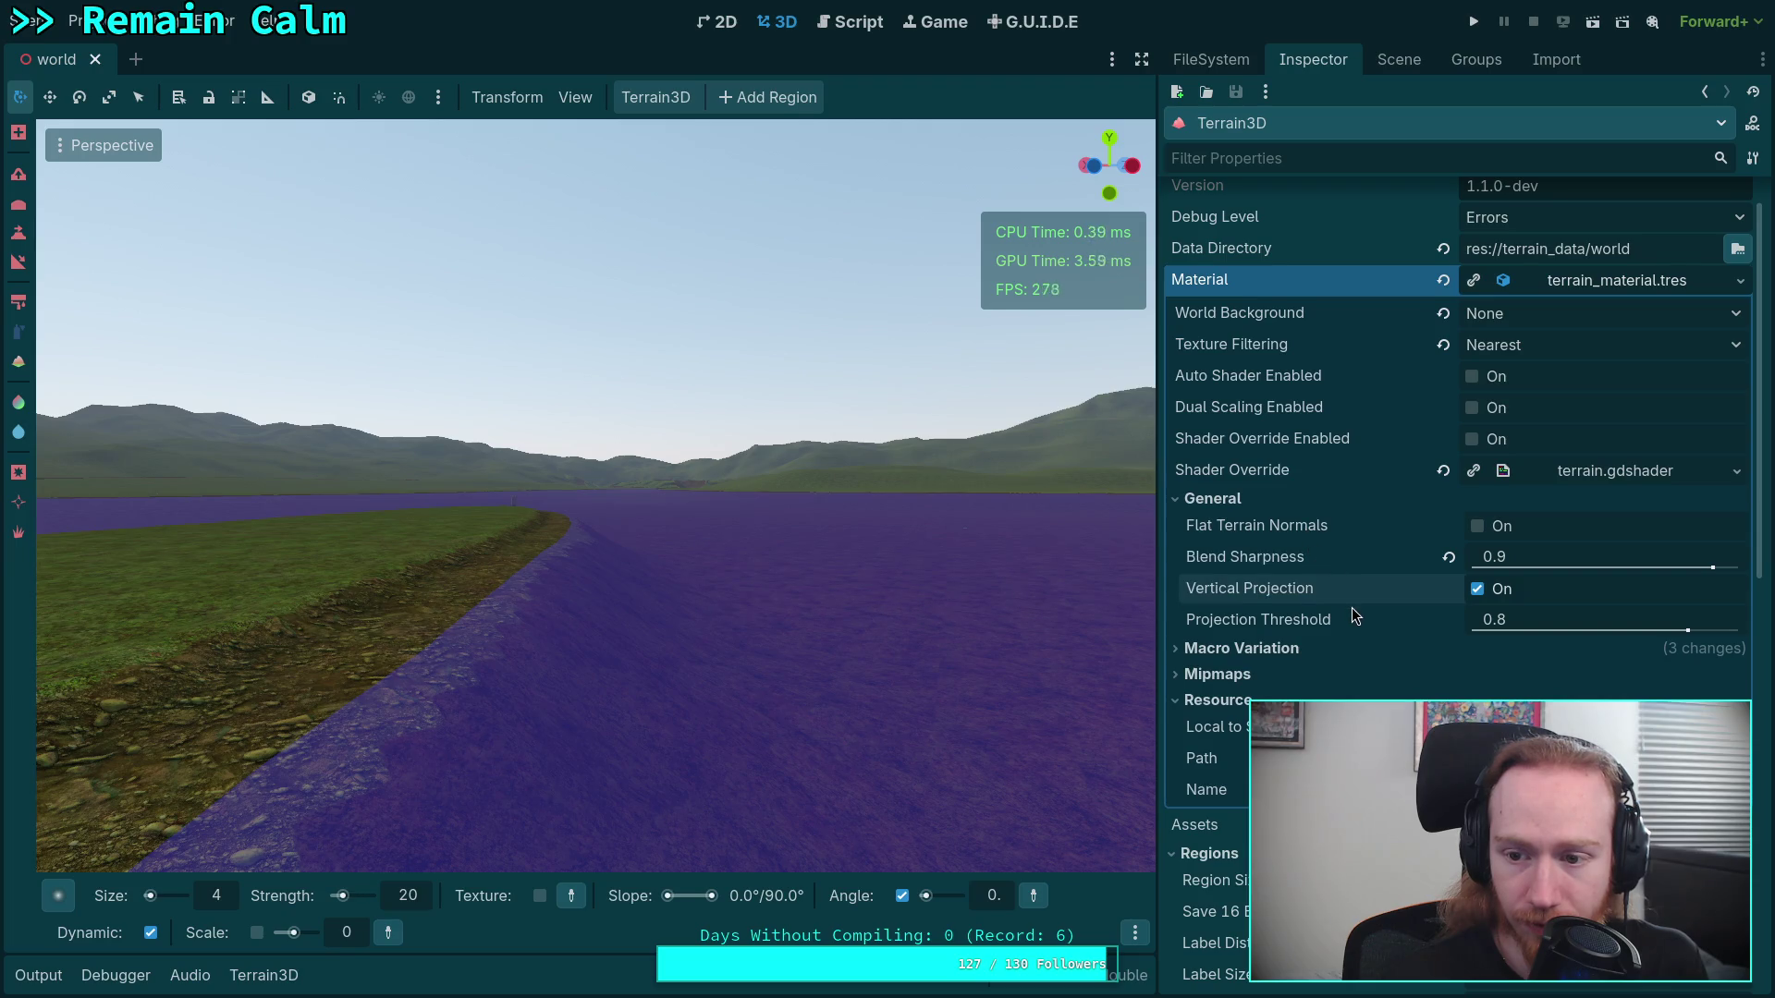
Look over Macro Variation and Mipmaps, toggle Dual Scaling on then off, and save the scene
{"action": "left_click", "coordinate": [1262, 651]}
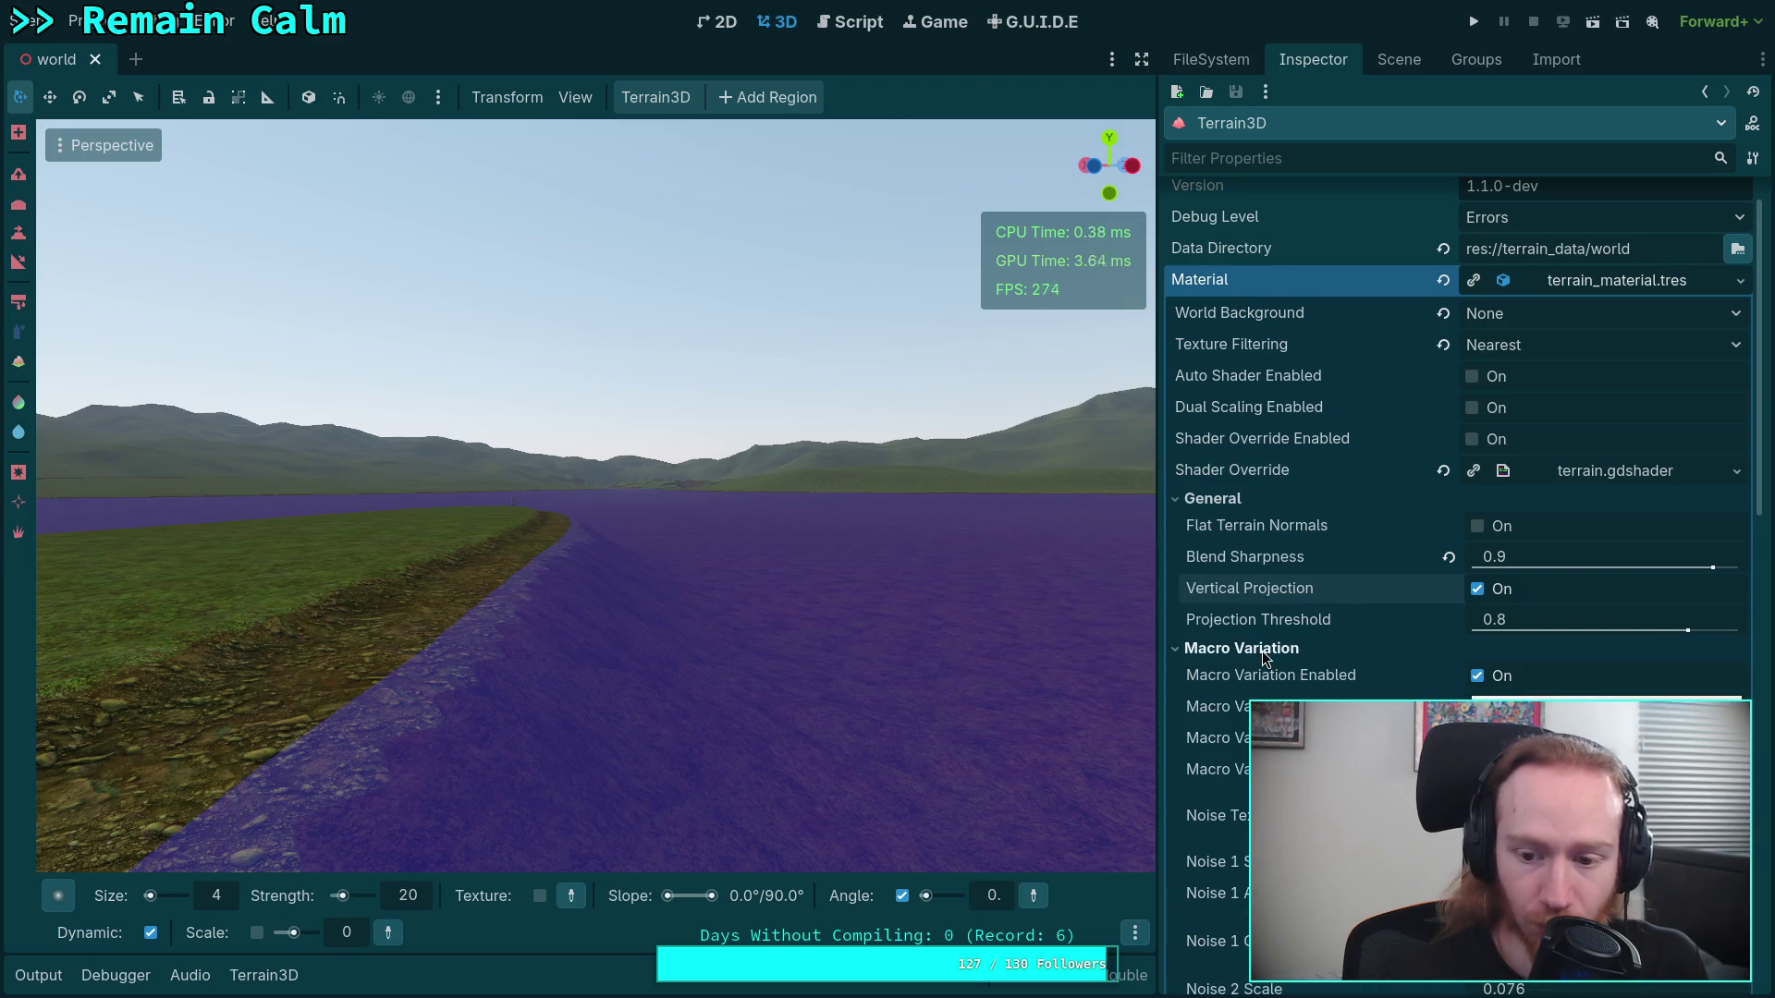
{"action": "left_click", "coordinate": [1262, 650]}
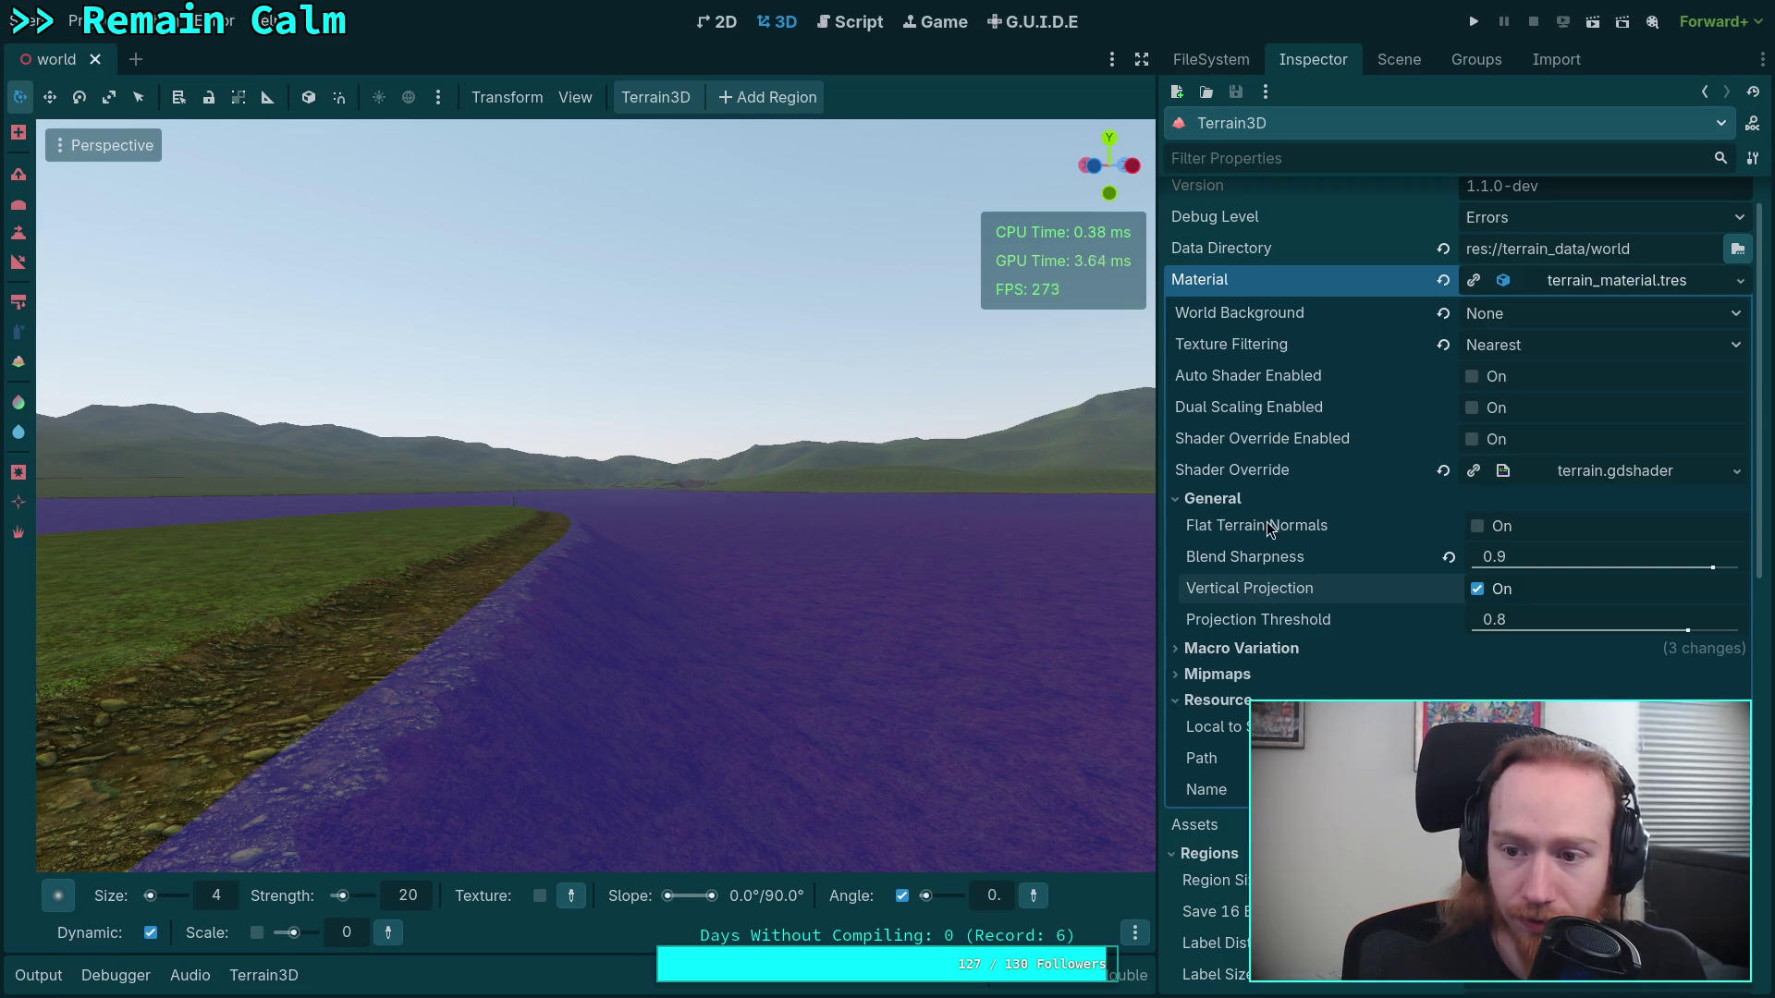
{"action": "left_click", "coordinate": [1217, 681]}
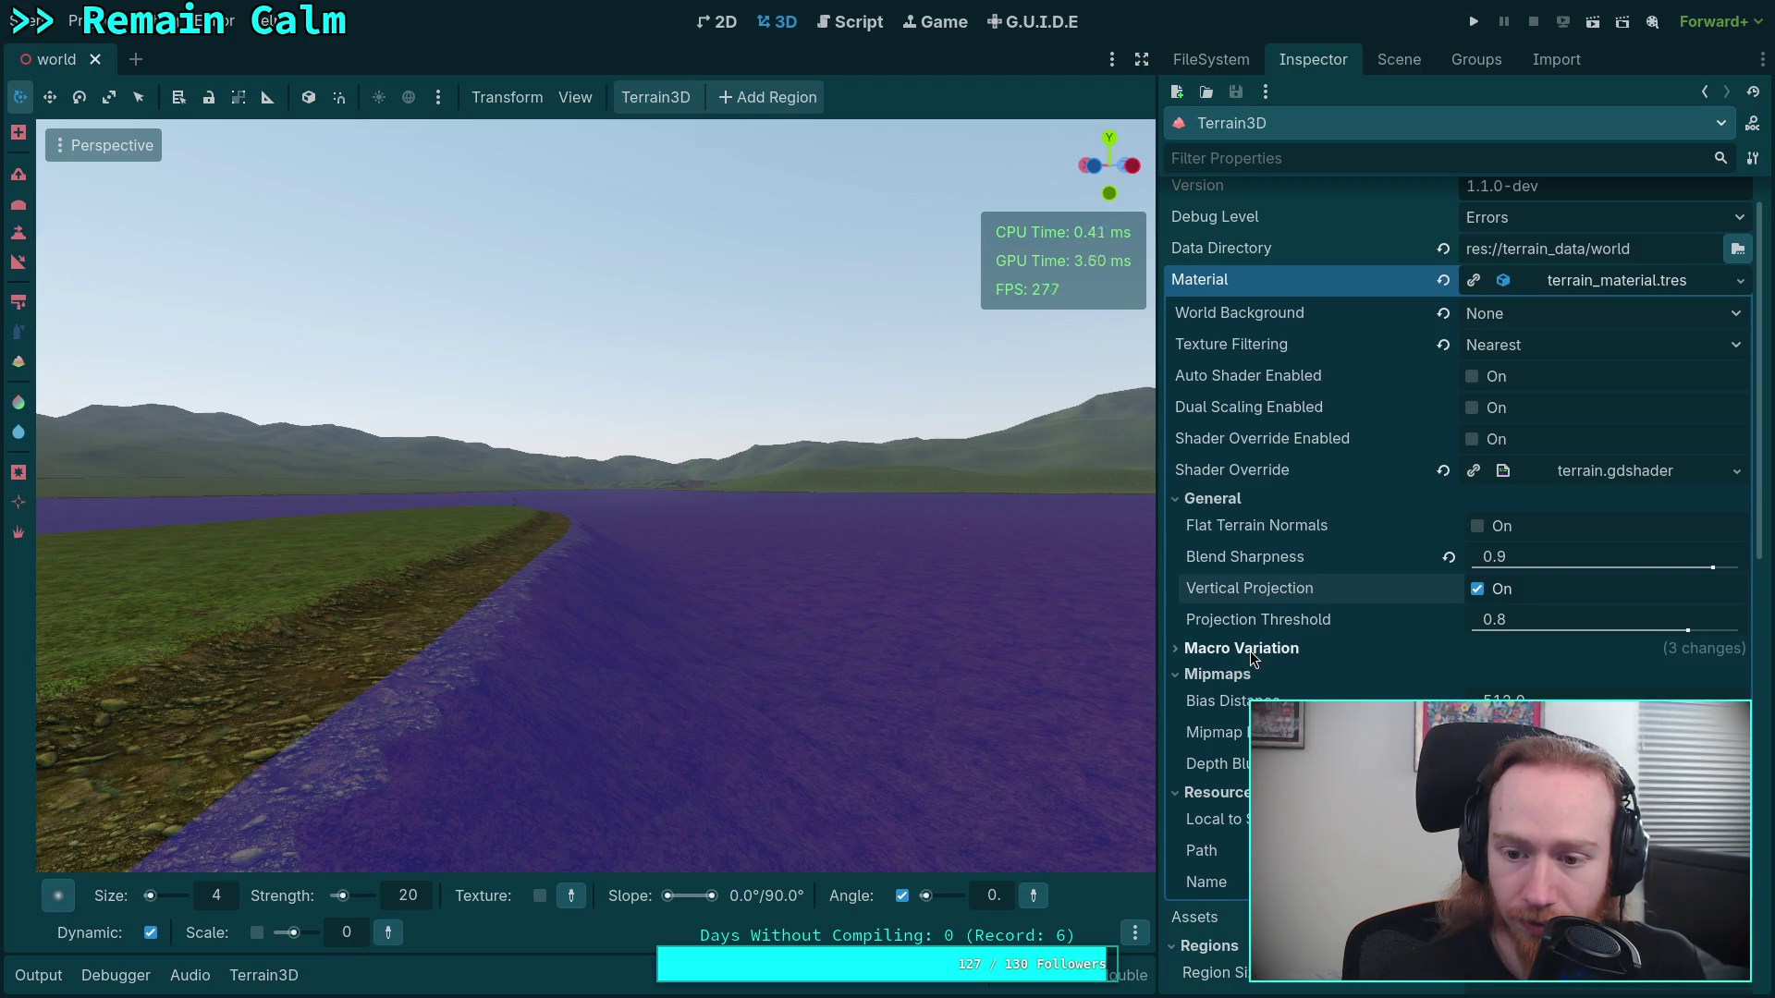
{"action": "left_click", "coordinate": [1250, 651]}
{"action": "scroll", "coordinate": [1328, 656], "scroll_direction": "down", "scroll_amount": 5}
{"action": "scroll", "coordinate": [1328, 657], "scroll_direction": "up", "scroll_amount": 5}
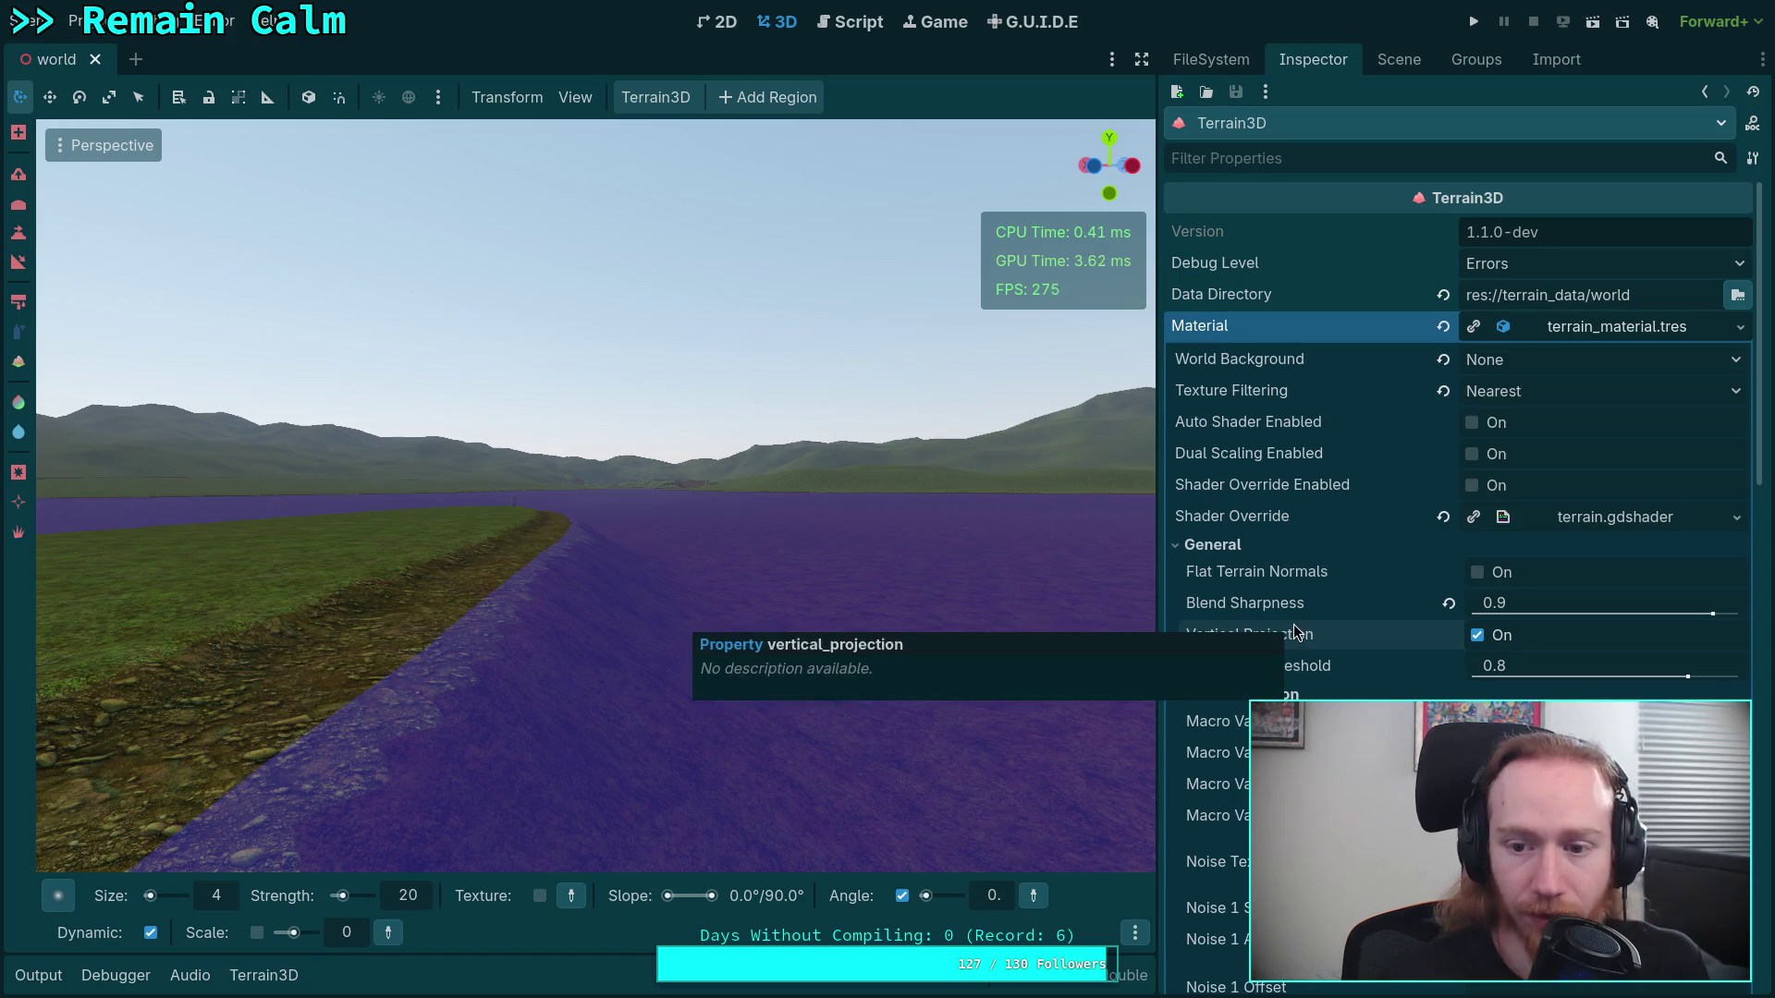
{"action": "scroll", "coordinate": [1294, 629], "scroll_direction": "down", "scroll_amount": 3}
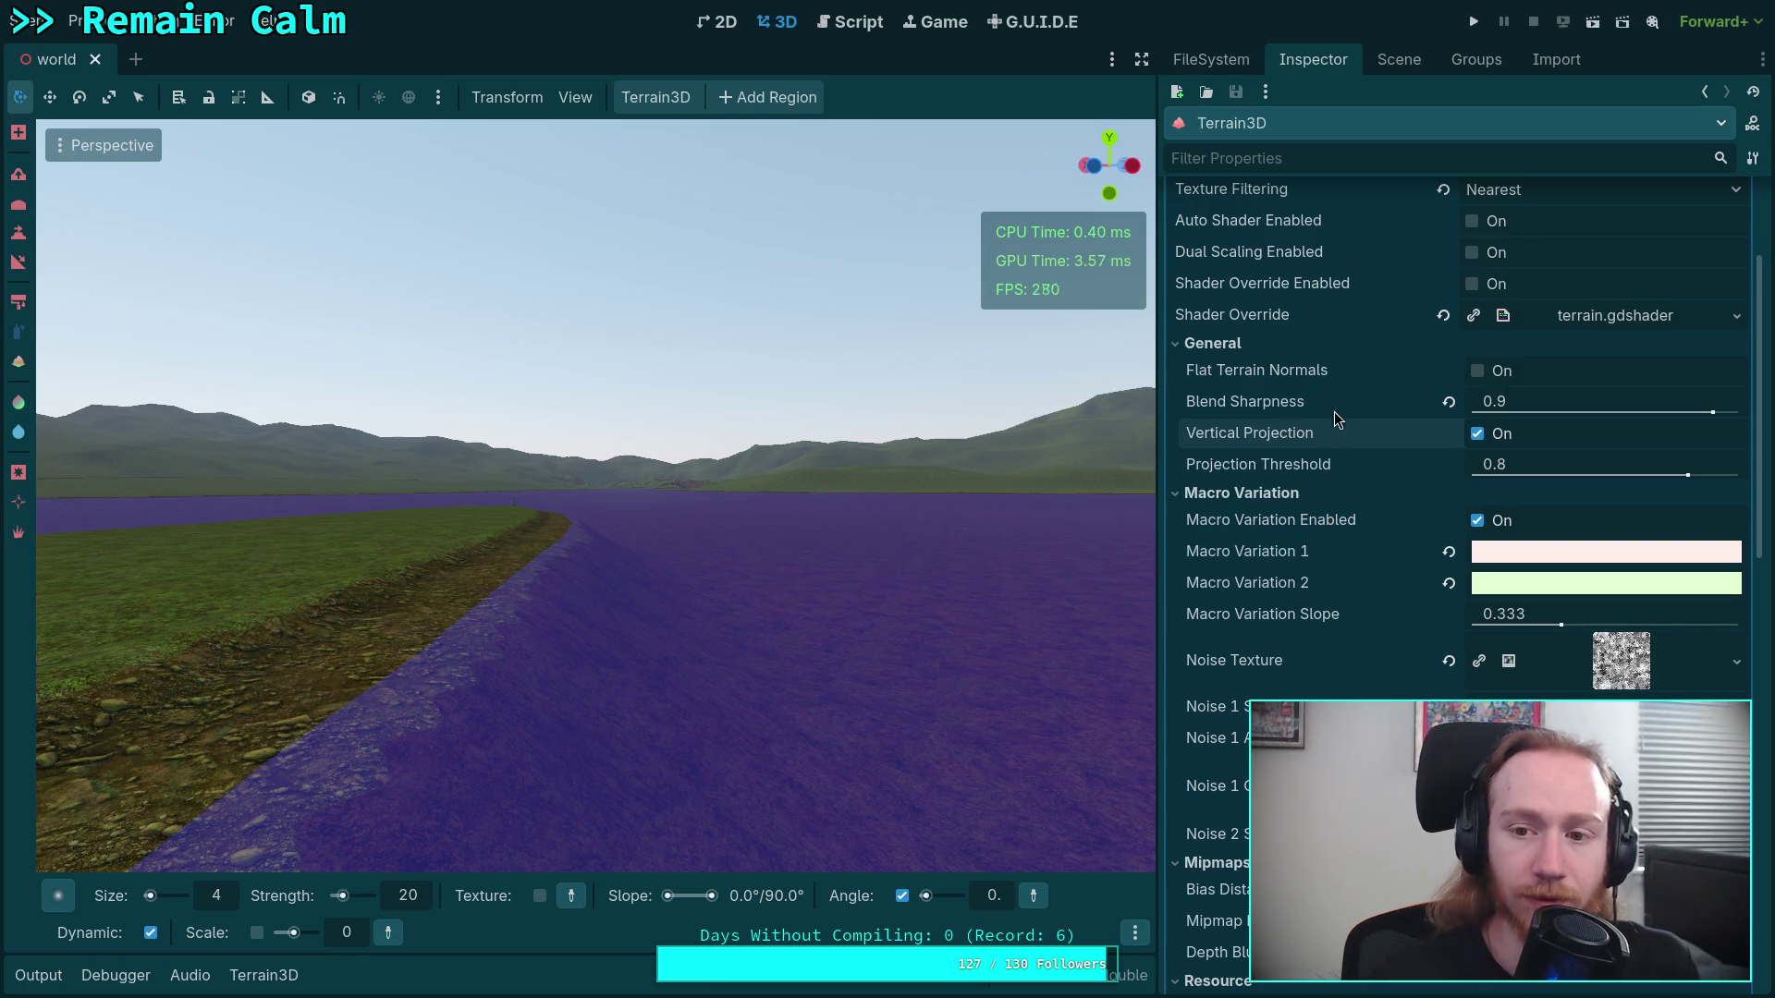
{"action": "left_click", "coordinate": [1476, 255]}
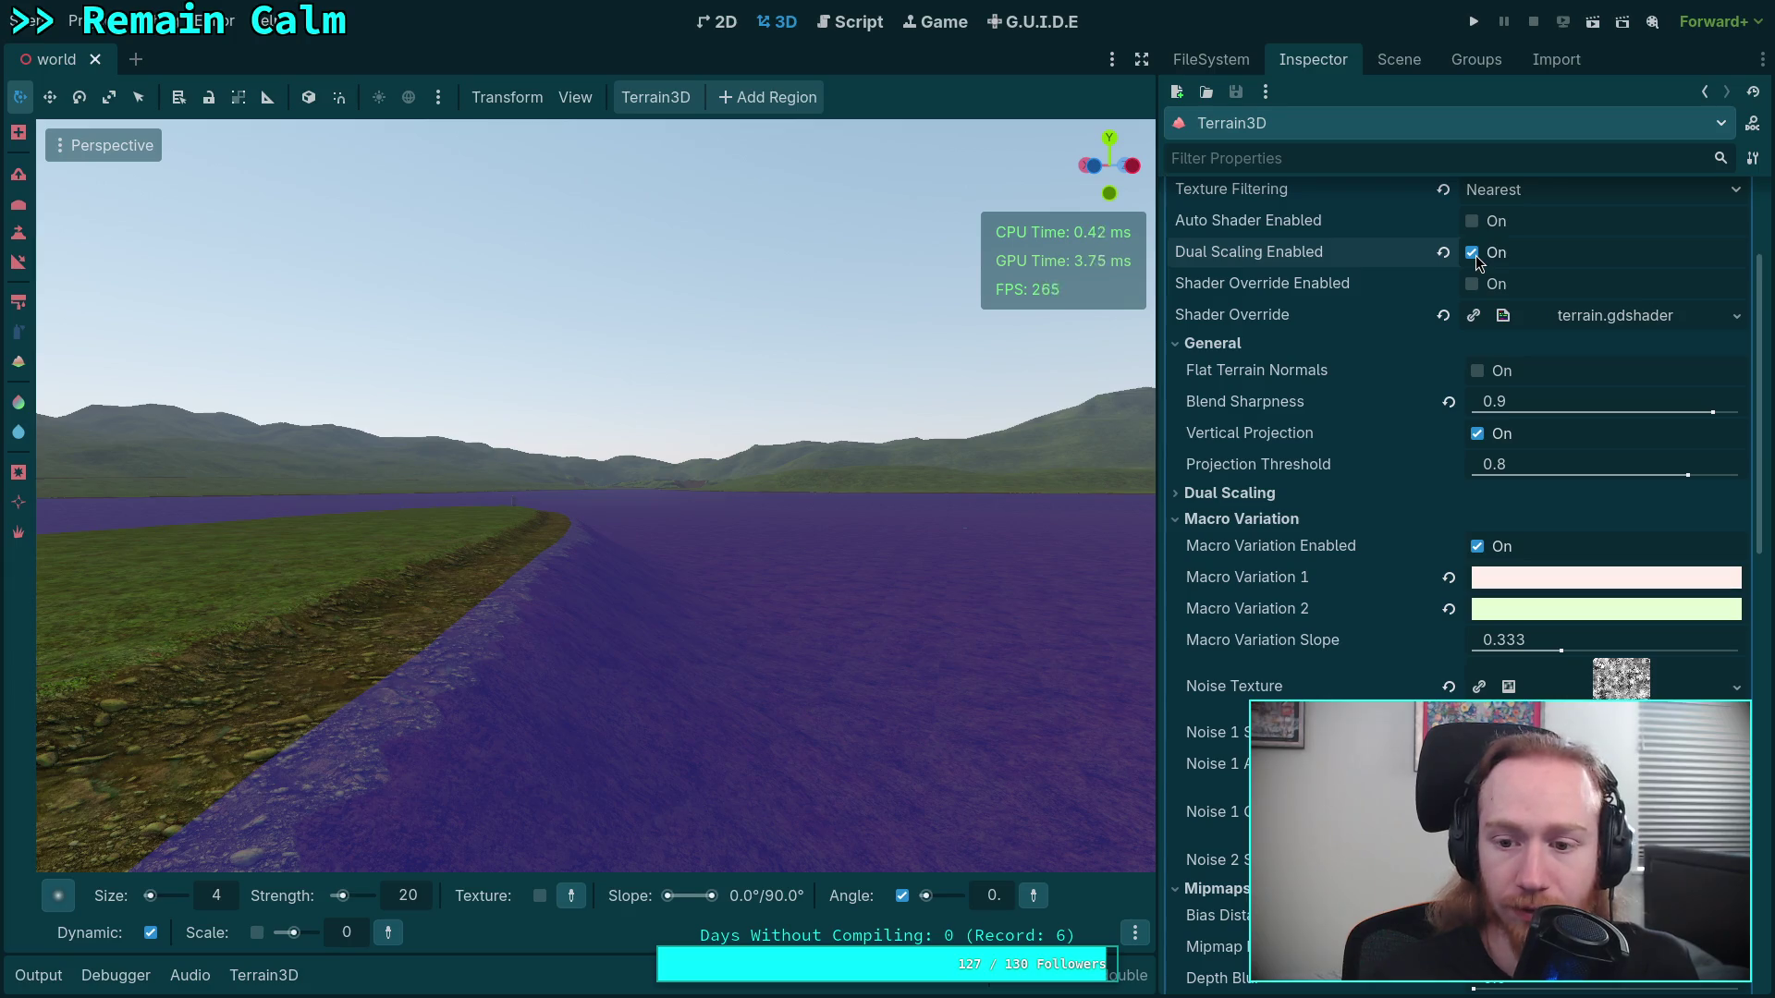
{"action": "left_click", "coordinate": [1472, 253]}
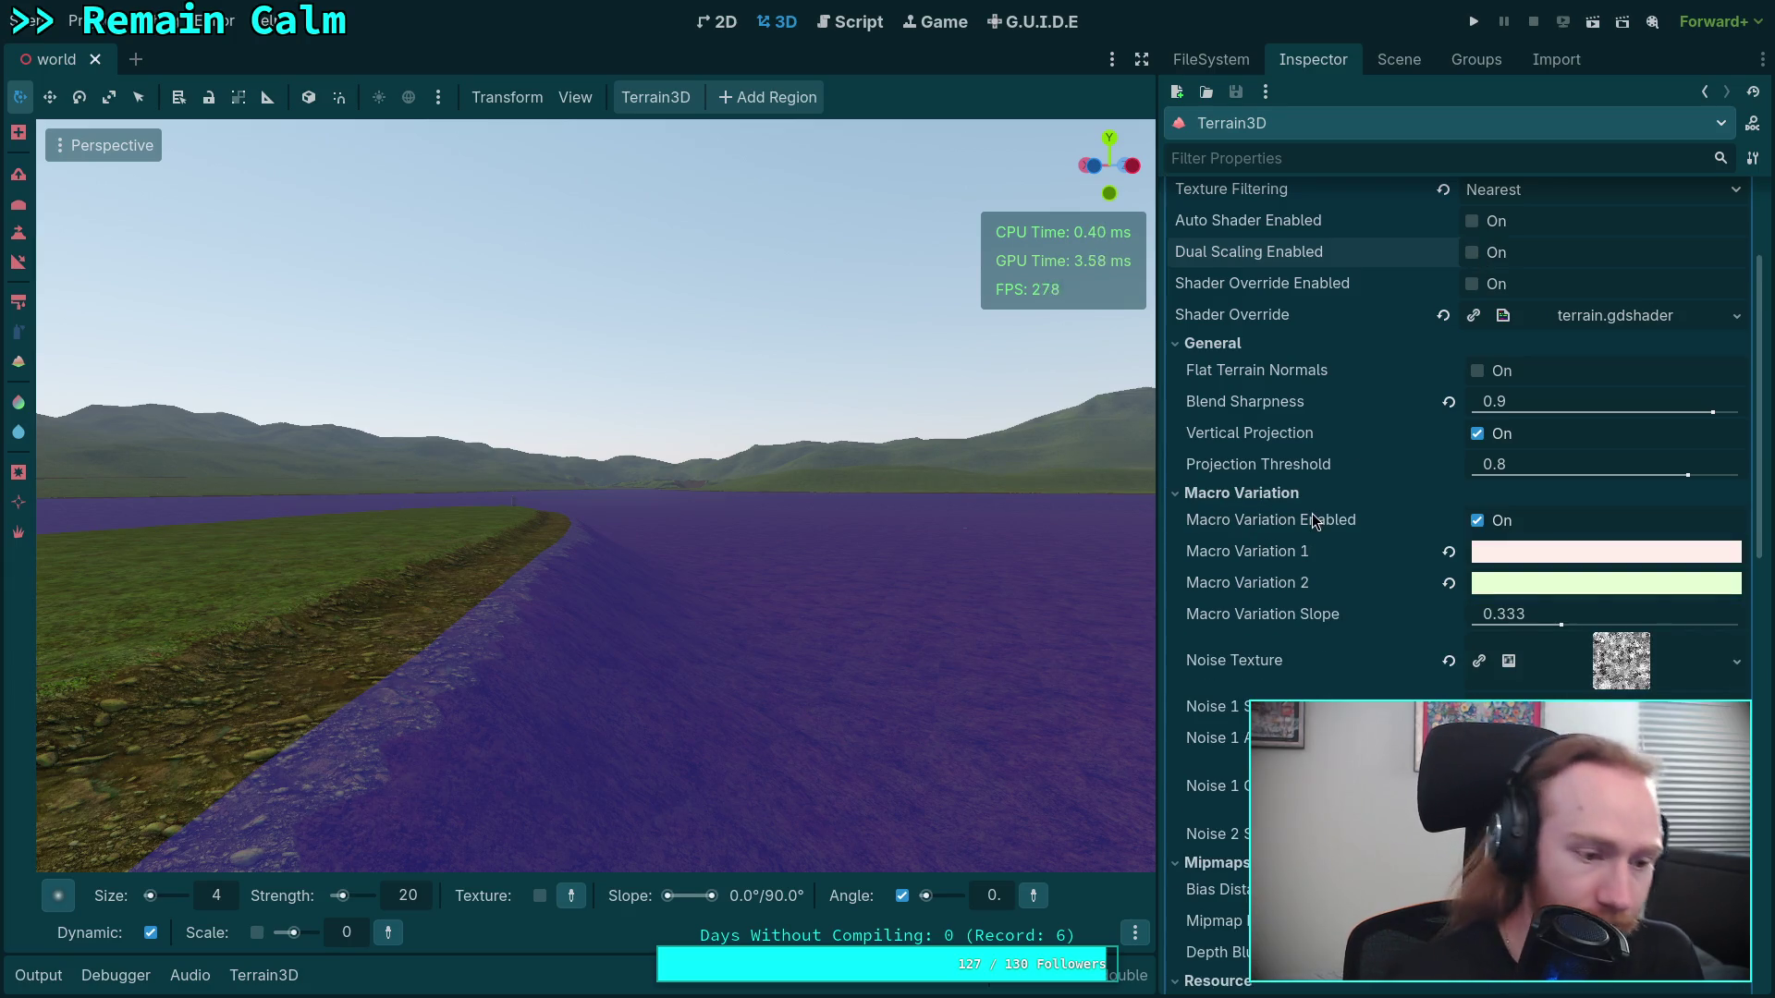
{"action": "key", "text": "ctrl+s"}
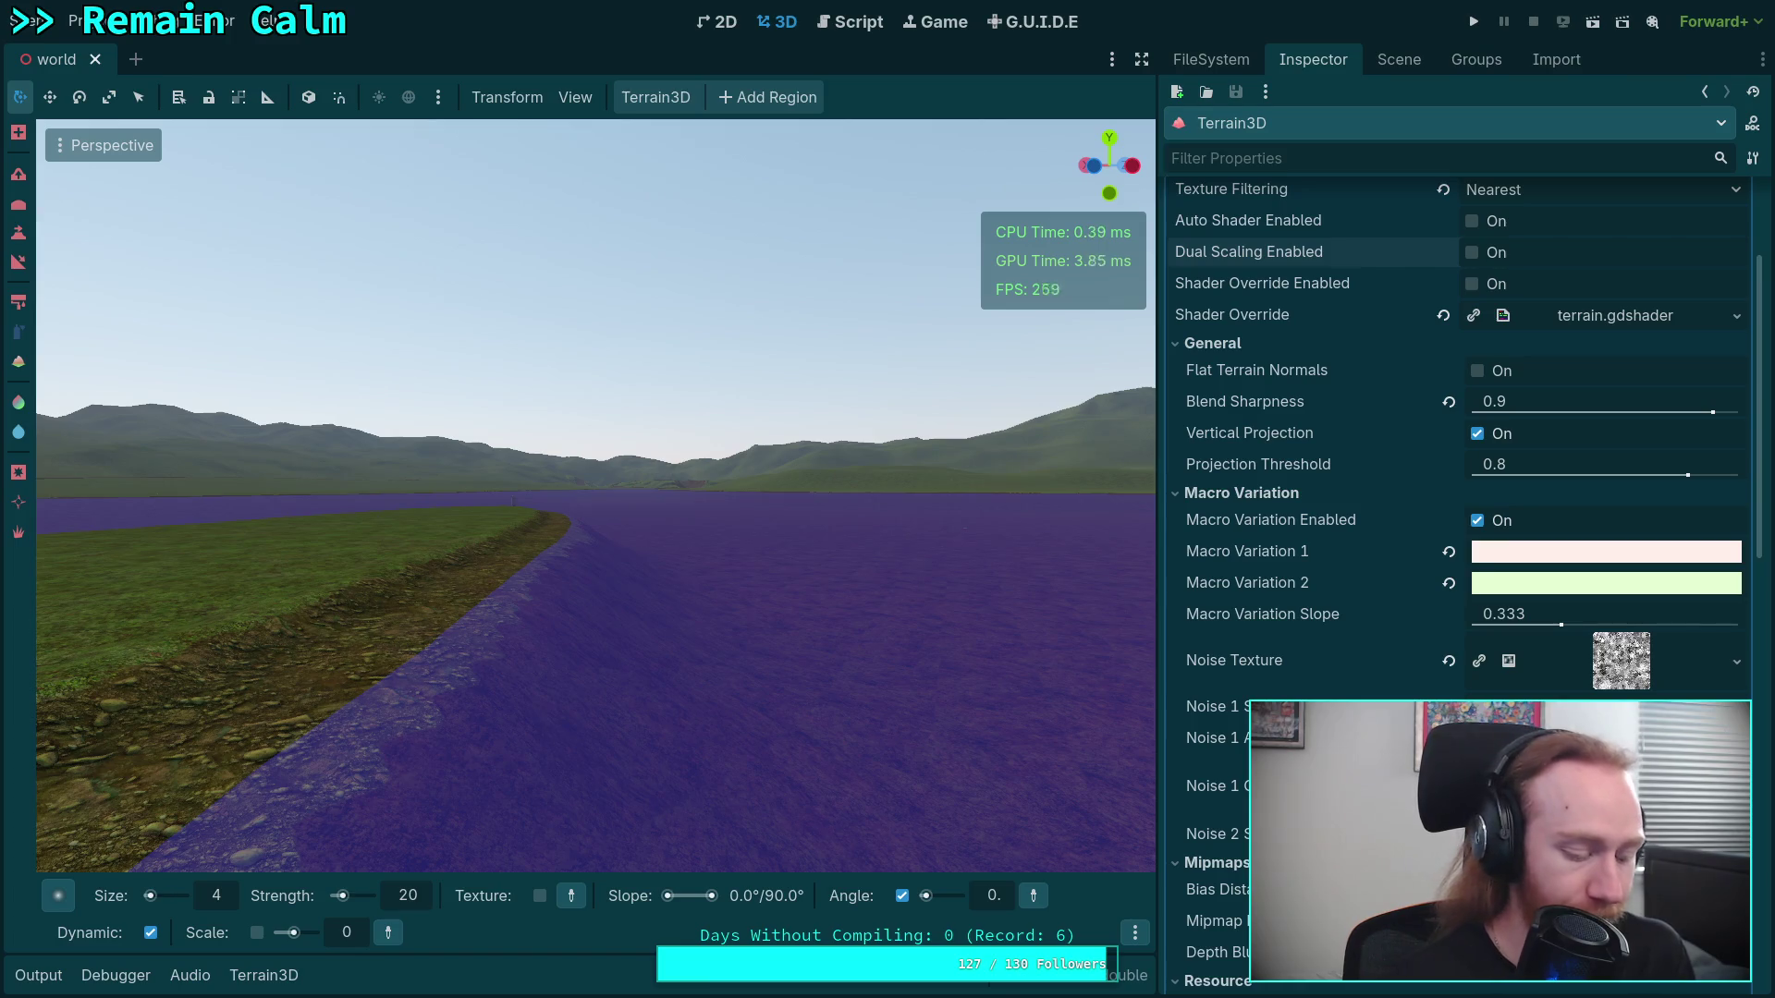
{"action": "key", "text": "super+1"}
Rerun git diff and scroll through the terrain_material.tres changes
{"action": "key", "text": "q"}
{"action": "key", "text": "Up"}
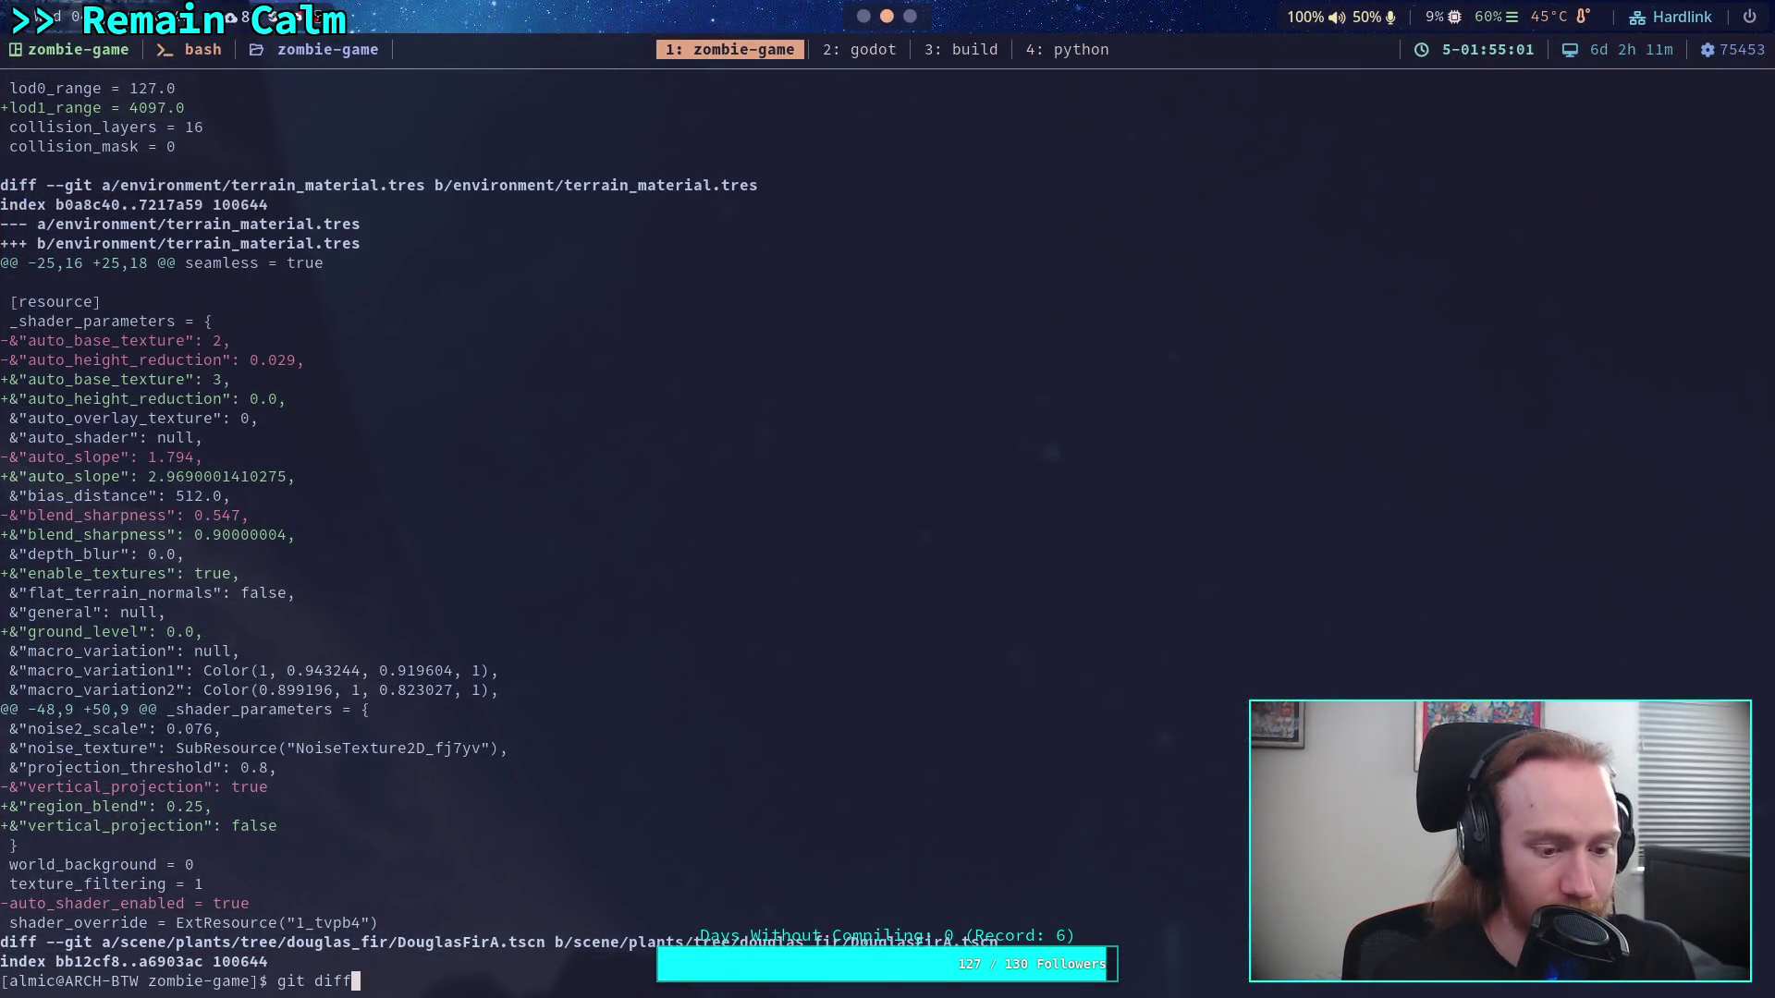
{"action": "key", "text": "Return"}
{"action": "scroll", "coordinate": [733, 536], "scroll_direction": "down", "scroll_amount": 3}
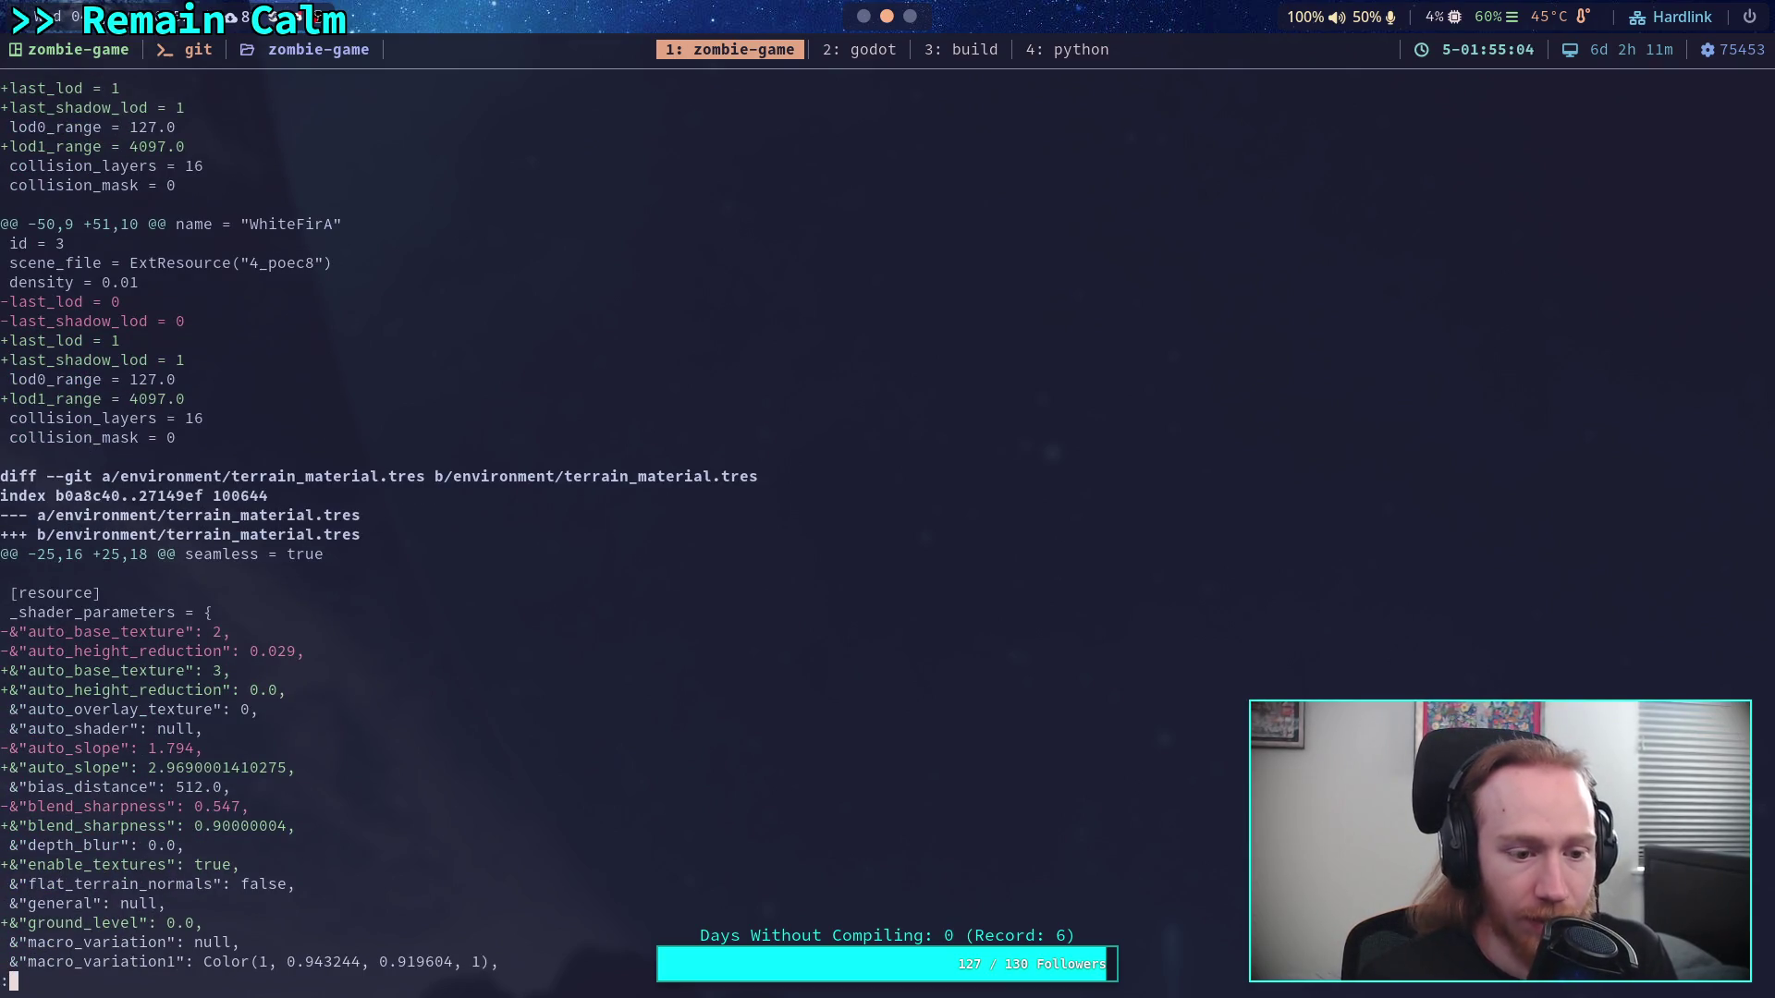
{"action": "scroll", "coordinate": [685, 536], "scroll_direction": "down", "scroll_amount": 5}
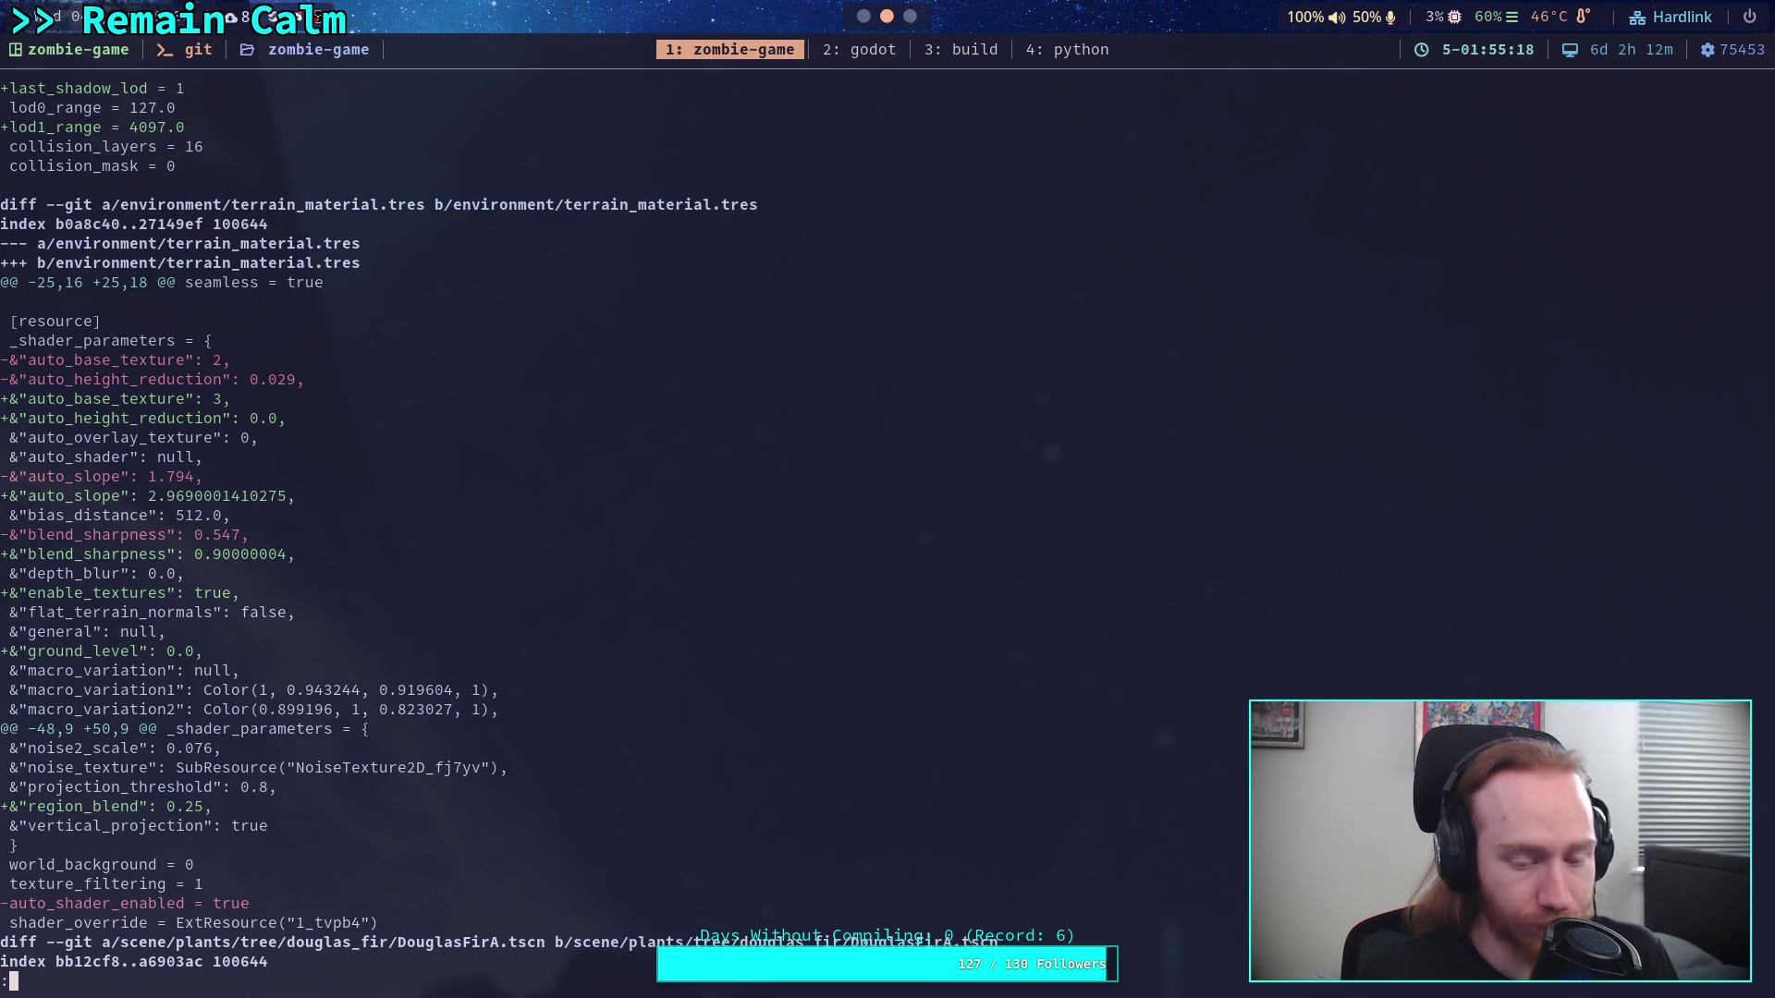
In Godot, save the terrain scene with Scene > Save Scene, then quit the editor
{"action": "key", "text": "super+2"}
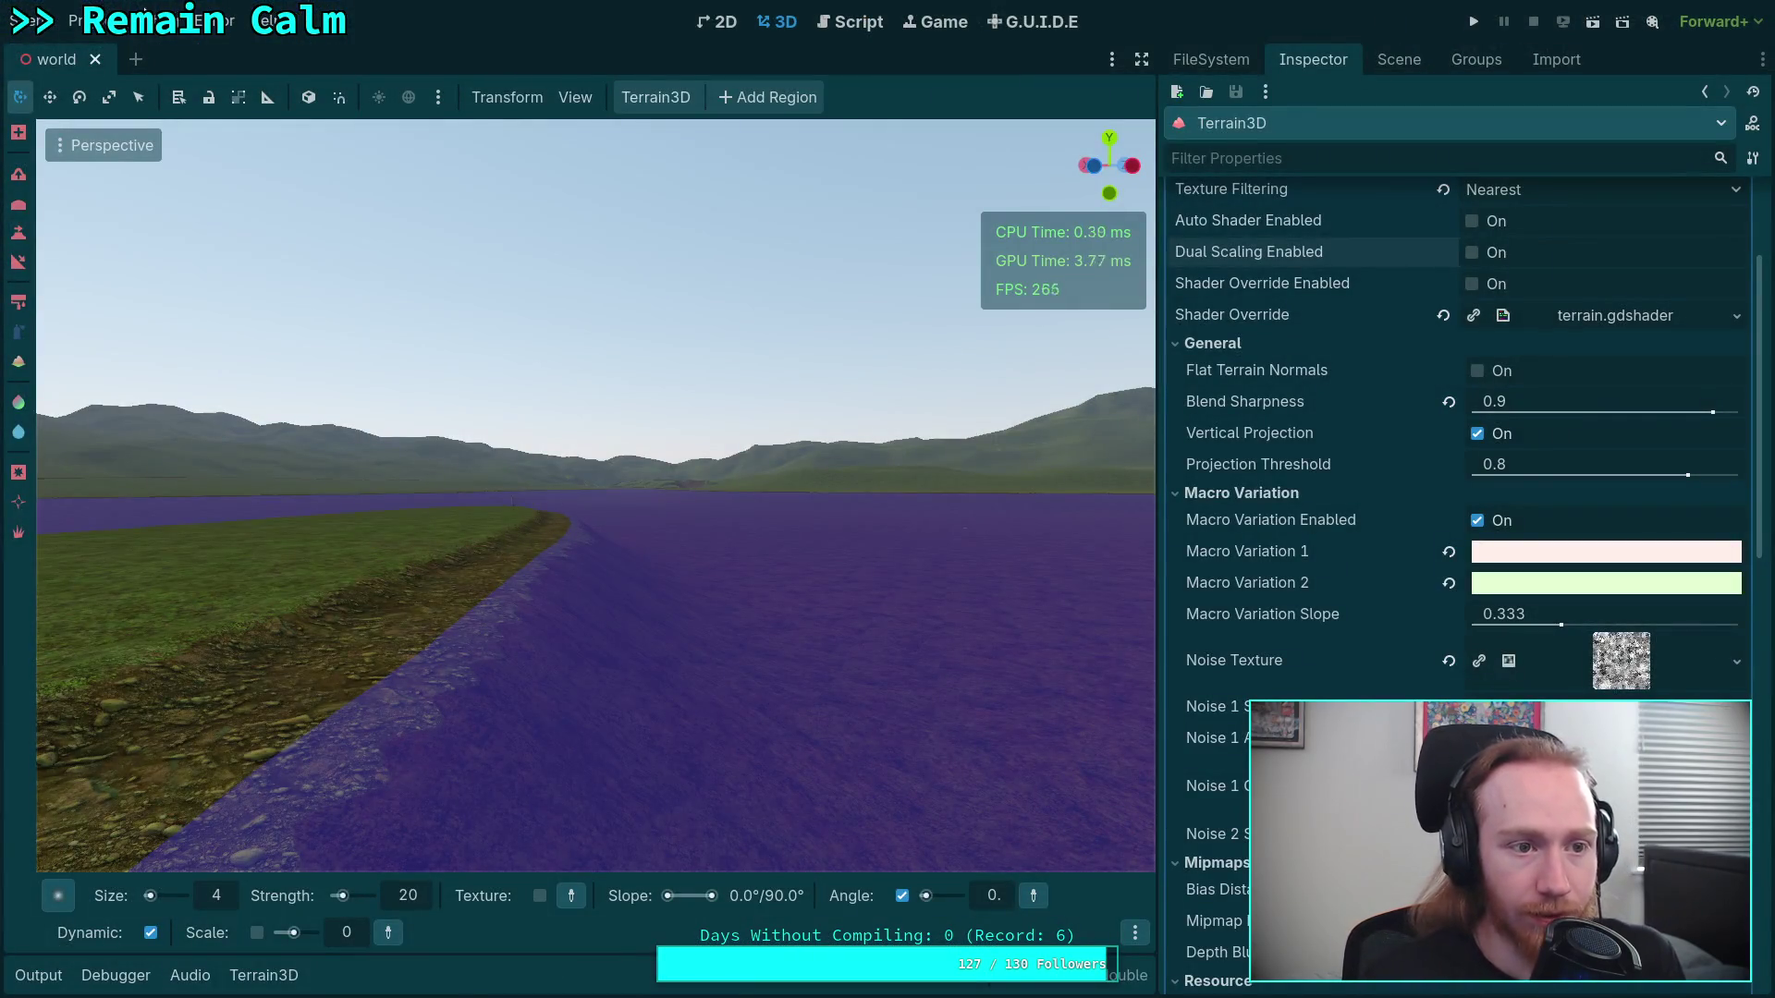
{"action": "left_click", "coordinate": [26, 21]}
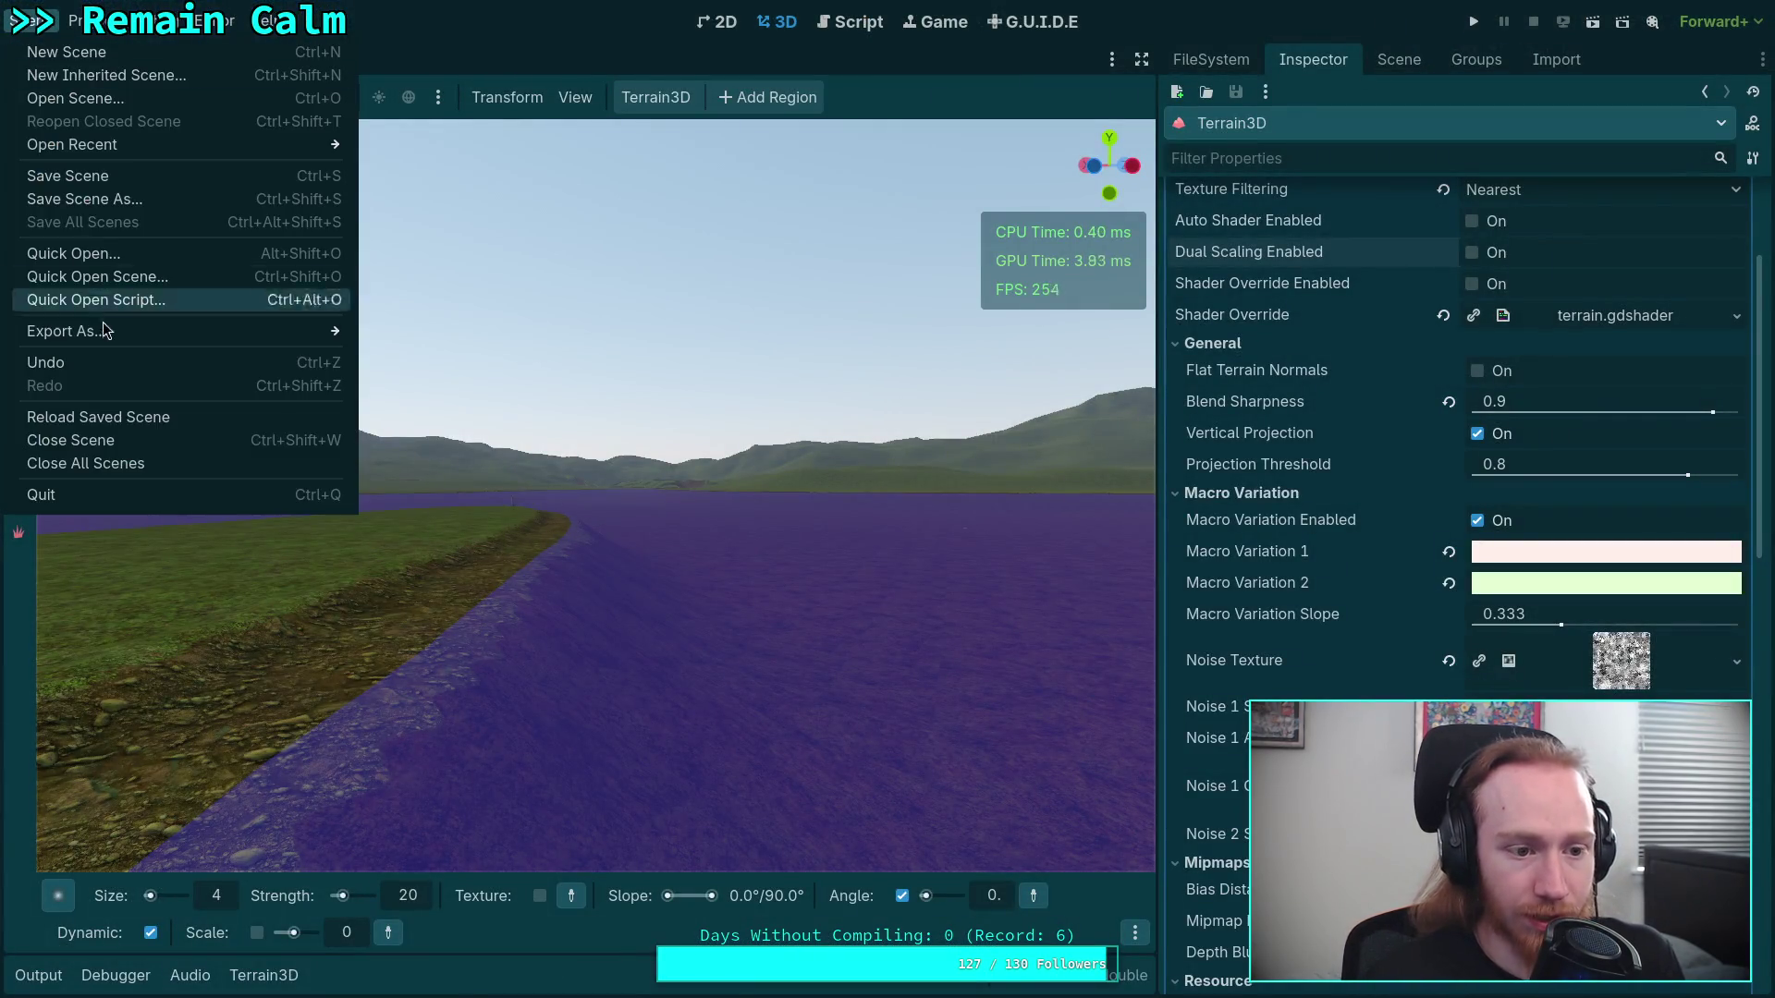
{"action": "left_click", "coordinate": [58, 176]}
{"action": "left_click", "coordinate": [37, 21]}
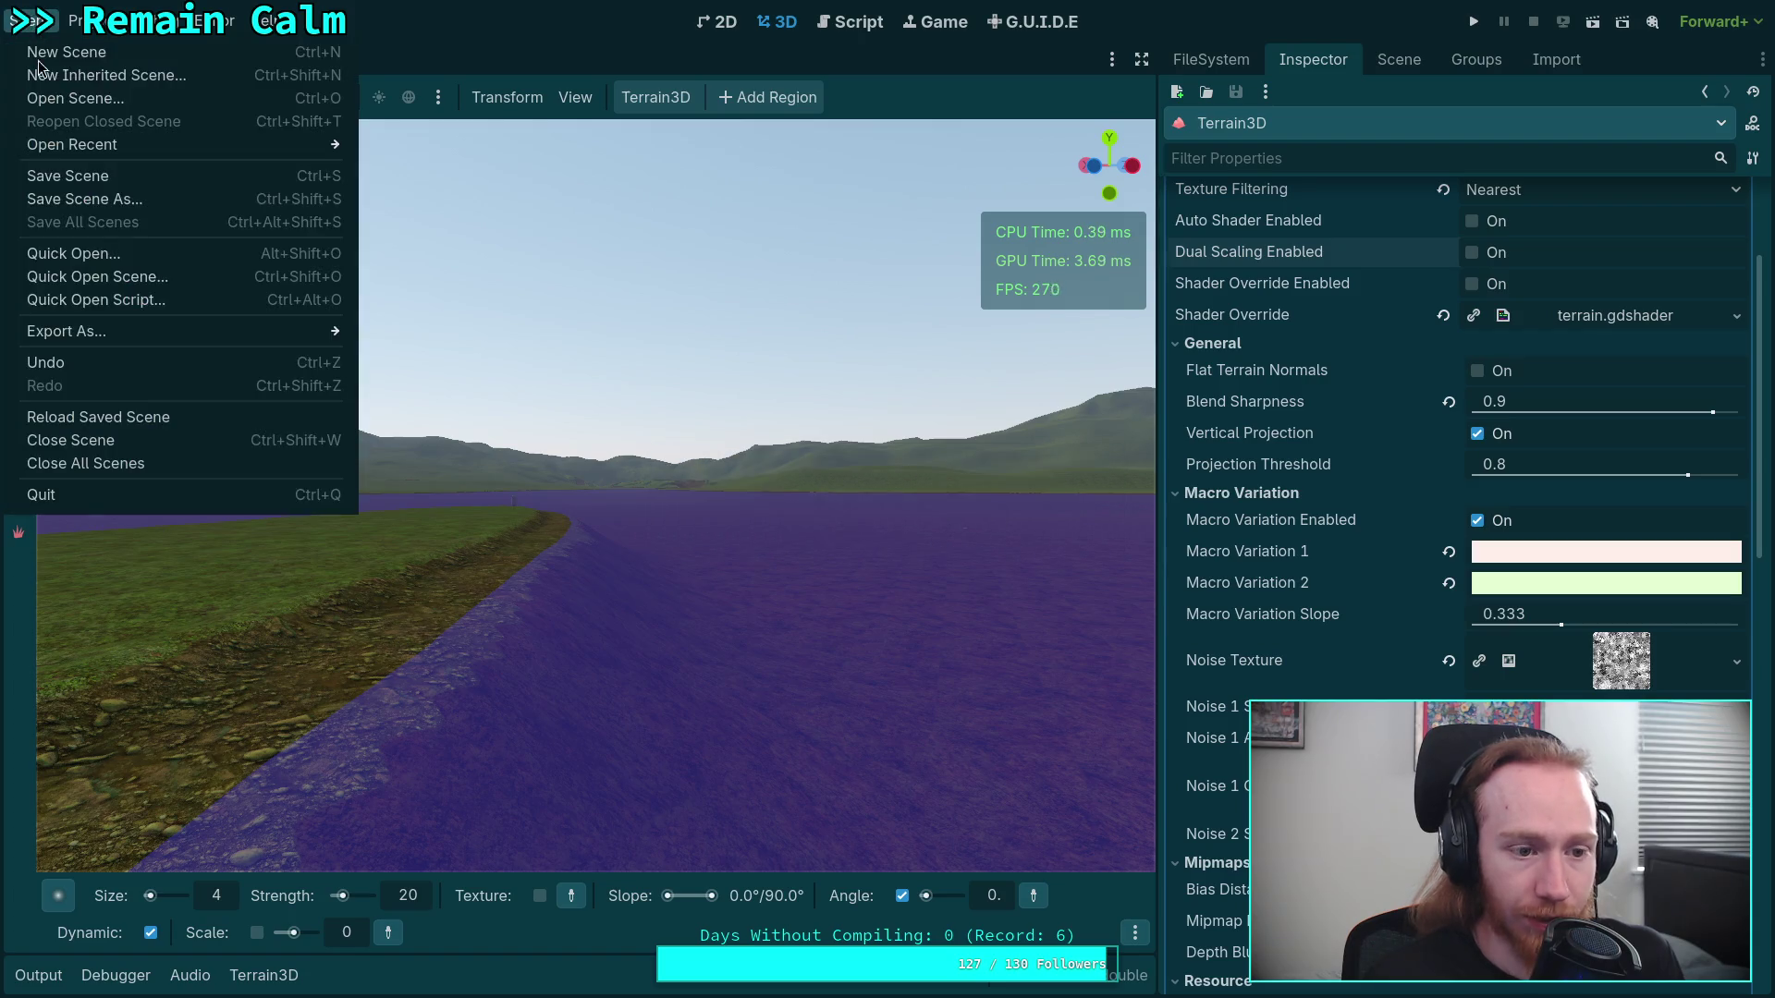
{"action": "left_click", "coordinate": [82, 500]}
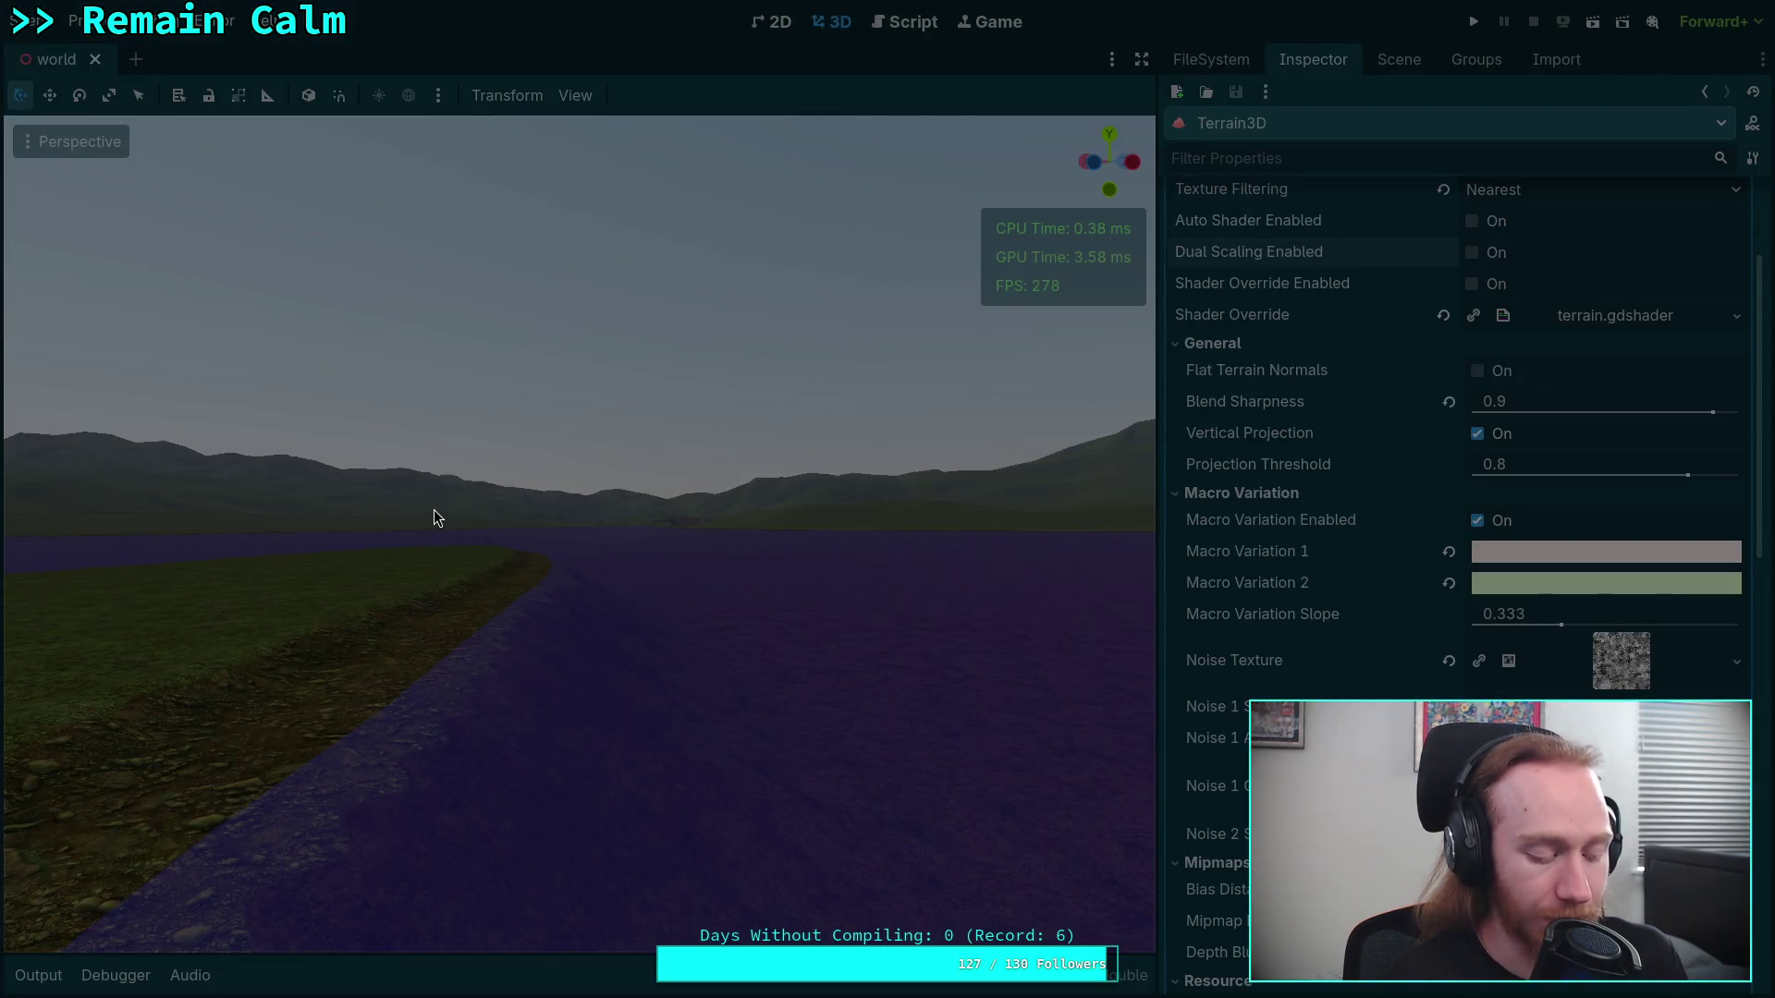
Start git add -i on env/terrain_material.tres and select it for patch staging
{"action": "key", "text": "super+1"}
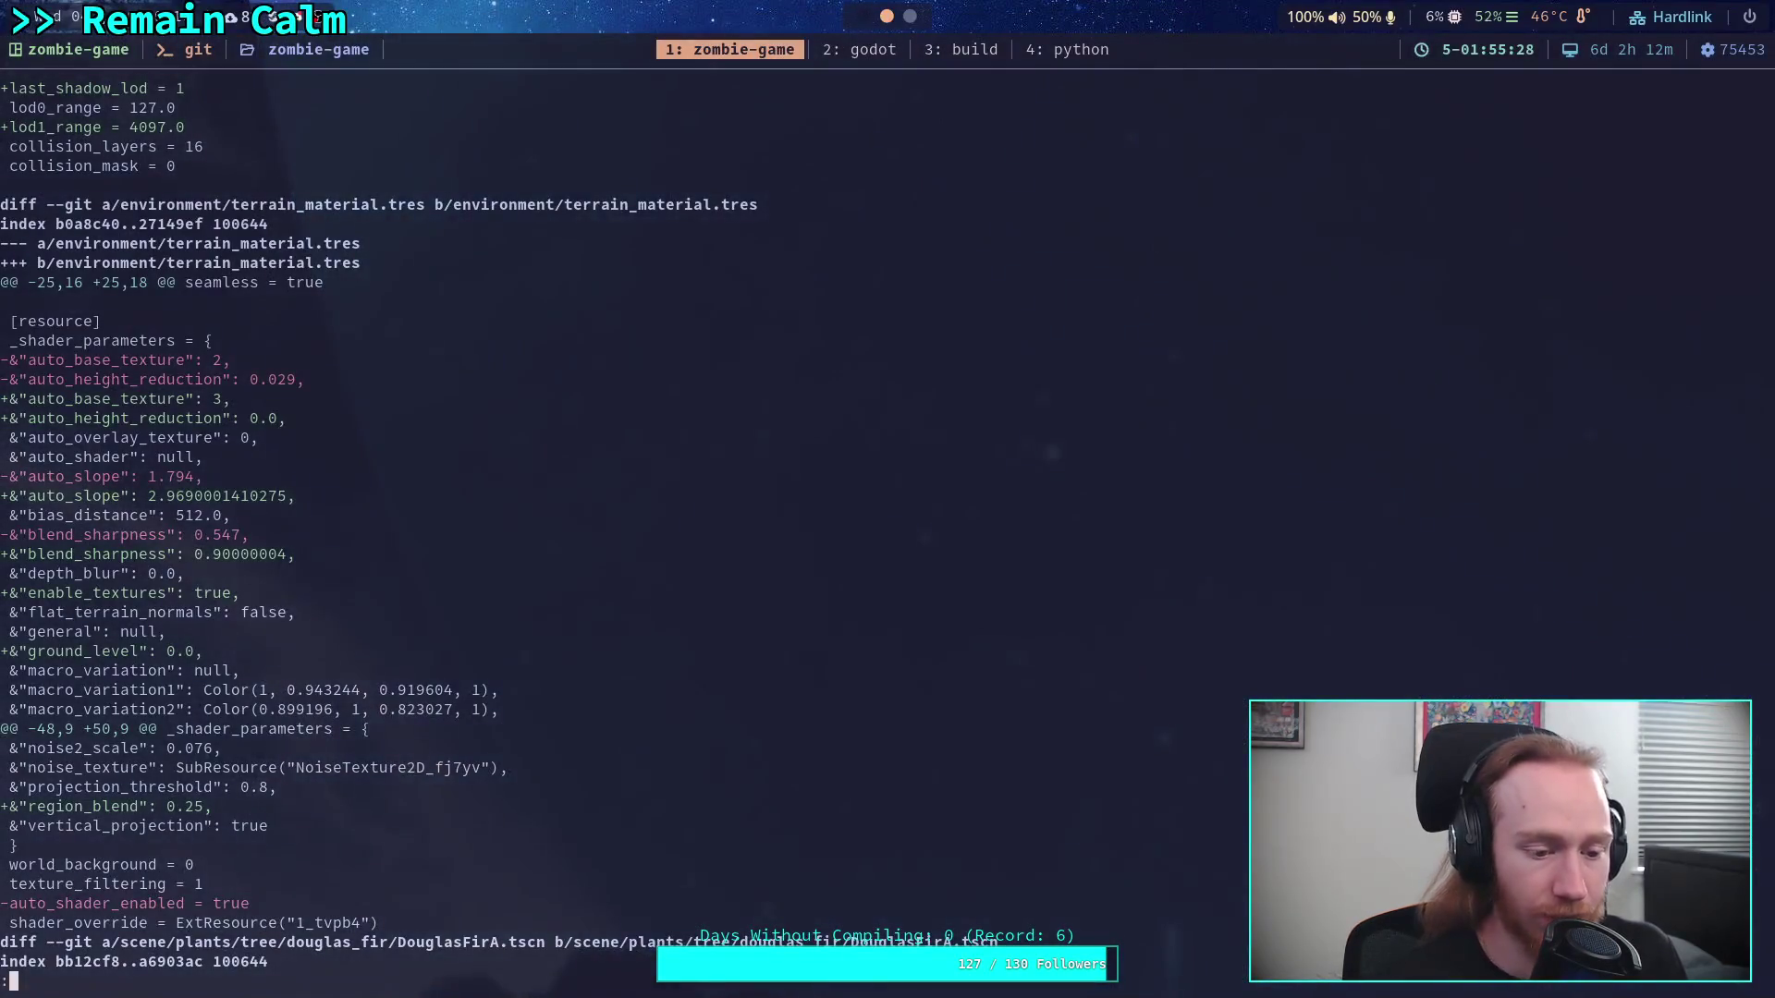
{"action": "type", "text": "git diff"}
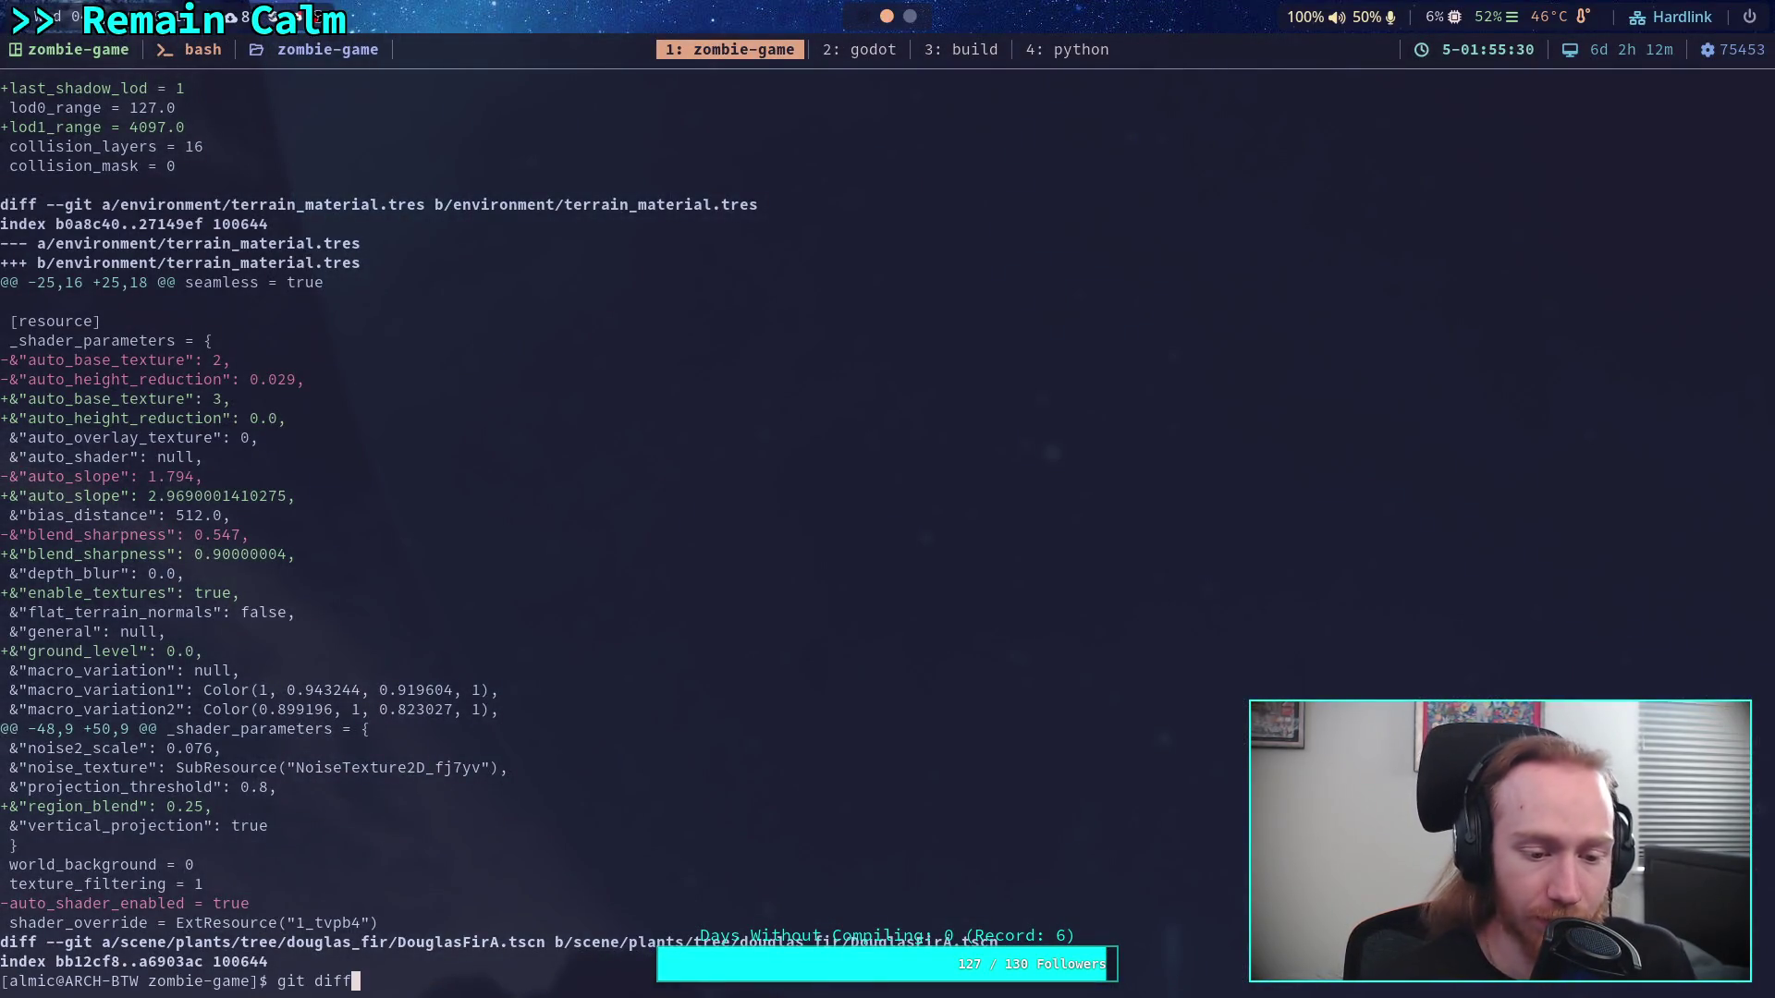
{"action": "key", "text": "BackSpace"}
{"action": "key", "text": "BackSpace"}
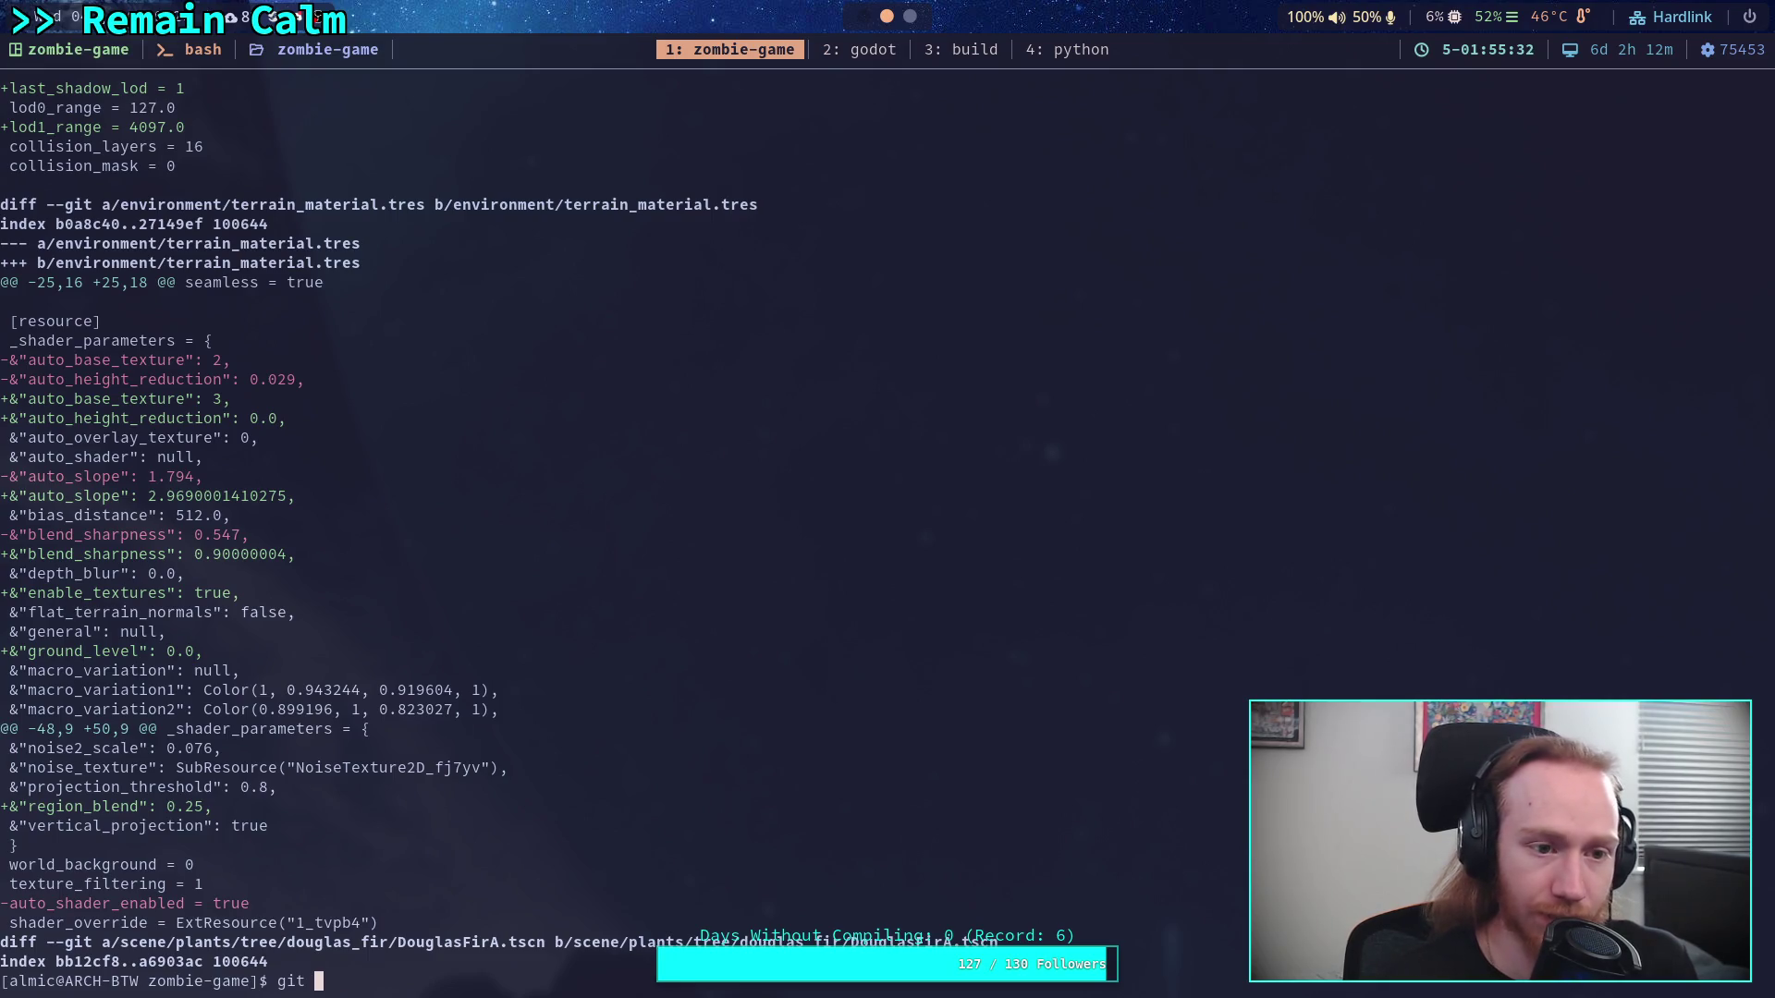
{"action": "type", "text": "add -i env"}
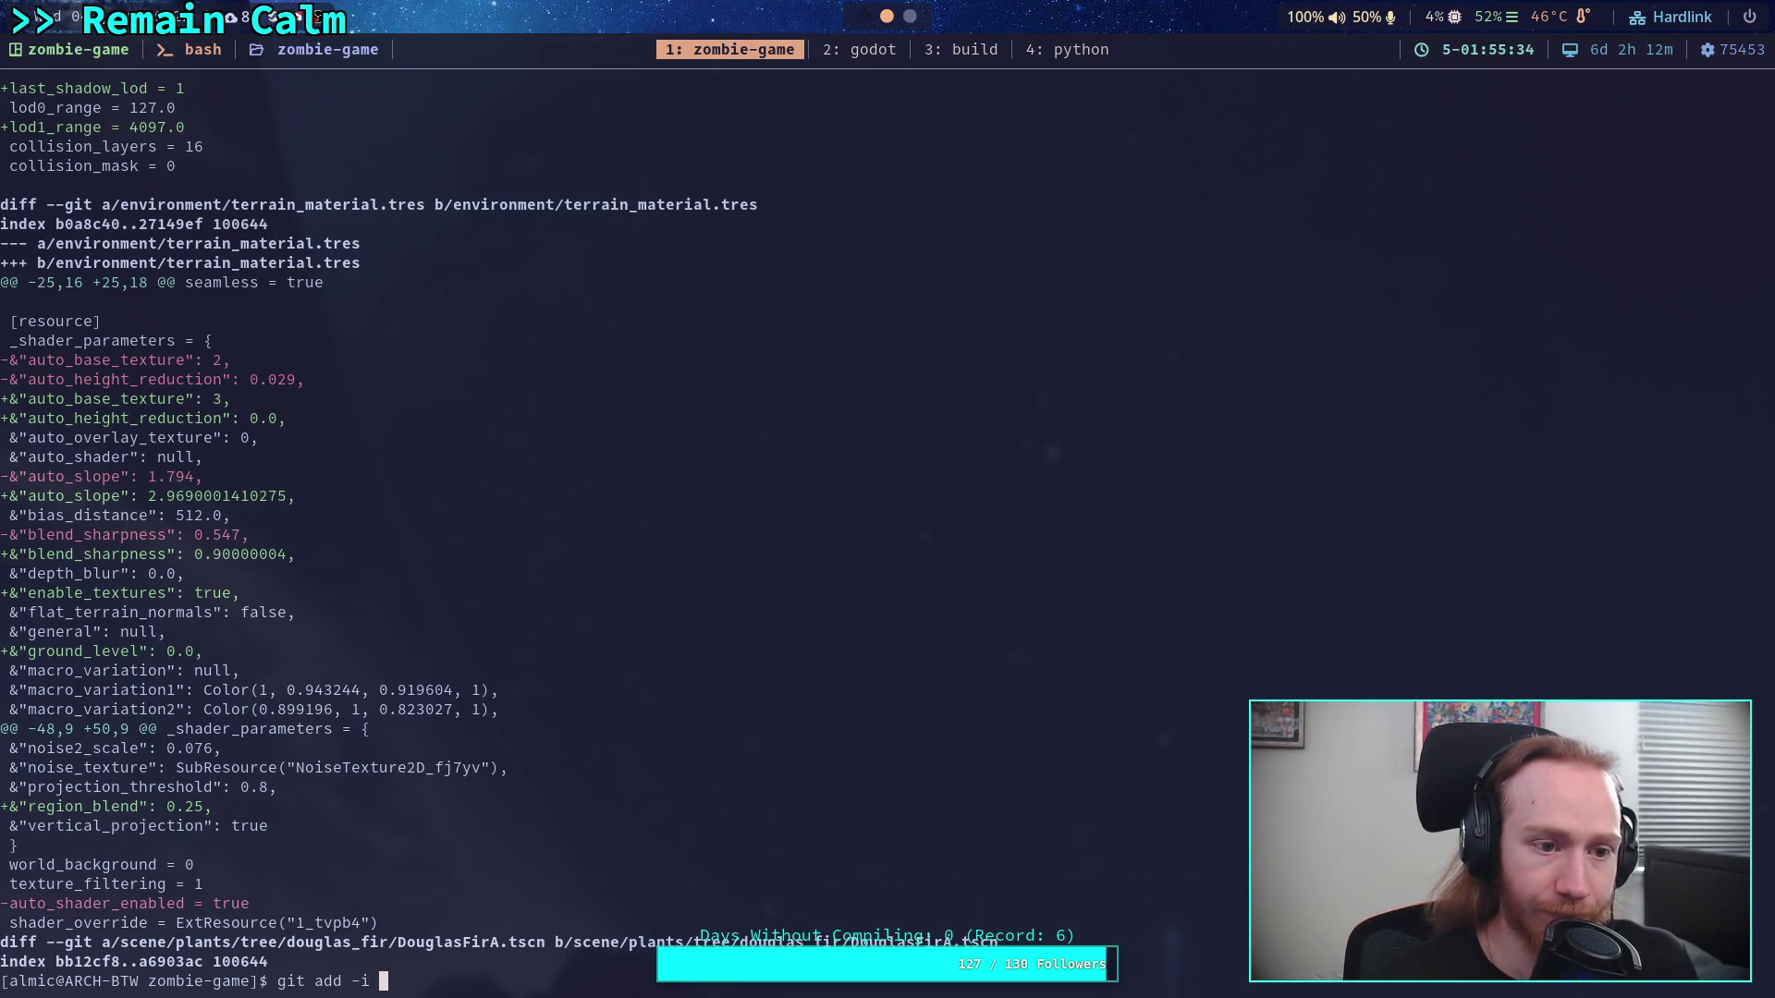
{"action": "key", "text": "Tab"}
{"action": "type", "text": "terrain_m"}
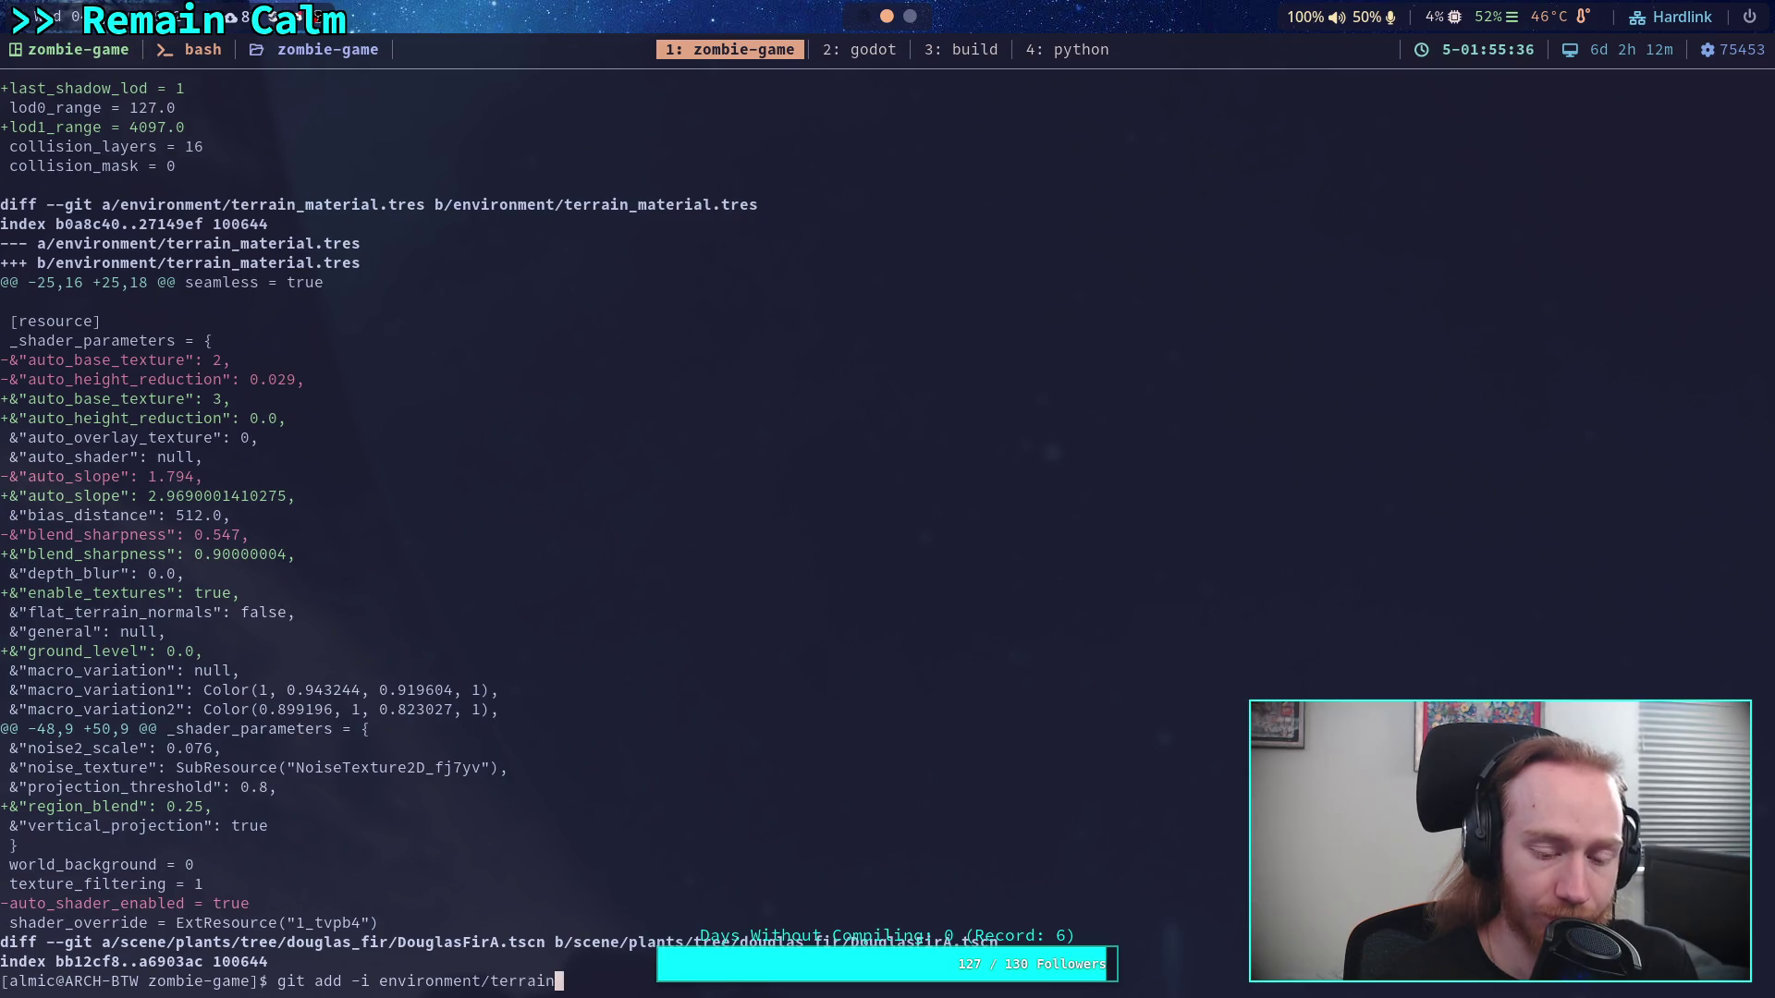
{"action": "key", "text": "Tab"}
{"action": "key", "text": "Return"}
{"action": "type", "text": "5"}
{"action": "key", "text": "Return"}
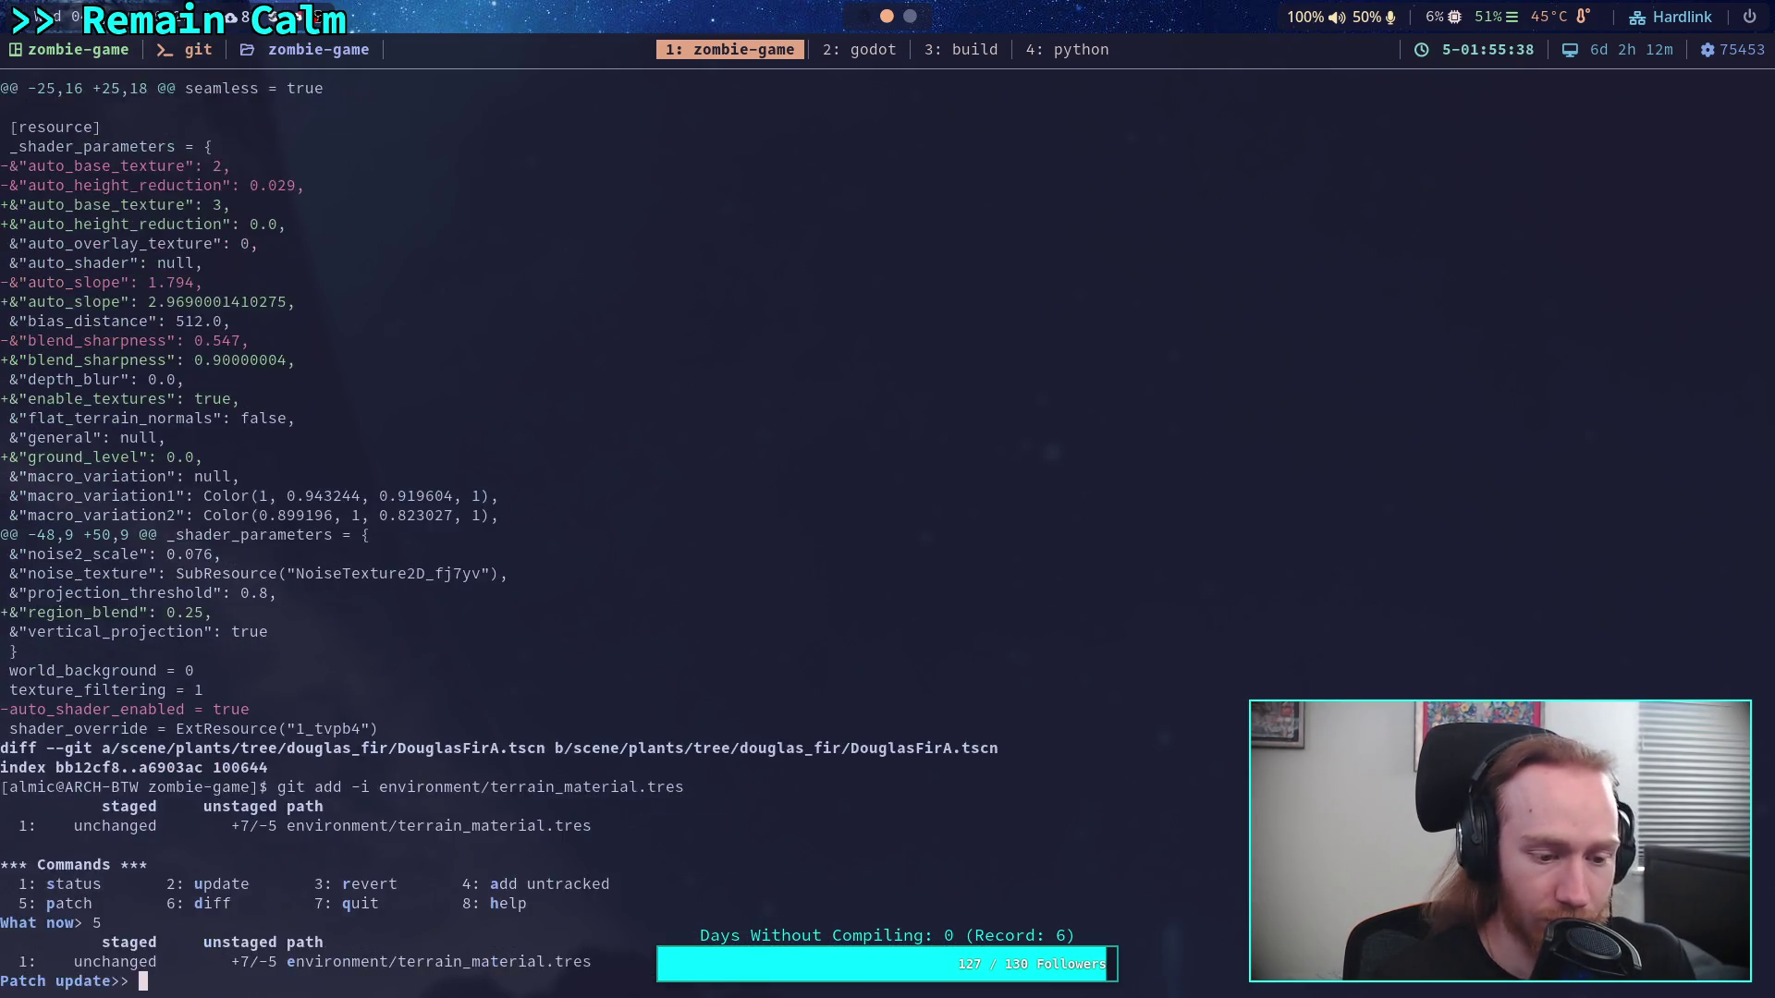
{"action": "key", "text": "Return"}
{"action": "key", "text": "Return"}
{"action": "key", "text": "Return"}
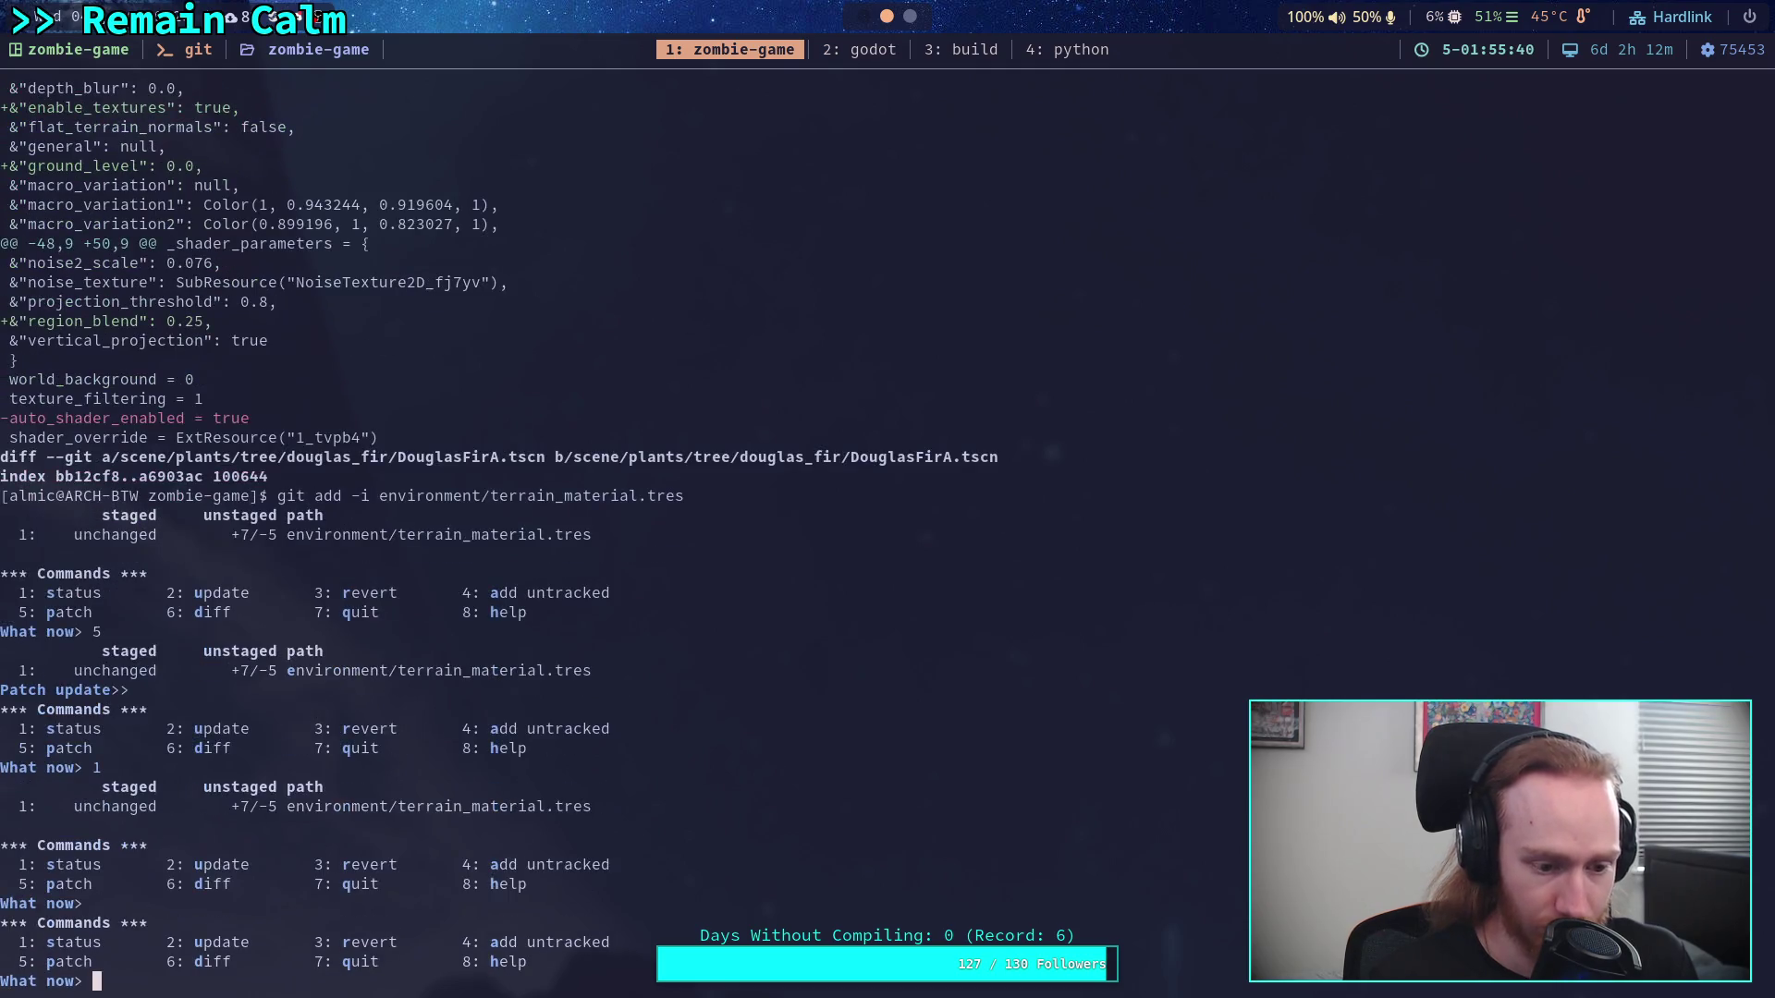
{"action": "type", "text": "1"}
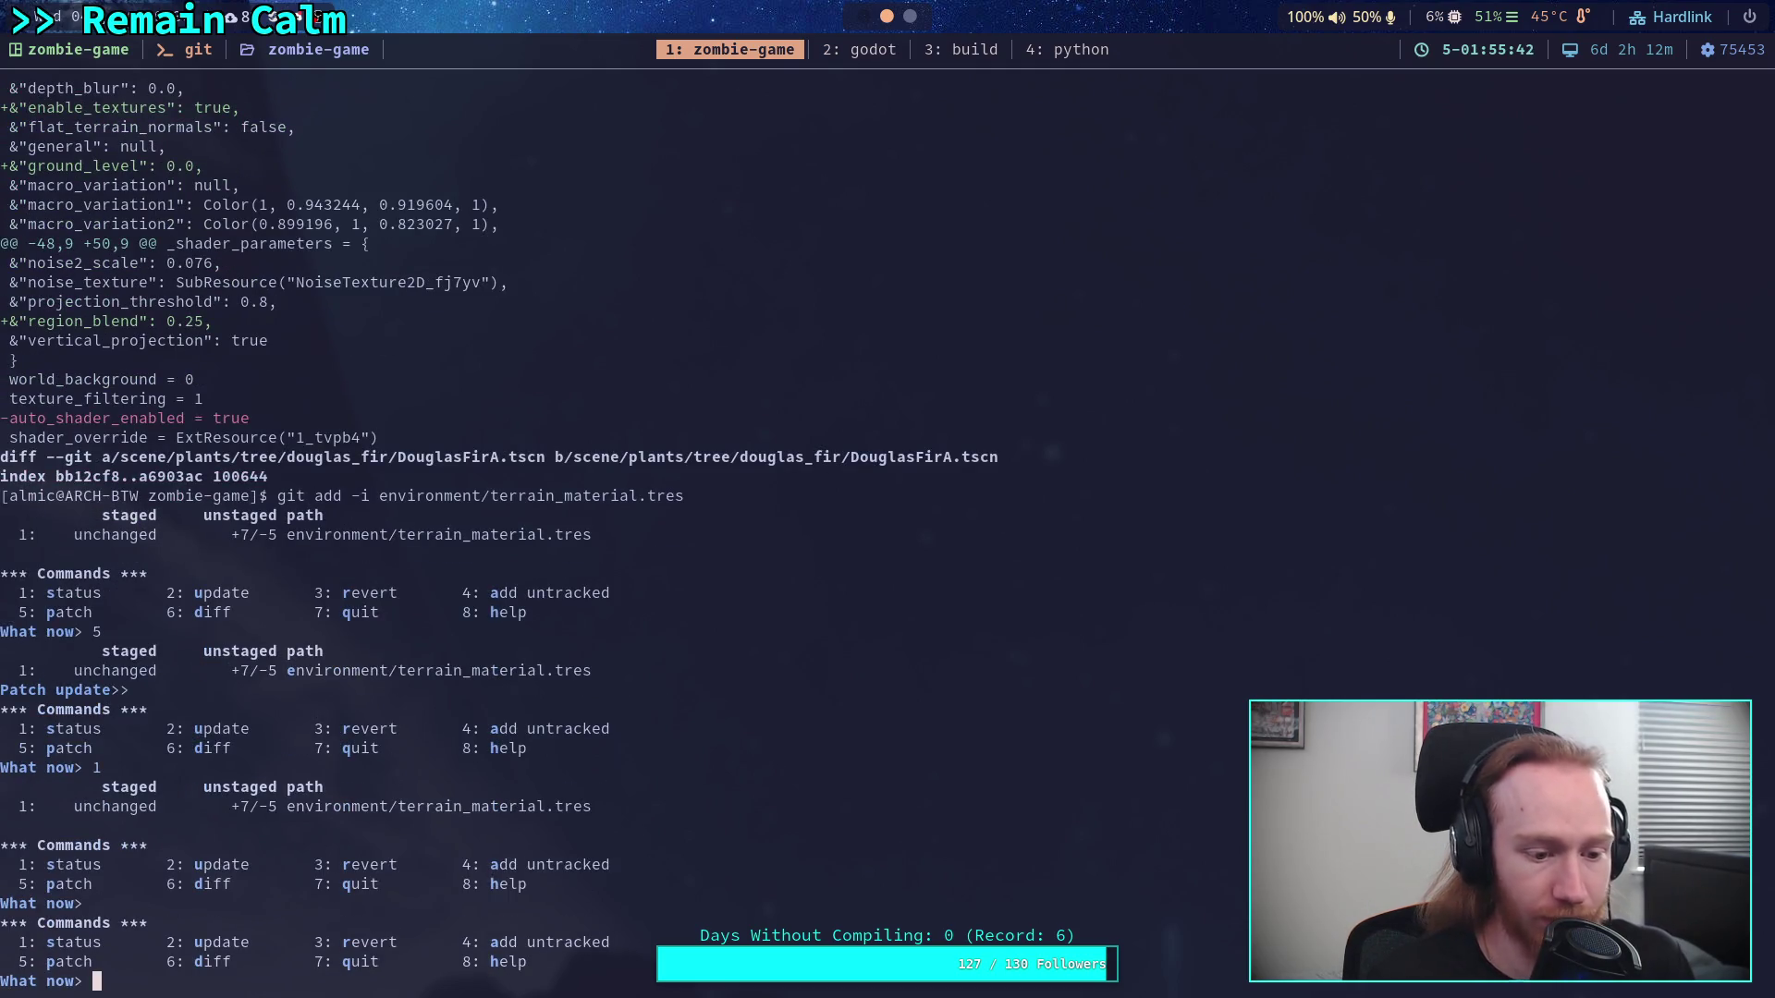
{"action": "type", "text": "5"}
{"action": "key", "text": "Return"}
{"action": "type", "text": "1"}
{"action": "key", "text": "Return"}
{"action": "key", "text": "Return"}
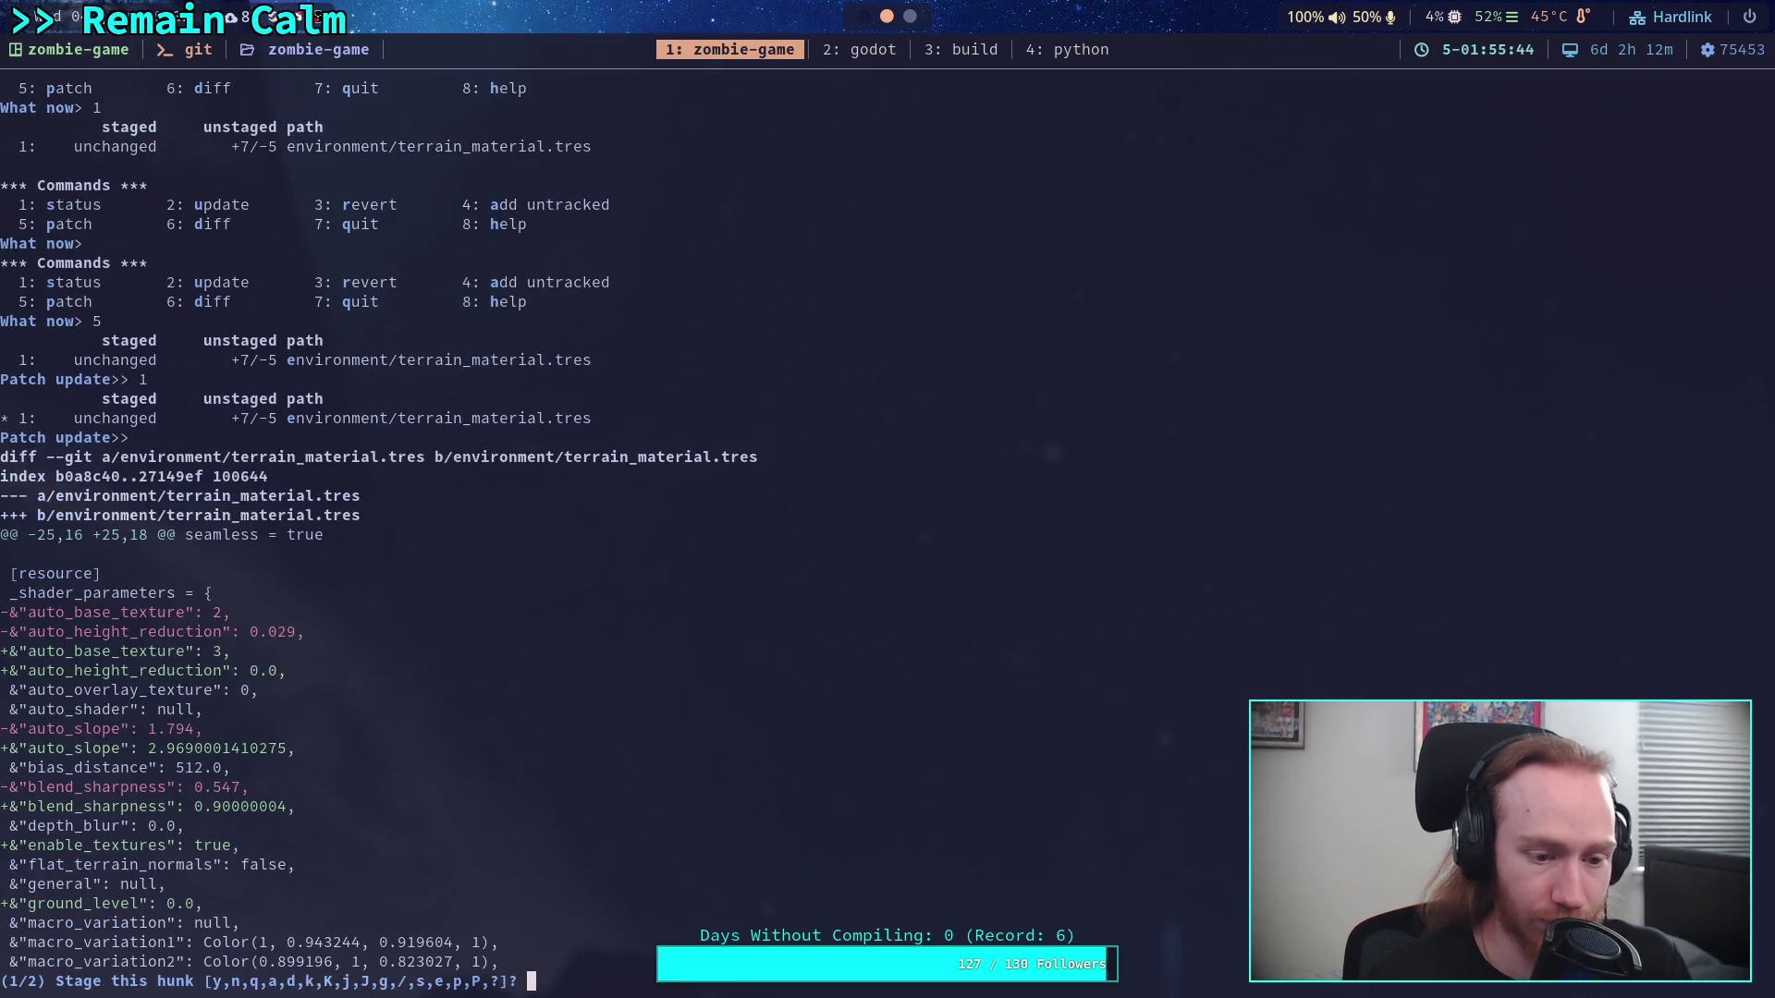
Split the hunk, skipping auto_base_texture and auto_slope. Stage blend_sharpness, enable_textures, ground_level and region_blend
{"action": "type", "text": "n"}
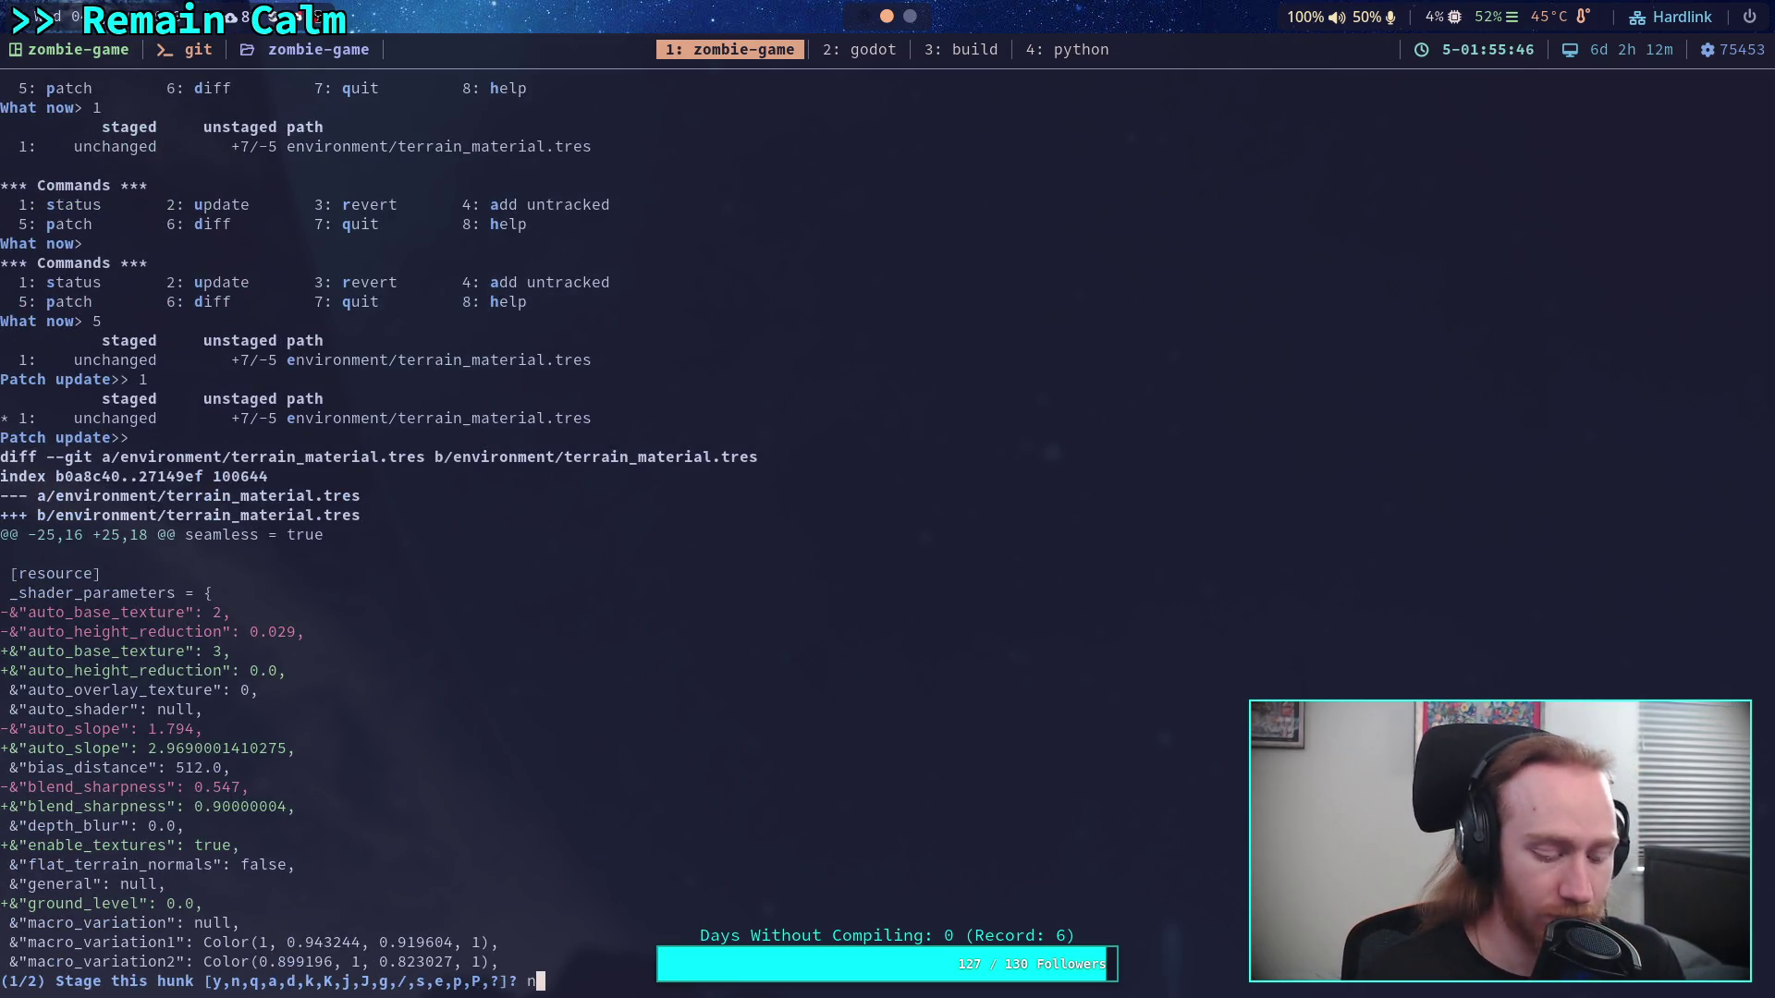
{"action": "key", "text": "BackSpace"}
{"action": "type", "text": "s"}
{"action": "key", "text": "Return"}
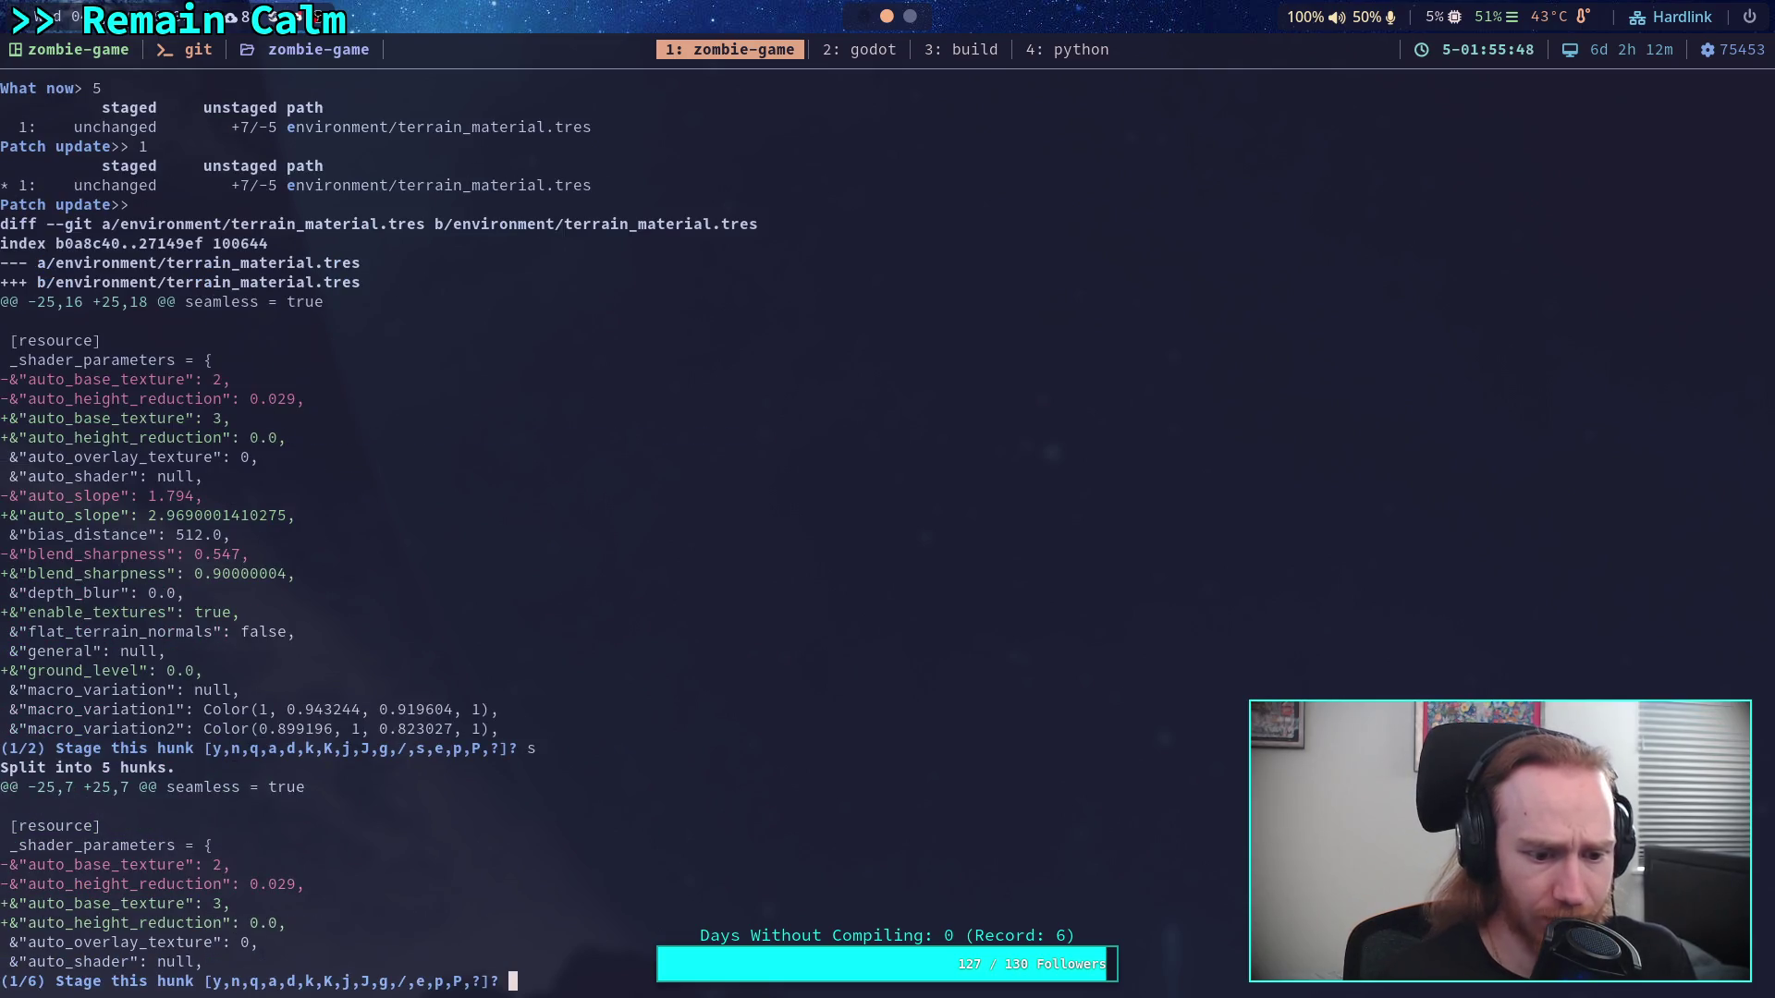
{"action": "type", "text": "n"}
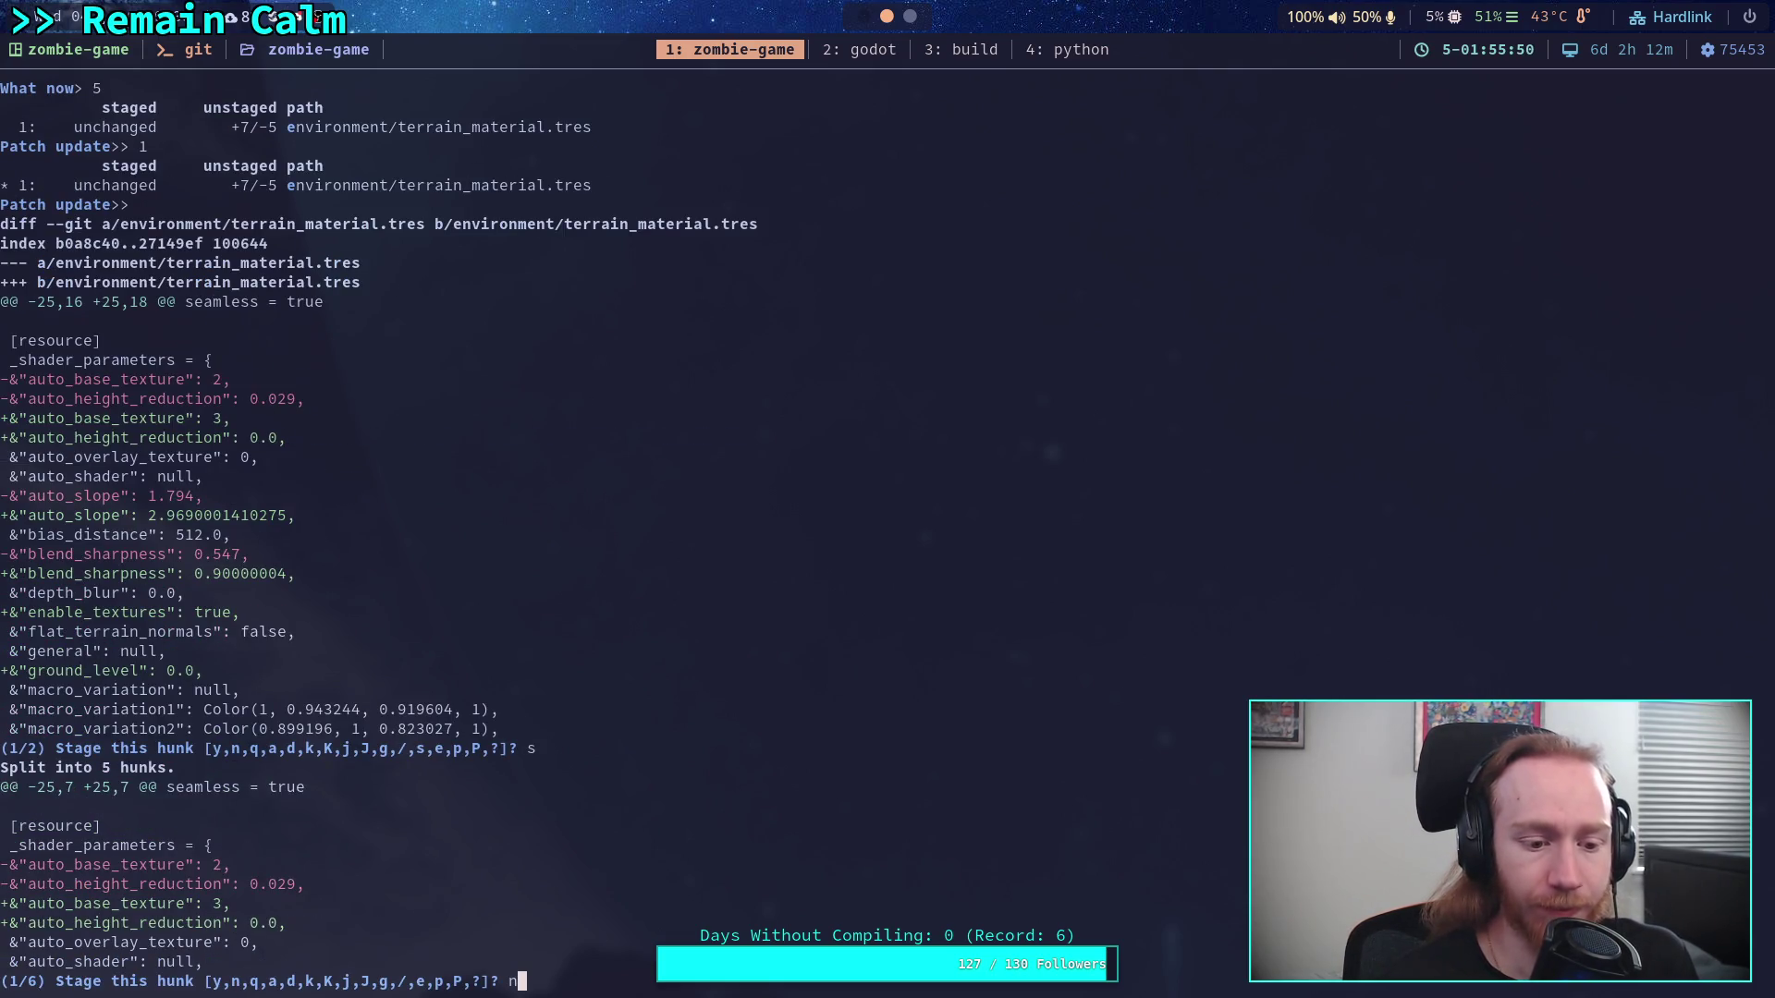
{"action": "key", "text": "Return"}
{"action": "type", "text": "y"}
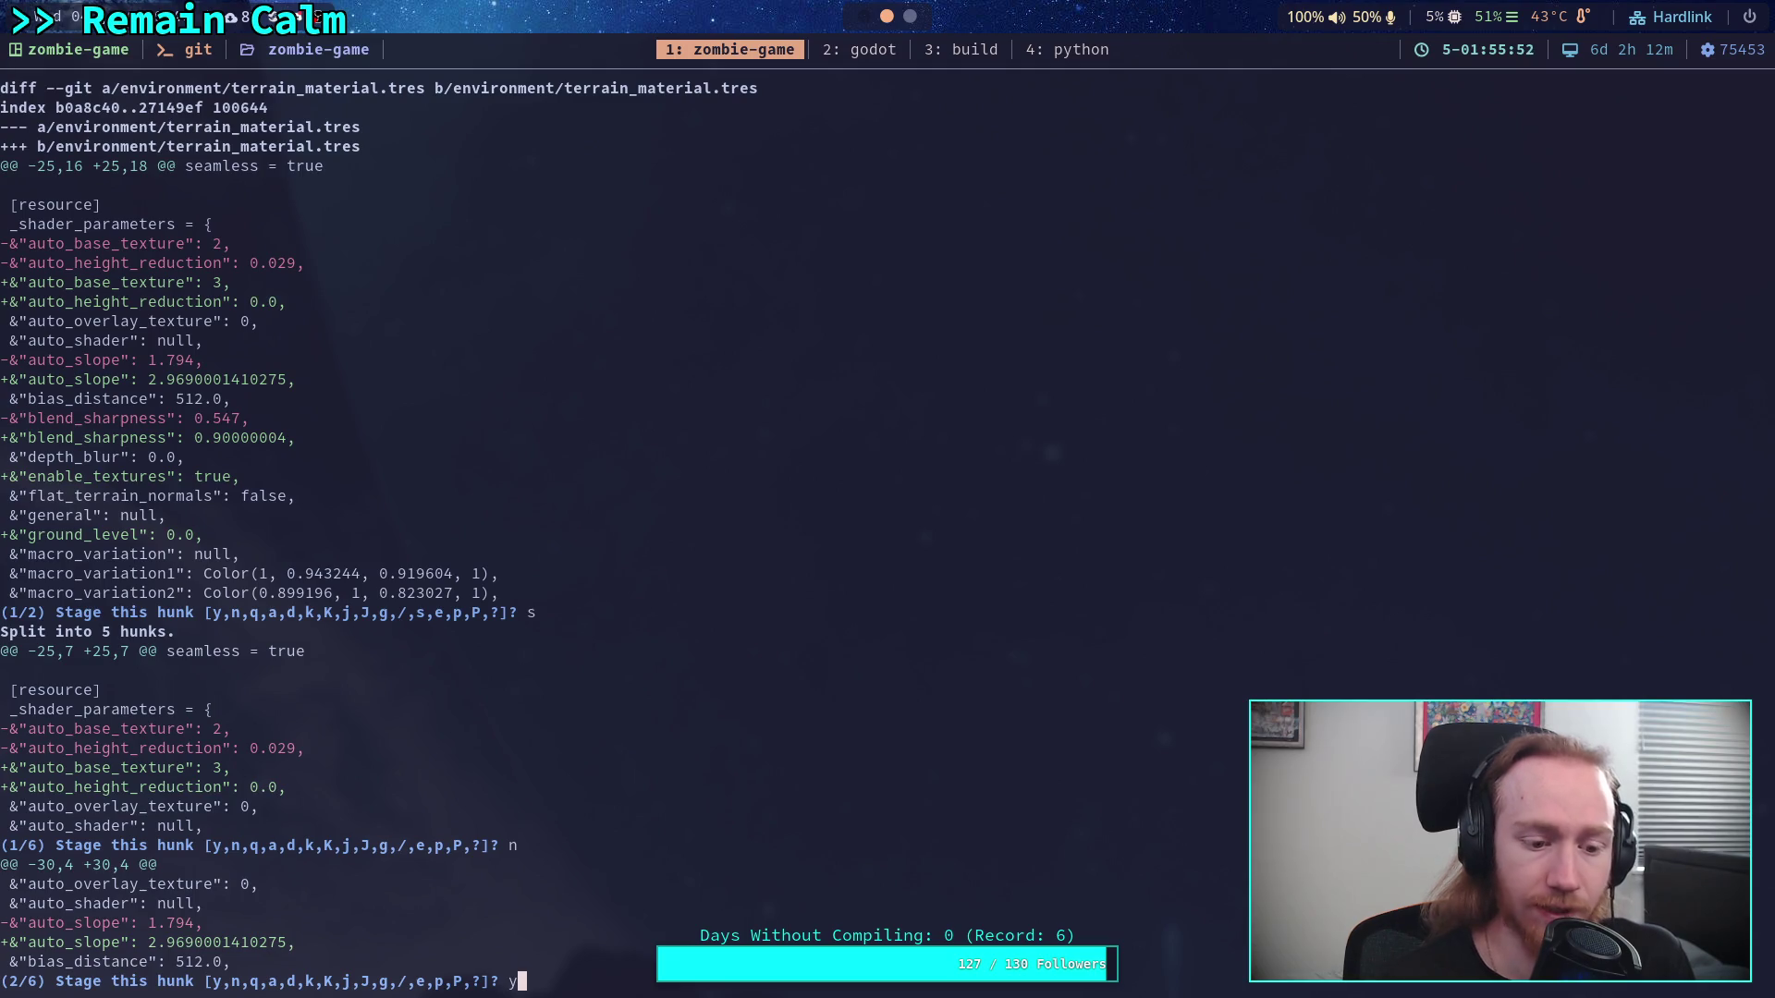
{"action": "key", "text": "BackSpace"}
{"action": "type", "text": "n"}
{"action": "key", "text": "Return"}
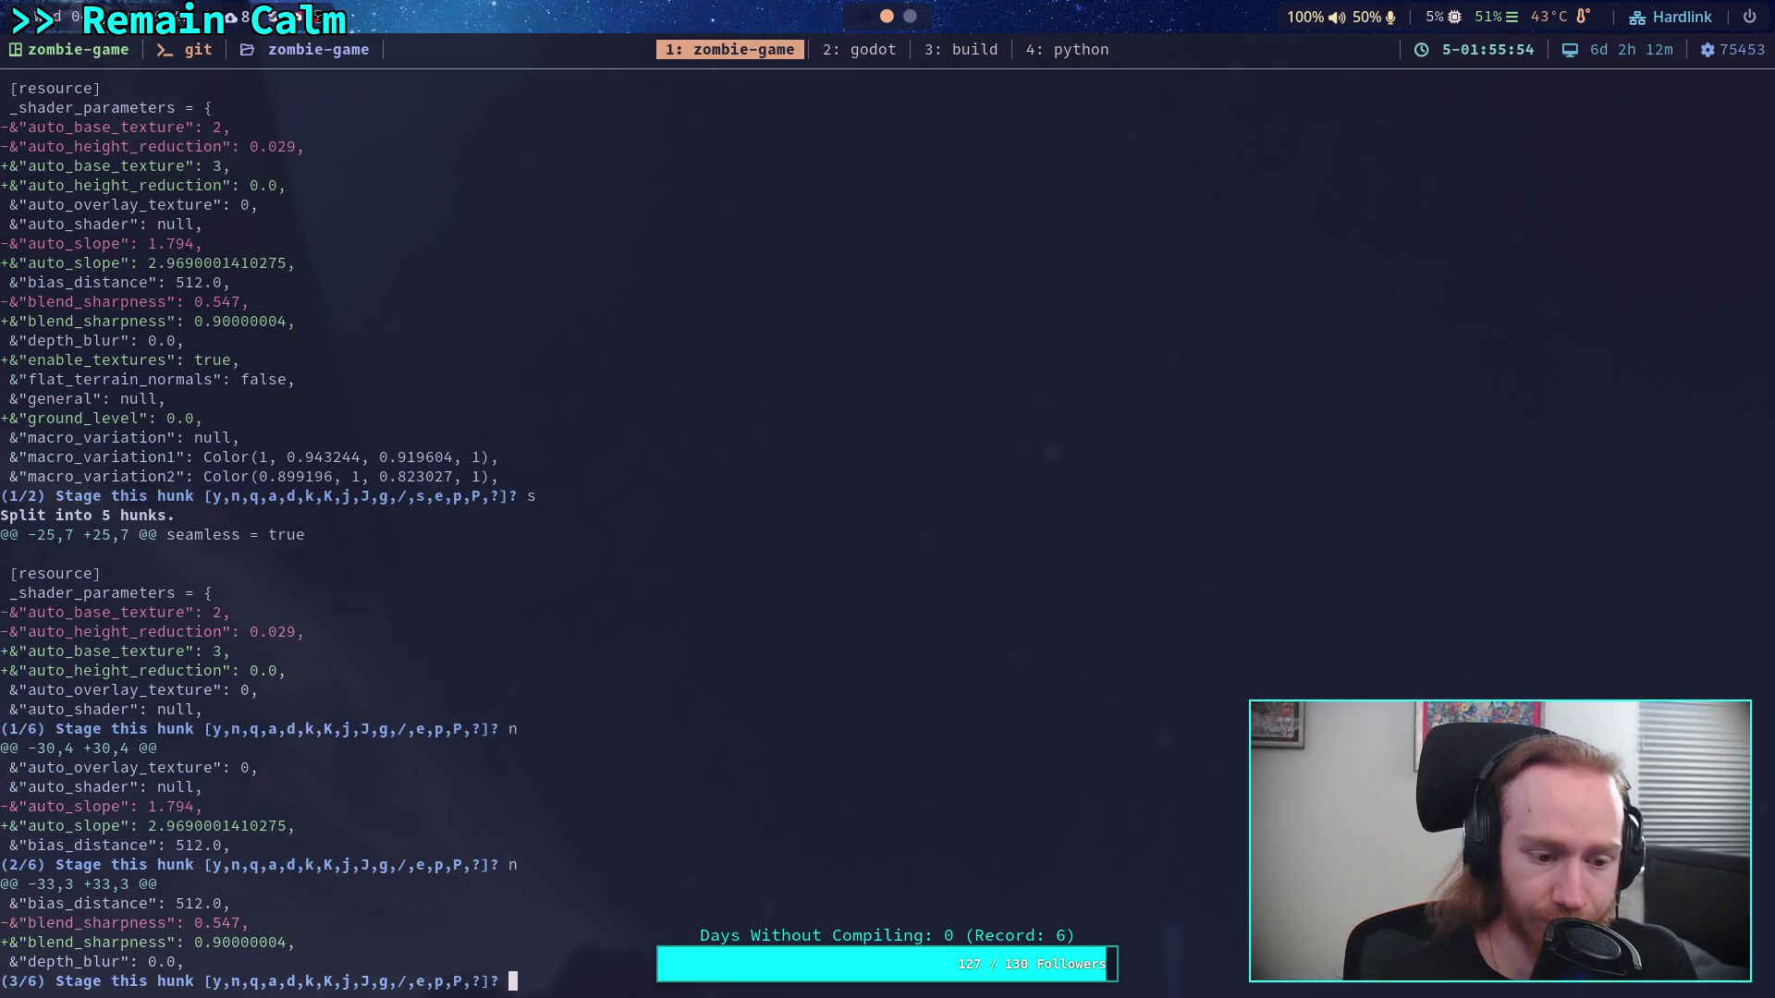
{"action": "type", "text": "y"}
{"action": "key", "text": "Return"}
{"action": "type", "text": "y"}
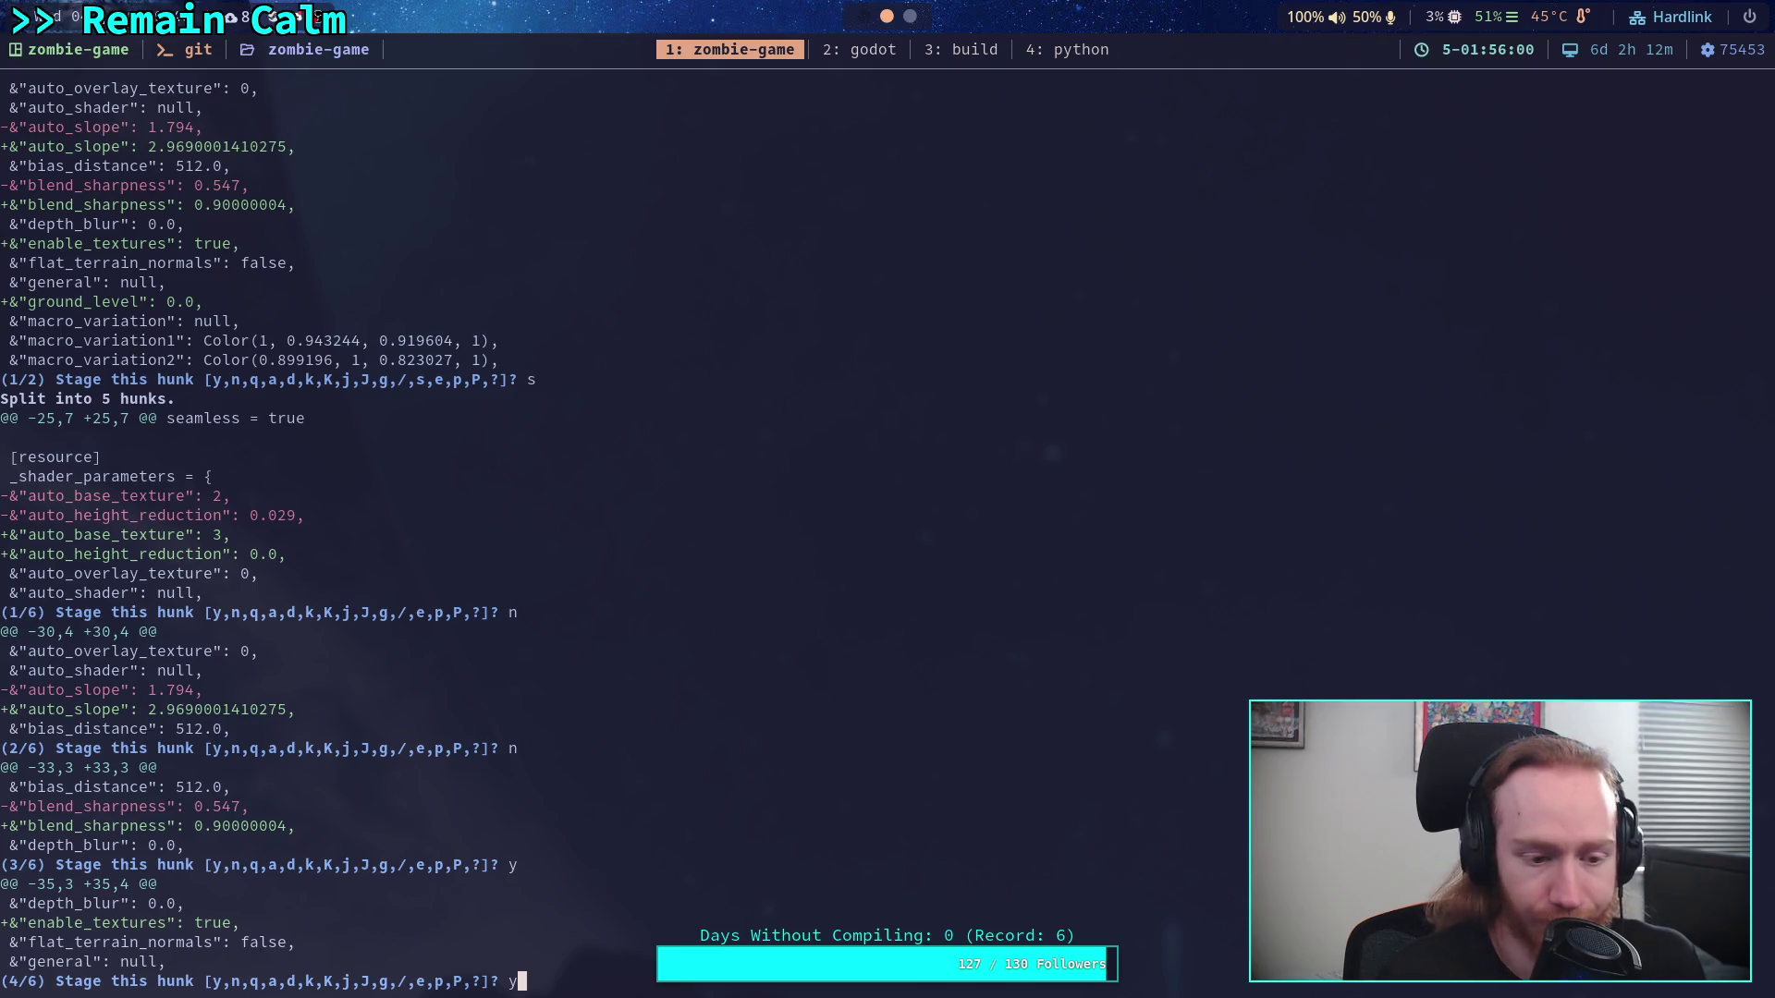
{"action": "key", "text": "Return"}
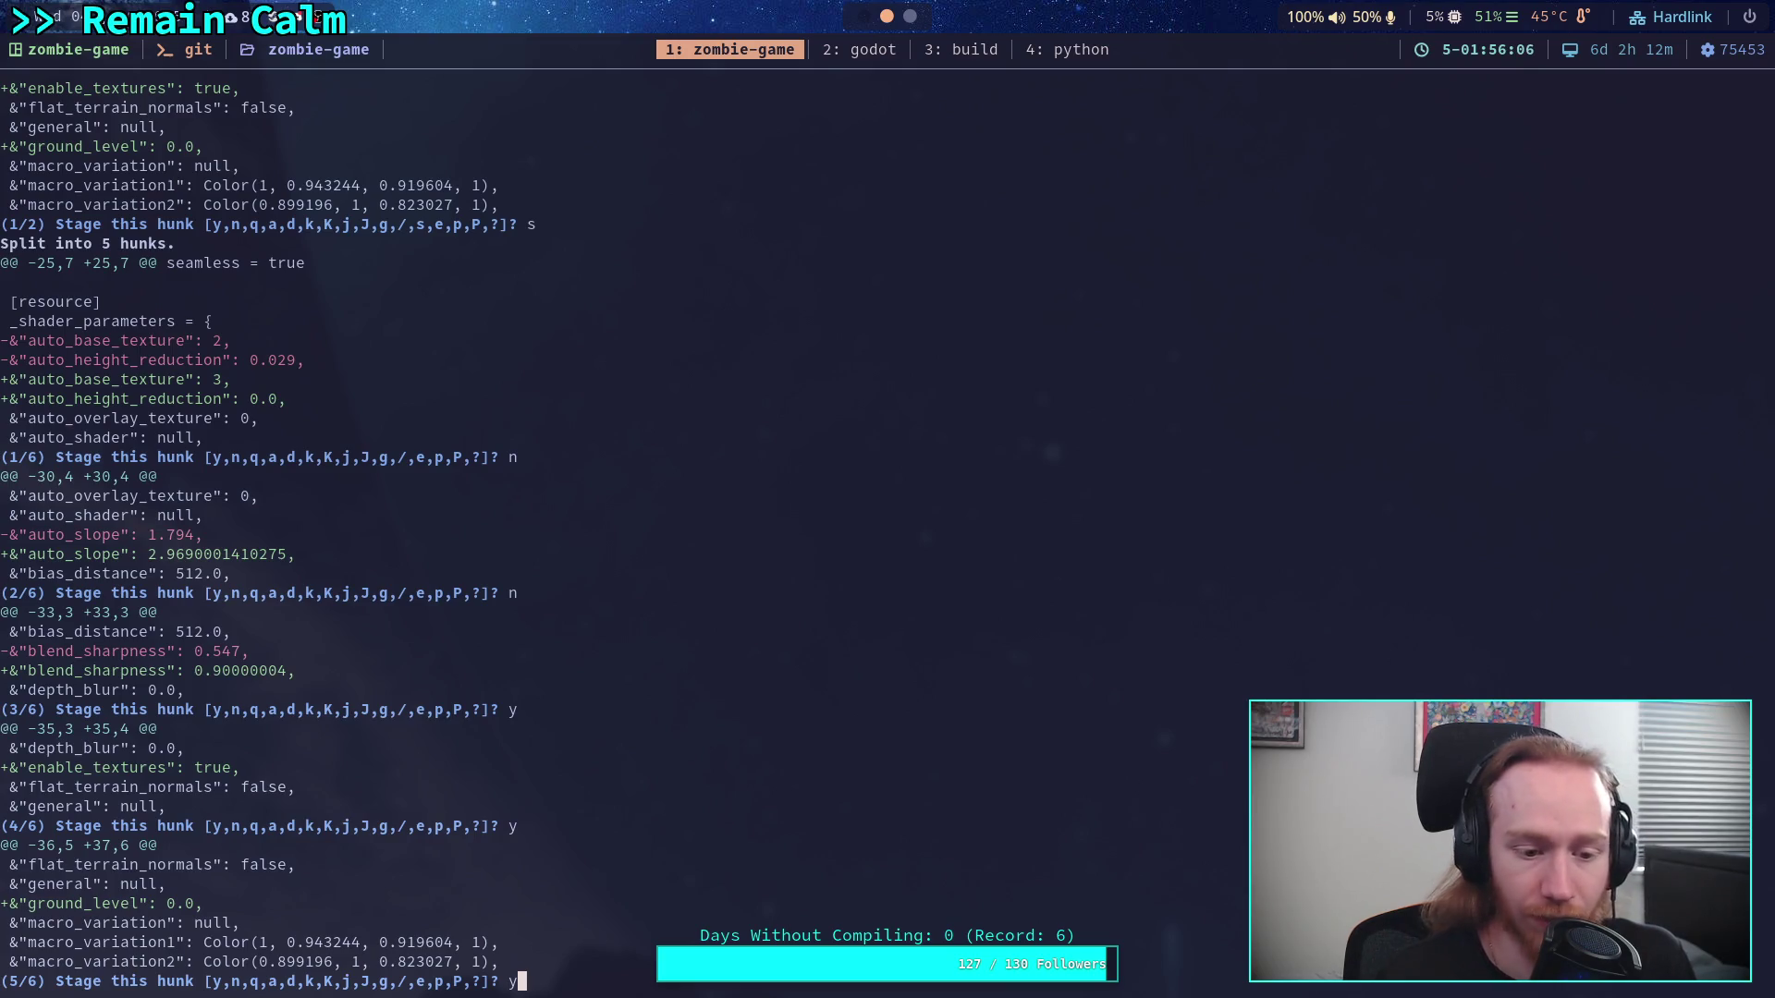
{"action": "key", "text": "Return"}
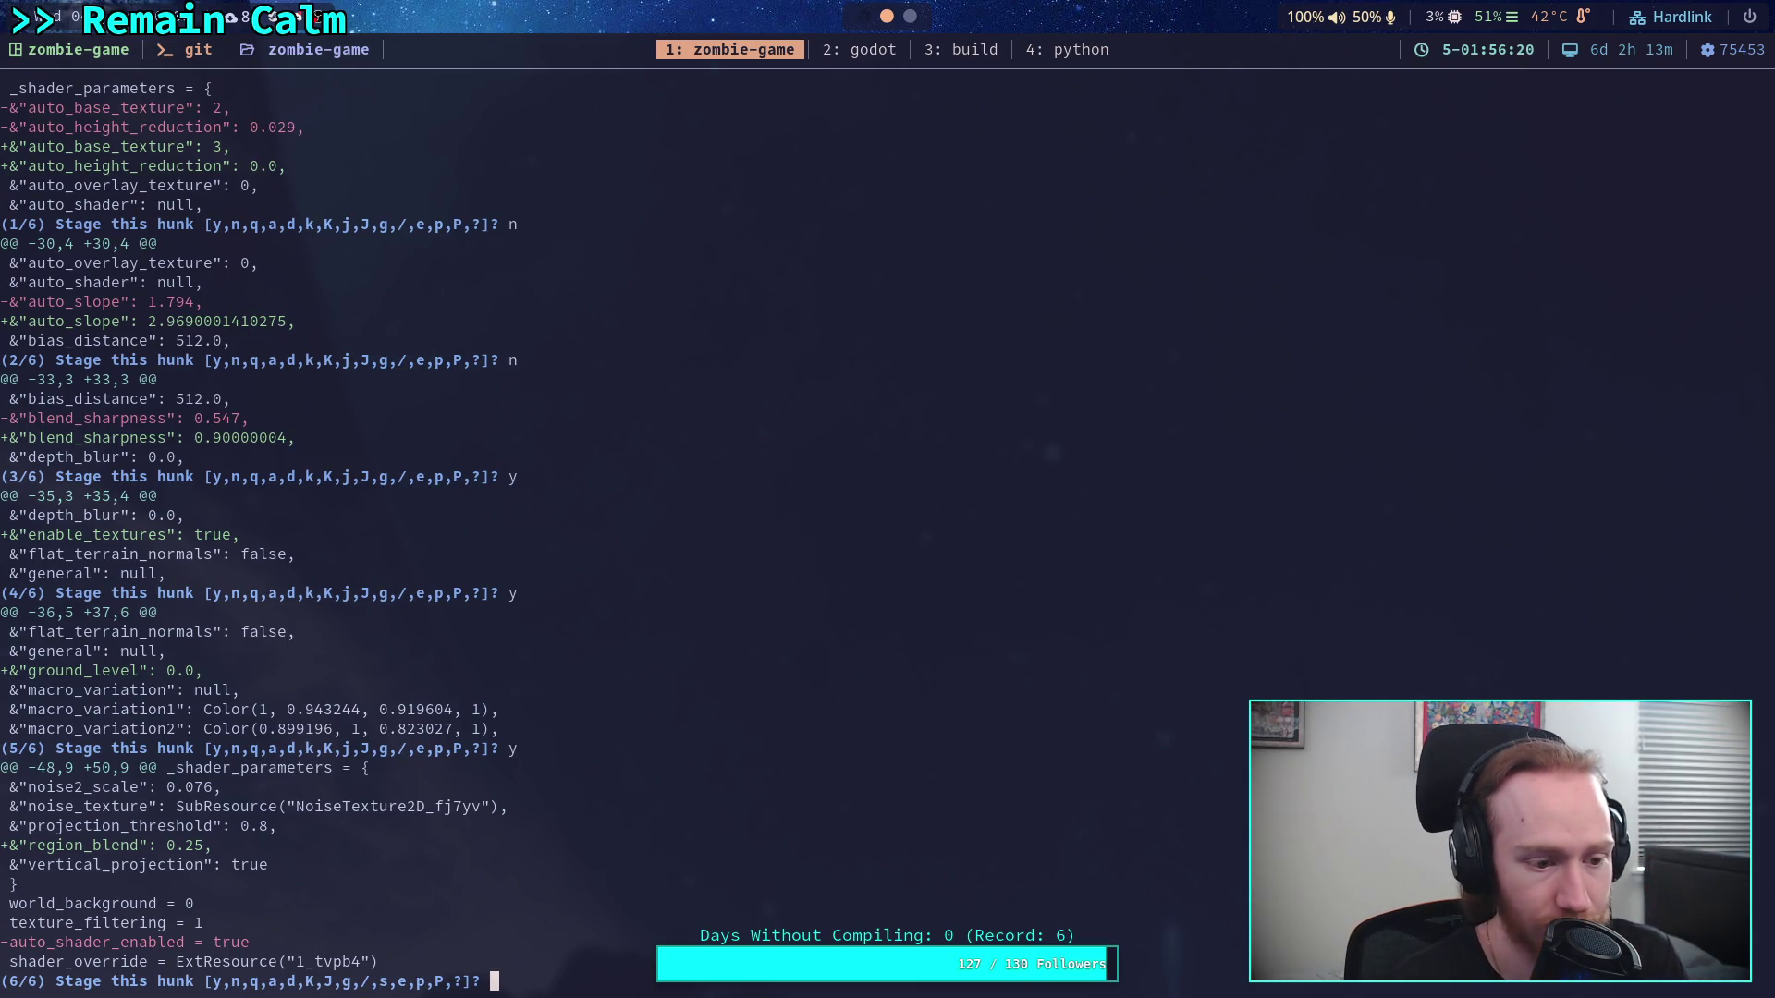
{"action": "type", "text": "y"}
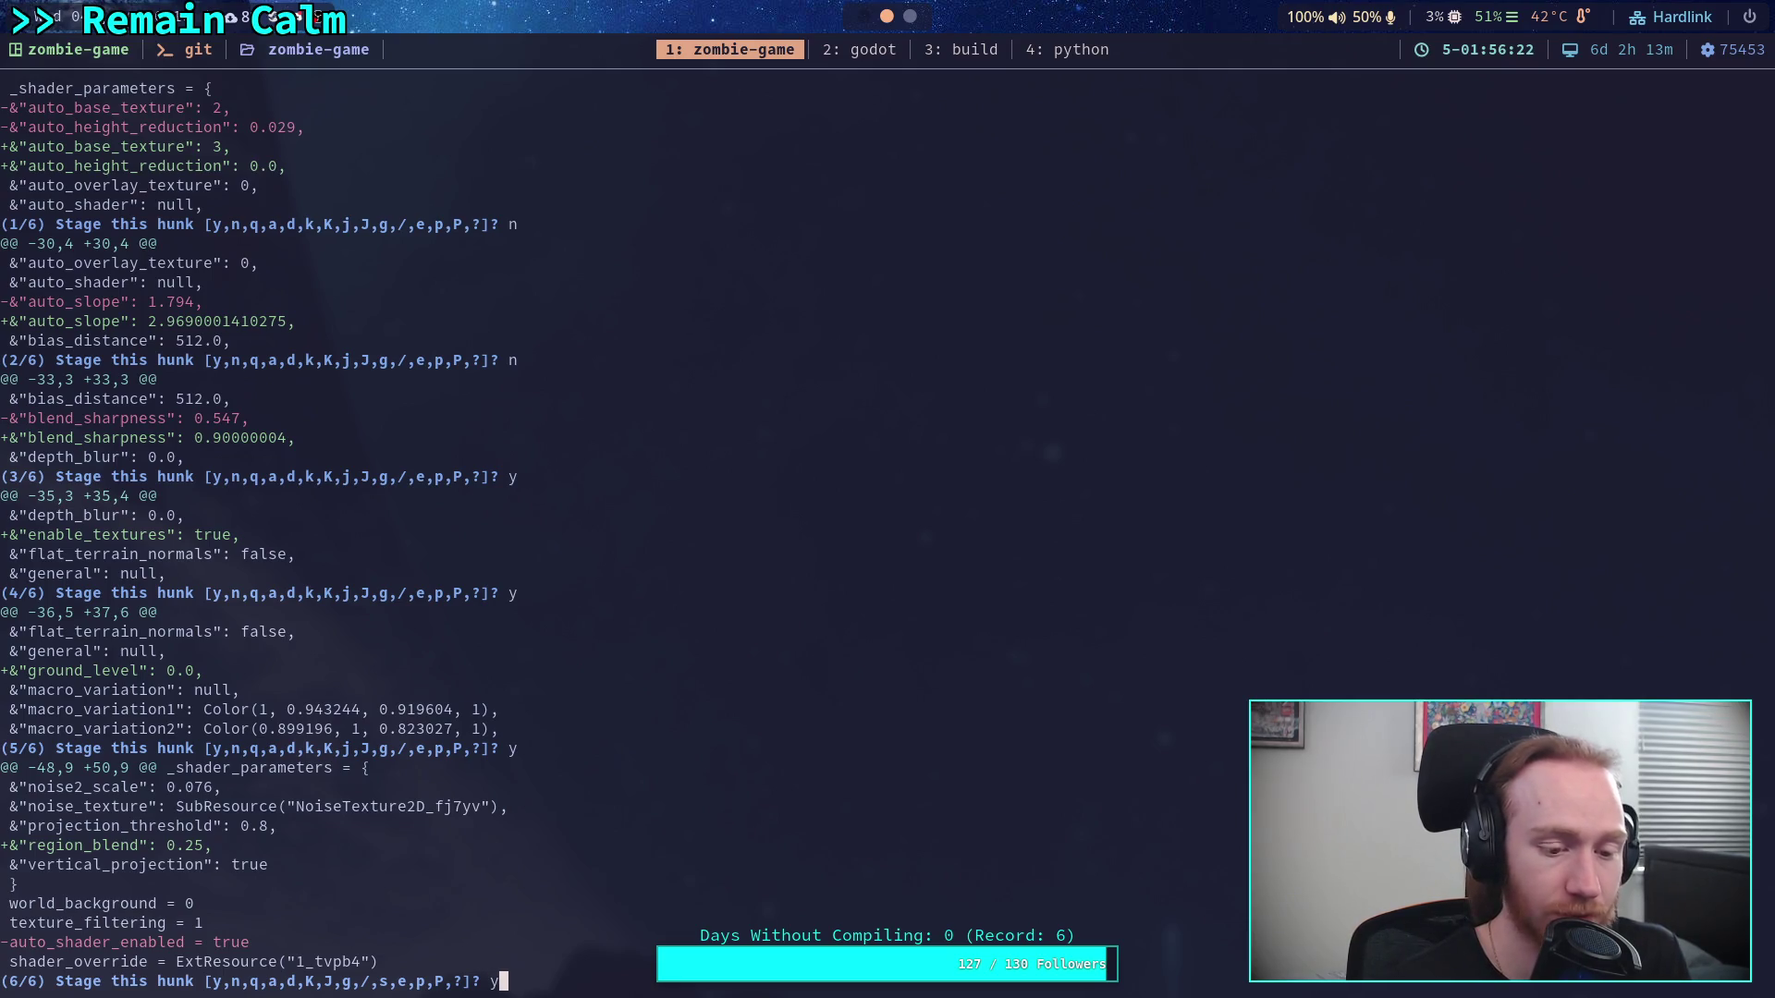
{"action": "key", "text": "Return"}
{"action": "type", "text": "q"}
{"action": "key", "text": "Return"}
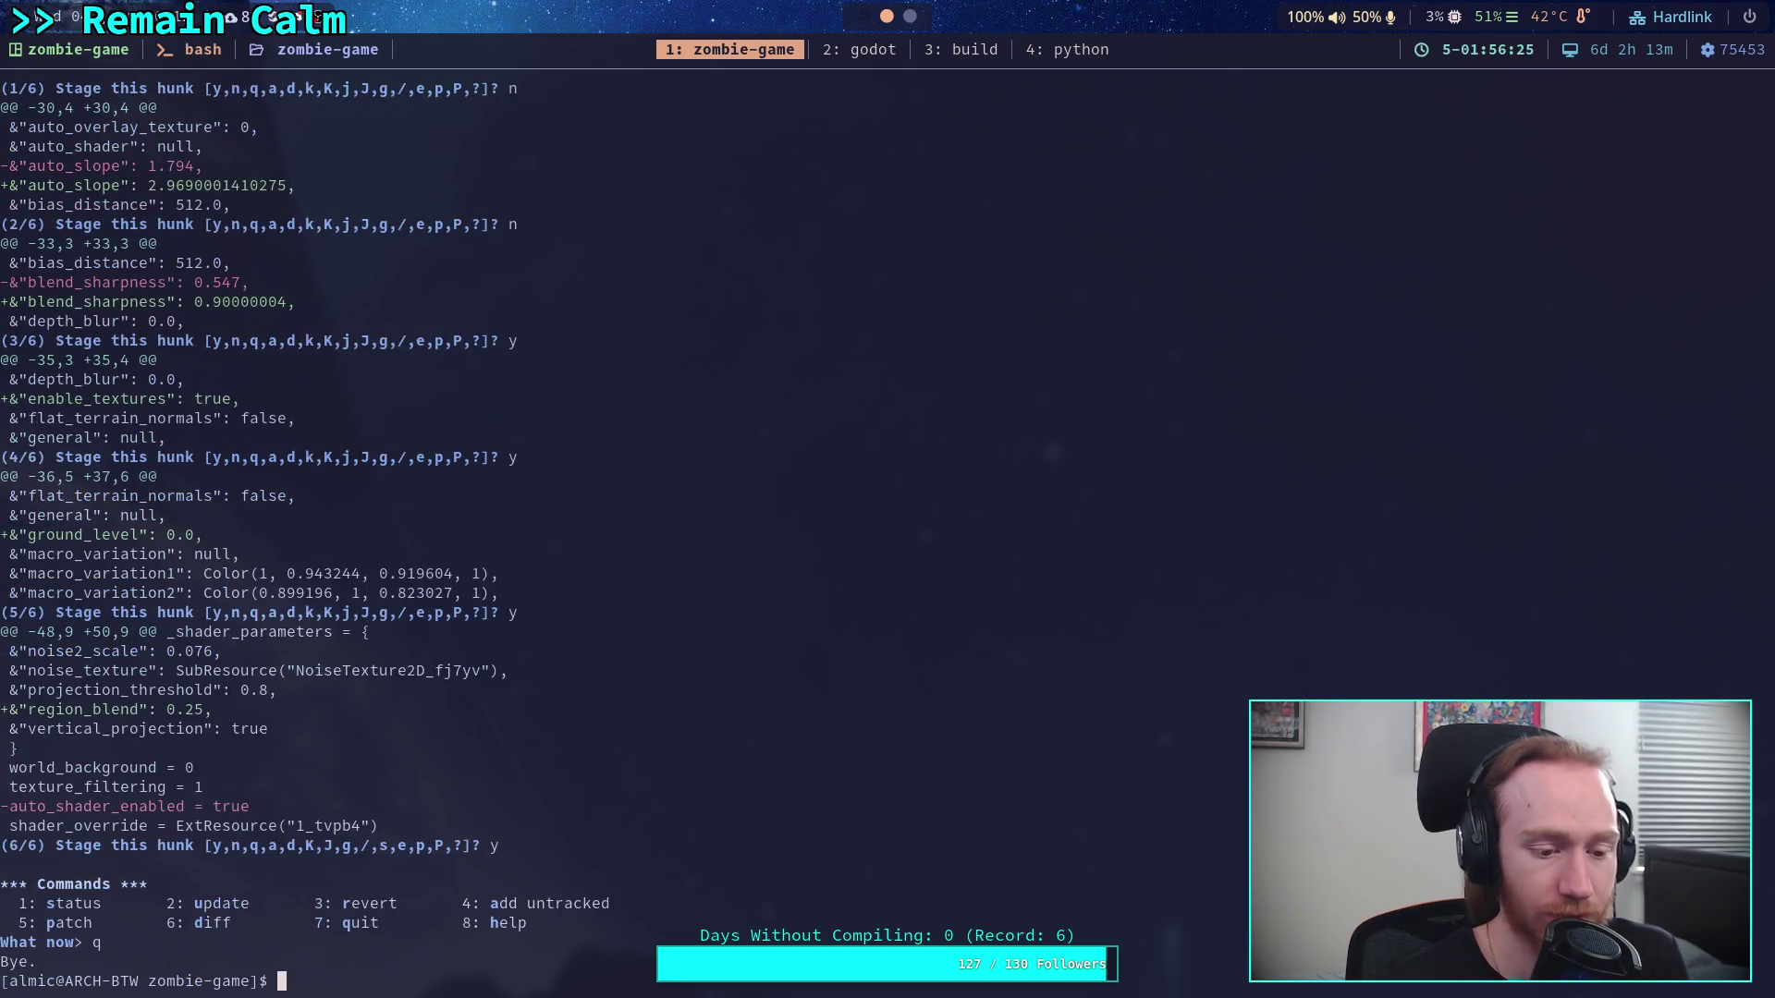
Run git status and git diff --staged to review the staged hunks
{"action": "type", "text": "git status"}
{"action": "key", "text": "Return"}
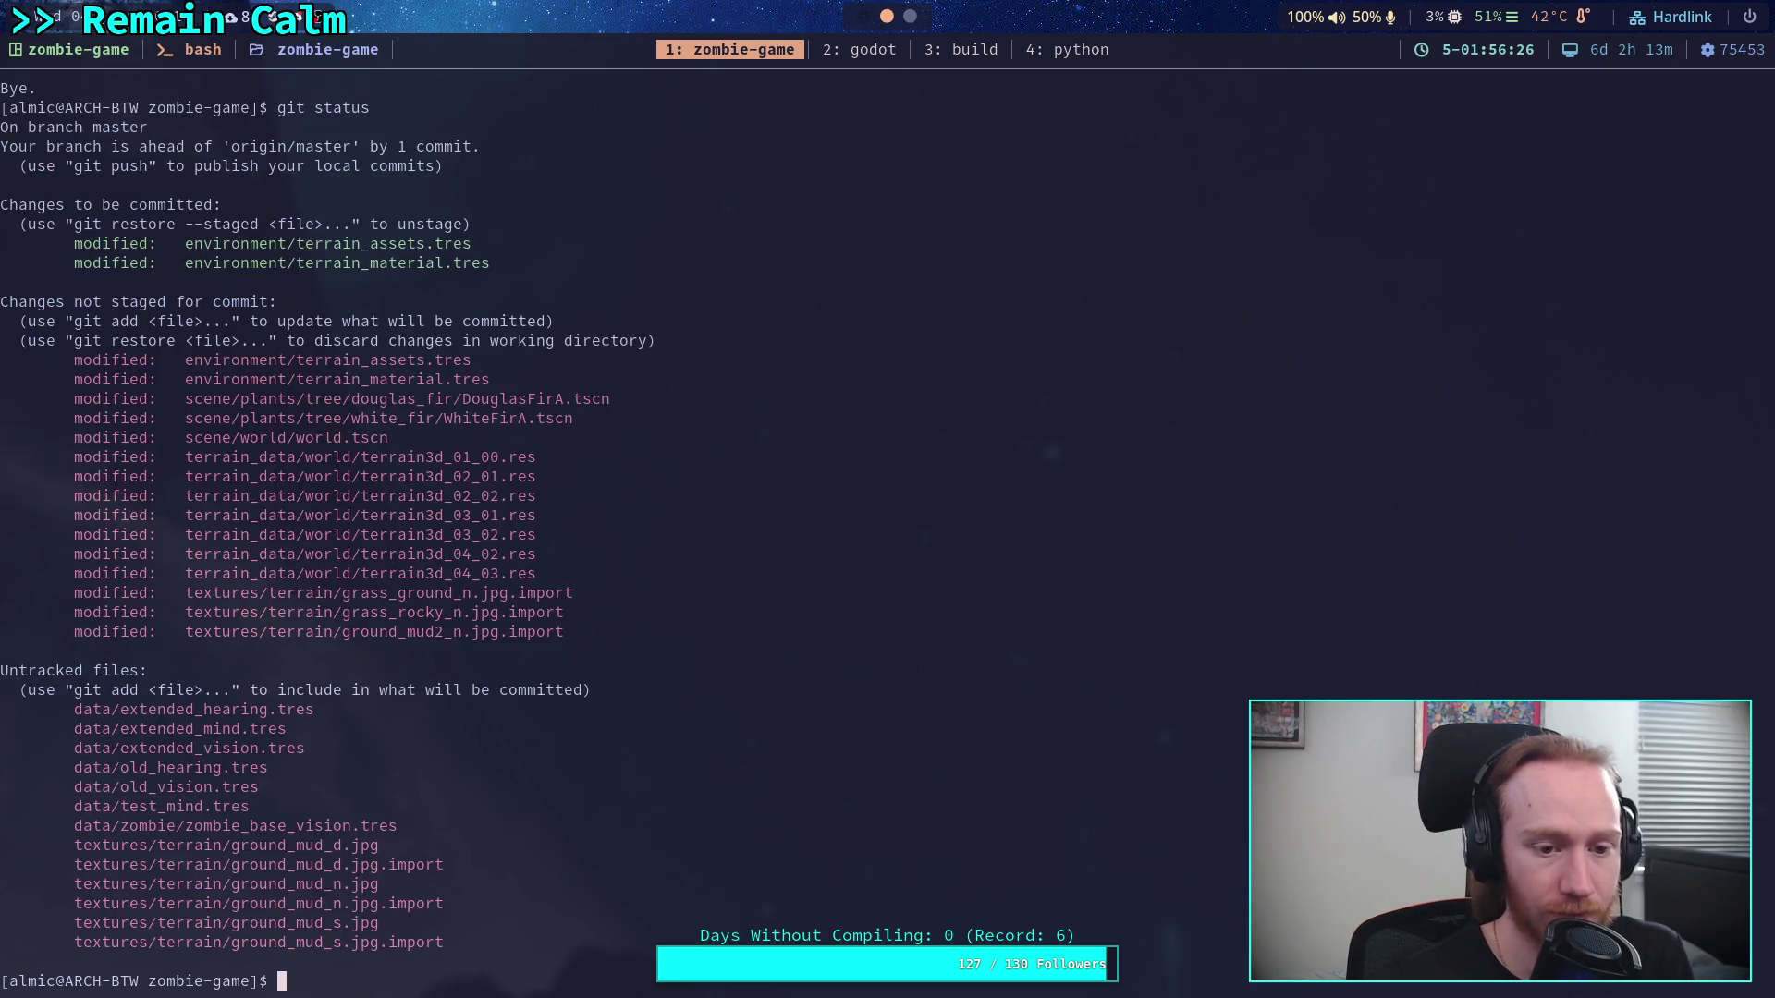
{"action": "type", "text": "git diff "}
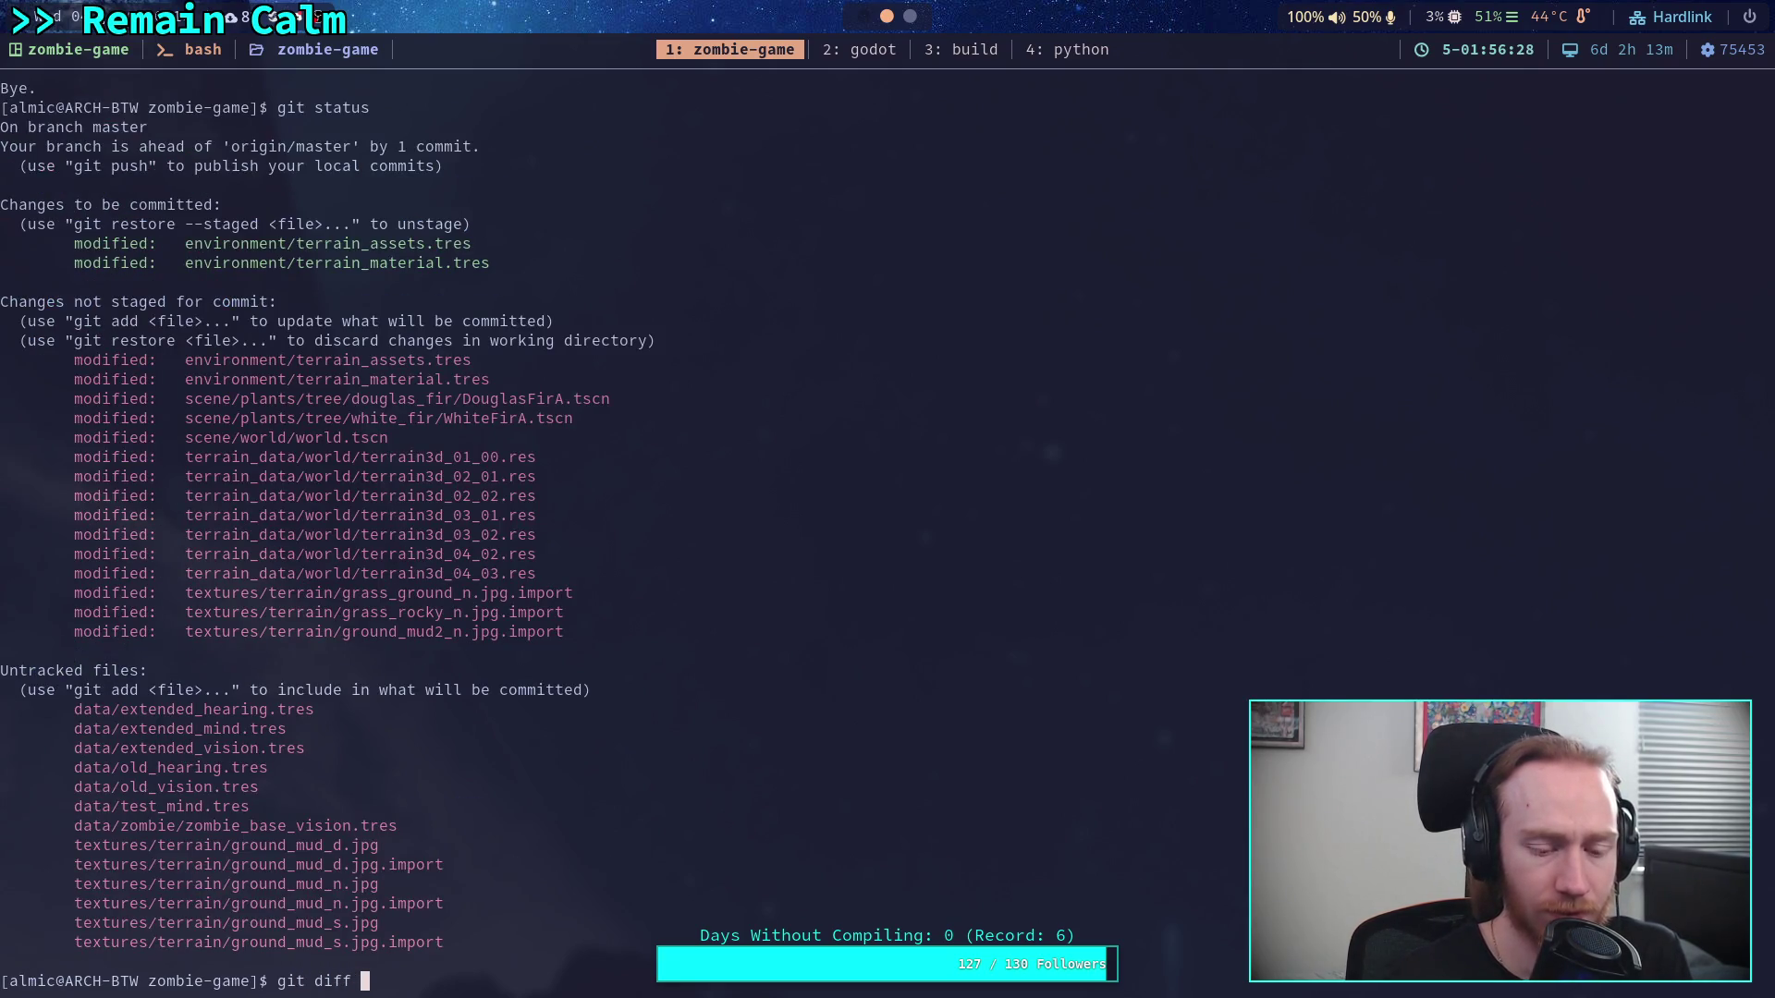
{"action": "type", "text": "--staged"}
{"action": "key", "text": "Return"}
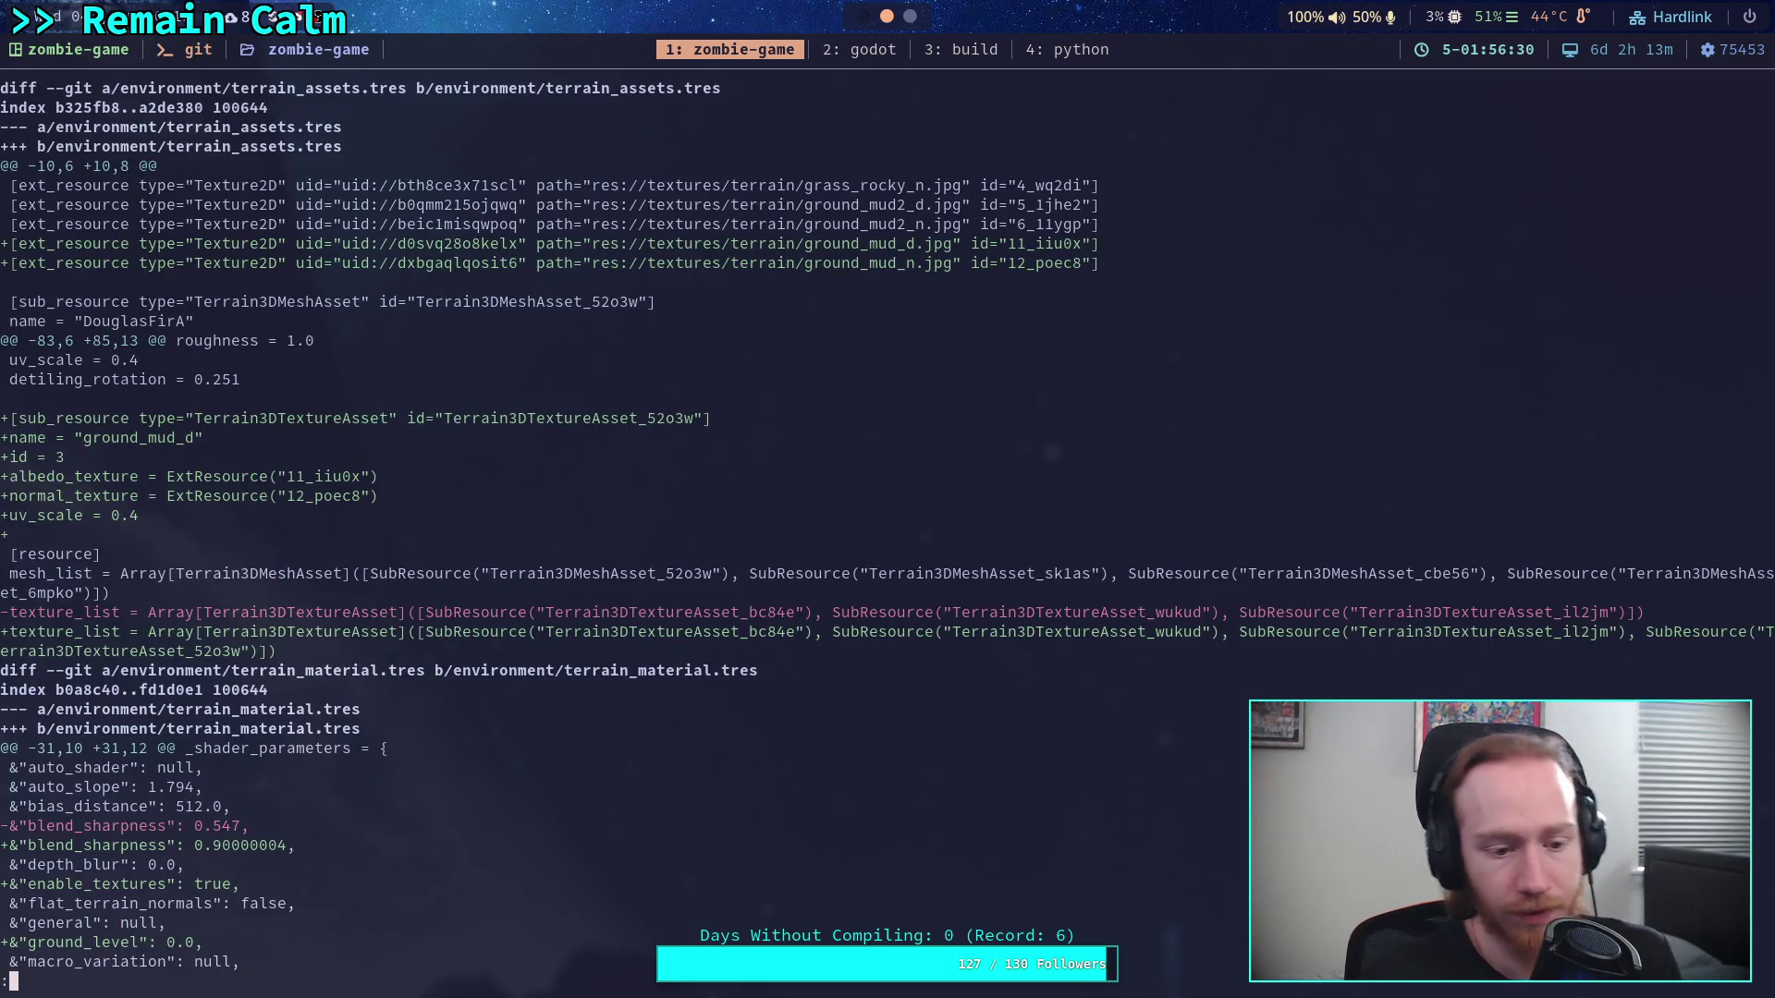
Quit the staged diff, run git status, then git diff for the remaining LOD and auto-texture changes
{"action": "scroll", "coordinate": [888, 525], "scroll_direction": "down", "scroll_amount": 5}
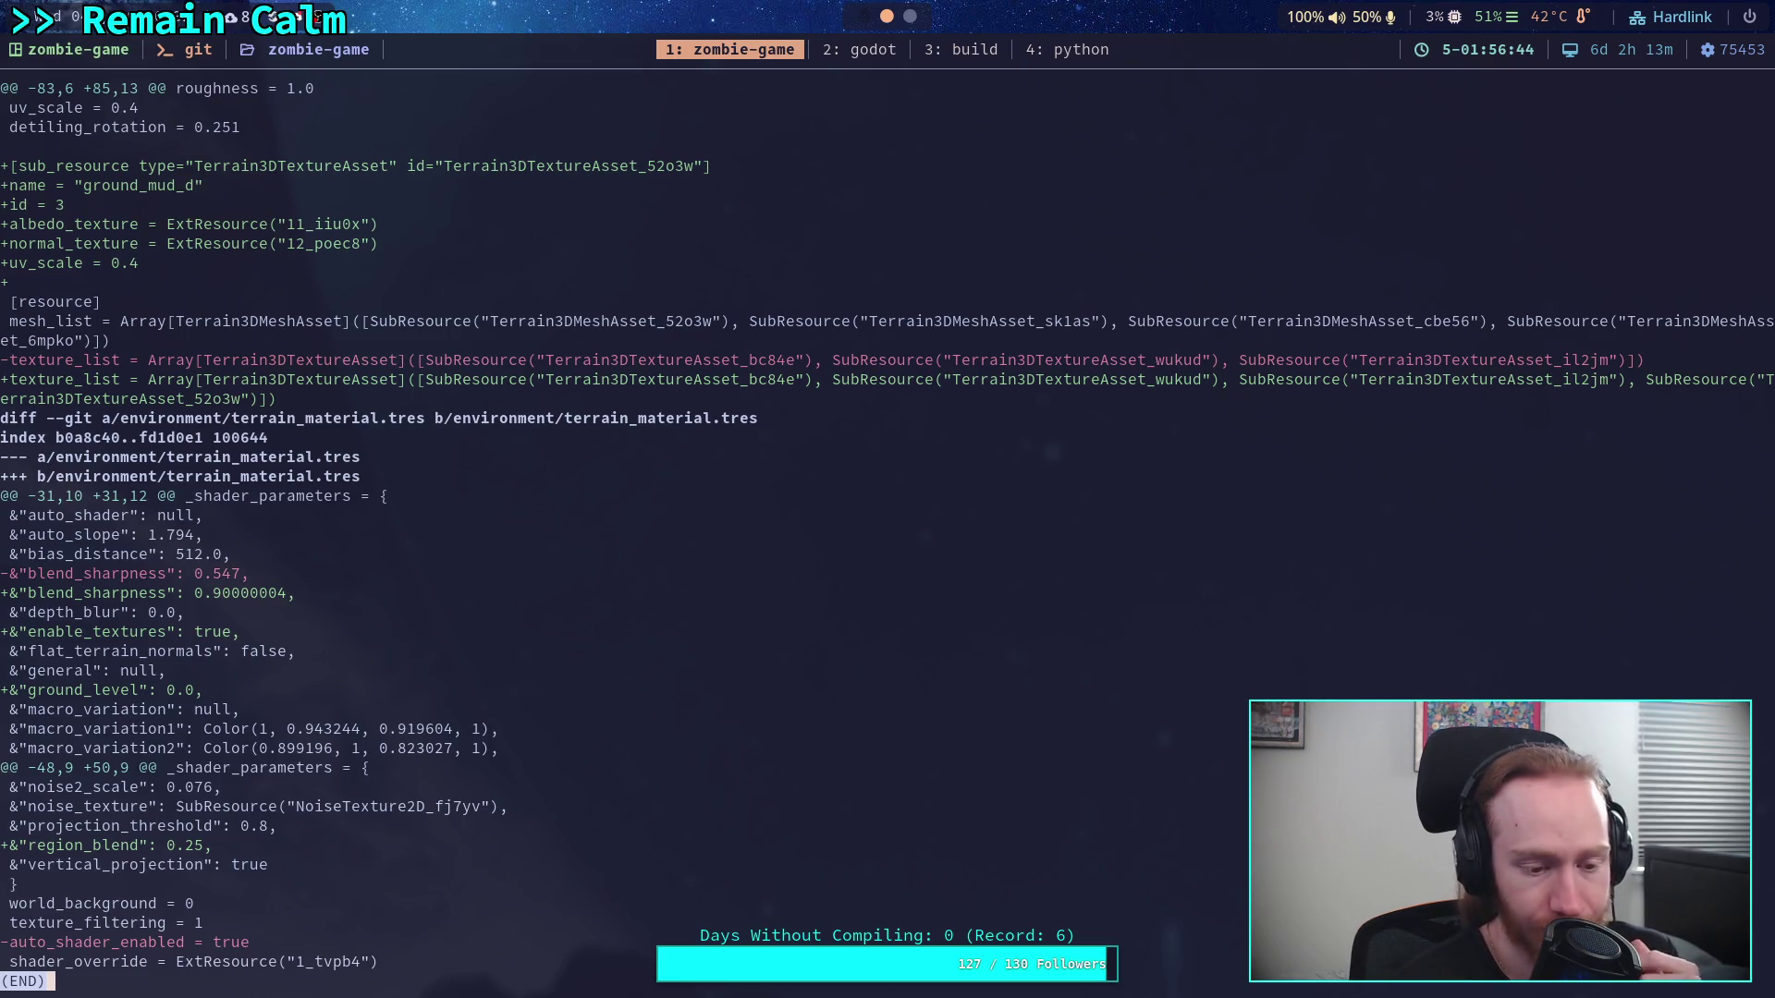
{"action": "type", "text": "qgit status"}
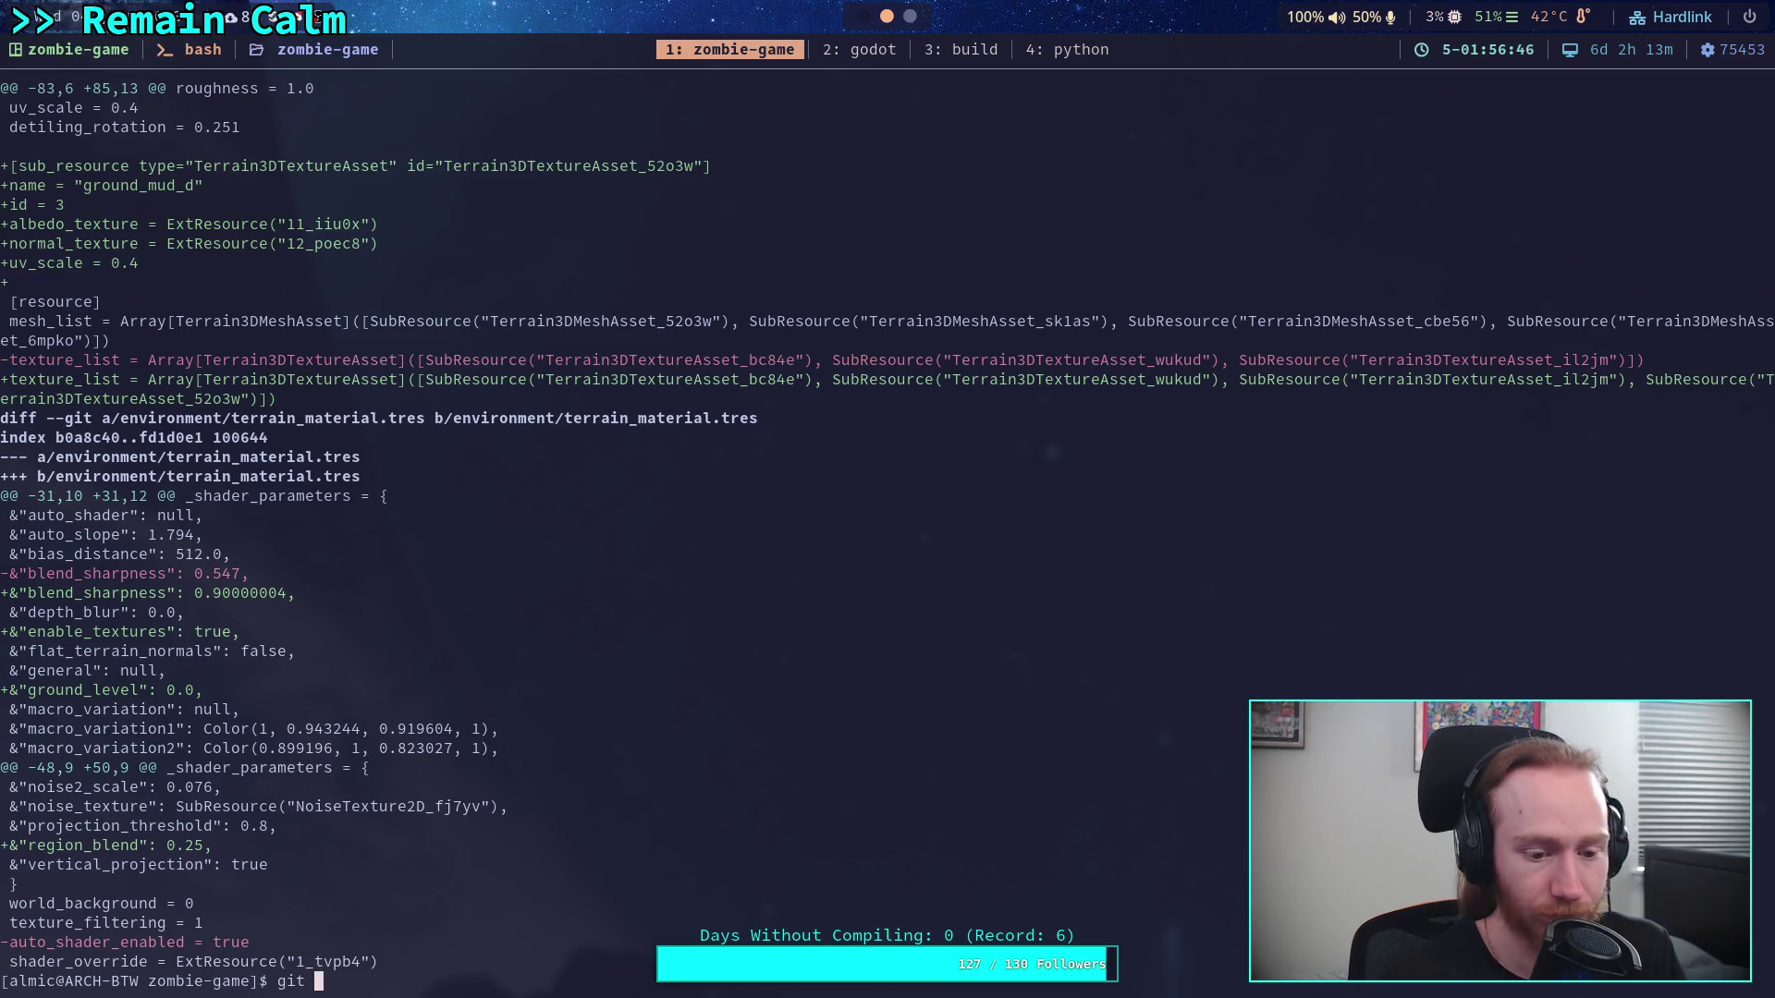
{"action": "key", "text": "Return"}
{"action": "type", "text": "git "}
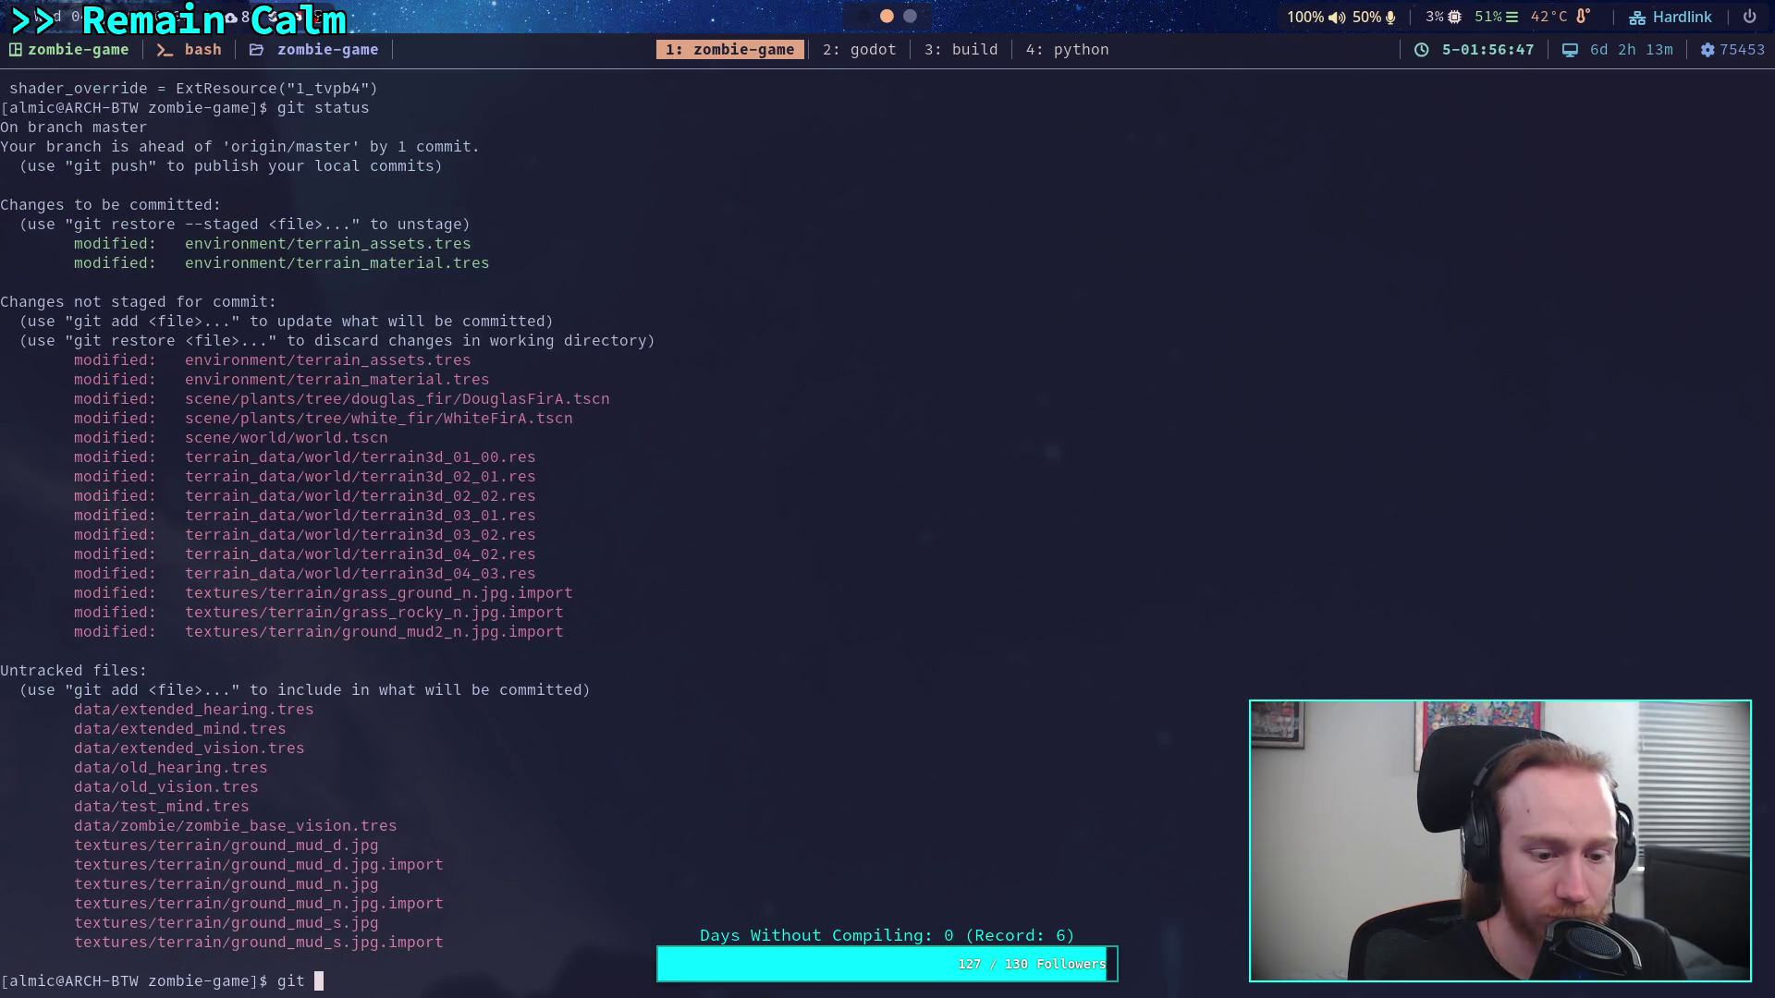
{"action": "type", "text": "diff"}
{"action": "key", "text": "Return"}
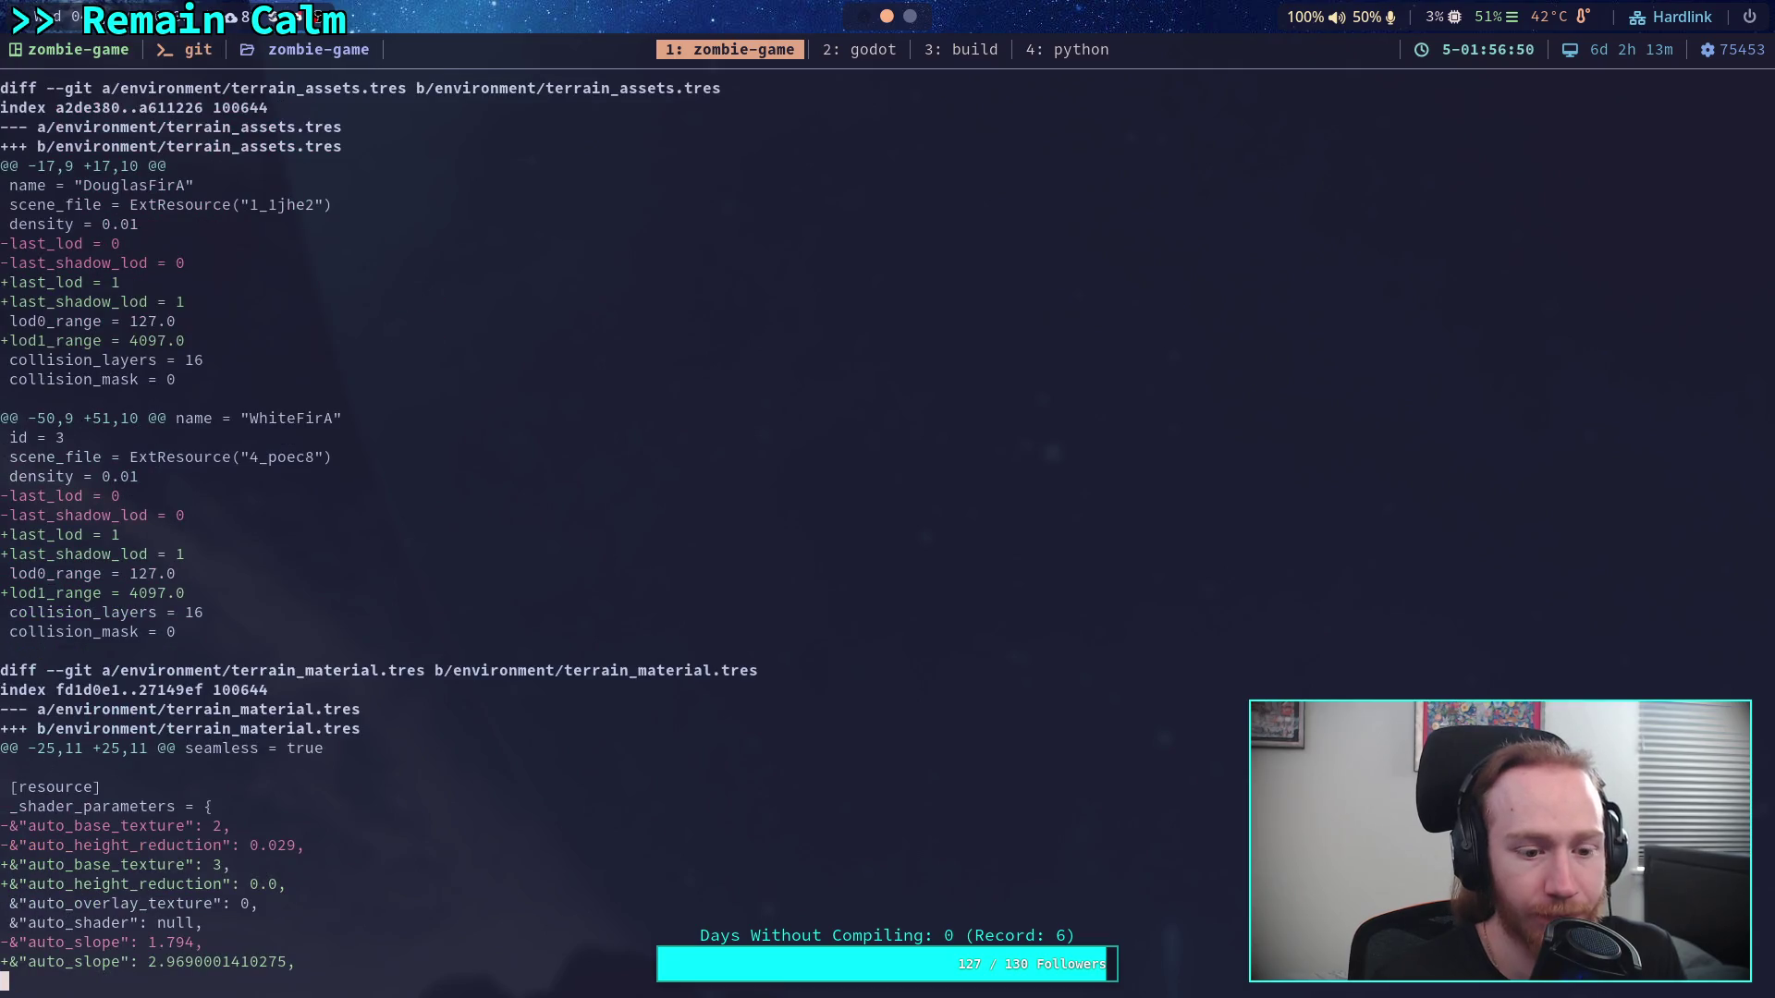
Scroll the diff down to the DouglasFirA.tscn StandardMaterial3D sub-resource changes
{"action": "scroll", "coordinate": [860, 536], "scroll_direction": "down", "scroll_amount": 8}
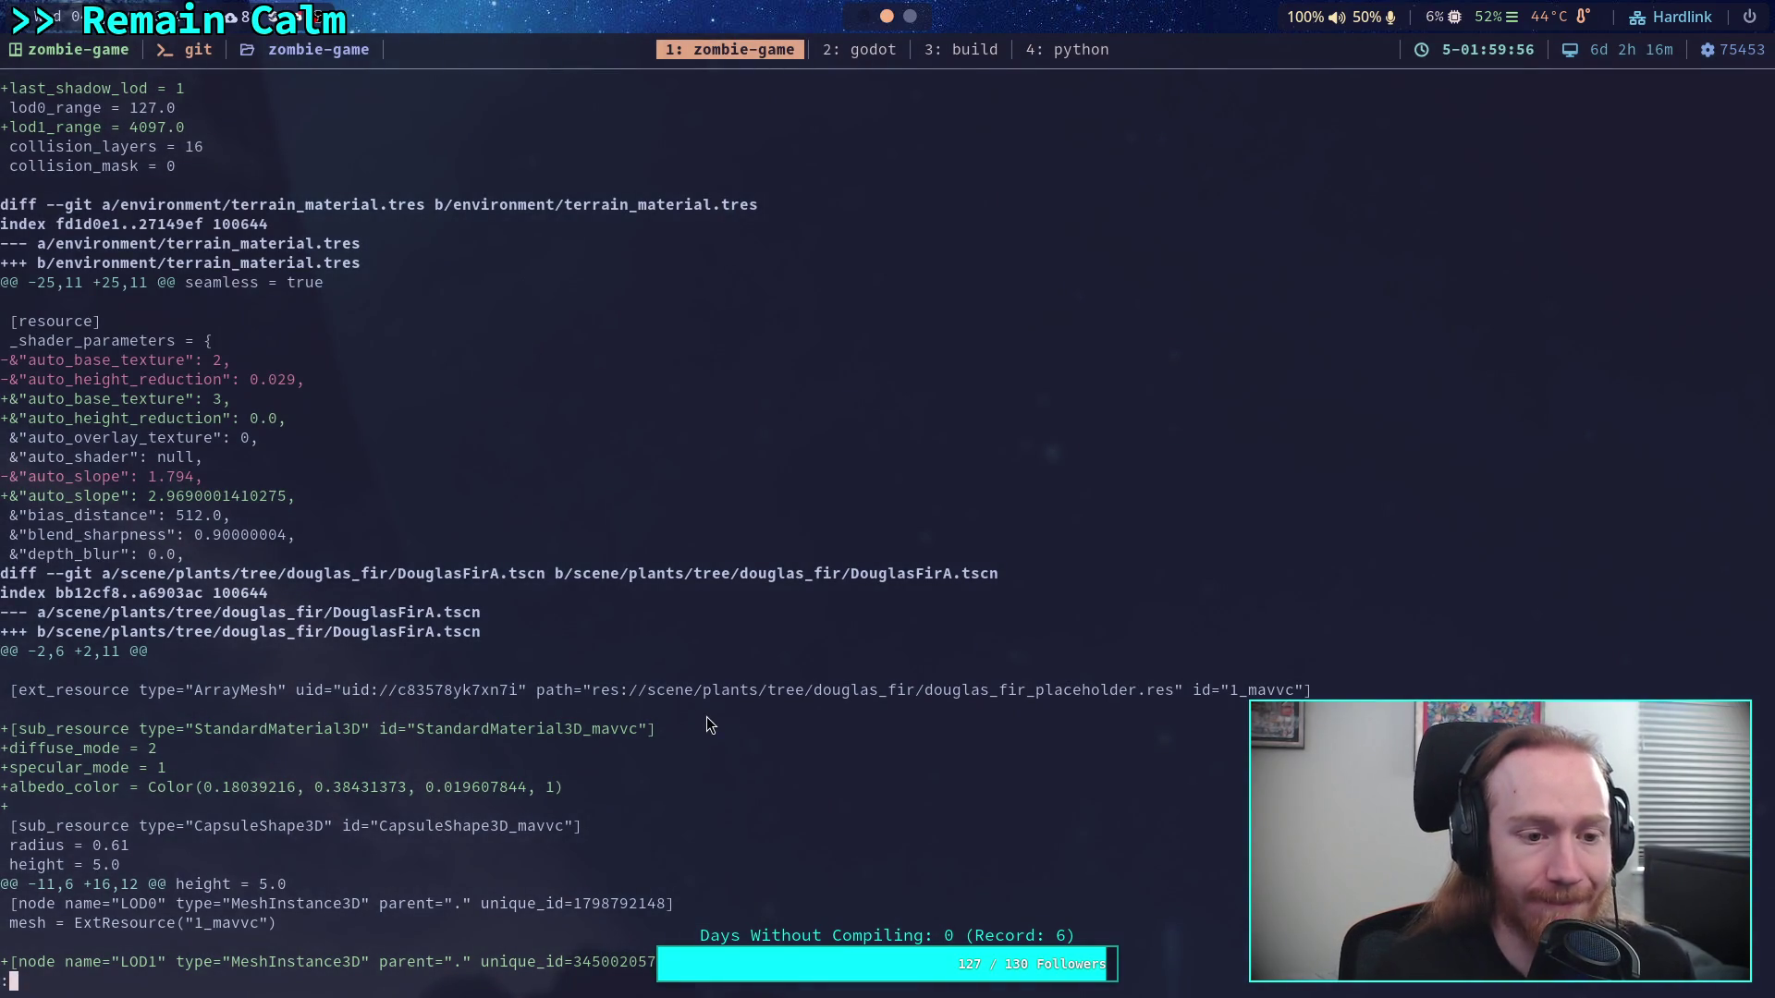
Page through the diff past the fir tree scenes, world.tscn lights, Island RegionPolygon and LongRoad changes
{"action": "key", "text": "j"}
{"action": "key", "text": "j"}
{"action": "key", "text": "j"}
{"action": "key", "text": "j"}
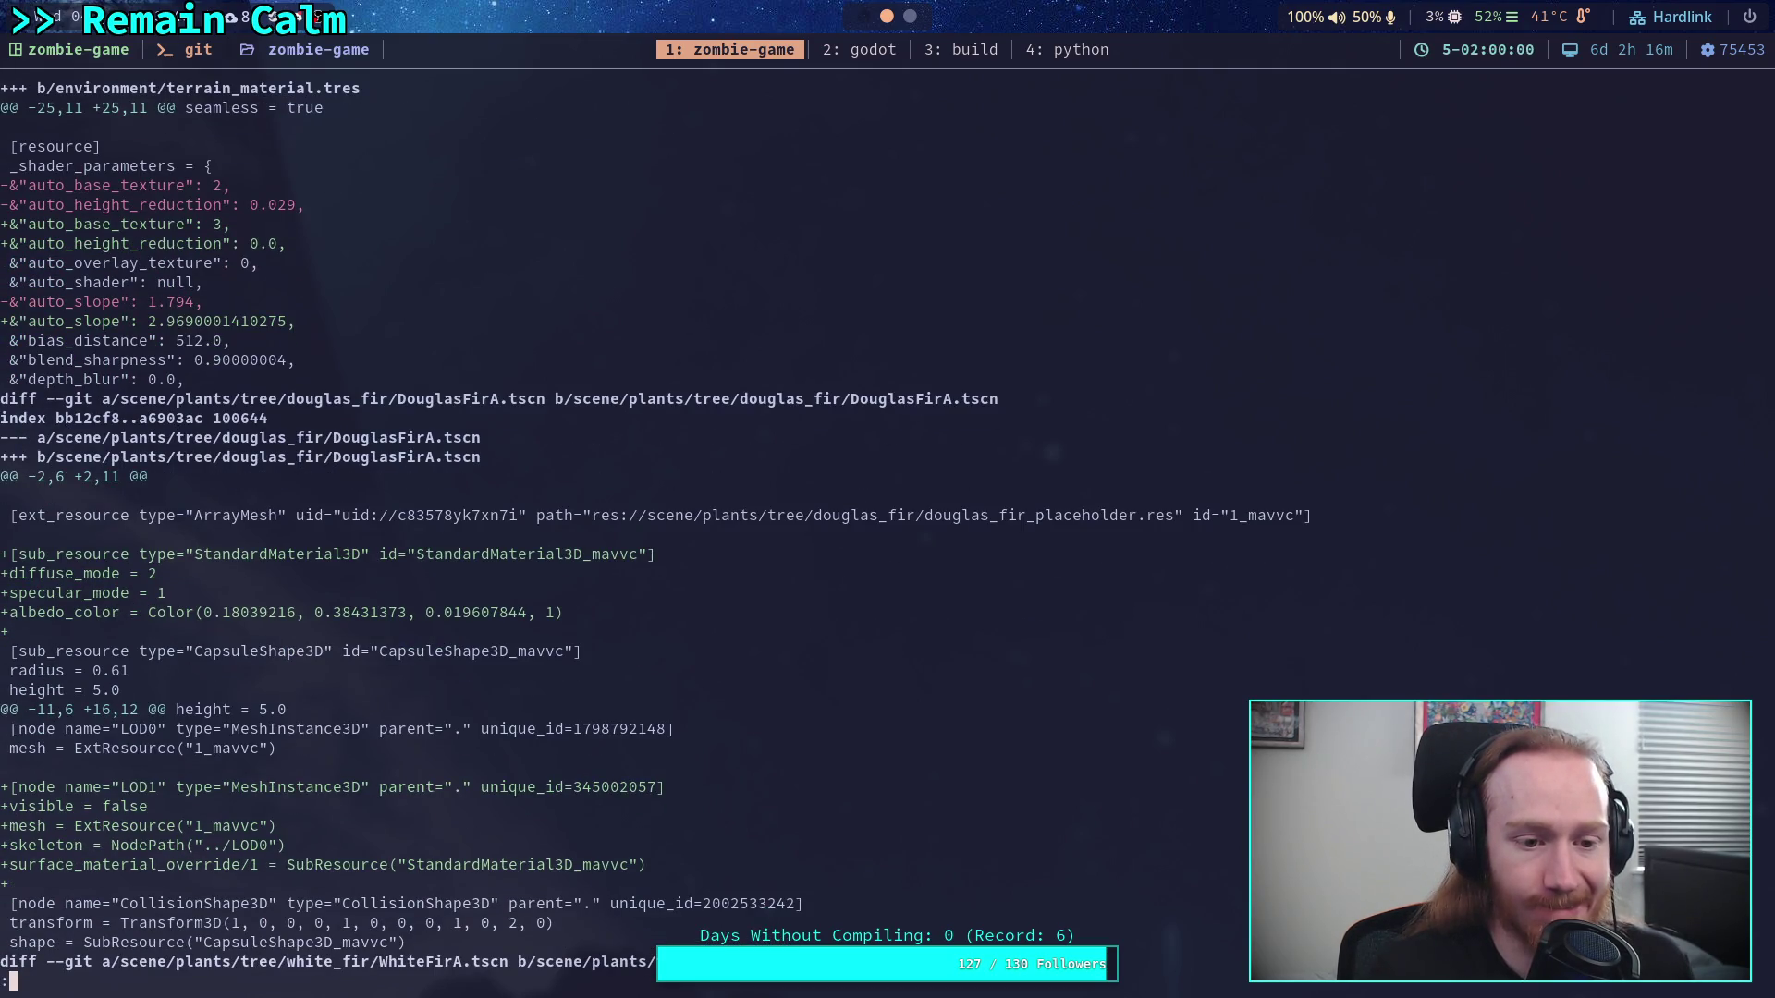
{"action": "key", "text": "j"}
{"action": "key", "text": "j"}
{"action": "key", "text": "j"}
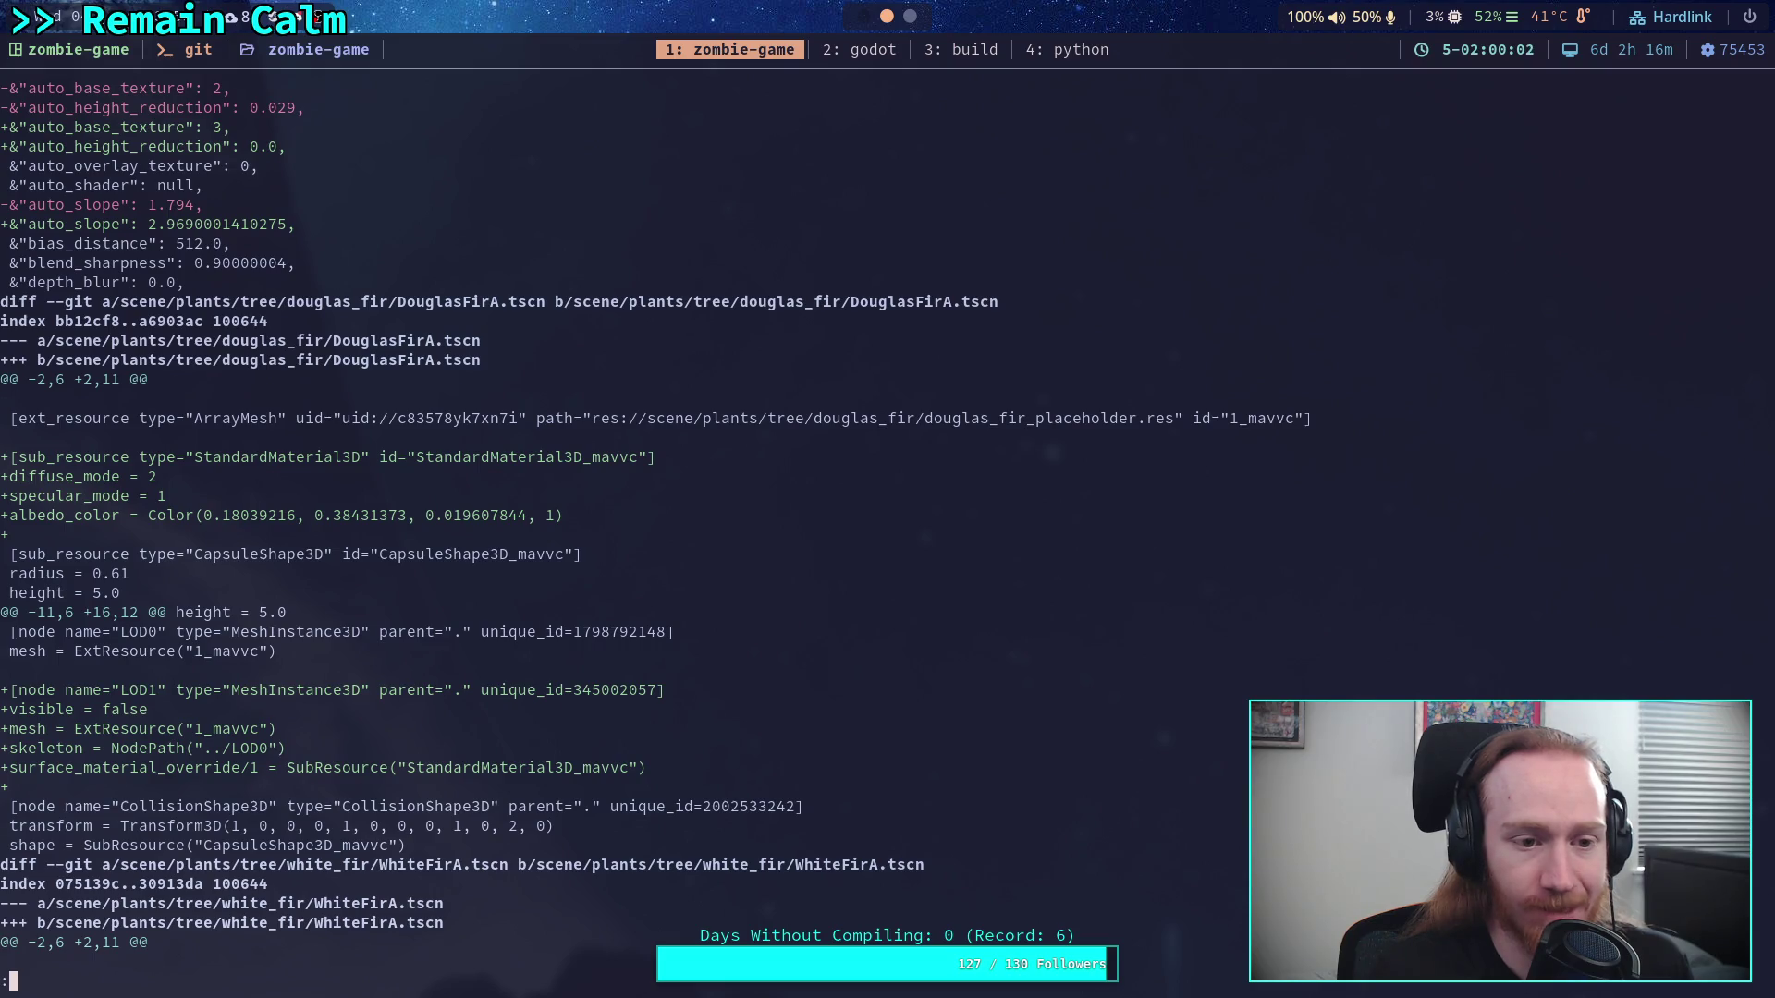
{"action": "key", "text": "j"}
{"action": "key", "text": "j"}
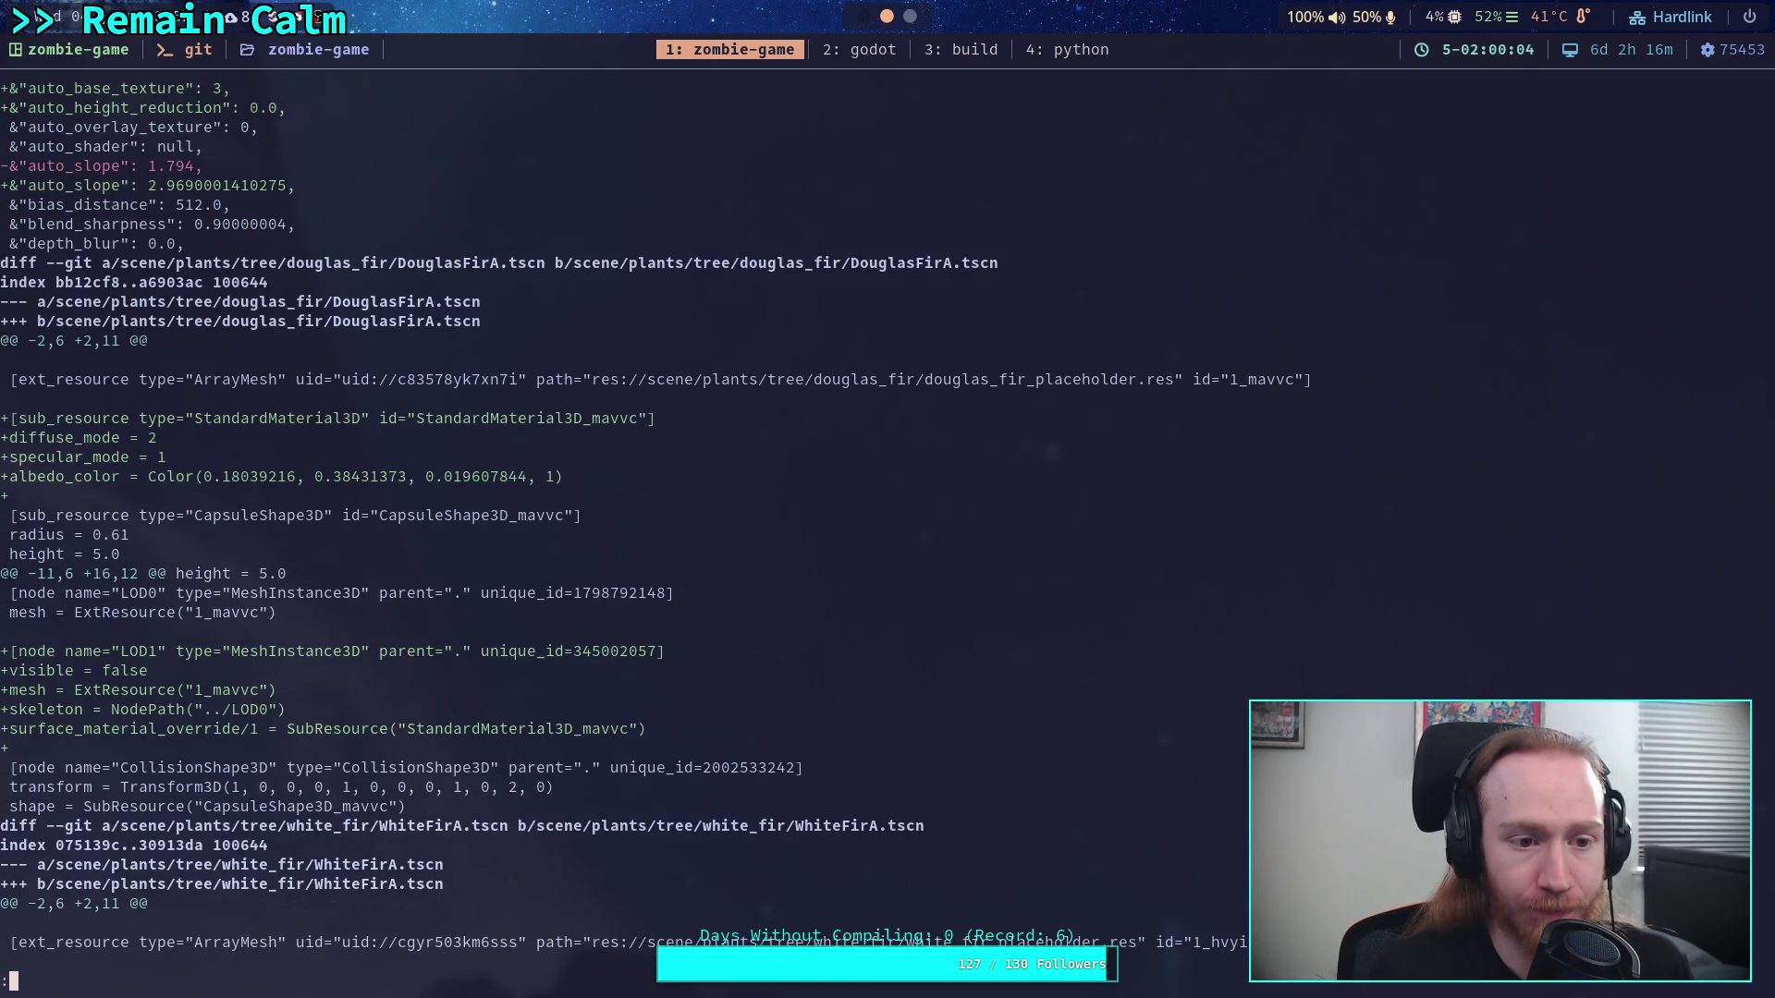
{"action": "key", "text": "j"}
{"action": "key", "text": "j"}
{"action": "key", "text": "j"}
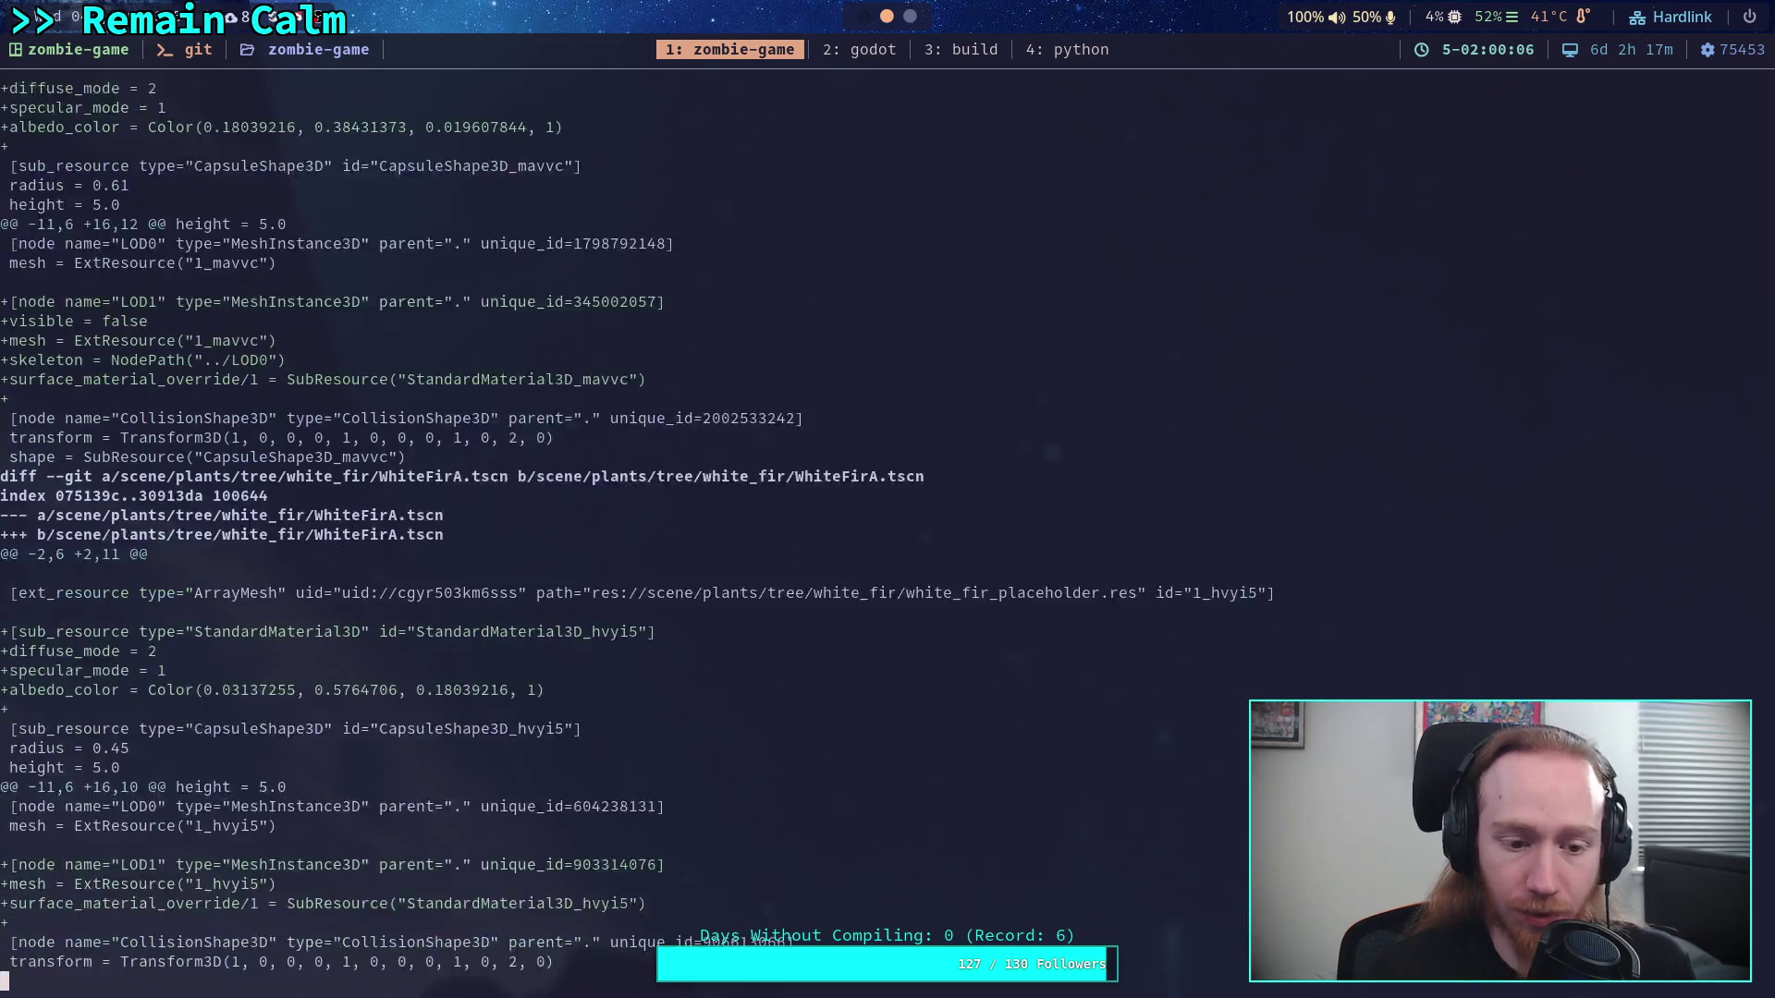
{"action": "key", "text": "j"}
{"action": "key", "text": "j"}
{"action": "key", "text": "j"}
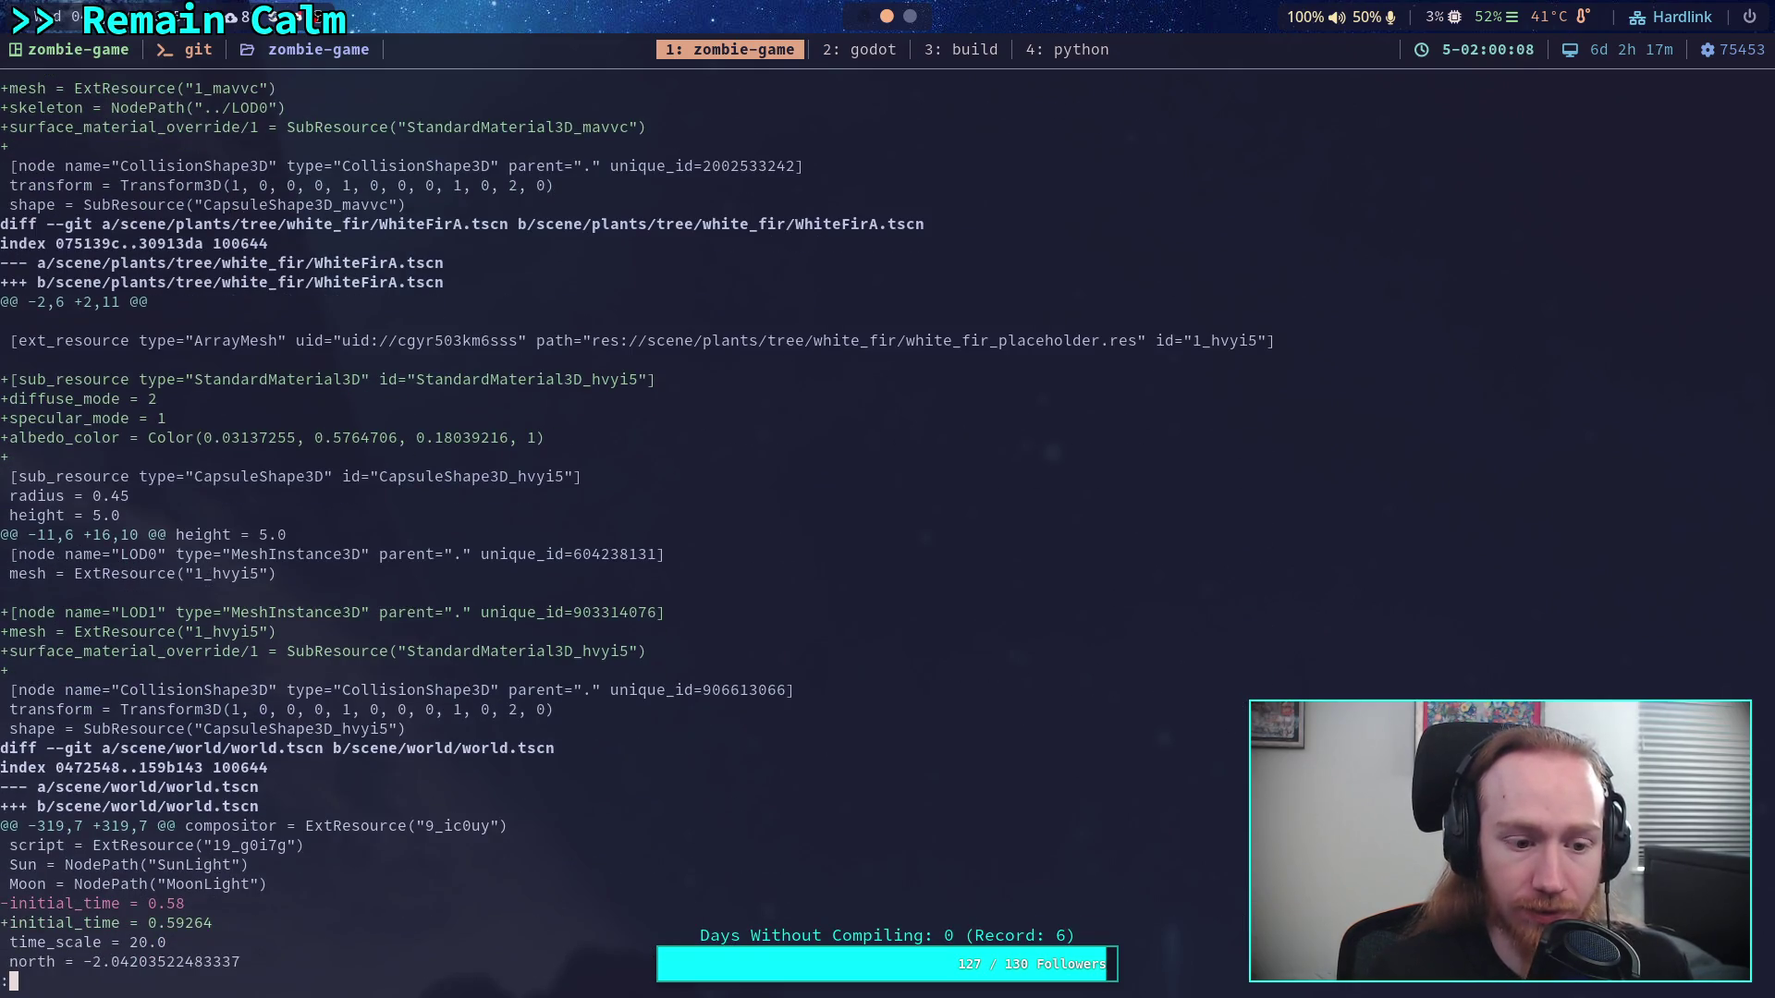
{"action": "key", "text": "j"}
{"action": "key", "text": "j"}
{"action": "key", "text": "j"}
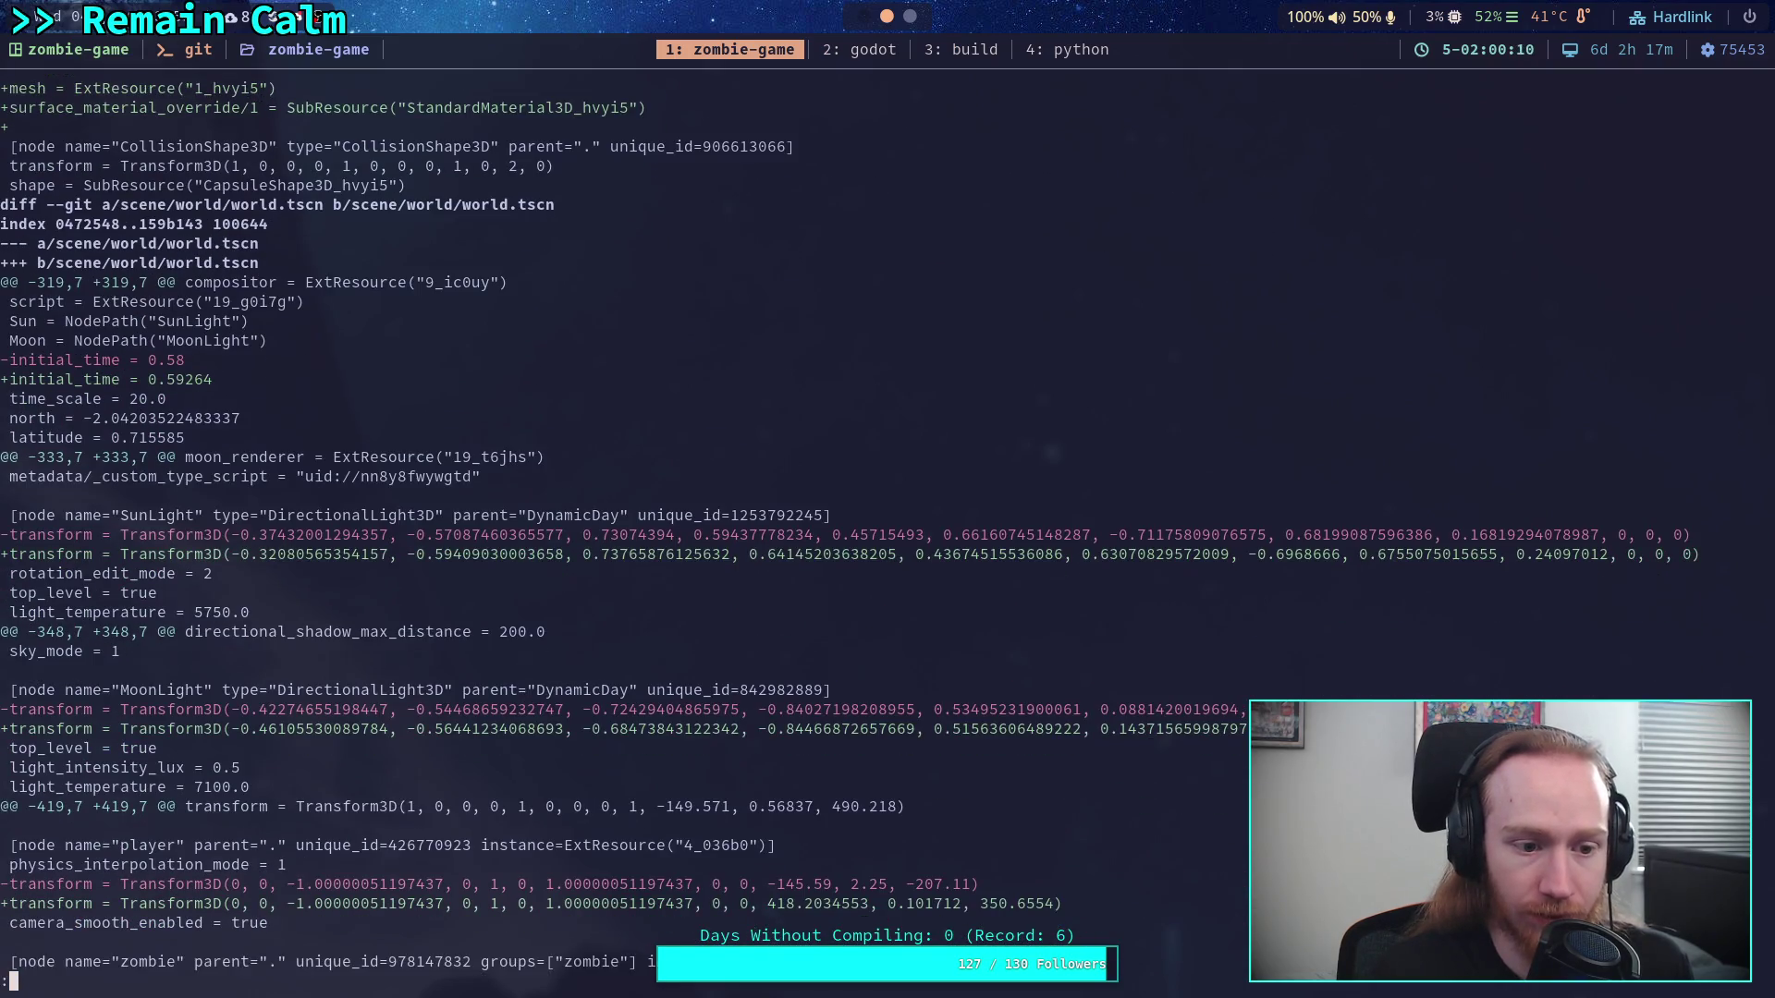
{"action": "key", "text": "j"}
{"action": "key", "text": "j"}
{"action": "key", "text": "j"}
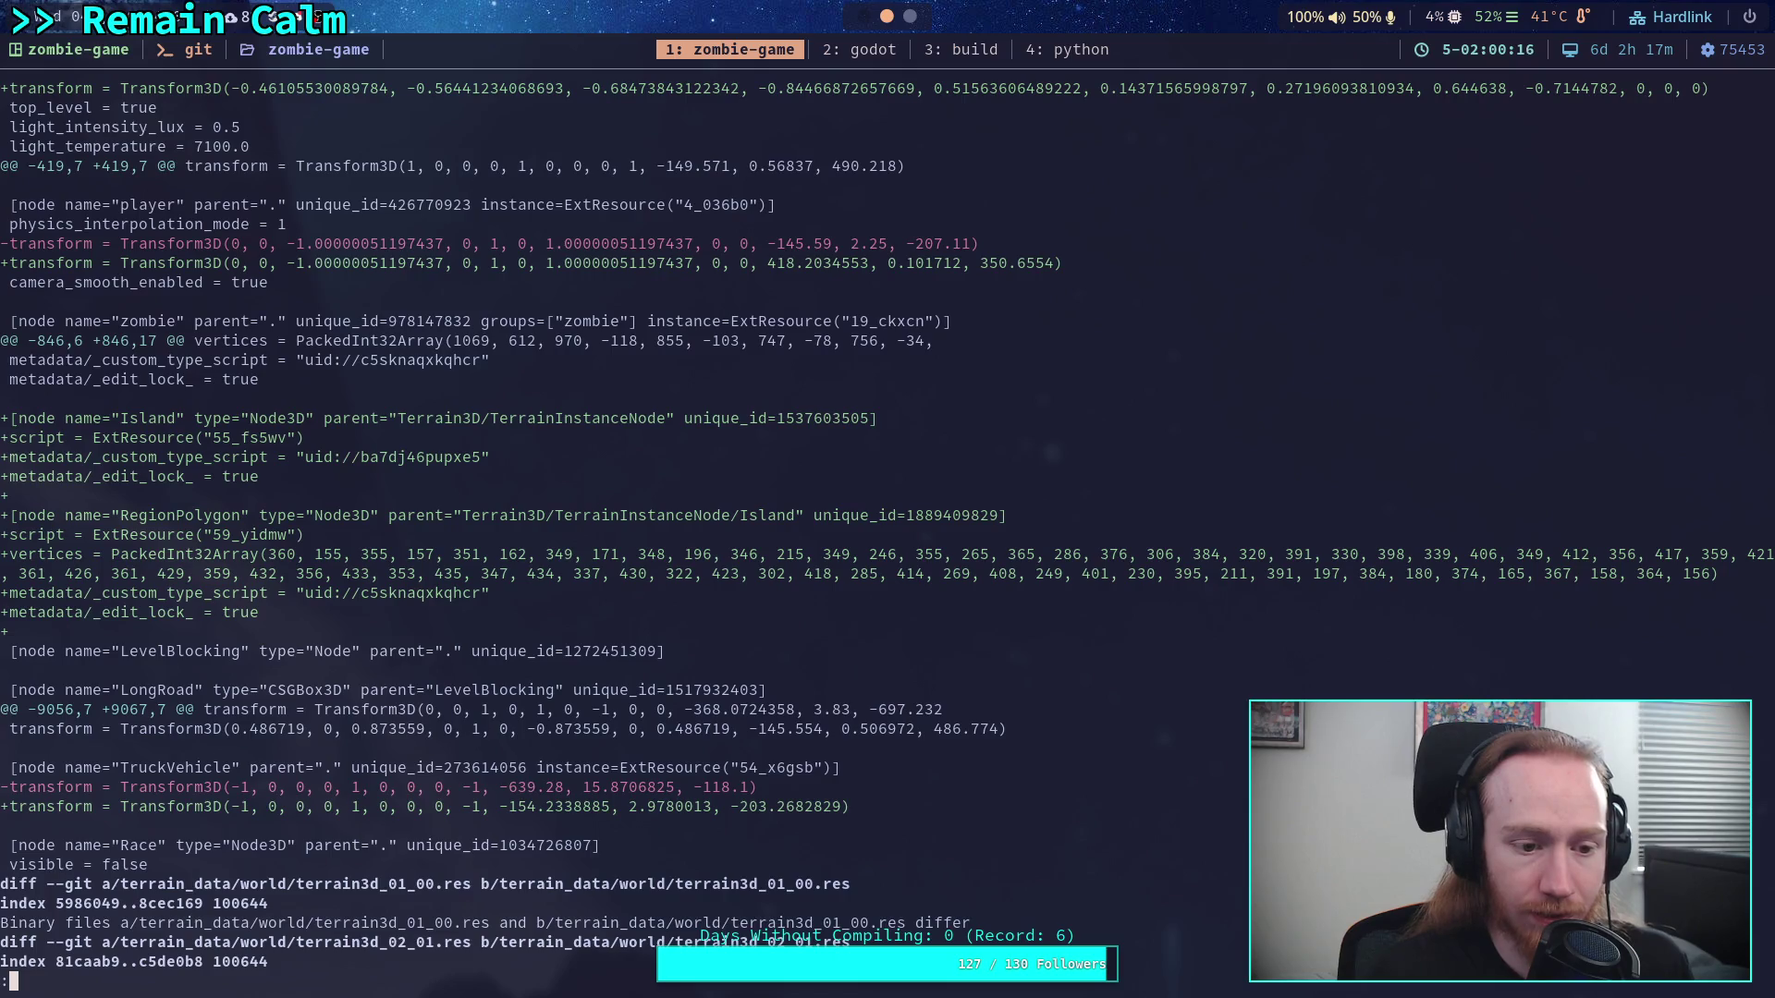
Read the last texture normal-map import diffs, quit the pager and check git status
{"action": "key", "text": "j"}
{"action": "key", "text": "j"}
{"action": "key", "text": "j"}
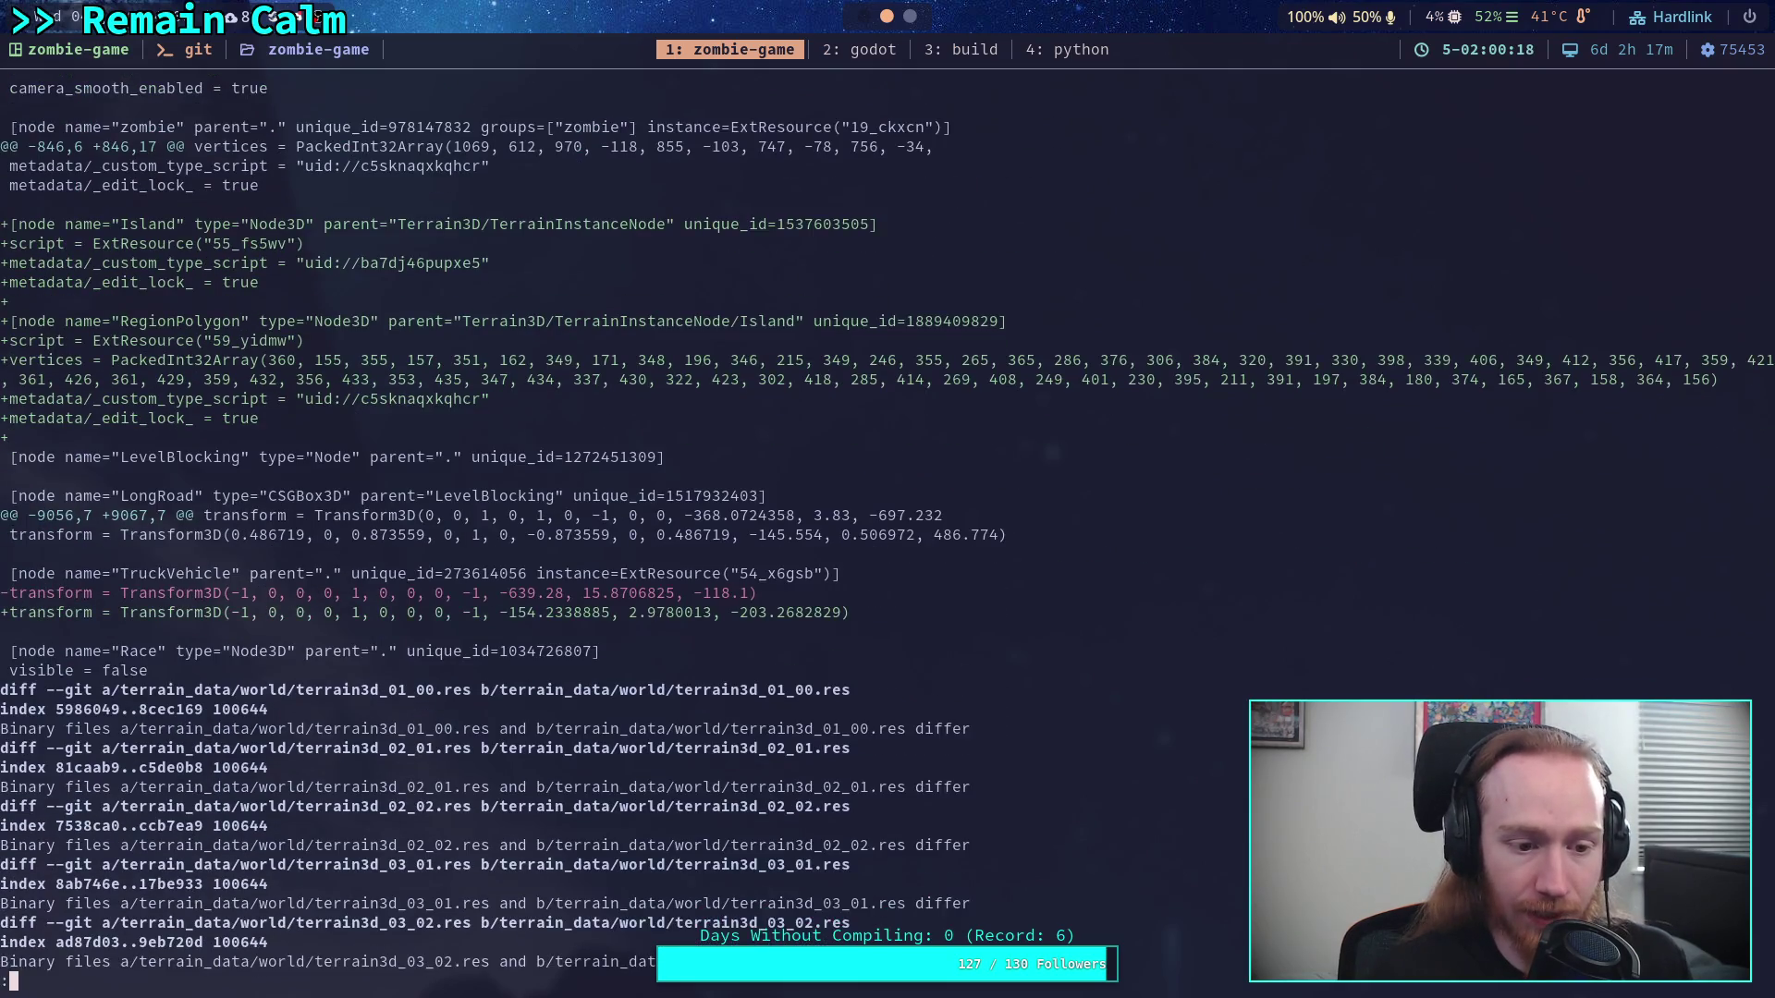
{"action": "key", "text": "j"}
{"action": "key", "text": "j"}
{"action": "key", "text": "j"}
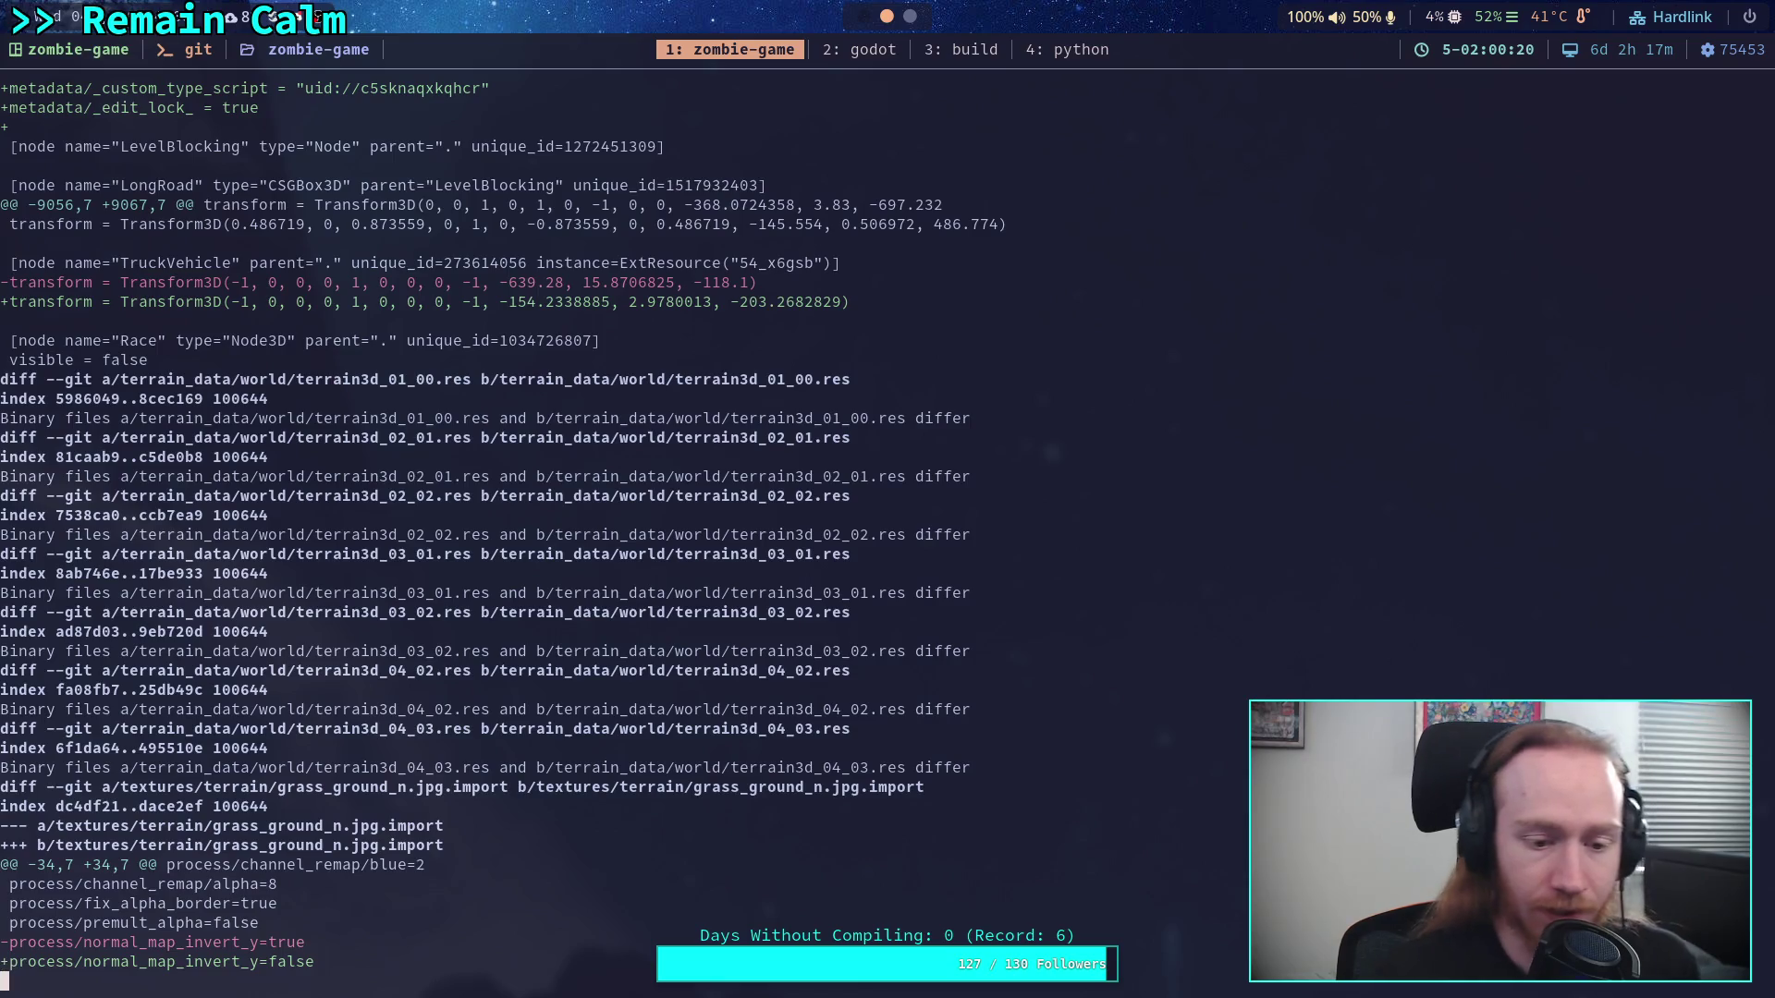
{"action": "key", "text": "j"}
{"action": "key", "text": "j"}
{"action": "key", "text": "j"}
{"action": "type", "text": "q"}
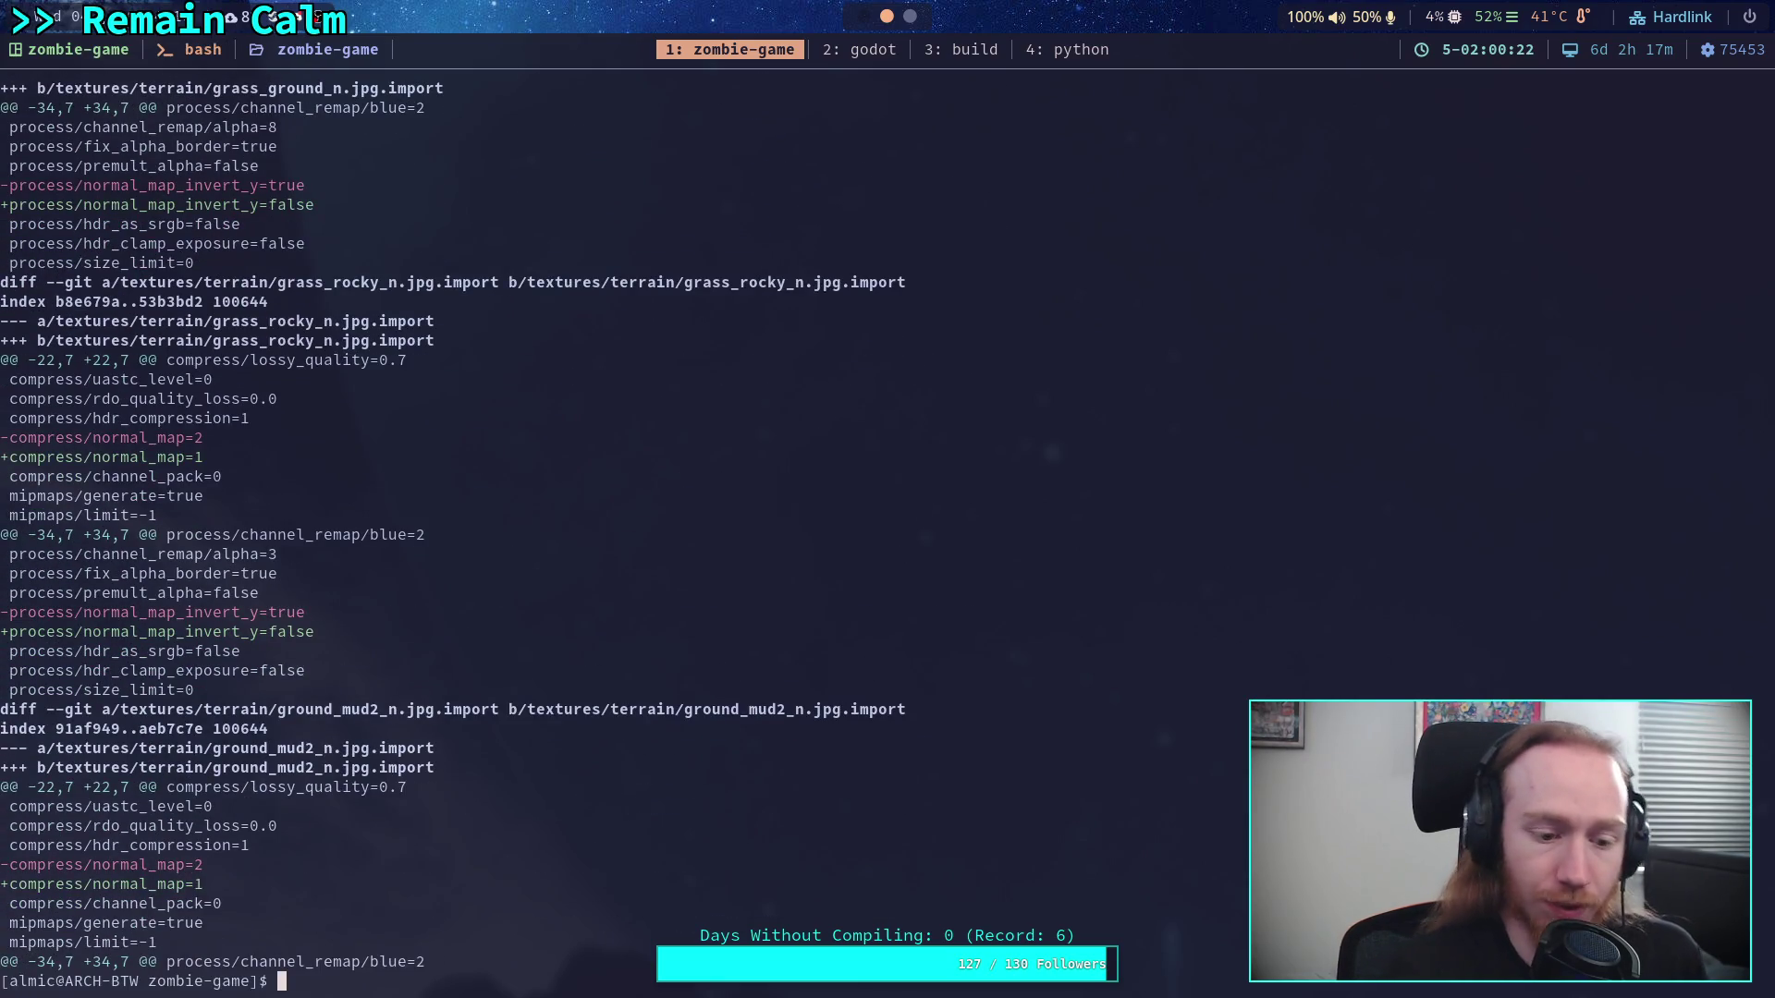
{"action": "type", "text": "git status"}
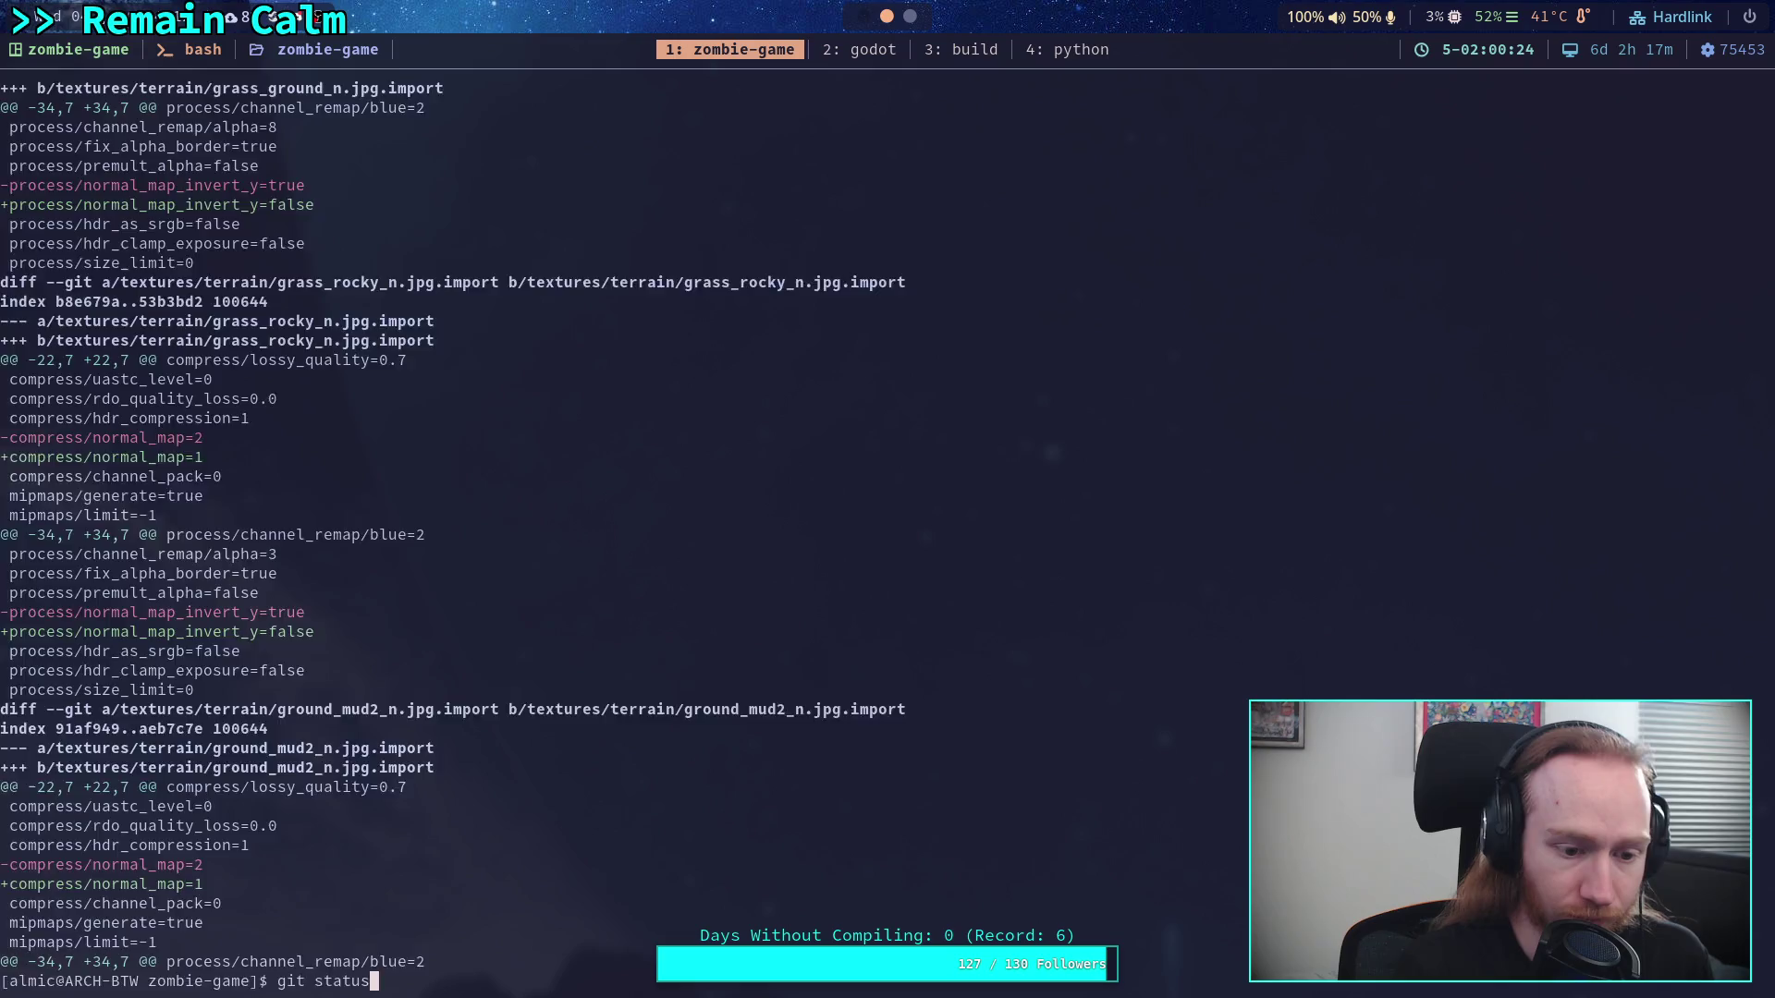
{"action": "key", "text": "Return"}
Stage the textures/terrain/ folder and confirm it is staged with git status
{"action": "type", "text": "git add "}
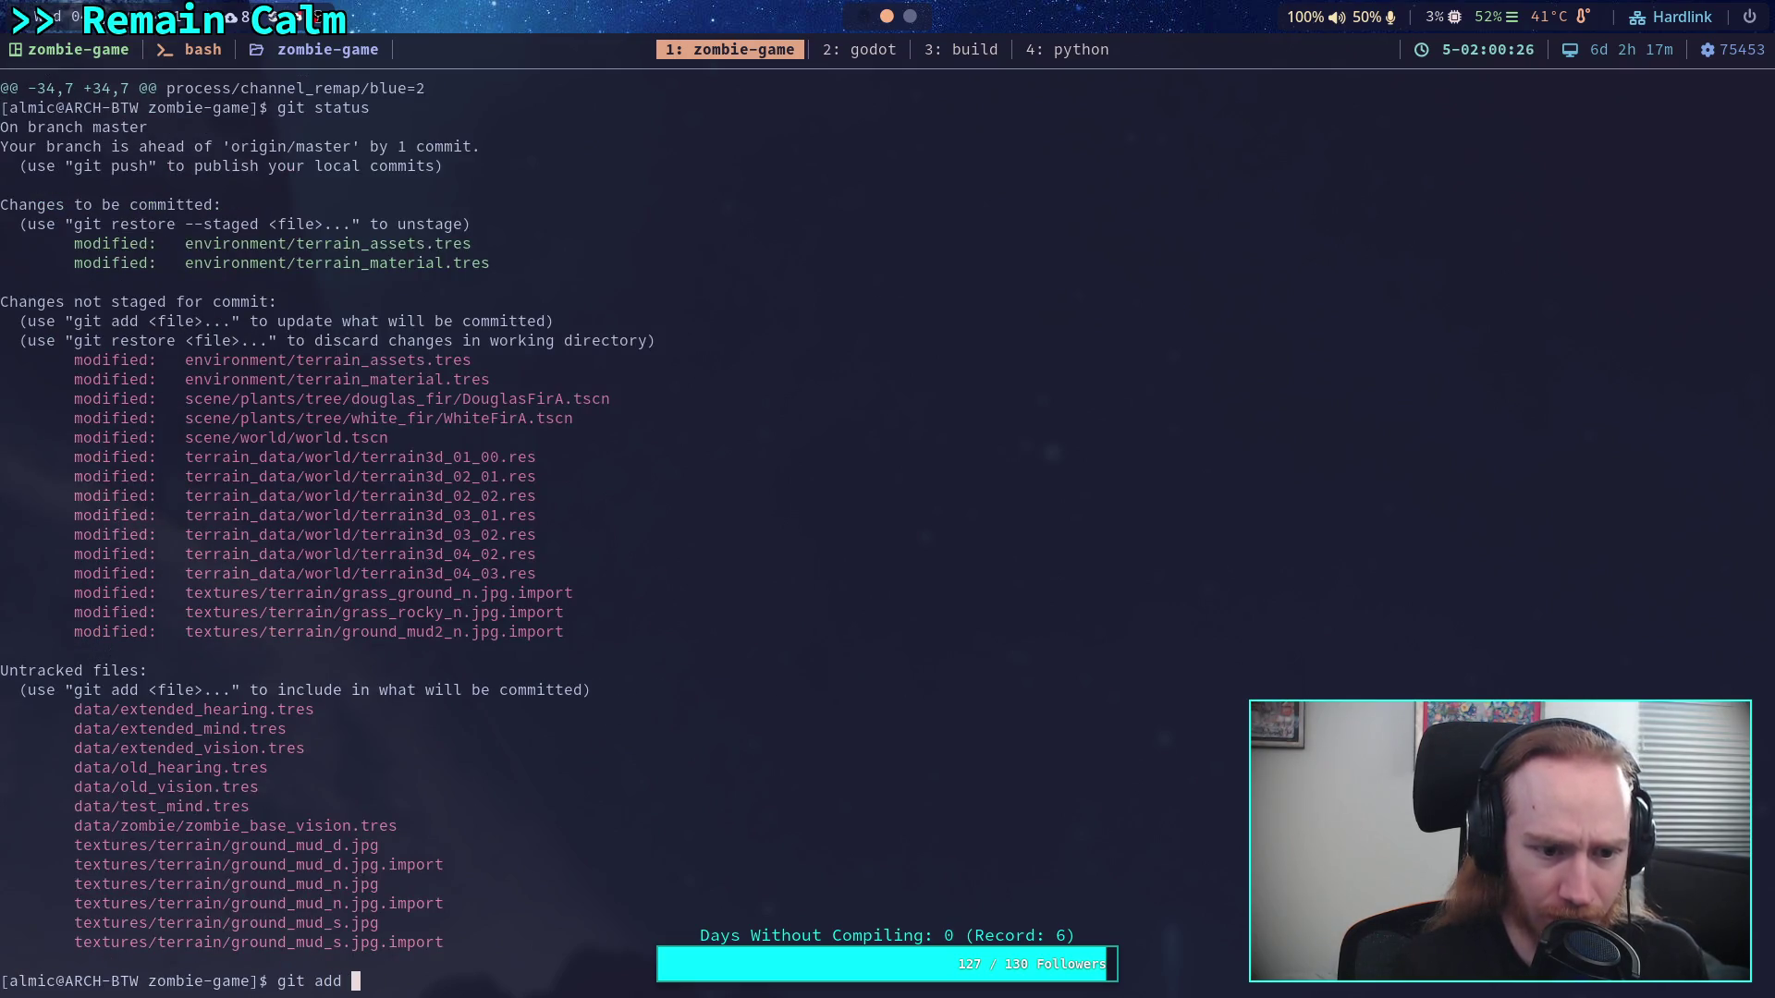
{"action": "type", "text": "textures/"}
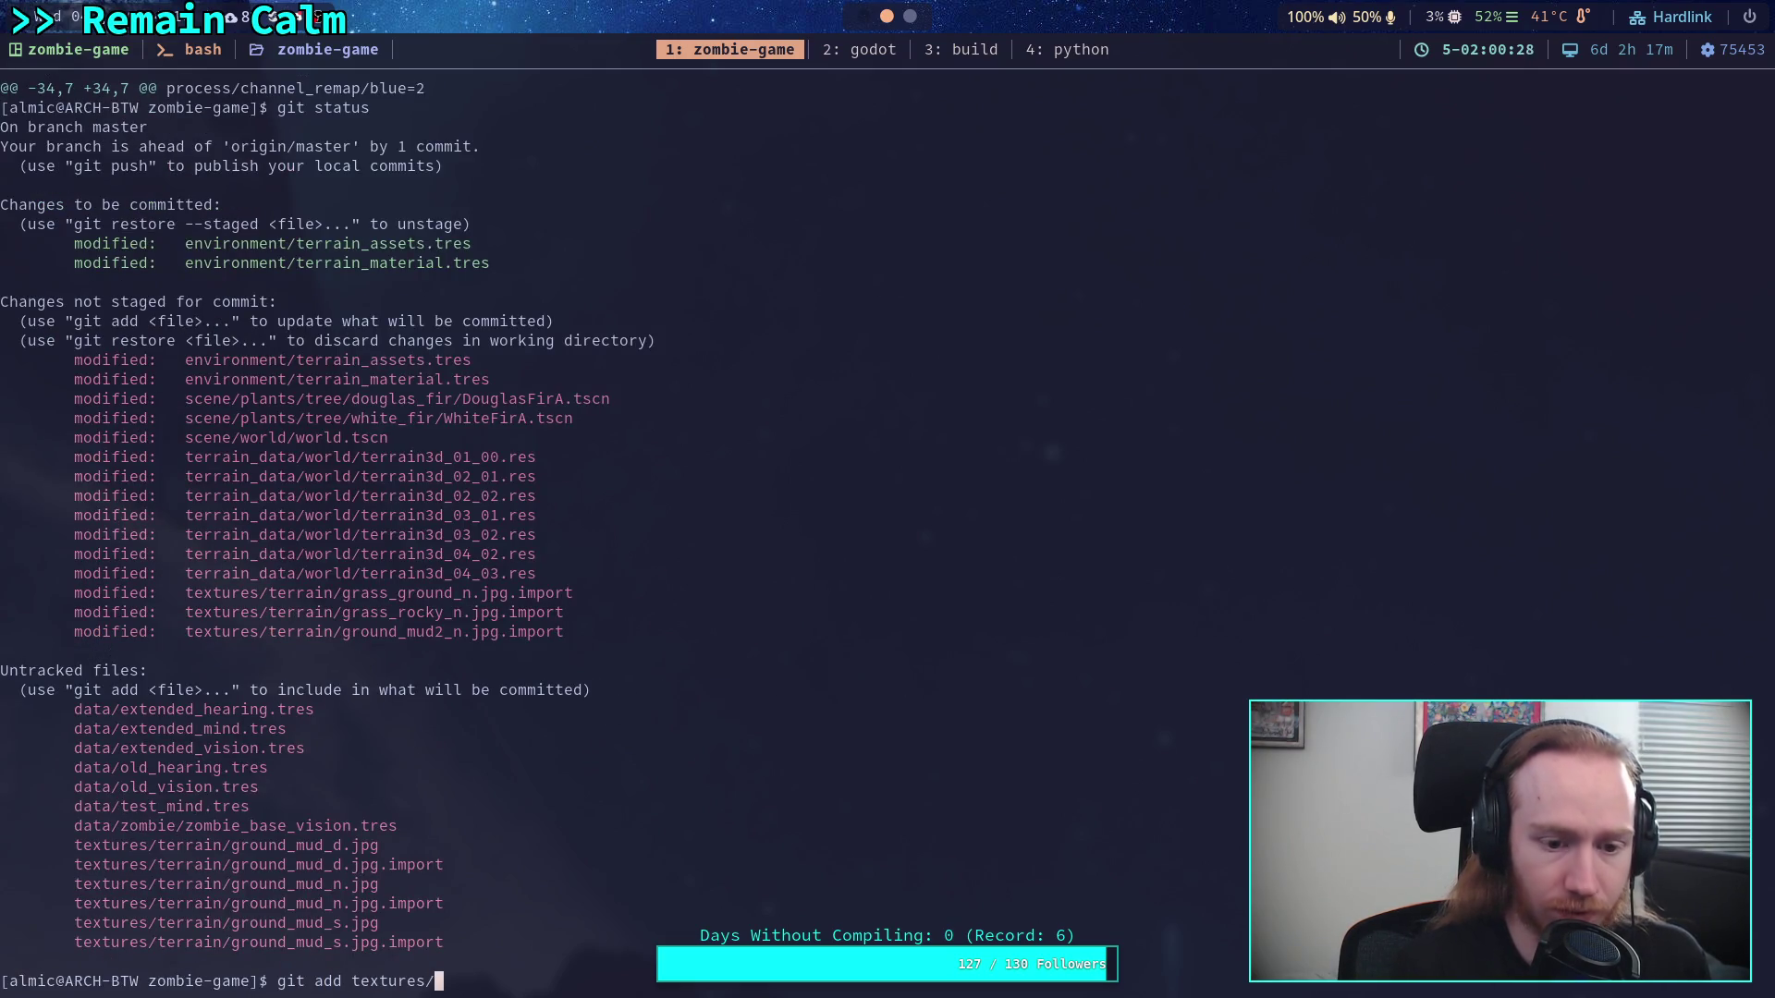
{"action": "type", "text": "terrain/"}
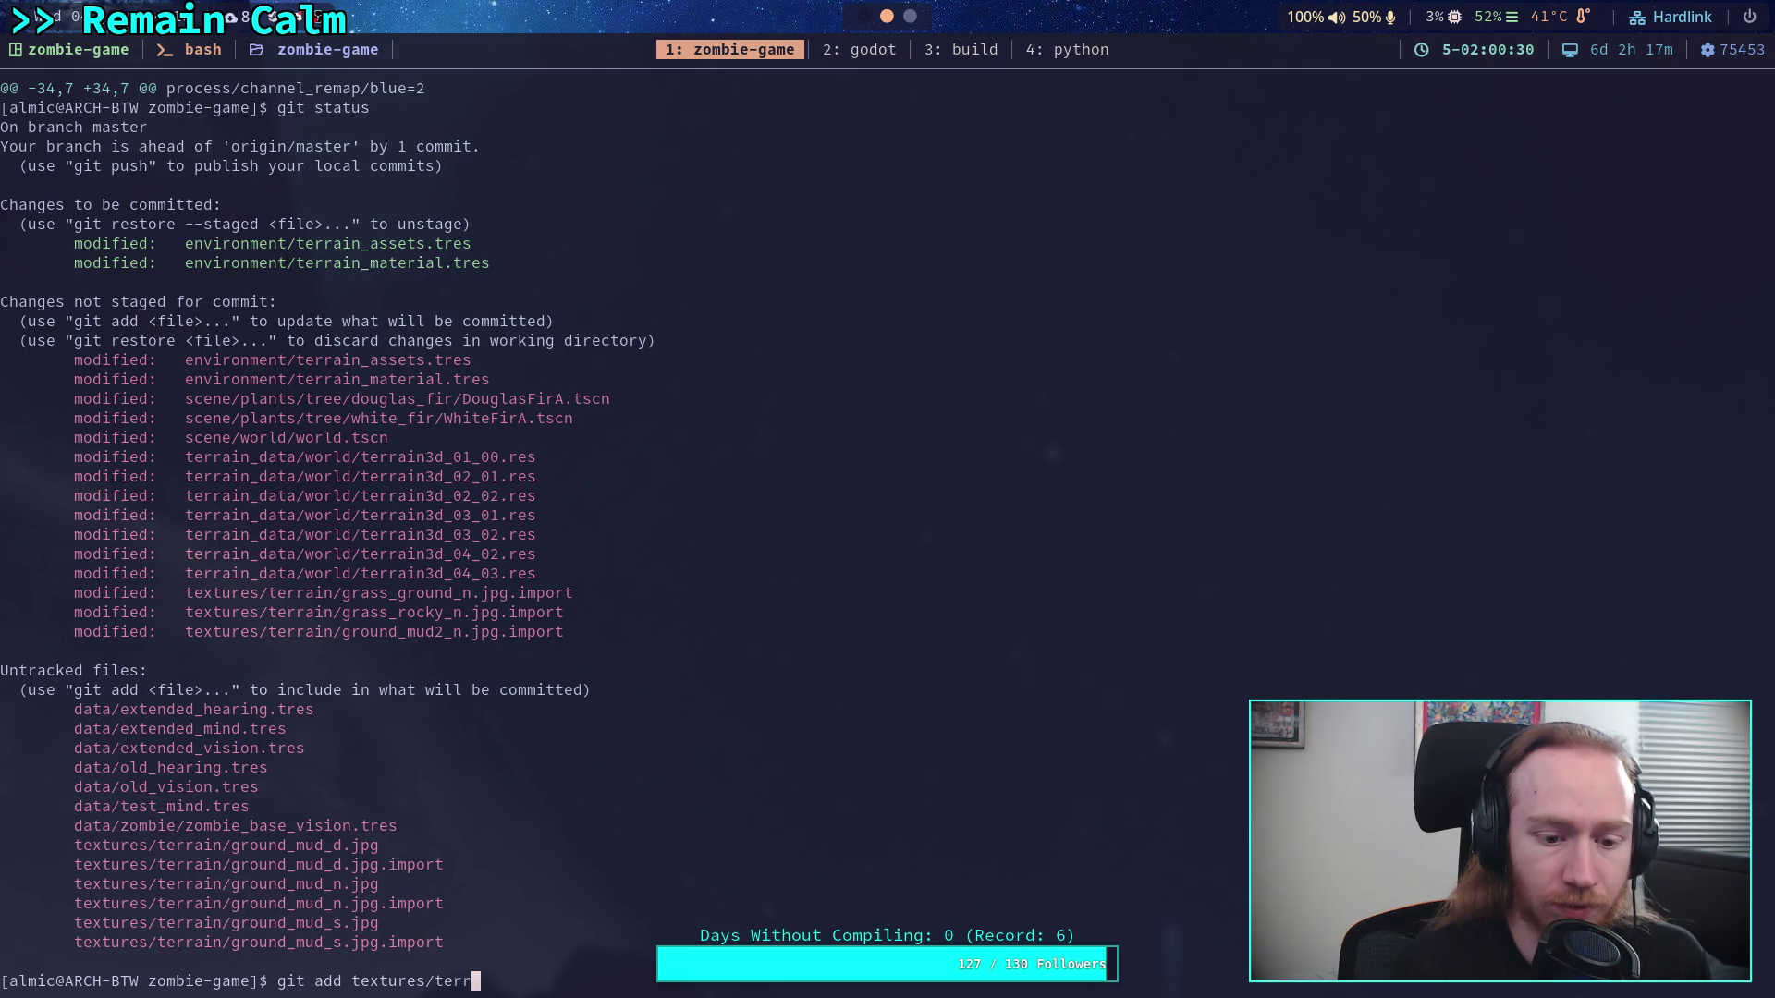
{"action": "key", "text": "Return"}
{"action": "type", "text": "git status"}
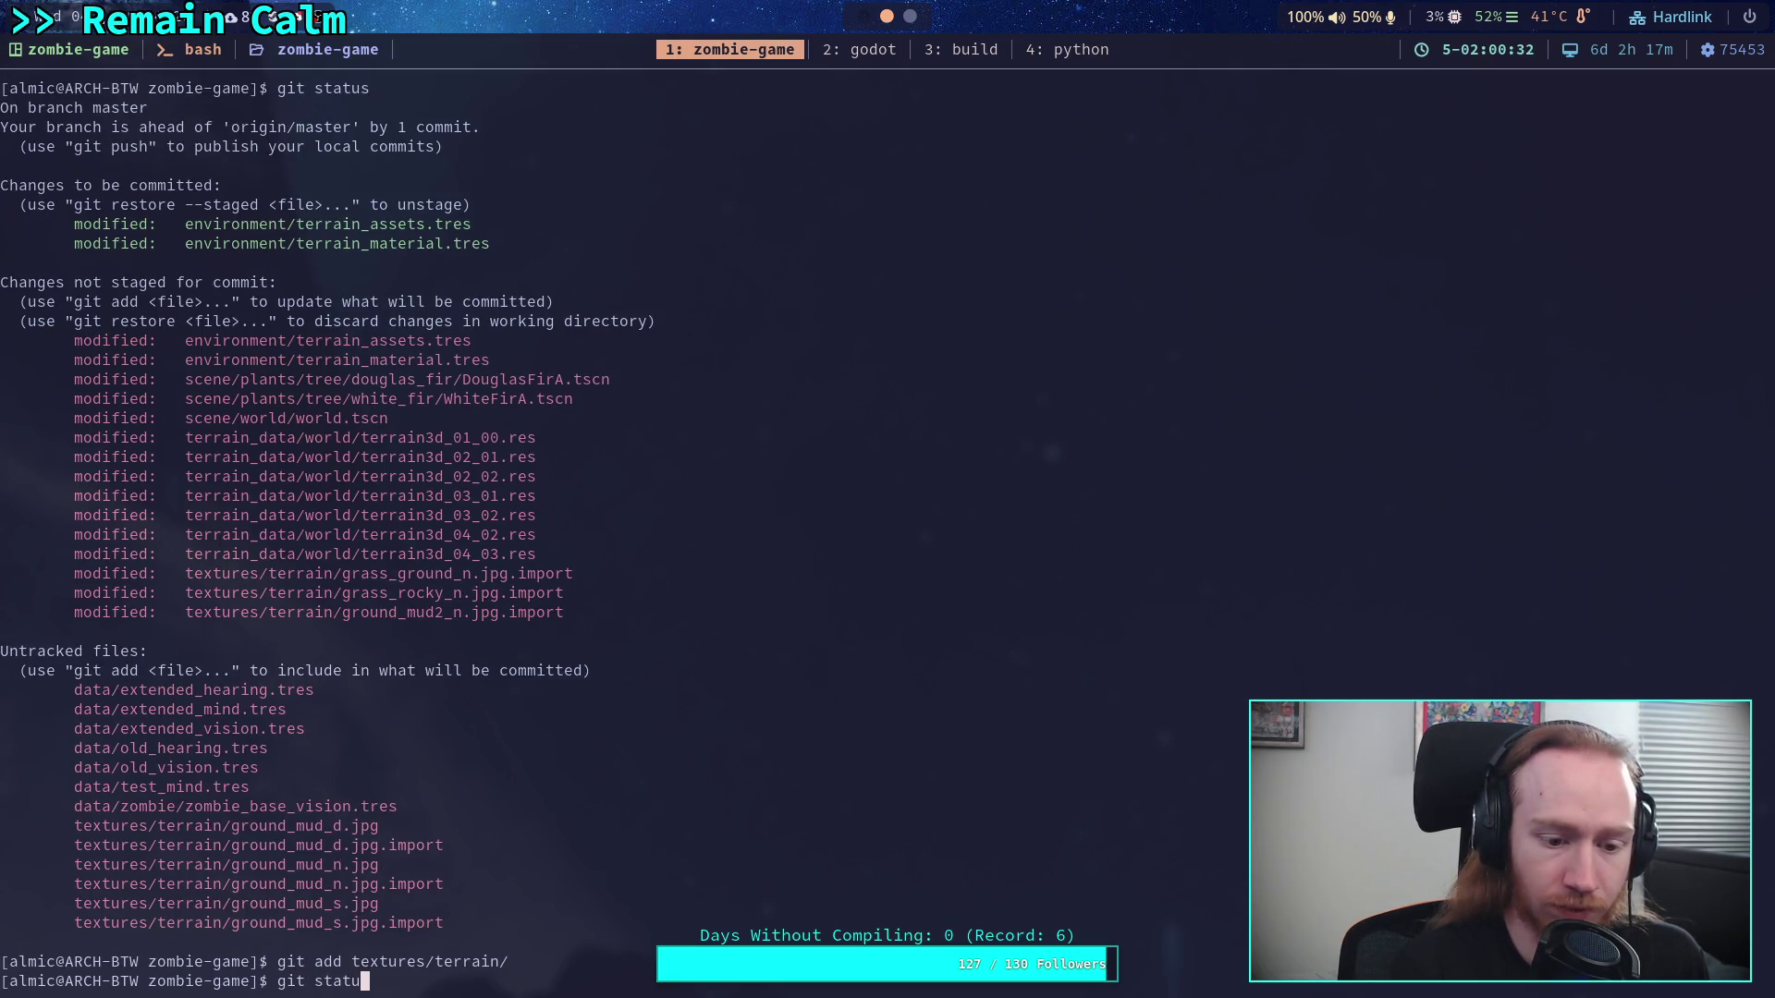
{"action": "key", "text": "Return"}
Start git commit and write the message 'Add terrain texture, change auto shading'
{"action": "type", "text": "git "}
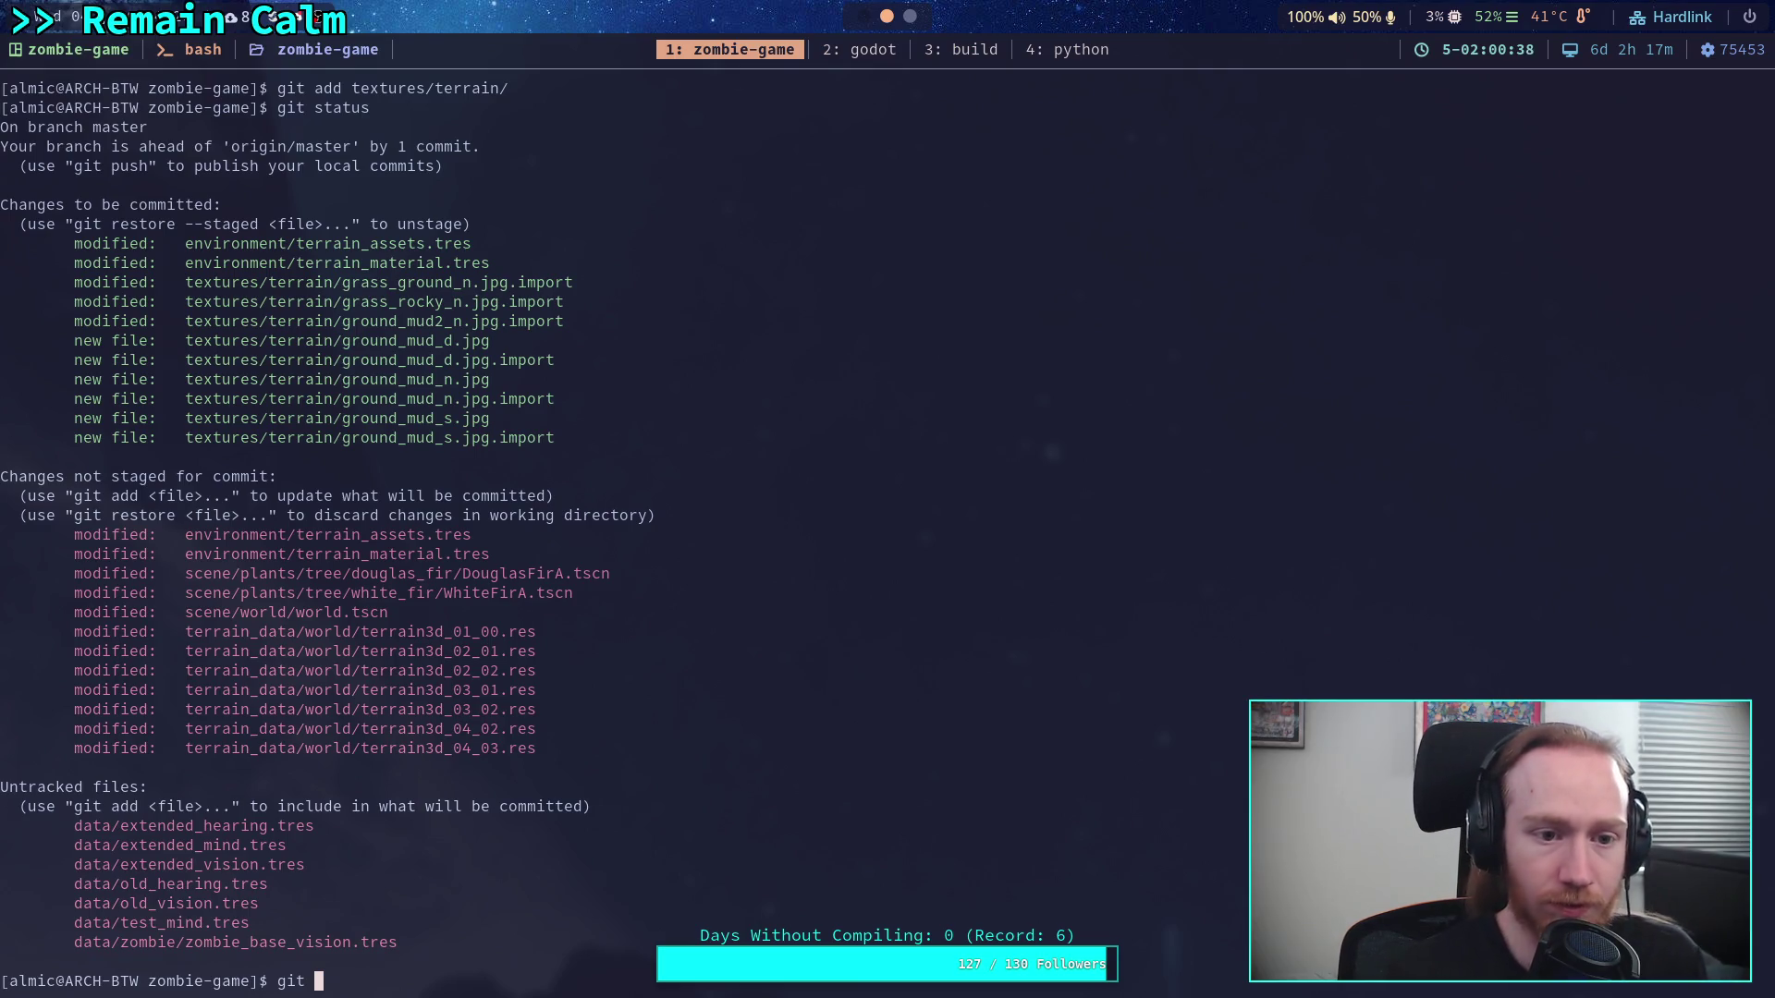
{"action": "type", "text": "commit"}
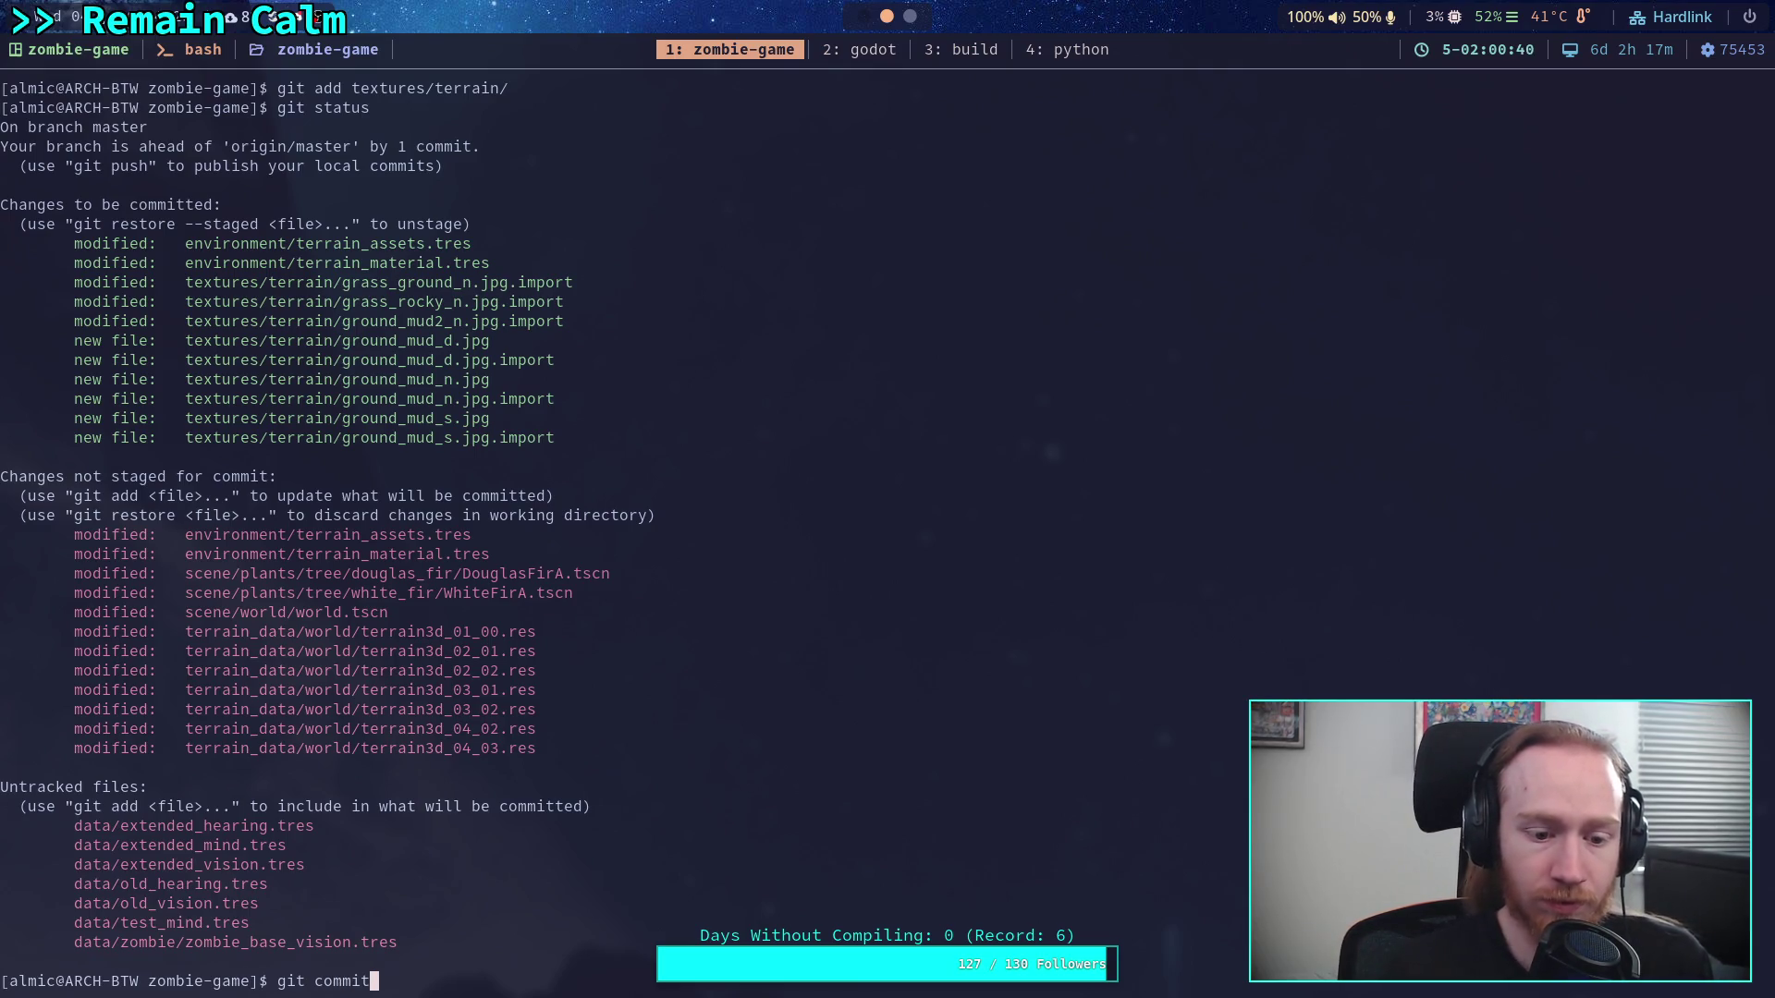
{"action": "key", "text": "Return"}
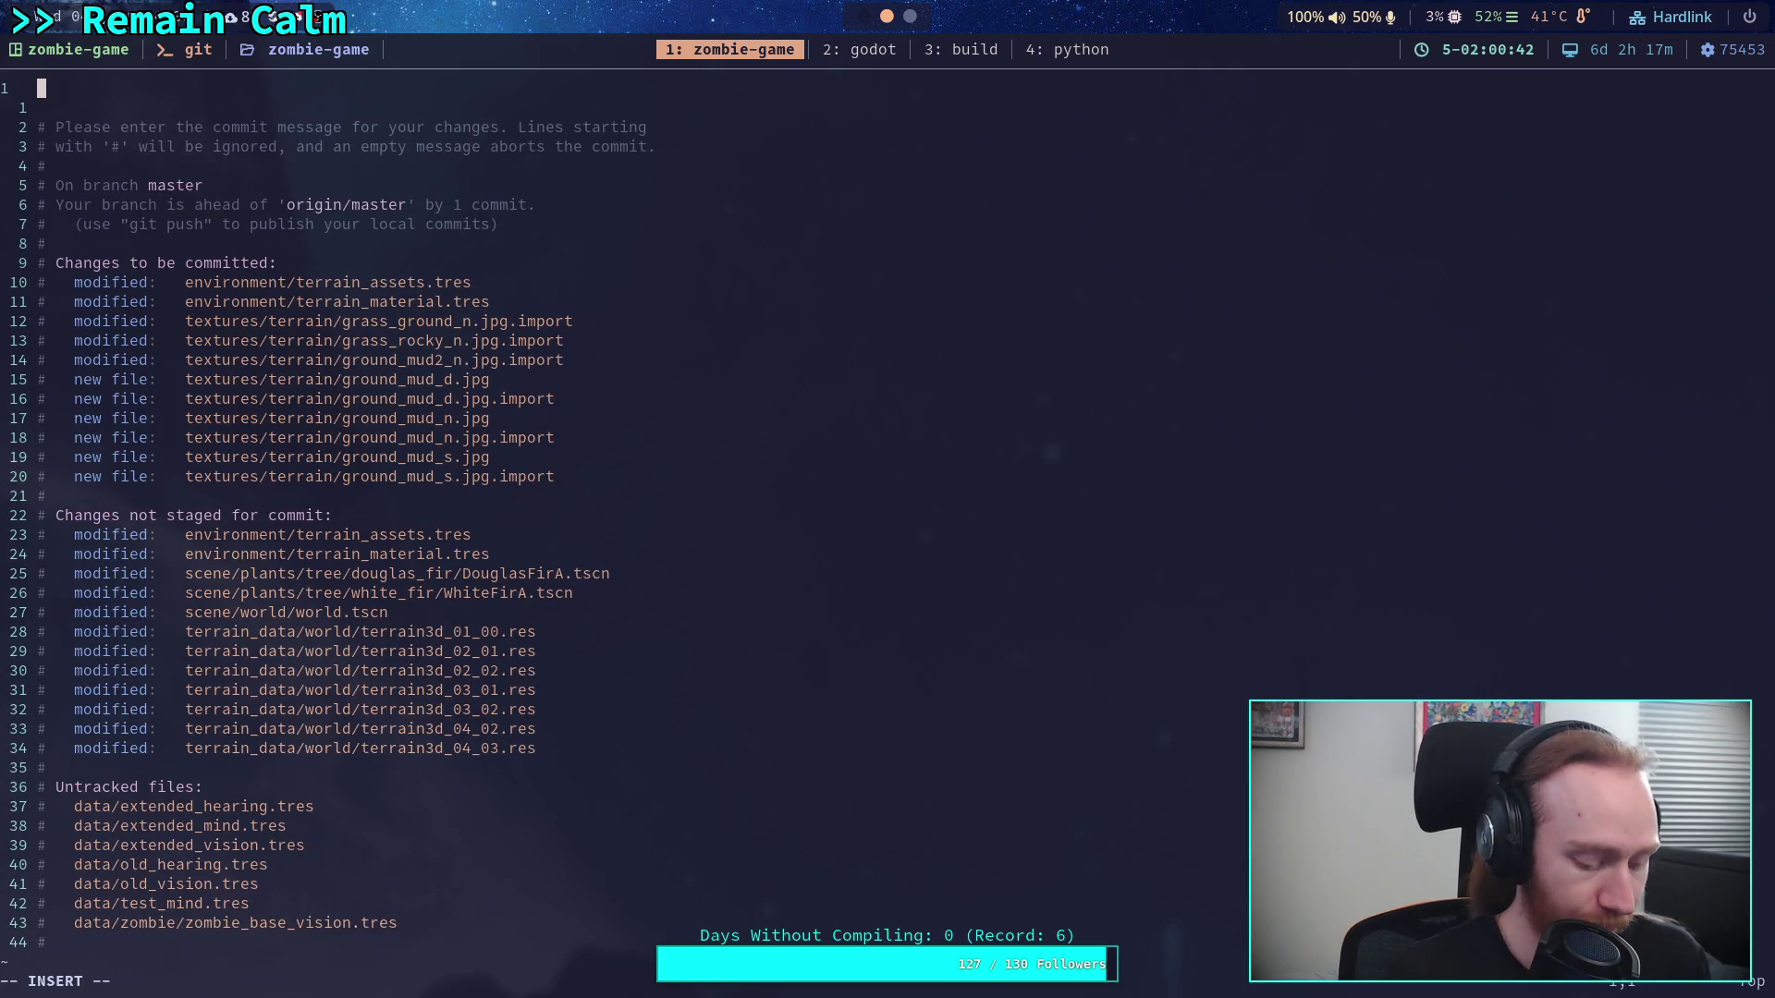
{"action": "type", "text": "Up"}
{"action": "key", "text": "BackSpace"}
{"action": "key", "text": "BackSpace"}
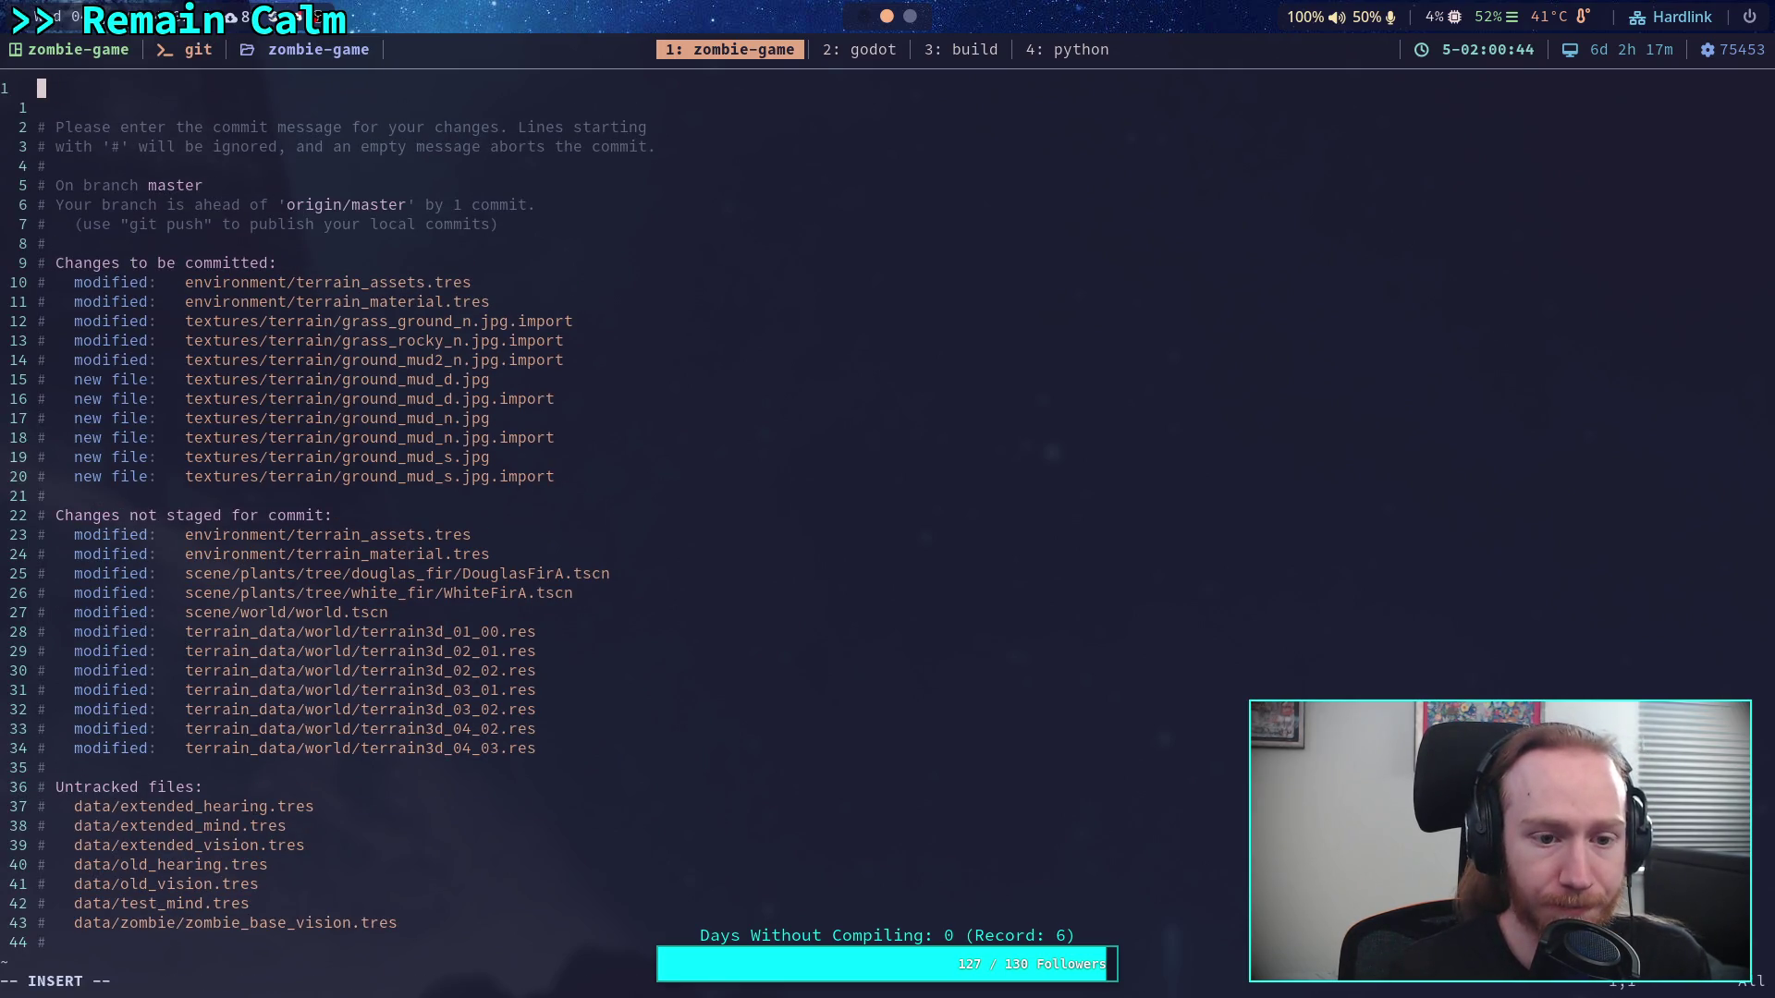
{"action": "type", "text": "Add terrain texture"}
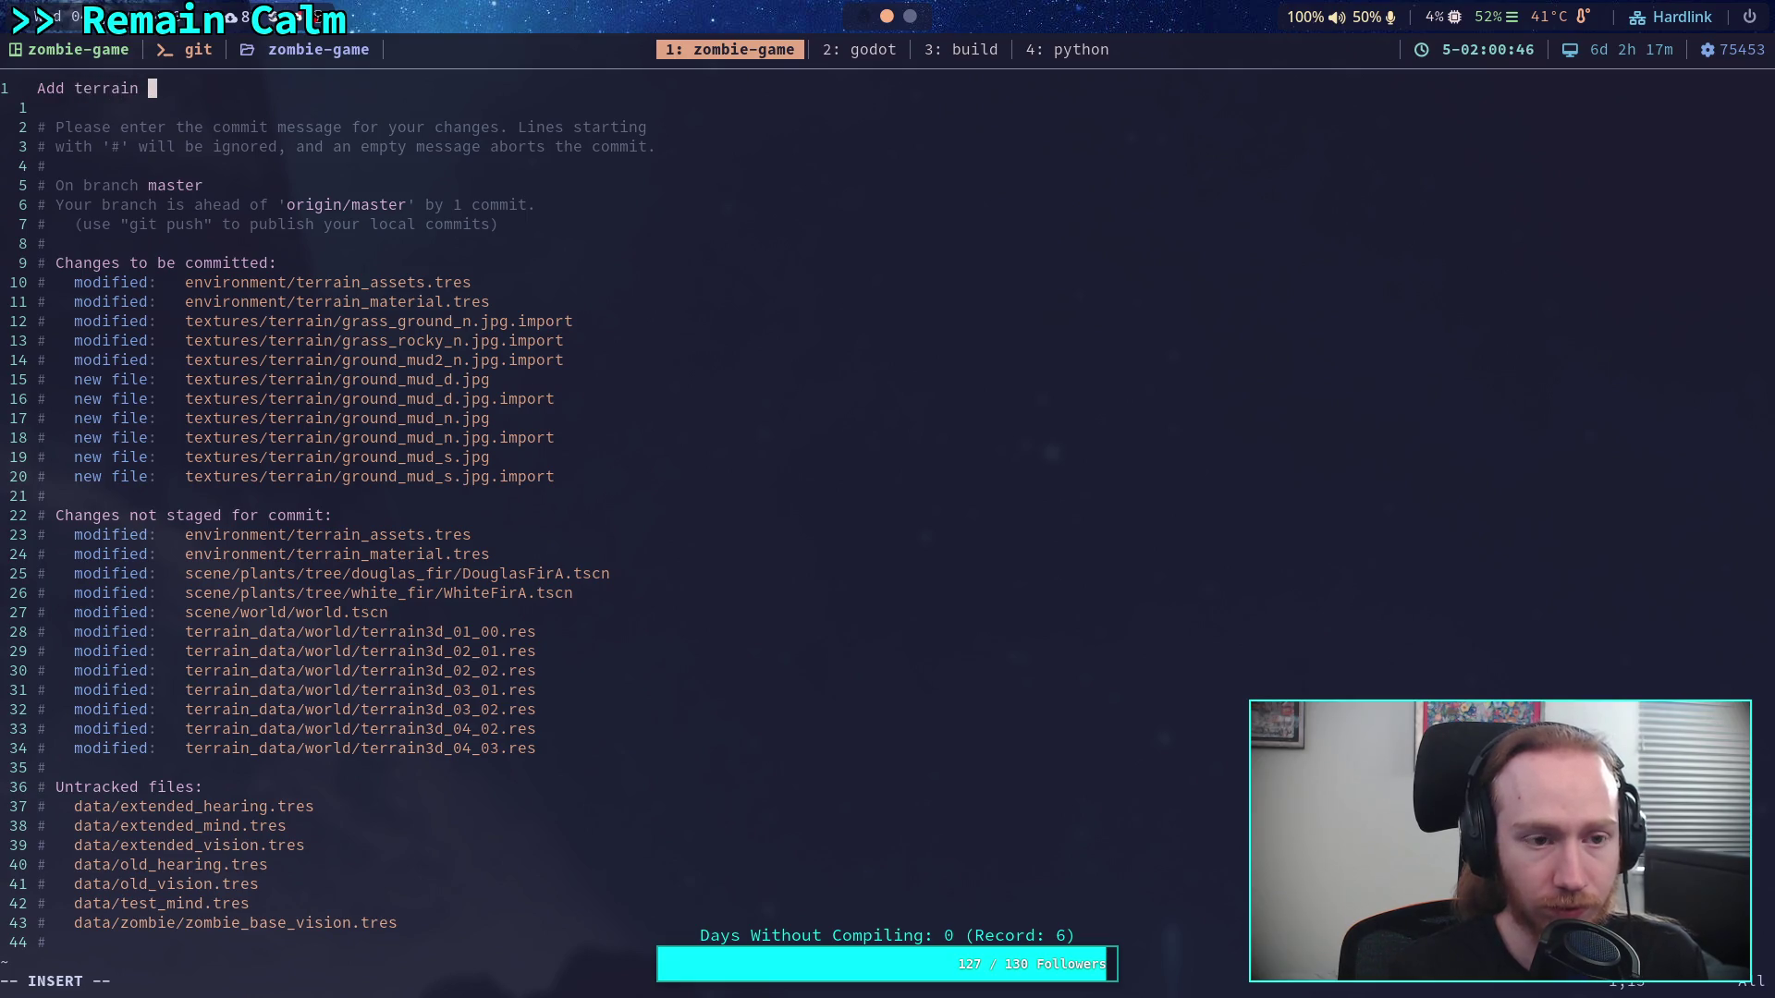
{"action": "type", "text": ", "}
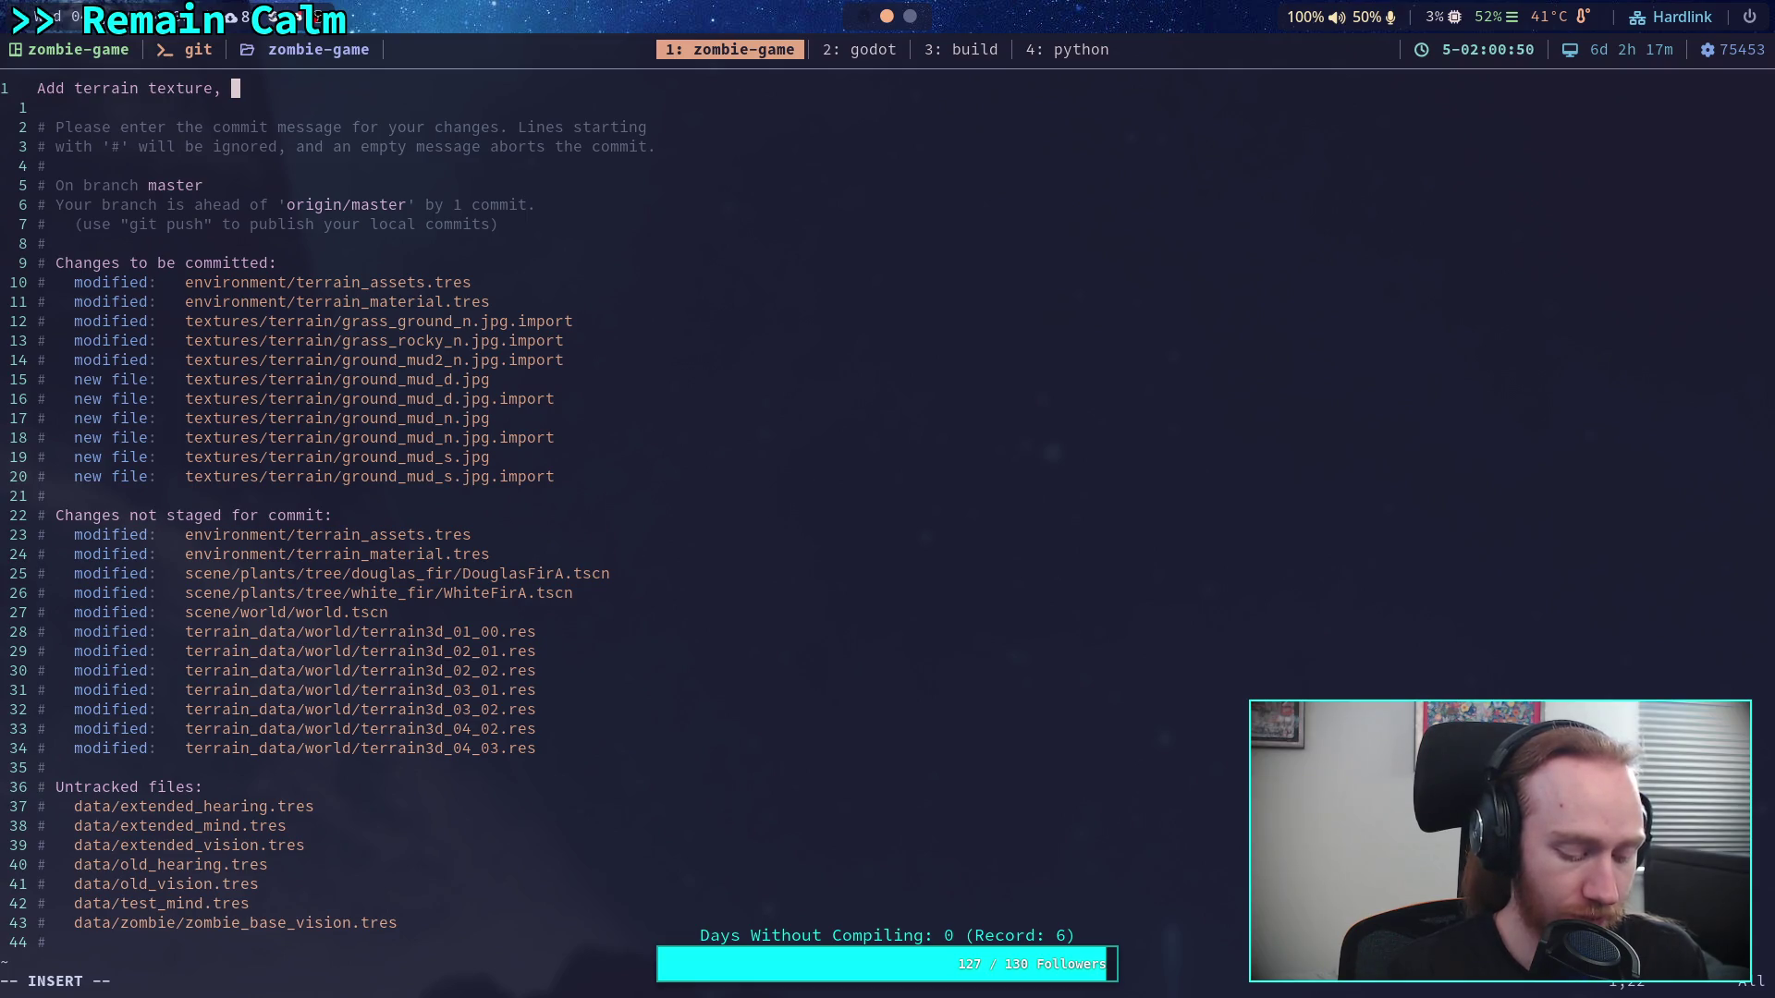
{"action": "type", "text": "change "}
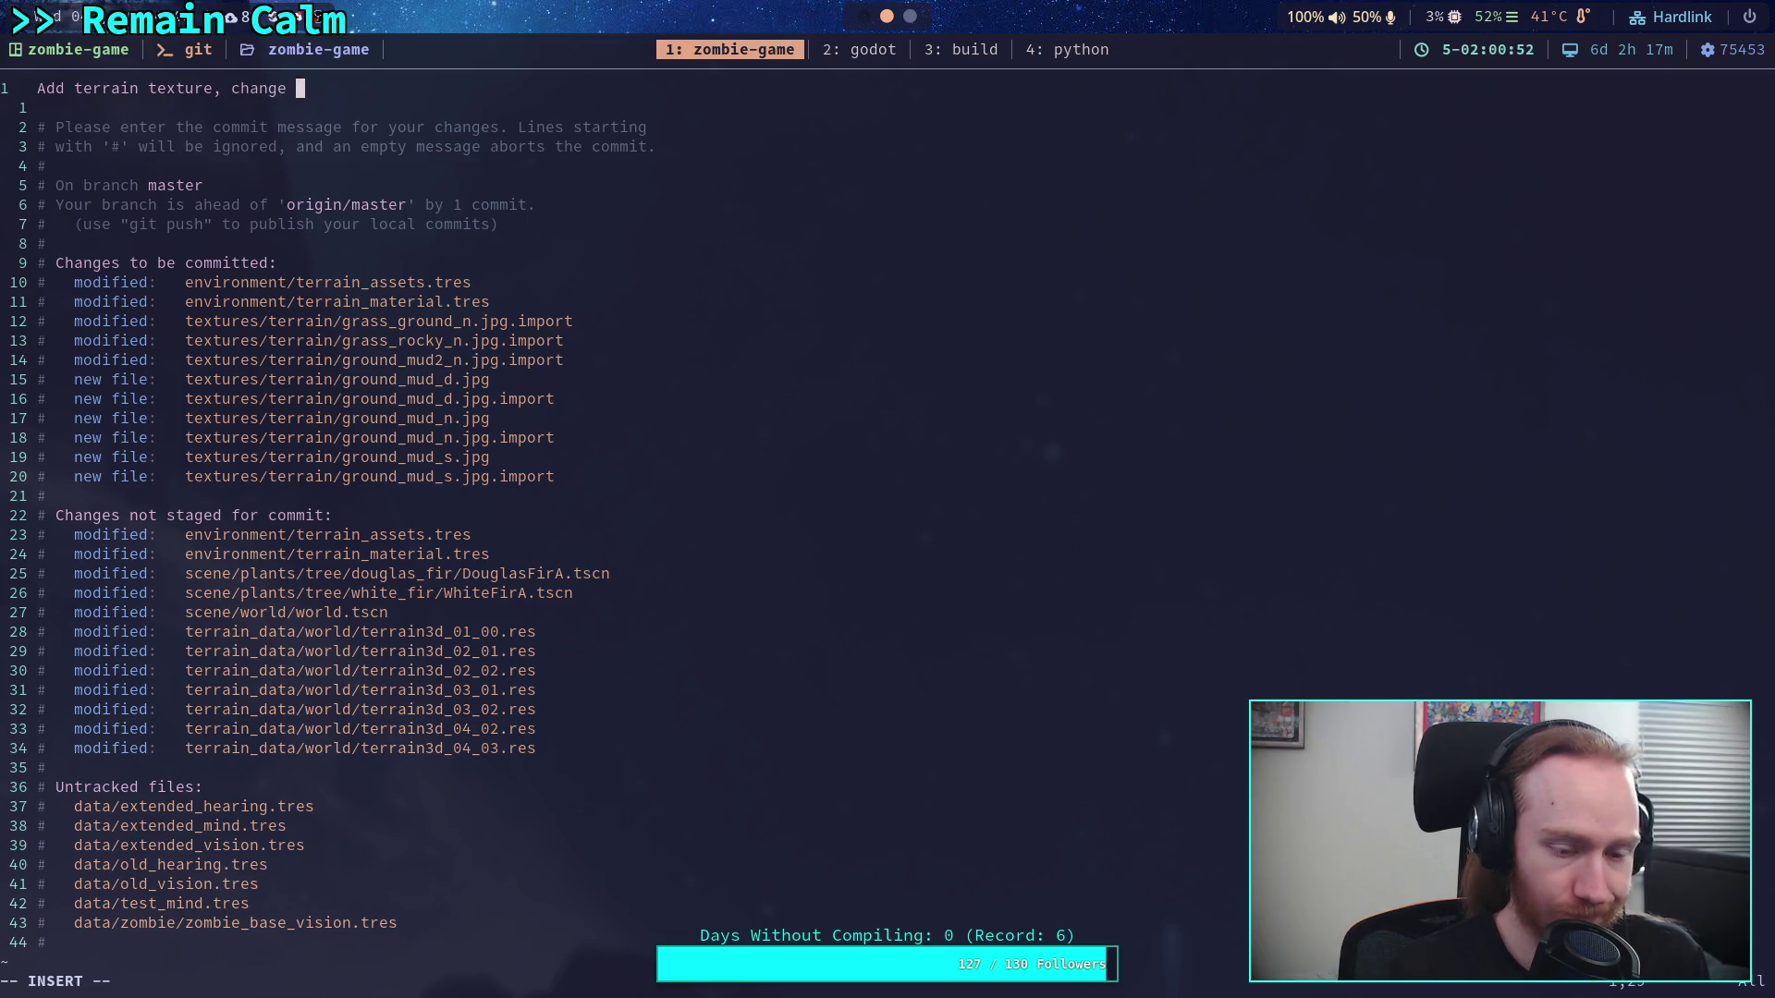
{"action": "type", "text": "shader"}
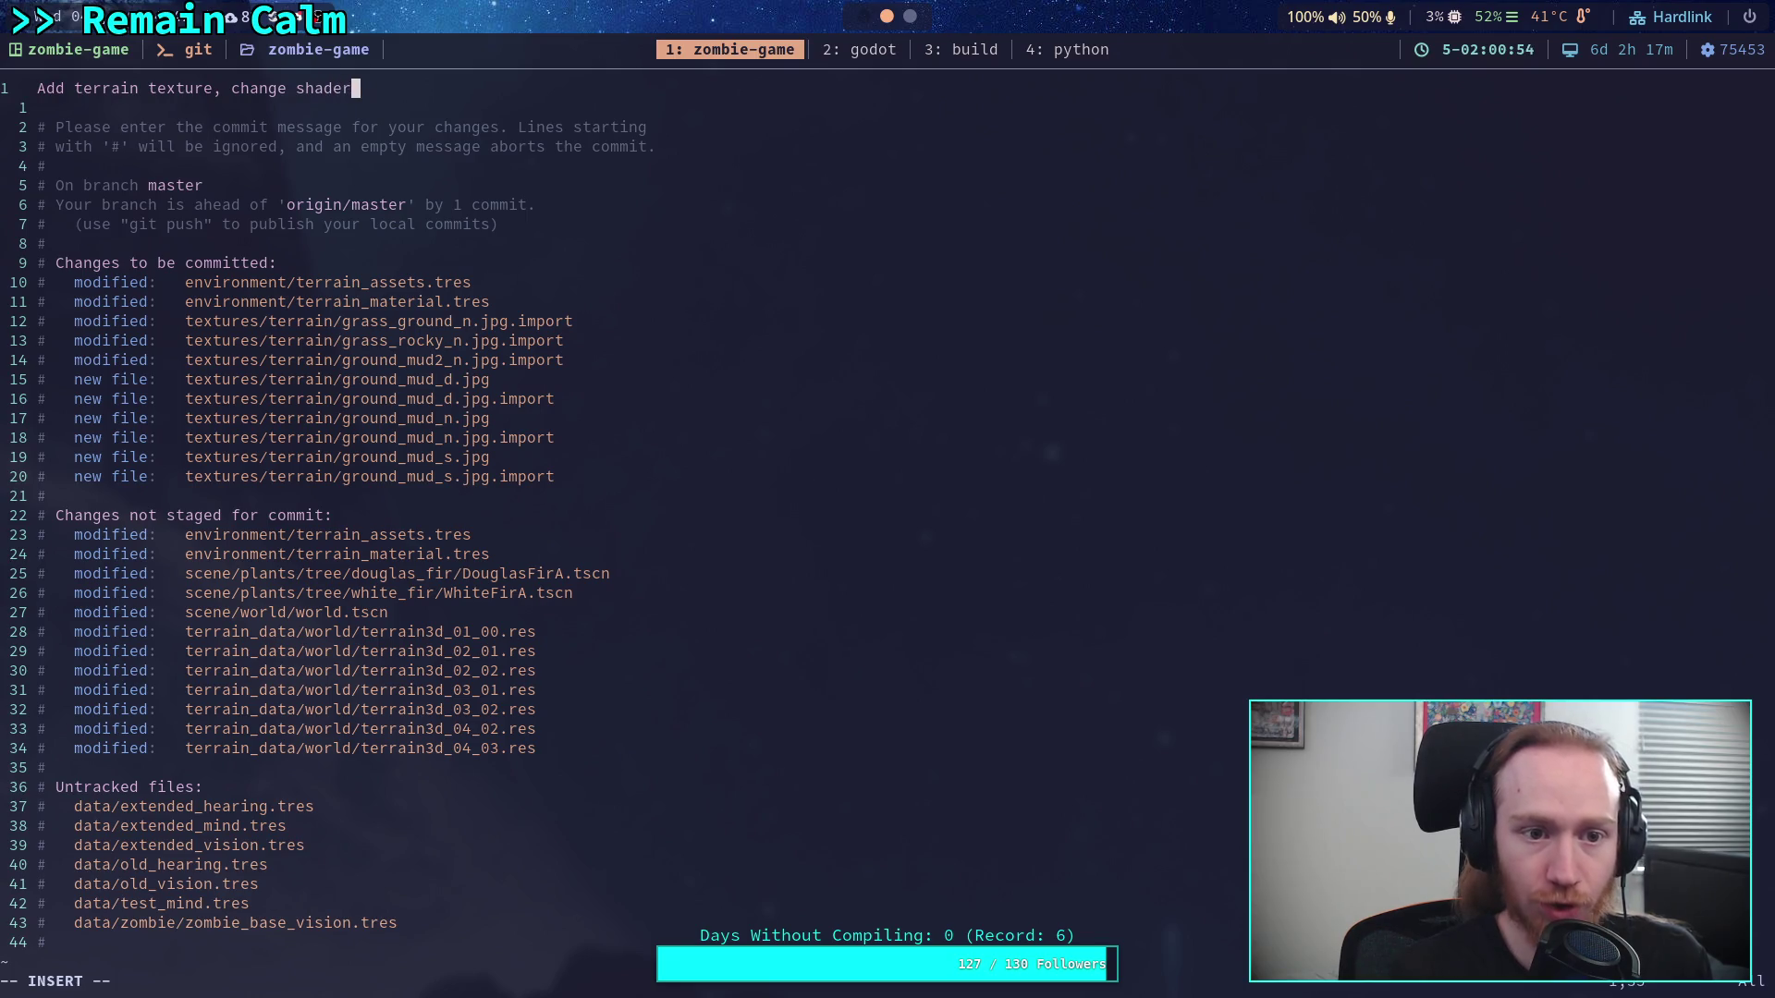
{"action": "key", "text": "BackSpace"}
{"action": "key", "text": "BackSpace"}
{"action": "key", "text": "BackSpace"}
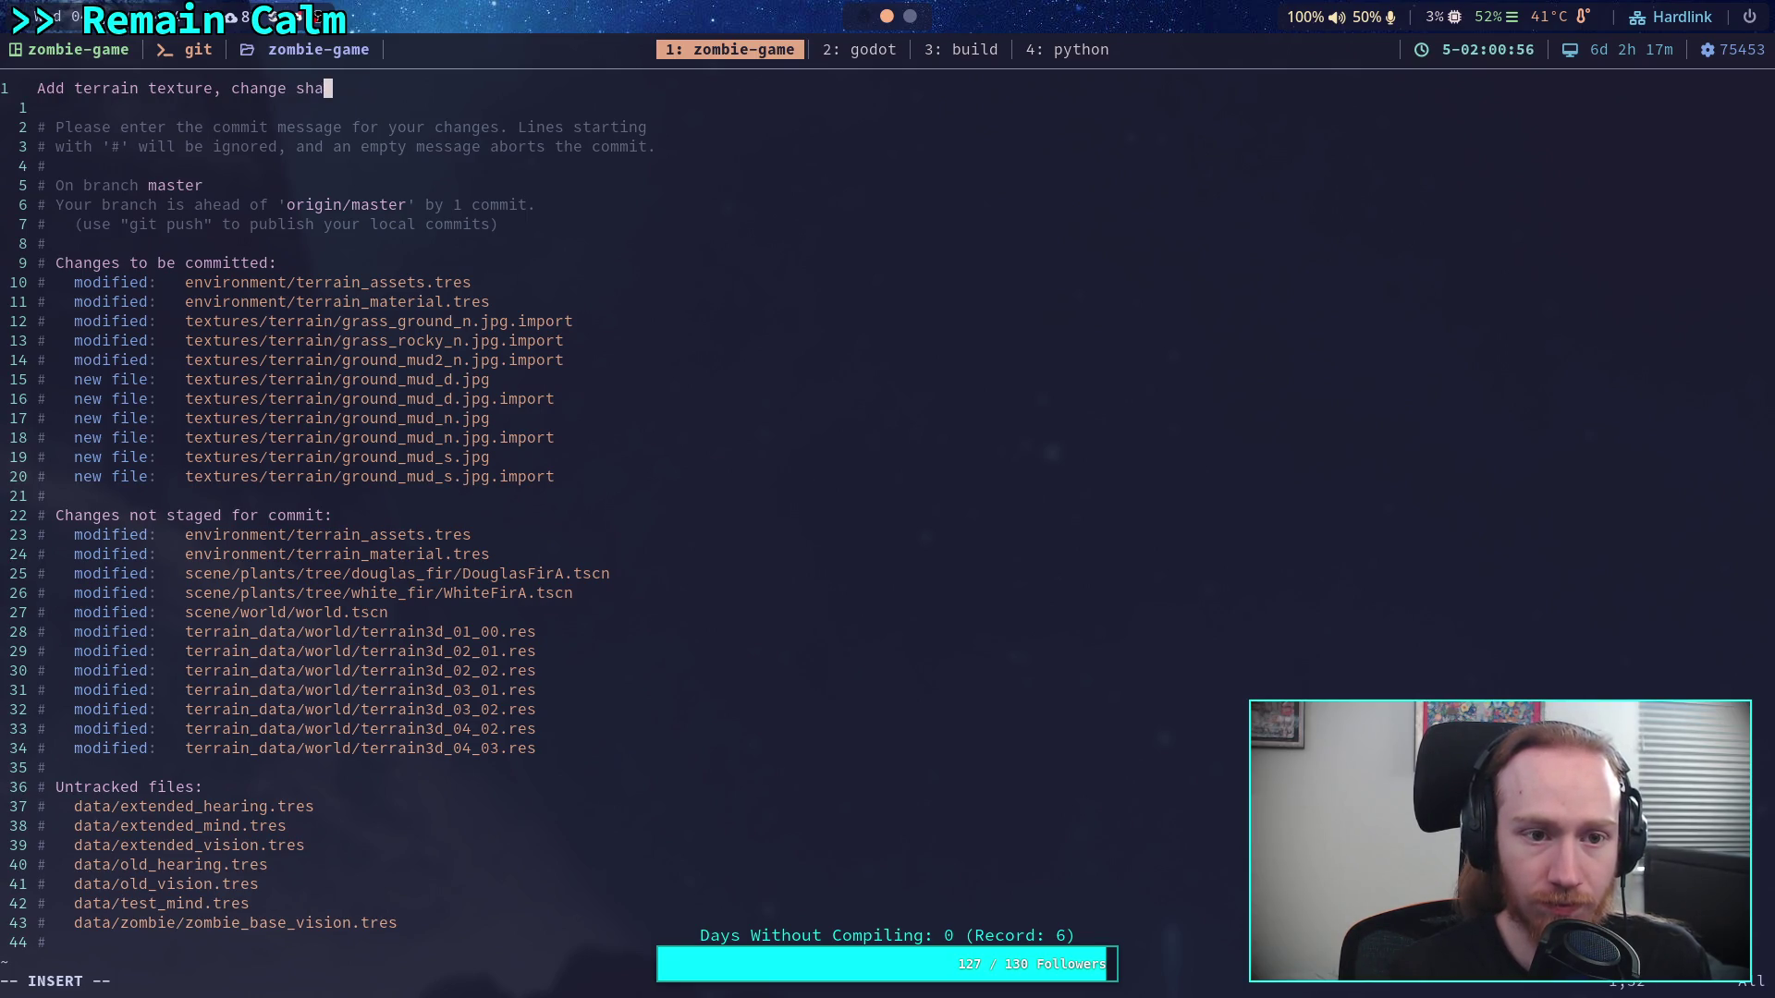
{"action": "type", "text": "au"}
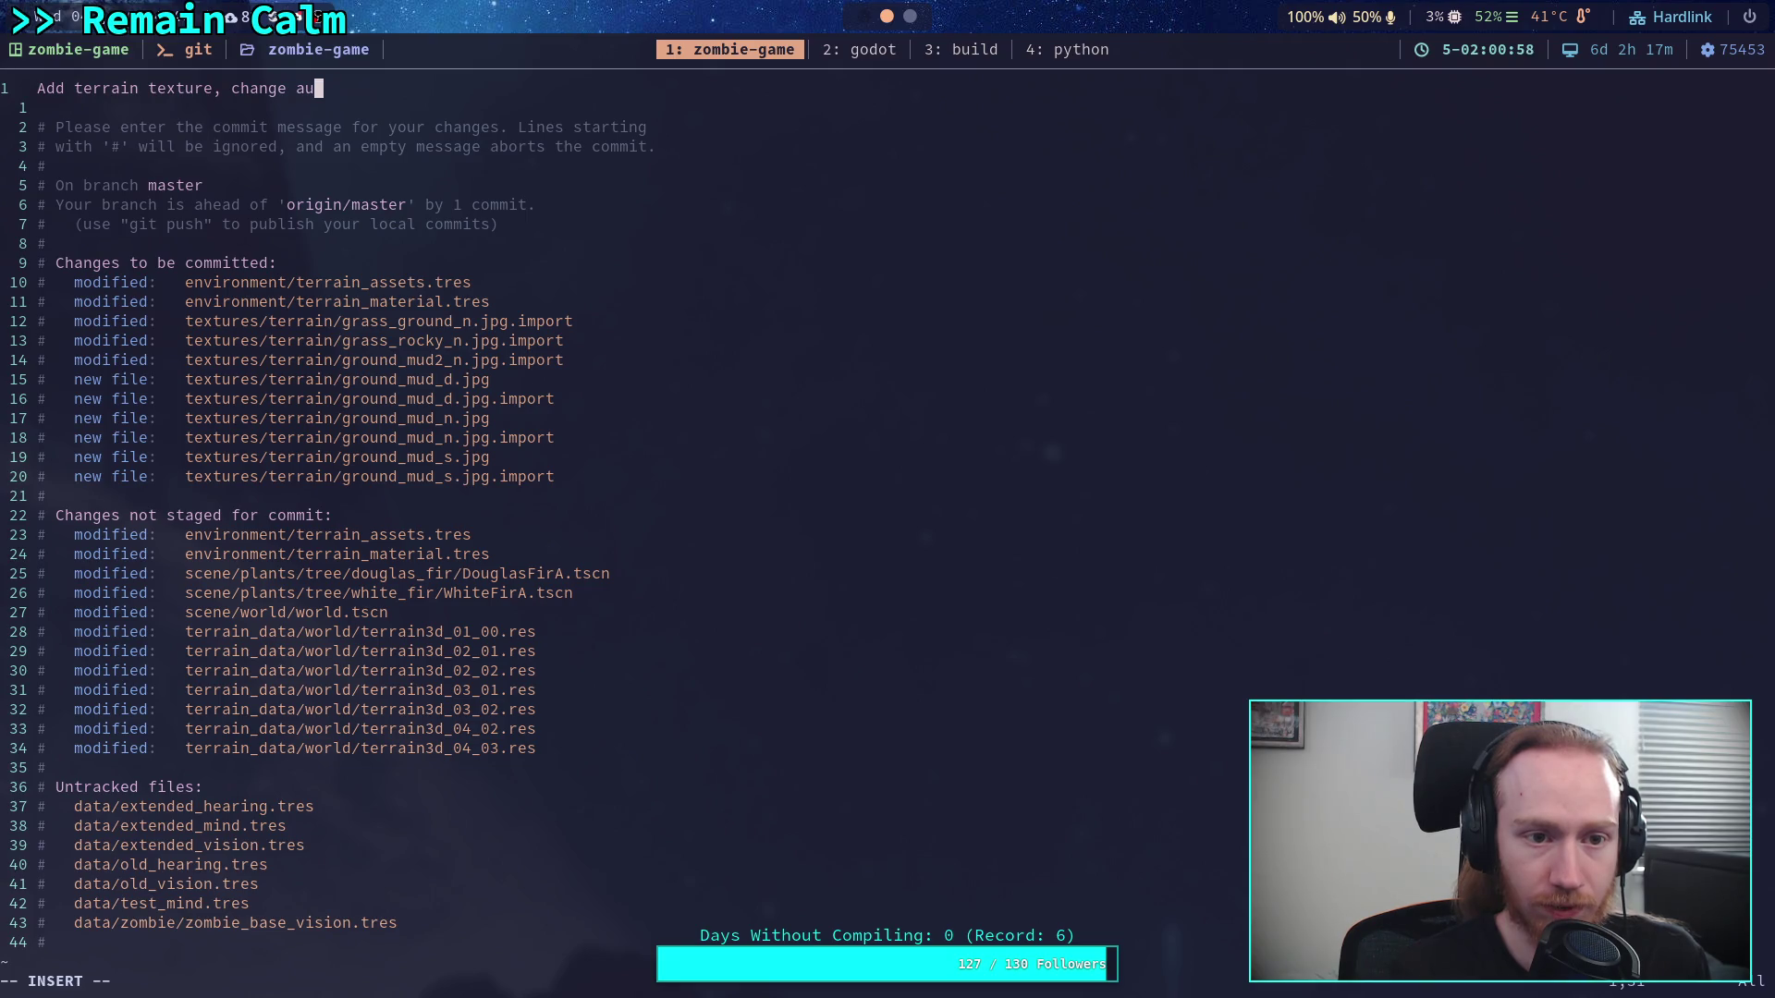
{"action": "type", "text": "ho"}
{"action": "key", "text": "BackSpace"}
{"action": "key", "text": "BackSpace"}
{"action": "key", "text": "BackSpace"}
{"action": "type", "text": "te"}
{"action": "type", "text": "shading"}
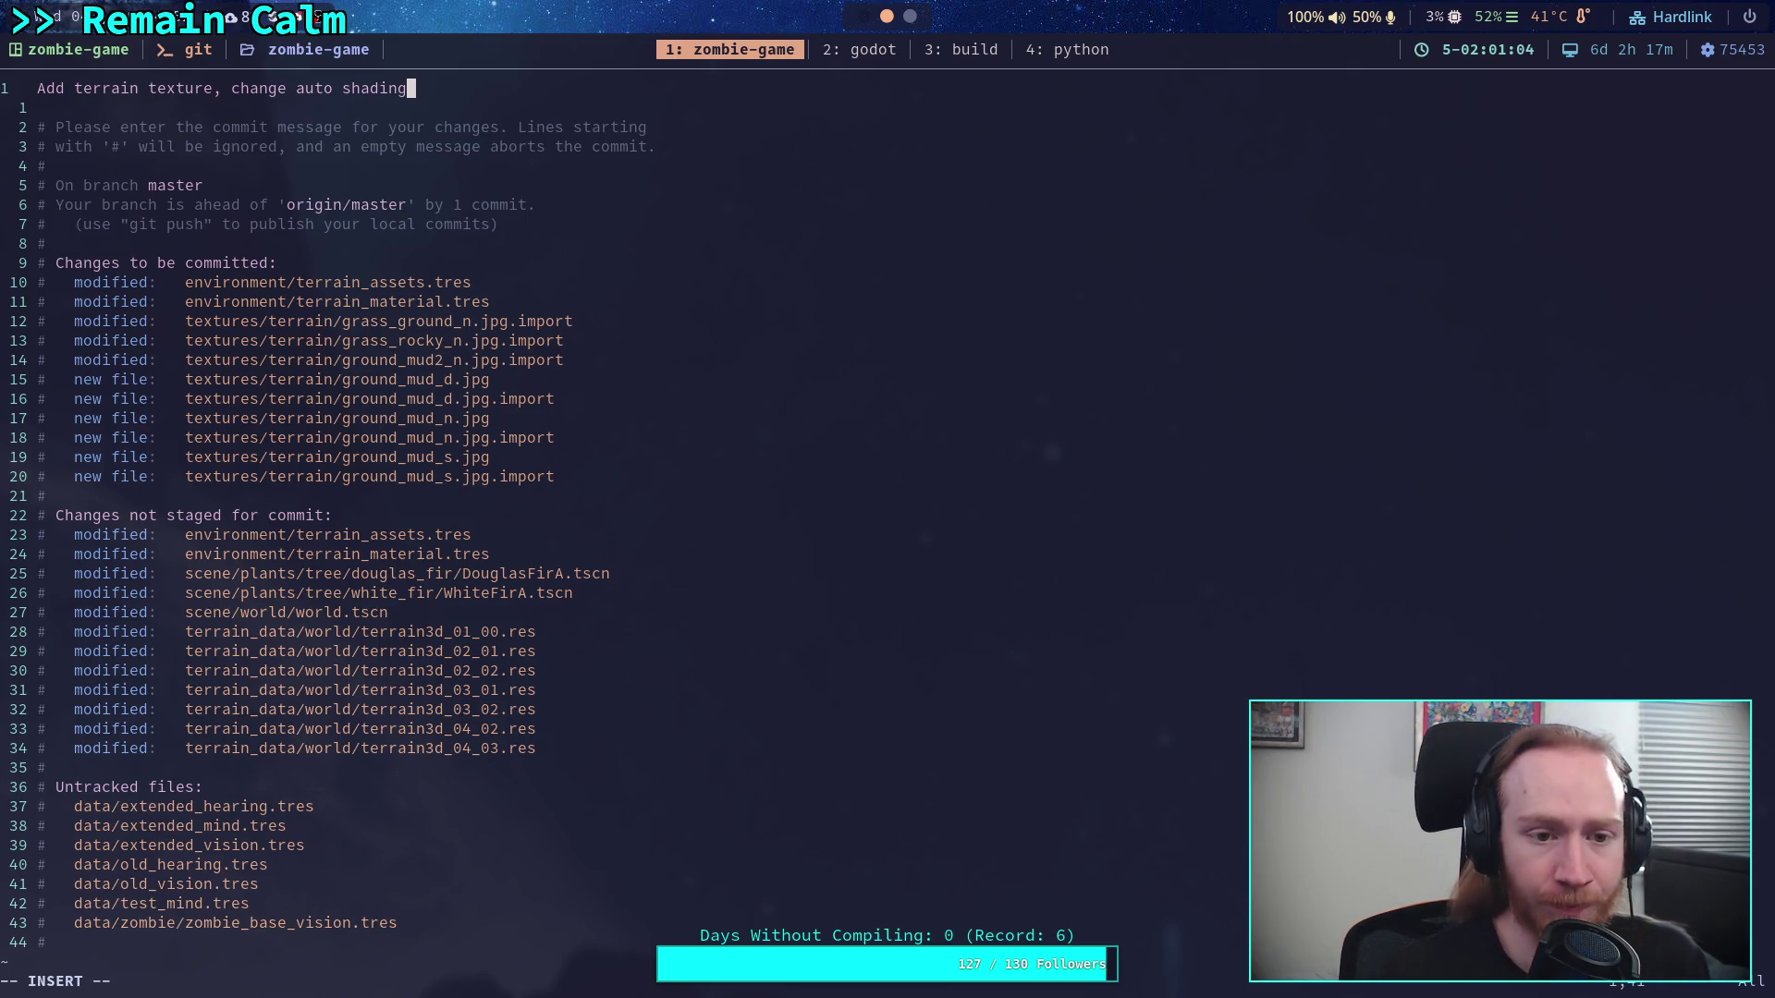
{"action": "key", "text": "Escape"}
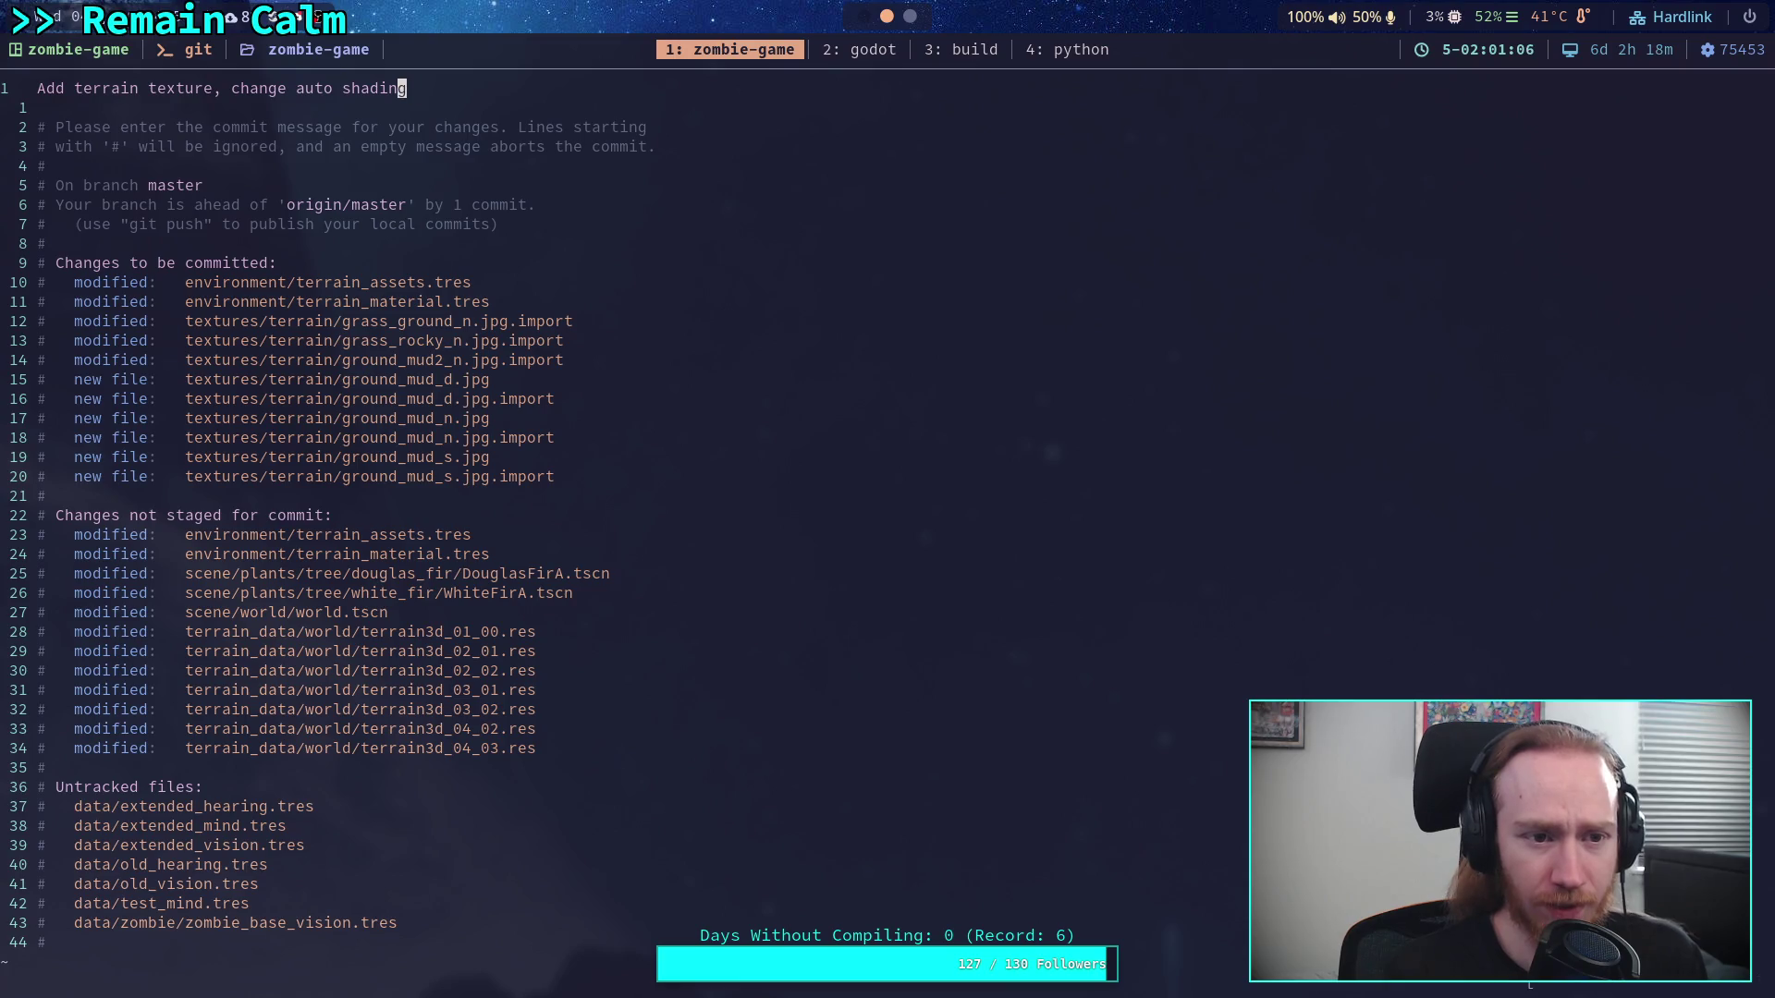
Save the commit with :wq, then stage the Terrain3D region data in the terrain_data world folder
{"action": "type", "text": ":wq"}
{"action": "key", "text": "Return"}
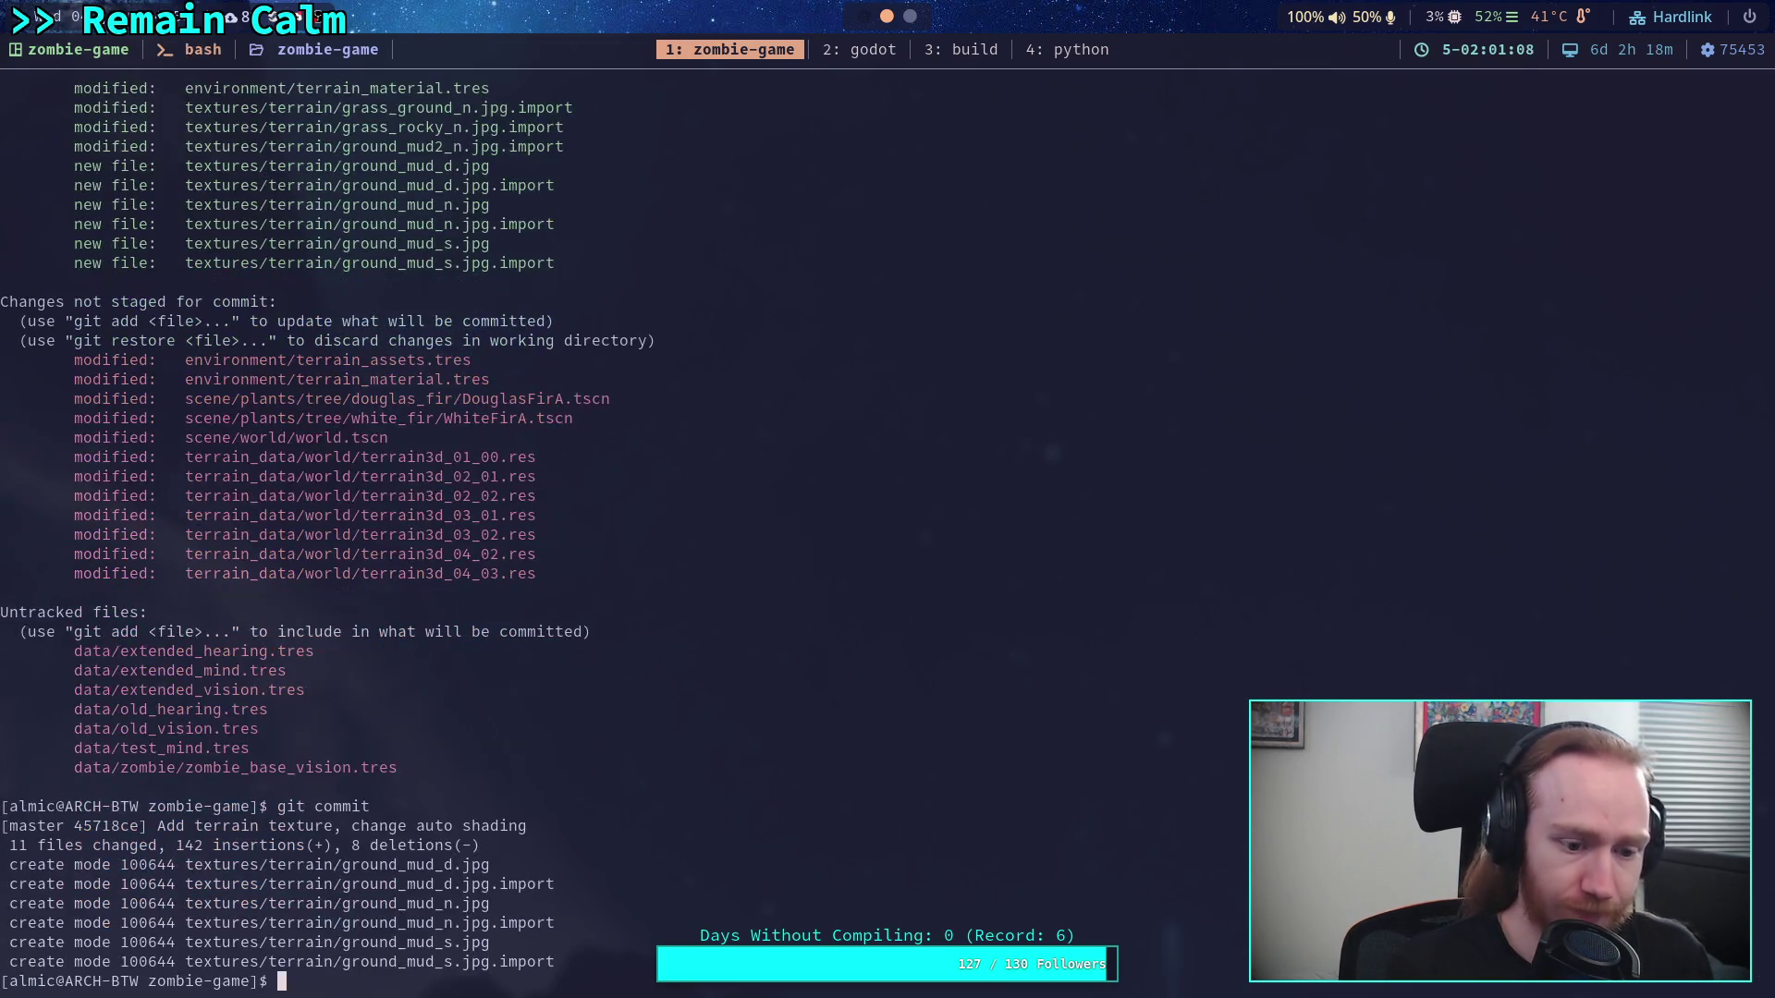
{"action": "type", "text": "git "}
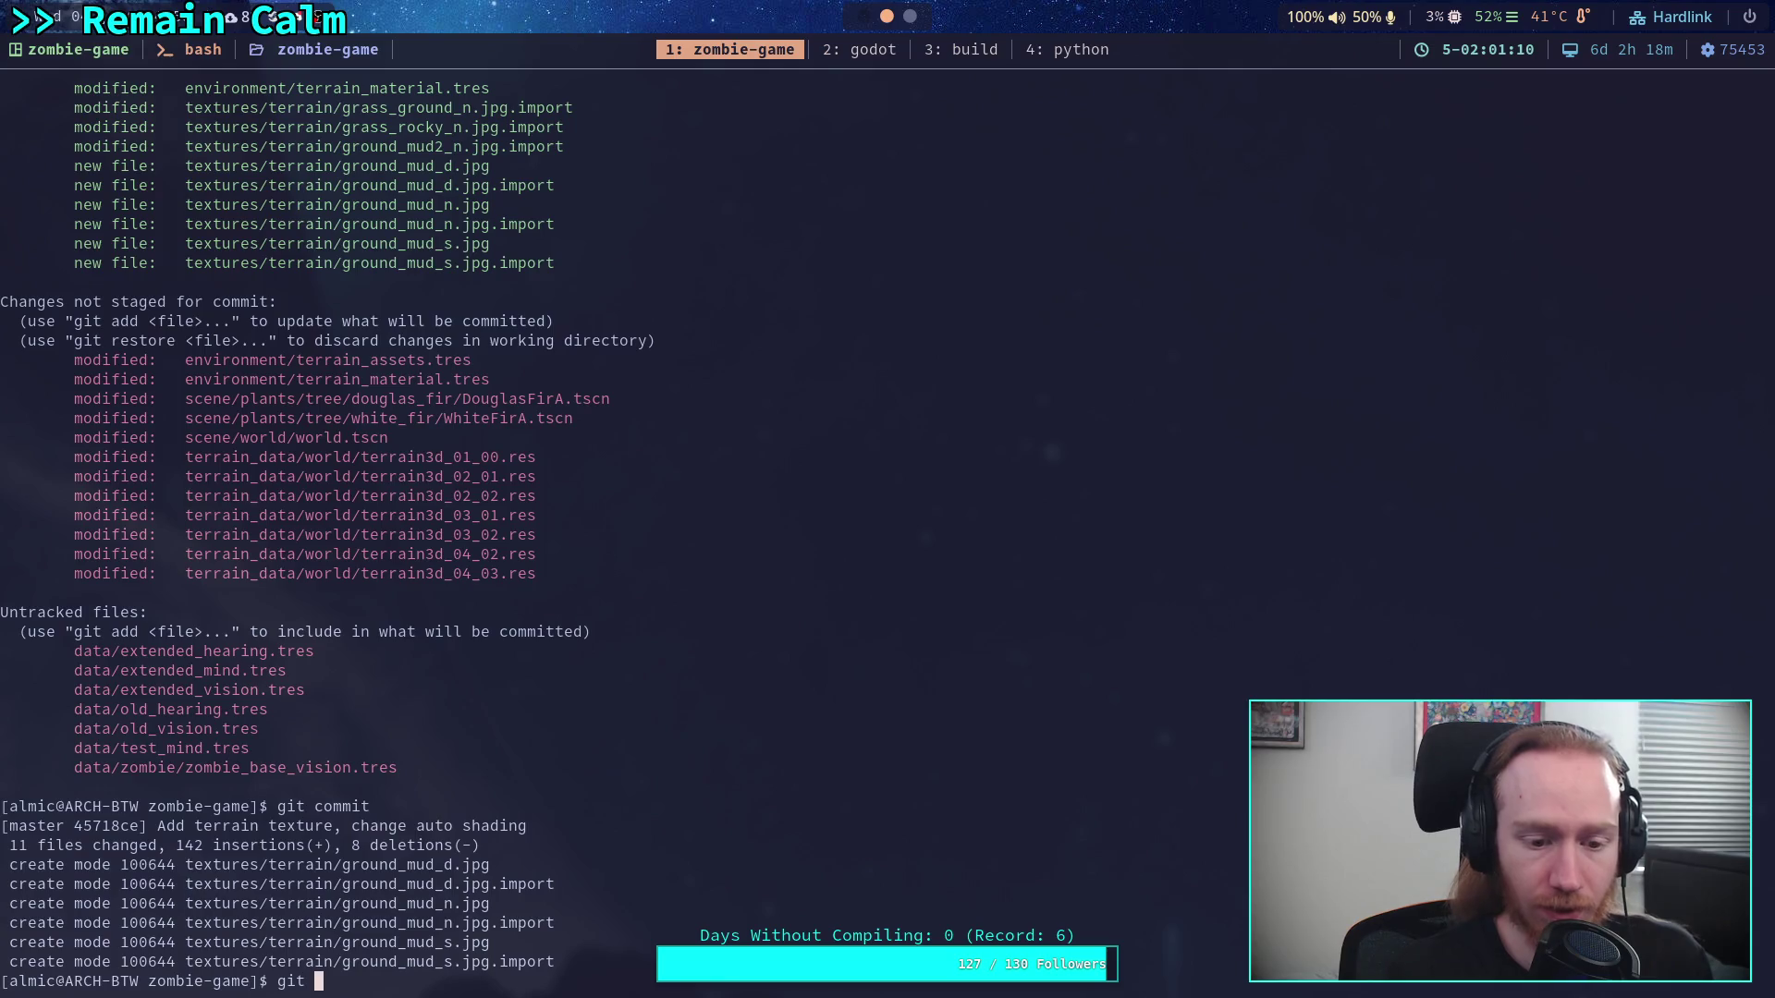
{"action": "type", "text": "add ter"}
{"action": "key", "text": "Tab"}
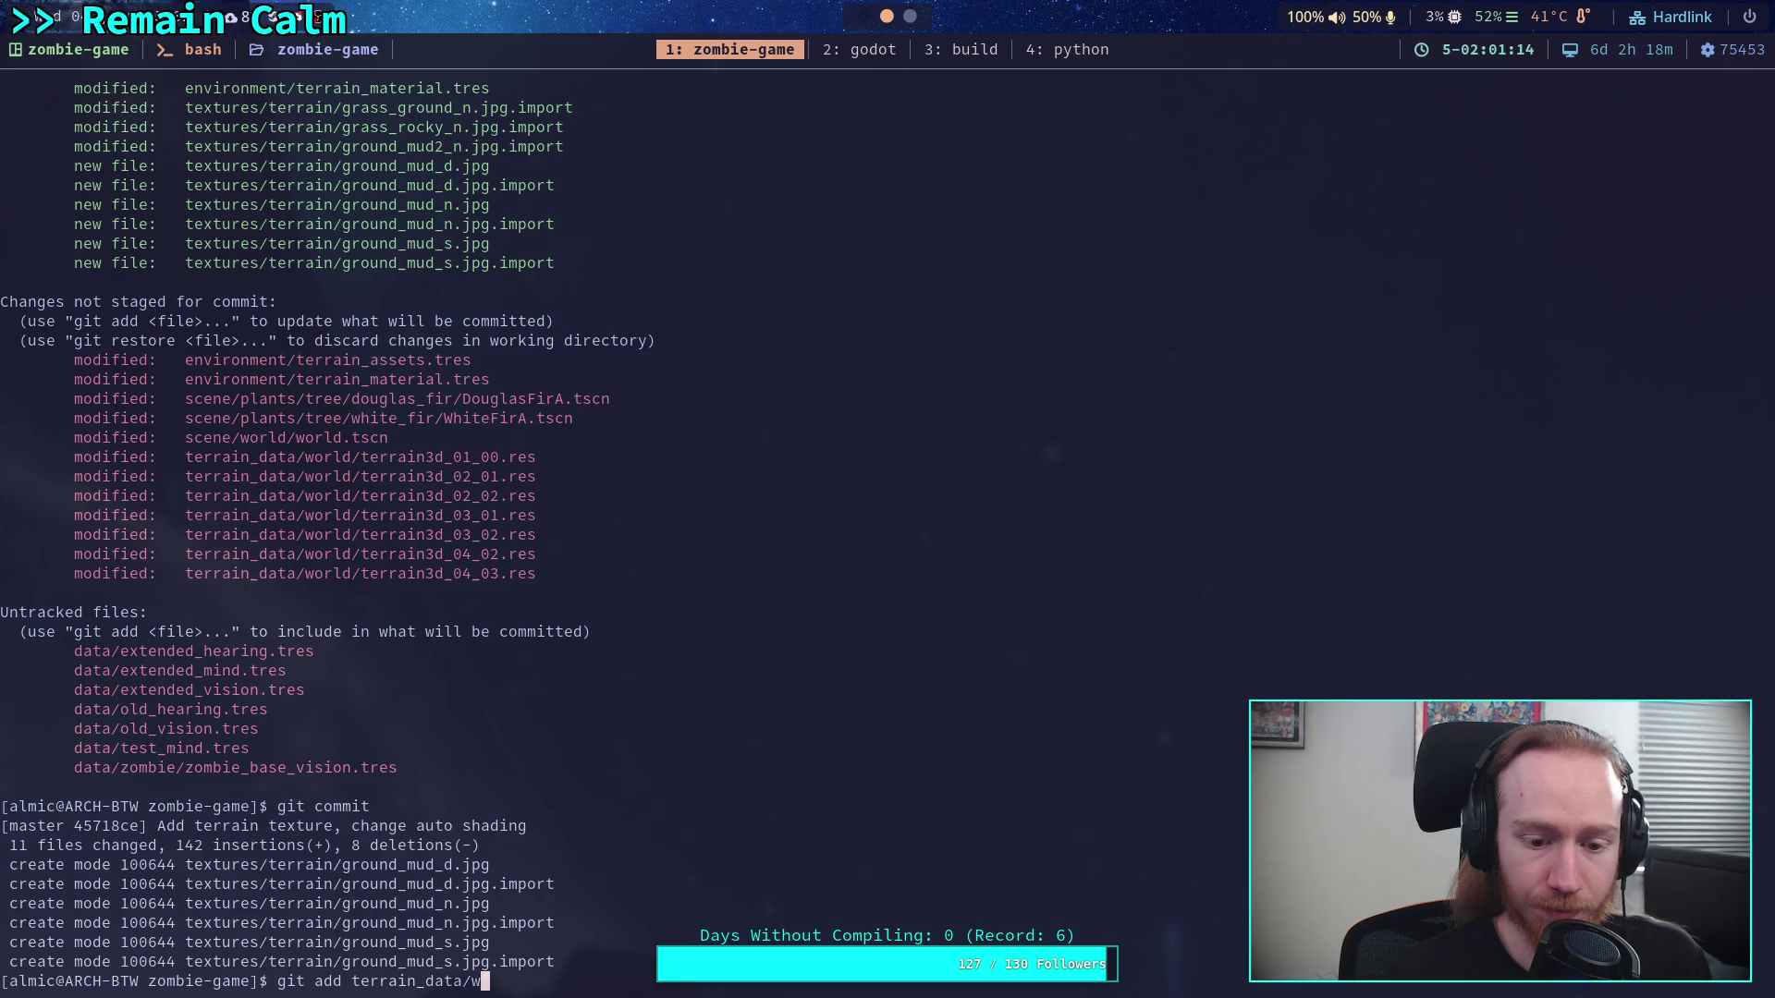
{"action": "key", "text": "Tab"}
{"action": "key", "text": "Tab"}
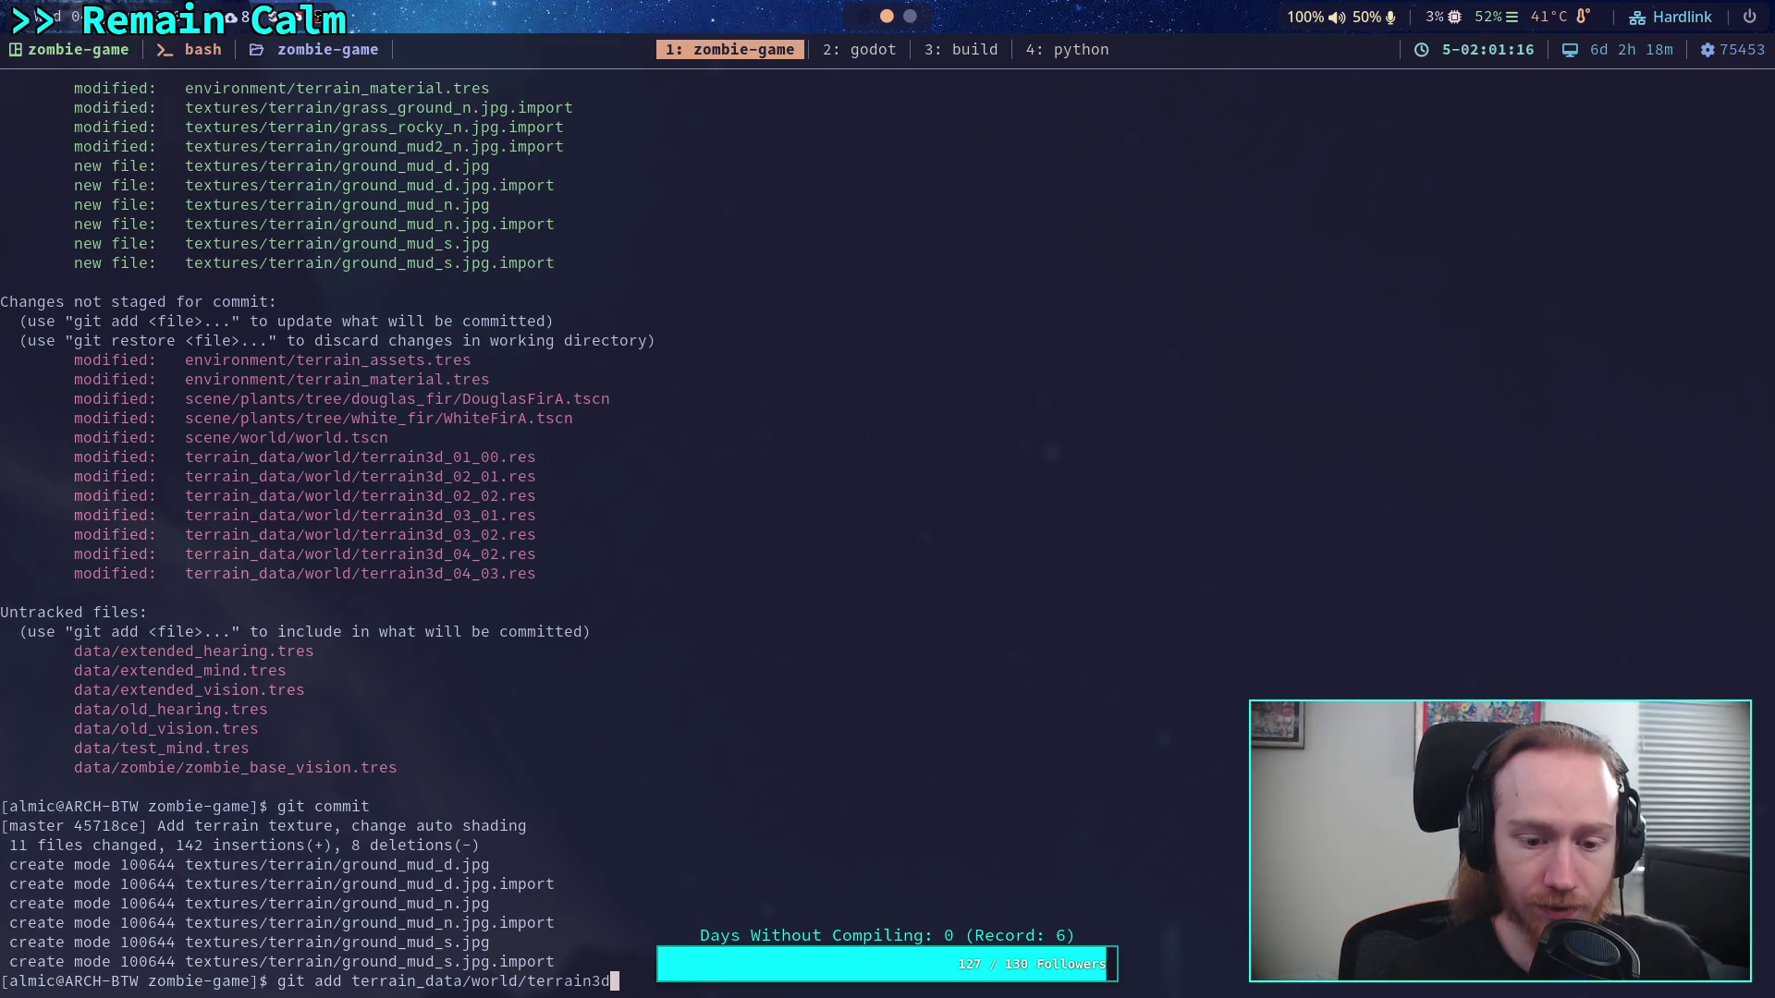
{"action": "key", "text": "Return"}
Amend the commit and rewrite its subject to 'Update island, new texture, change material'
{"action": "type", "text": "git co"}
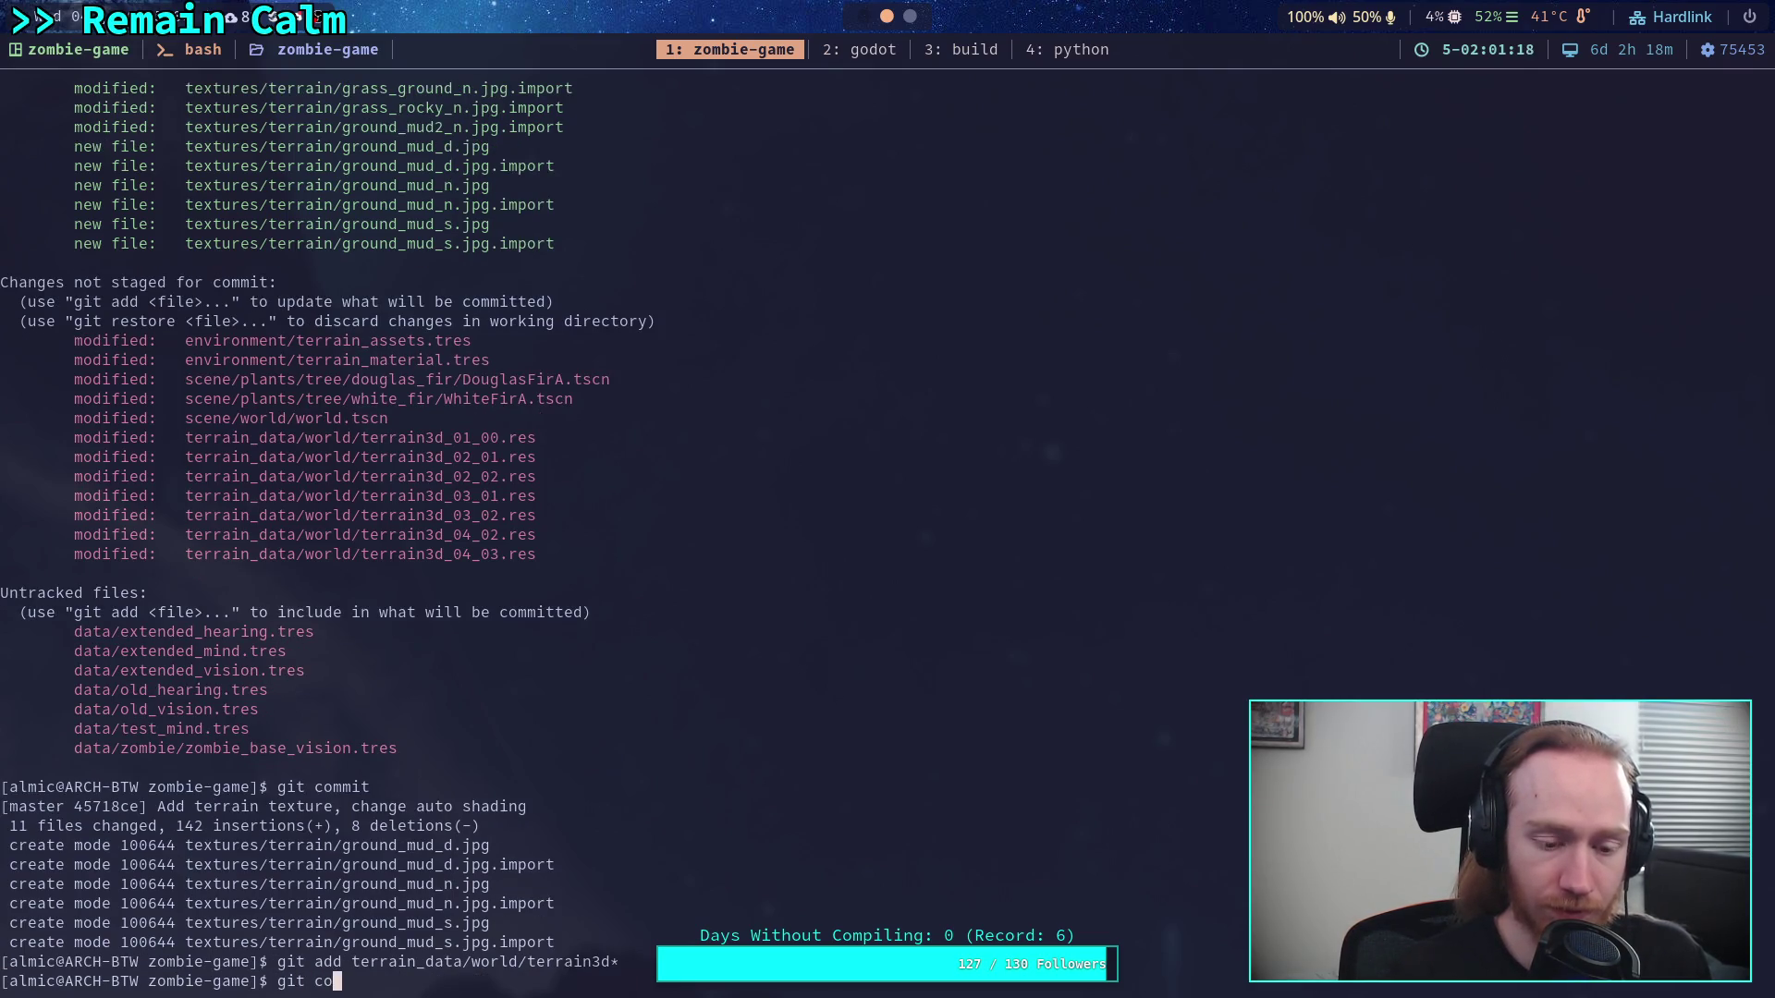
{"action": "type", "text": "mmit --amend"}
{"action": "key", "text": "Return"}
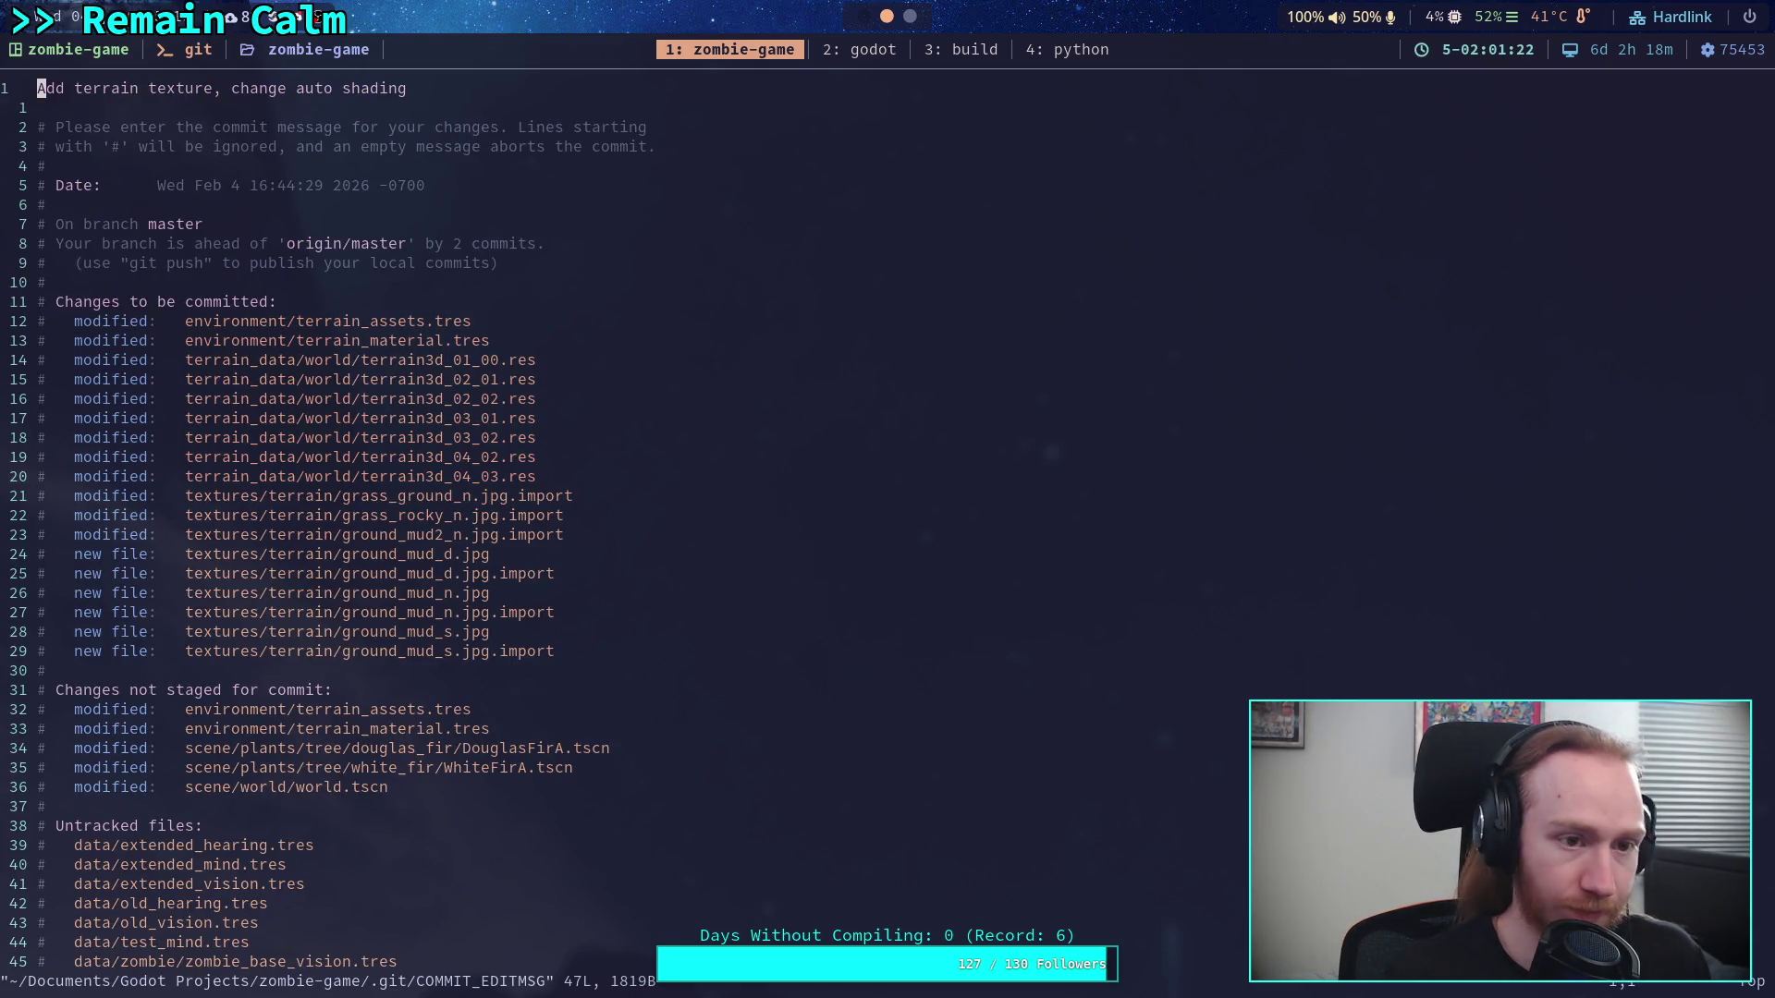
{"action": "key", "text": "c"}
{"action": "key", "text": "c"}
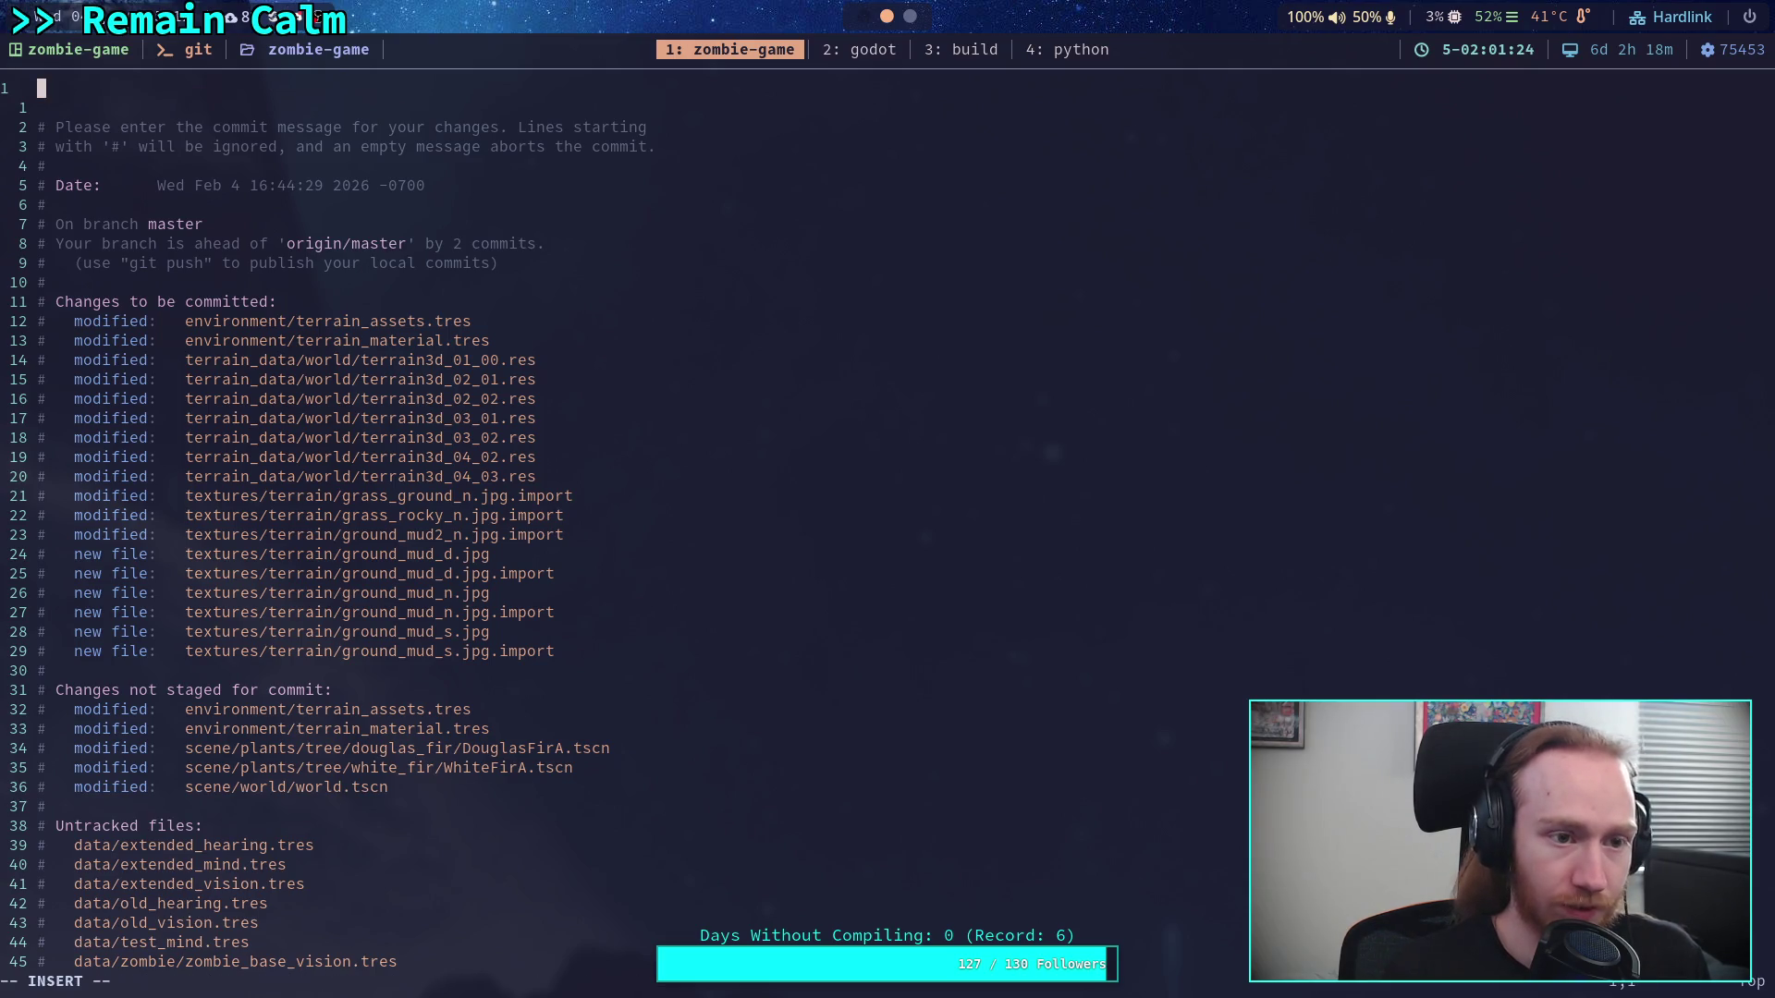
{"action": "type", "text": "Update island"}
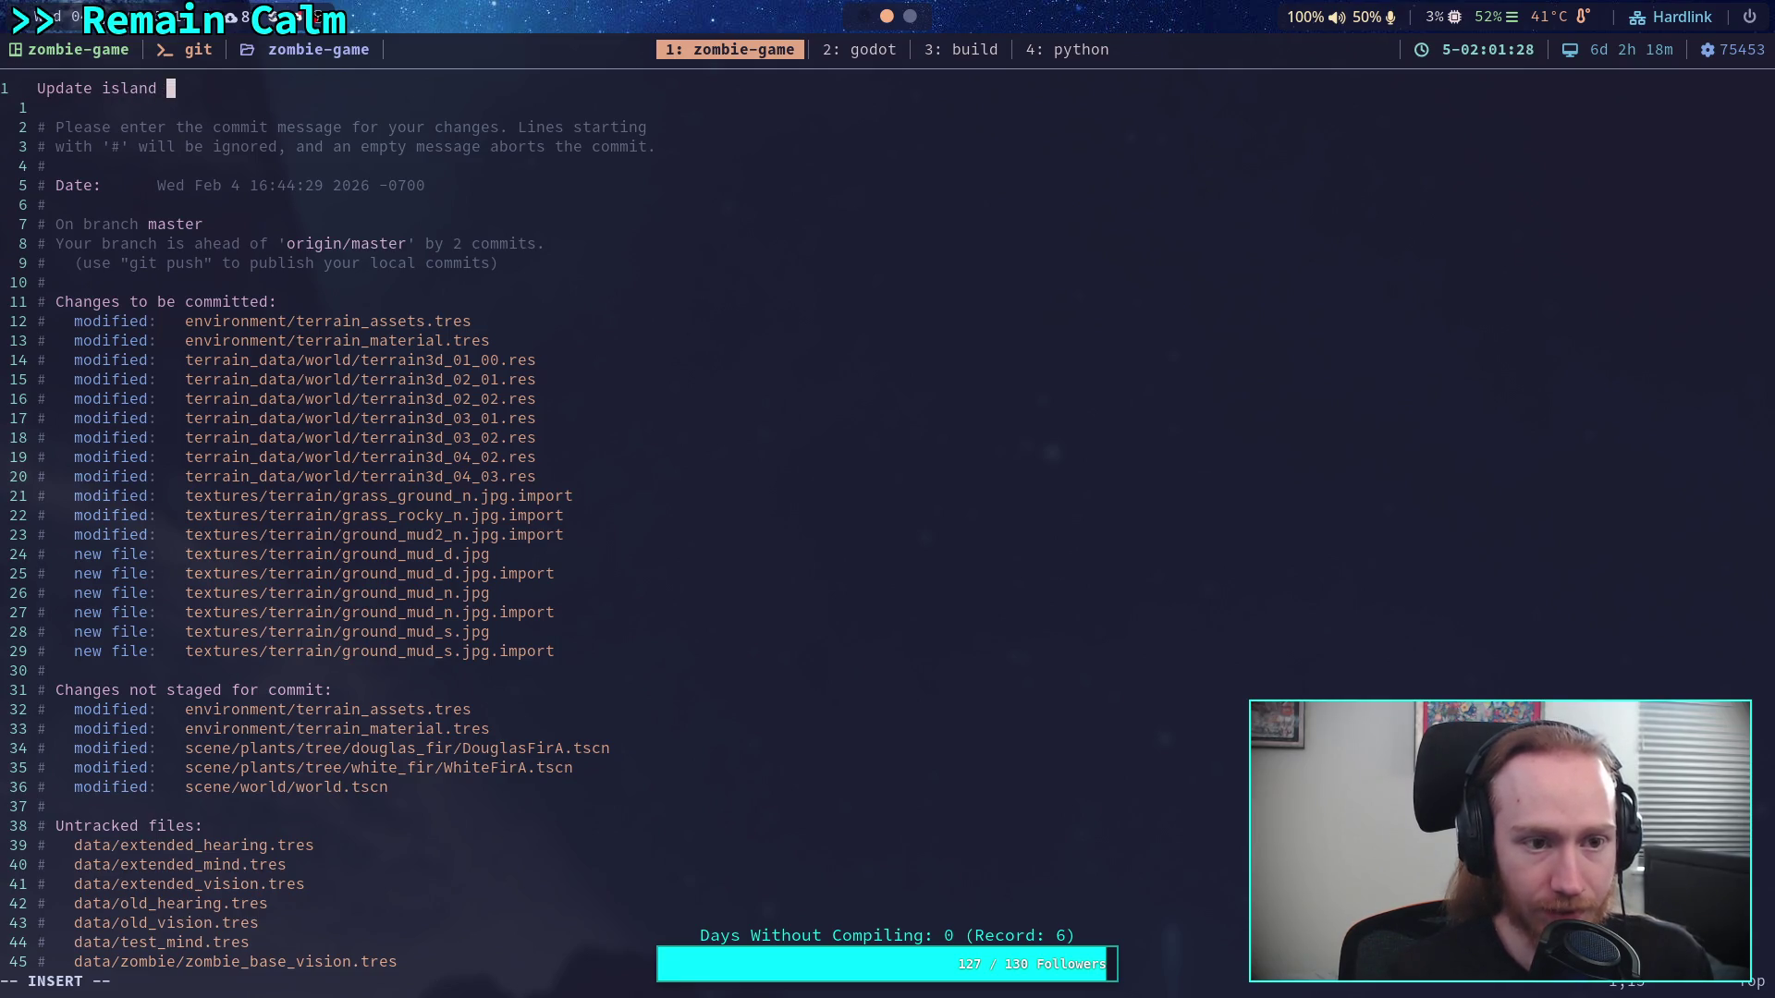
{"action": "key", "text": "BackSpace"}
{"action": "type", "text": ", "}
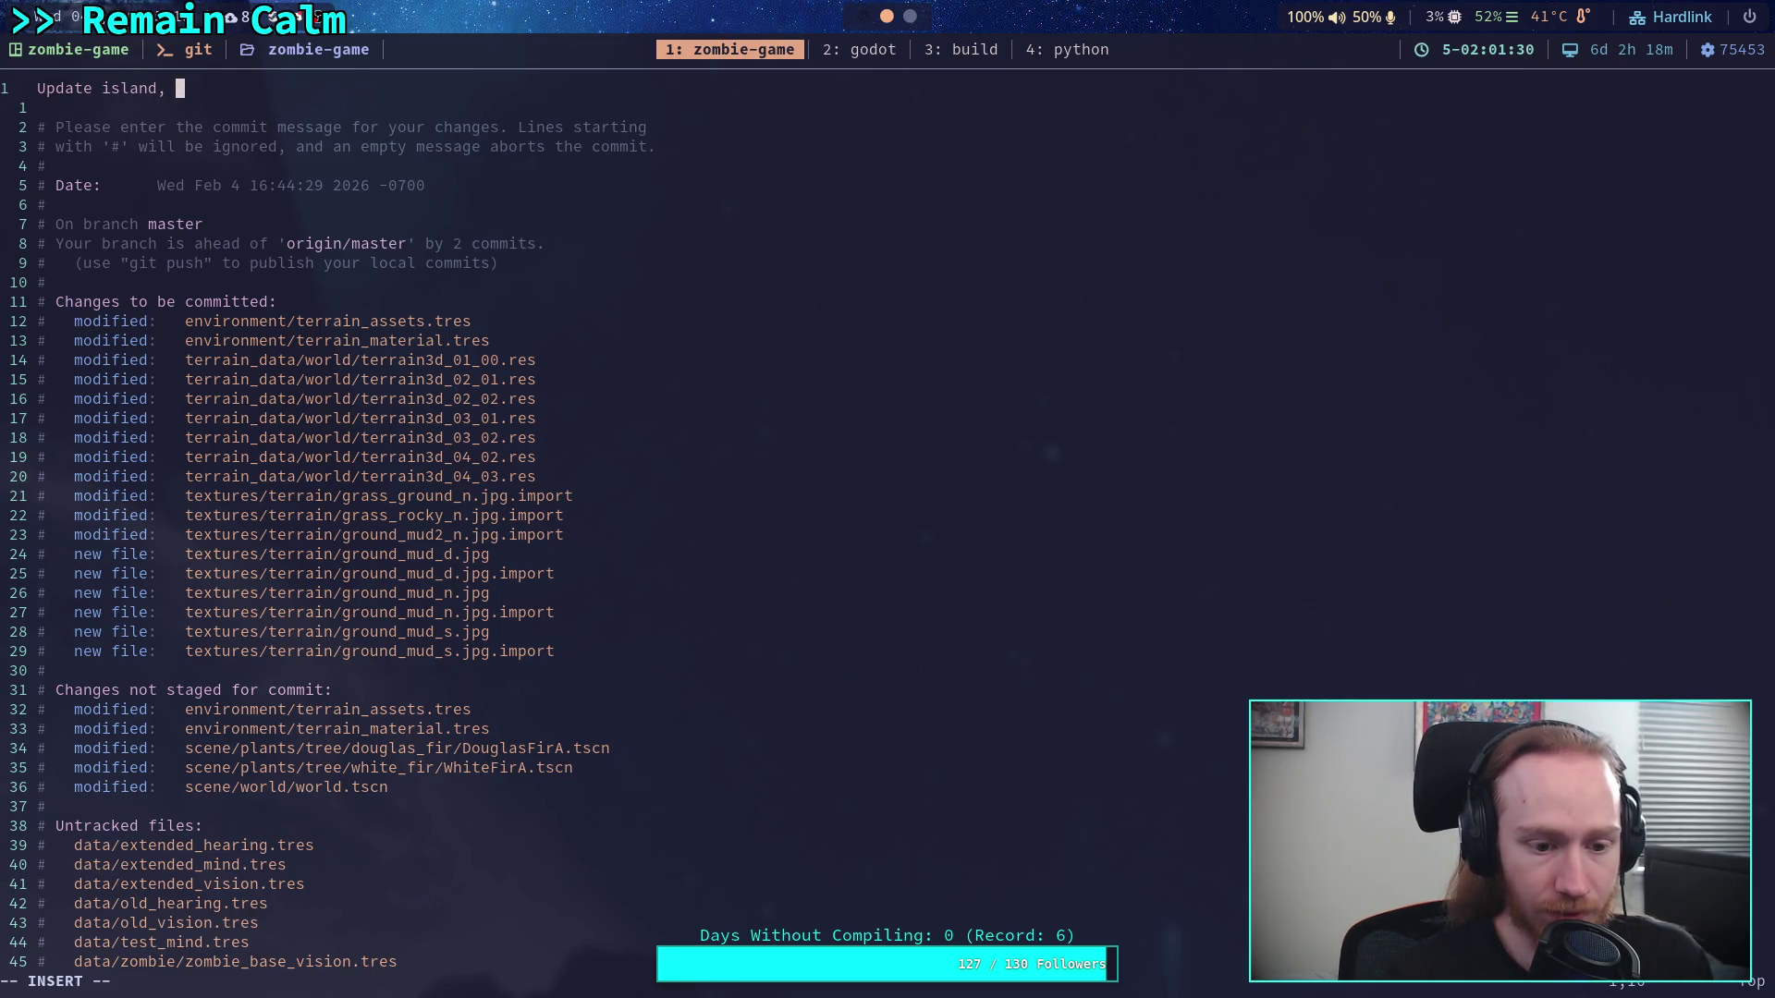
{"action": "type", "text": "text"}
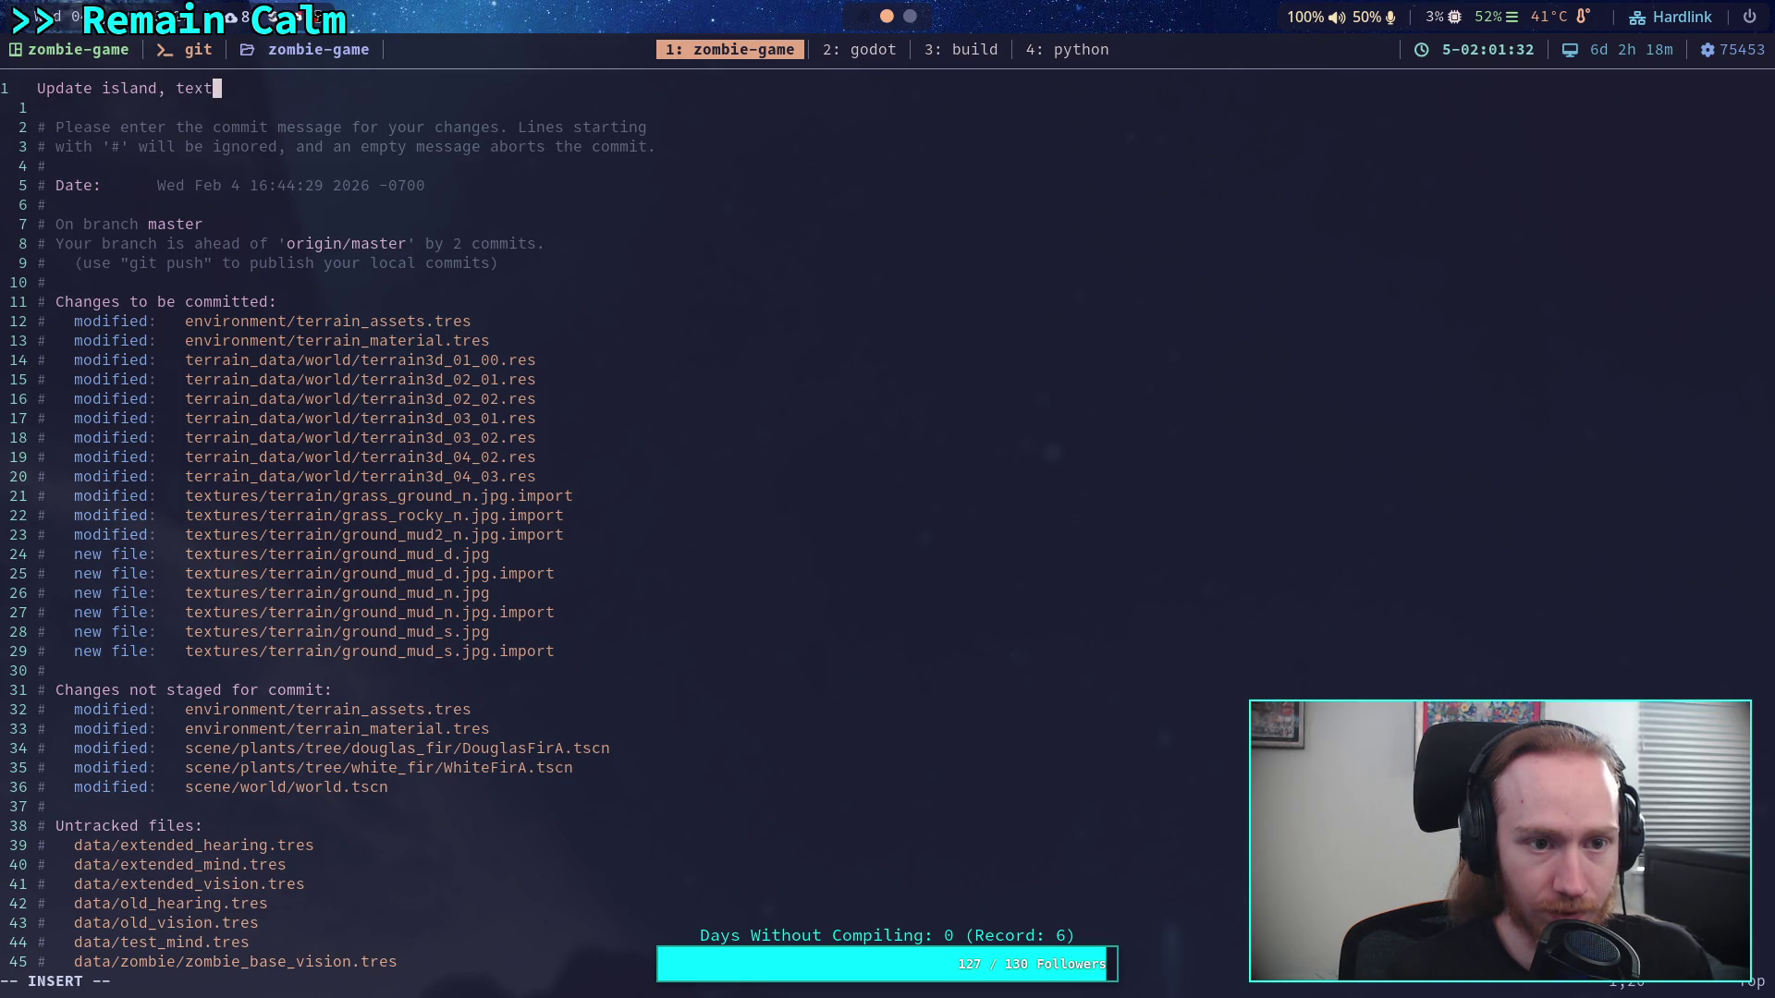
{"action": "type", "text": "u"}
{"action": "key", "text": "BackSpace"}
{"action": "key", "text": "BackSpace"}
{"action": "key", "text": "BackSpace"}
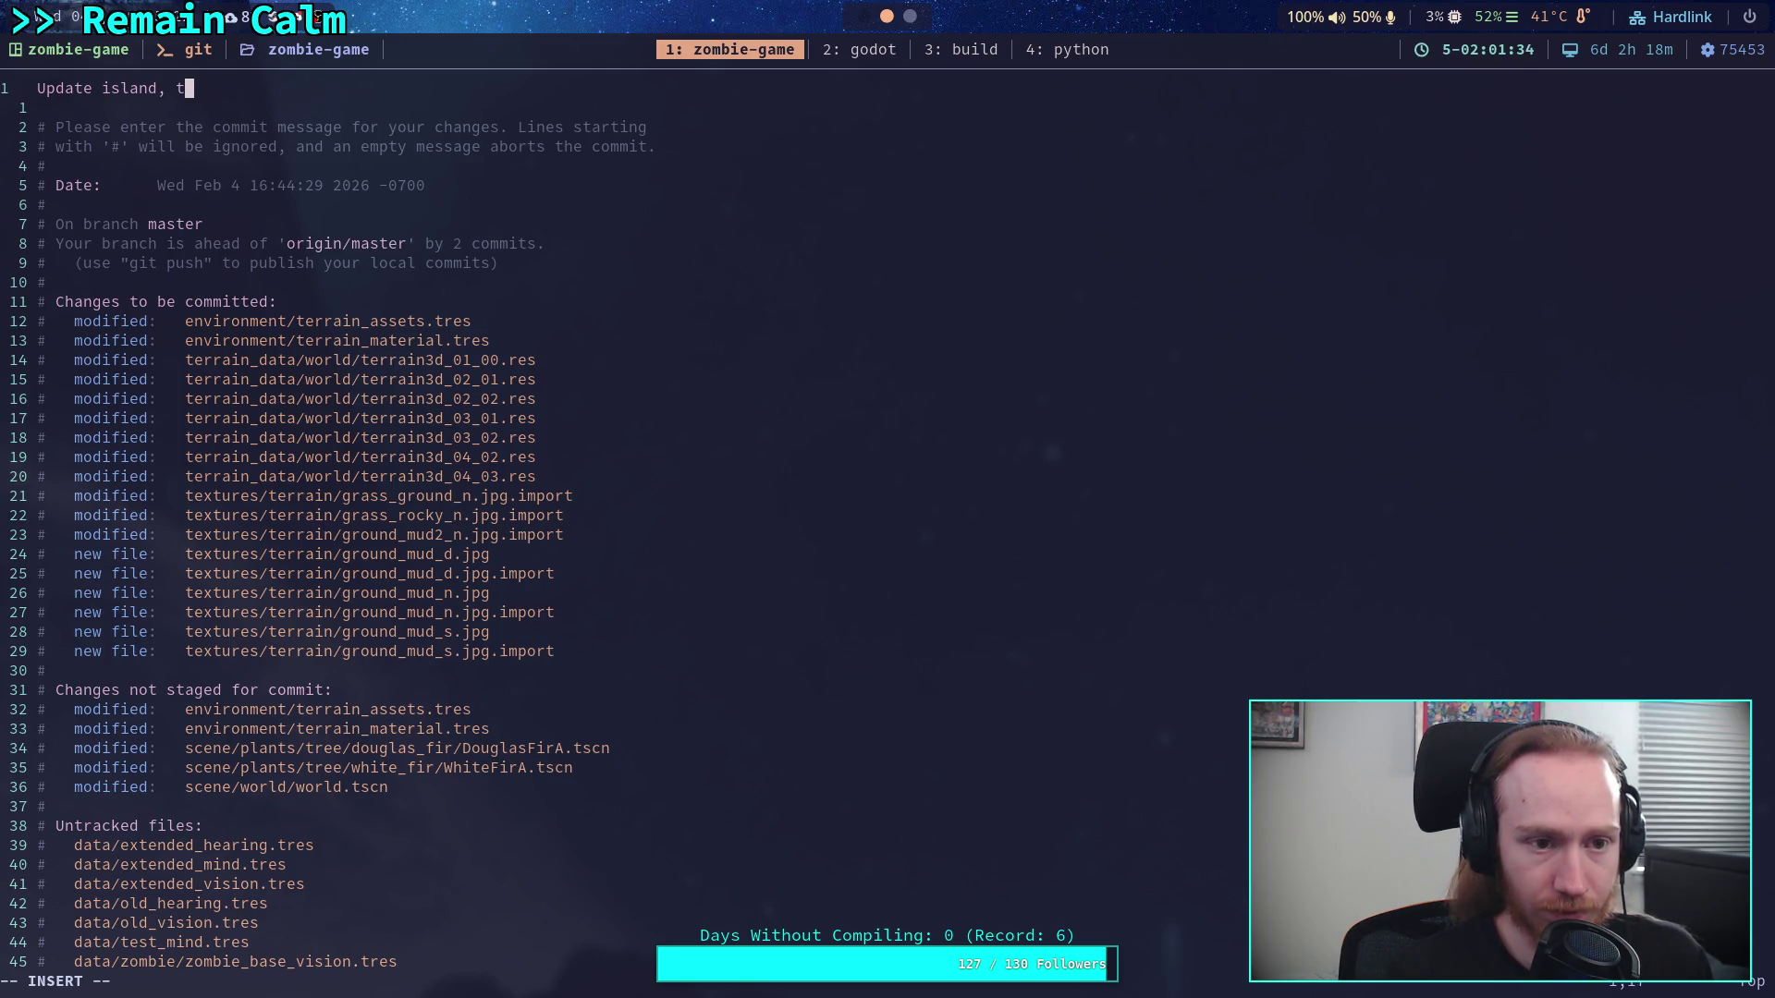
{"action": "type", "text": "ne w"}
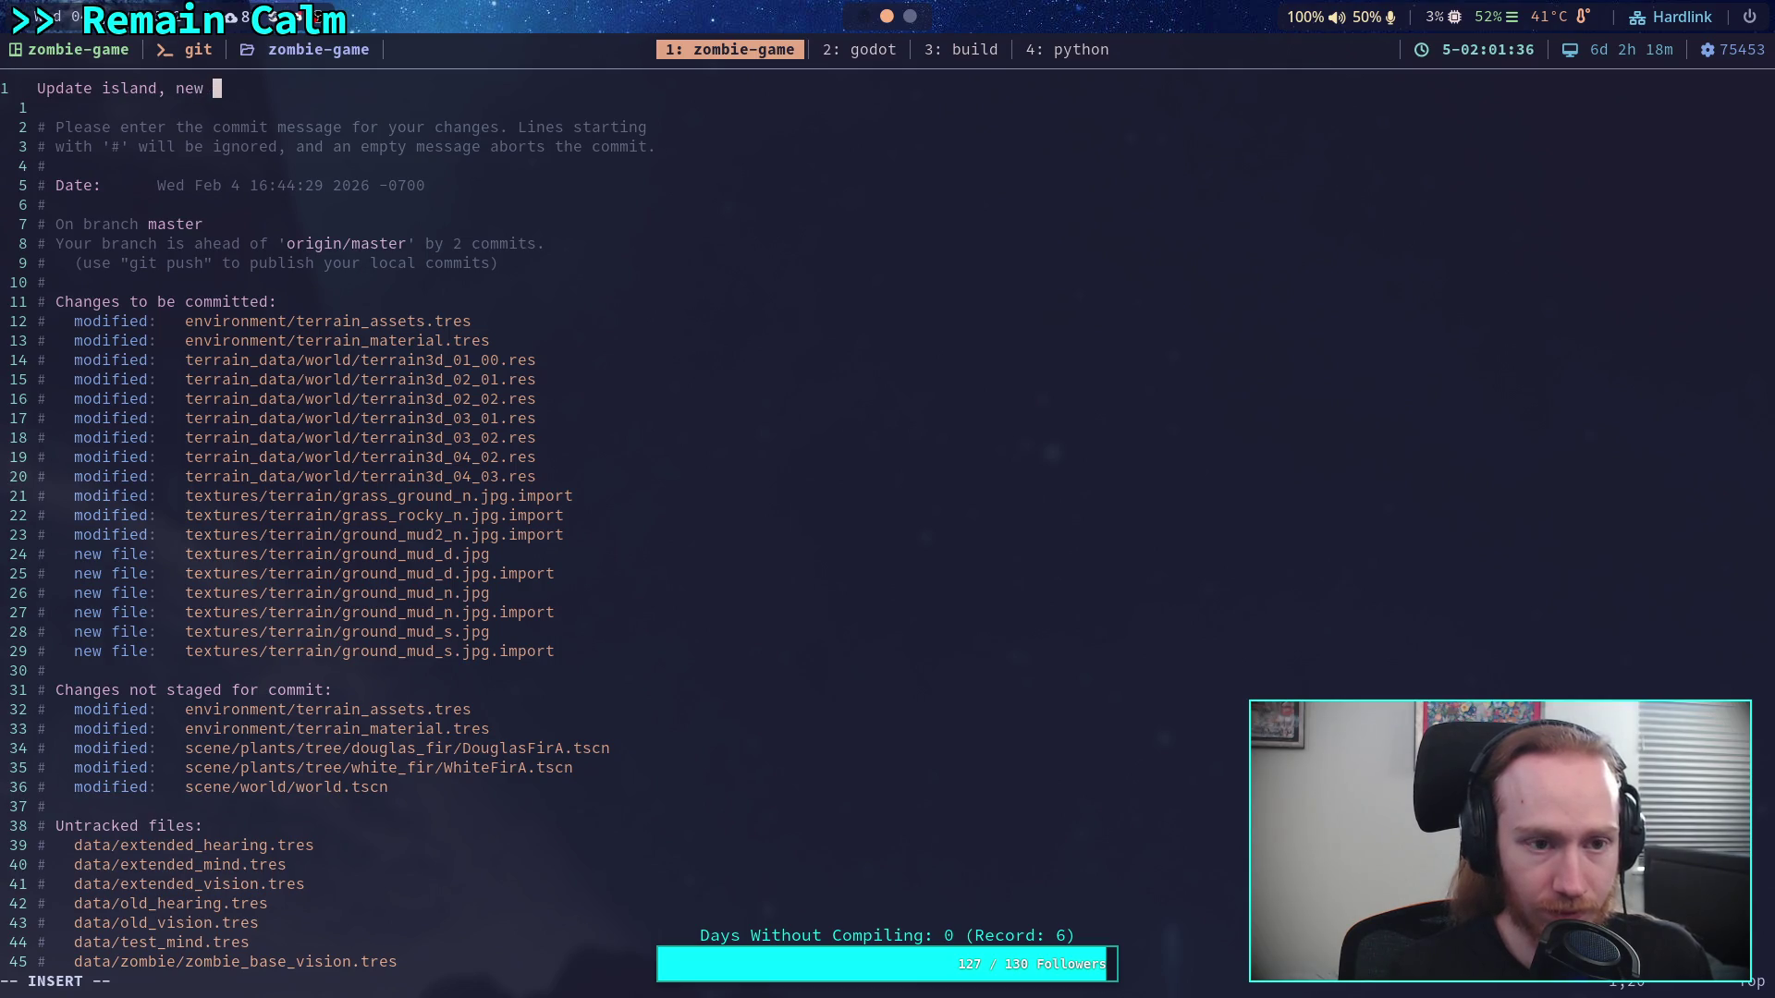
{"action": "type", "text": "textiure,"}
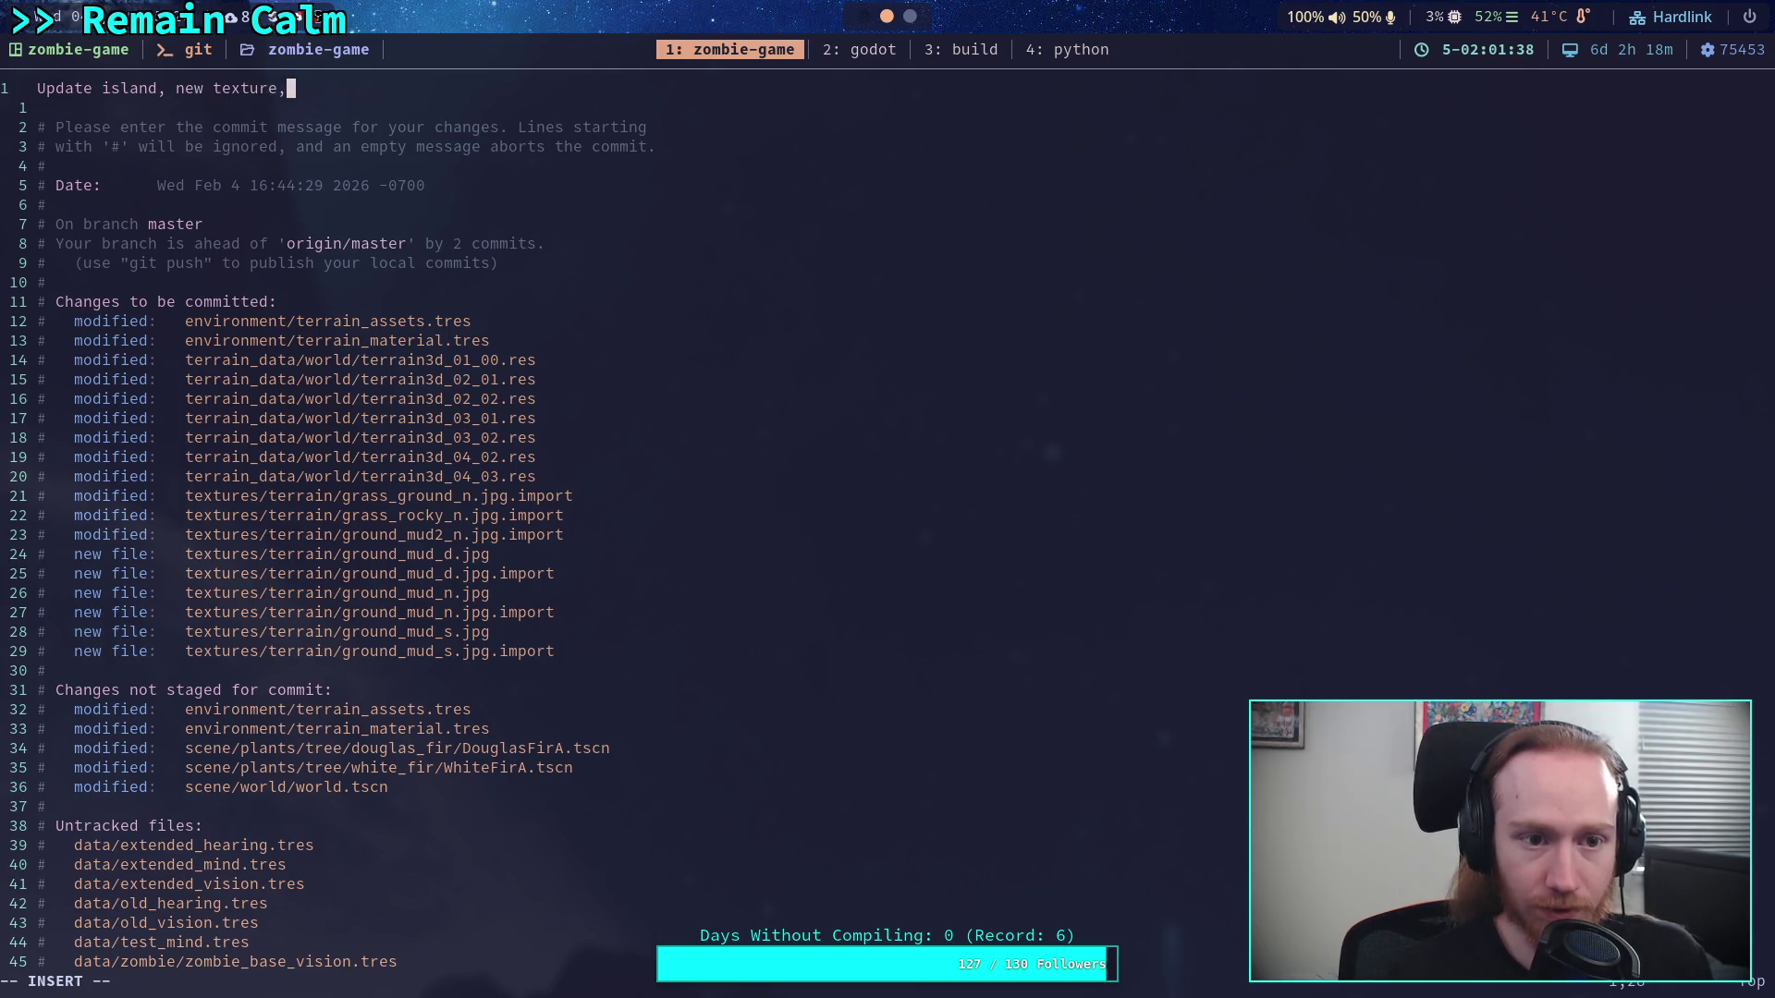
{"action": "type", "text": "blend"}
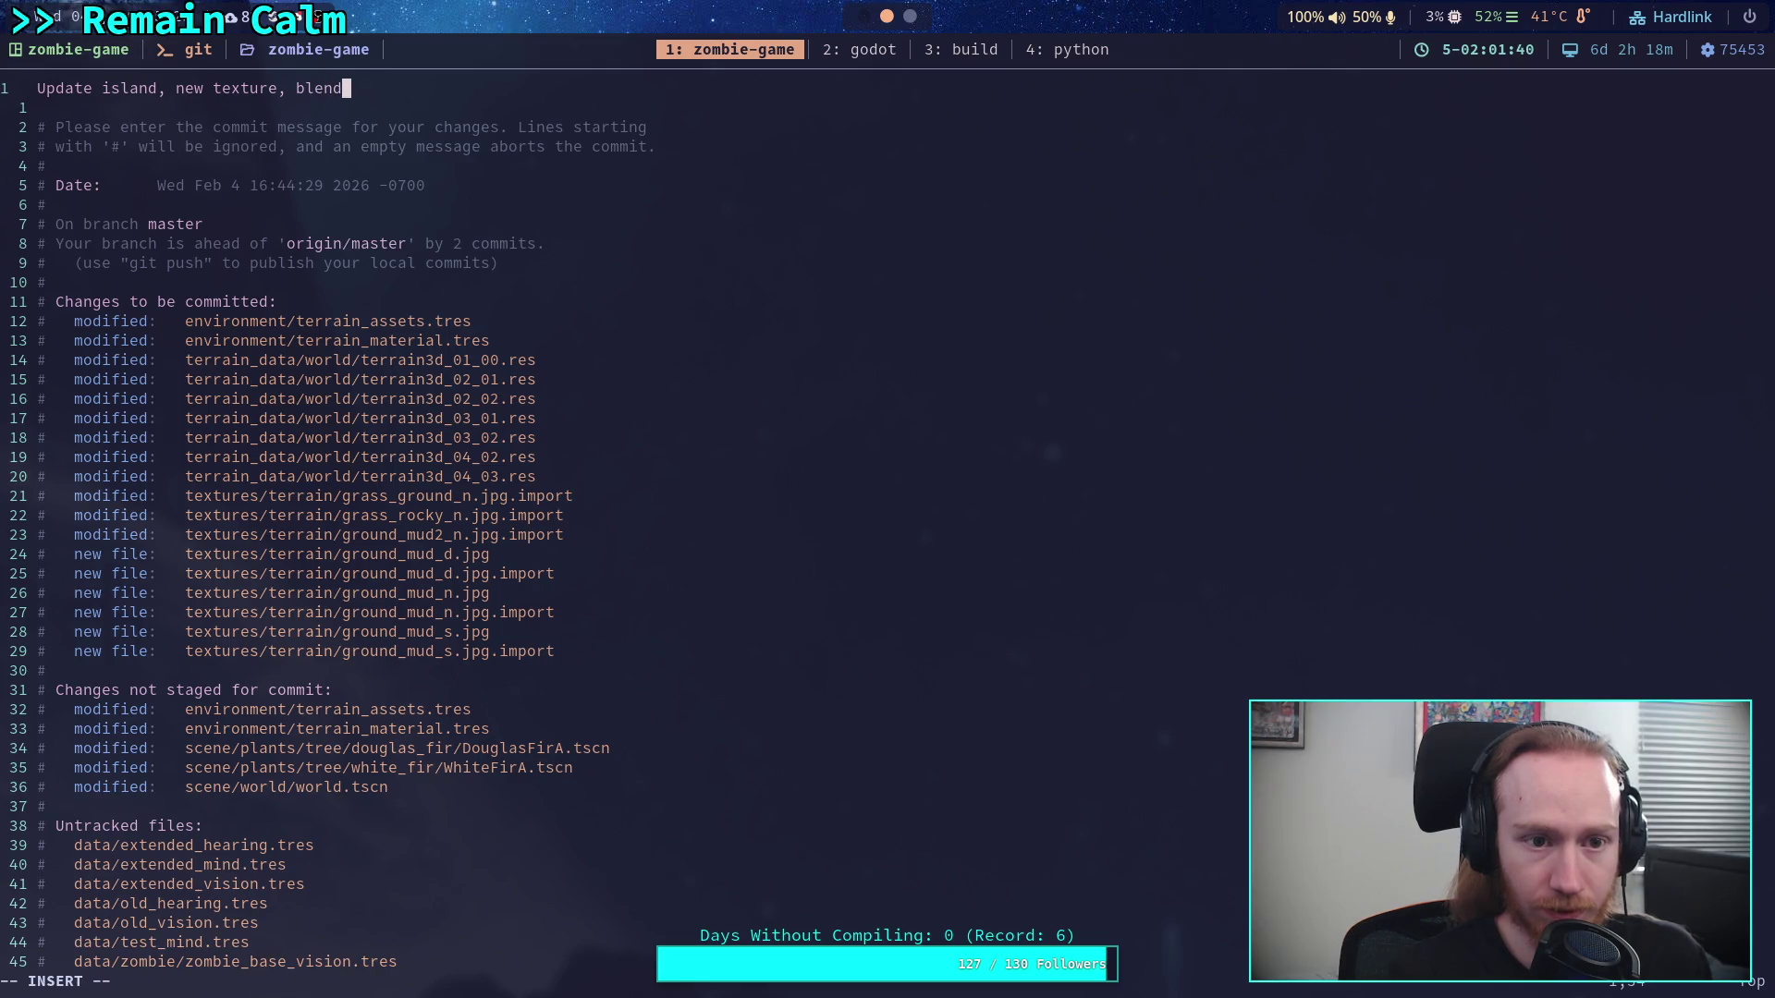
{"action": "key", "text": "BackSpace"}
{"action": "key", "text": "BackSpace"}
{"action": "key", "text": "BackSpace"}
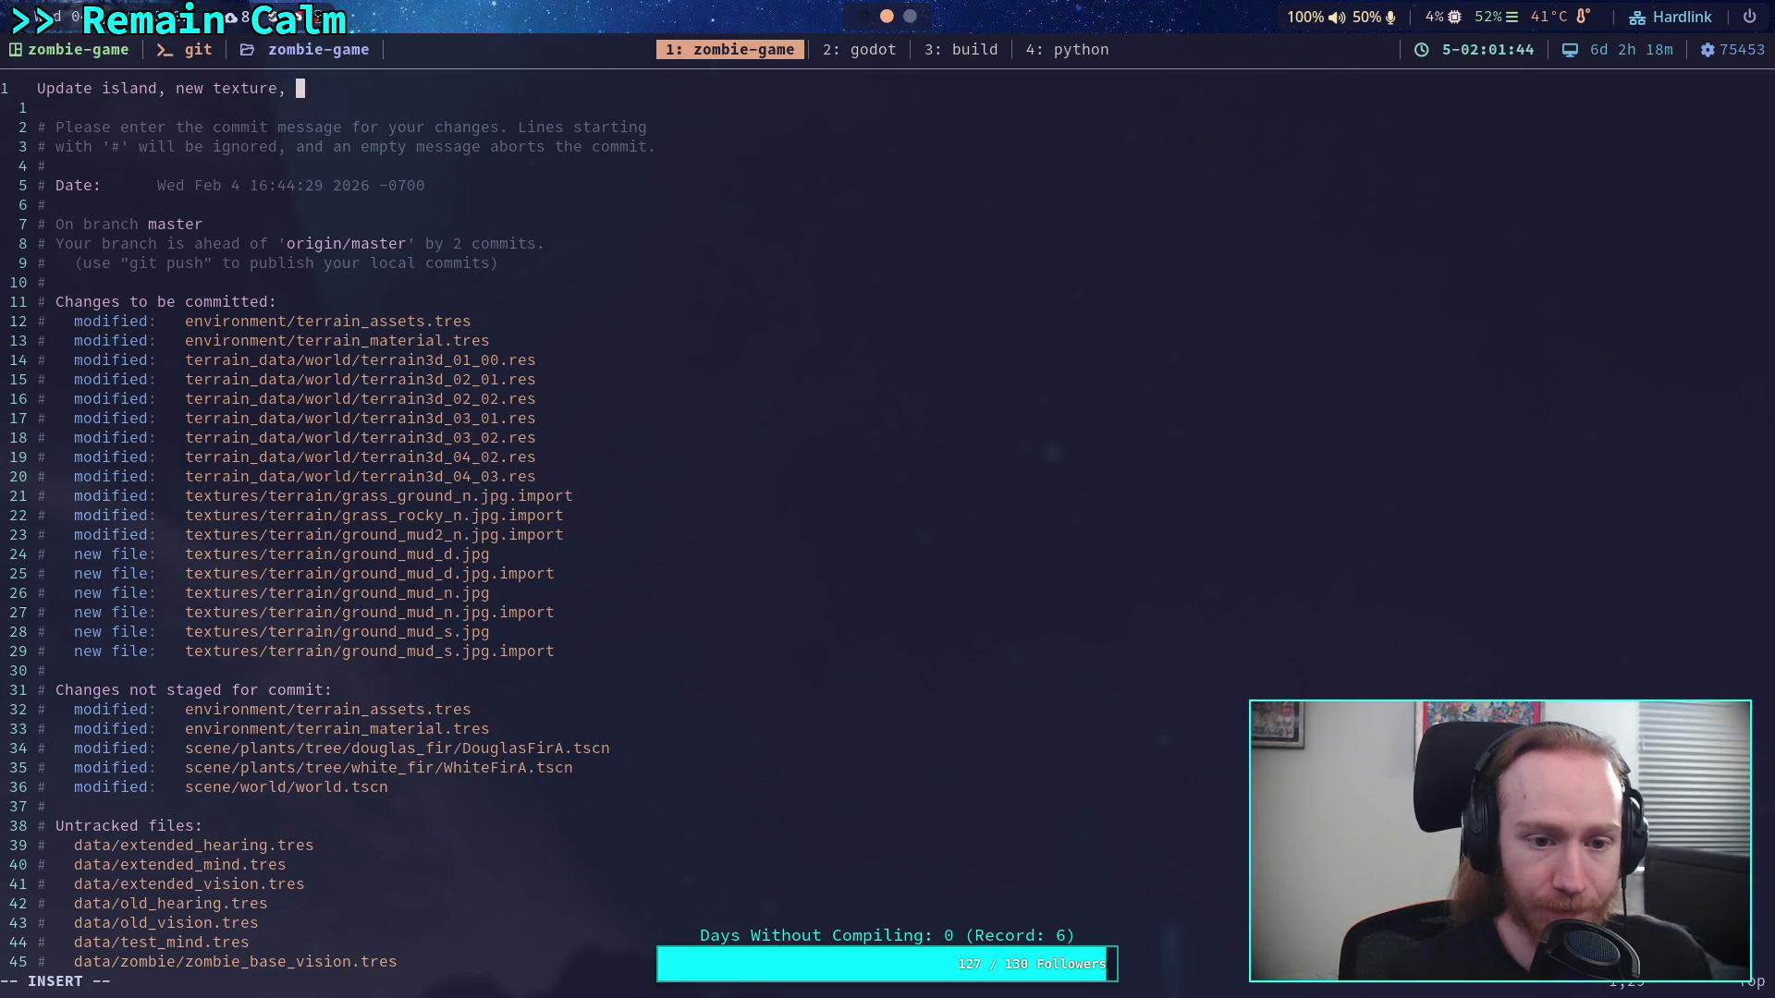
{"action": "type", "text": "change materia"}
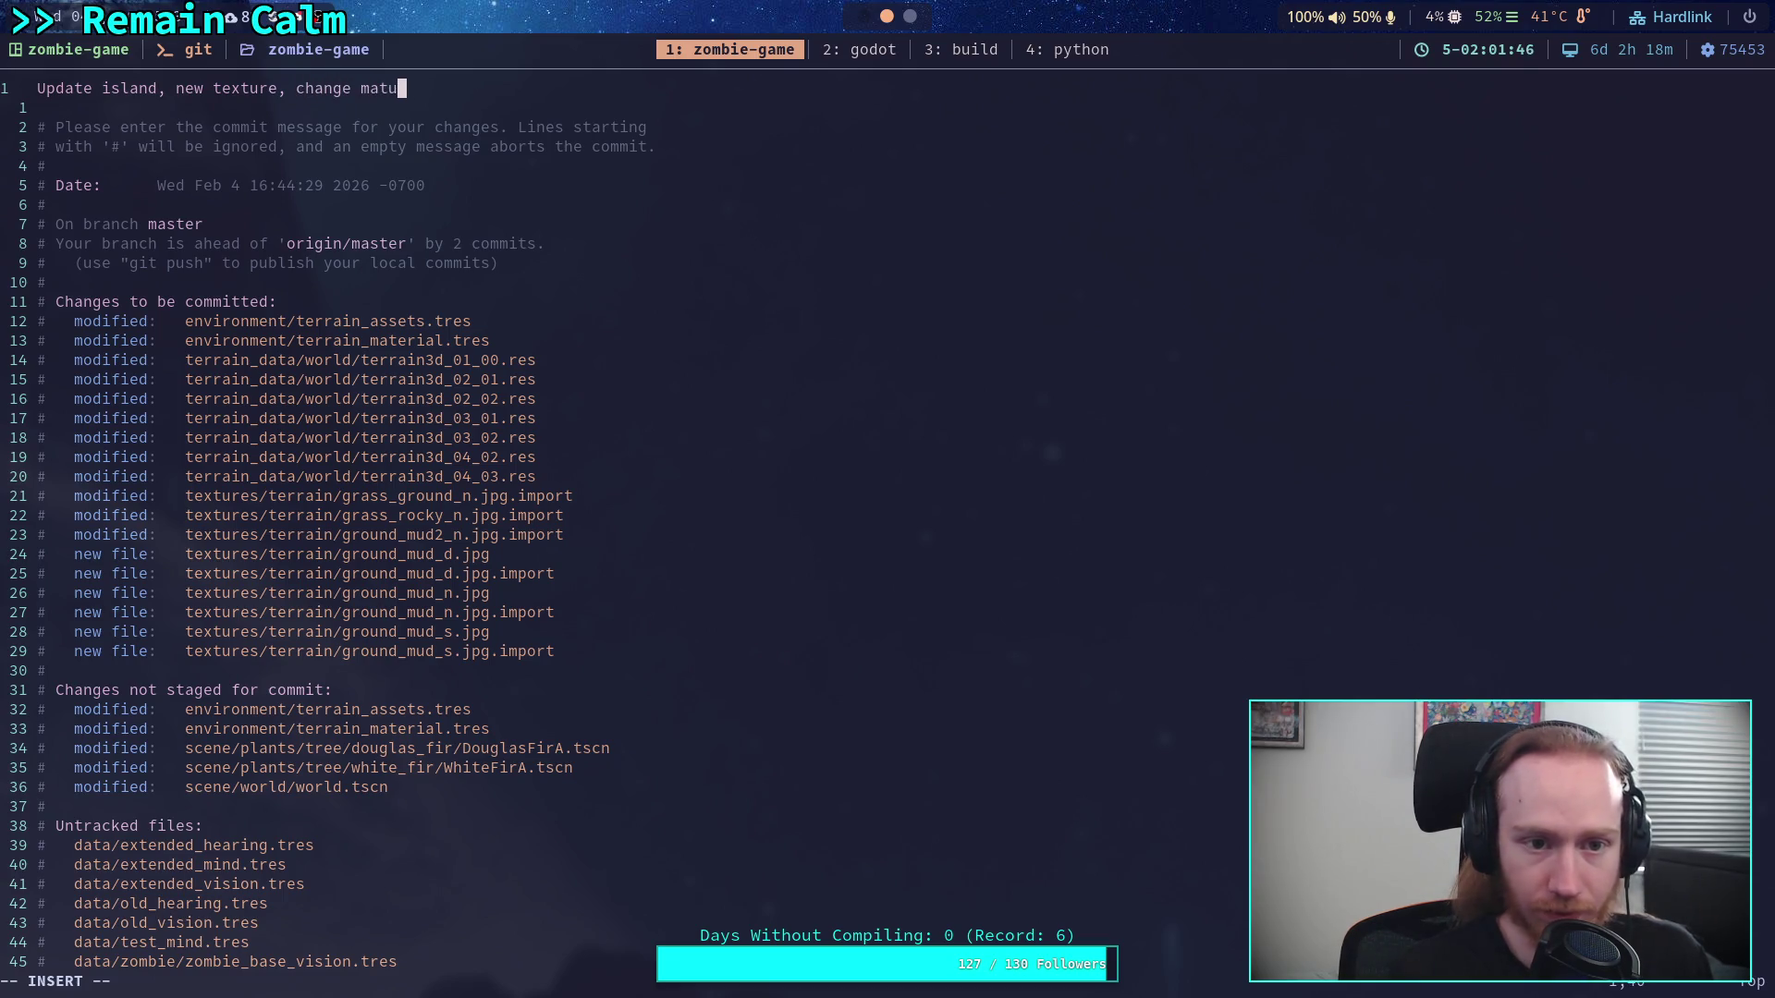
{"action": "key", "text": "Return"}
{"action": "key", "text": "Return"}
Add the bullet '- Texture ground for island with new texture'
{"action": "type", "text": "-"}
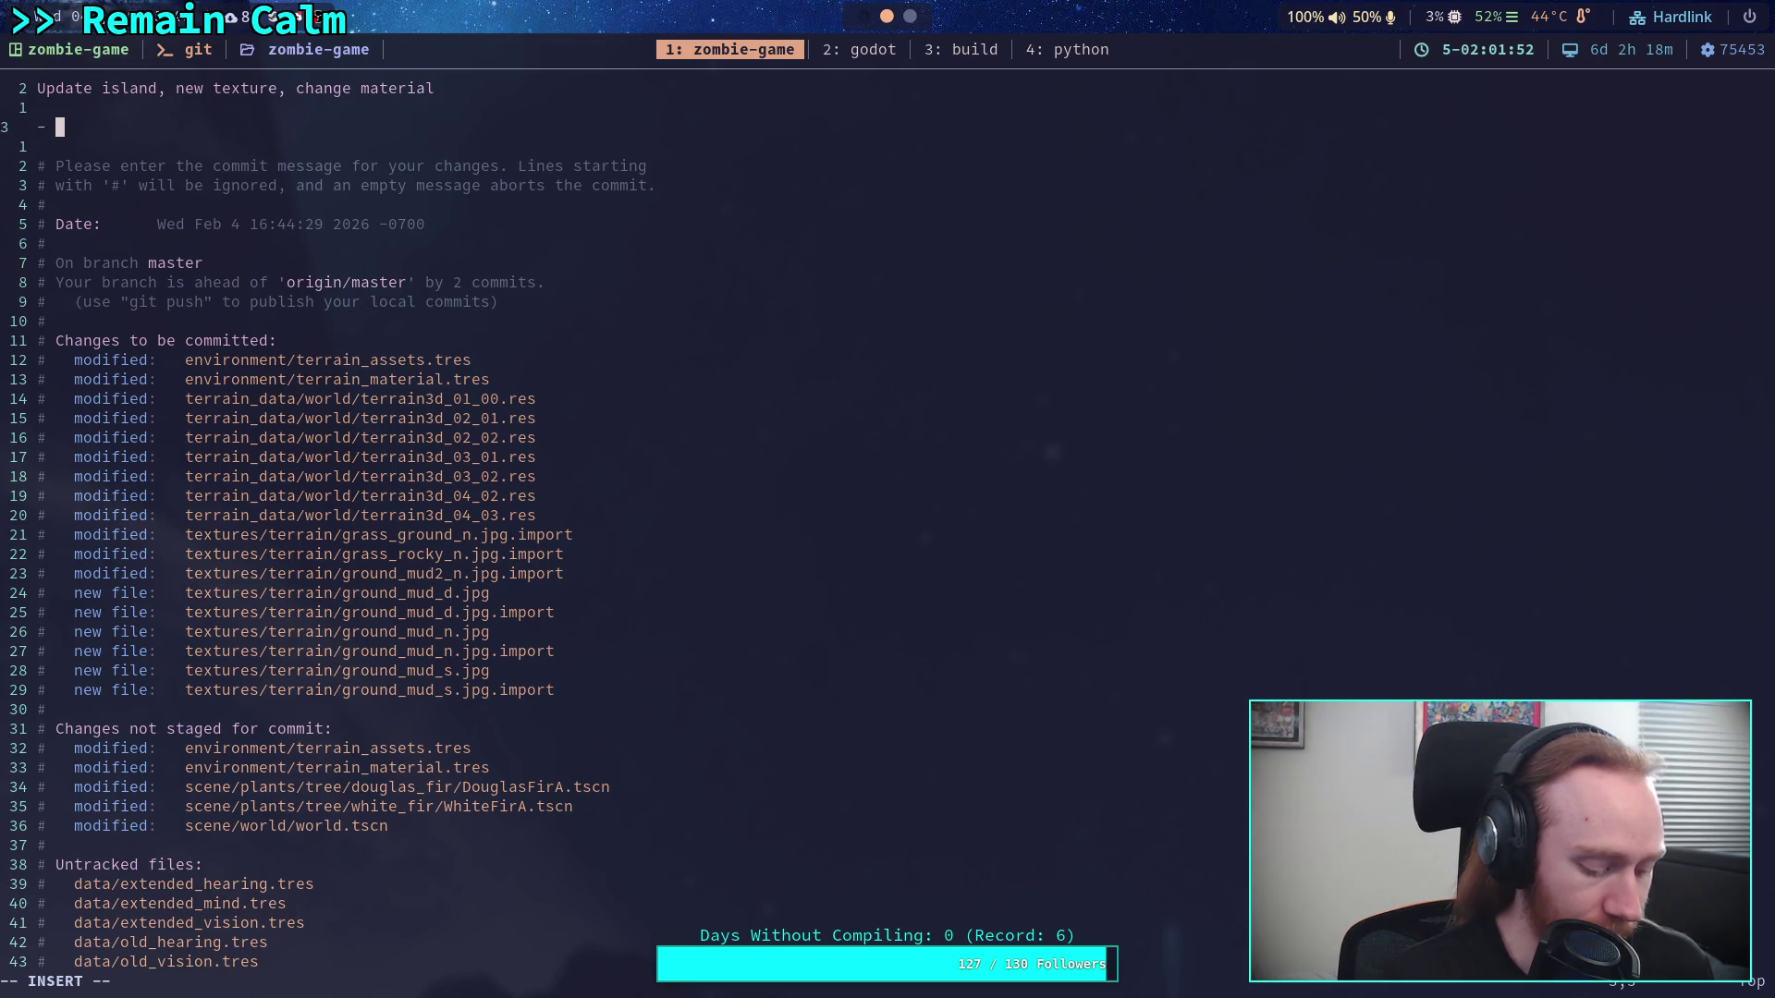
{"action": "type", "text": "Texture c"}
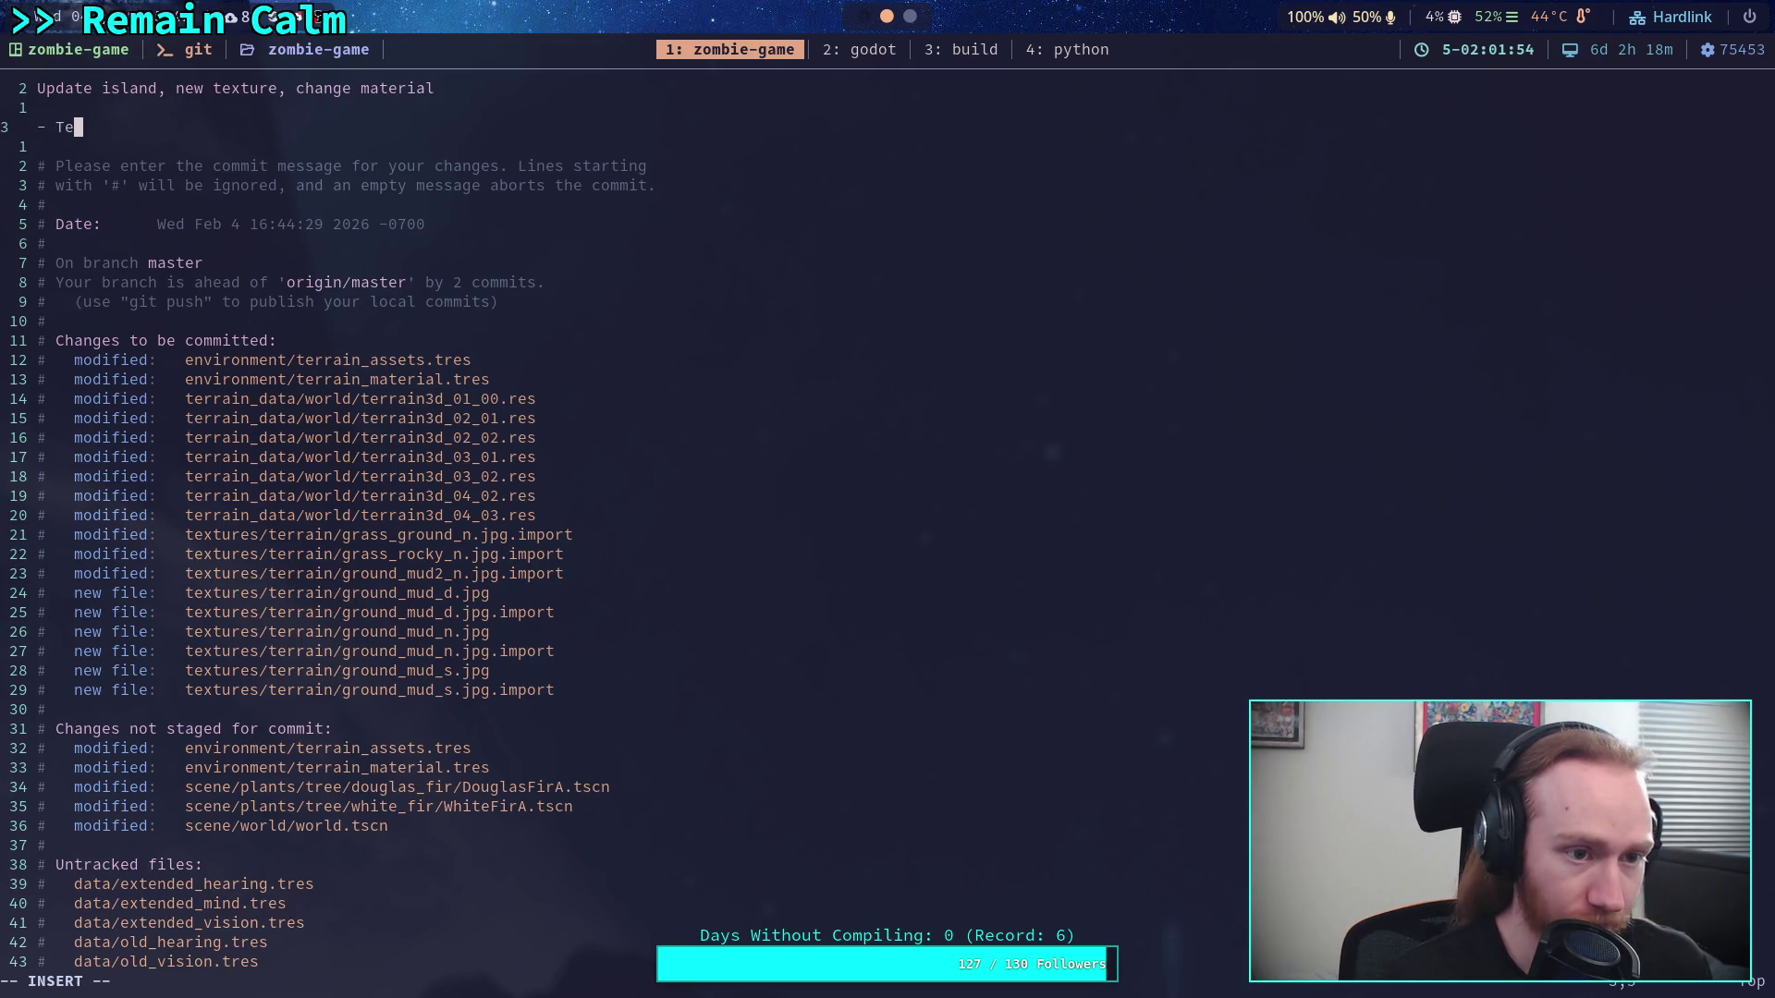
{"action": "key", "text": "BackSpace"}
{"action": "type", "text": "gr"}
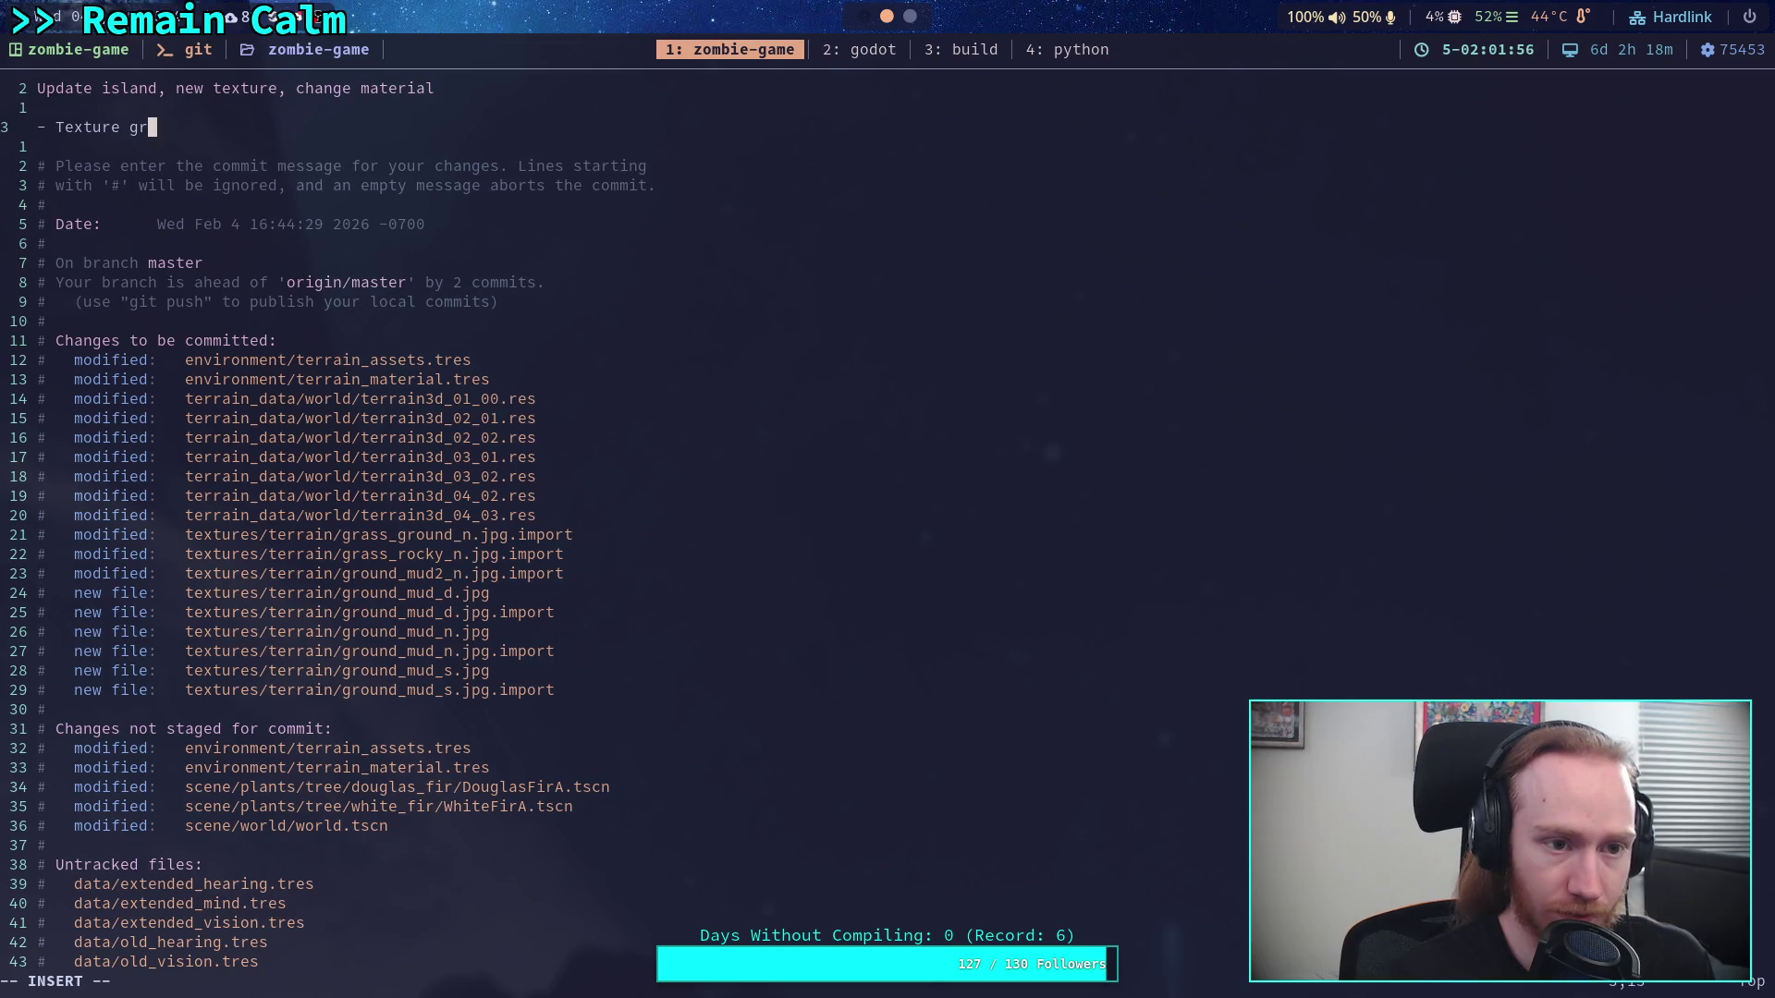
{"action": "type", "text": "ound for "}
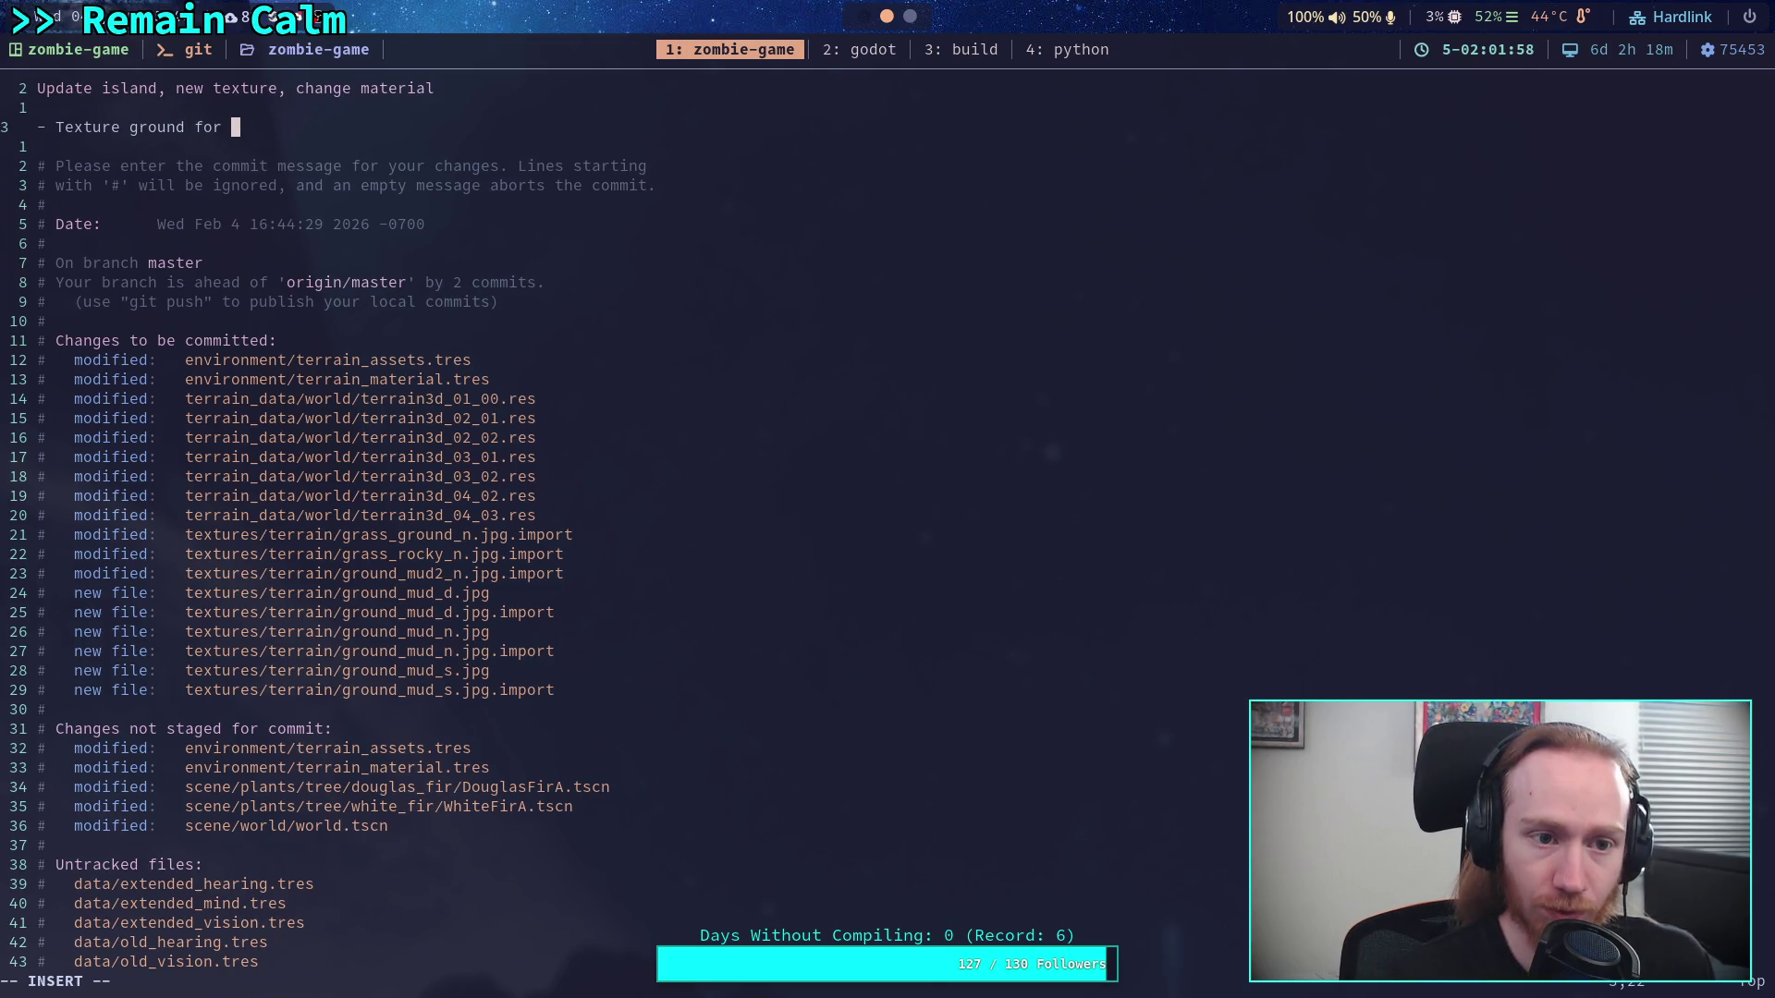
{"action": "type", "text": "island w"}
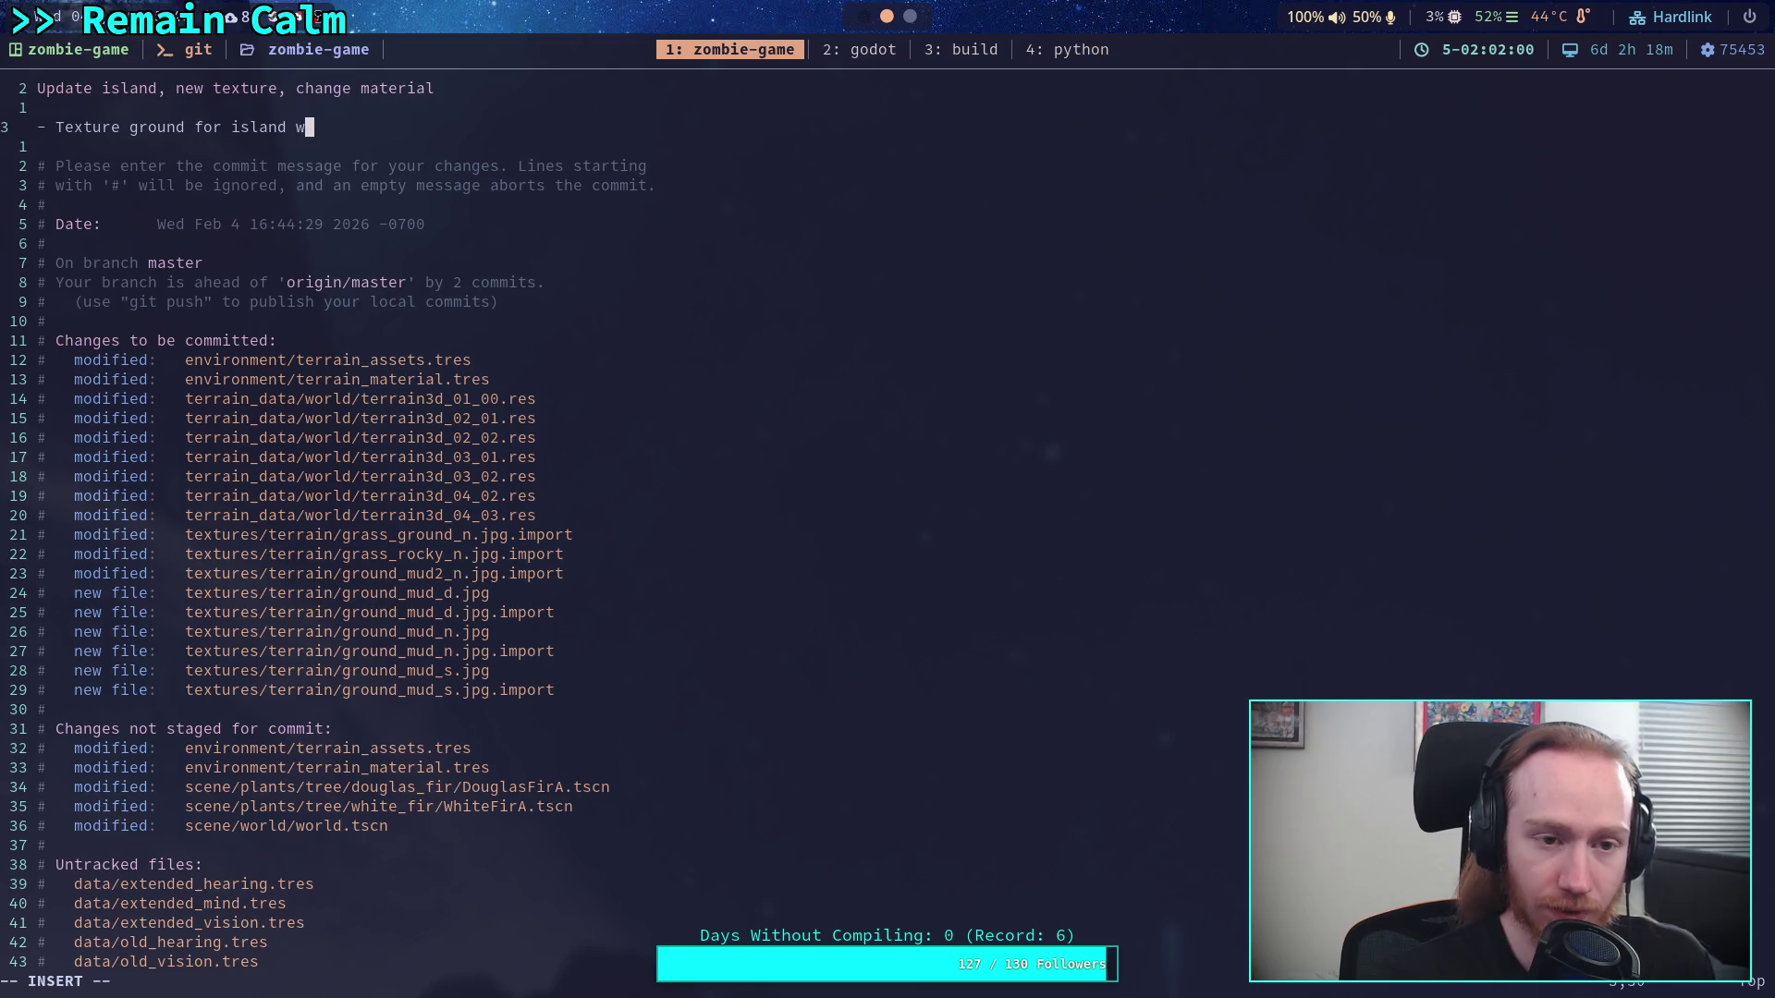
{"action": "type", "text": "ith new texture"}
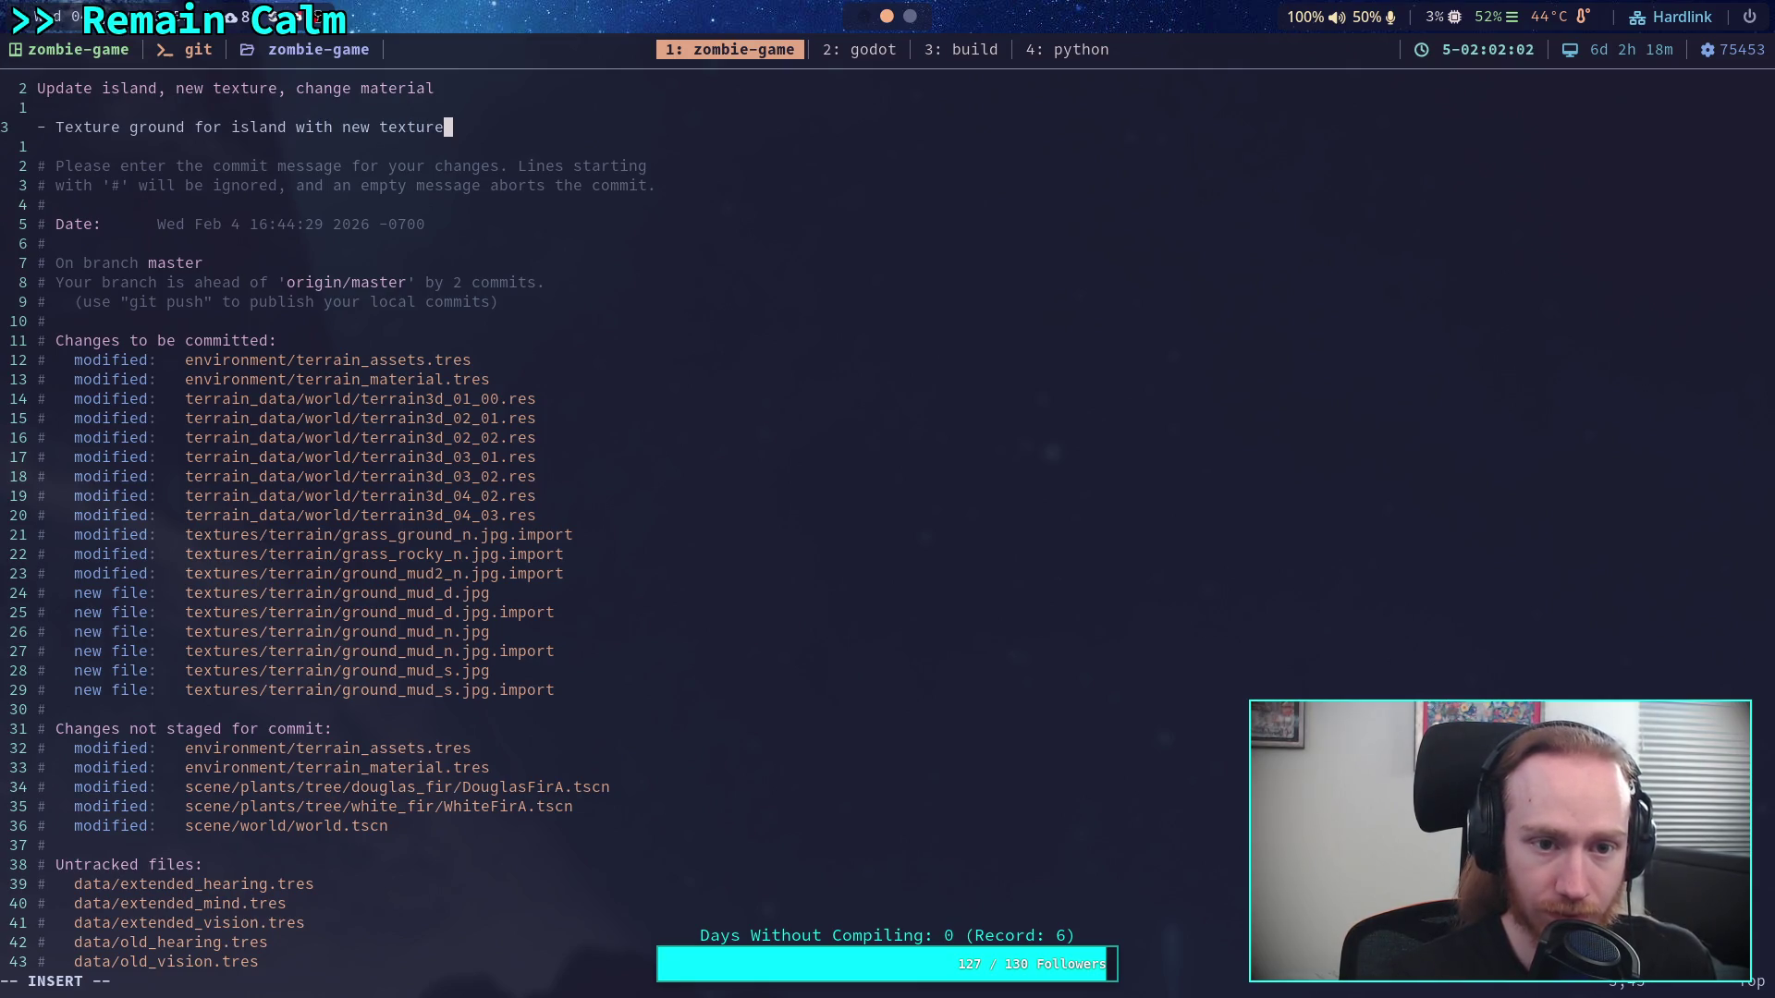
Add a second bullet '- Work on water edge'
{"action": "key", "text": "Return"}
{"action": "type", "text": "-"}
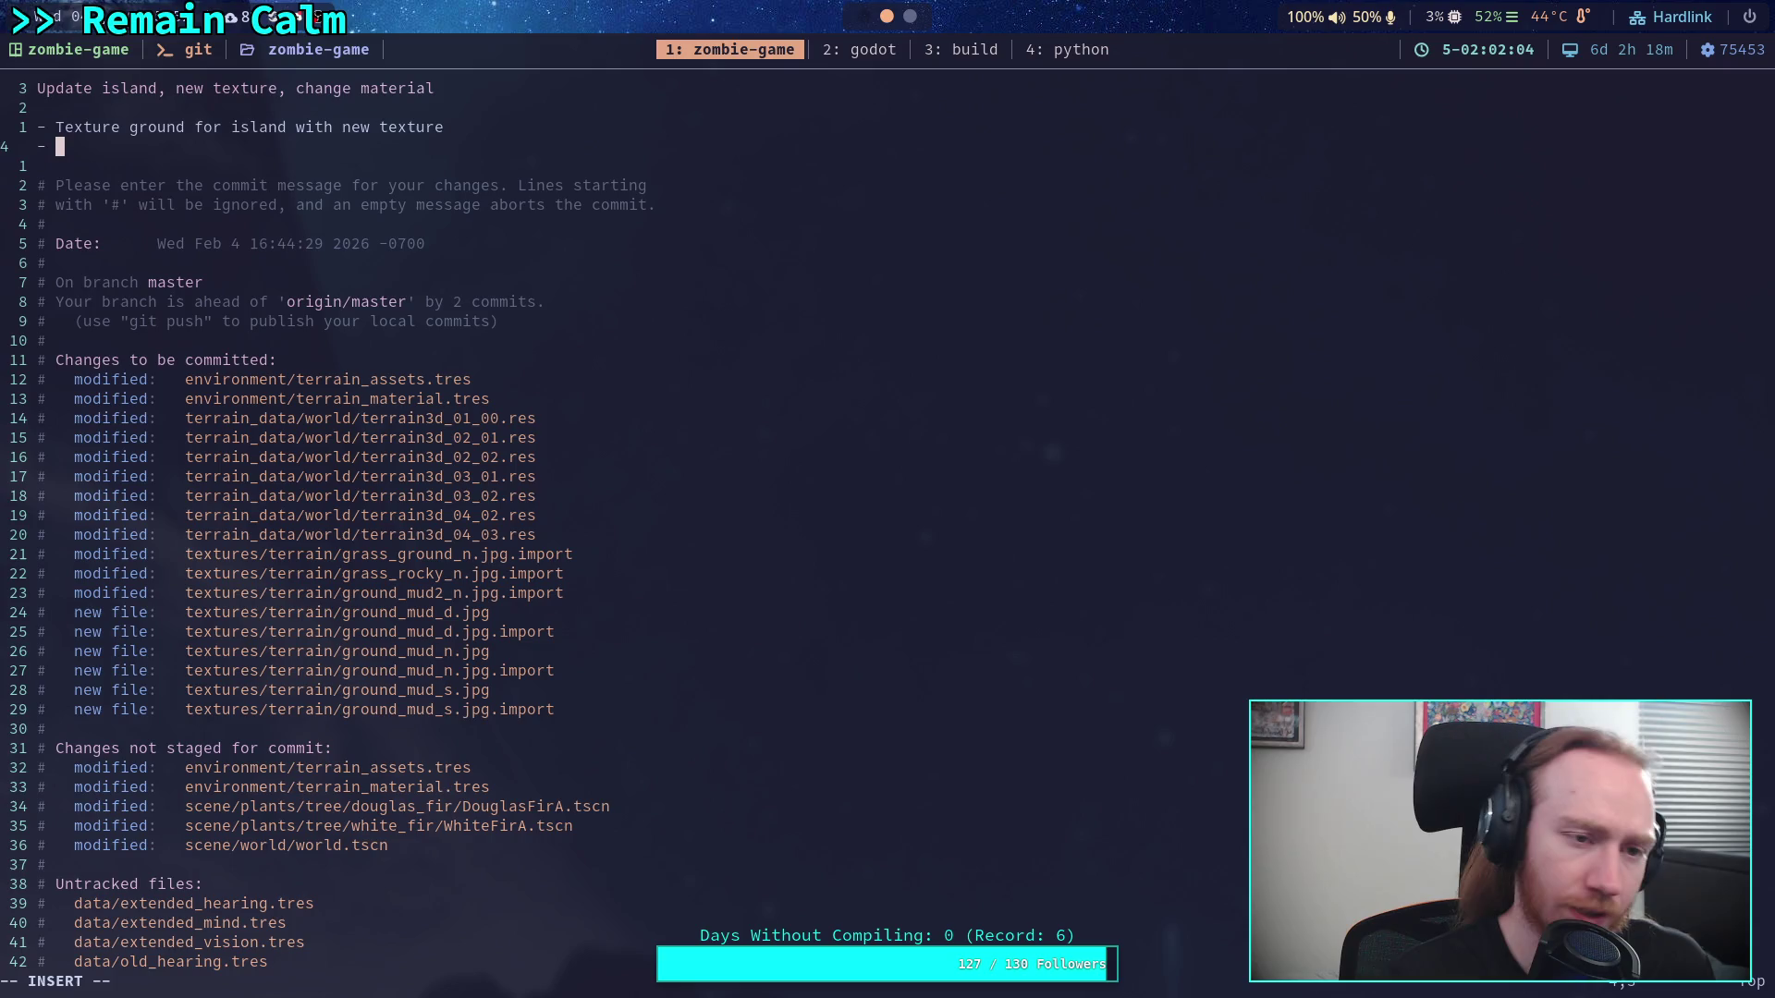
{"action": "type", "text": "Ch"}
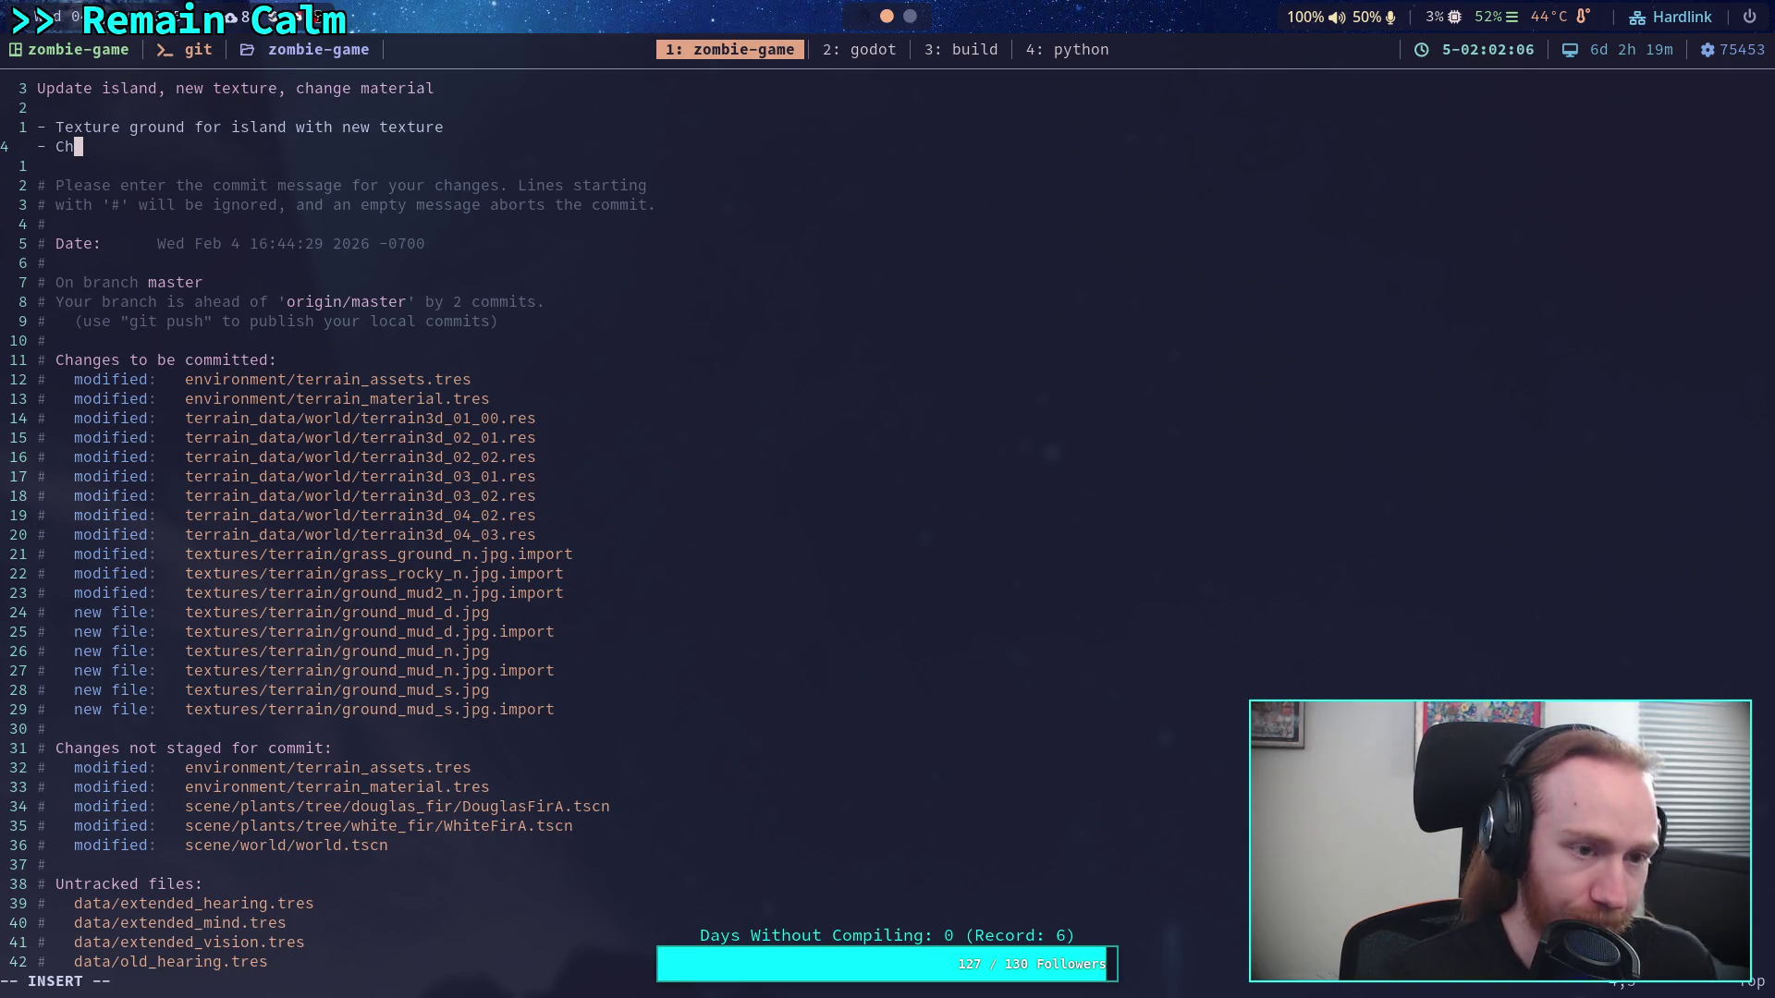
{"action": "type", "text": "ange"}
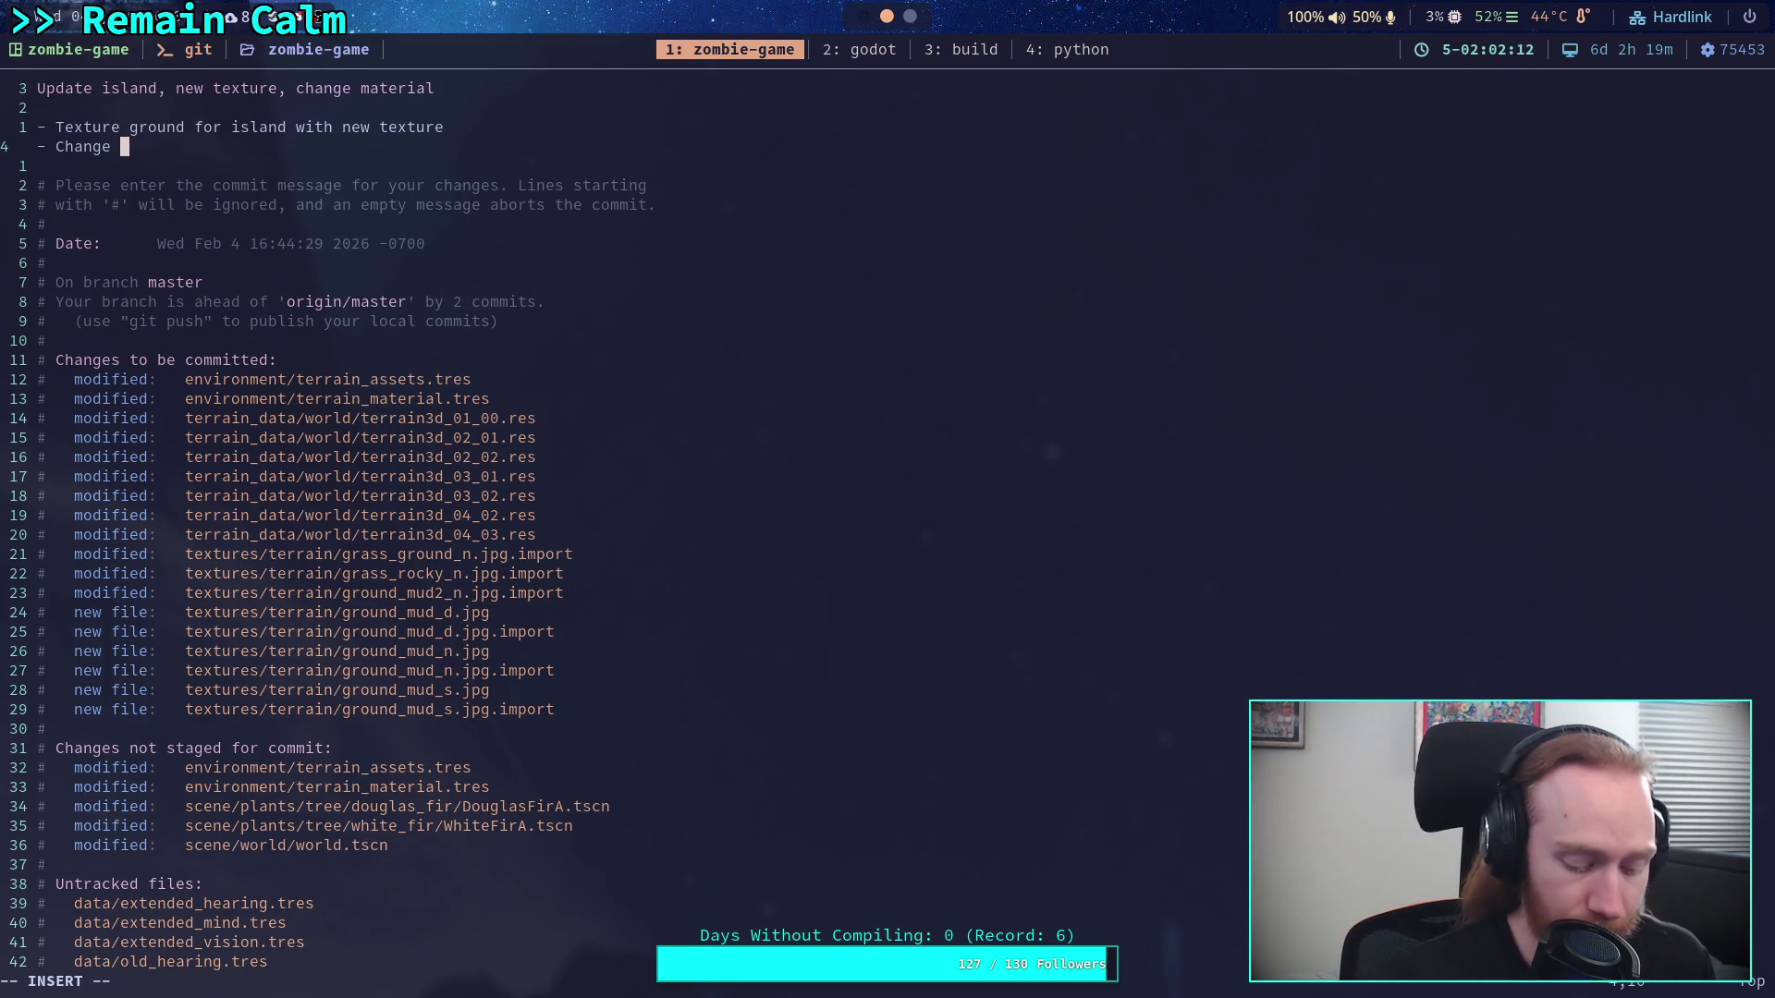
{"action": "key", "text": "BackSpace"}
{"action": "key", "text": "BackSpace"}
{"action": "key", "text": "BackSpace"}
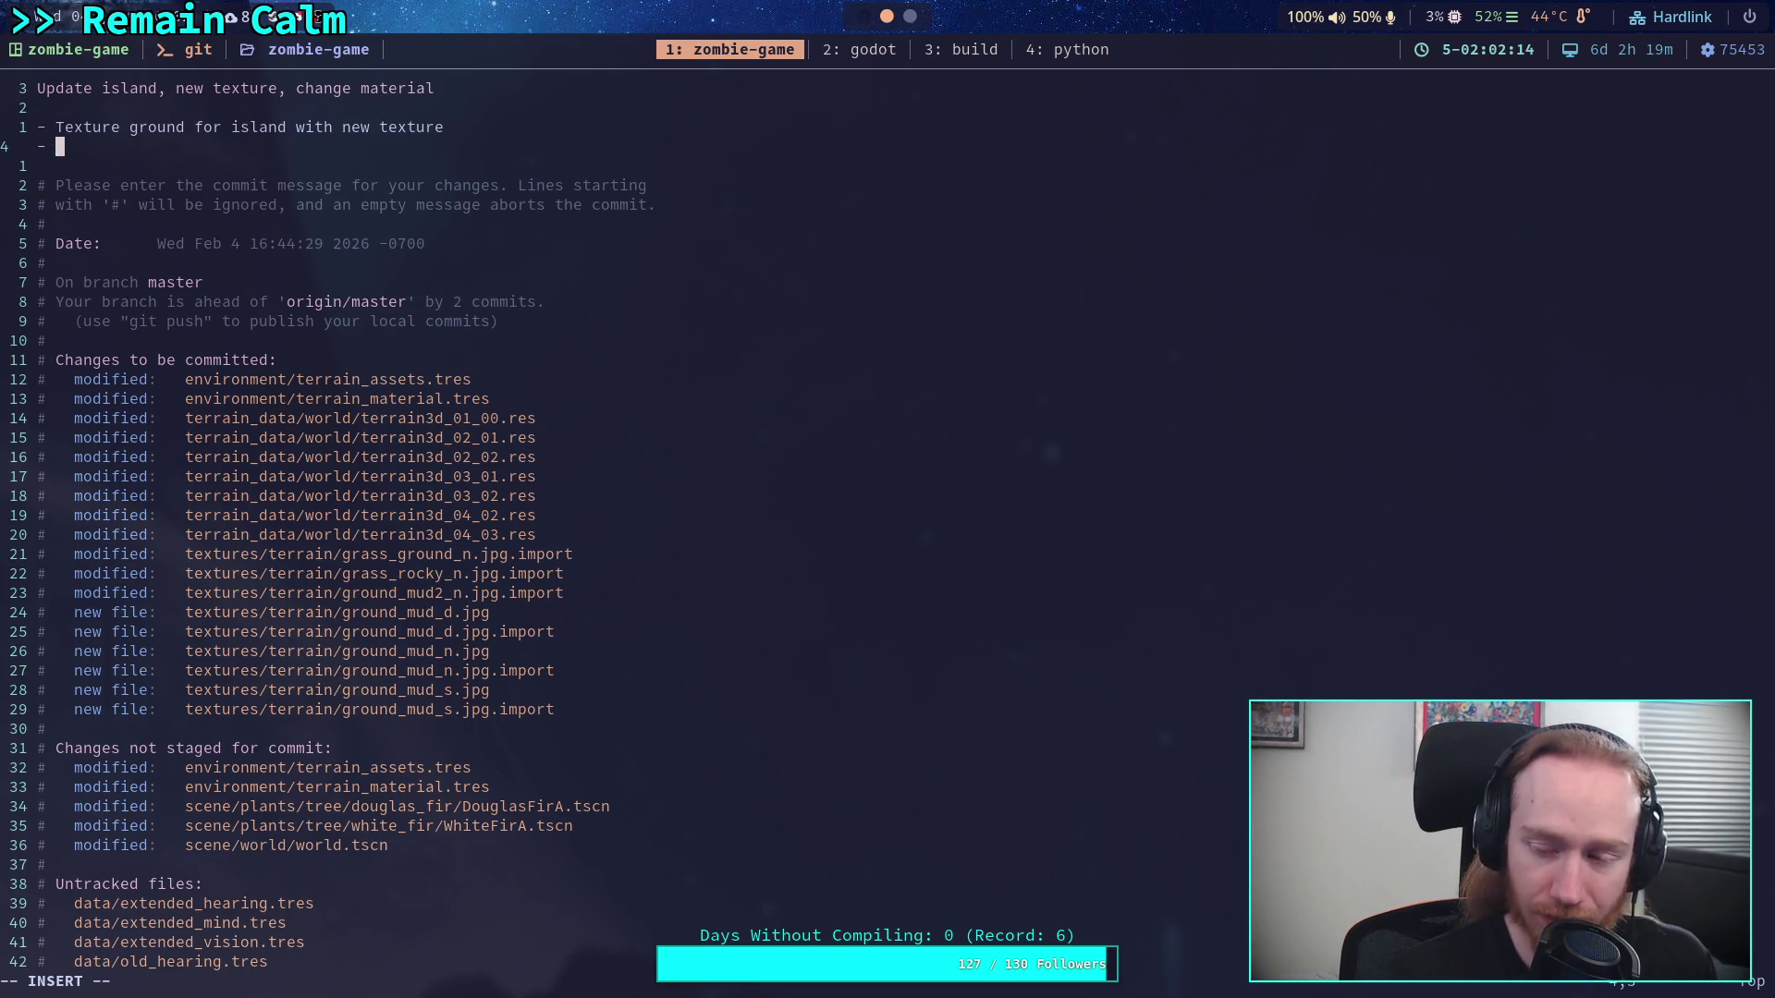
{"action": "type", "text": "Wor"}
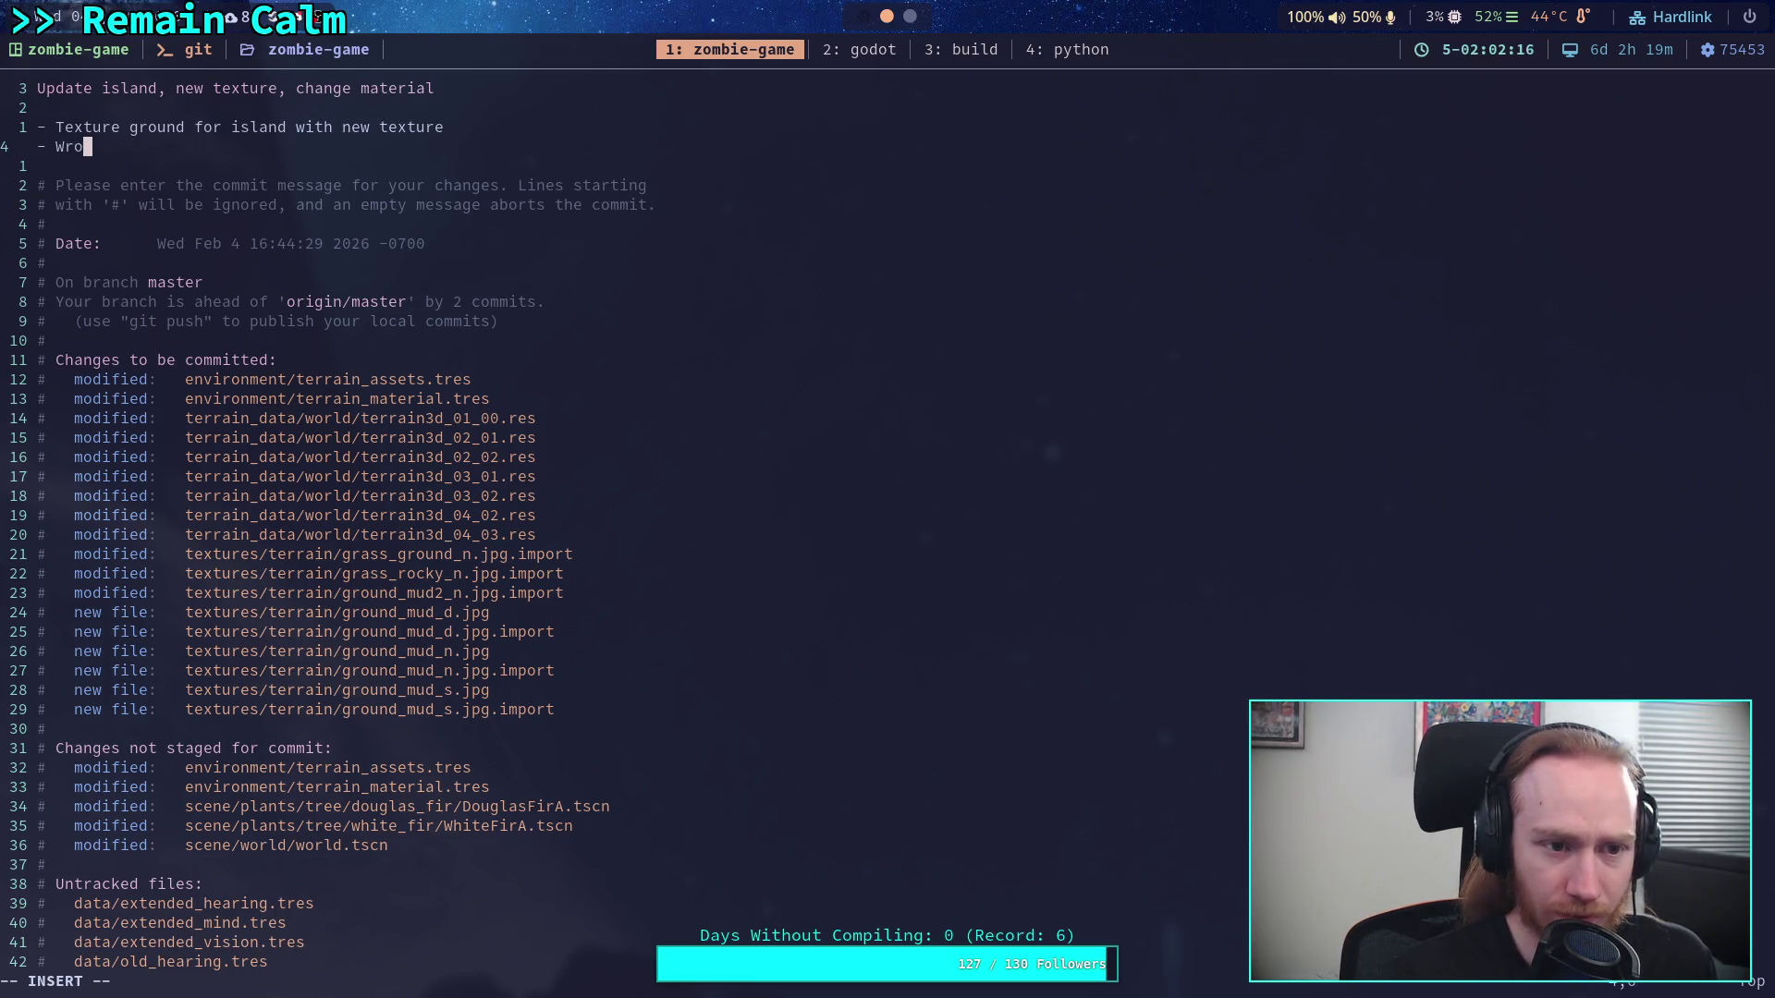
{"action": "type", "text": "k on "}
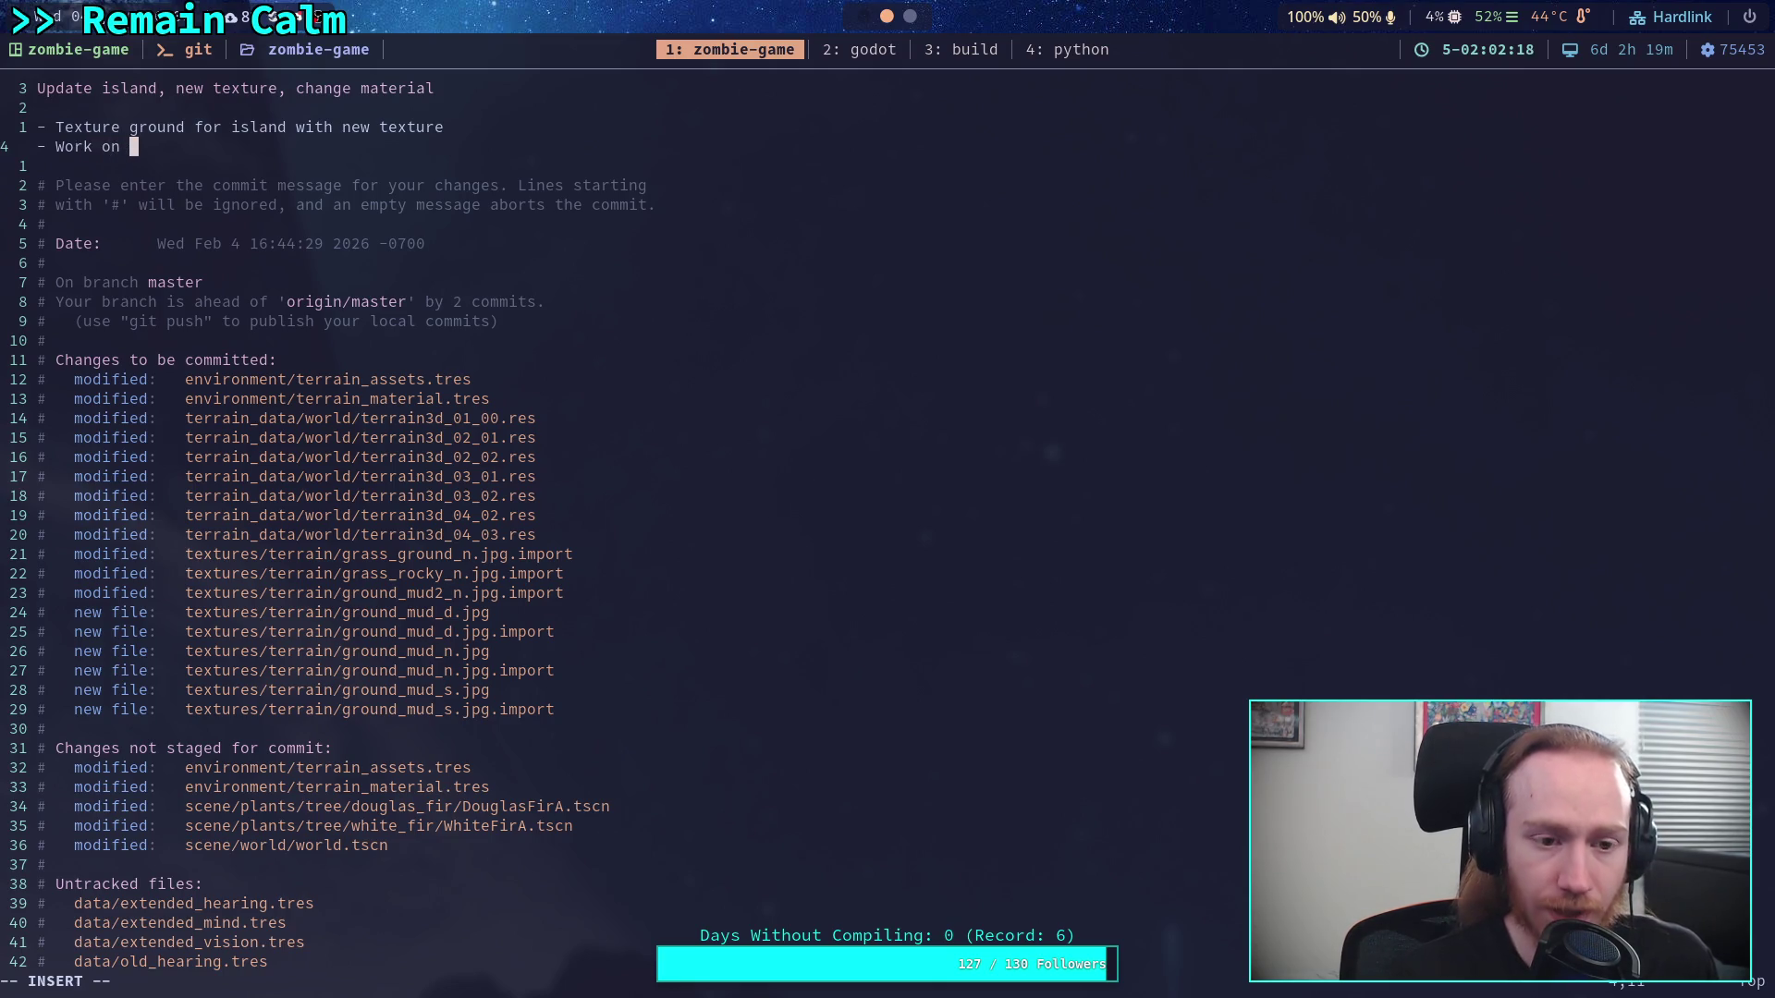
{"action": "type", "text": "water eg"}
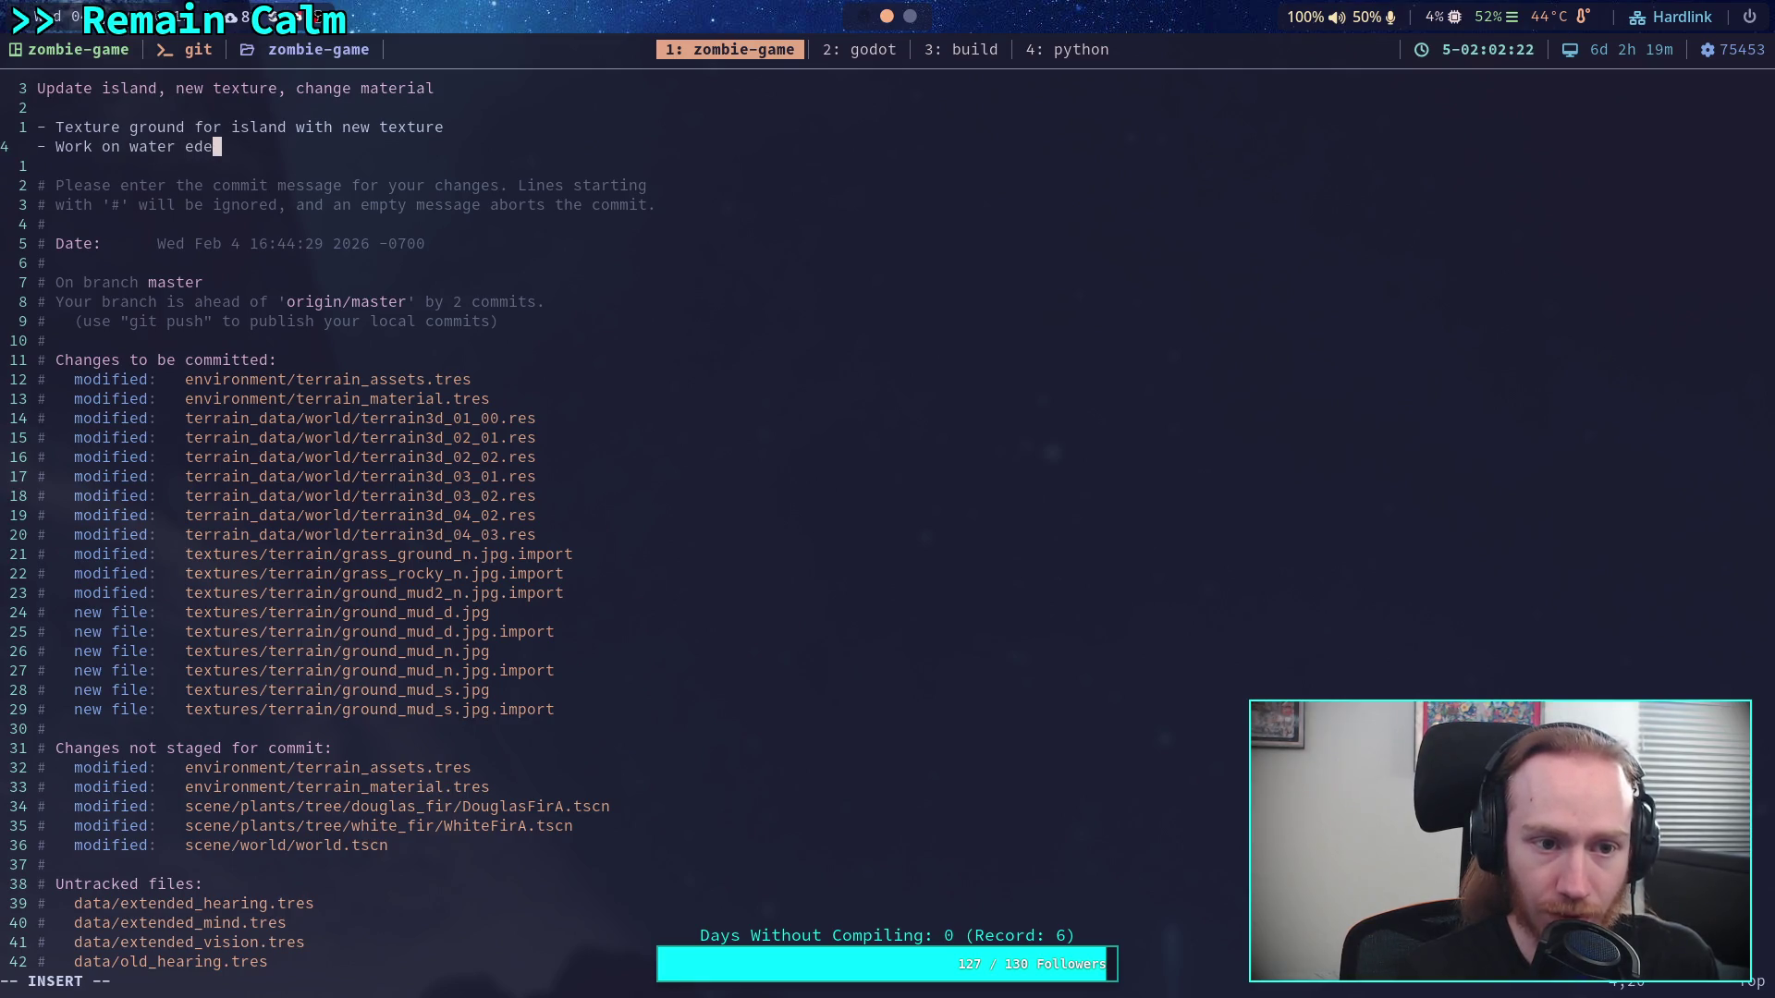
{"action": "key", "text": "BackSpace"}
{"action": "type", "text": "ge"}
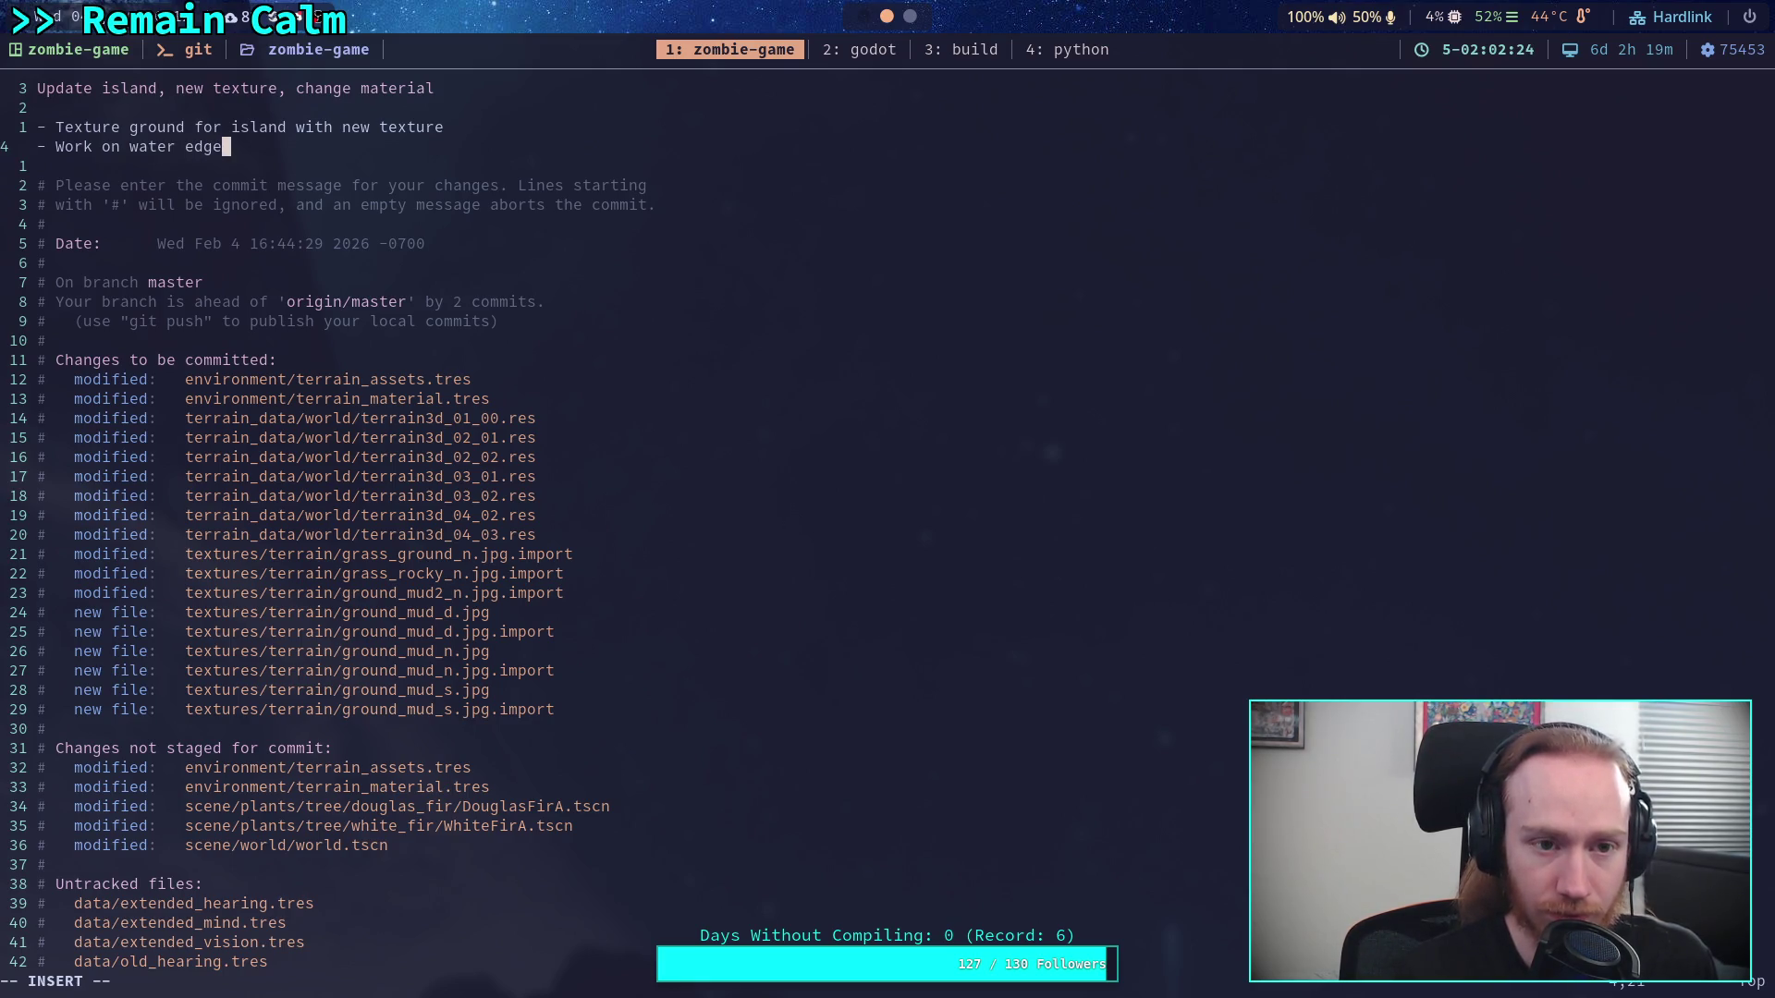
Add the bullet '- Disable auto shader', dropping the 'and blend' ending
{"action": "key", "text": "Return"}
{"action": "type", "text": "- Dis"}
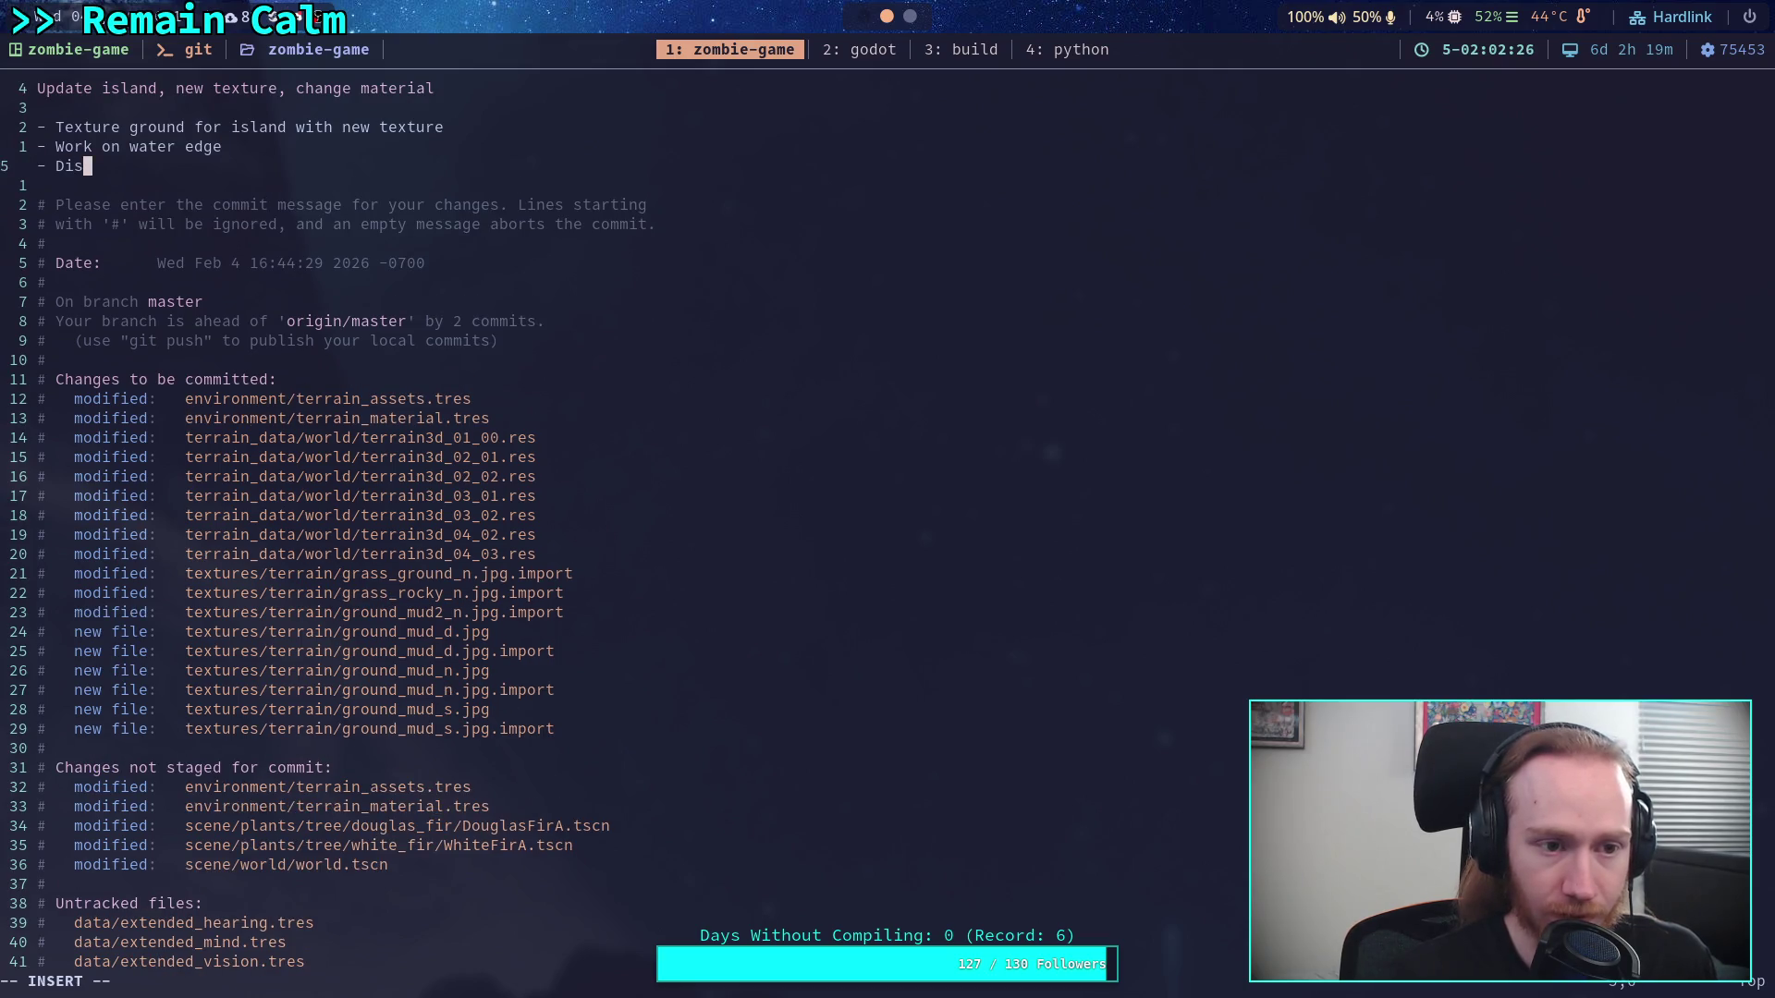
{"action": "type", "text": "able aut"}
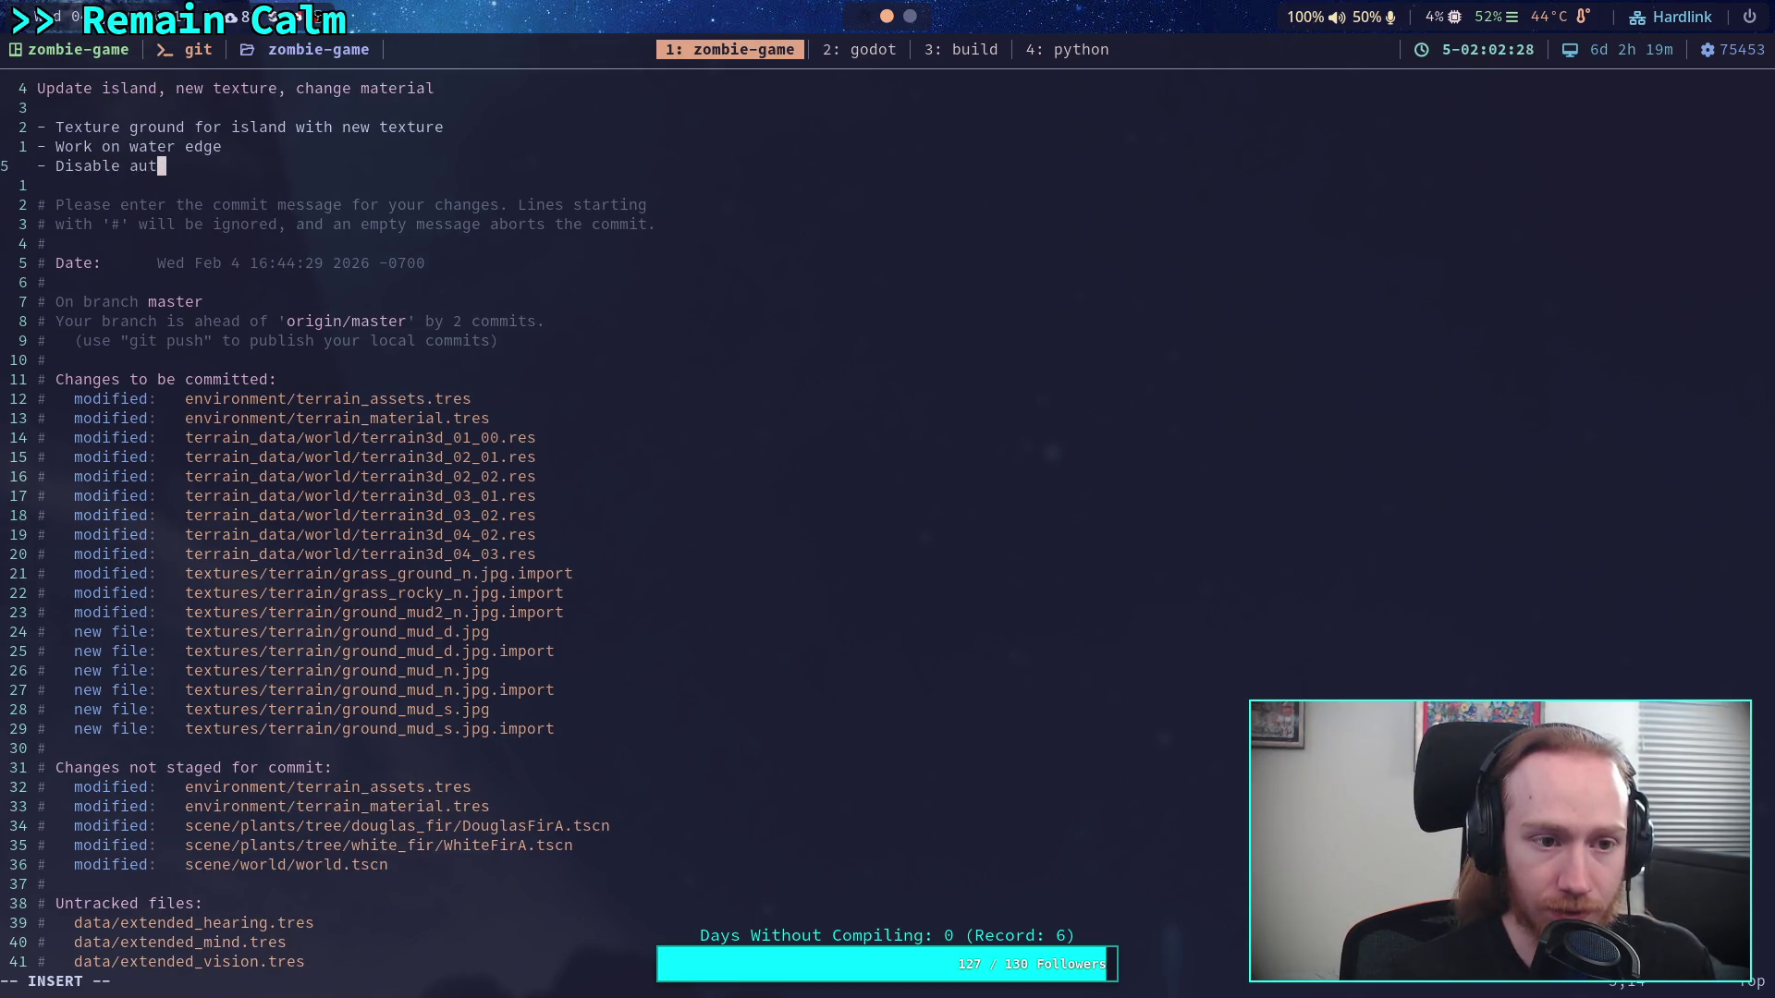
{"action": "type", "text": "o shader and "}
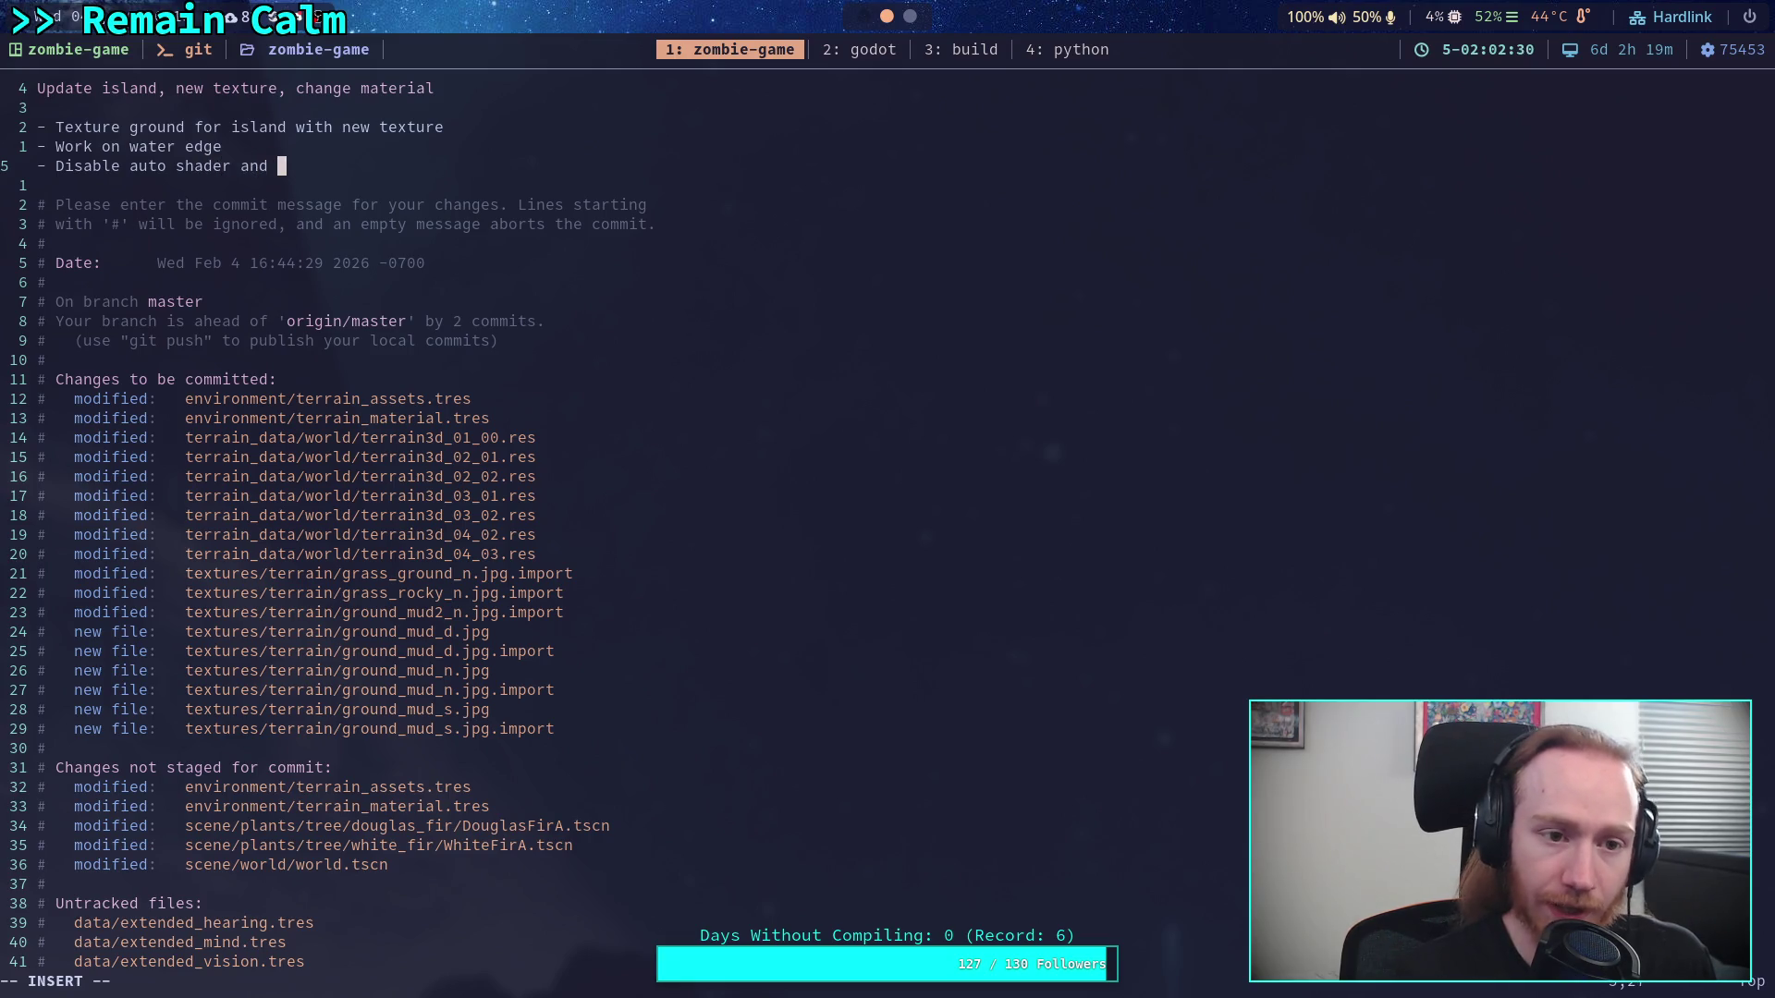
{"action": "type", "text": "blend"}
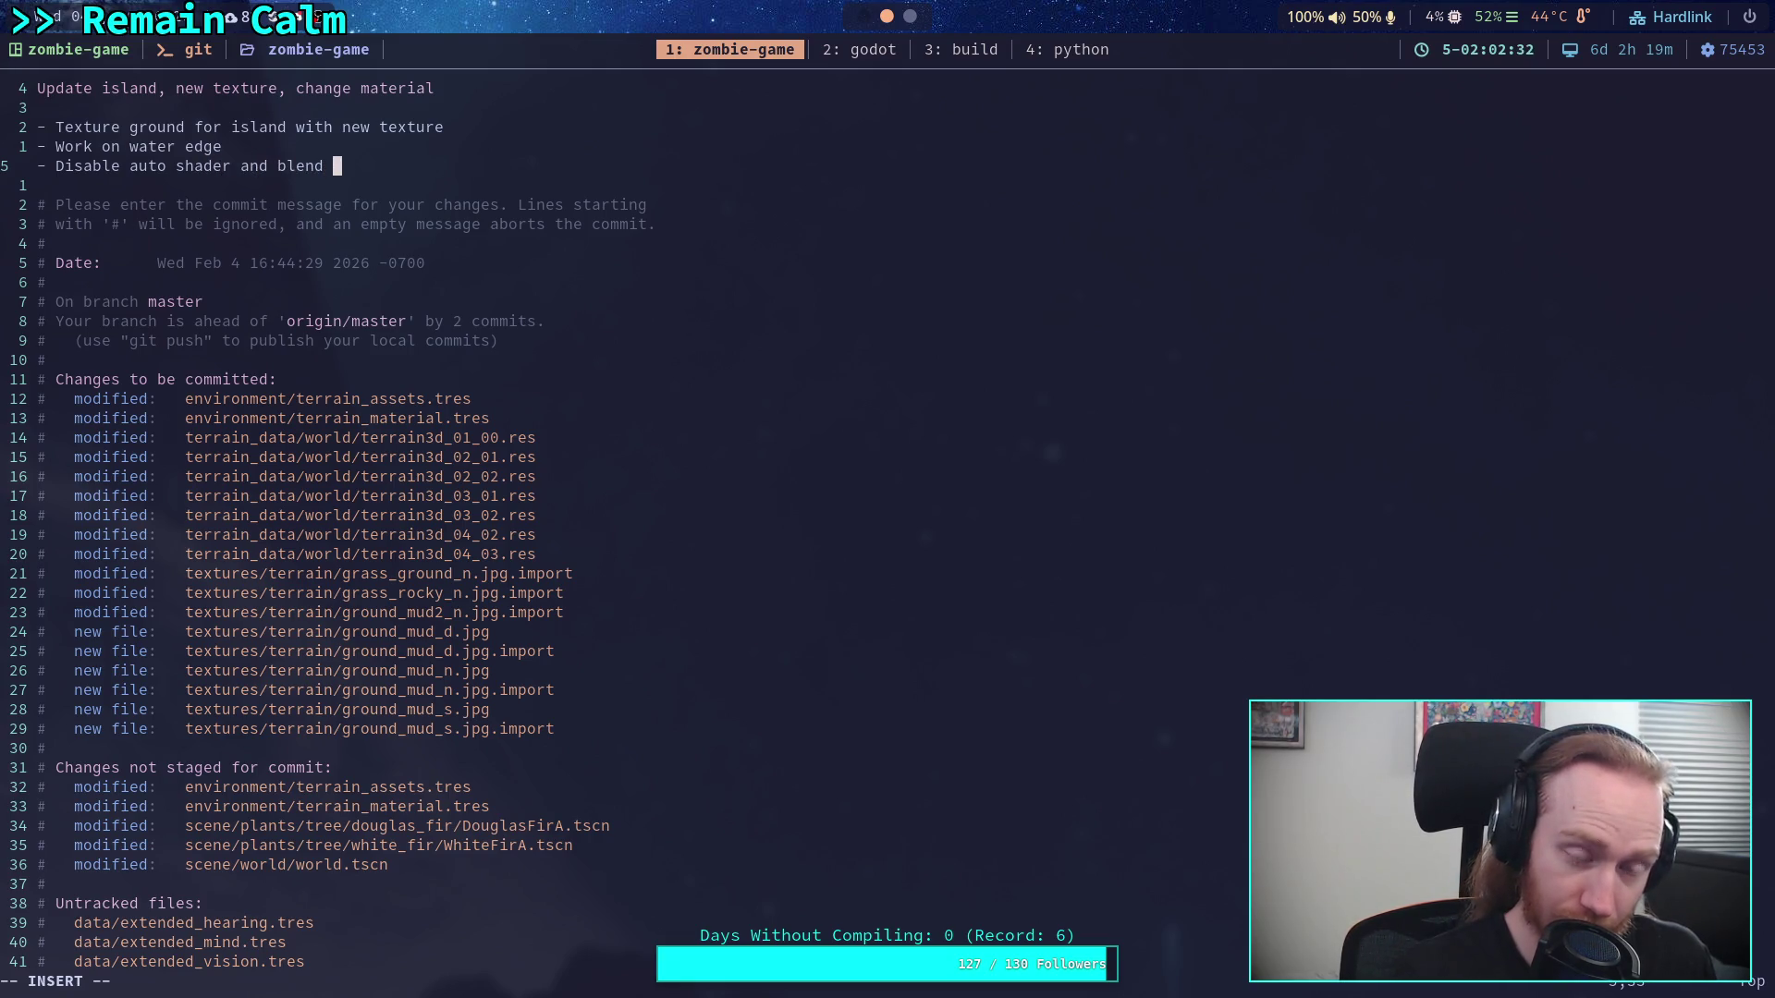
{"action": "key", "text": "BackSpace"}
{"action": "key", "text": "BackSpace"}
{"action": "key", "text": "BackSpace"}
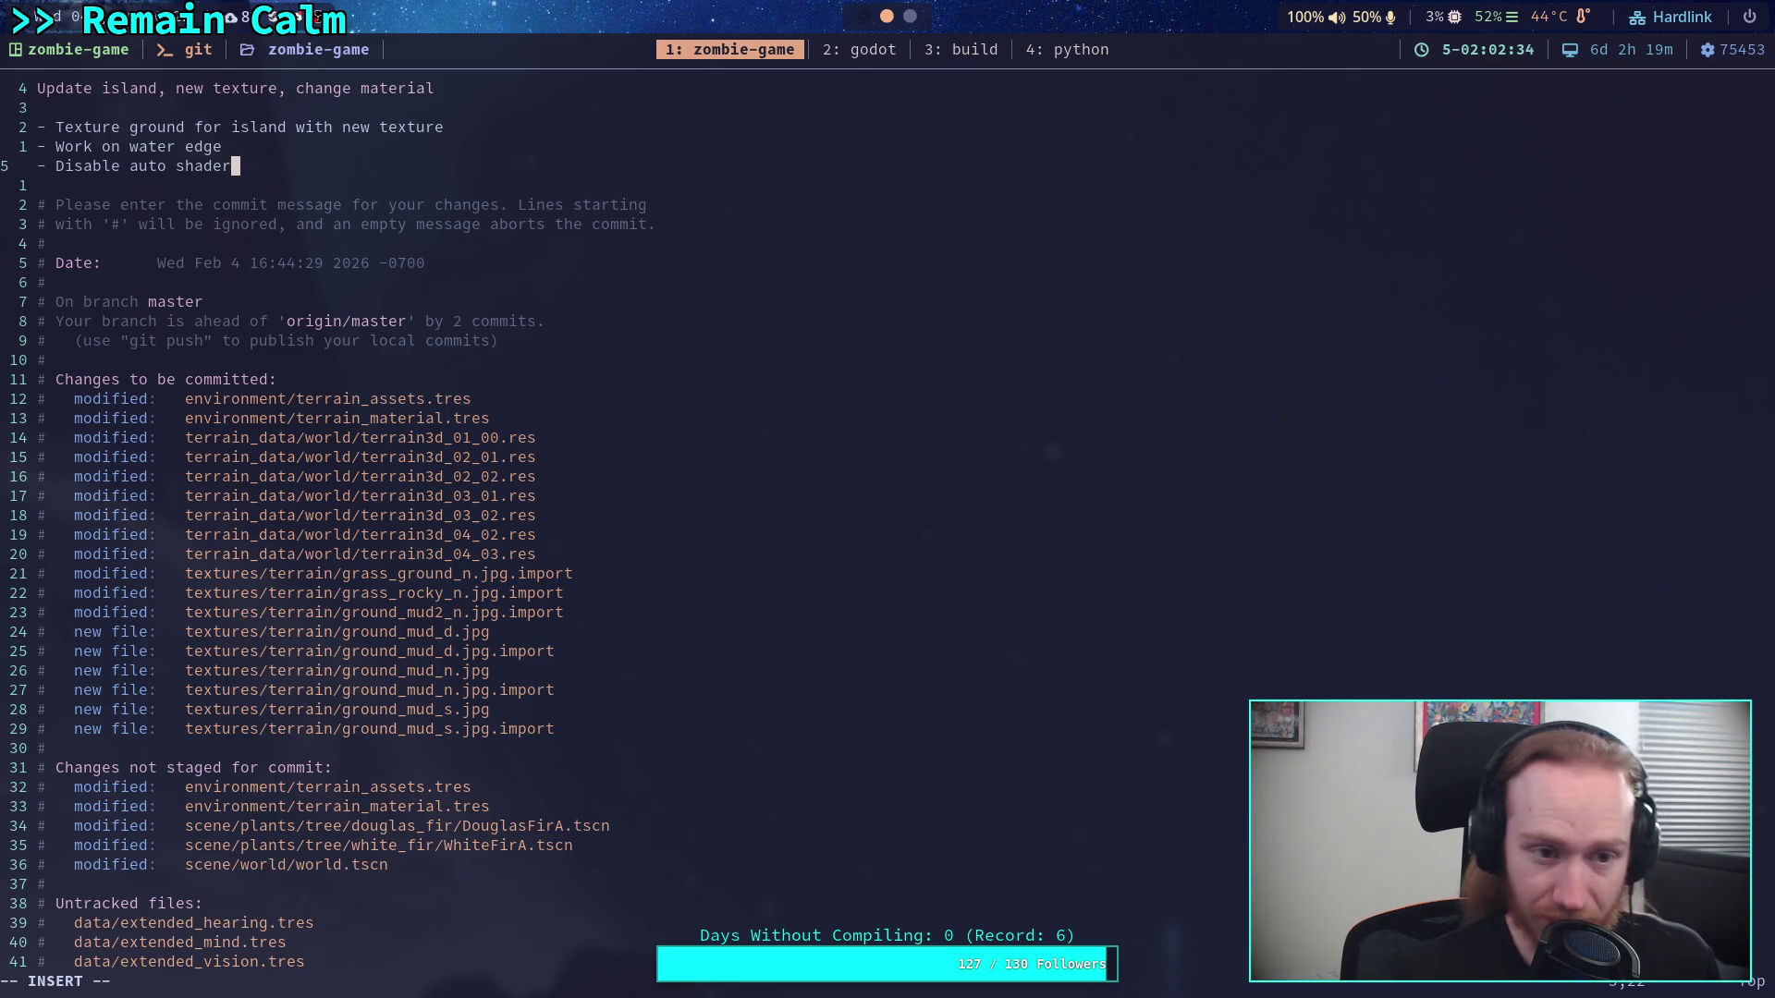
{"action": "key", "text": "Escape"}
{"action": "type", "text": "q"}
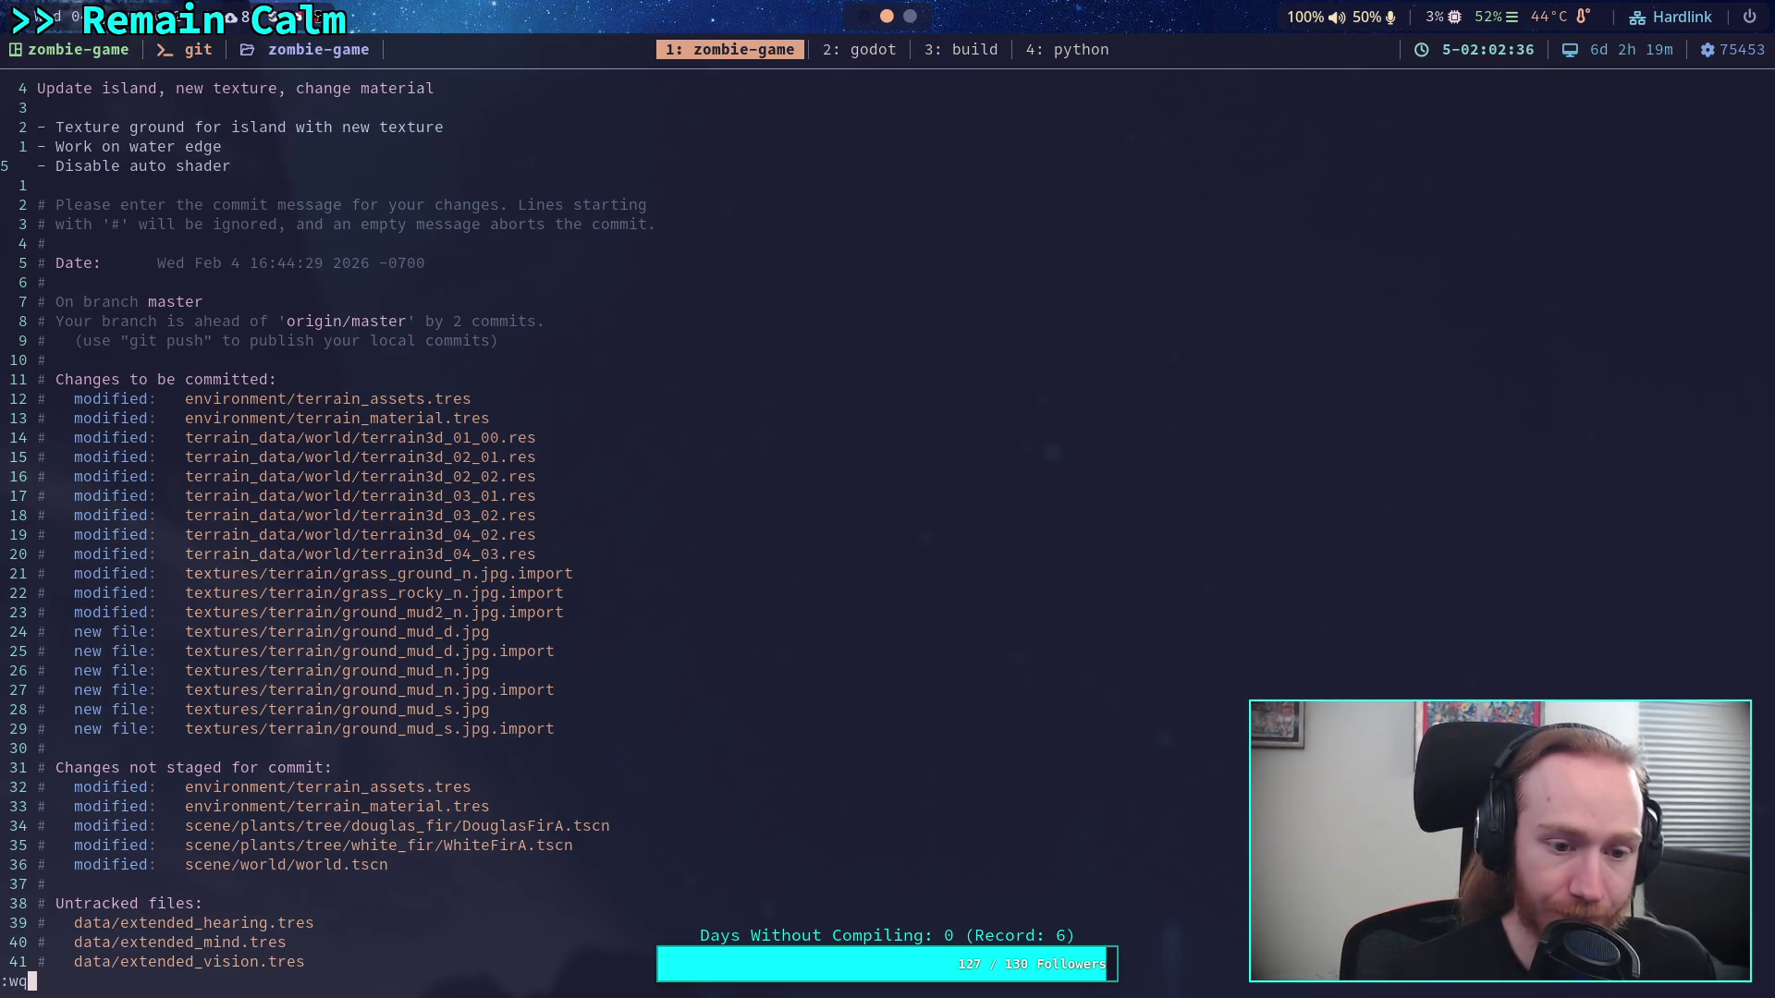
{"action": "key", "text": "Escape"}
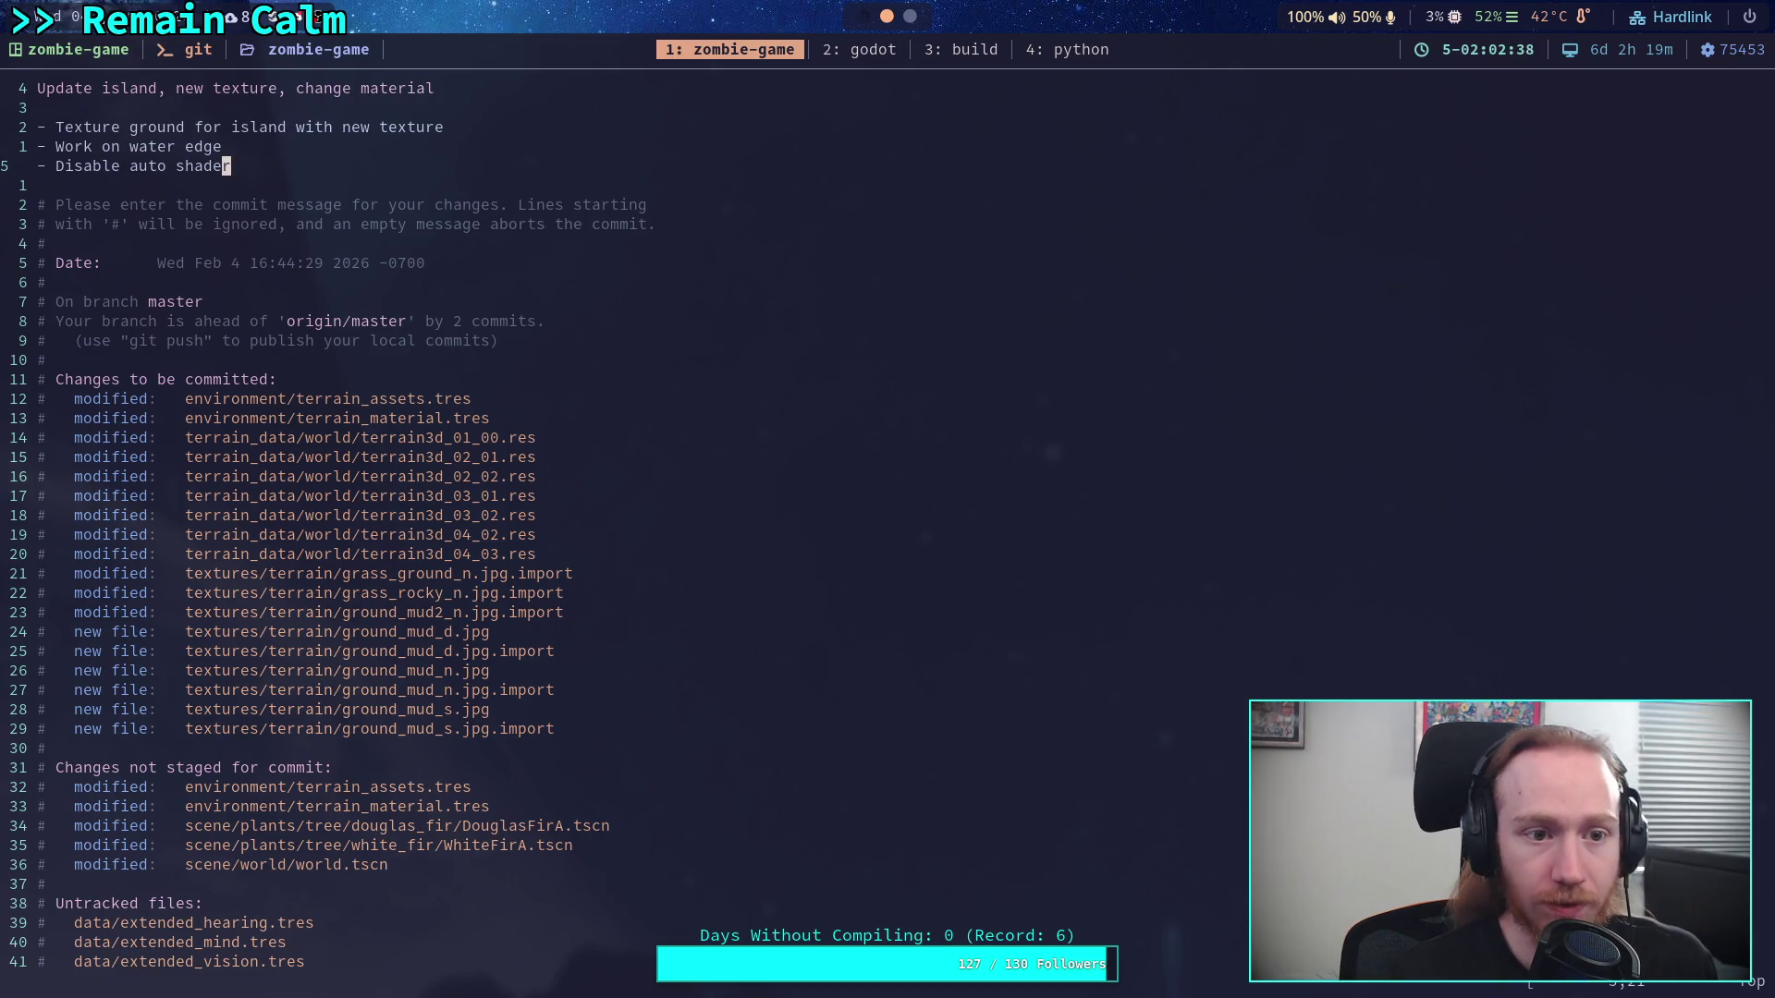
Insert '- Also fix normals on textures' and save the amended commit with :wq
{"action": "key", "text": "k"}
{"action": "key", "text": "k"}
{"action": "key", "text": "k"}
{"action": "type", "text": "o"}
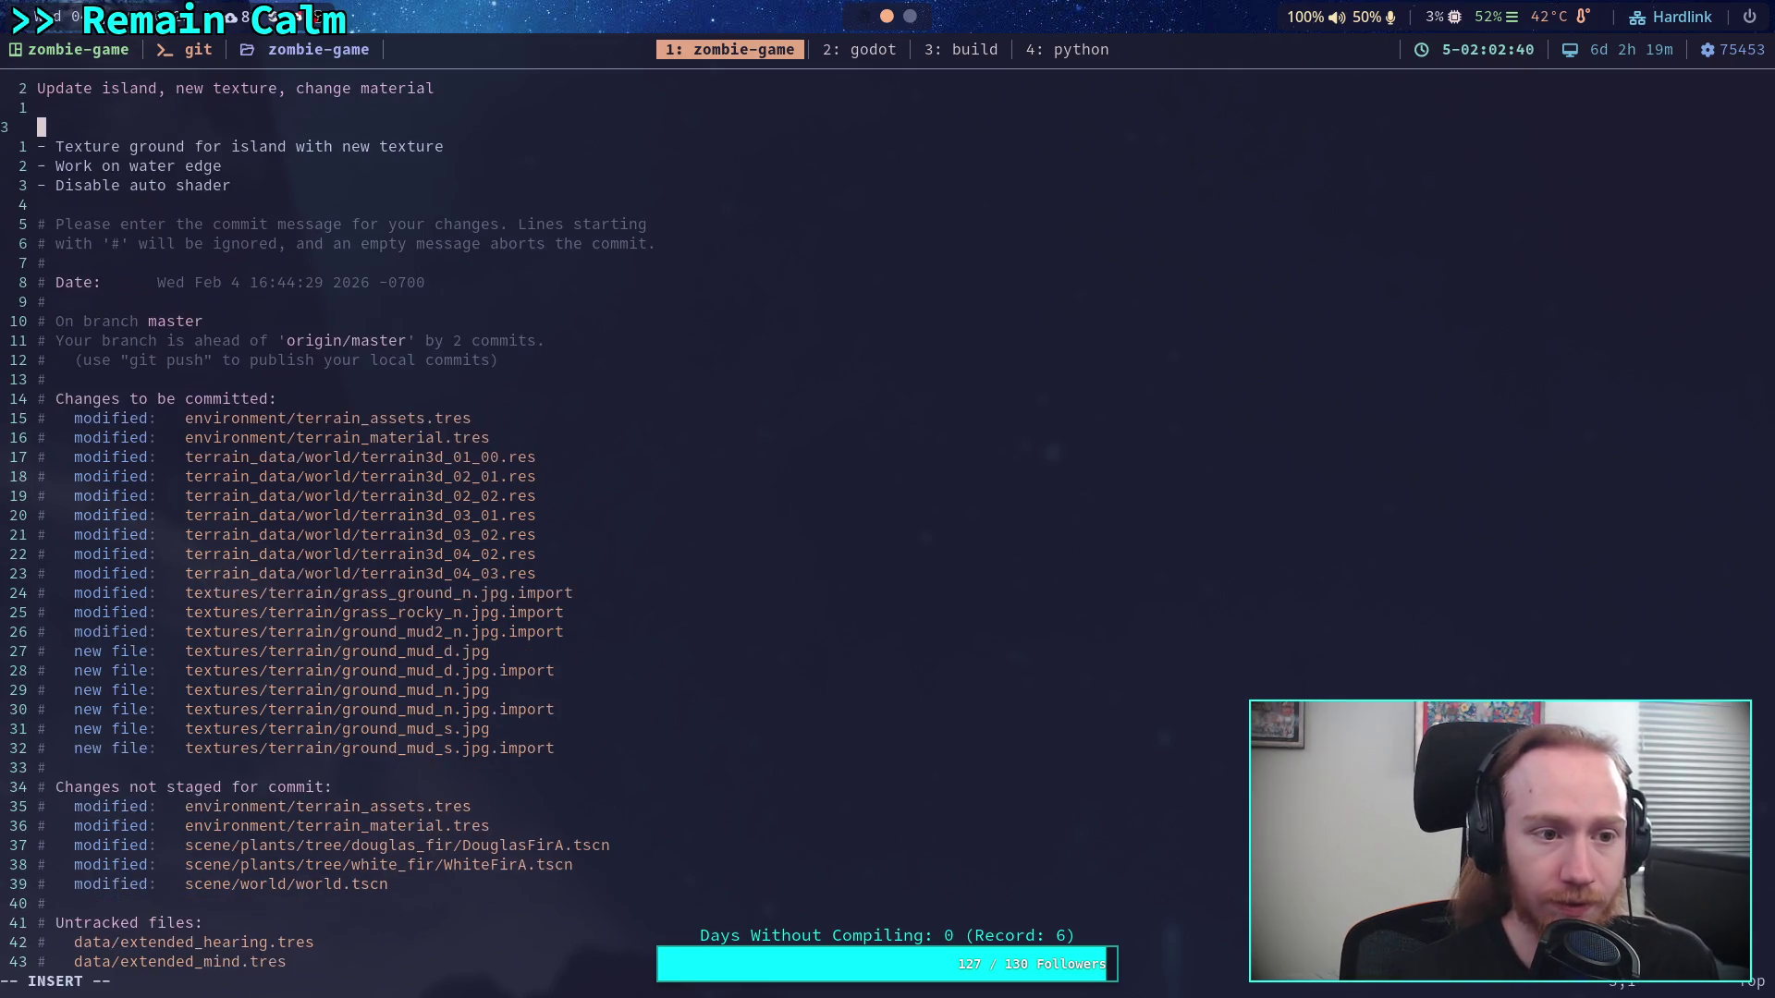
{"action": "type", "text": "- Also "}
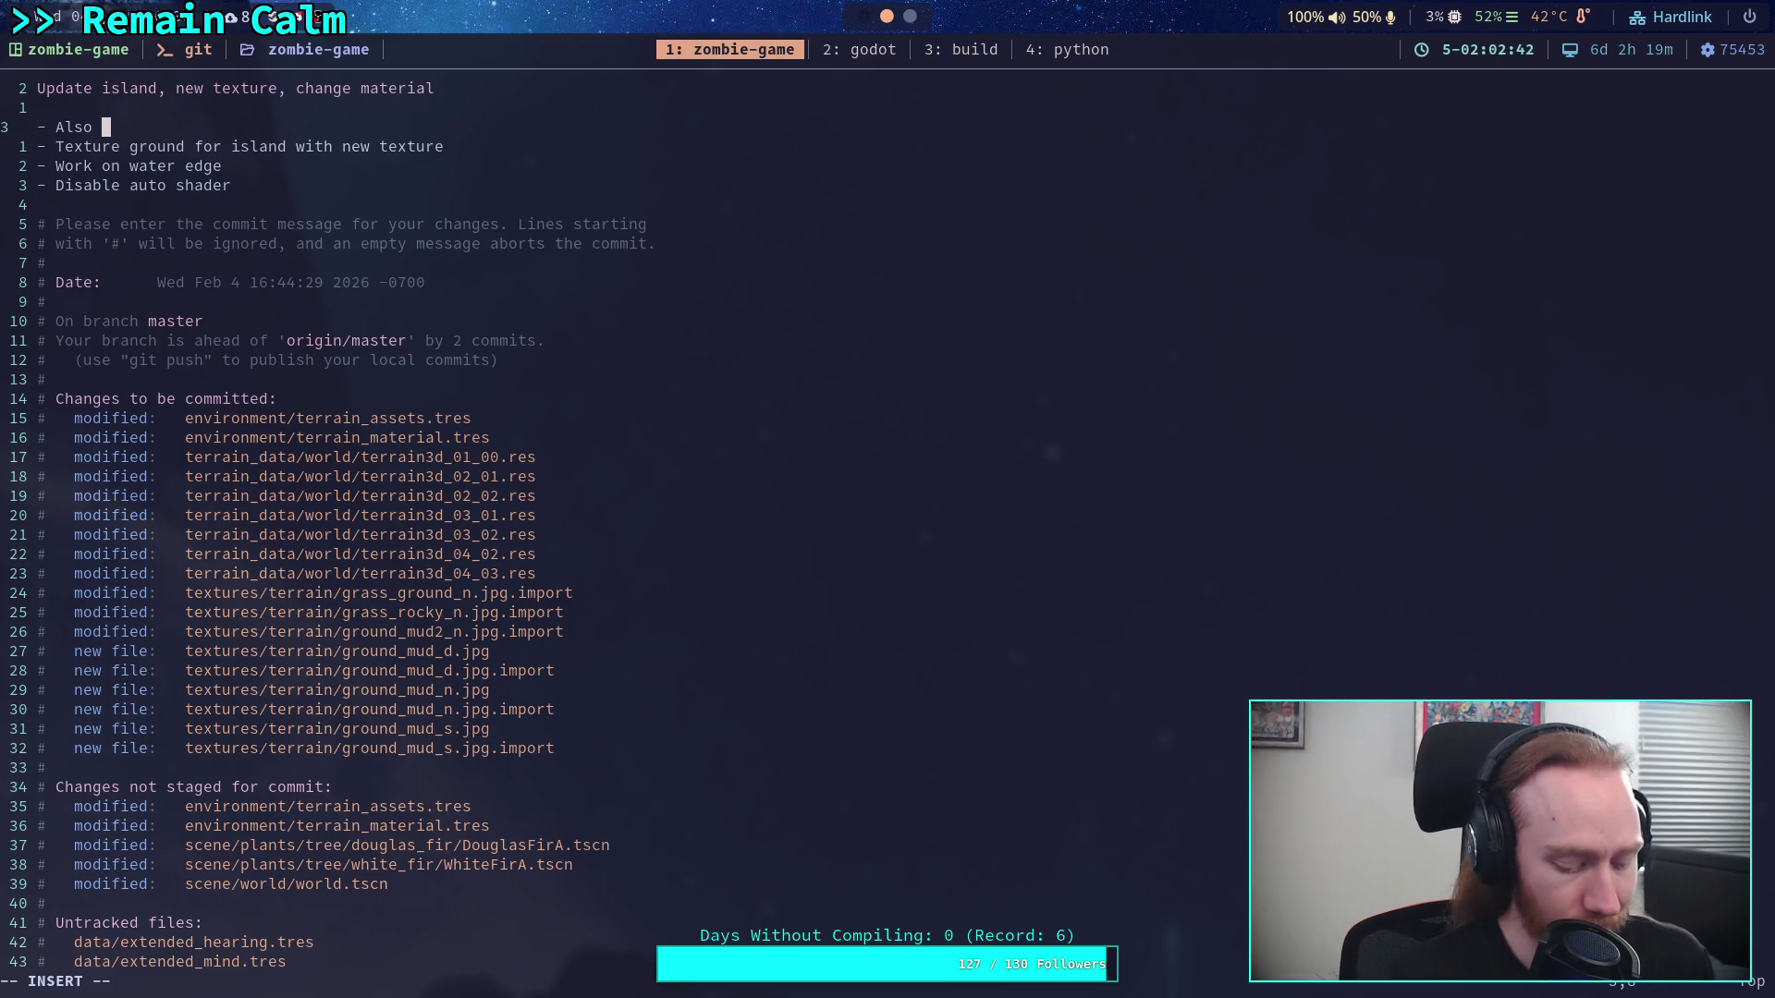
{"action": "type", "text": "reim"}
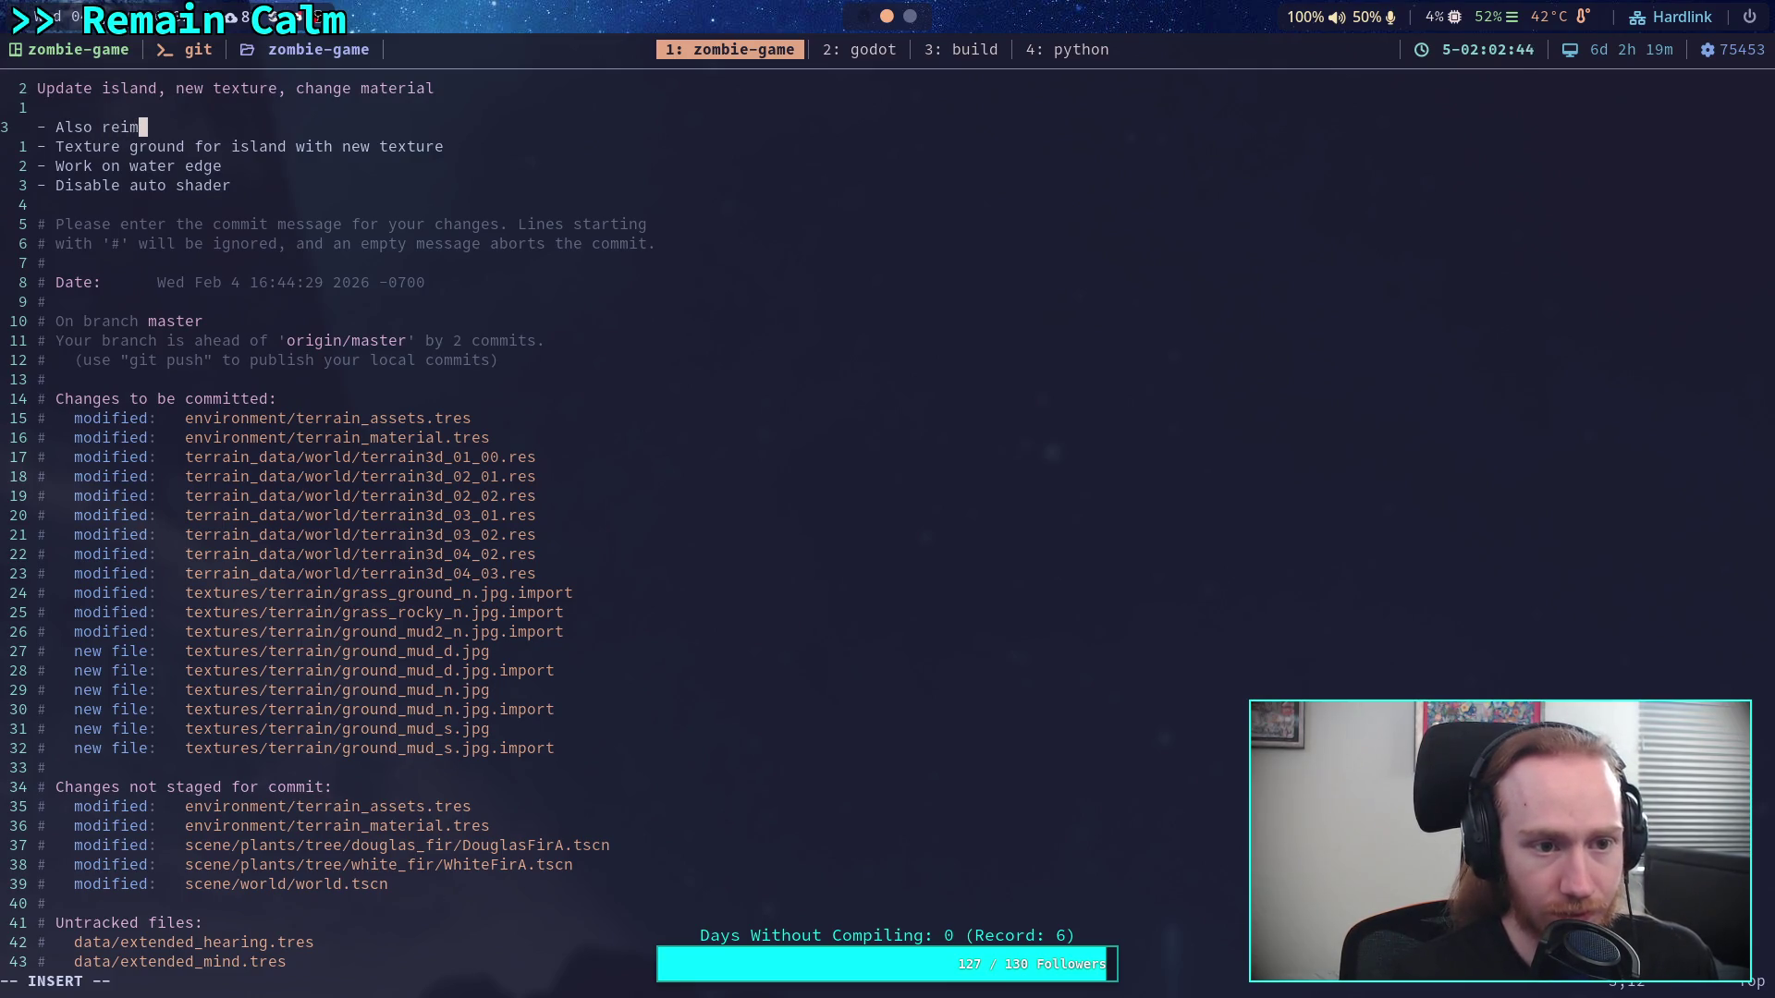
{"action": "key", "text": "BackSpace"}
{"action": "key", "text": "BackSpace"}
{"action": "key", "text": "BackSpace"}
{"action": "type", "text": "gf"}
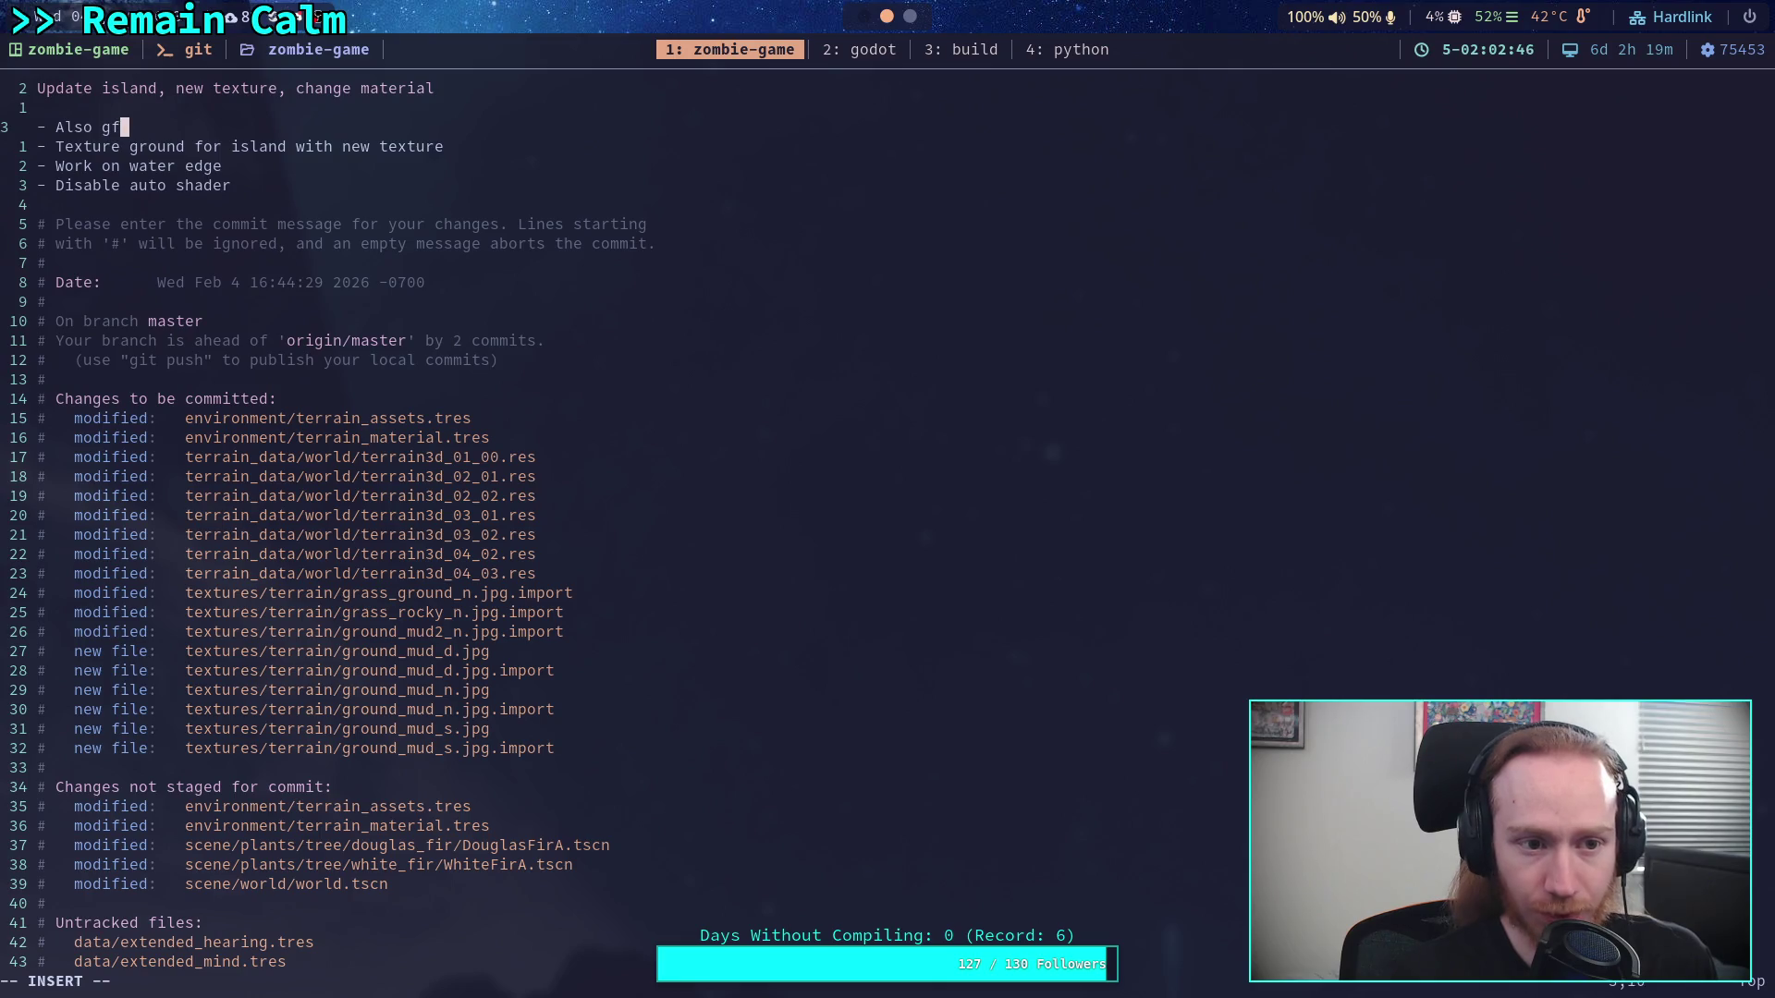
{"action": "type", "text": "g"}
{"action": "key", "text": "BackSpace"}
{"action": "type", "text": "fix "}
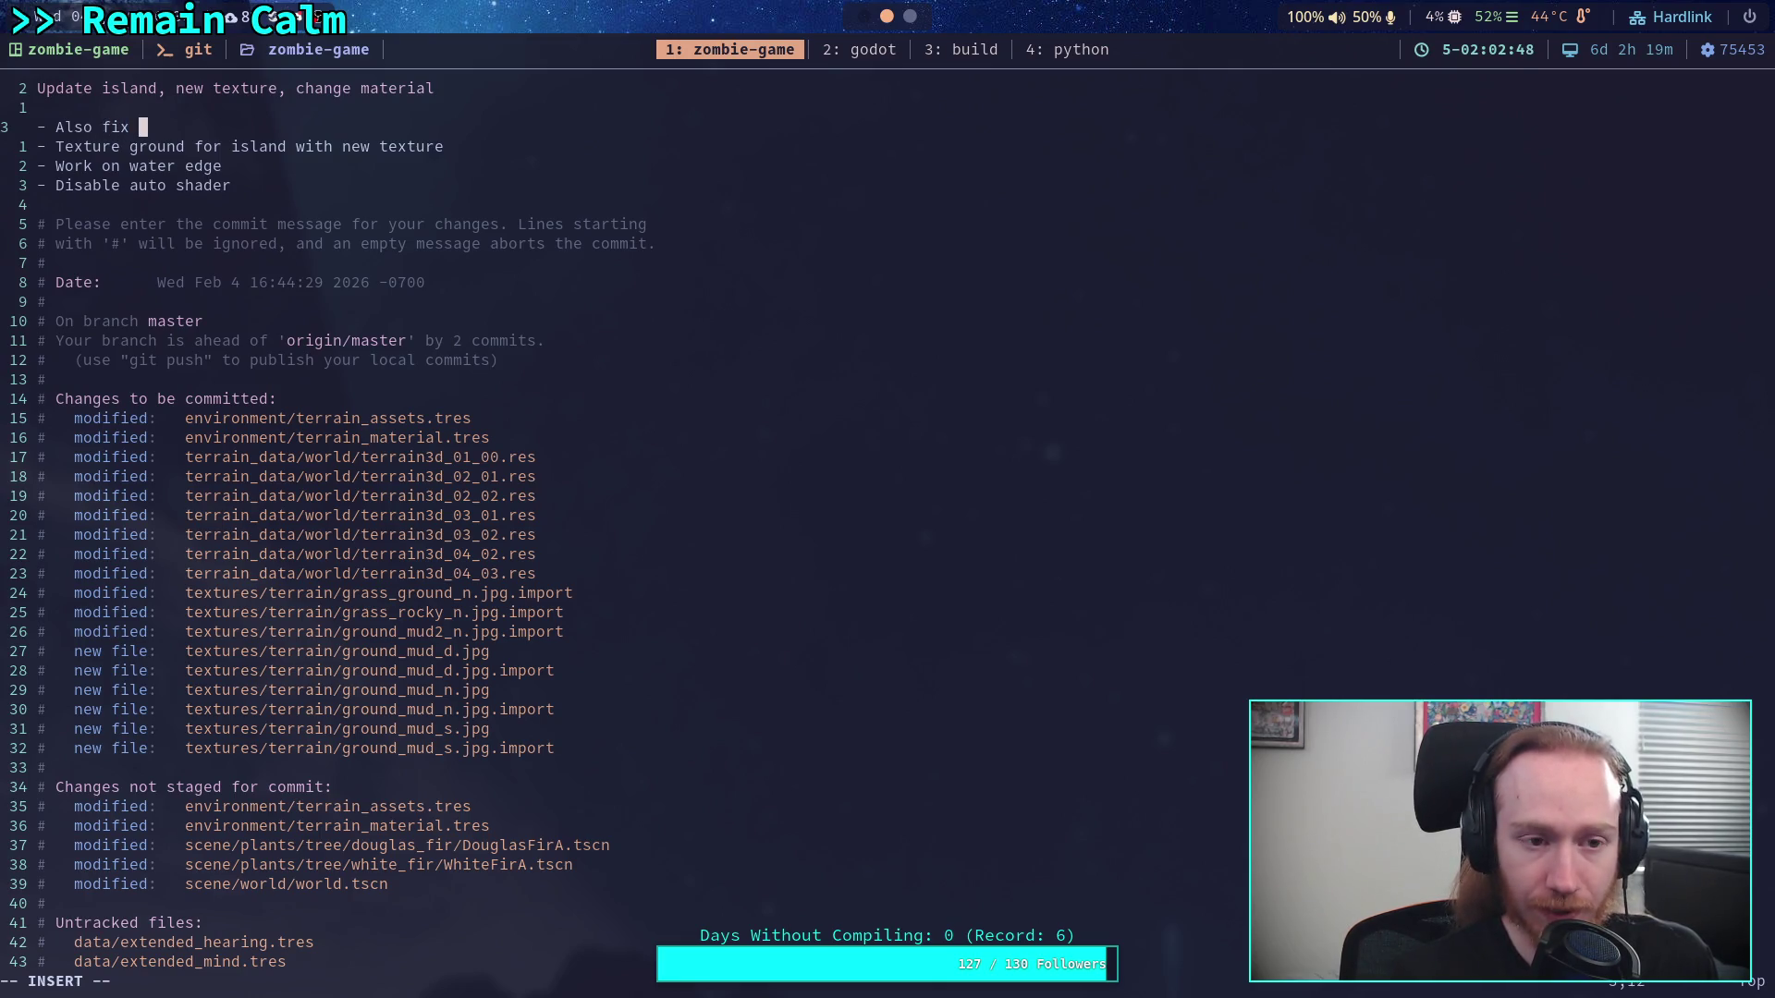
{"action": "type", "text": "normals on tex"}
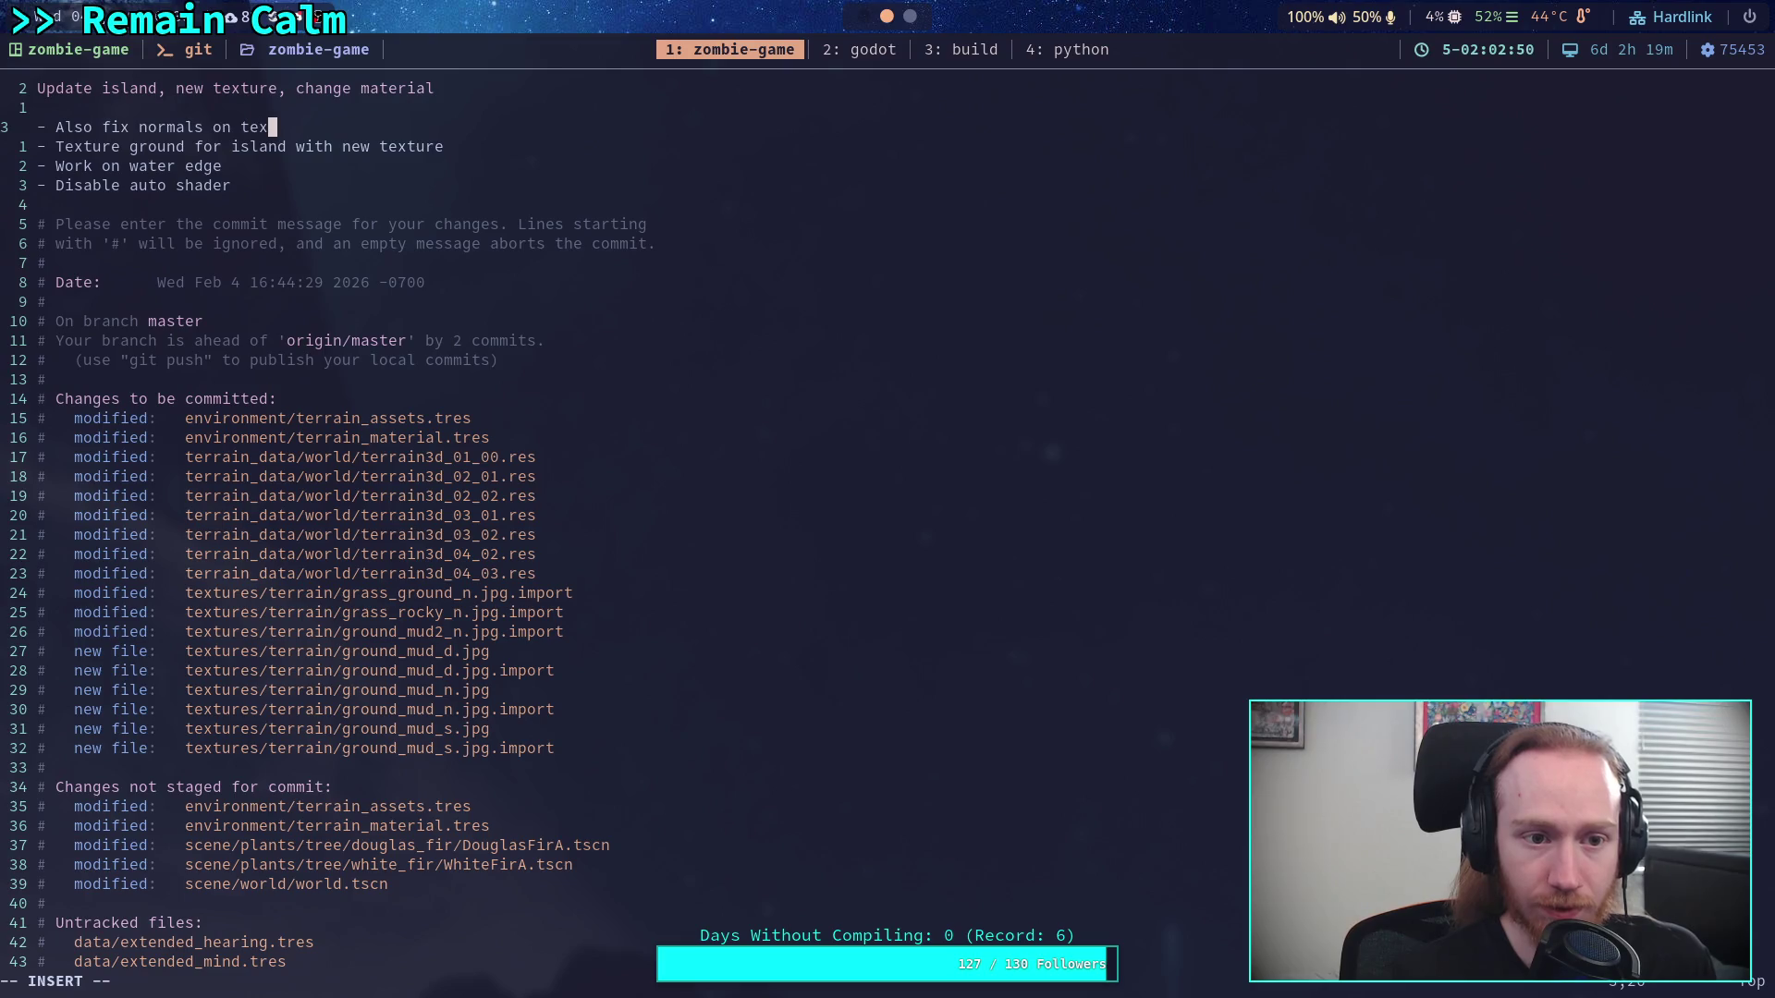
{"action": "type", "text": "tures ("}
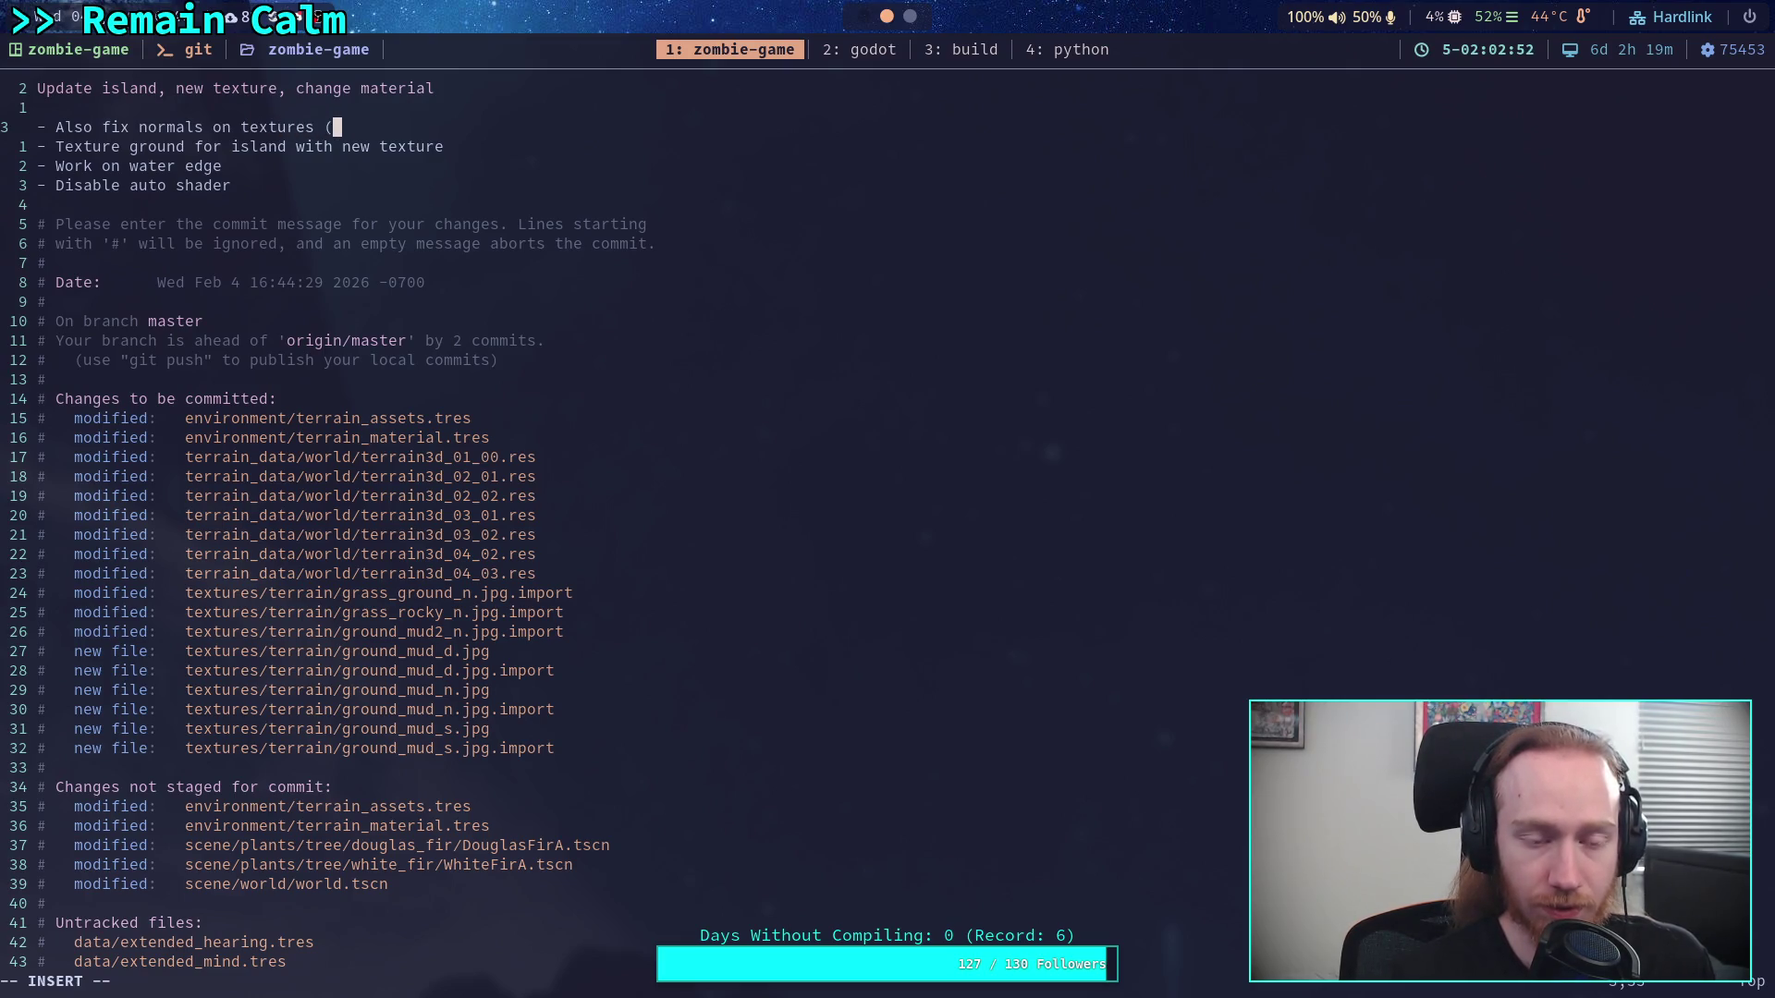
{"action": "key", "text": "BackSpace"}
{"action": "key", "text": "BackSpace"}
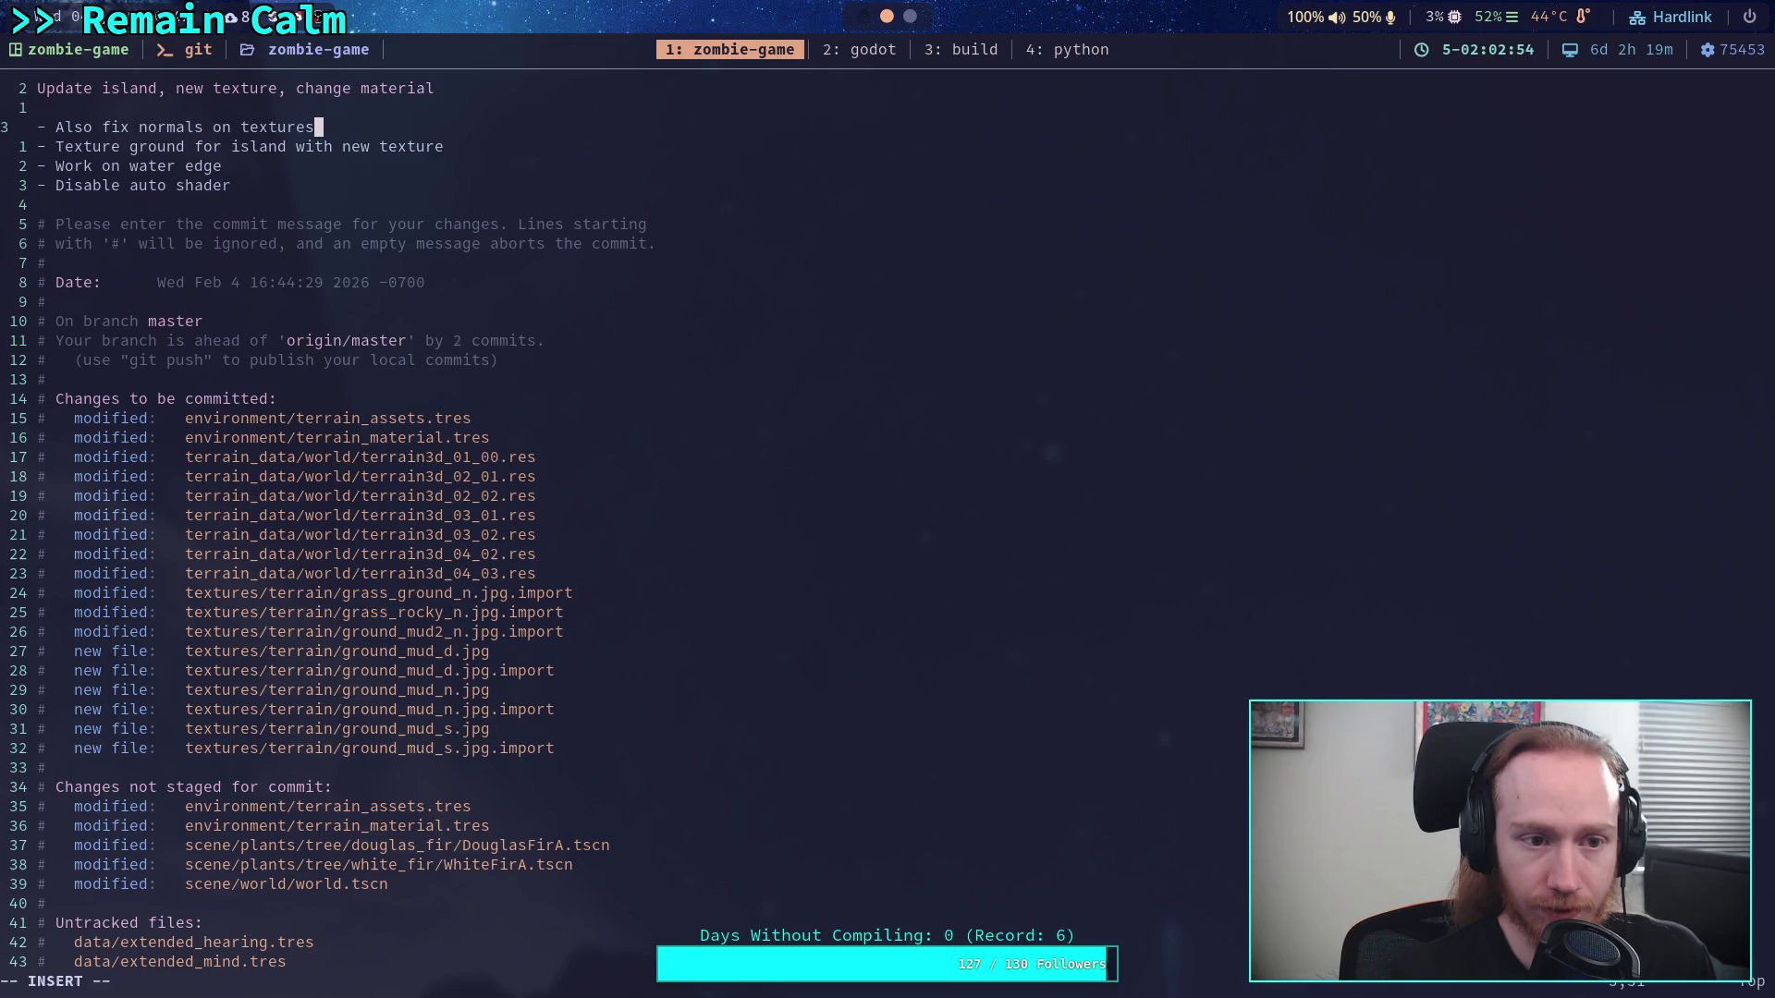
{"action": "key", "text": "Escape"}
{"action": "type", "text": ":wq"}
{"action": "key", "text": "Return"}
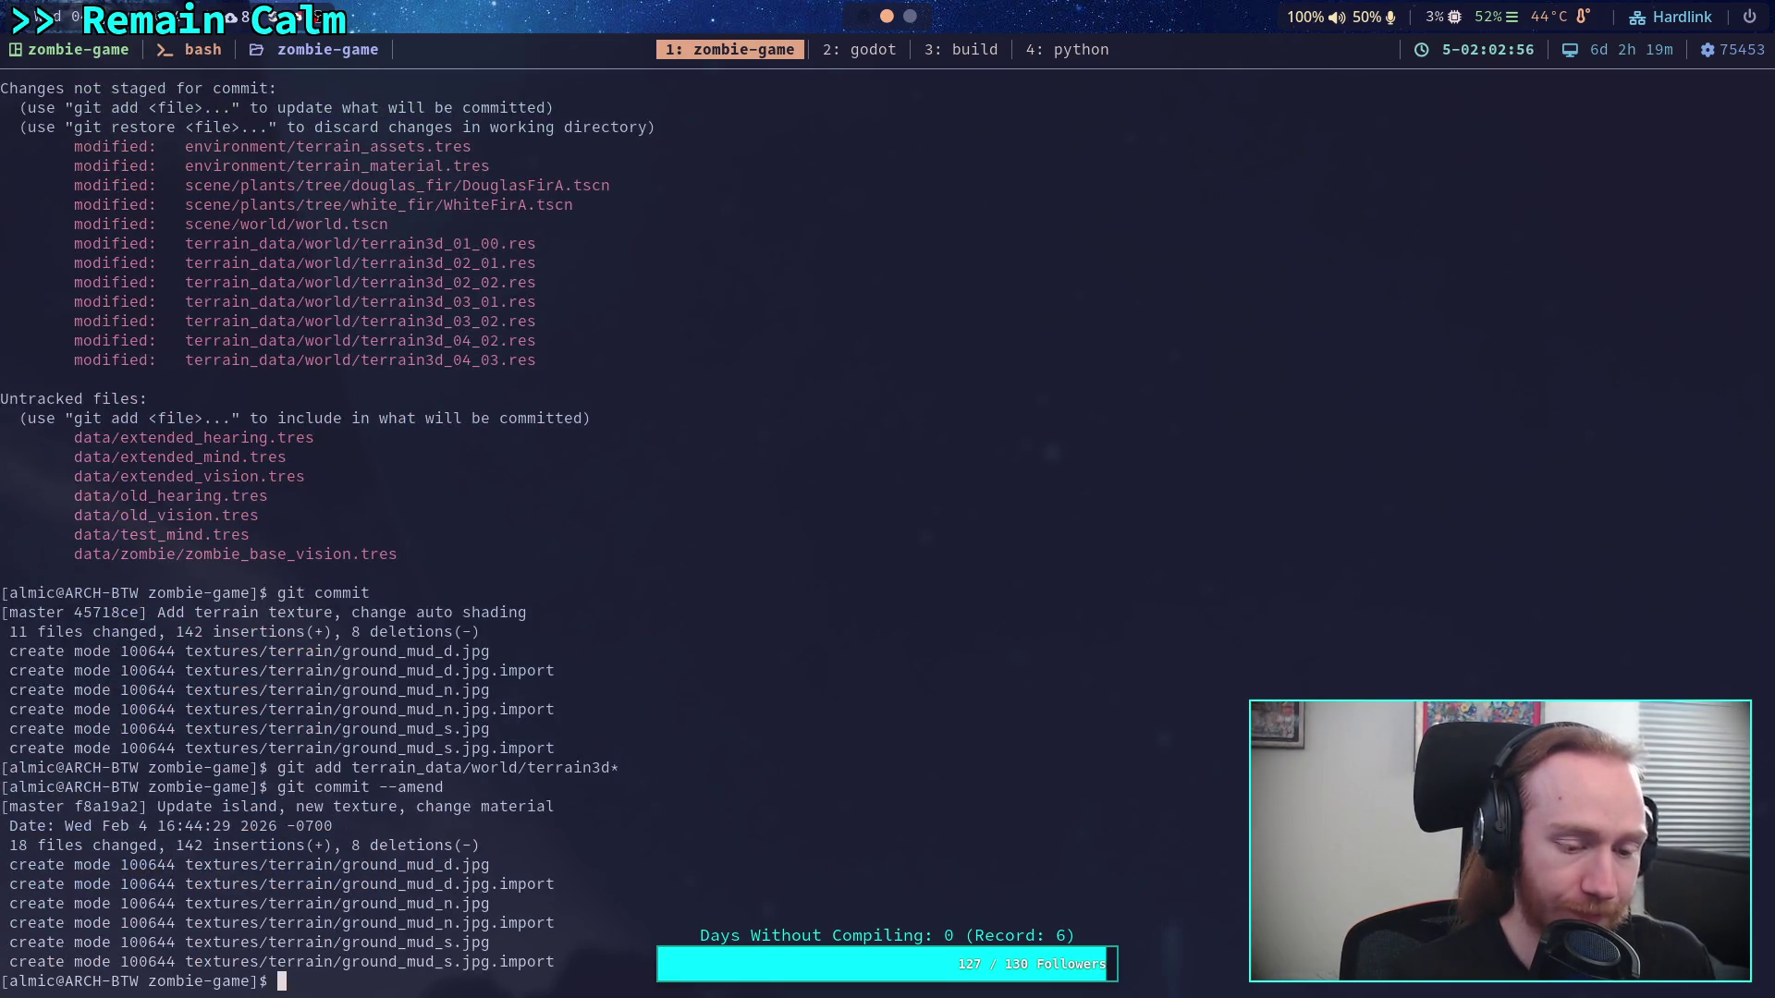
Push to origin master, confirm the branch is up to date, and switch to the empty workspace
{"action": "type", "text": "git push"}
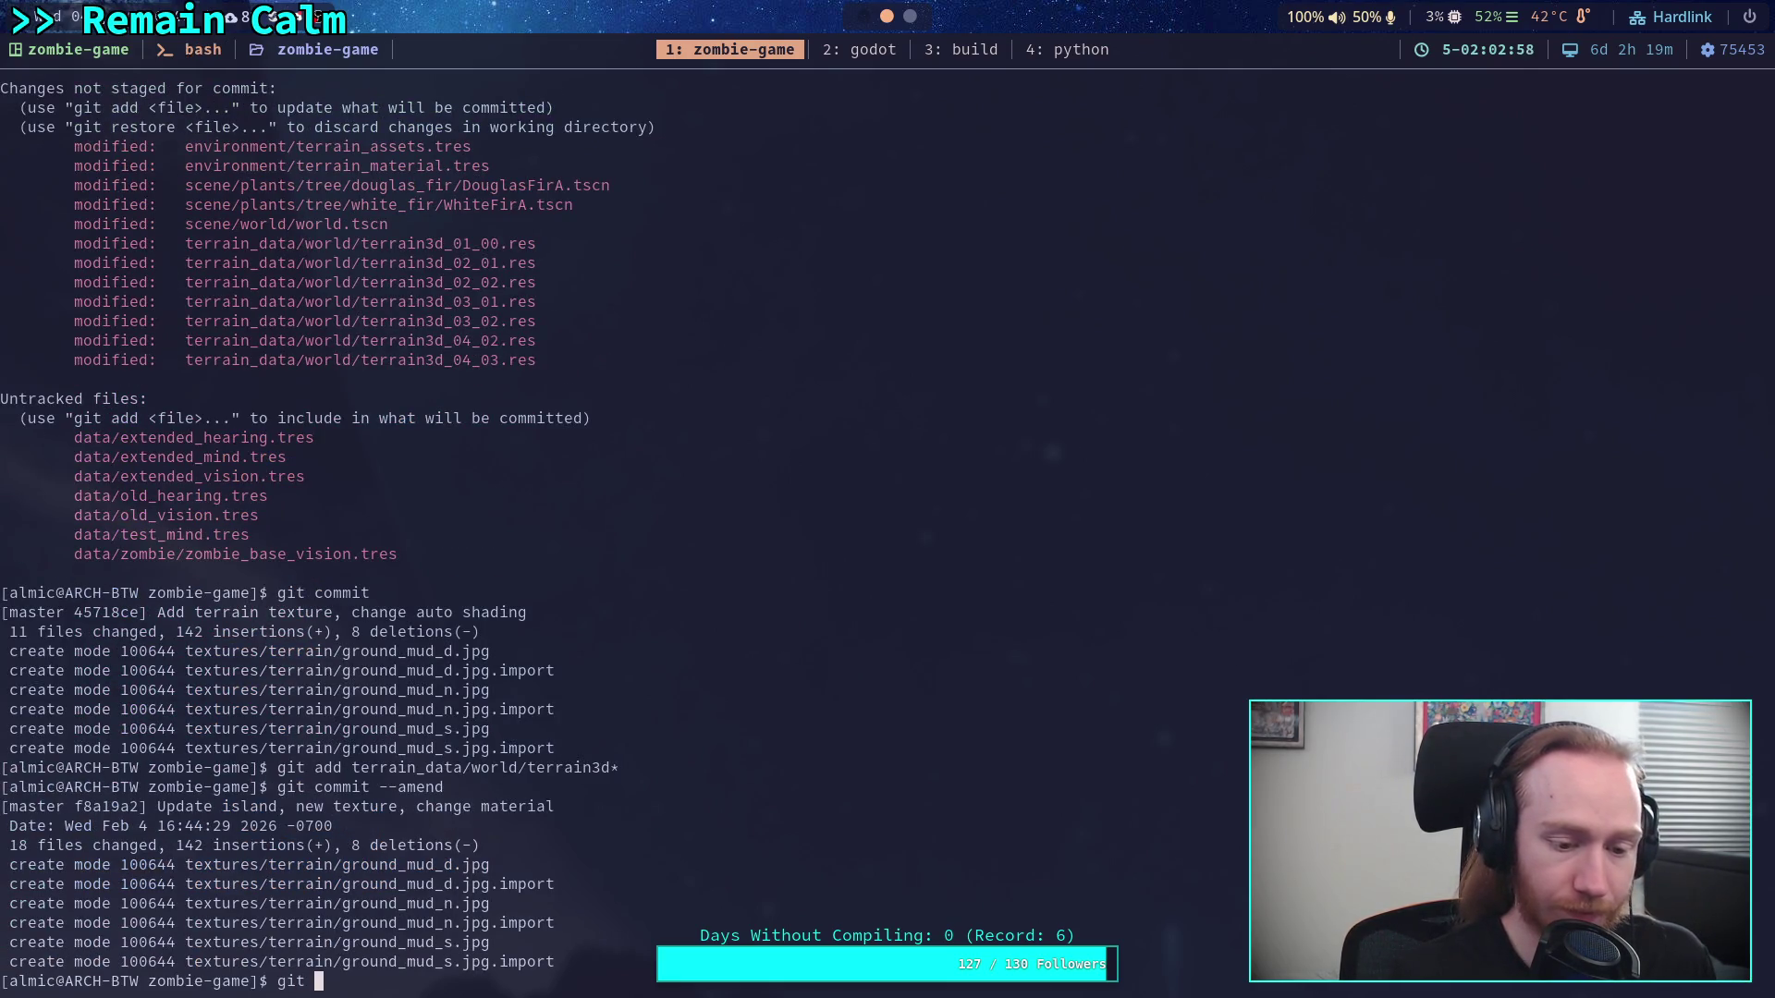
{"action": "key", "text": "Return"}
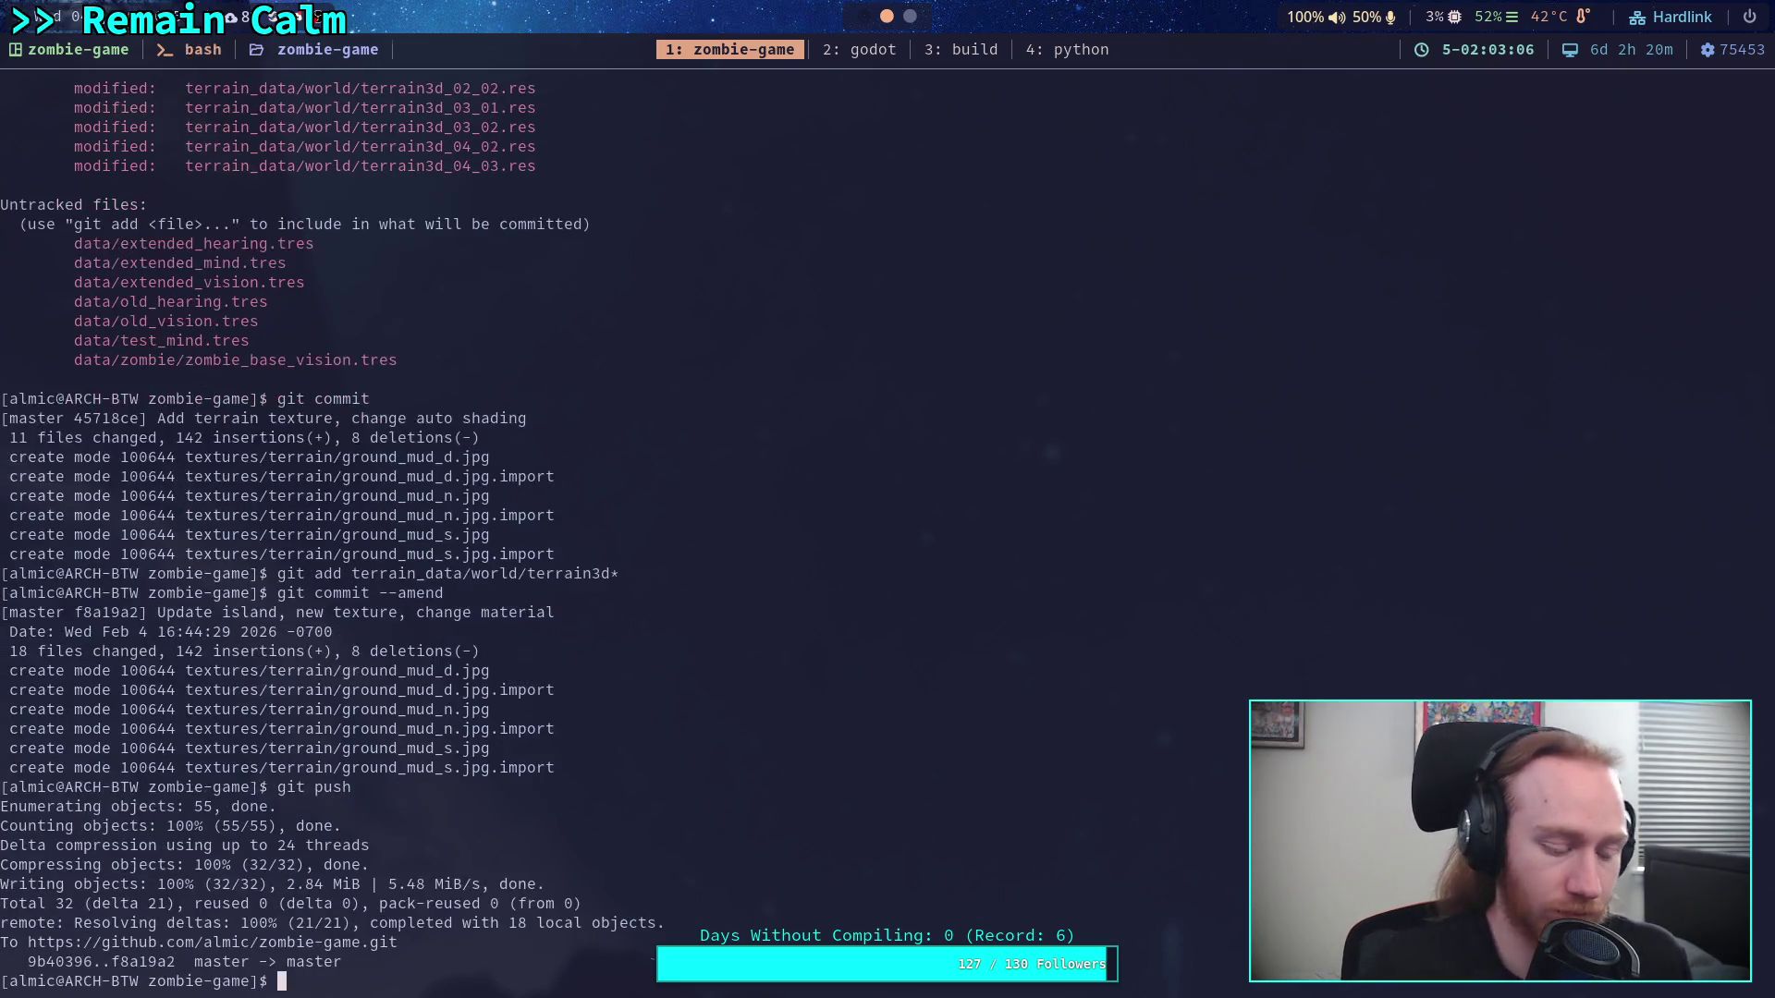
{"action": "type", "text": "git status"}
{"action": "key", "text": "Return"}
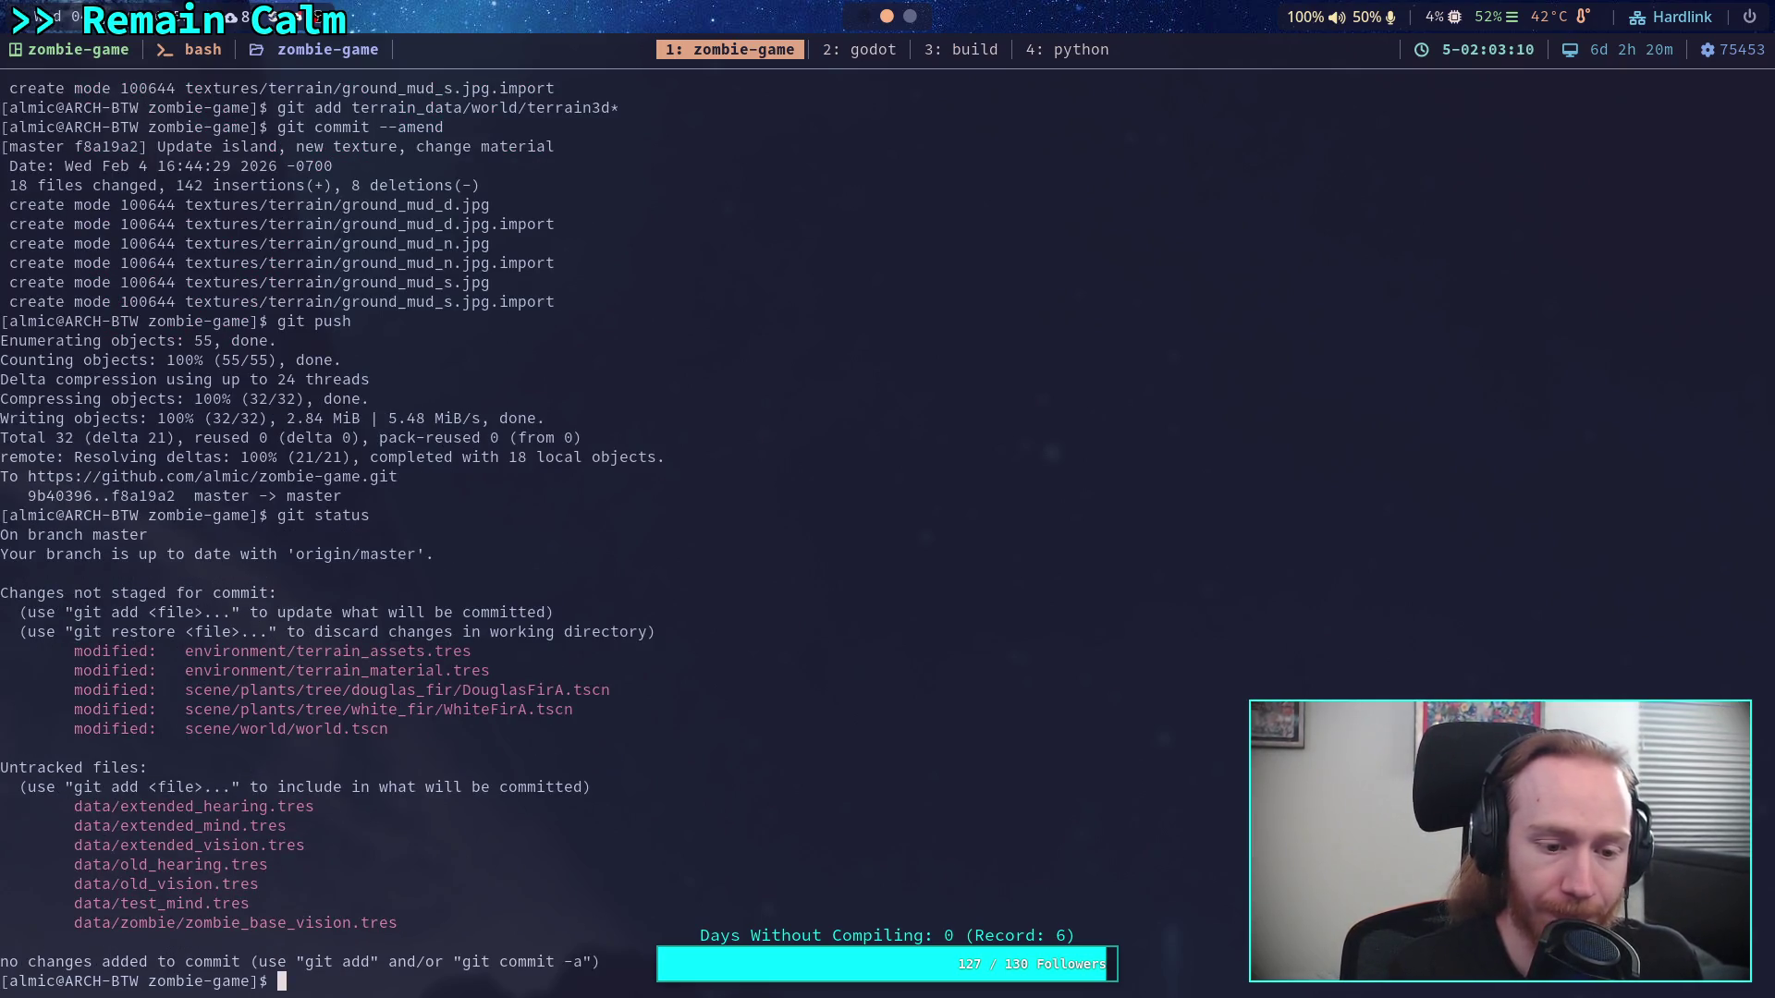
{"action": "key", "text": "super+1"}
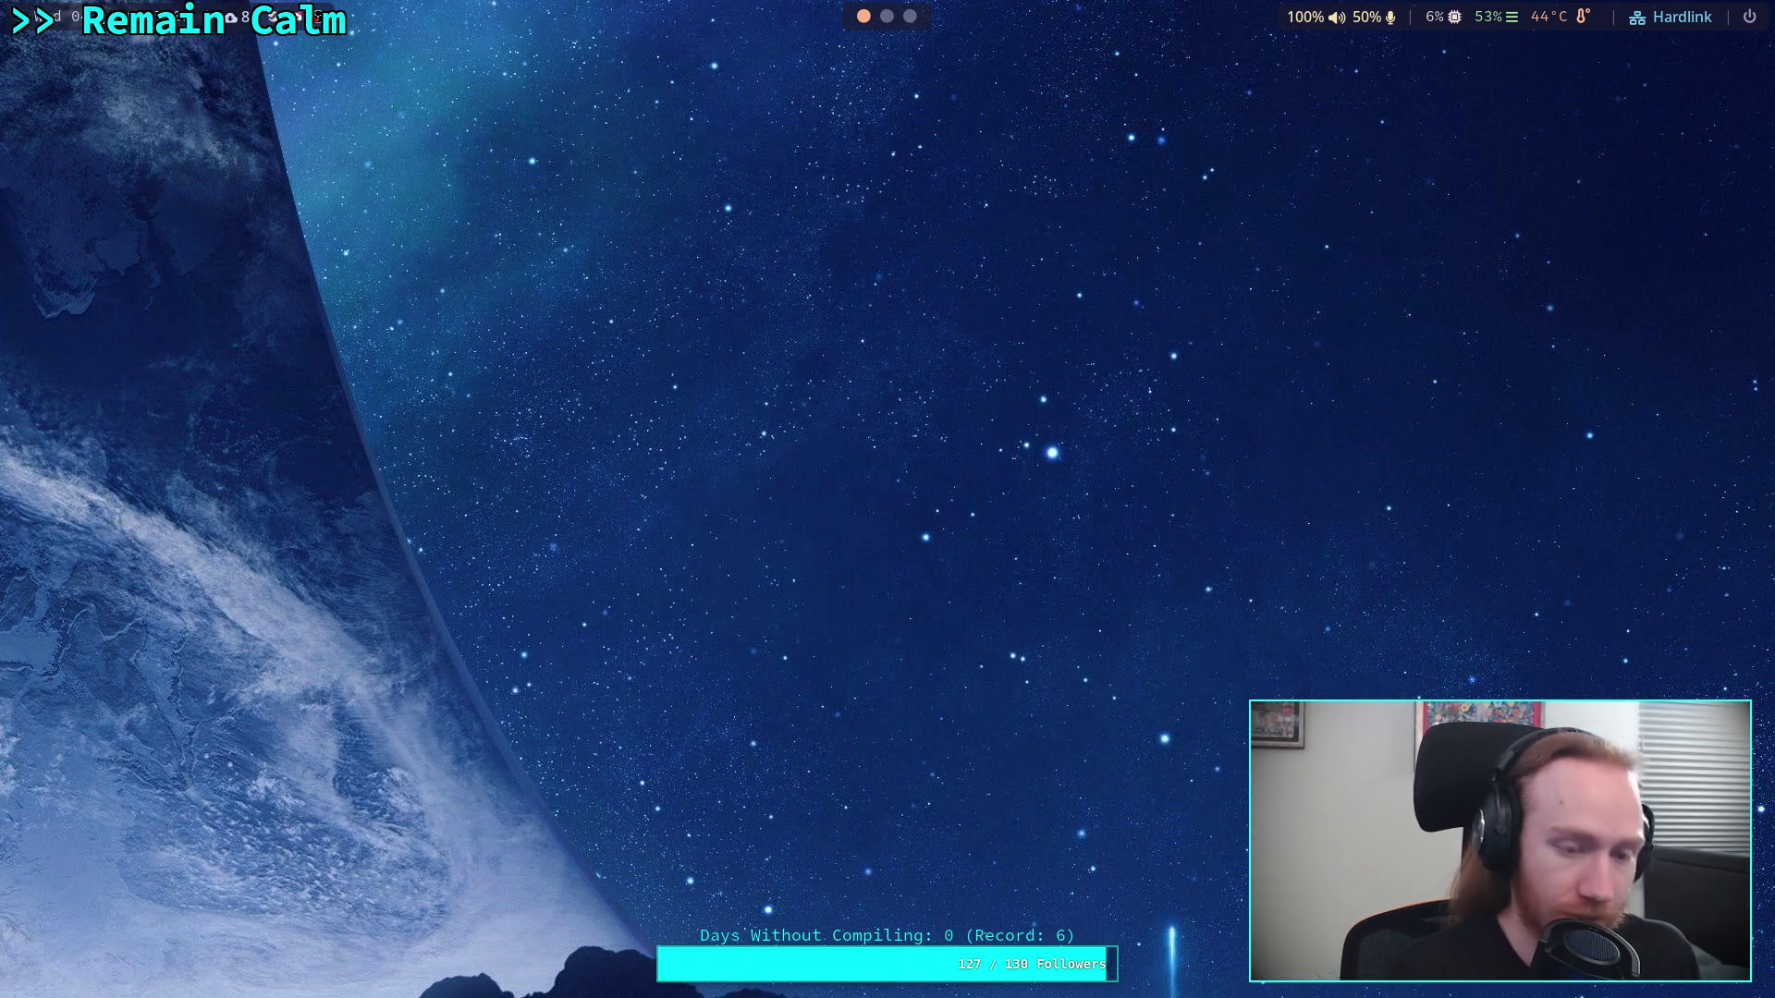
Return to the terminal workspace and review the uncommitted changes with git diff
{"action": "key", "text": "super+2"}
{"action": "type", "text": "git di"}
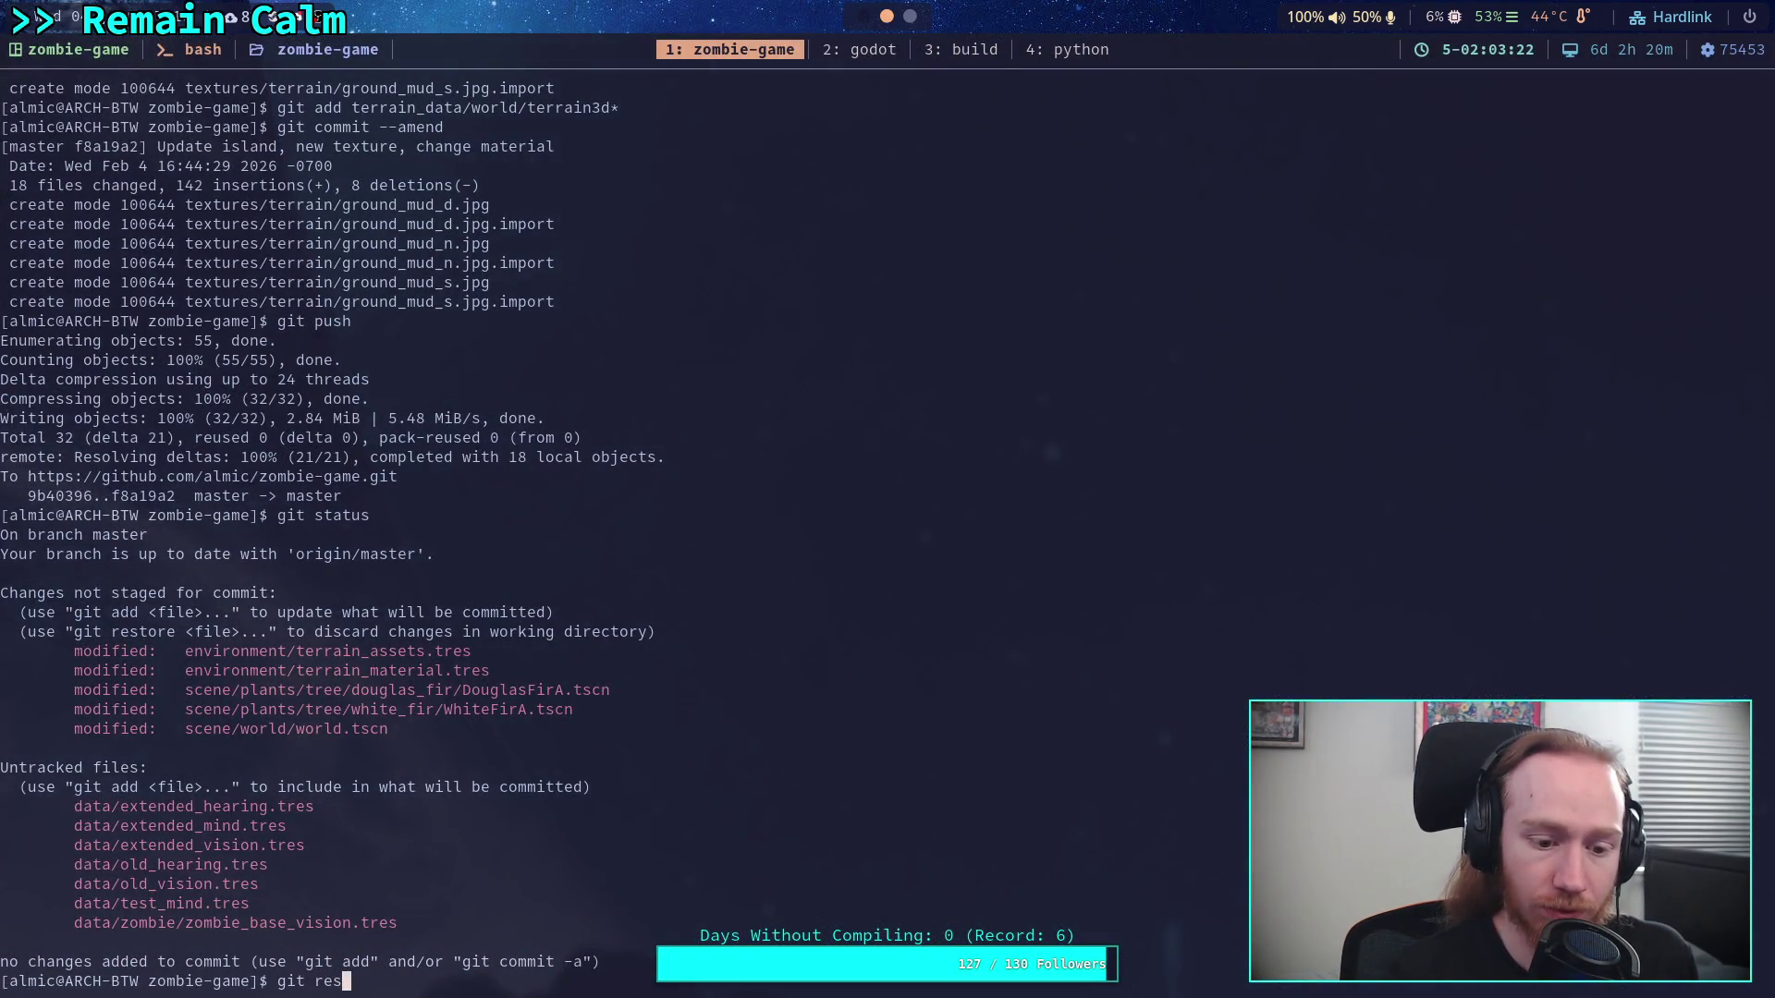
{"action": "type", "text": "ff"}
{"action": "key", "text": "Return"}
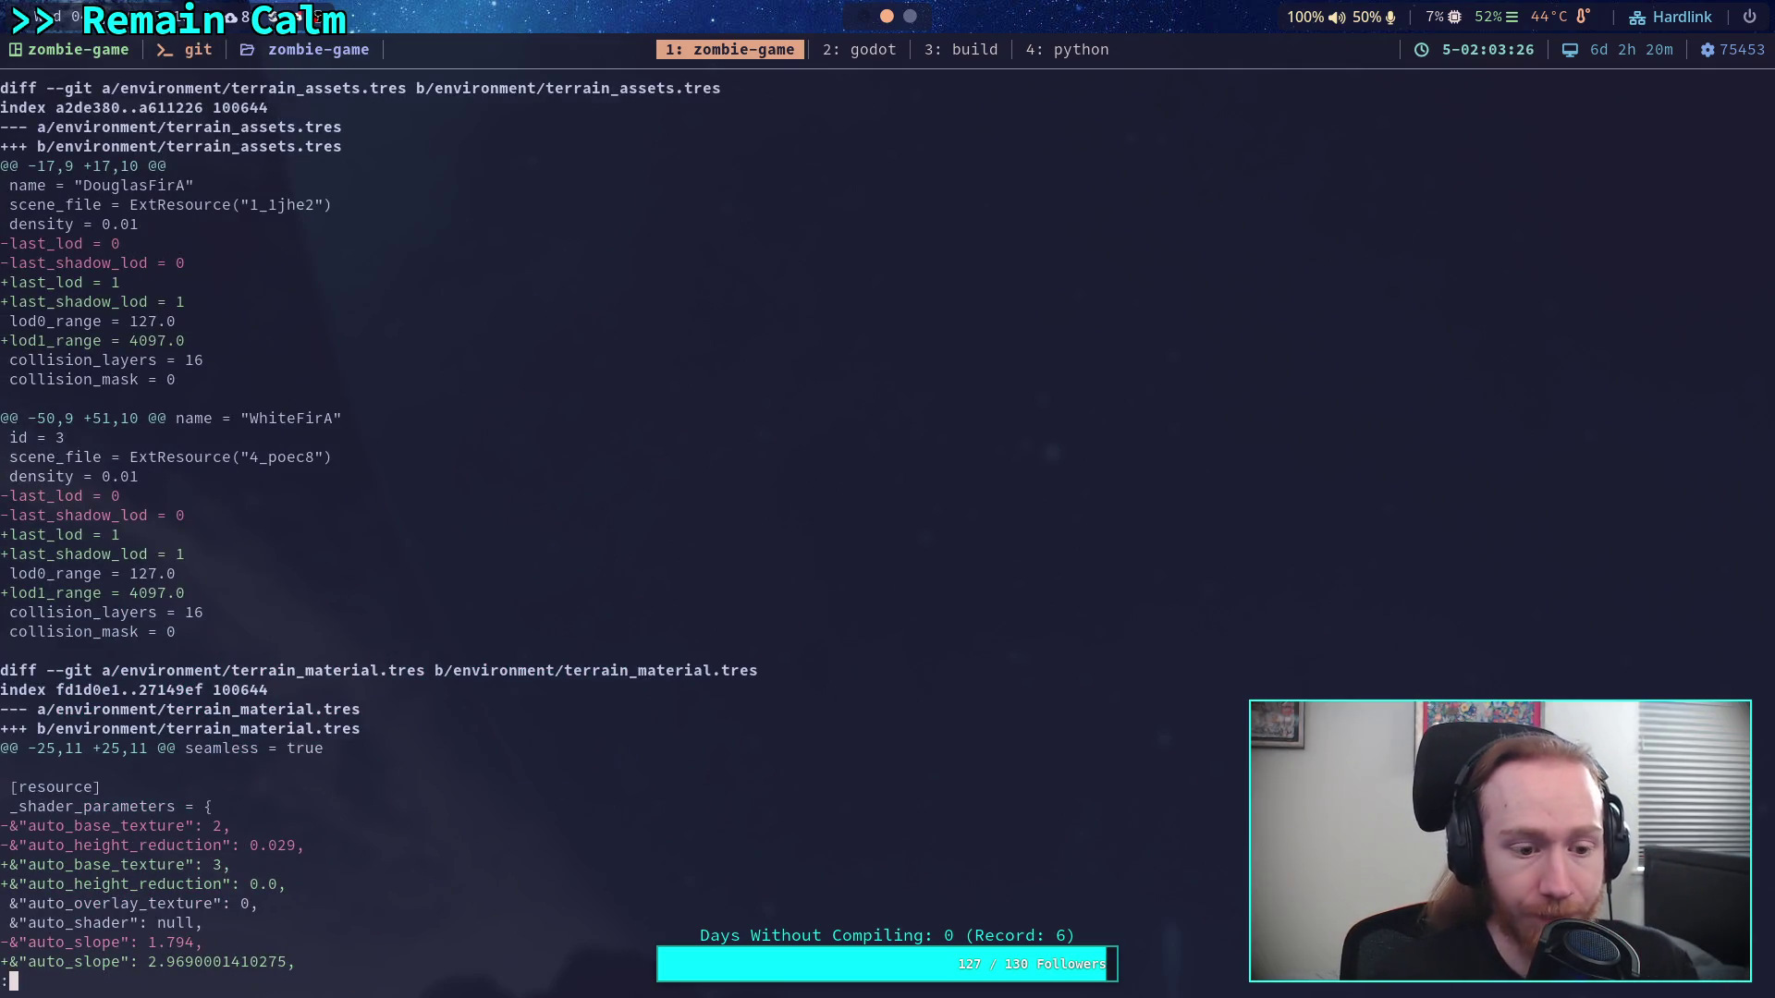
{"action": "scroll", "coordinate": [888, 517], "scroll_direction": "down", "scroll_amount": 6}
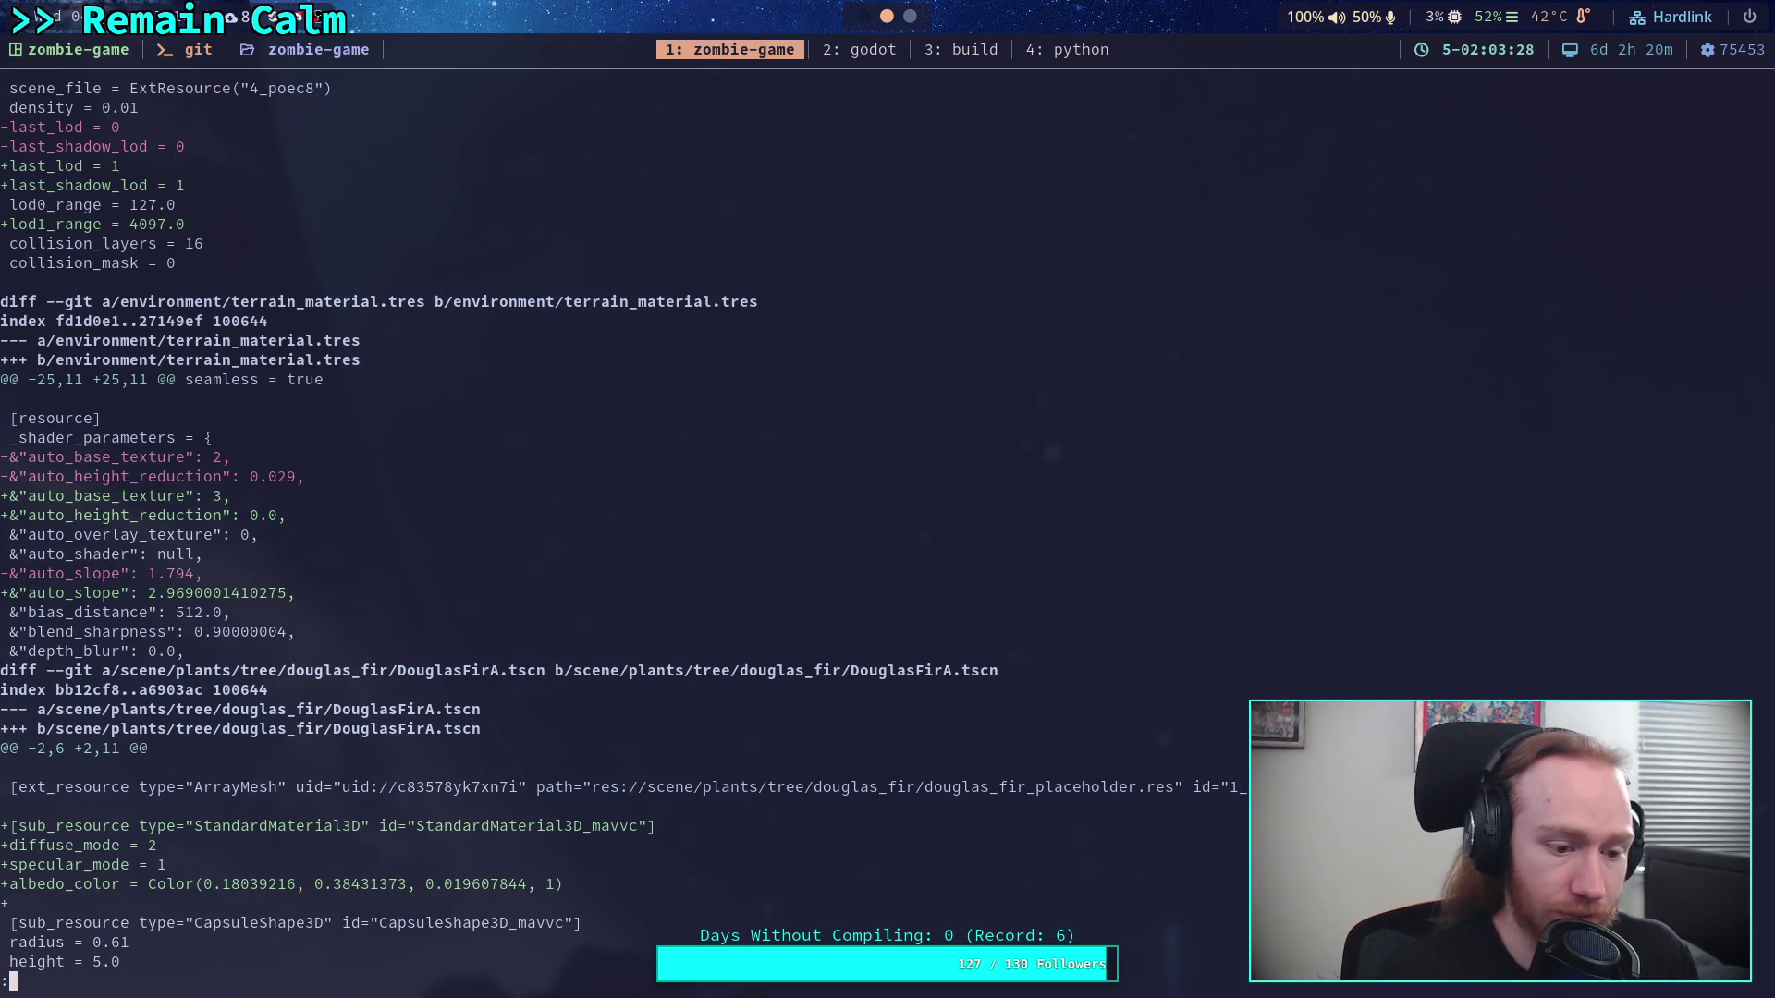
Restore environment/terrain_material.tres, then recheck the remaining changes with git status and git diff
{"action": "type", "text": "qgit restore "}
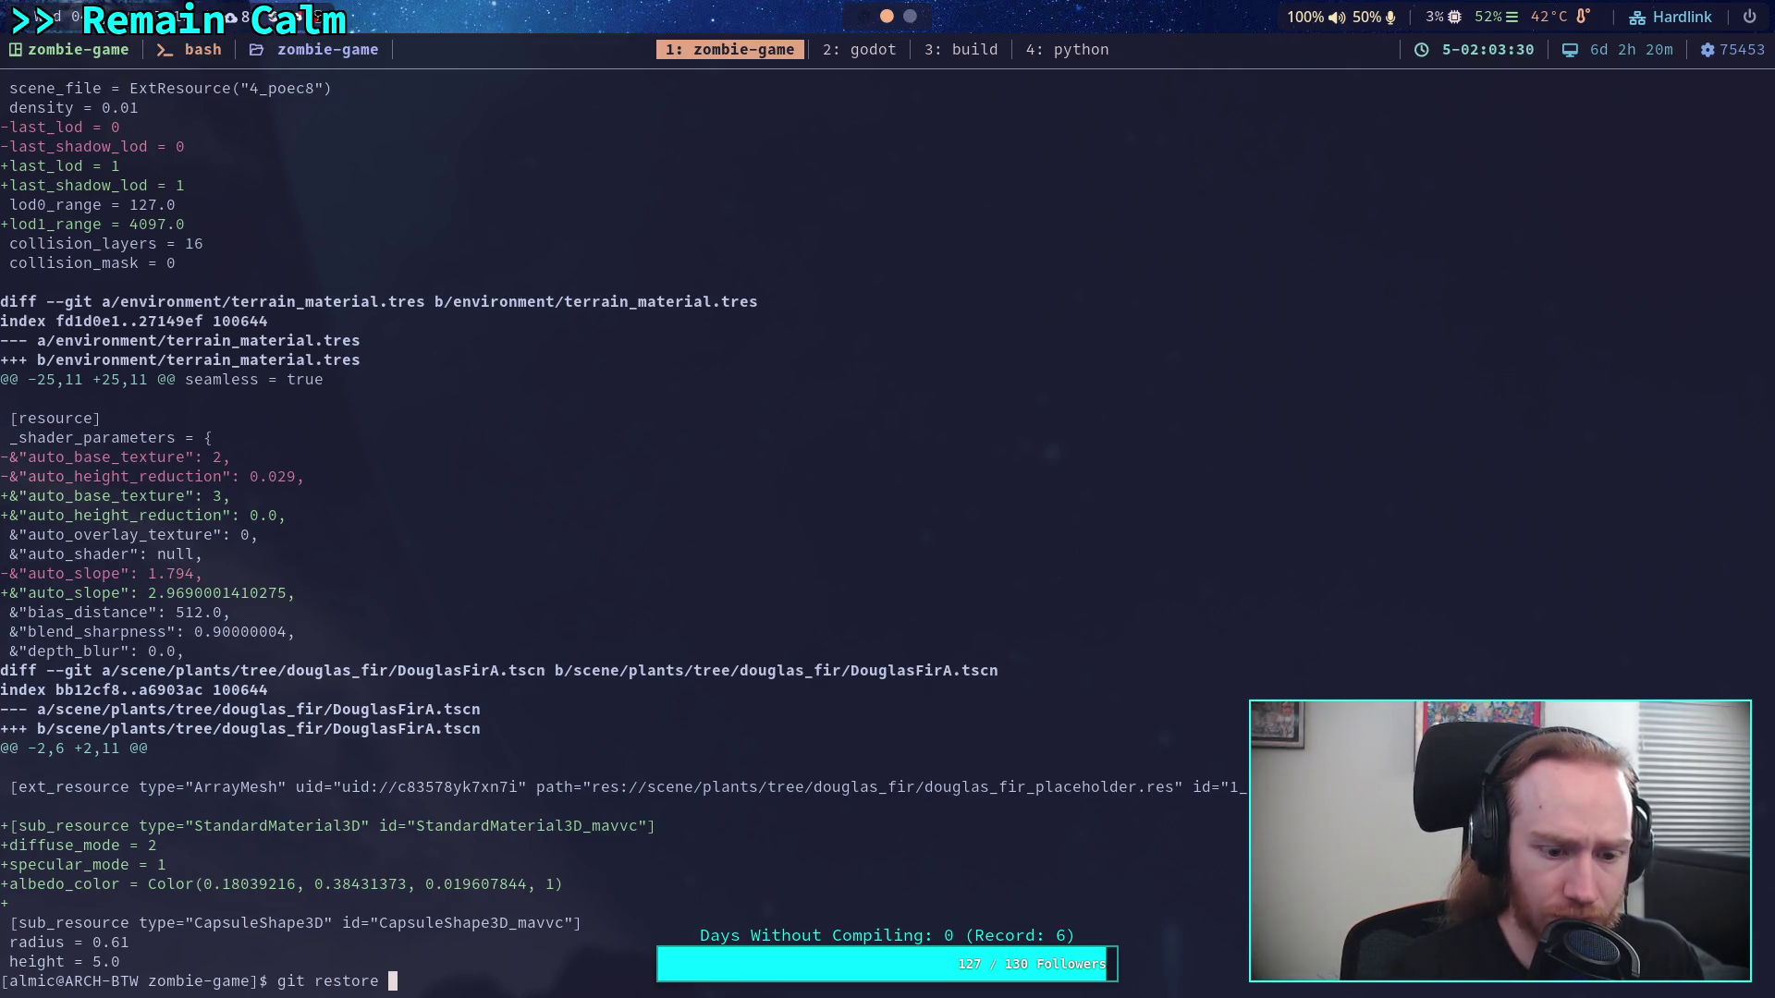
{"action": "type", "text": "environment/"}
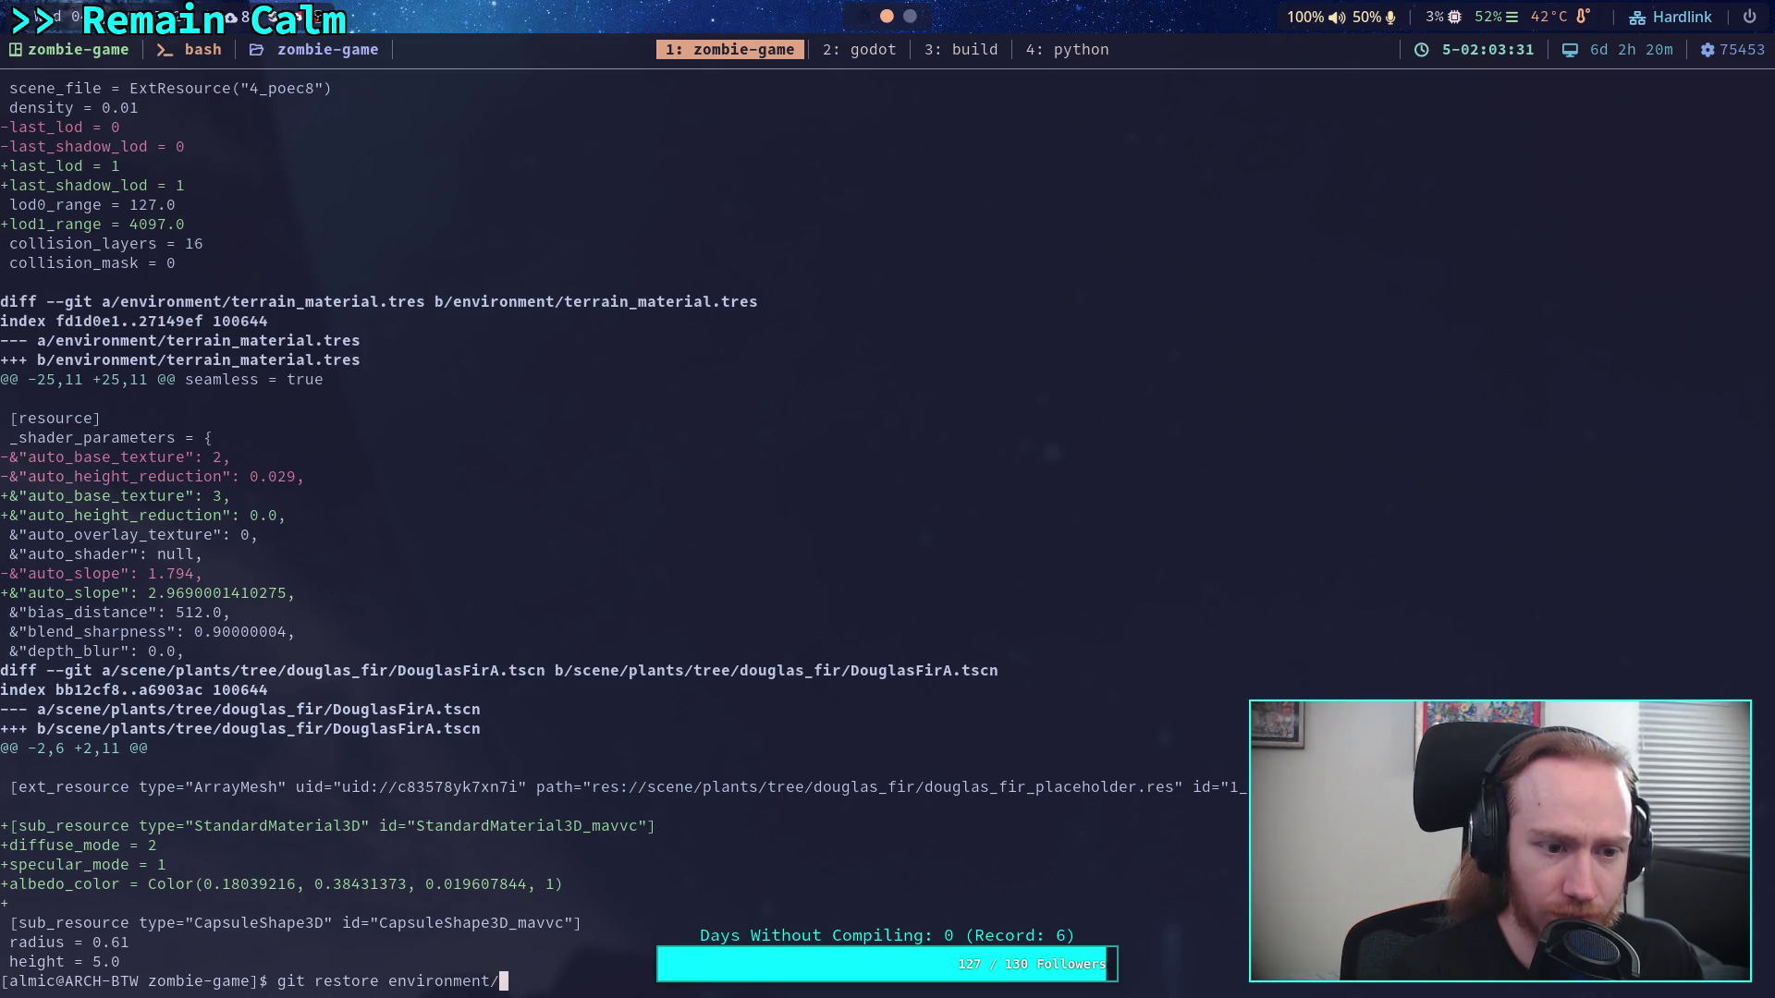
{"action": "type", "text": "terain"}
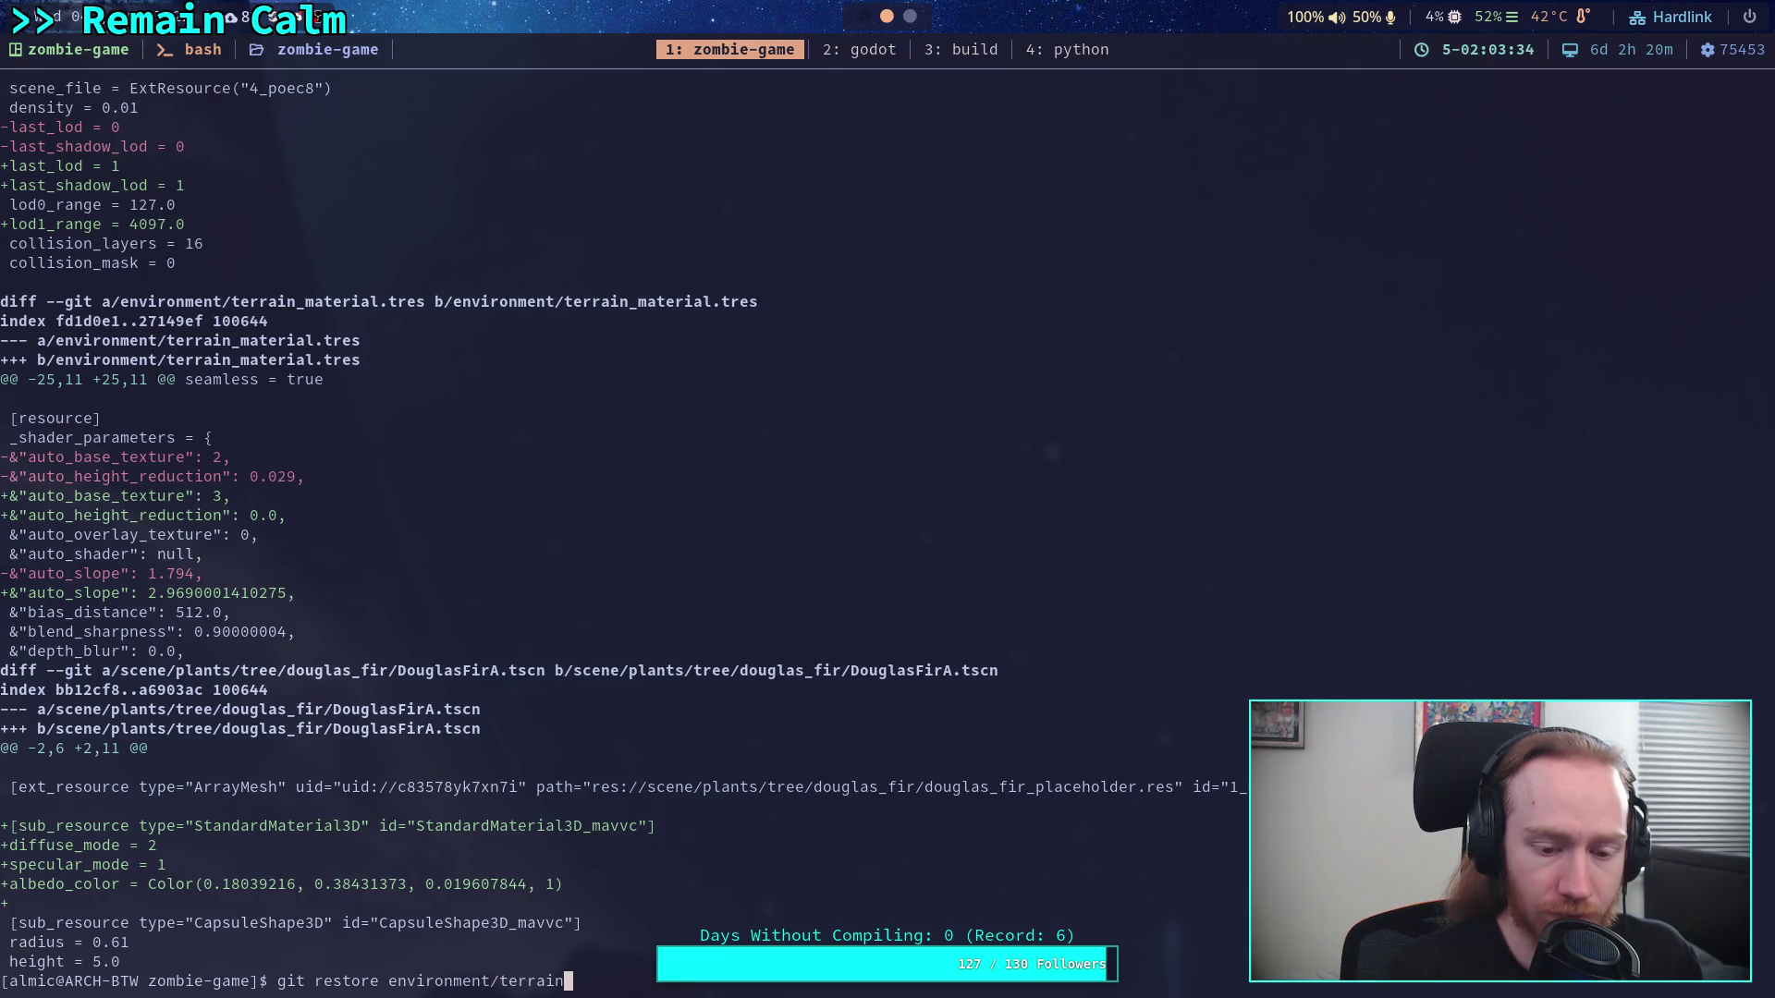
{"action": "type", "text": "mt"}
{"action": "key", "text": "Tab"}
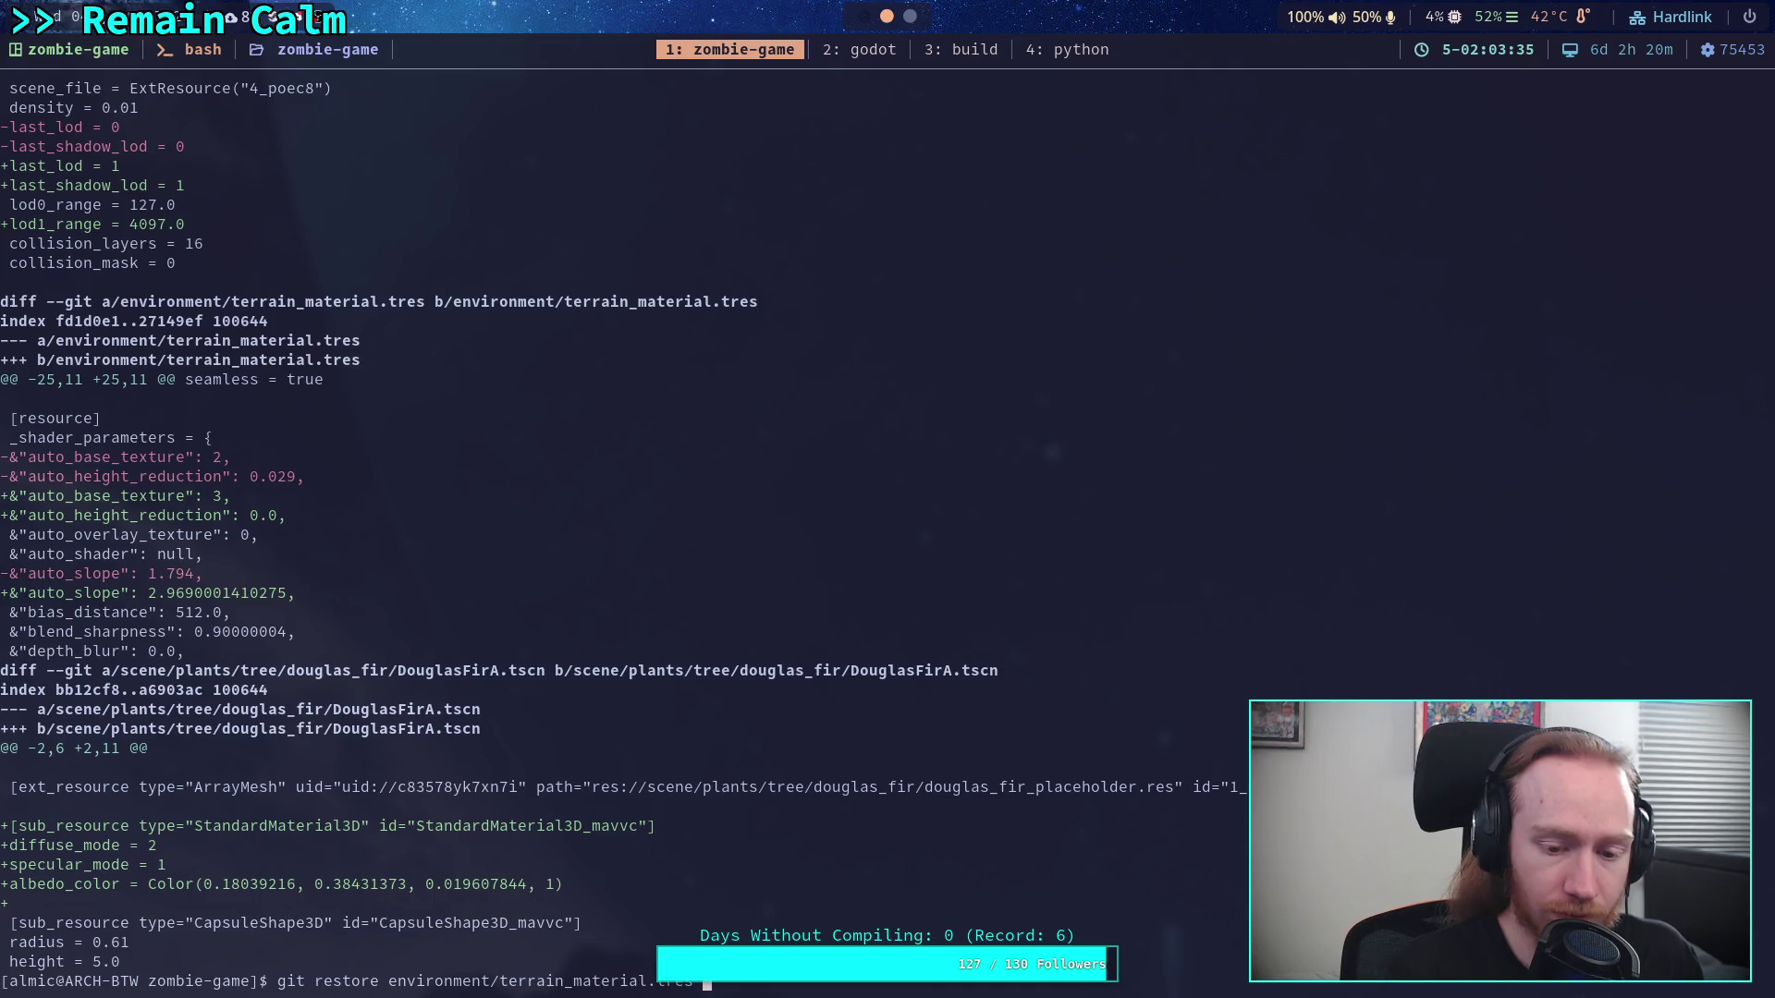
{"action": "key", "text": "Return"}
{"action": "type", "text": "git"}
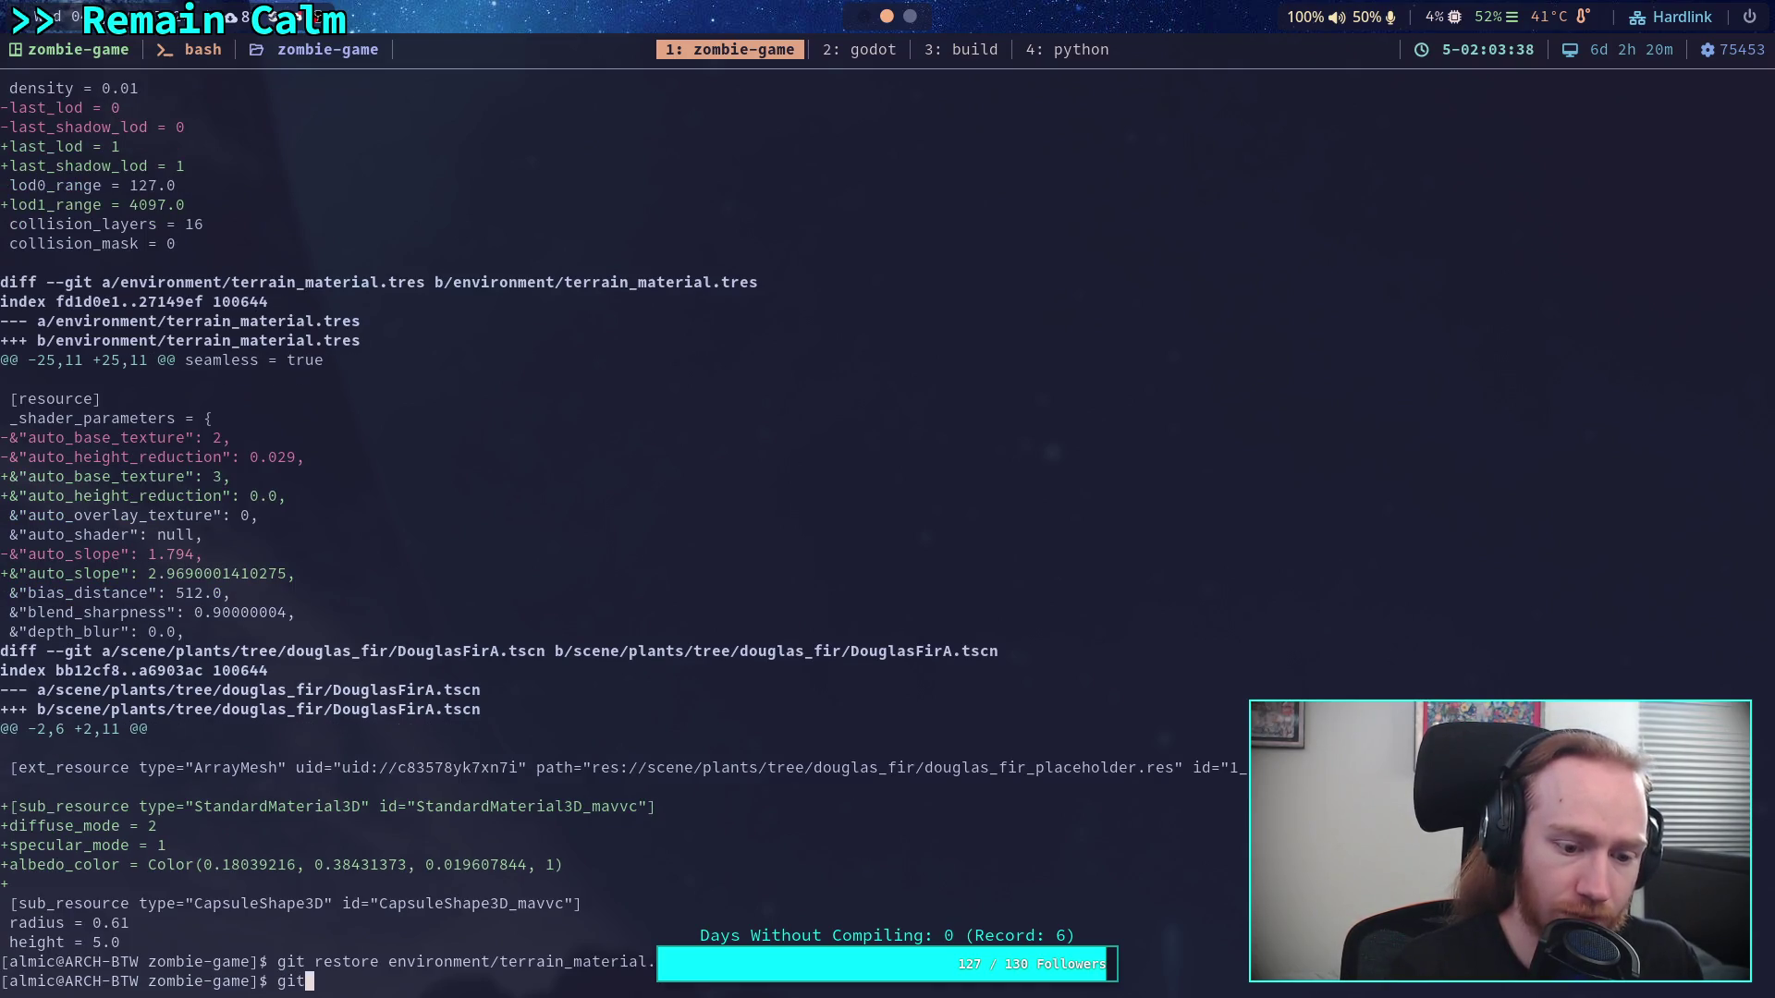
{"action": "type", "text": " status"}
{"action": "key", "text": "Return"}
{"action": "type", "text": "git diff"}
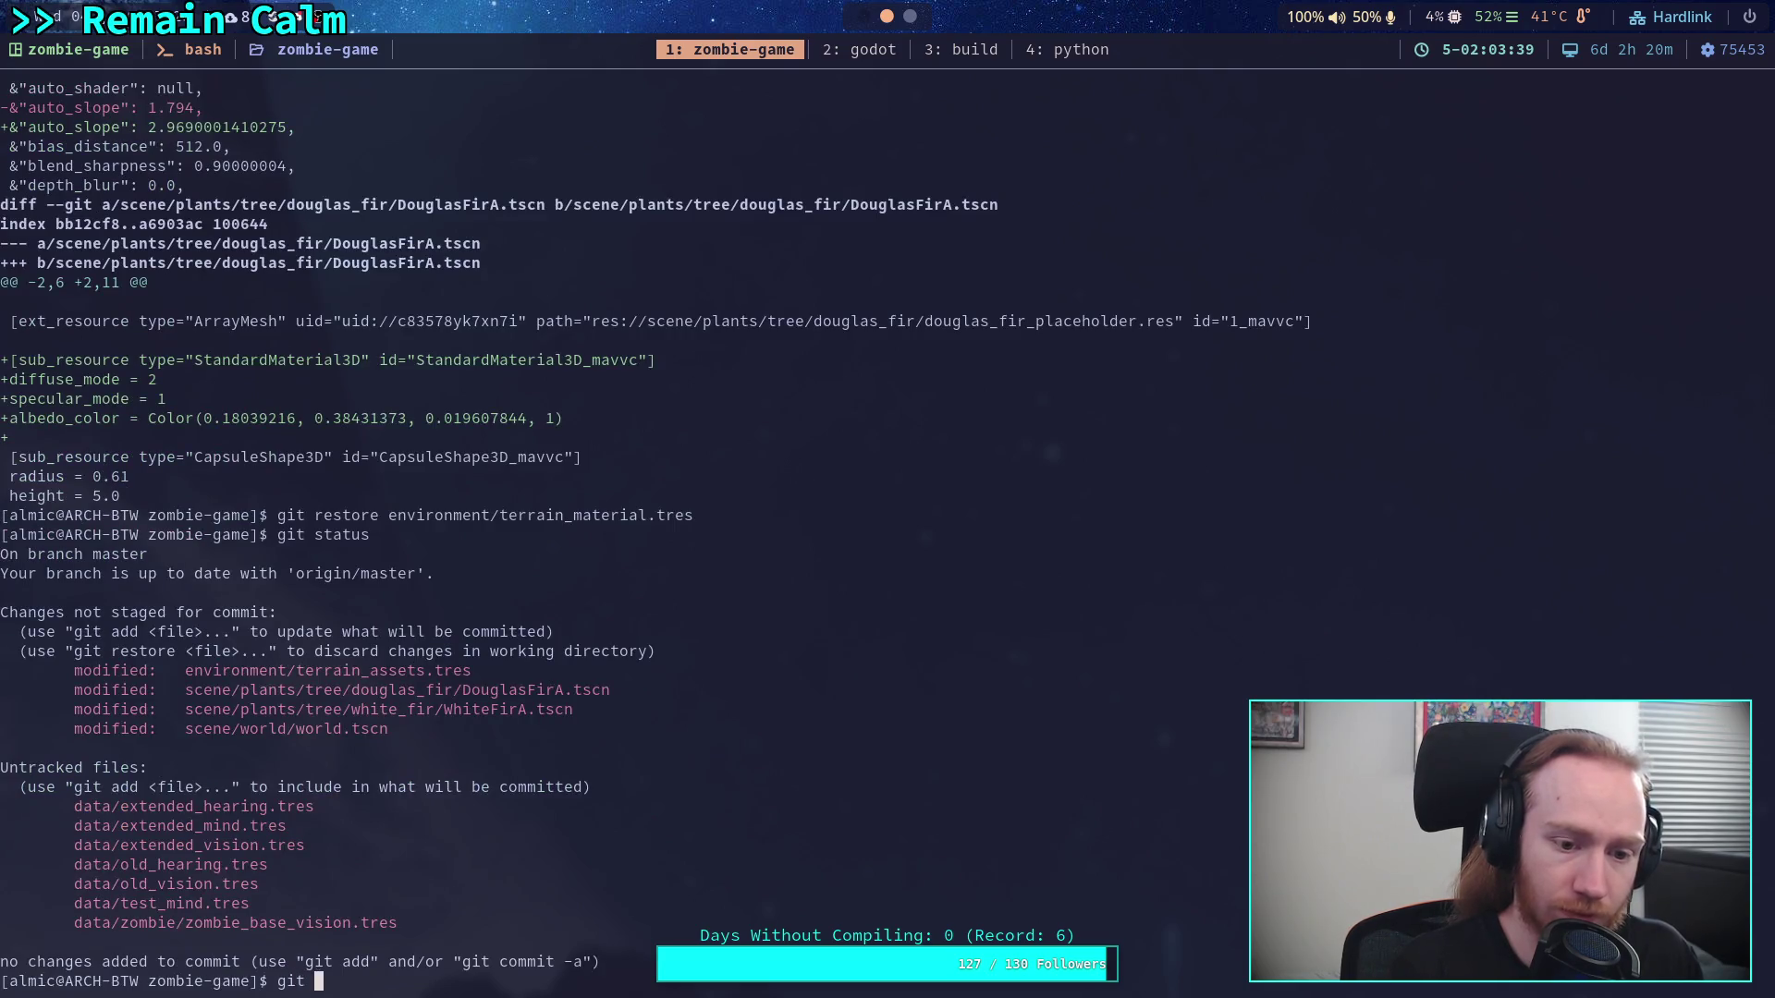
{"action": "key", "text": "Return"}
{"action": "key", "text": "q"}
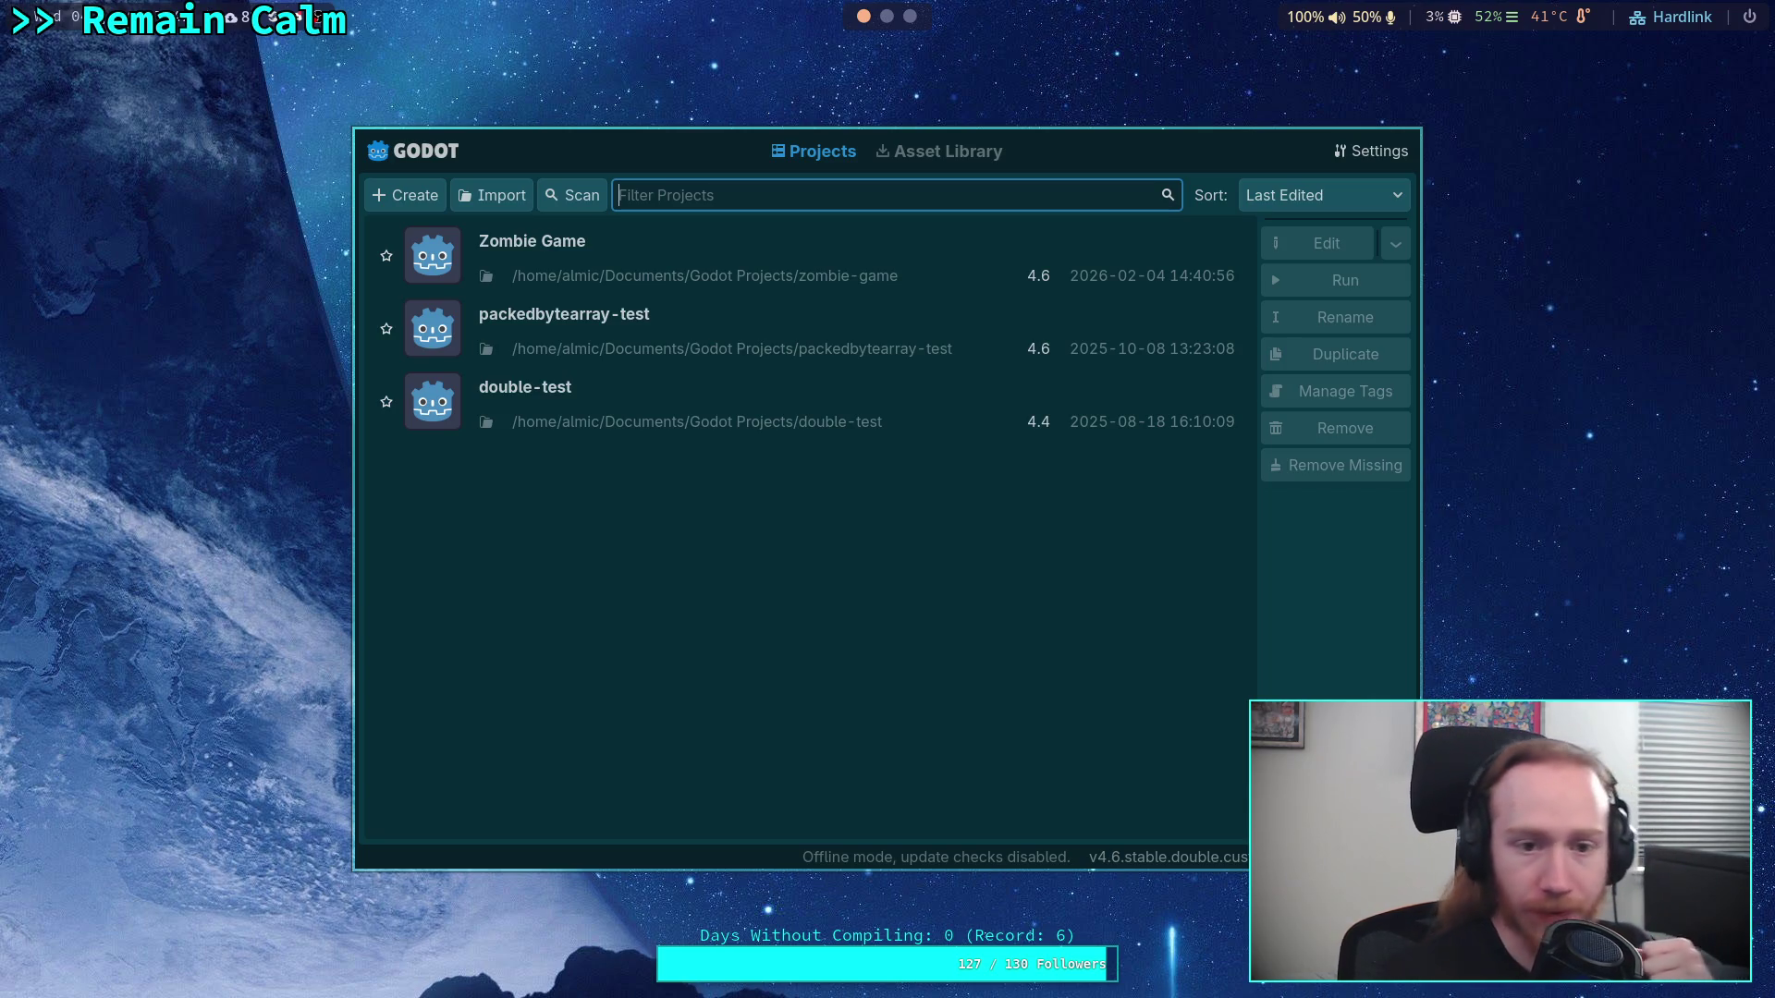
Open Zombie Game in the editor and enable the Terrain Instance Region gizmo to show region outlines
{"action": "left_click", "coordinate": [1114, 277]}
{"action": "left_click", "coordinate": [1307, 252]}
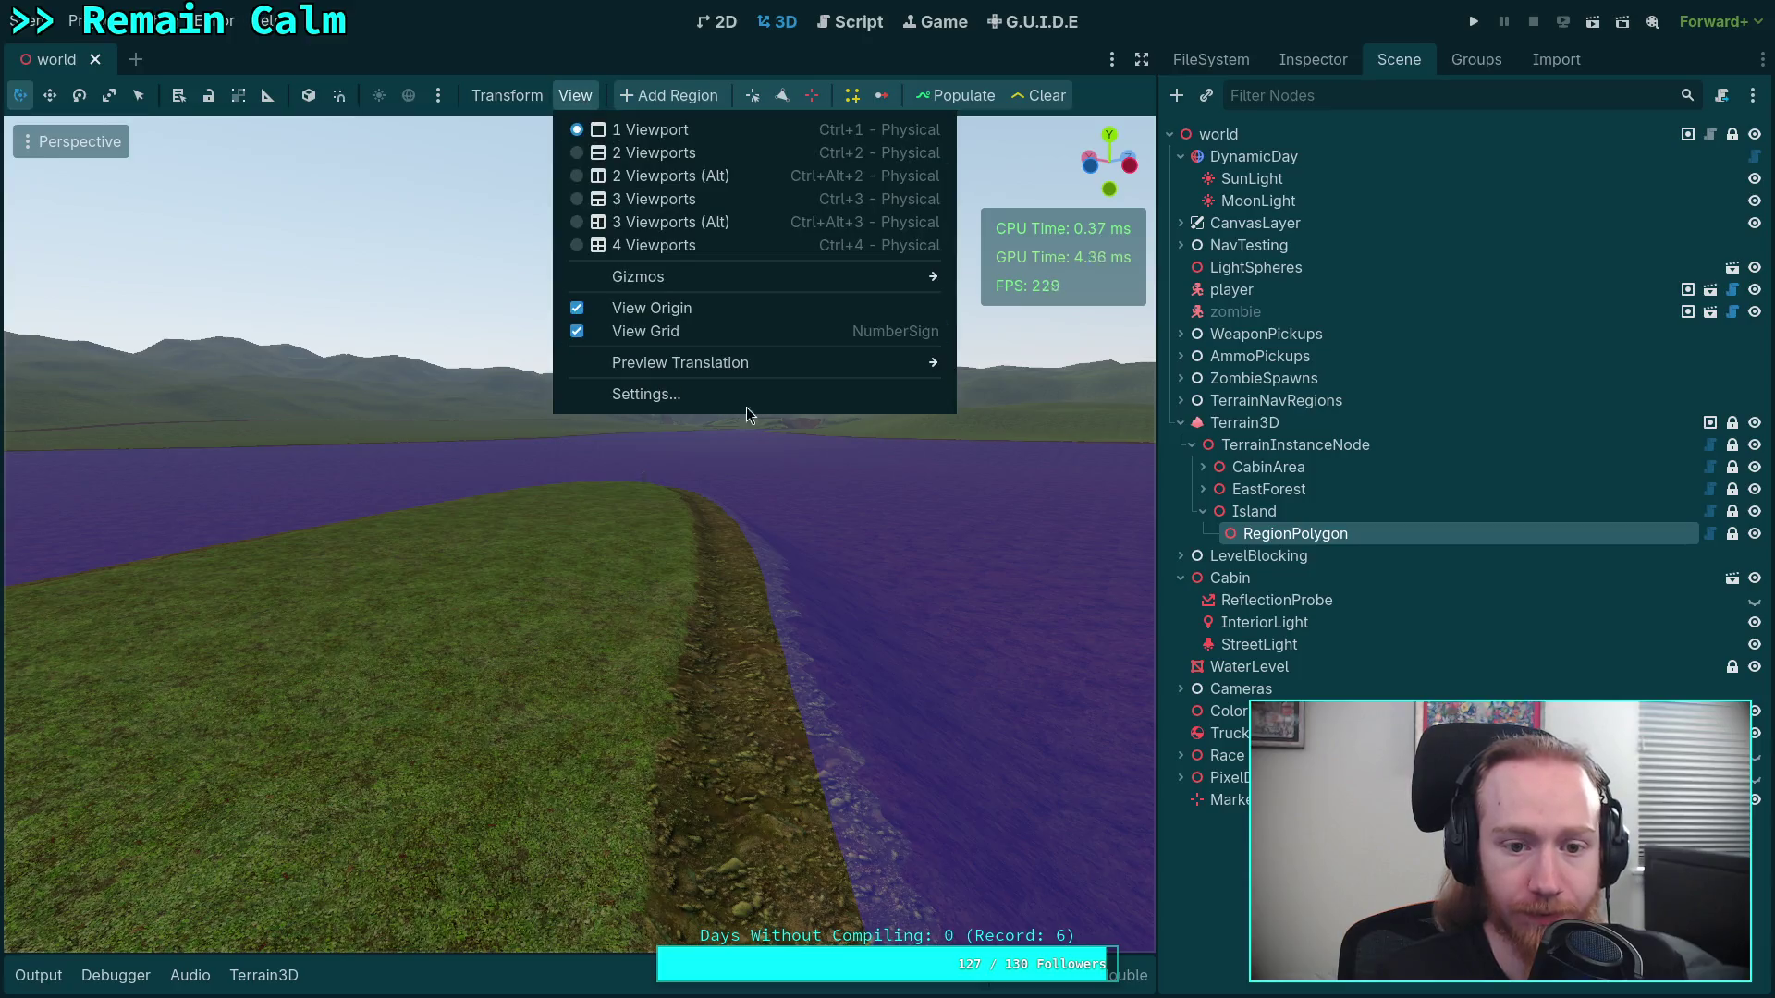
{"action": "mouse_move", "coordinate": [906, 278]}
{"action": "left_click", "coordinate": [984, 886]}
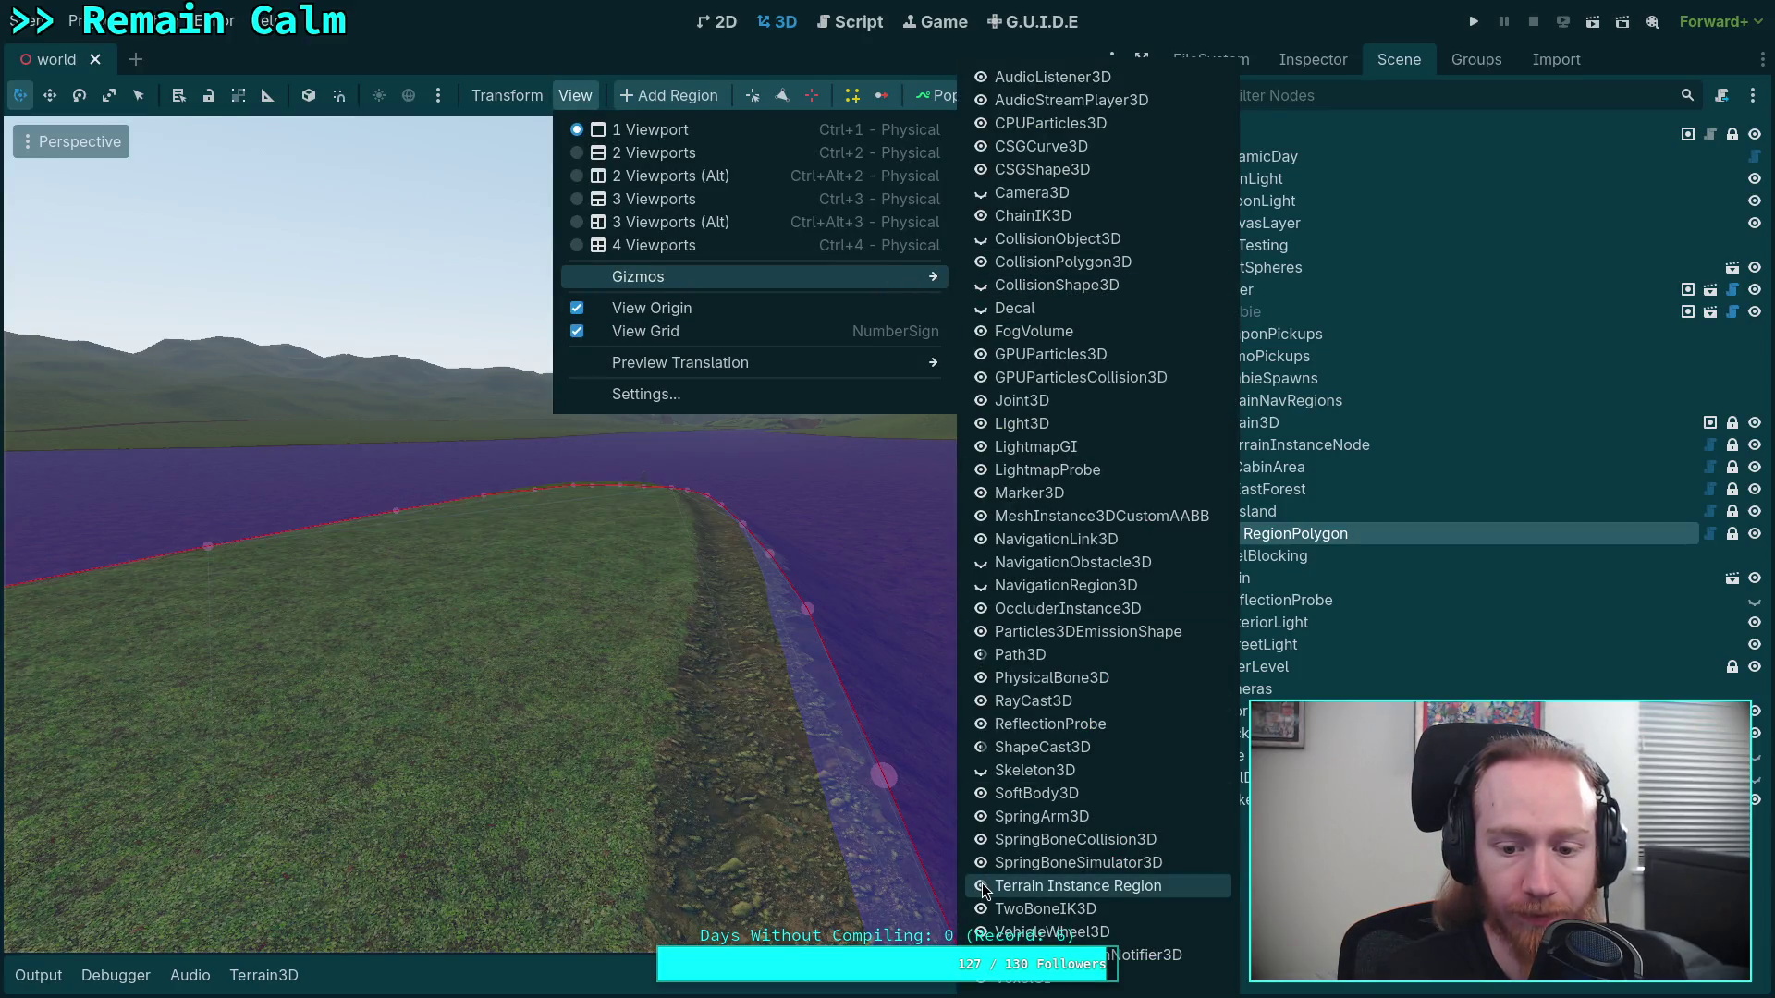
{"action": "key", "text": "Escape"}
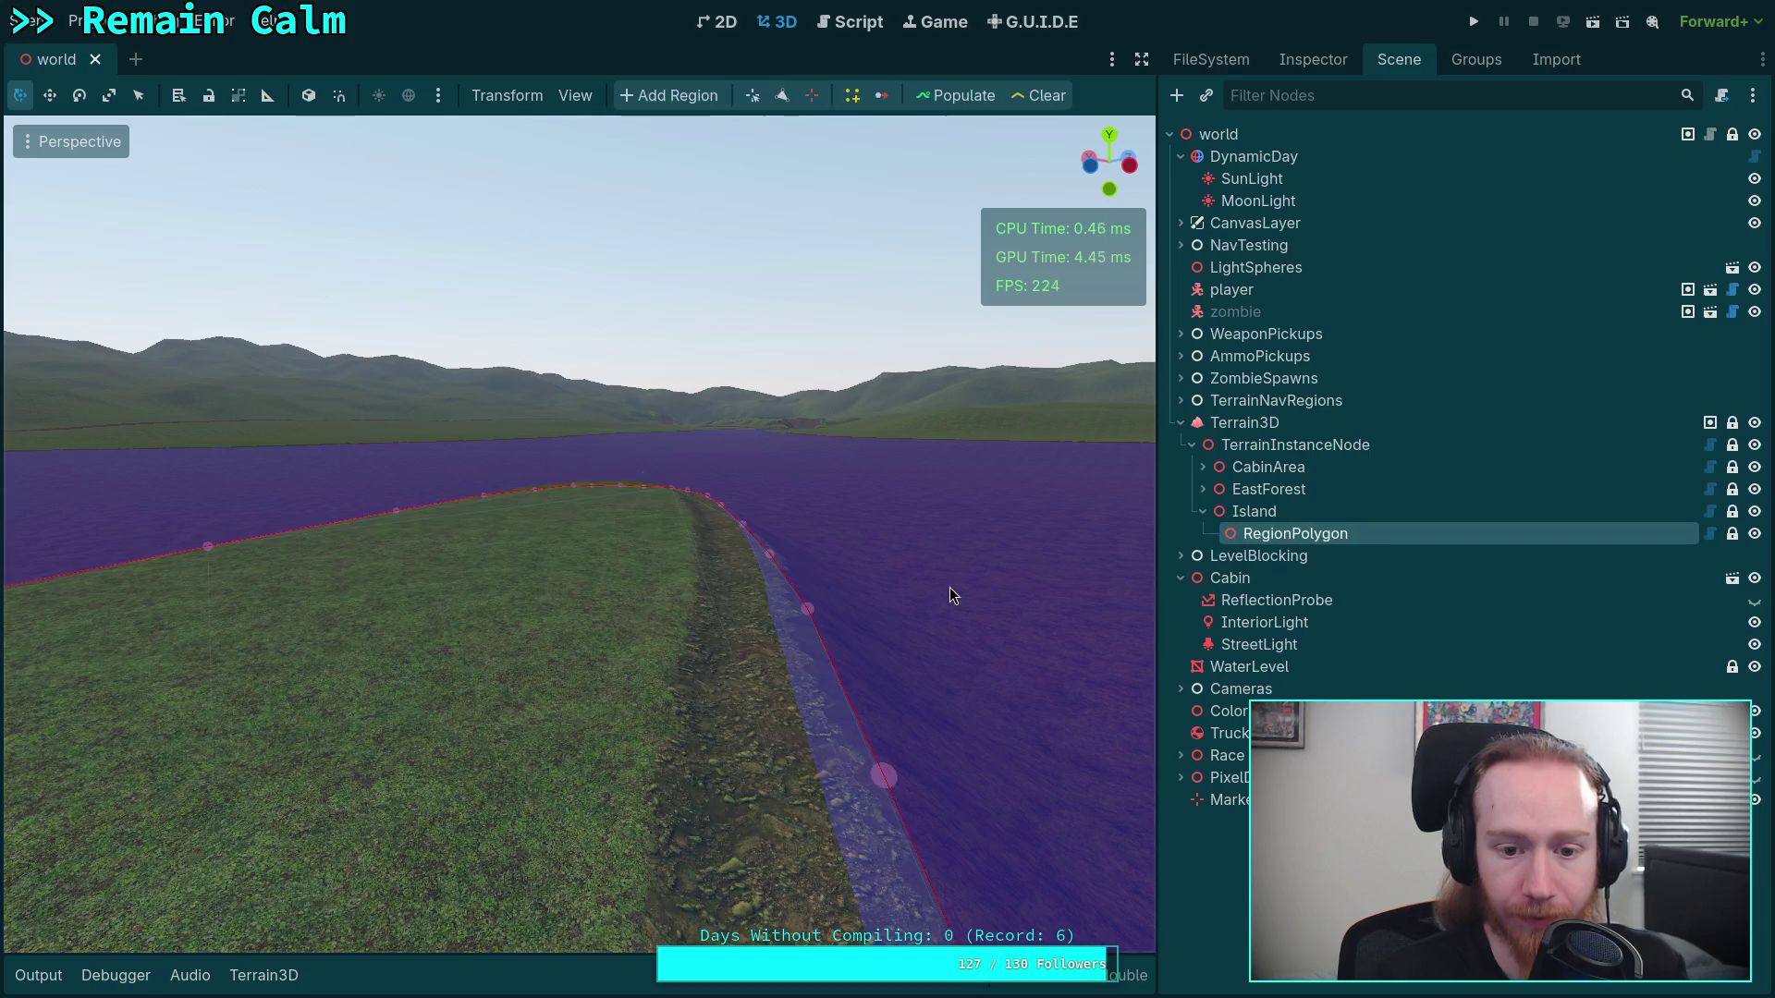
{"action": "right_click", "coordinate": [950, 596]}
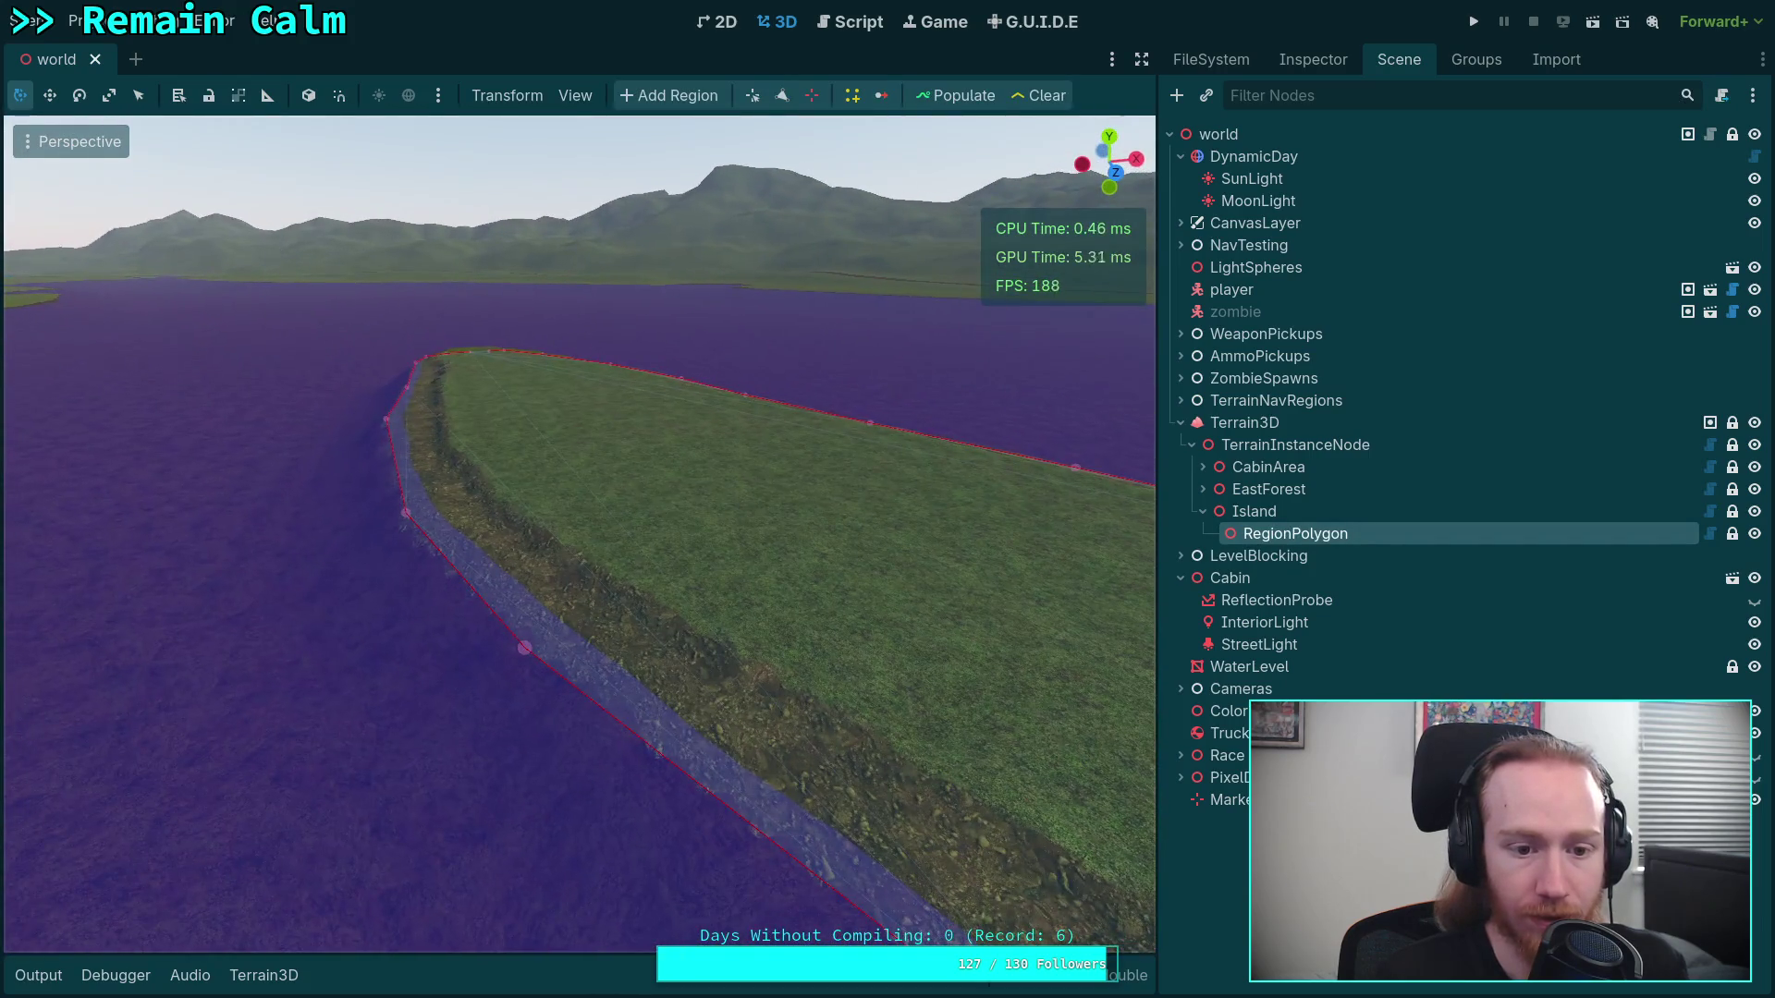
Fly to the island shore, enable polygon point editing, and pull vertex 8 inward toward the grass
{"action": "key", "text": "w"}
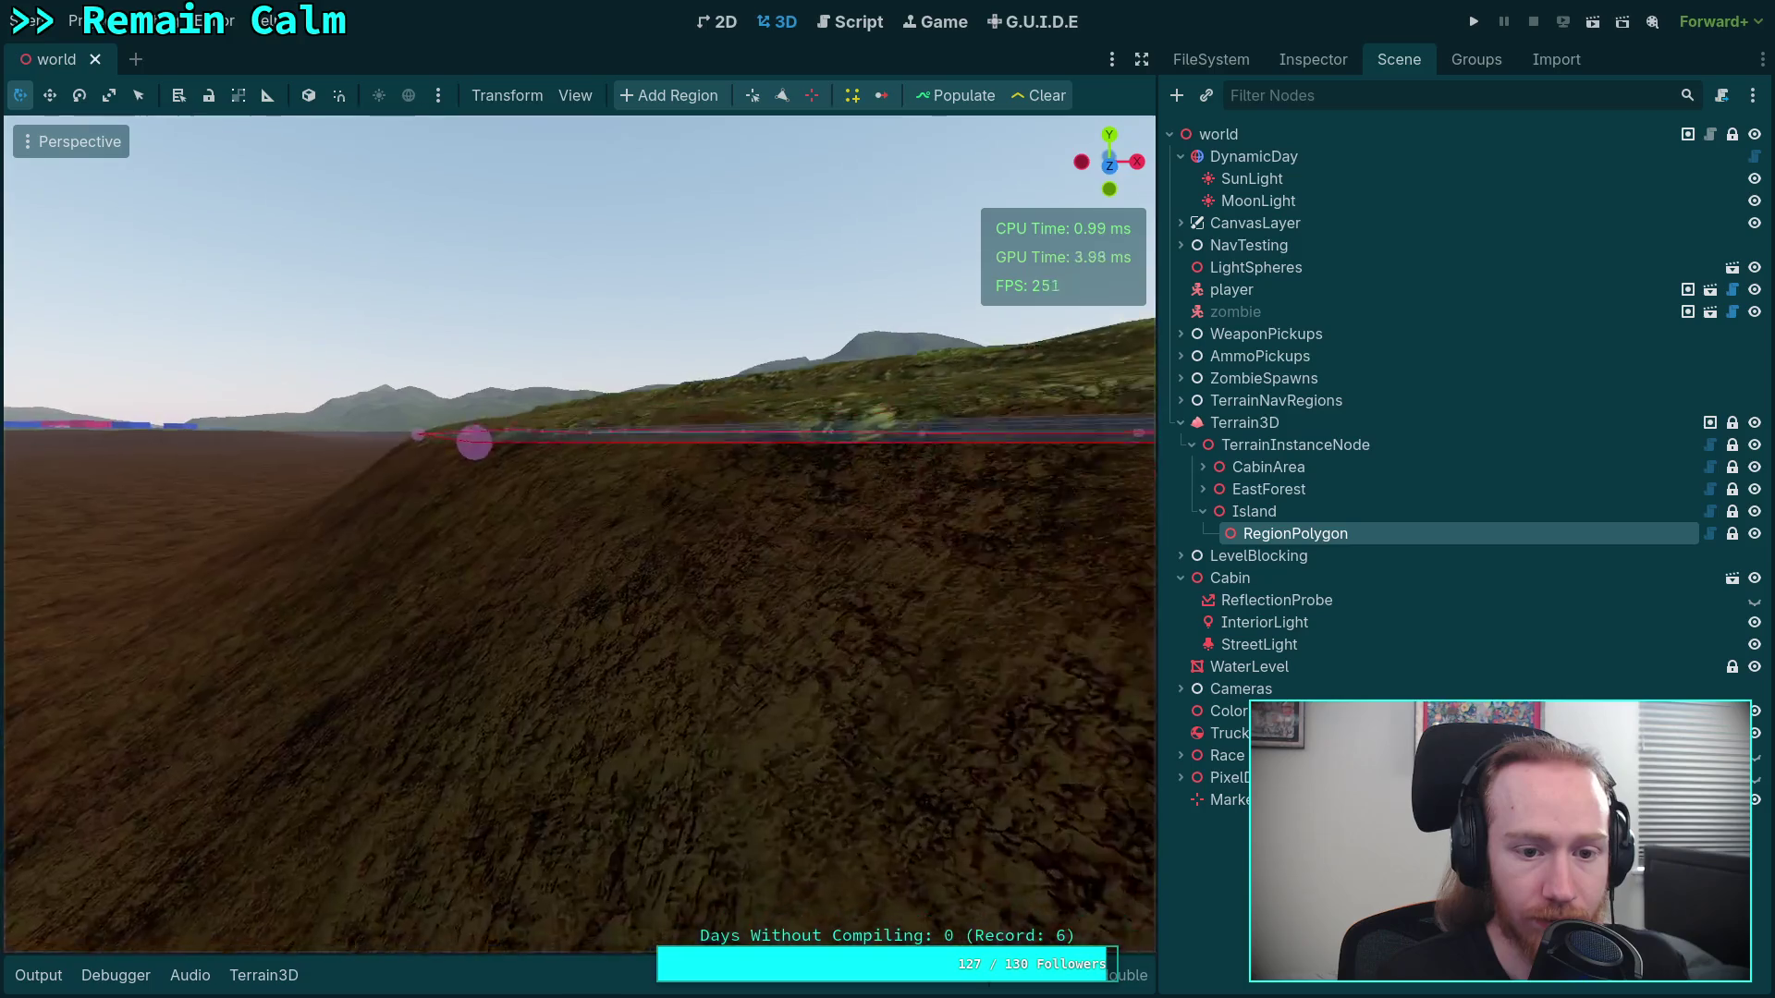
{"action": "key", "text": "w"}
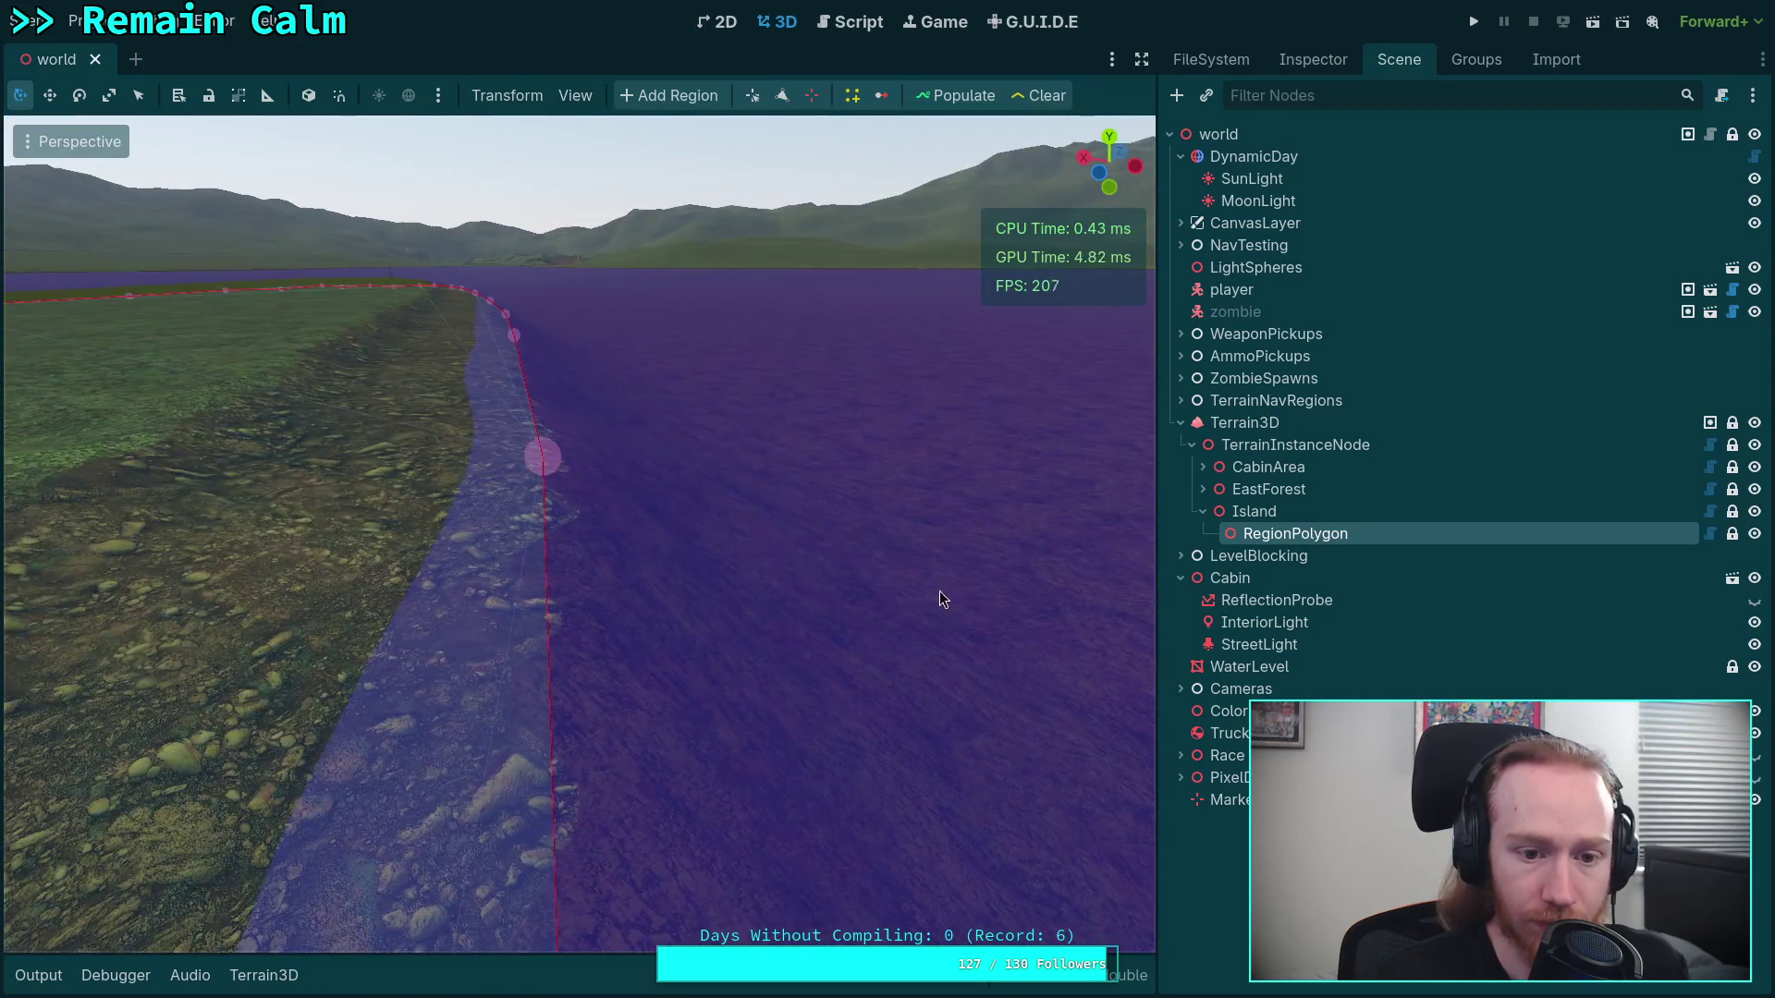
{"action": "left_click", "coordinate": [754, 95]}
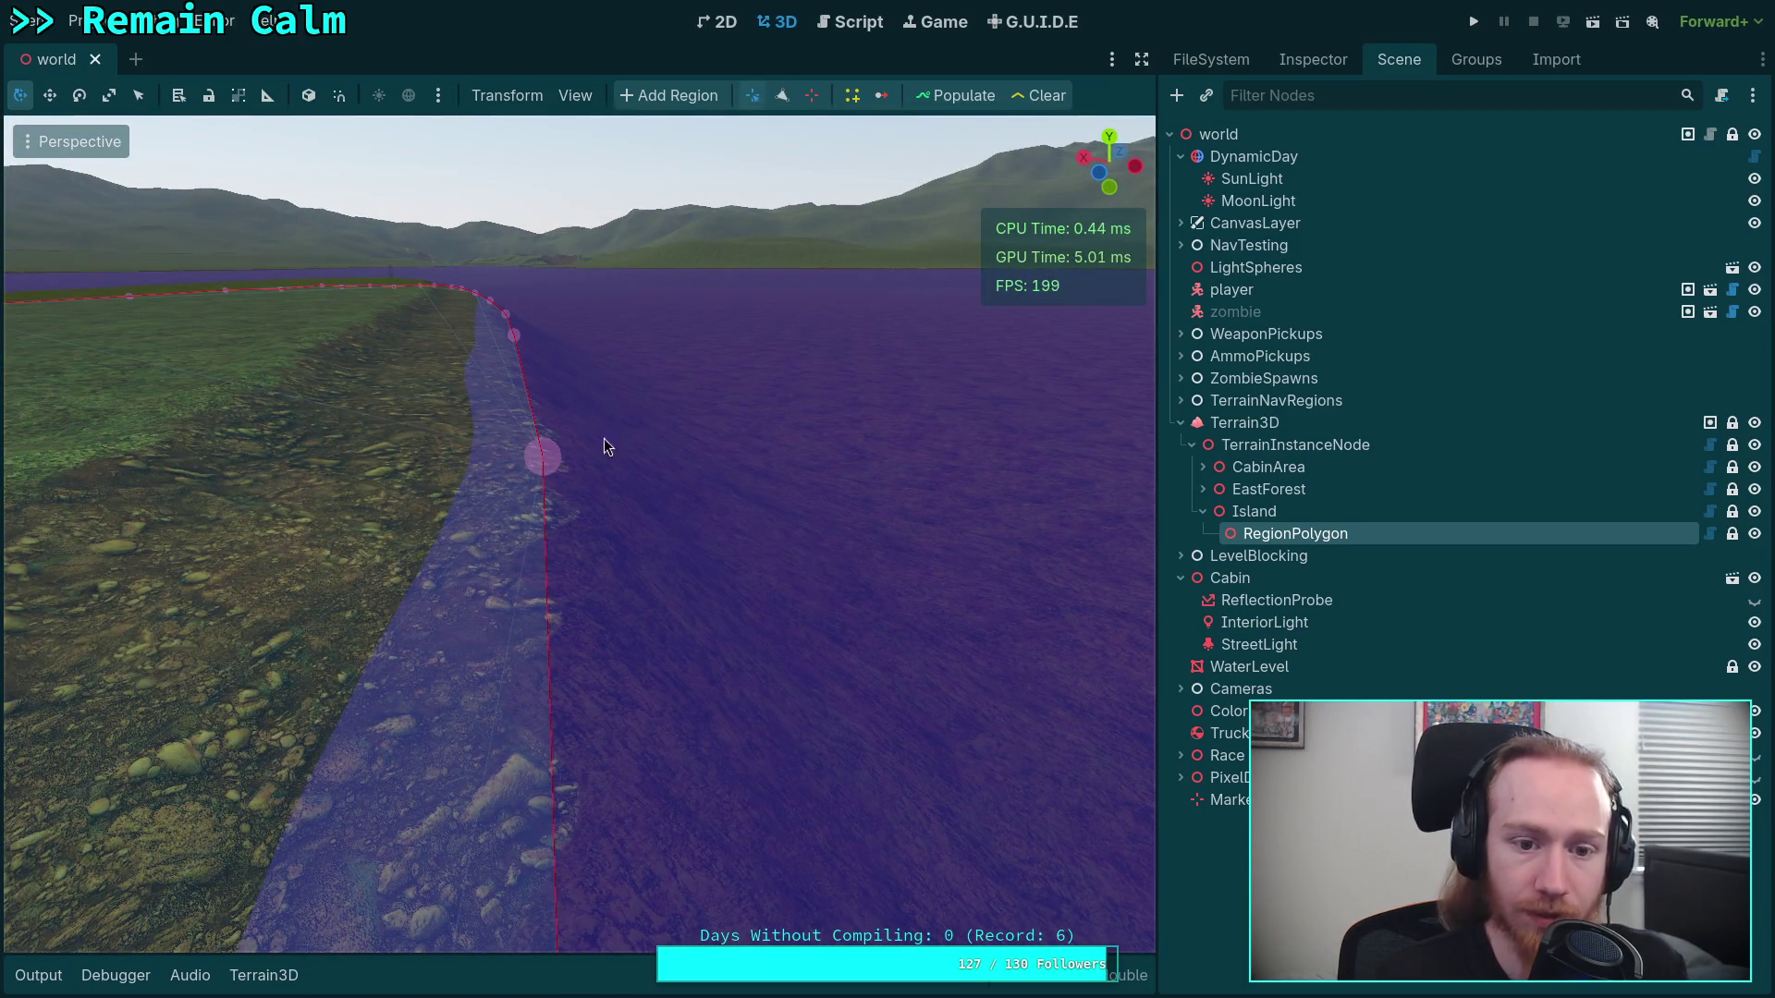
{"action": "key", "text": "w"}
{"action": "left_click_drag", "start_coordinate": [760, 368], "coordinate": [515, 363]}
{"action": "key", "text": "w"}
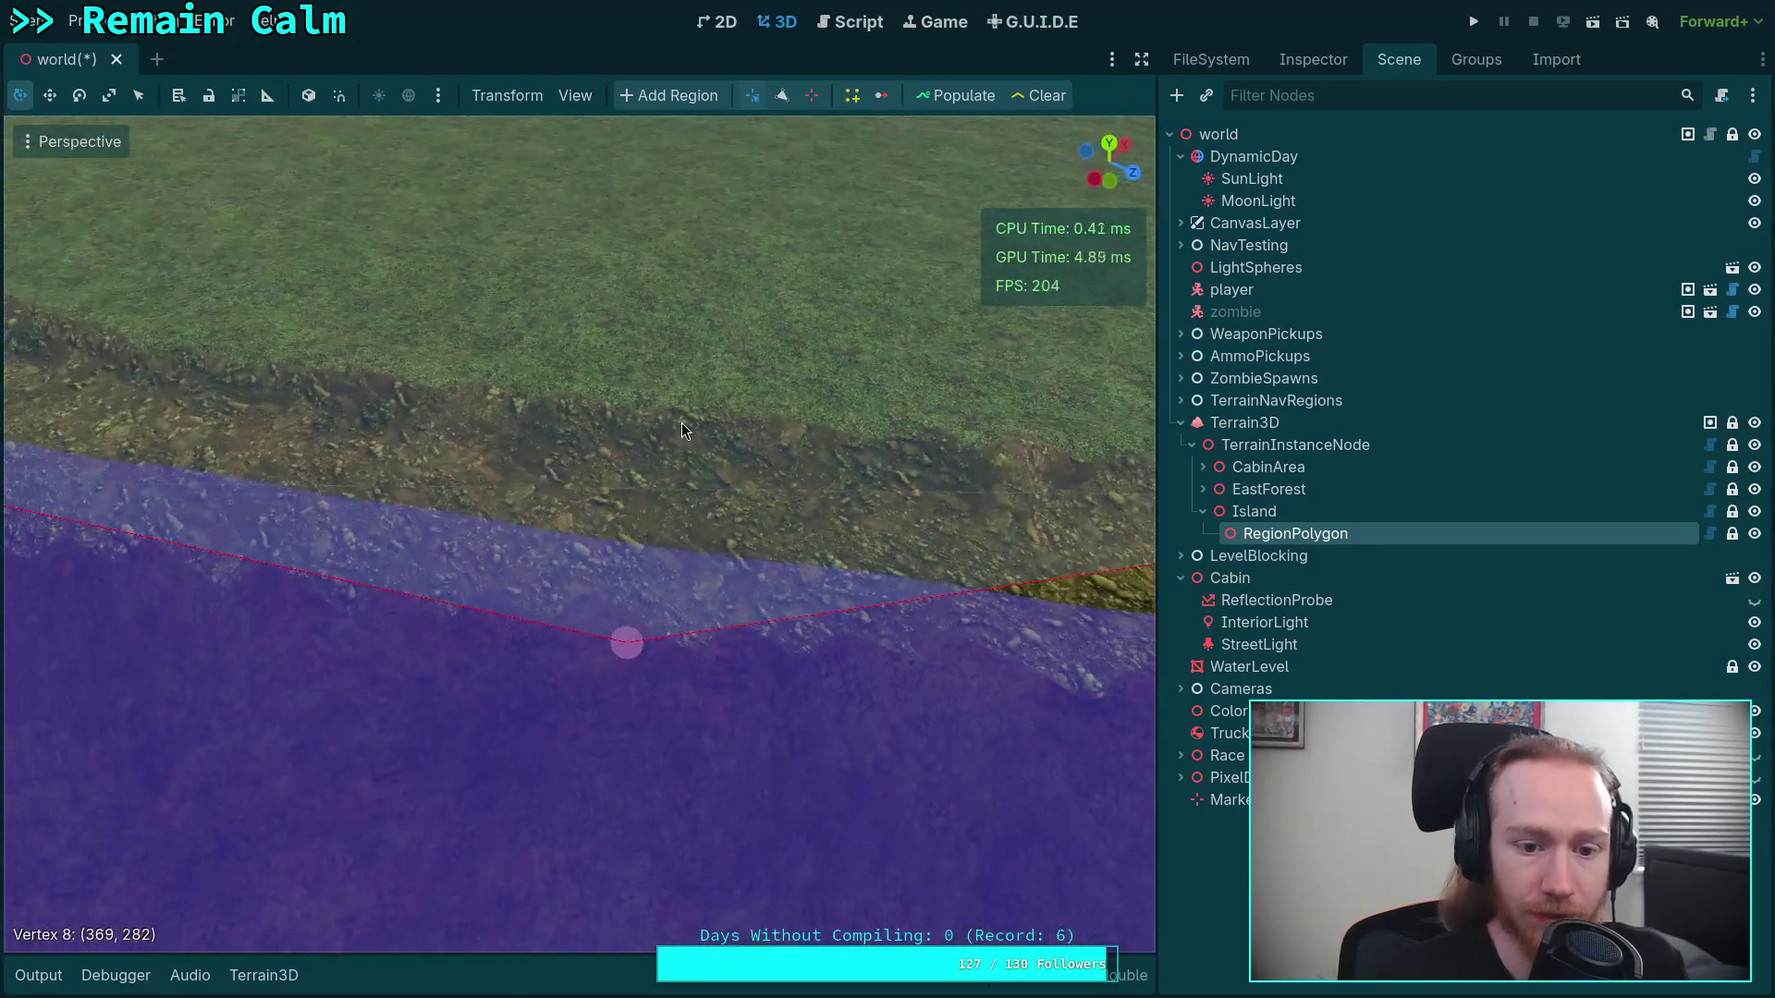
In top-down view, move vertices 7, 6 and 5 onto the grass edge
{"action": "left_click", "coordinate": [1107, 140]}
{"action": "scroll", "coordinate": [809, 453], "scroll_direction": "up", "scroll_amount": 3}
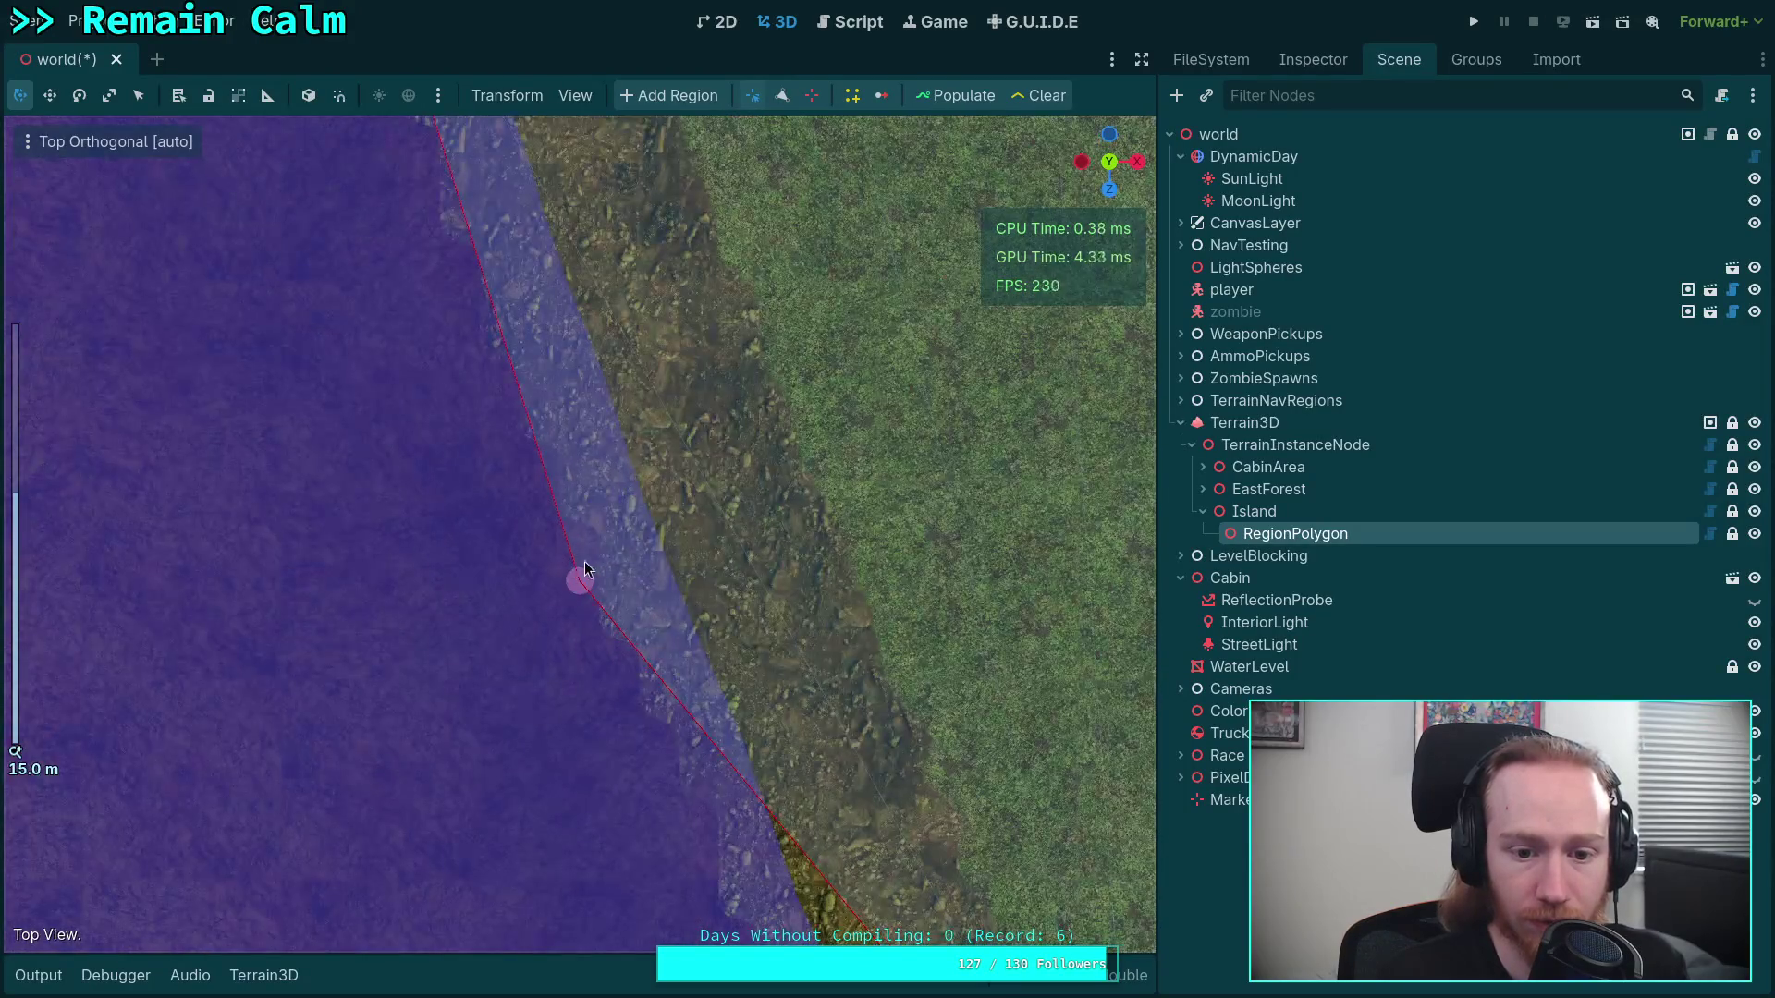
{"action": "mouse_move", "coordinate": [592, 573]}
{"action": "left_mouse_down"}
{"action": "mouse_move", "coordinate": [807, 462]}
{"action": "mouse_move", "coordinate": [841, 425]}
{"action": "left_mouse_up"}
{"action": "scroll", "coordinate": [768, 488], "scroll_direction": "up", "scroll_amount": 5}
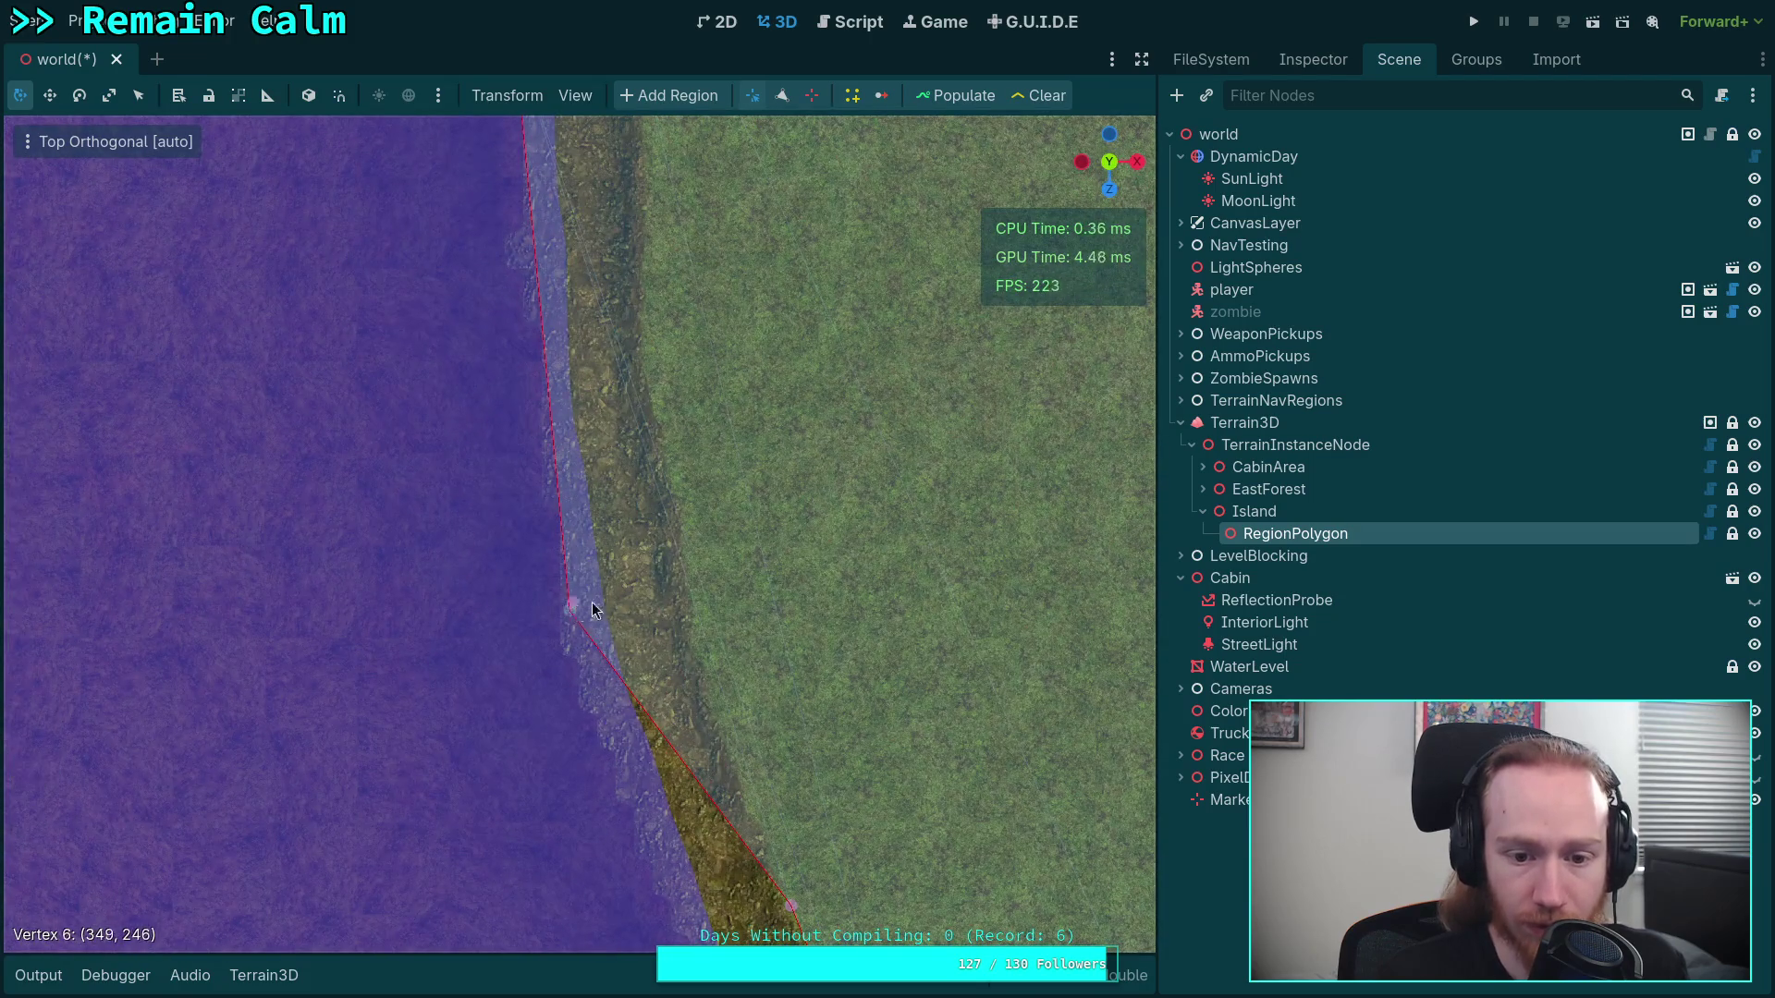
{"action": "left_click_drag", "start_coordinate": [571, 605], "coordinate": [763, 585]}
{"action": "scroll", "coordinate": [747, 849], "scroll_direction": "up", "scroll_amount": 2}
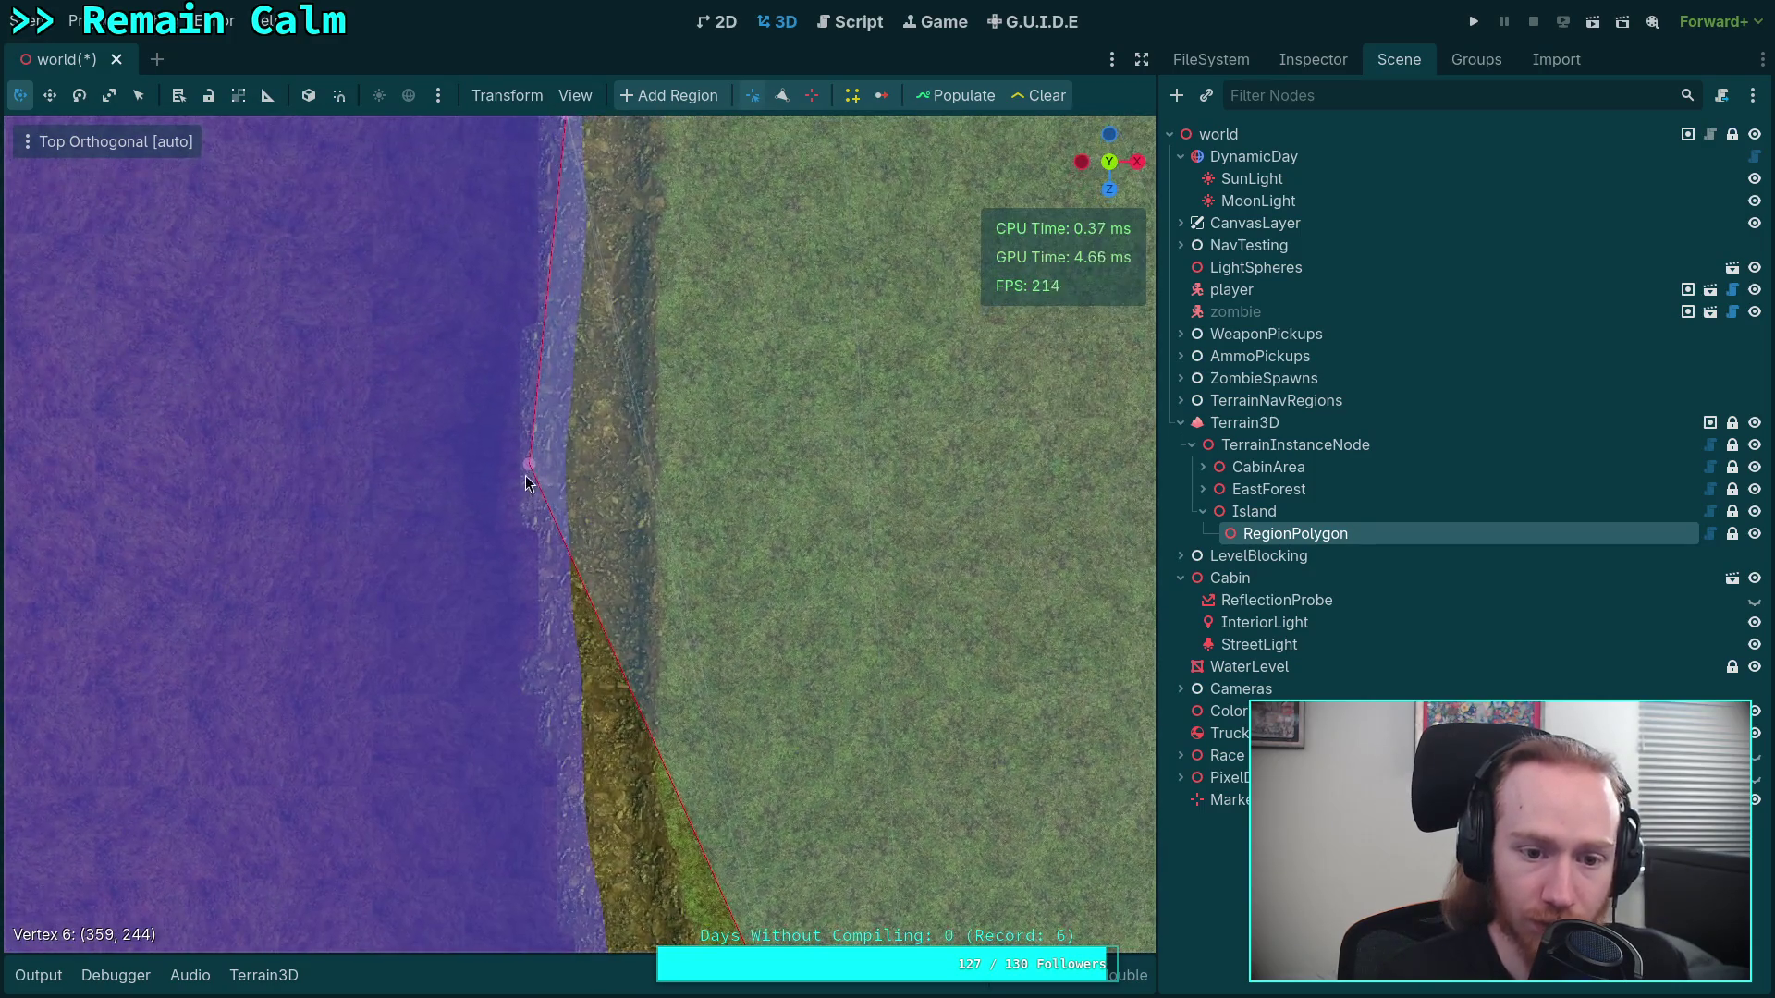
{"action": "left_click_drag", "start_coordinate": [526, 475], "coordinate": [712, 470]}
Move vertices 4, 3 and 2 onto the grass edge
{"action": "scroll", "coordinate": [719, 430], "scroll_direction": "up", "scroll_amount": 2}
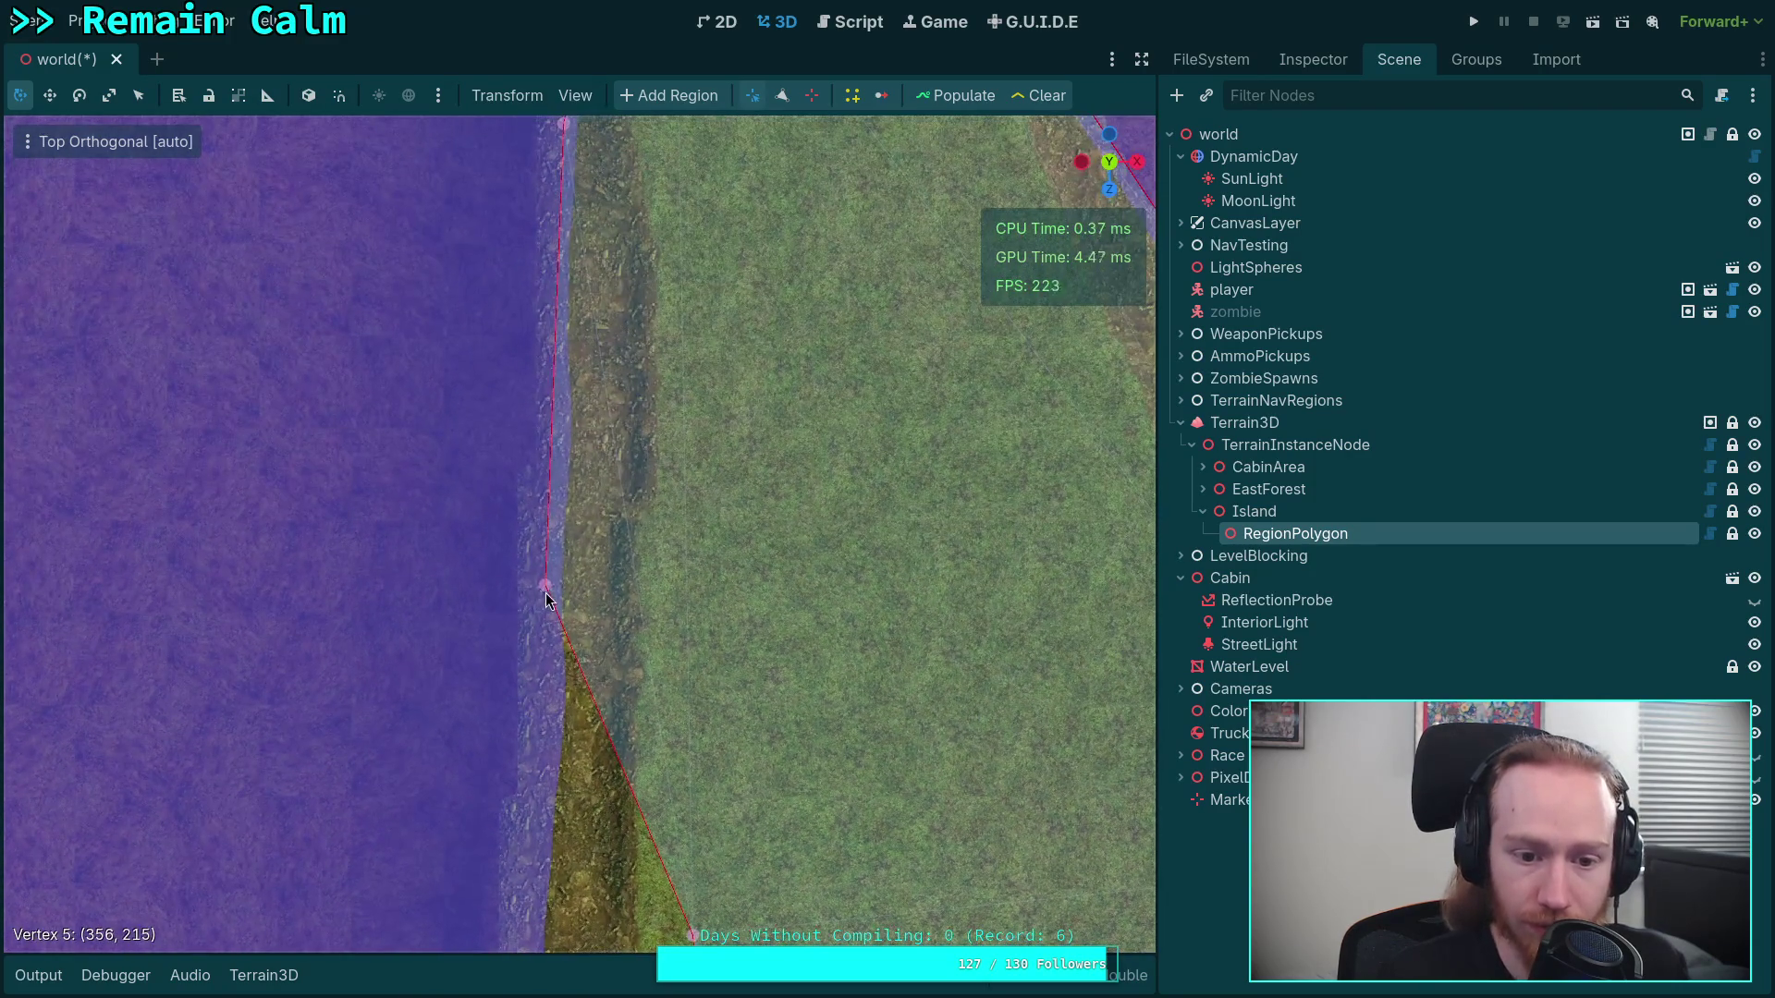
{"action": "mouse_move", "coordinate": [545, 592]}
{"action": "left_mouse_down"}
{"action": "mouse_move", "coordinate": [717, 542]}
{"action": "mouse_move", "coordinate": [699, 547]}
{"action": "left_mouse_up"}
{"action": "scroll", "coordinate": [699, 545], "scroll_direction": "down", "scroll_amount": 3}
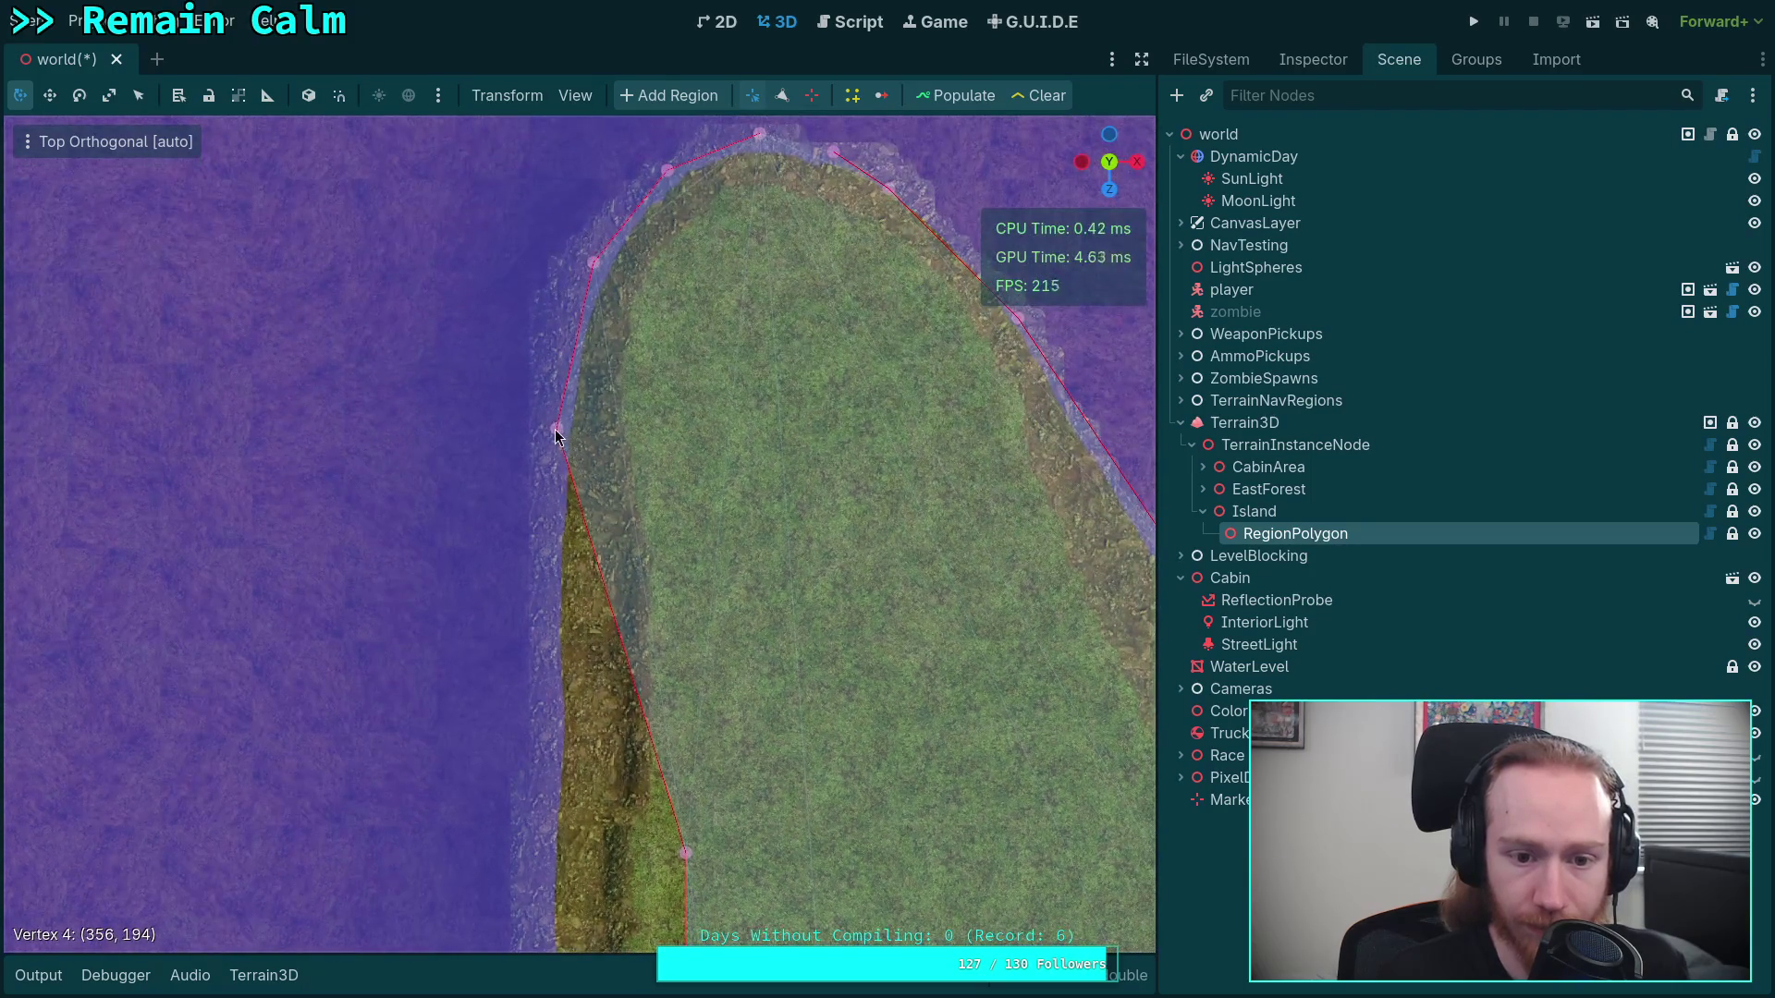
{"action": "left_click_drag", "start_coordinate": [554, 429], "coordinate": [669, 455]}
{"action": "scroll", "coordinate": [682, 463], "scroll_direction": "up", "scroll_amount": 3}
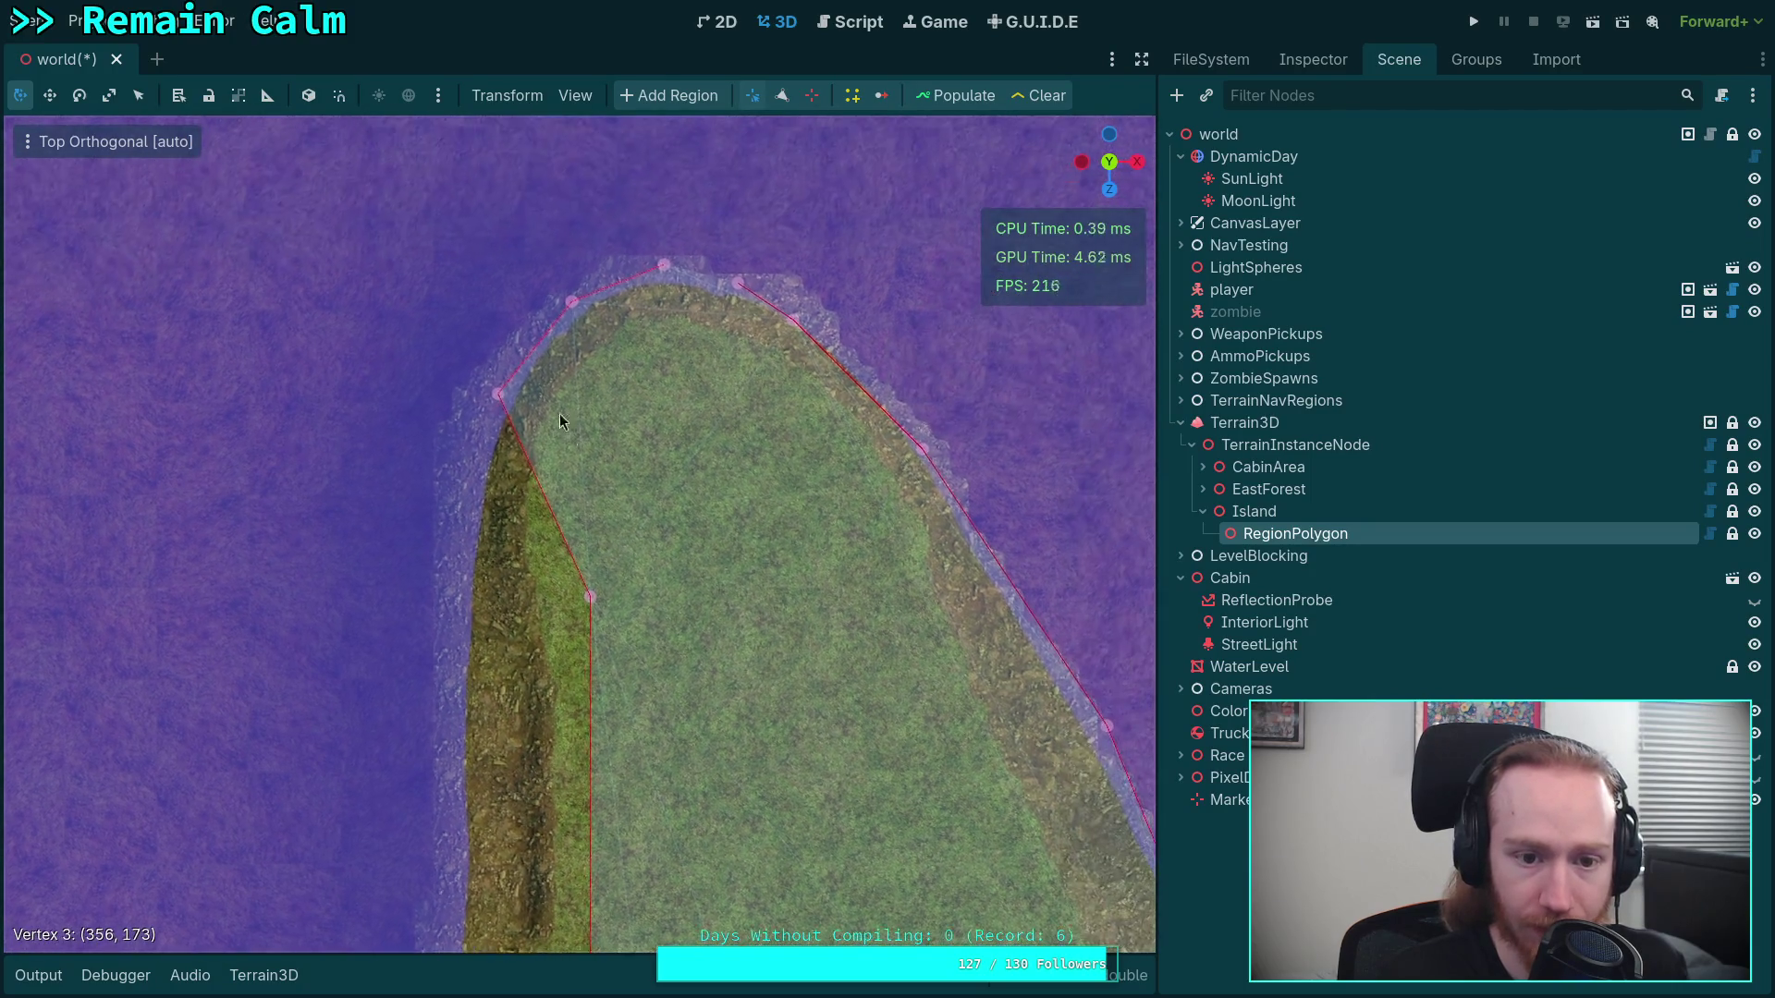
{"action": "left_click_drag", "start_coordinate": [520, 402], "coordinate": [631, 479]}
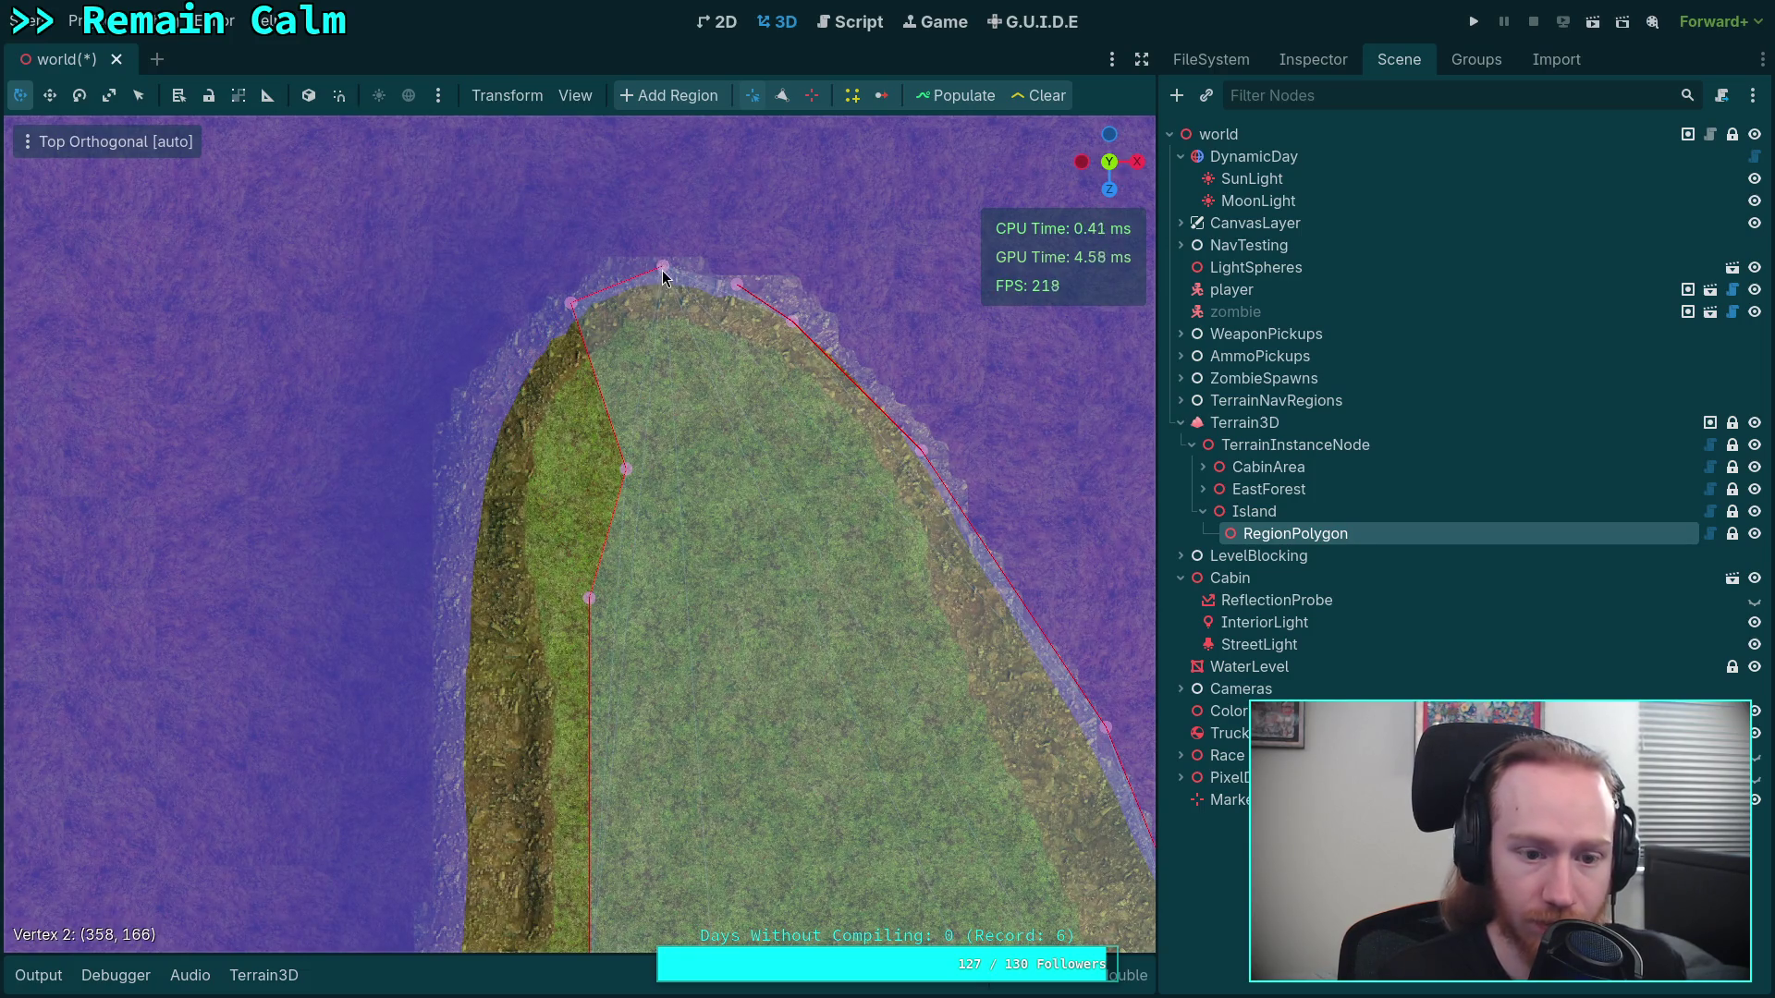
Delete the extra island-tip point and drag vertex 0 and the upper-right vertices onto the grass
{"action": "left_click", "coordinate": [782, 96]}
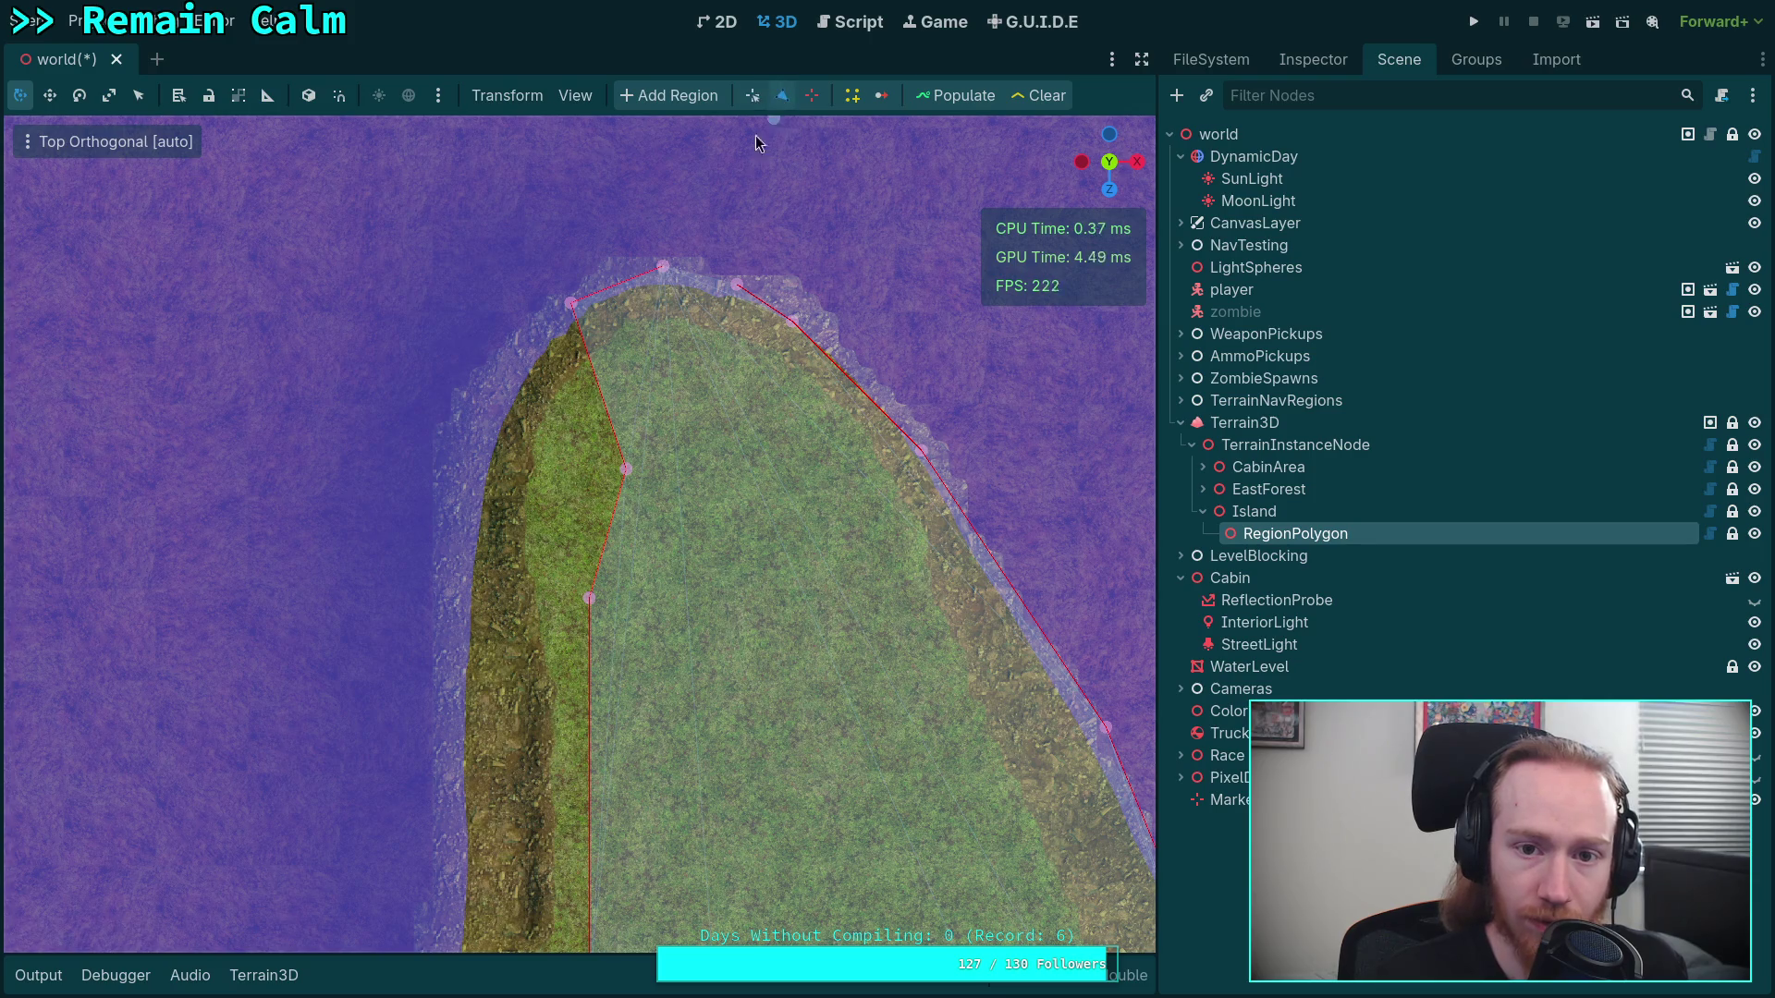
{"action": "left_click", "coordinate": [664, 267]}
{"action": "left_click_drag", "start_coordinate": [570, 305], "coordinate": [665, 334]}
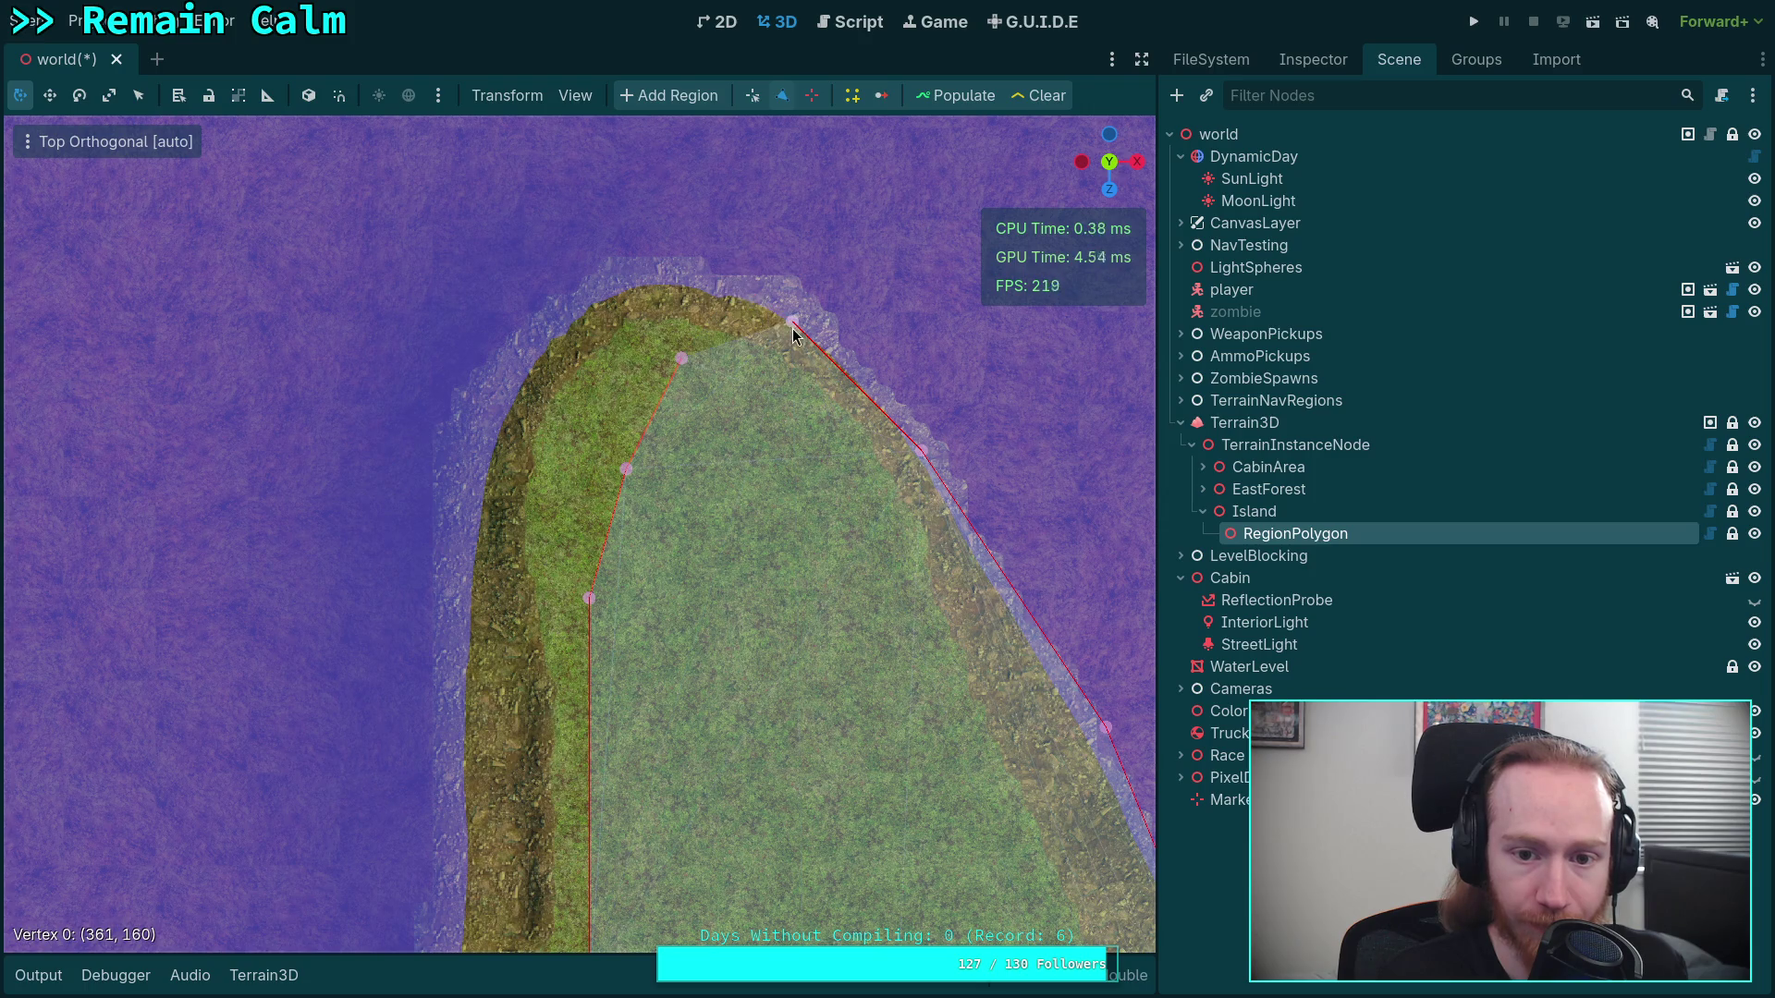
{"action": "left_click_drag", "start_coordinate": [791, 326], "coordinate": [827, 423]}
{"action": "left_click_drag", "start_coordinate": [680, 359], "coordinate": [662, 393]}
{"action": "left_click_drag", "start_coordinate": [831, 422], "coordinate": [774, 432]}
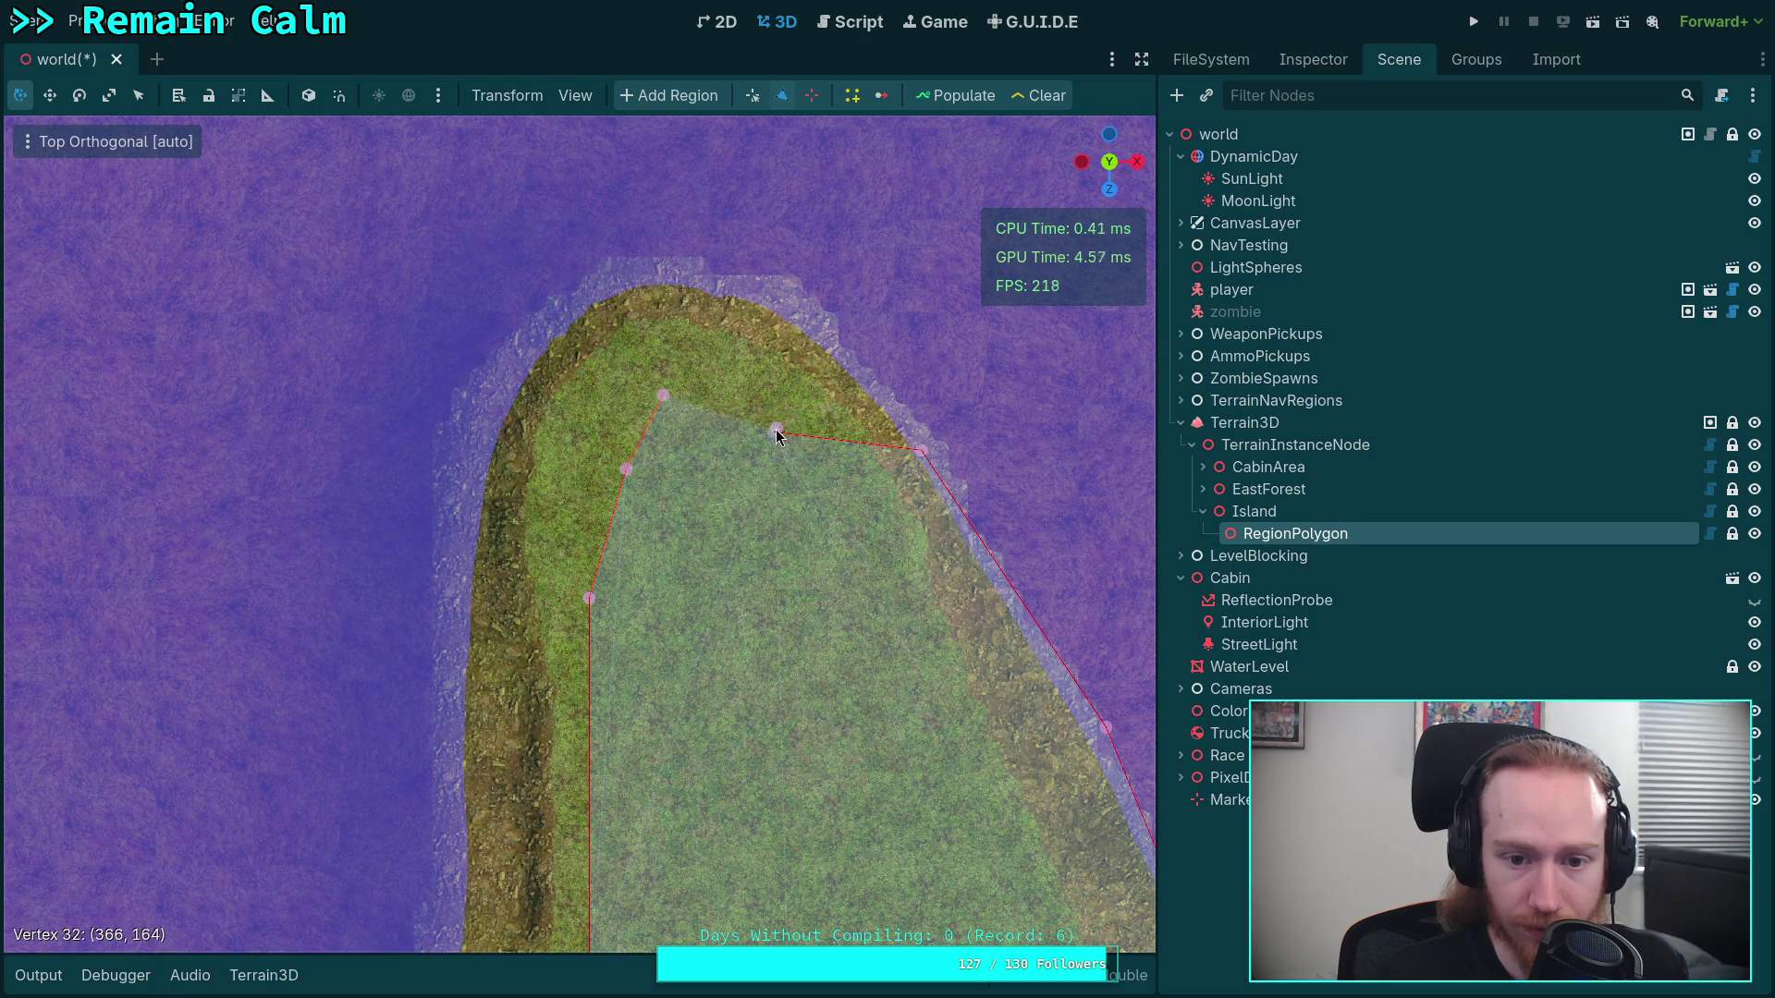
{"action": "left_click_drag", "start_coordinate": [923, 451], "coordinate": [904, 567]}
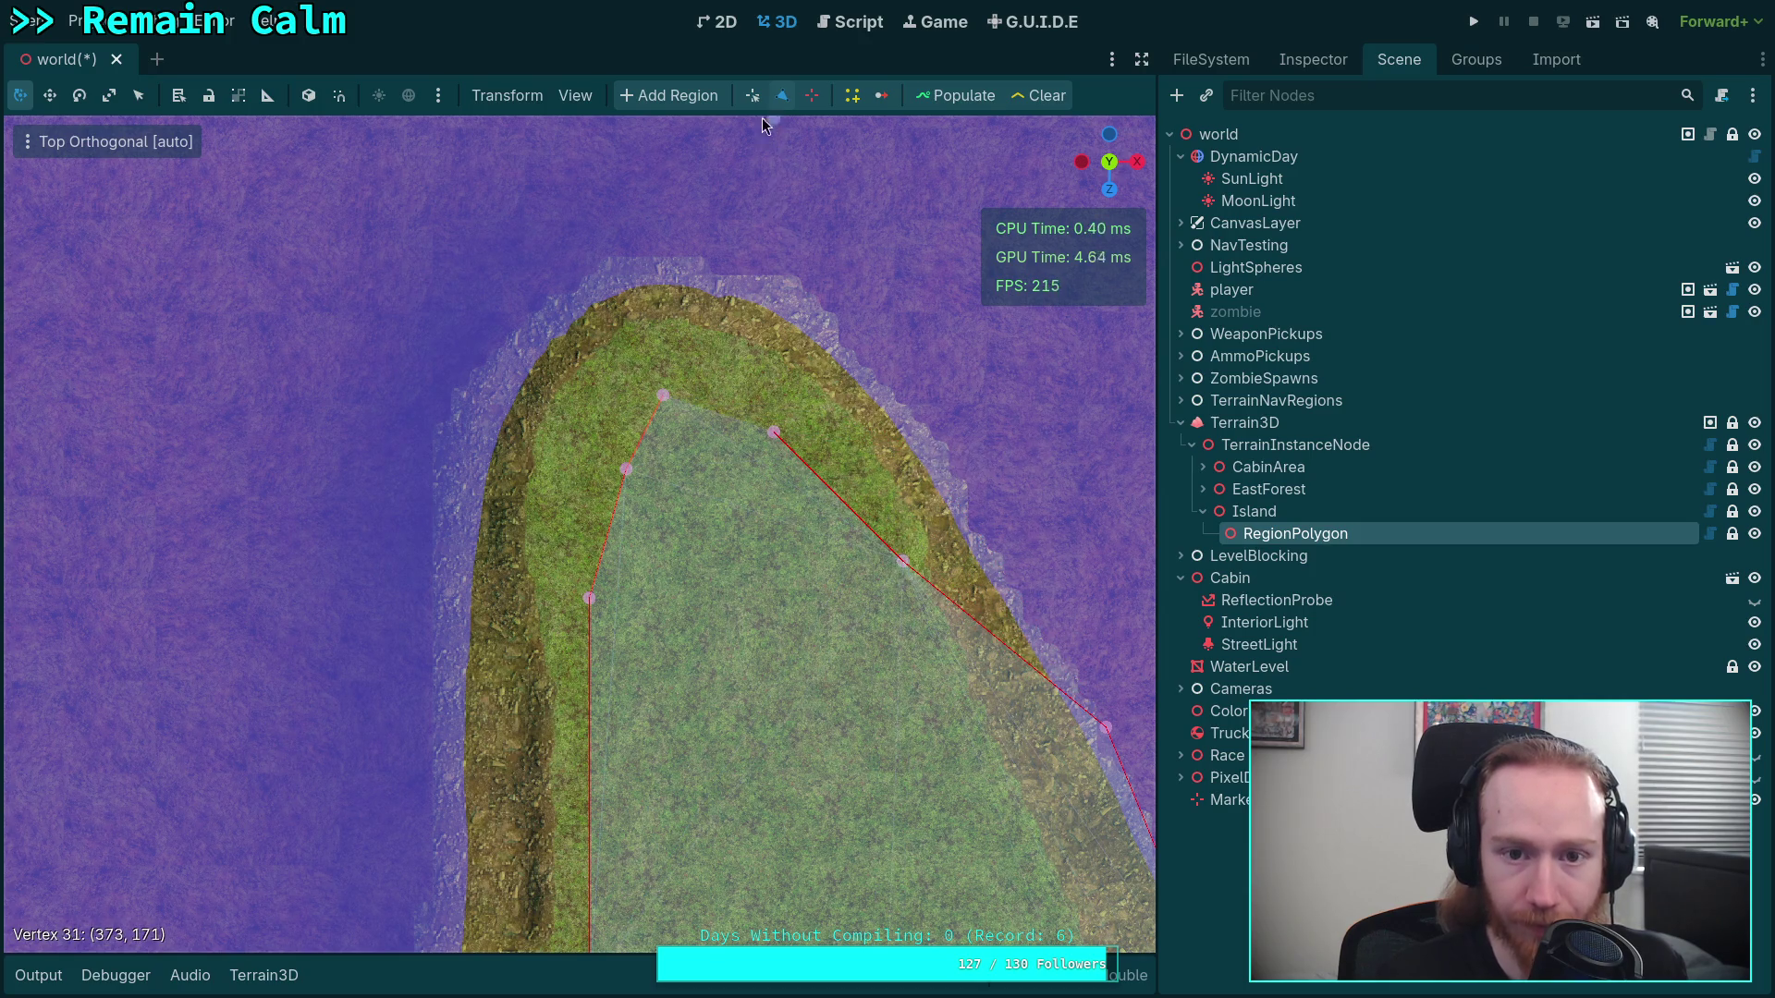
Move vertices 30 and 31 on the east side onto a straight grass edge
{"action": "left_click", "coordinate": [752, 95]}
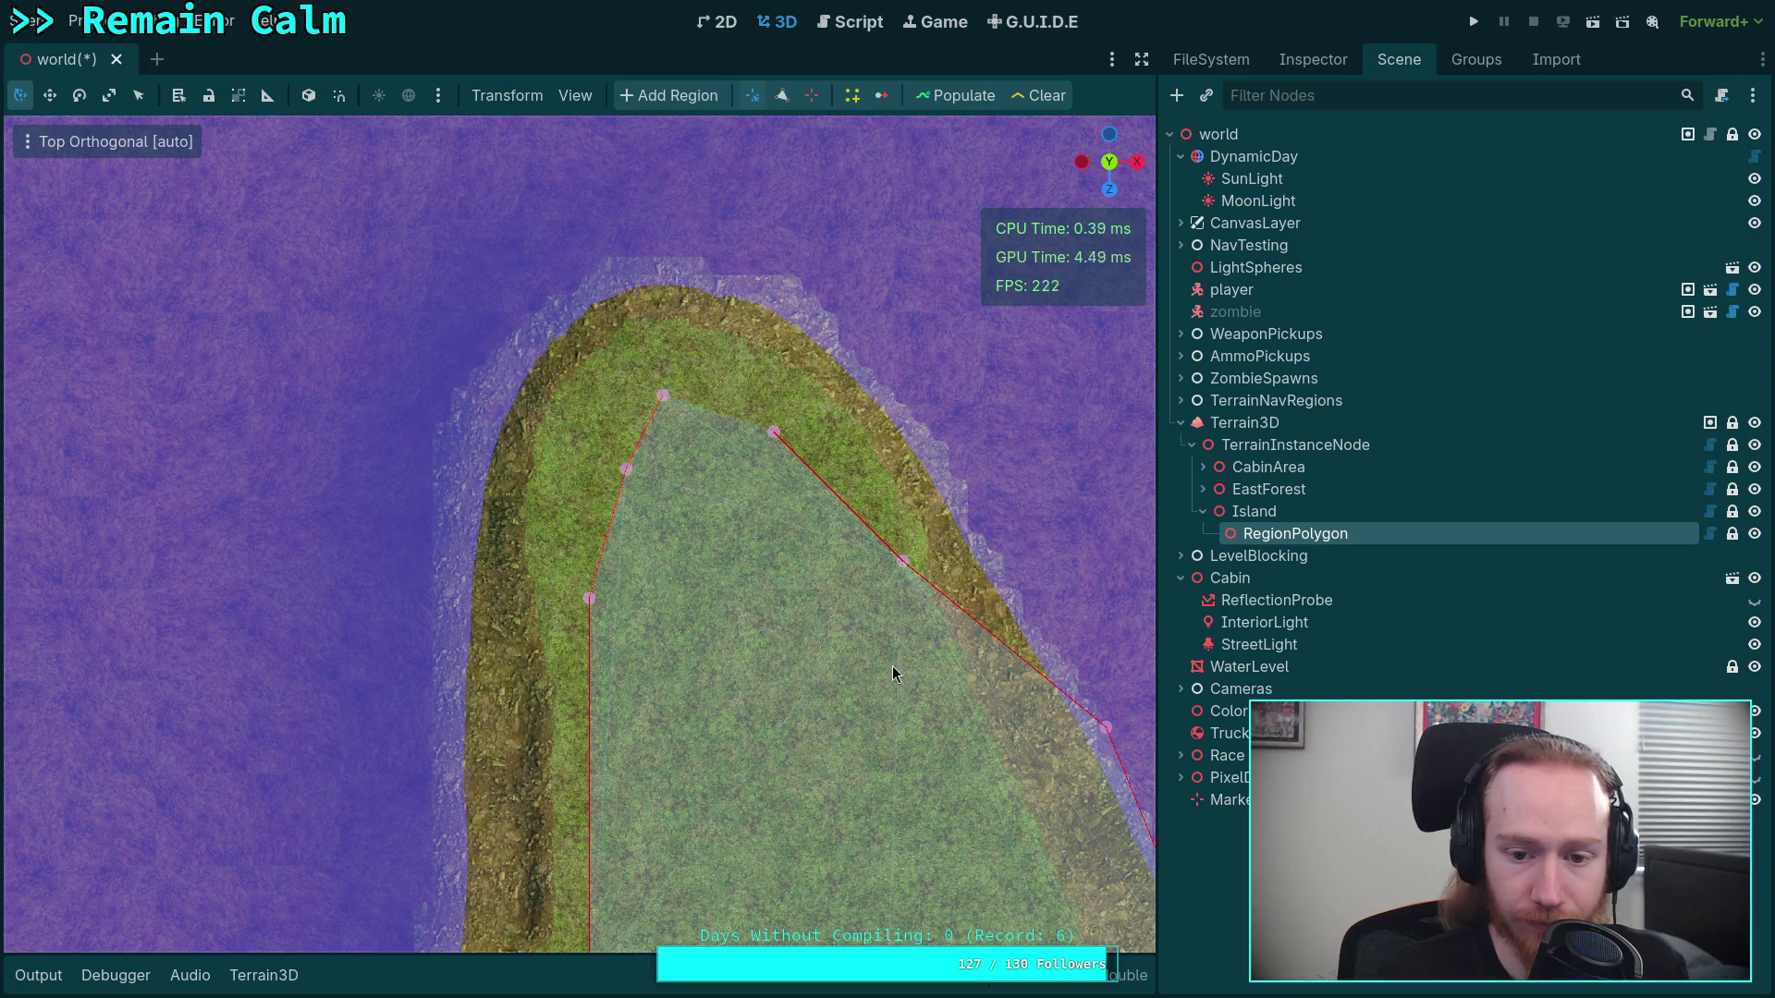
{"action": "left_click_drag", "start_coordinate": [899, 673], "coordinate": [513, 286]}
{"action": "left_click_drag", "start_coordinate": [766, 397], "coordinate": [635, 510]}
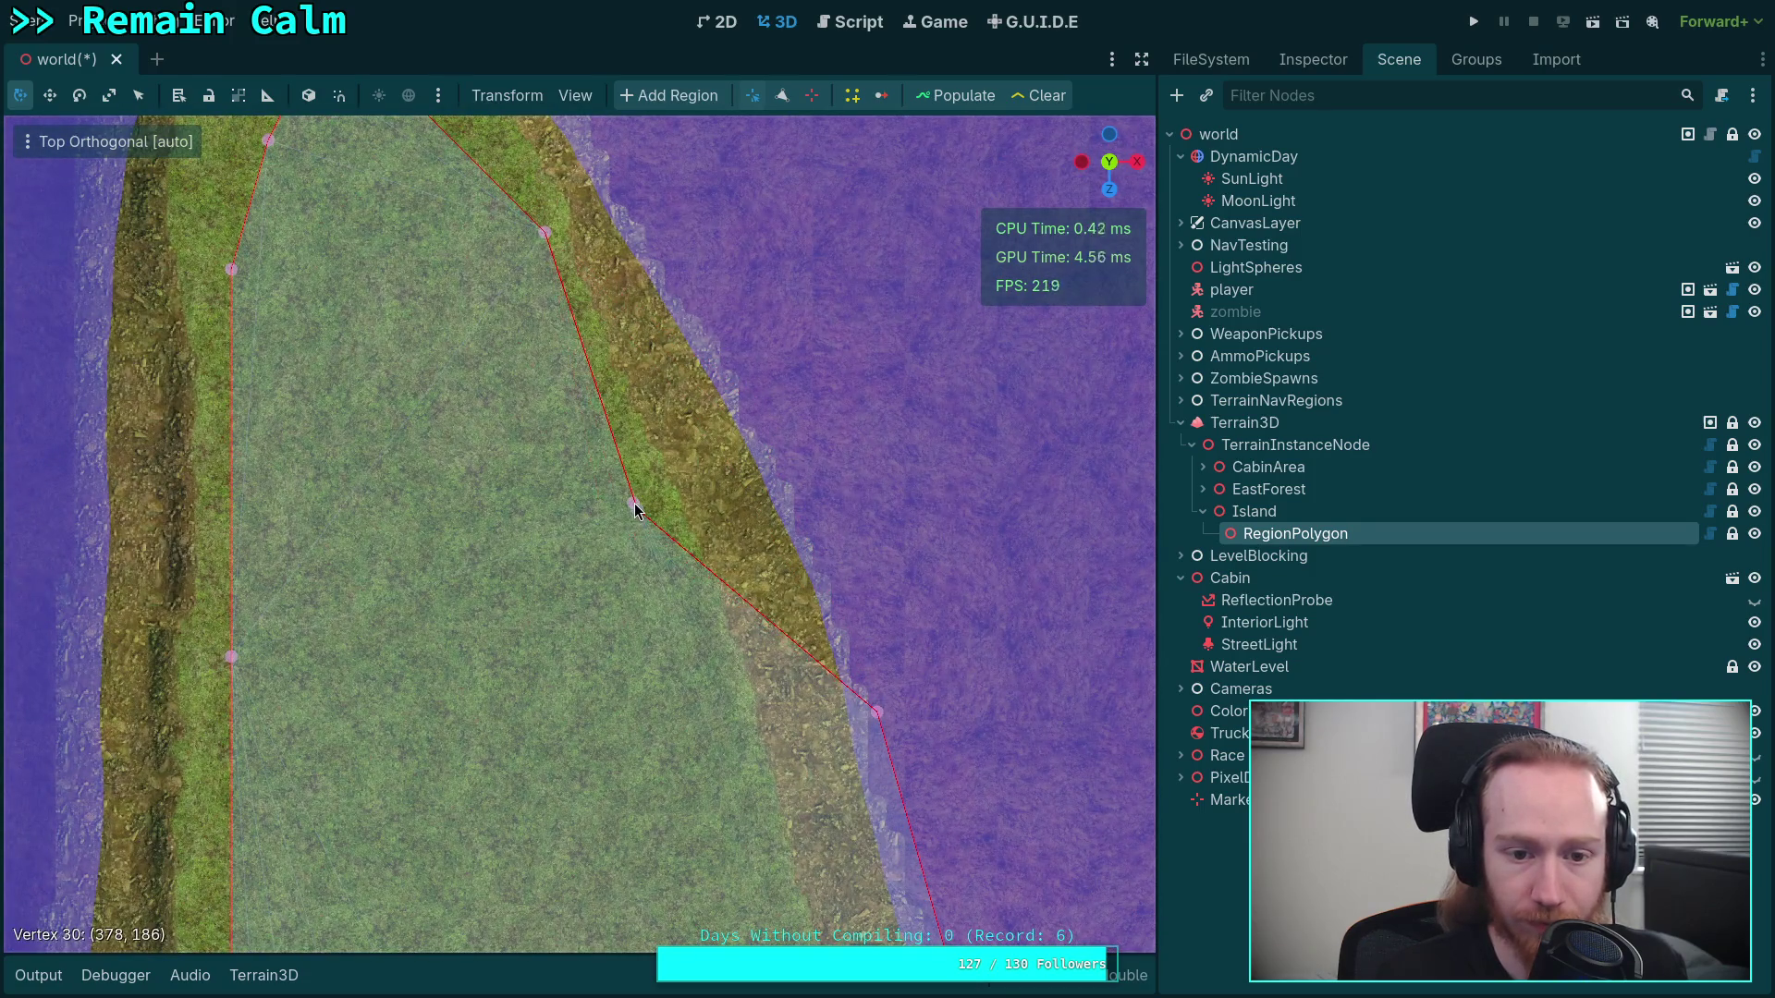
{"action": "scroll", "coordinate": [515, 237], "scroll_direction": "down", "scroll_amount": 3}
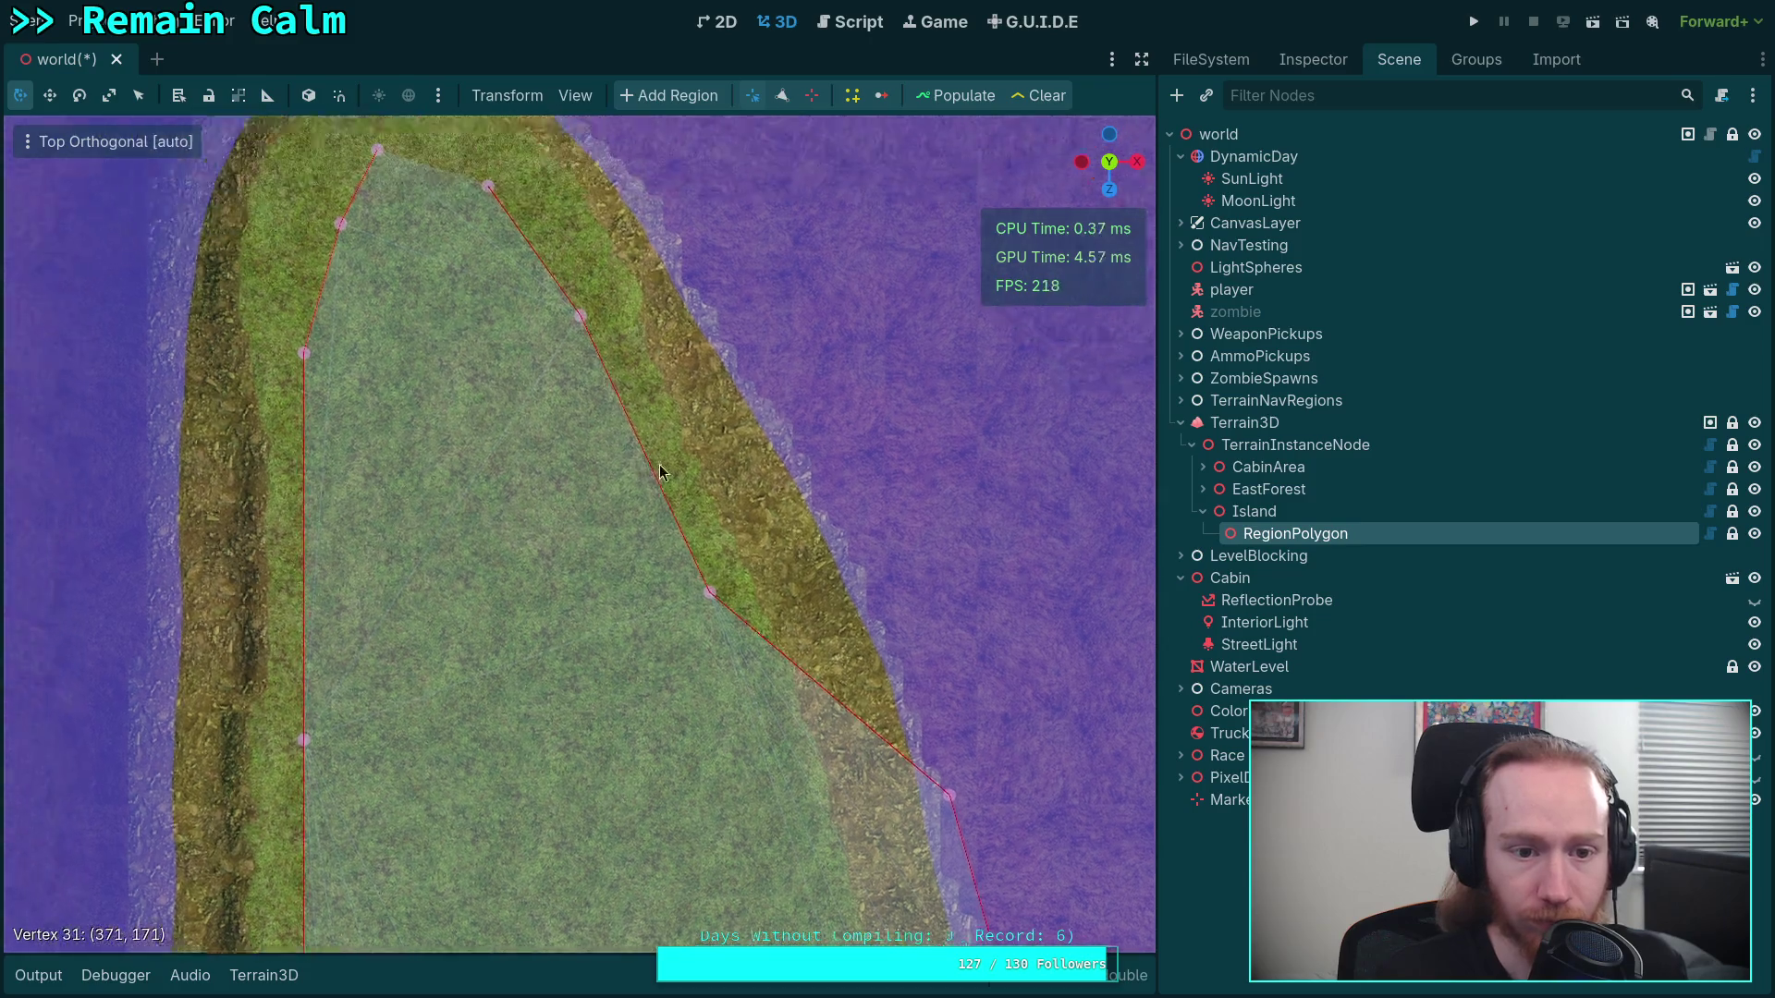
{"action": "left_click_drag", "start_coordinate": [490, 239], "coordinate": [588, 348]}
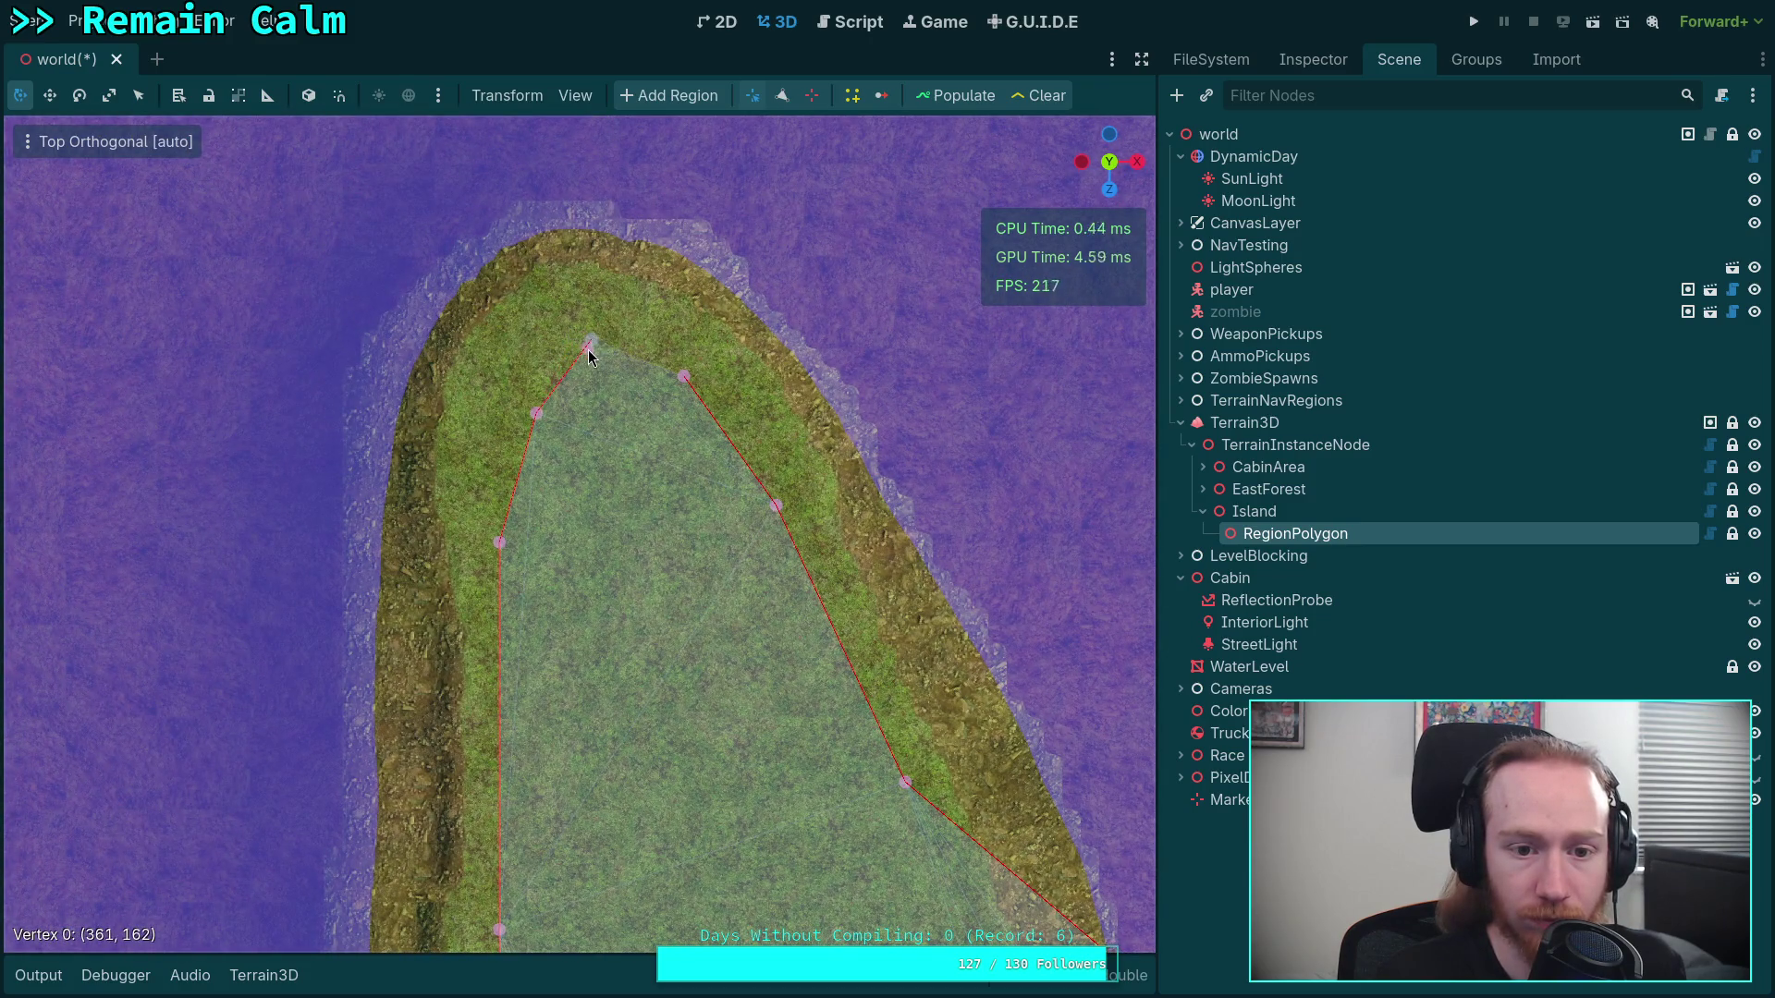
{"action": "left_click_drag", "start_coordinate": [617, 425], "coordinate": [605, 355]}
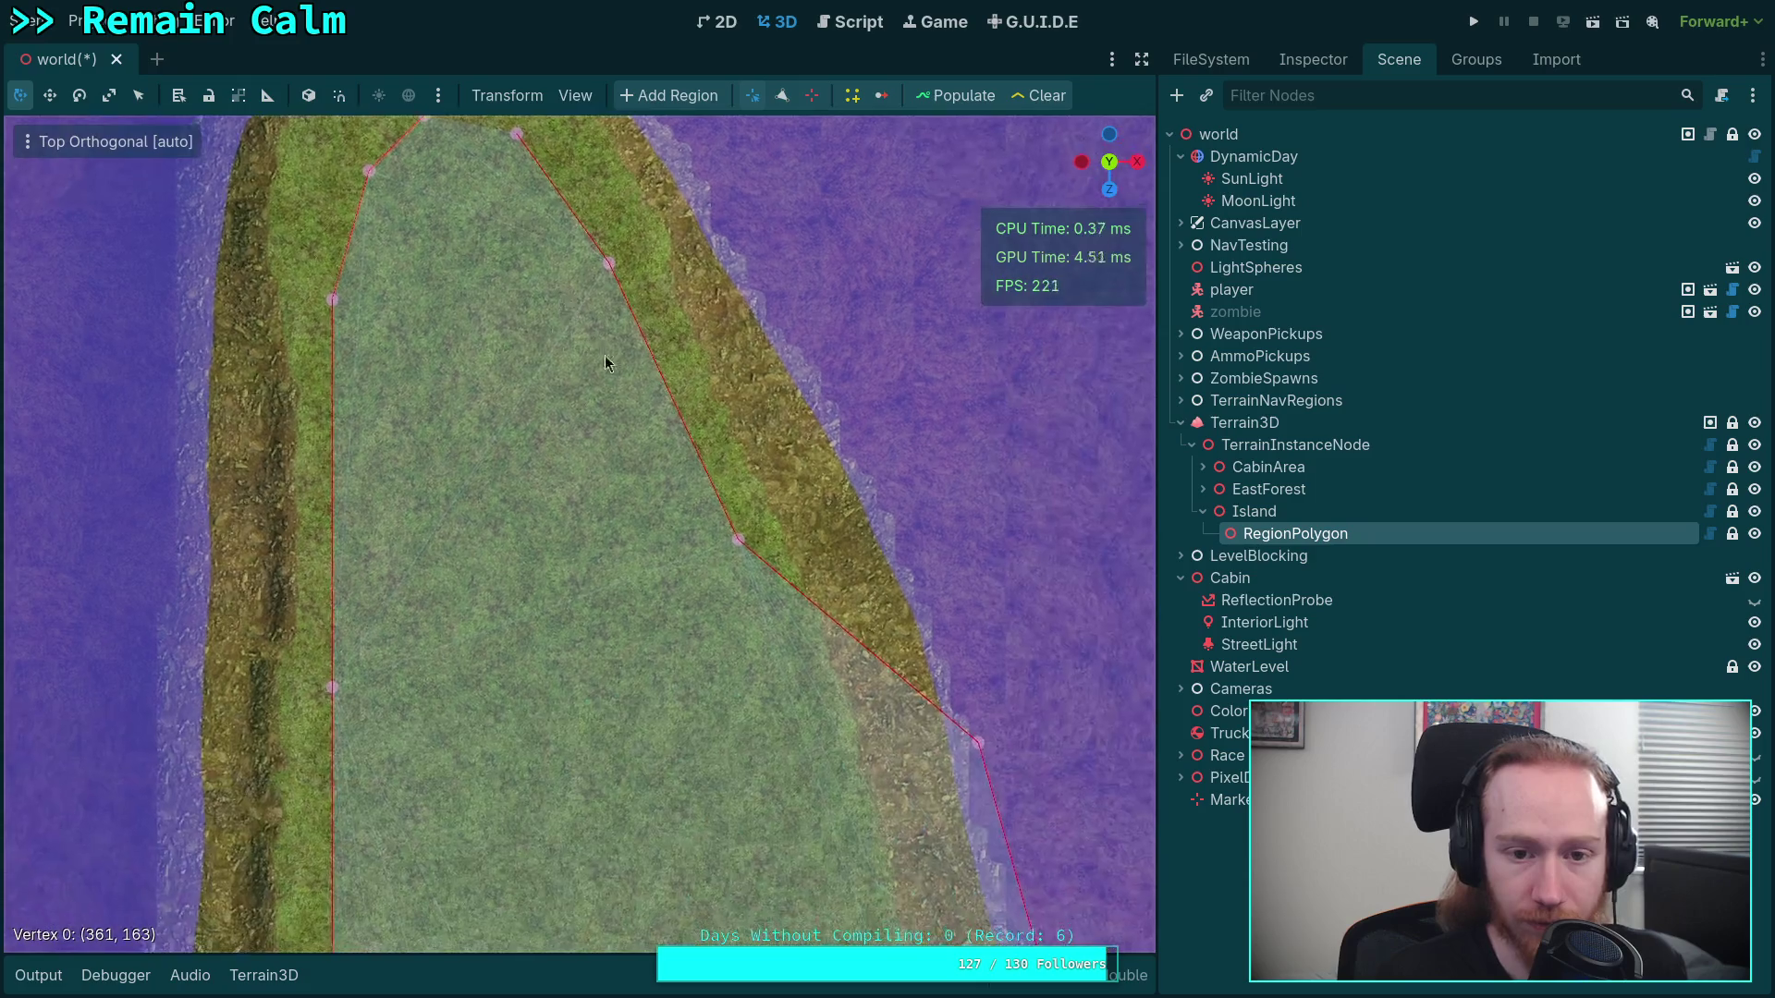
{"action": "left_click_drag", "start_coordinate": [609, 263], "coordinate": [589, 289]}
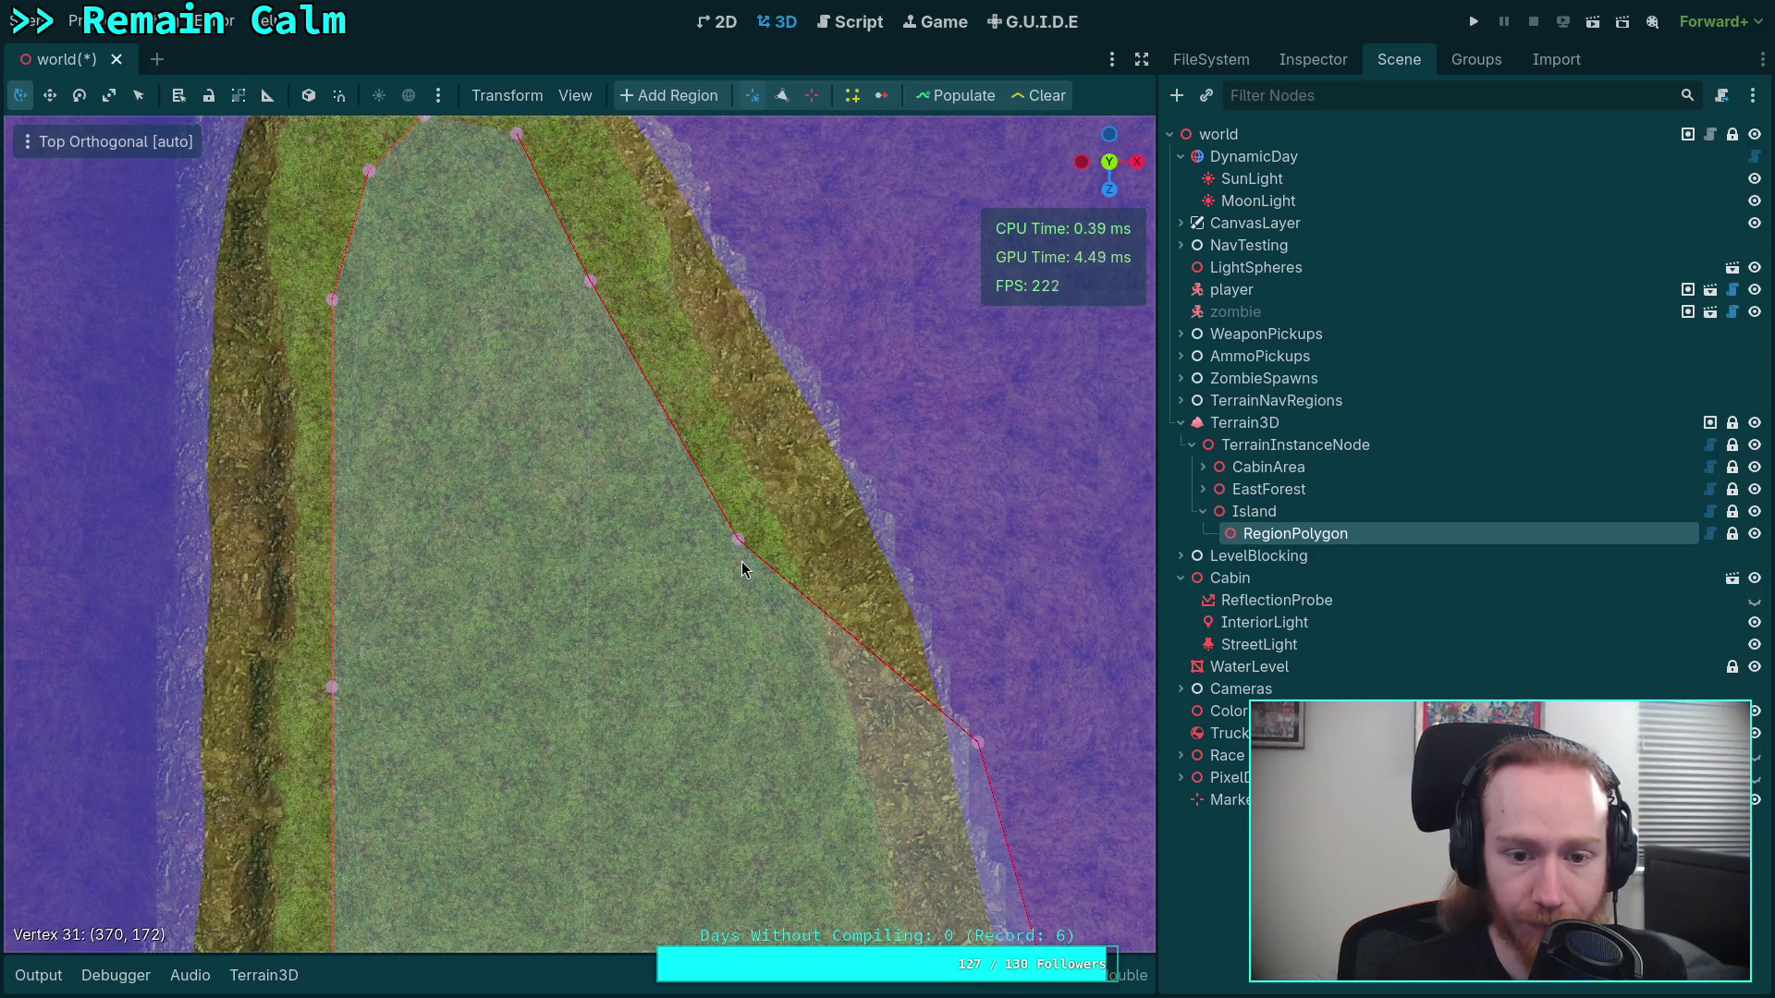
{"action": "left_click_drag", "start_coordinate": [742, 569], "coordinate": [708, 601]}
Pull an east-side vertex inward onto the grass and nudge vertex 29 and a top-end vertex
{"action": "scroll", "coordinate": [761, 634], "scroll_direction": "down", "scroll_amount": 3}
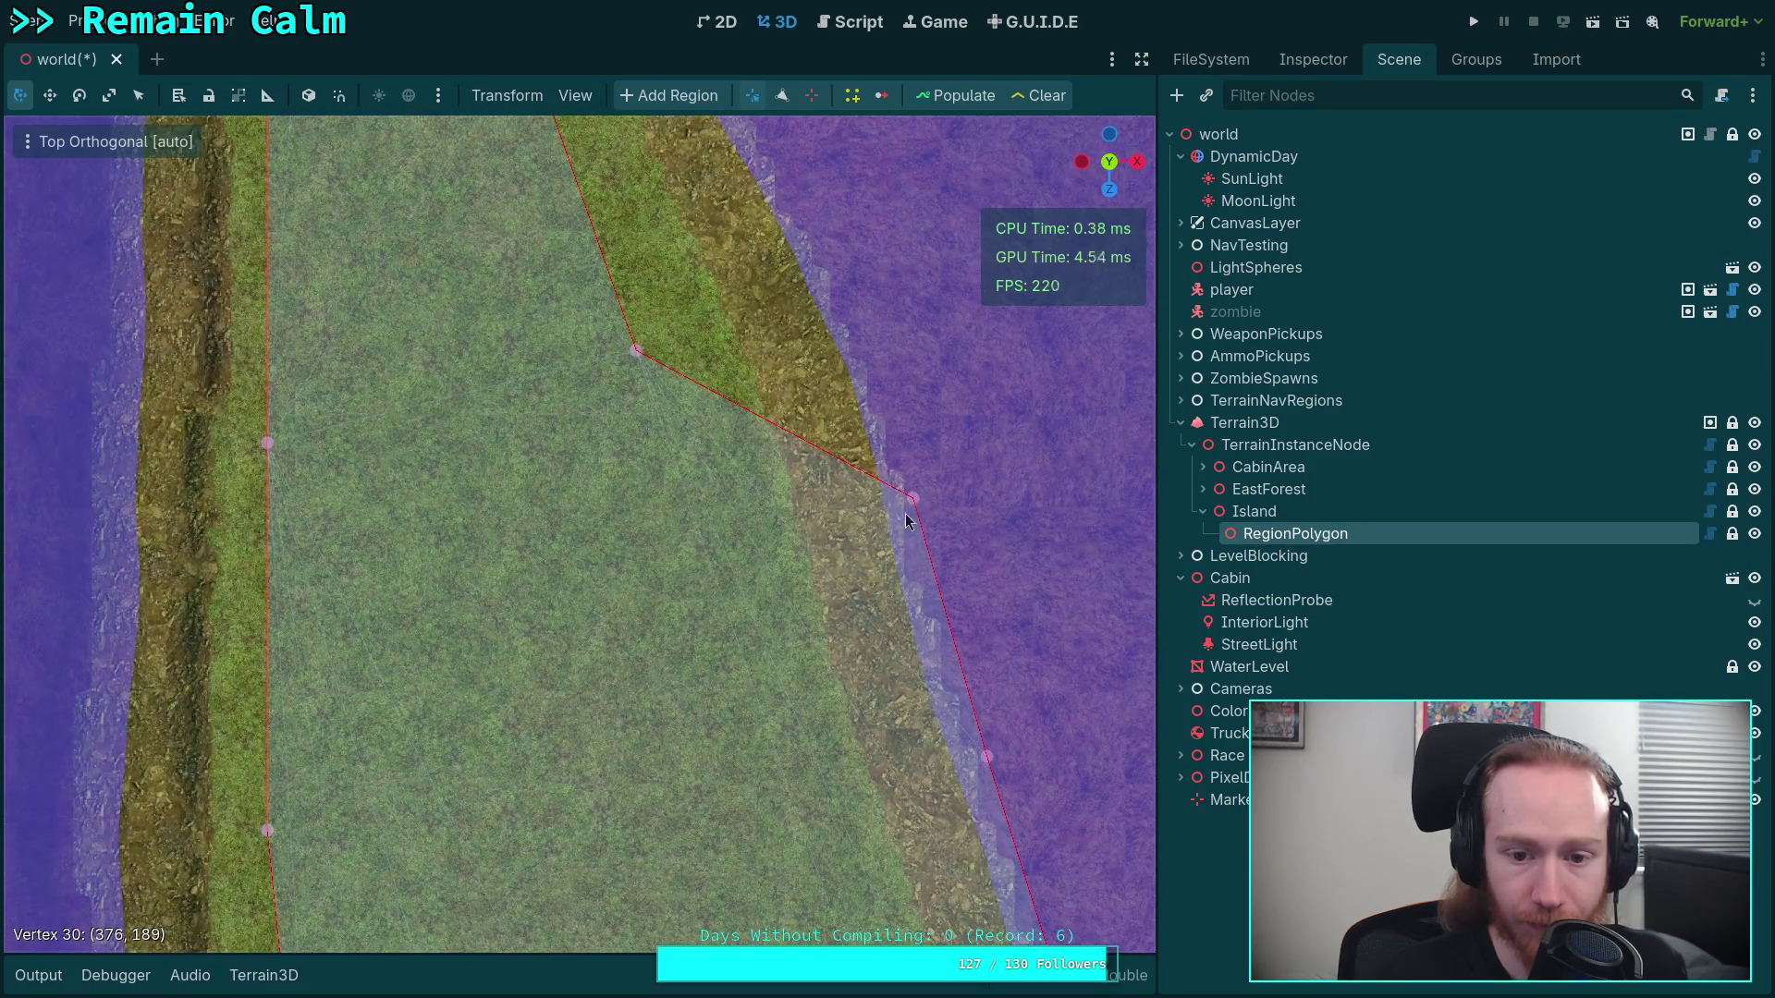
{"action": "left_click_drag", "start_coordinate": [912, 505], "coordinate": [730, 610]}
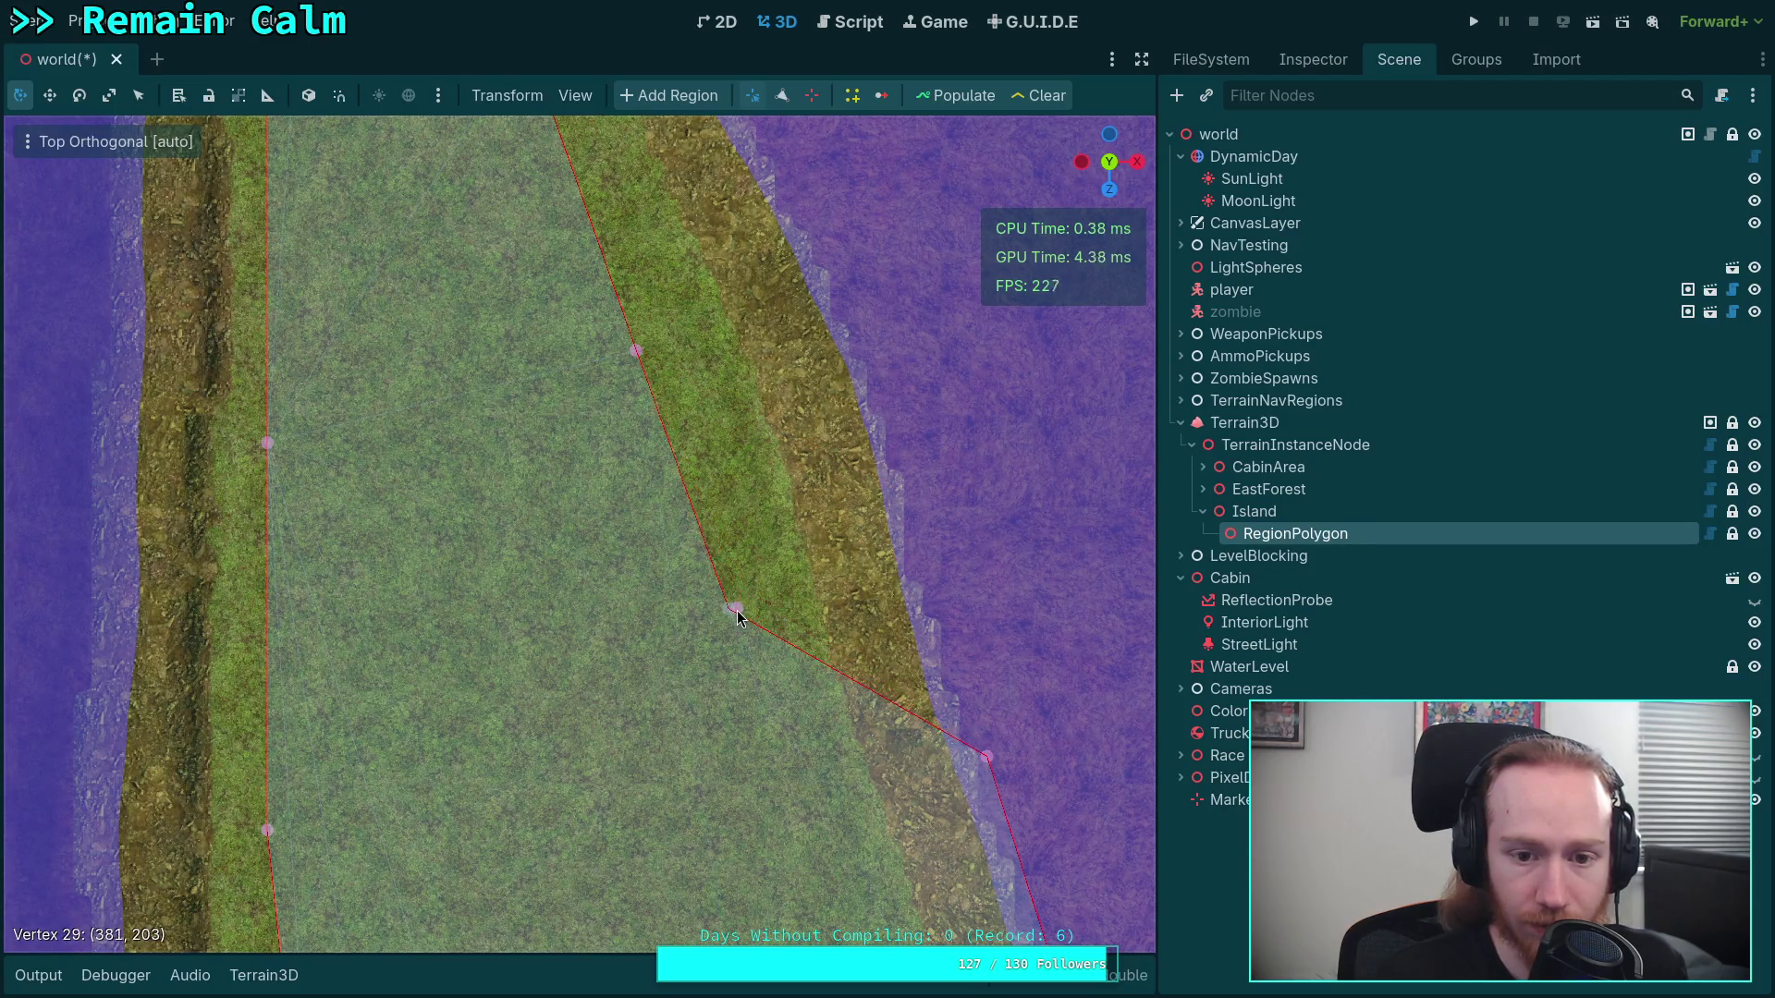
{"action": "left_click_drag", "start_coordinate": [636, 352], "coordinate": [658, 354]}
{"action": "scroll", "coordinate": [694, 555], "scroll_direction": "up", "scroll_amount": 3}
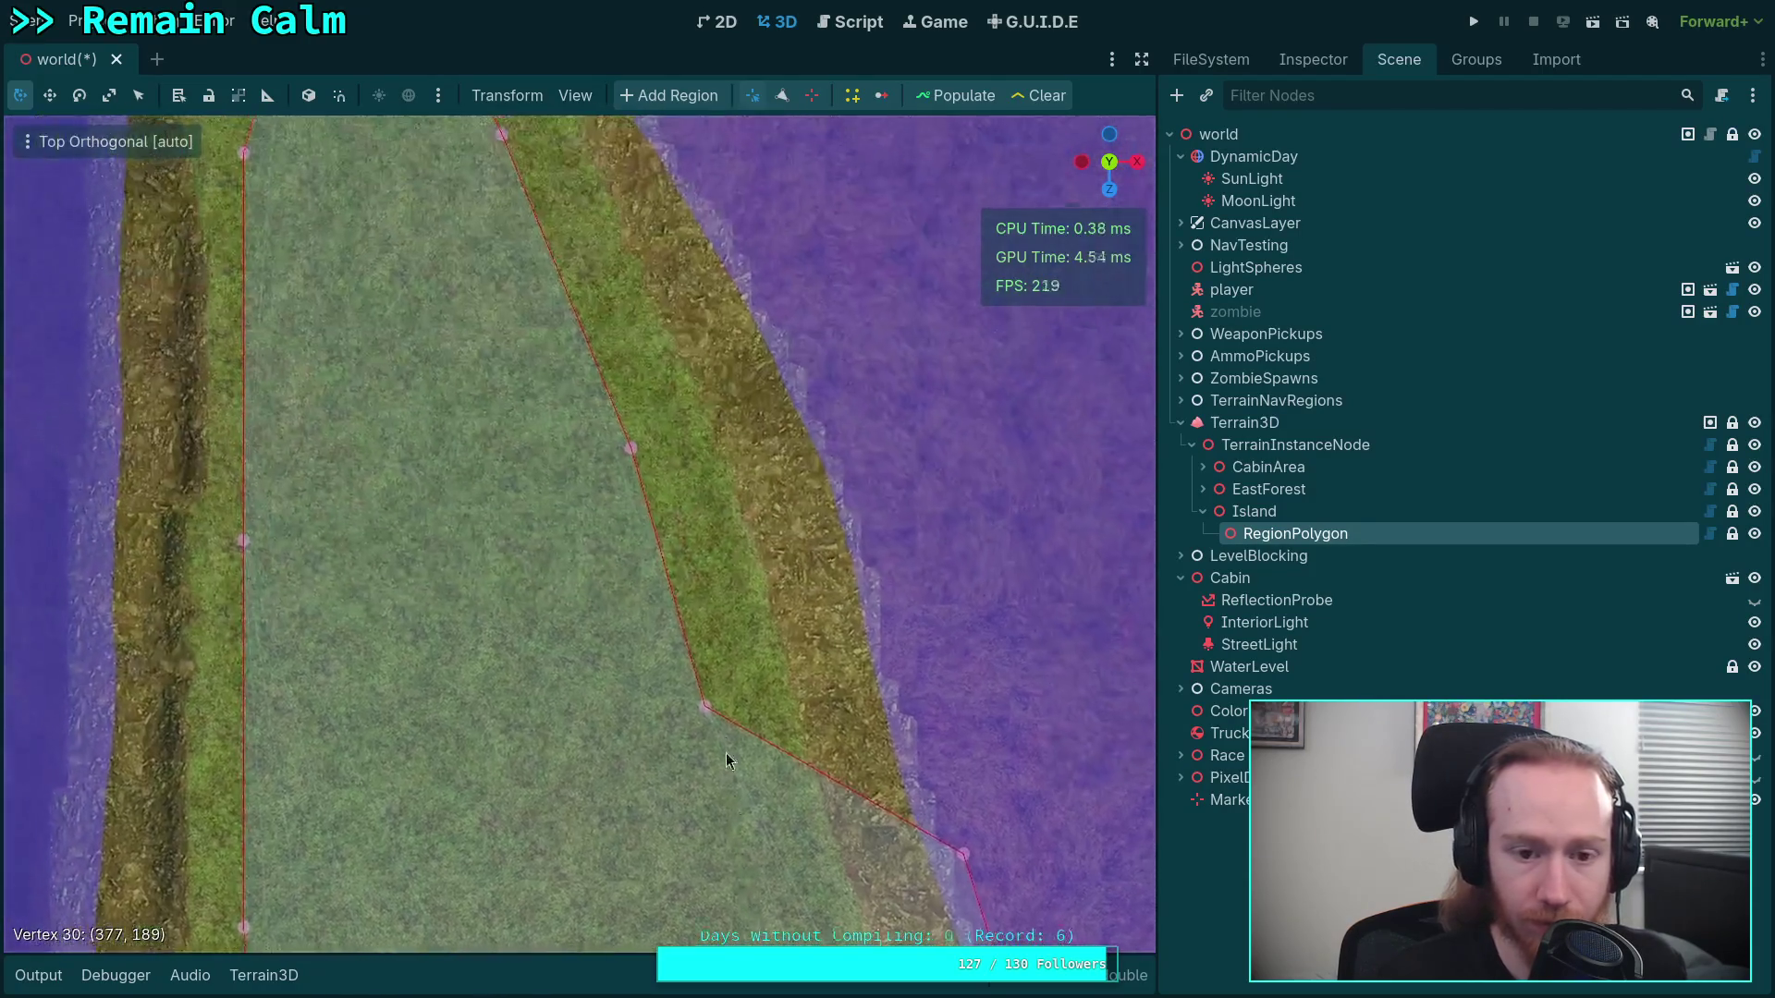
{"action": "scroll", "coordinate": [439, 550], "scroll_direction": "left", "scroll_amount": 5}
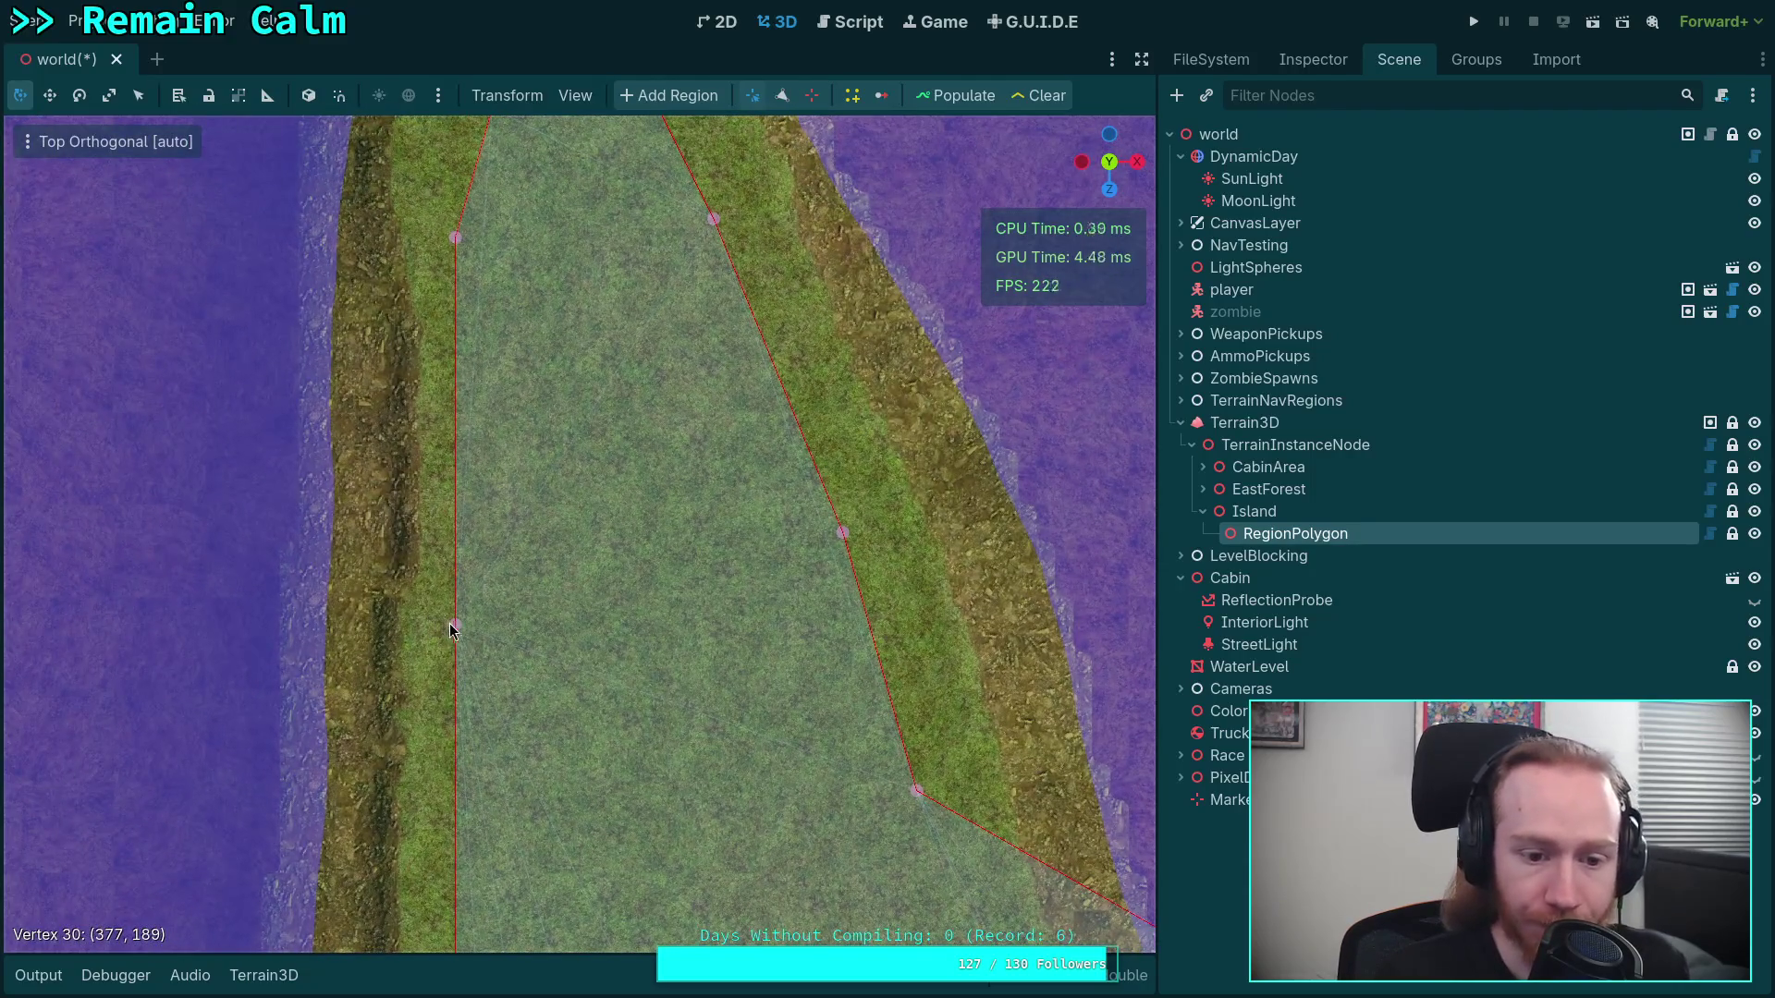
{"action": "scroll", "coordinate": [477, 624], "scroll_direction": "up", "scroll_amount": 5}
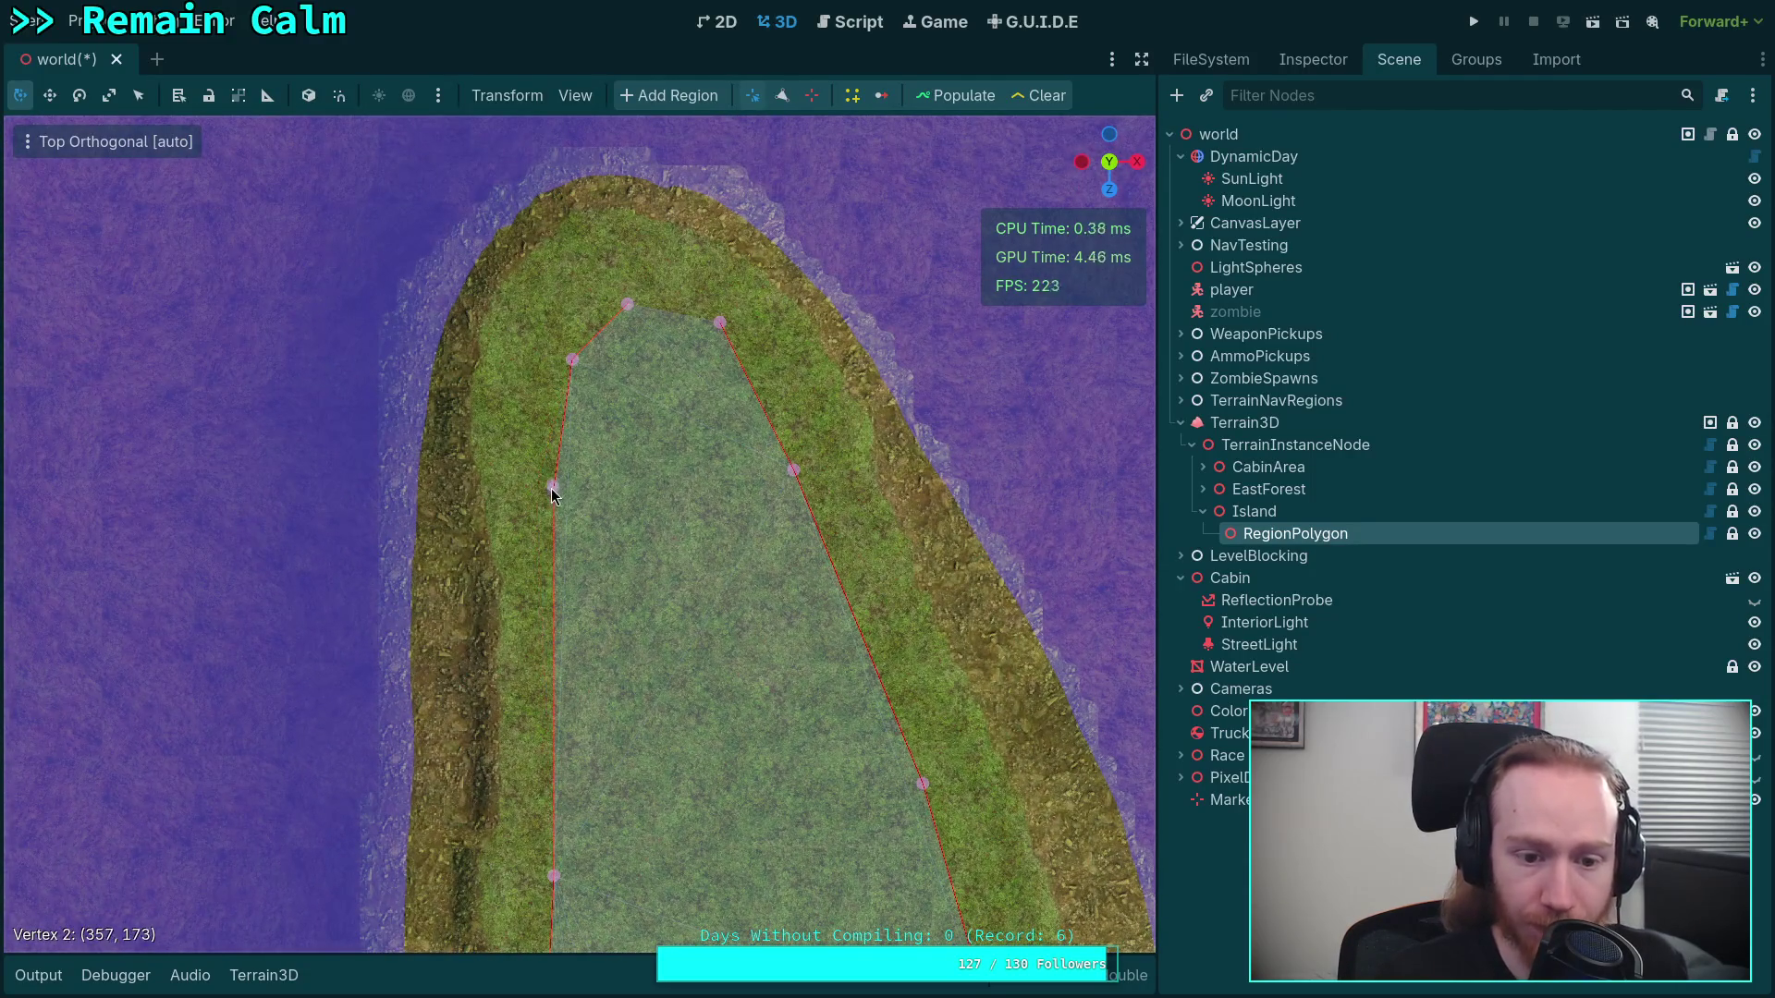
{"action": "mouse_move", "coordinate": [551, 488]}
{"action": "left_mouse_down"}
{"action": "mouse_move", "coordinate": [538, 472]}
{"action": "mouse_move", "coordinate": [553, 489]}
{"action": "left_mouse_up"}
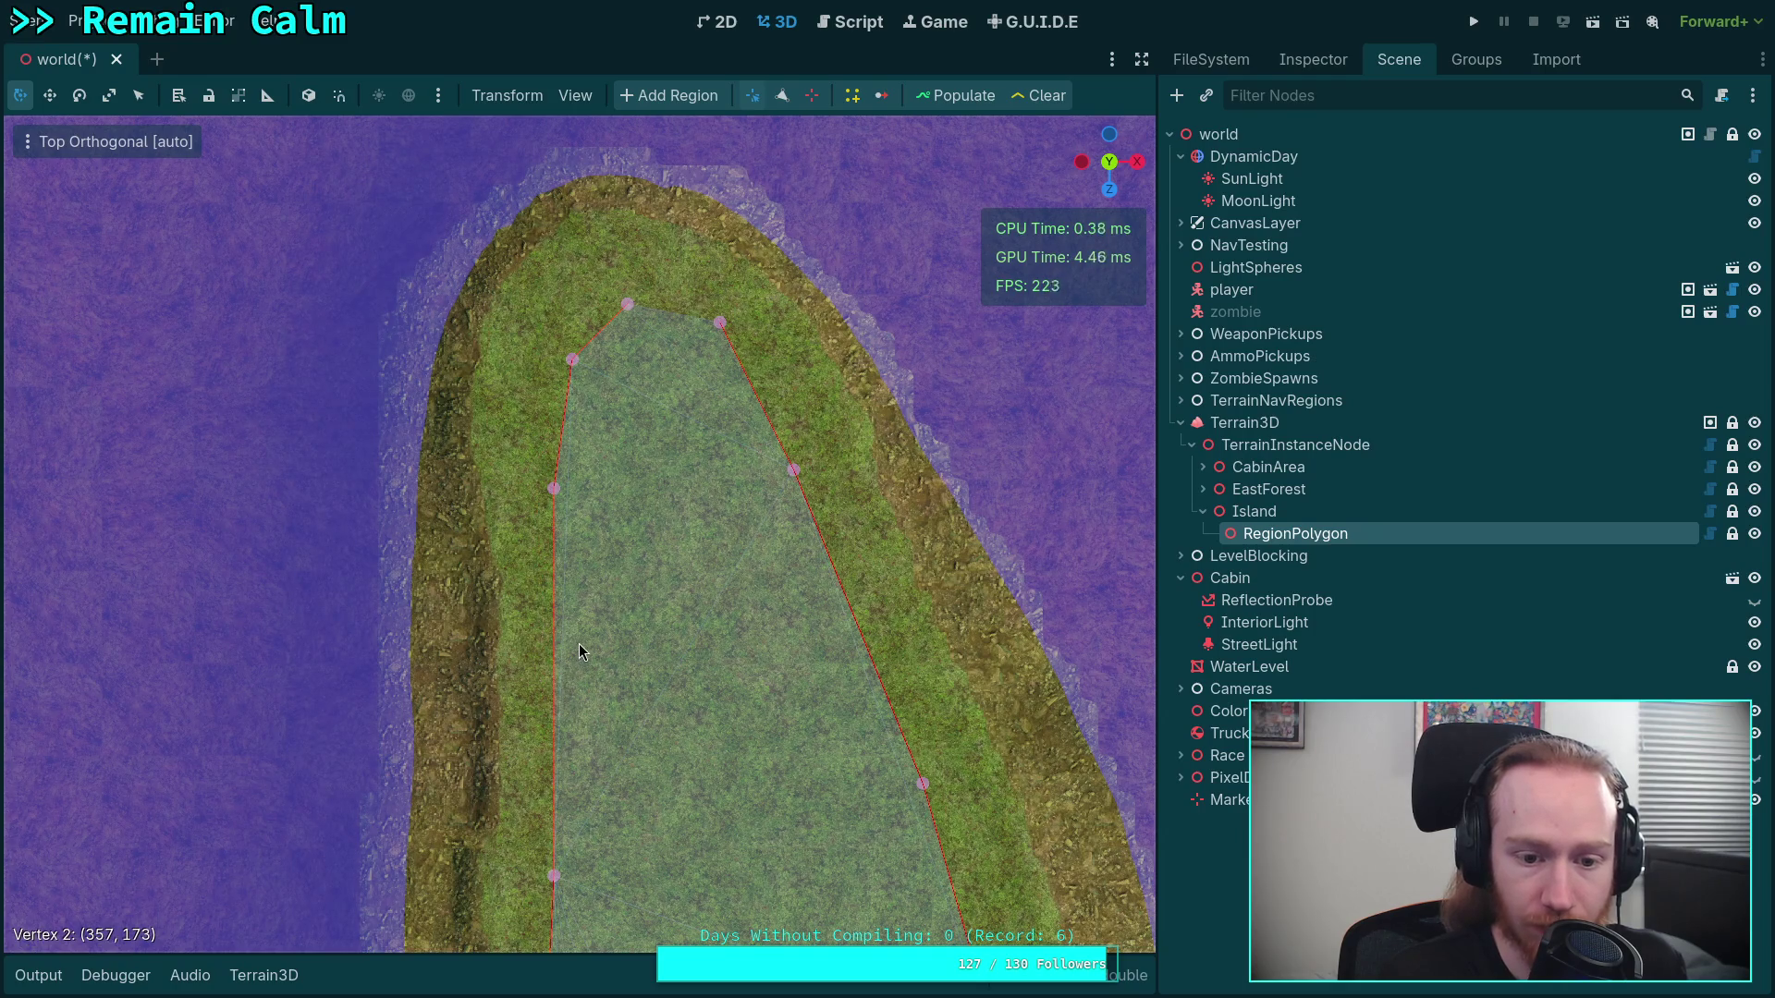
Insert a new left-edge vertex on the grass, pull another left-edge vertex in, and nudge vertex 4 down
{"action": "left_click", "coordinate": [782, 96]}
{"action": "left_click_drag", "start_coordinate": [555, 682], "coordinate": [584, 674]}
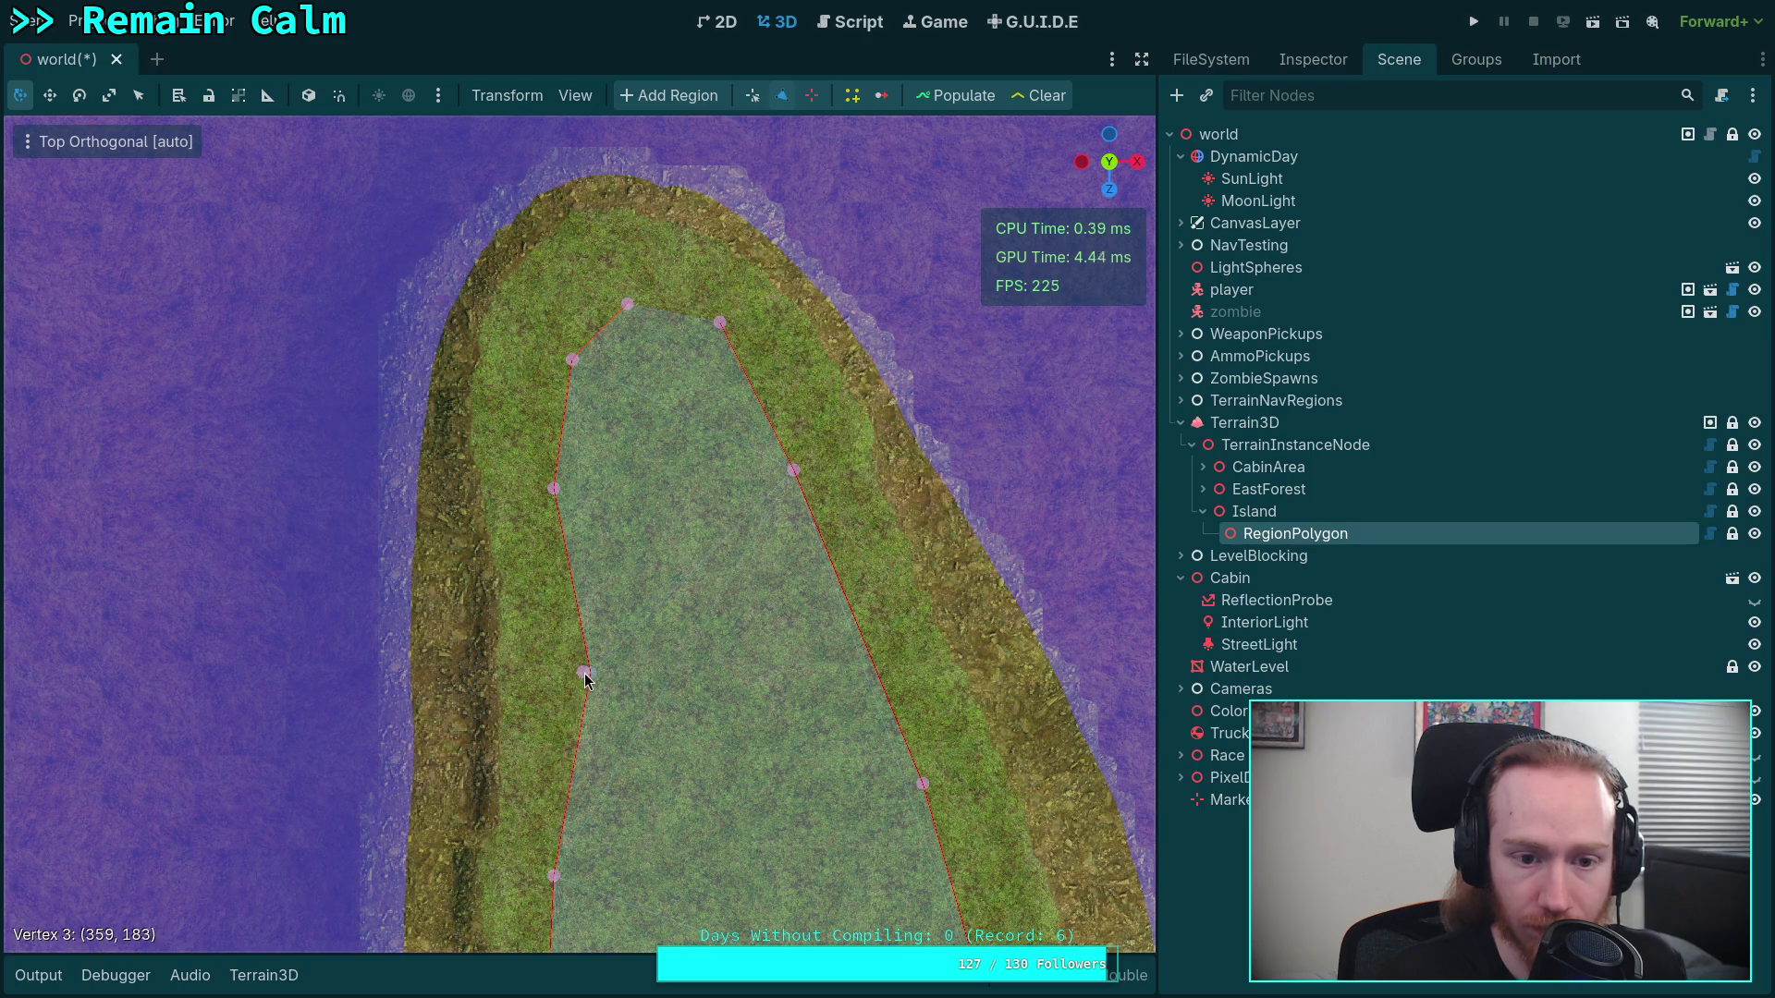
{"action": "scroll", "coordinate": [608, 711], "scroll_direction": "up", "scroll_amount": 3}
{"action": "left_click", "coordinate": [752, 96]}
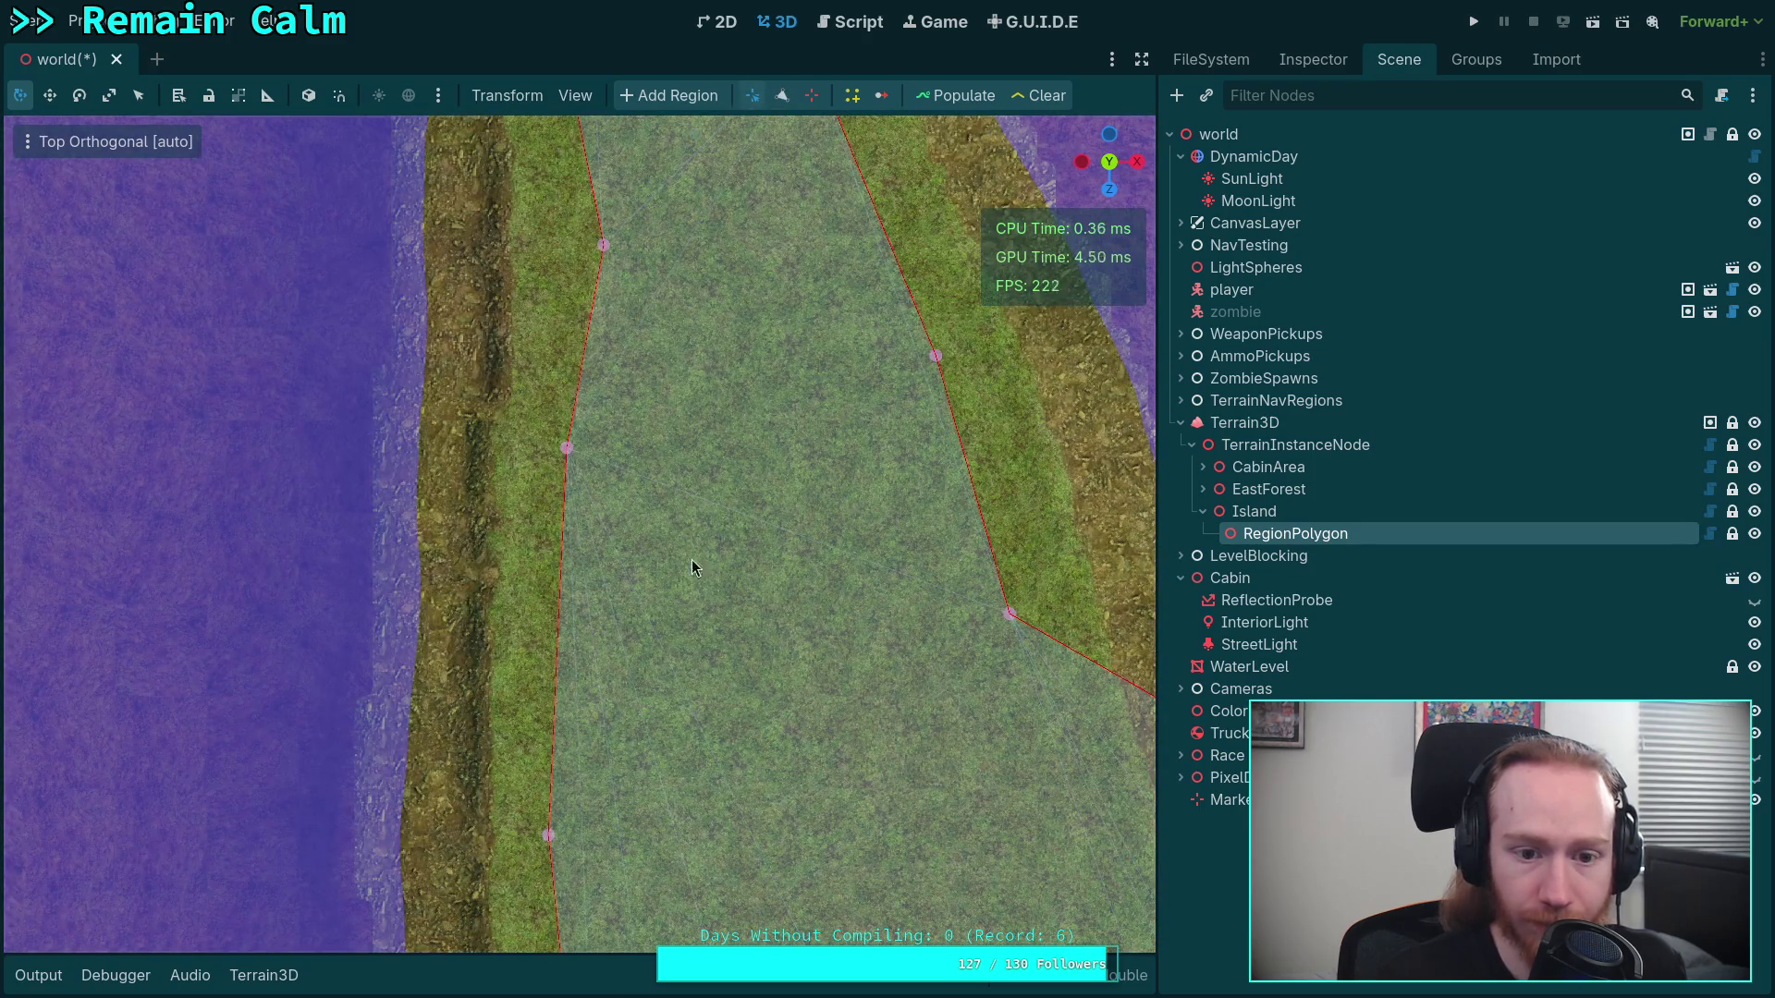
{"action": "left_click_drag", "start_coordinate": [473, 602], "coordinate": [509, 621]}
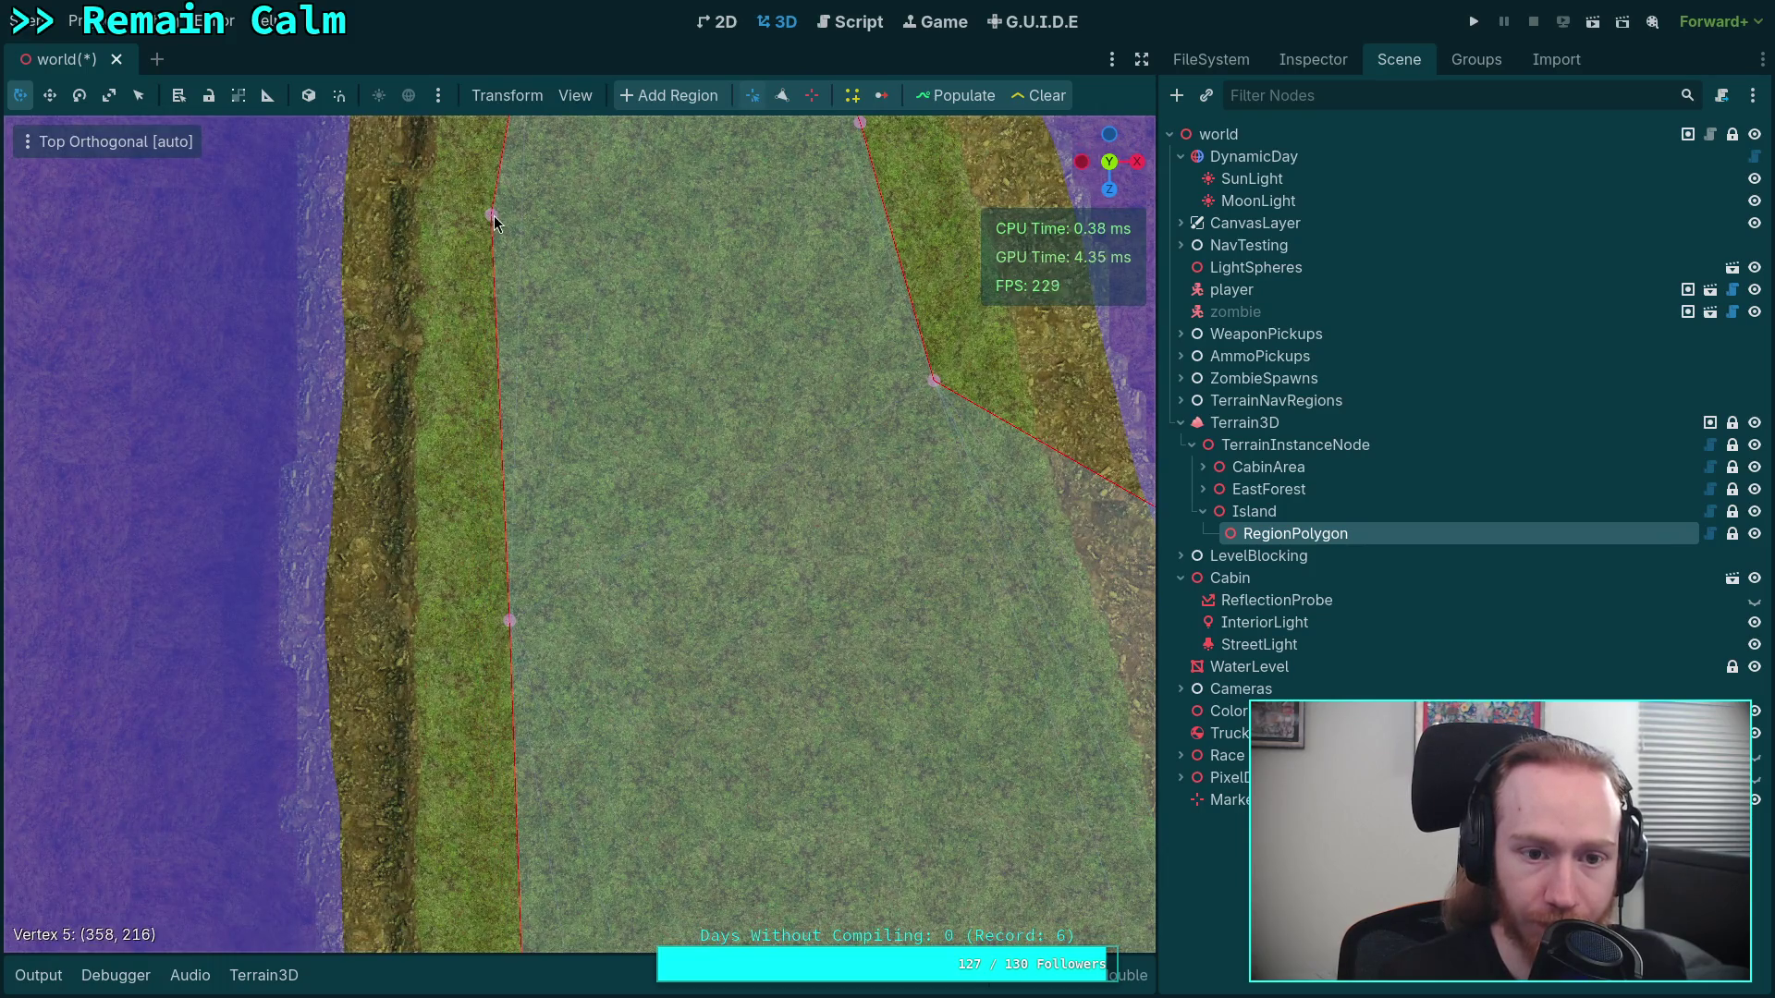
{"action": "left_click_drag", "start_coordinate": [495, 222], "coordinate": [501, 236]}
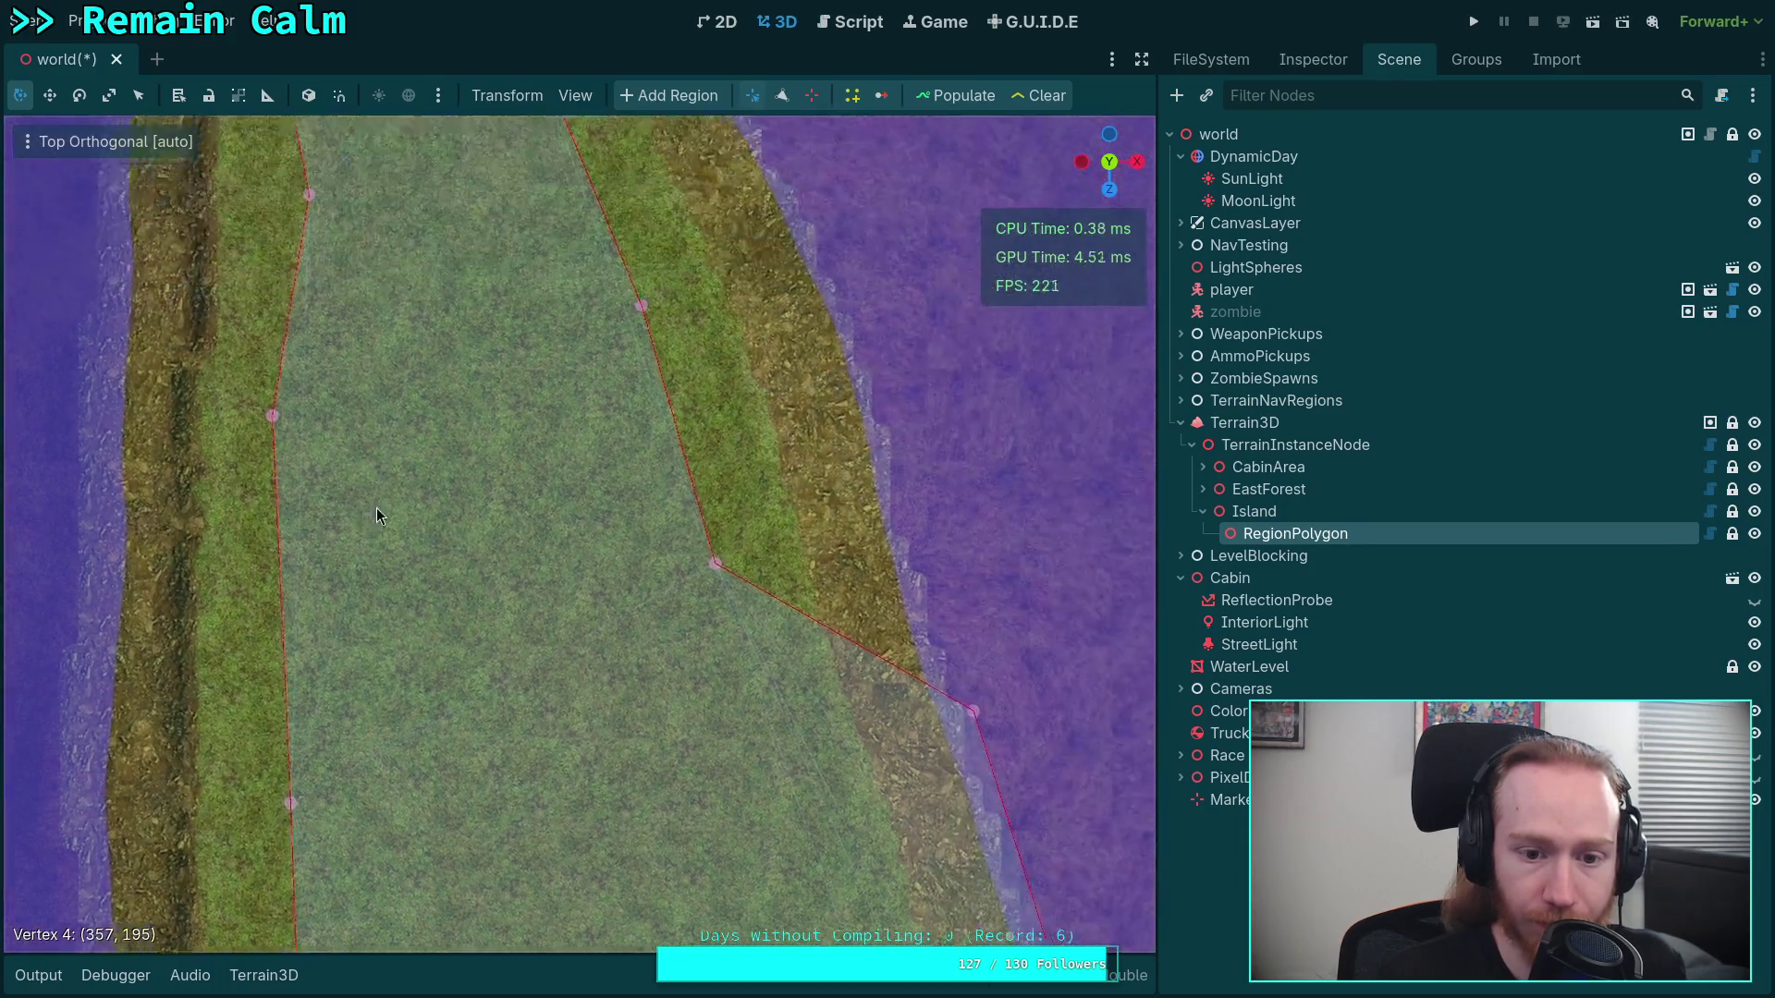
Pull a right-edge vertex and vertex 28 inward onto the grass edge
{"action": "scroll", "coordinate": [702, 680], "scroll_direction": "up", "scroll_amount": 2}
{"action": "mouse_move", "coordinate": [780, 345]}
{"action": "left_mouse_down"}
{"action": "mouse_move", "coordinate": [752, 410]}
{"action": "mouse_move", "coordinate": [640, 520]}
{"action": "left_mouse_up"}
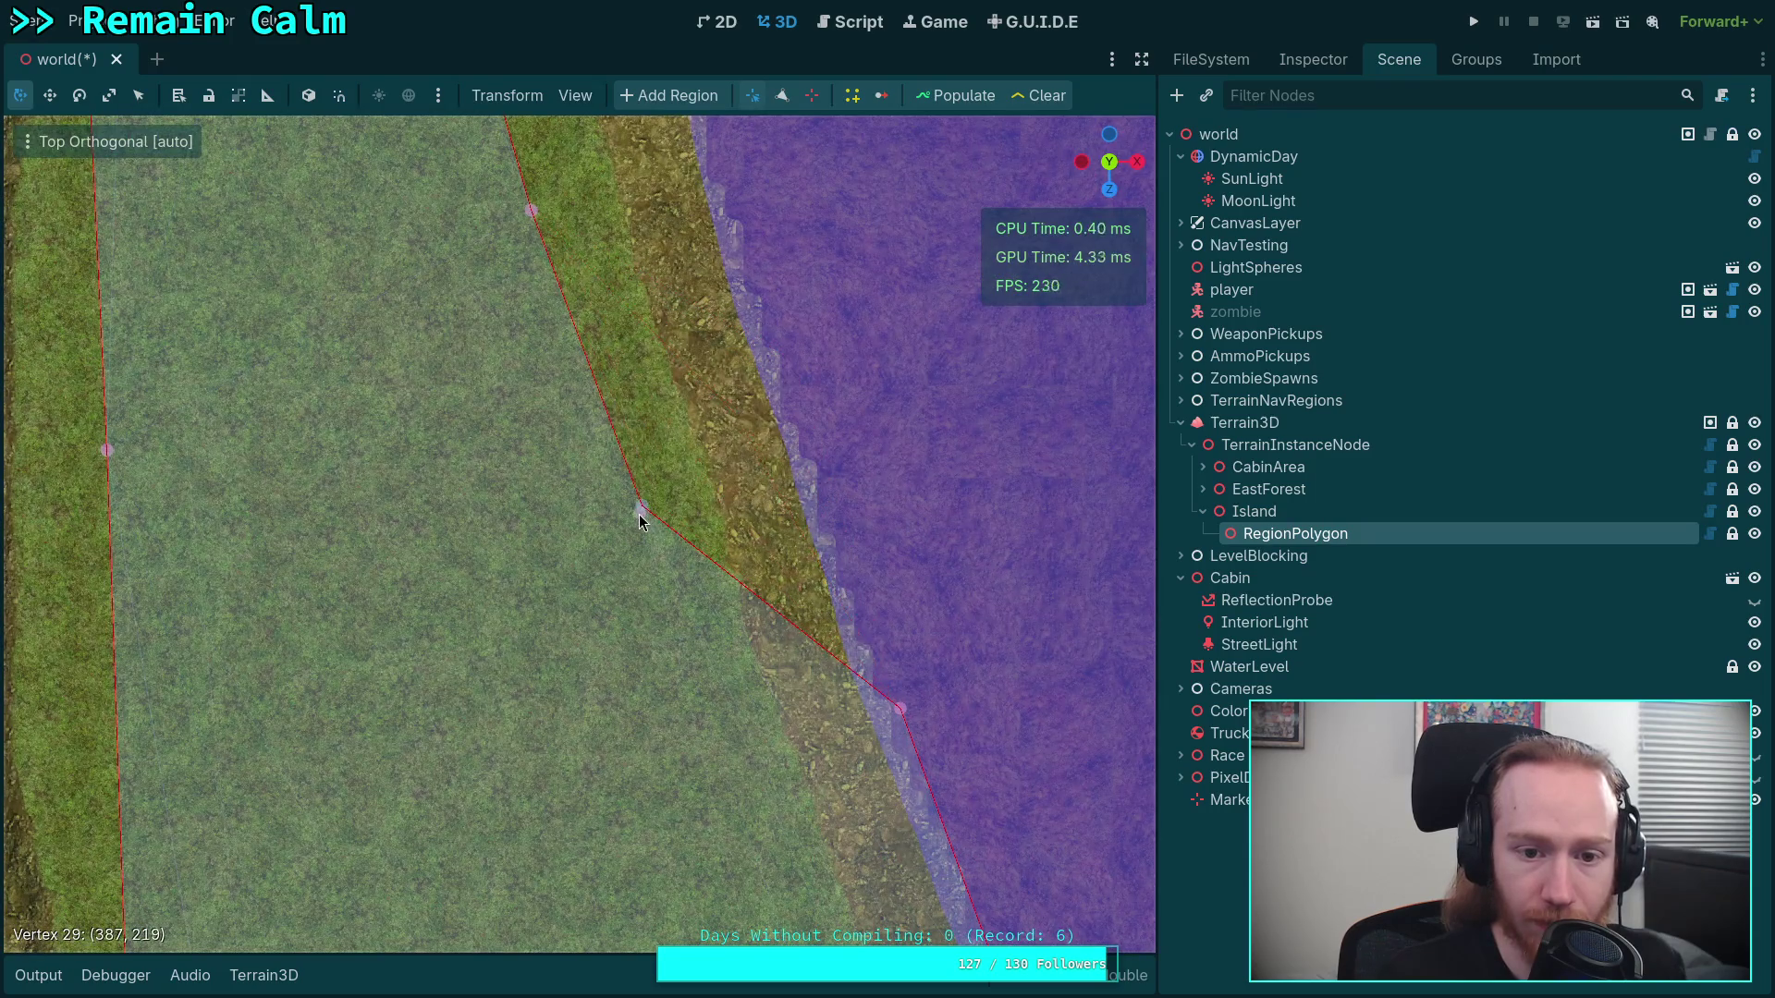
{"action": "scroll", "coordinate": [639, 520], "scroll_direction": "up", "scroll_amount": 2}
{"action": "mouse_move", "coordinate": [740, 395]}
{"action": "left_mouse_down"}
{"action": "mouse_move", "coordinate": [587, 533]}
{"action": "mouse_move", "coordinate": [563, 508]}
{"action": "left_mouse_up"}
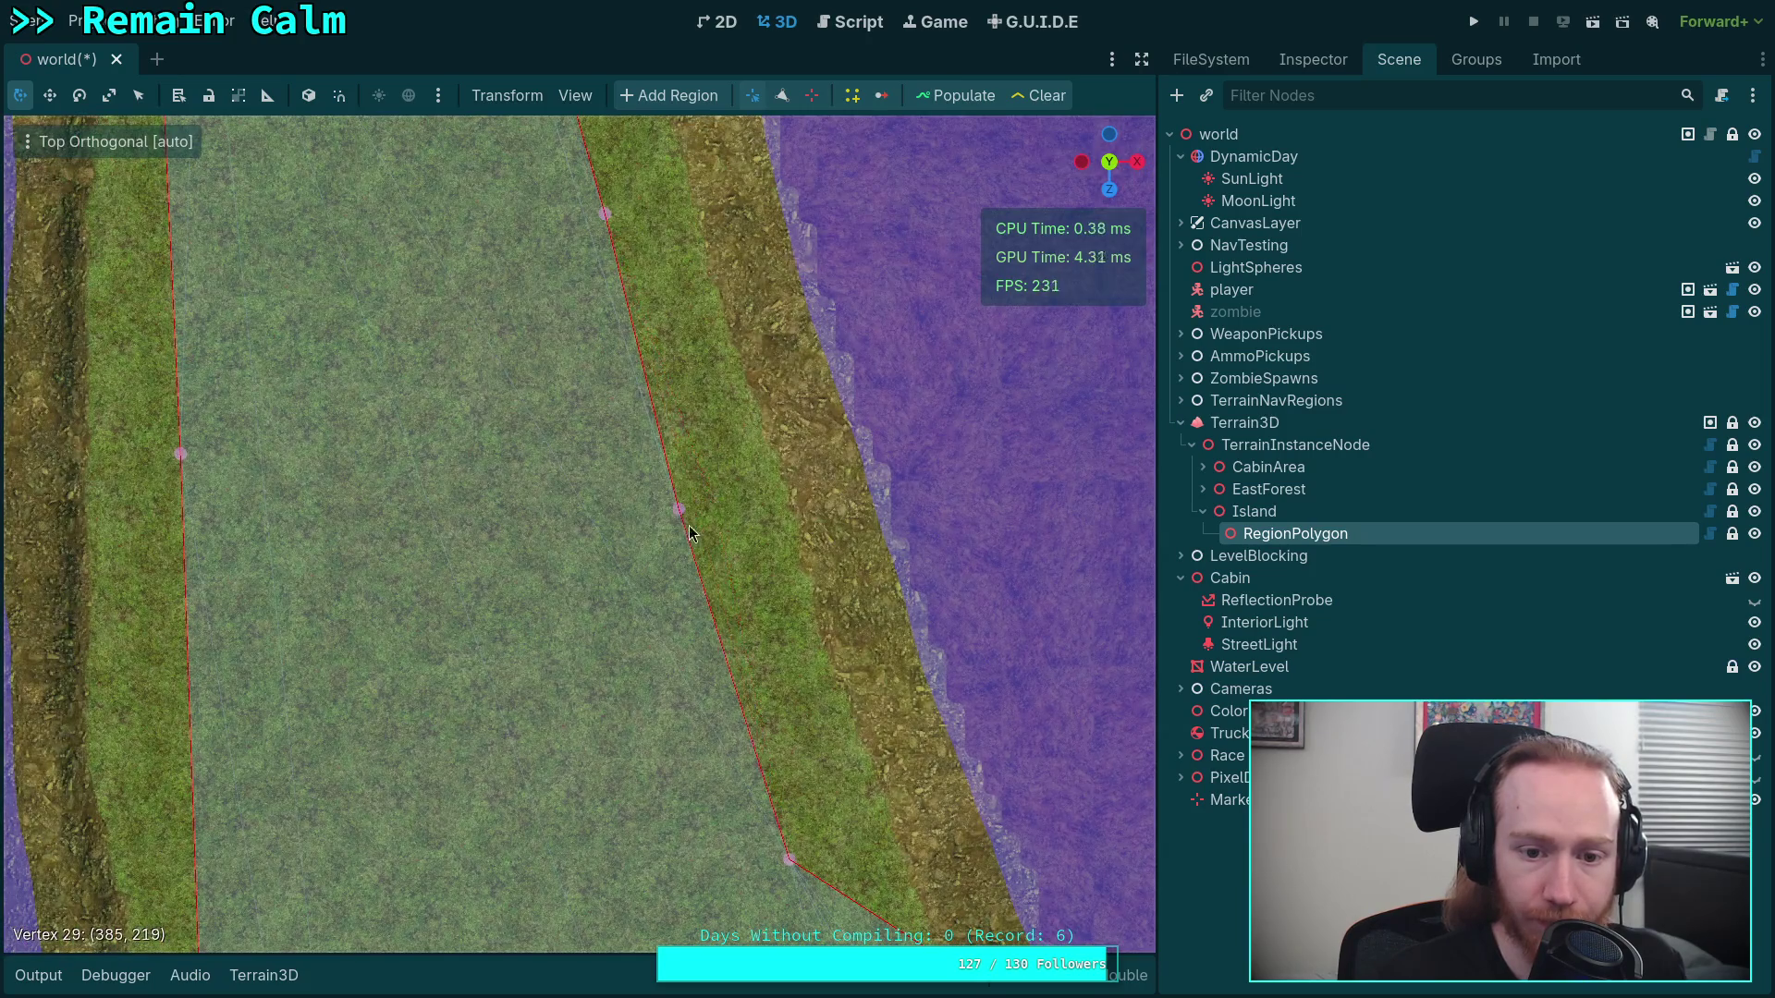
{"action": "scroll", "coordinate": [714, 511], "scroll_direction": "down", "scroll_amount": 3}
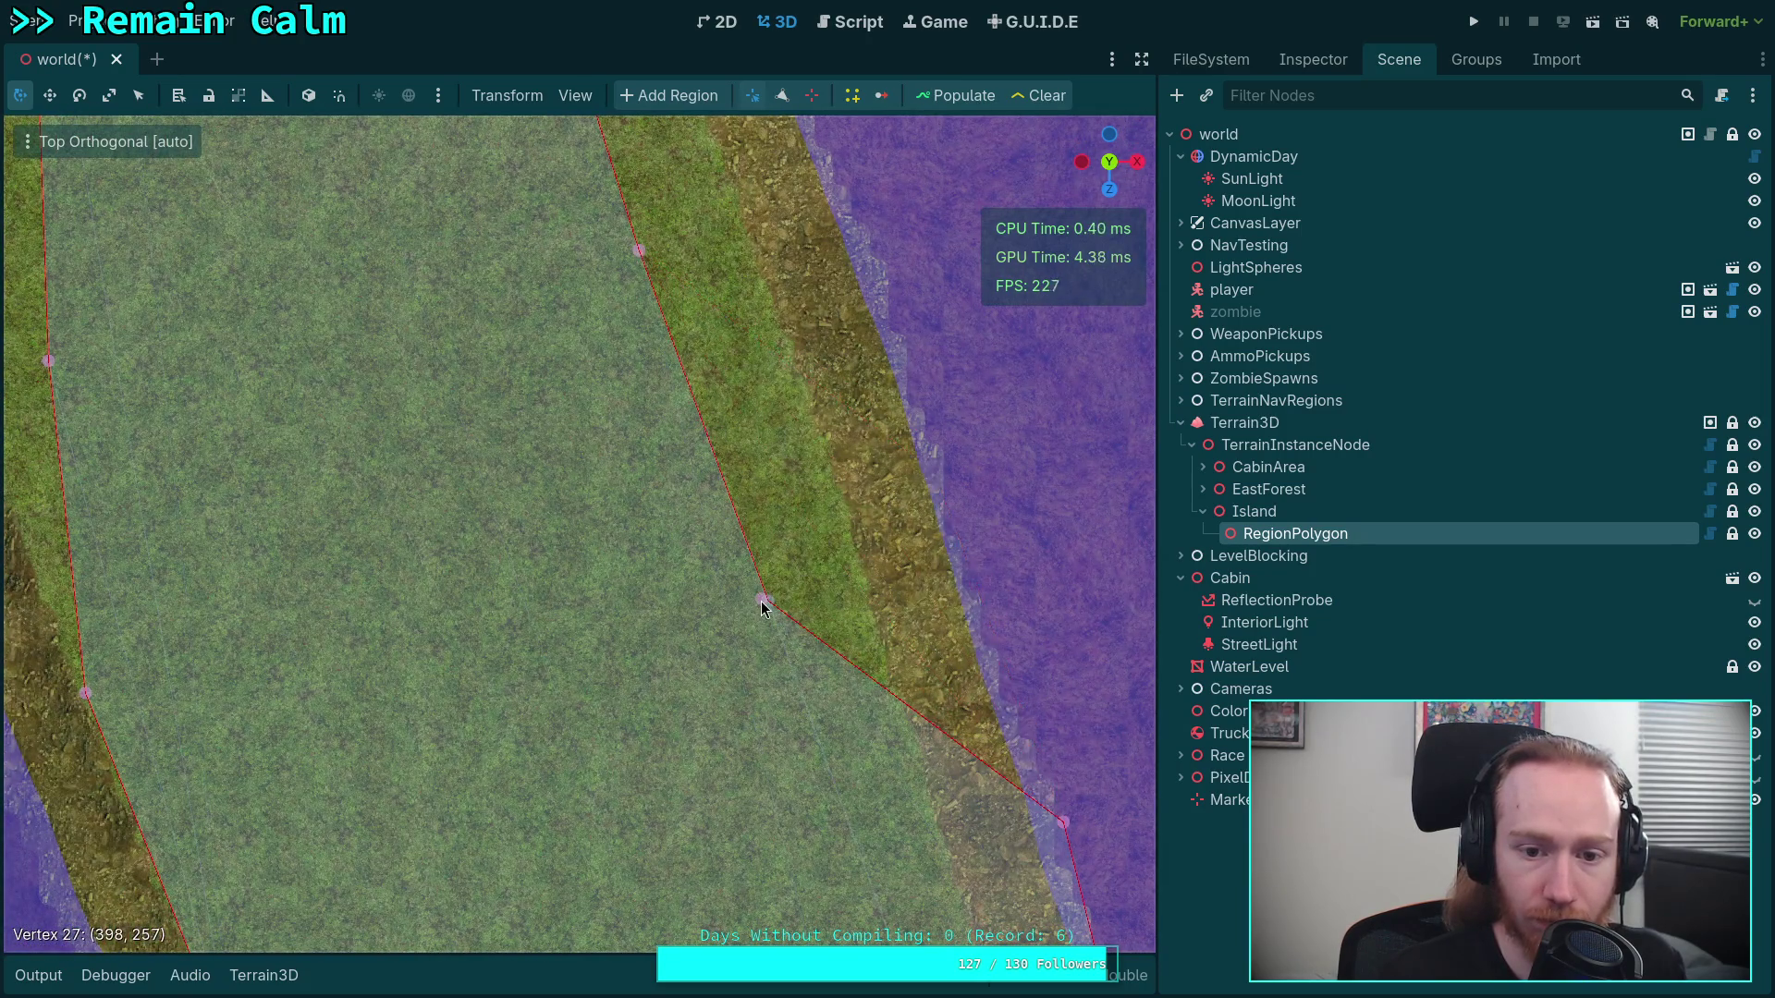
{"action": "scroll", "coordinate": [762, 601], "scroll_direction": "down", "scroll_amount": 5}
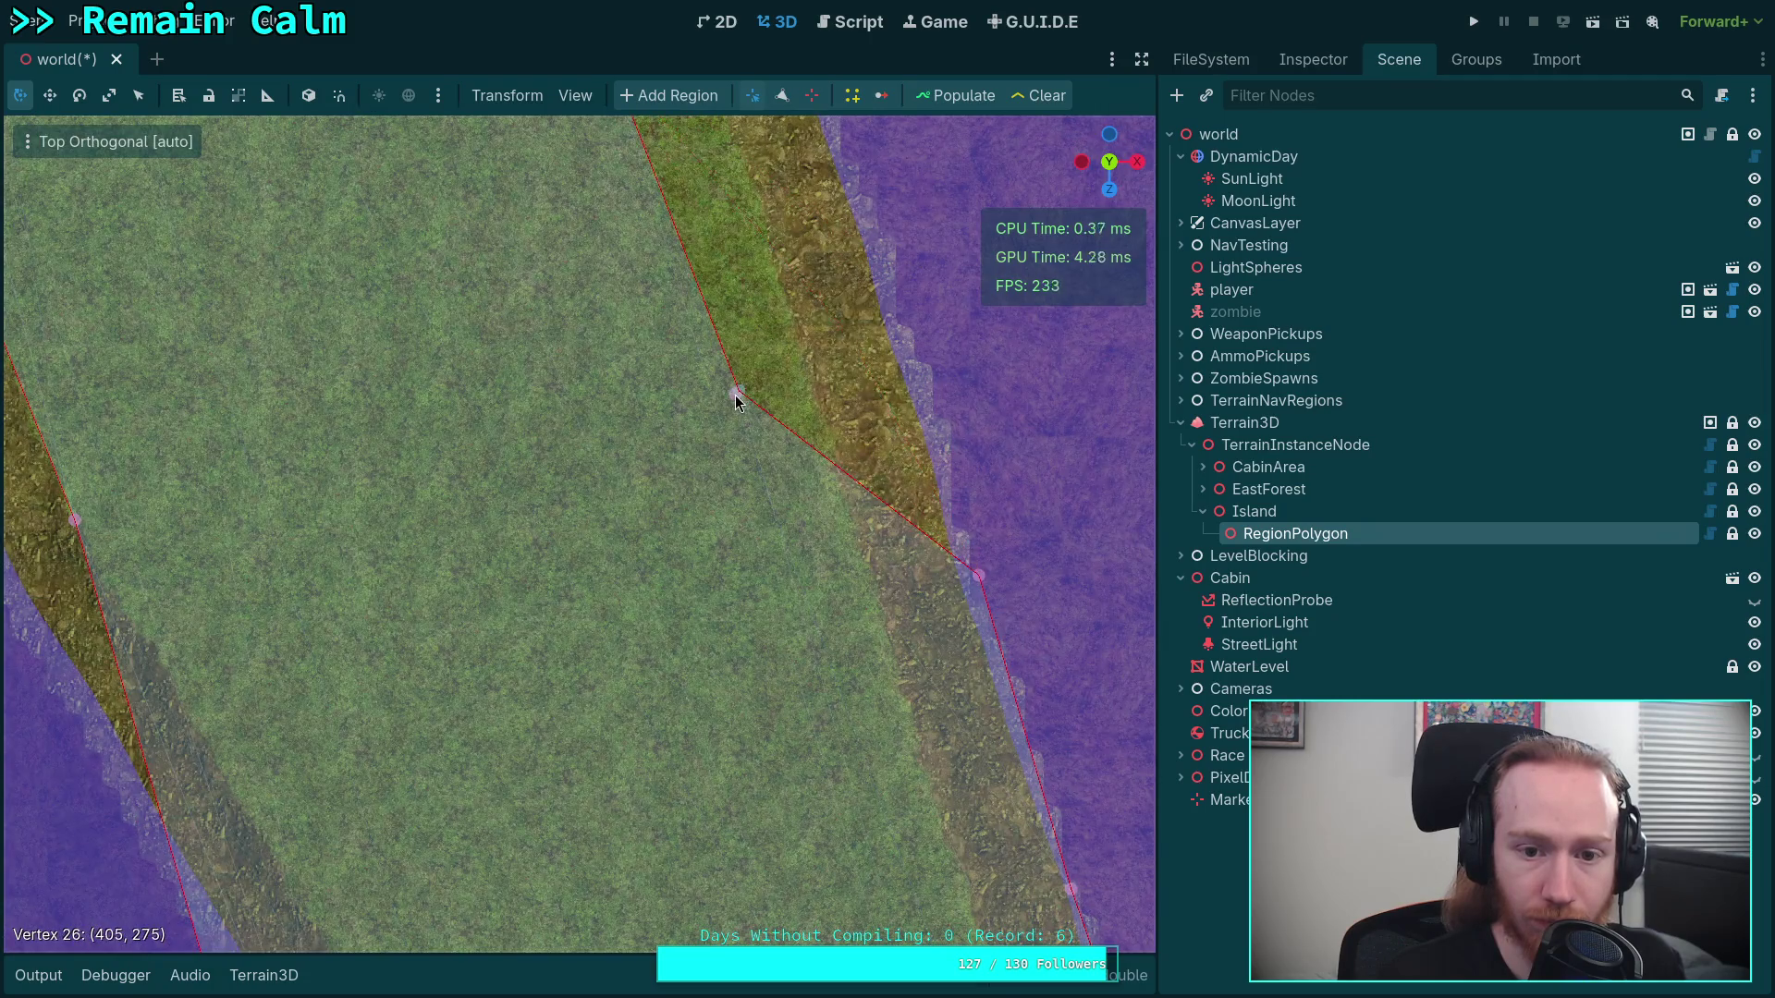
{"action": "scroll", "coordinate": [776, 416], "scroll_direction": "down", "scroll_amount": 3}
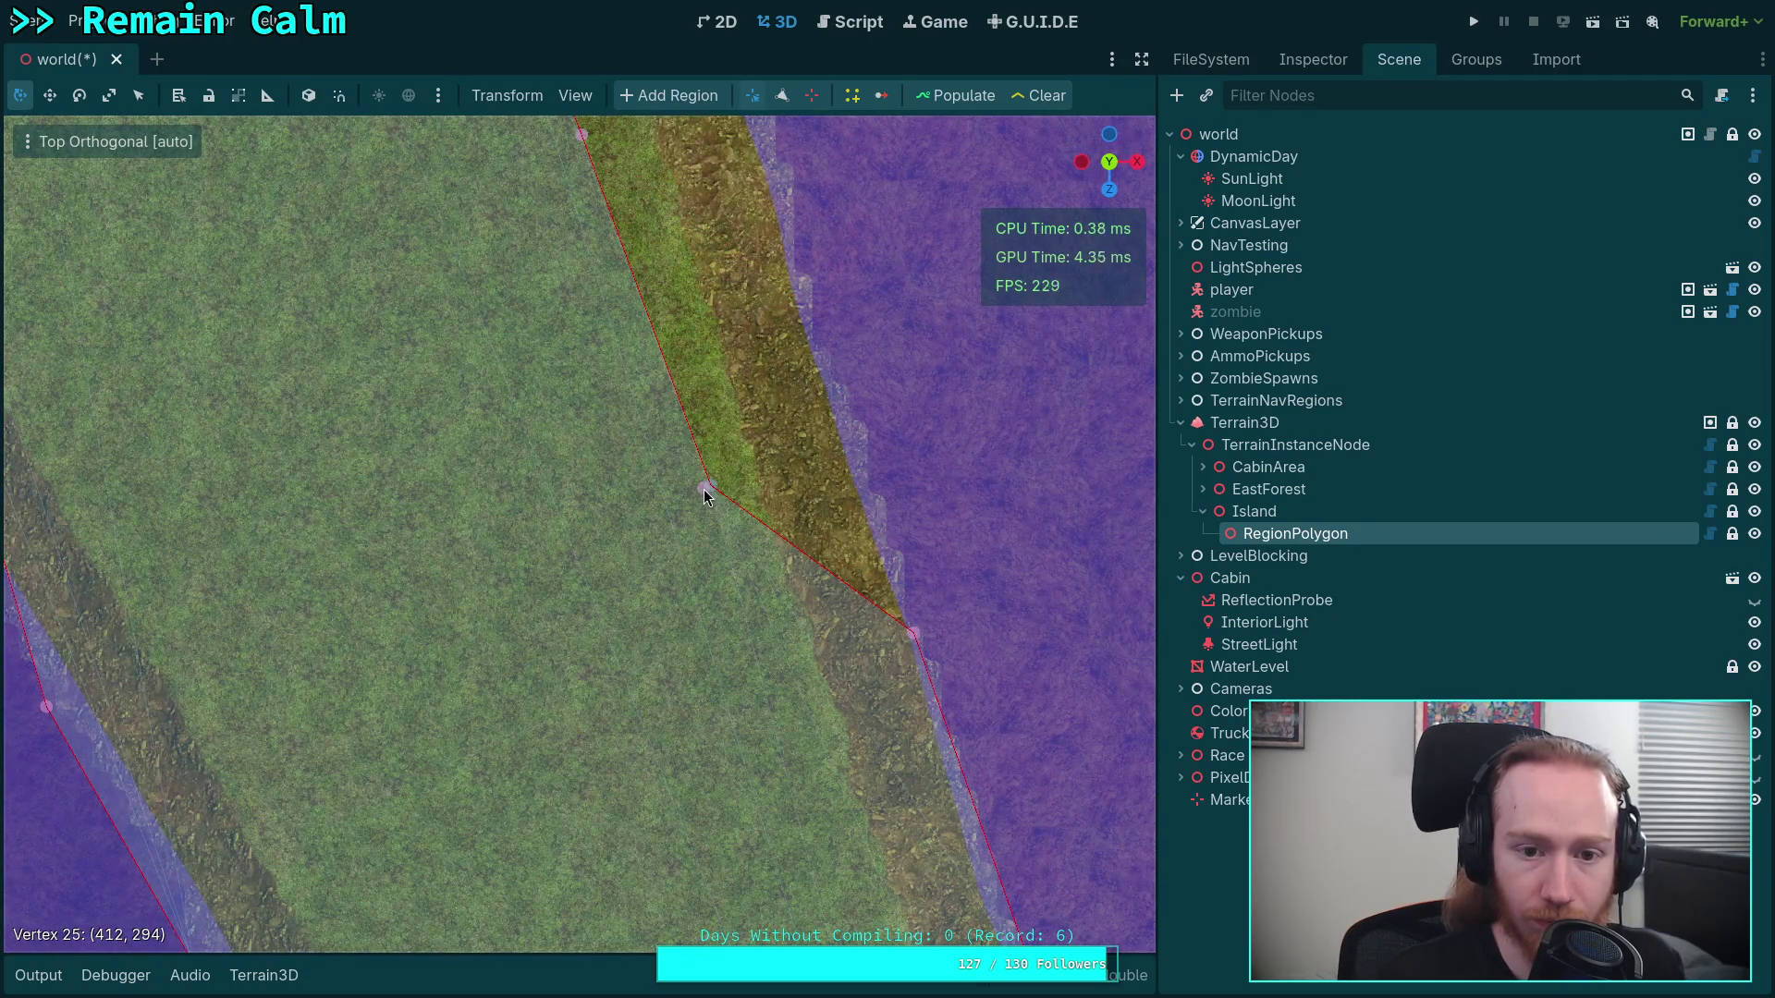
Reposition vertex 25 inward along the polygon's right edge
{"action": "left_click_drag", "start_coordinate": [702, 490], "coordinate": [666, 507]}
{"action": "scroll", "coordinate": [776, 531], "scroll_direction": "down", "scroll_amount": 3}
{"action": "mouse_move", "coordinate": [791, 333]}
{"action": "left_mouse_down"}
{"action": "mouse_move", "coordinate": [638, 515]}
{"action": "mouse_move", "coordinate": [690, 546]}
{"action": "left_mouse_up"}
{"action": "scroll", "coordinate": [821, 123], "scroll_direction": "down", "scroll_amount": 3}
{"action": "scroll", "coordinate": [653, 563], "scroll_direction": "down", "scroll_amount": 3}
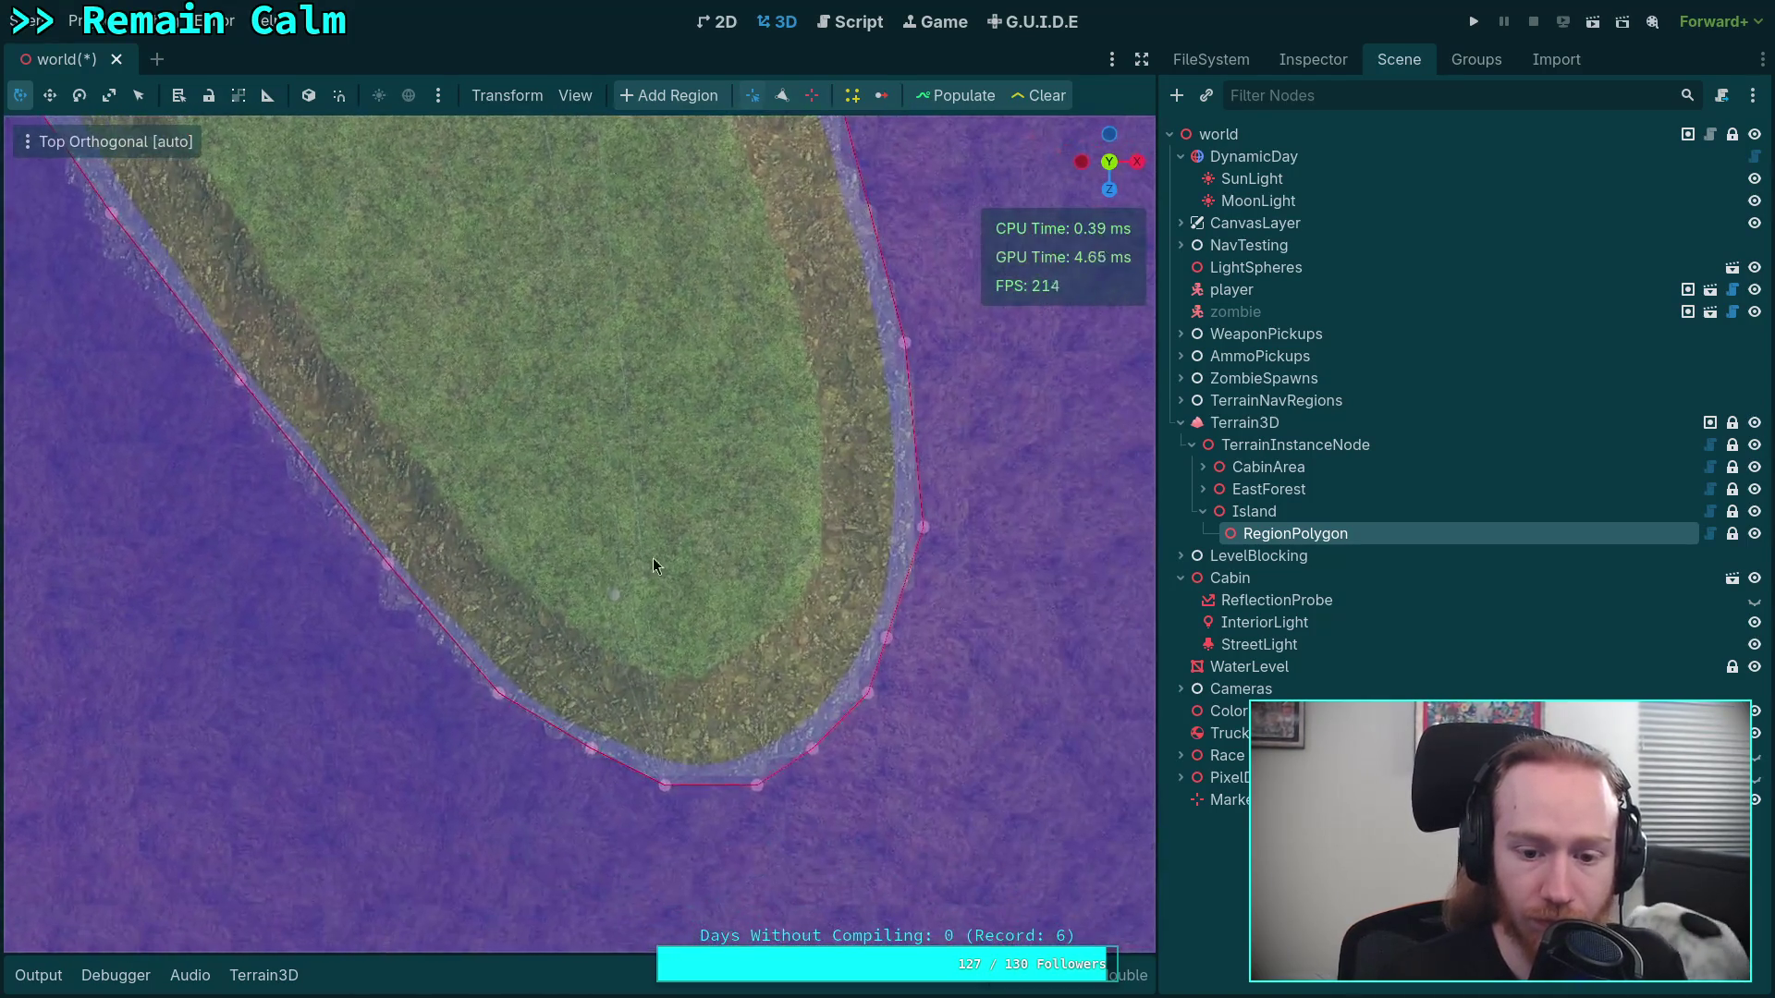
Remove the four extra vertices at the island's southern tip
{"action": "left_click", "coordinate": [782, 96]}
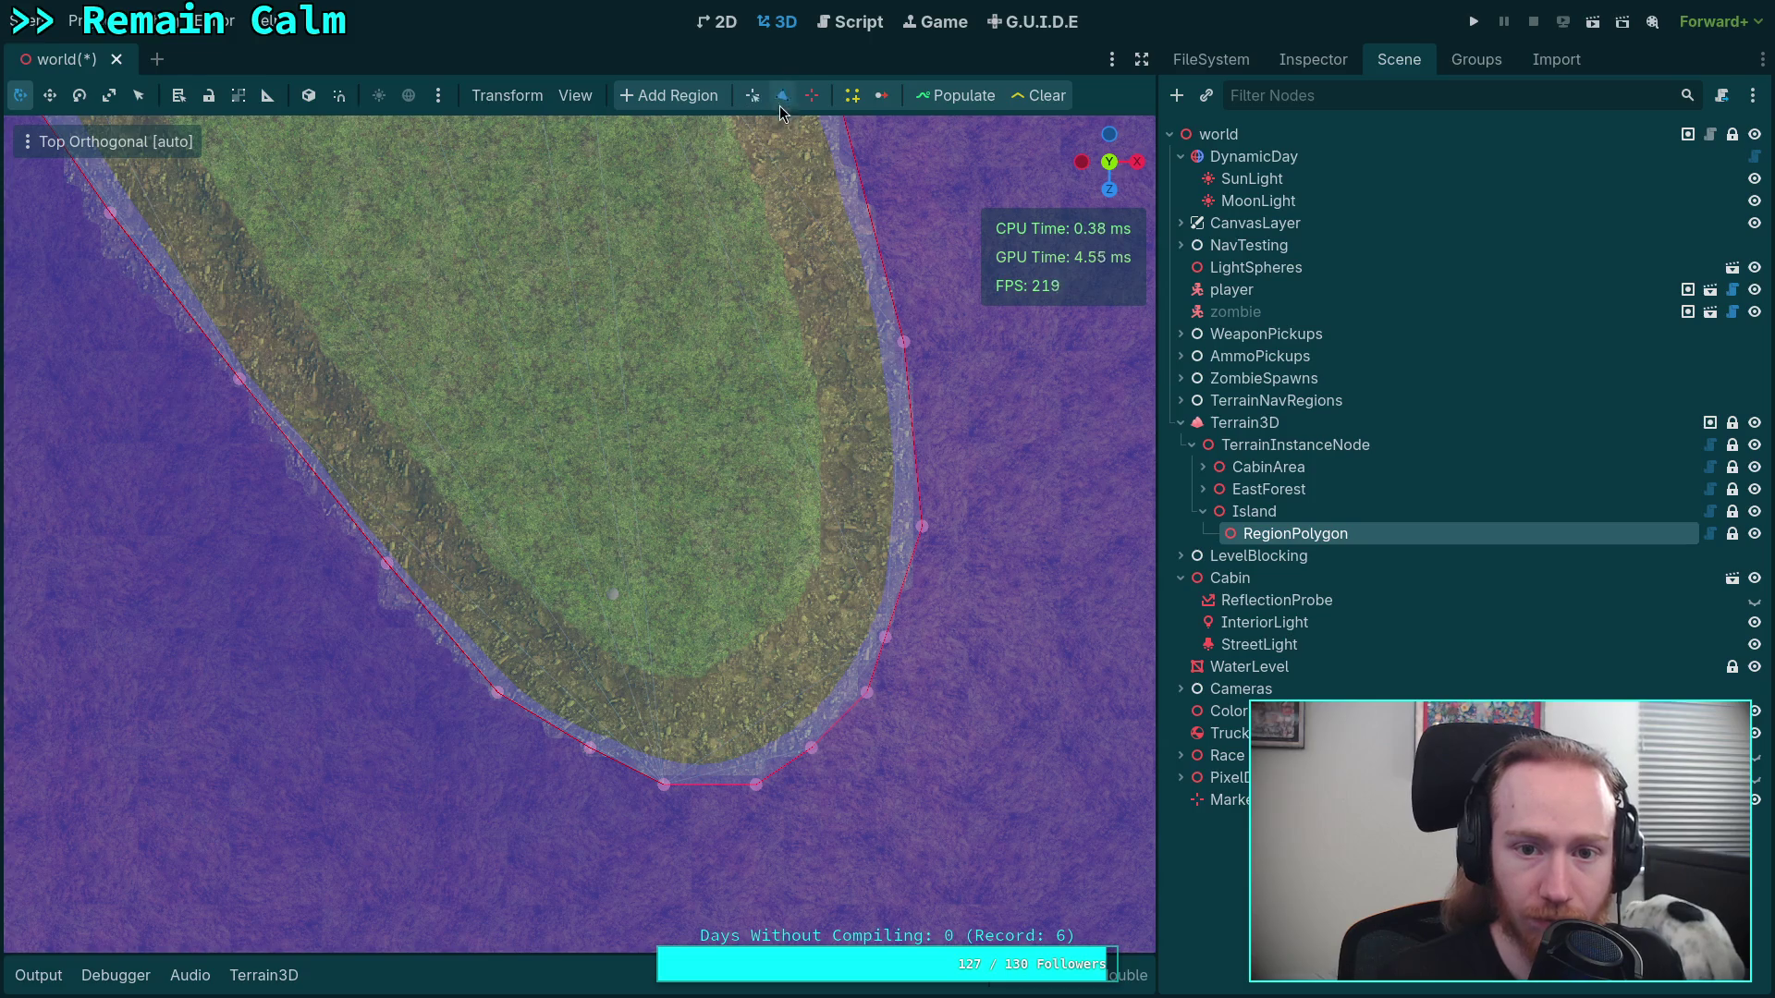
{"action": "left_click", "coordinate": [664, 785]}
{"action": "left_click", "coordinate": [756, 785]}
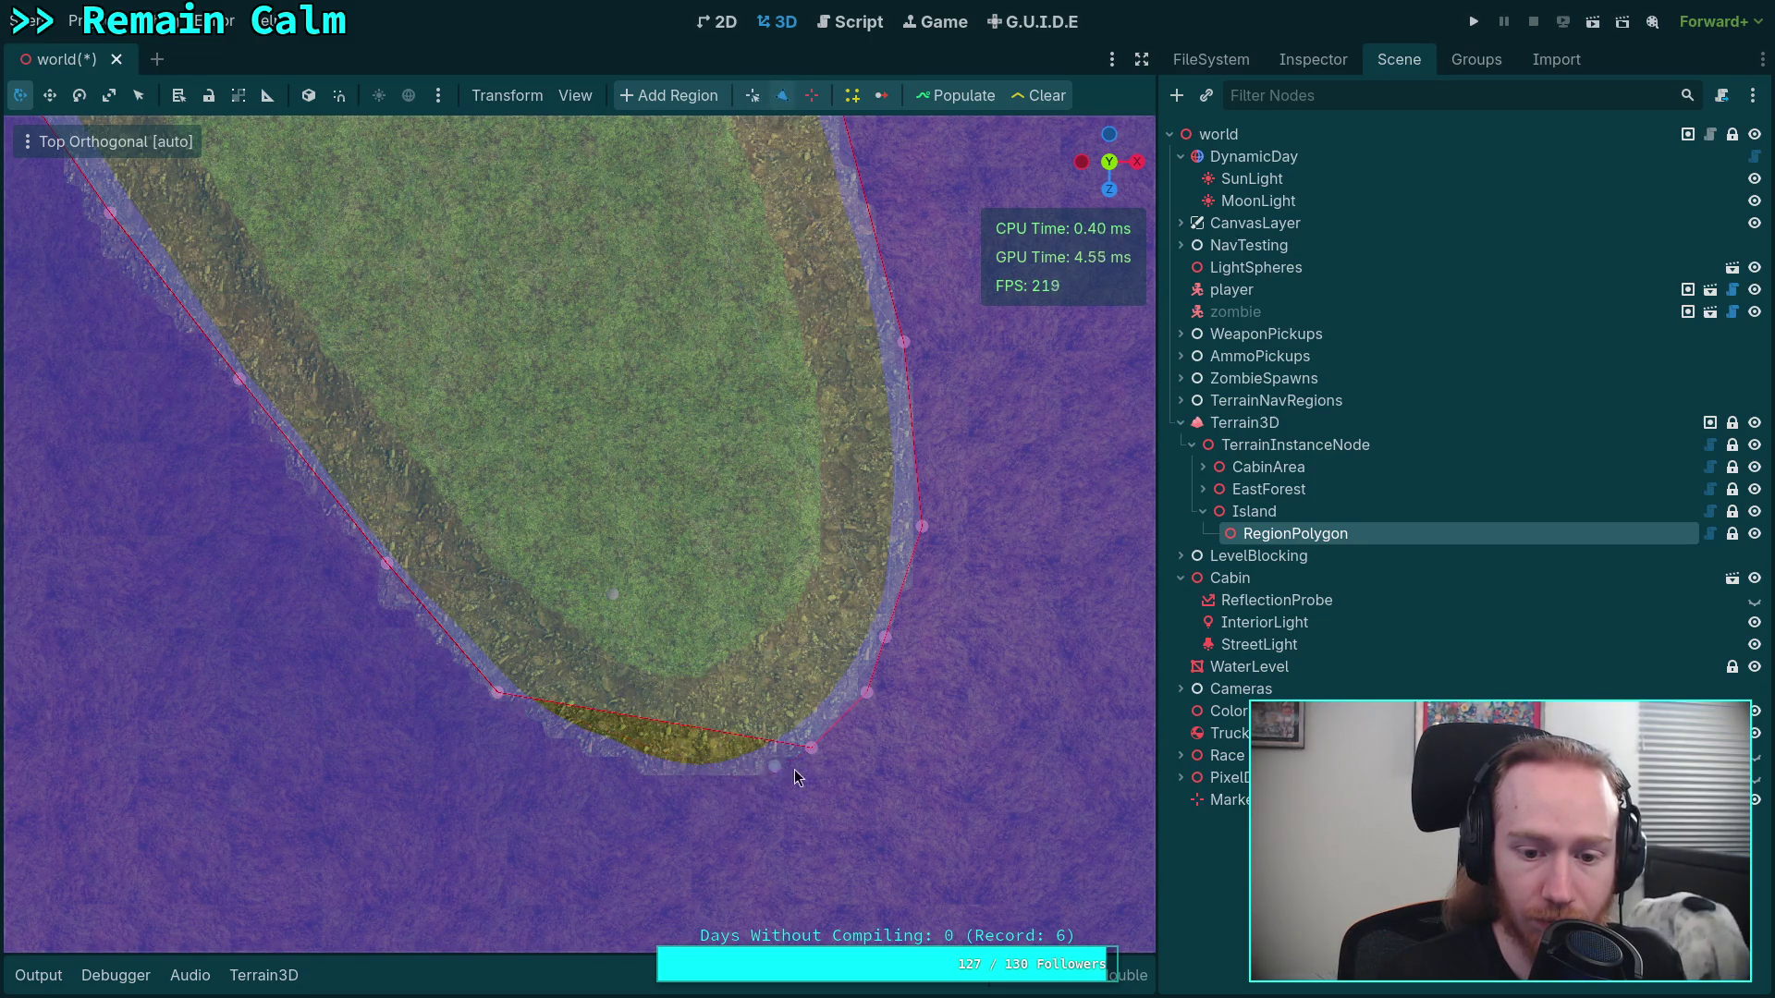
{"action": "left_click", "coordinate": [812, 747]}
{"action": "left_click", "coordinate": [867, 692]}
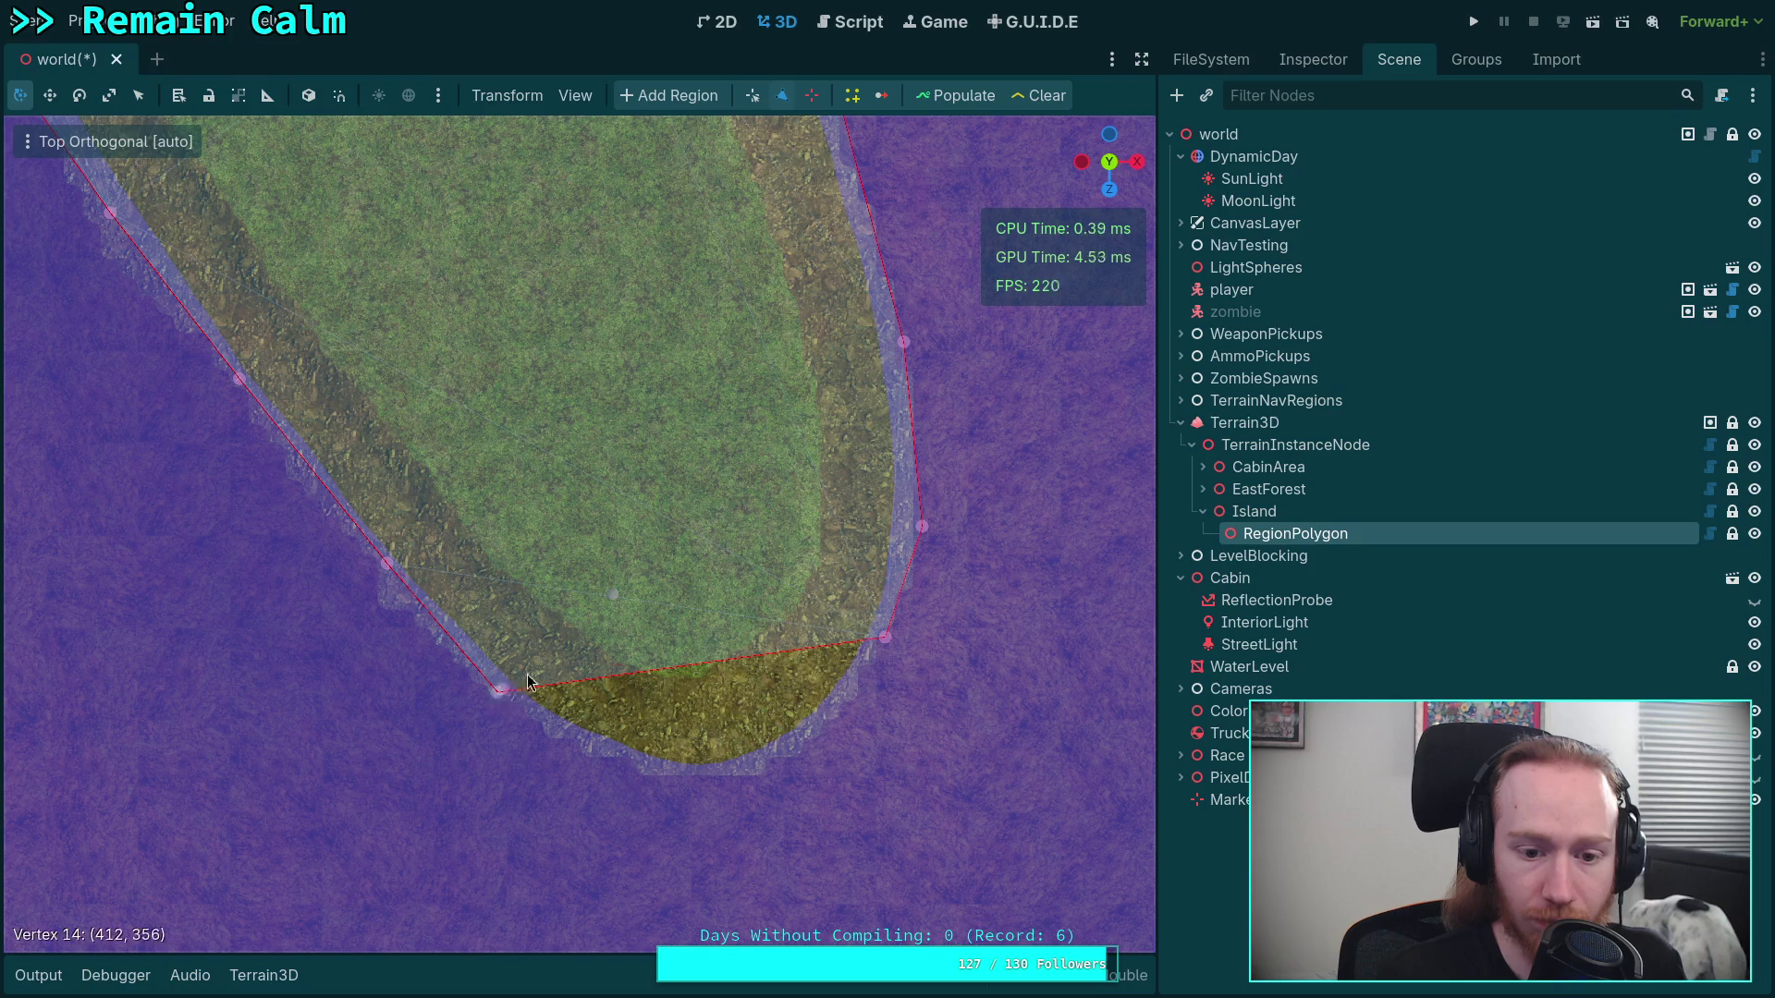
Draw the remaining tip vertices and vertex 17 up and inward onto the grass
{"action": "left_click_drag", "start_coordinate": [498, 692], "coordinate": [607, 624]}
{"action": "left_click_drag", "start_coordinate": [885, 637], "coordinate": [743, 583]}
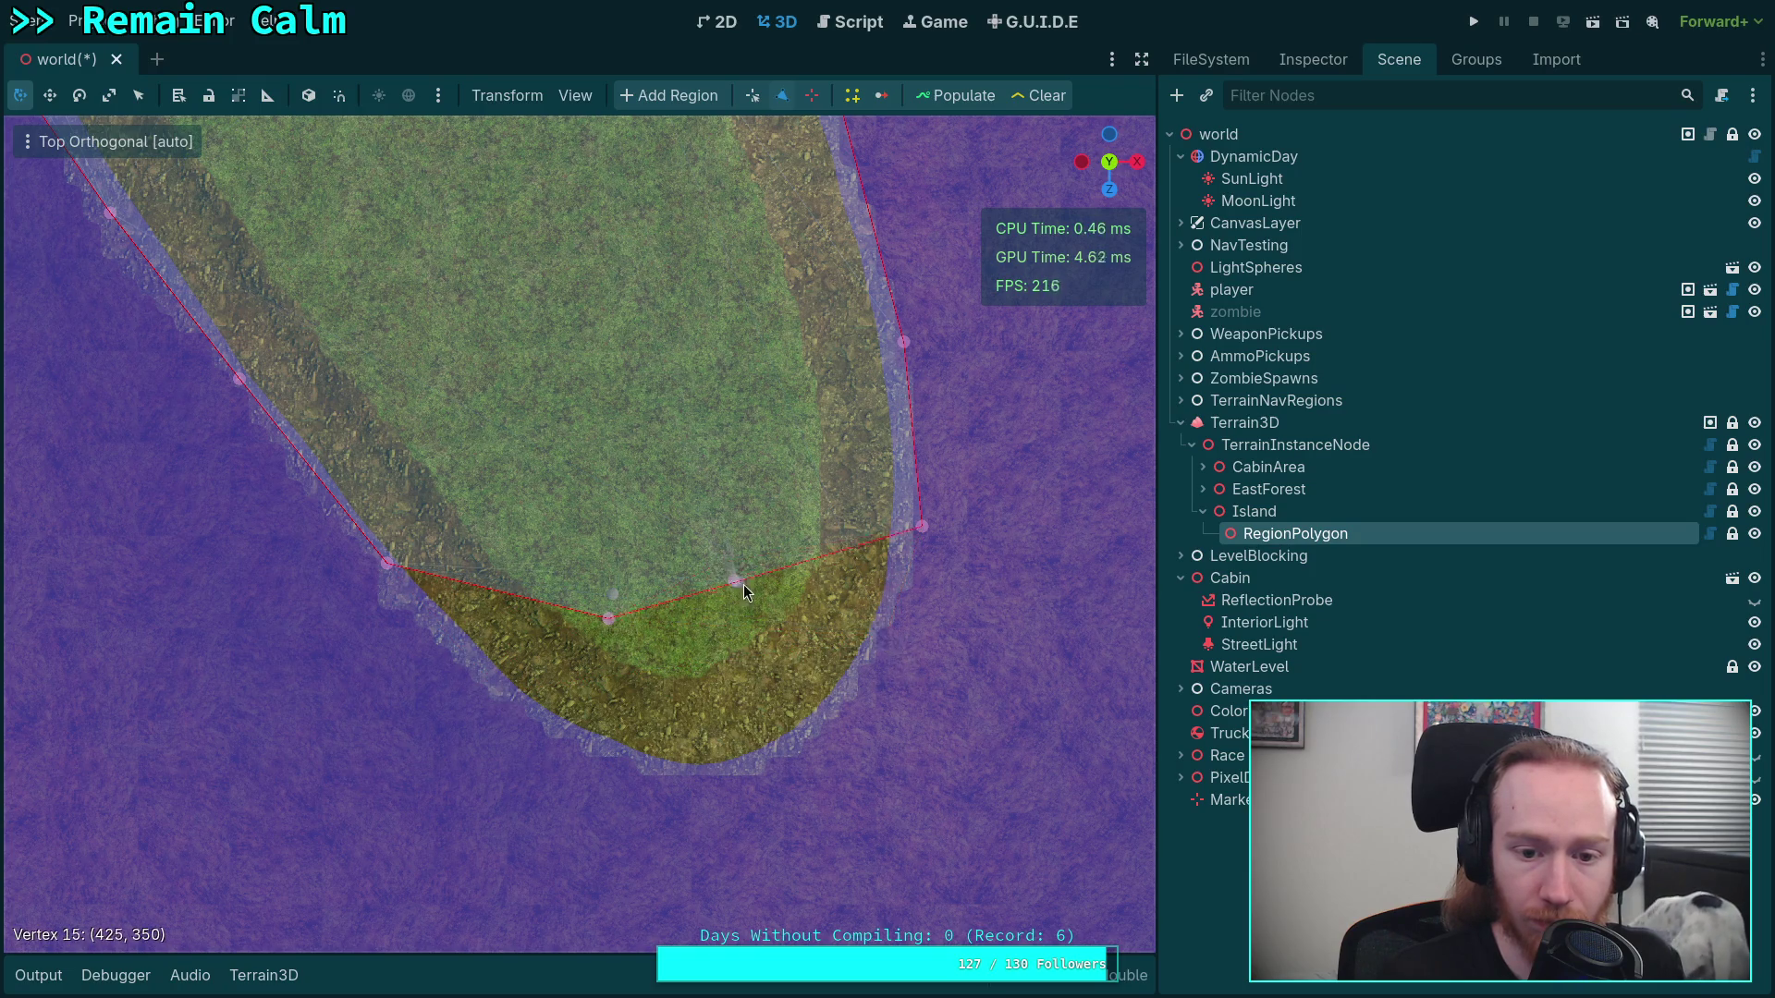
{"action": "mouse_move", "coordinate": [616, 621]}
{"action": "left_mouse_down"}
{"action": "mouse_move", "coordinate": [621, 558]}
{"action": "mouse_move", "coordinate": [587, 553]}
{"action": "left_mouse_up"}
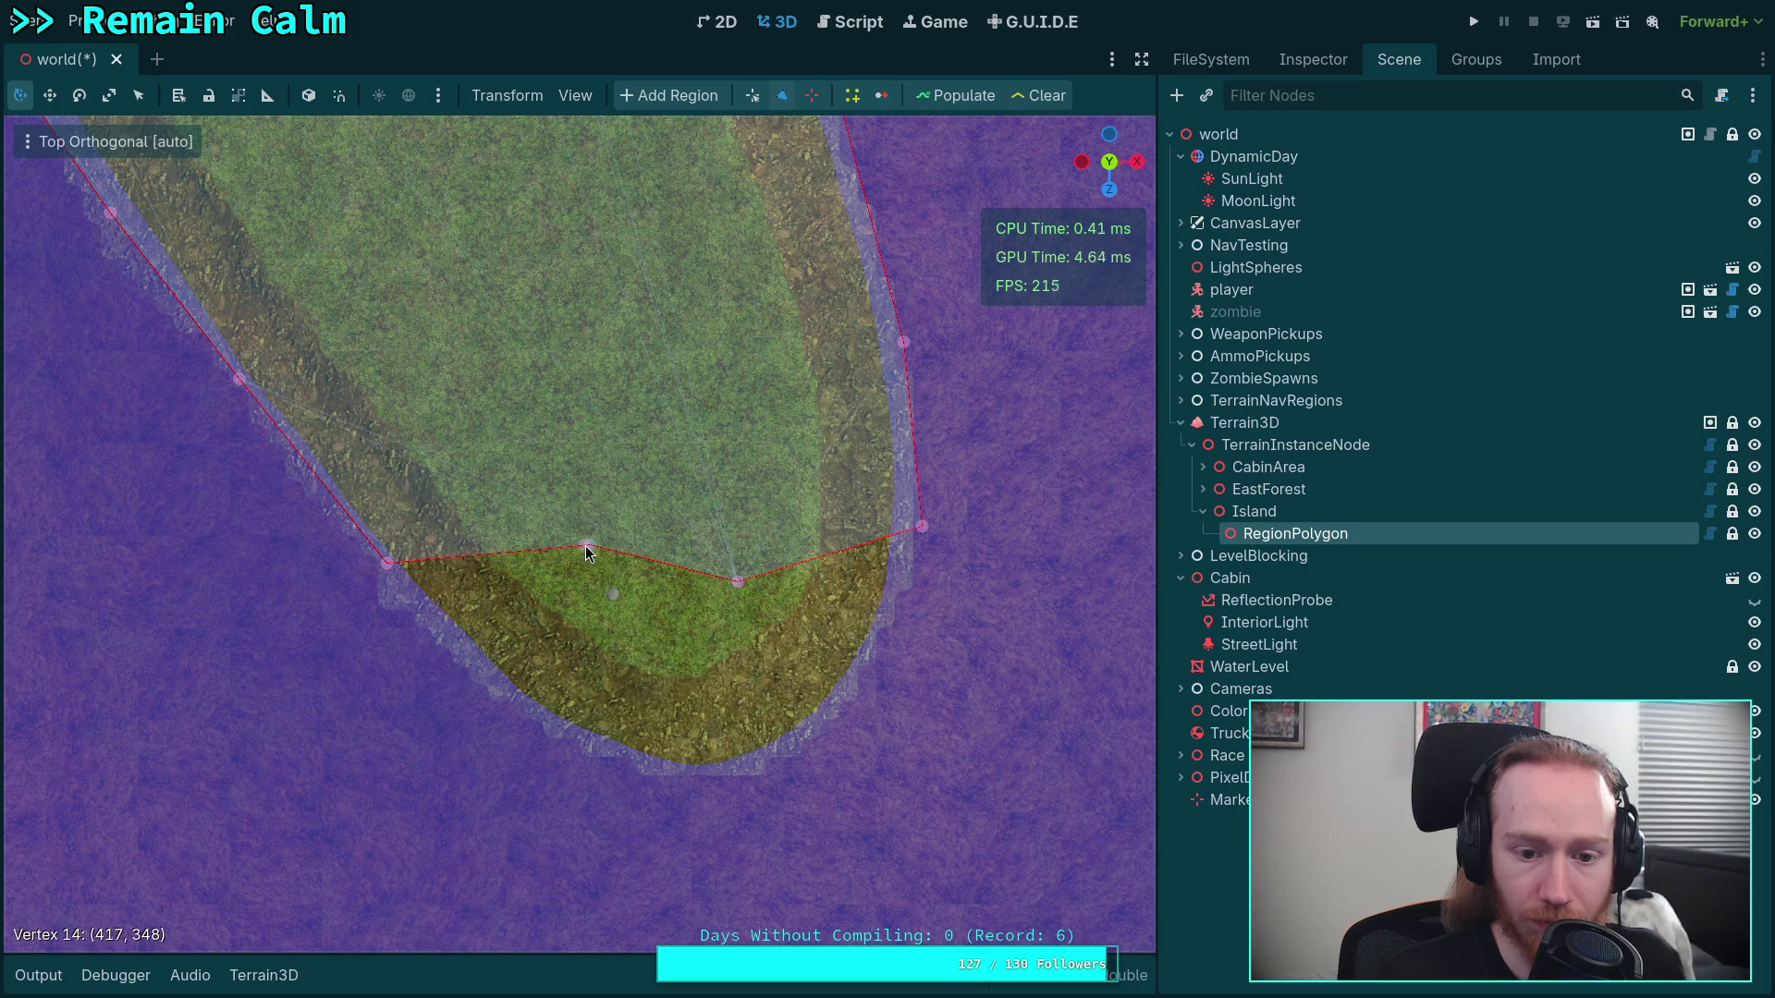
{"action": "left_click_drag", "start_coordinate": [739, 583], "coordinate": [642, 591]}
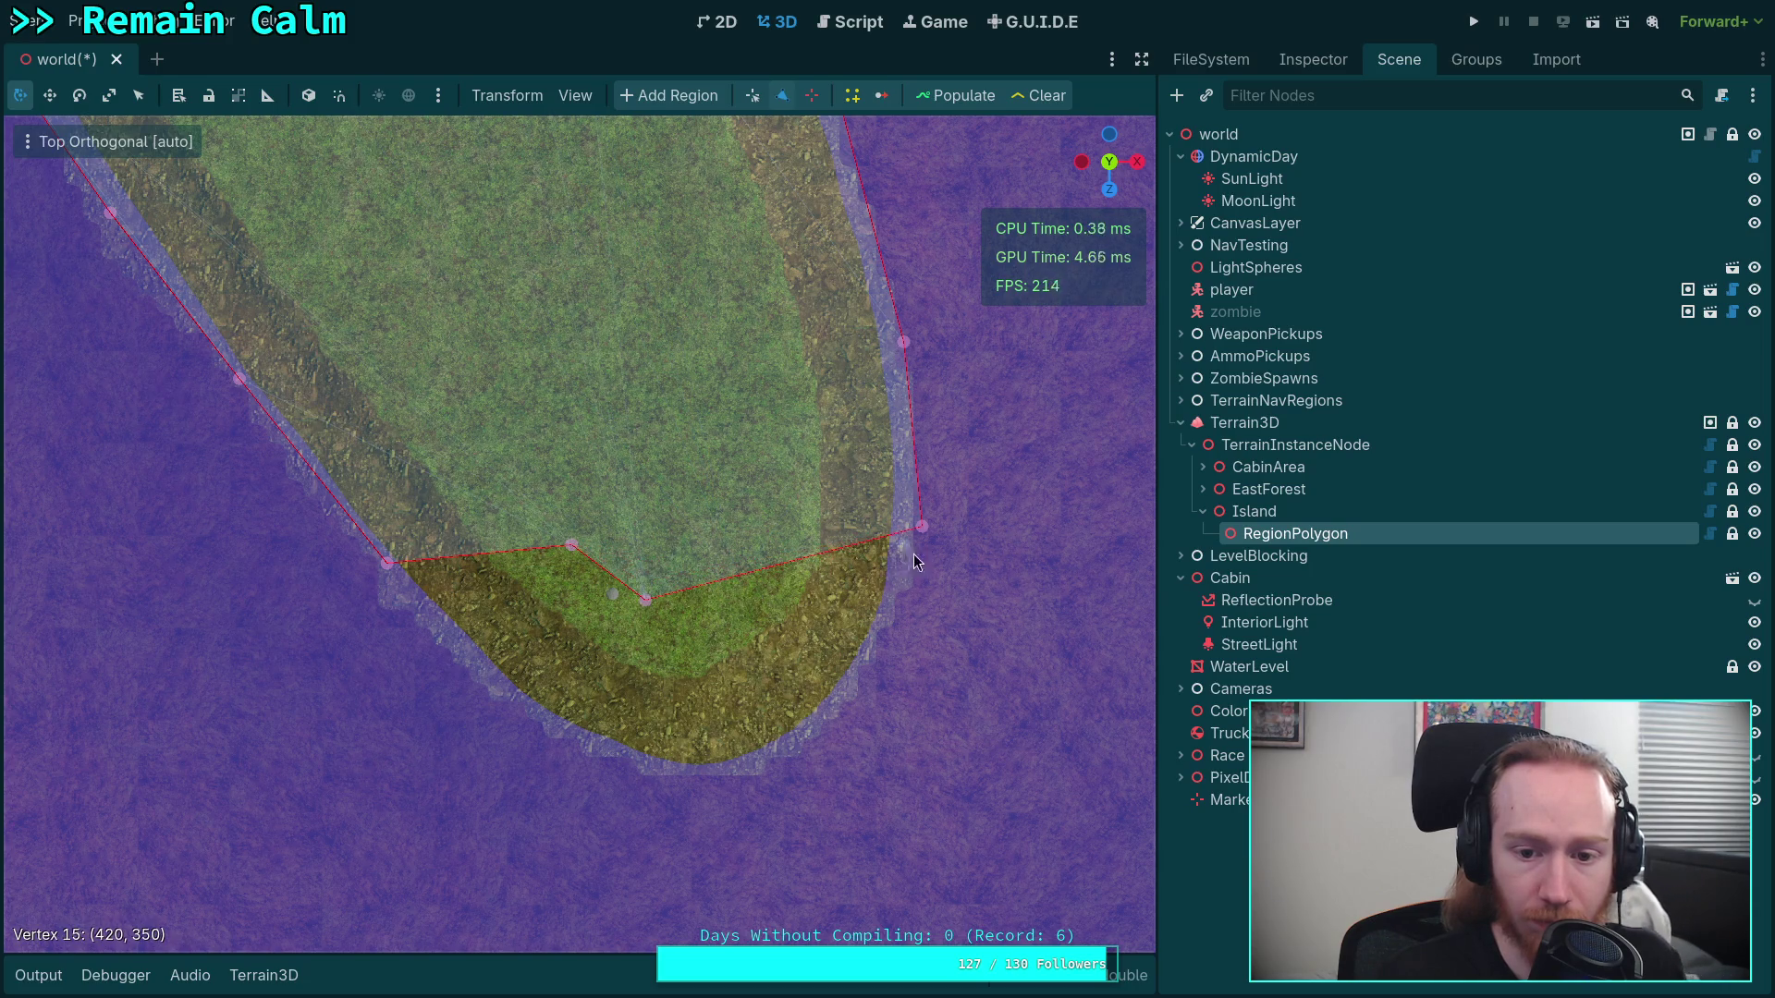
{"action": "mouse_move", "coordinate": [922, 526]}
{"action": "left_mouse_down"}
{"action": "mouse_move", "coordinate": [747, 522]}
{"action": "mouse_move", "coordinate": [721, 557]}
{"action": "left_mouse_up"}
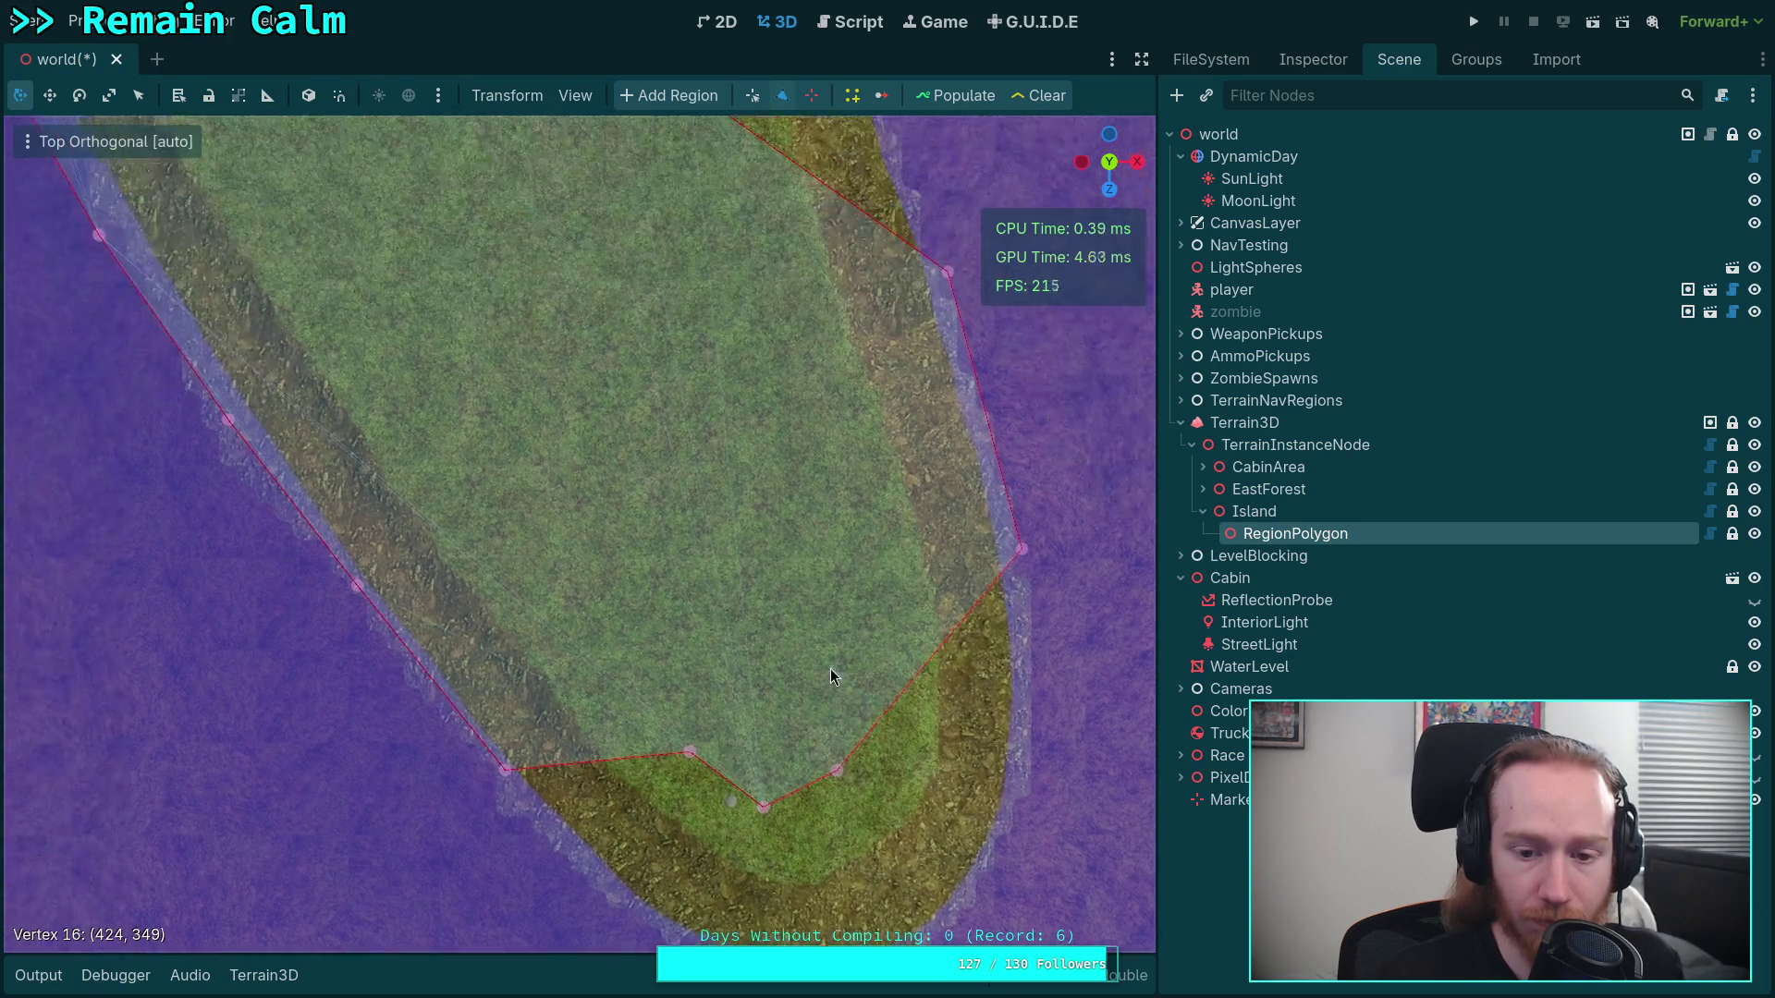
{"action": "left_click_drag", "start_coordinate": [1027, 573], "coordinate": [823, 534]}
{"action": "scroll", "coordinate": [824, 534], "scroll_direction": "up", "scroll_amount": 5}
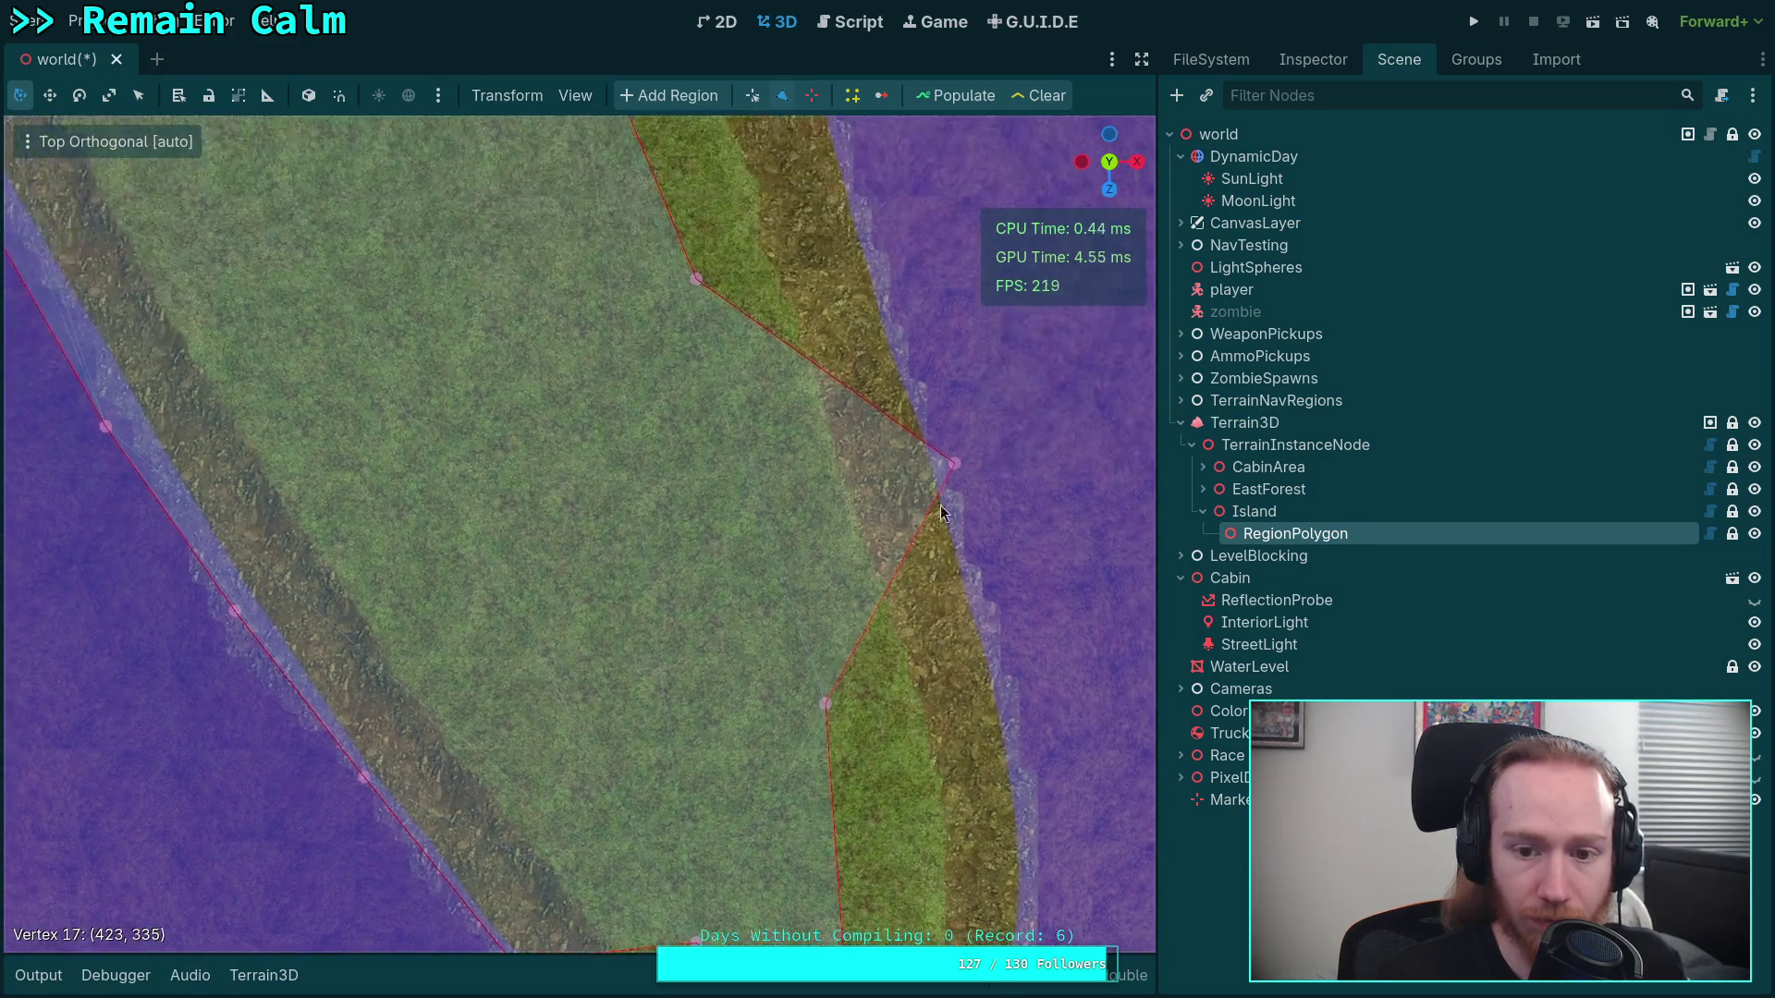
{"action": "scroll", "coordinate": [824, 342], "scroll_direction": "down", "scroll_amount": 5}
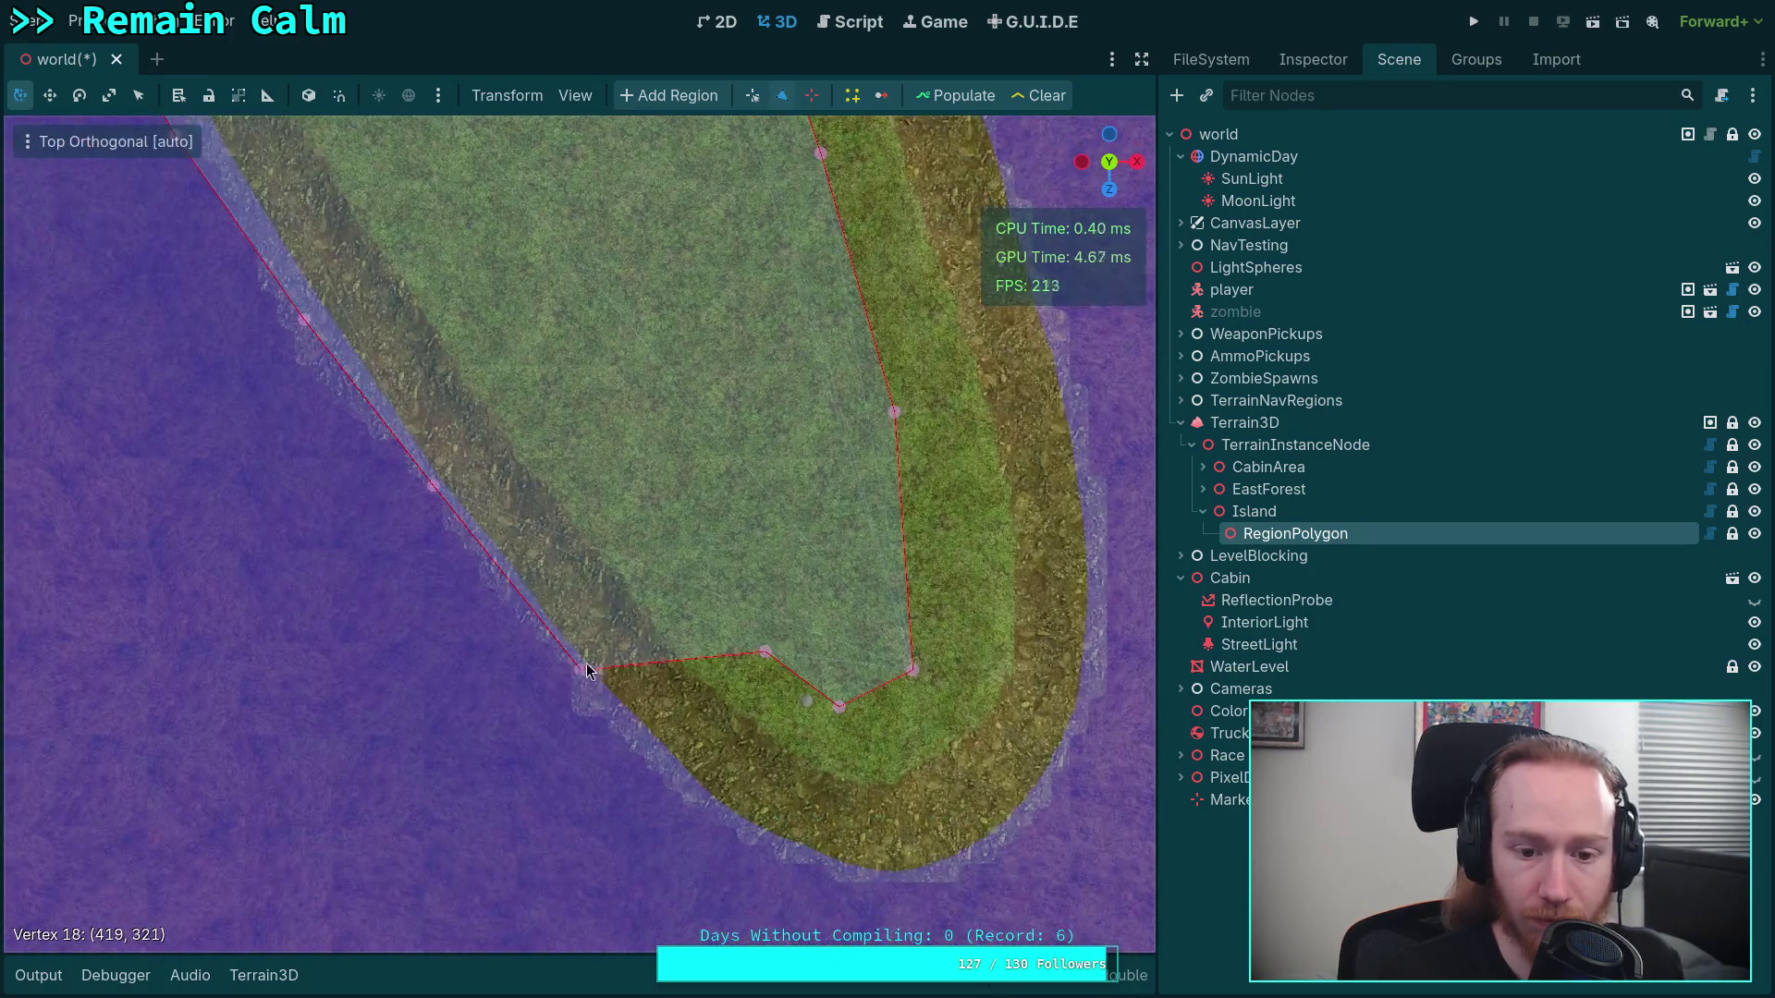
{"action": "left_click", "coordinate": [634, 488]}
Delete two redundant vertices near the tip and pull the left edge in to hug the grass
{"action": "right_click", "coordinate": [583, 669]}
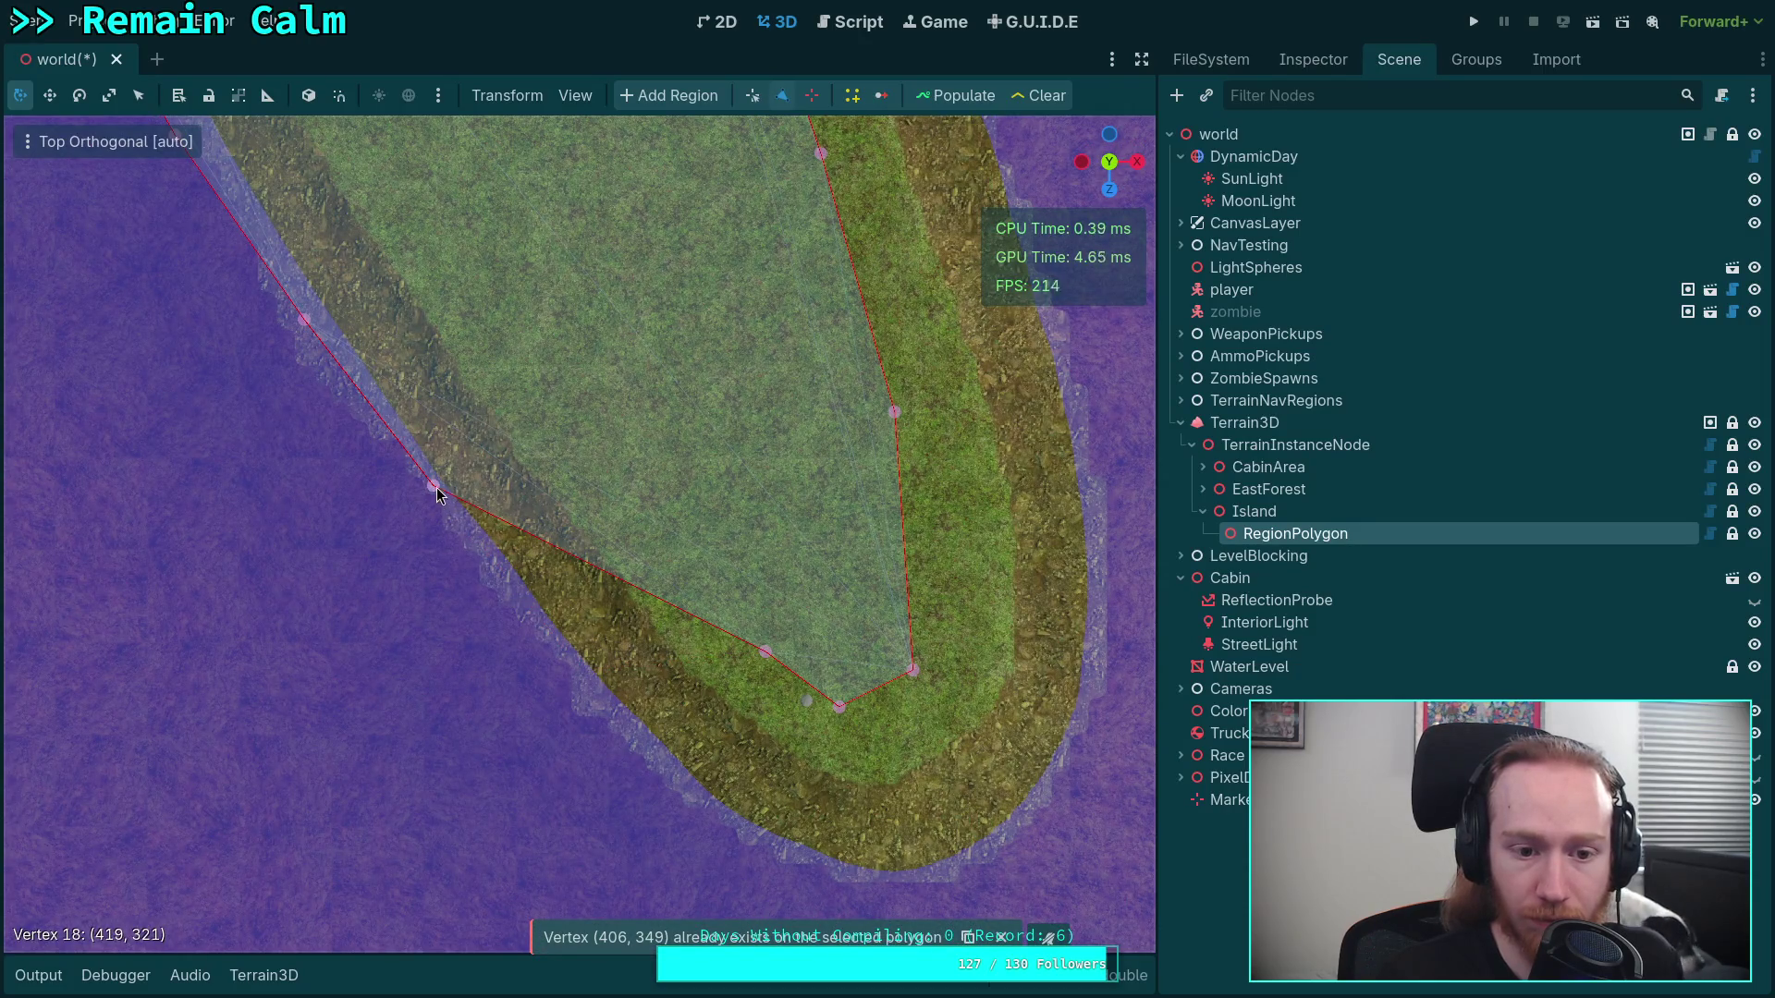
{"action": "left_click_drag", "start_coordinate": [434, 486], "coordinate": [600, 411]}
{"action": "right_click", "coordinate": [765, 652]}
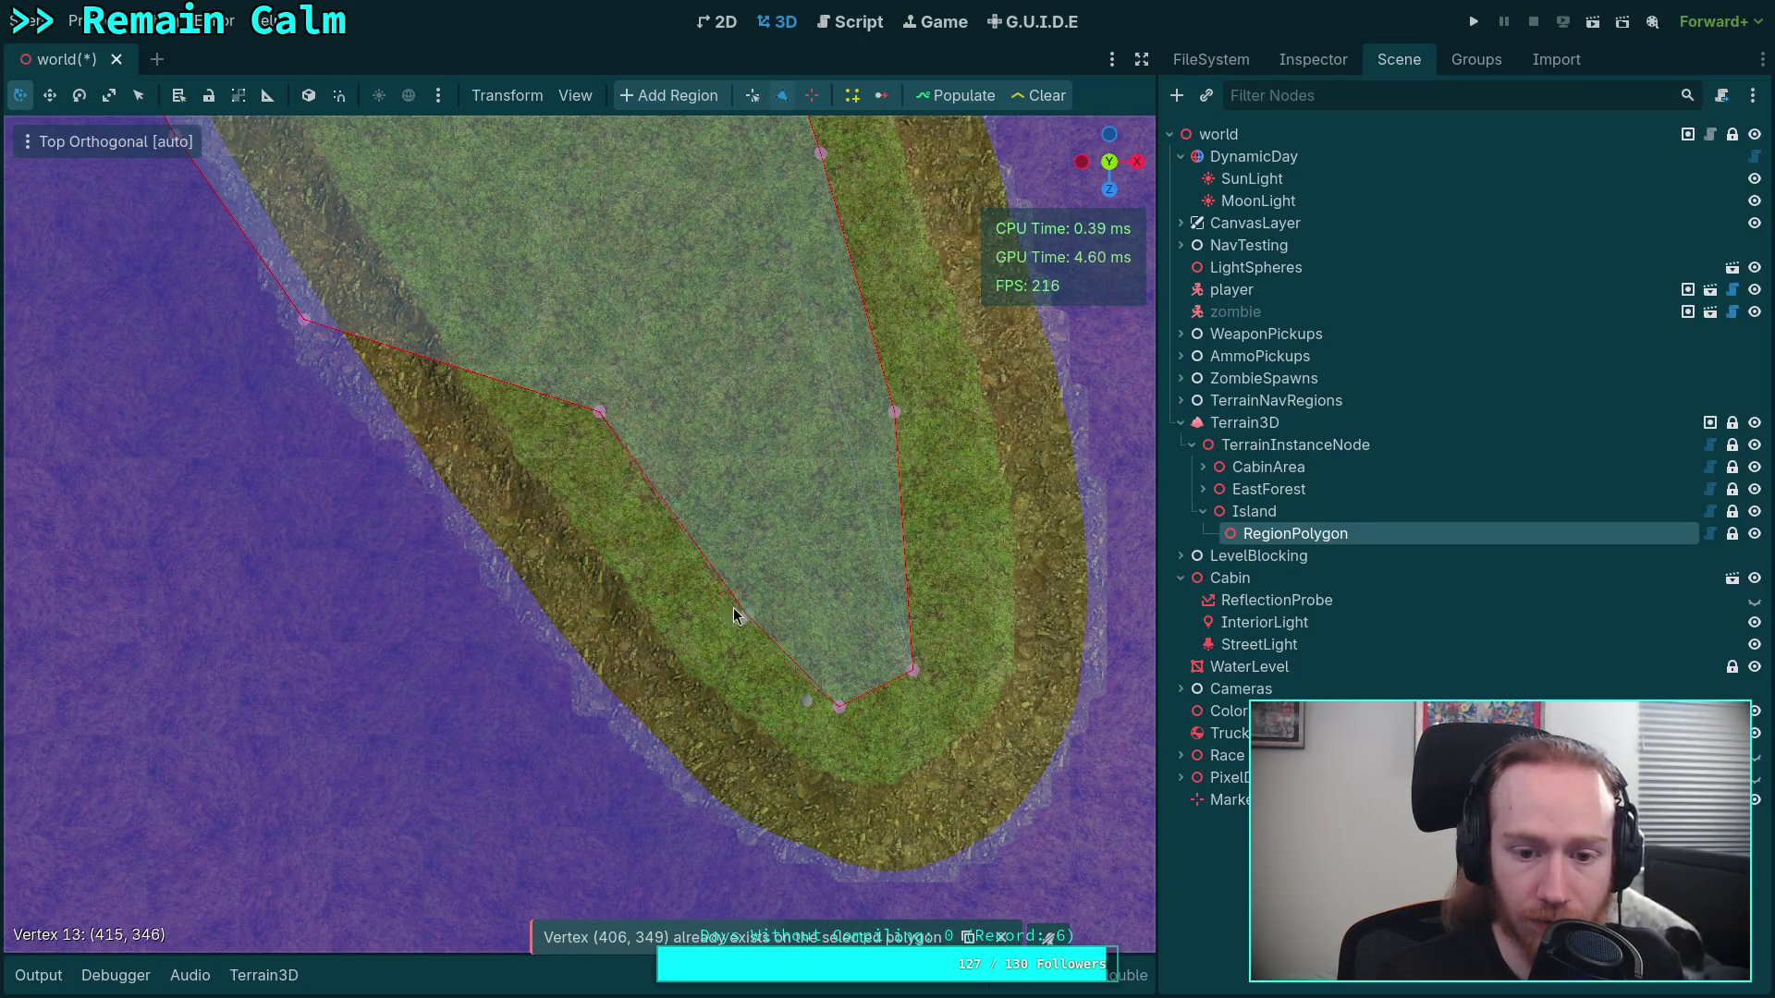
{"action": "scroll", "coordinate": [800, 519], "scroll_direction": "up", "scroll_amount": 3}
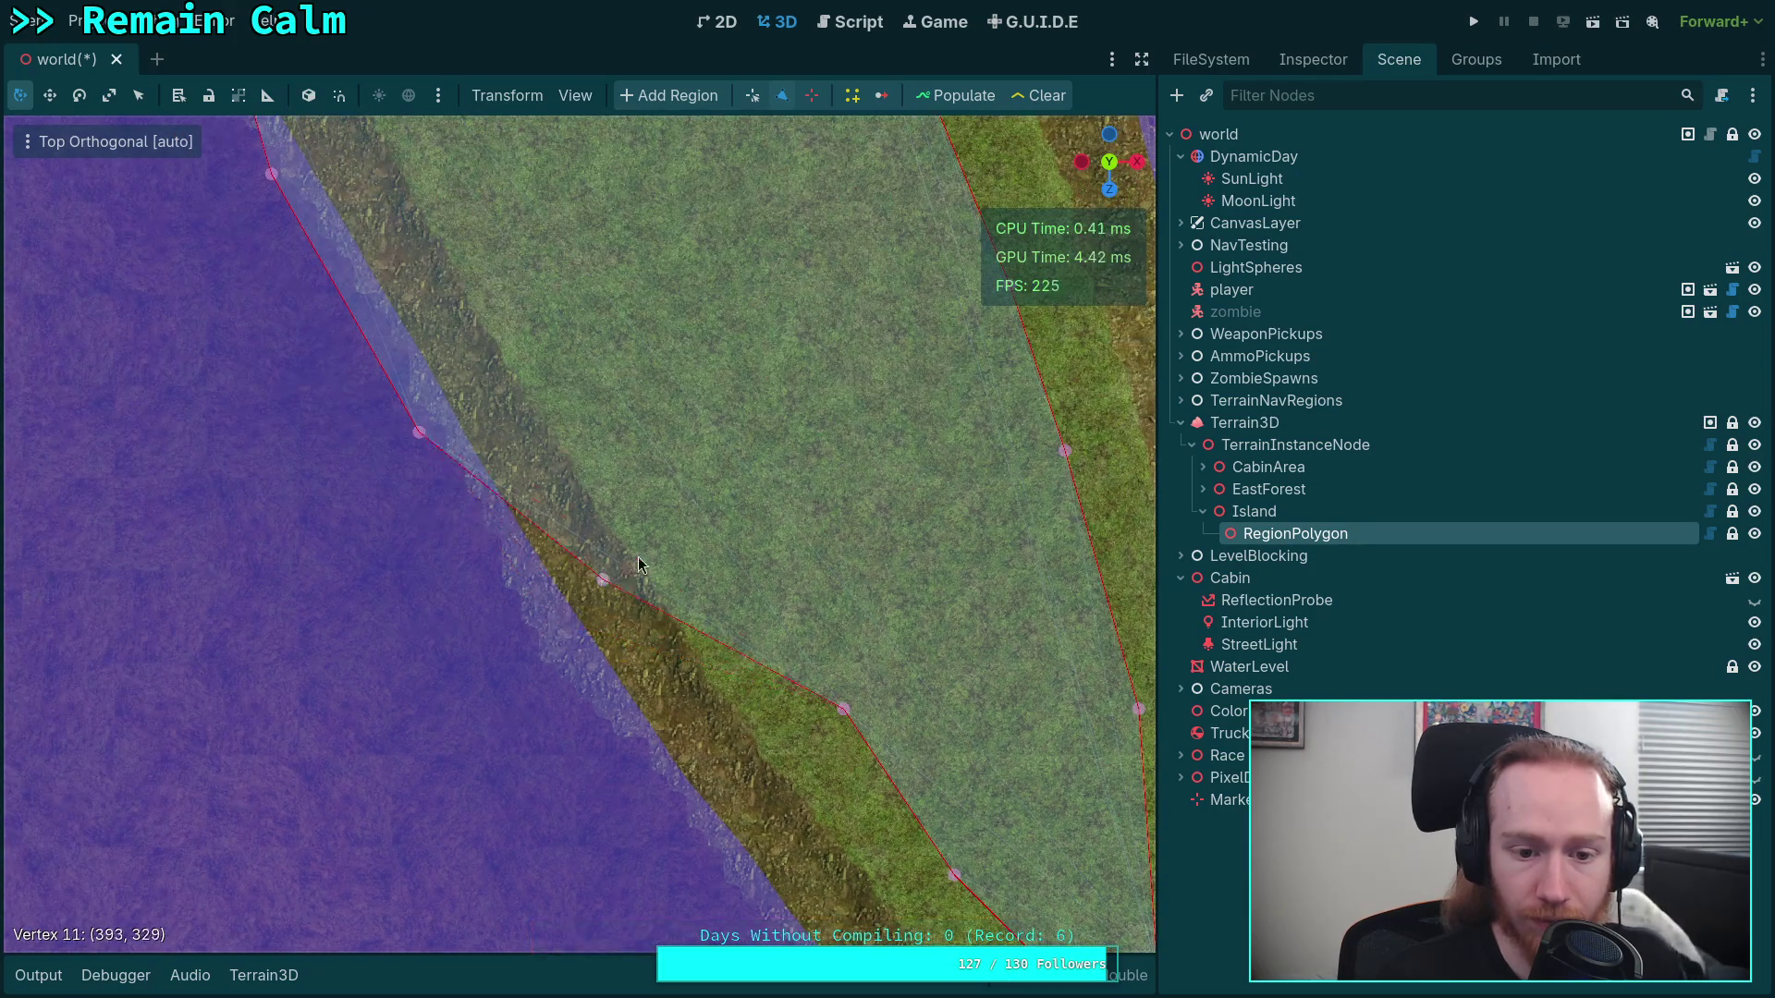
{"action": "left_click_drag", "start_coordinate": [558, 674], "coordinate": [698, 566]}
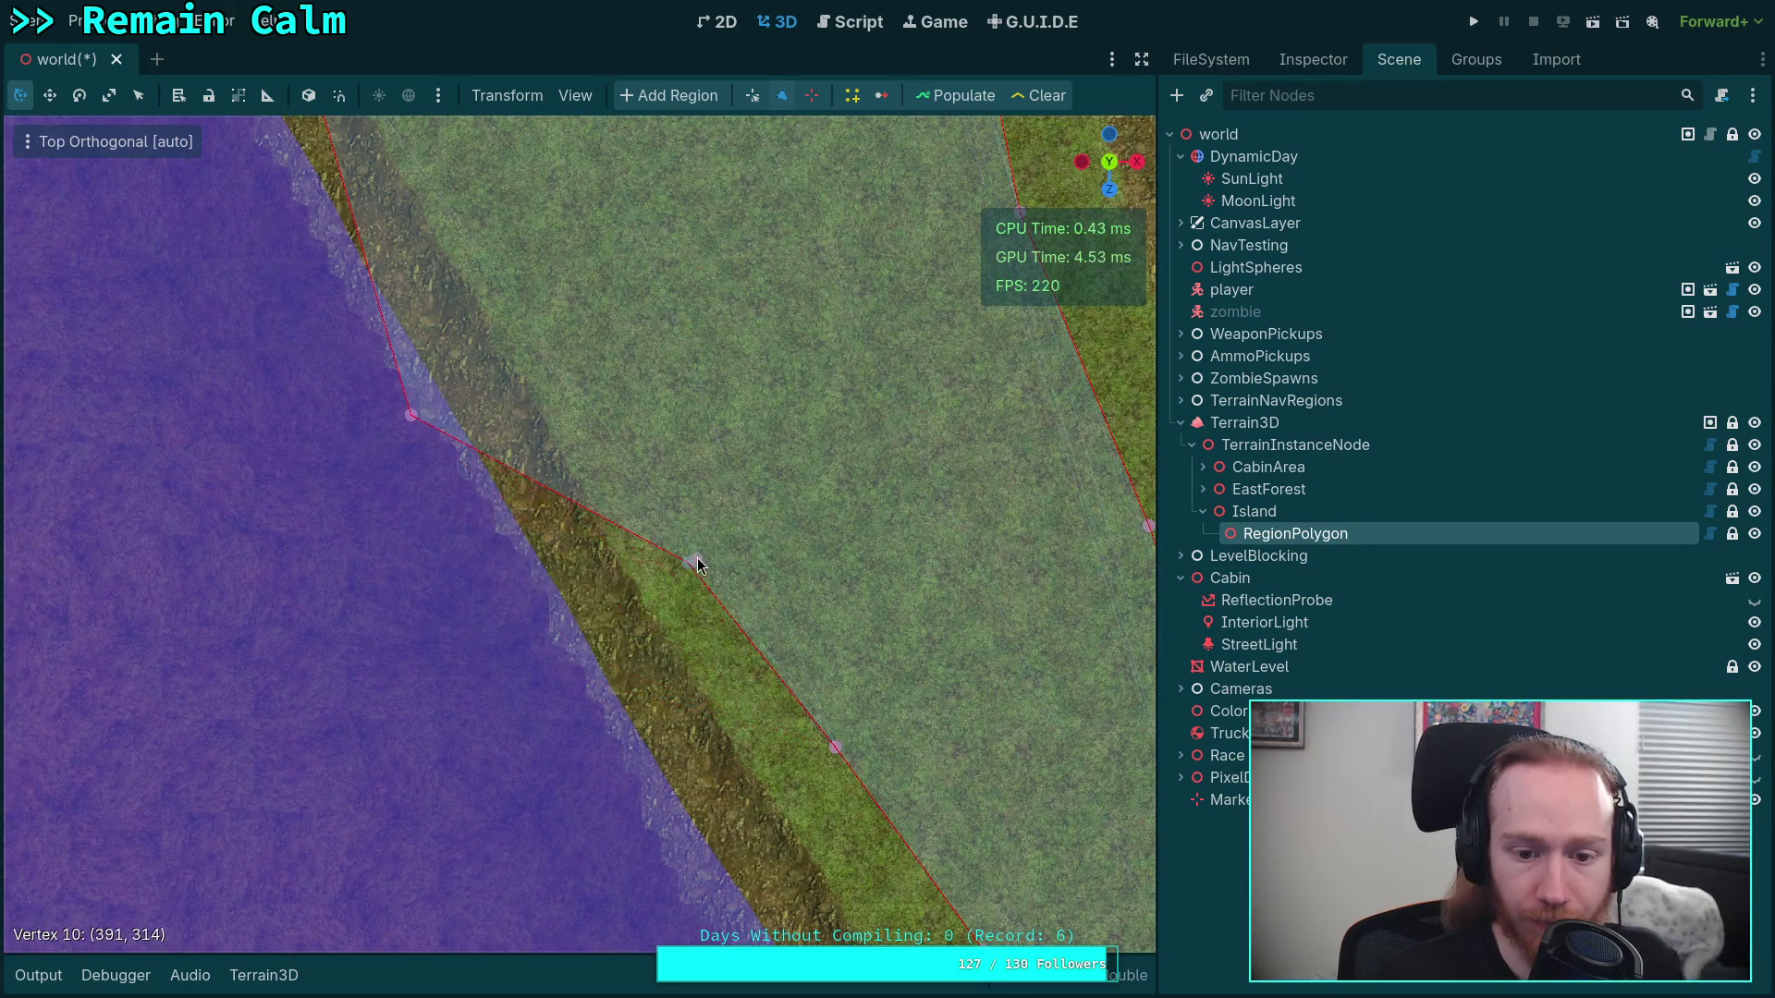
Delete four redundant left-edge vertices and nudge vertex 7 slightly right
{"action": "right_click", "coordinate": [697, 562]}
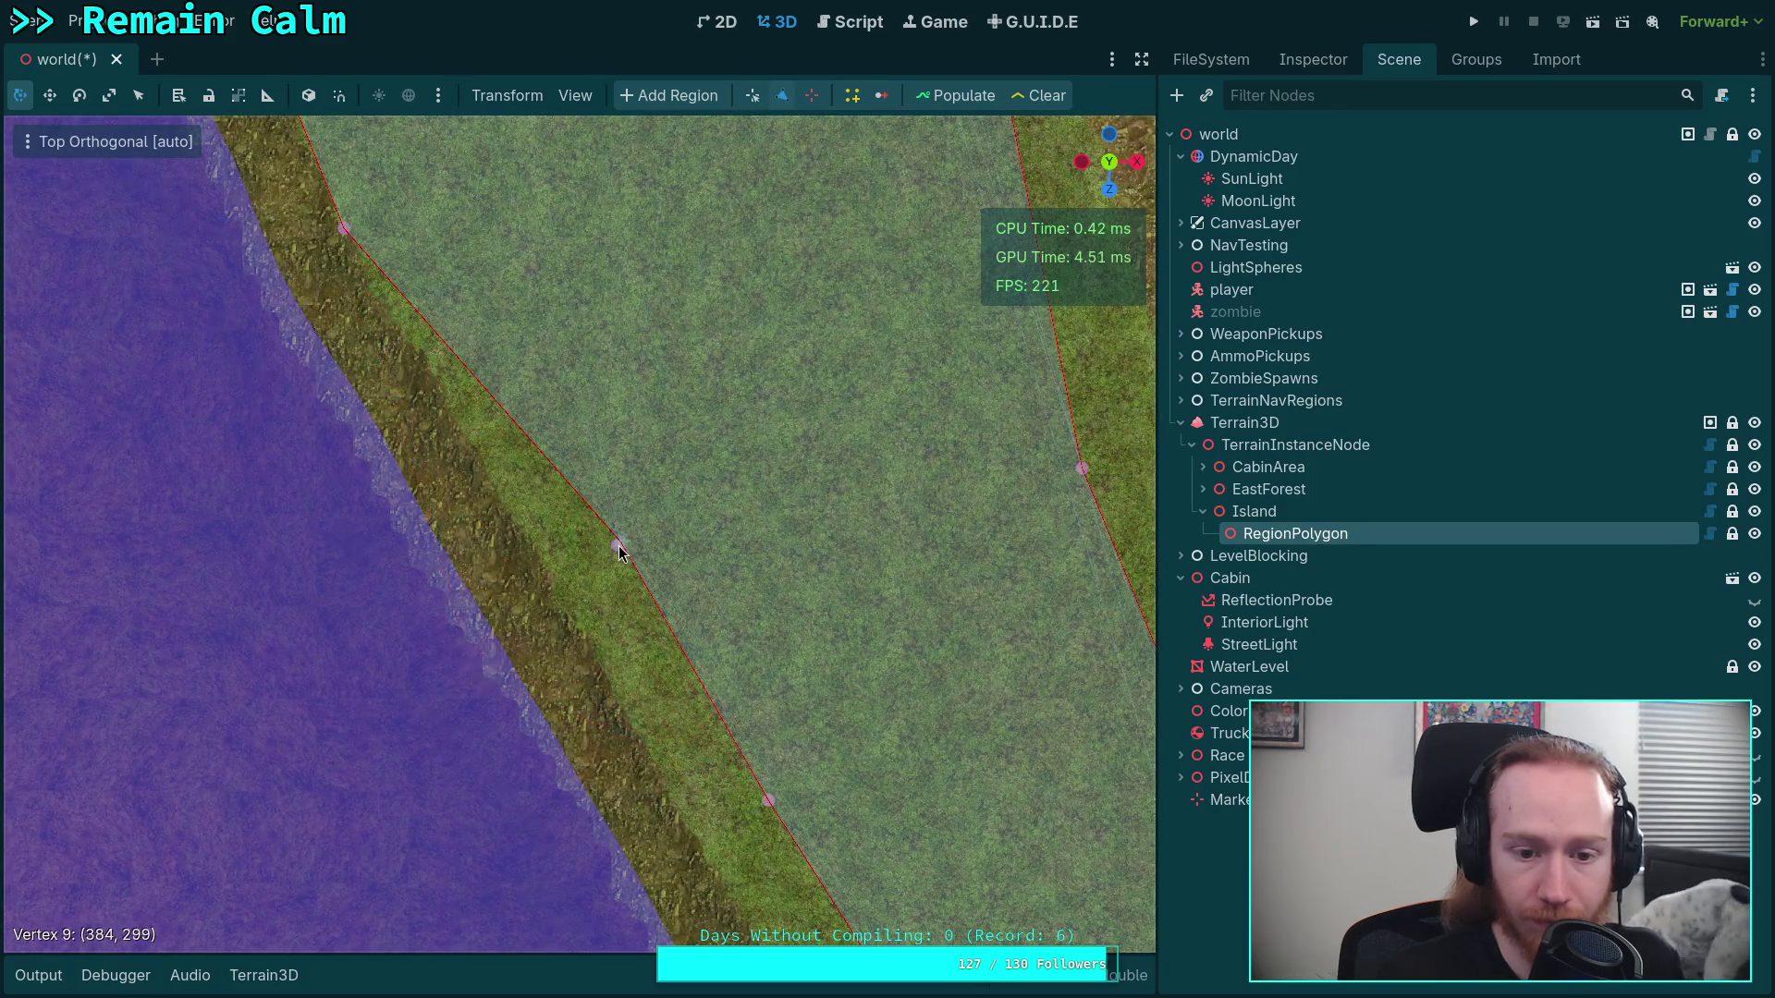
{"action": "right_click", "coordinate": [618, 546]}
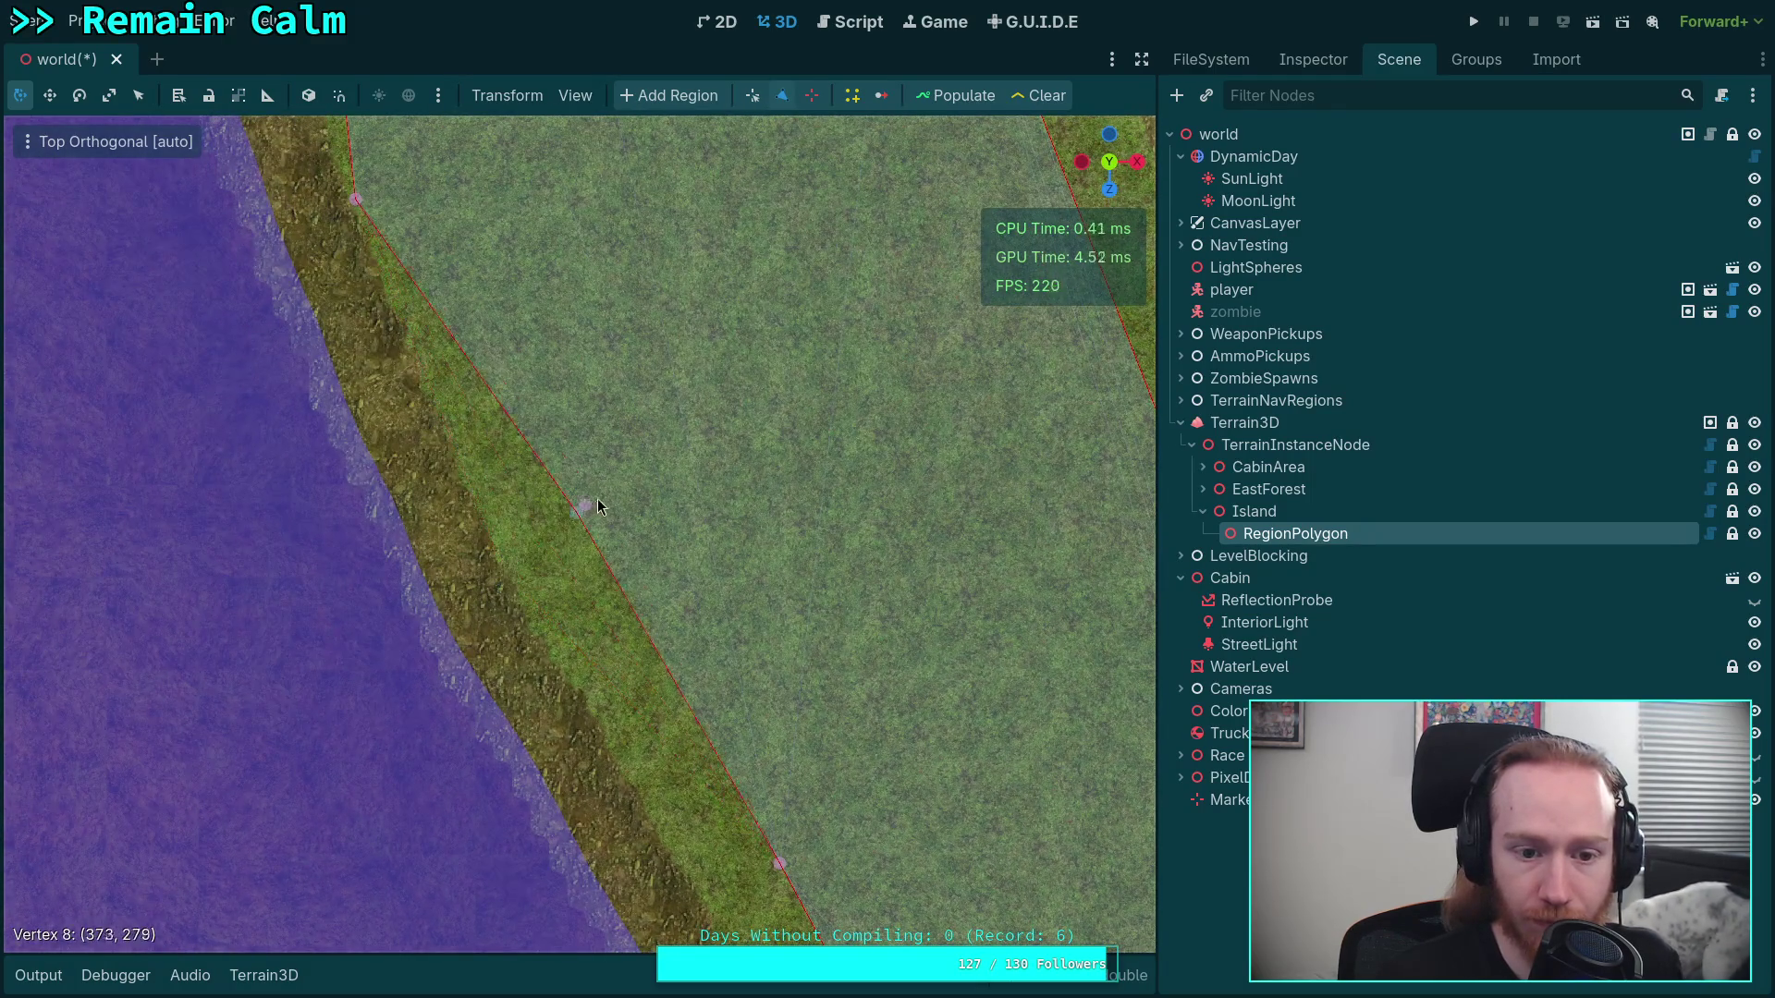
{"action": "right_click", "coordinate": [597, 500]}
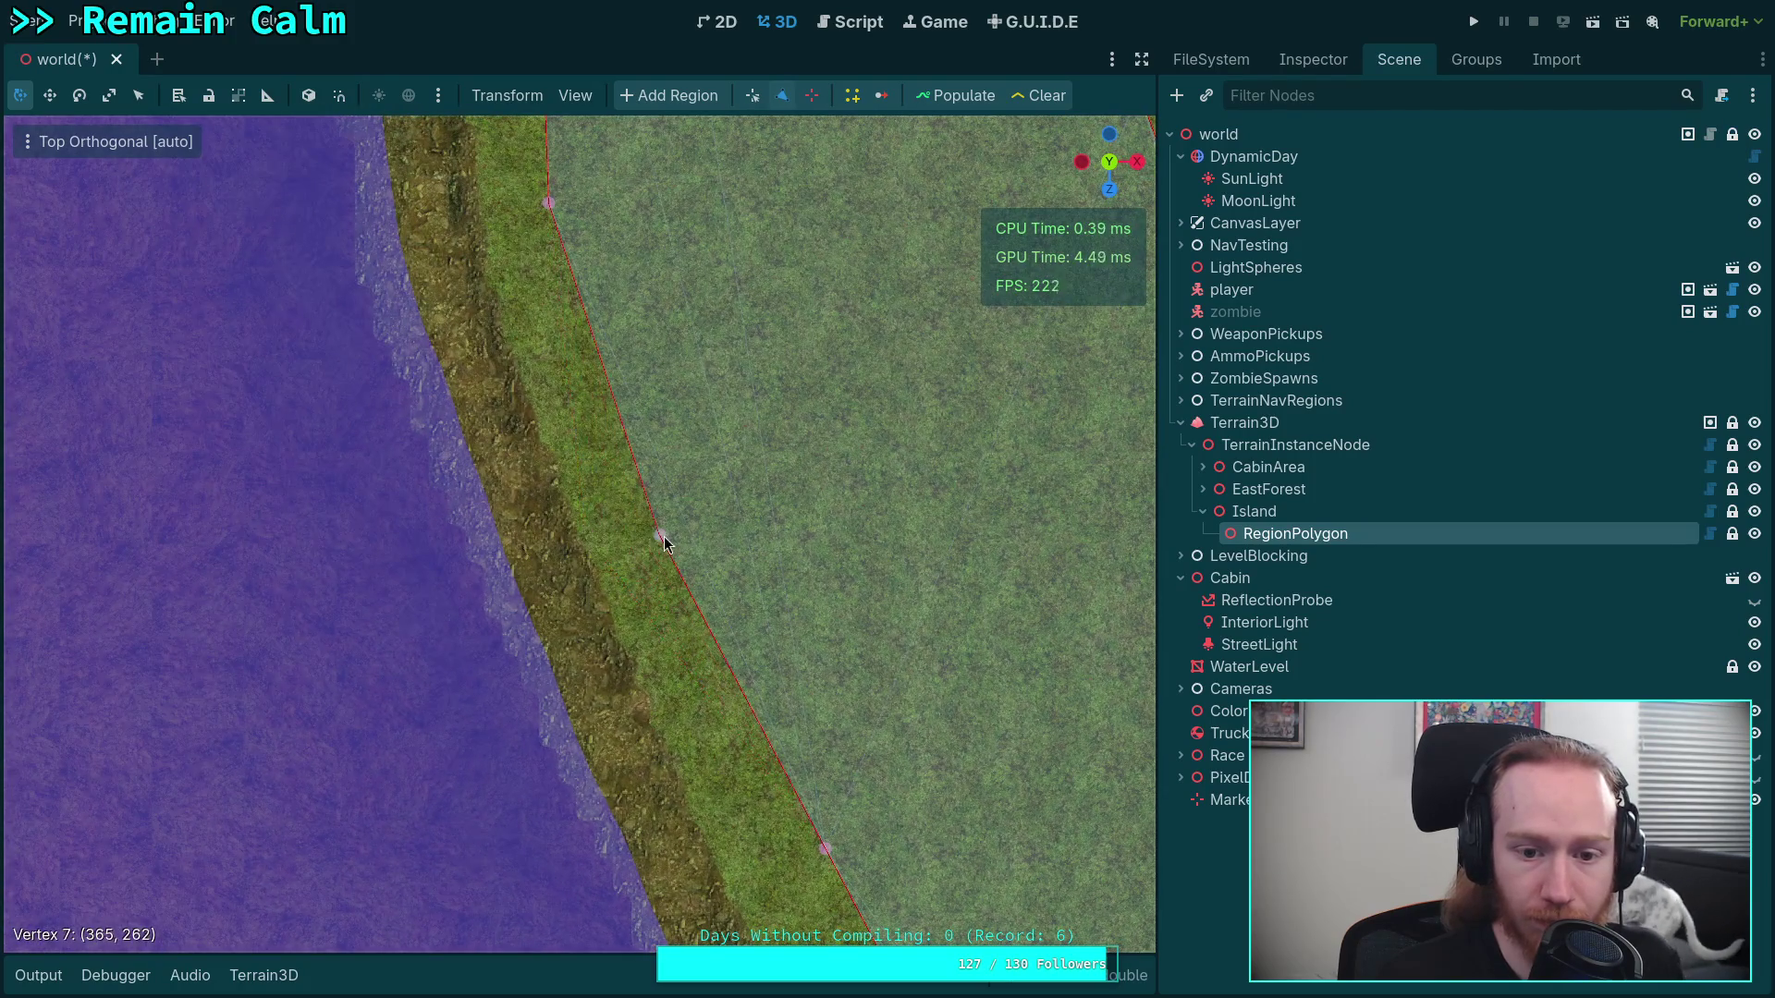
{"action": "left_click_drag", "start_coordinate": [664, 543], "coordinate": [667, 543]}
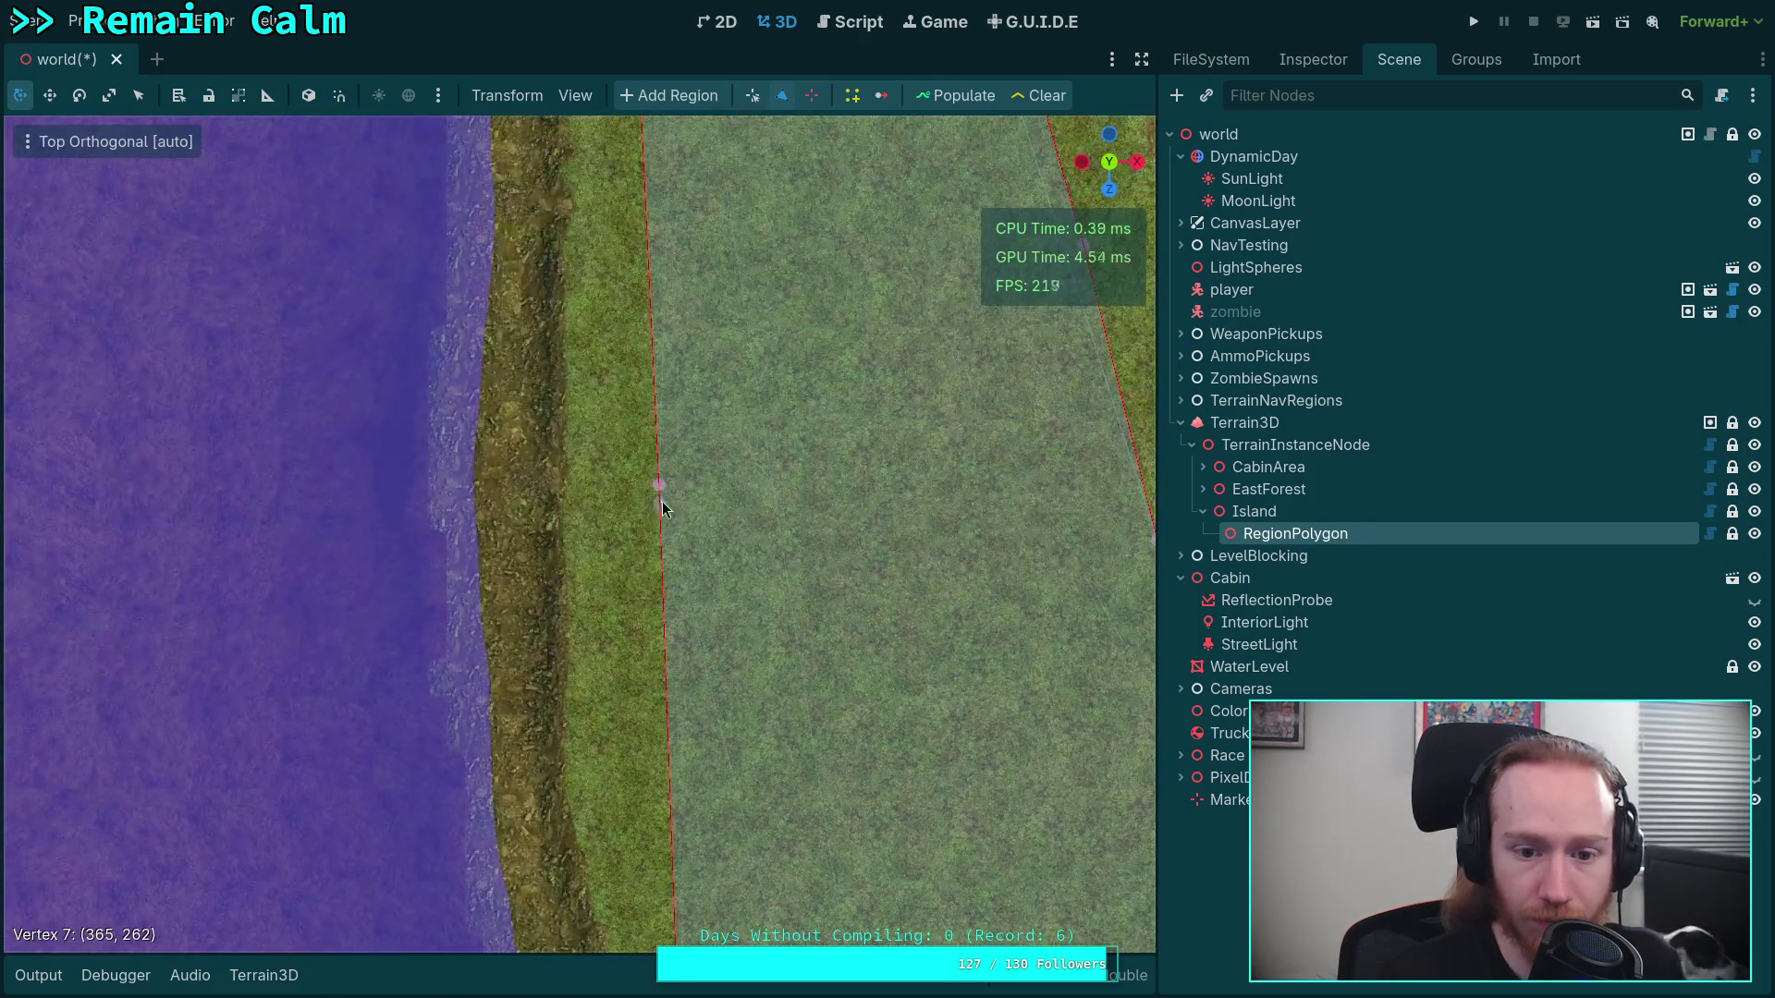
{"action": "right_click", "coordinate": [660, 489]}
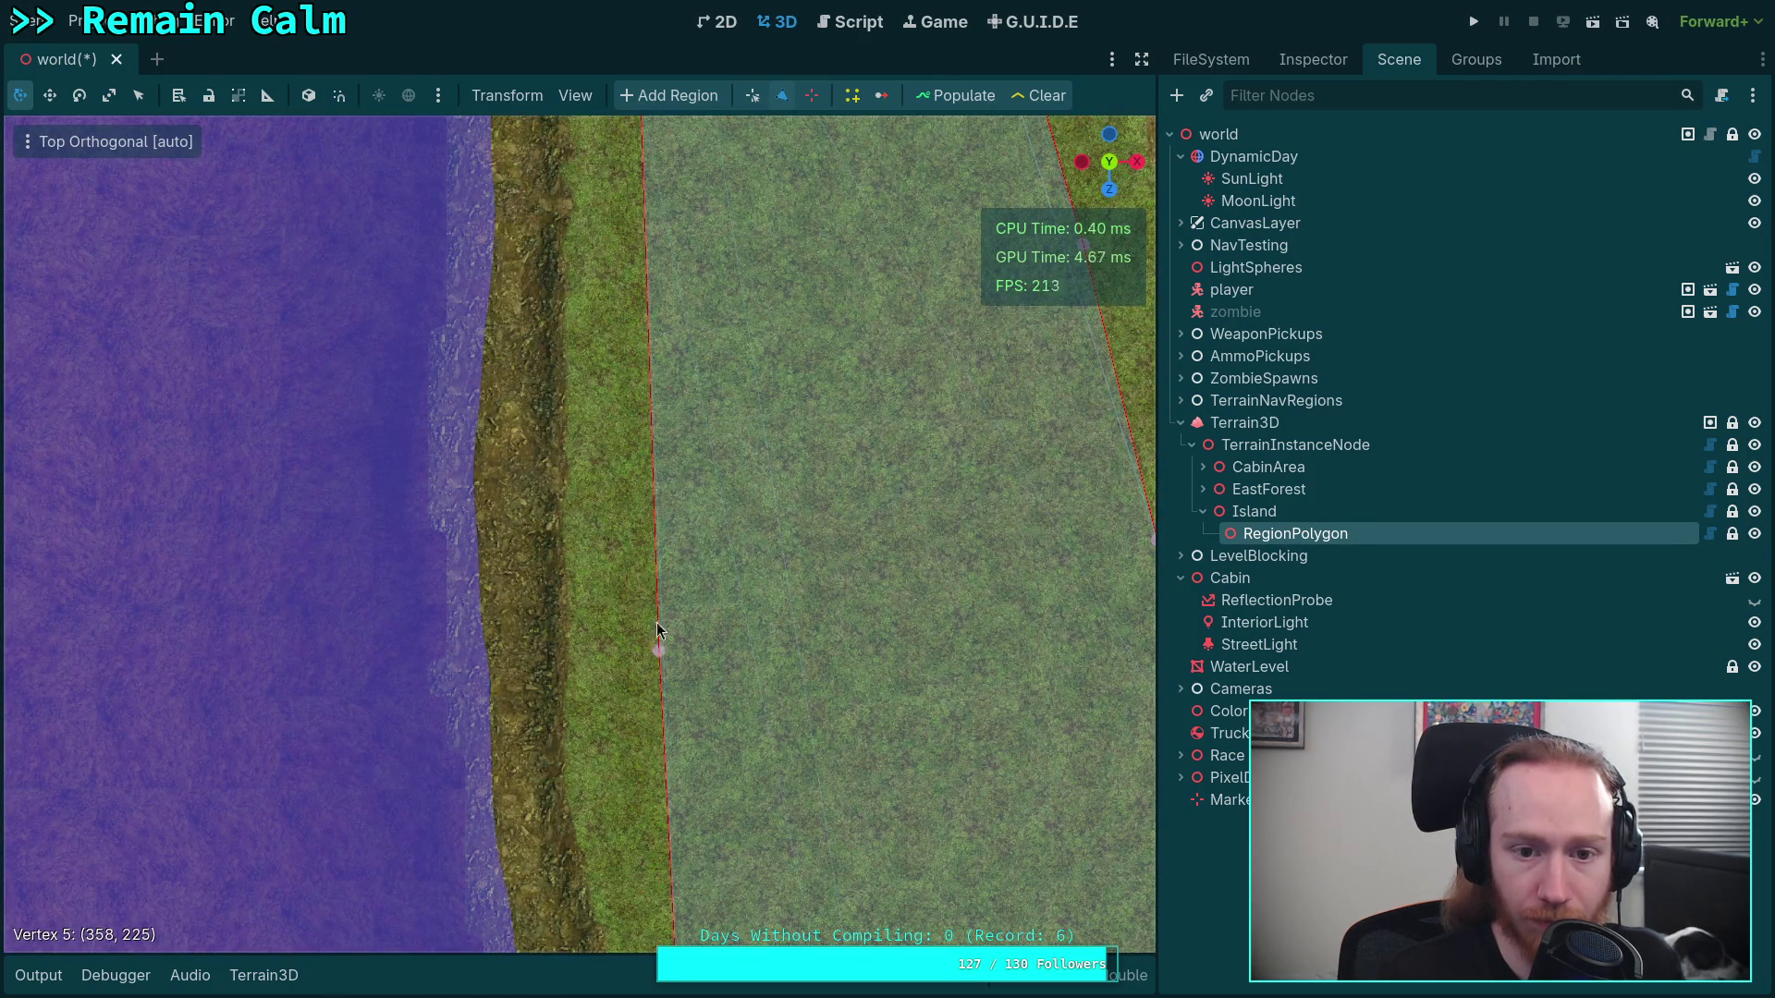
{"action": "scroll", "coordinate": [657, 630], "scroll_direction": "down", "scroll_amount": 5}
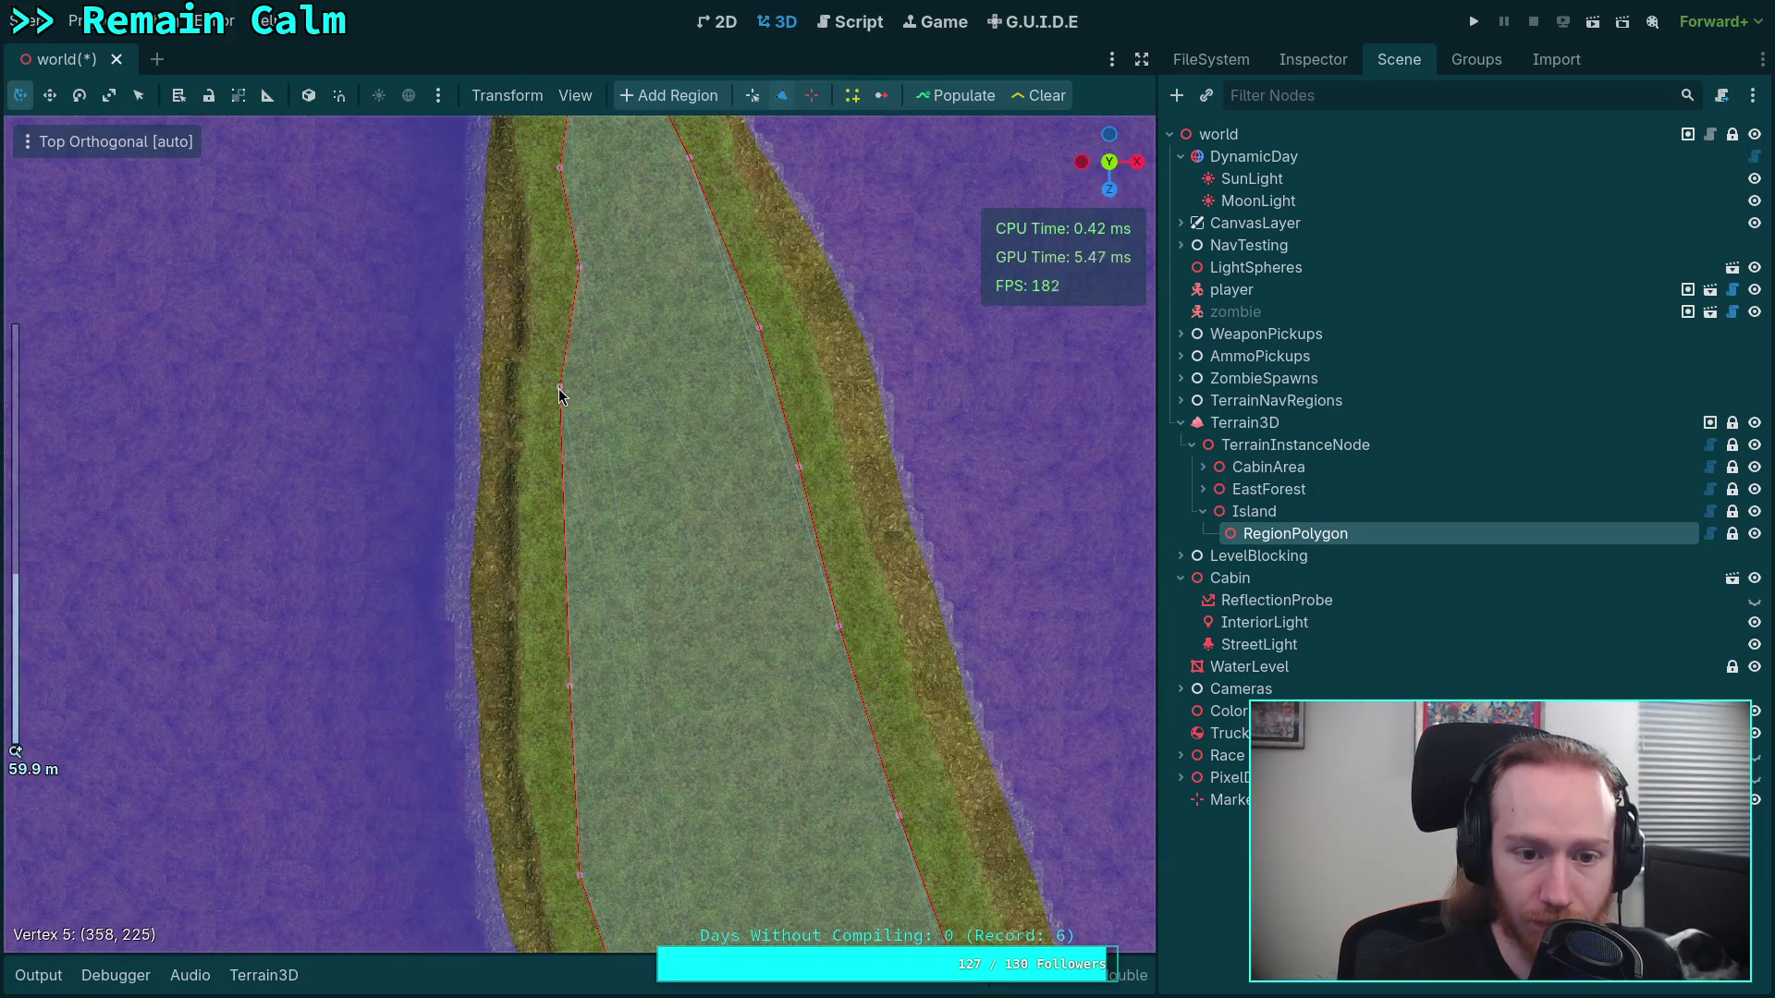
Delete a redundant left-edge vertex and move the remaining left-edge vertices onto the grass boundary
{"action": "left_click_drag", "start_coordinate": [558, 389], "coordinate": [584, 394]}
{"action": "scroll", "coordinate": [585, 394], "scroll_direction": "up", "scroll_amount": 1}
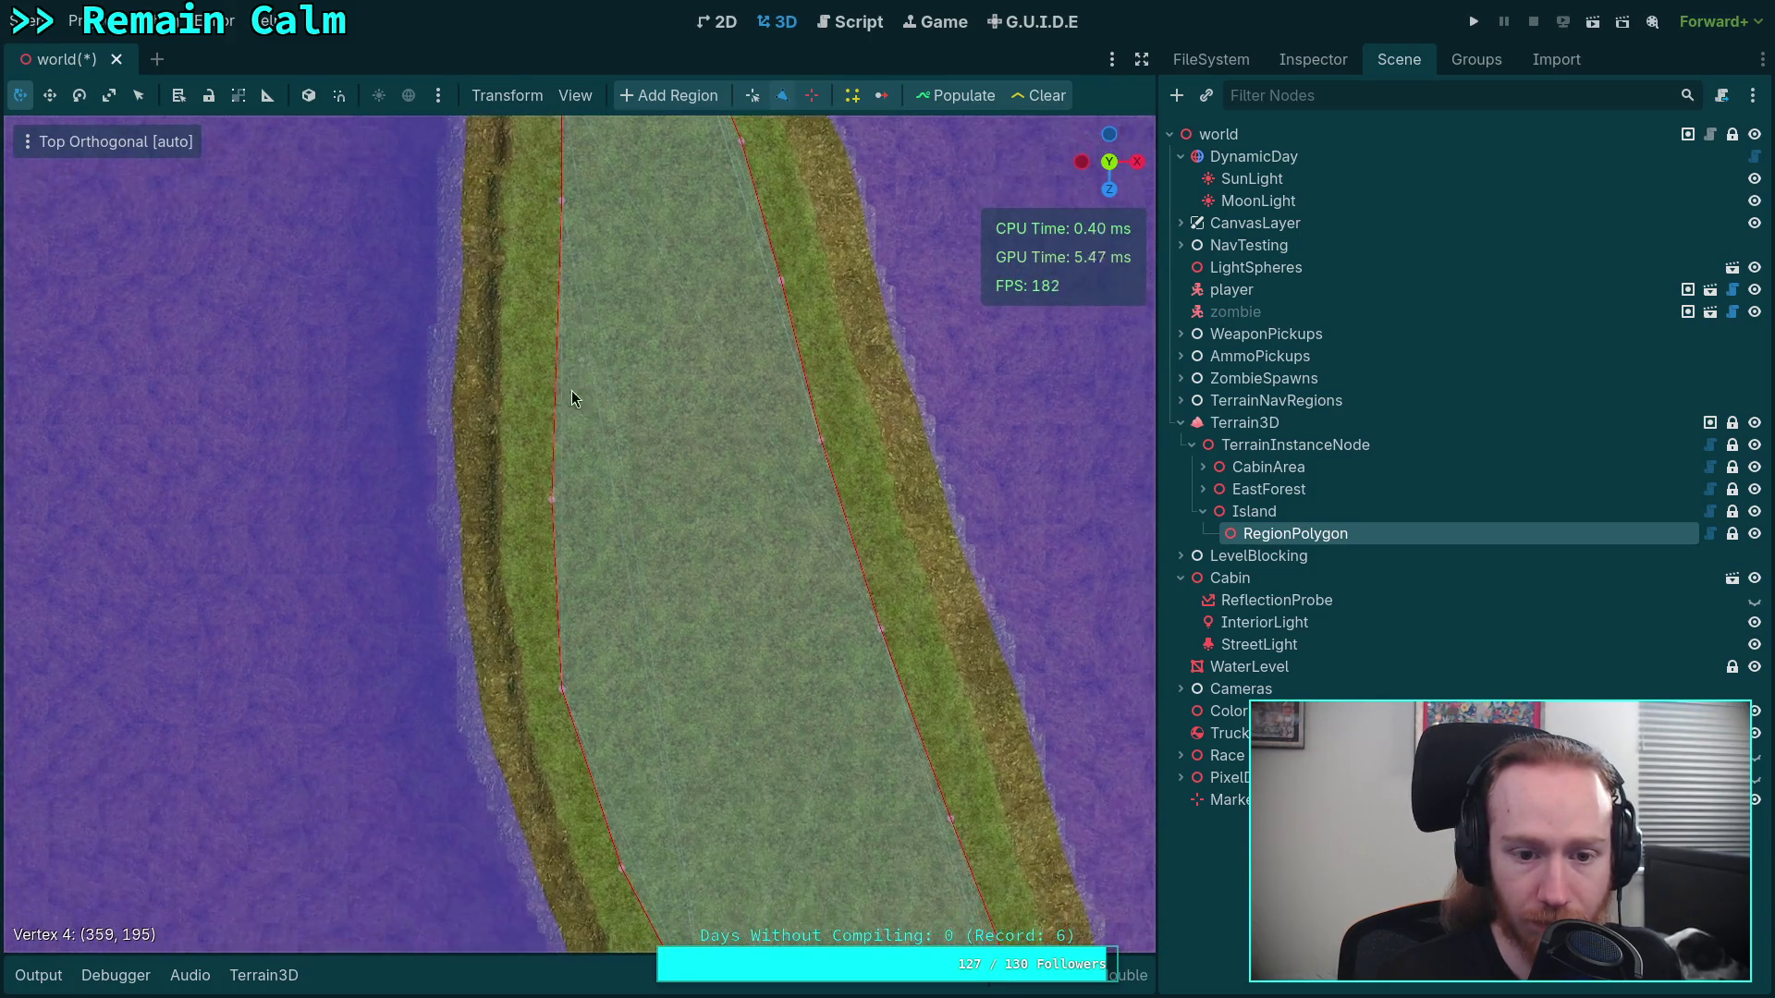
{"action": "right_click", "coordinate": [552, 499]}
{"action": "scroll", "coordinate": [621, 517], "scroll_direction": "down", "scroll_amount": 3}
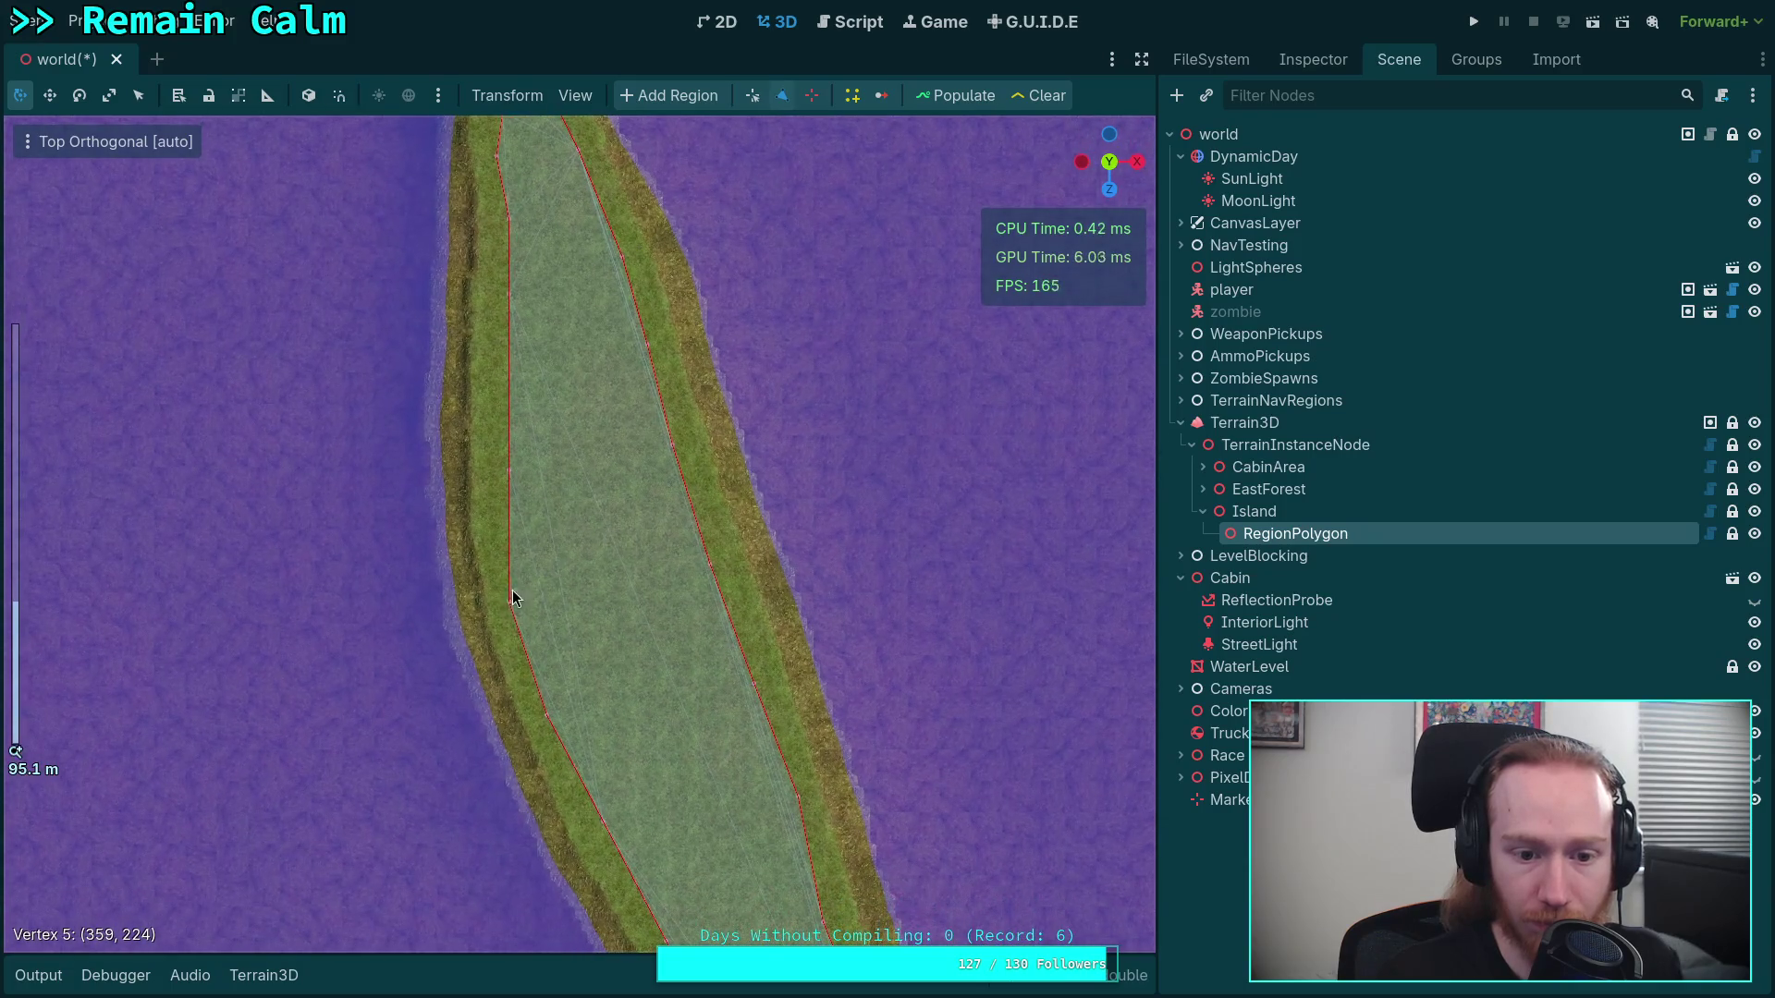
{"action": "left_click_drag", "start_coordinate": [509, 602], "coordinate": [523, 590]}
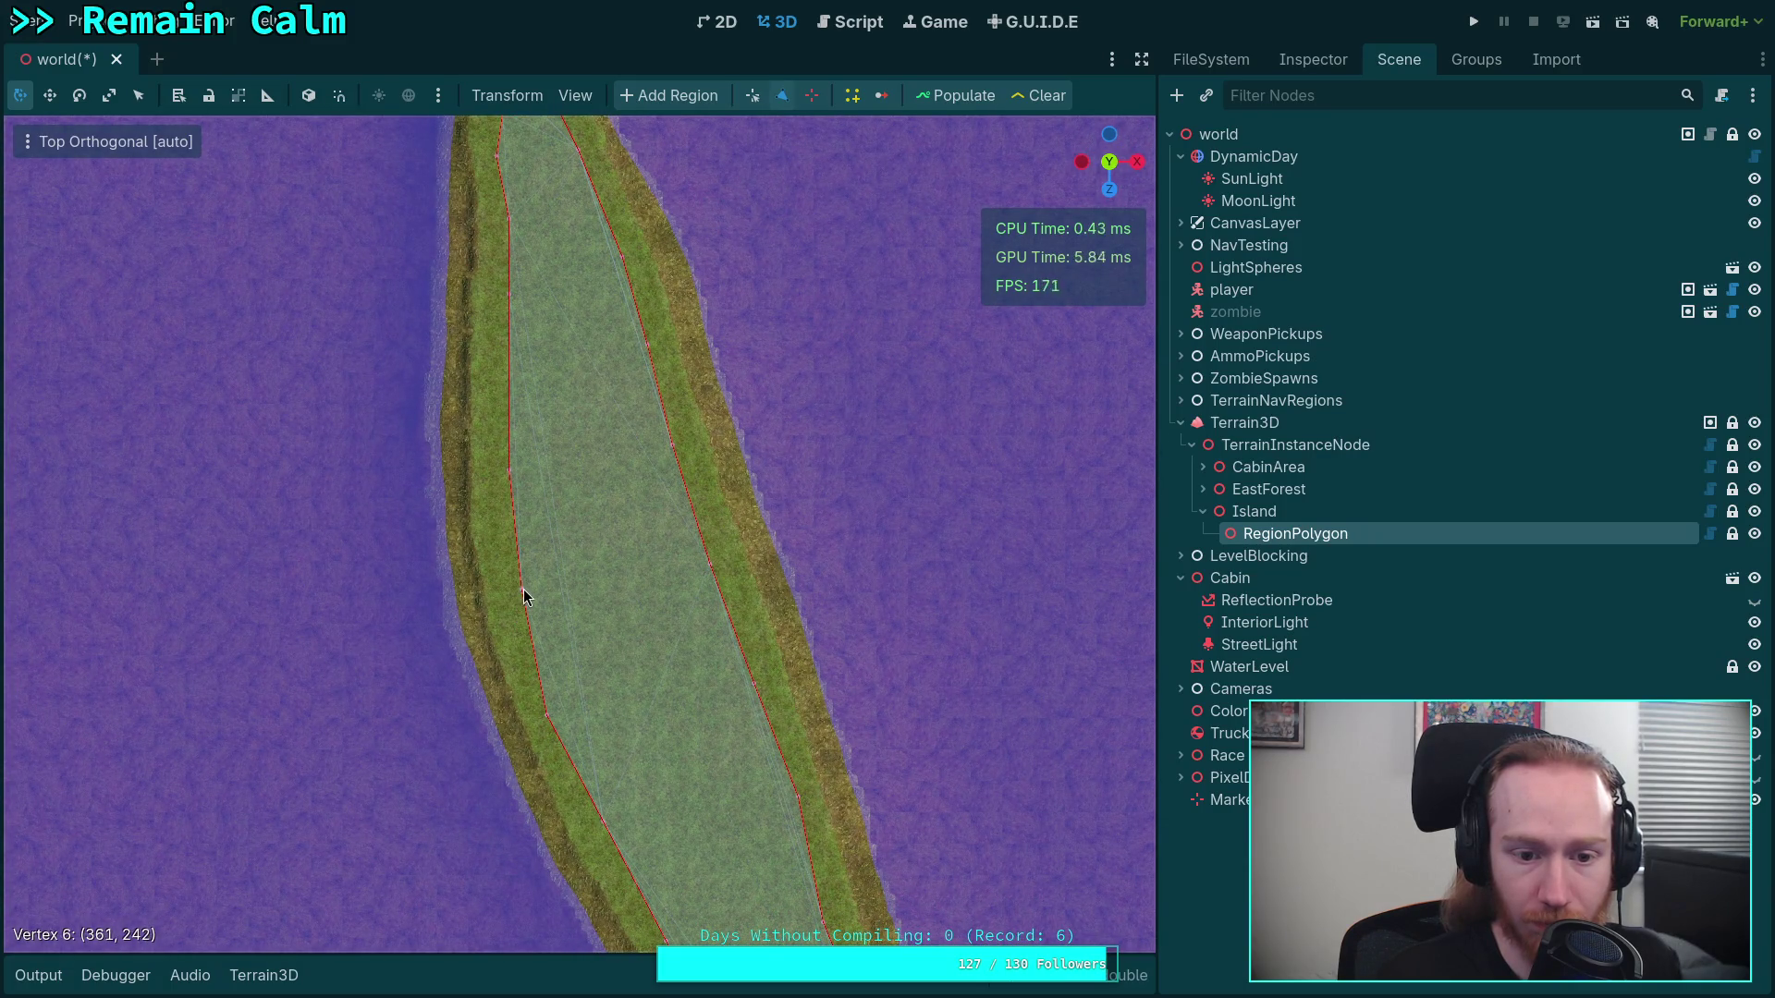
{"action": "scroll", "coordinate": [470, 330], "scroll_direction": "up", "scroll_amount": 2}
{"action": "left_click_drag", "start_coordinate": [460, 423], "coordinate": [472, 408]}
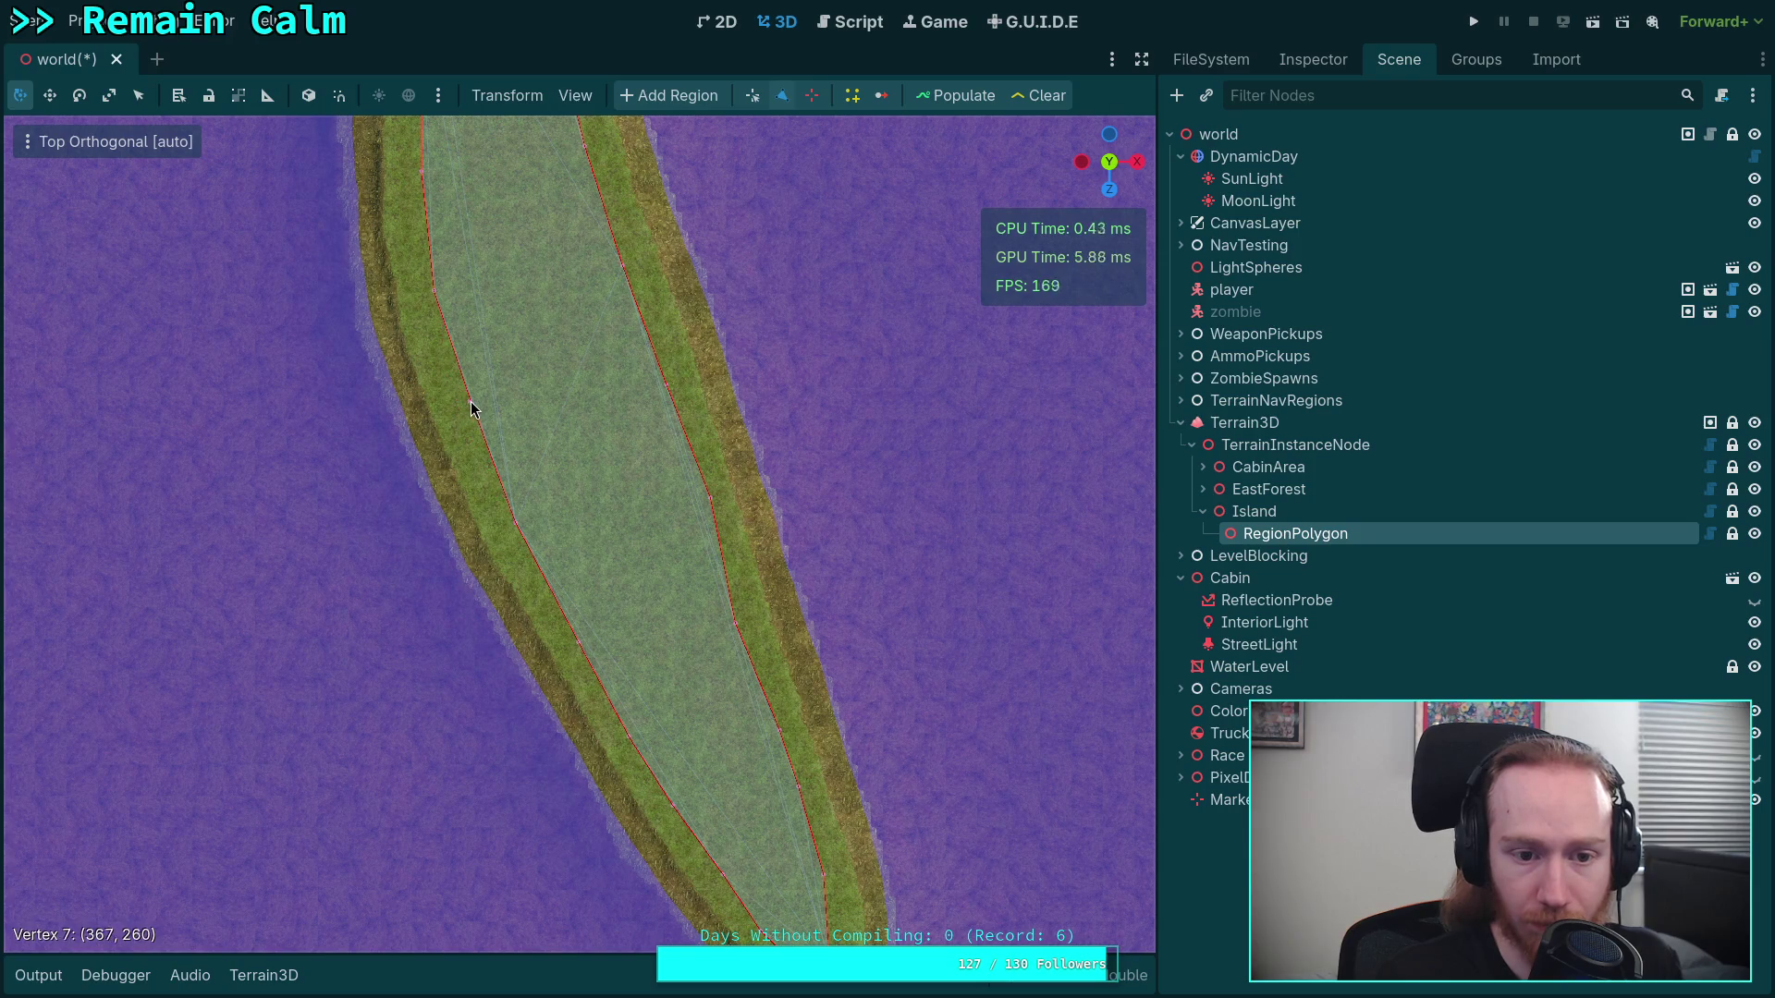
{"action": "left_click_drag", "start_coordinate": [505, 519], "coordinate": [521, 522]}
Tuck the vertices at the island's lower tip inside the grass
{"action": "left_click_drag", "start_coordinate": [586, 634], "coordinate": [586, 479]}
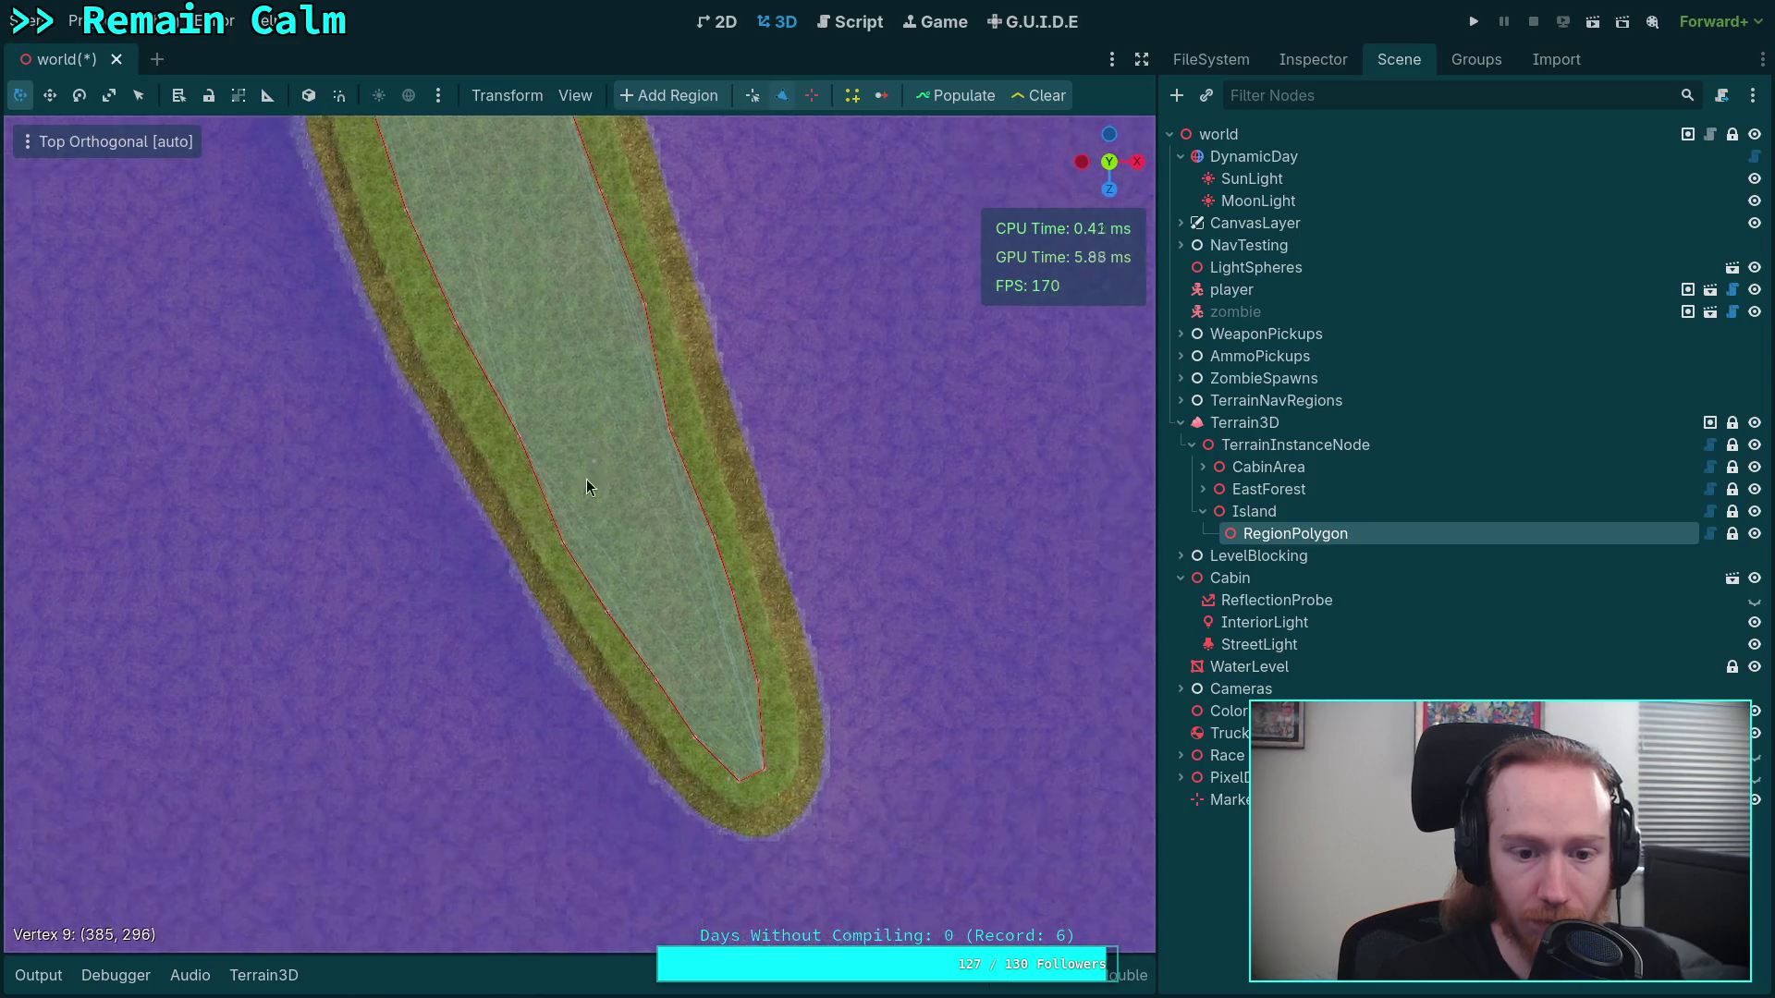
{"action": "left_click", "coordinate": [573, 538]}
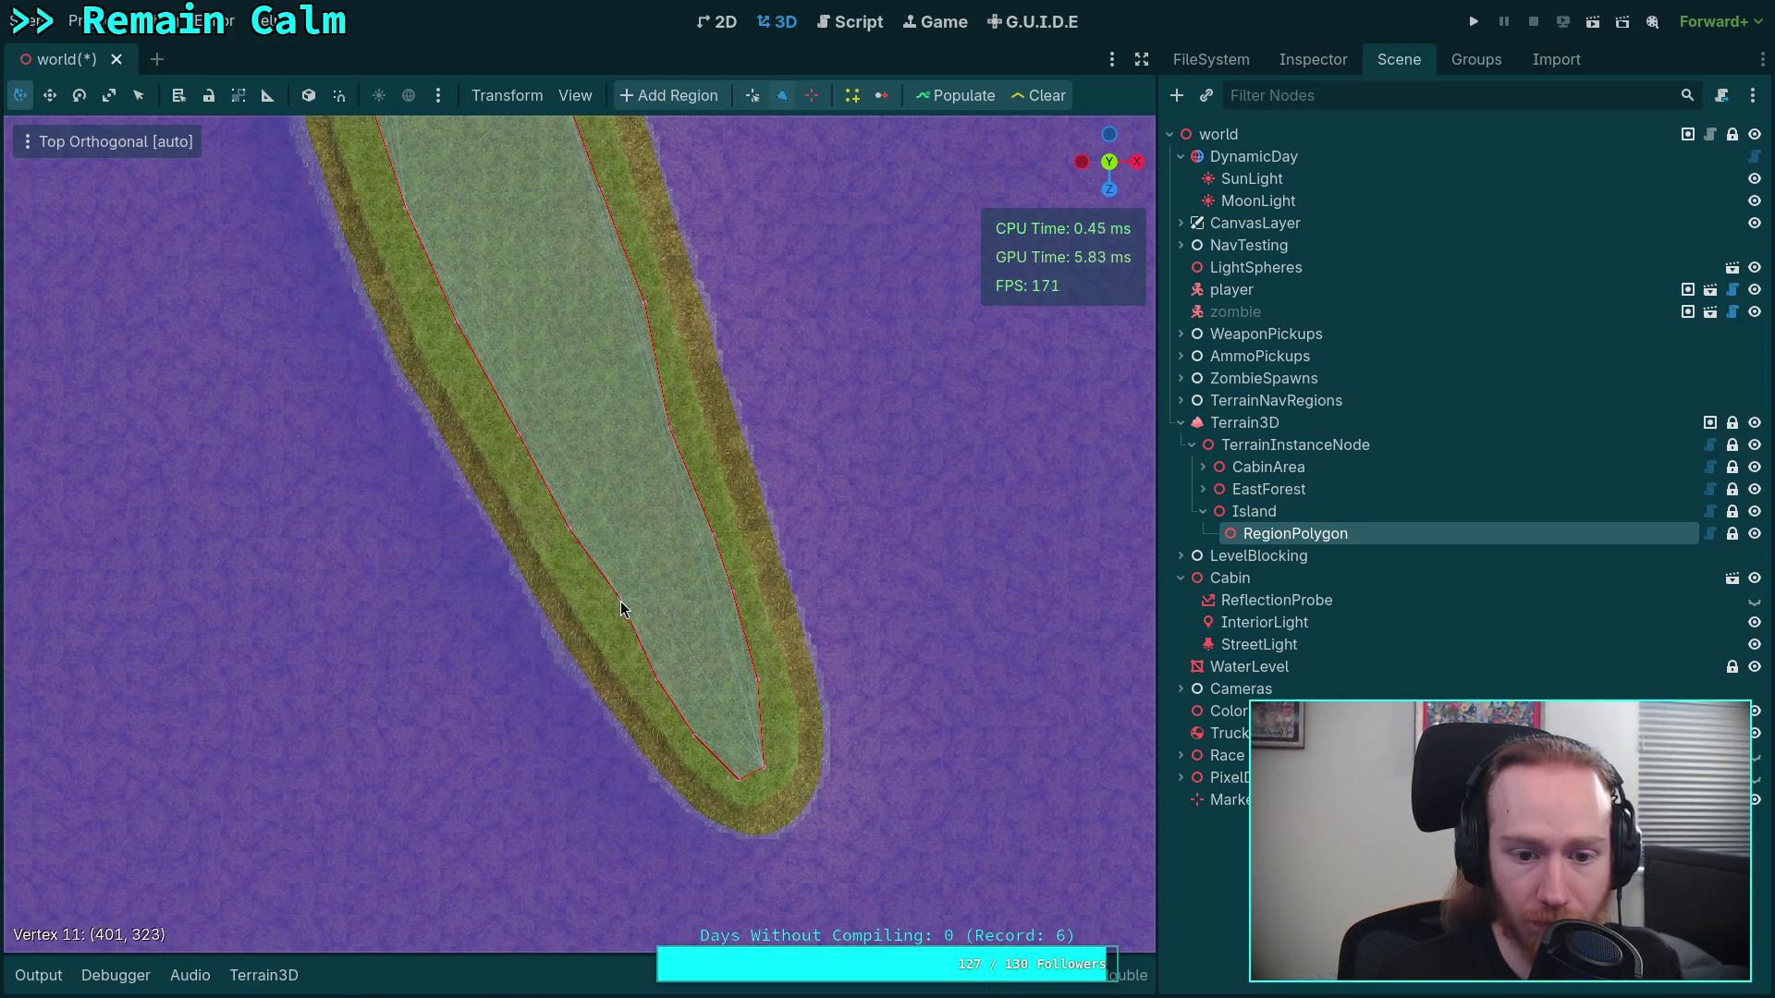
{"action": "left_click_drag", "start_coordinate": [656, 677], "coordinate": [665, 672]}
{"action": "mouse_move", "coordinate": [696, 741]}
{"action": "left_mouse_down"}
{"action": "mouse_move", "coordinate": [739, 760]}
{"action": "mouse_move", "coordinate": [761, 746]}
{"action": "left_mouse_up"}
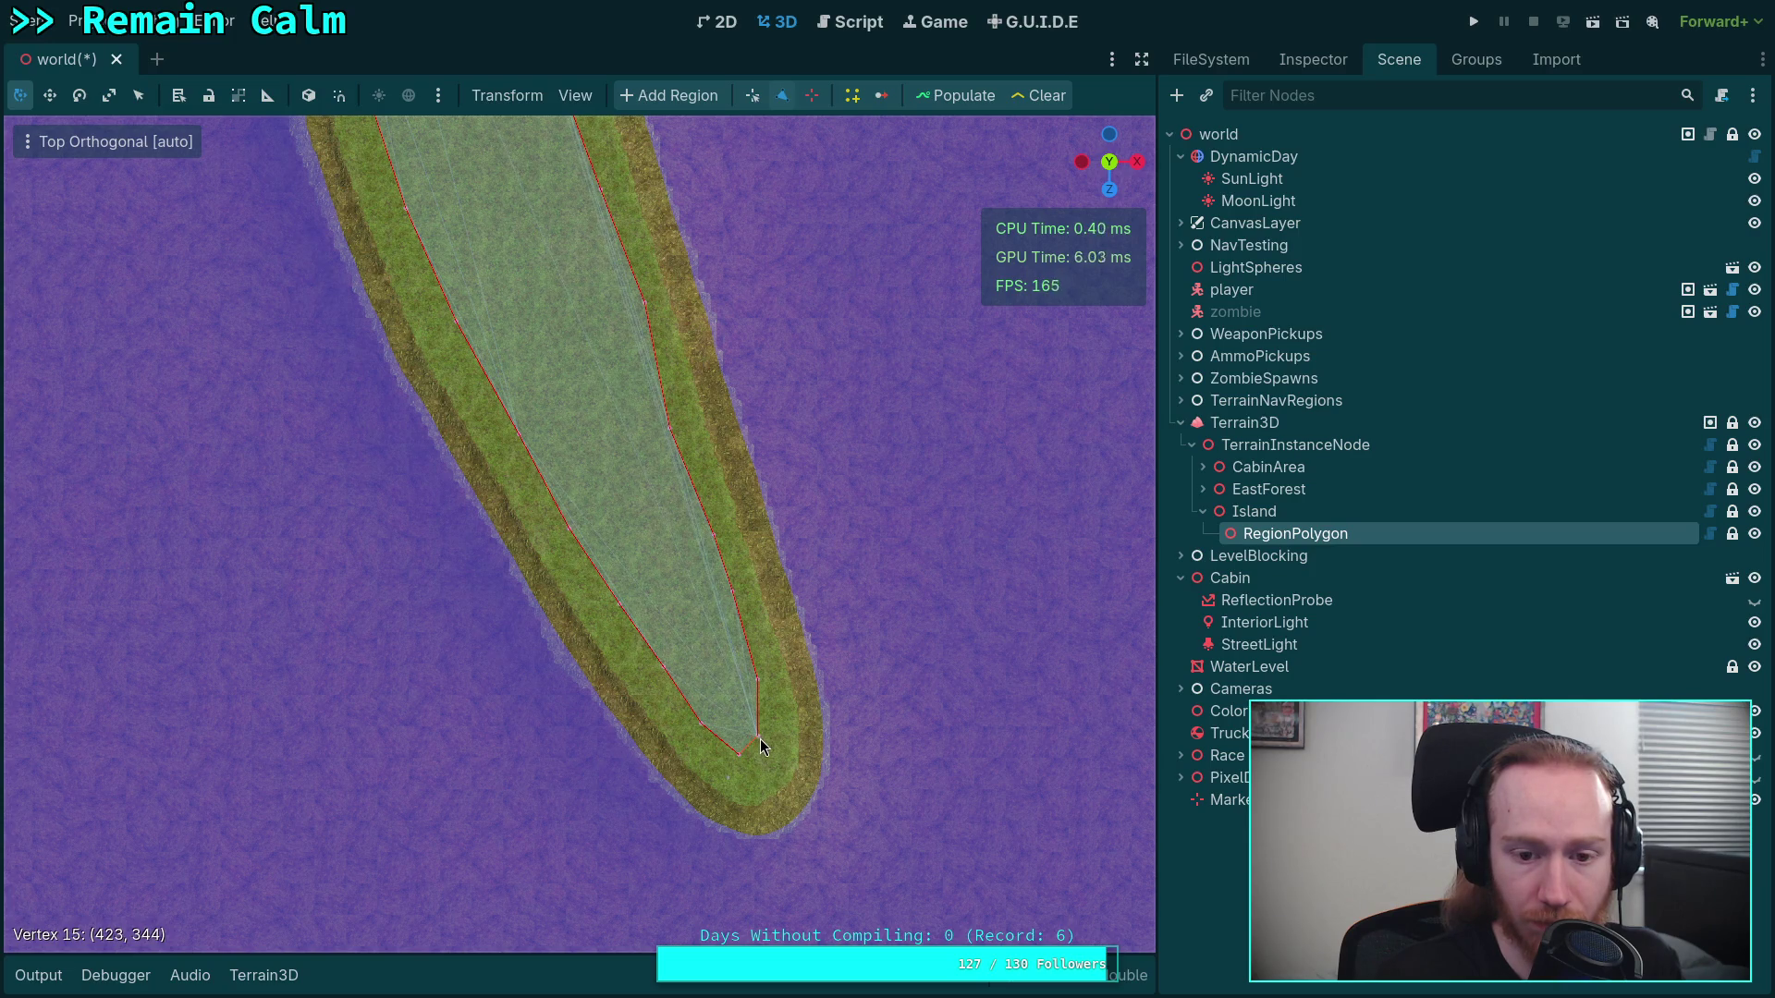
Straighten the polygon's right edge near the tip by pulling its vertices inward
{"action": "scroll", "coordinate": [760, 745], "scroll_direction": "up", "scroll_amount": 3}
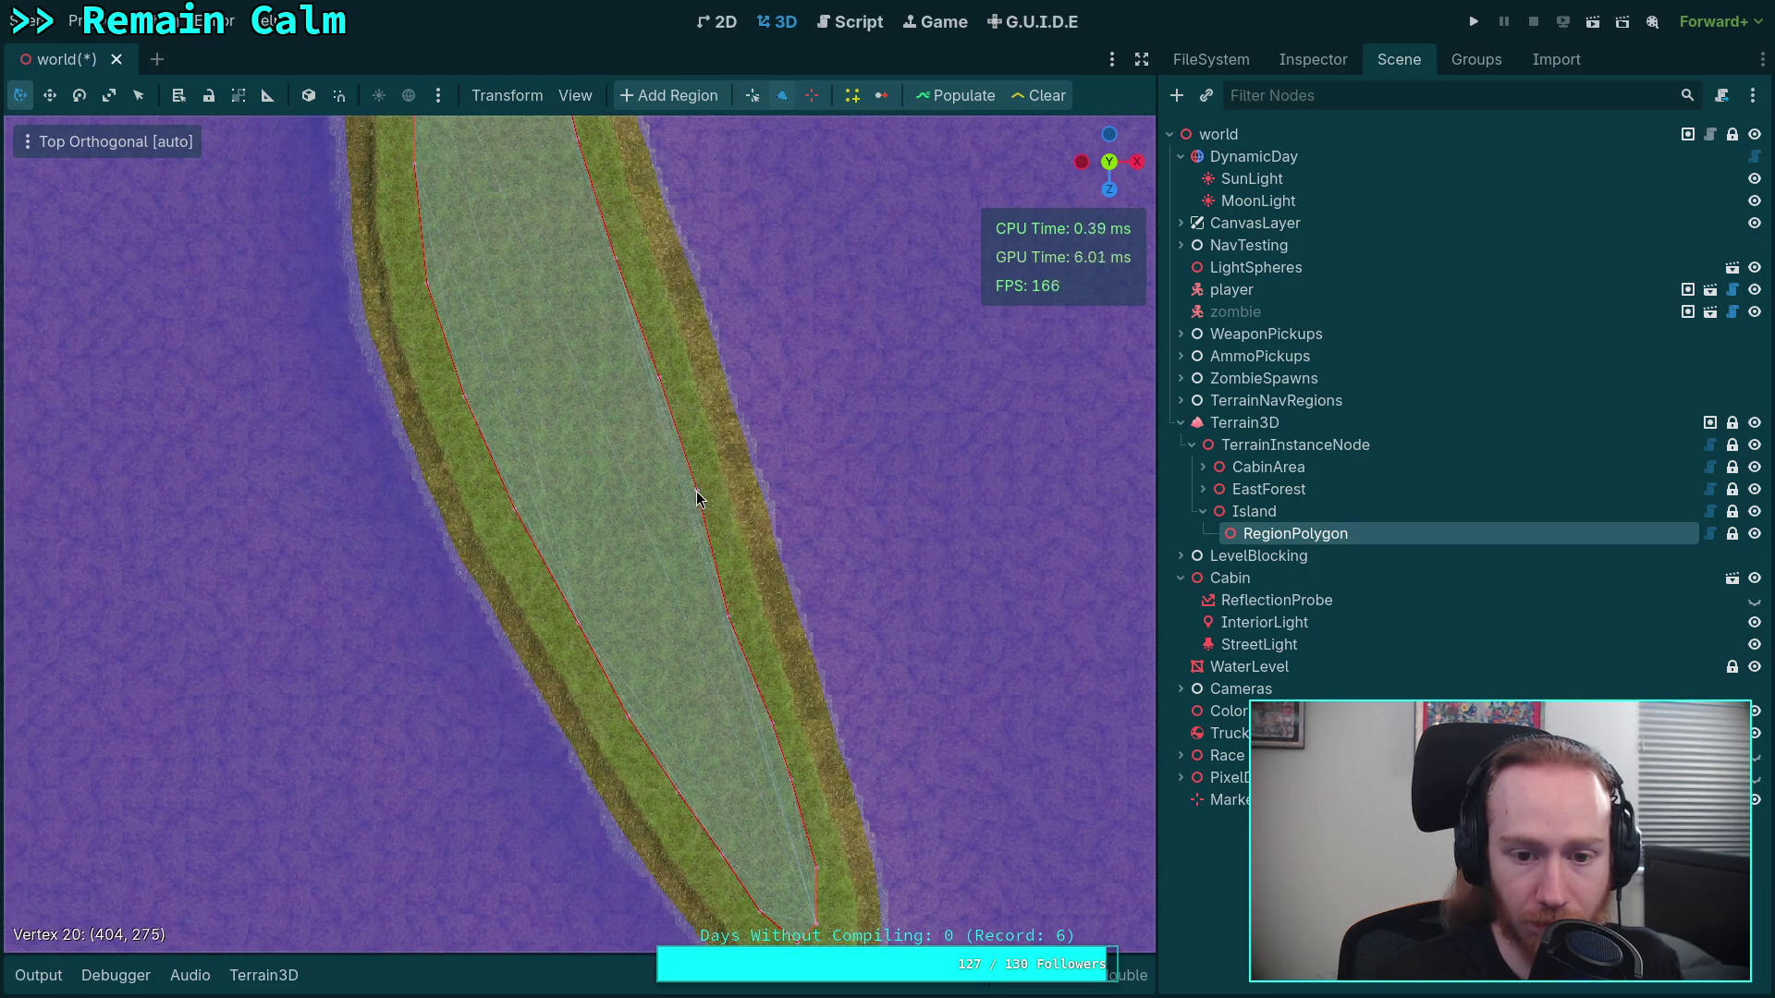
{"action": "scroll", "coordinate": [697, 490], "scroll_direction": "up", "scroll_amount": 5}
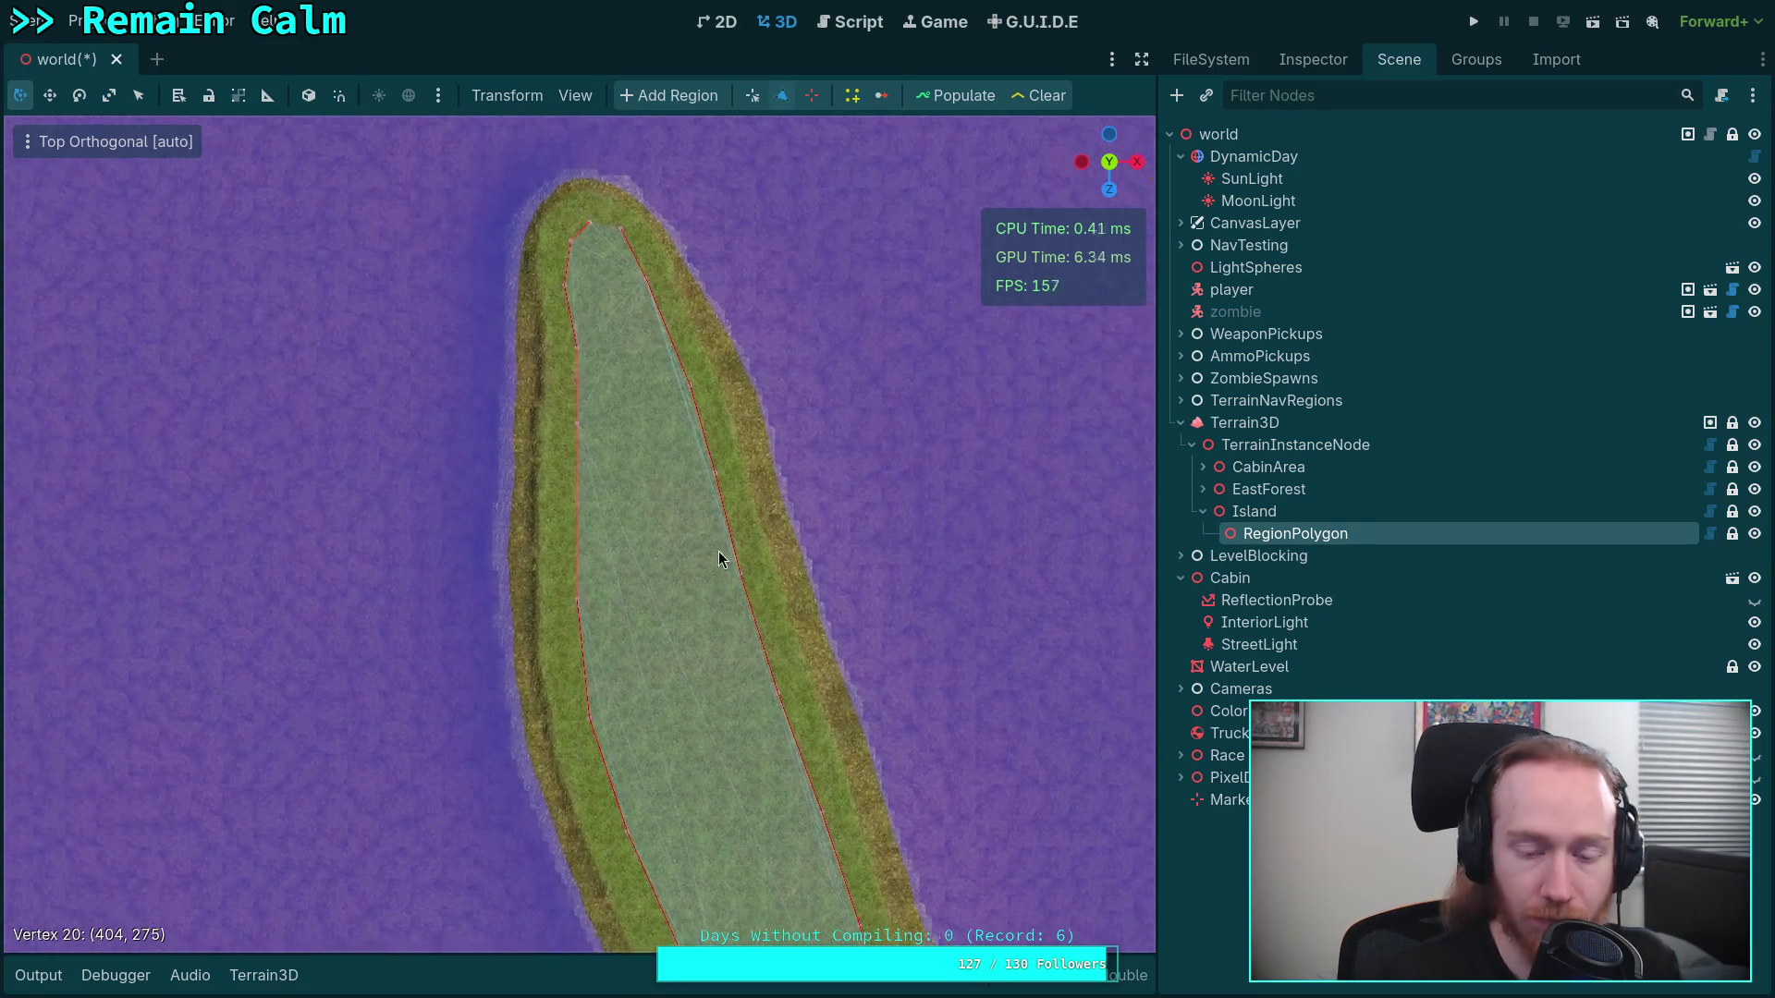
{"action": "scroll", "coordinate": [573, 451], "scroll_direction": "up", "scroll_amount": 2}
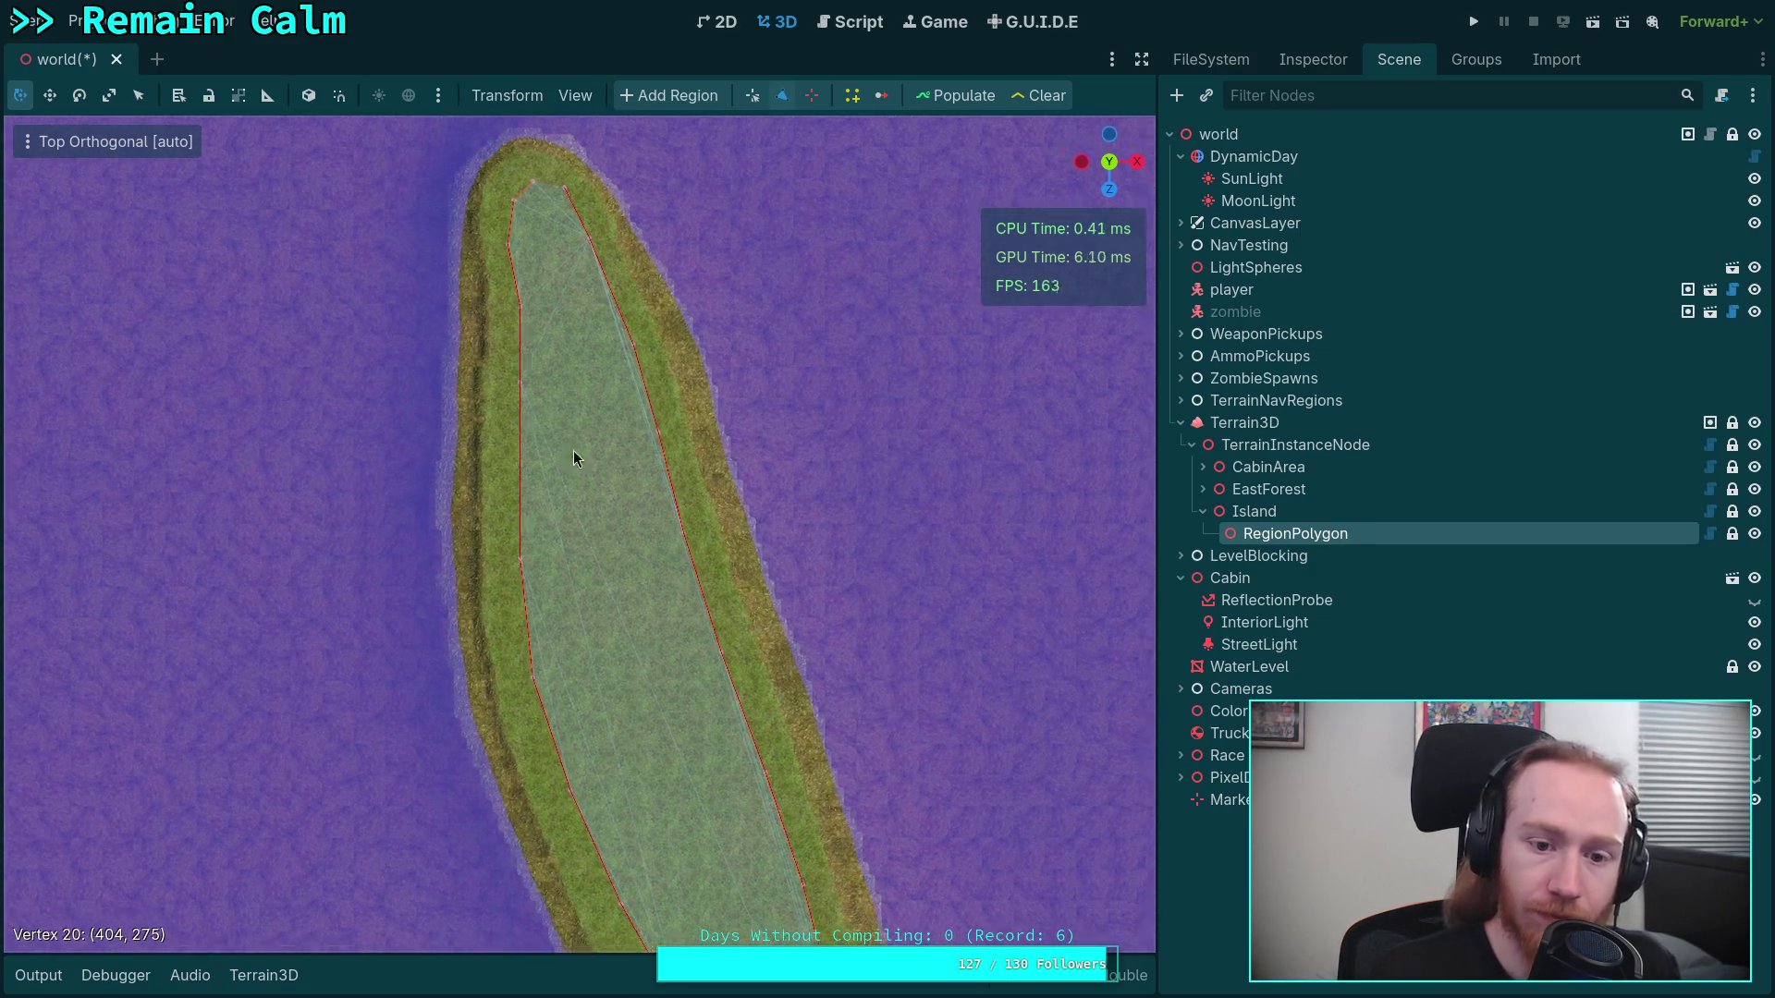
{"action": "scroll", "coordinate": [582, 542], "scroll_direction": "up", "scroll_amount": 2}
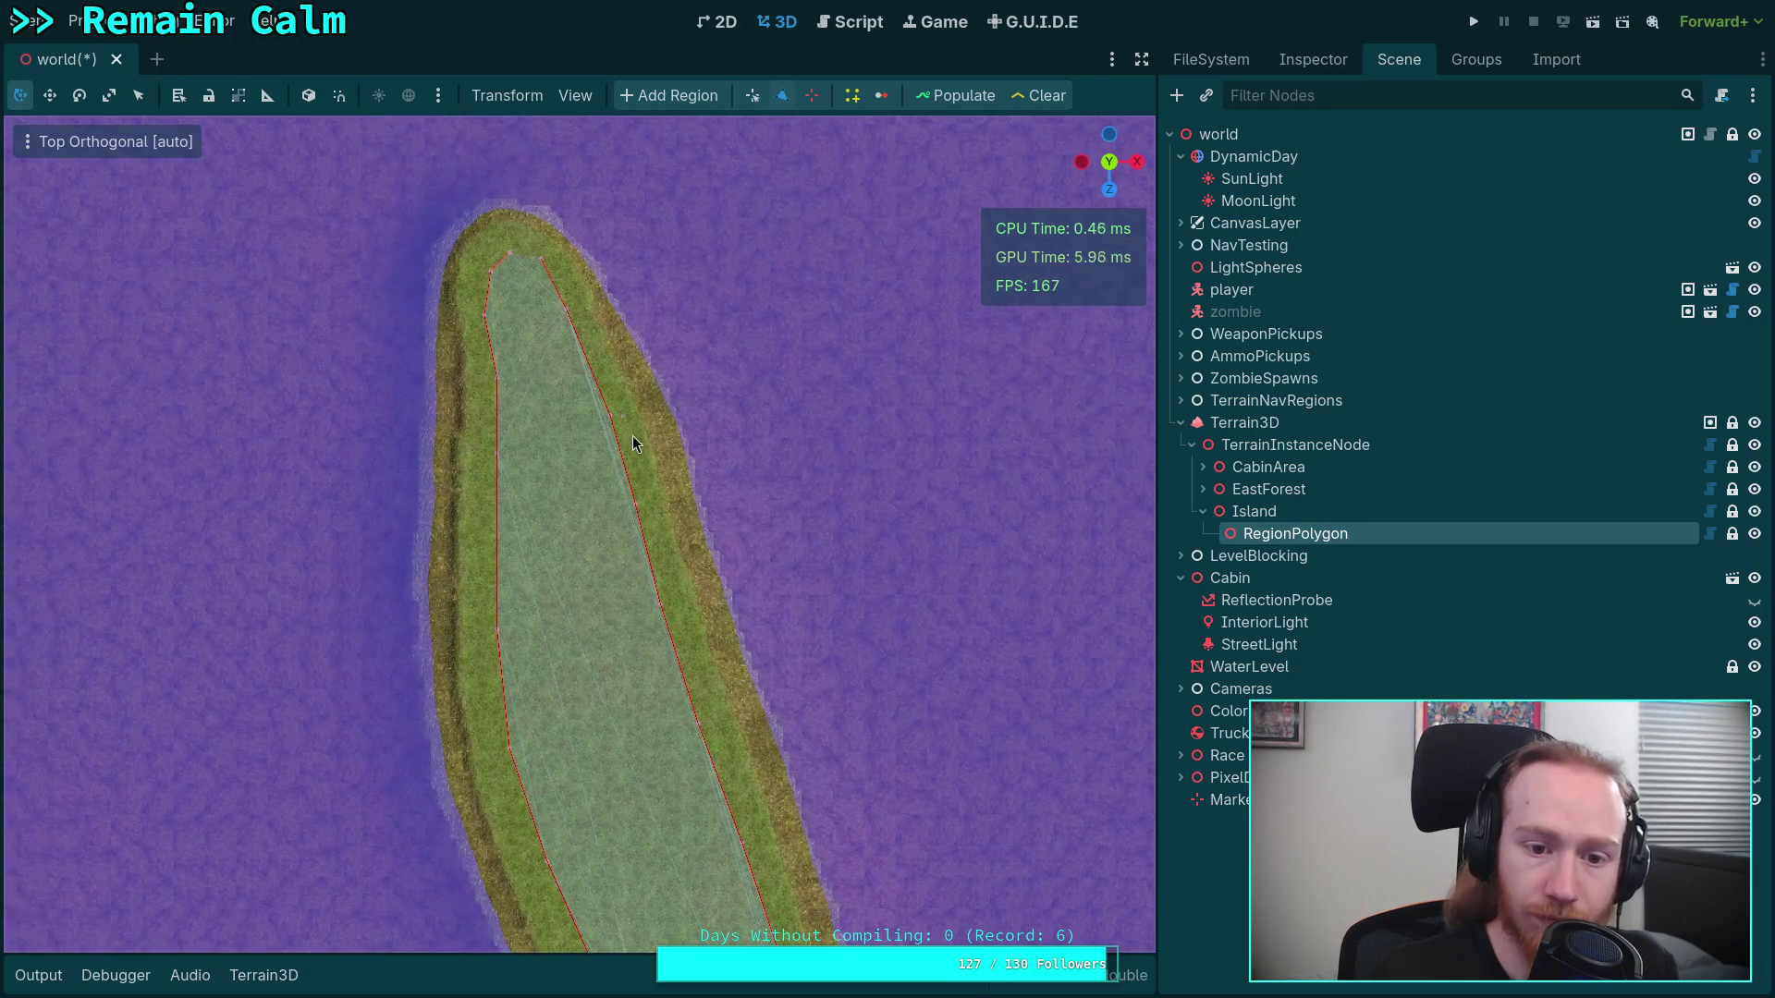
{"action": "left_click", "coordinate": [625, 504]}
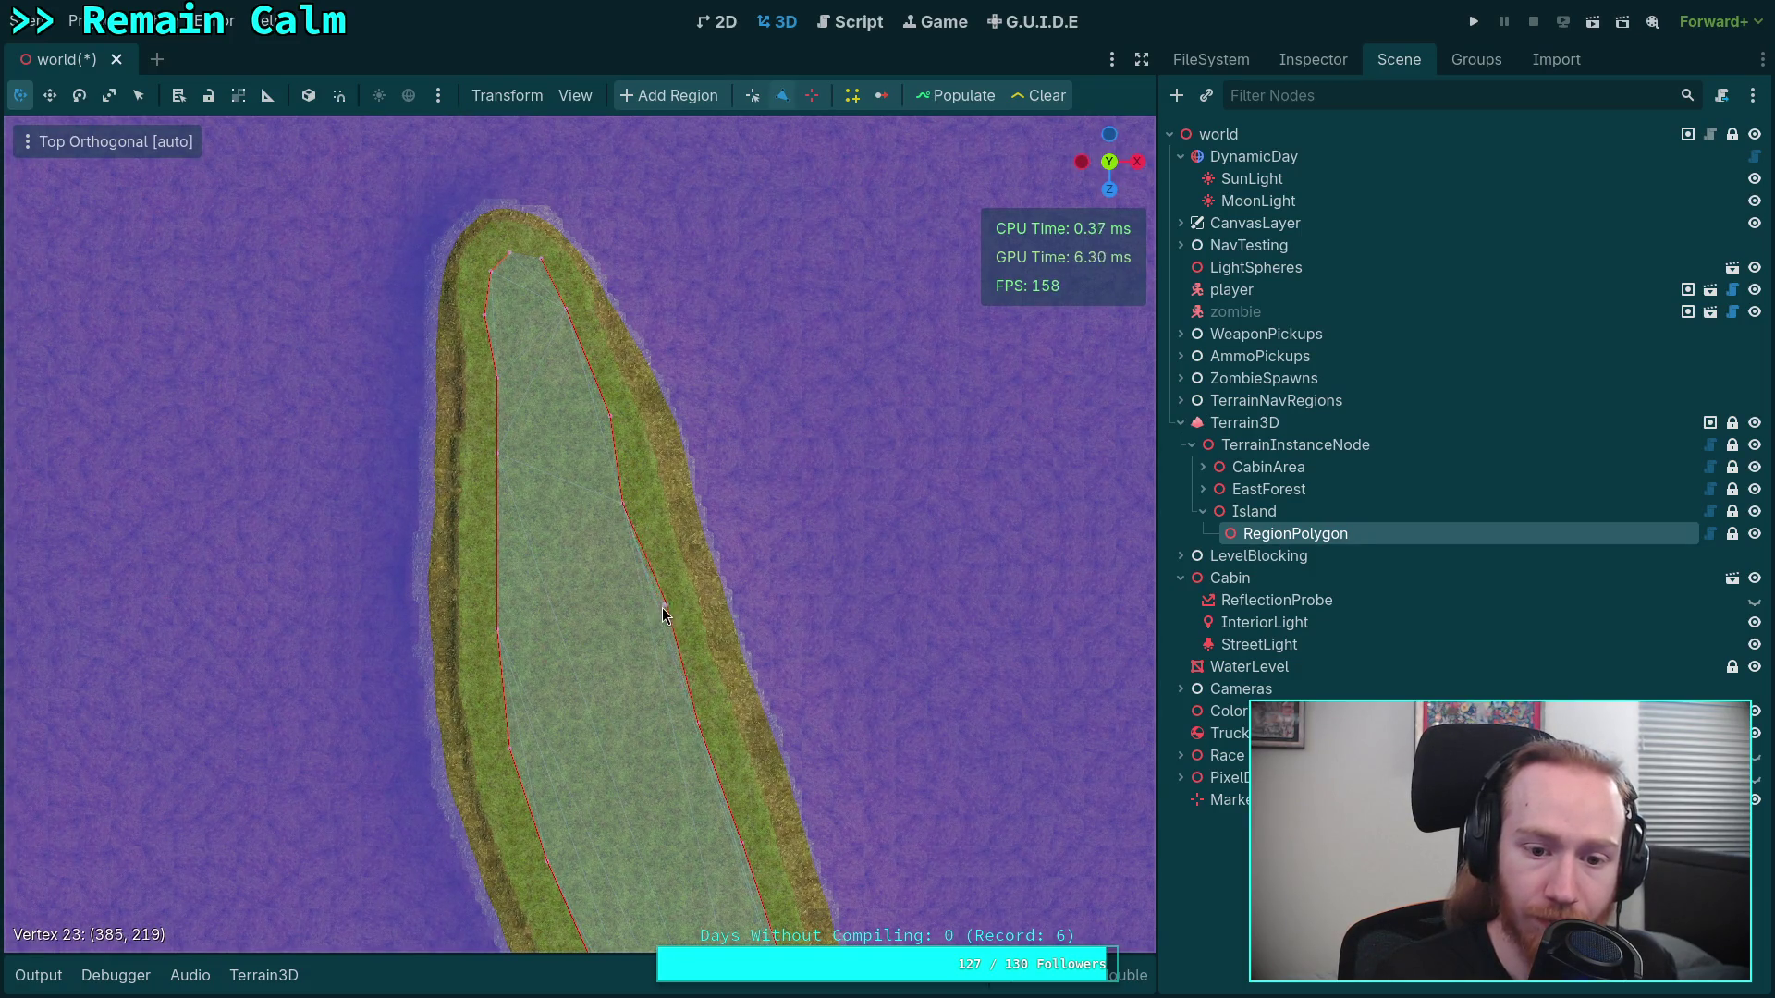
{"action": "scroll", "coordinate": [666, 611], "scroll_direction": "up", "scroll_amount": 2}
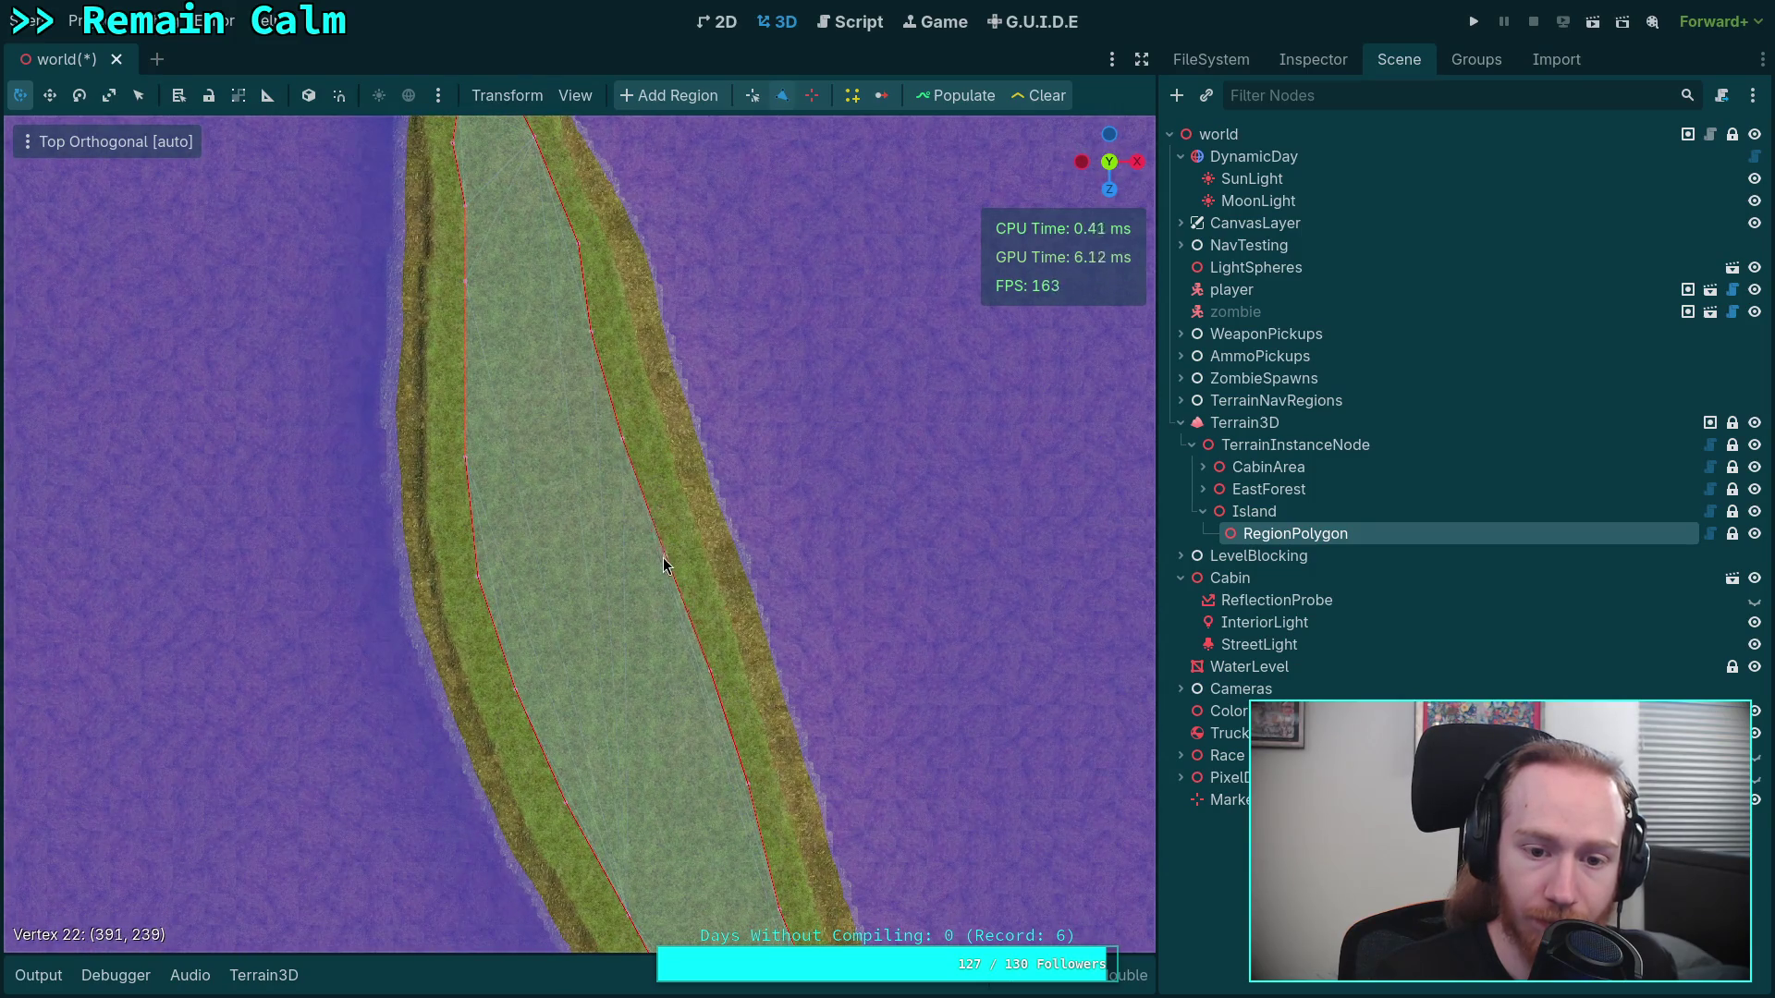
{"action": "left_click_drag", "start_coordinate": [696, 612], "coordinate": [693, 534]}
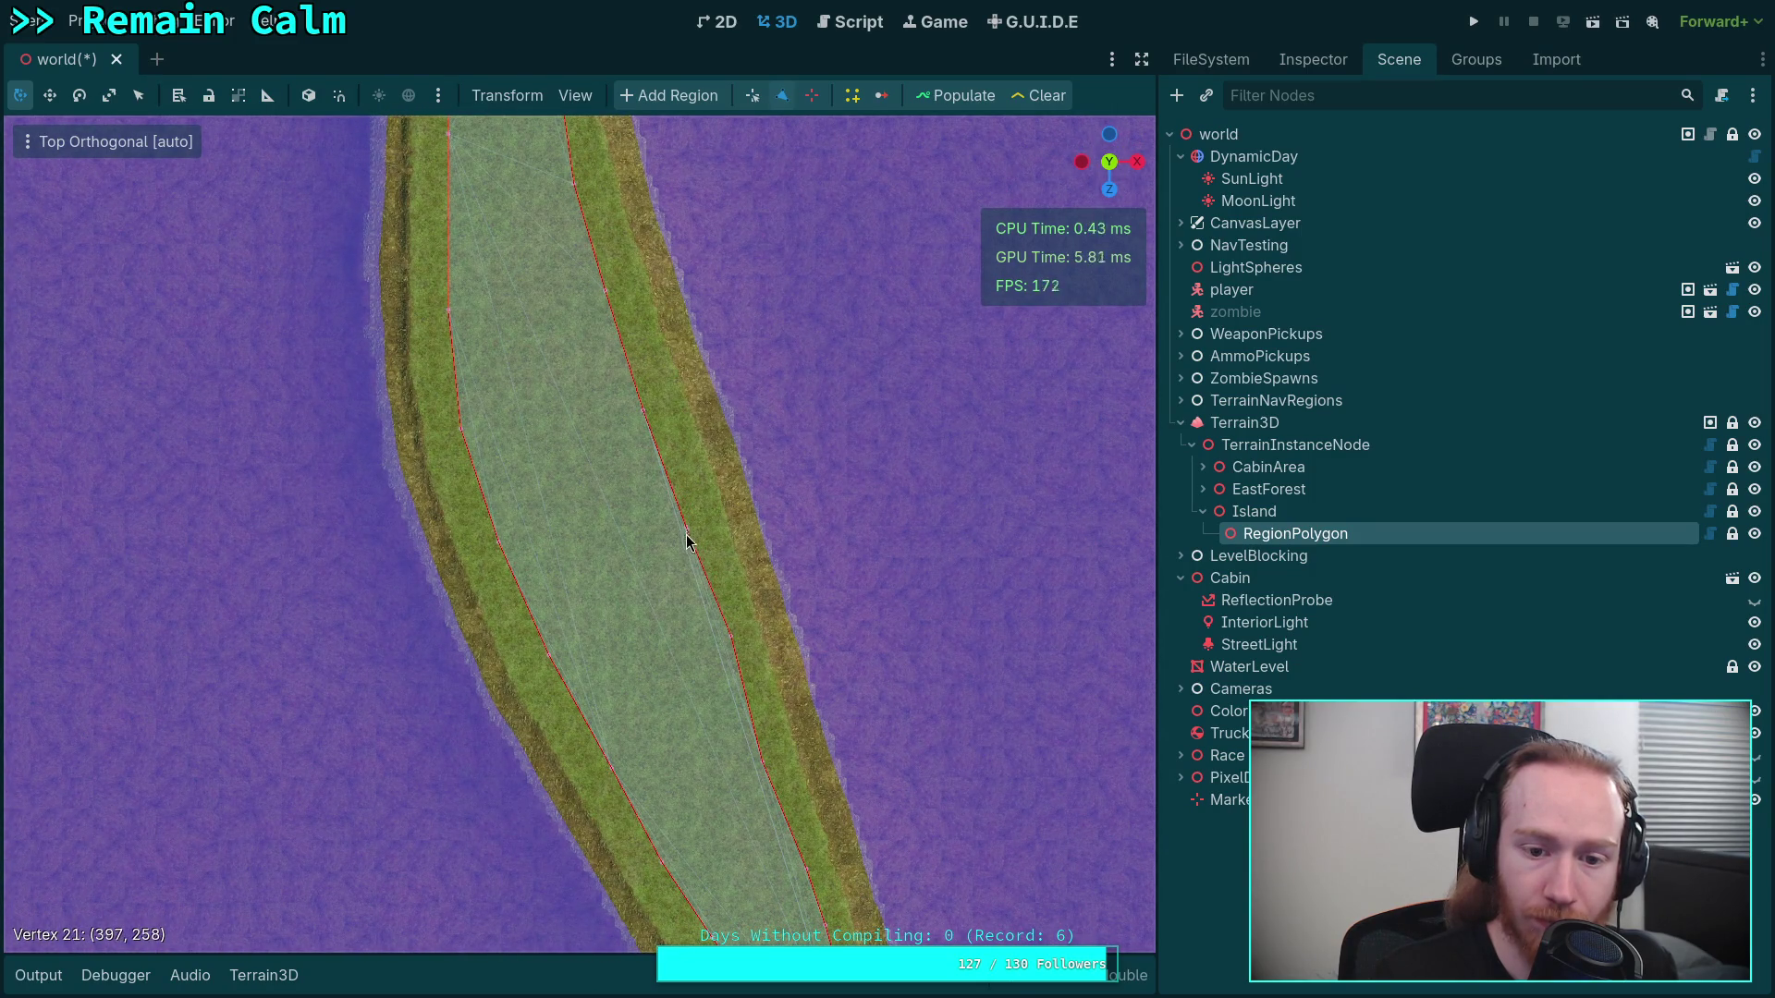
{"action": "left_click_drag", "start_coordinate": [734, 657], "coordinate": [689, 430]}
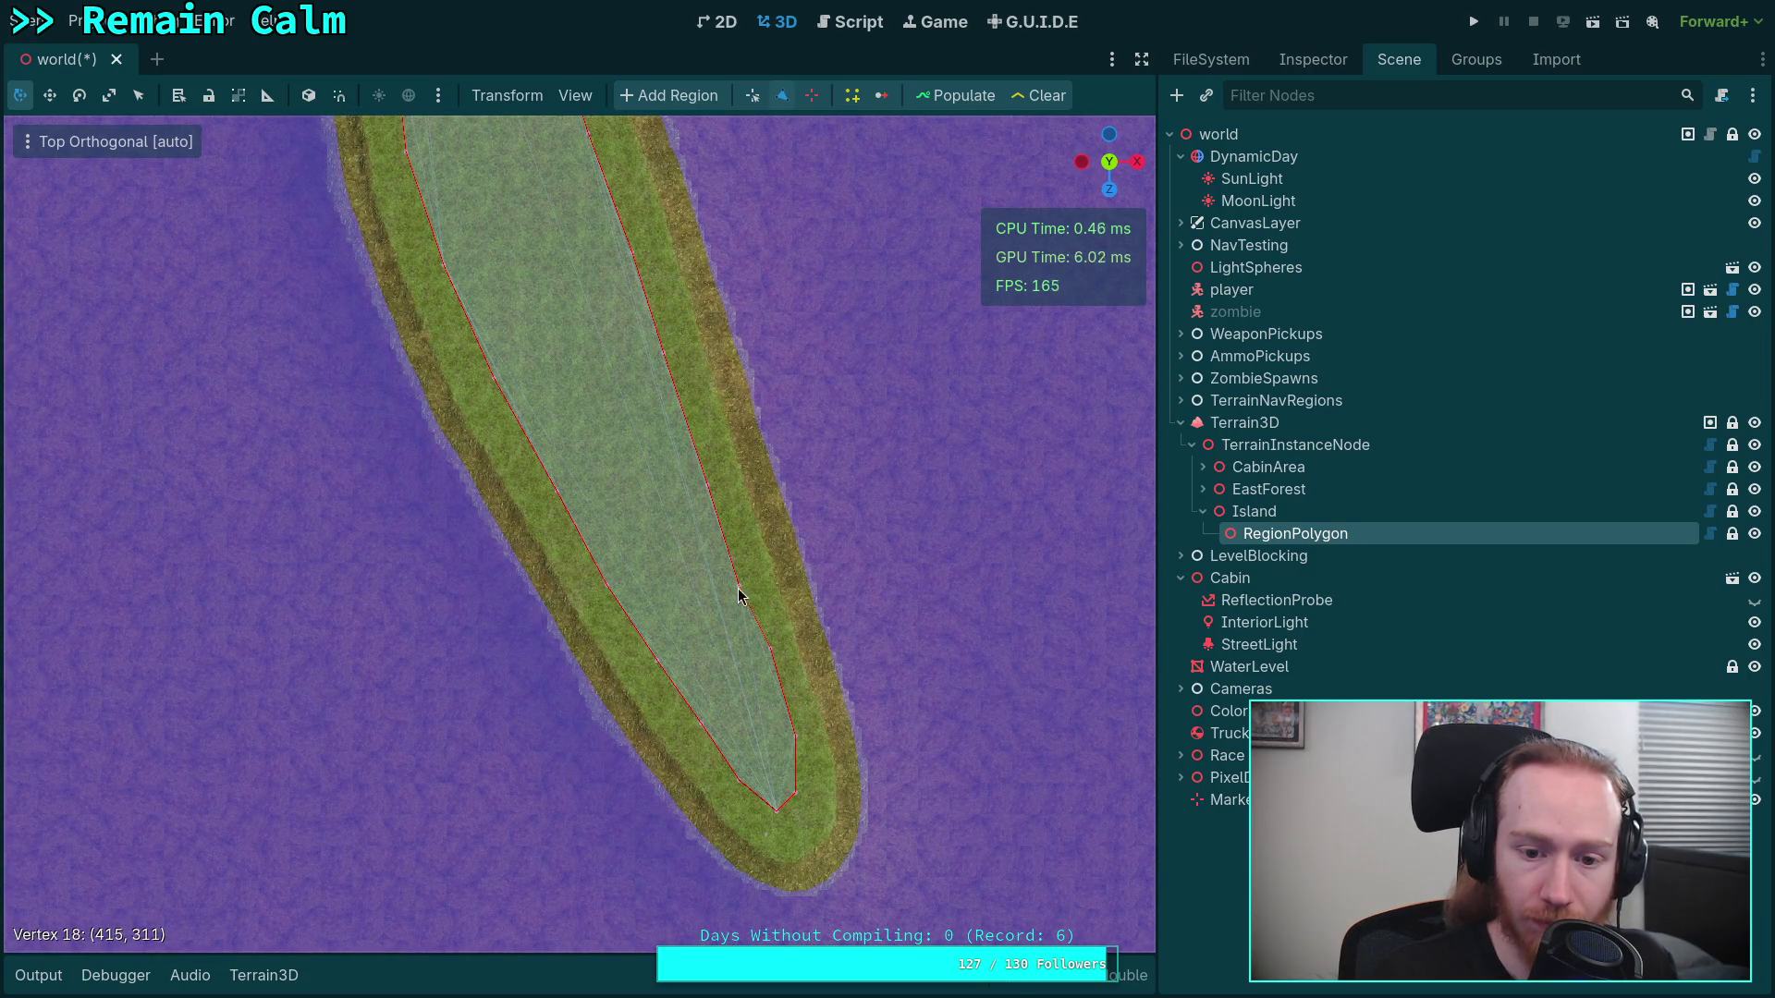
{"action": "left_click_drag", "start_coordinate": [773, 647], "coordinate": [753, 615]}
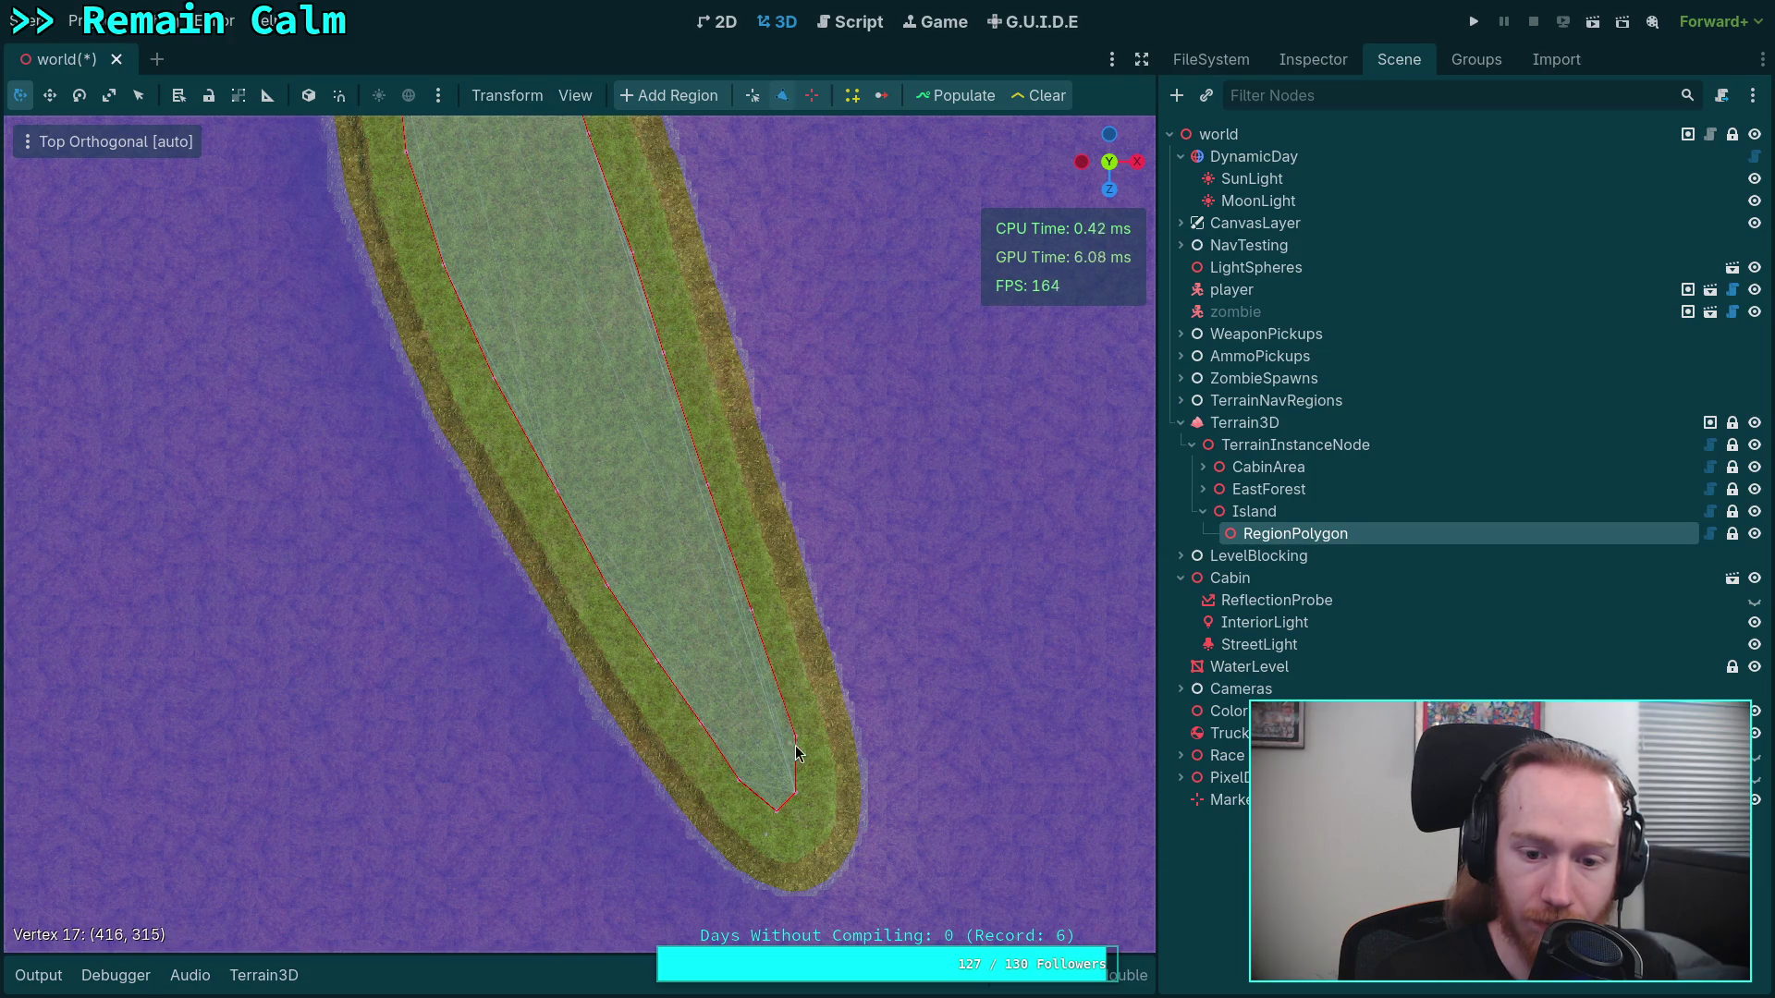
{"action": "mouse_move", "coordinate": [788, 708]}
{"action": "left_mouse_down"}
{"action": "mouse_move", "coordinate": [797, 722]}
{"action": "mouse_move", "coordinate": [773, 693]}
{"action": "left_mouse_up"}
Move the lower tip vertex inside the grass and nudge it slightly
{"action": "mouse_move", "coordinate": [794, 792]}
{"action": "left_mouse_down"}
{"action": "mouse_move", "coordinate": [800, 772]}
{"action": "mouse_move", "coordinate": [783, 801]}
{"action": "left_mouse_up"}
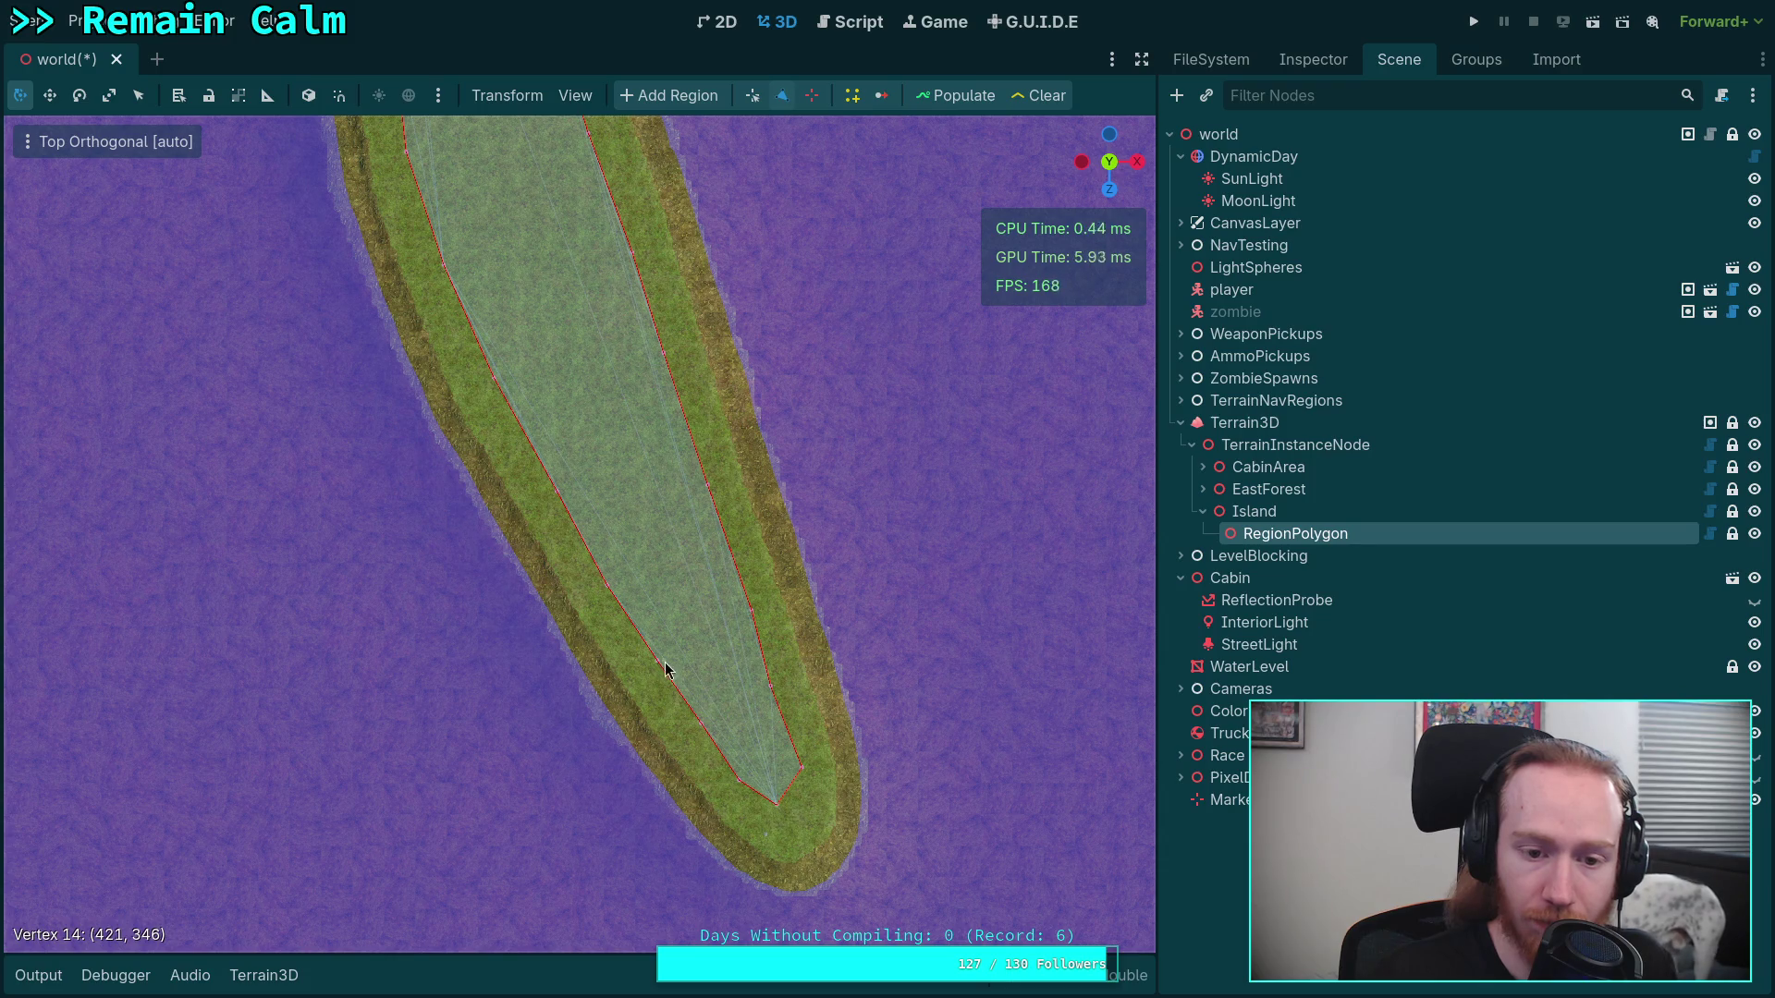
{"action": "scroll", "coordinate": [827, 690], "scroll_direction": "up", "scroll_amount": 10}
{"action": "scroll", "coordinate": [756, 553], "scroll_direction": "down", "scroll_amount": 10}
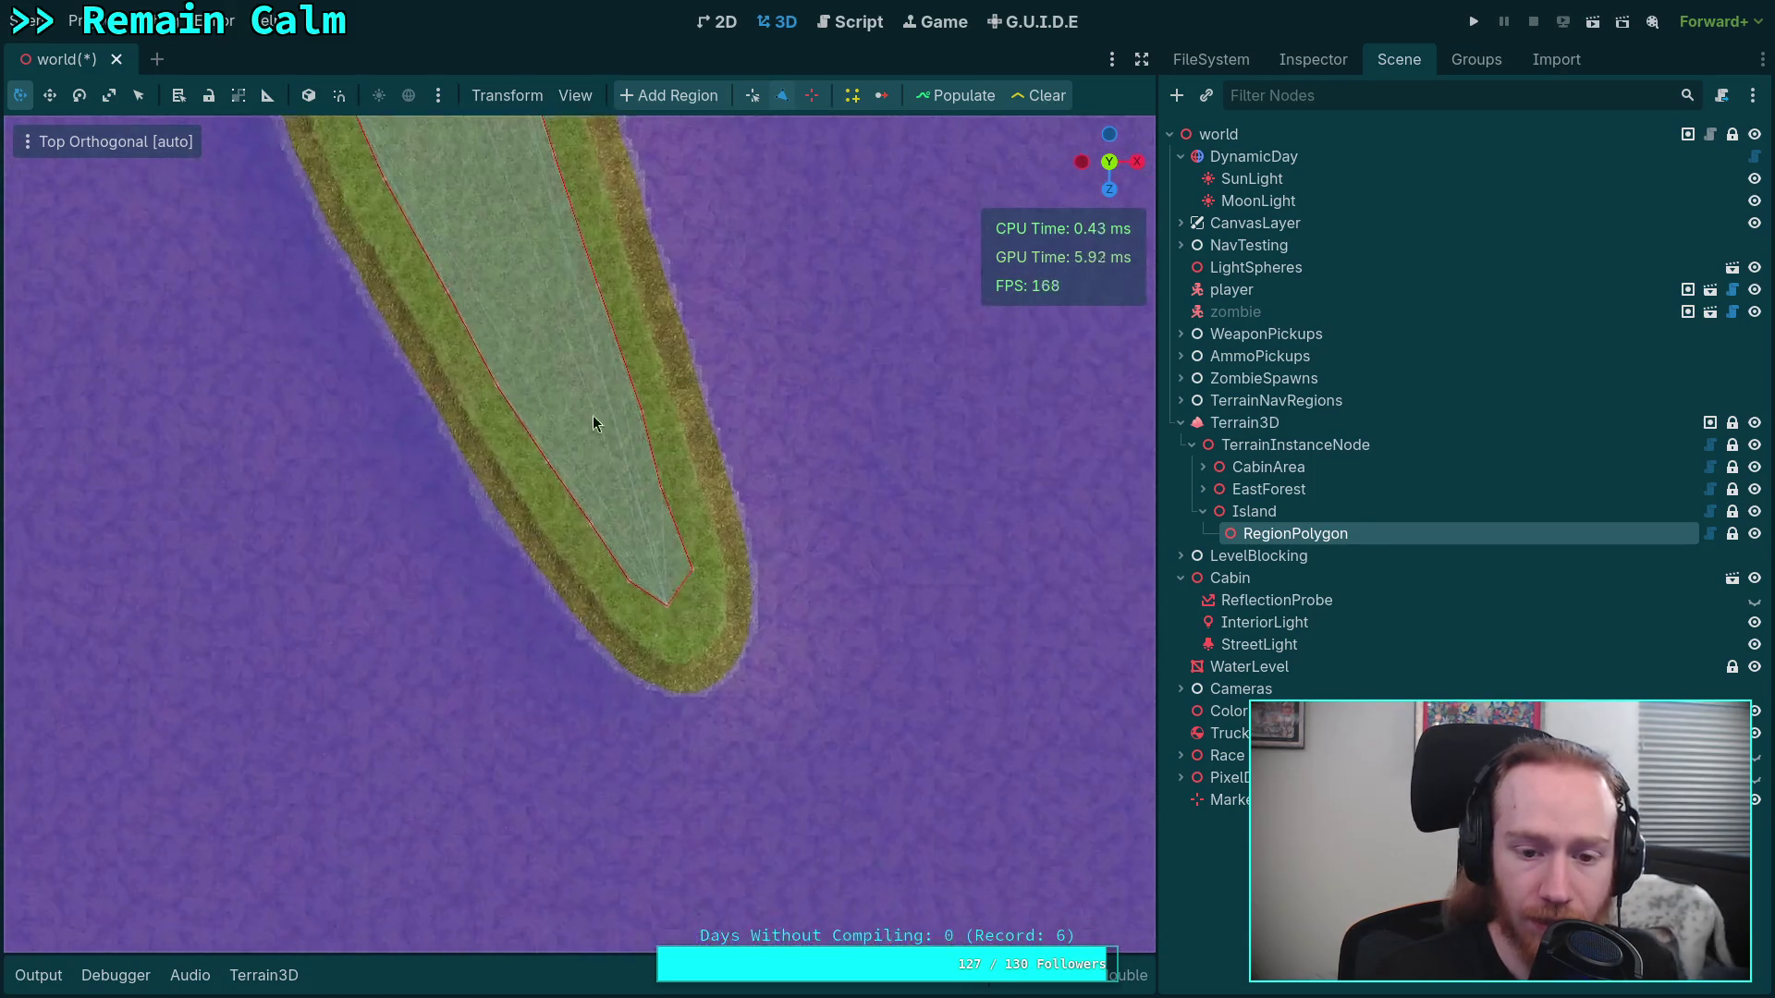
{"action": "left_click_drag", "start_coordinate": [681, 583], "coordinate": [684, 591]}
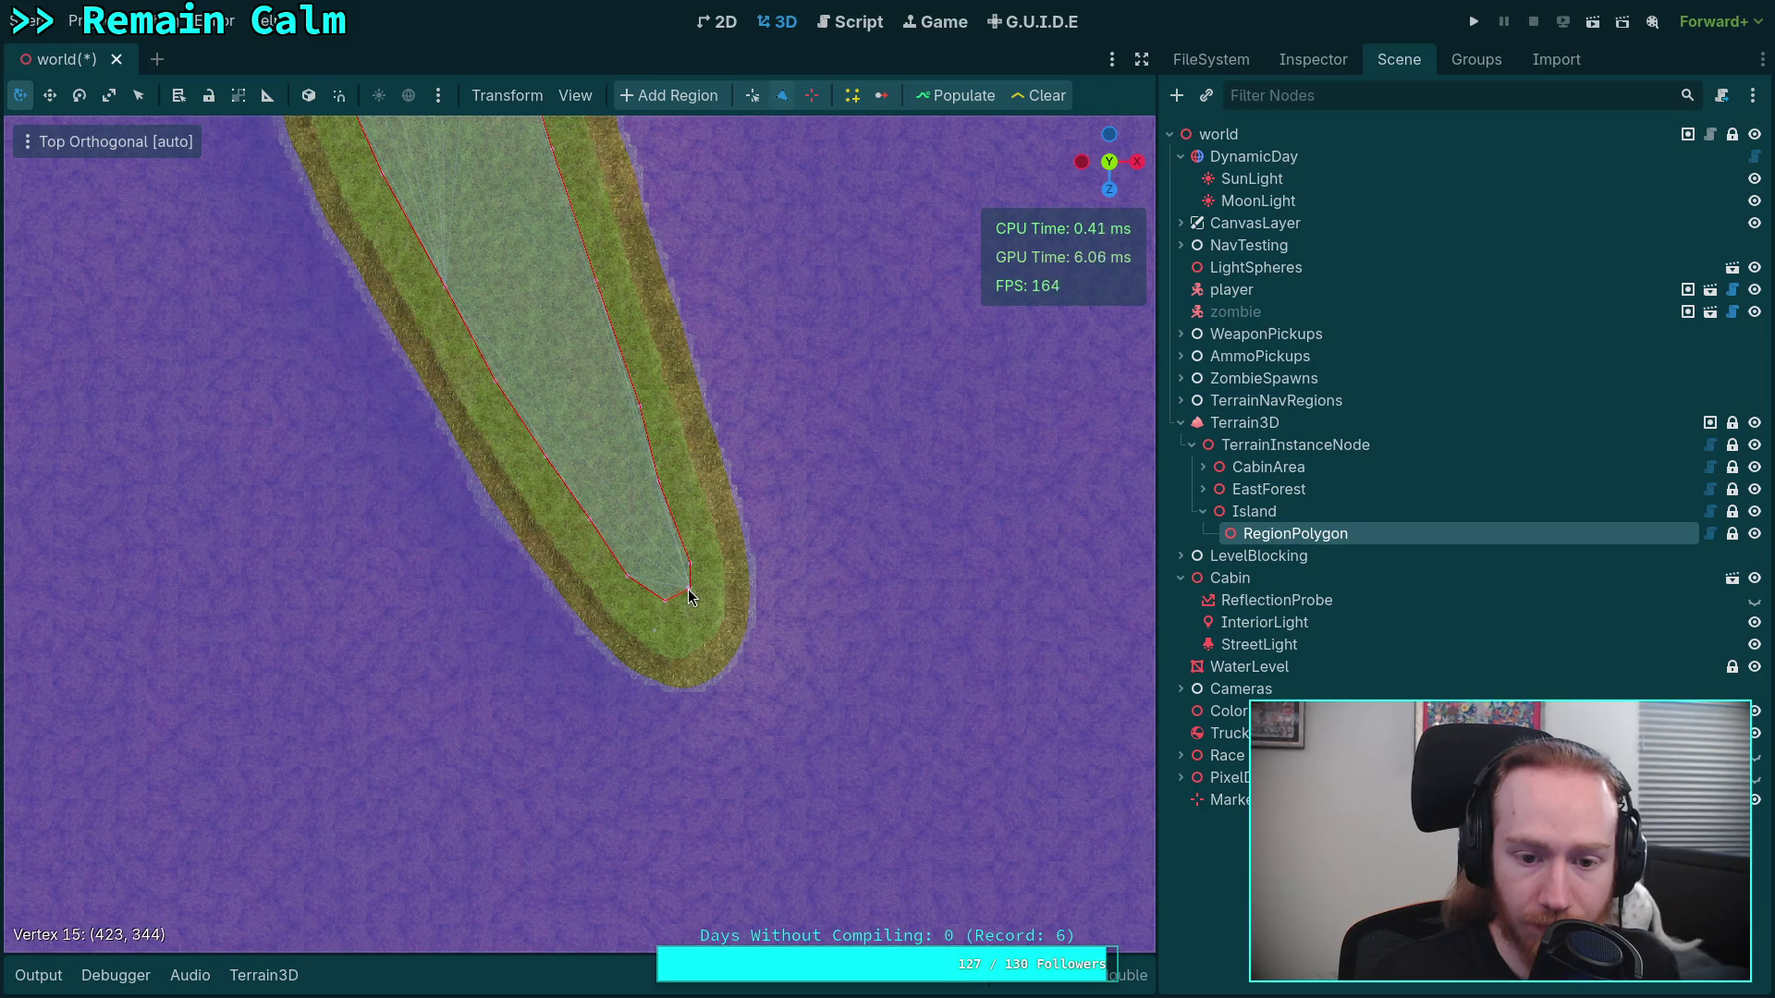
Orbit the viewport into Perspective view to inspect the reshaped Island region
{"action": "scroll", "coordinate": [740, 592], "scroll_direction": "up", "scroll_amount": 2}
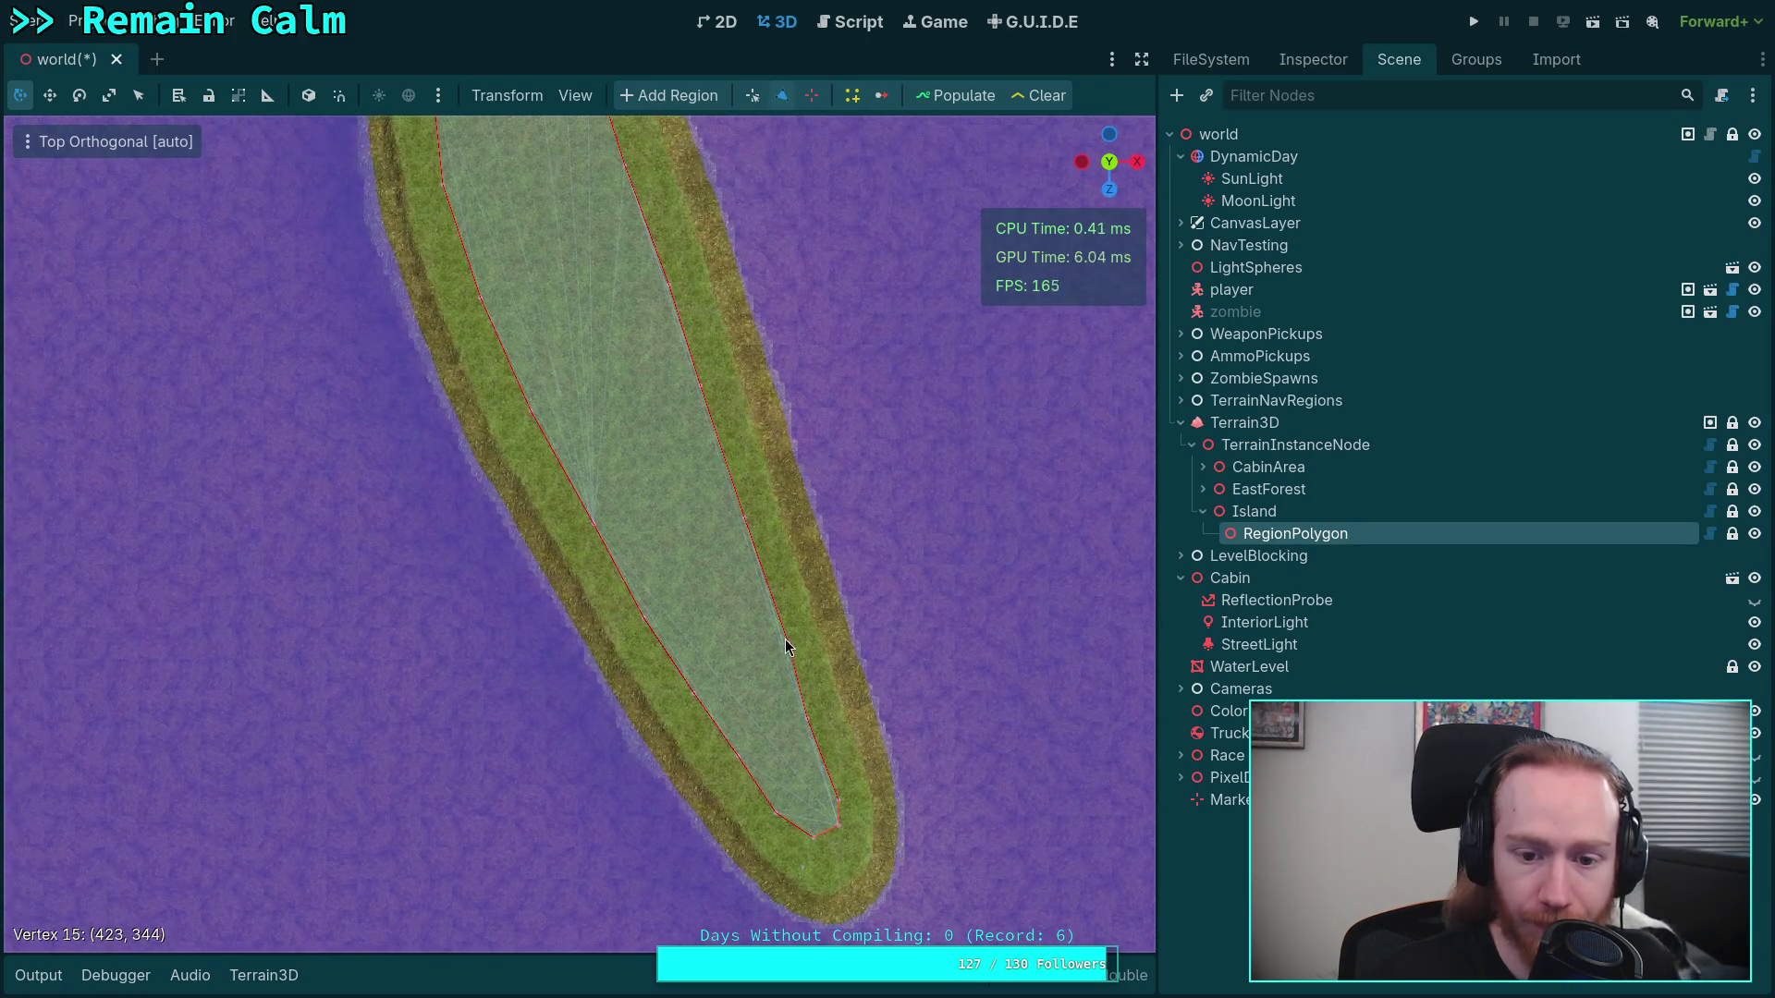
{"action": "scroll", "coordinate": [790, 650], "scroll_direction": "up", "scroll_amount": 5}
{"action": "scroll", "coordinate": [686, 615], "scroll_direction": "up", "scroll_amount": 3}
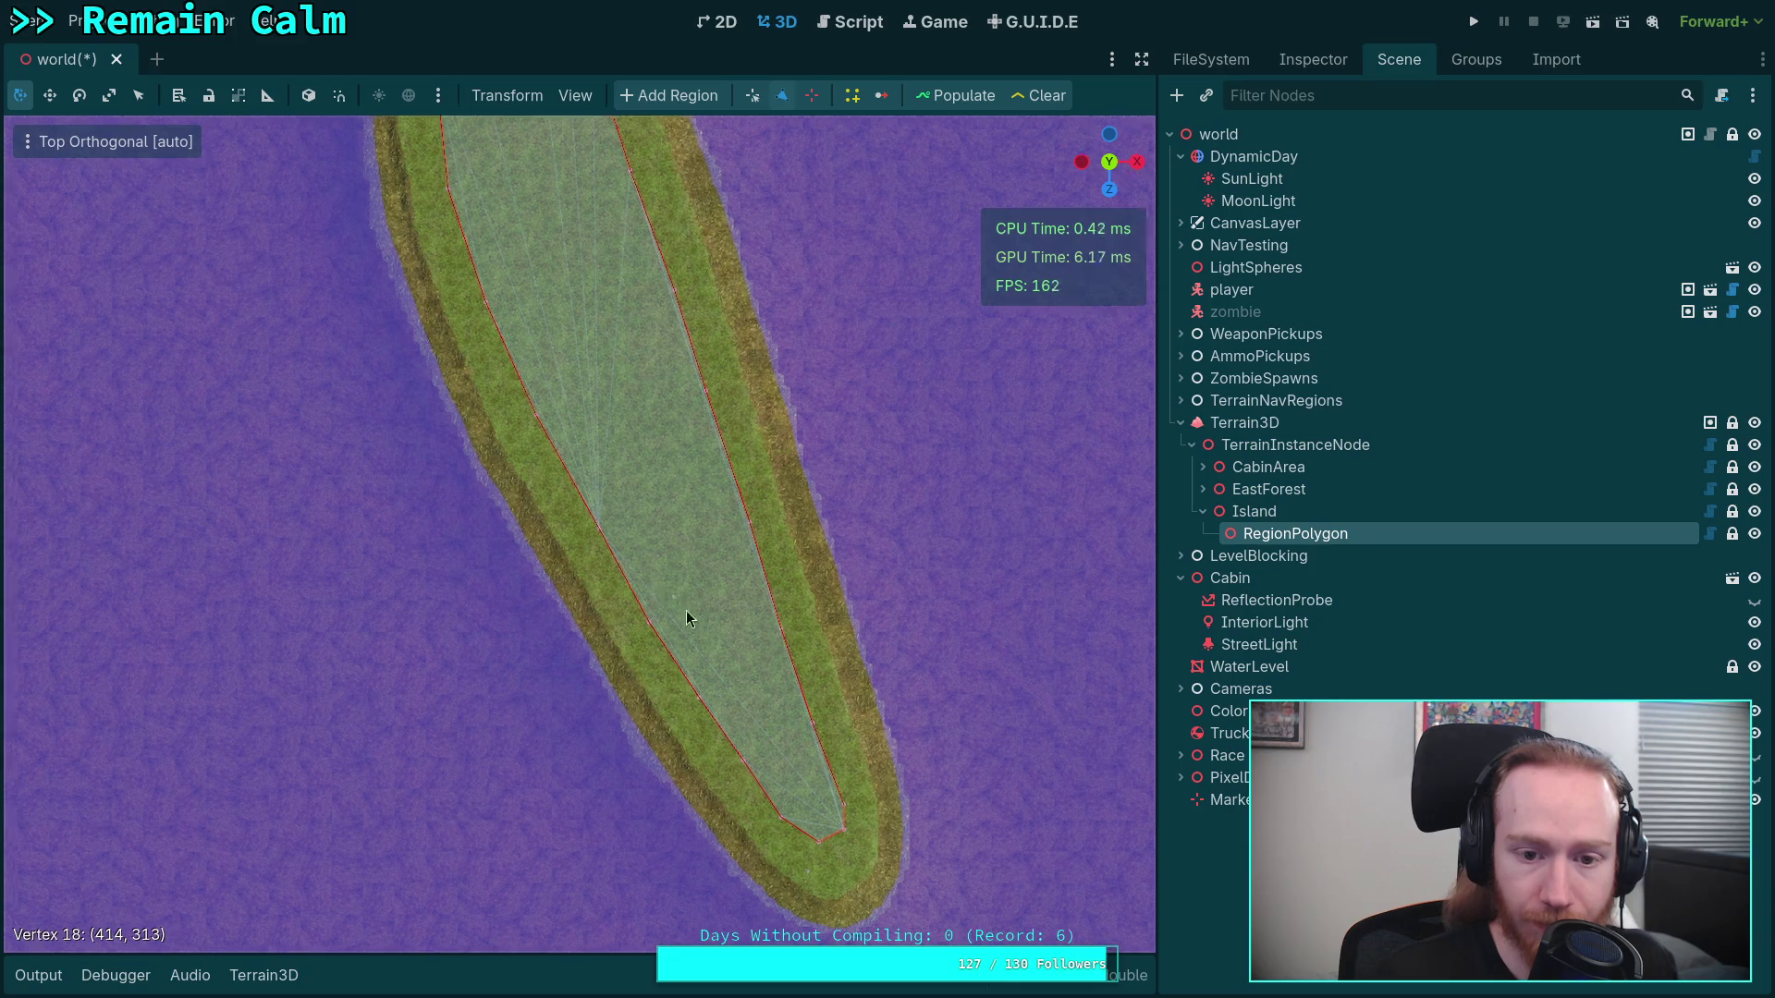
{"action": "mouse_move", "coordinate": [683, 627]}
{"action": "left_mouse_down"}
{"action": "mouse_move", "coordinate": [662, 627]}
{"action": "mouse_move", "coordinate": [785, 412]}
{"action": "left_mouse_up"}
{"action": "scroll", "coordinate": [777, 462], "scroll_direction": "up", "scroll_amount": 4}
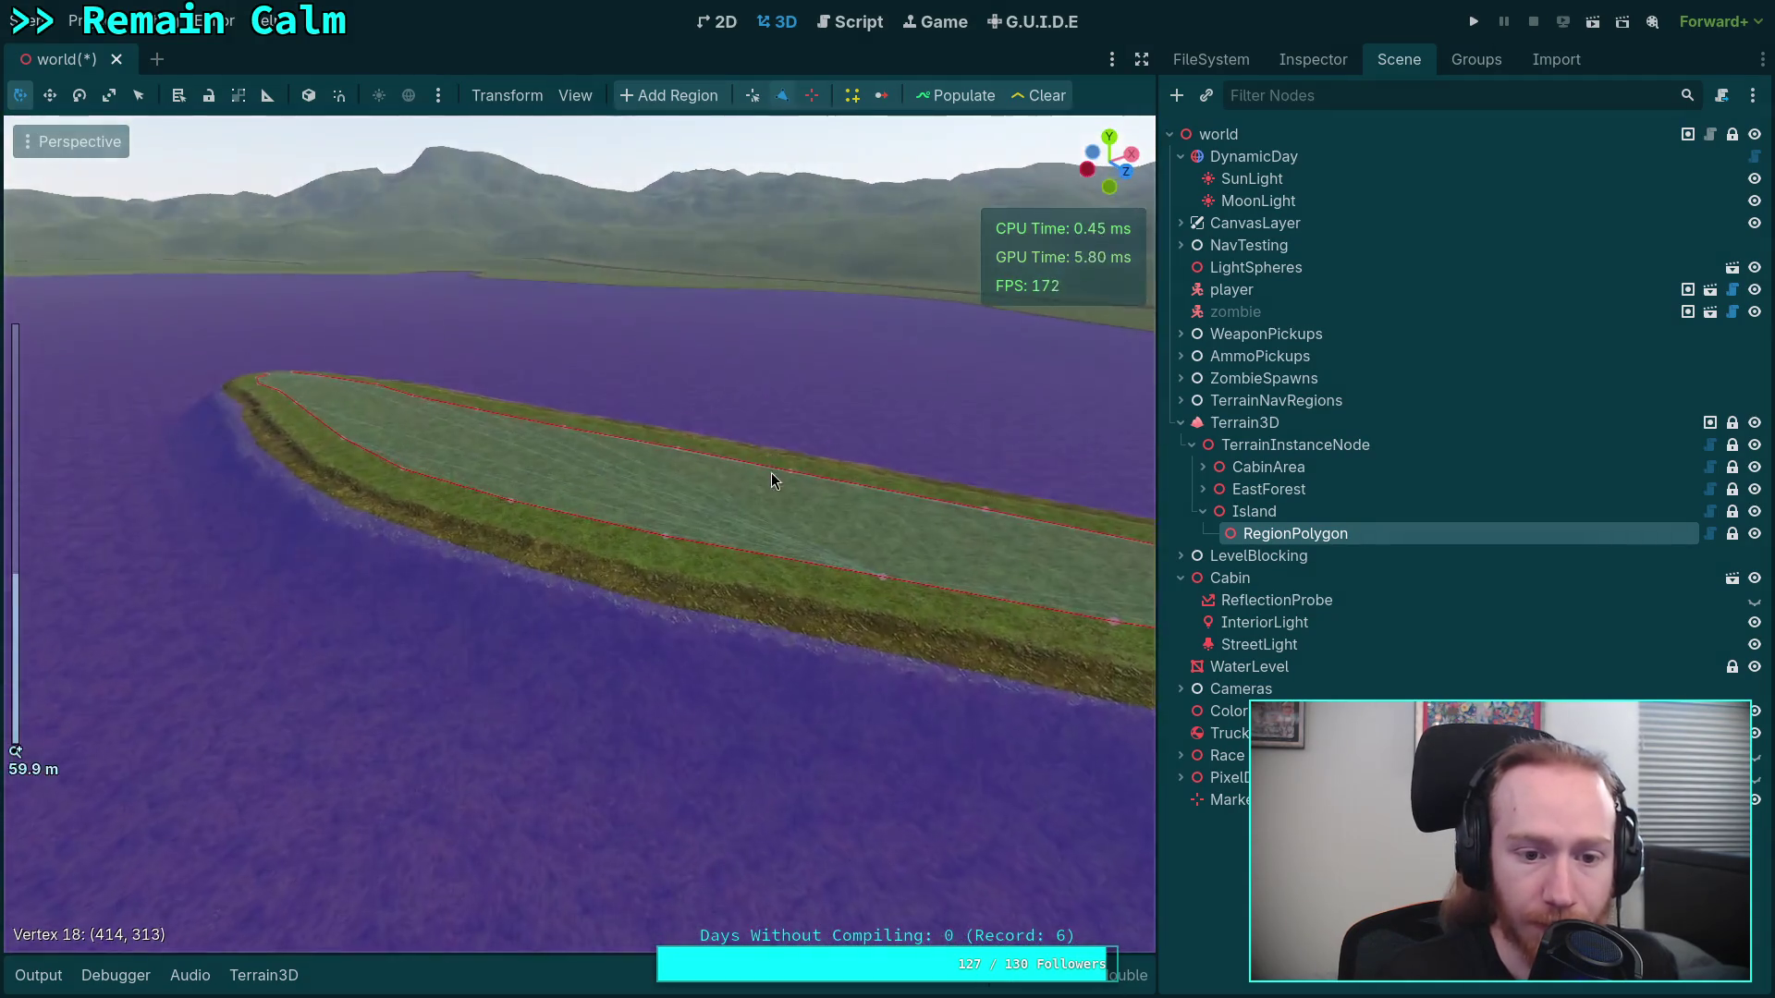
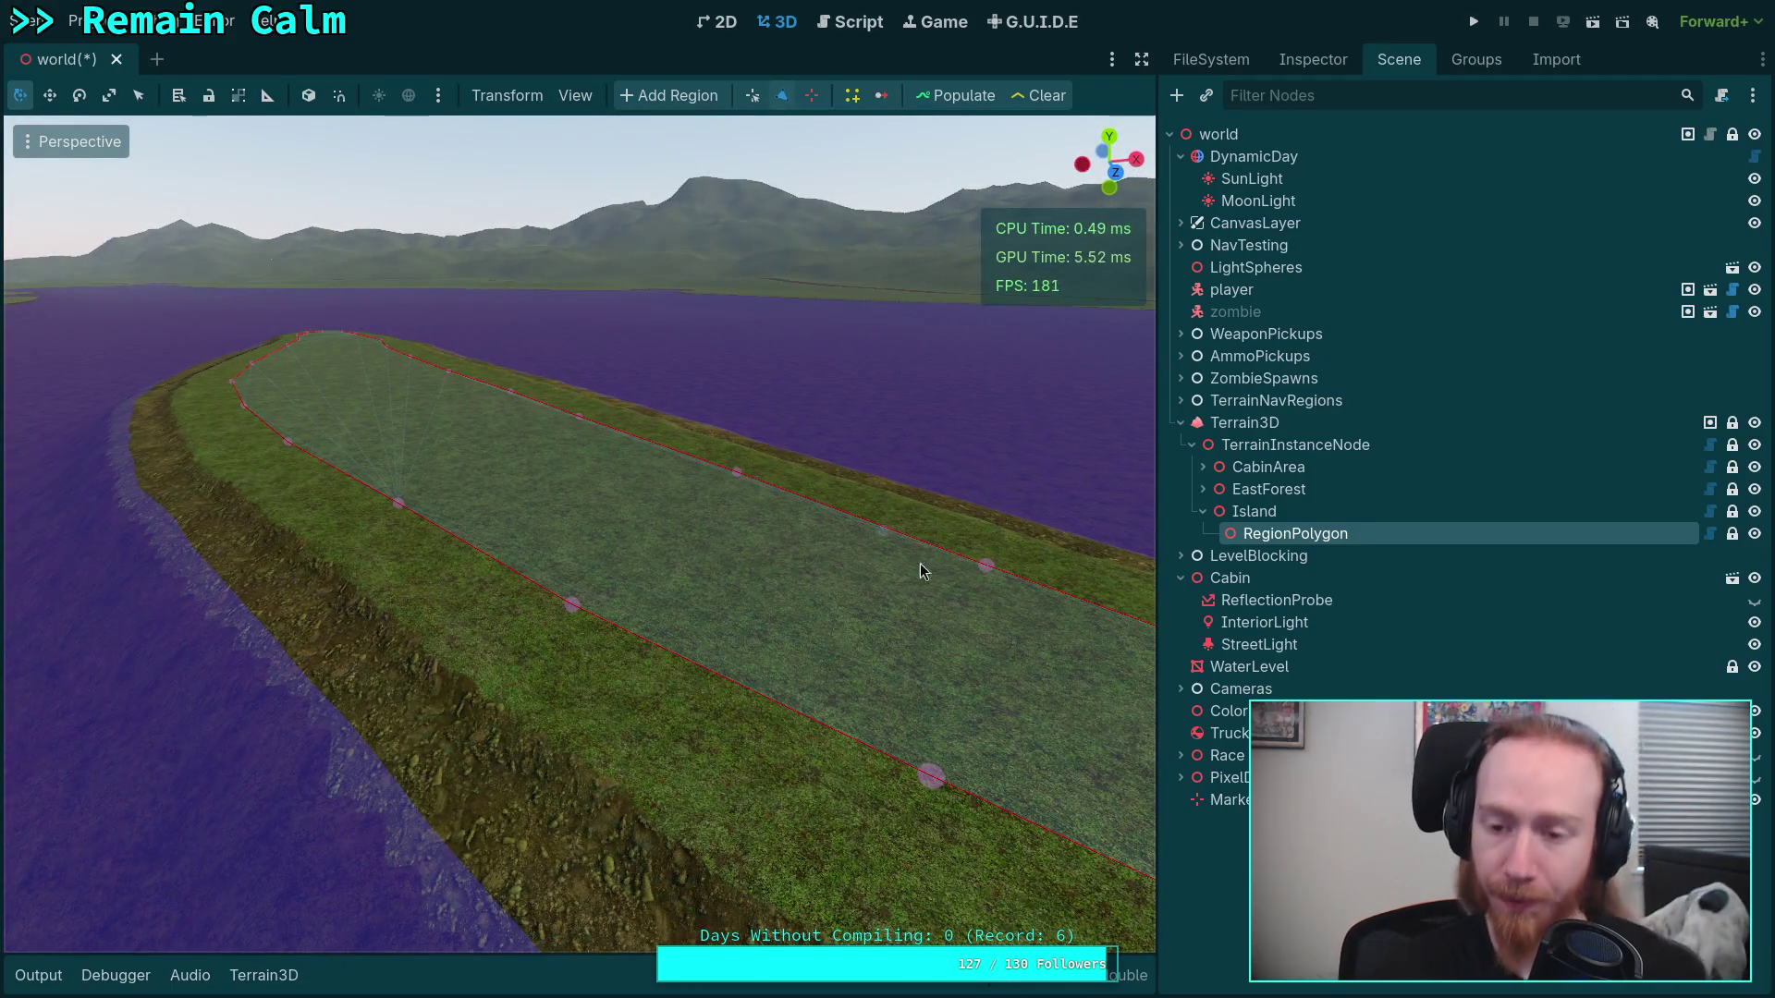
Rename RegionPolygon to TreeArea and check its and Island's properties in the Inspector
{"action": "double_click", "coordinate": [1268, 534]}
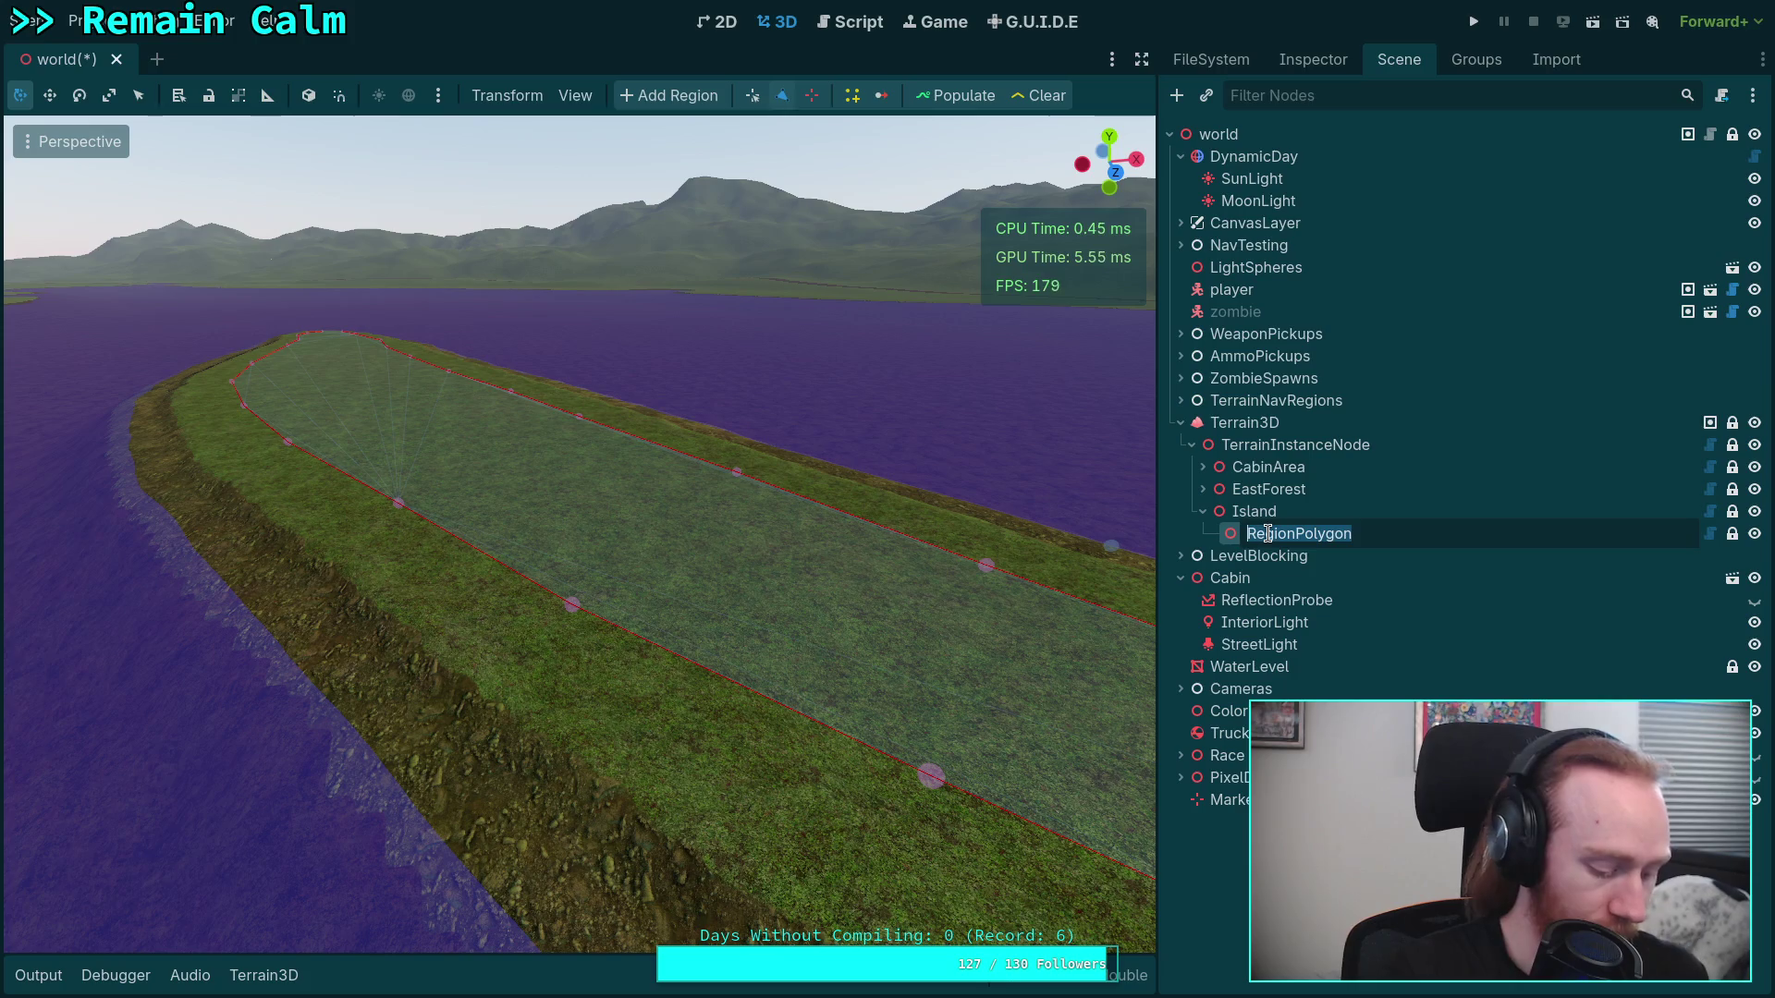
{"action": "type", "text": "Are"}
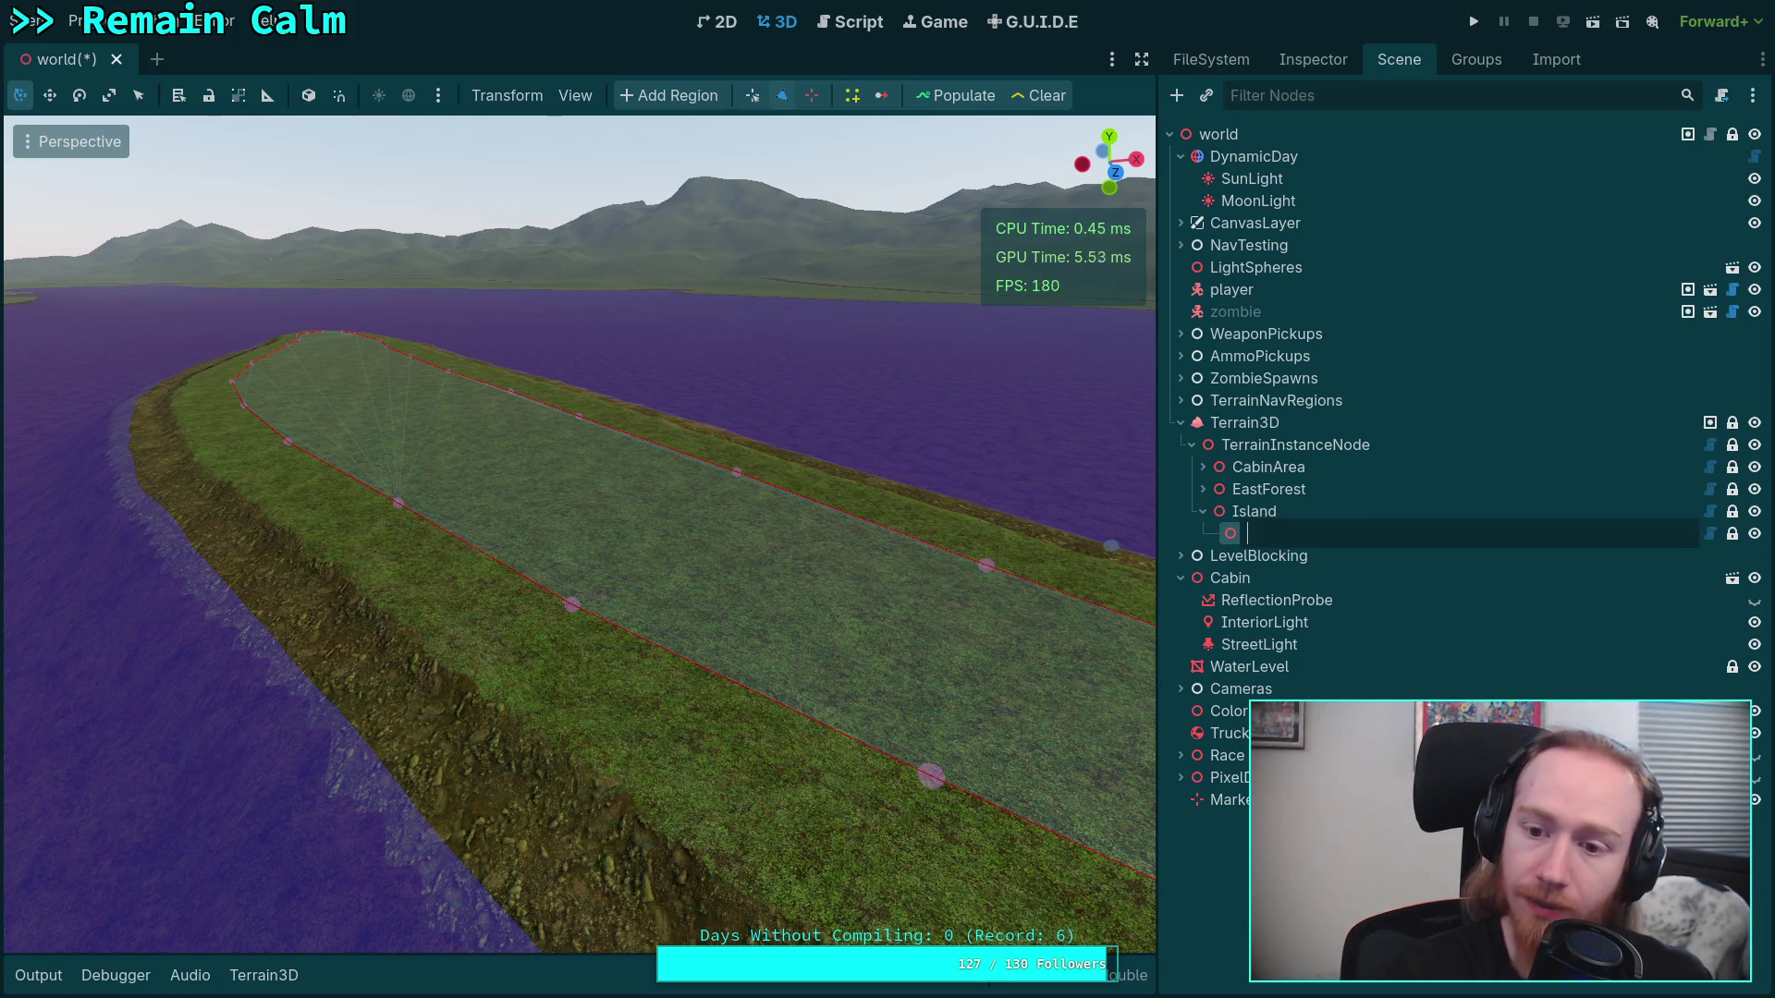
{"action": "type", "text": "a"}
{"action": "key", "text": "Return"}
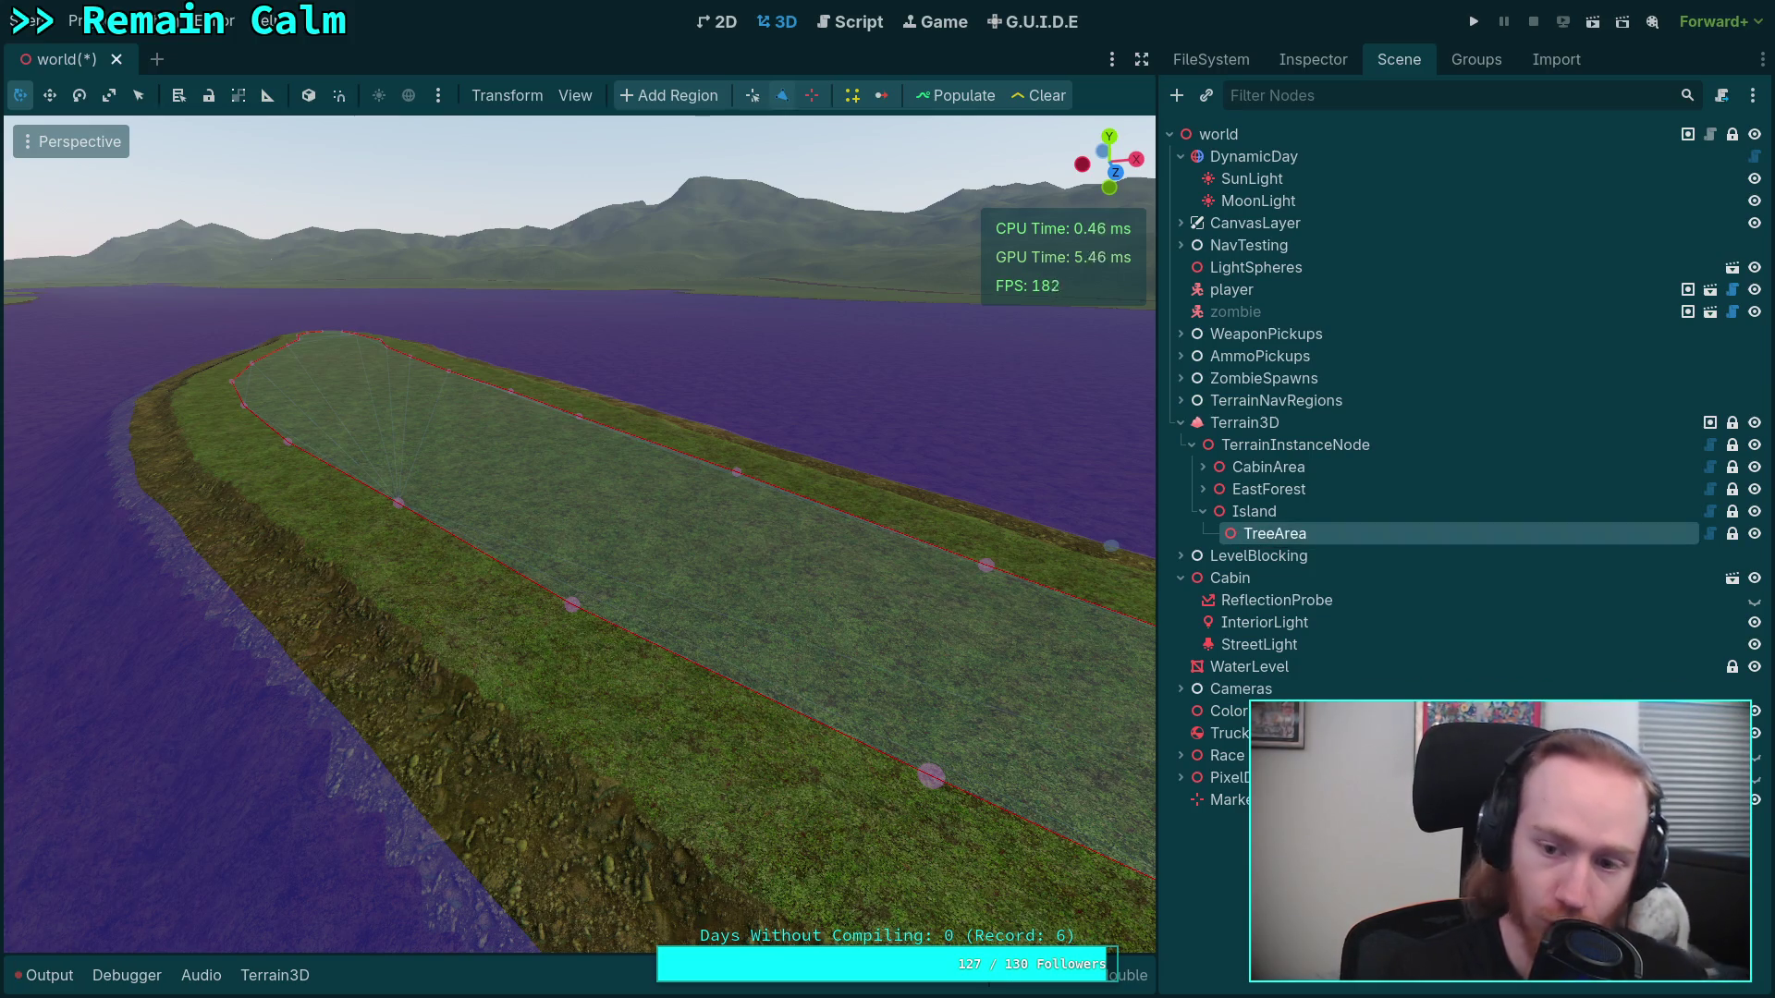
{"action": "left_click", "coordinate": [1303, 59]}
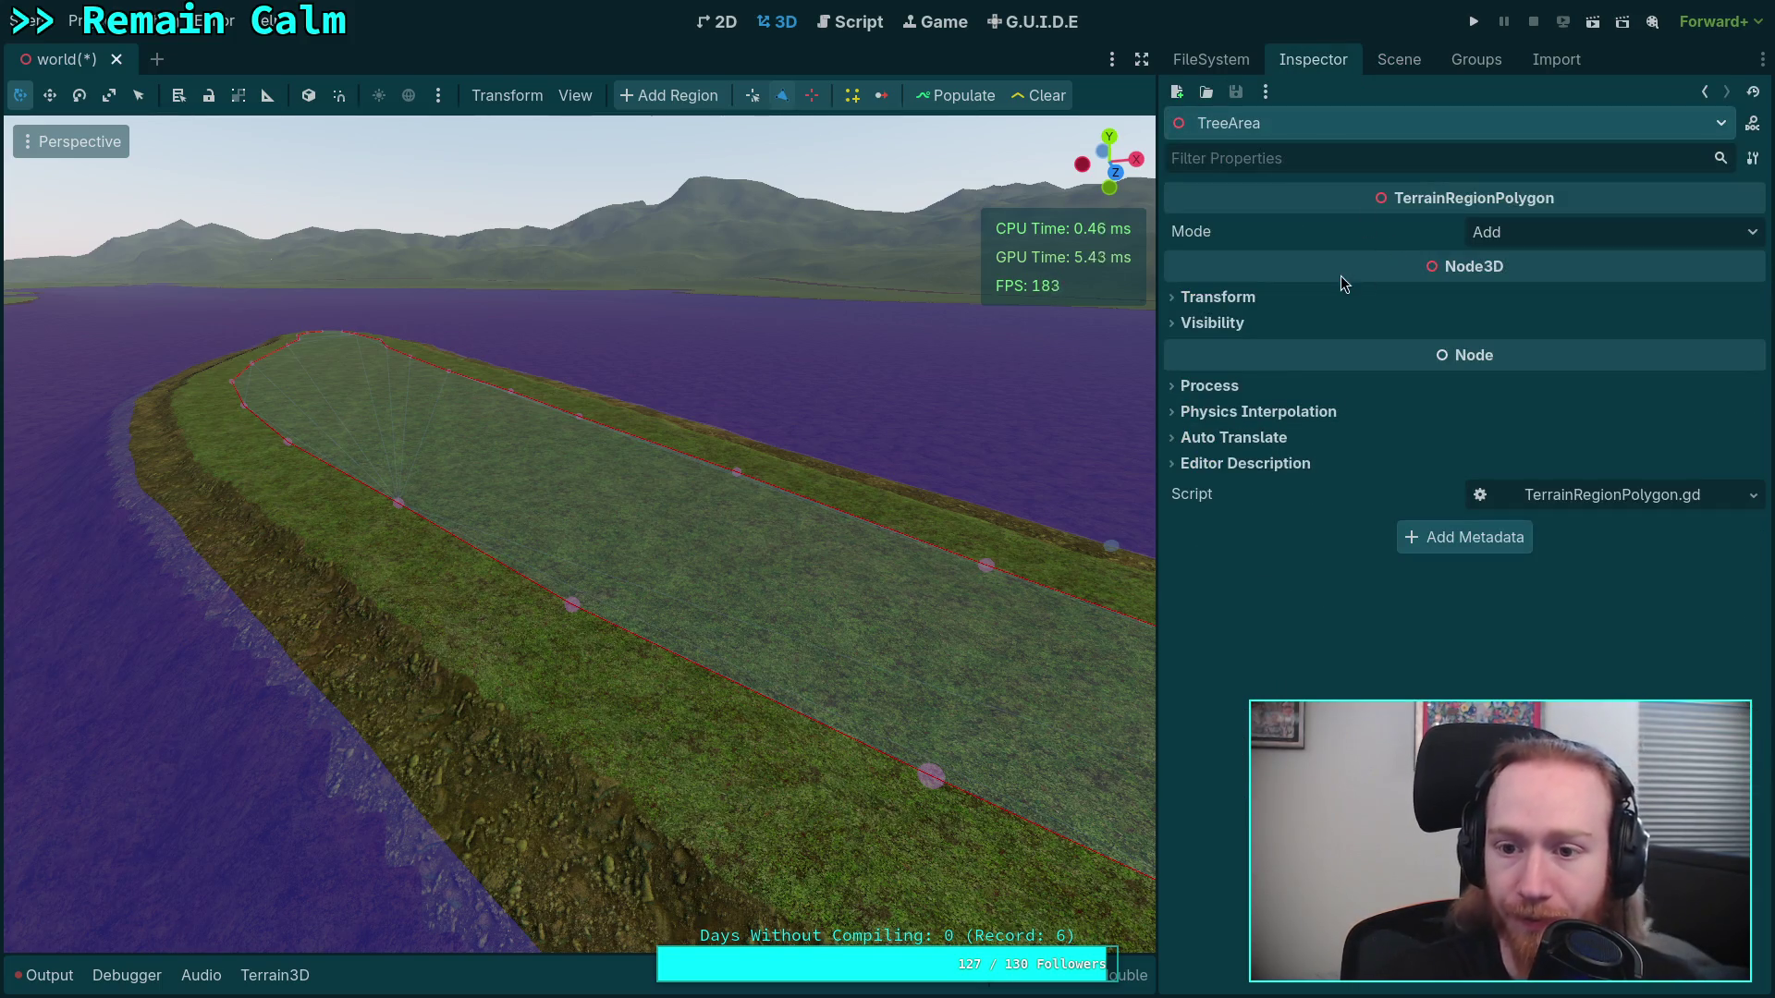
{"action": "left_click", "coordinate": [1399, 59]}
{"action": "left_click", "coordinate": [1309, 508]}
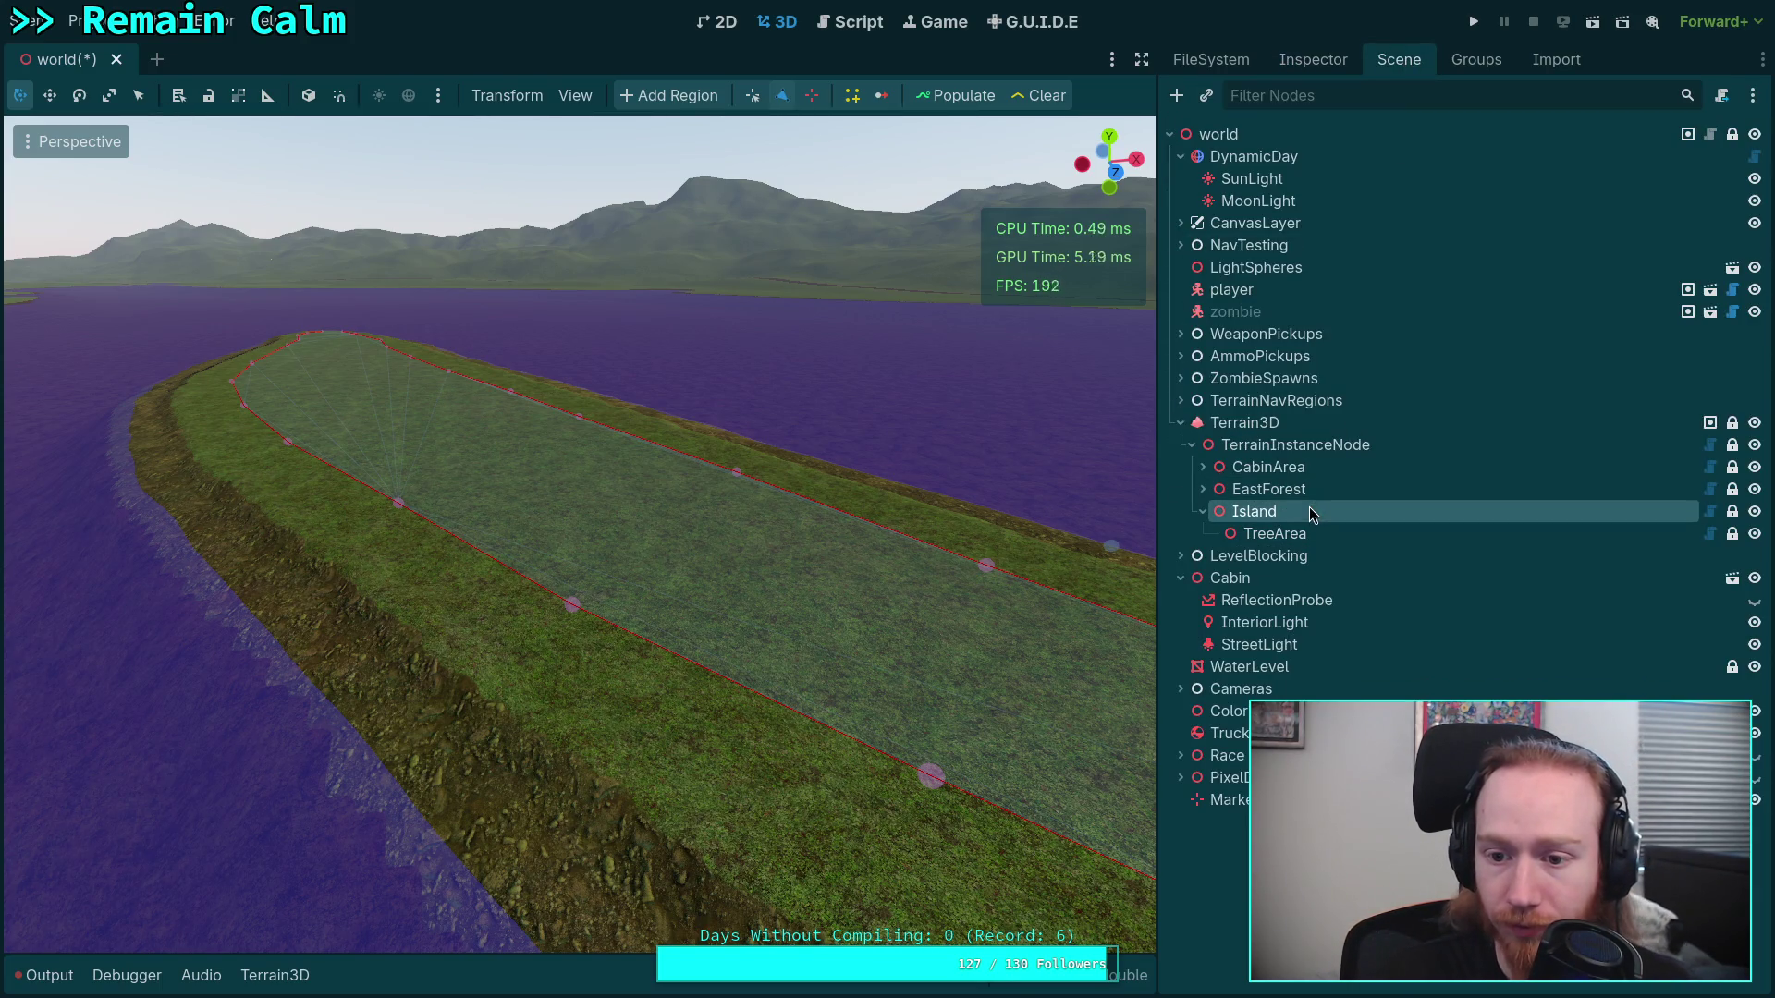
{"action": "left_click", "coordinate": [1322, 58]}
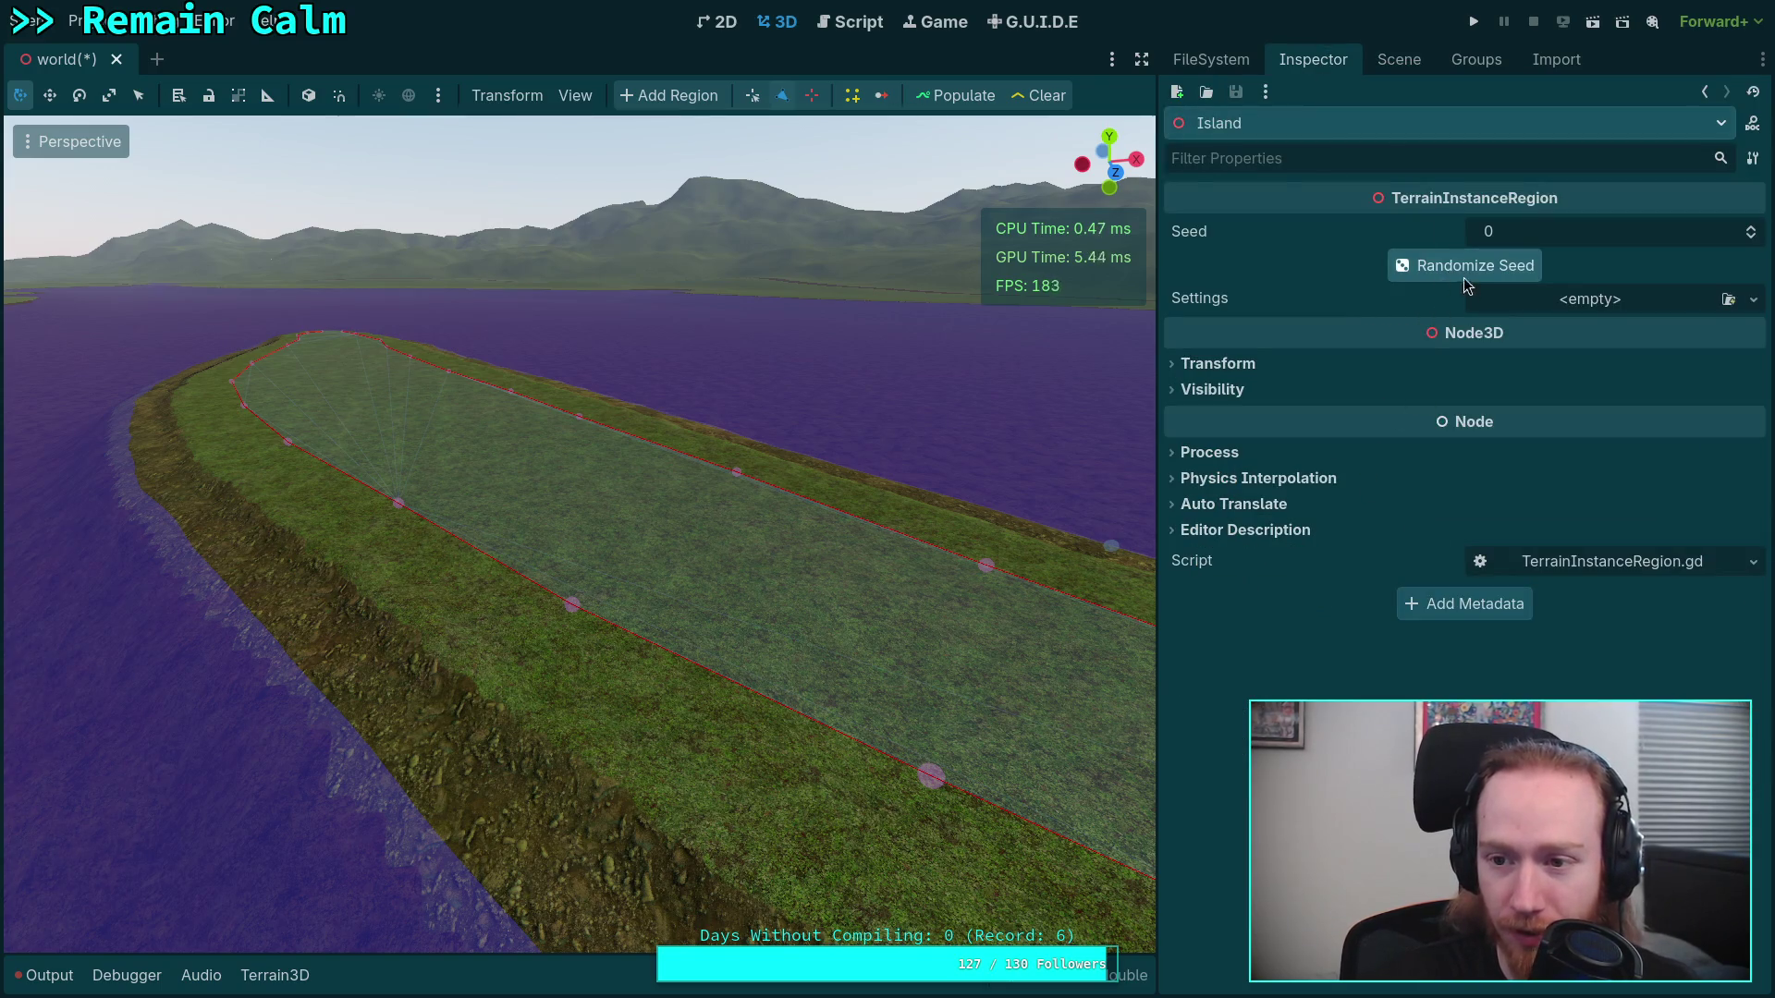
{"action": "left_click", "coordinate": [1399, 59]}
Rename the Island node to IslandTrees
{"action": "double_click", "coordinate": [1279, 535]}
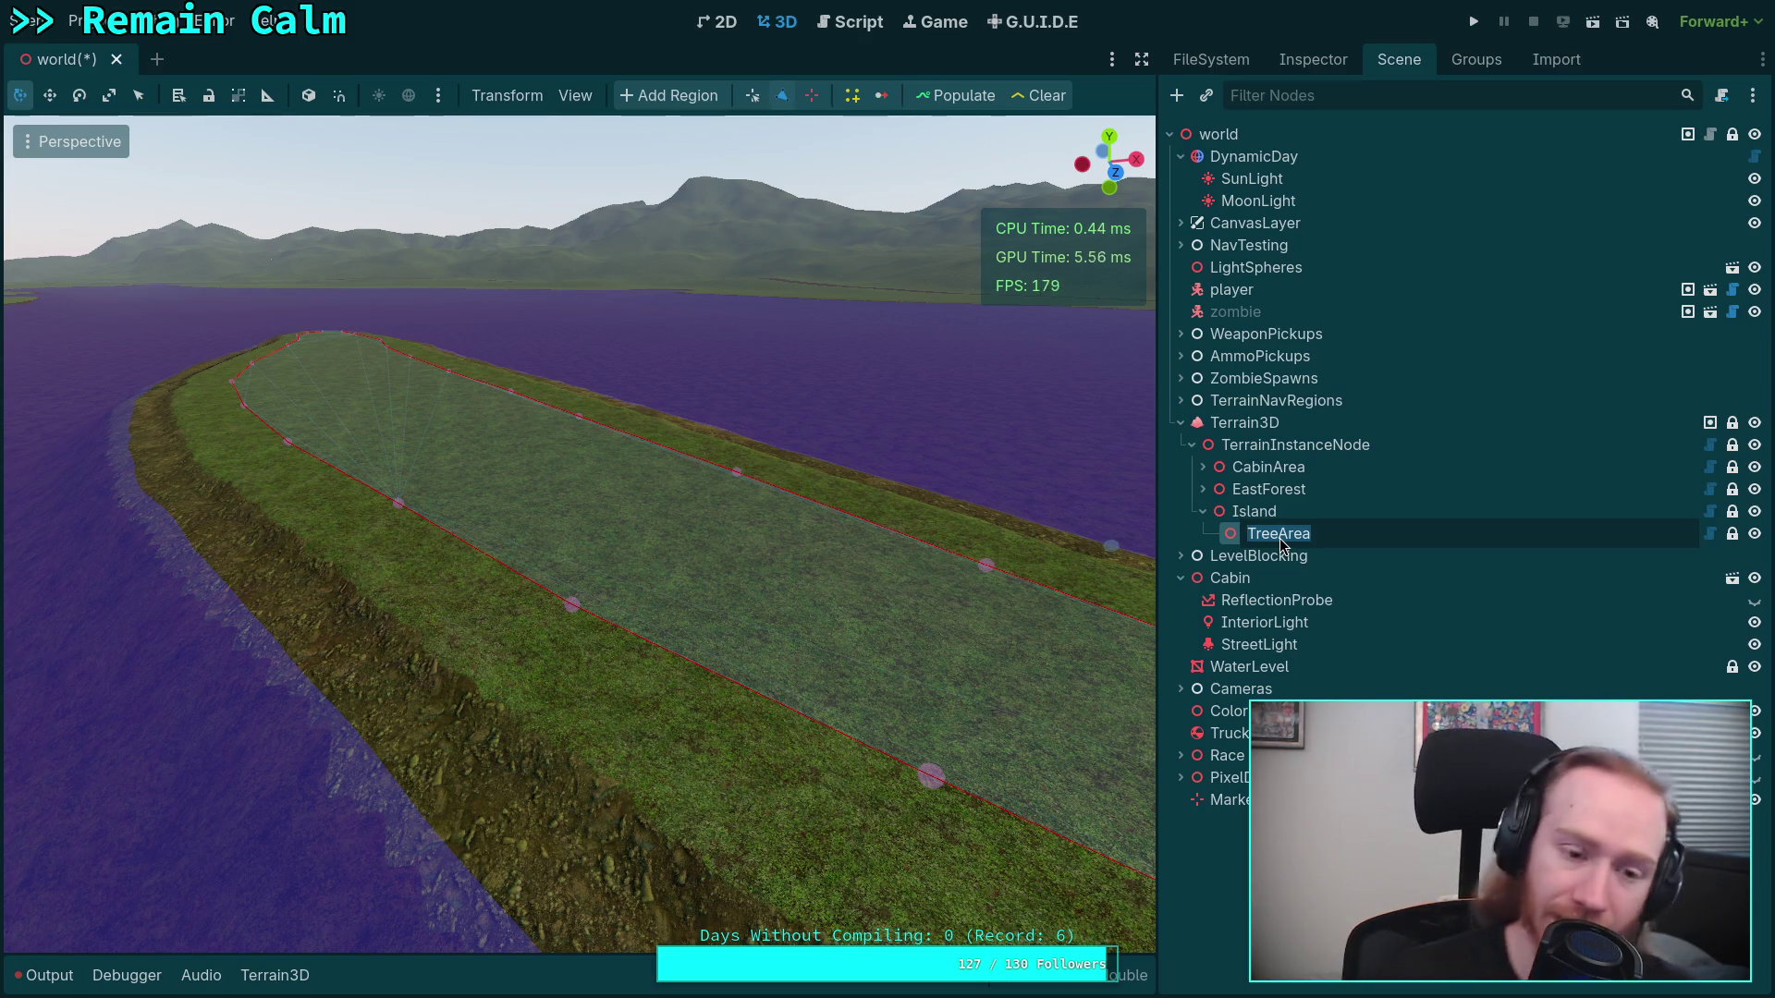
{"action": "double_click", "coordinate": [1309, 509]}
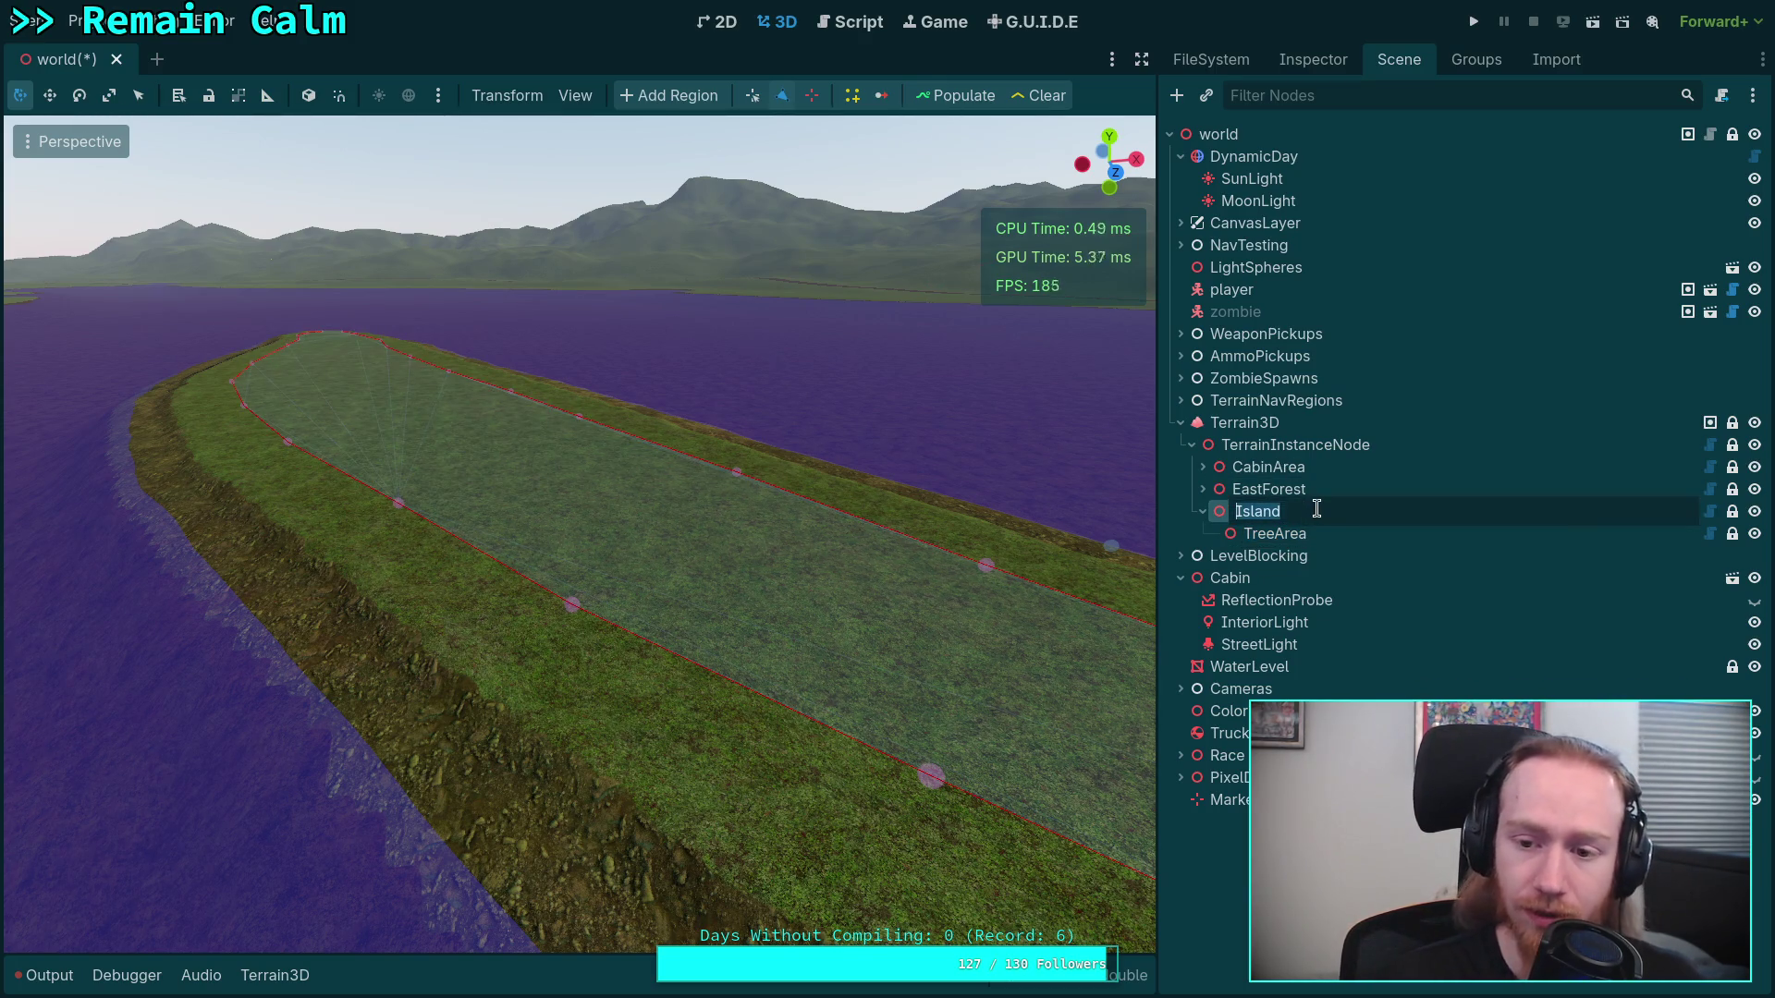
{"action": "key", "text": "Escape"}
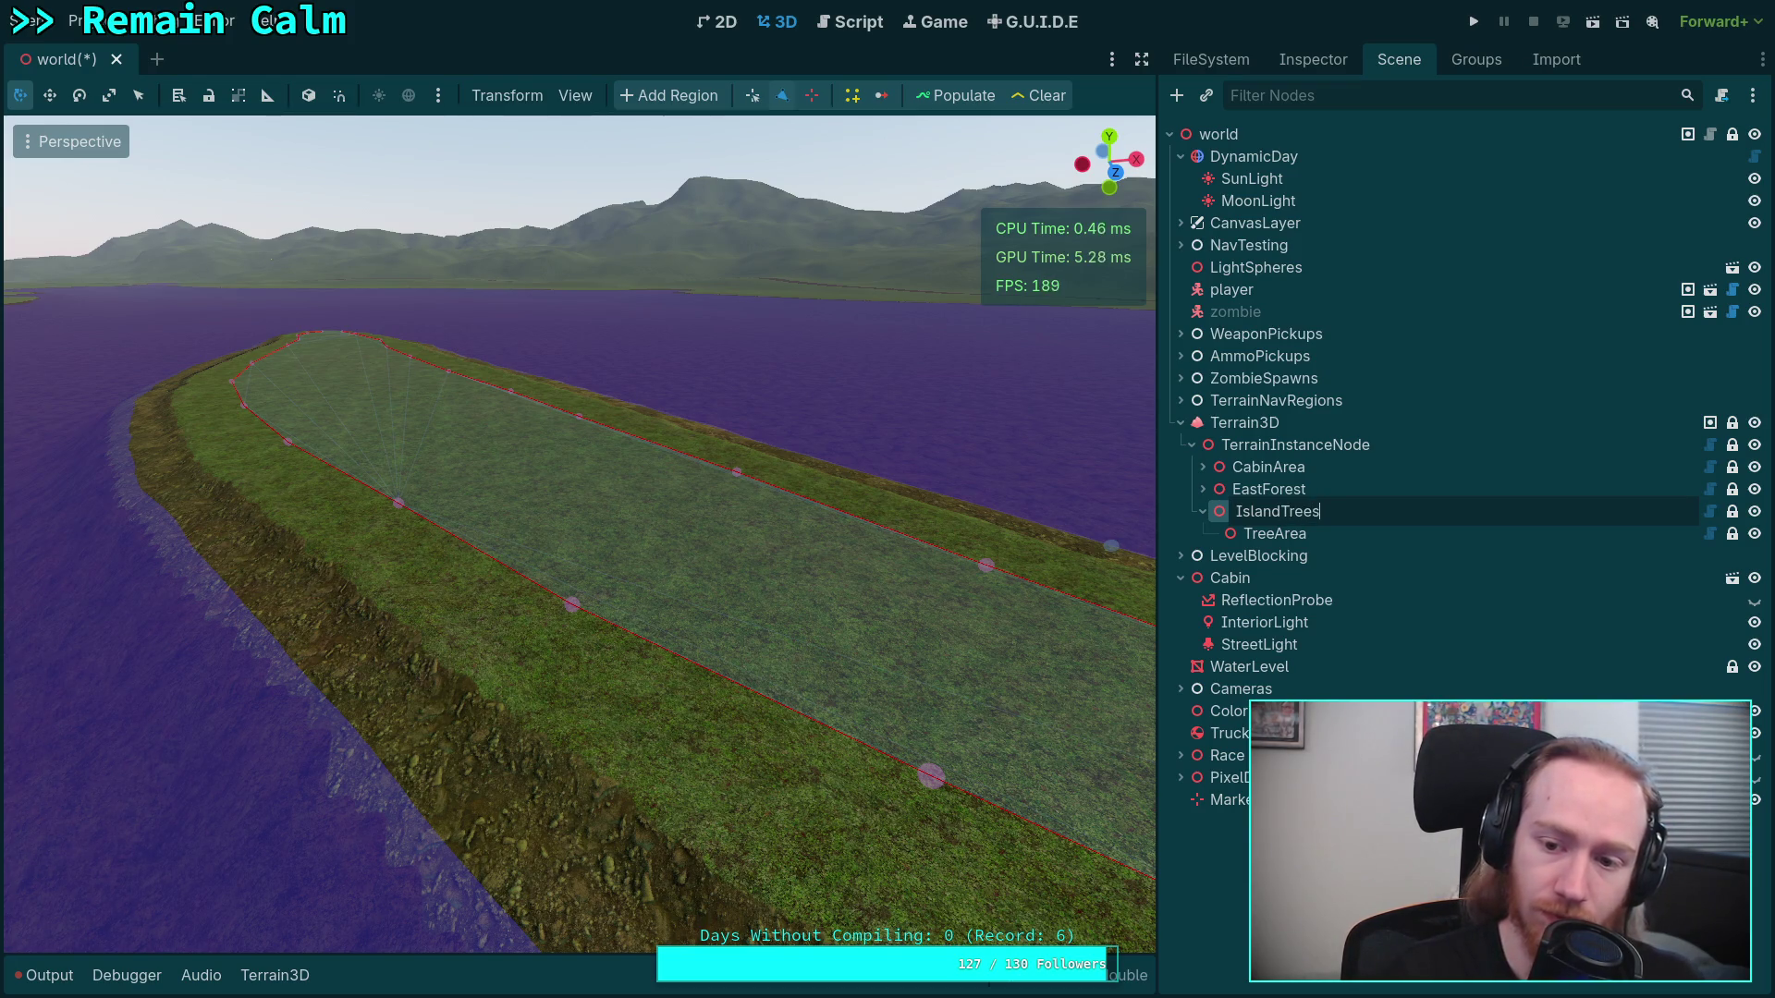
{"action": "key", "text": "Return"}
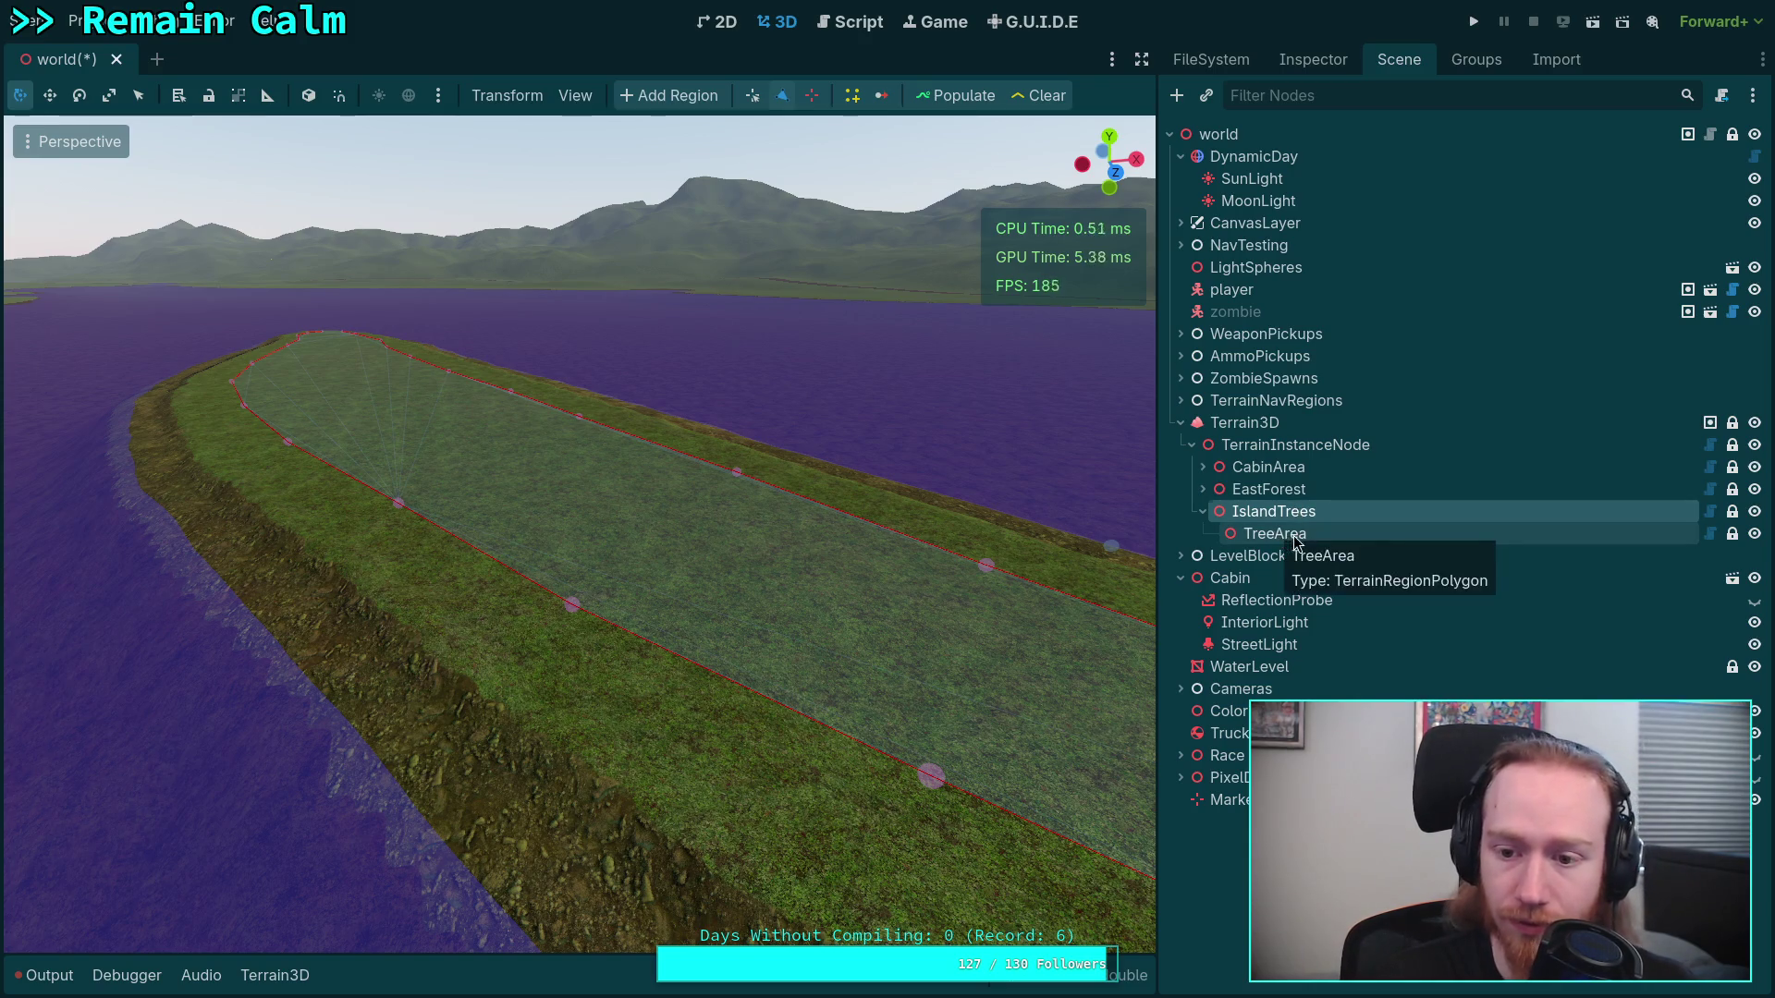
Rename the TreeArea node to MainArea, then correct it to IslandArea
{"action": "double_click", "coordinate": [1294, 543]}
{"action": "type", "text": "Mai"}
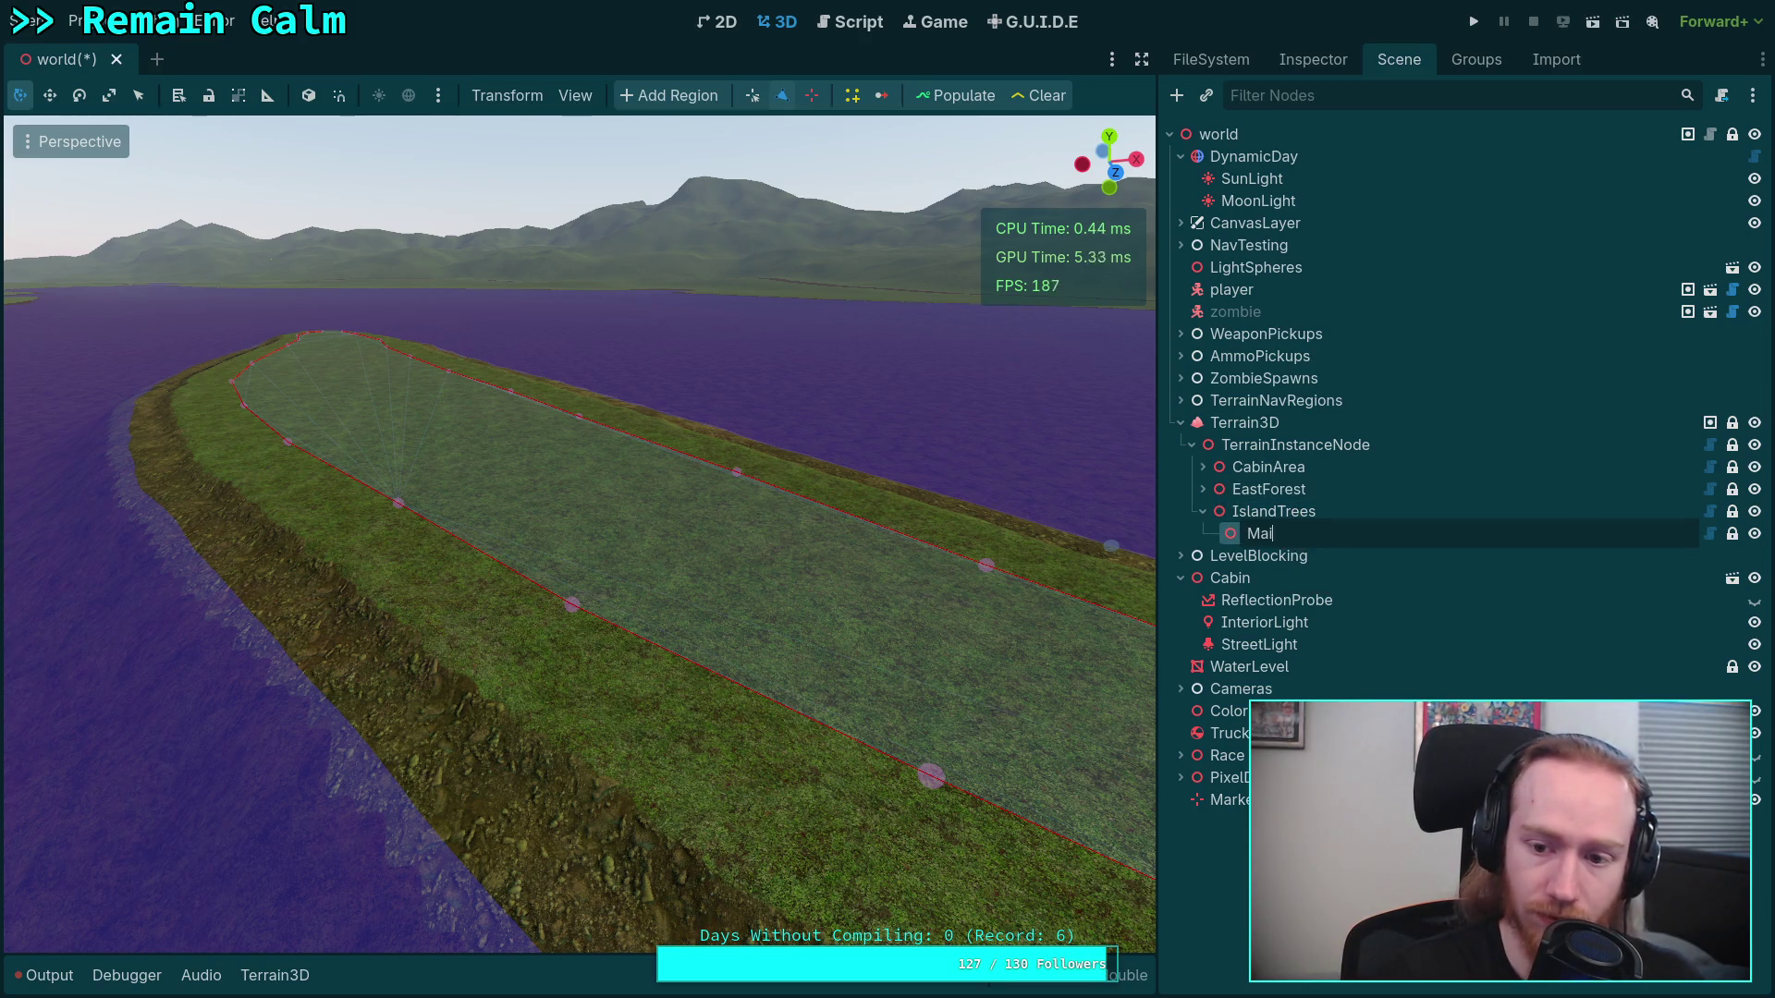
{"action": "type", "text": "nArea"}
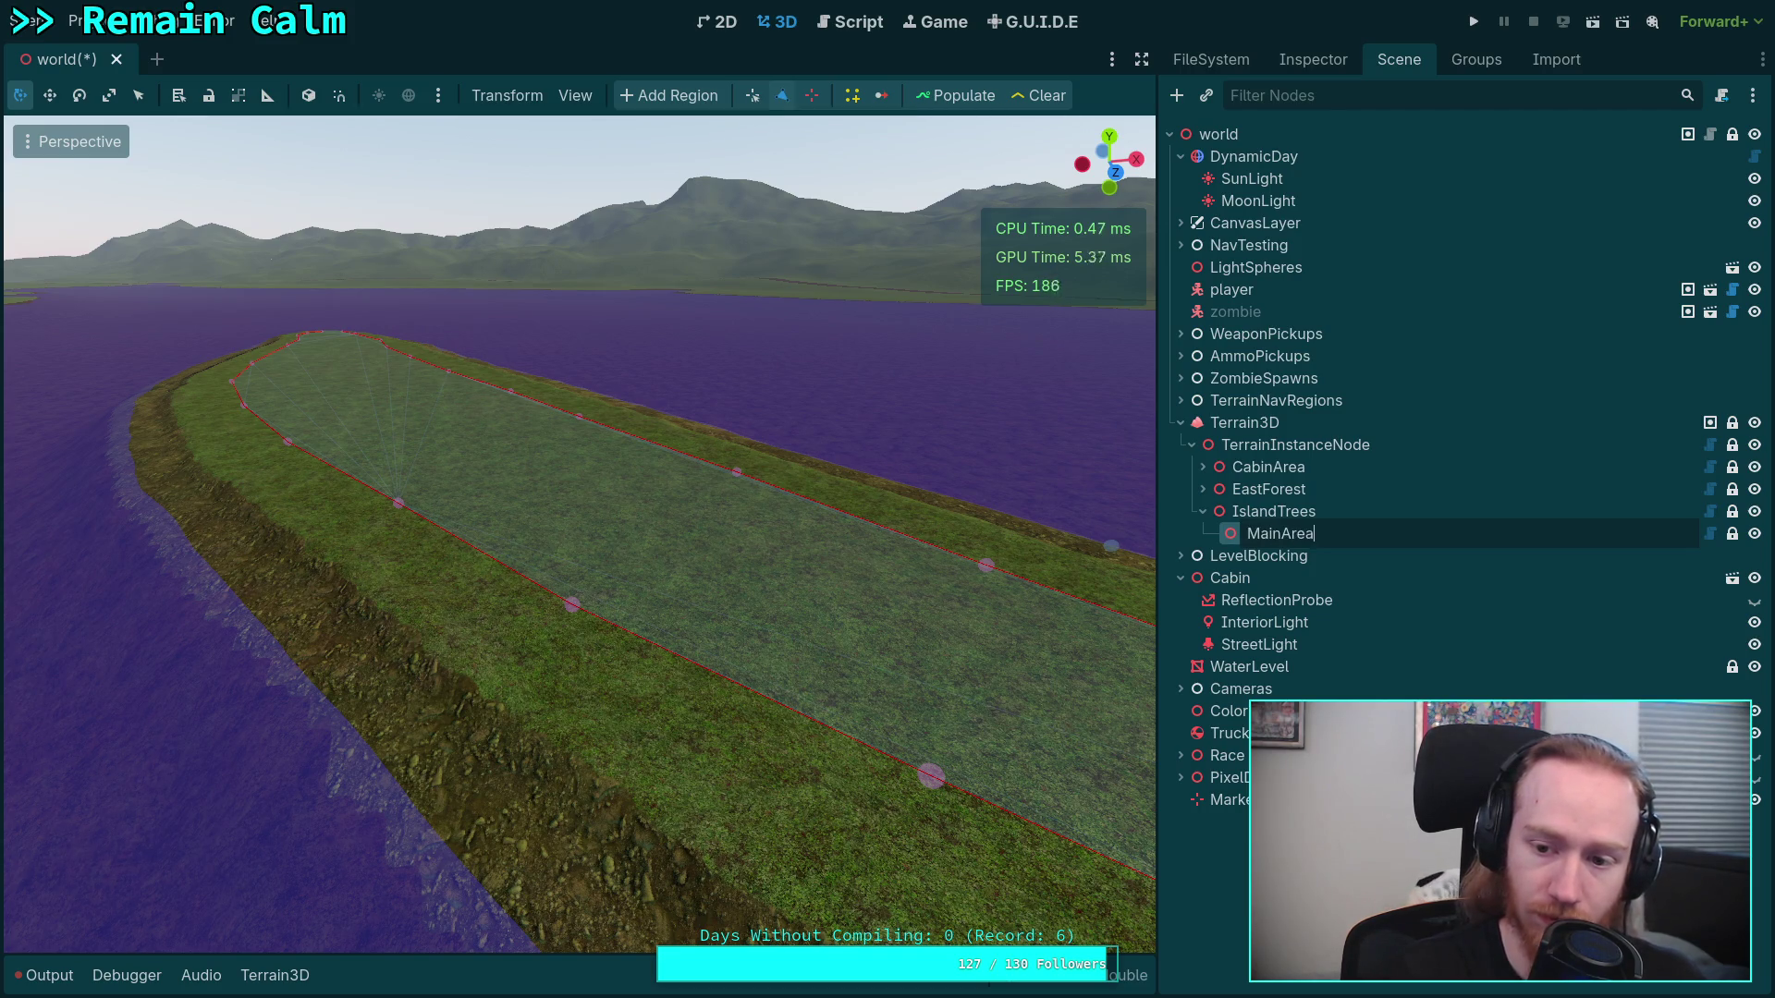
{"action": "key", "text": "Return"}
{"action": "double_click", "coordinate": [1274, 534]}
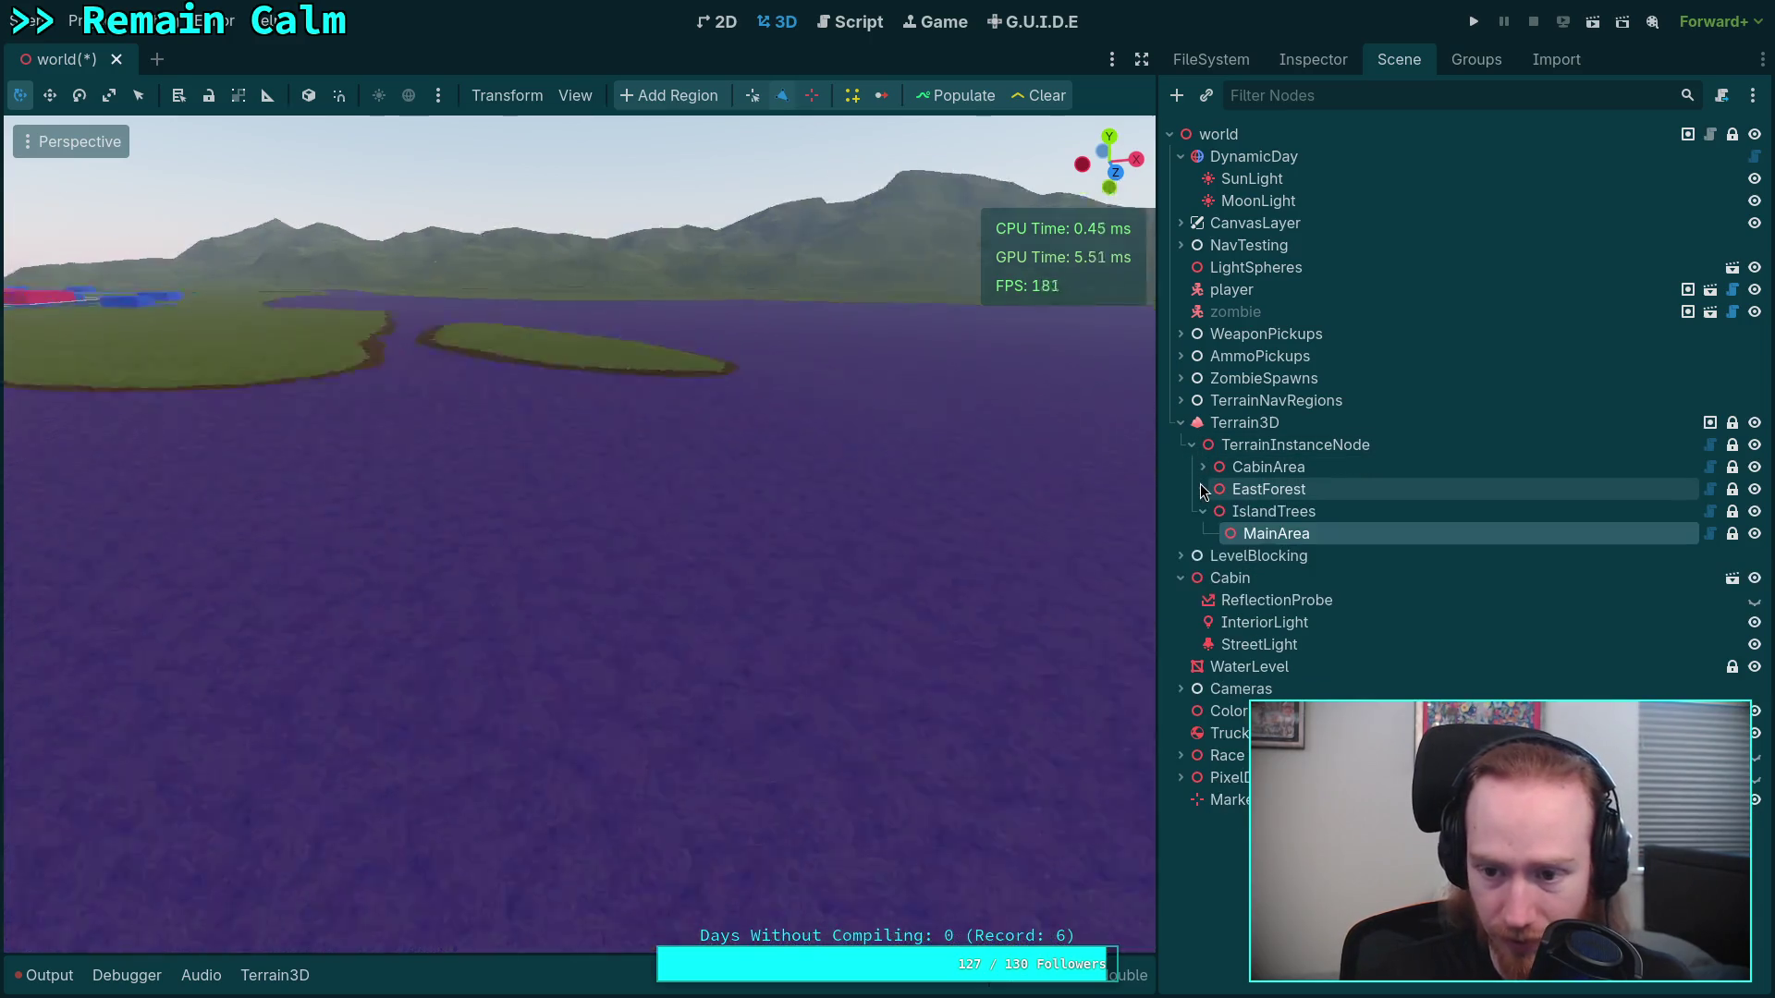
{"action": "left_click", "coordinate": [1274, 534]}
{"action": "left_click", "coordinate": [1281, 533]}
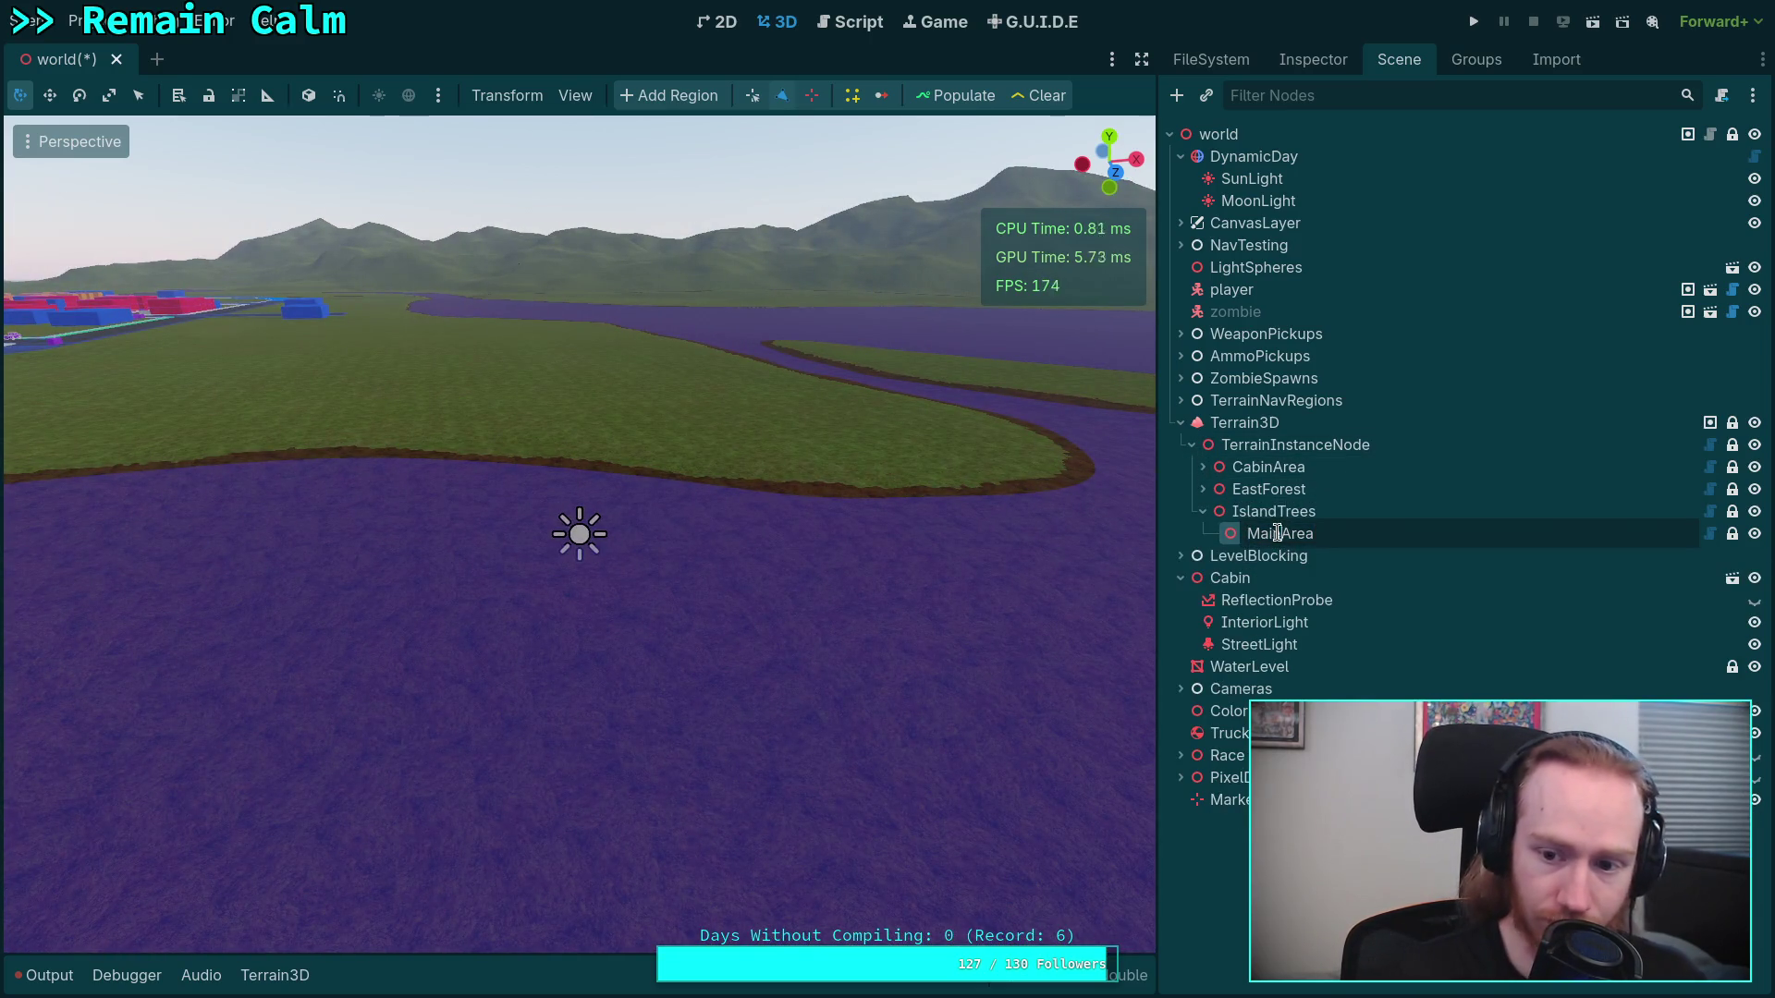
{"action": "key", "text": "shift+Home"}
{"action": "key", "text": "BackSpace"}
{"action": "type", "text": "Islang"}
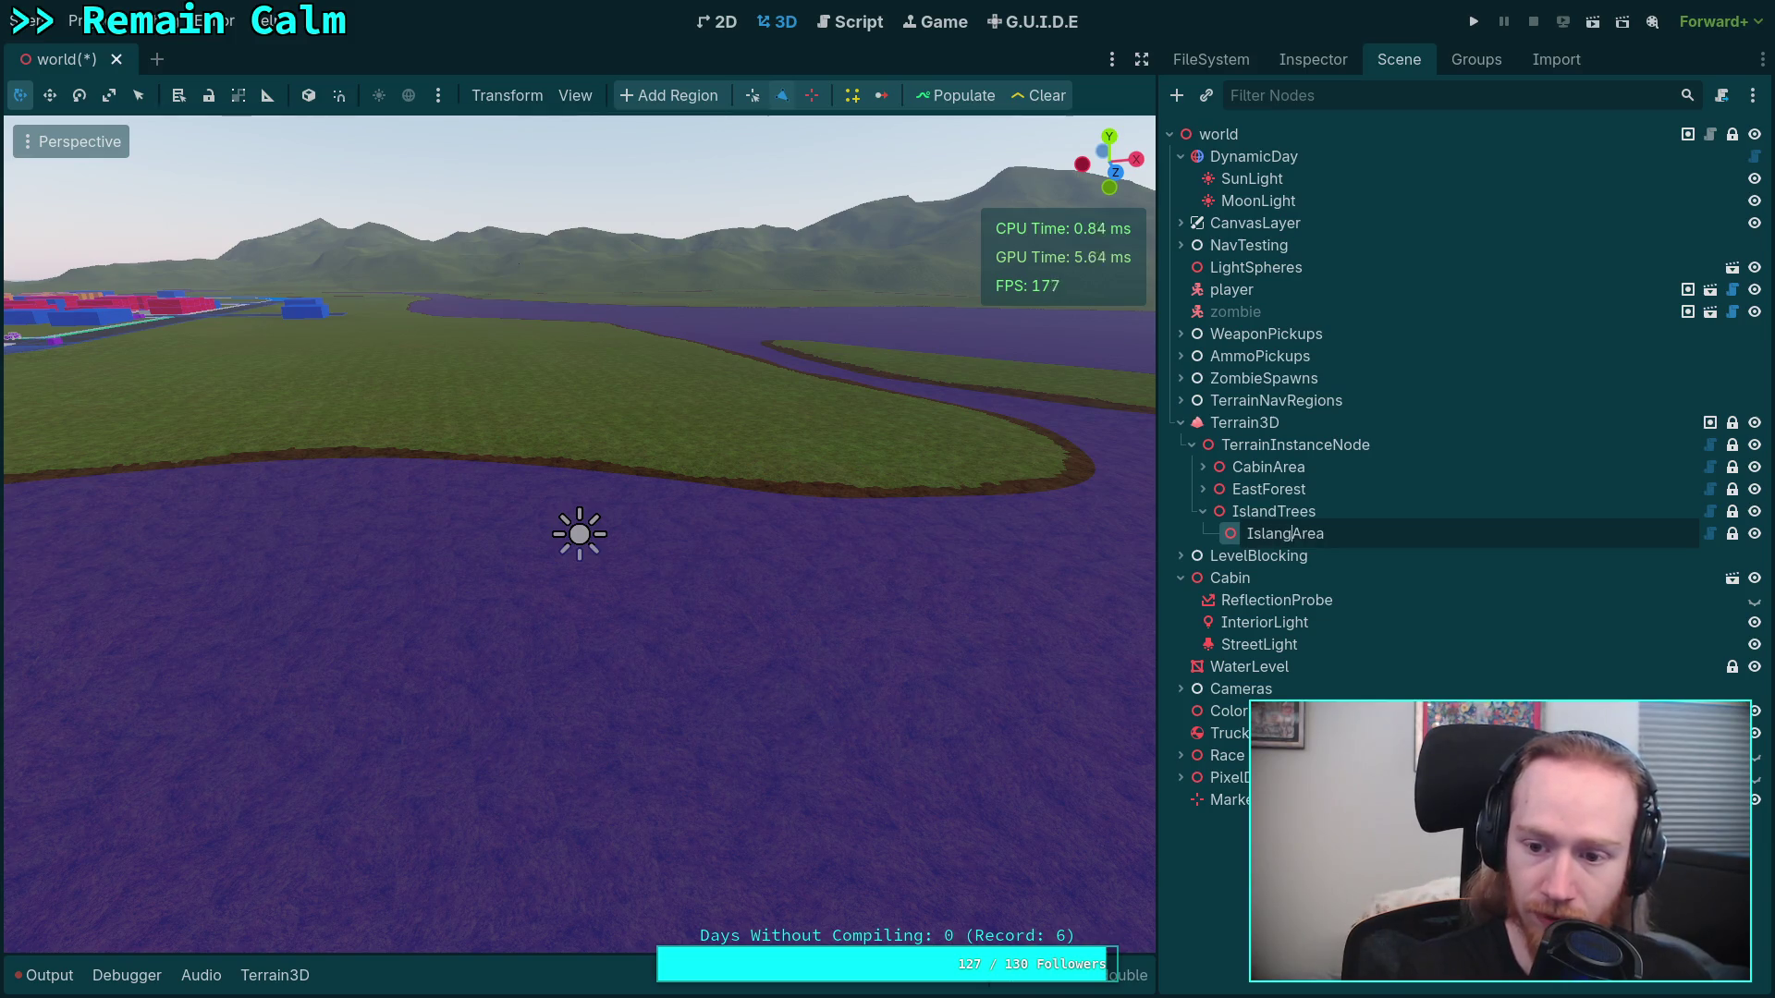
{"action": "type", "text": "d"}
{"action": "key", "text": "Return"}
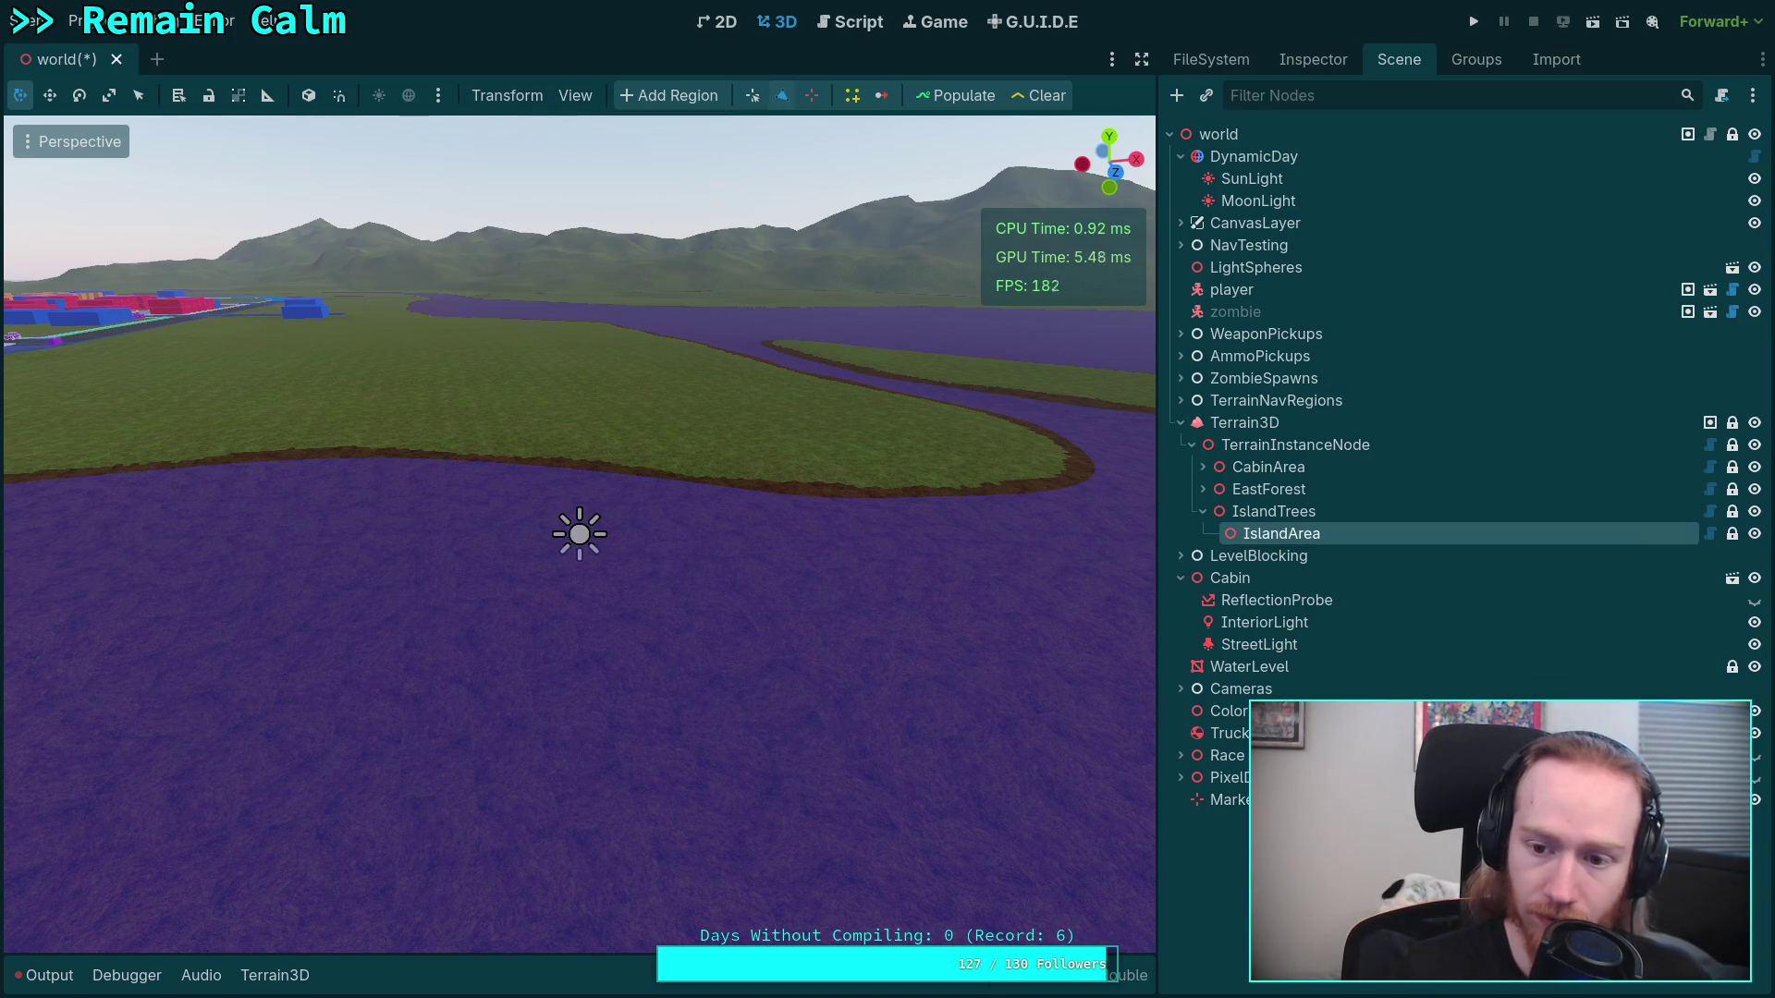
{"action": "left_click", "coordinate": [1274, 511]}
Frame and fly the viewport toward the island, selecting the IslandArea polygon and IslandTrees
{"action": "key", "text": "f"}
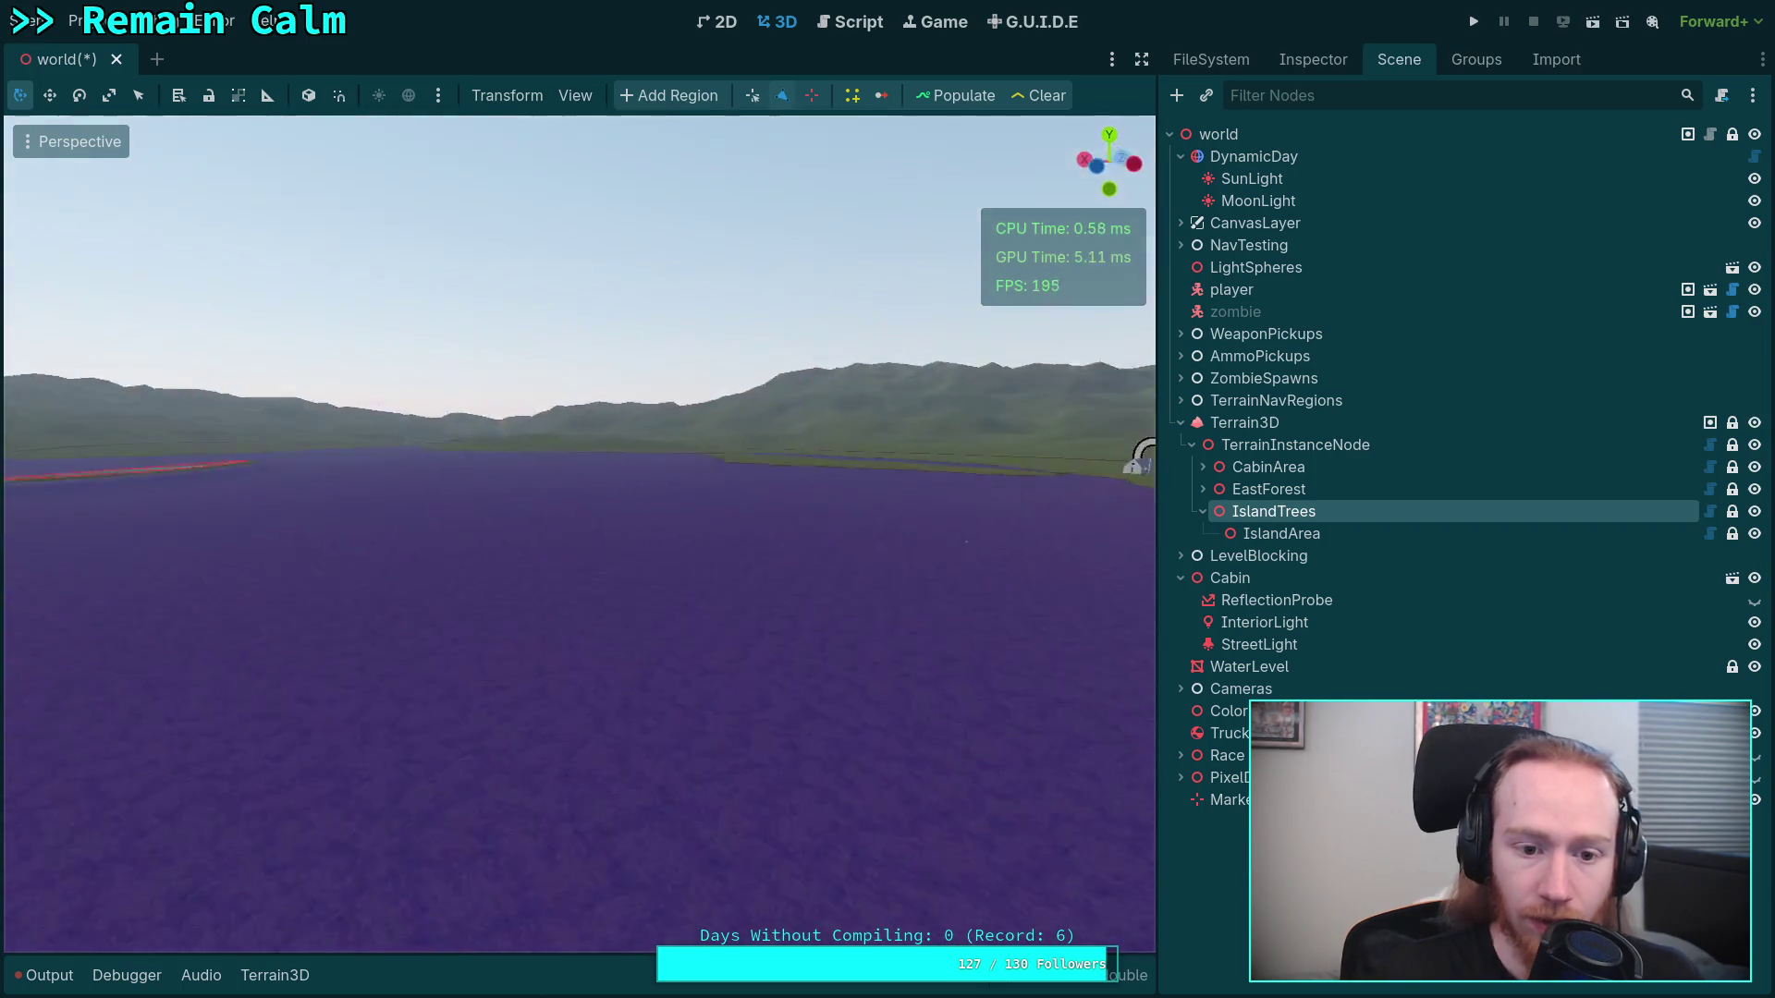
{"action": "scroll", "coordinate": [578, 534], "scroll_direction": "up", "scroll_amount": 6}
{"action": "key", "text": "w"}
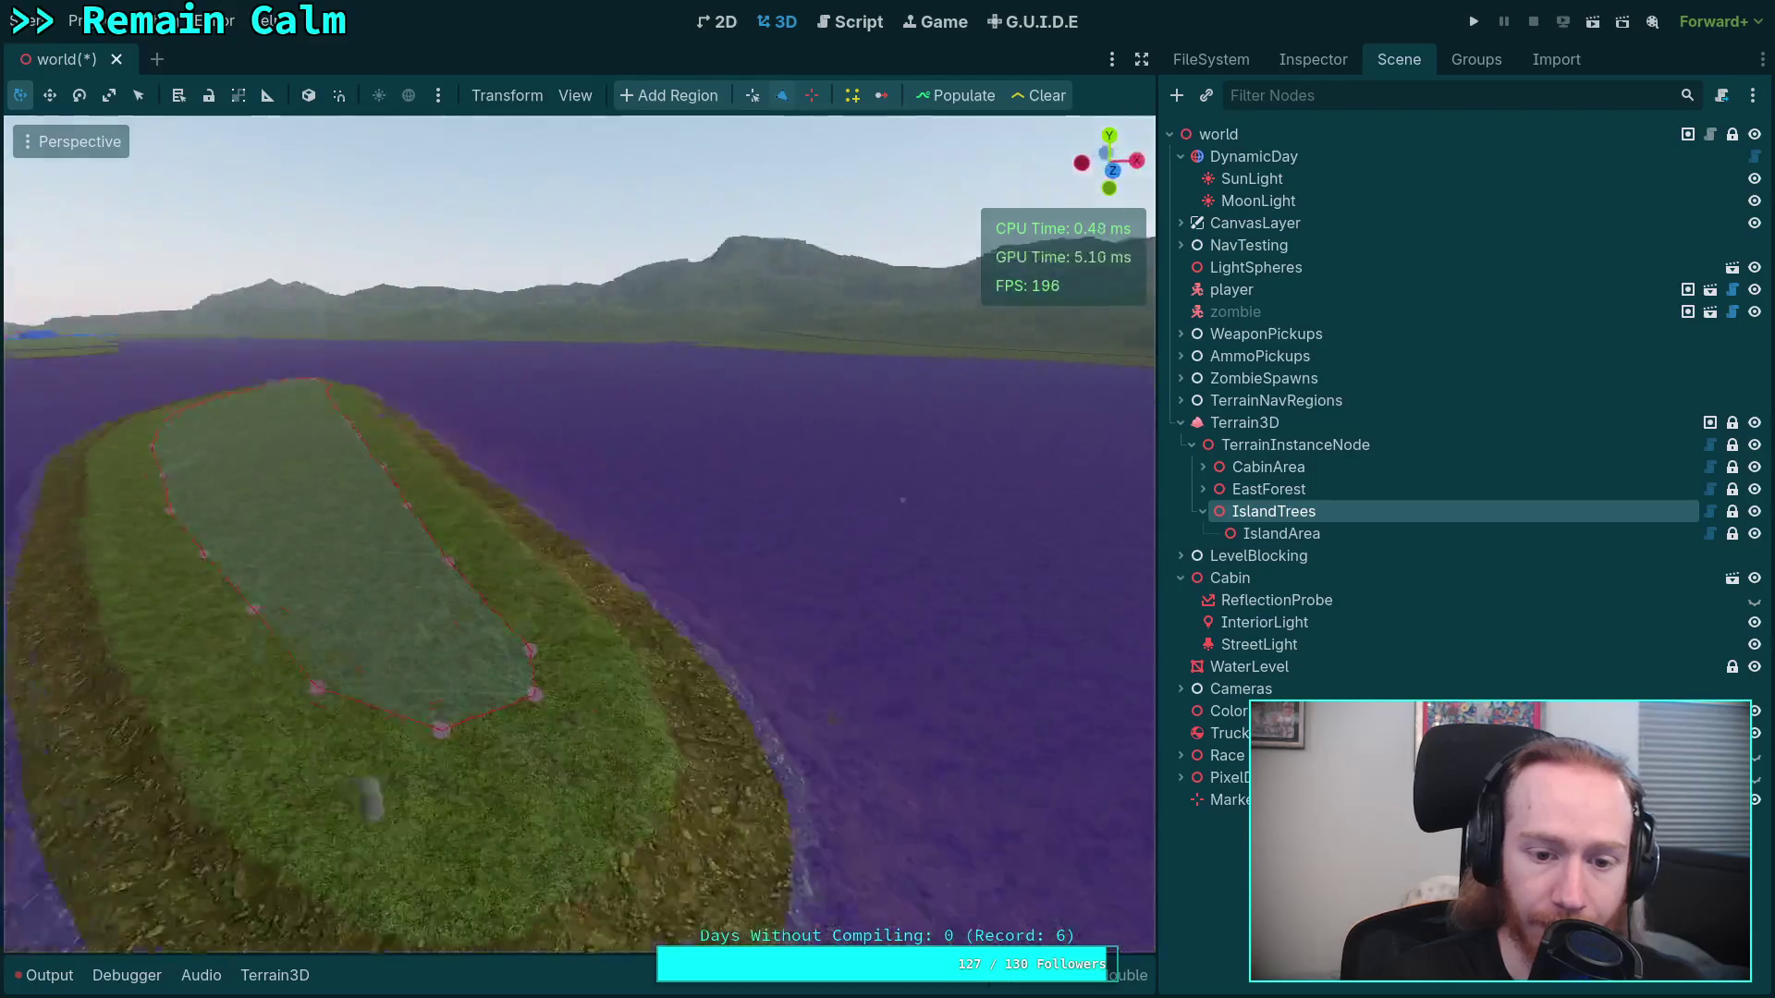
{"action": "left_click", "coordinate": [1281, 533]}
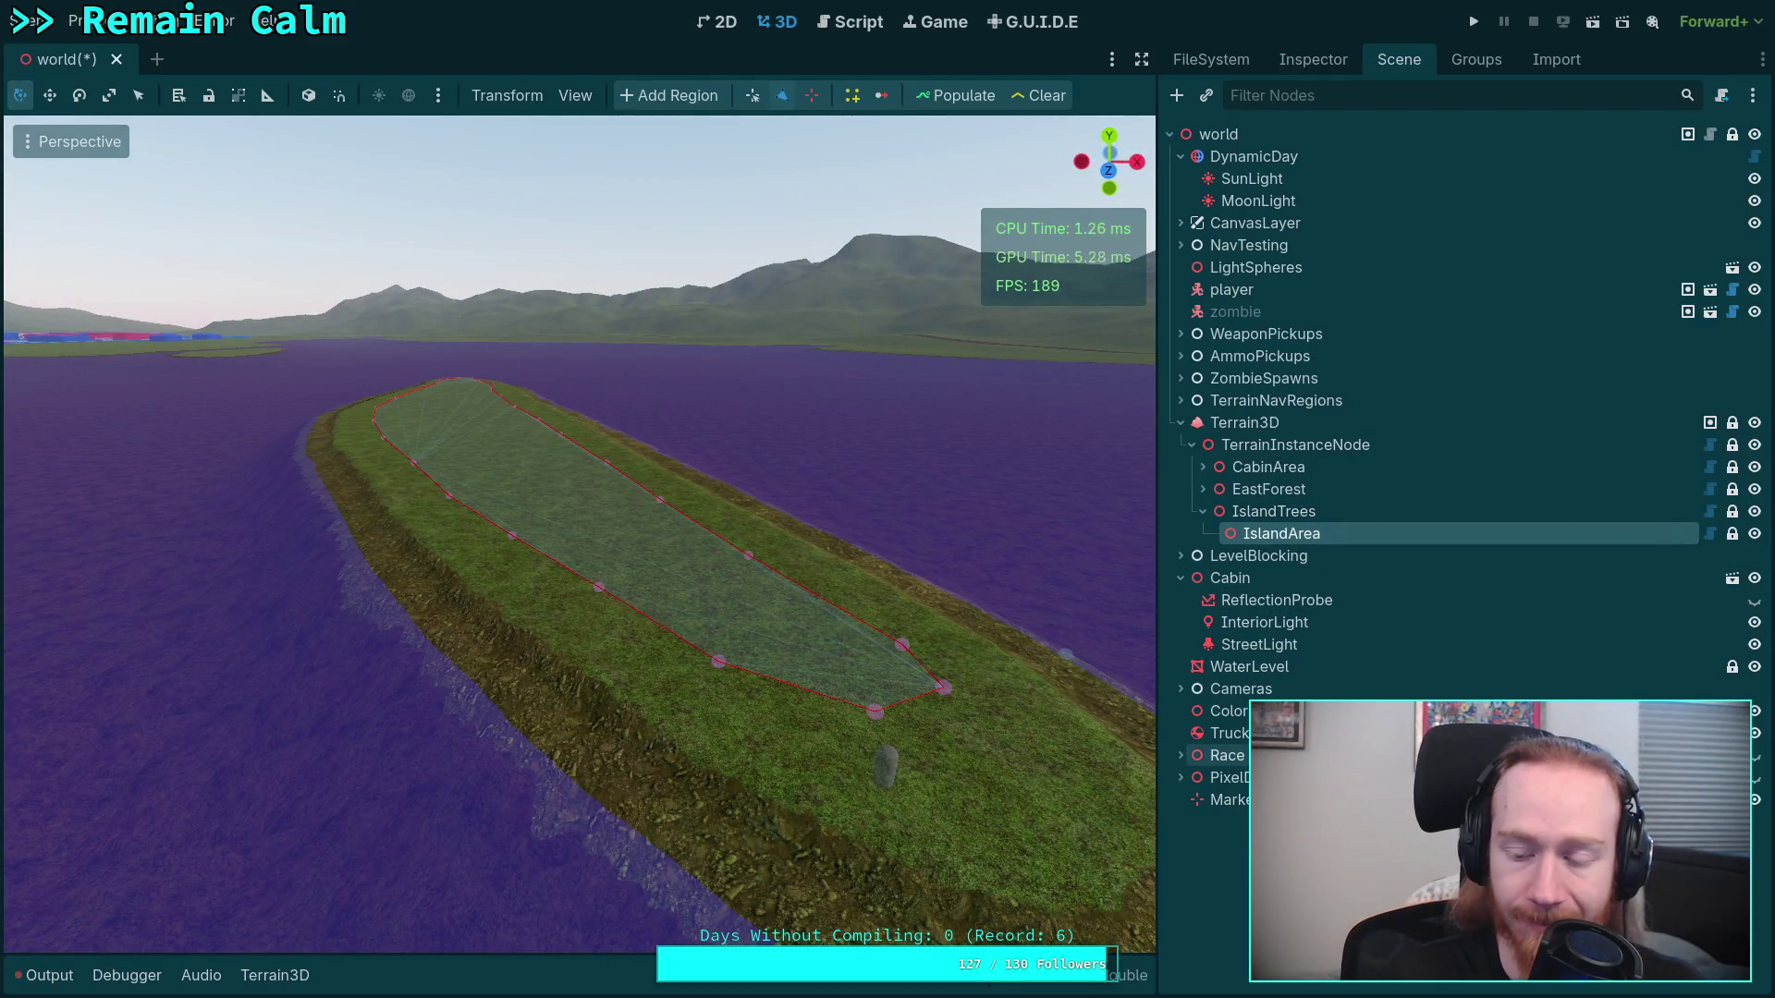
{"action": "left_click", "coordinate": [927, 645]}
{"action": "left_click", "coordinate": [1273, 511]}
{"action": "left_click", "coordinate": [1331, 61]}
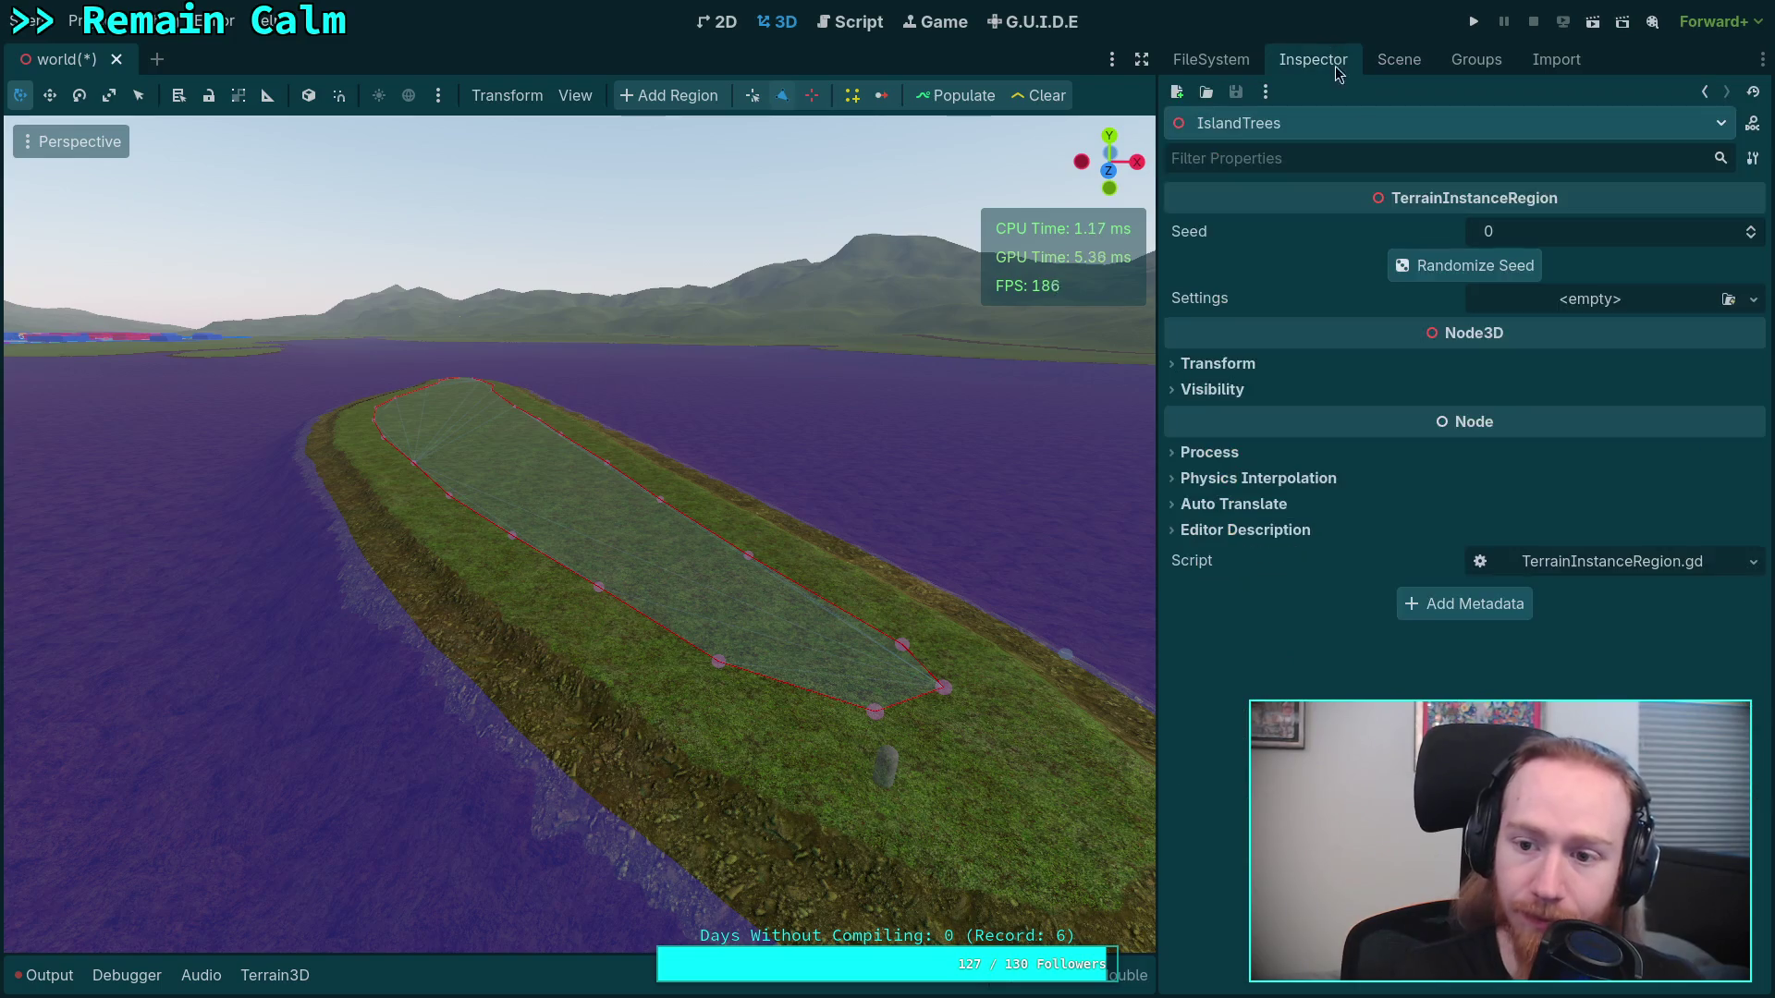
{"action": "left_click", "coordinate": [1470, 266]}
{"action": "left_click", "coordinate": [1470, 265]}
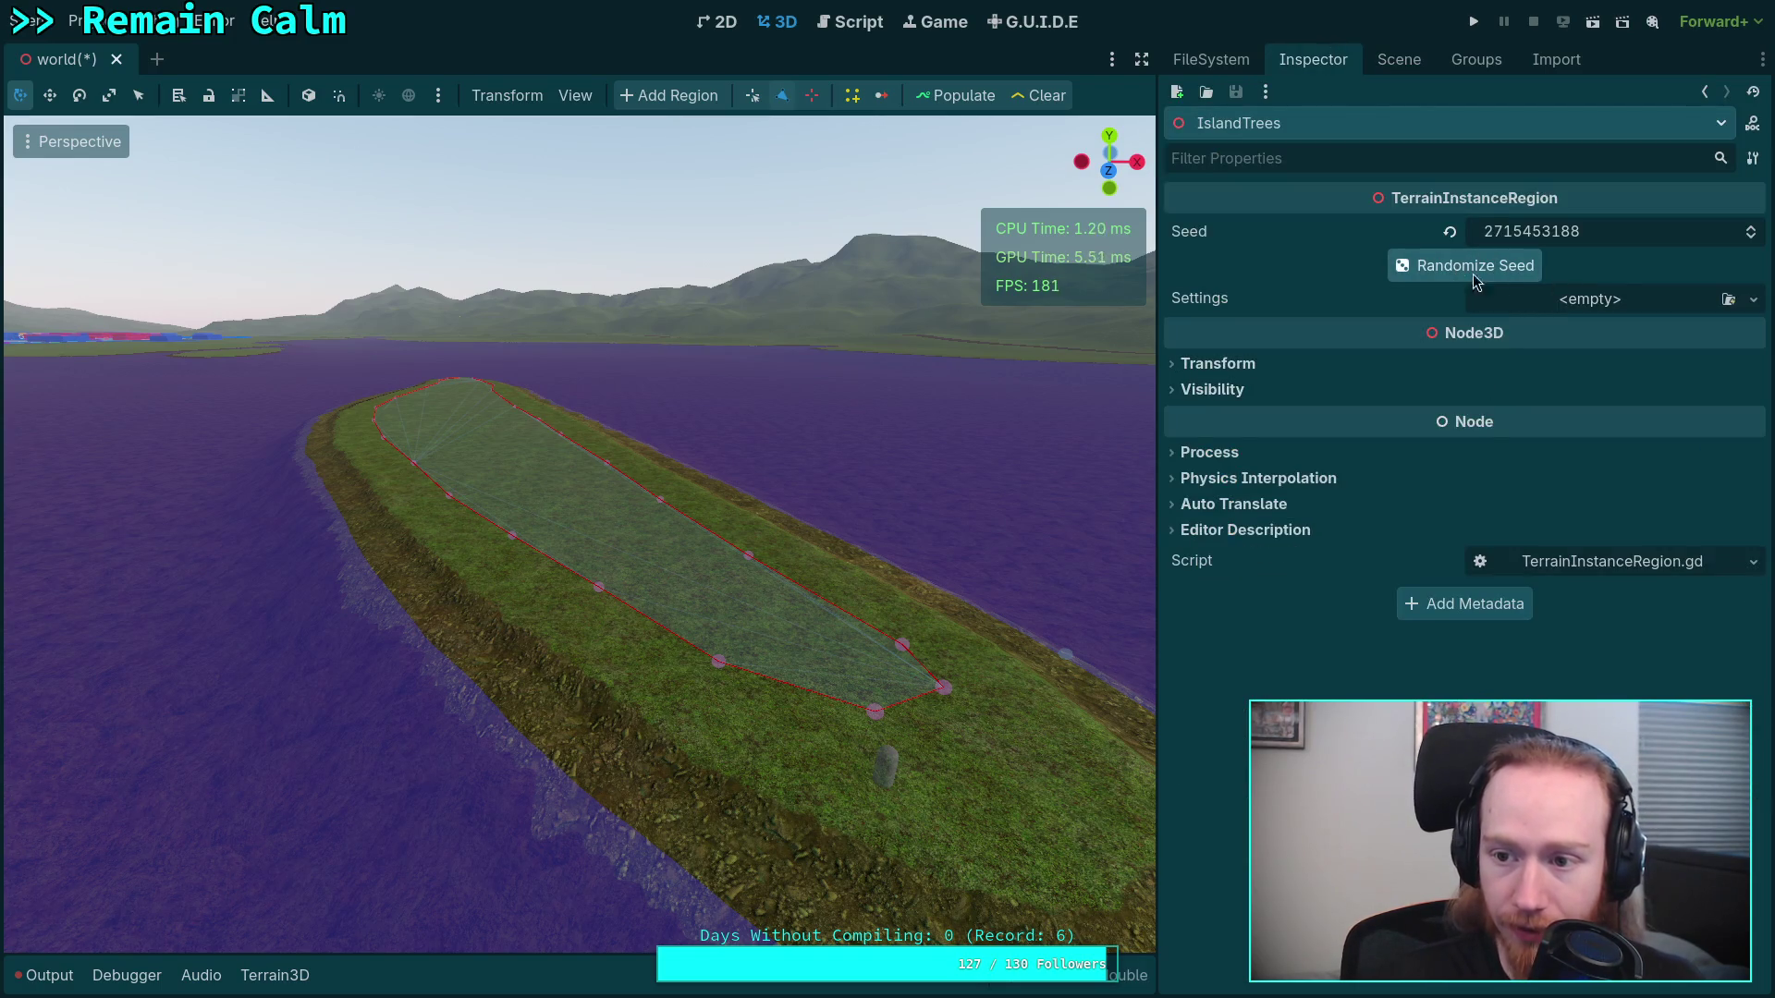
{"action": "left_click", "coordinate": [1624, 299]}
{"action": "left_click", "coordinate": [1589, 359]}
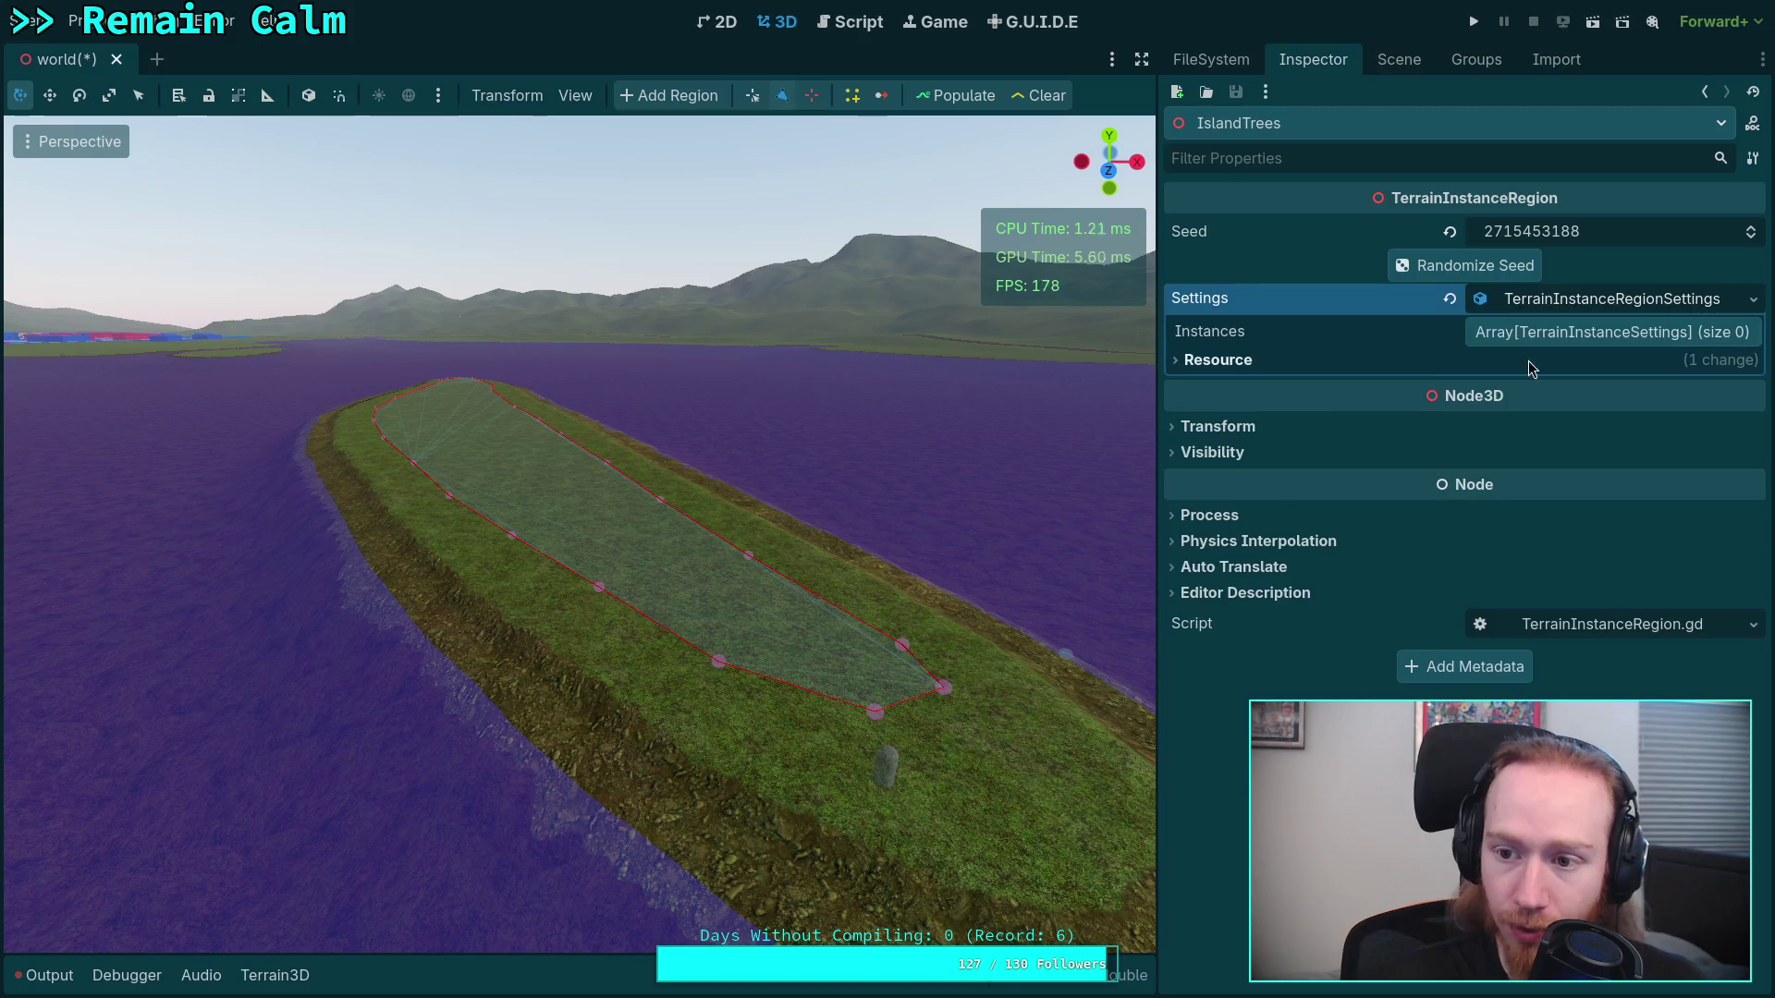
{"action": "left_click_drag", "start_coordinate": [1160, 356], "coordinate": [1144, 357]}
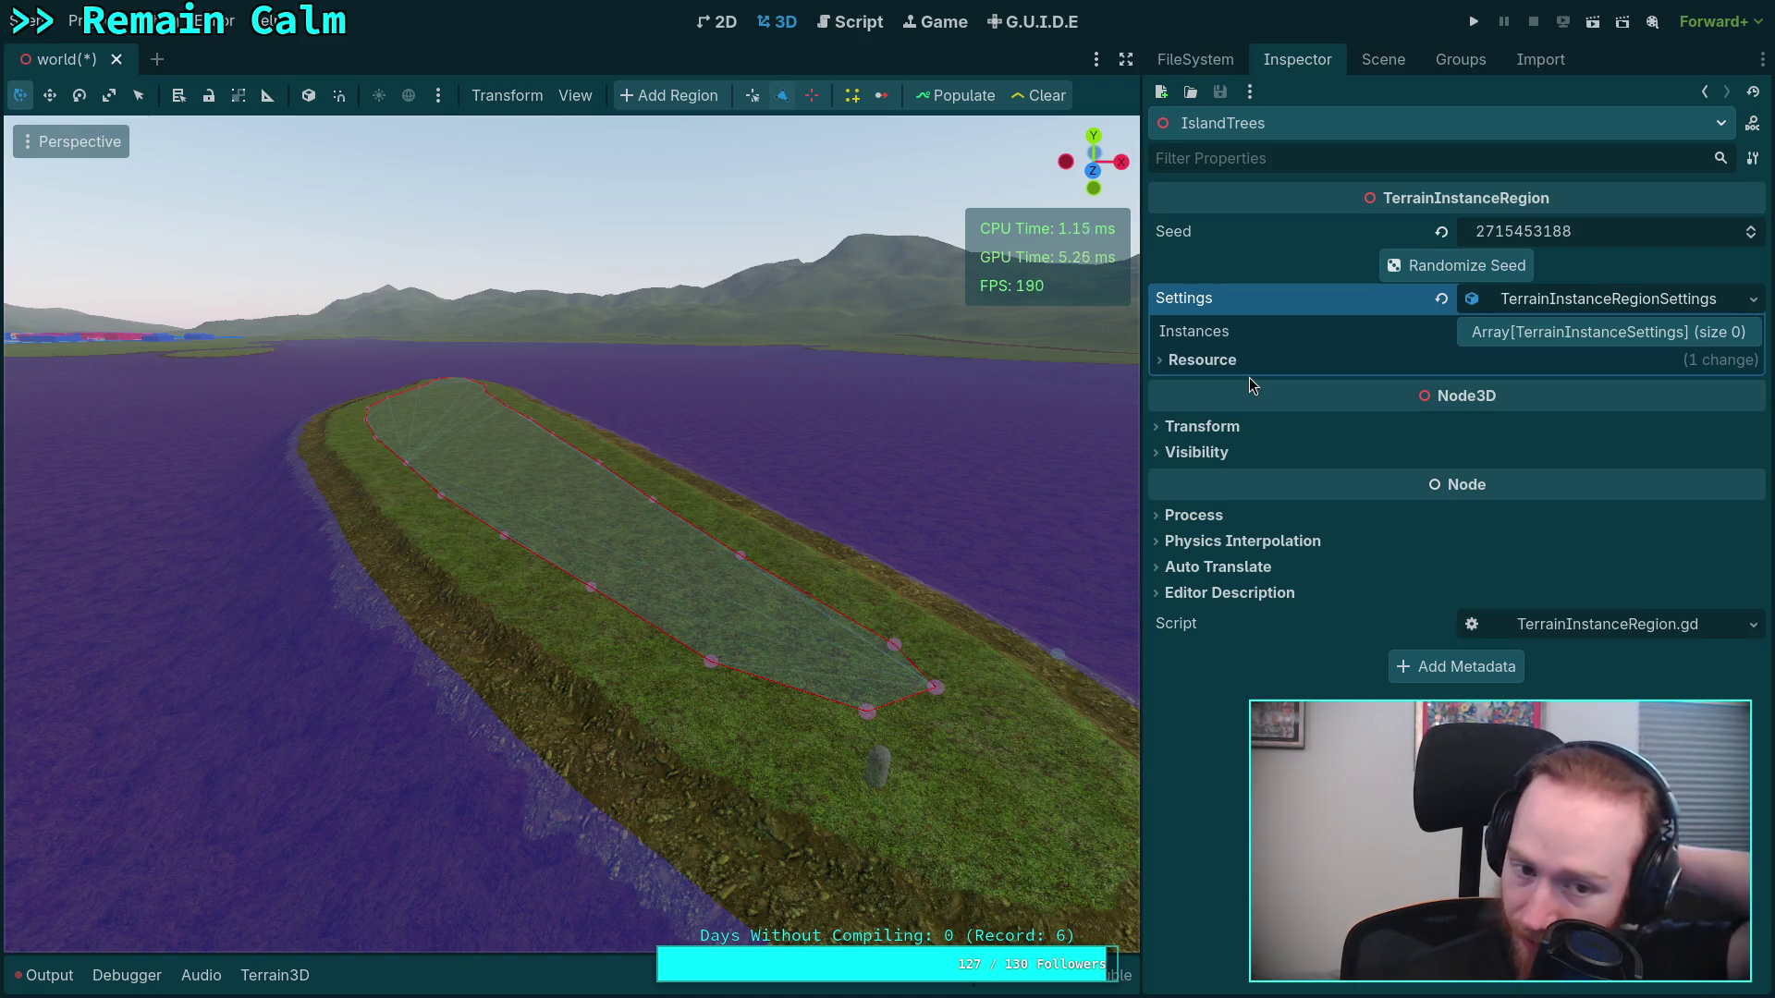
{"action": "right_click", "coordinate": [958, 602]}
{"action": "key", "text": "w"}
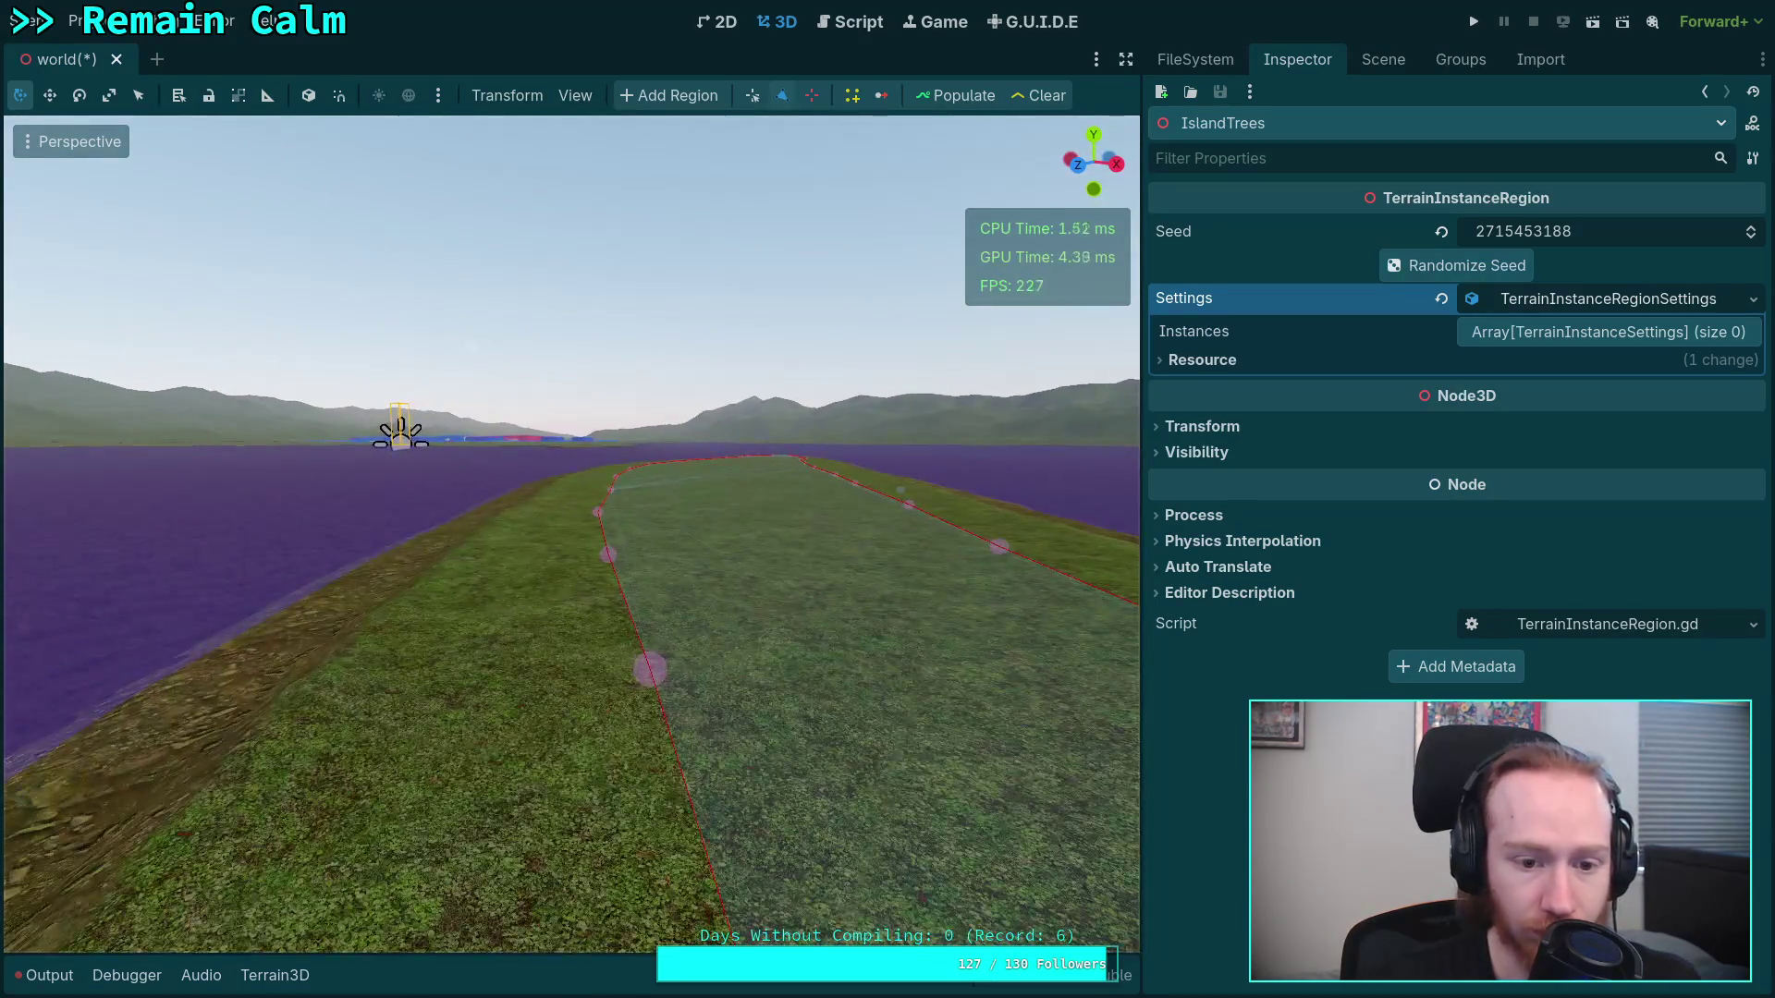
{"action": "right_click", "coordinate": [852, 596]}
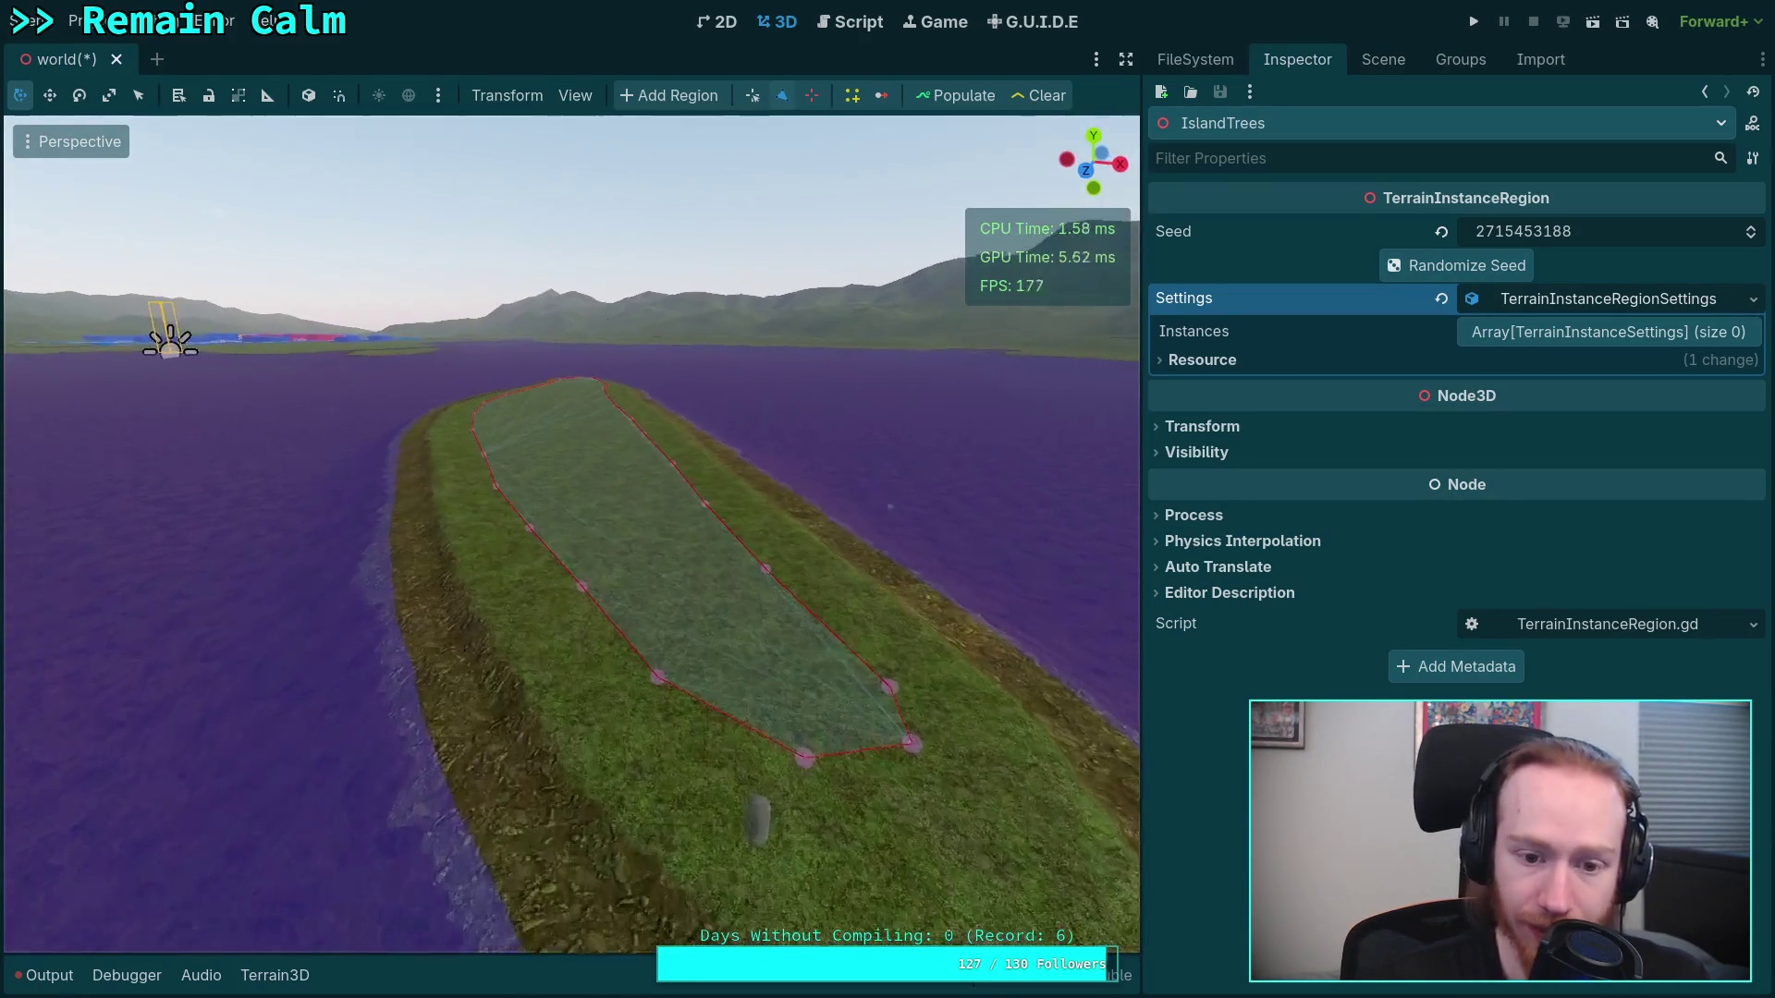
{"action": "scroll", "coordinate": [851, 596], "scroll_direction": "down", "scroll_amount": 3}
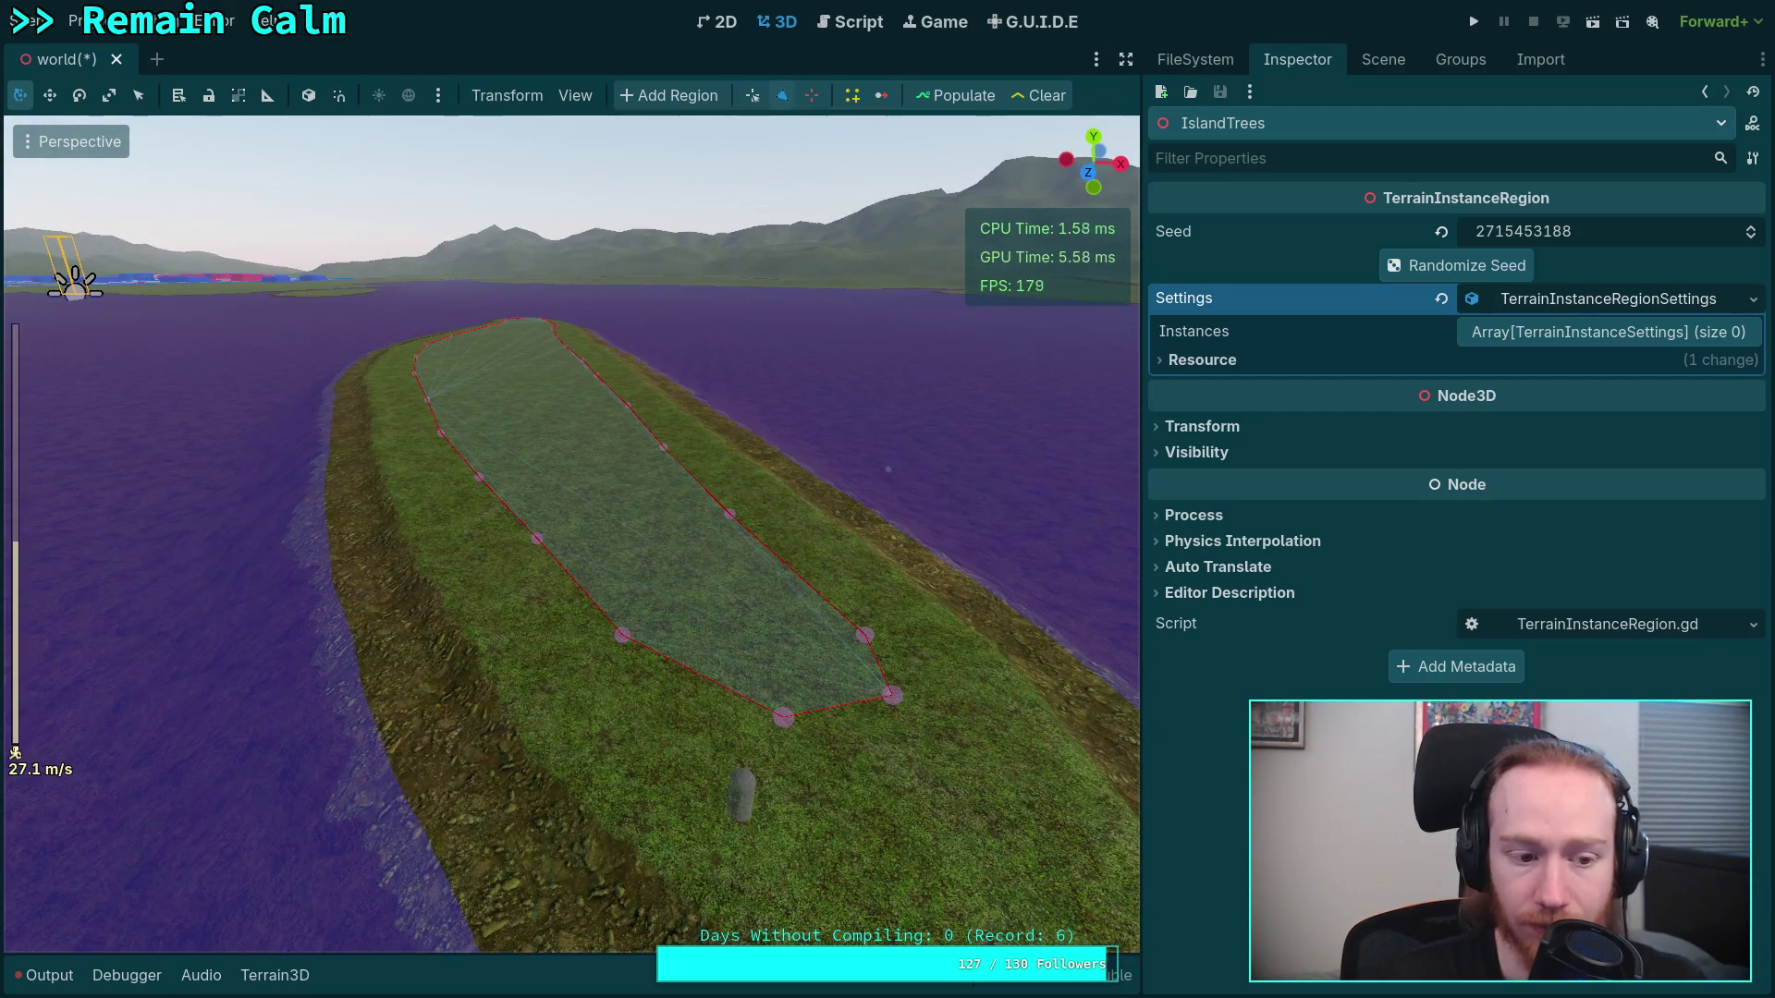
Add a new TerrainInstanceSettings element 0 to the Instances list and expand it
{"action": "left_click", "coordinate": [1539, 340]}
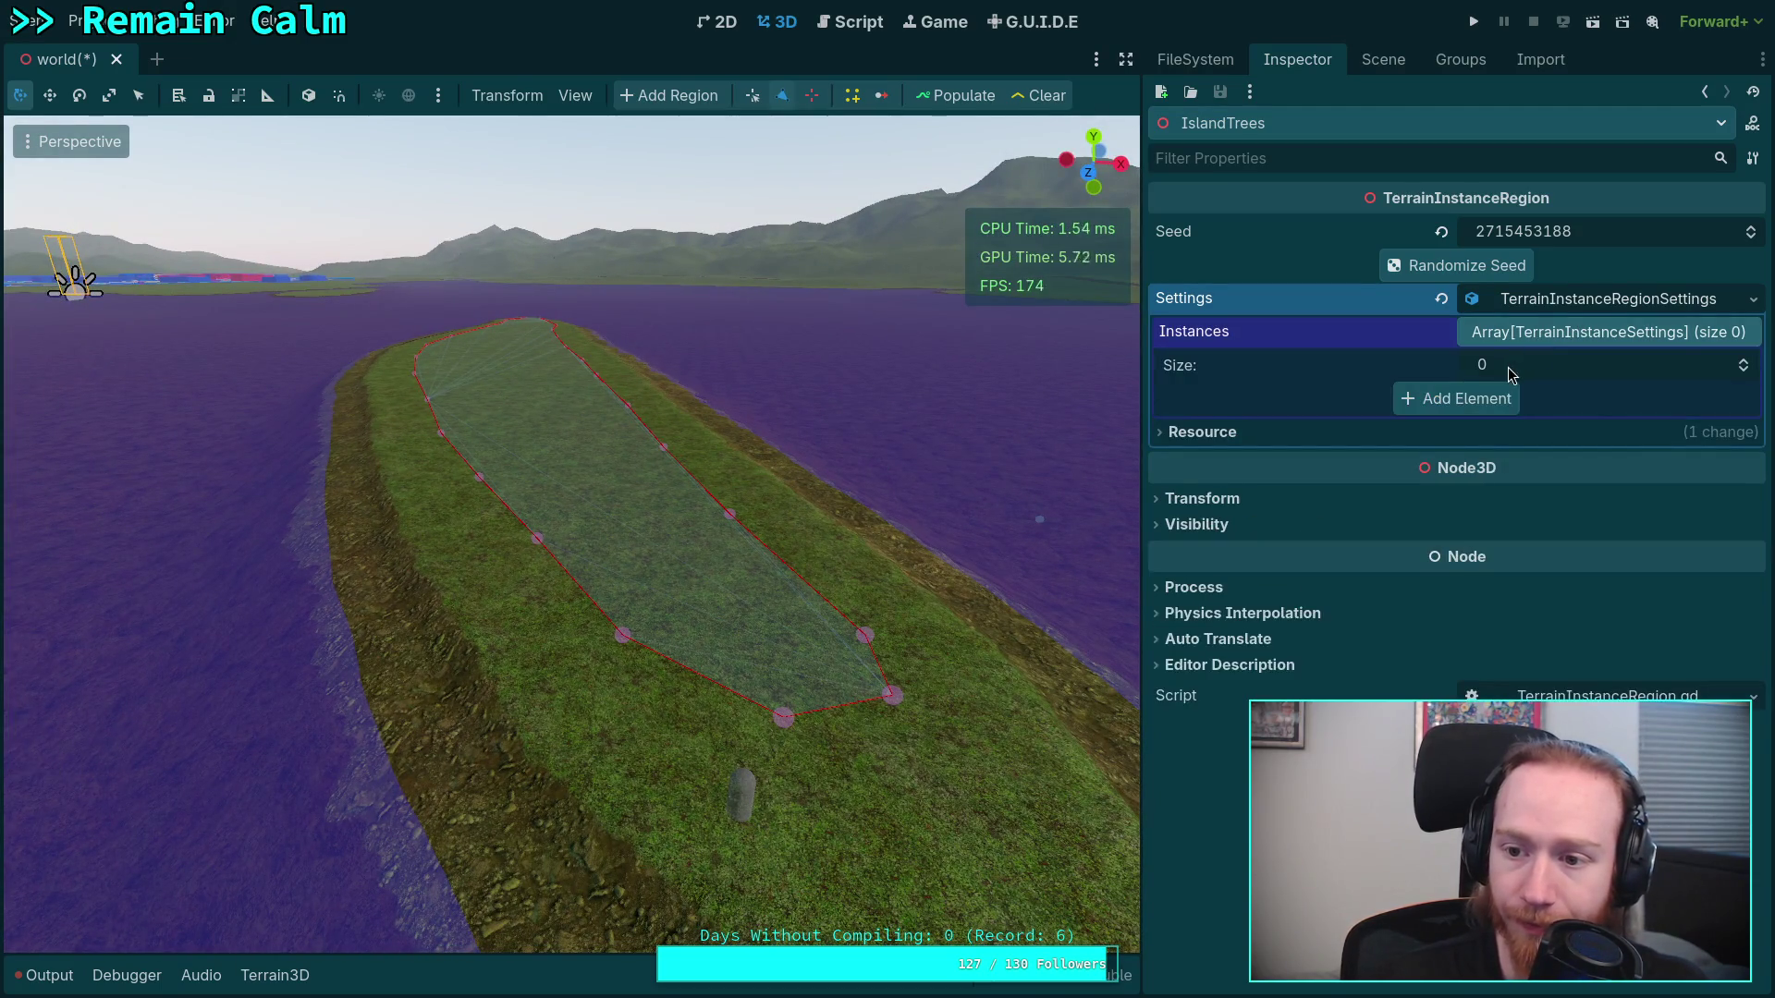
{"action": "left_click", "coordinate": [1505, 389]}
{"action": "left_click", "coordinate": [1542, 402]}
{"action": "left_click", "coordinate": [1572, 457]}
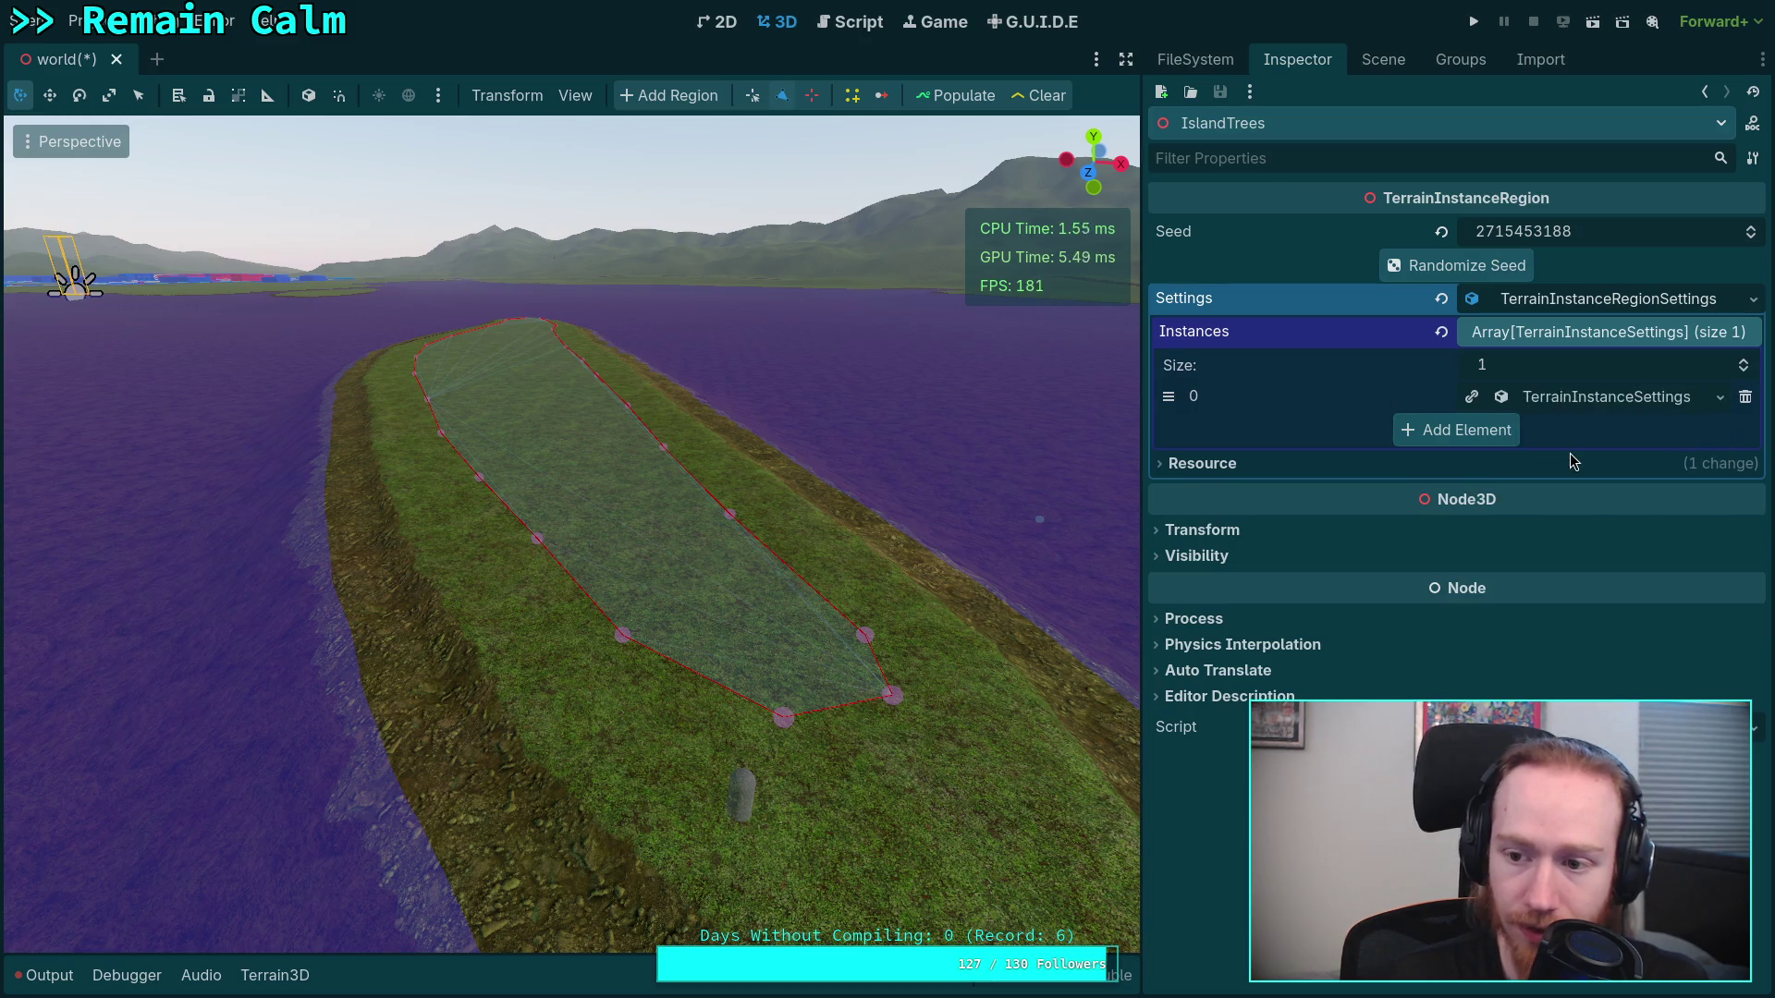
{"action": "left_click", "coordinate": [1586, 397]}
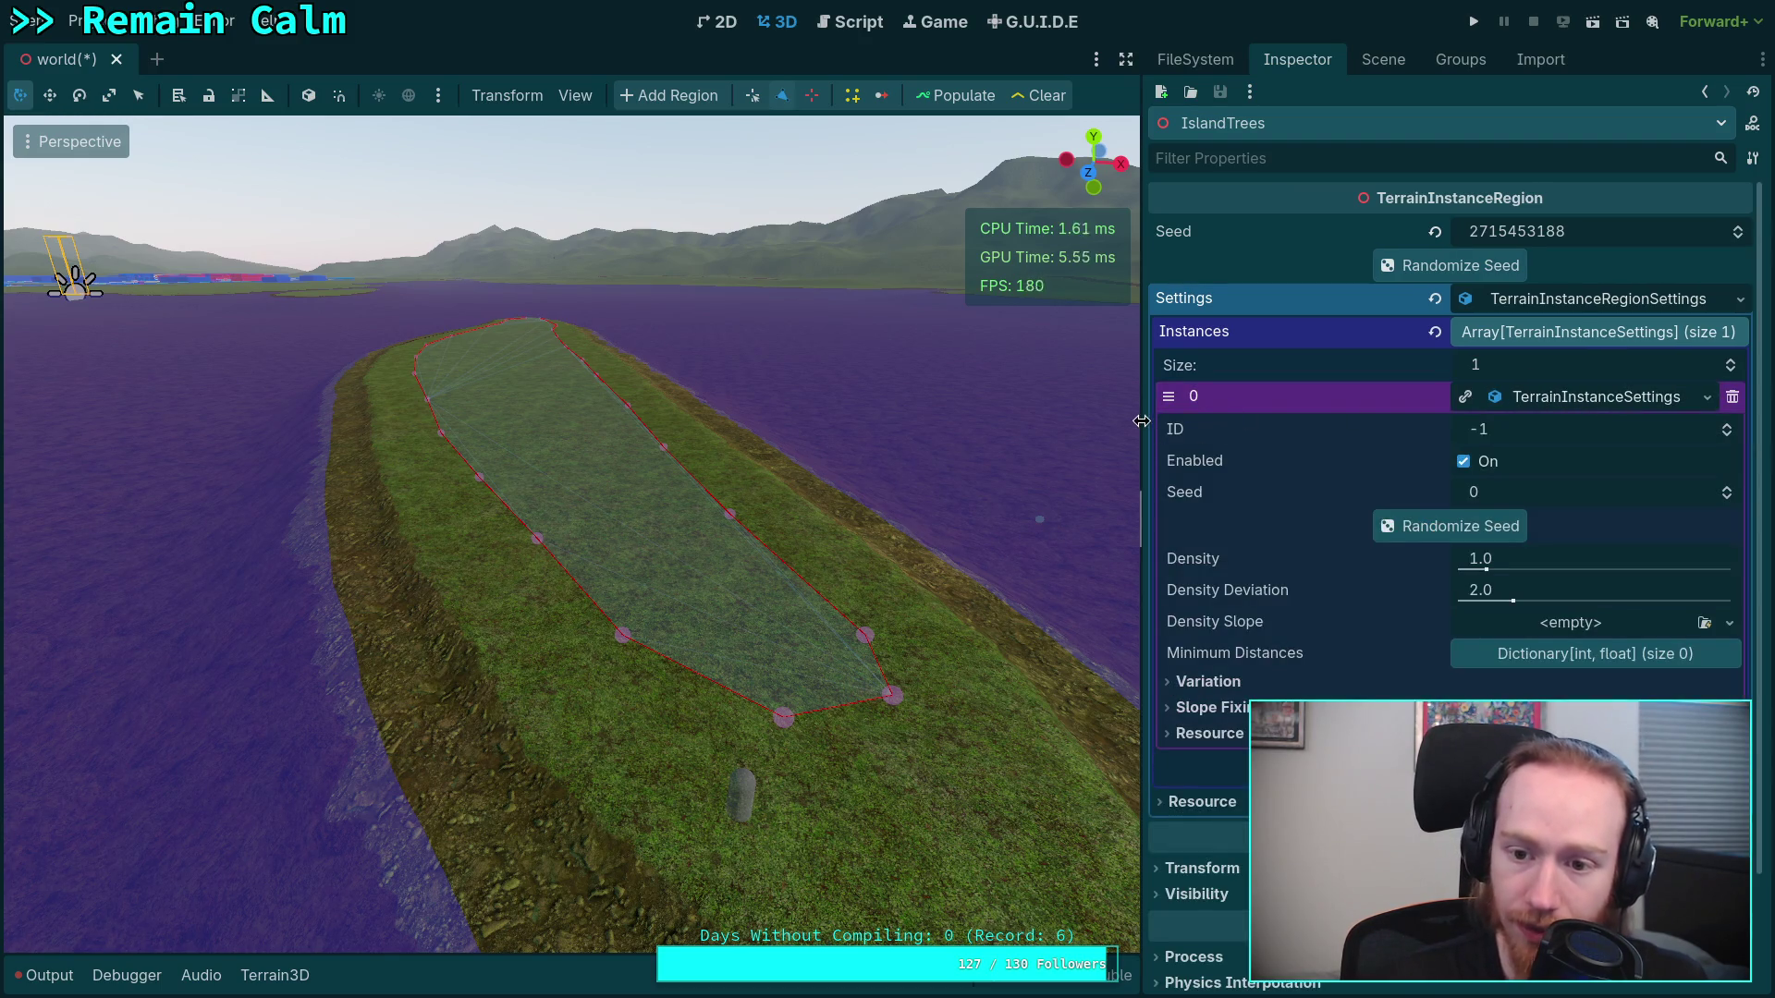
{"action": "left_click_drag", "start_coordinate": [1141, 421], "coordinate": [1106, 427]}
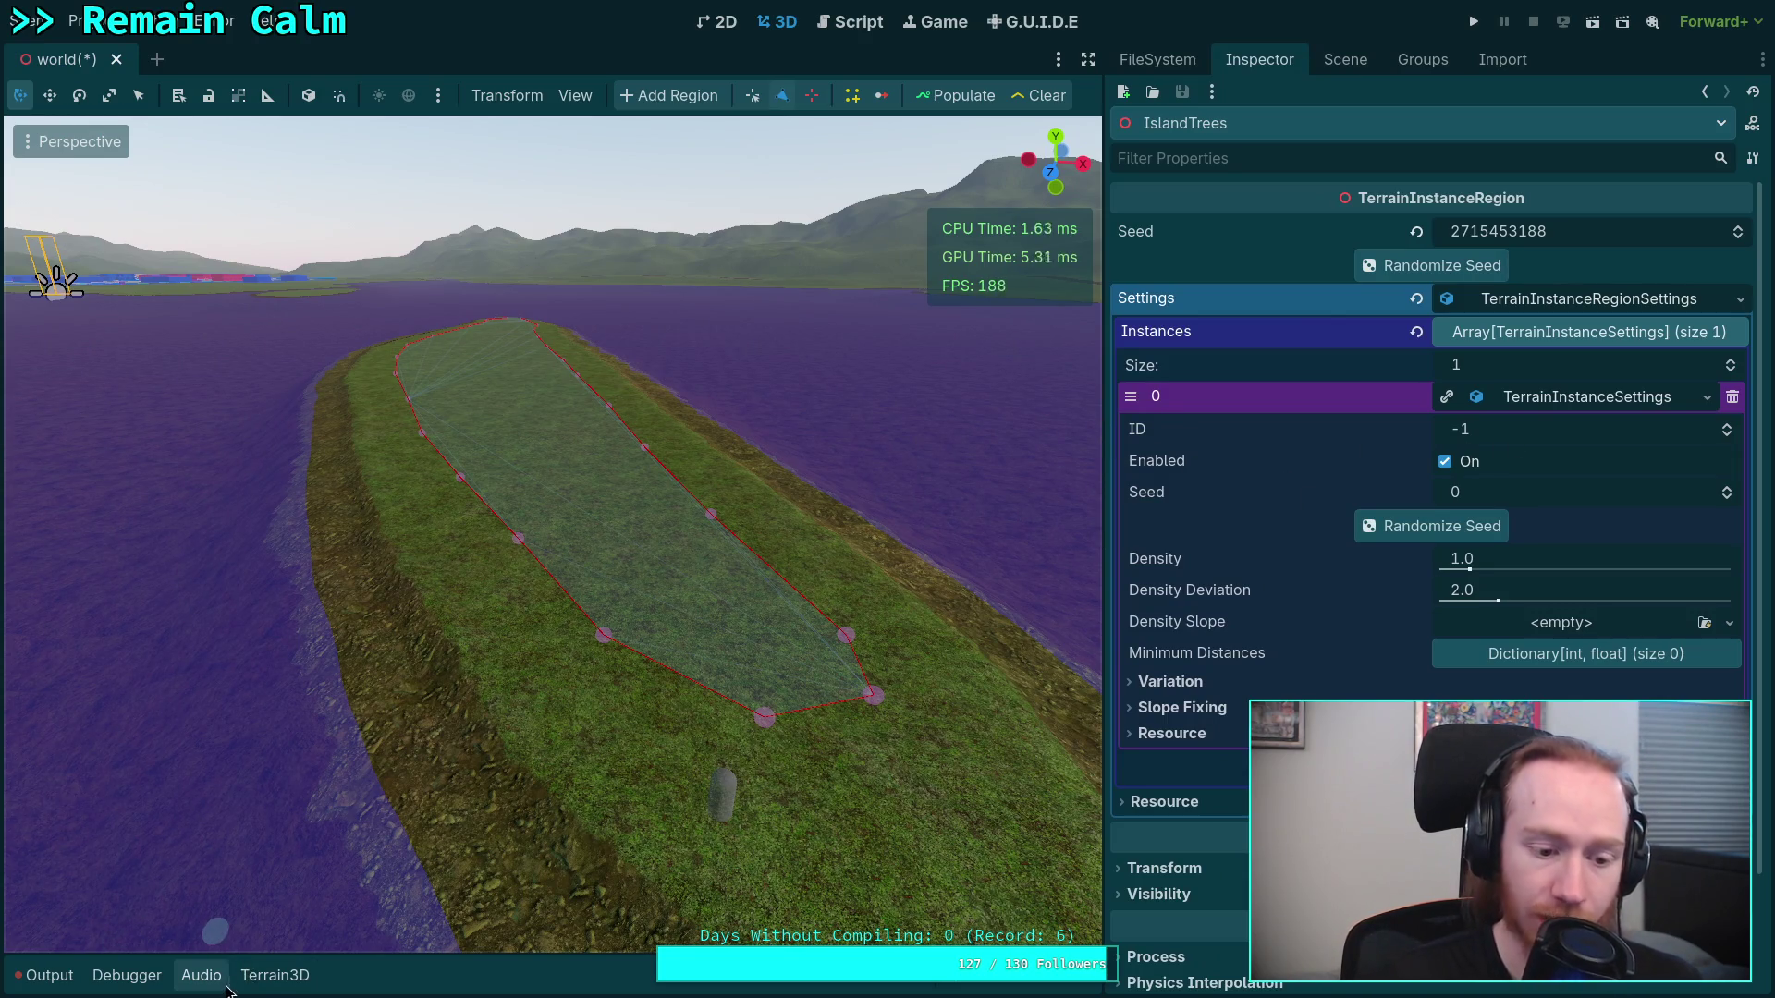
Check which mesh asset fills the first slot in the Terrain3D Meshes panel
{"action": "left_click", "coordinate": [274, 978]}
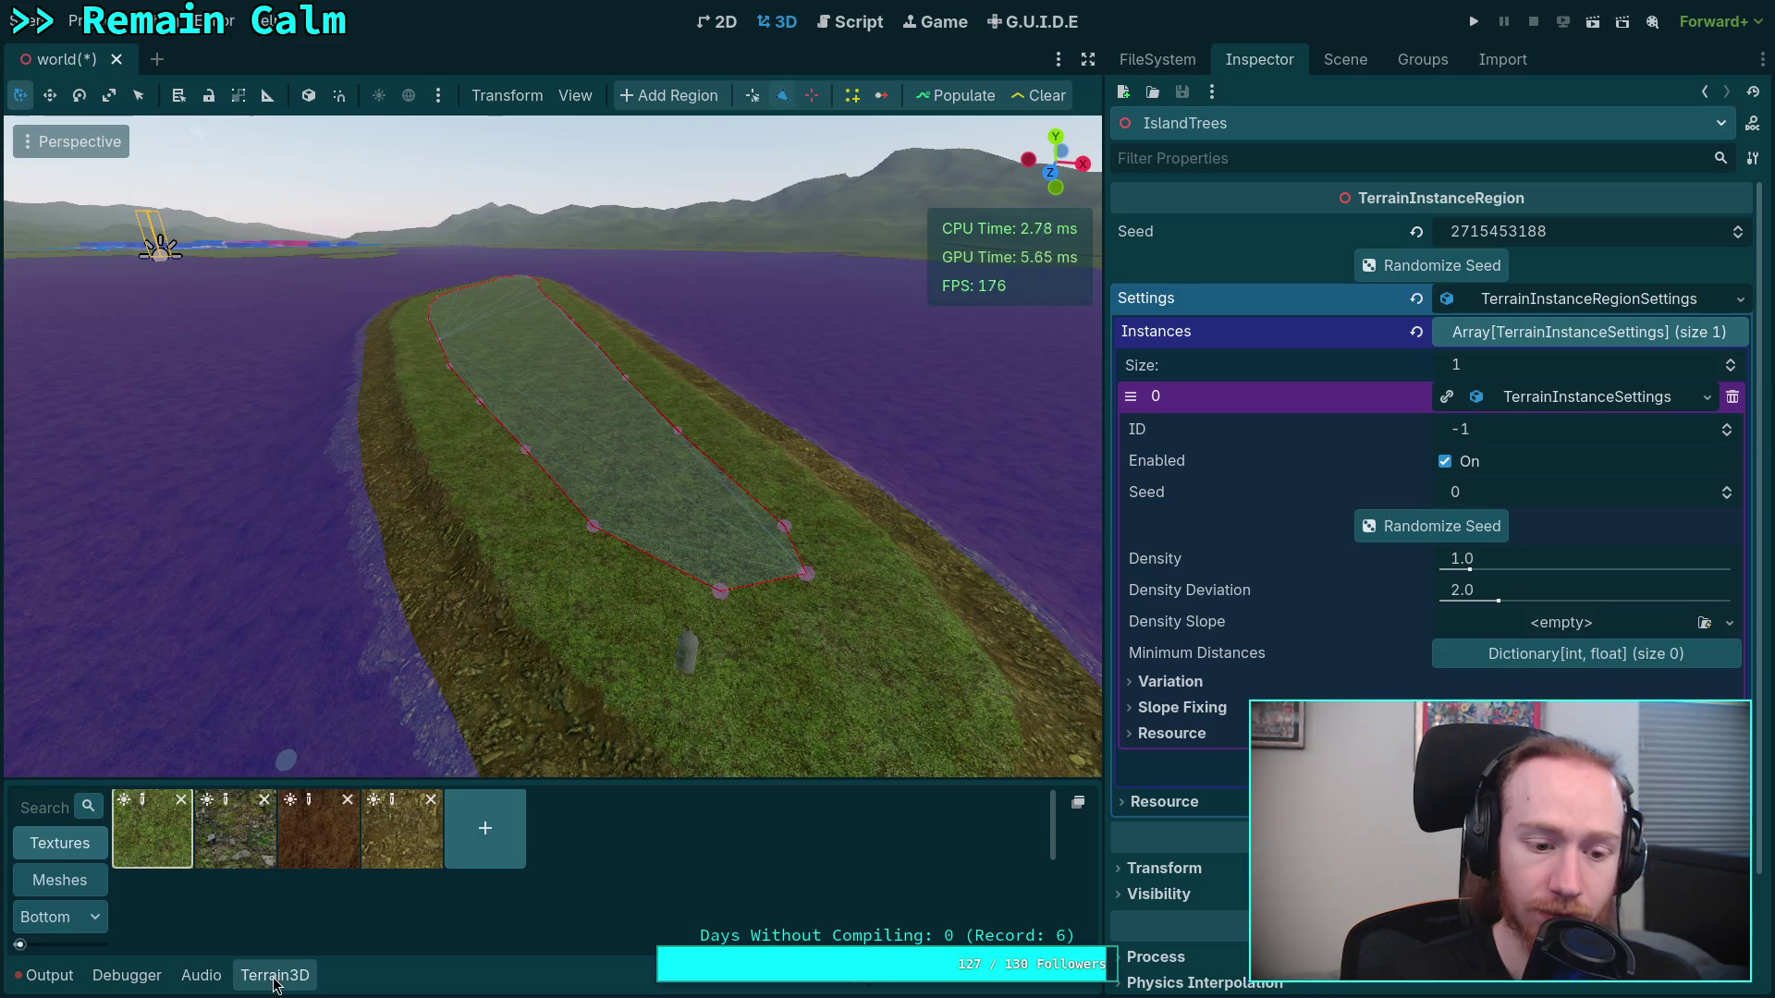
{"action": "left_click", "coordinate": [60, 880]}
{"action": "left_click", "coordinate": [60, 843]}
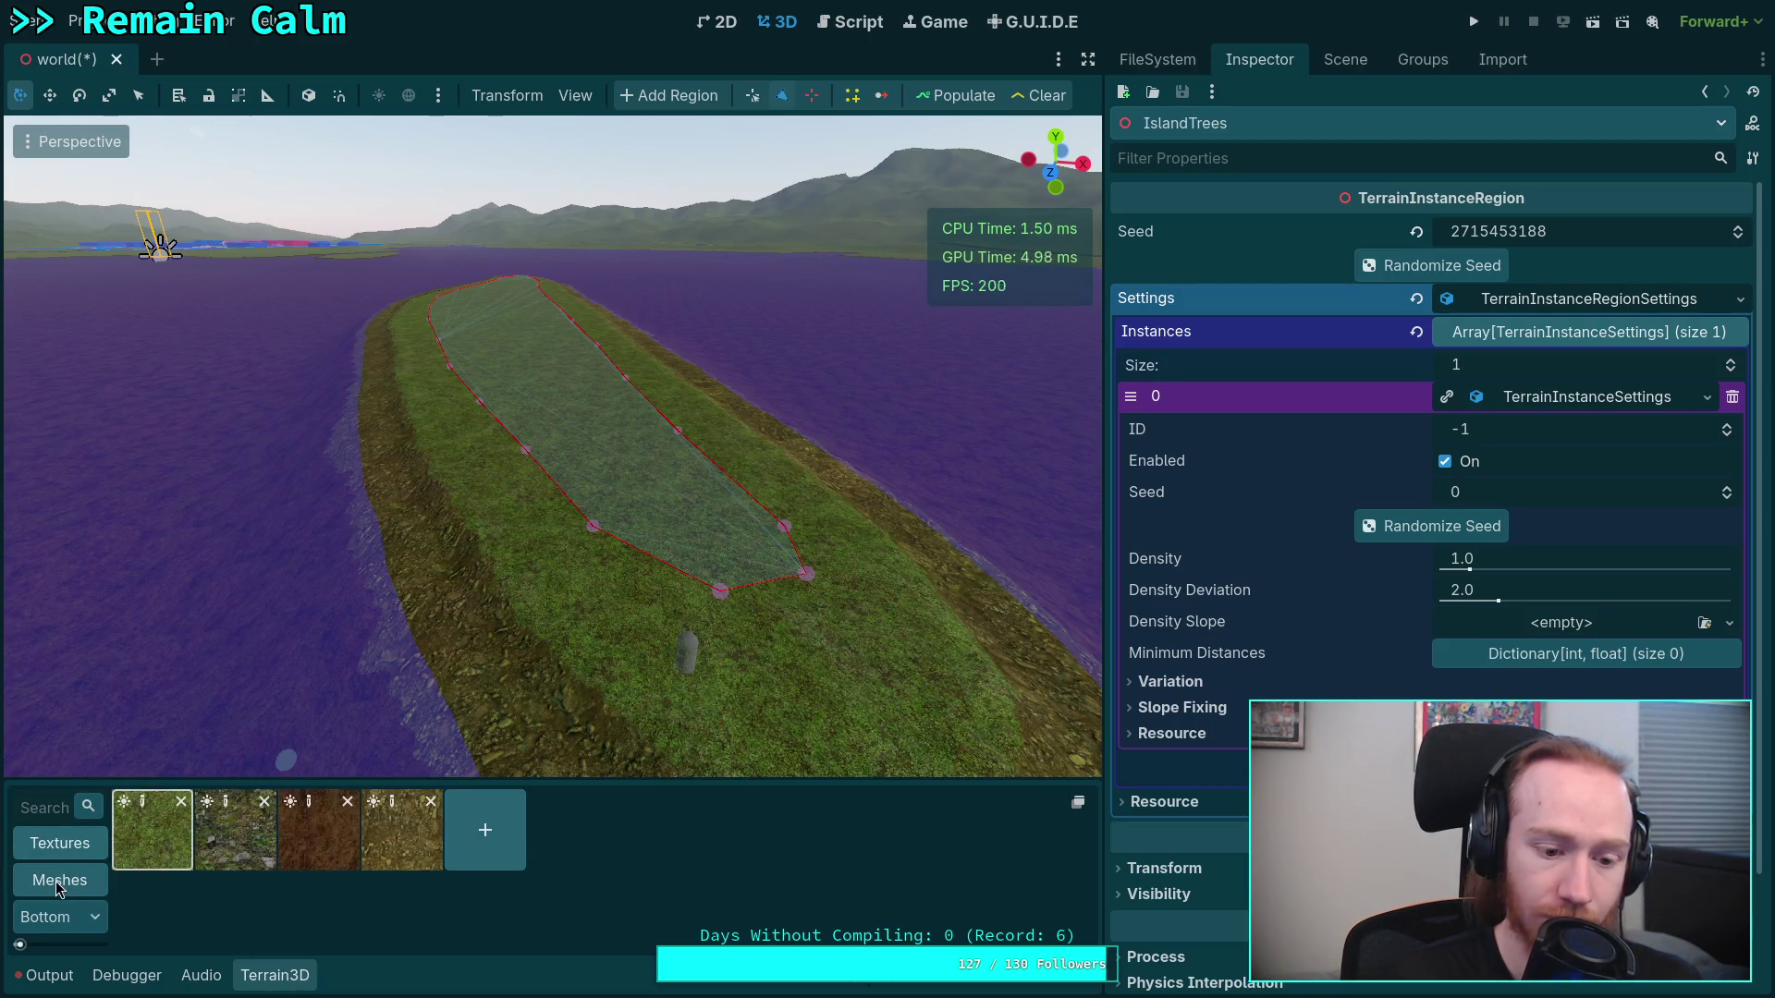
{"action": "left_click", "coordinate": [60, 880]}
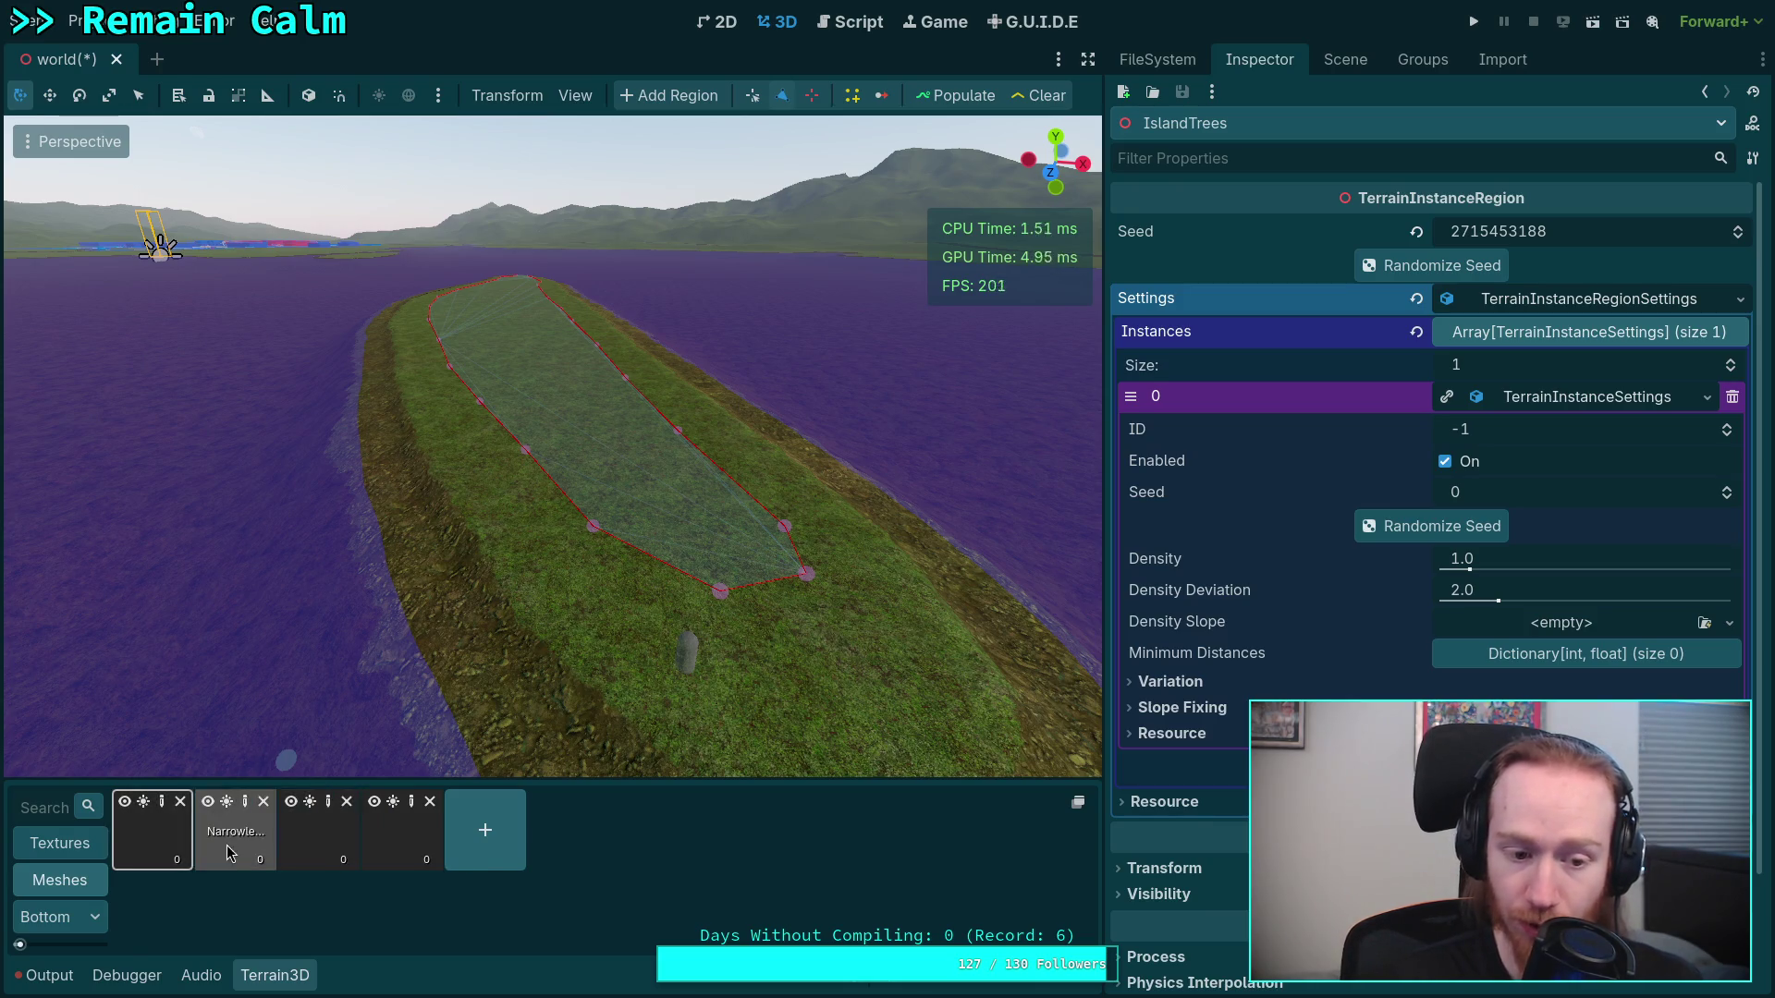
Set the instance ID to 2, reroll its random seed, and save the scene
{"action": "left_click", "coordinate": [1726, 425]}
{"action": "left_click", "coordinate": [1726, 425]}
{"action": "left_click", "coordinate": [1726, 425]}
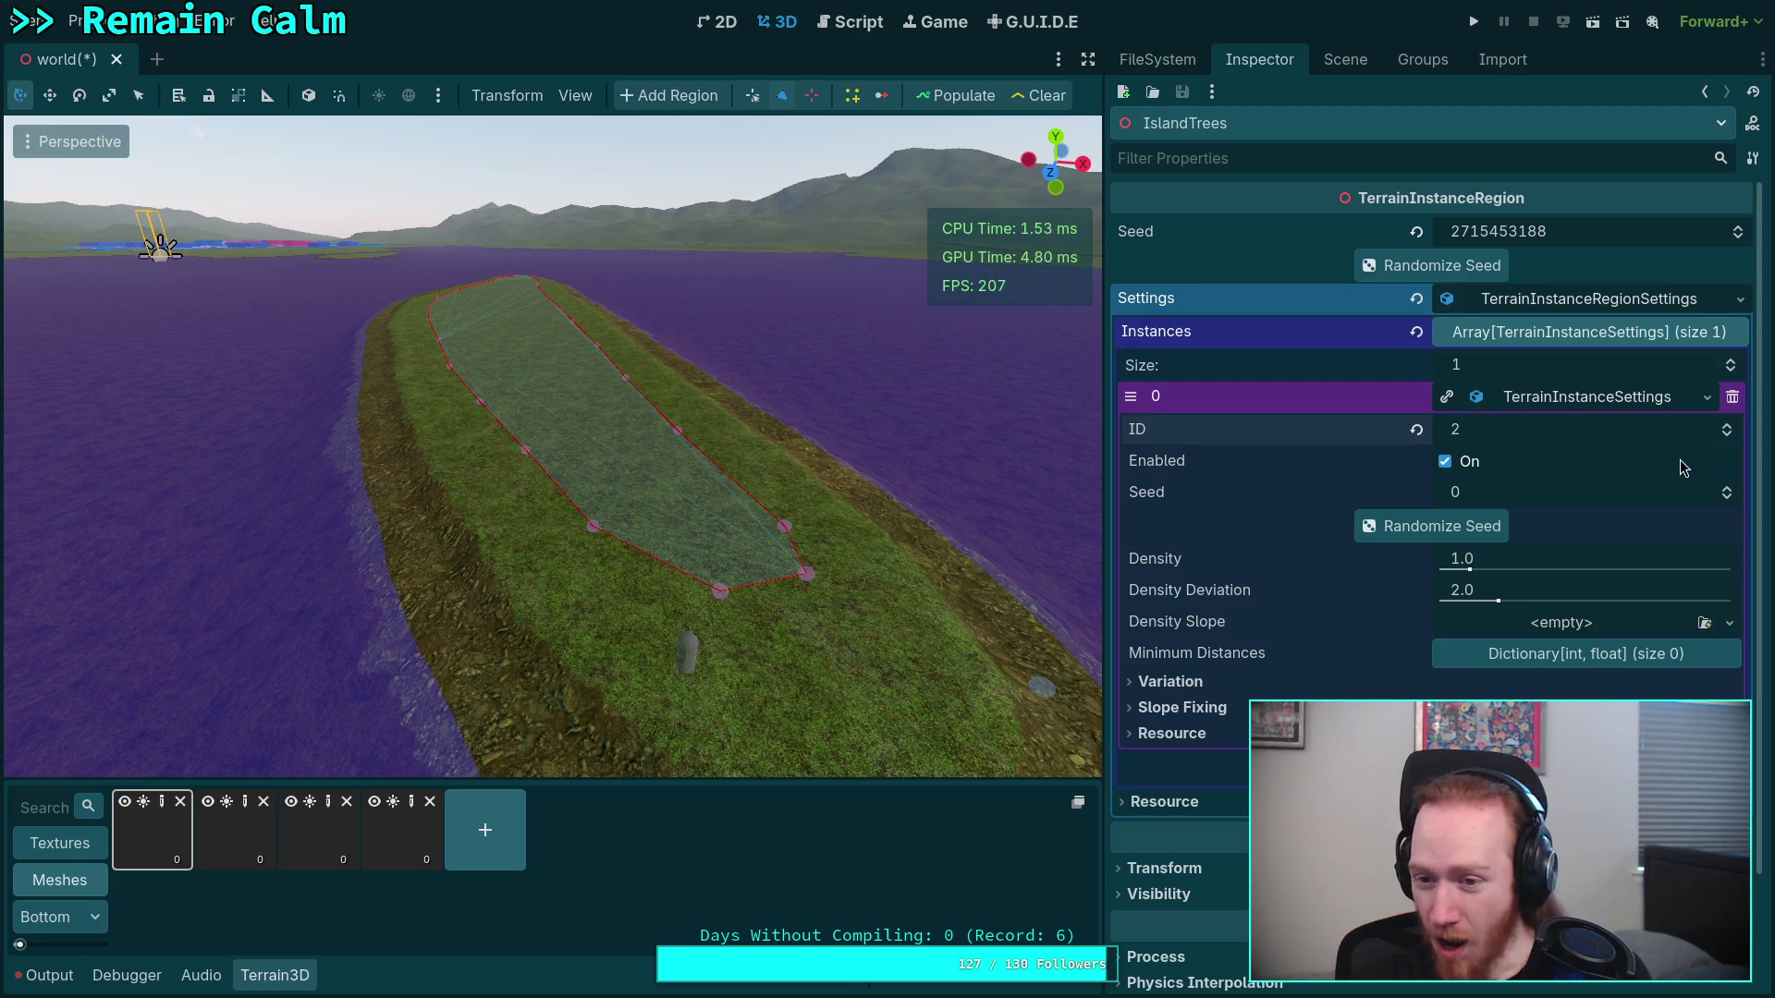
{"action": "left_click", "coordinate": [1465, 528]}
{"action": "left_click", "coordinate": [1463, 530]}
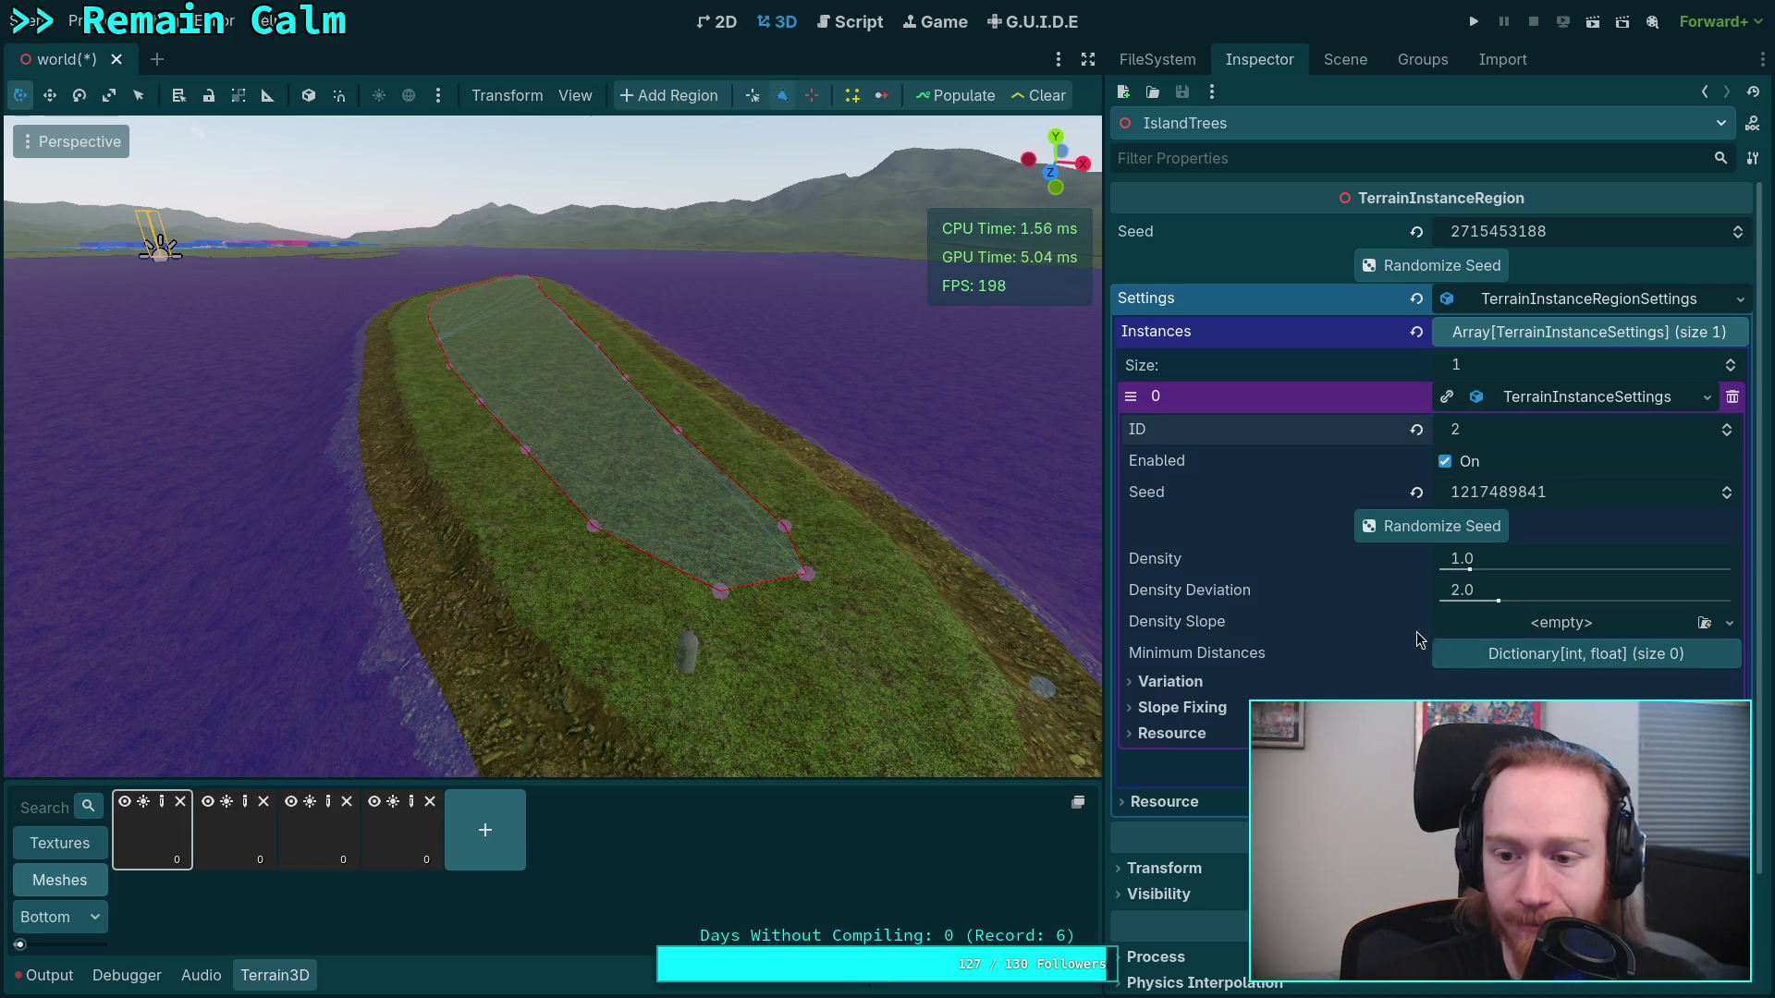
{"action": "mouse_move", "coordinate": [1199, 562]}
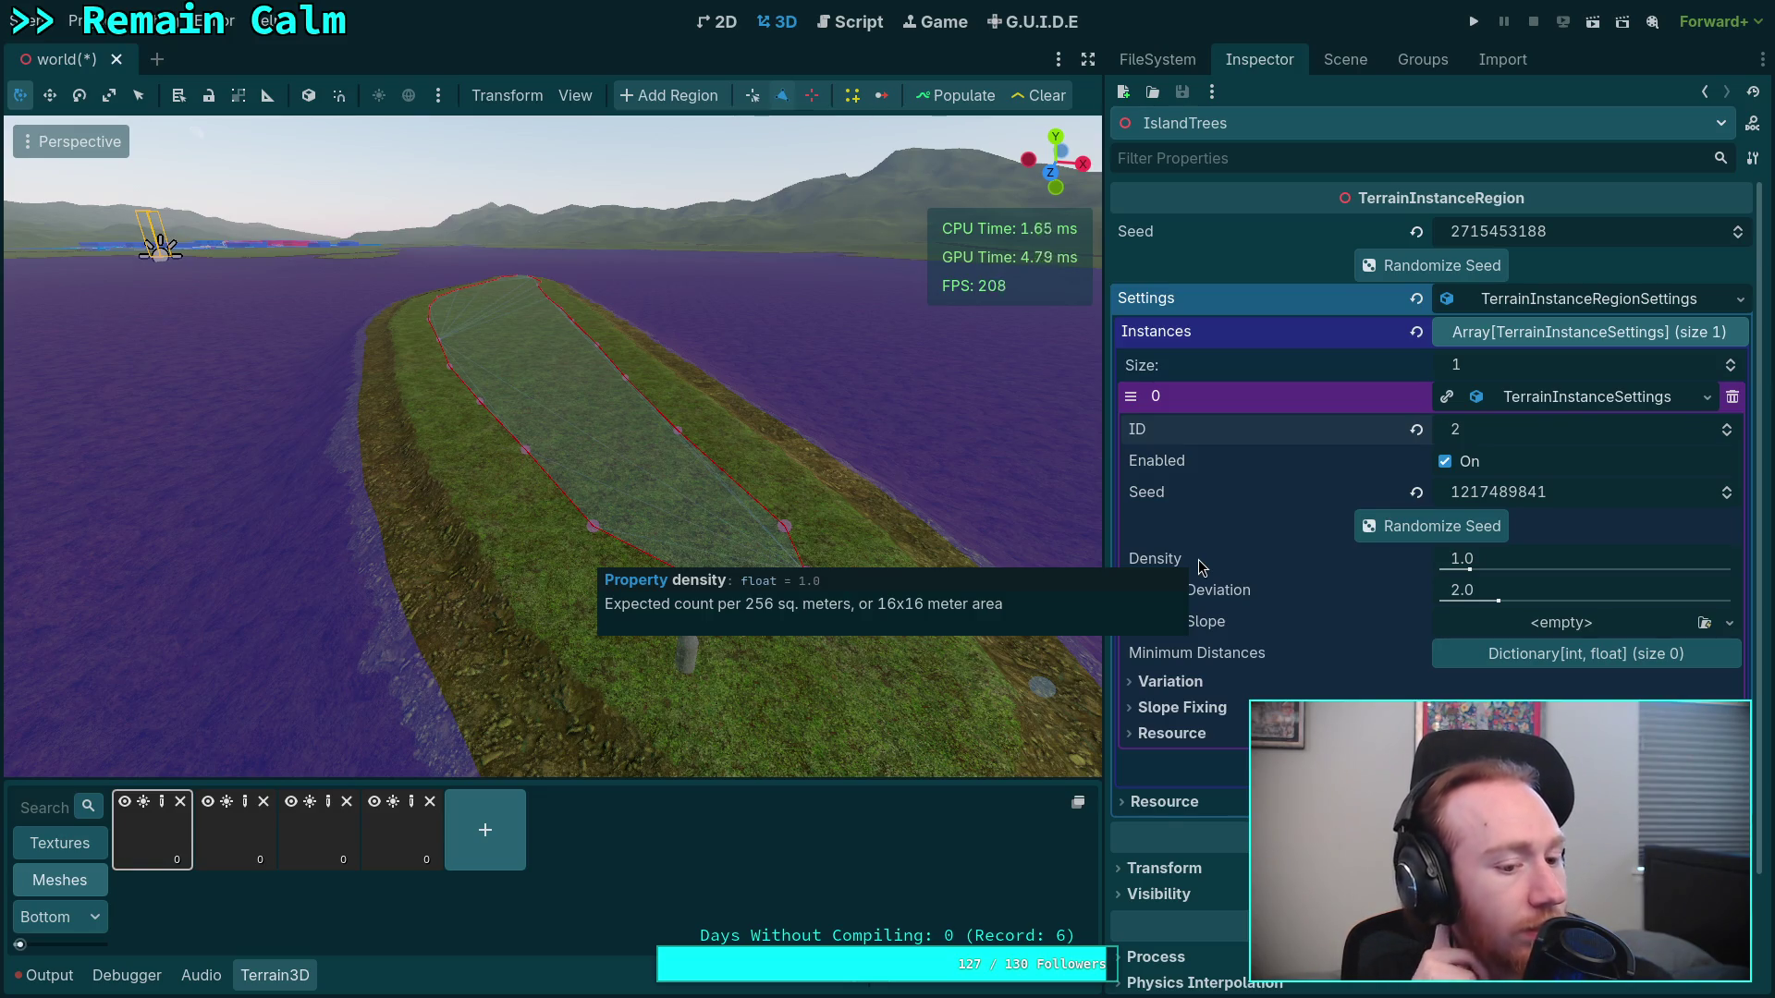
{"action": "key", "text": "ctrl+s"}
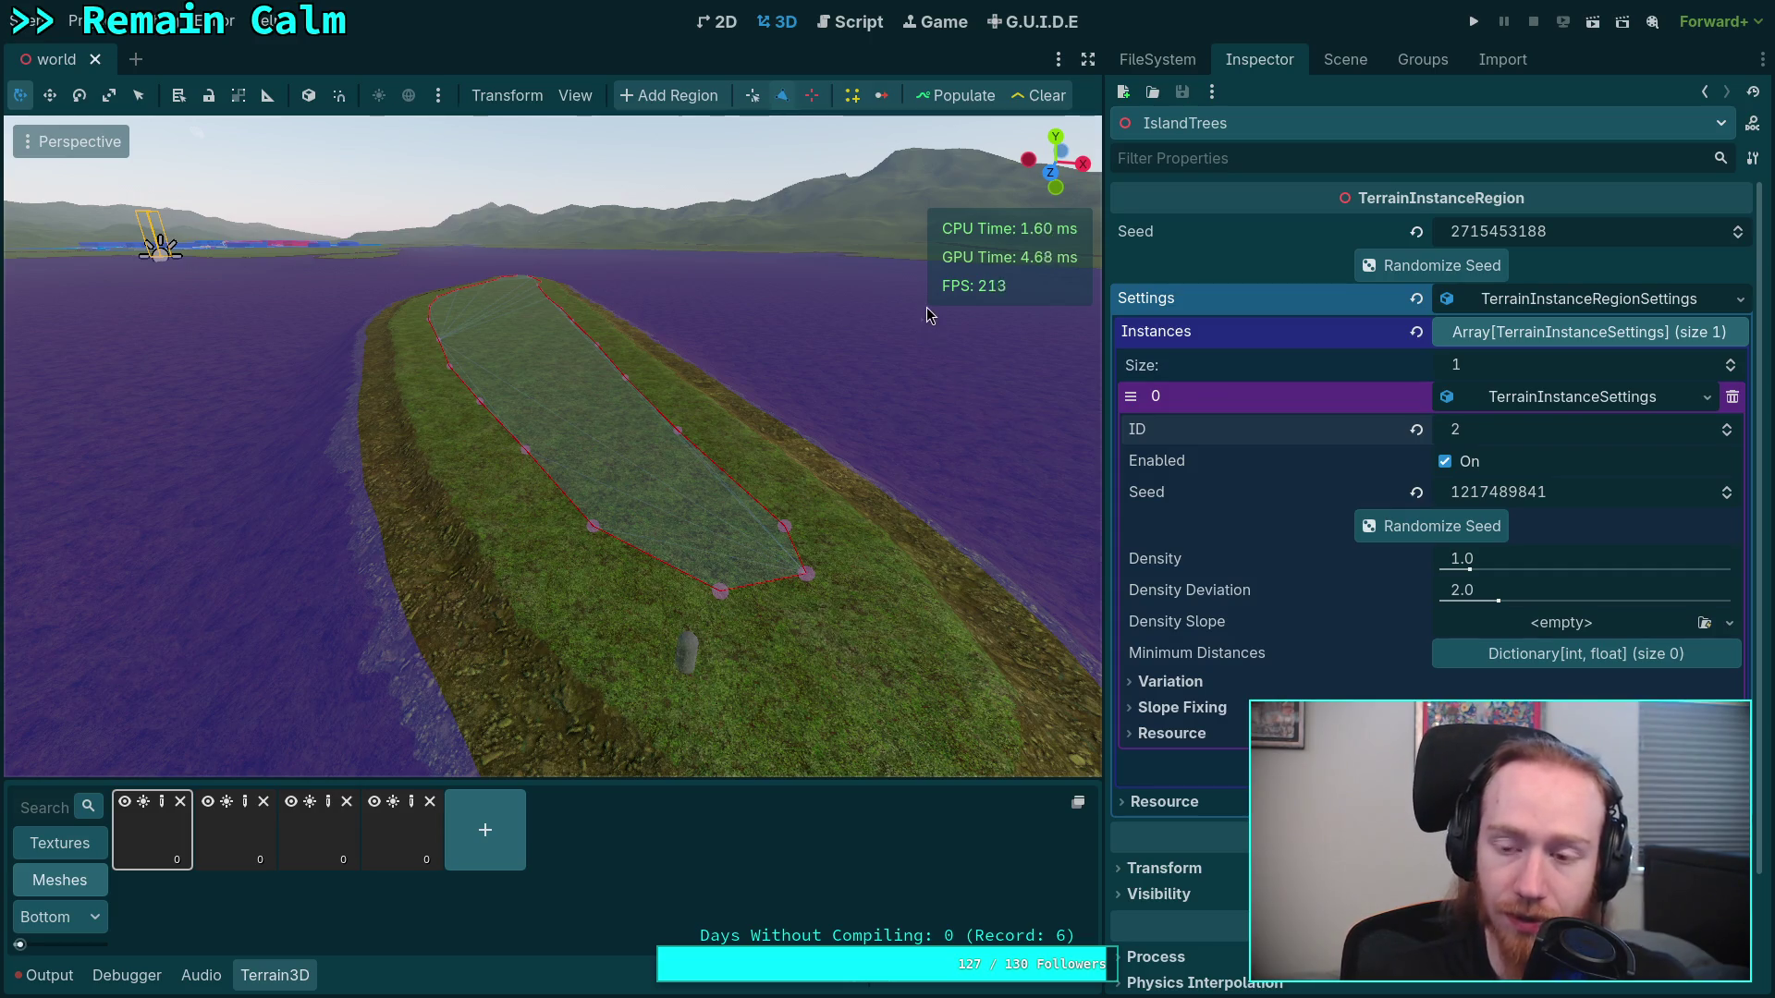
{"action": "left_click", "coordinate": [848, 21]}
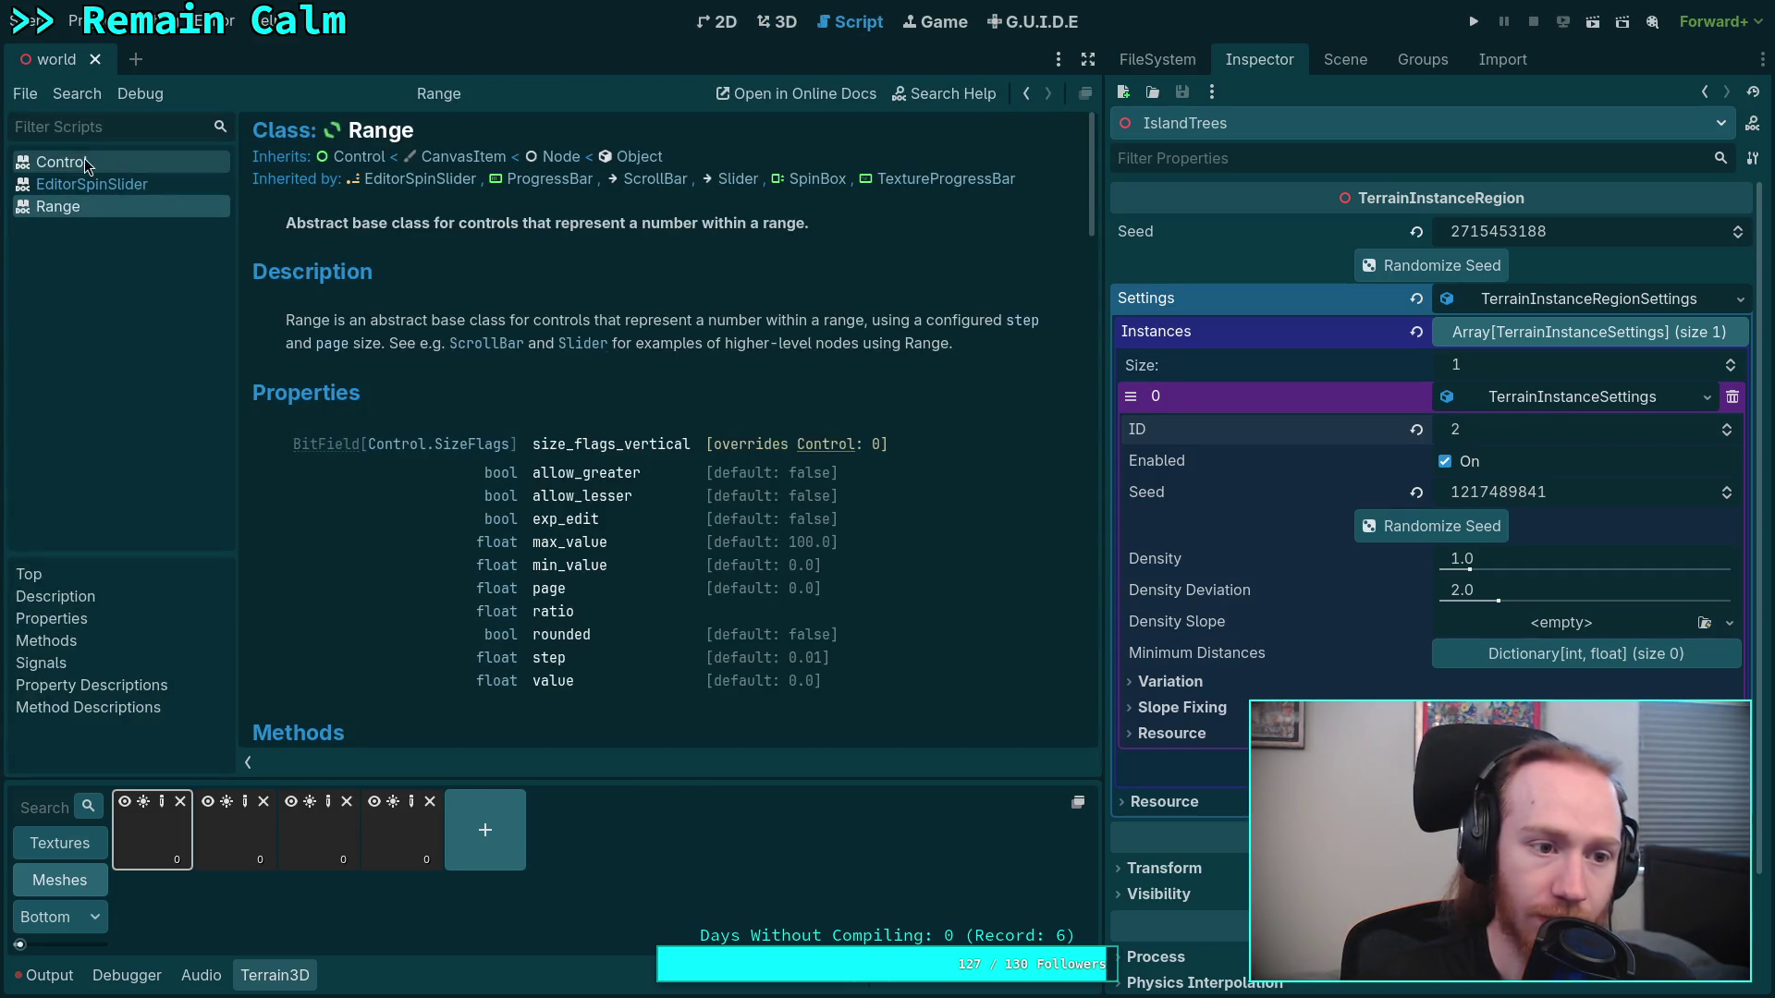
Close all documentation pages and set the text editor's Indent Type to Spaces
{"action": "right_click", "coordinate": [95, 188]}
{"action": "left_click", "coordinate": [140, 270]}
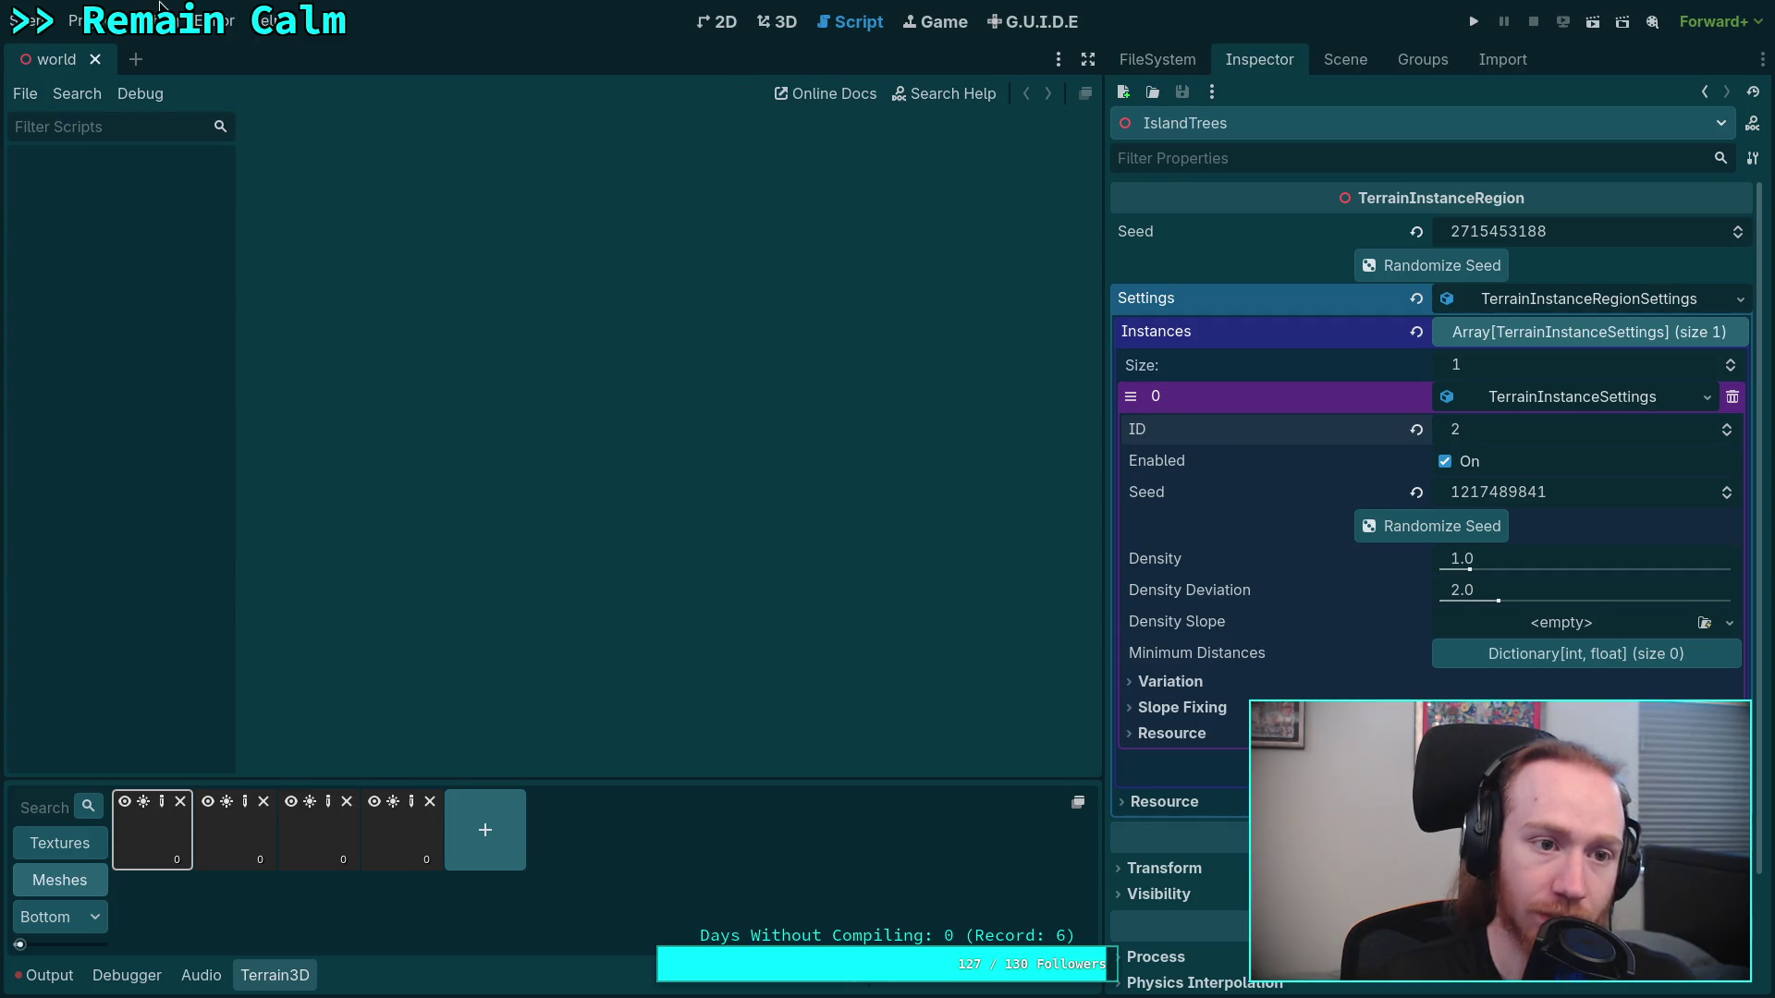
{"action": "left_click", "coordinate": [188, 27]}
{"action": "left_click", "coordinate": [208, 50]}
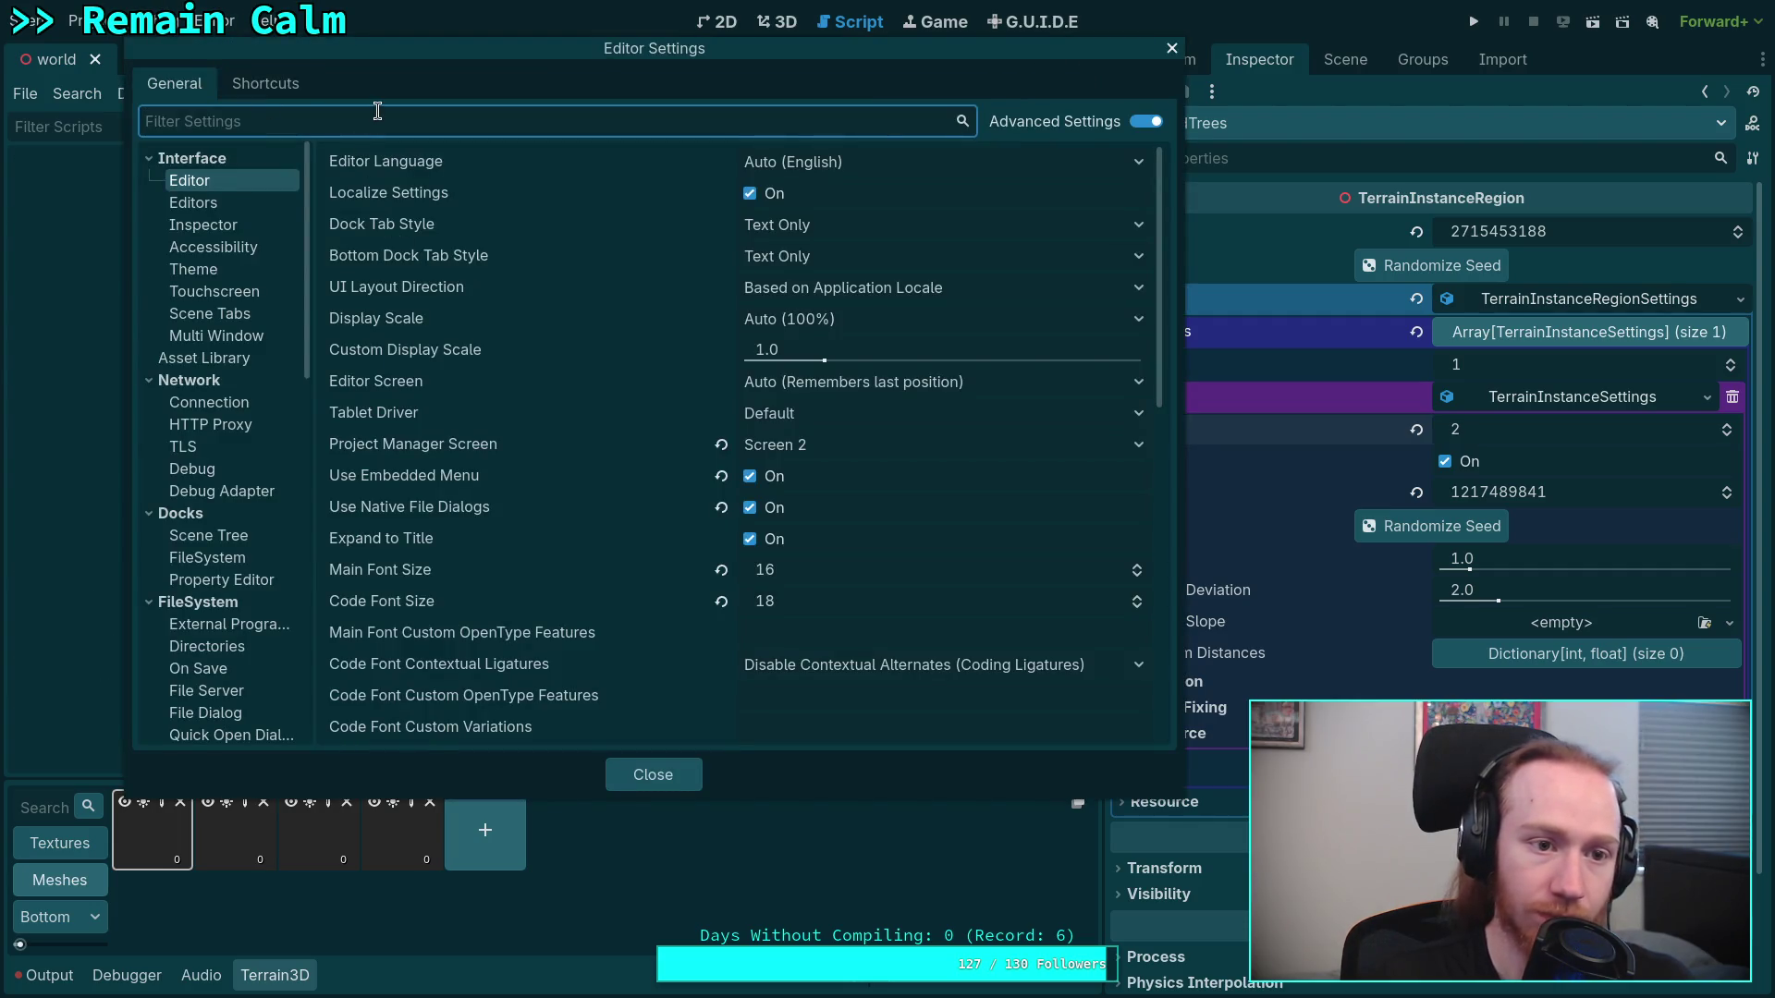
{"action": "type", "text": "inden"}
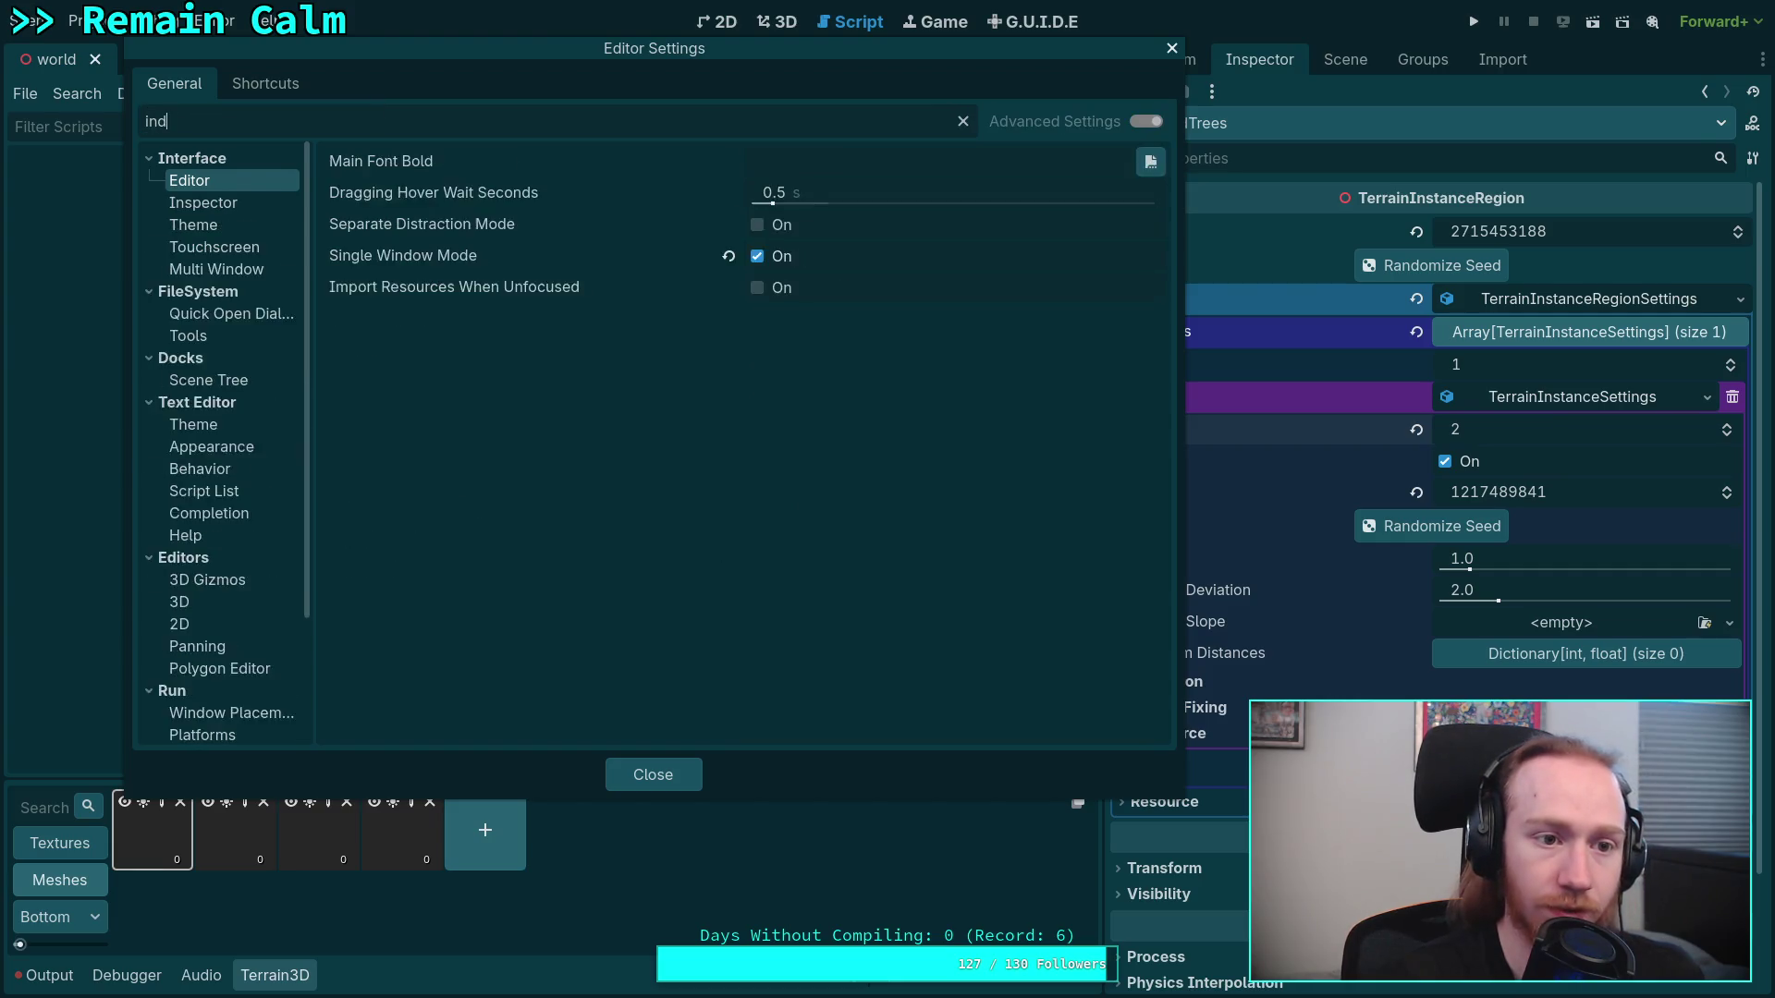
{"action": "left_click", "coordinate": [200, 292]}
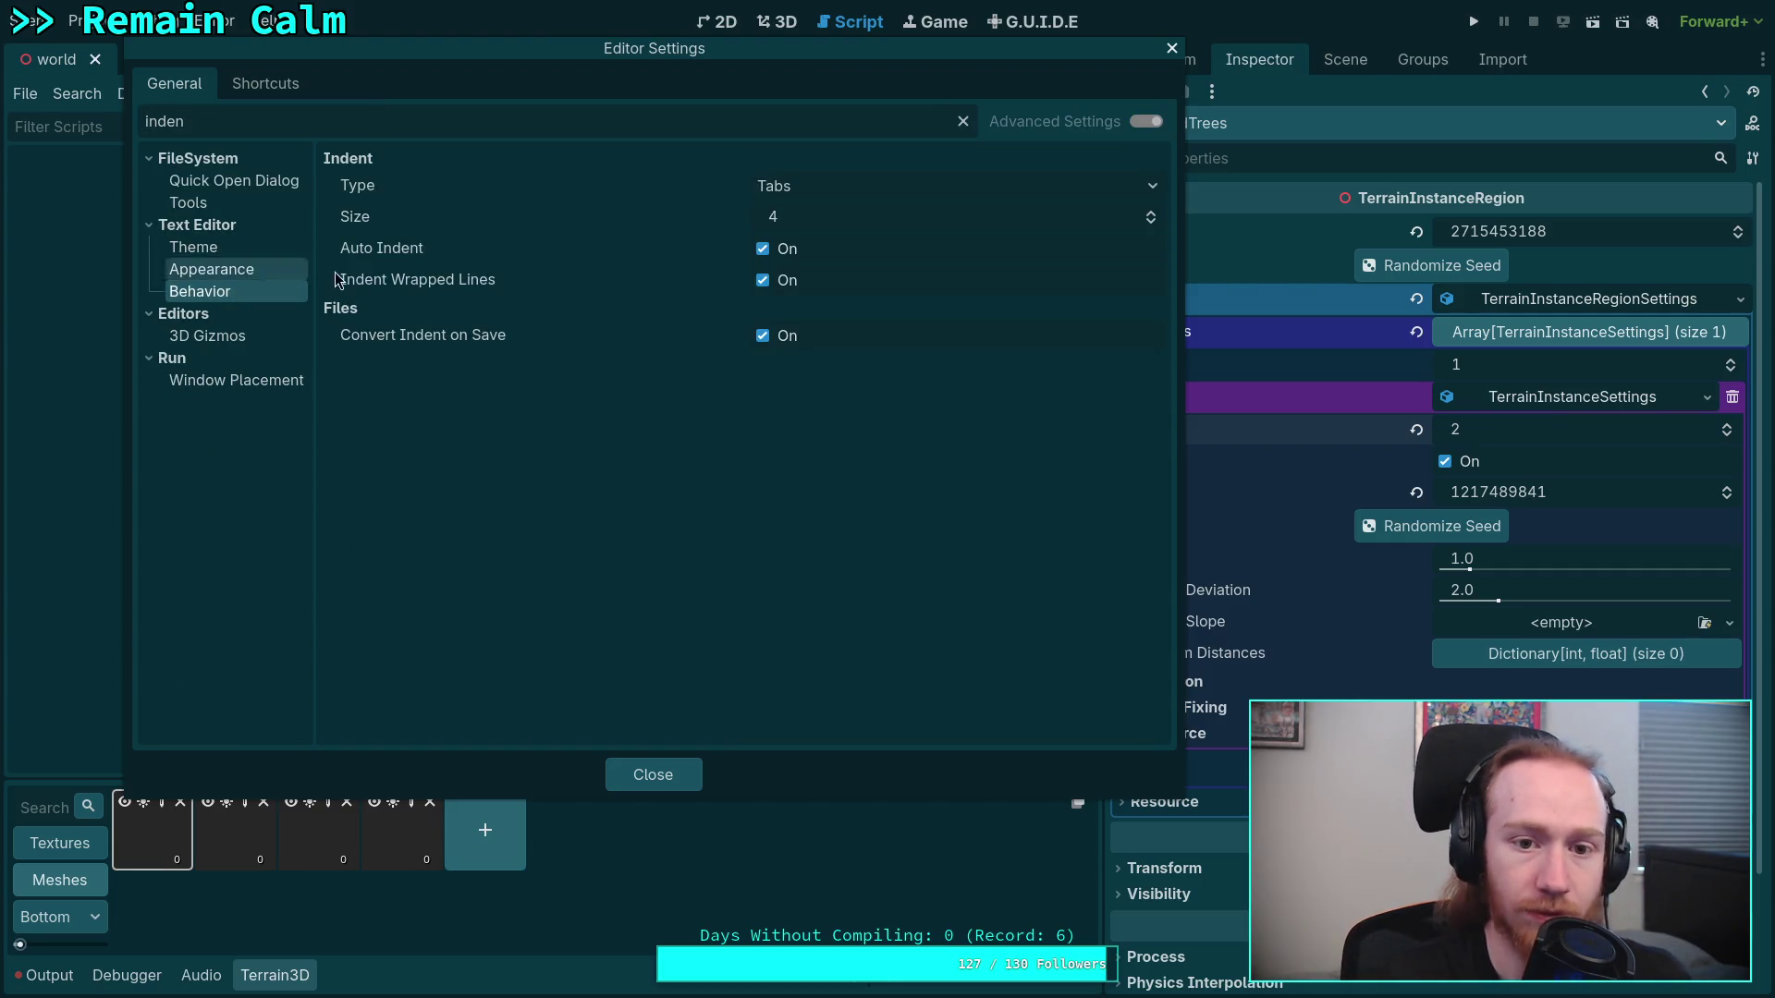
{"action": "left_click", "coordinate": [834, 192]}
{"action": "left_click", "coordinate": [791, 241]}
{"action": "left_click", "coordinate": [638, 777]}
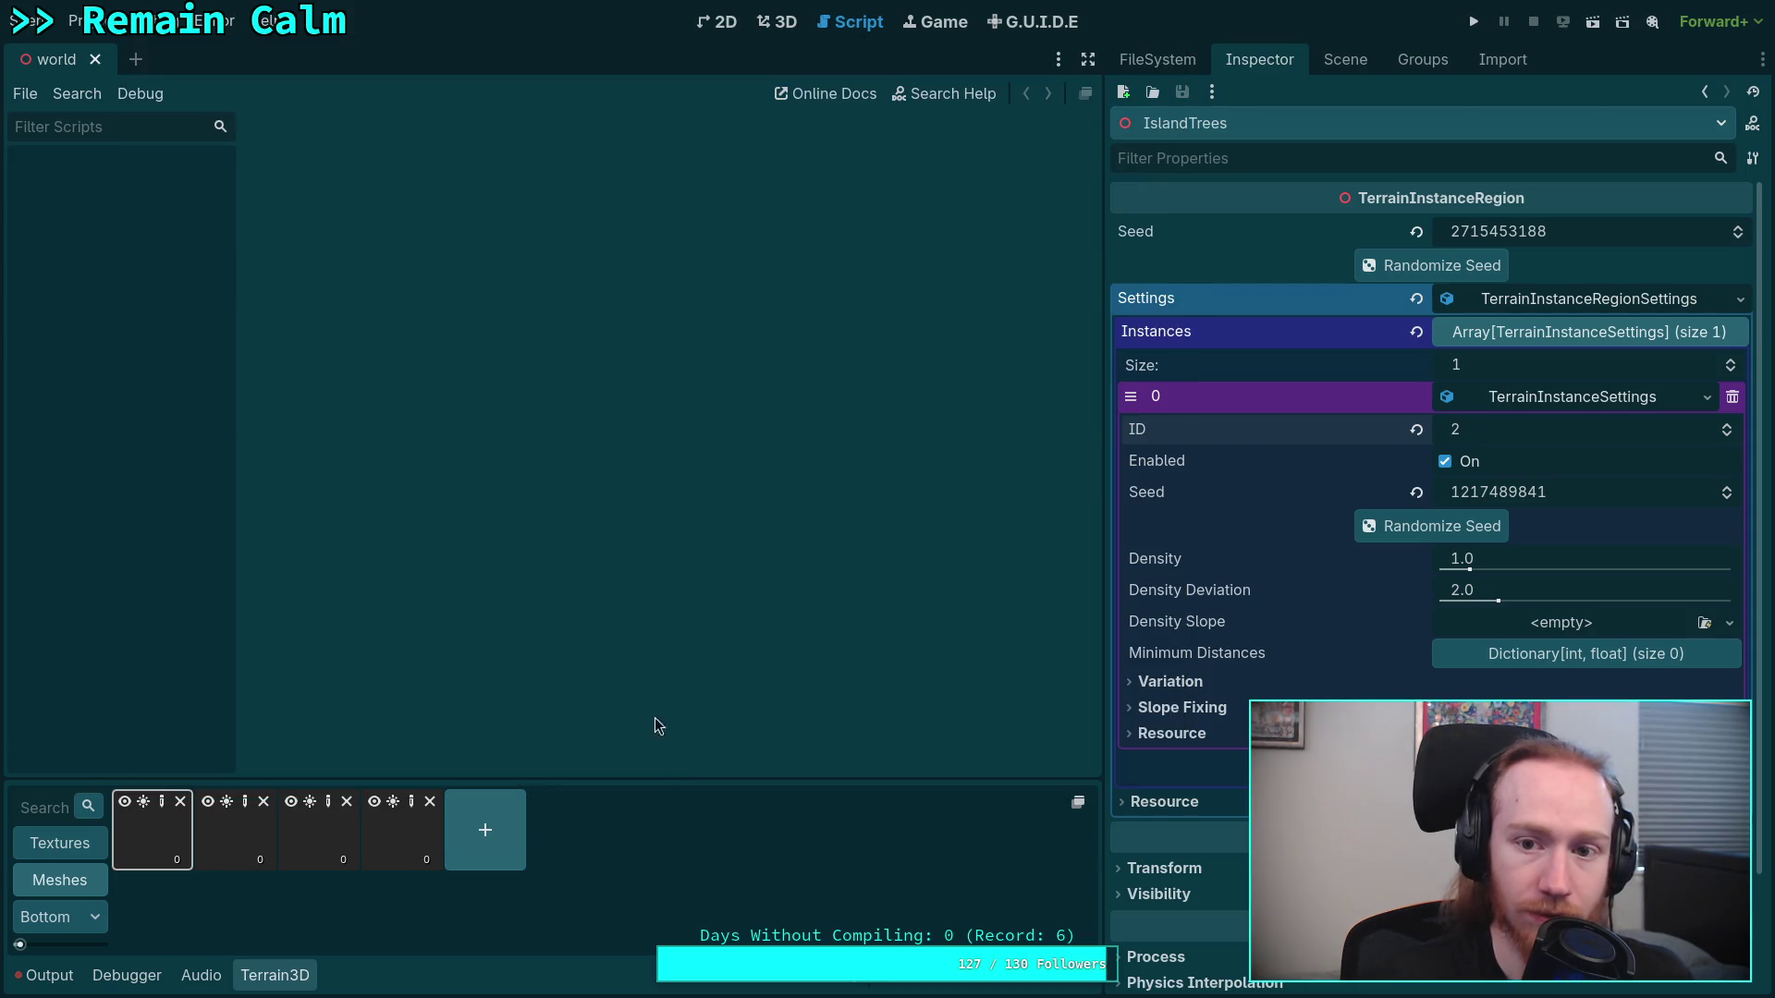
{"action": "left_click", "coordinate": [1157, 59]}
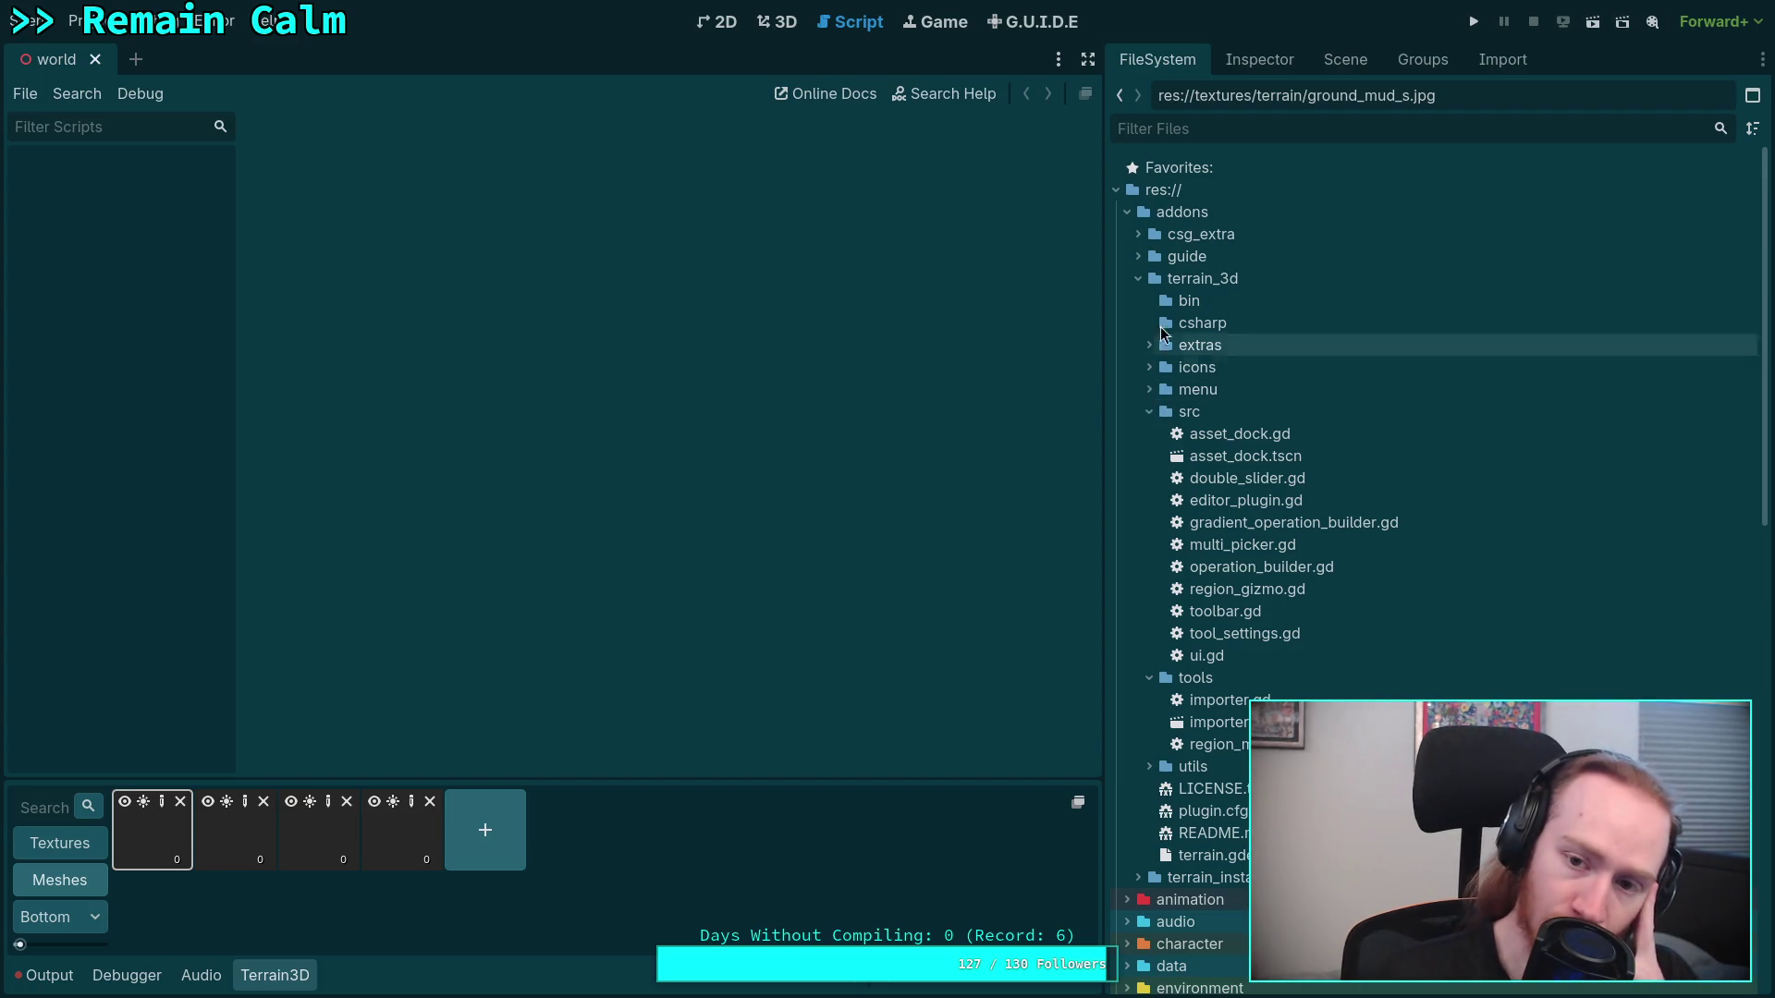
Open TerrainInstanceRegion.gd from addons/terrain_instancer, collapsing the terrain_3d folder
{"action": "left_click", "coordinate": [1139, 279]}
{"action": "left_click", "coordinate": [1140, 300]}
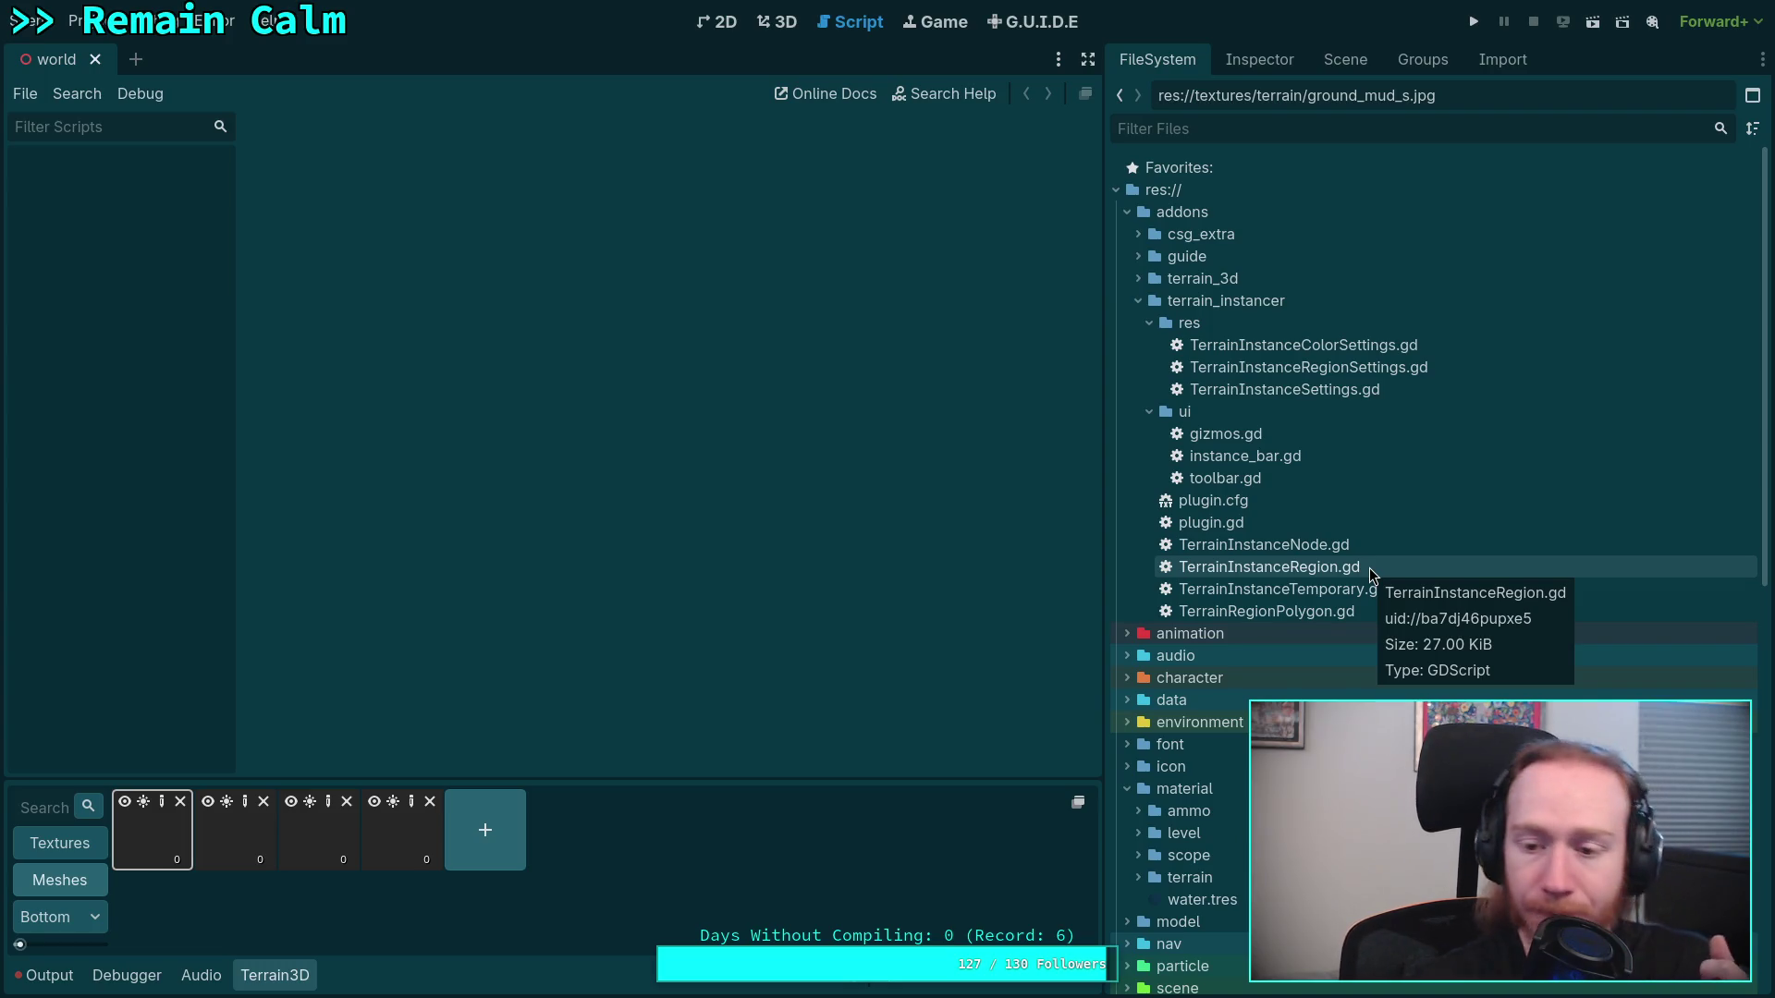
{"action": "left_click", "coordinate": [1372, 575]}
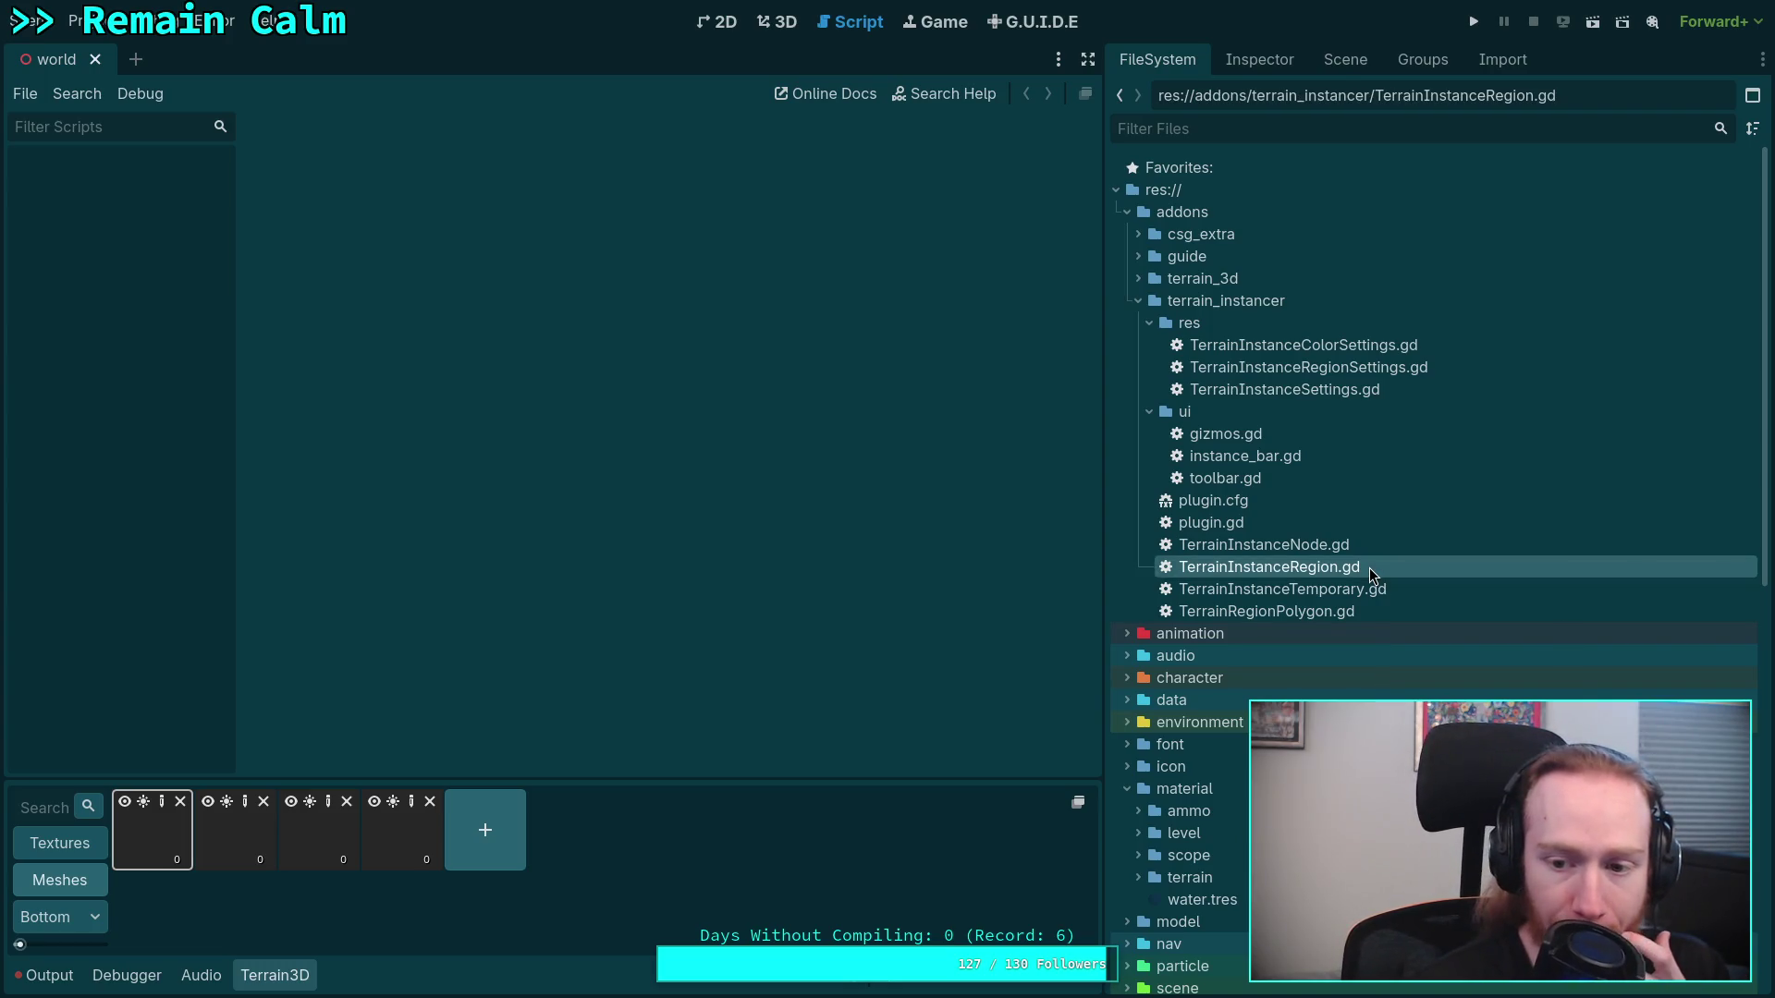
{"action": "double_click", "coordinate": [1372, 574]}
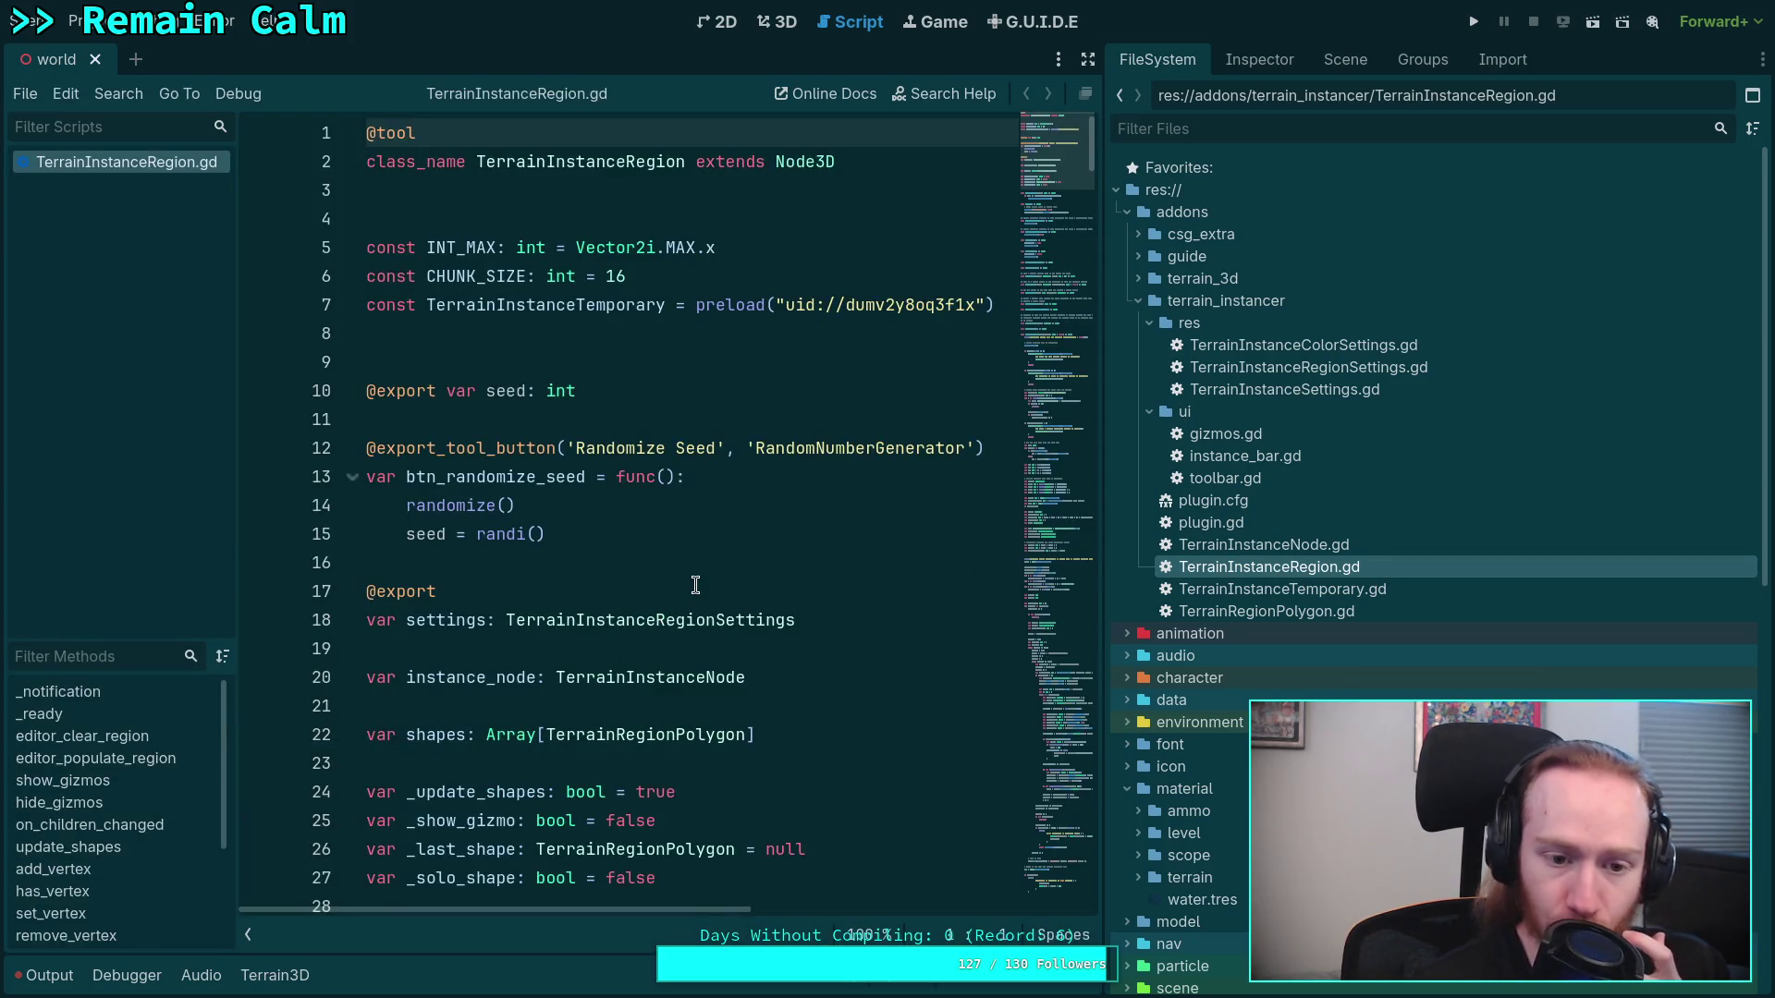
Widen the code area and browse to the _is_pos_too_close call on line 665
{"action": "left_click_drag", "start_coordinate": [1102, 379], "coordinate": [1387, 376]}
{"action": "mouse_move", "coordinate": [1341, 138]}
{"action": "left_mouse_down"}
{"action": "mouse_move", "coordinate": [1352, 505]}
{"action": "mouse_move", "coordinate": [1345, 405]}
{"action": "left_mouse_up"}
{"action": "left_click", "coordinate": [681, 561]}
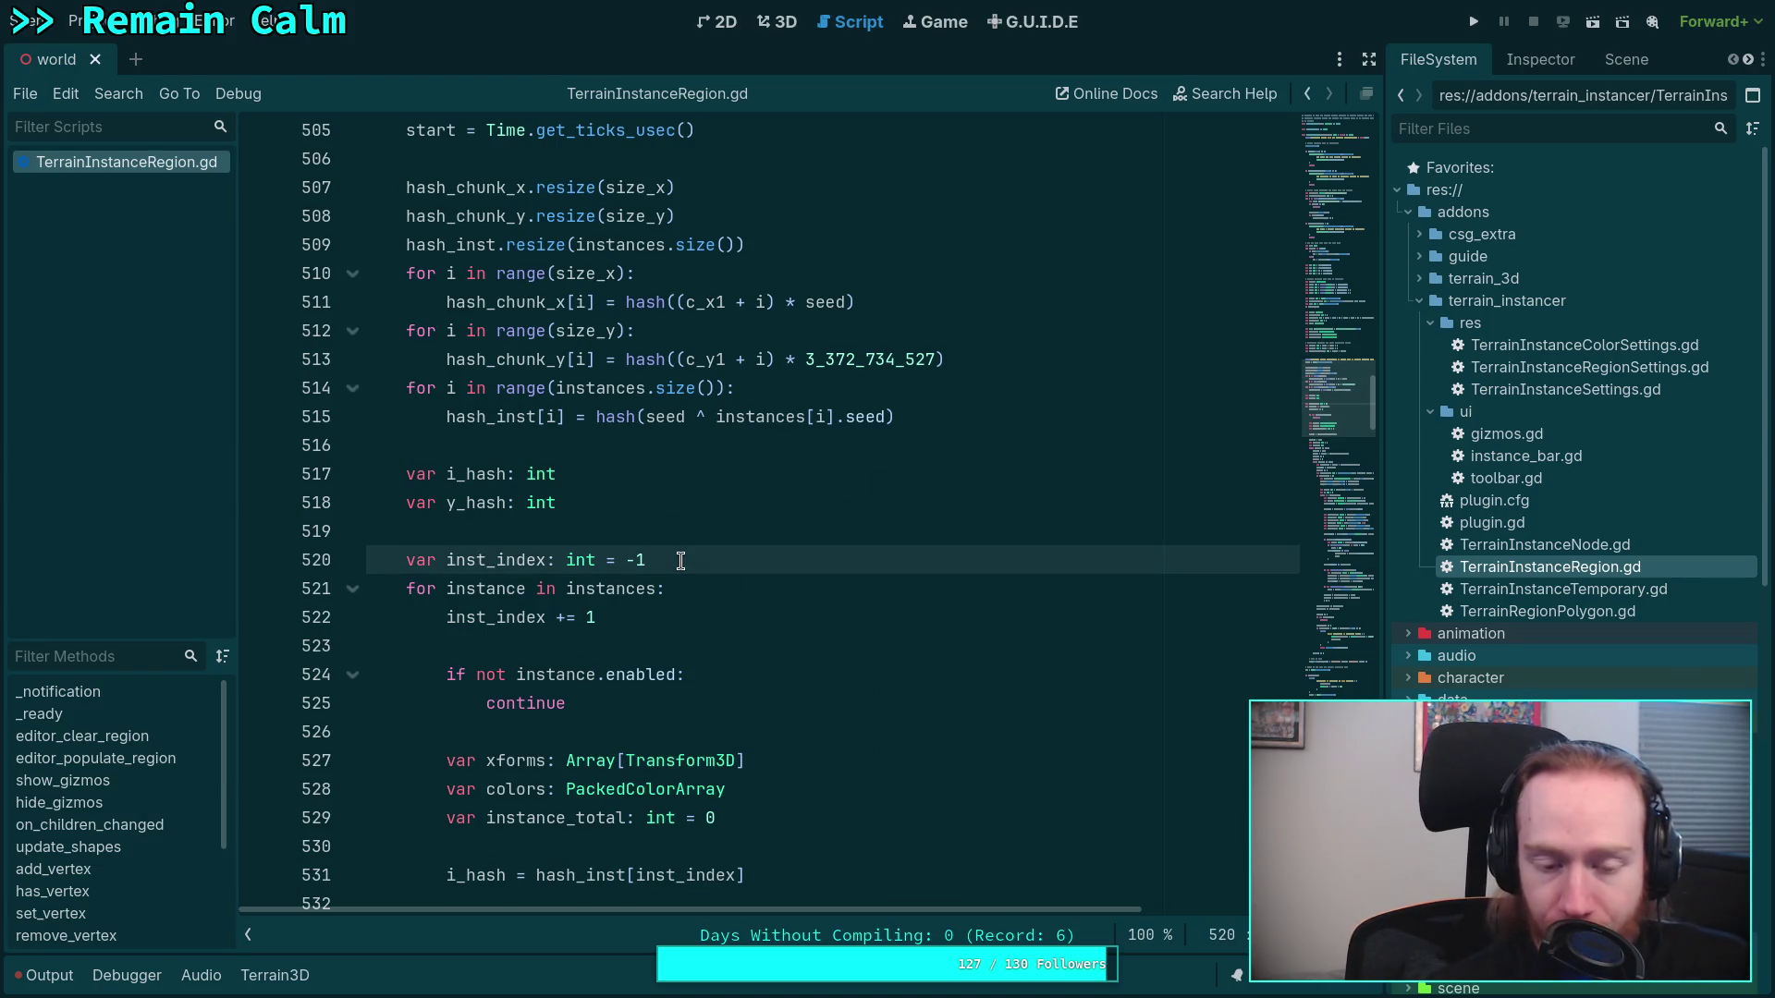
{"action": "mouse_move", "coordinate": [1322, 396]}
{"action": "left_mouse_down"}
{"action": "mouse_move", "coordinate": [1321, 580]}
{"action": "mouse_move", "coordinate": [1289, 620]}
{"action": "left_mouse_up"}
{"action": "double_click", "coordinate": [531, 355]}
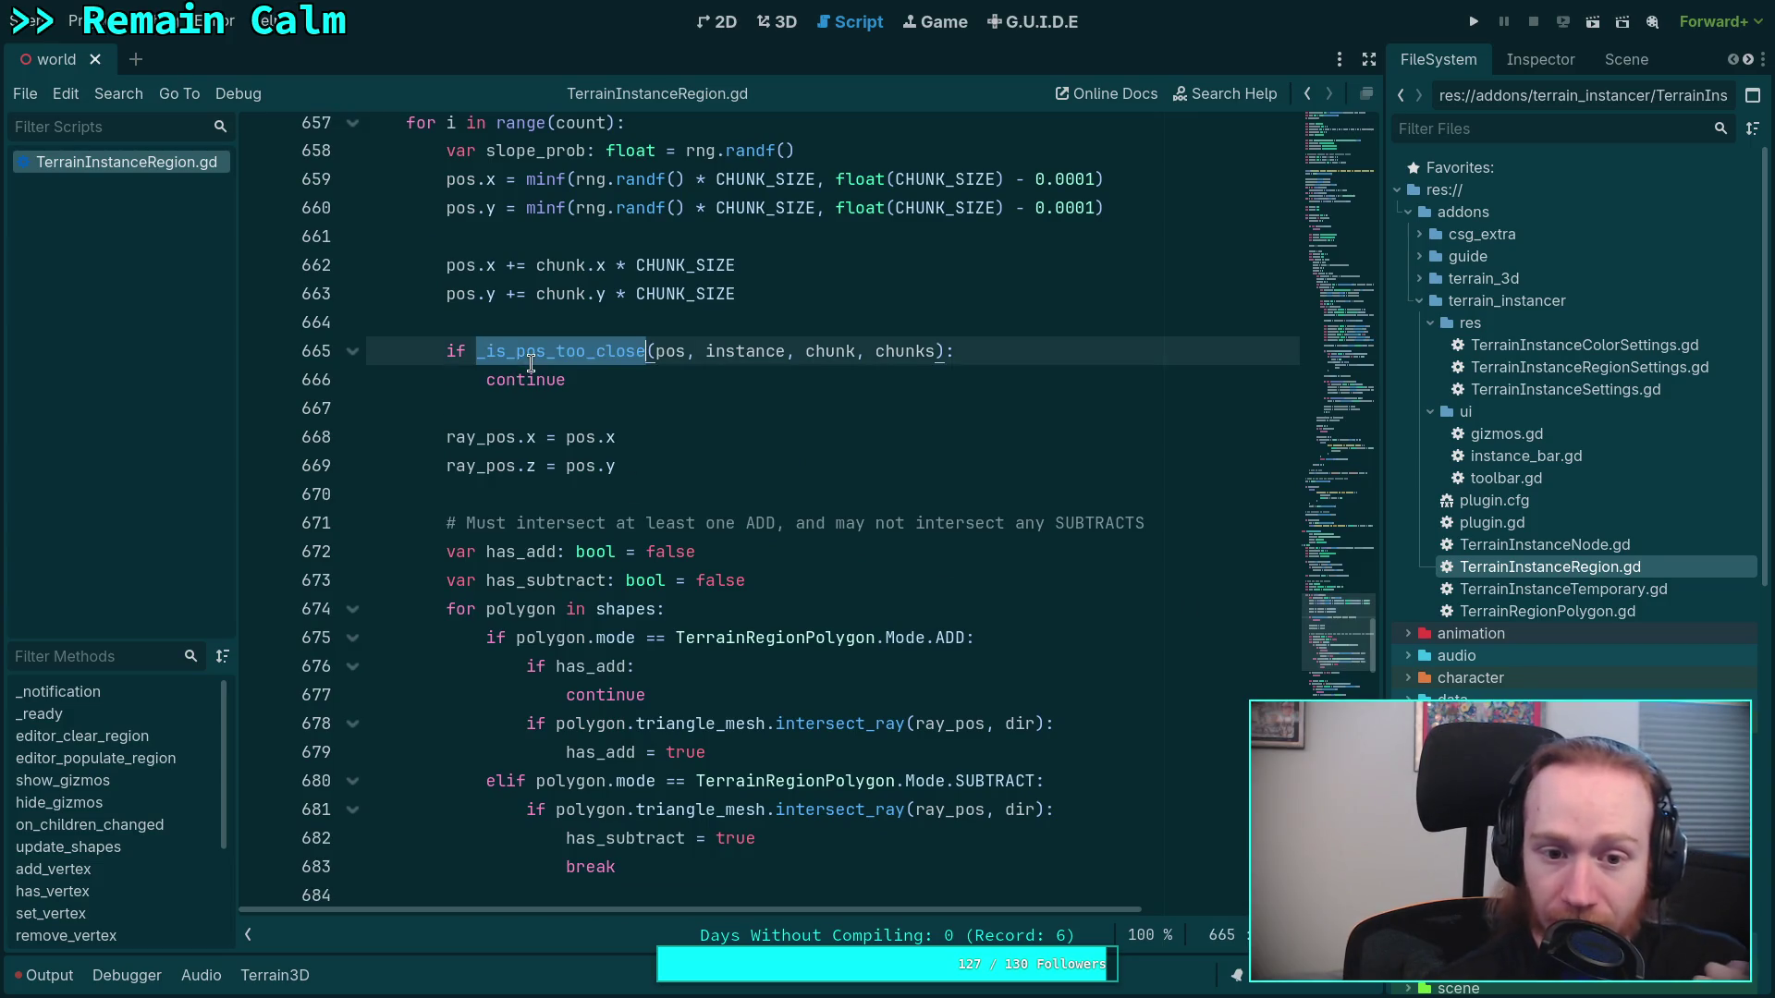
{"action": "scroll", "coordinate": [569, 410], "scroll_direction": "up", "scroll_amount": 2}
{"action": "left_click", "coordinate": [621, 554]}
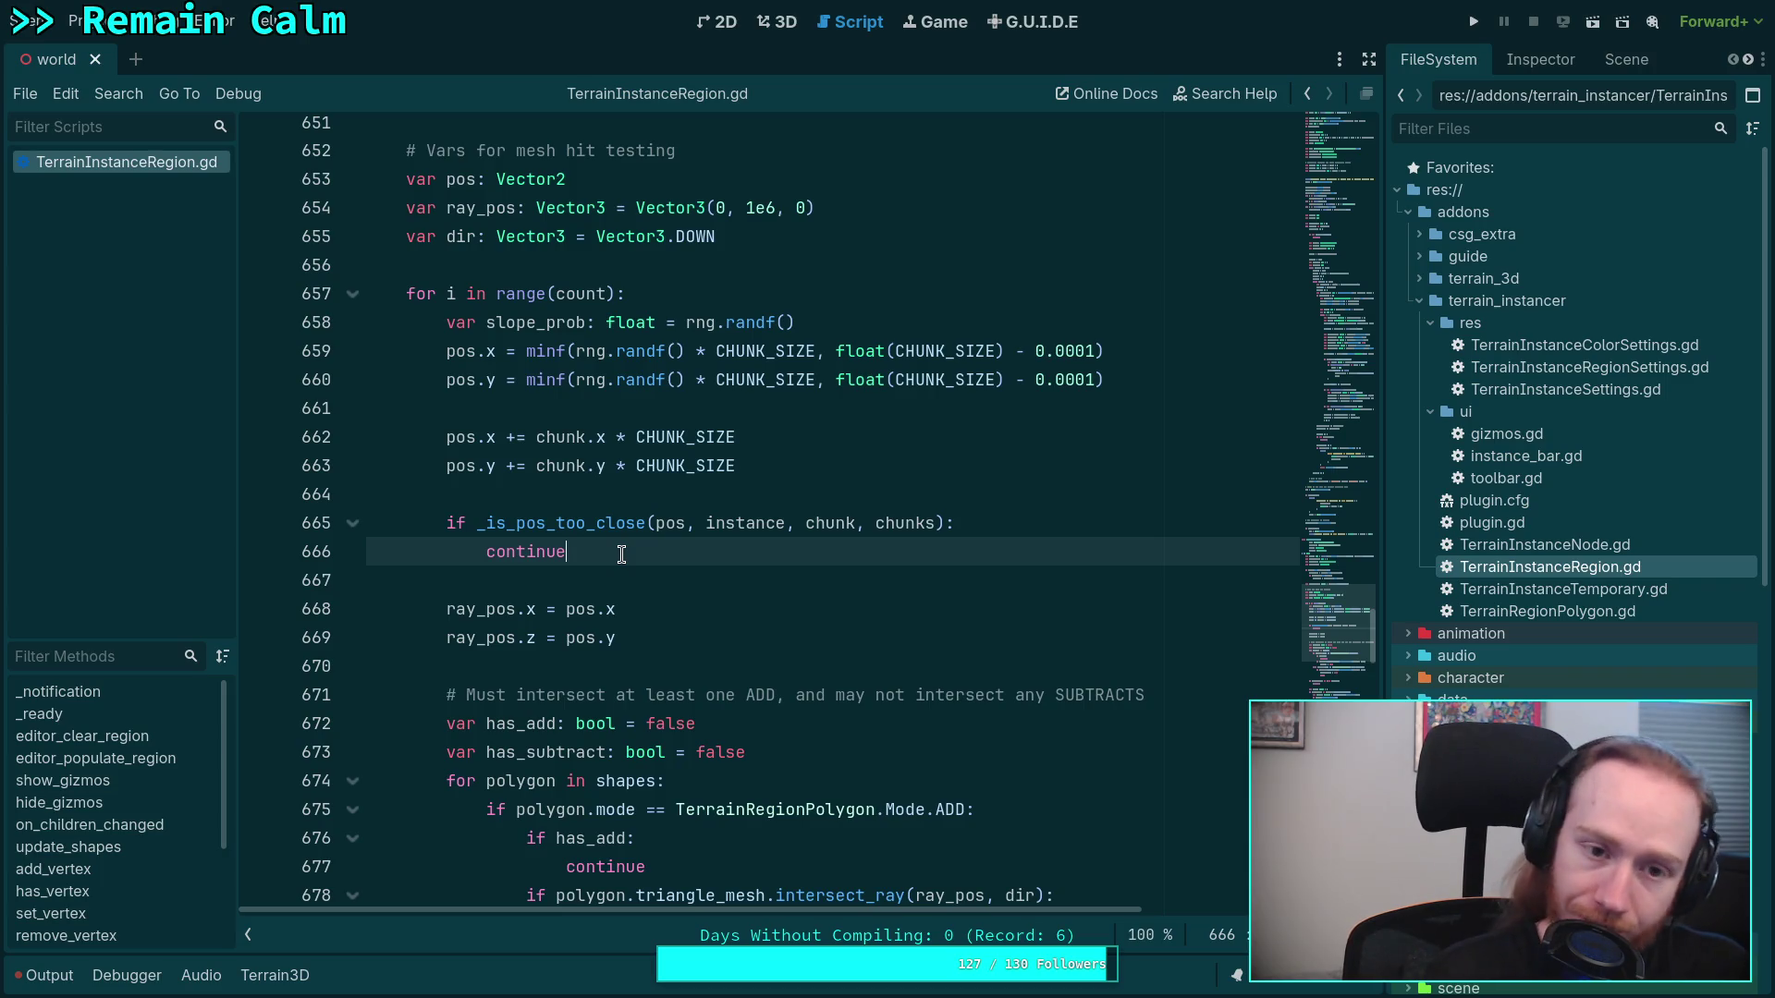
Review the surrounding _populate_chunk code and bring up Lookup Symbol on _is_pos_too_close
{"action": "scroll", "coordinate": [621, 554], "scroll_direction": "up", "scroll_amount": 4}
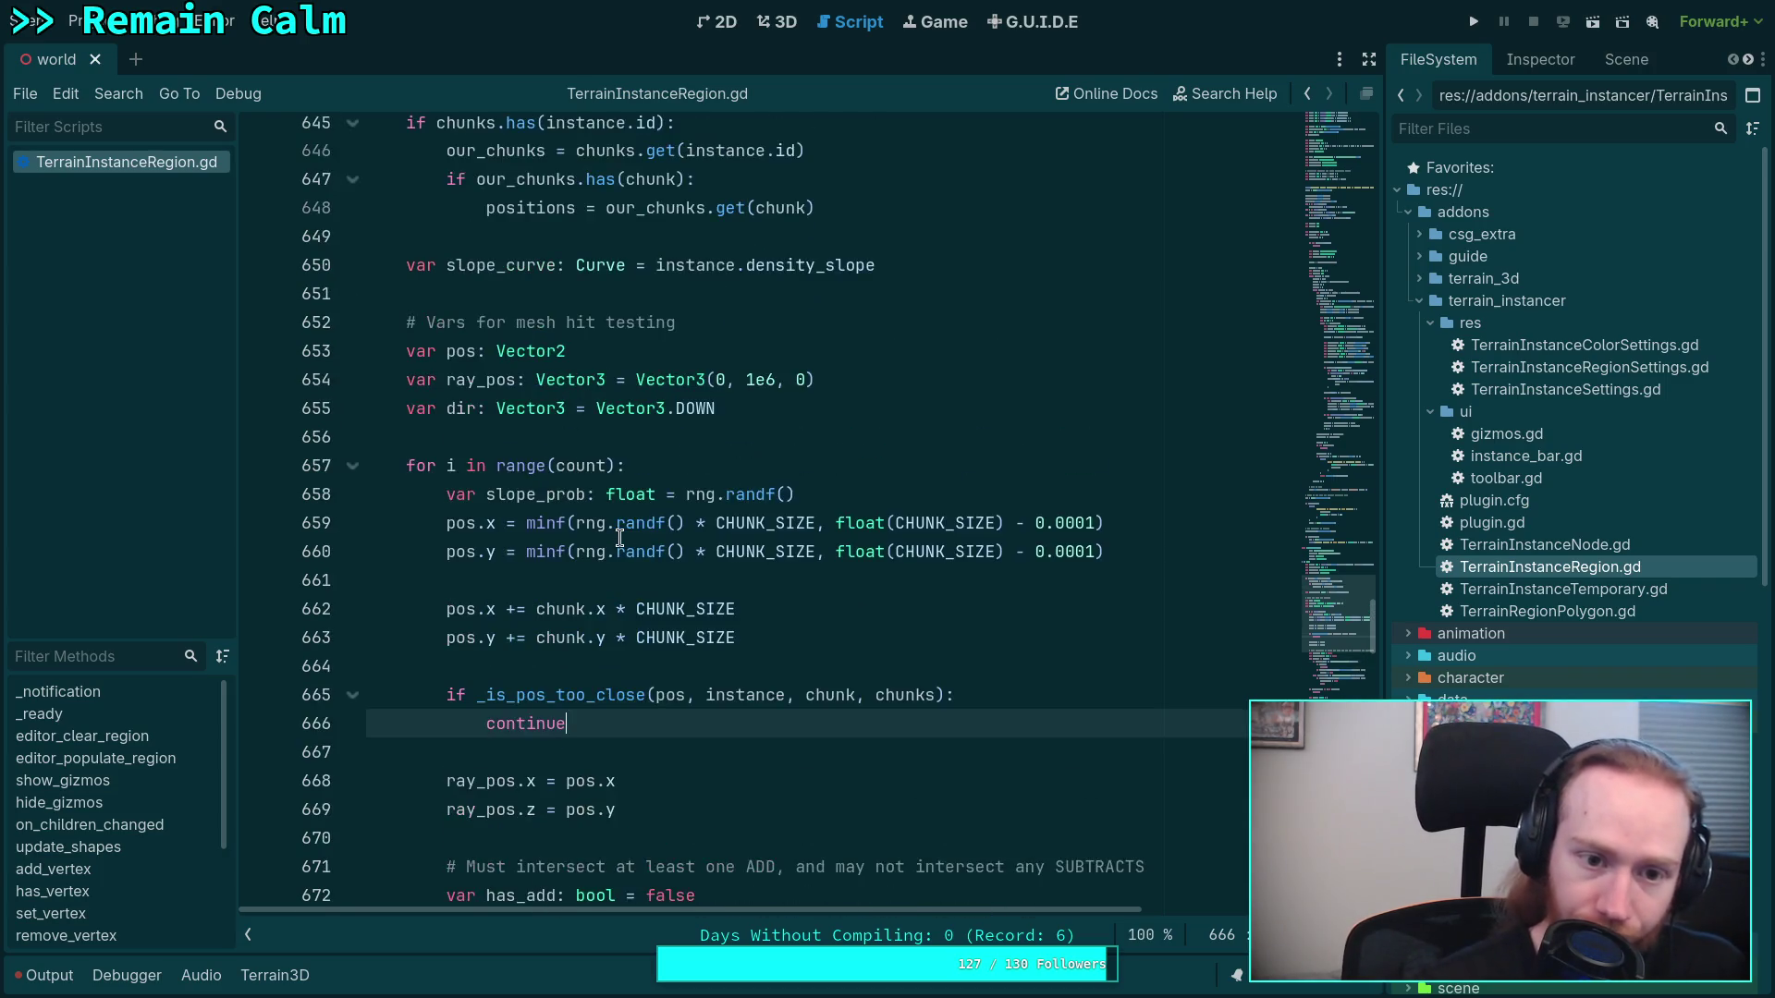
{"action": "scroll", "coordinate": [743, 607], "scroll_direction": "up", "scroll_amount": 2}
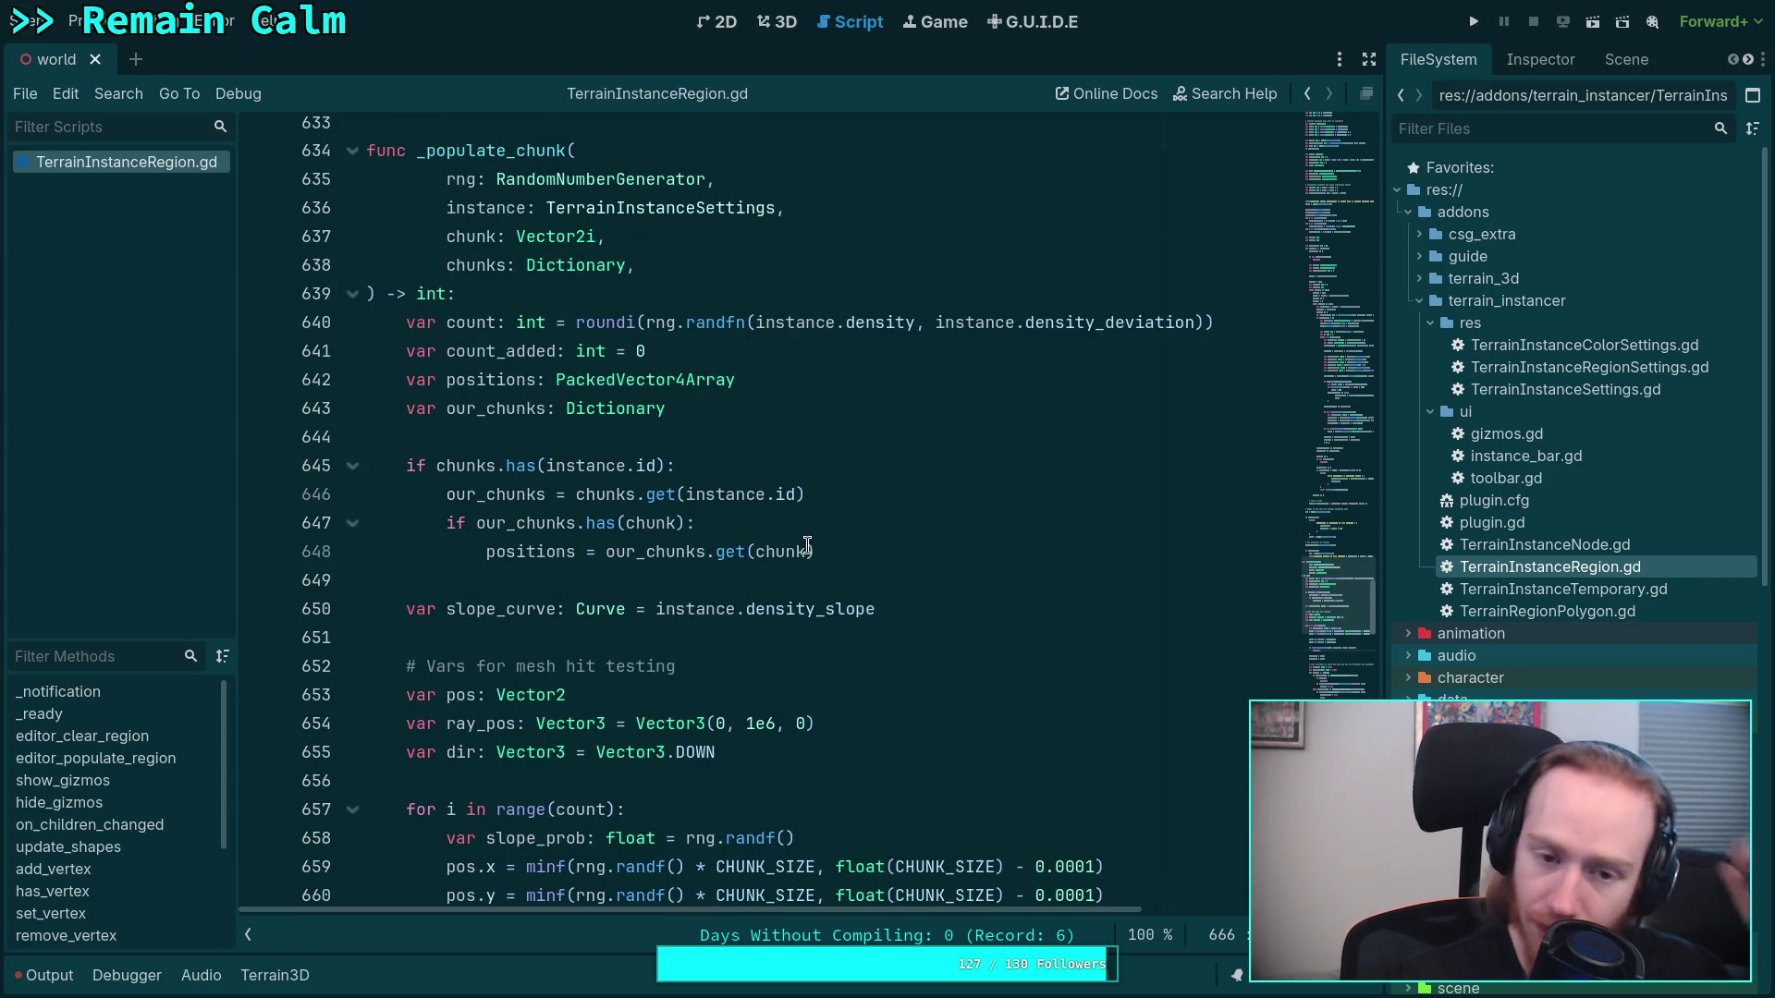
{"action": "mouse_move", "coordinate": [808, 546]}
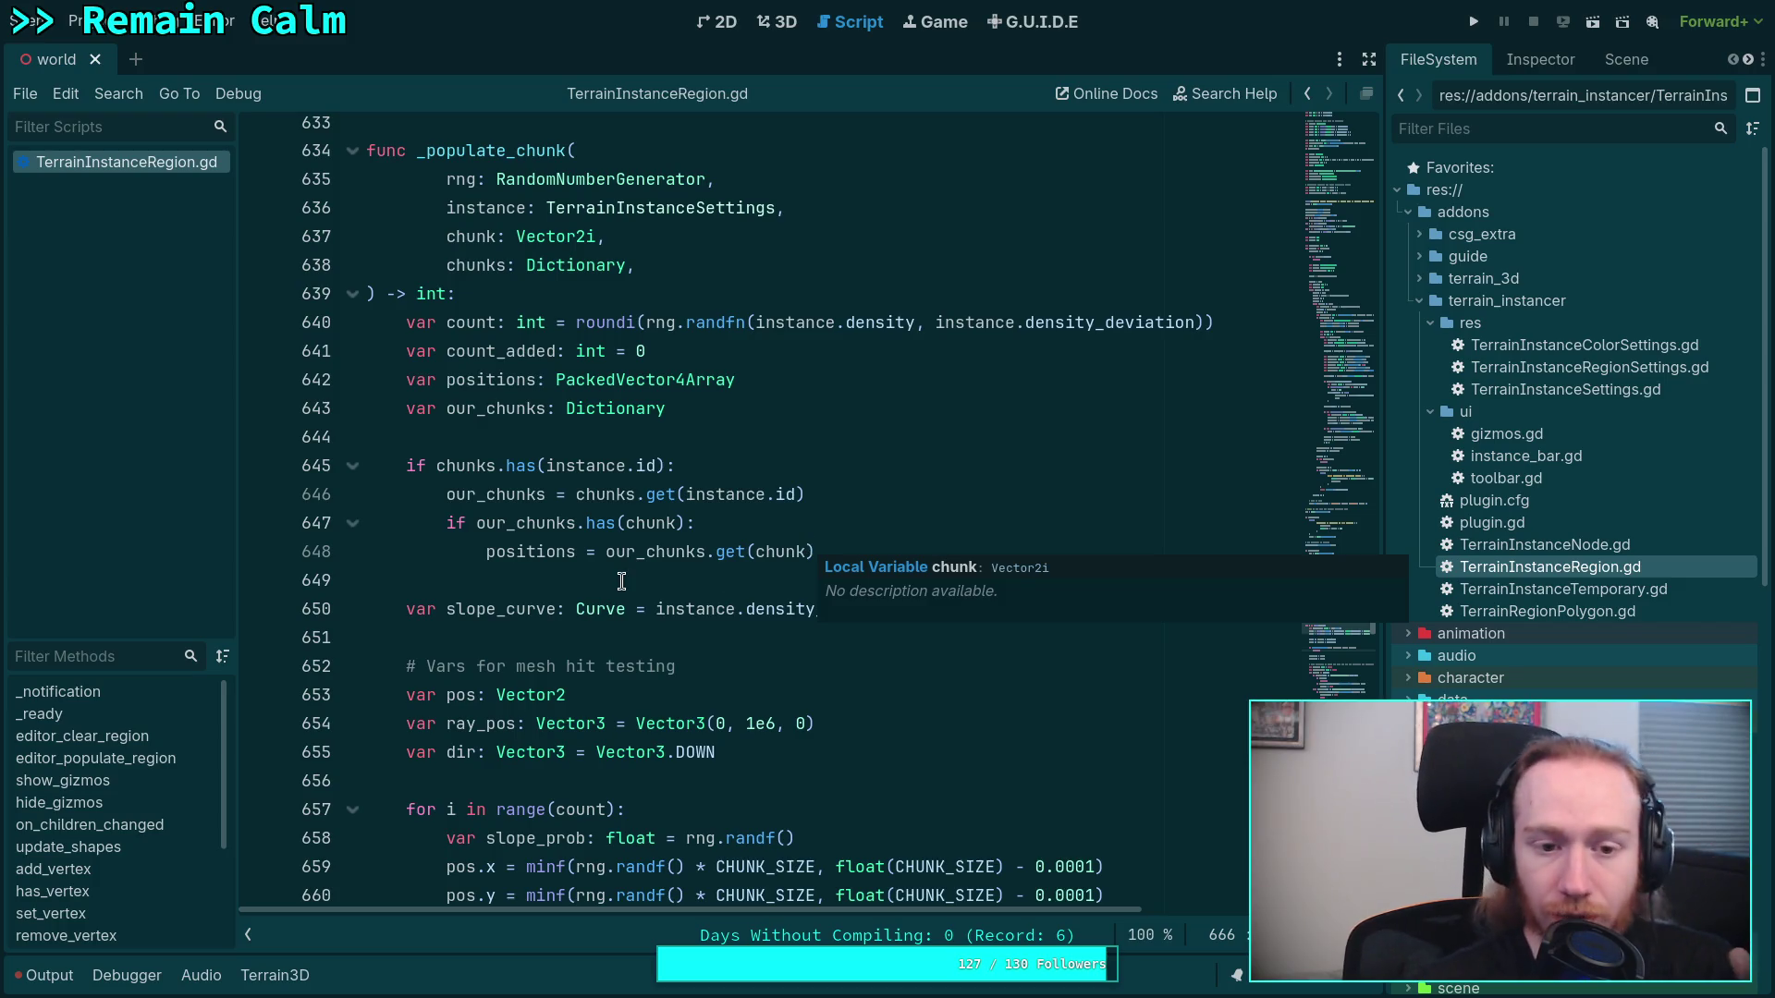
{"action": "scroll", "coordinate": [619, 583], "scroll_direction": "down", "scroll_amount": 4}
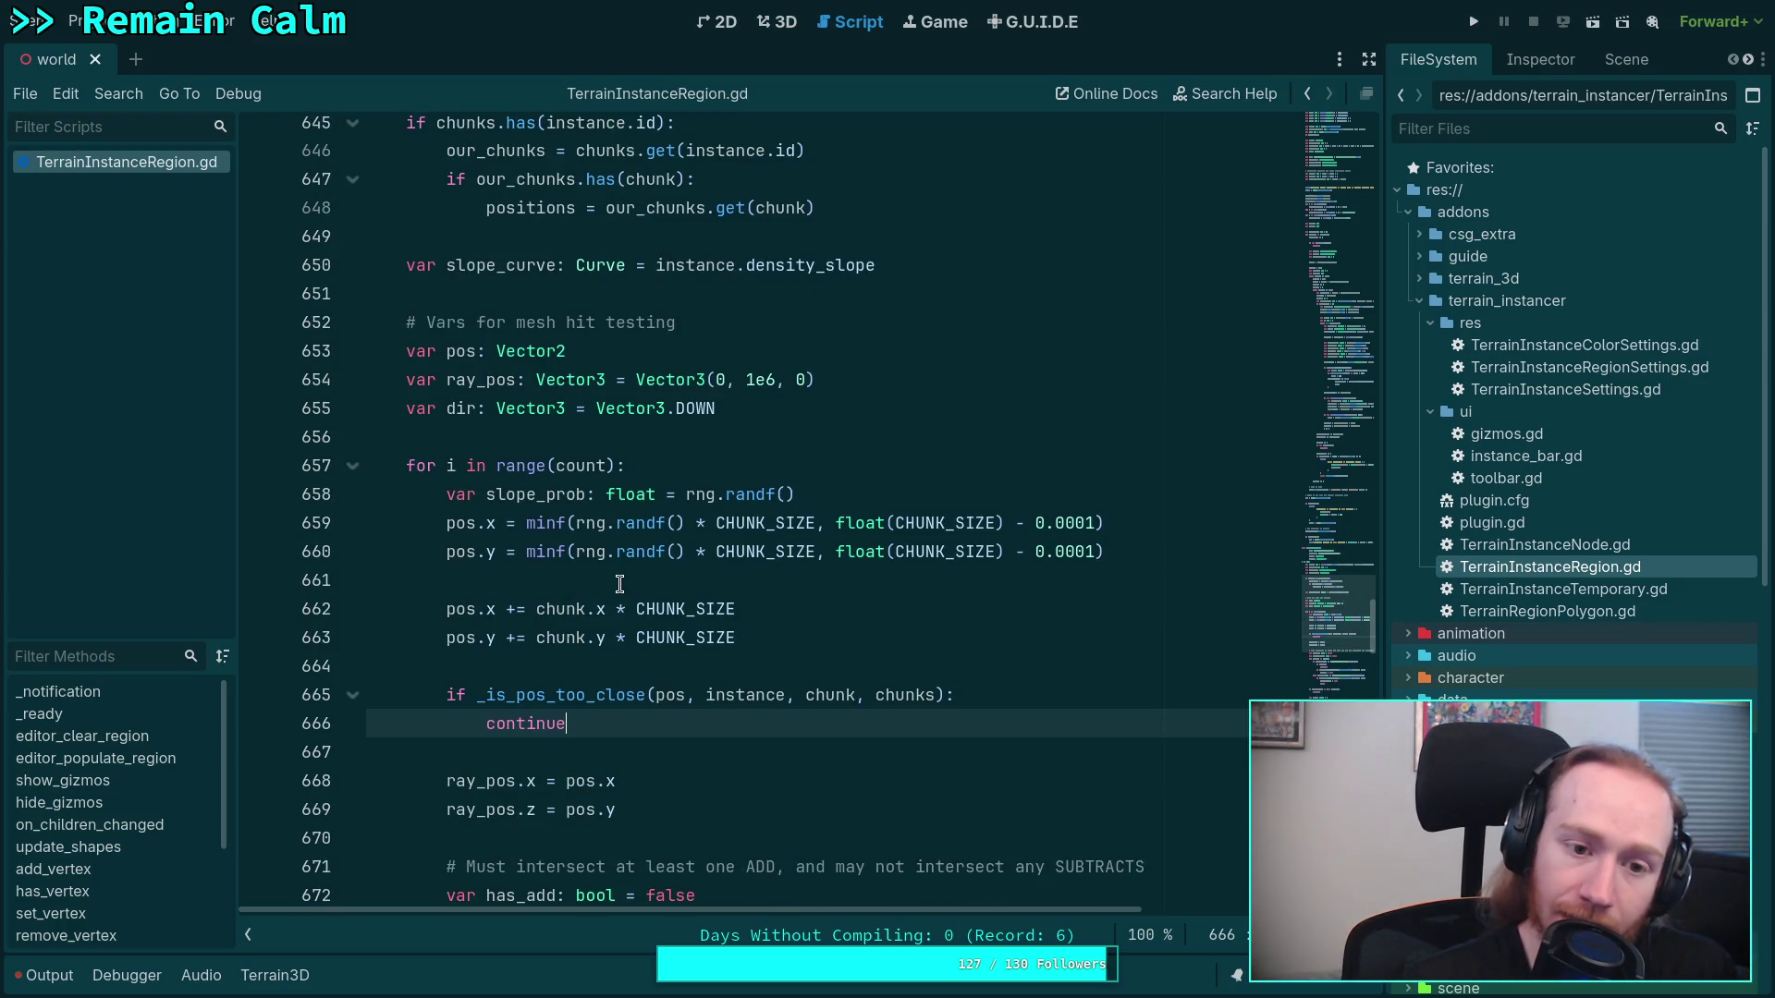
{"action": "scroll", "coordinate": [619, 584], "scroll_direction": "up", "scroll_amount": 2}
{"action": "scroll", "coordinate": [620, 584], "scroll_direction": "down", "scroll_amount": 1}
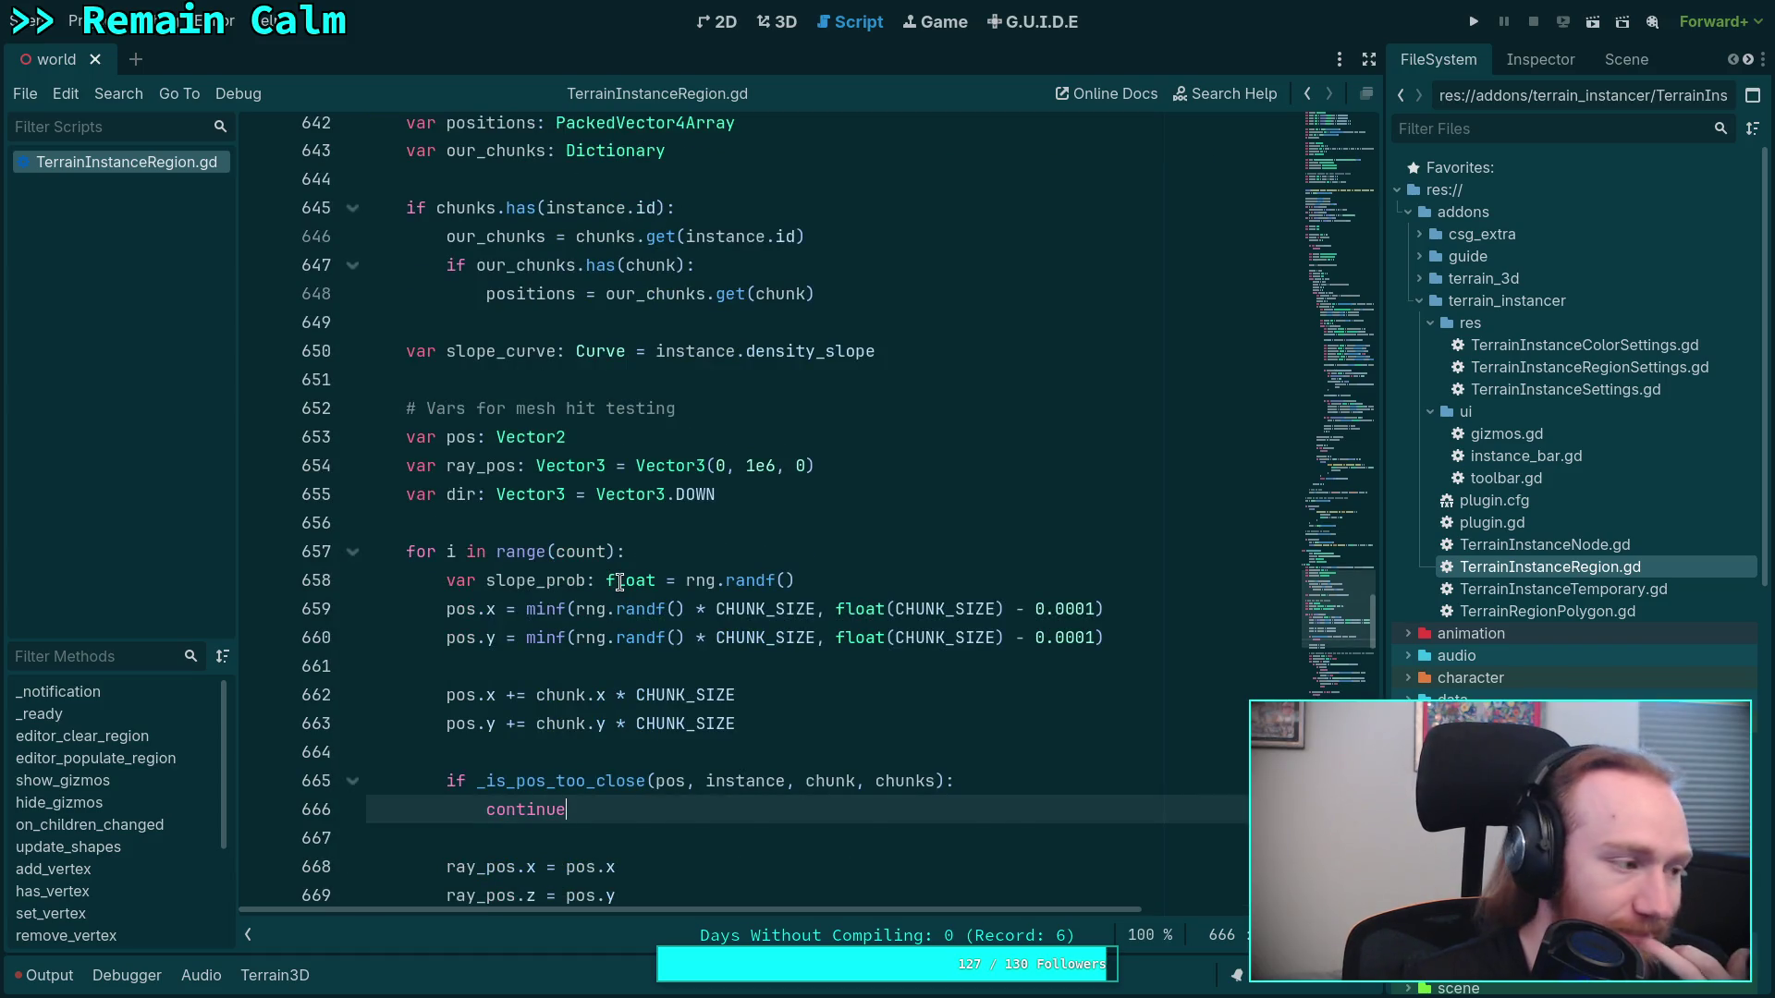
{"action": "mouse_move", "coordinate": [619, 583]}
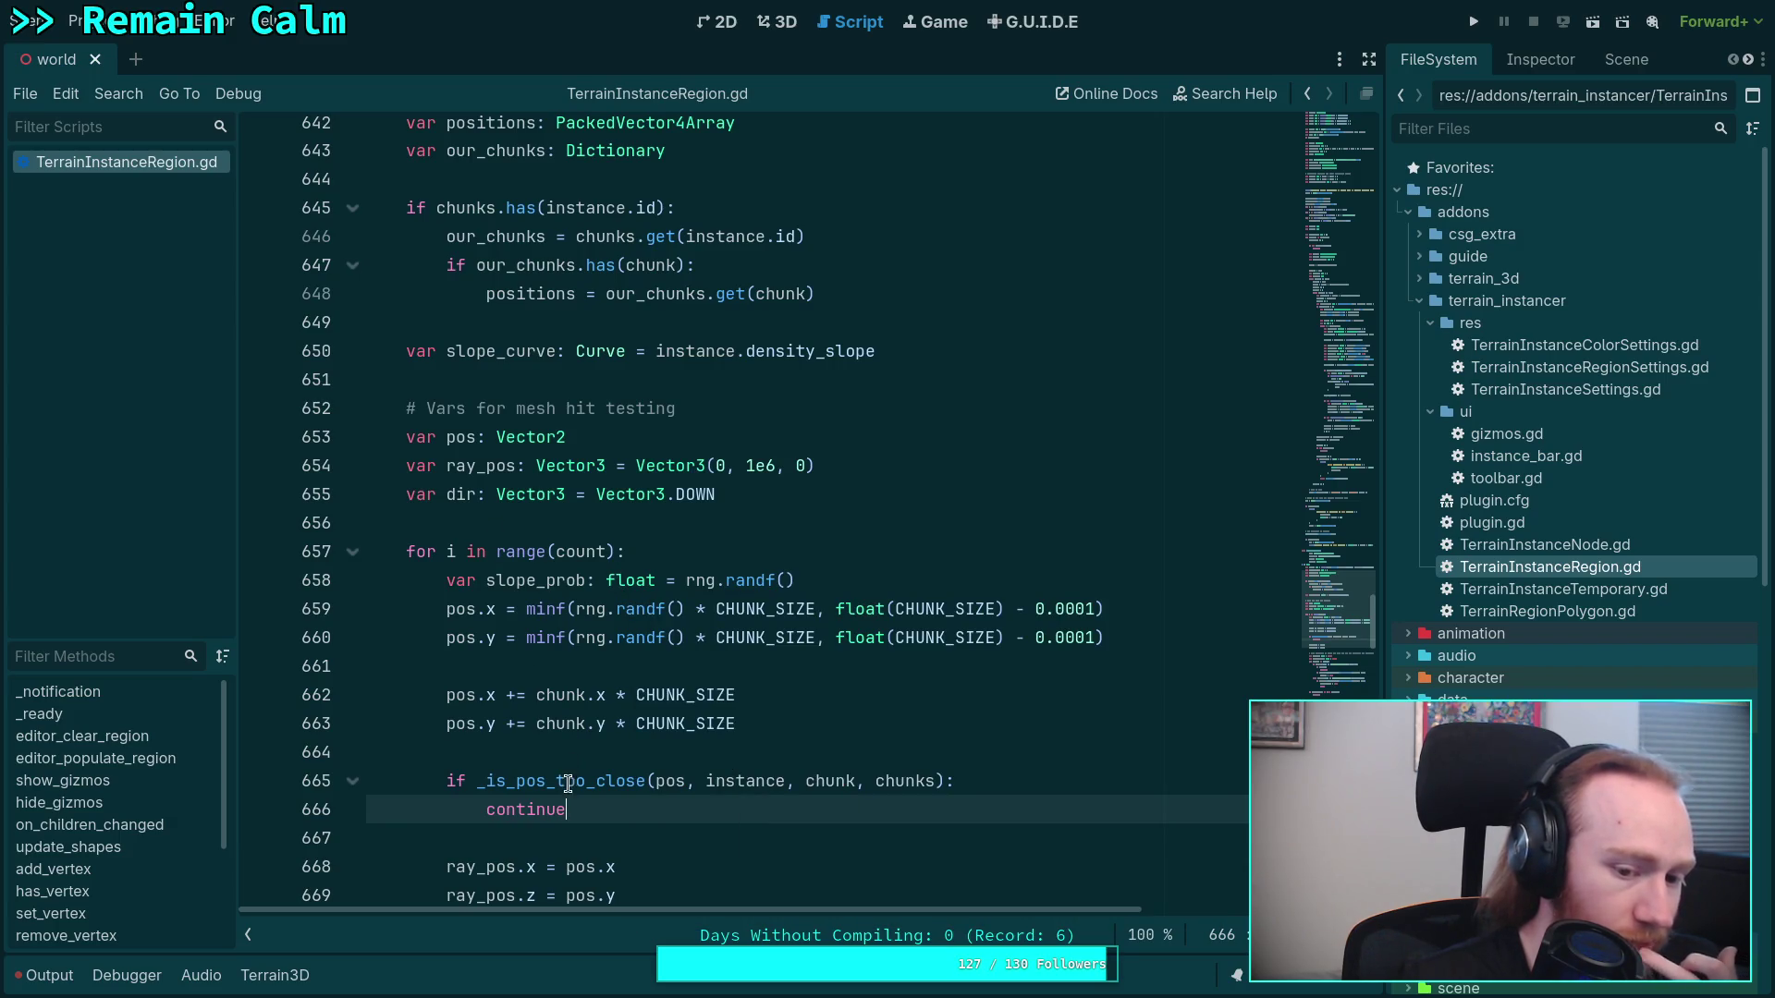
{"action": "mouse_move", "coordinate": [566, 786]}
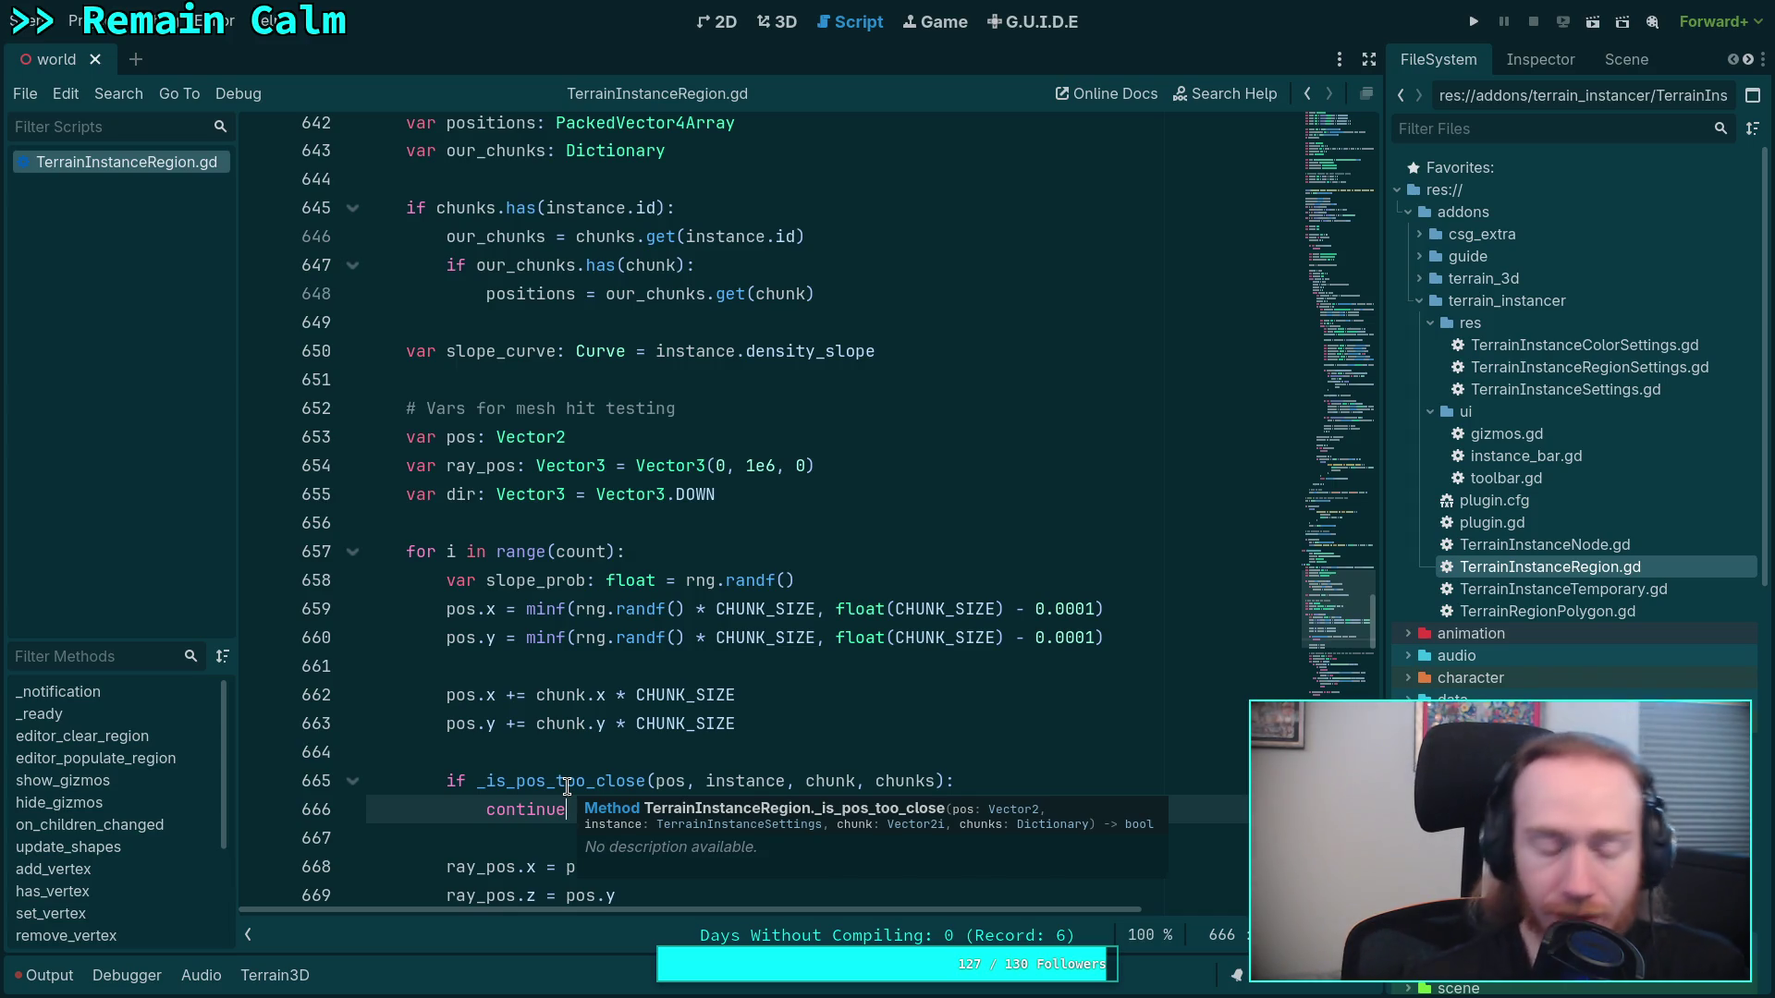
{"action": "right_click", "coordinate": [567, 786]}
{"action": "left_click", "coordinate": [670, 982]}
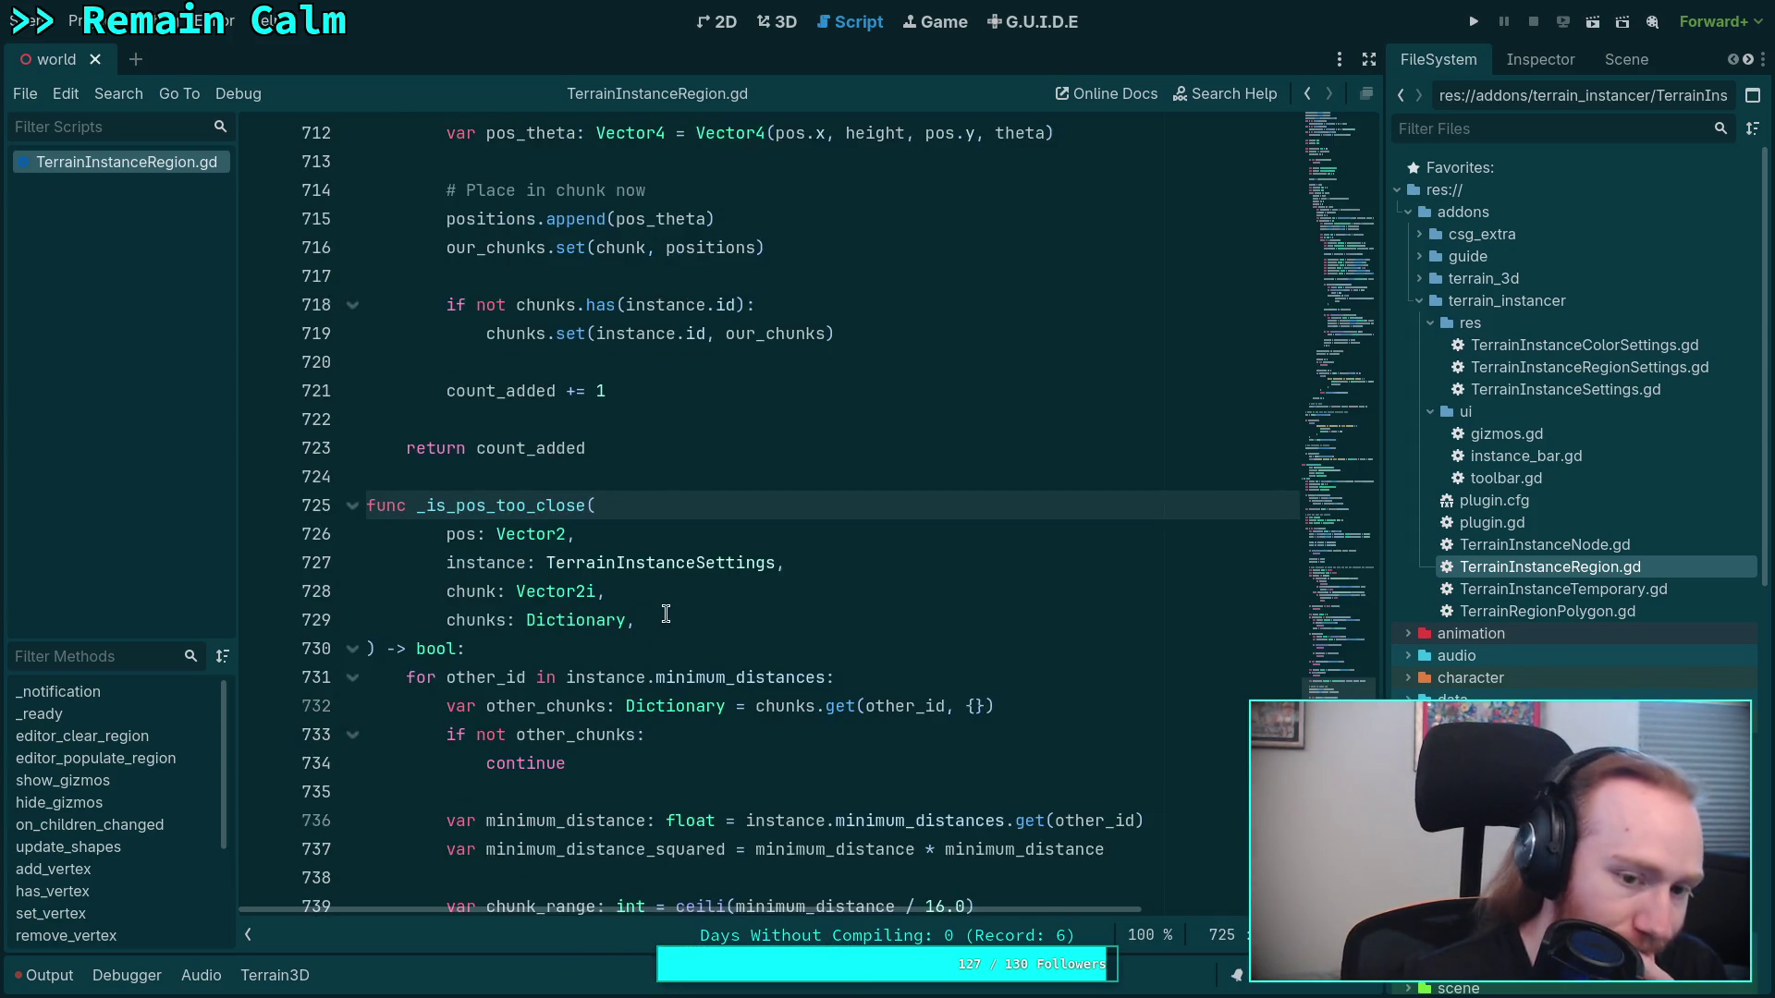
{"action": "scroll", "coordinate": [686, 611], "scroll_direction": "down", "scroll_amount": 10}
{"action": "scroll", "coordinate": [686, 611], "scroll_direction": "down", "scroll_amount": 1}
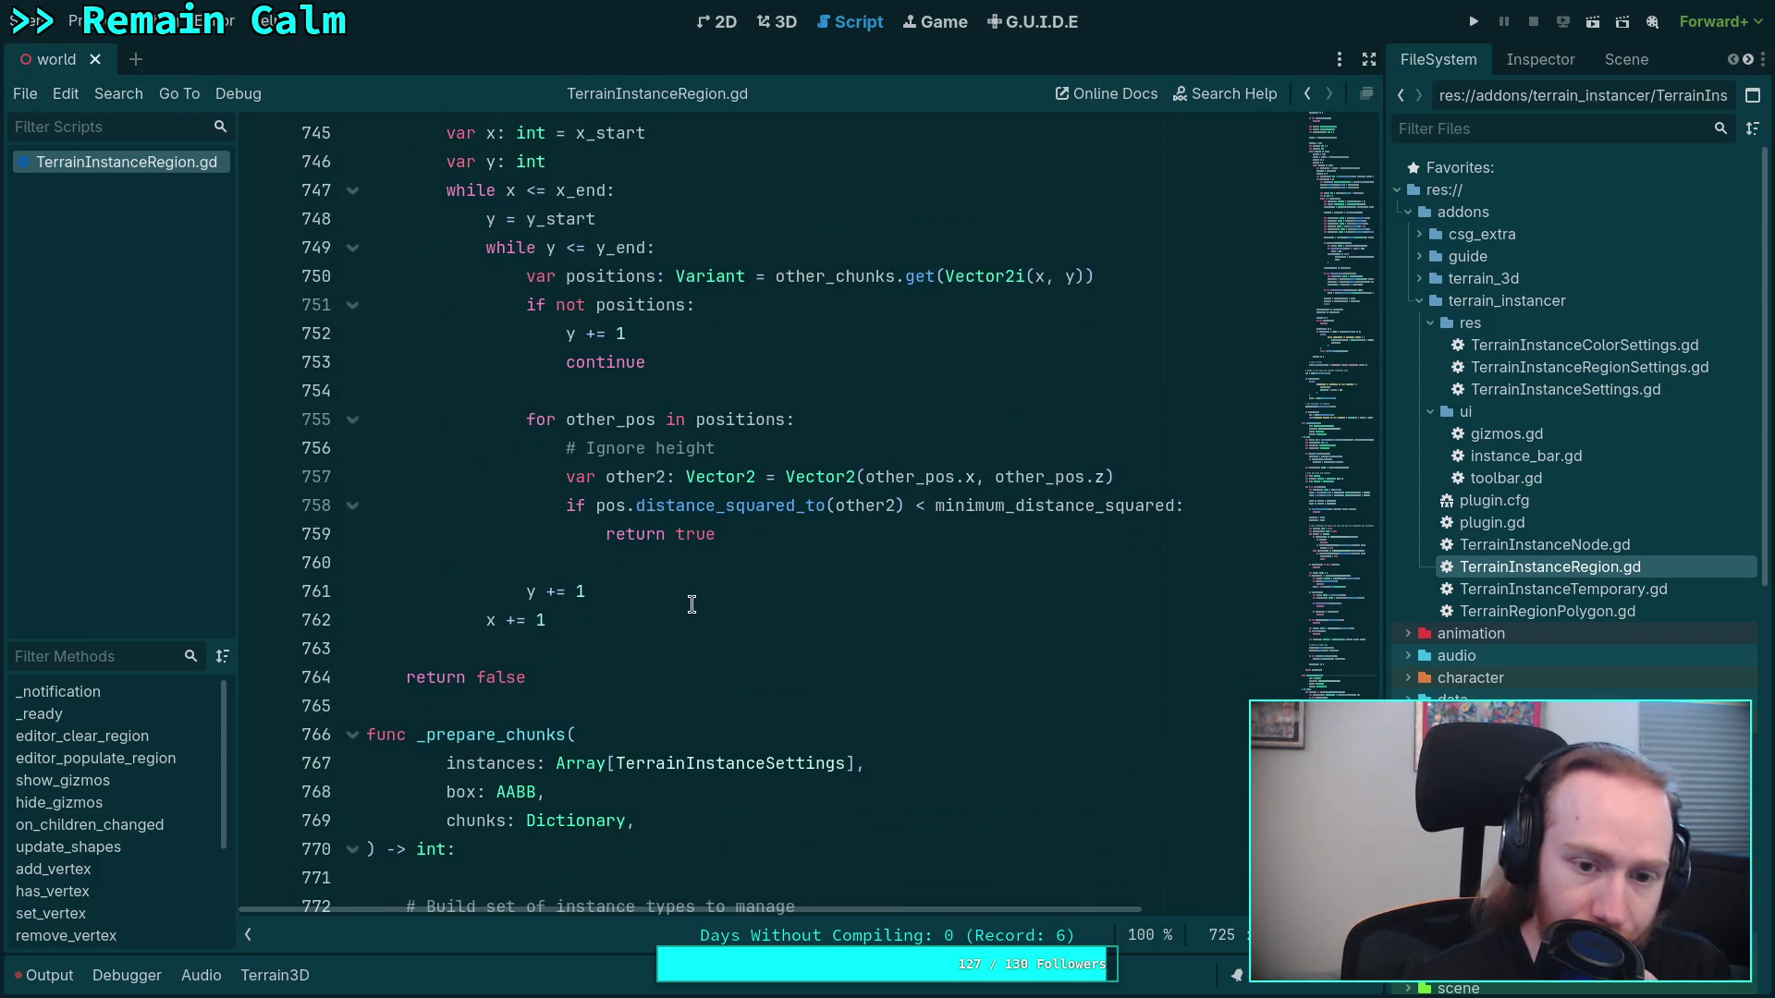
{"action": "scroll", "coordinate": [690, 602], "scroll_direction": "up", "scroll_amount": 2}
{"action": "double_click", "coordinate": [636, 708]}
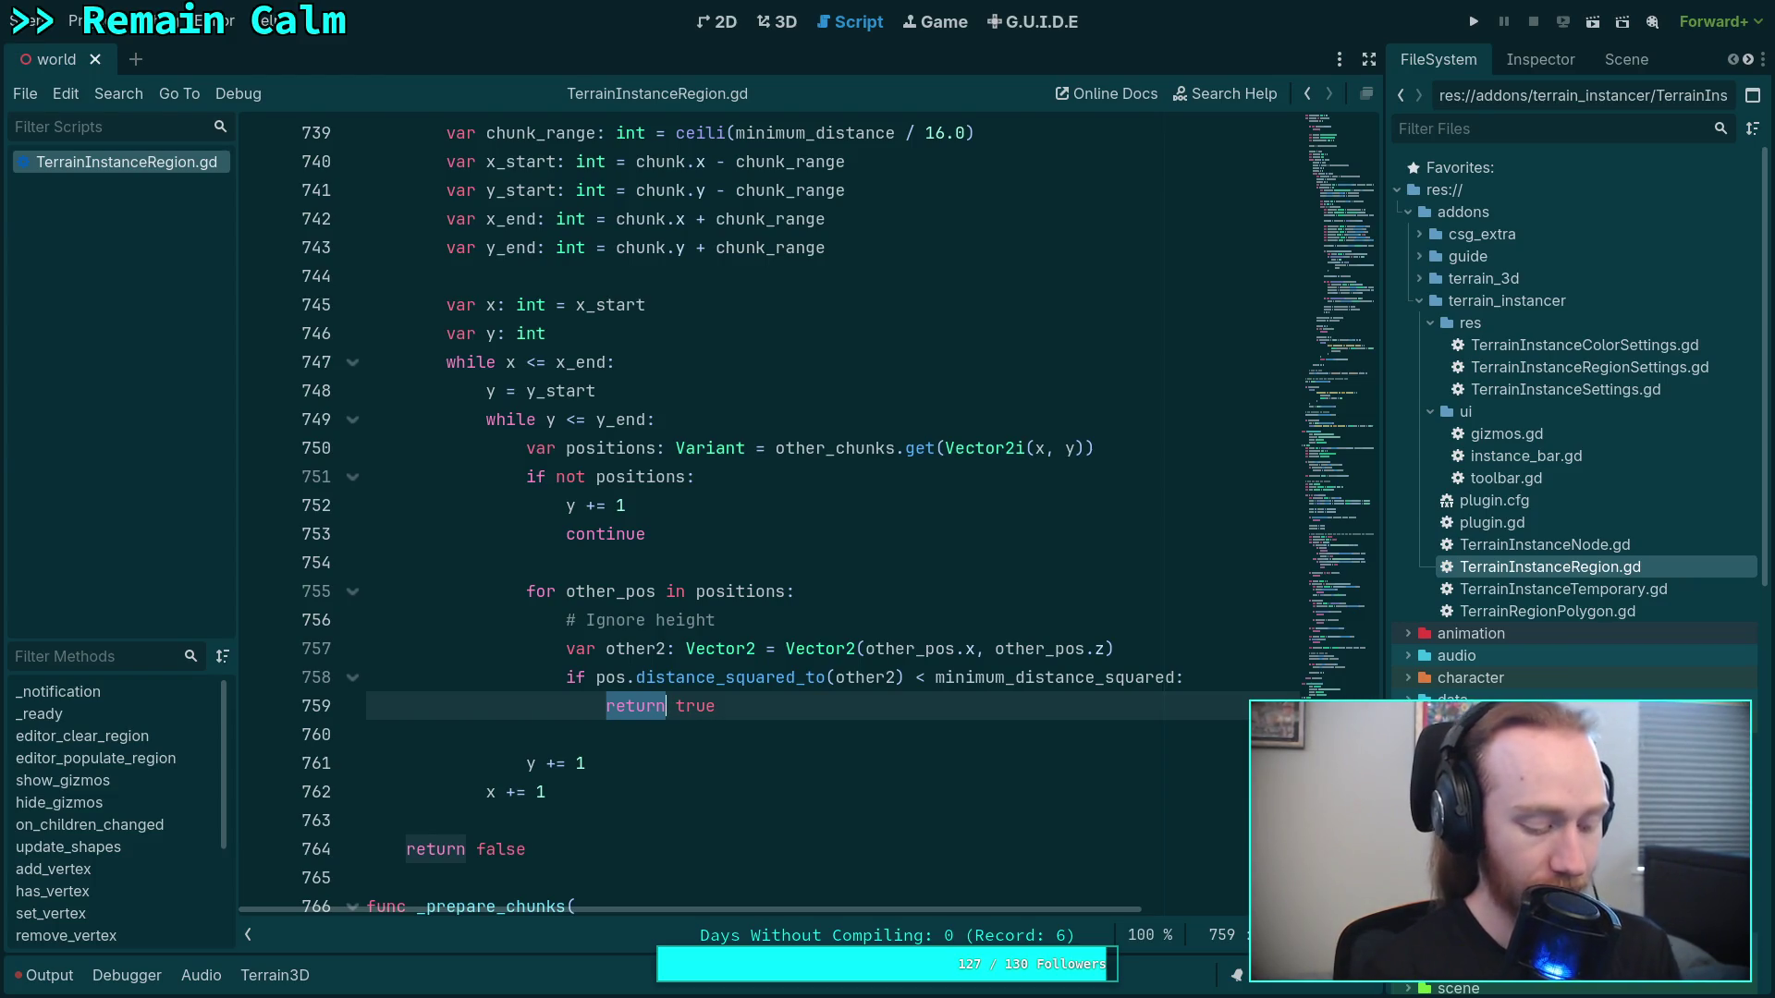
Compute 0.01*0.01 in the tmux Python REPL window, getting 0.0001
{"action": "key", "text": "super+1"}
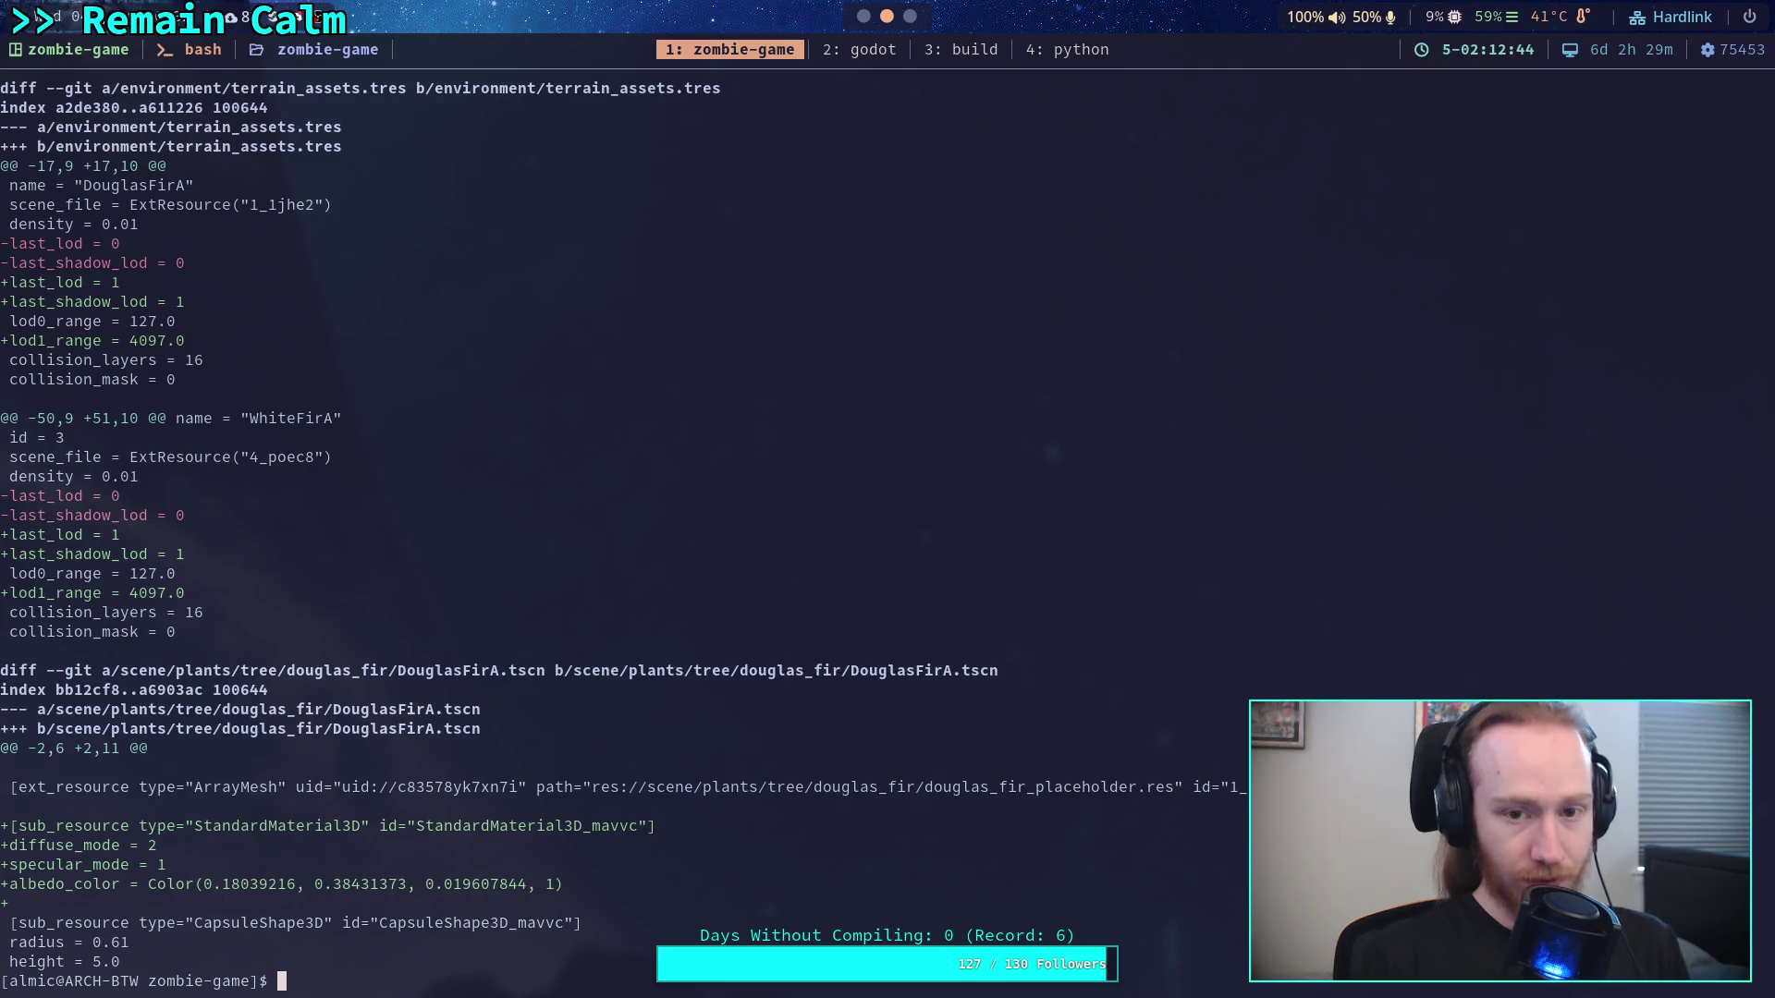
{"action": "key", "text": "super+4"}
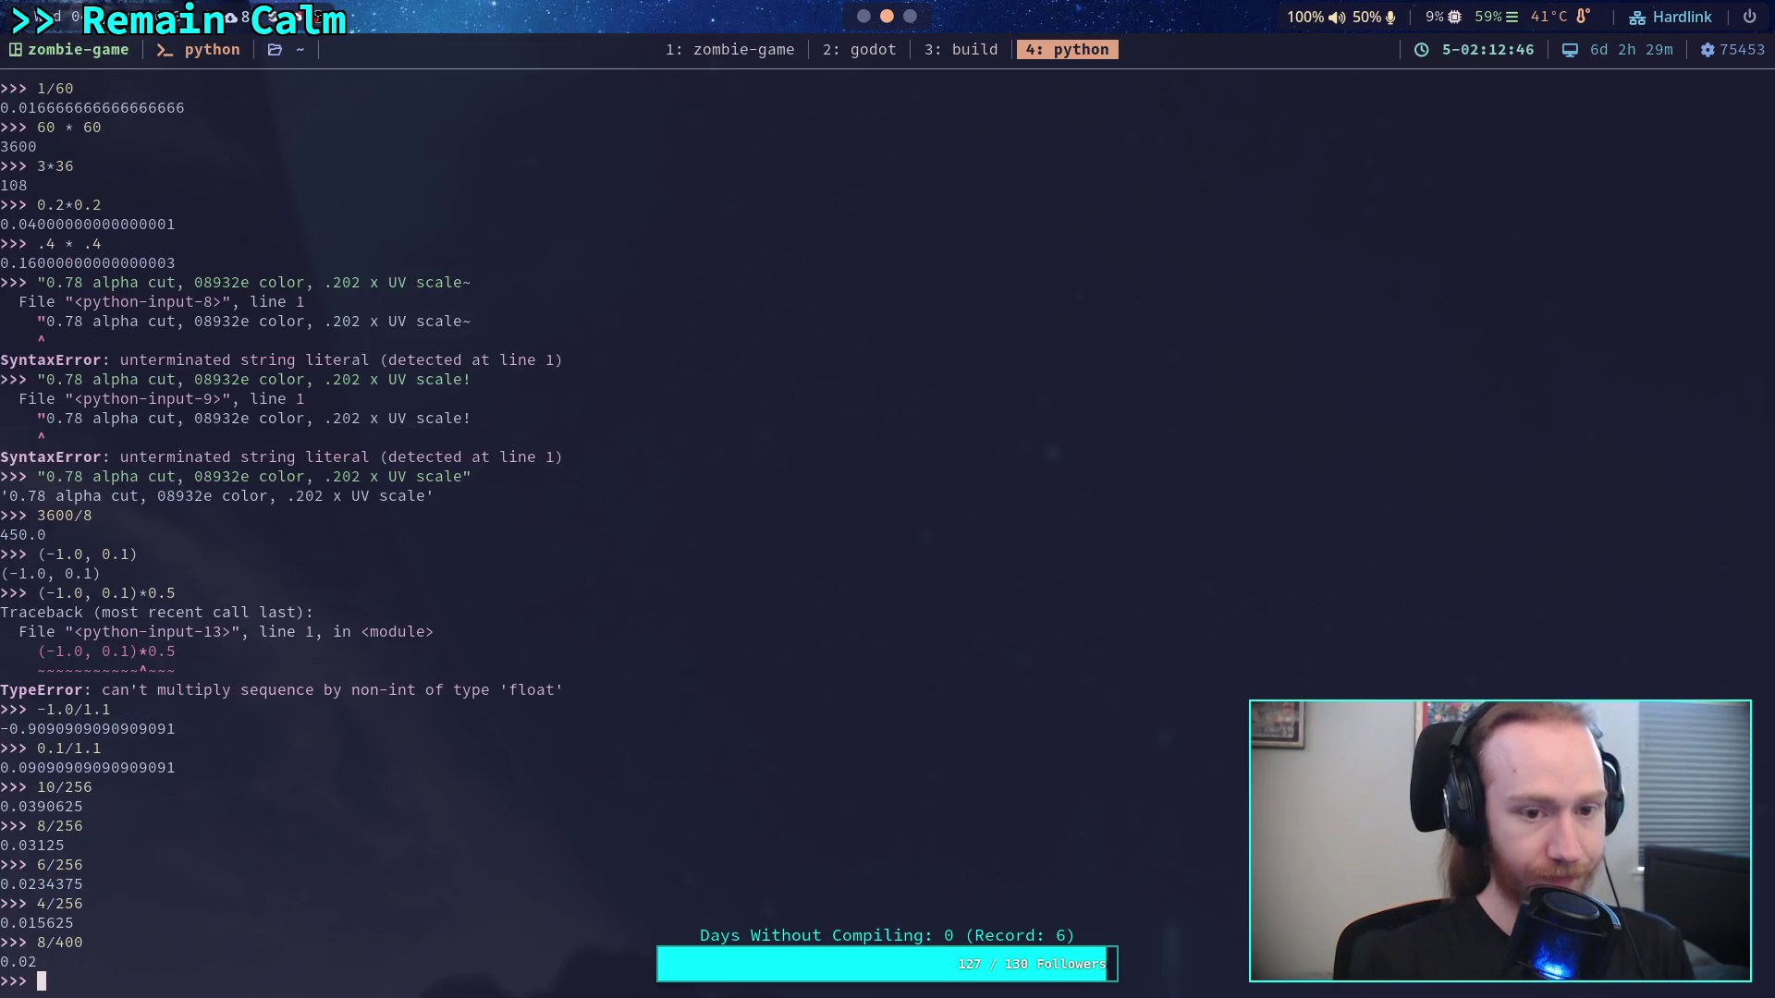
{"action": "type", "text": "0.01"}
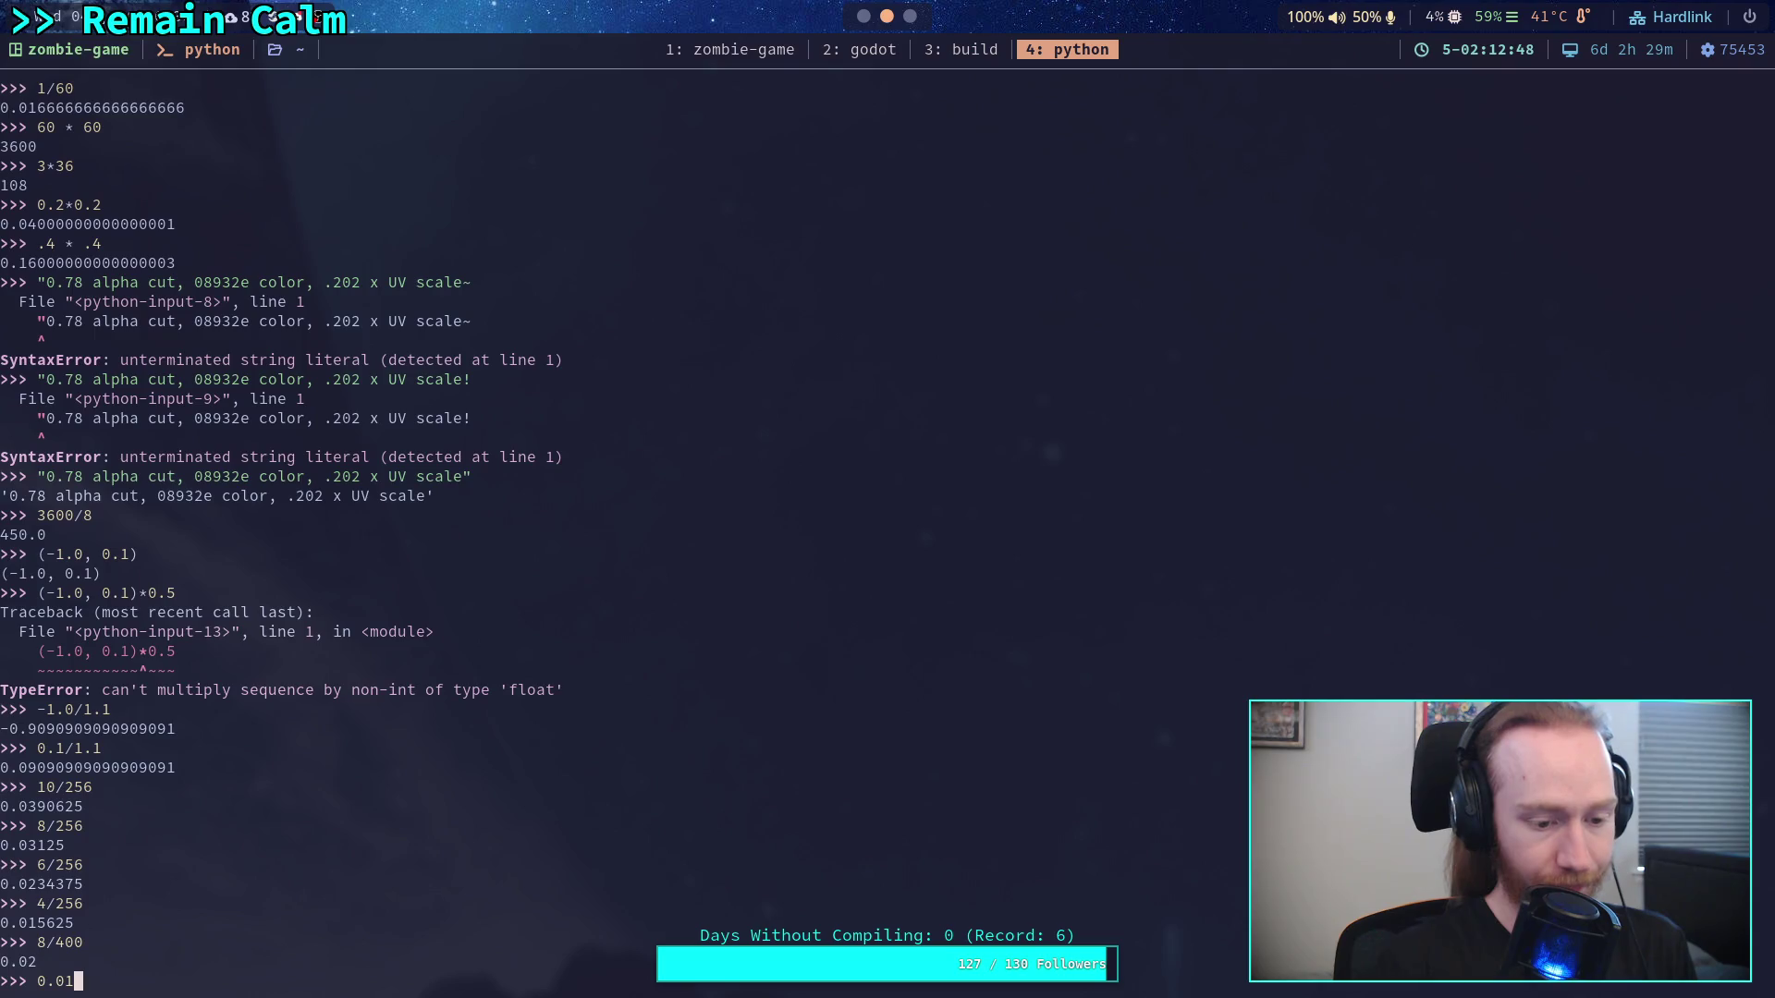
{"action": "type", "text": "*0.01"}
{"action": "key", "text": "Return"}
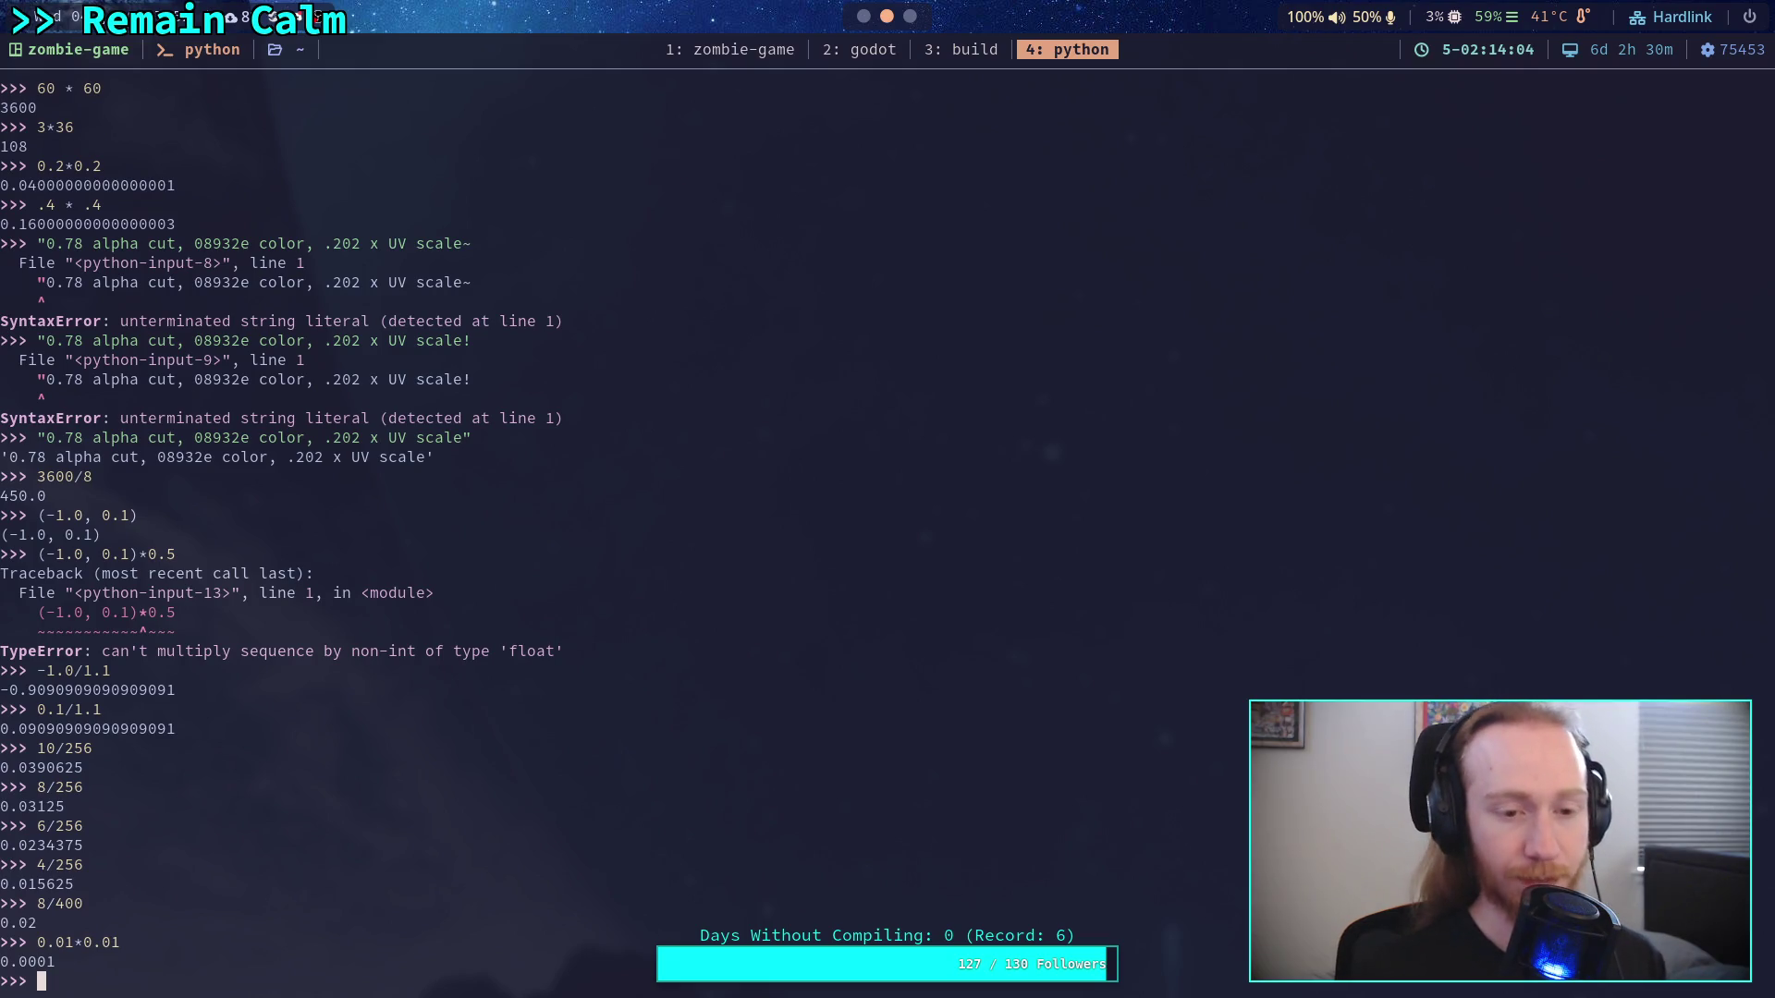
Fold the _is_pos_too_close function and inspect the count variable on line 657
{"action": "key", "text": "super+2"}
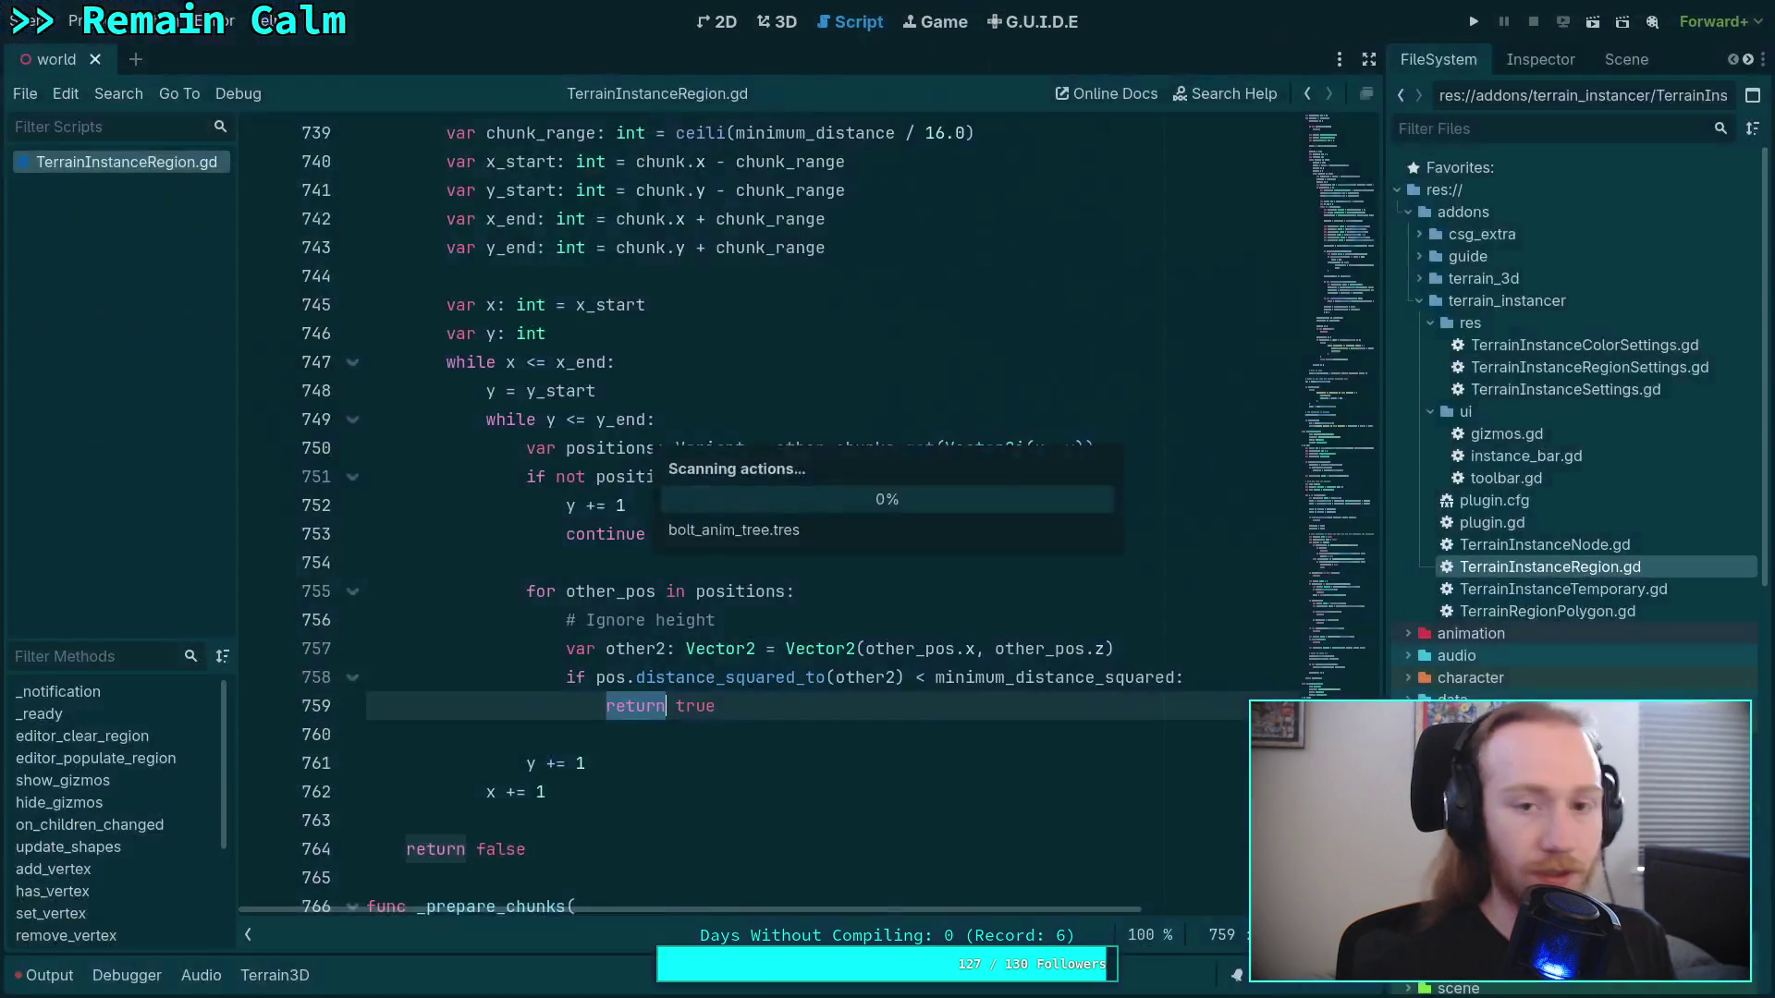
{"action": "scroll", "coordinate": [1027, 785], "scroll_direction": "up", "scroll_amount": 10}
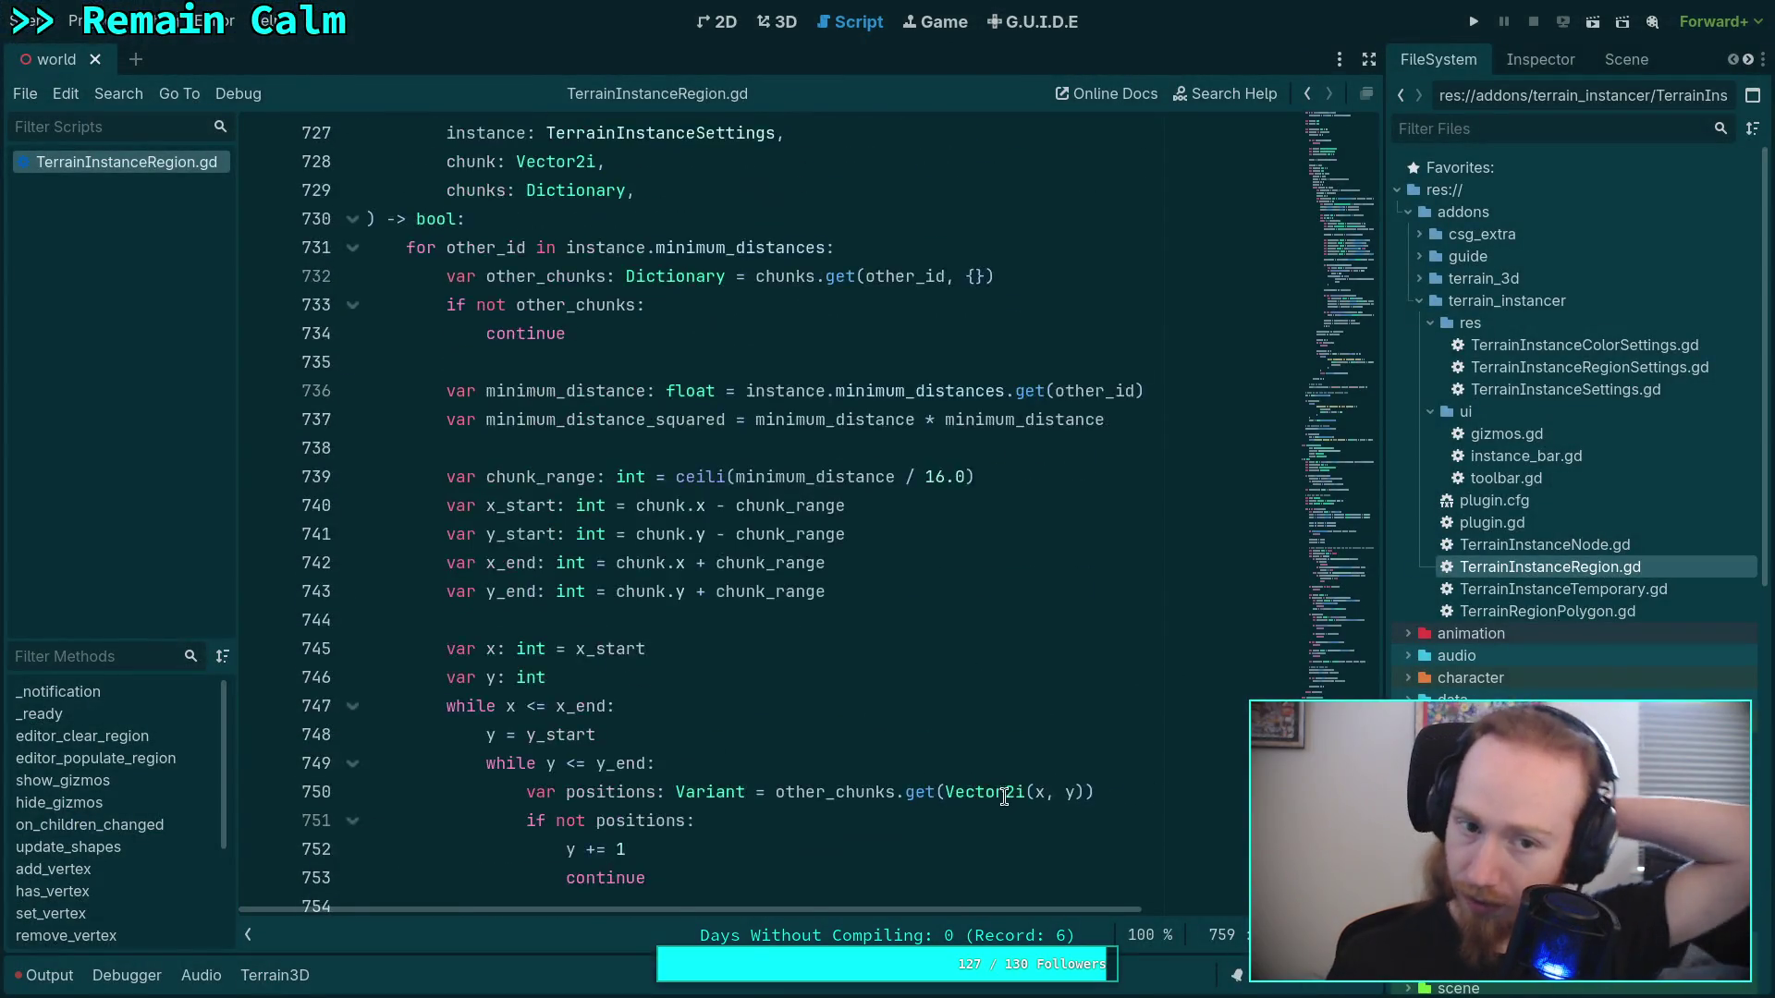
{"action": "left_click", "coordinate": [352, 677]}
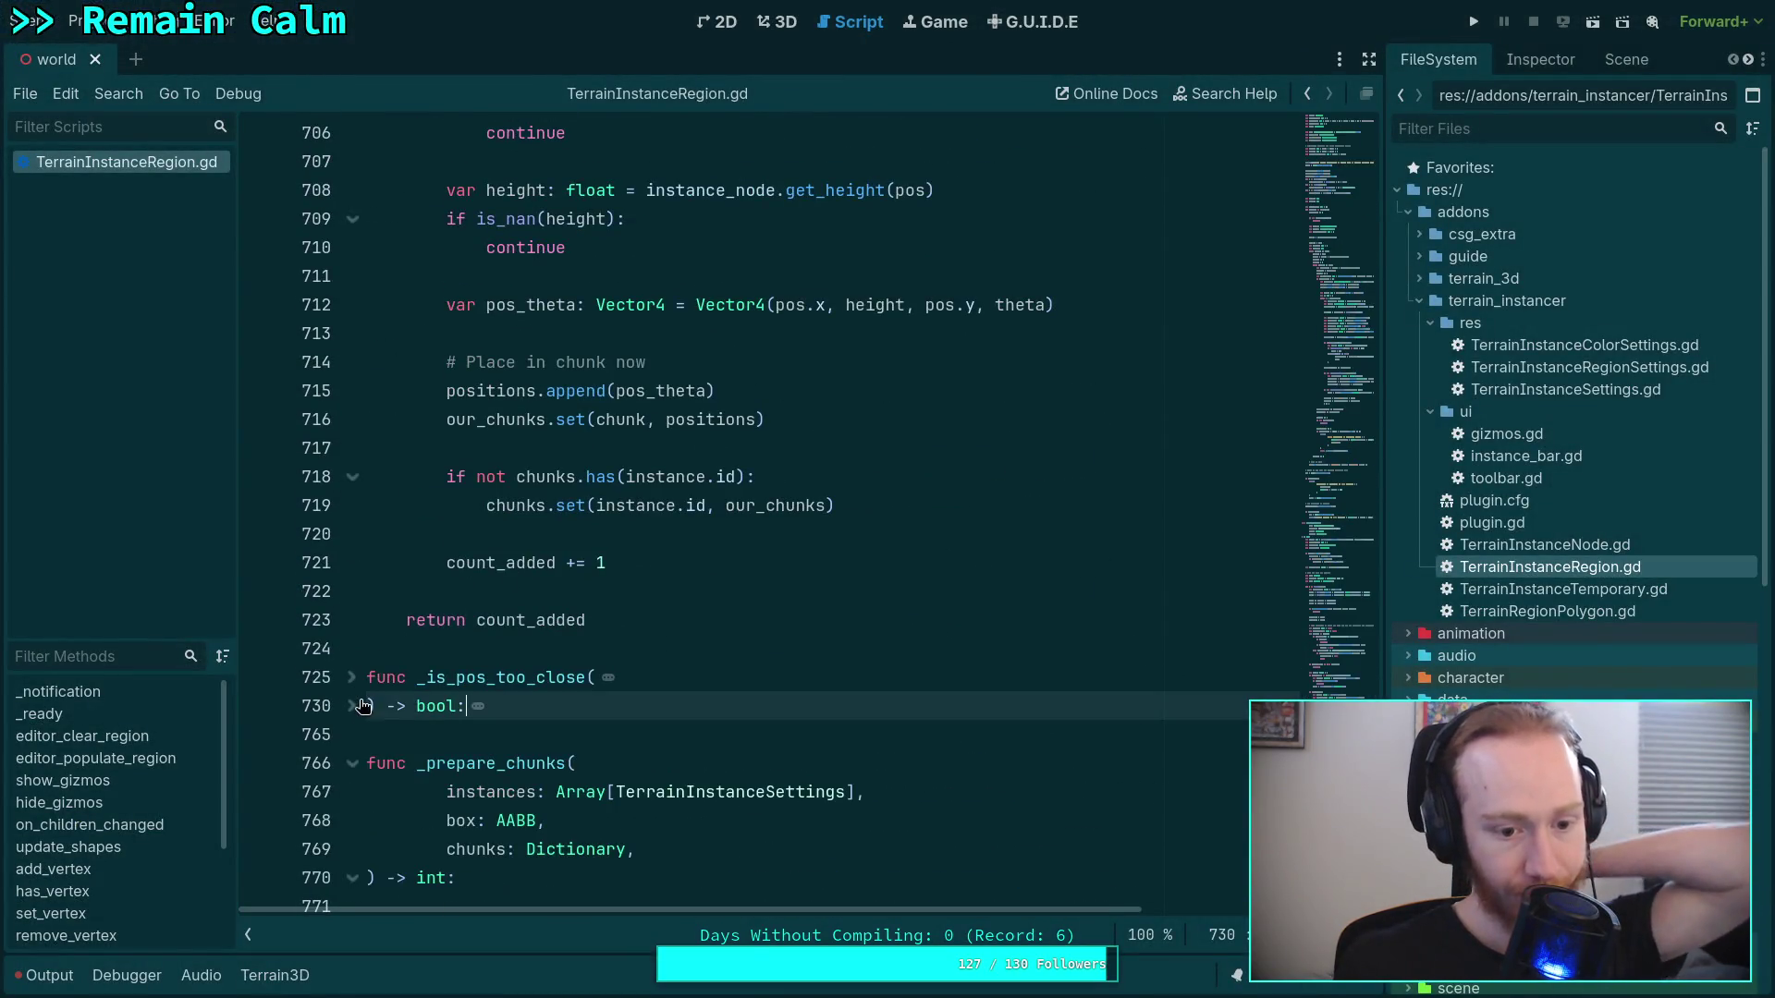
{"action": "scroll", "coordinate": [406, 679], "scroll_direction": "up", "scroll_amount": 20}
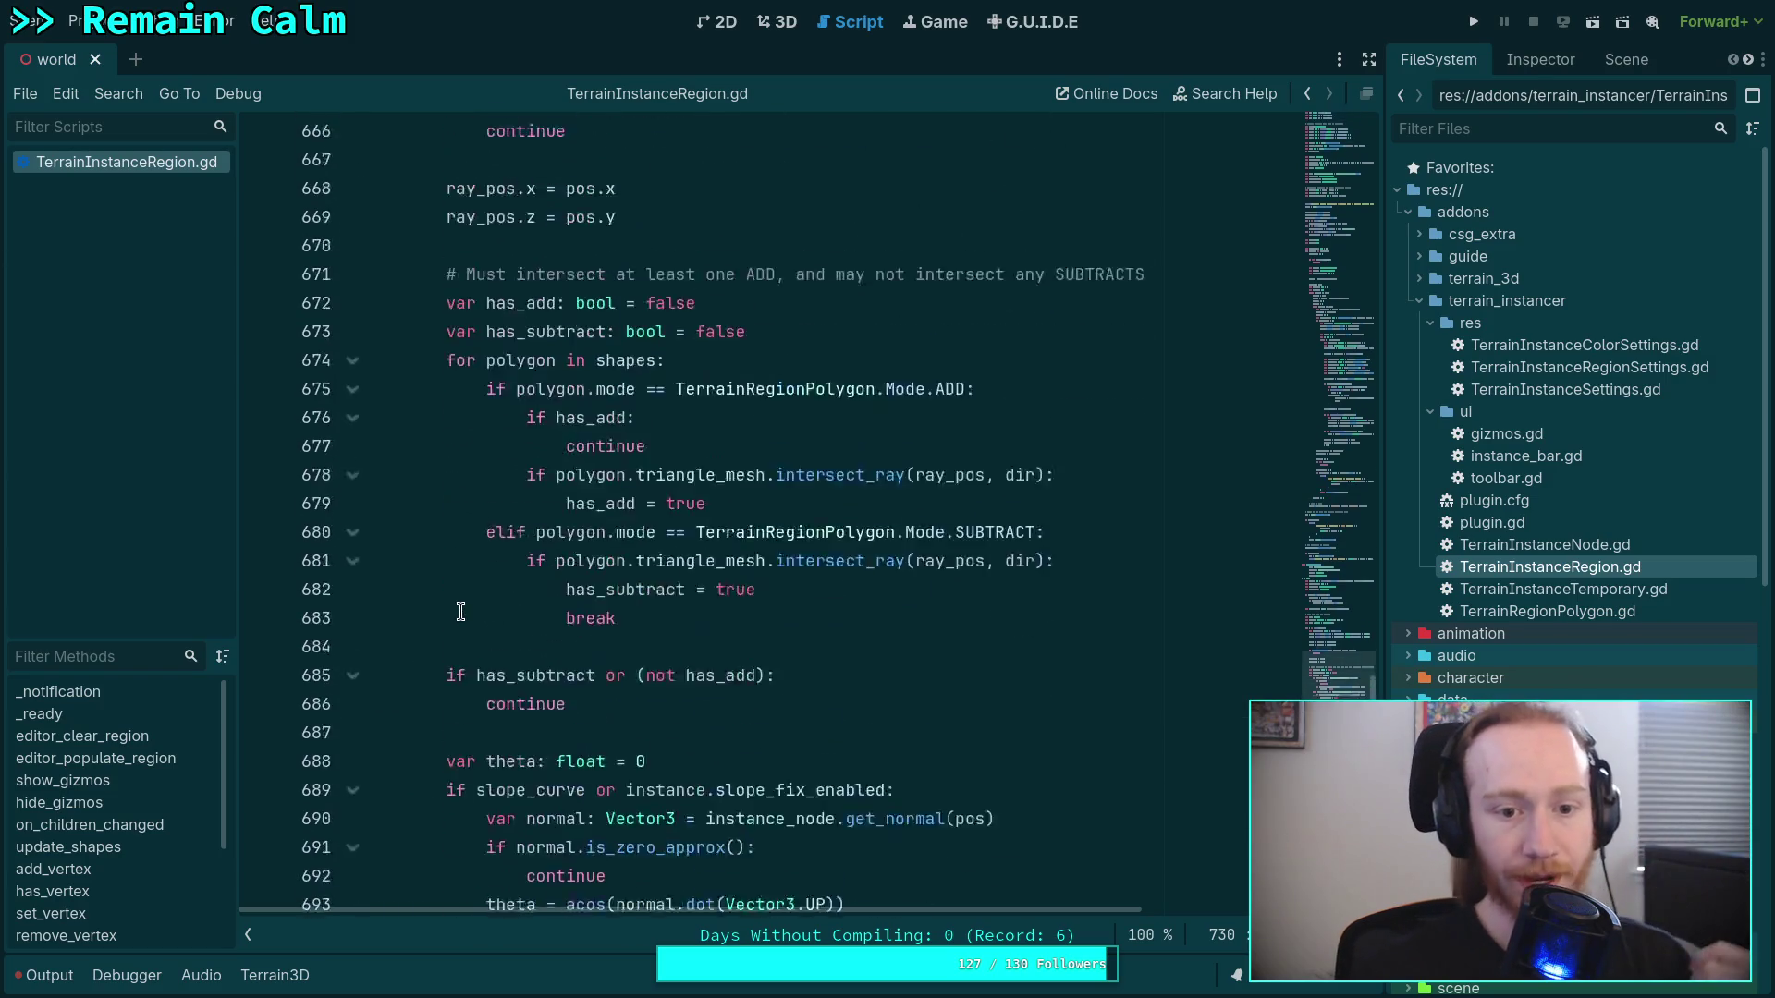
{"action": "scroll", "coordinate": [462, 597], "scroll_direction": "up", "scroll_amount": 1}
{"action": "double_click", "coordinate": [569, 706]}
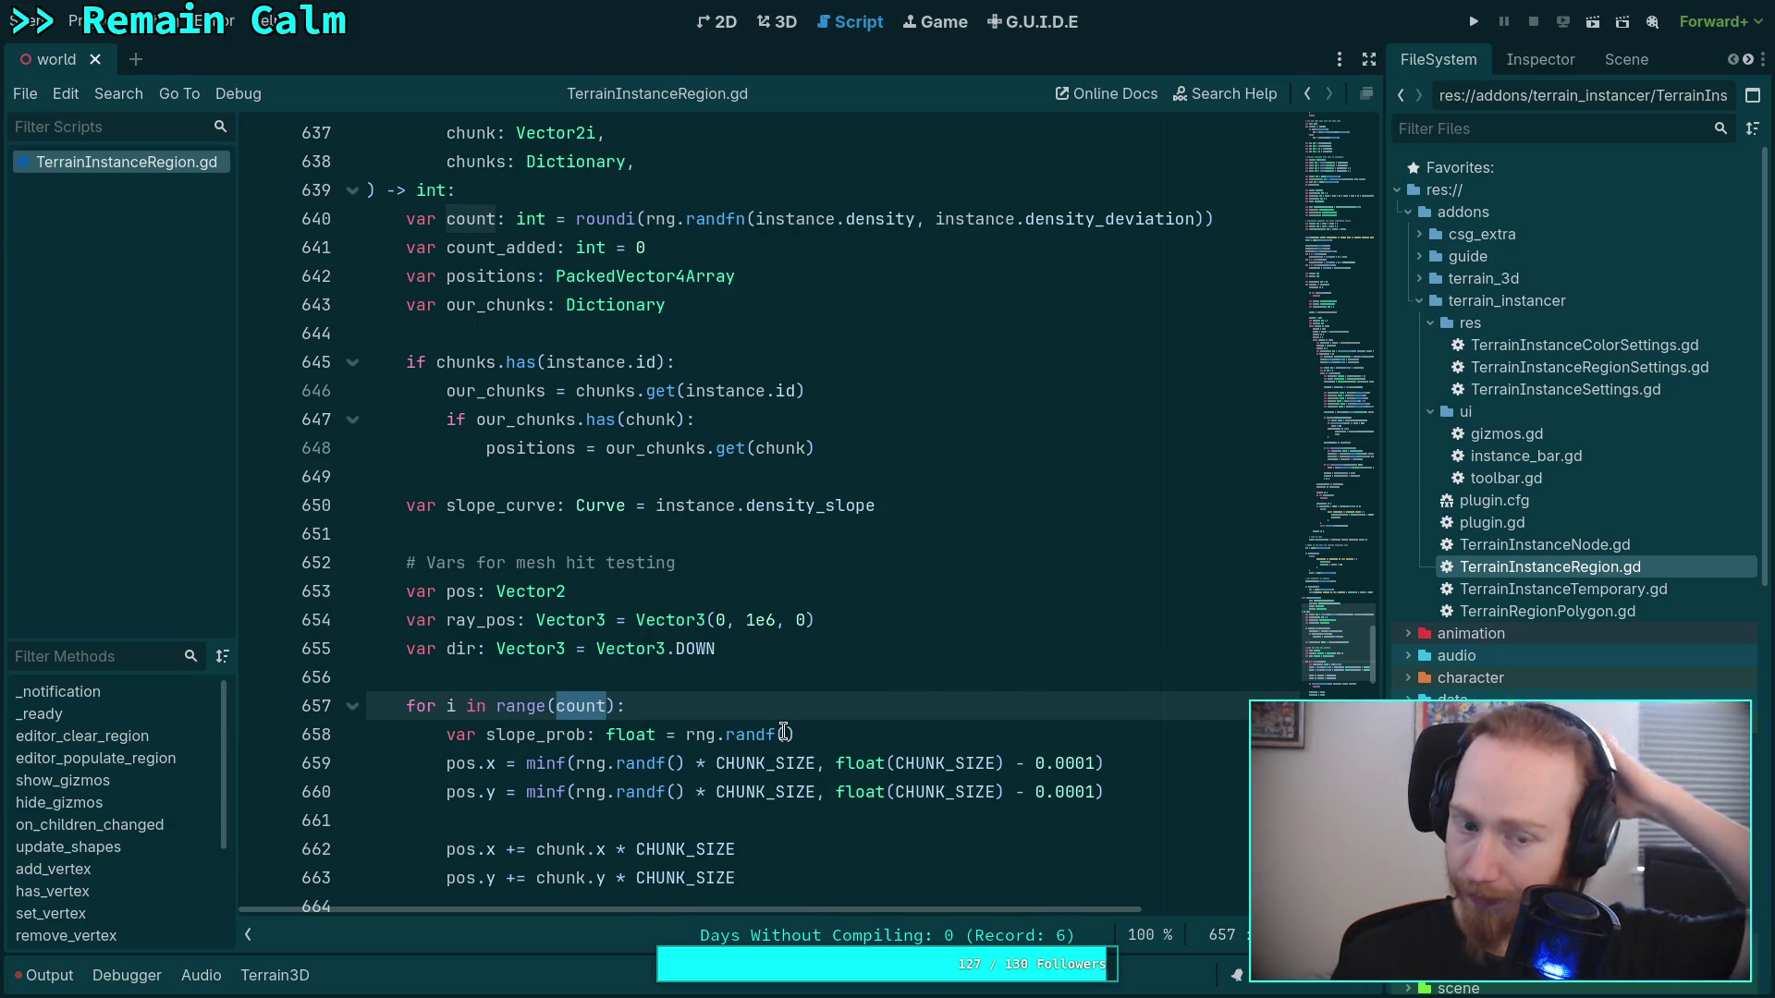
{"action": "left_click", "coordinate": [775, 678]}
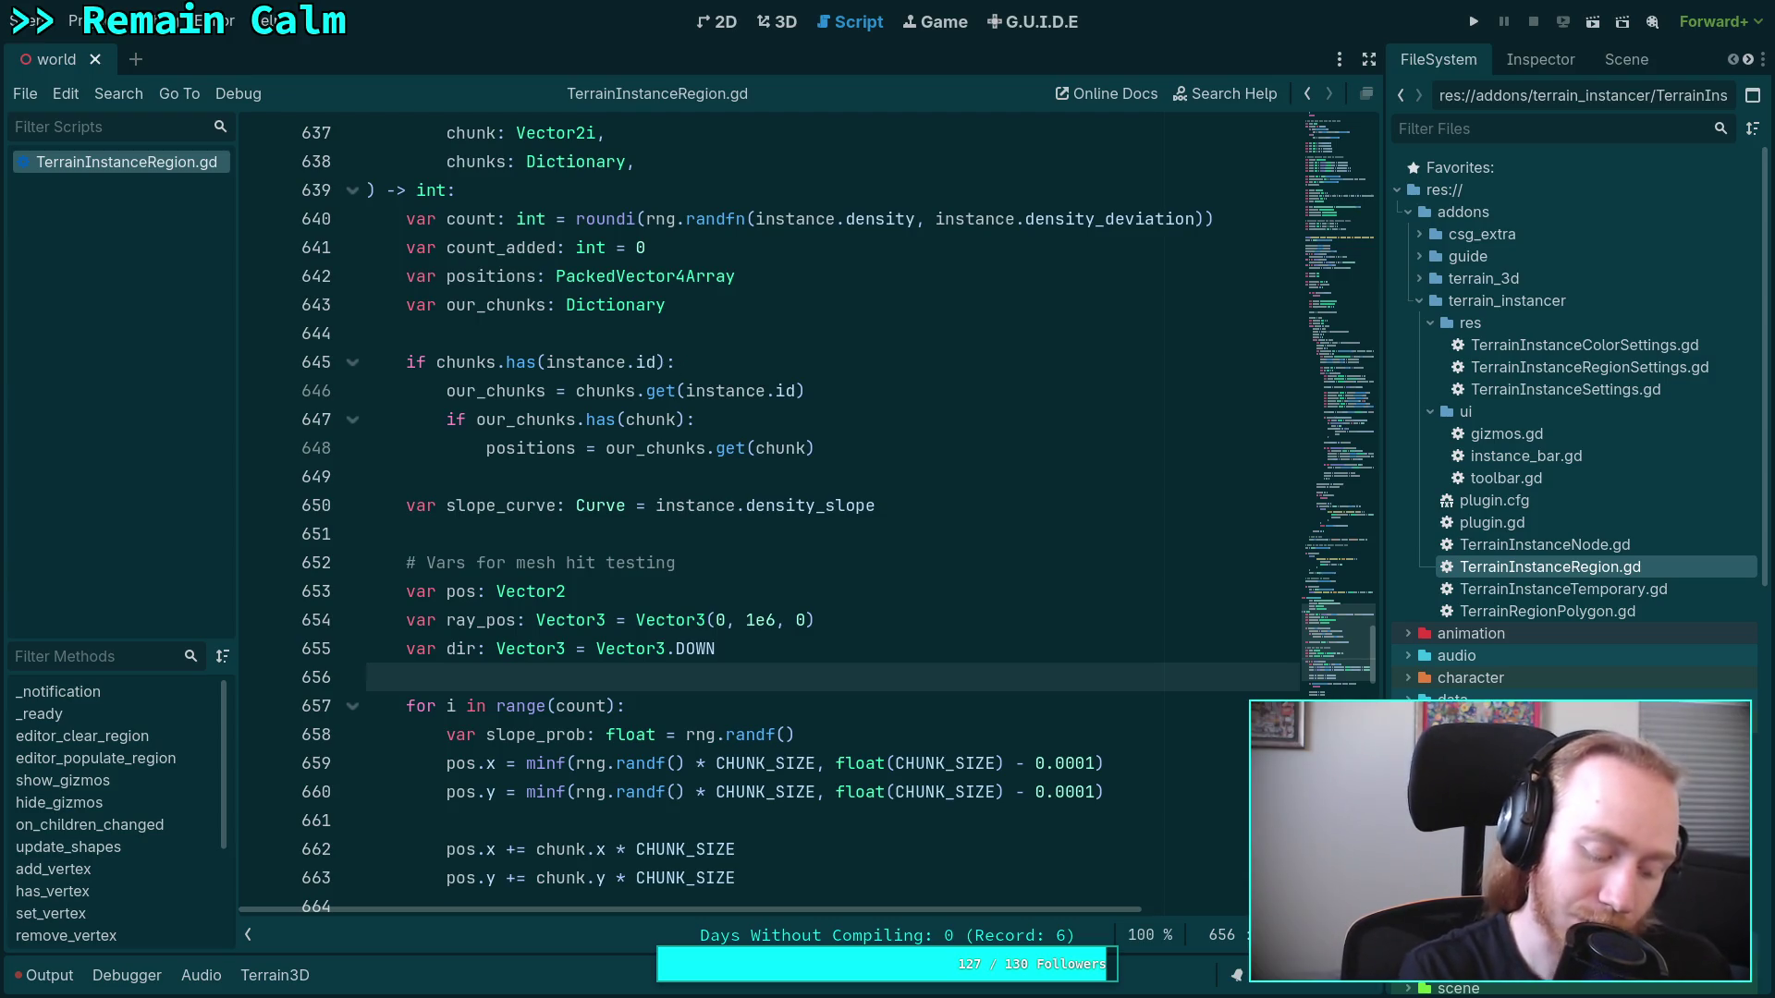
Open the Terrain3D v1.0.0-stable...v1.0.1 commit comparison in the browser
{"action": "key", "text": "alt+Tab"}
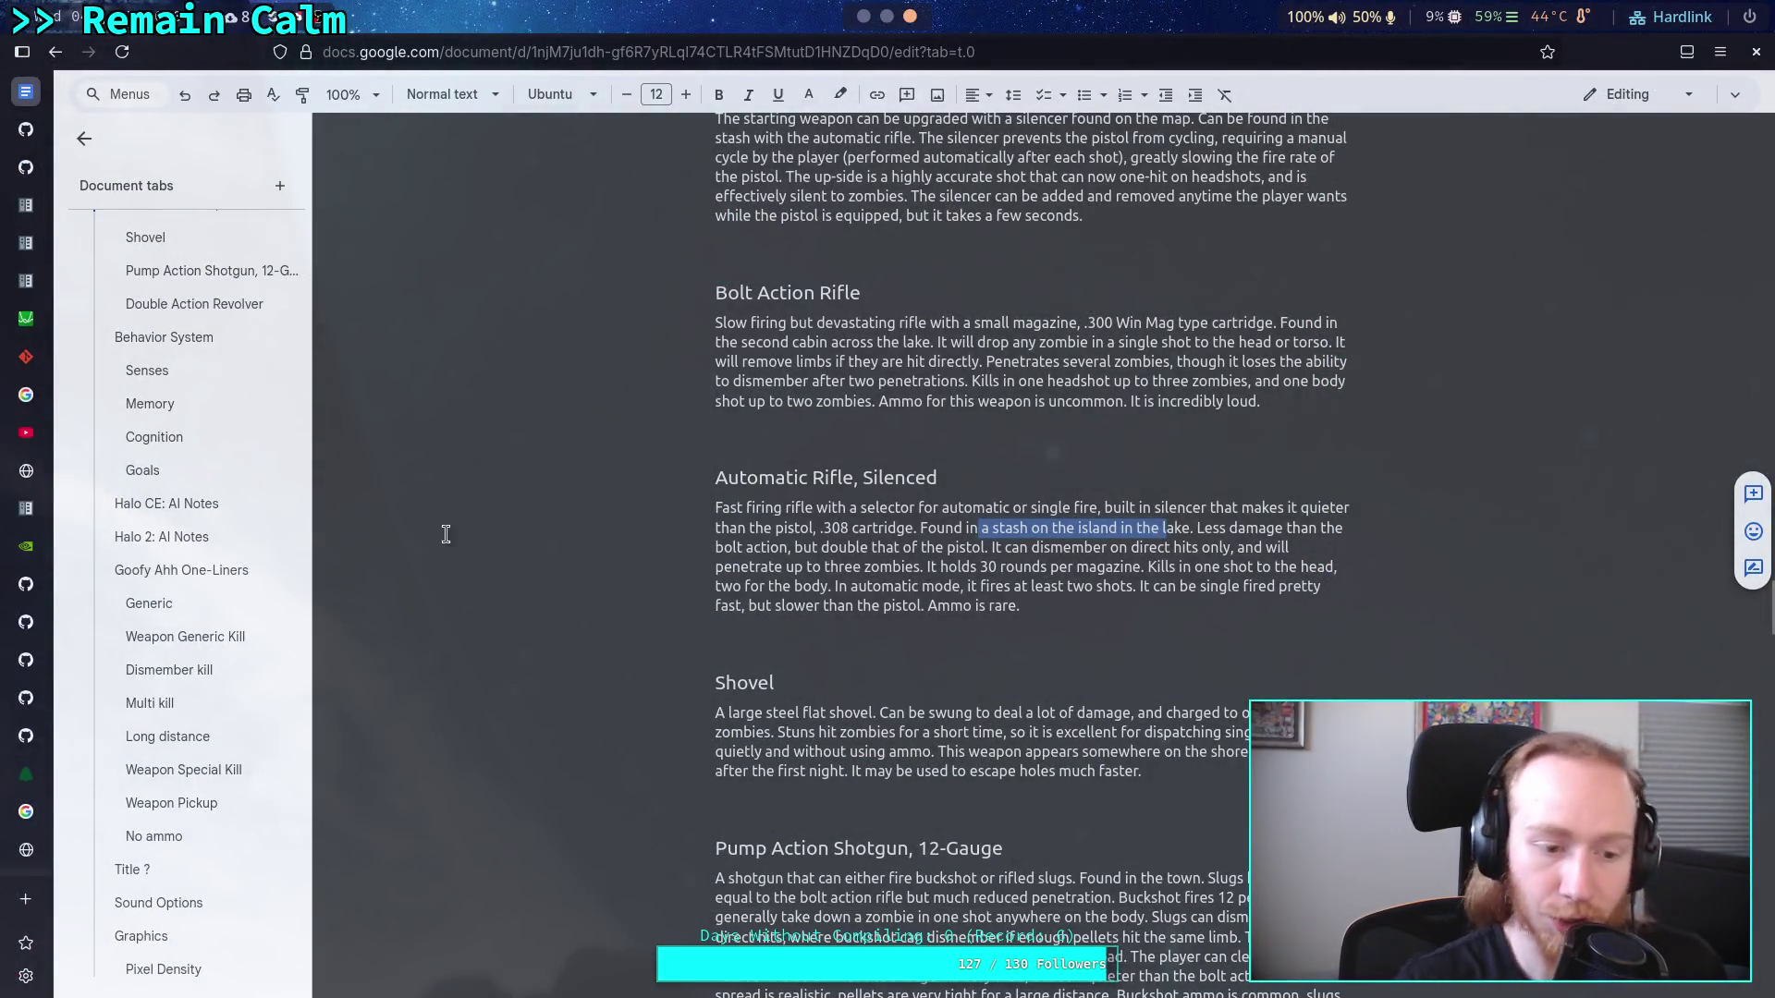
{"action": "scroll", "coordinate": [21, 874], "scroll_direction": "down", "scroll_amount": 2}
{"action": "left_click", "coordinate": [25, 857]}
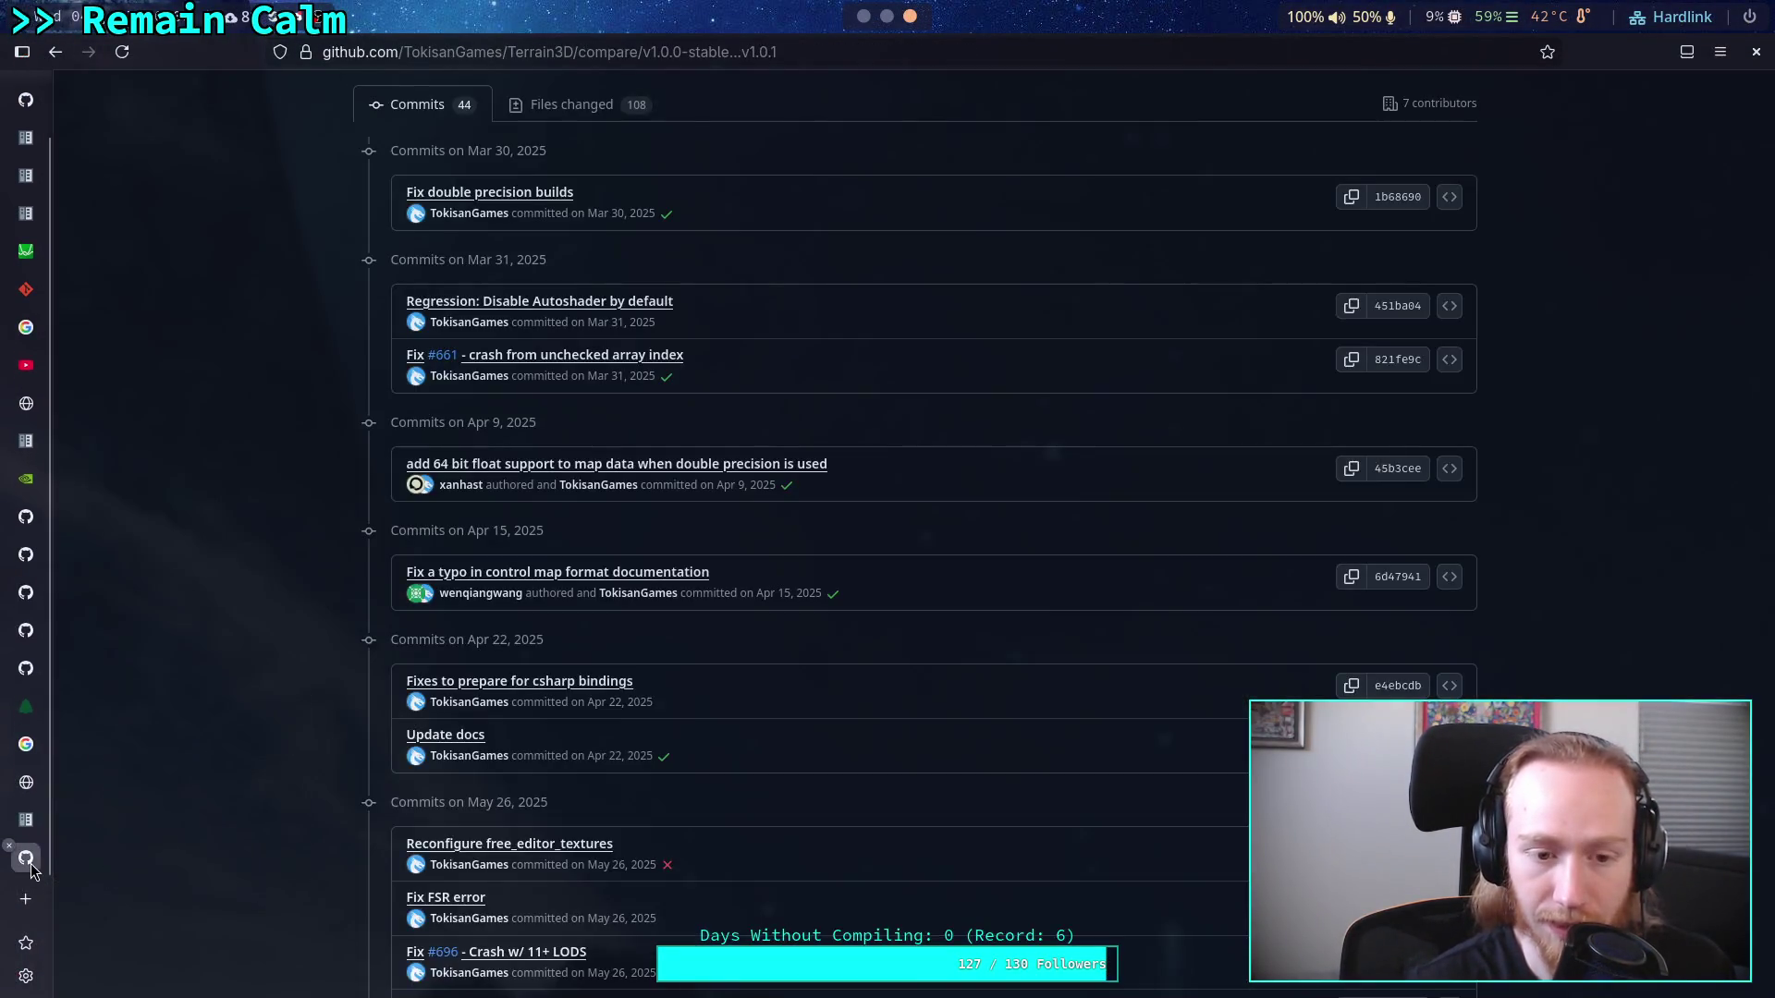
Search Google for 'best packing ratio of circles on a plane', correcting typos along the way
{"action": "left_click", "coordinate": [587, 54]}
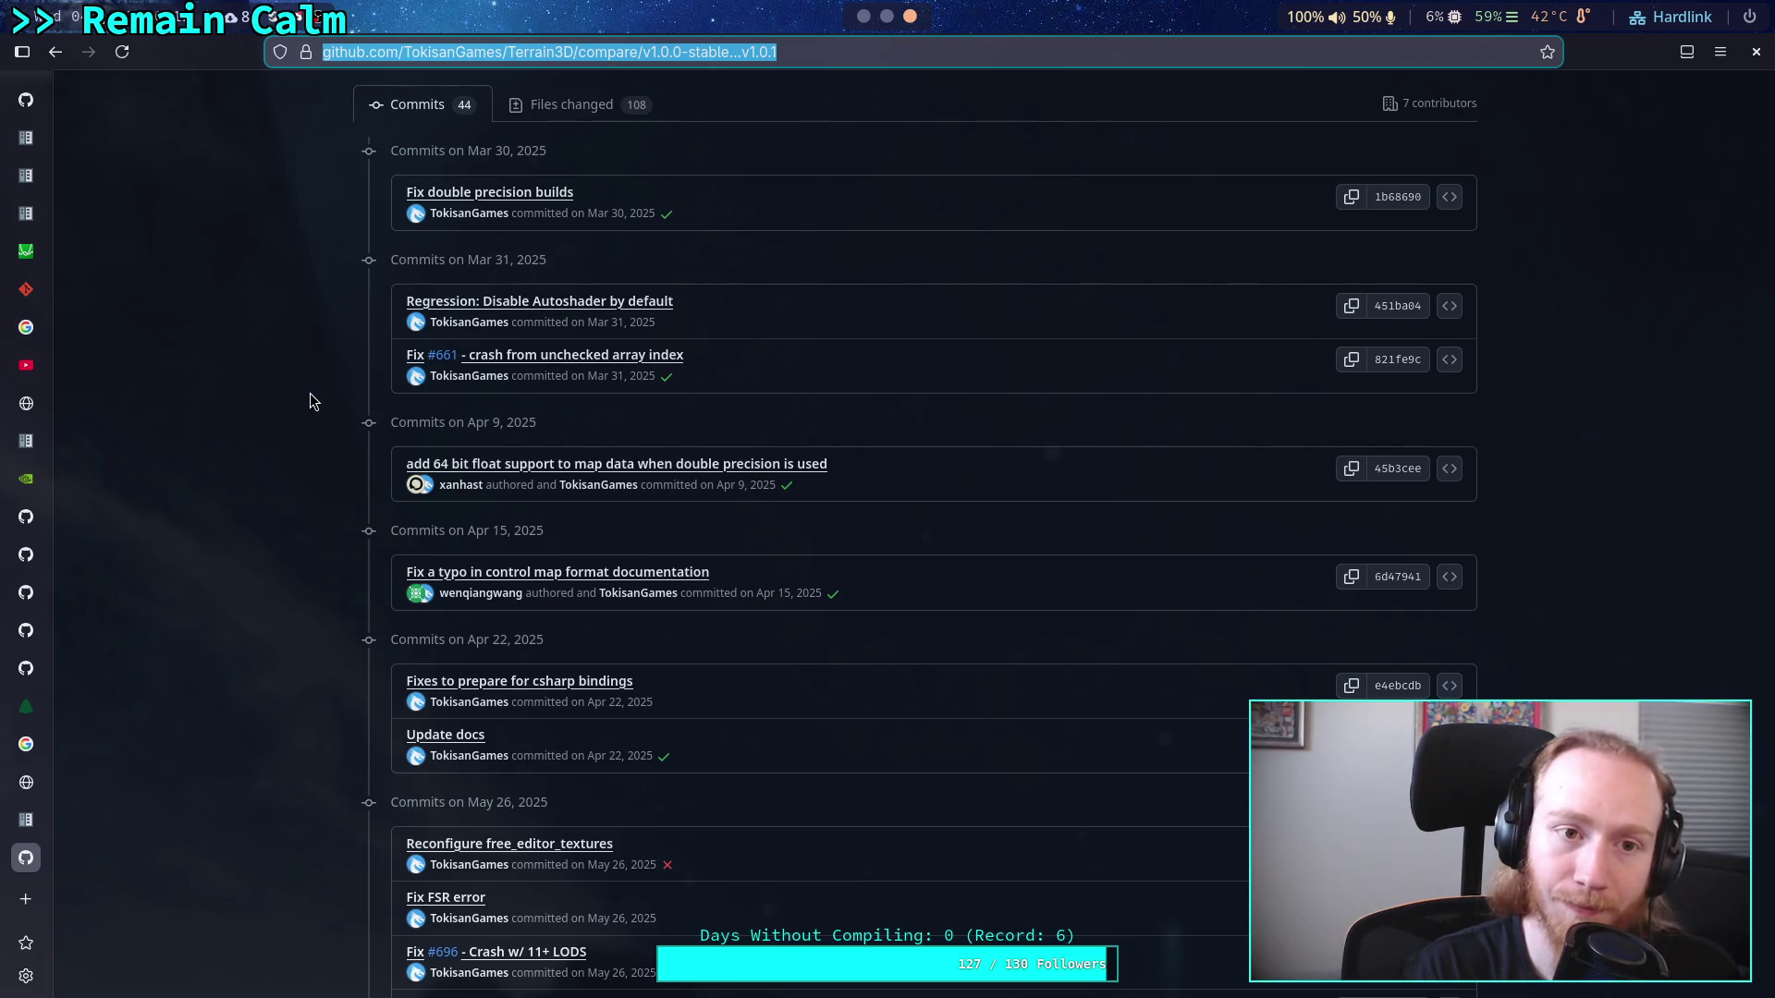
{"action": "type", "text": "best "}
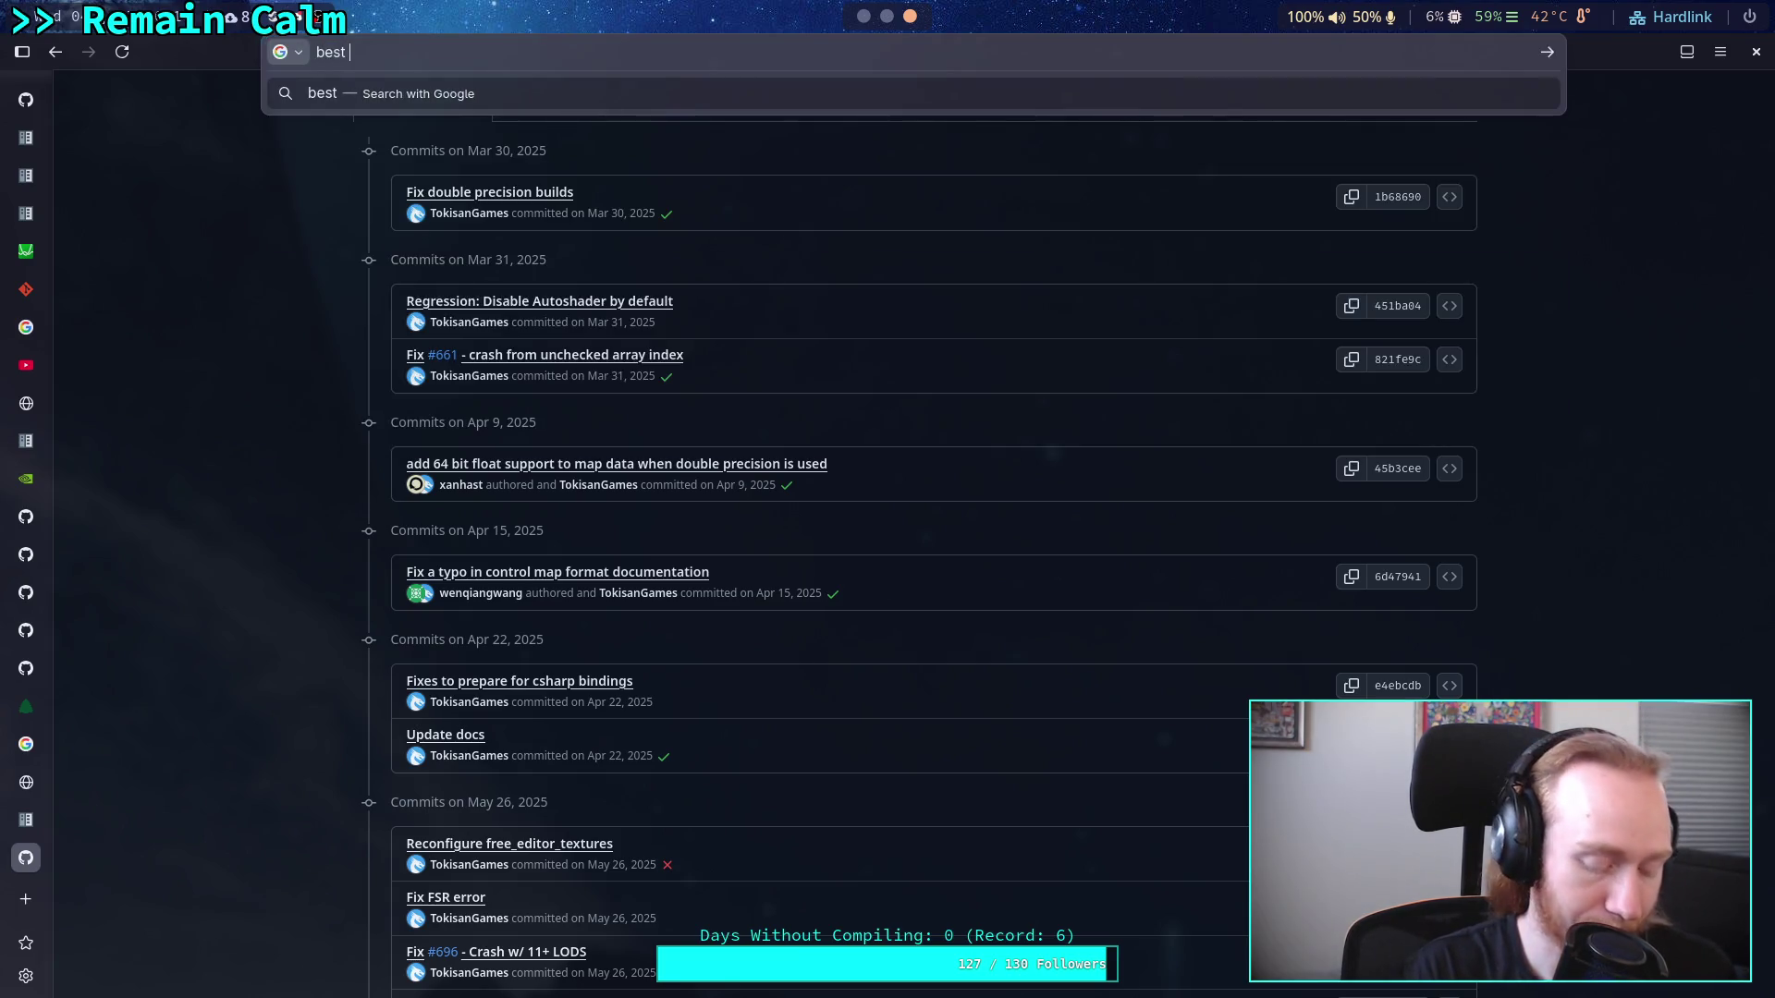
{"action": "type", "text": "packing ra"}
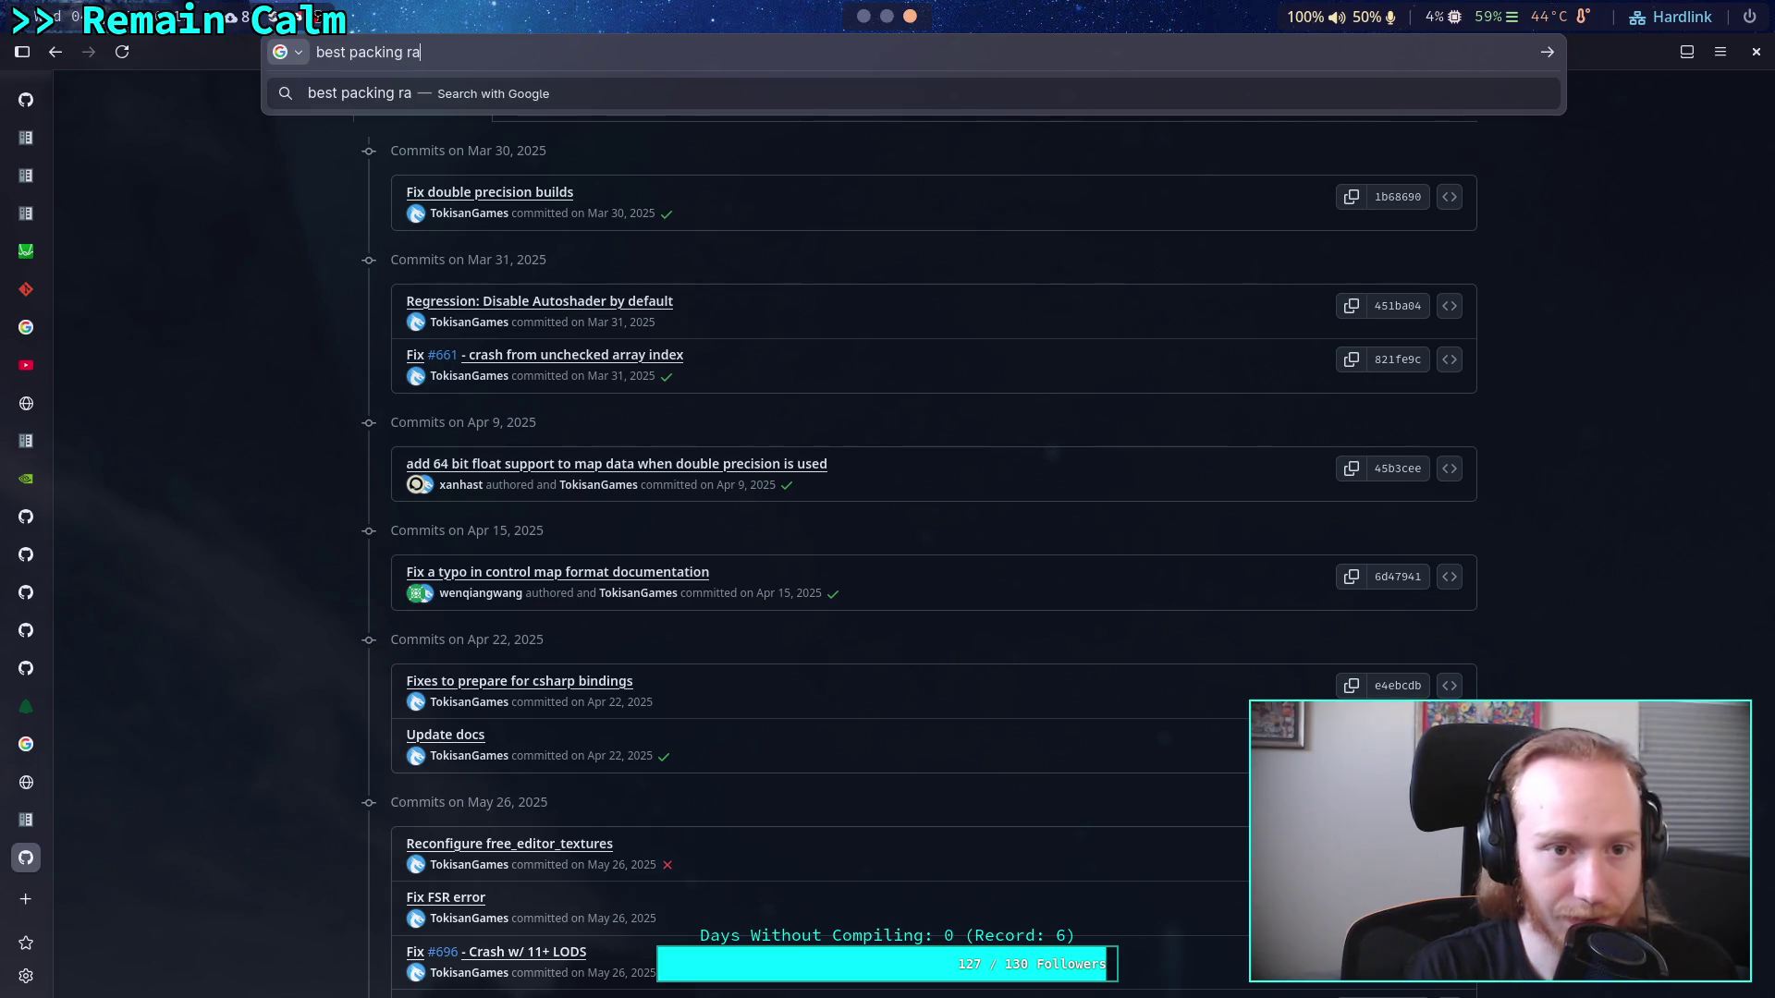
{"action": "type", "text": "tion"}
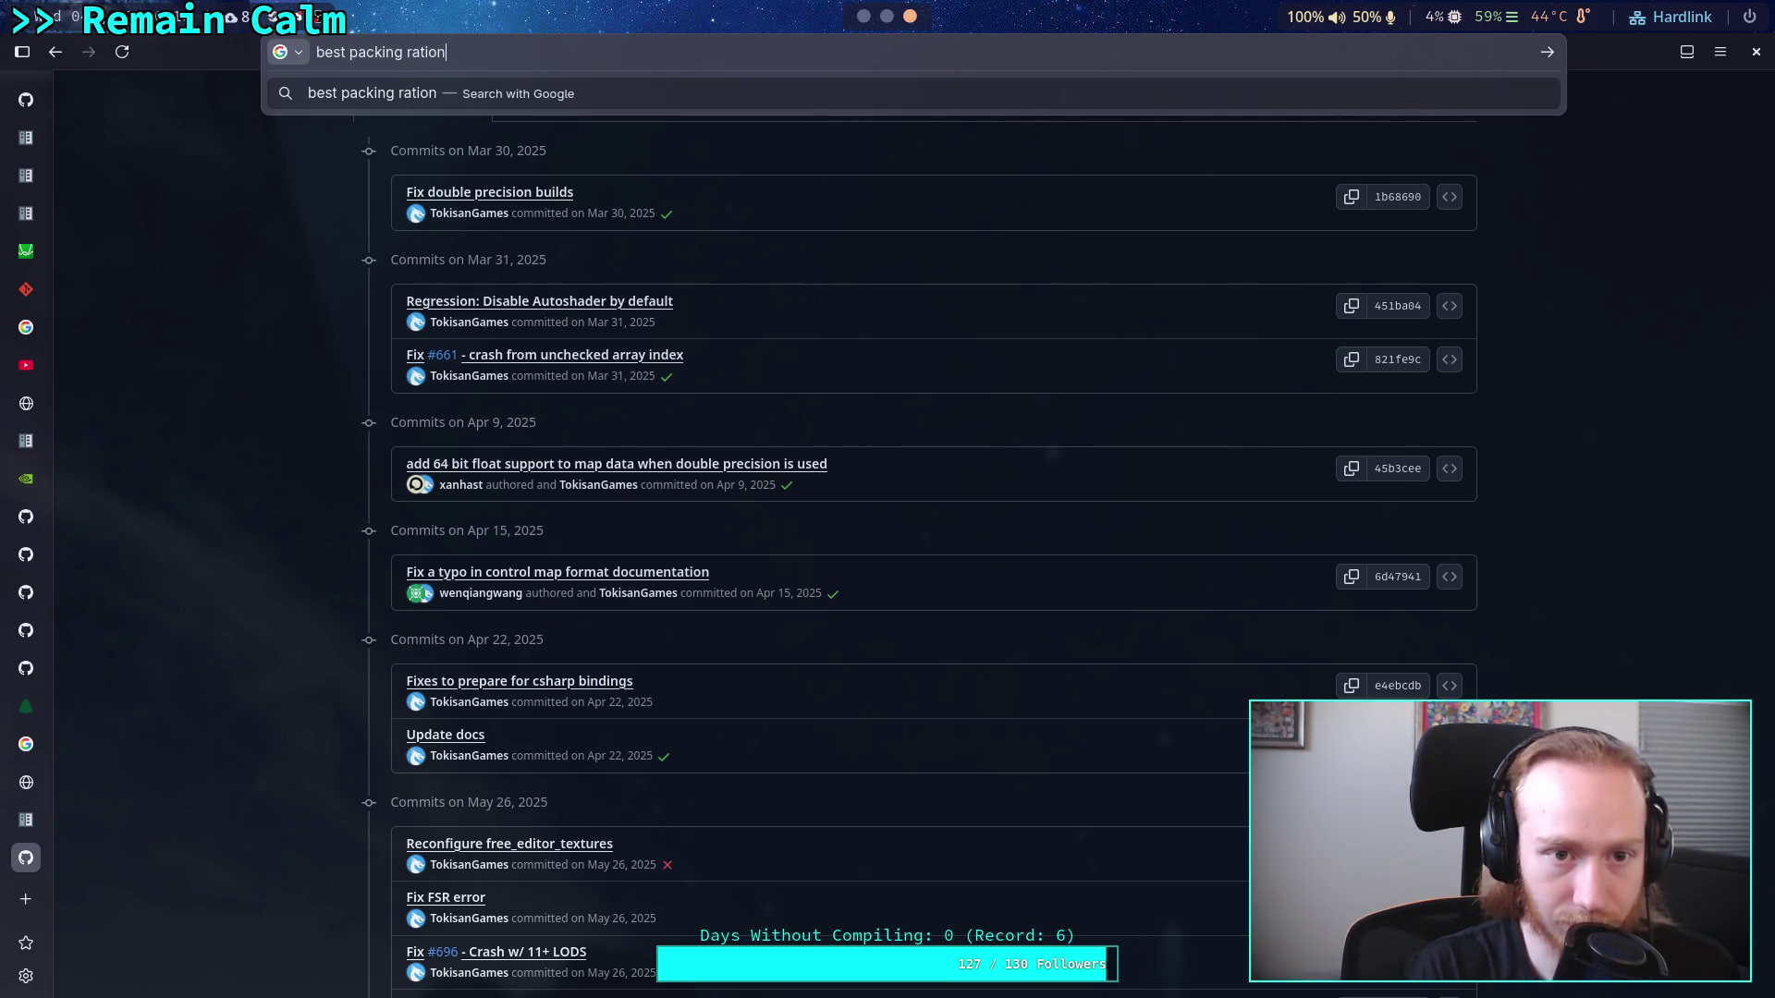
{"action": "key", "text": "BackSpace"}
{"action": "type", "text": "of cu"}
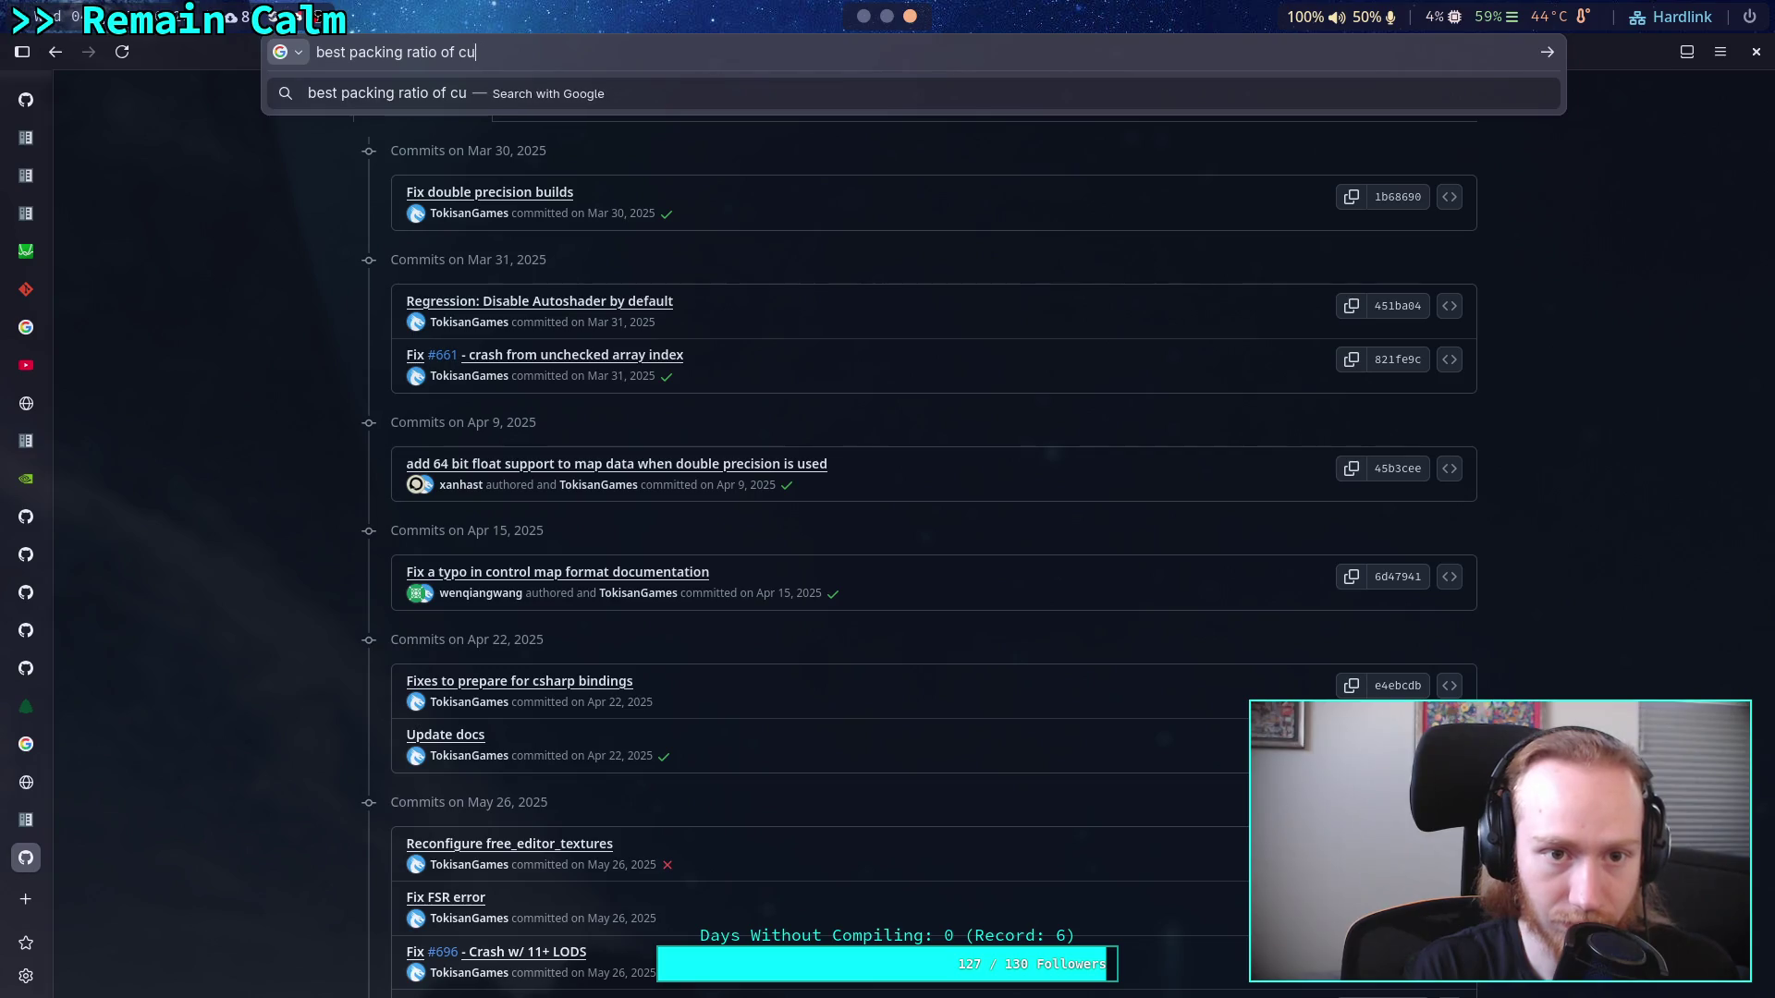
{"action": "key", "text": "BackSpace"}
{"action": "type", "text": "ircels"}
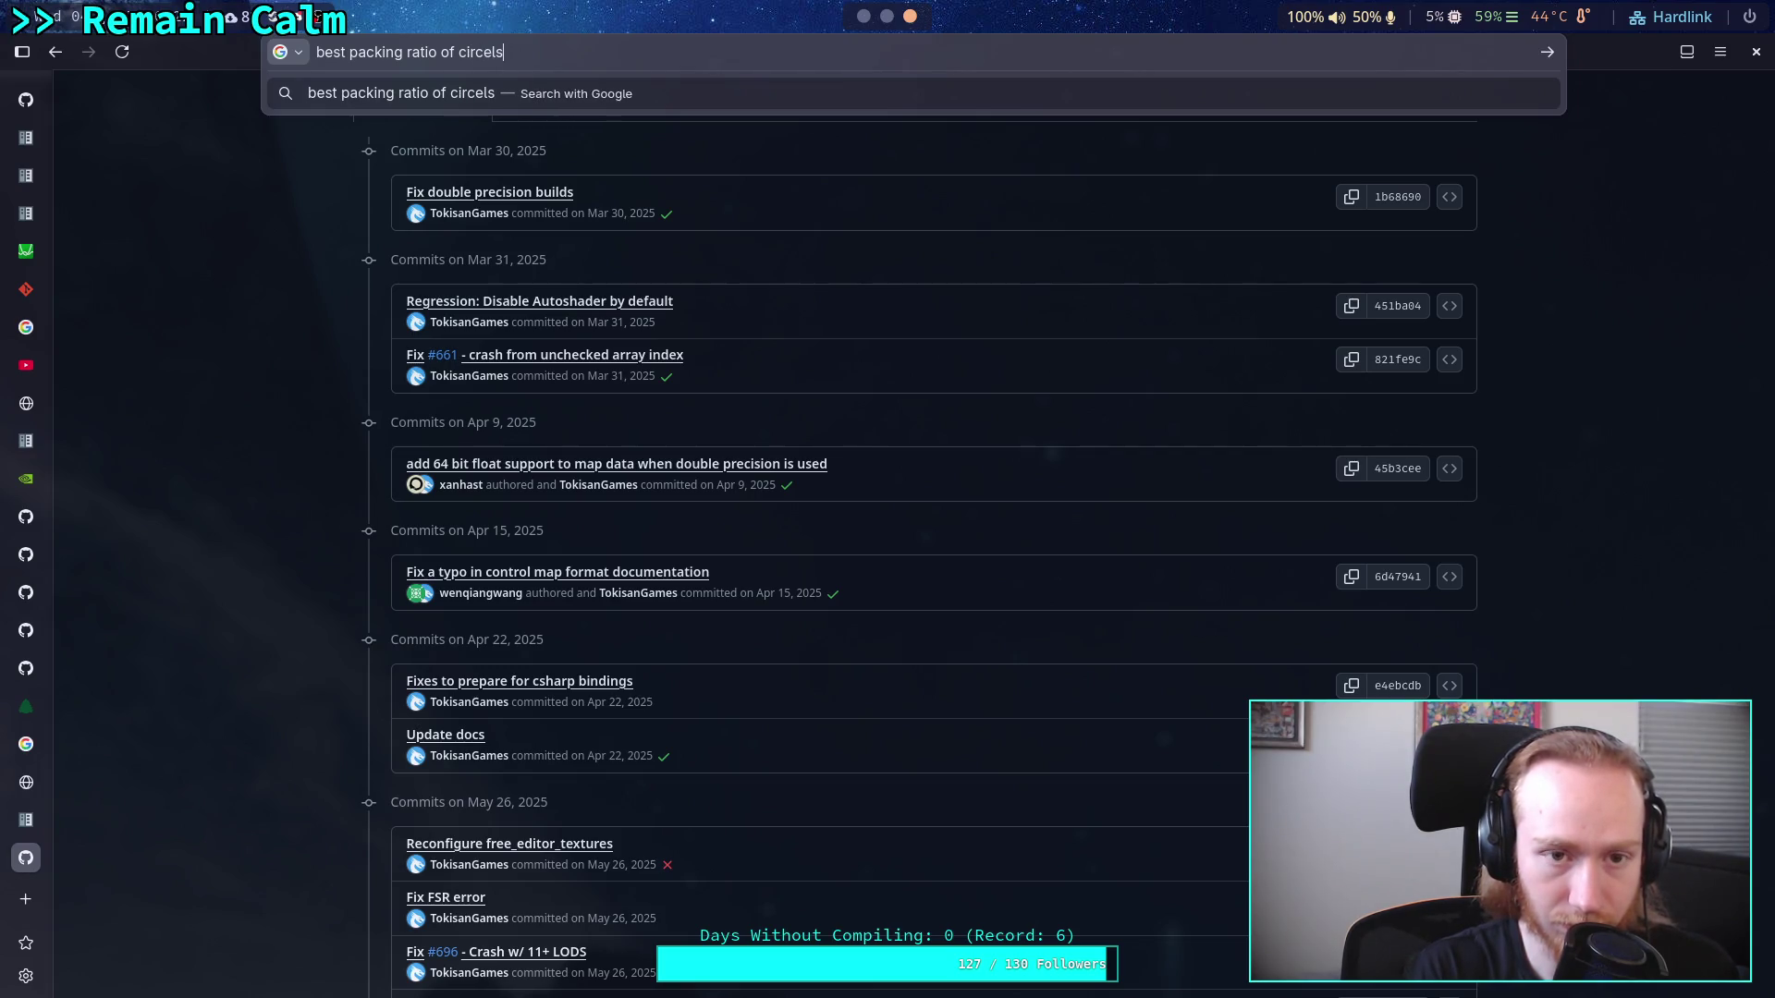
{"action": "key", "text": "BackSpace"}
{"action": "key", "text": "BackSpace"}
{"action": "key", "text": "BackSpace"}
{"action": "type", "text": "les in "}
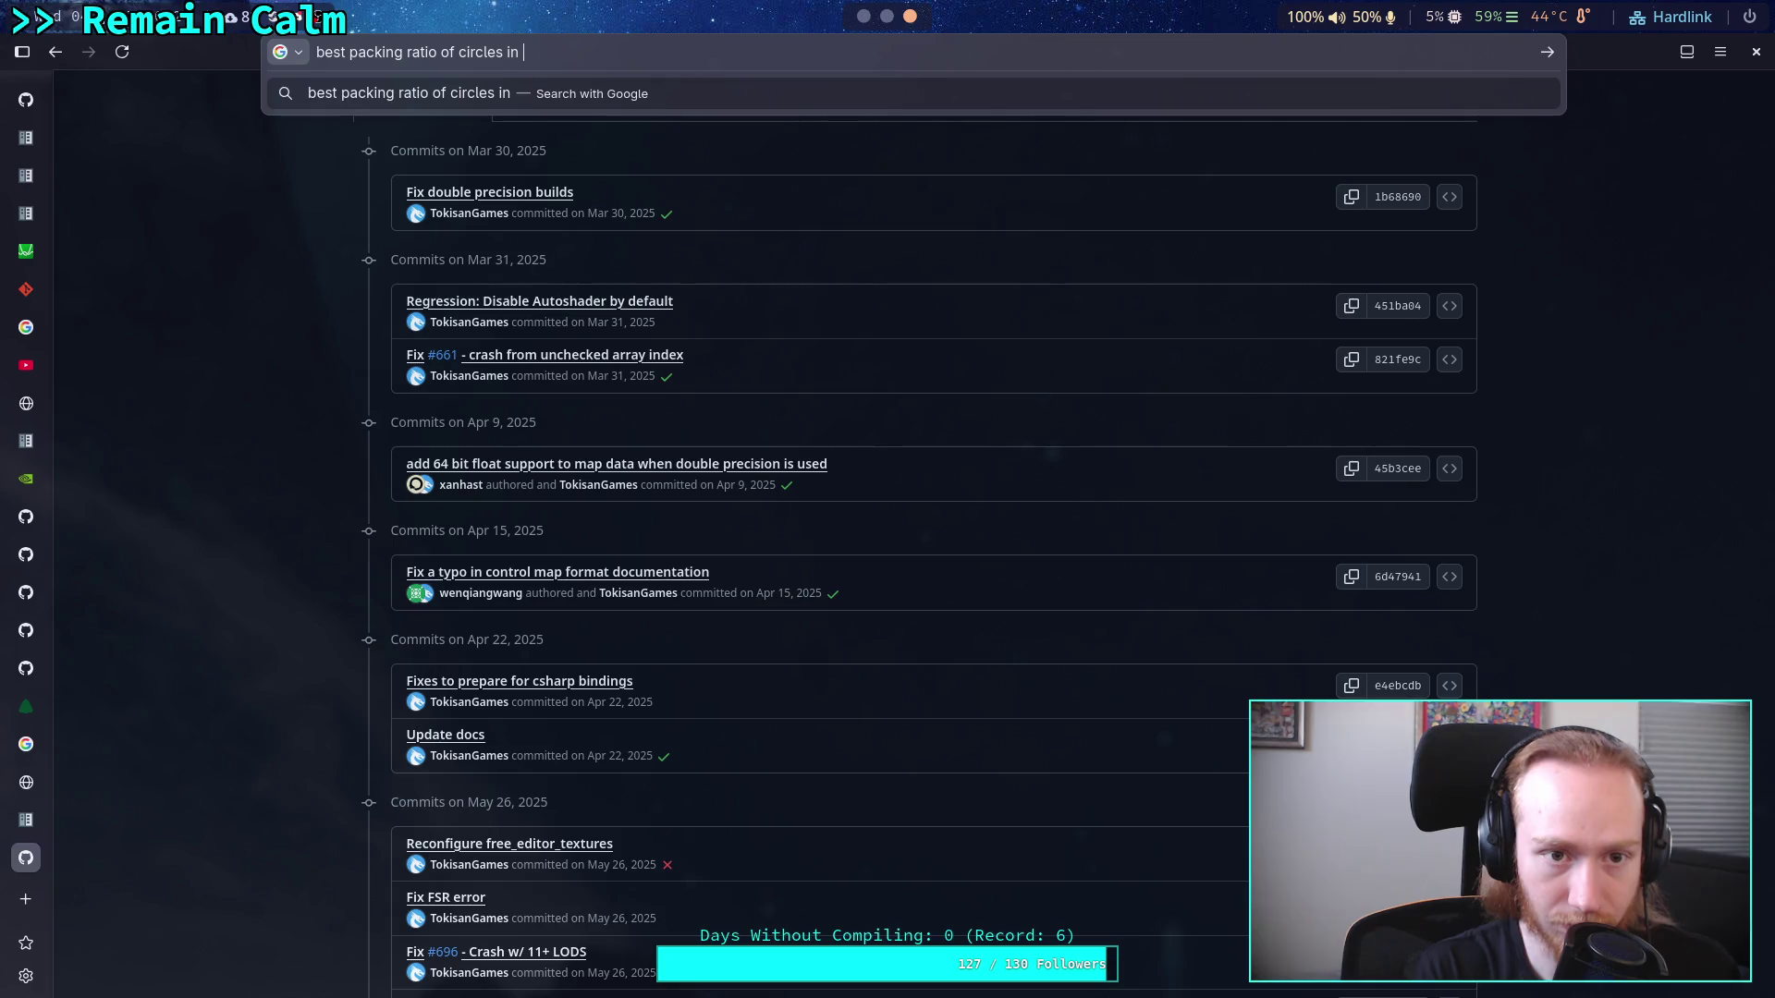
{"action": "type", "text": "a"}
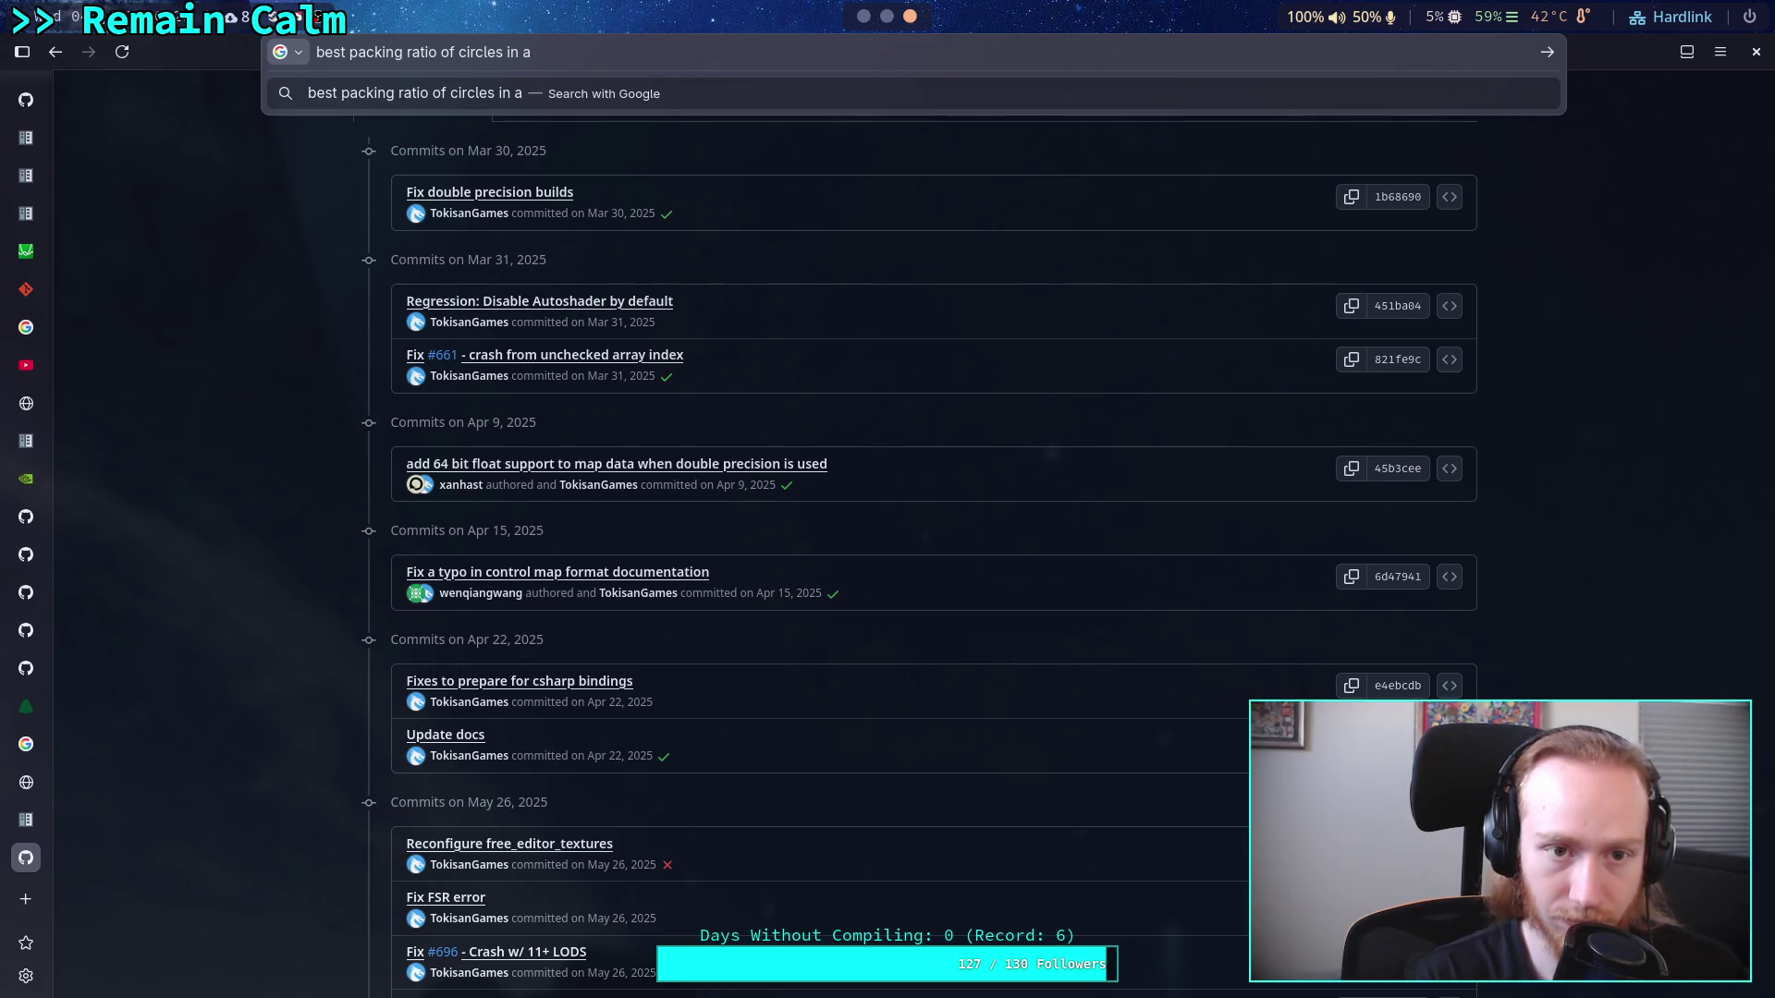
{"action": "key", "text": "BackSpace"}
{"action": "key", "text": "BackSpace"}
{"action": "key", "text": "BackSpace"}
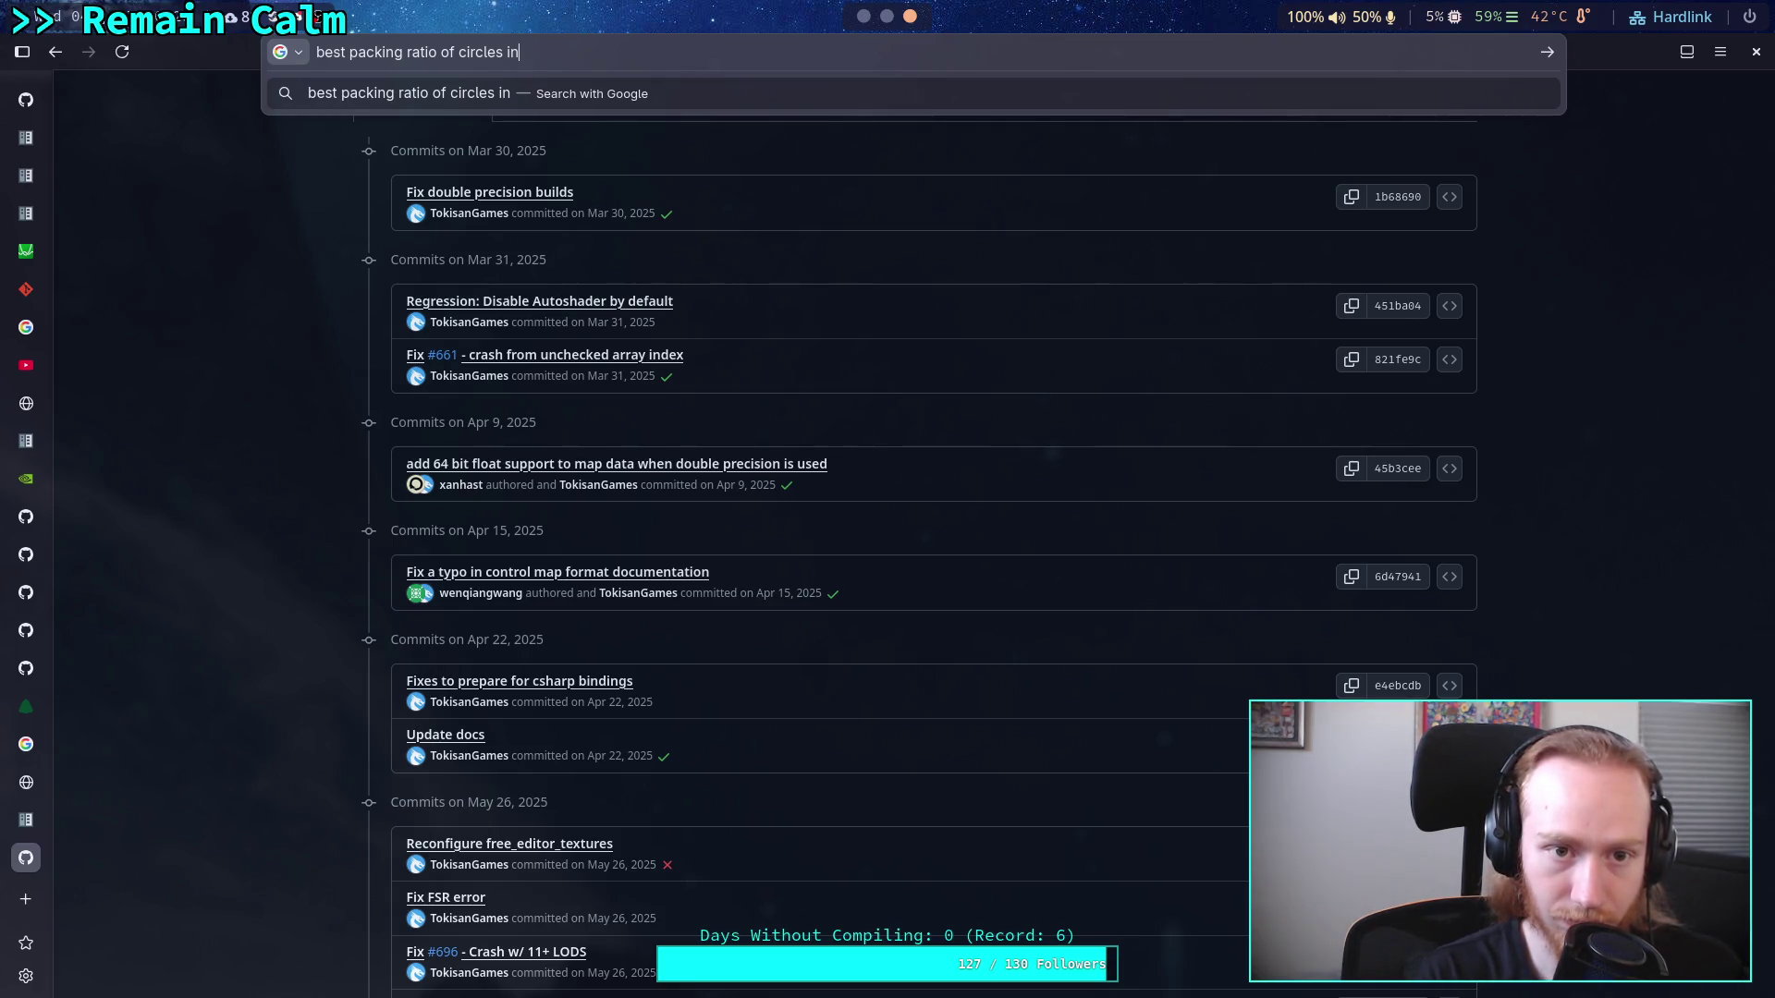
{"action": "type", "text": "on a pla"}
{"action": "type", "text": "ne"}
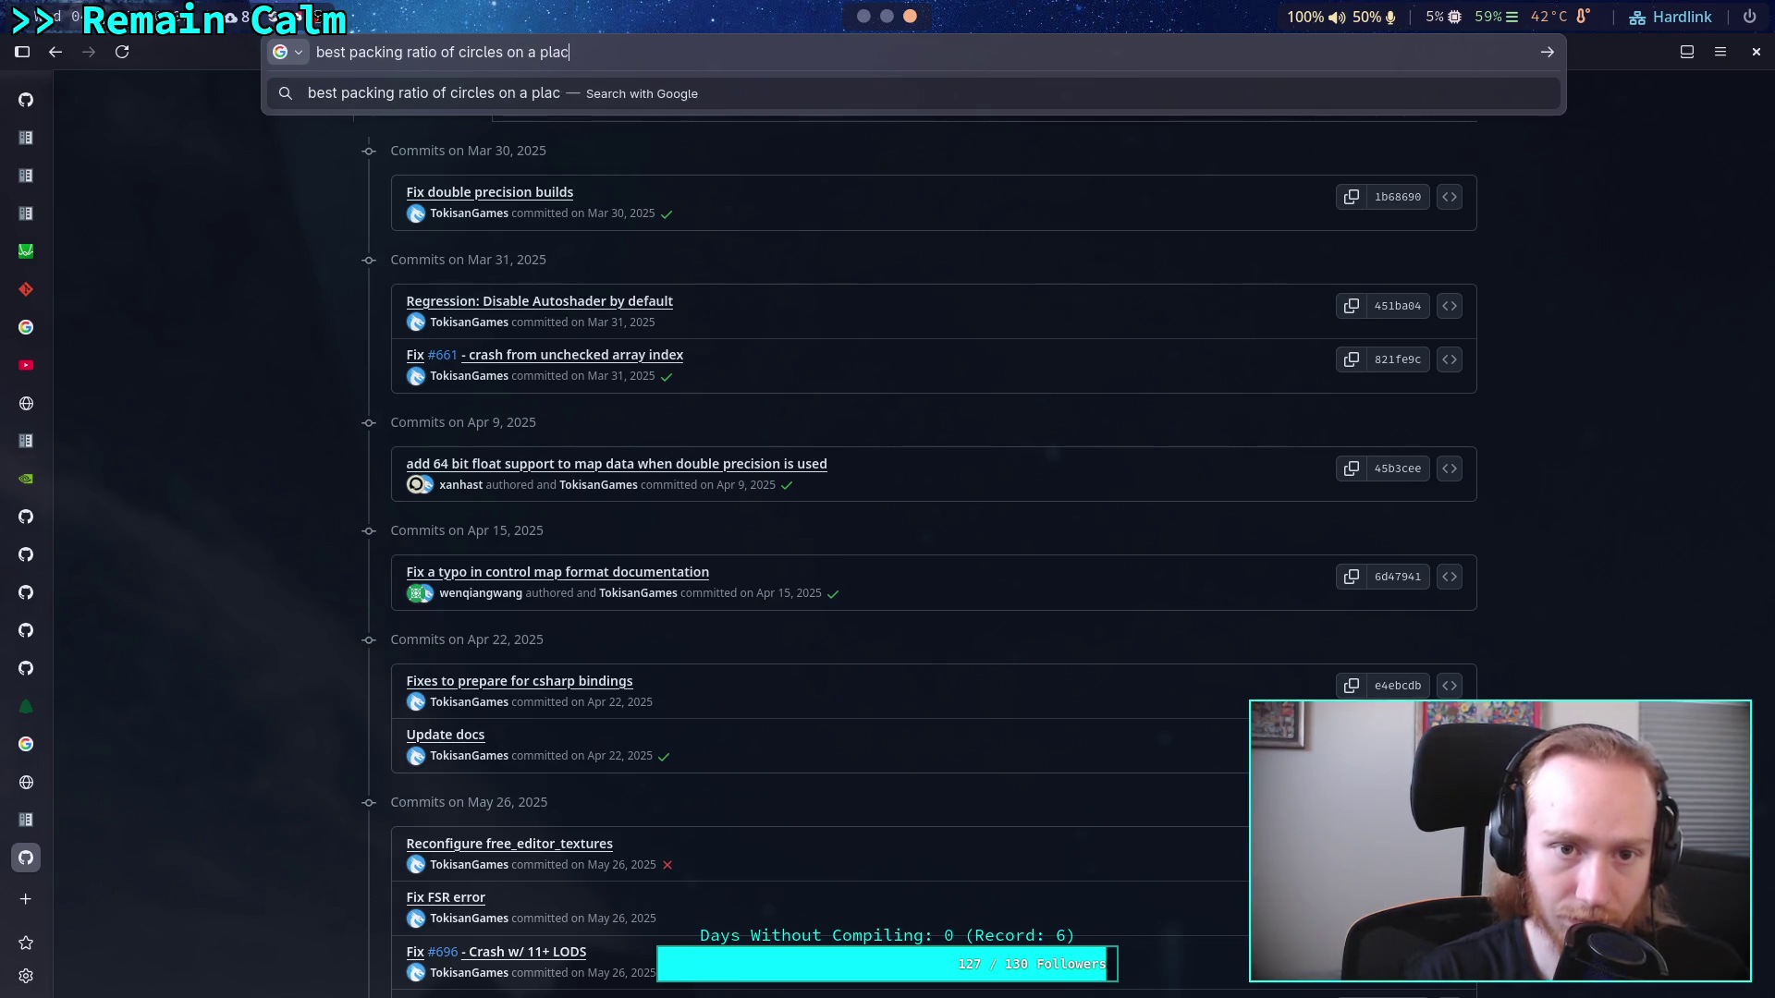
{"action": "key", "text": "Return"}
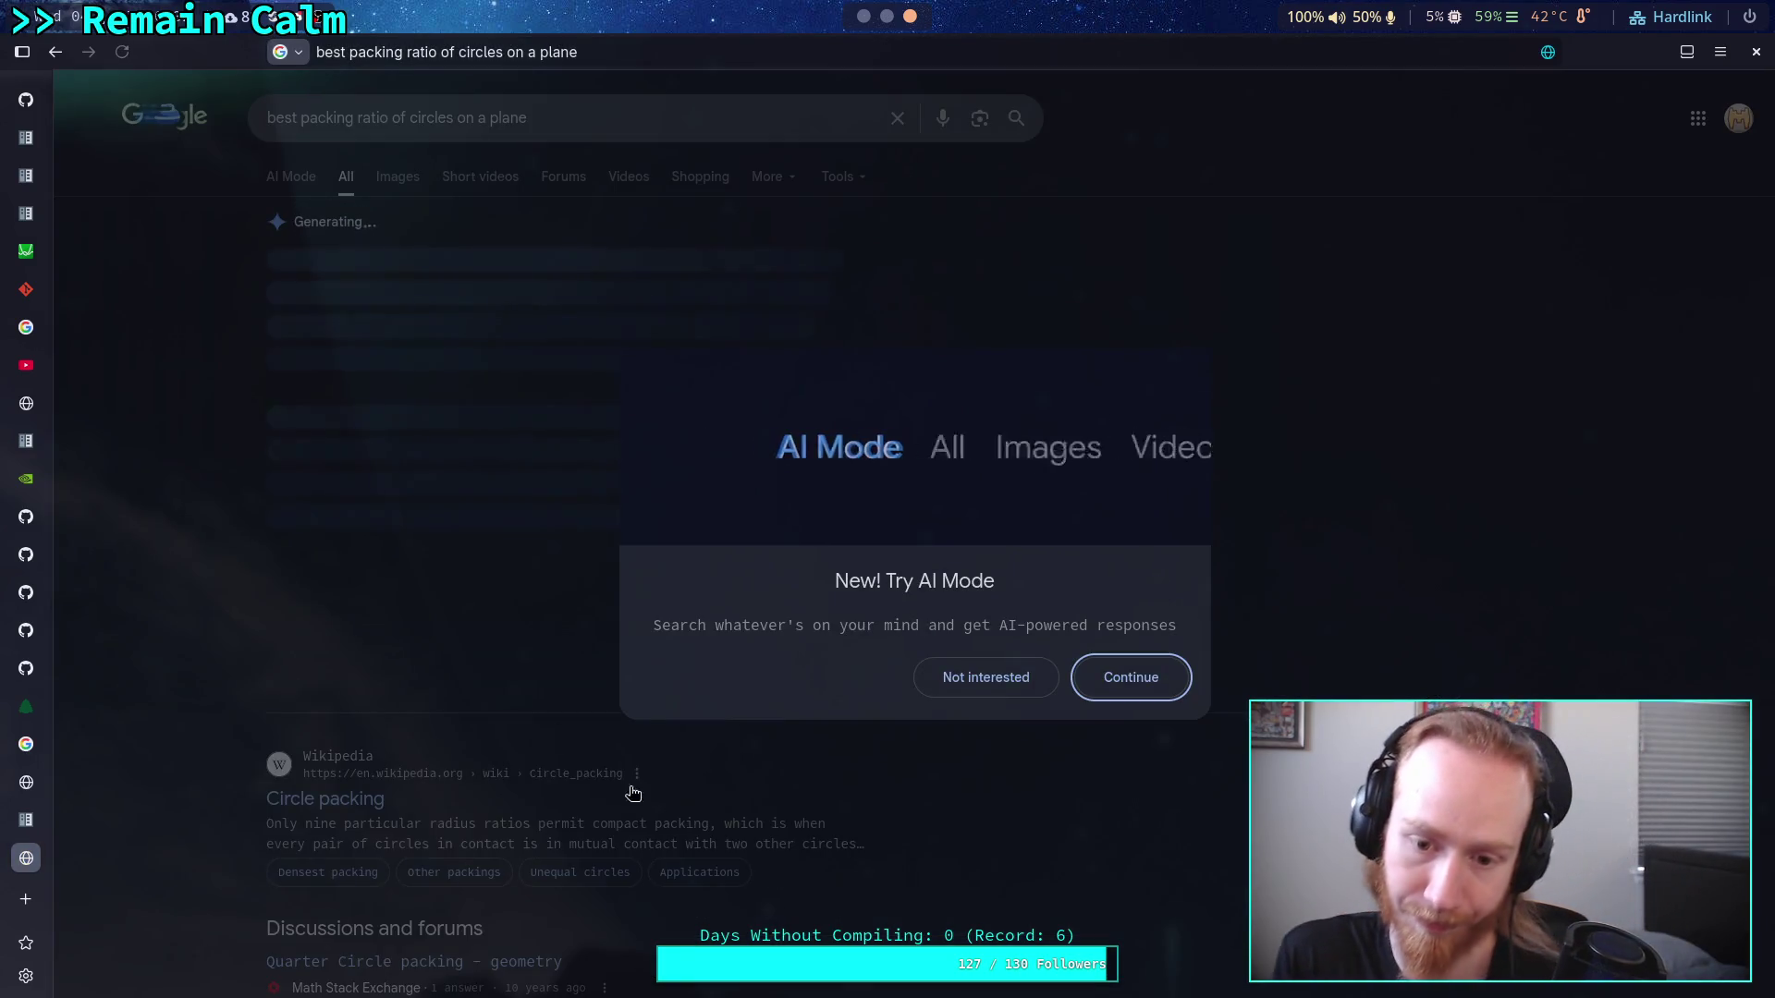
Decline the AI Mode popup and open Wikipedia's 'Circle packing' article
{"action": "left_click", "coordinate": [986, 678]}
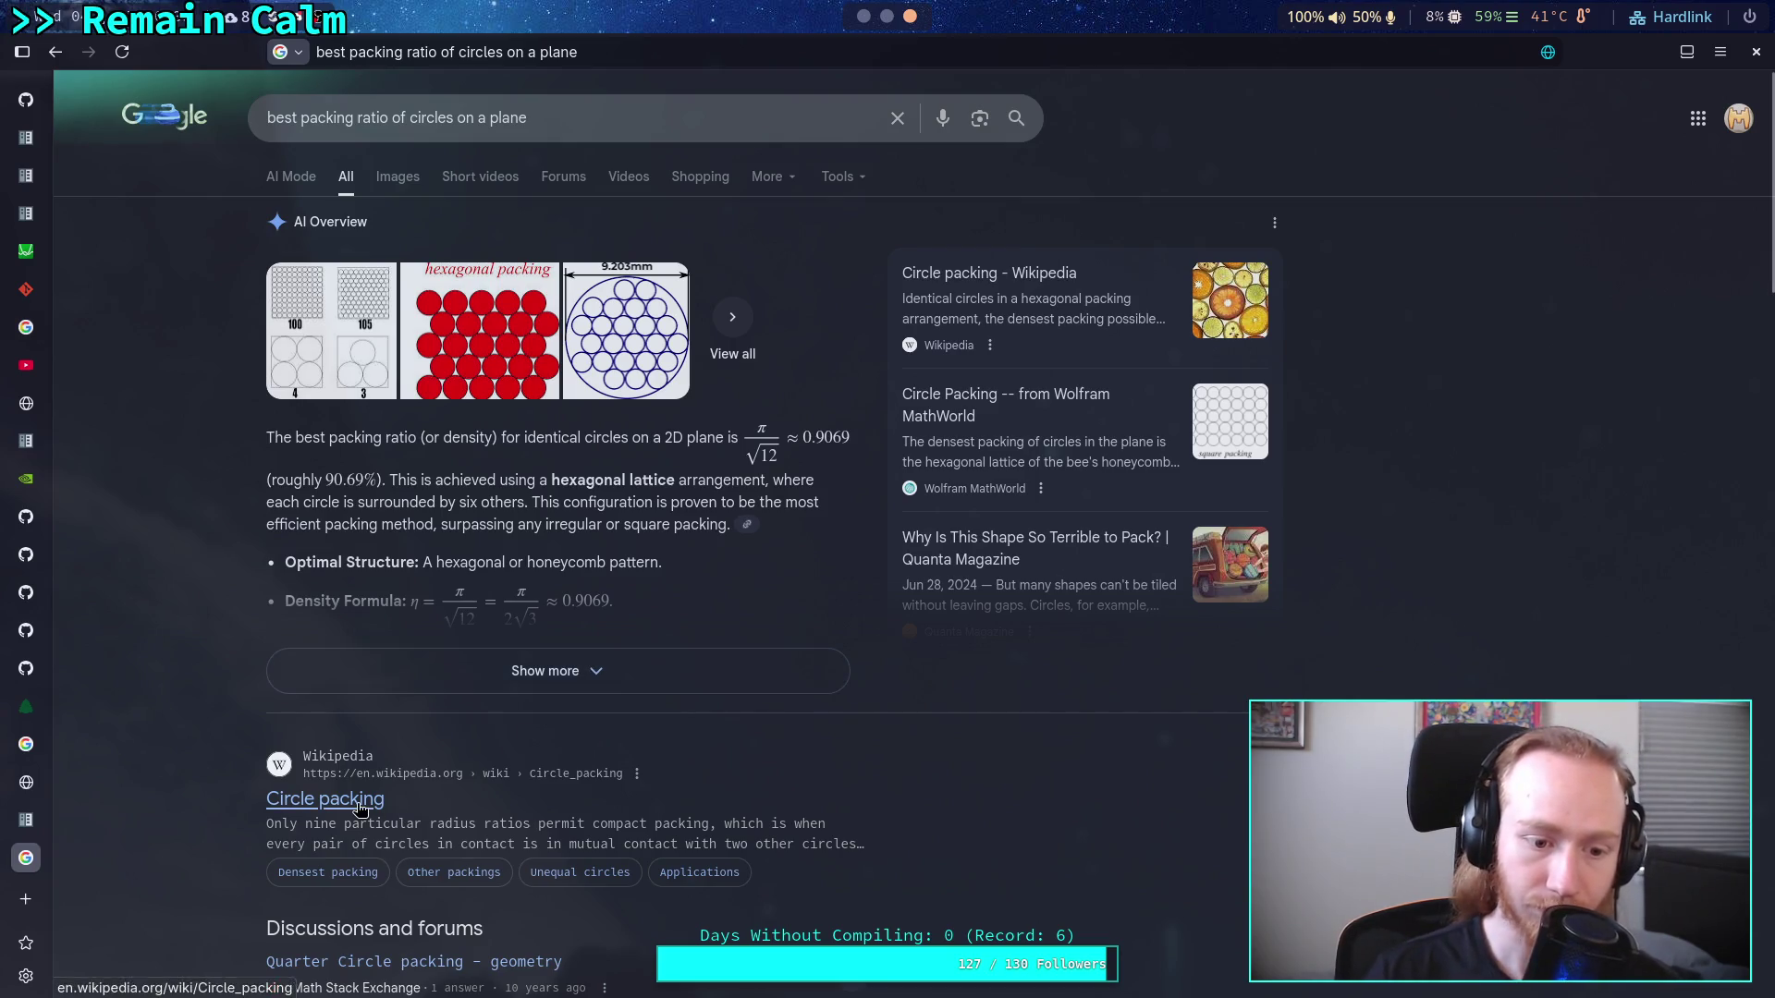
{"action": "left_click", "coordinate": [359, 800]}
{"action": "scroll", "coordinate": [829, 760], "scroll_direction": "down", "scroll_amount": 3}
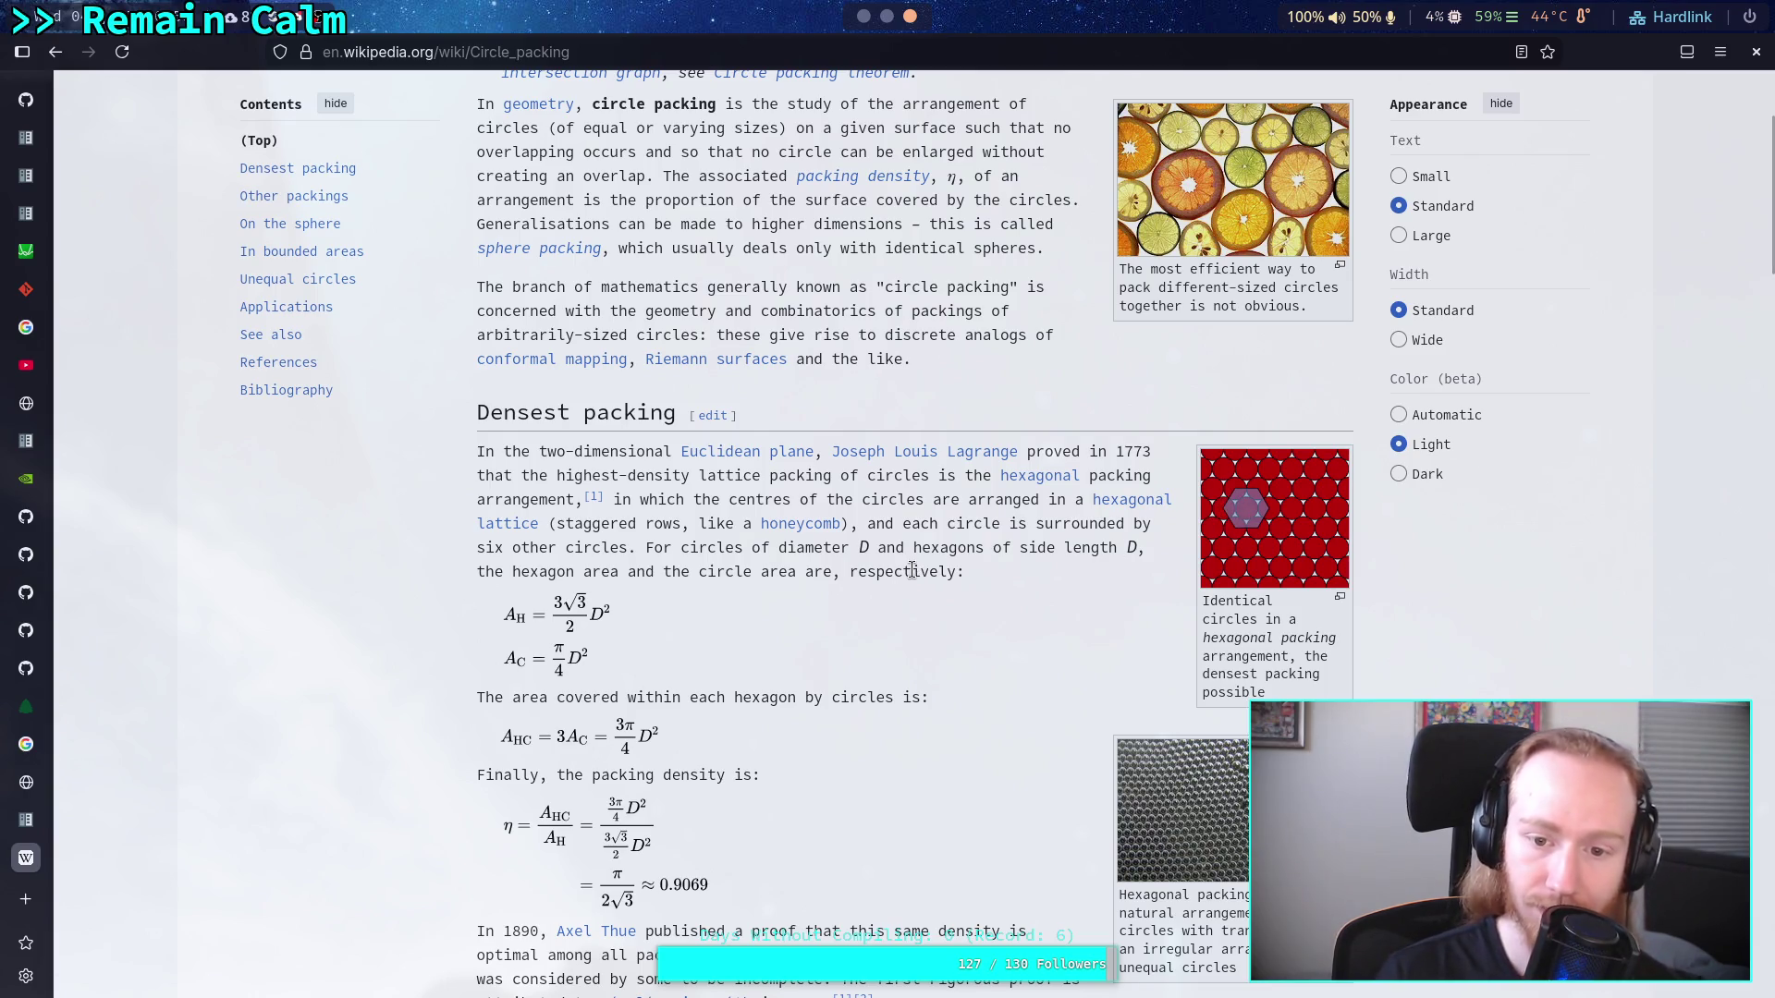
{"action": "scroll", "coordinate": [913, 573], "scroll_direction": "down", "scroll_amount": 2}
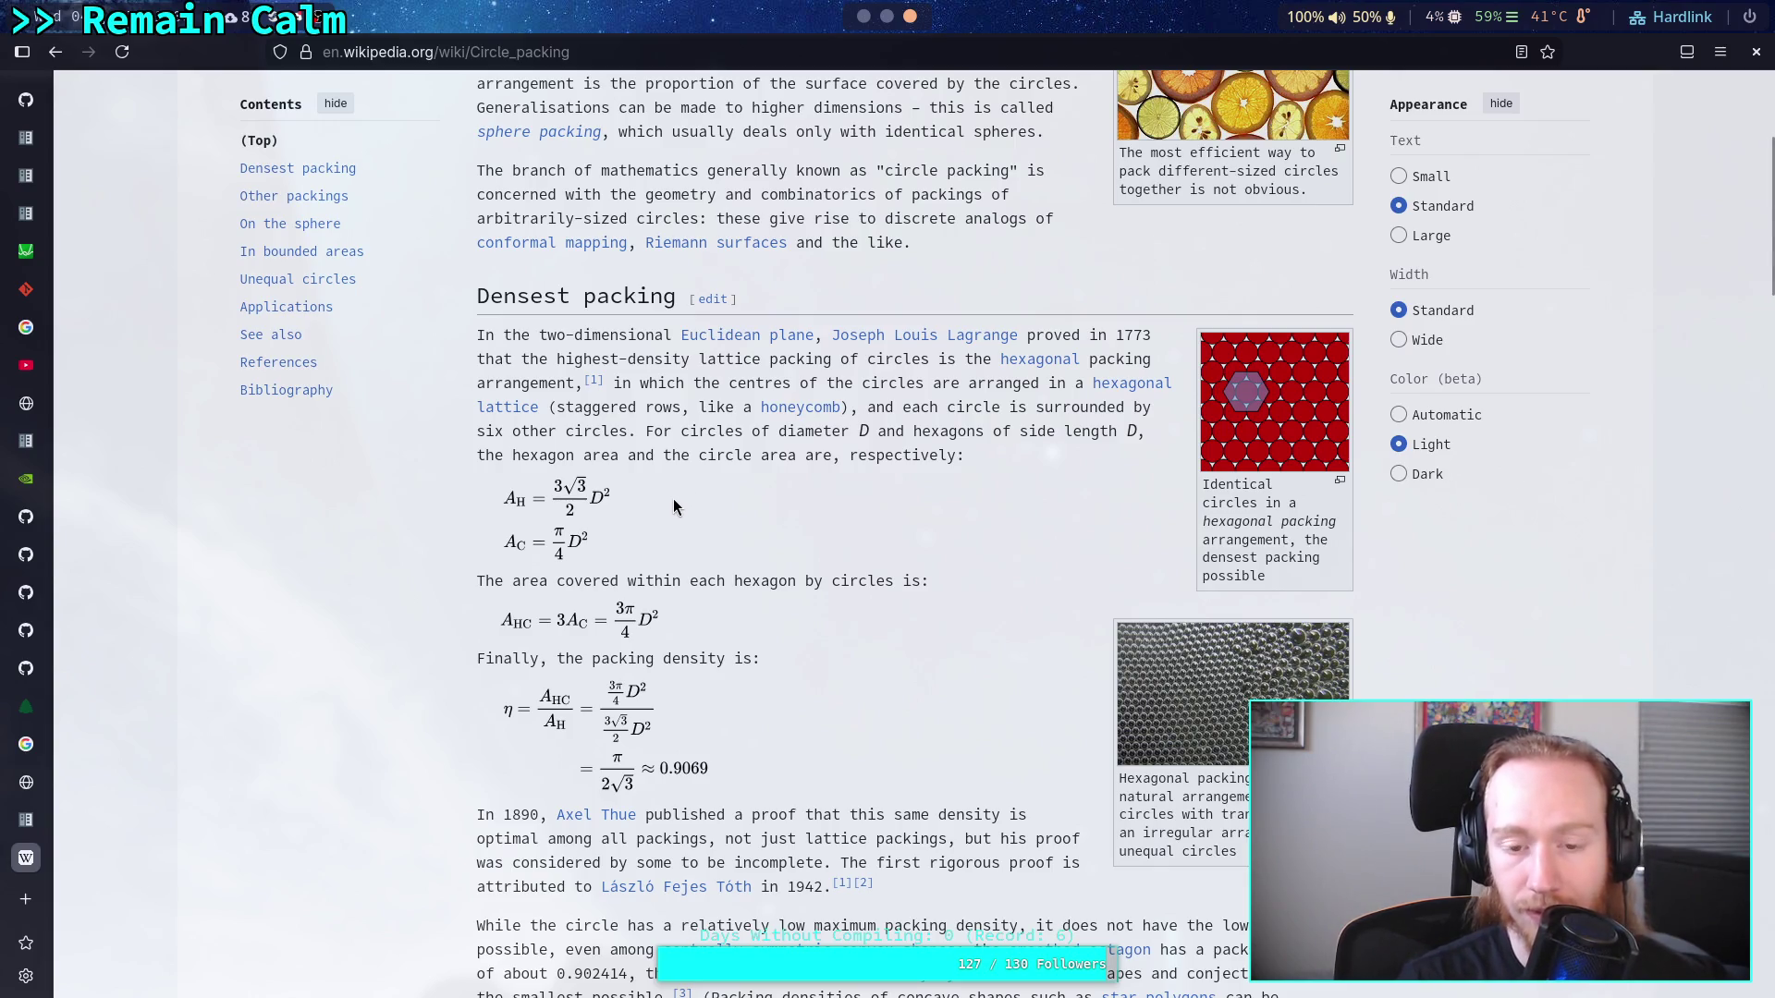
{"action": "scroll", "coordinate": [673, 517], "scroll_direction": "down", "scroll_amount": 2}
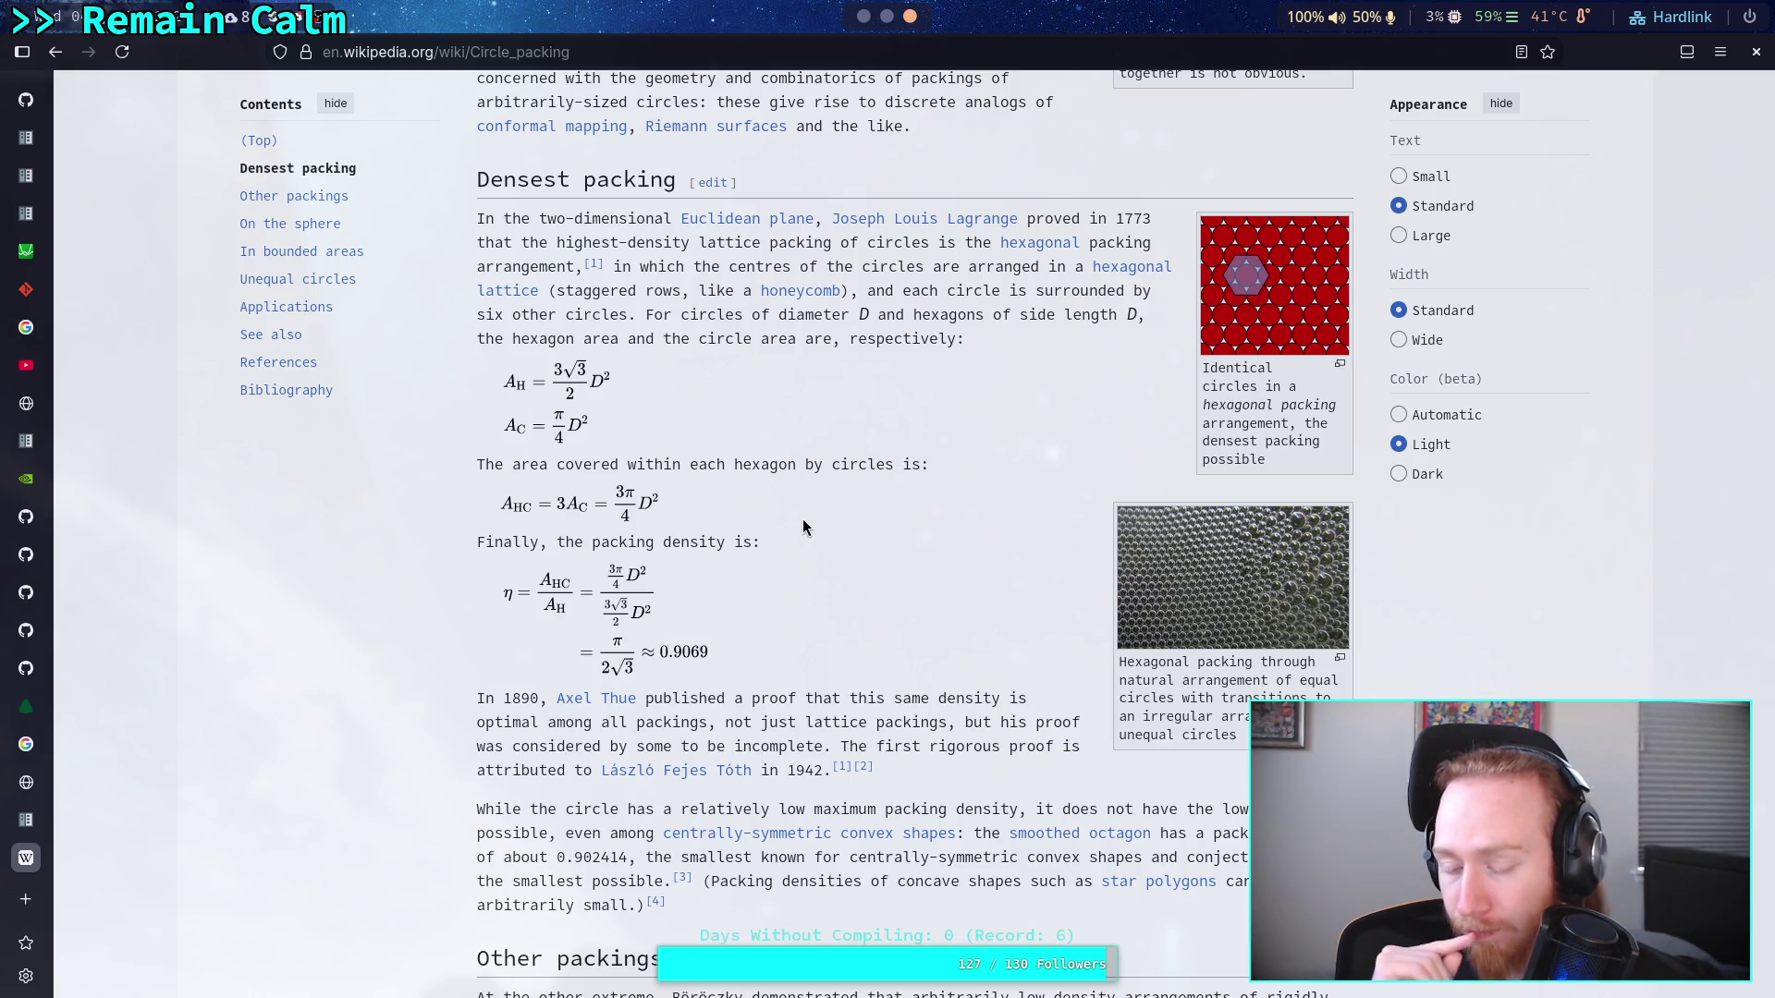
{"action": "scroll", "coordinate": [803, 522], "scroll_direction": "down", "scroll_amount": 5}
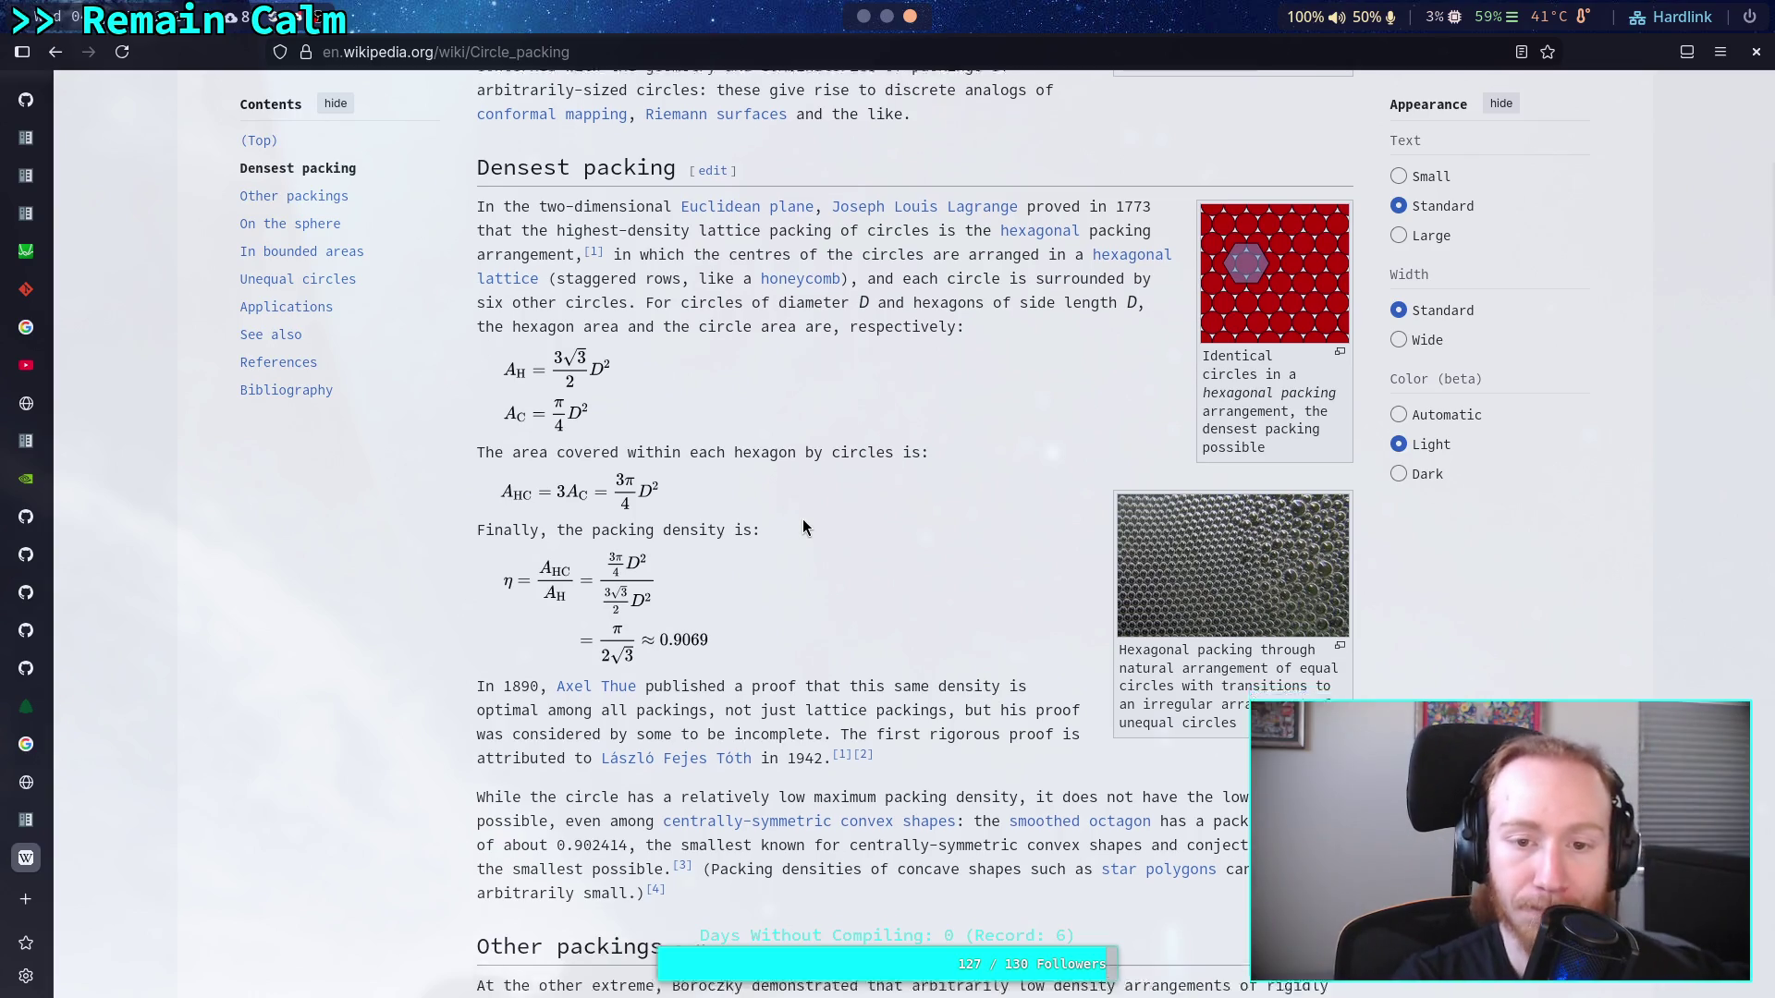
Scroll the Circle packing article to the hexagonal density π/(2√3) ≈ 0.9069 and the Other packings heading
{"action": "scroll", "coordinate": [803, 525], "scroll_direction": "down", "scroll_amount": 3}
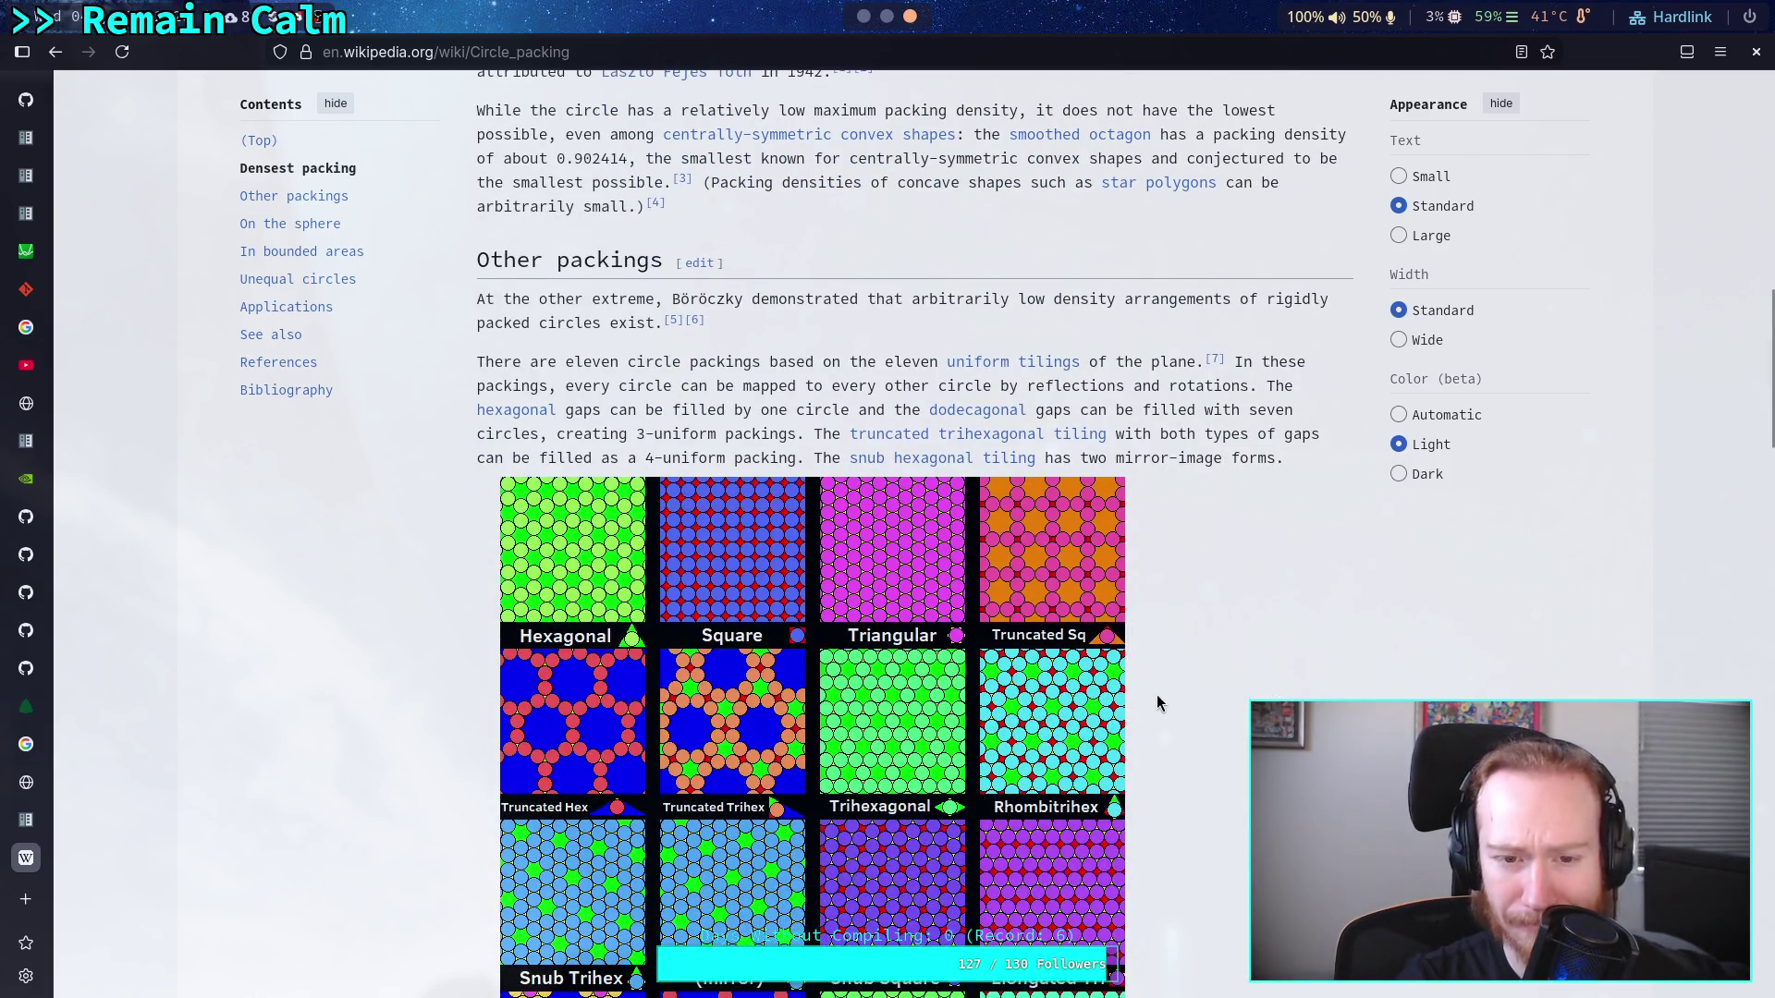
{"action": "scroll", "coordinate": [1158, 684], "scroll_direction": "down", "scroll_amount": 1}
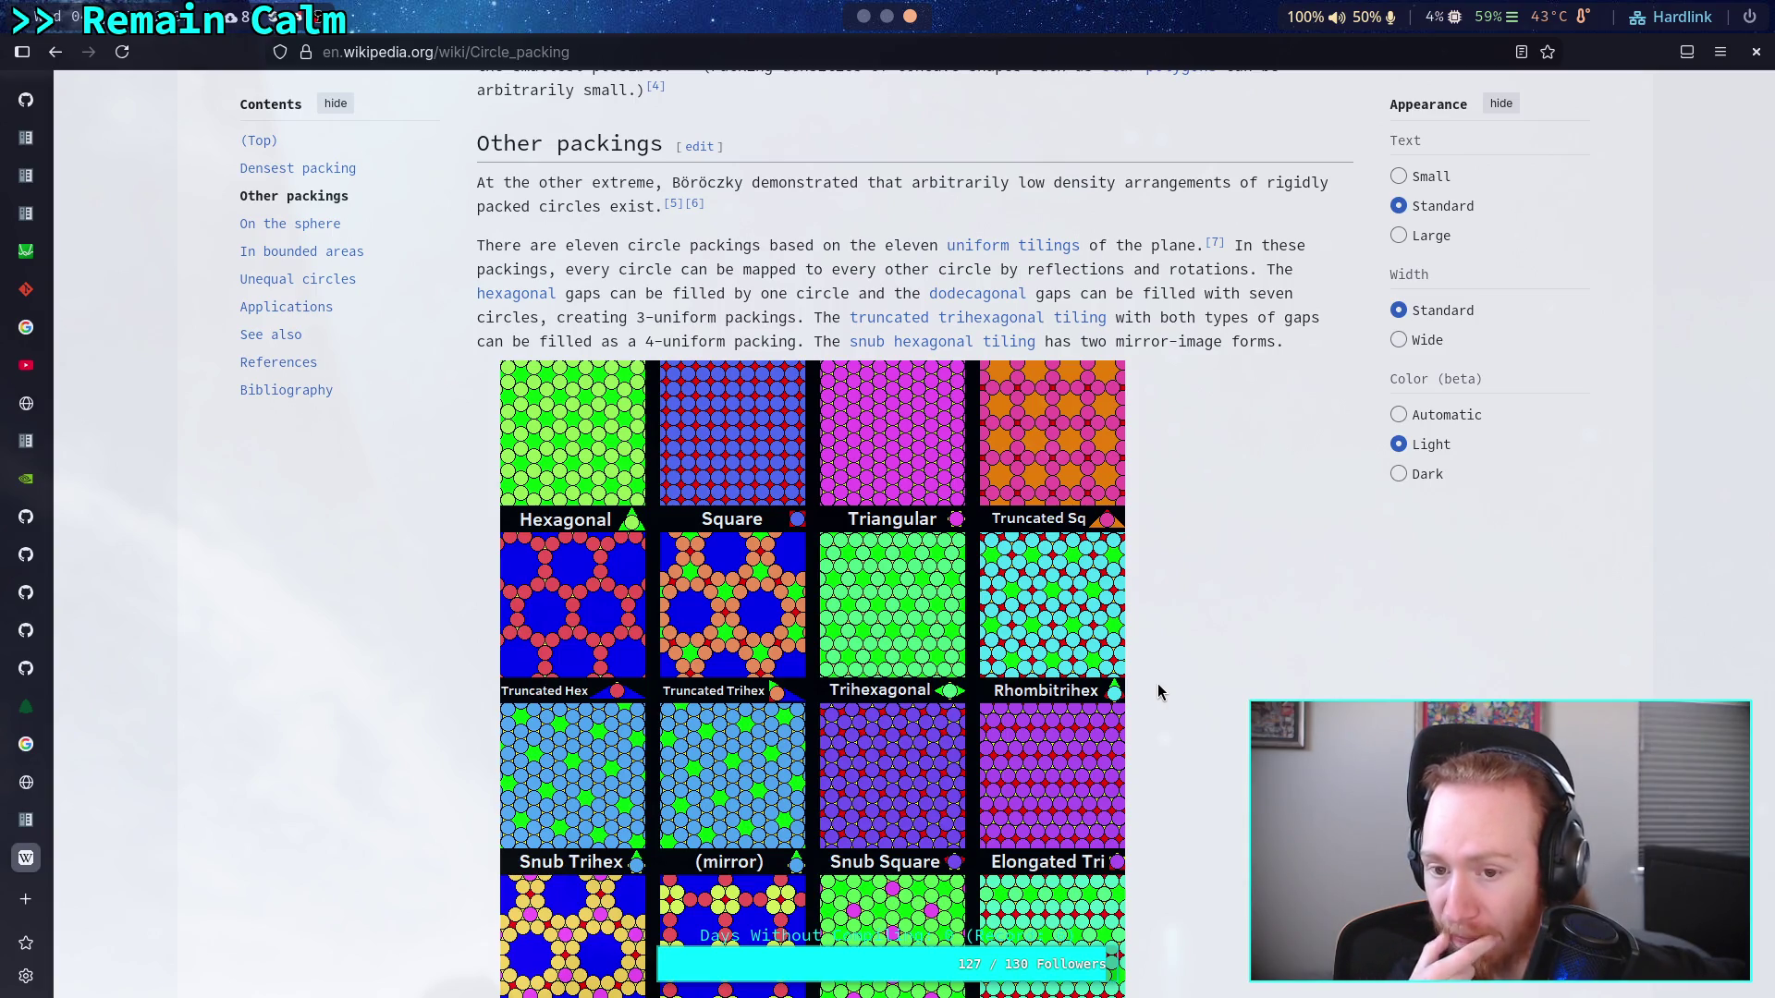
{"action": "scroll", "coordinate": [1165, 679], "scroll_direction": "down", "scroll_amount": 2}
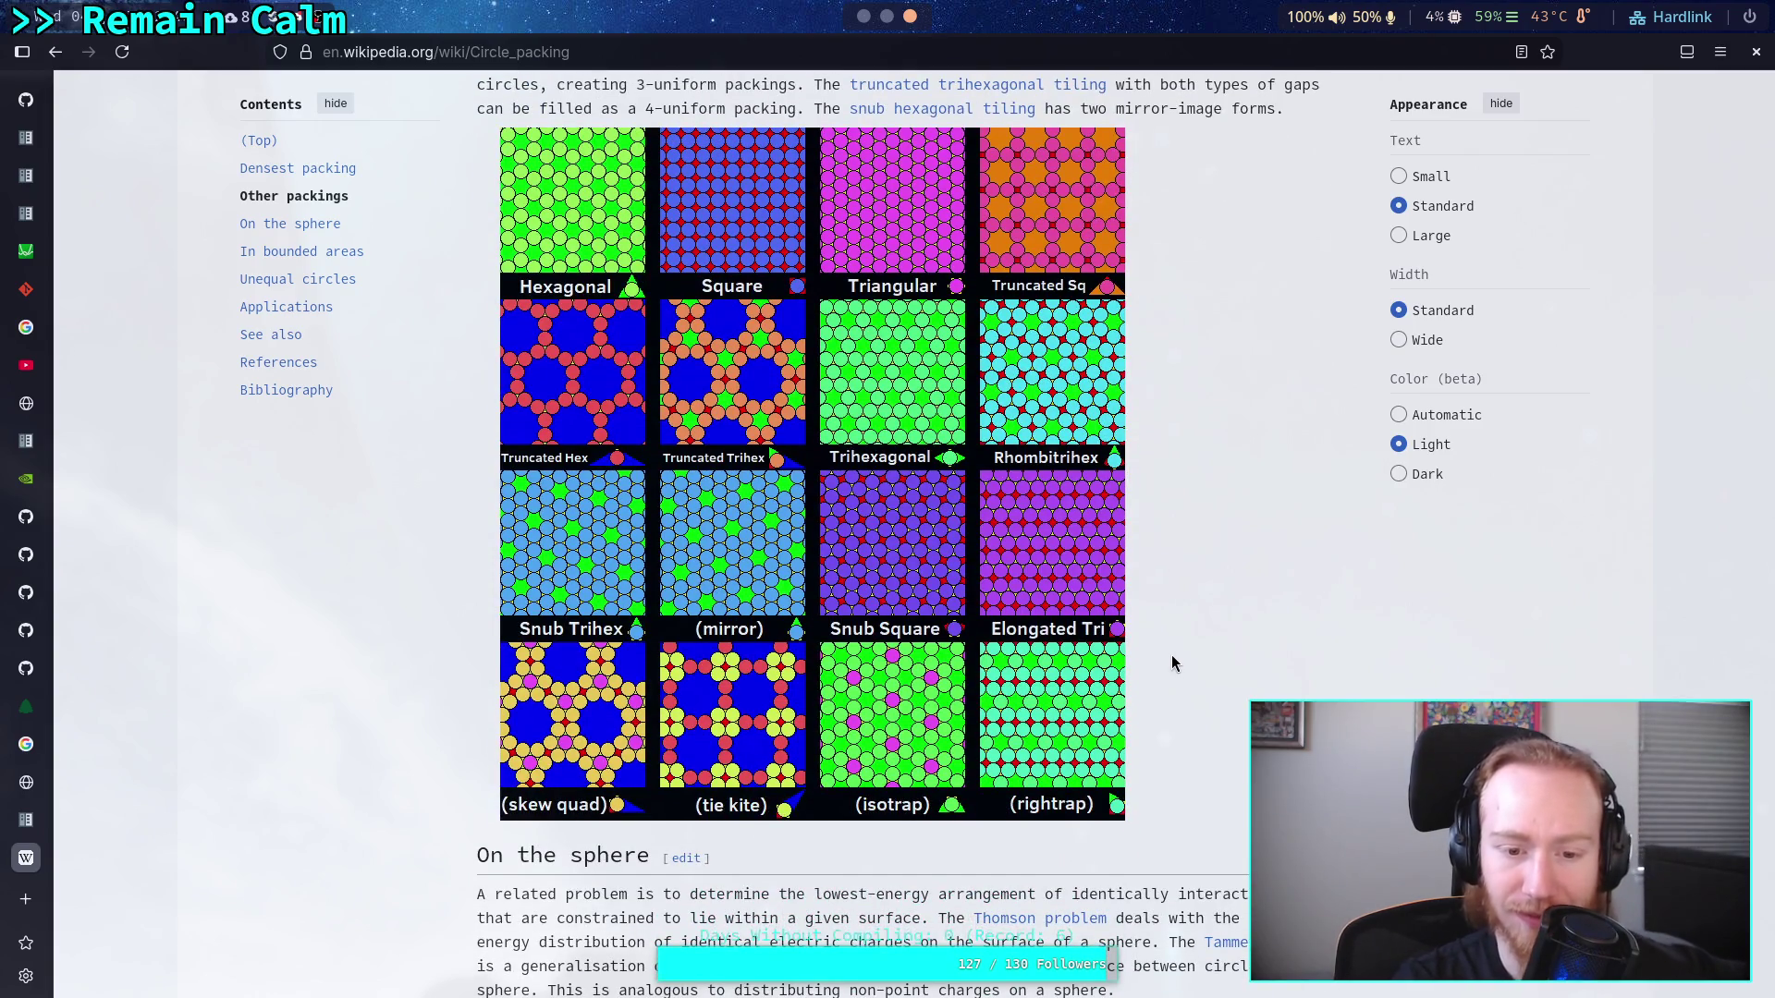
{"action": "scroll", "coordinate": [1172, 647], "scroll_direction": "down", "scroll_amount": 6}
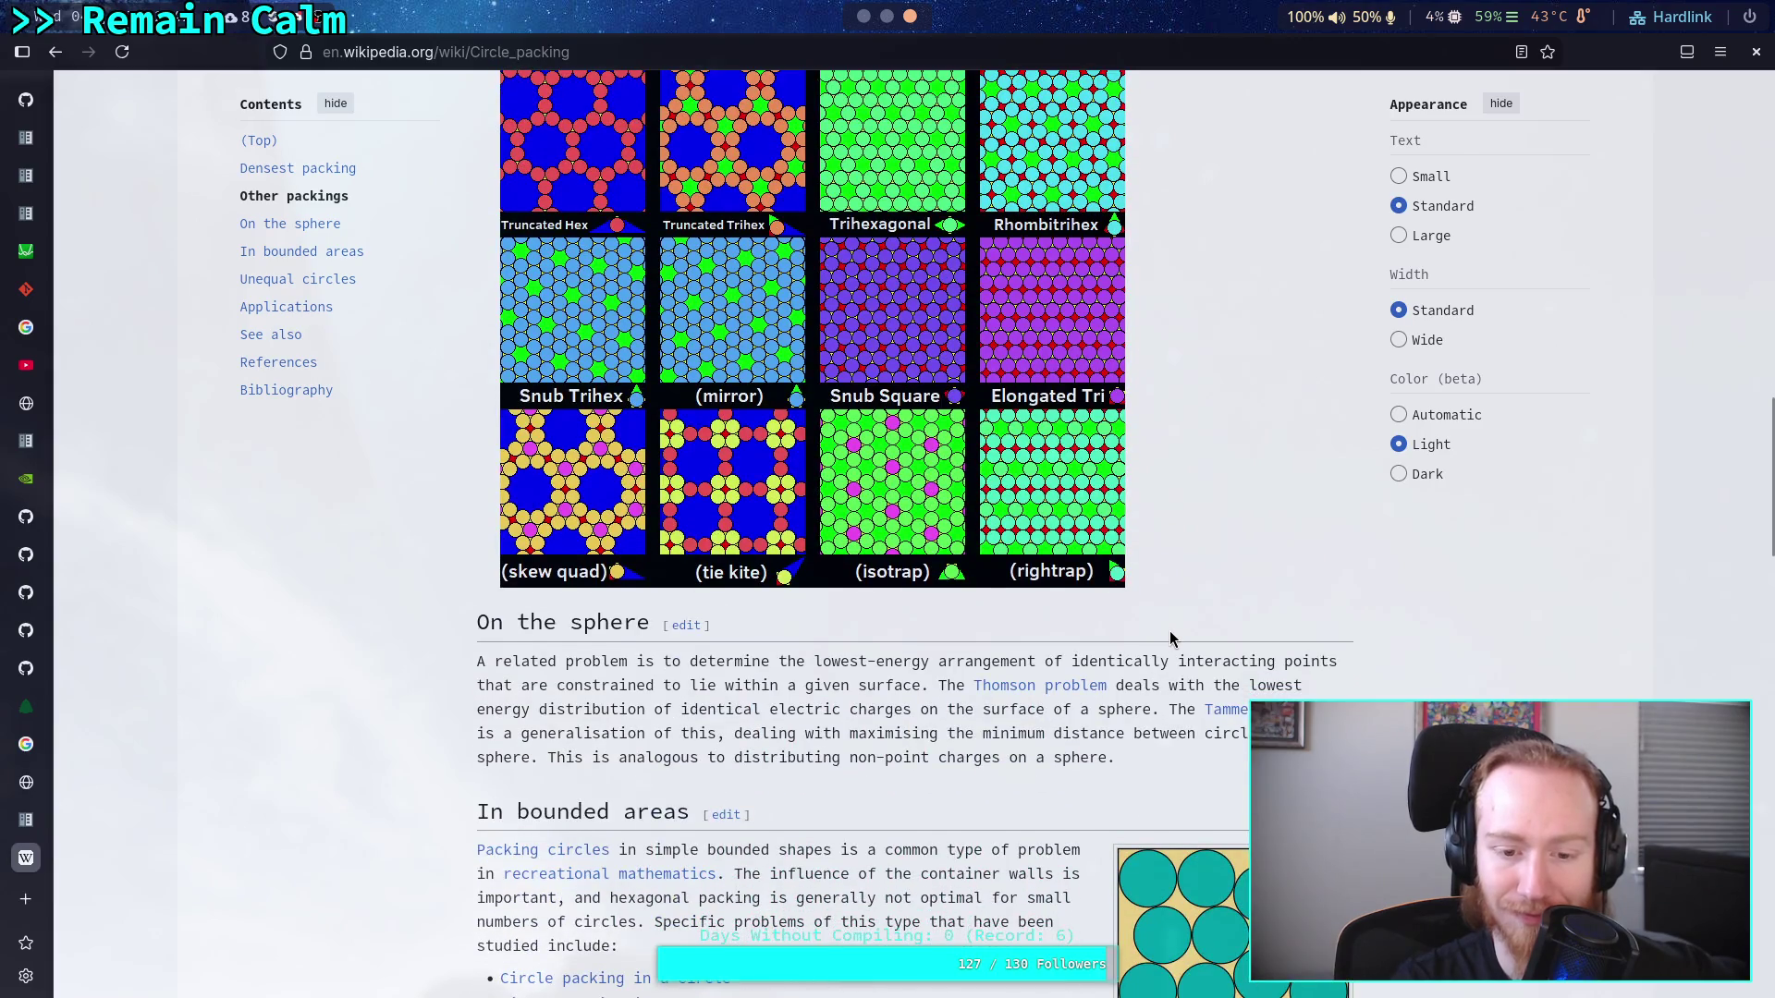
{"action": "scroll", "coordinate": [887, 638], "scroll_direction": "down", "scroll_amount": 1}
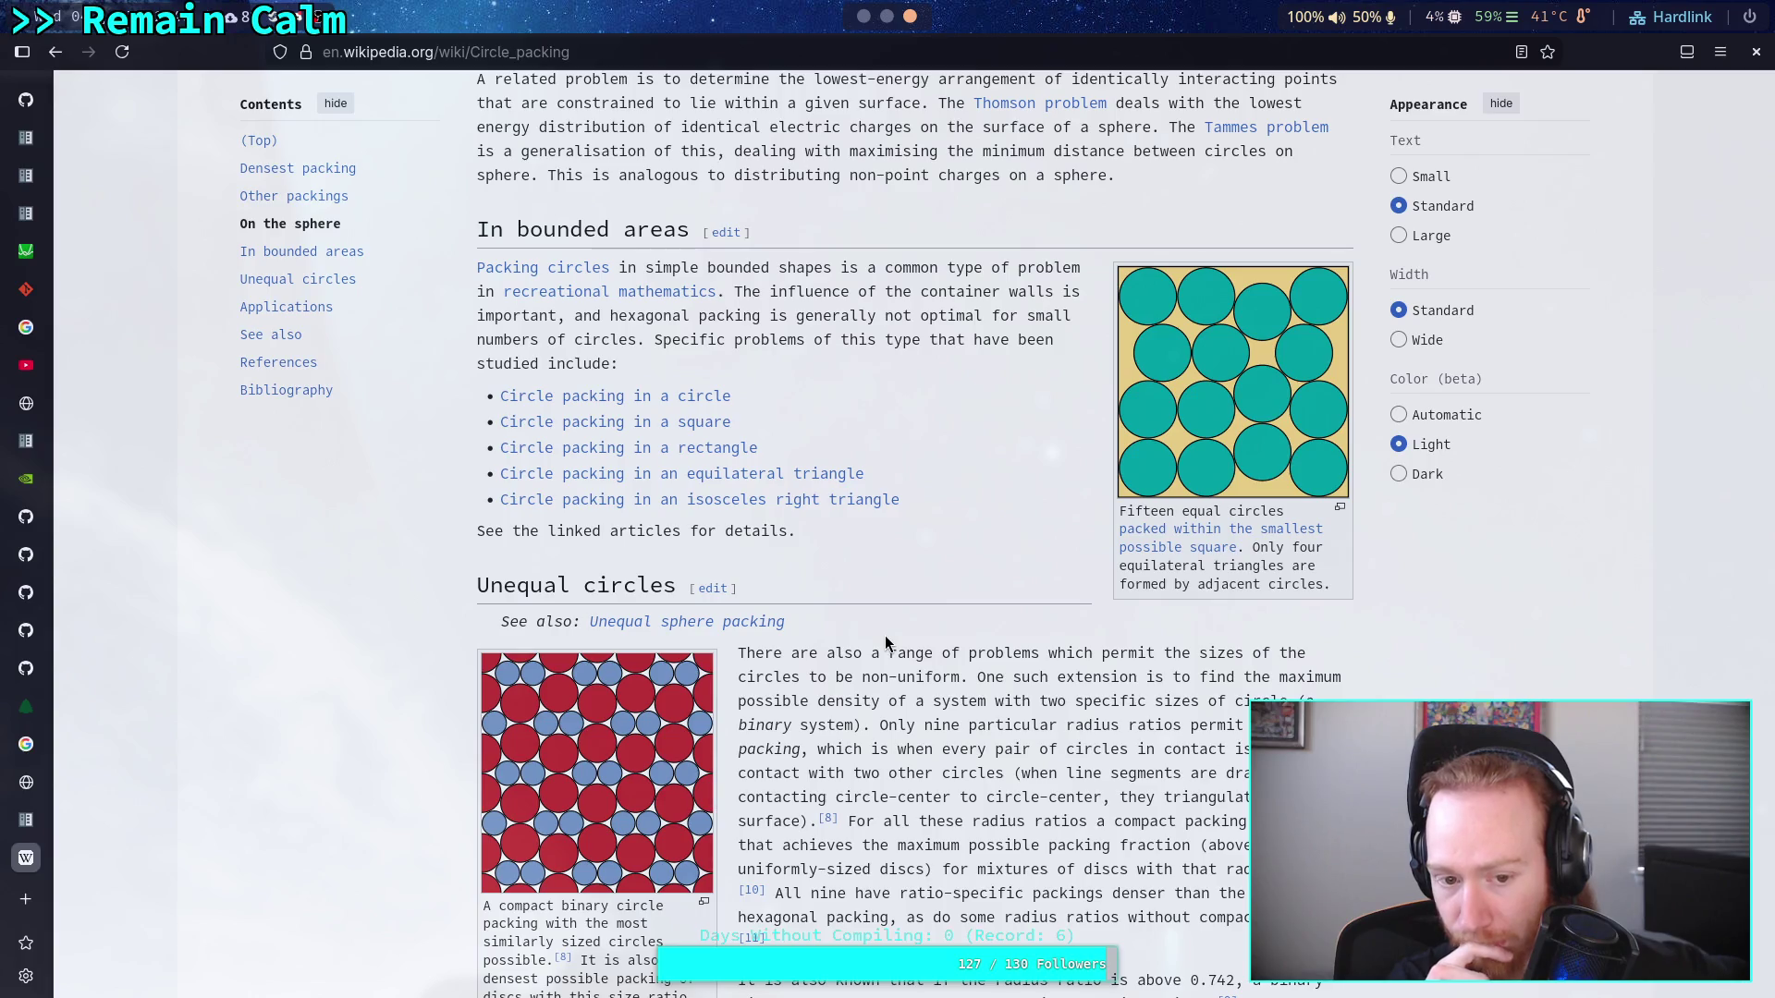
{"action": "scroll", "coordinate": [885, 636], "scroll_direction": "up", "scroll_amount": 20}
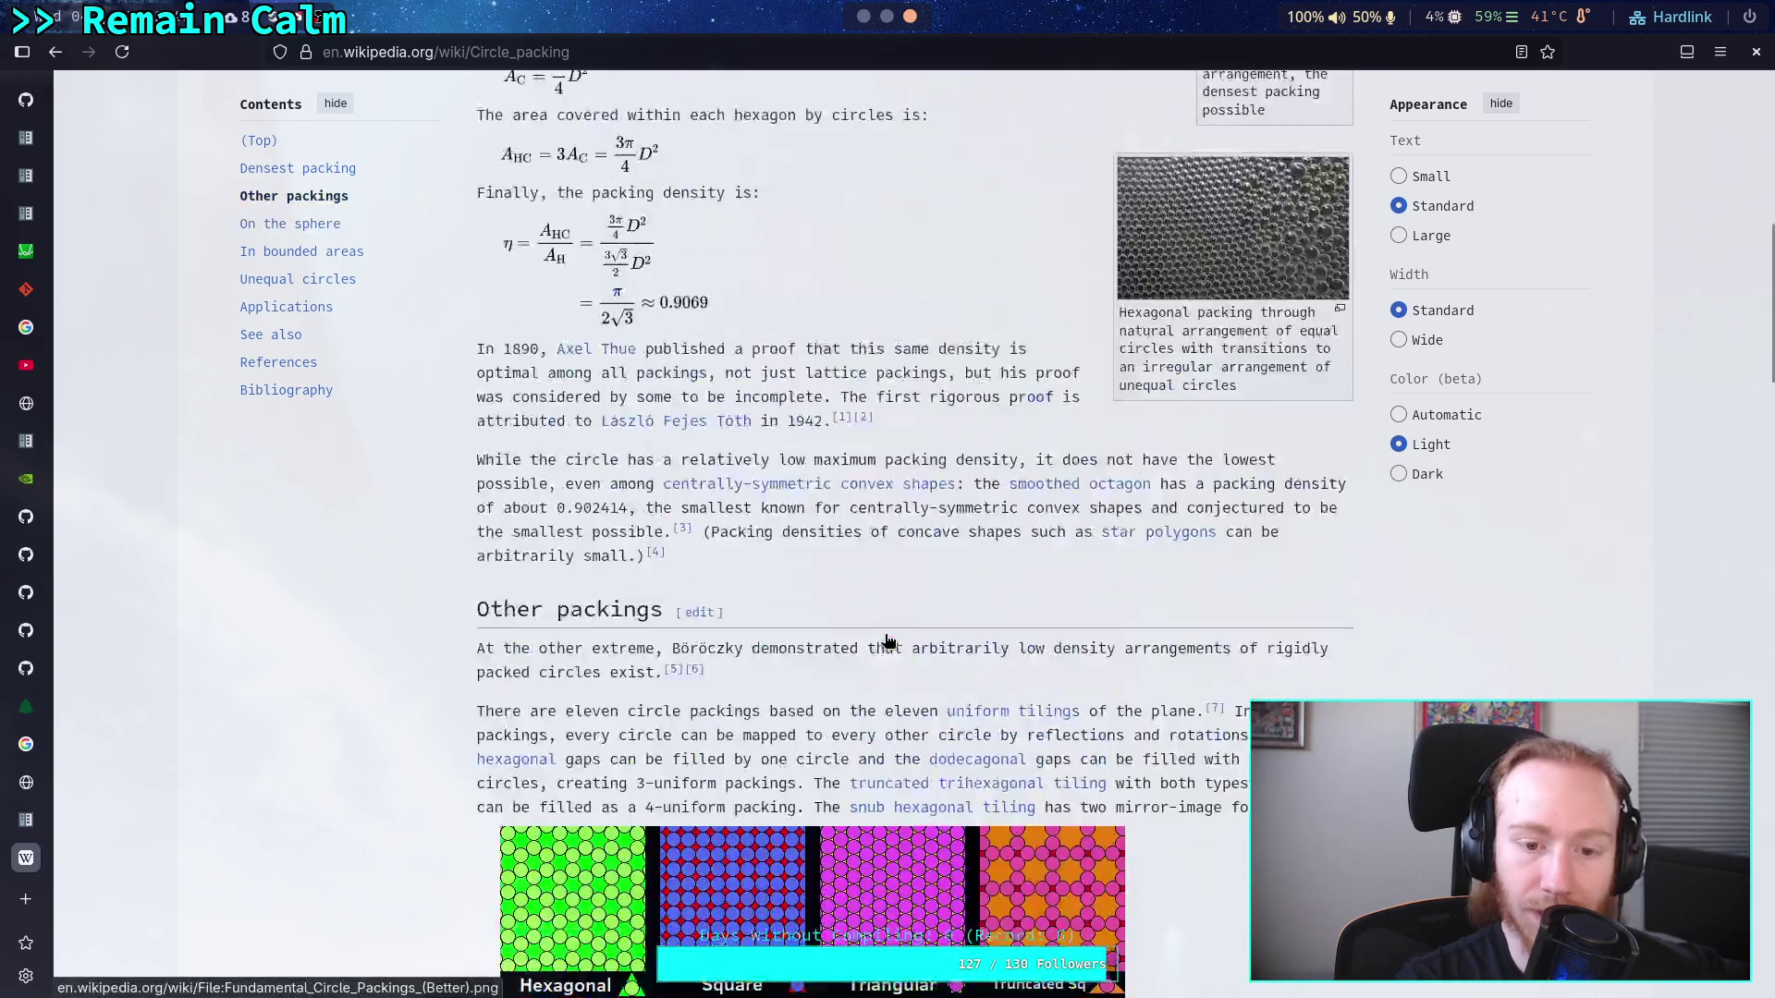
{"action": "scroll", "coordinate": [893, 634], "scroll_direction": "down", "scroll_amount": 3}
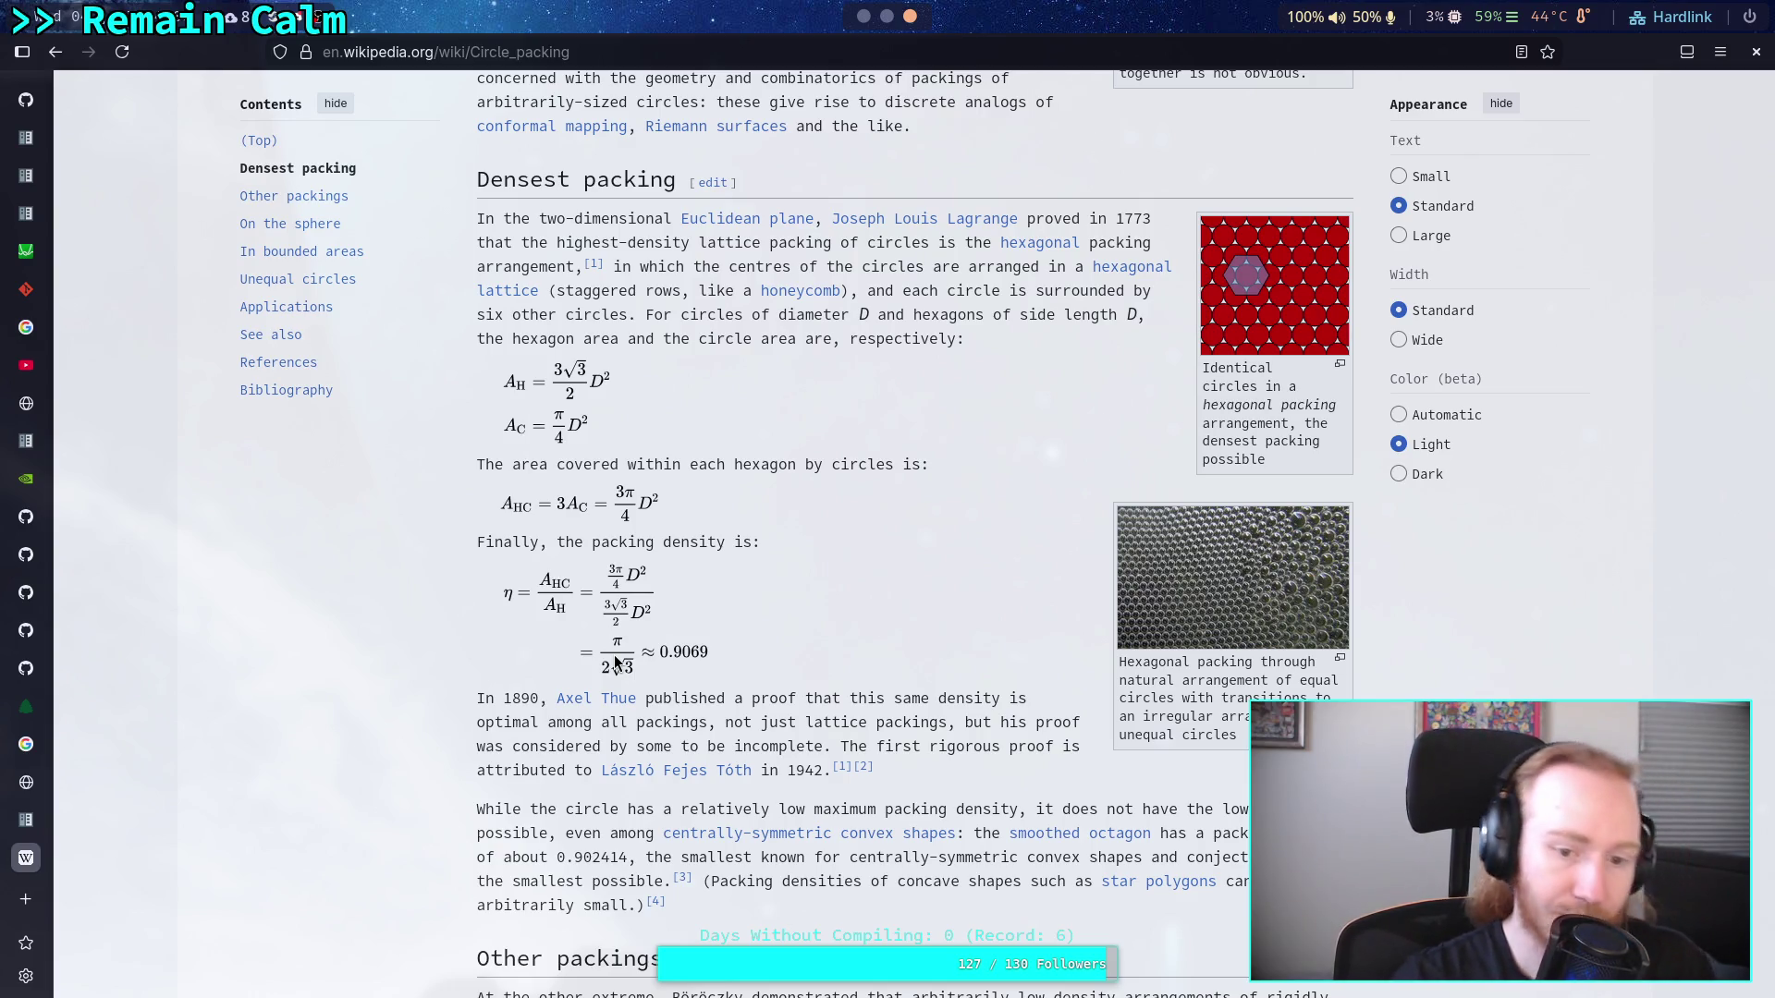
Leave the Wikipedia page for the Python terminal workspace with Super+4
{"action": "key", "text": "super+4"}
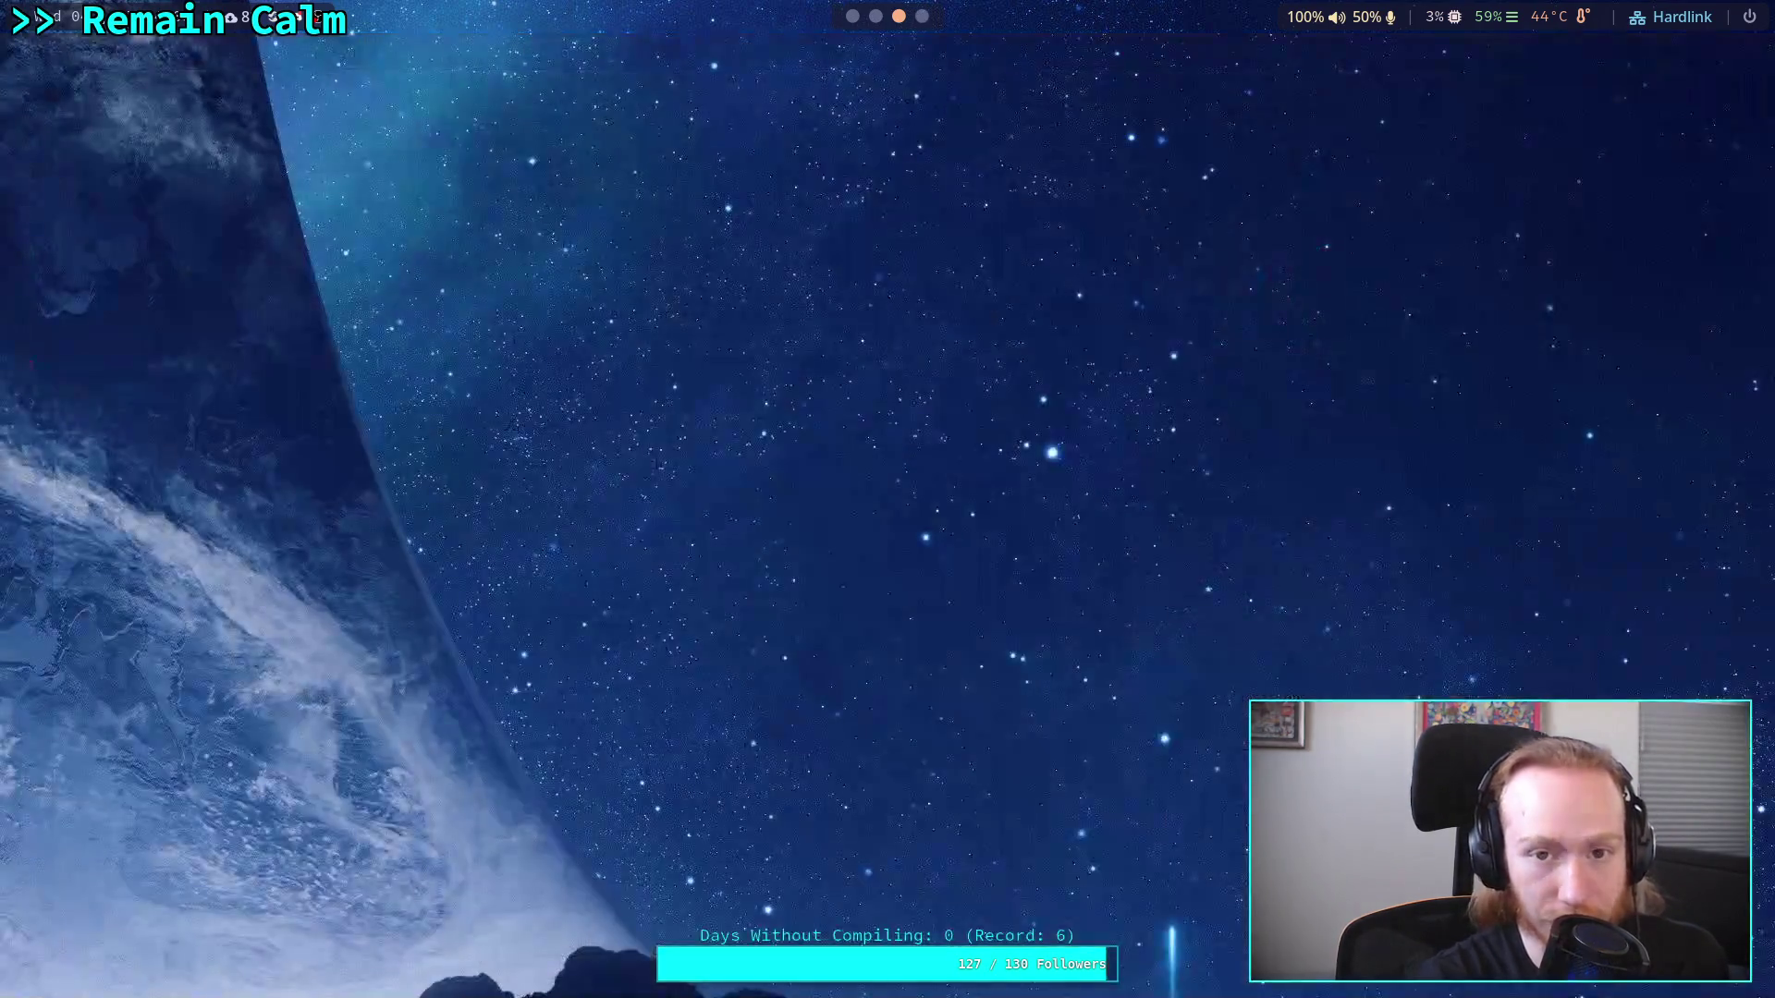
Import math and evaluate math.pi / (2.0 * math.sqrt(3.0)), giving 0.9068996821171089
{"action": "type", "text": "import math"}
{"action": "key", "text": "Return"}
{"action": "type", "text": "mat"}
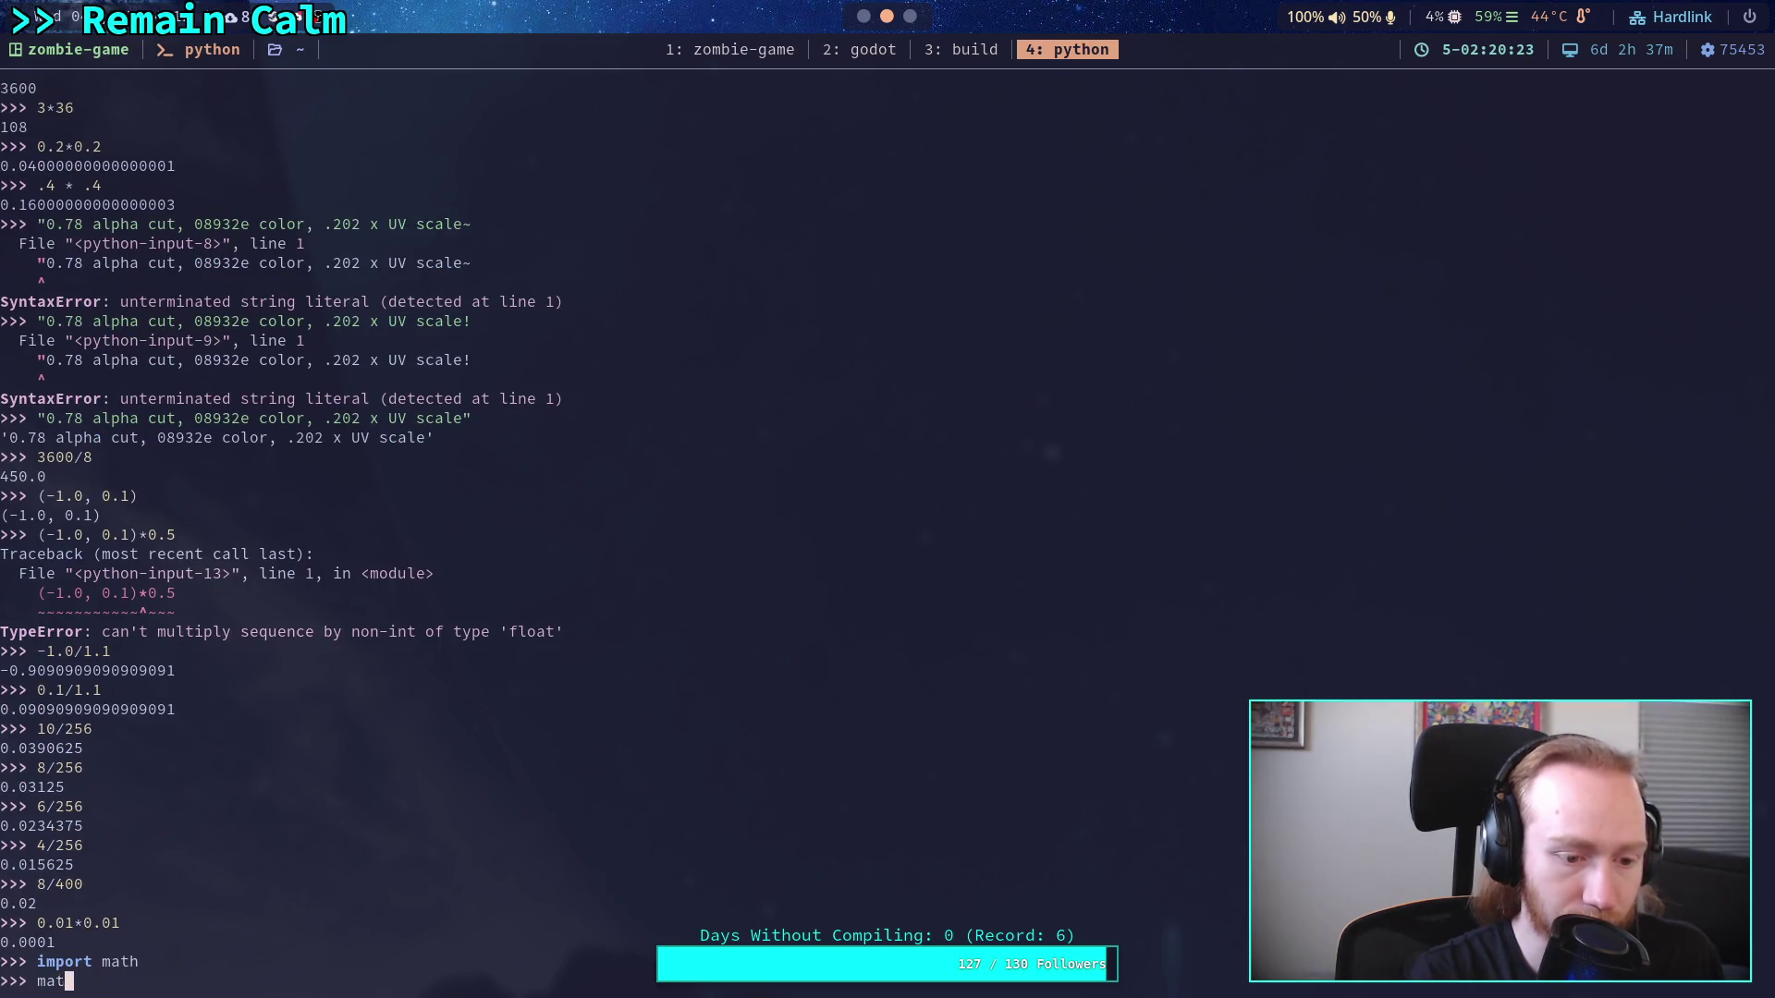
{"action": "type", "text": "h.pi / "}
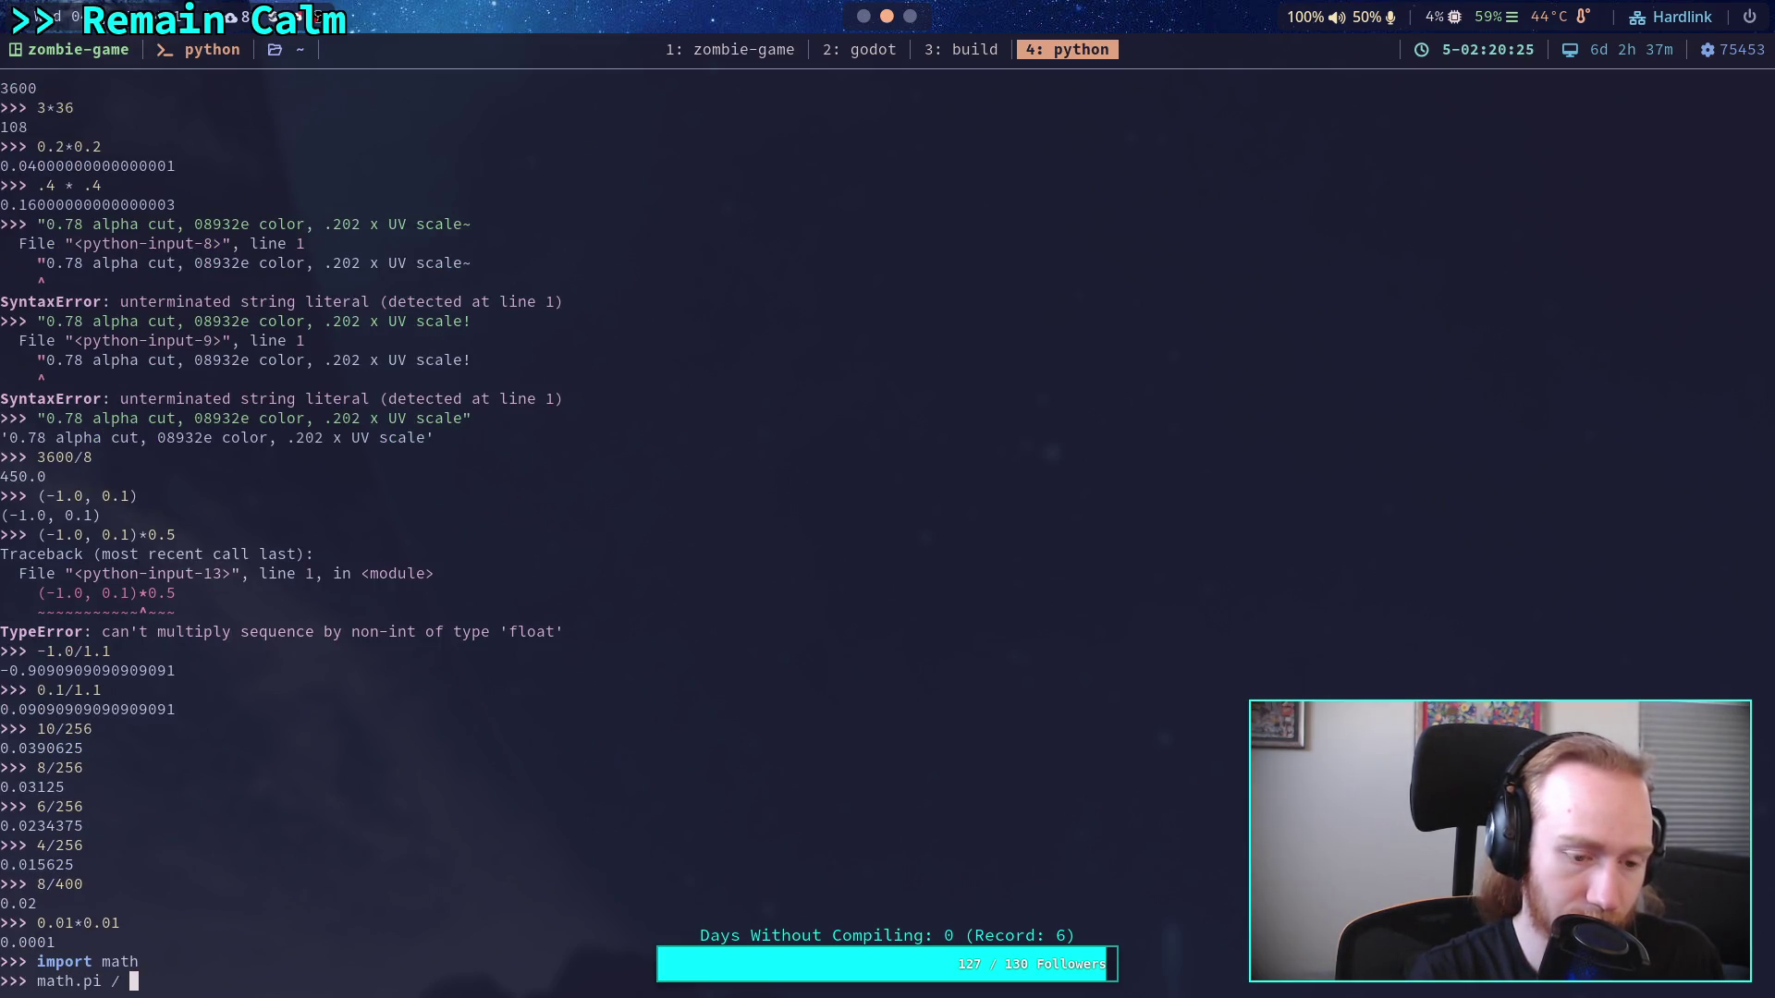
{"action": "type", "text": "(2.0 "}
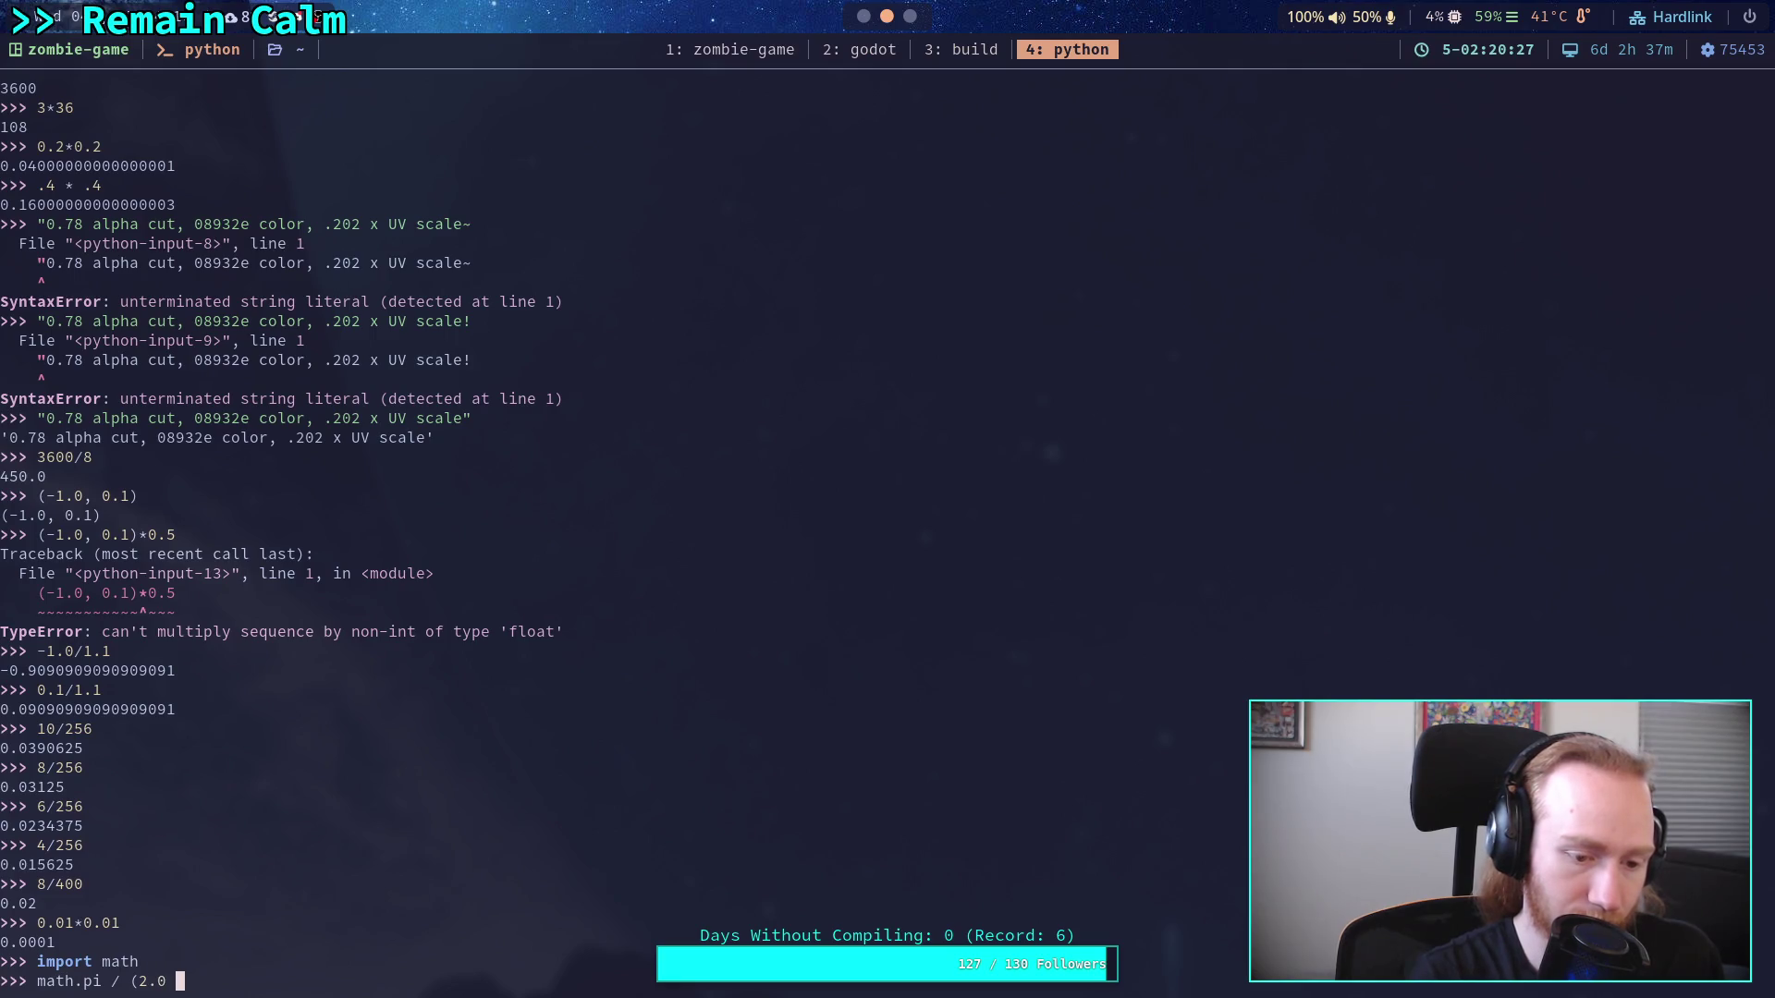
{"action": "type", "text": "* math.squrt"}
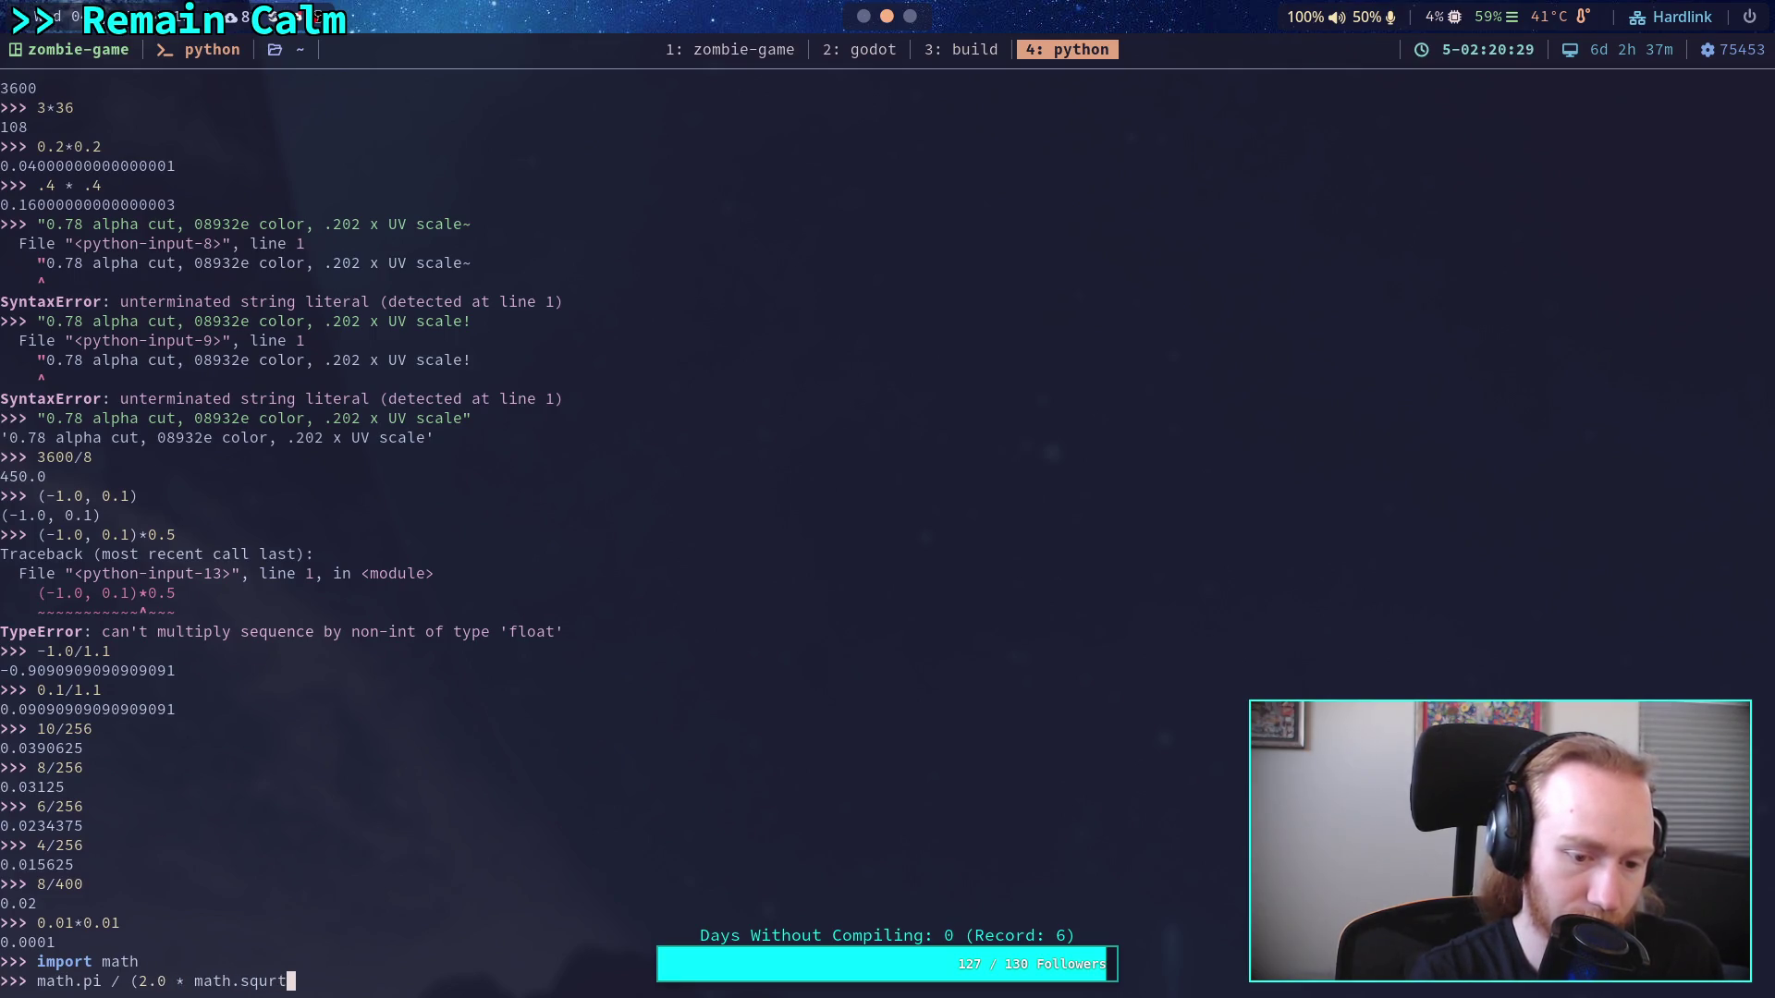
{"action": "key", "text": "BackSpace"}
{"action": "key", "text": "BackSpace"}
{"action": "key", "text": "BackSpace"}
{"action": "type", "text": "rt(3.0))"}
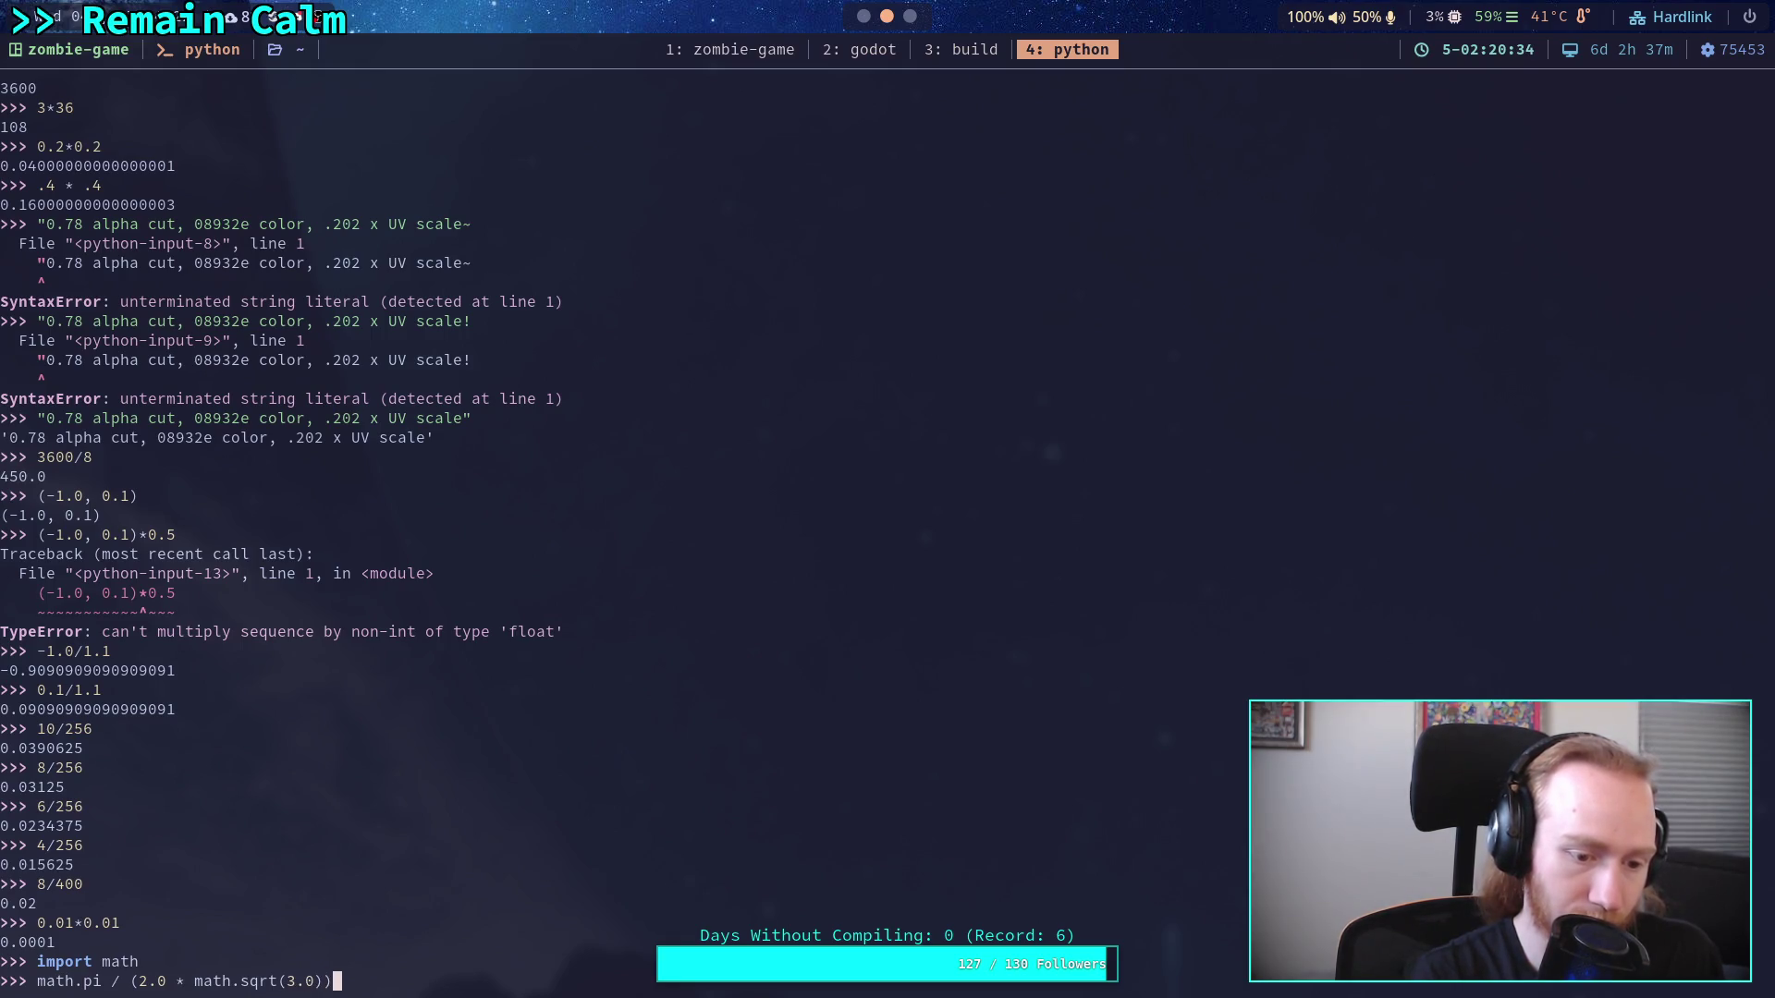
{"action": "key", "text": "Return"}
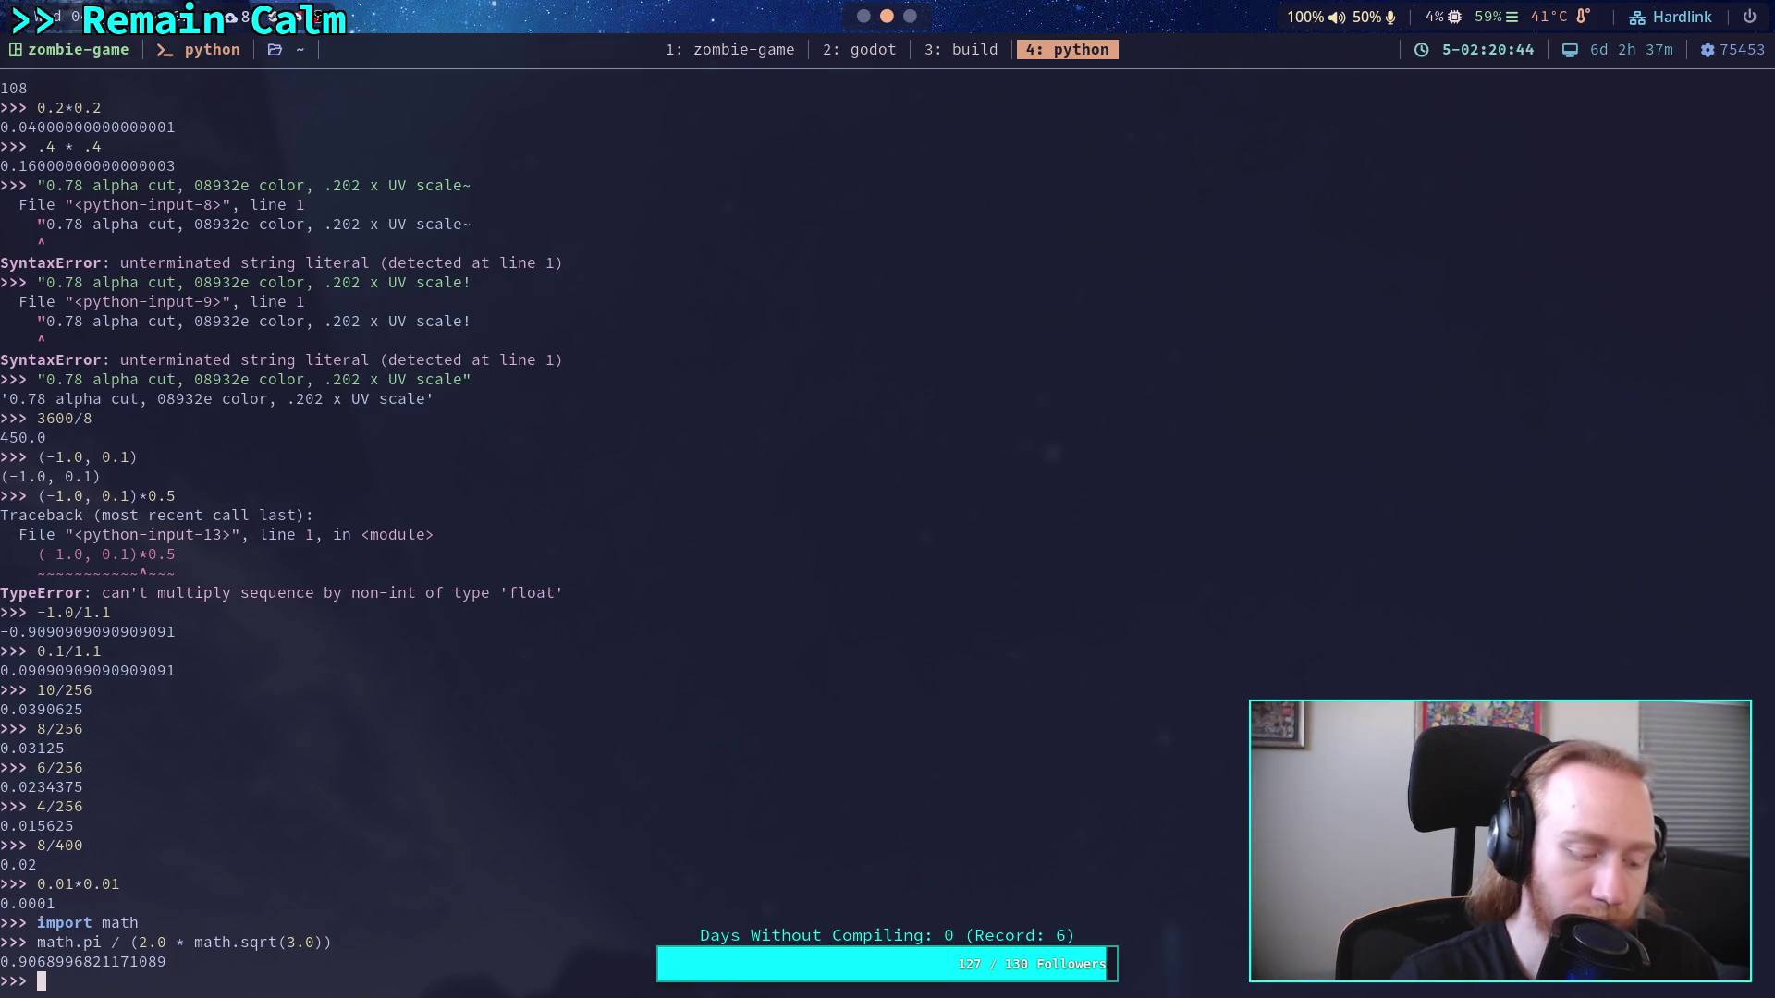
Start typing the circle-count expression 256/( at the prompt
{"action": "type", "text": "245"}
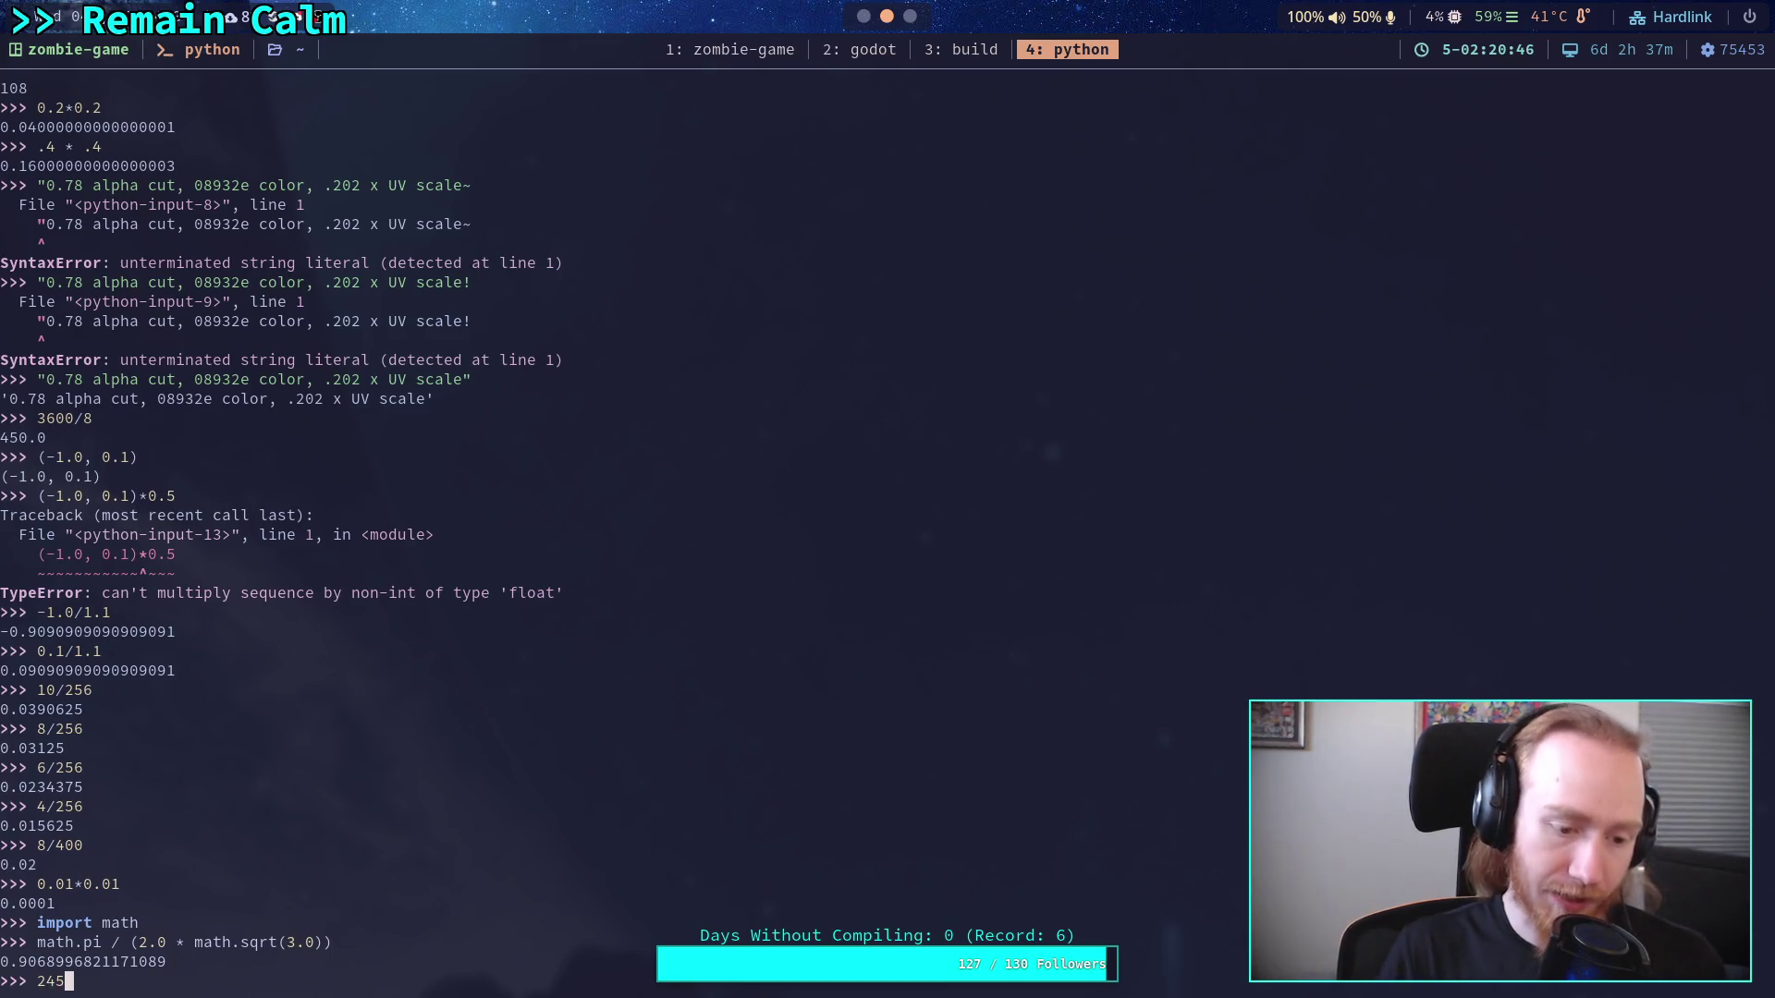
{"action": "key", "text": "BackSpace"}
{"action": "key", "text": "BackSpace"}
{"action": "type", "text": "5"}
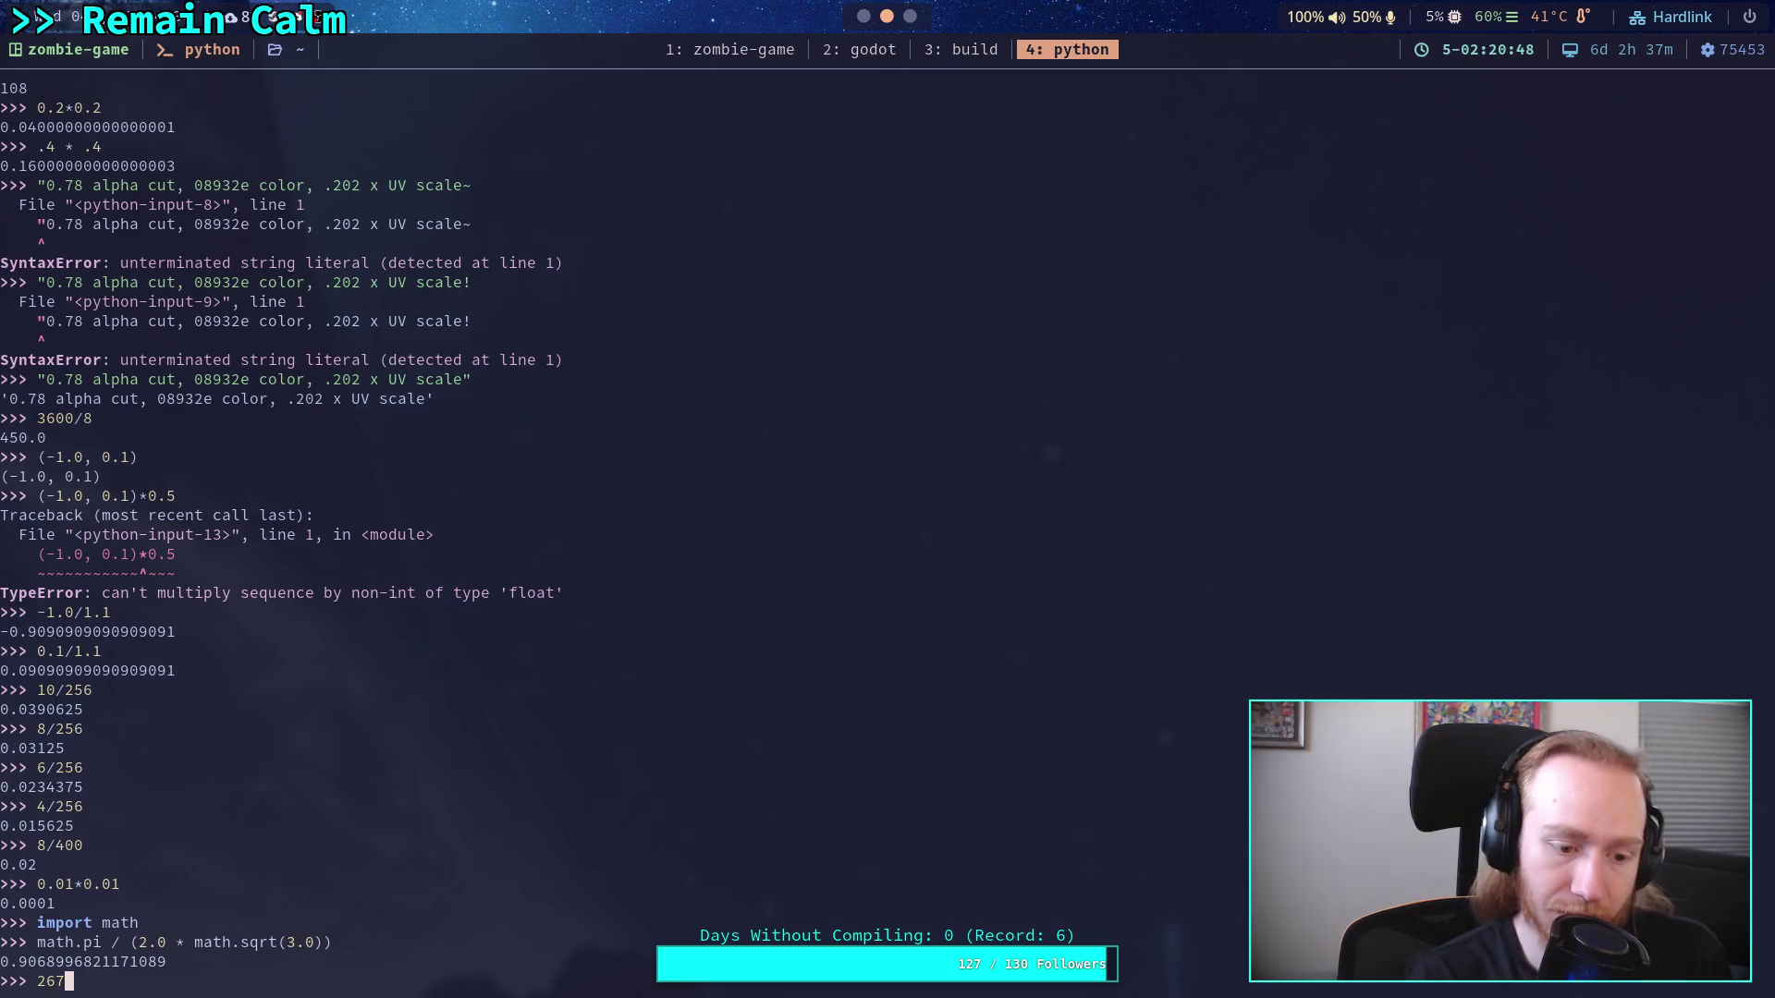
{"action": "type", "text": "6"}
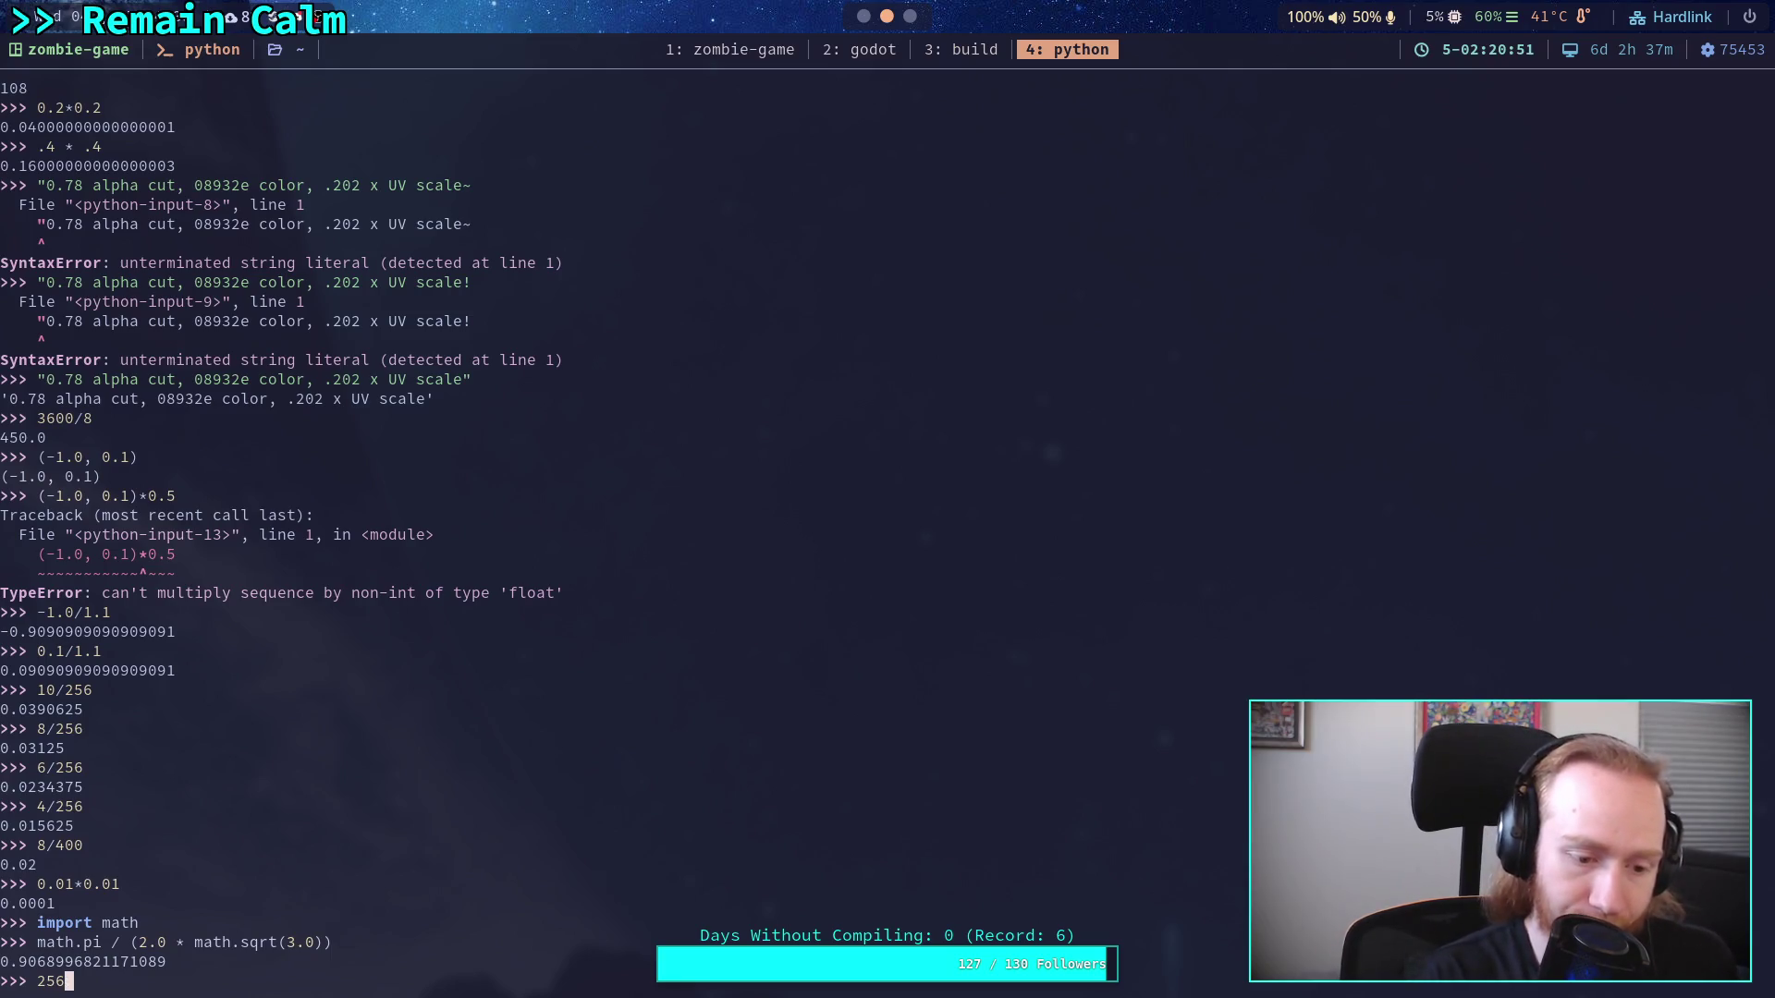
{"action": "type", "text": "/"}
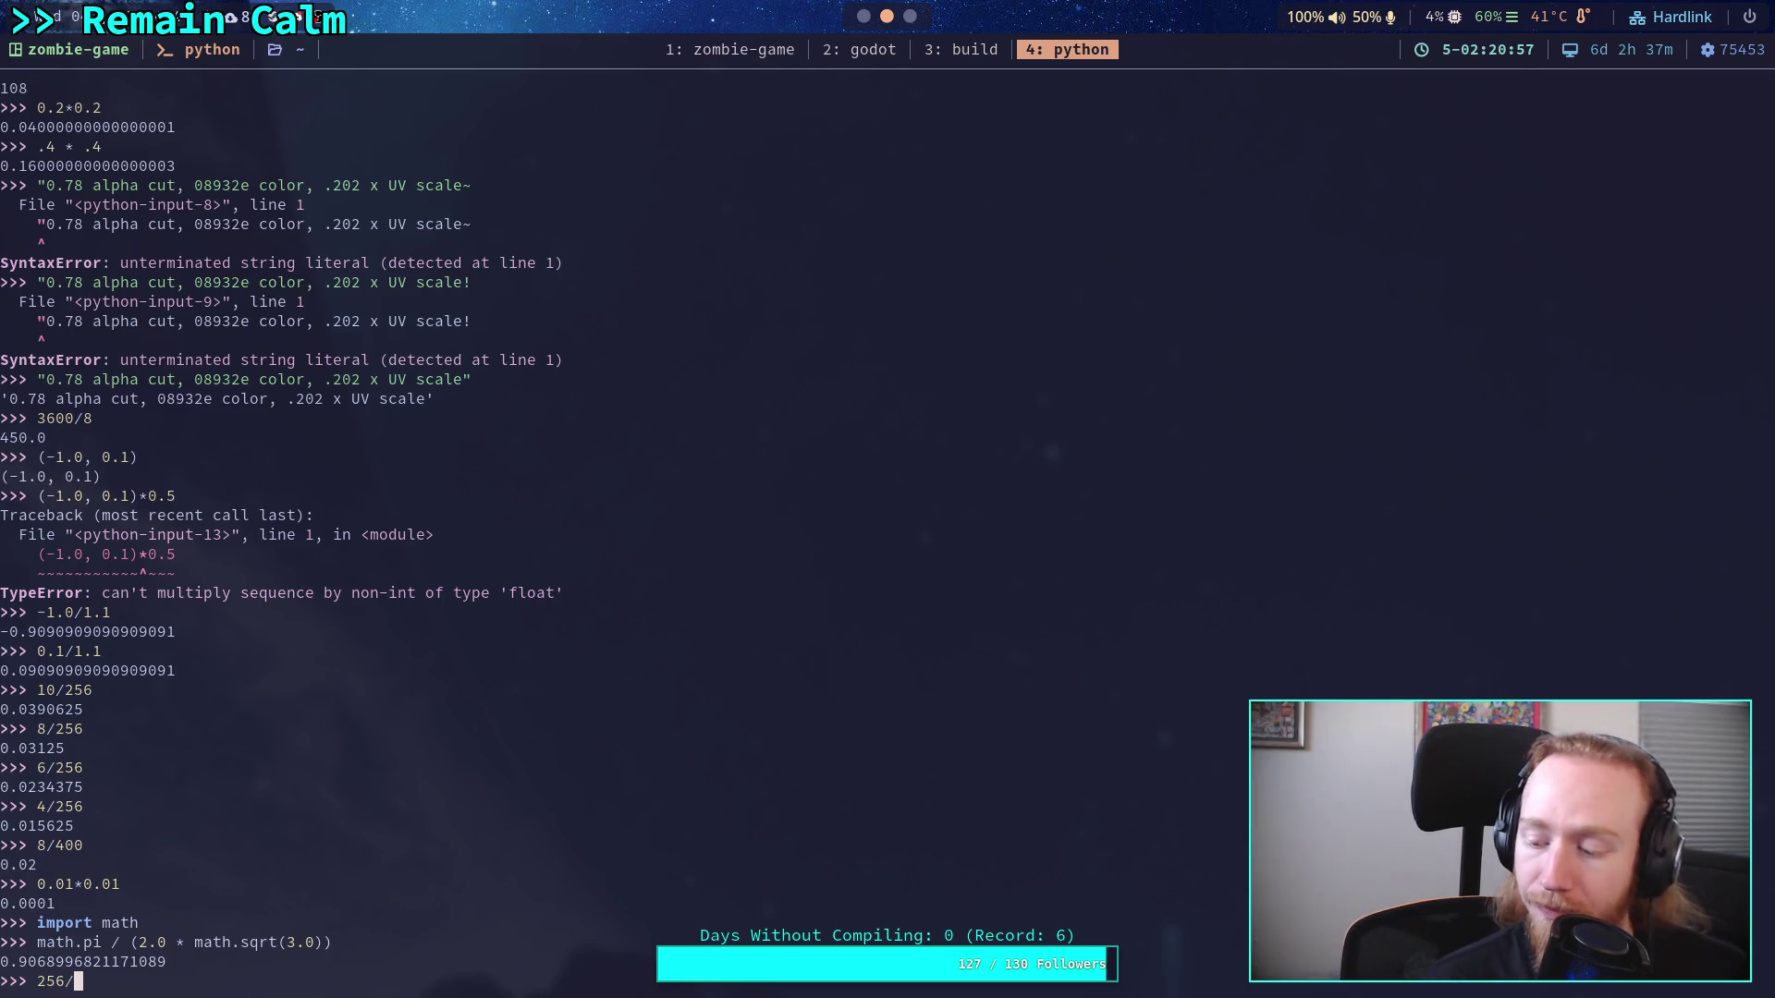
{"action": "type", "text": "("}
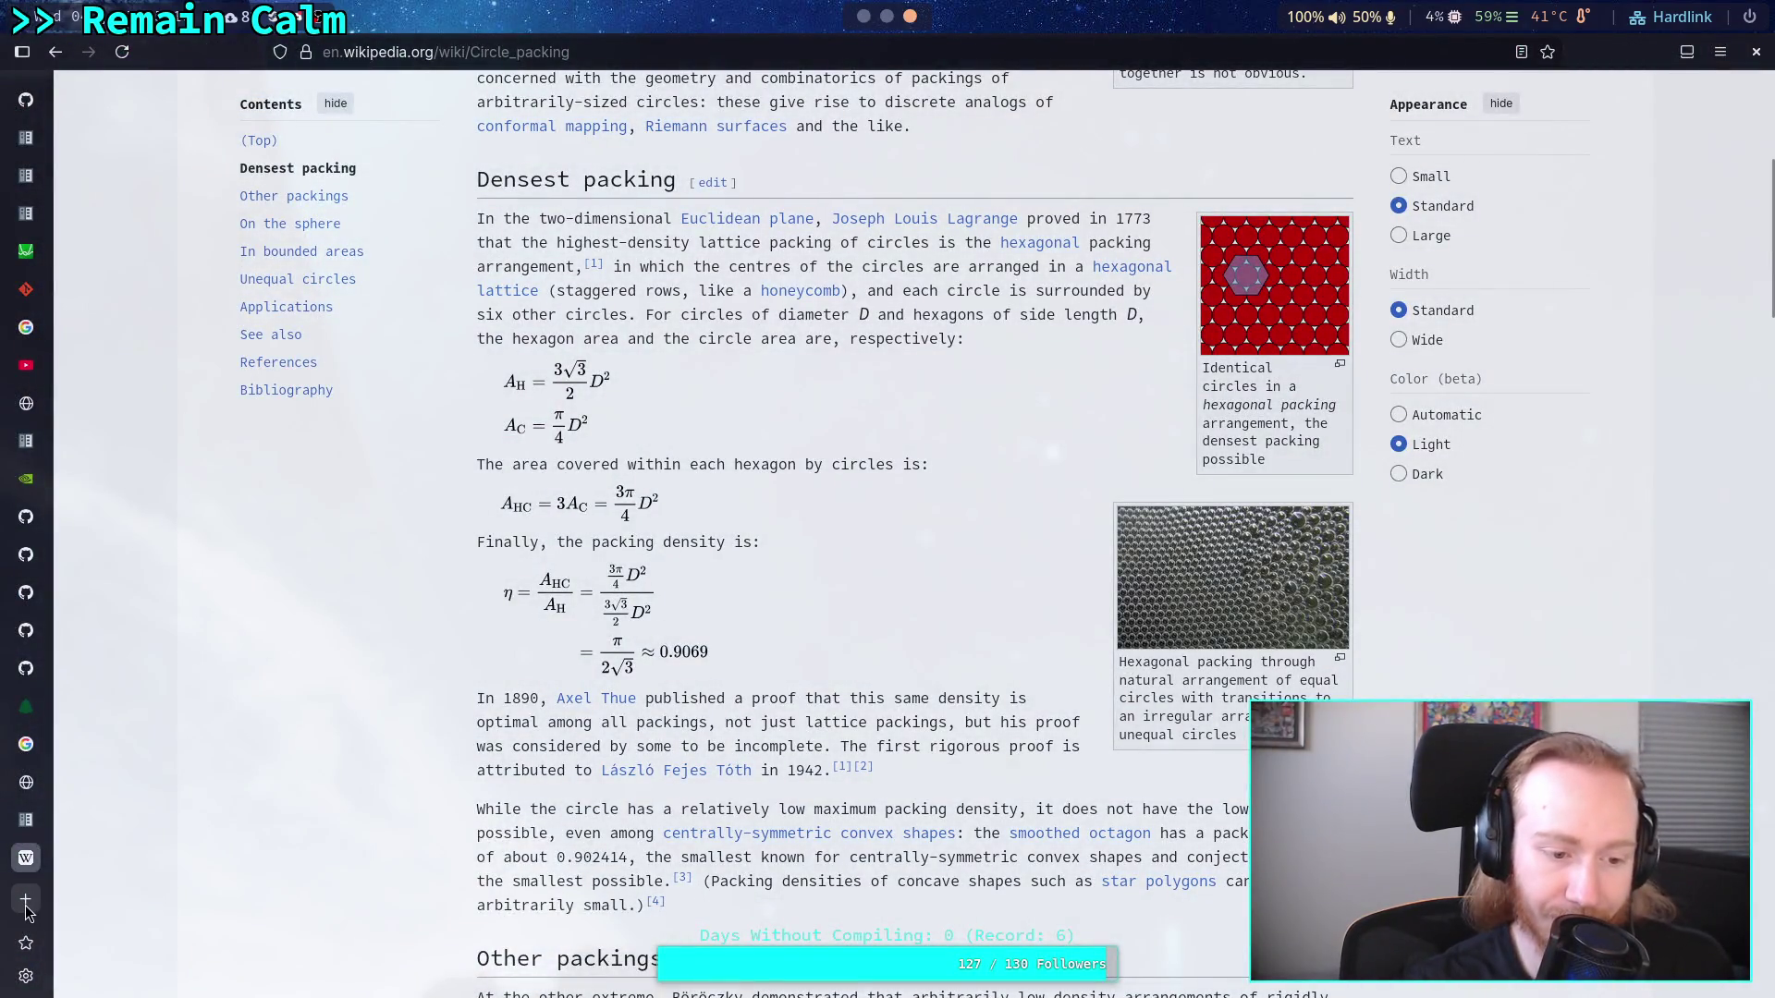
Search Google for 'area of circle' in a new tab, then return to the Circle packing article
{"action": "left_click", "coordinate": [26, 899]}
{"action": "type", "text": "area of circl"}
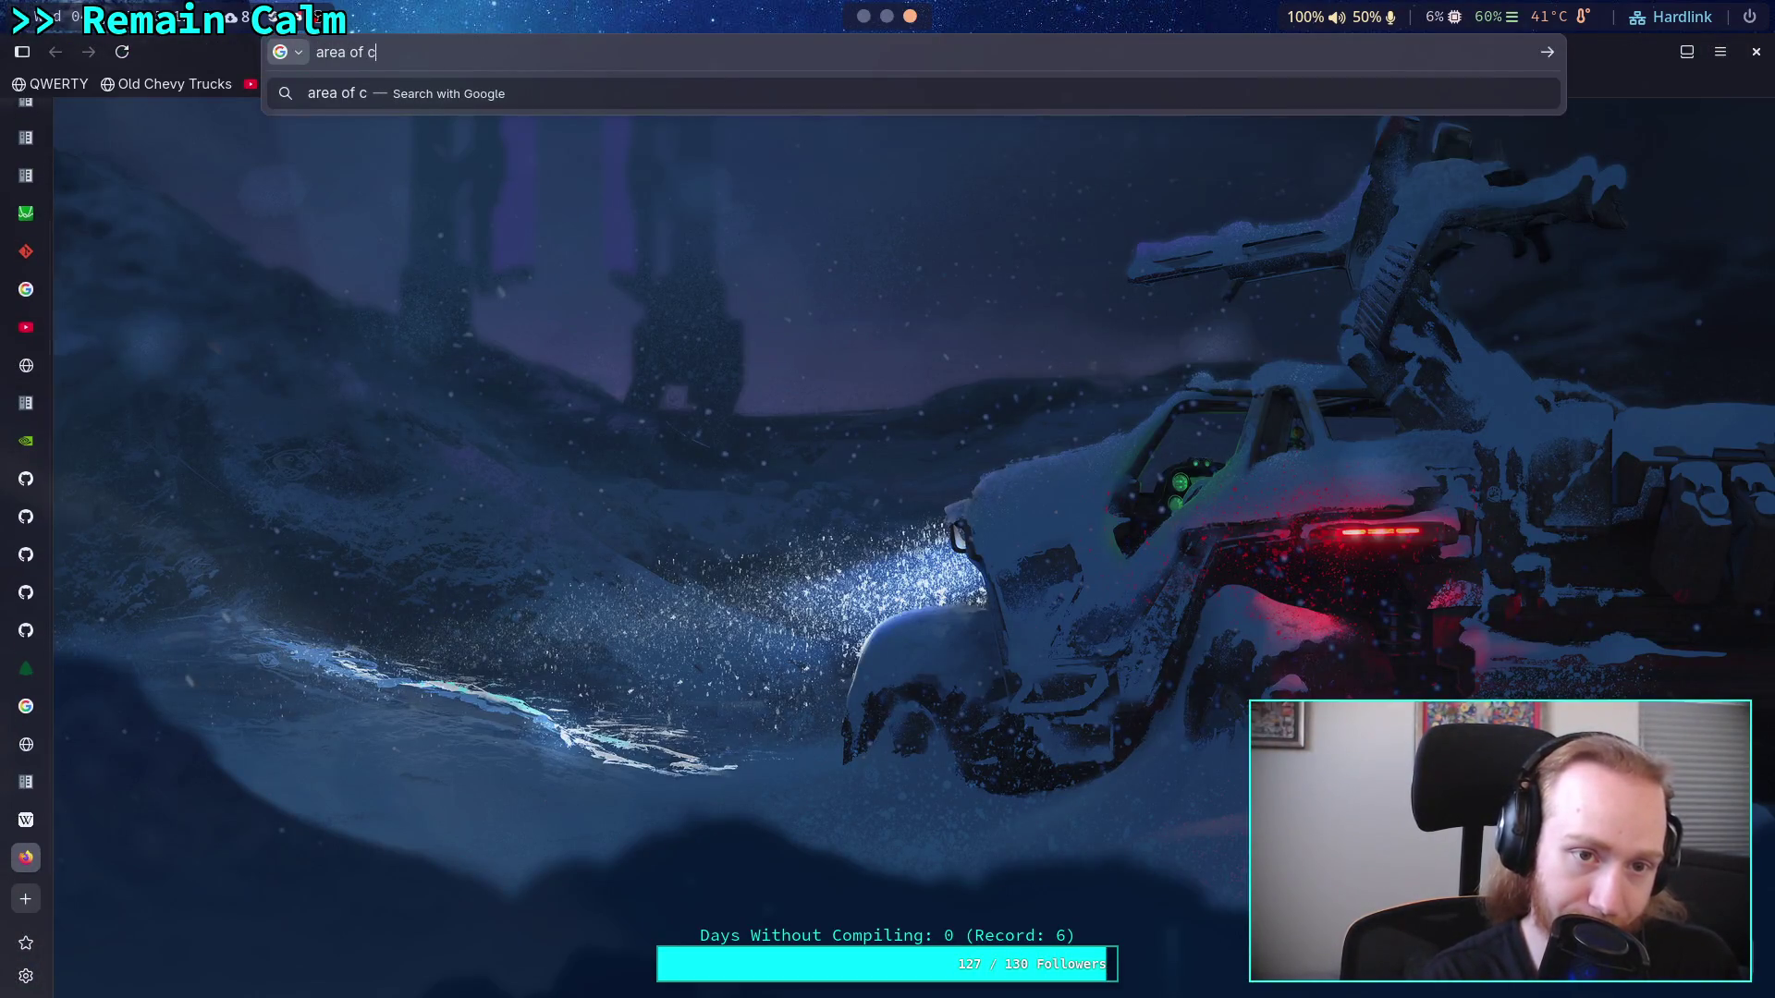
{"action": "type", "text": "e"}
{"action": "key", "text": "Return"}
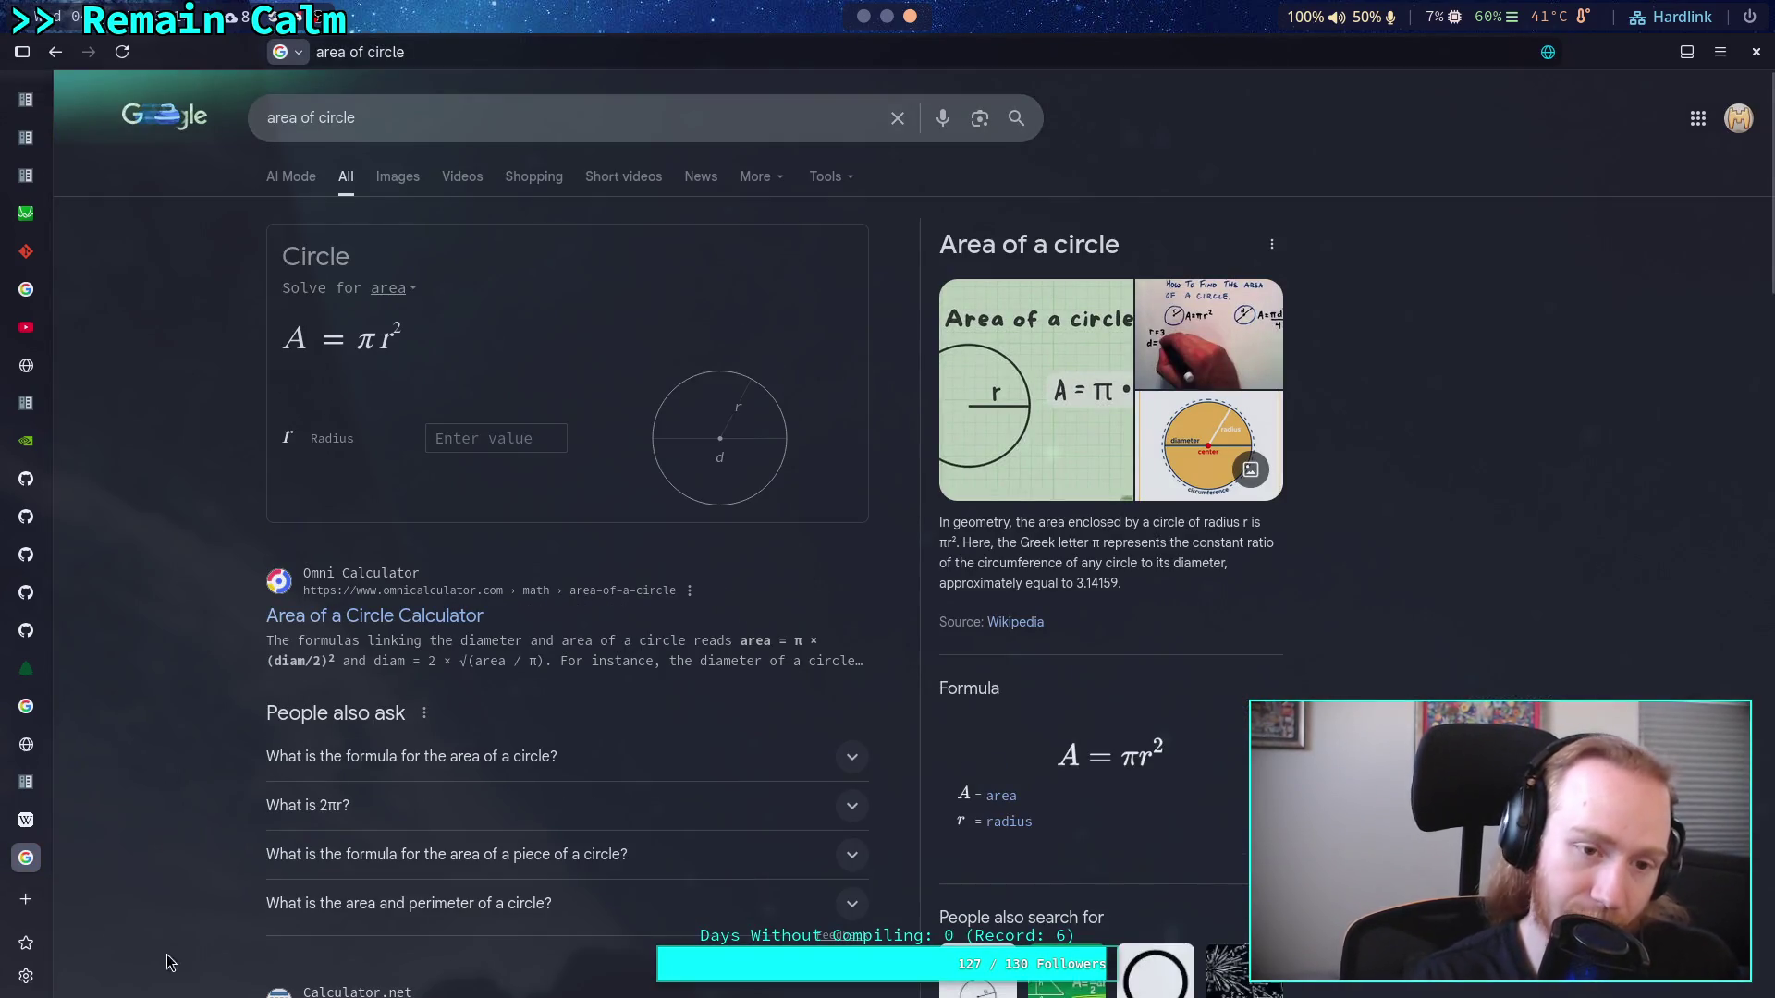
{"action": "left_click", "coordinate": [26, 820]}
Evaluate 256/(math.pi*5.0*5.0), giving about 3.259 radius-5 circles
{"action": "key", "text": "super+4"}
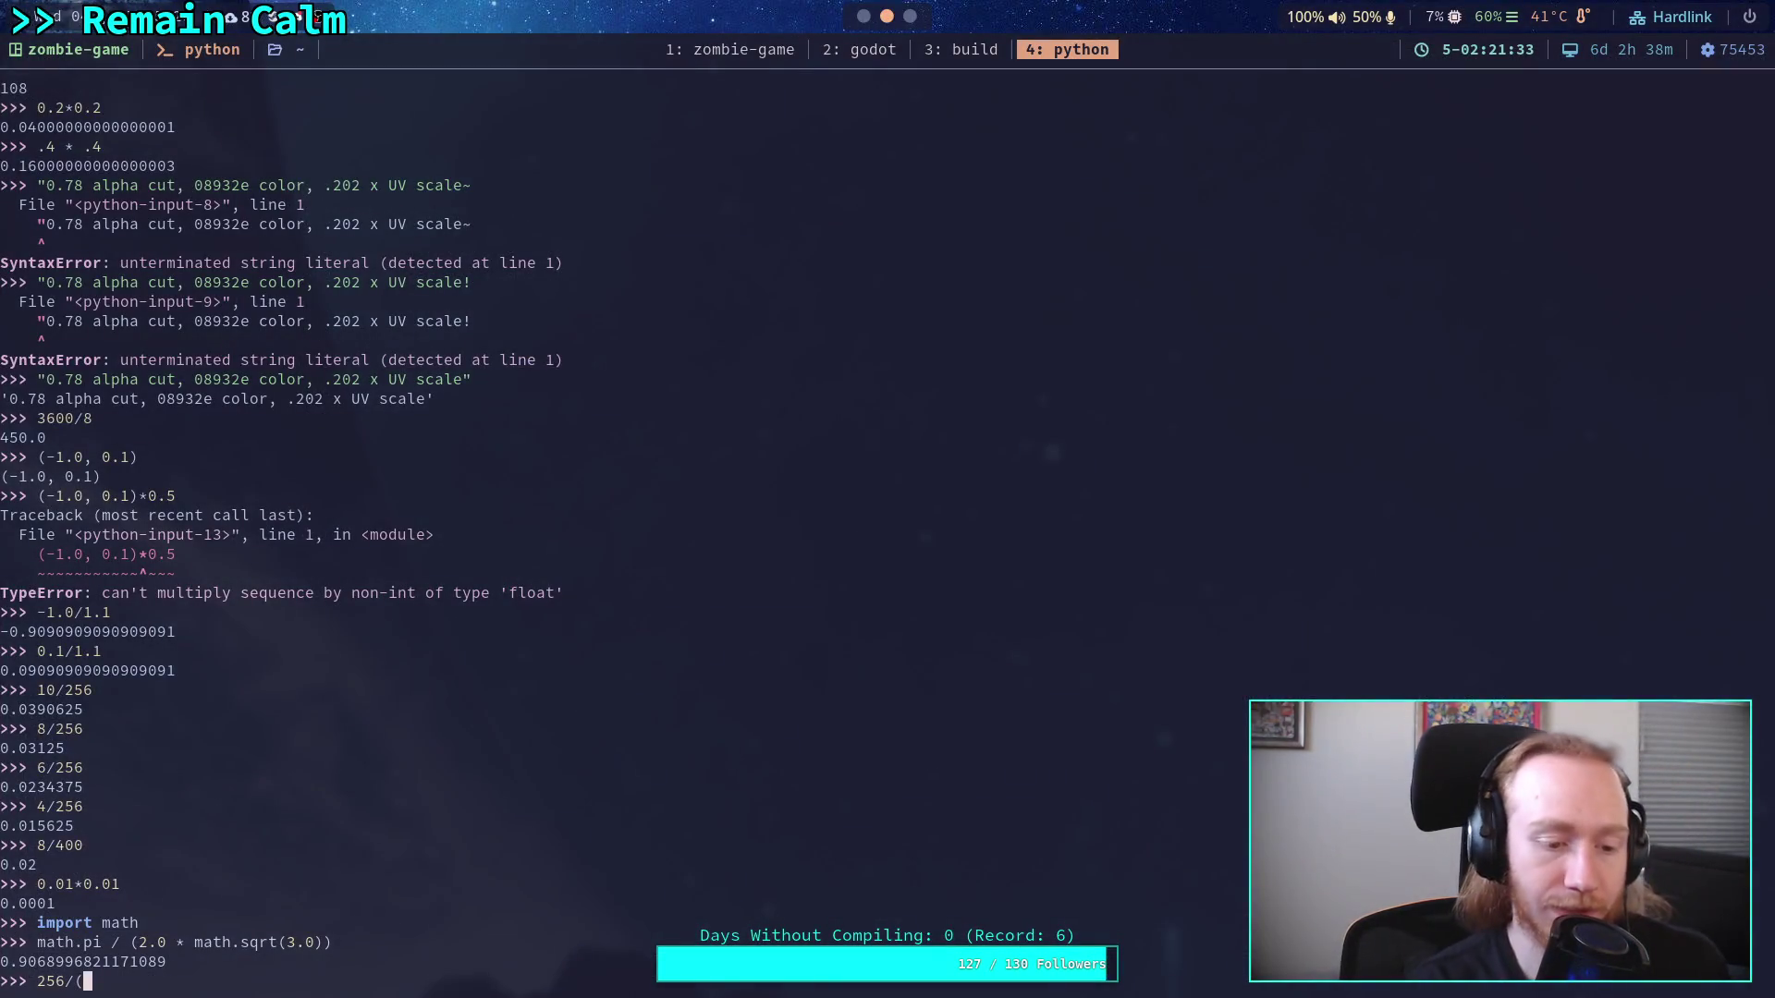
{"action": "type", "text": "math.pi*"}
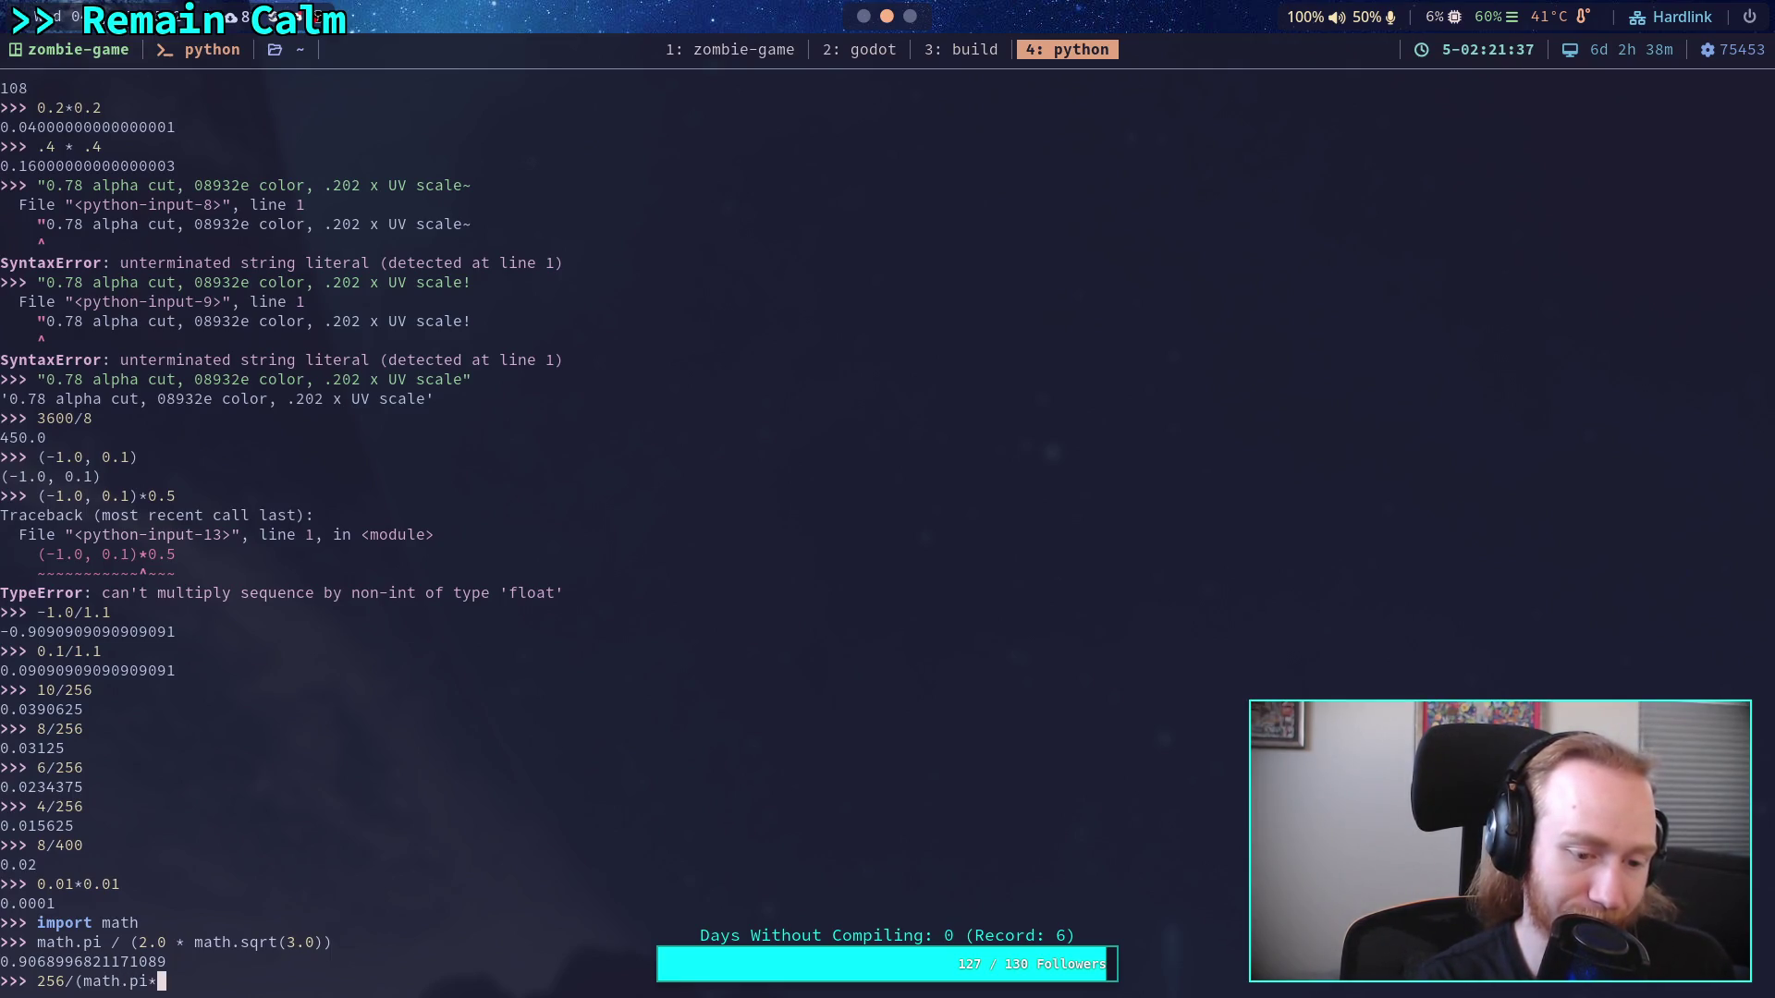
{"action": "type", "text": "5.0*"}
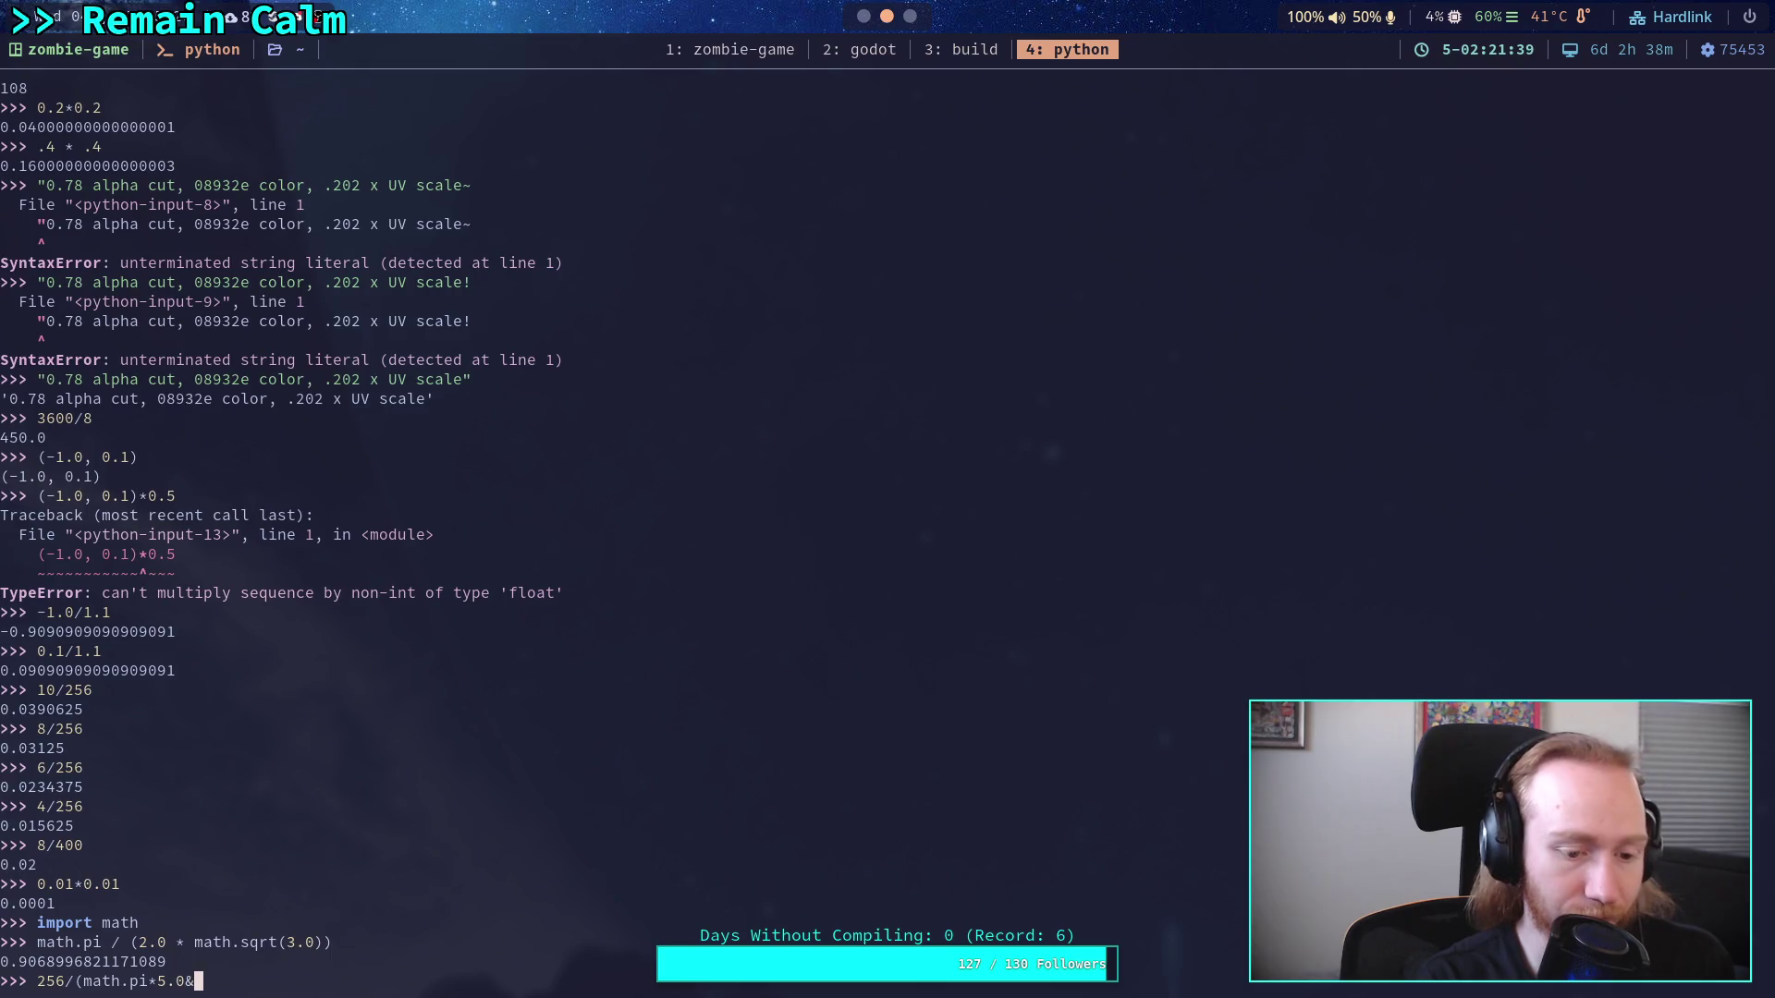
{"action": "type", "text": "5.0)"}
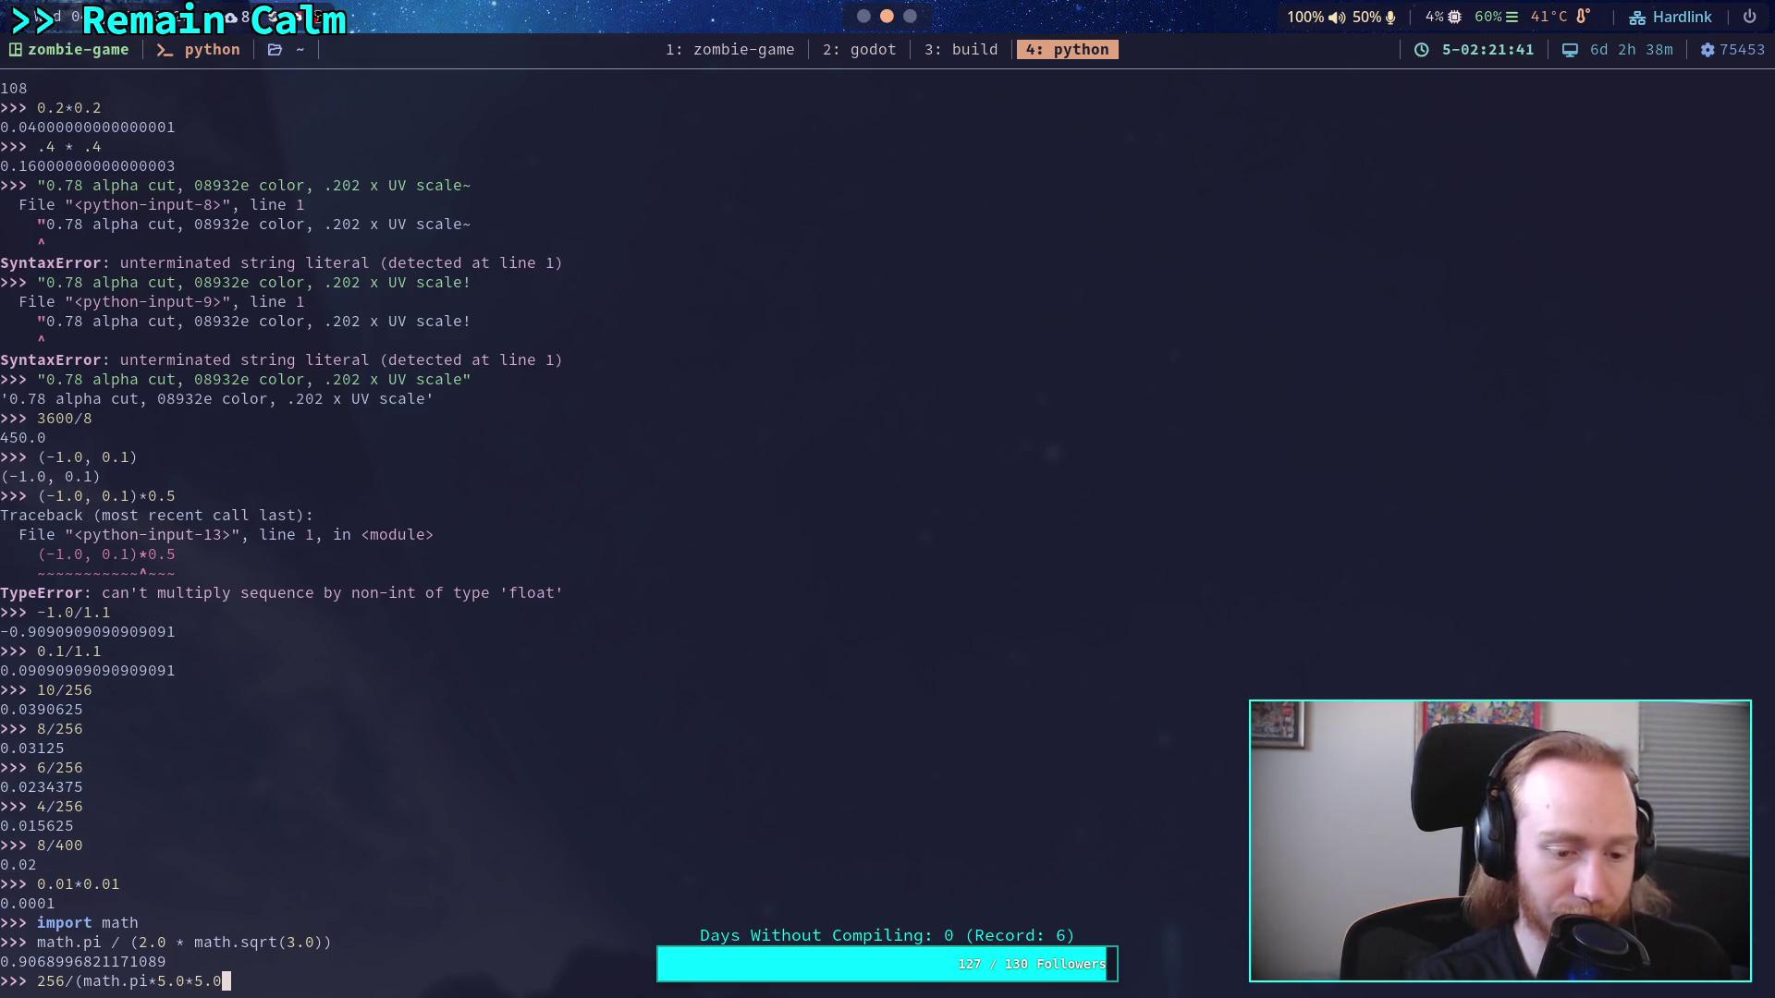
{"action": "key", "text": "Return"}
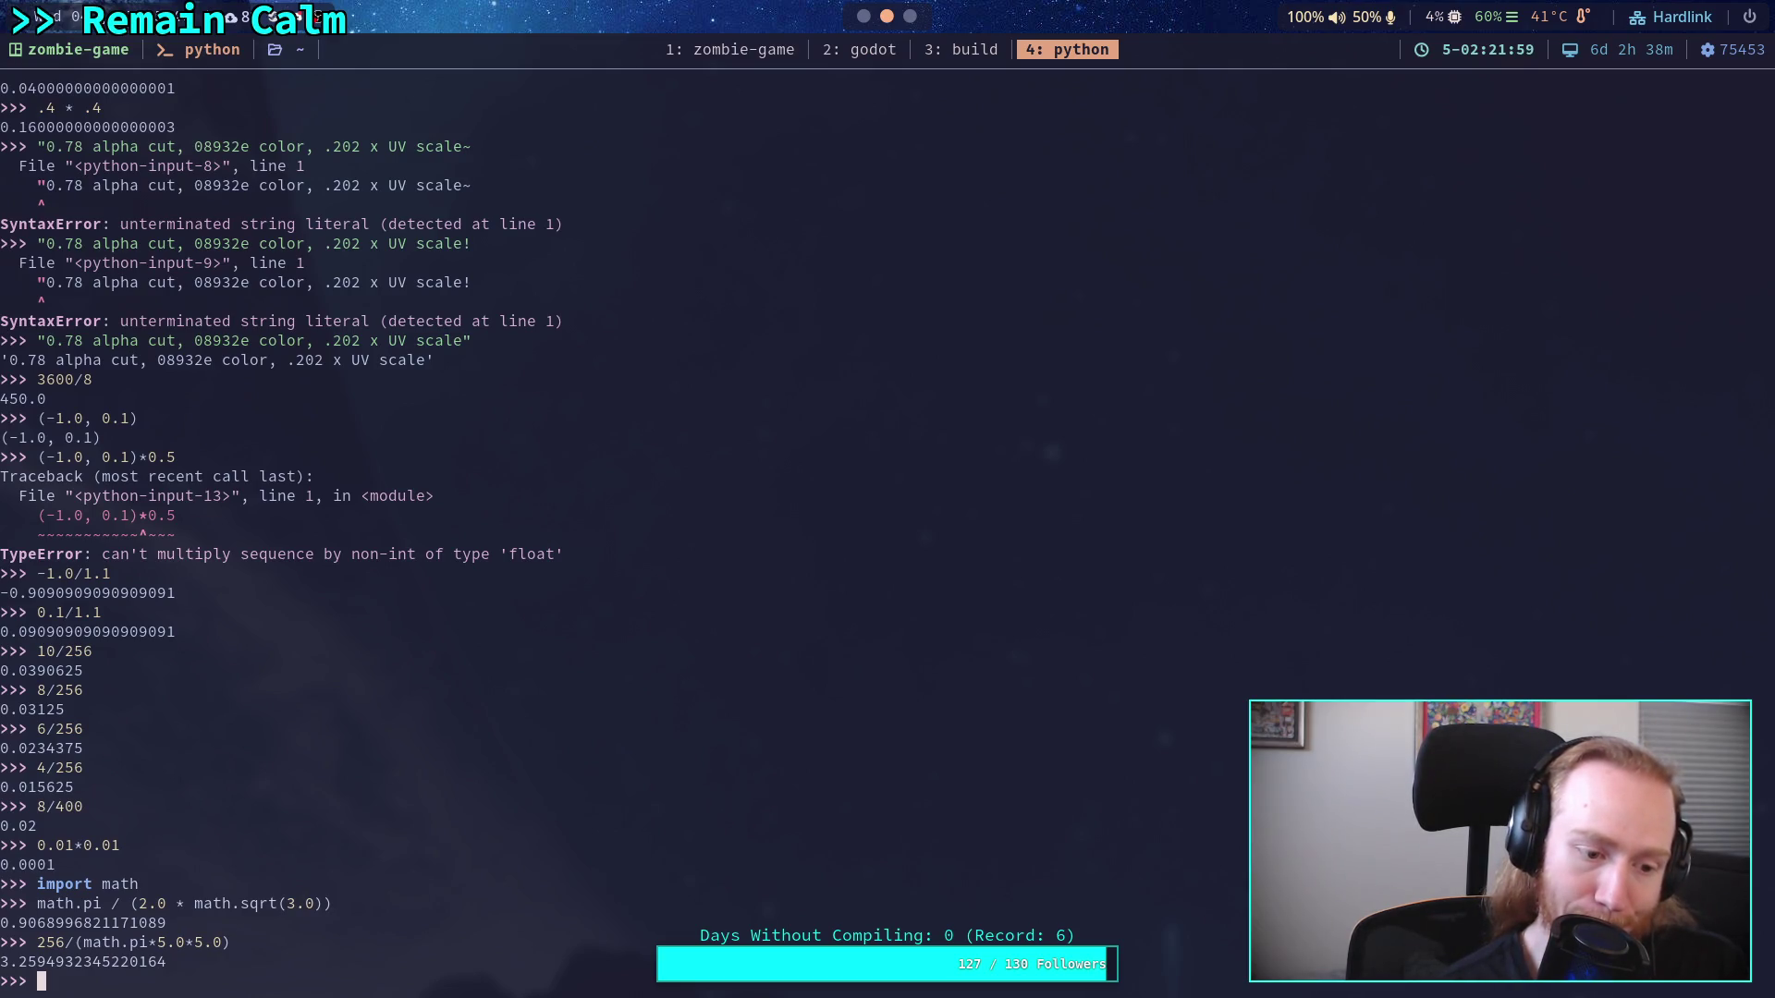
Recall that expression and multiply it by the packing density (math.pi / (2.0 * math.sqrt(3.0)))
{"action": "key", "text": "Up"}
{"action": "type", "text": "*("}
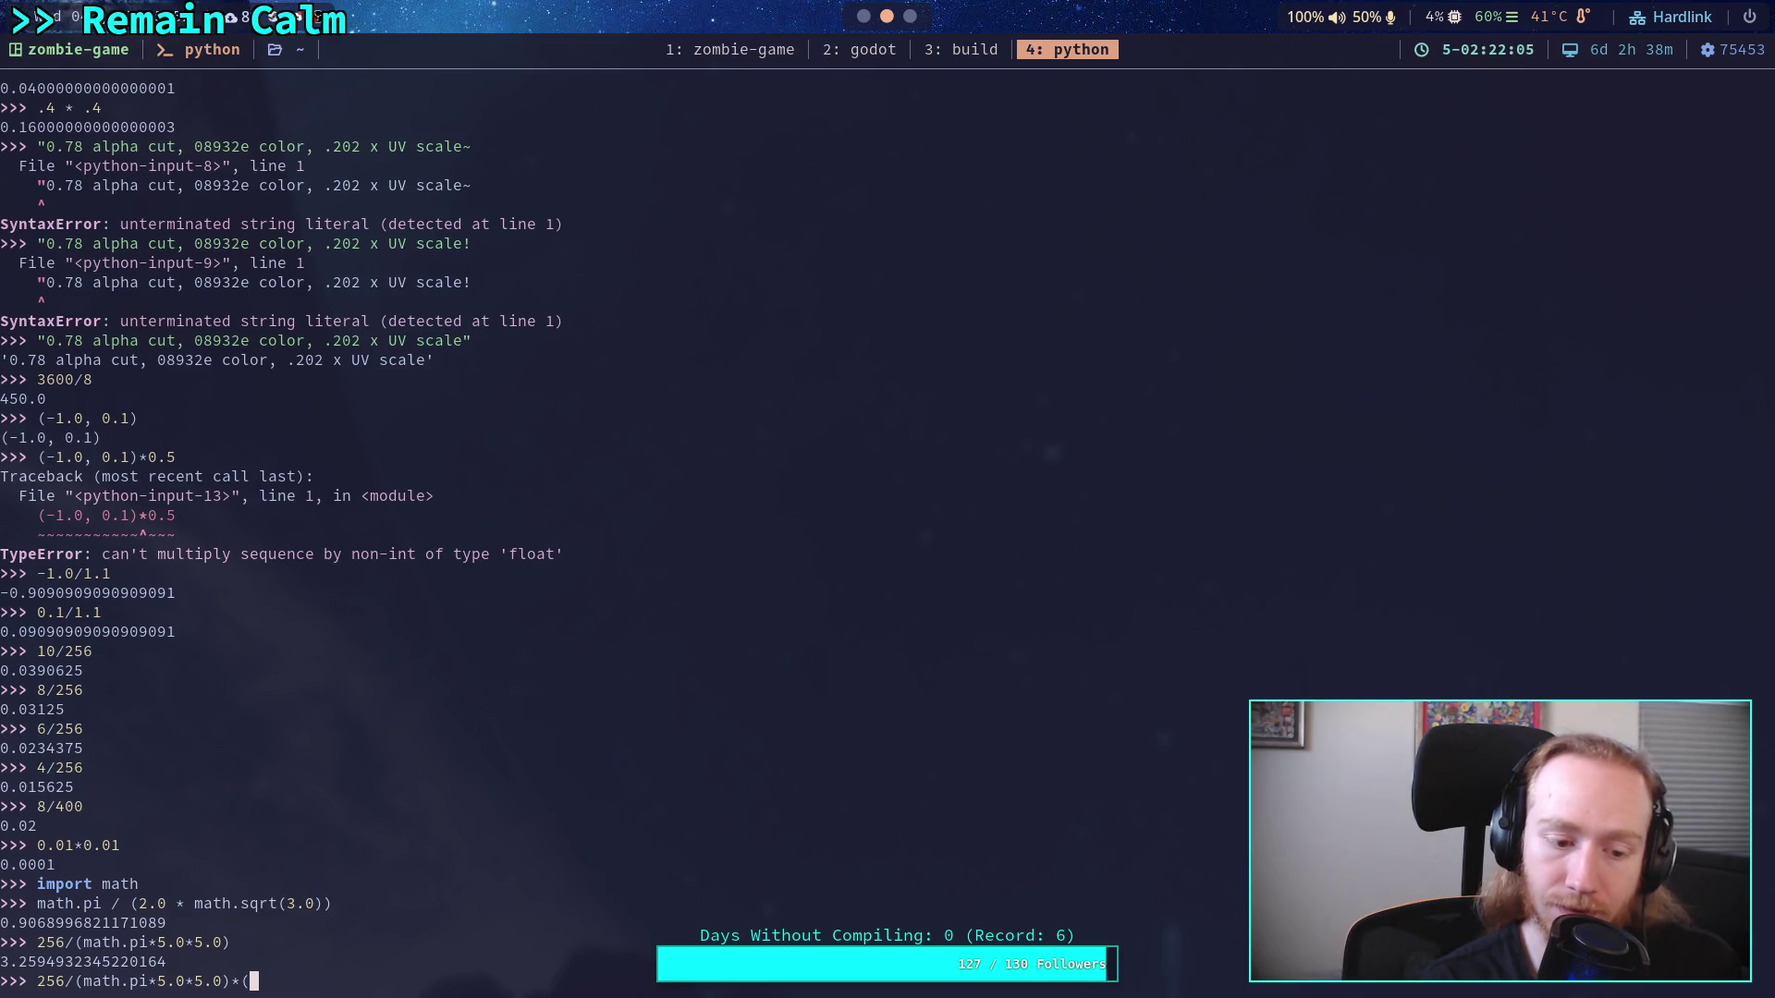
{"action": "key", "text": "BackSpace"}
{"action": "key", "text": "BackSpace"}
{"action": "key", "text": "Left"}
{"action": "key", "text": "Left"}
{"action": "key", "text": "Left"}
{"action": "type", "text": "("}
{"action": "key", "text": "Right"}
{"action": "key", "text": "Right"}
{"action": "key", "text": "Right"}
{"action": "type", "text": ")"}
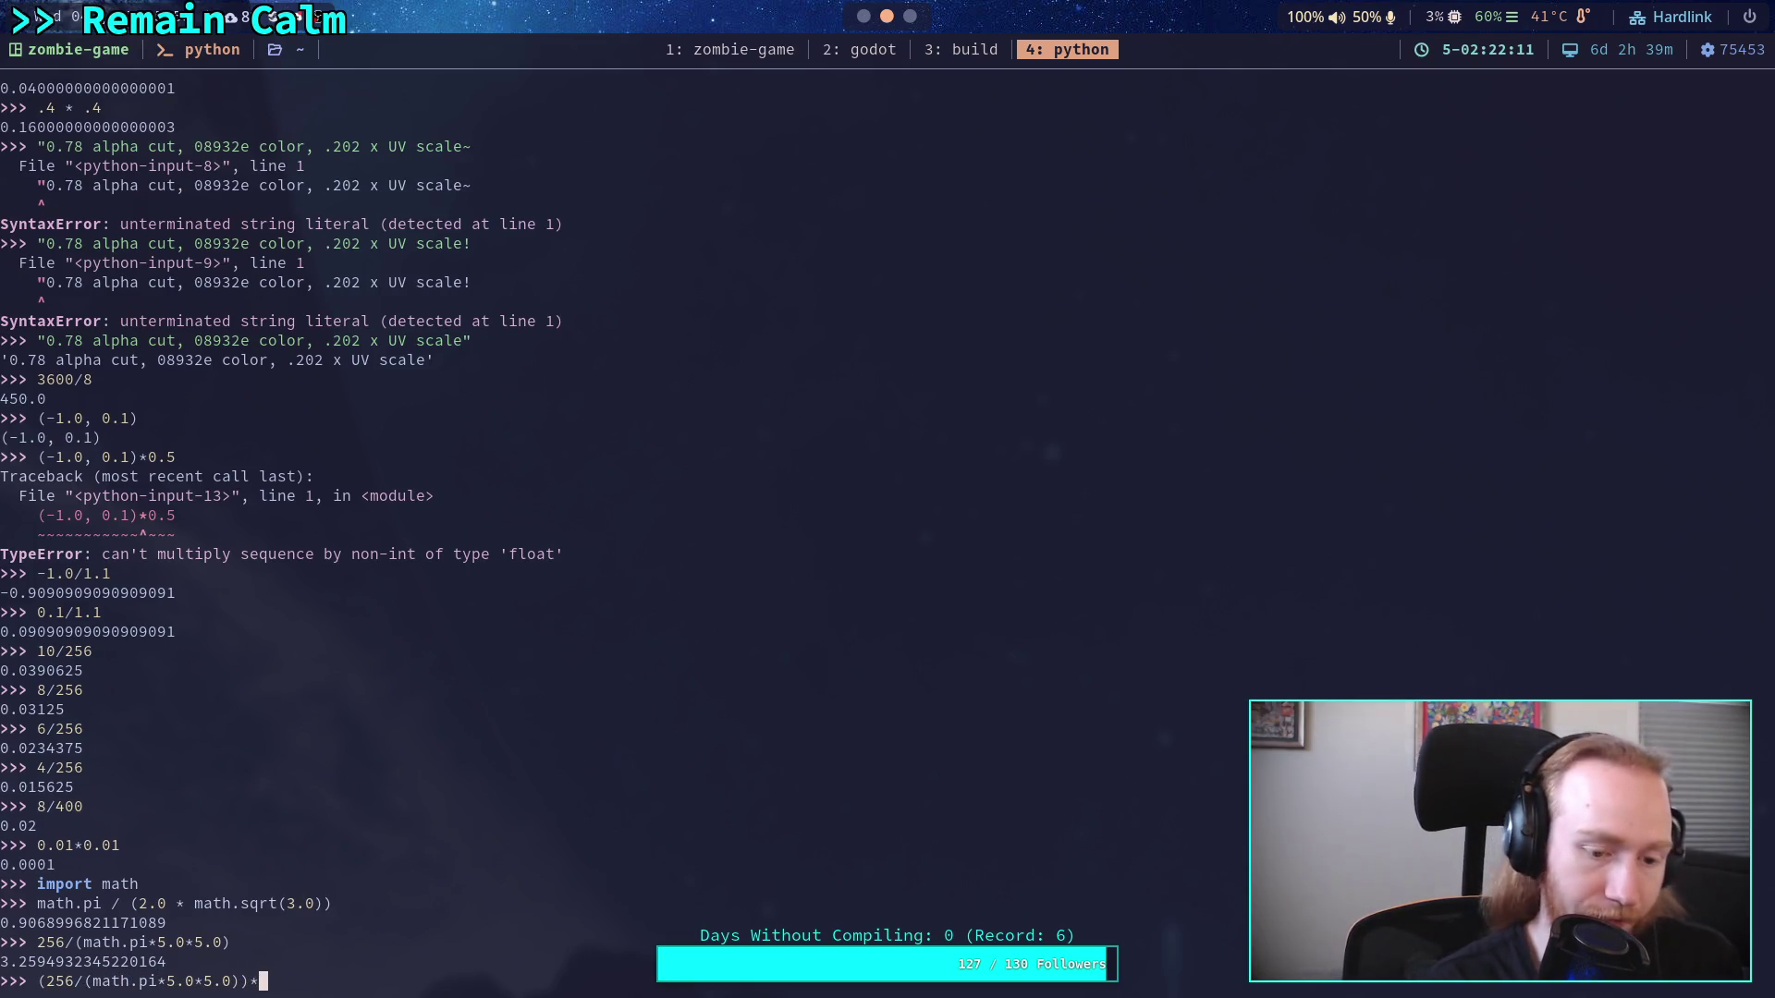
{"action": "type", "text": "*(math.pi / (2.0 * math.sqrt(3.)"}
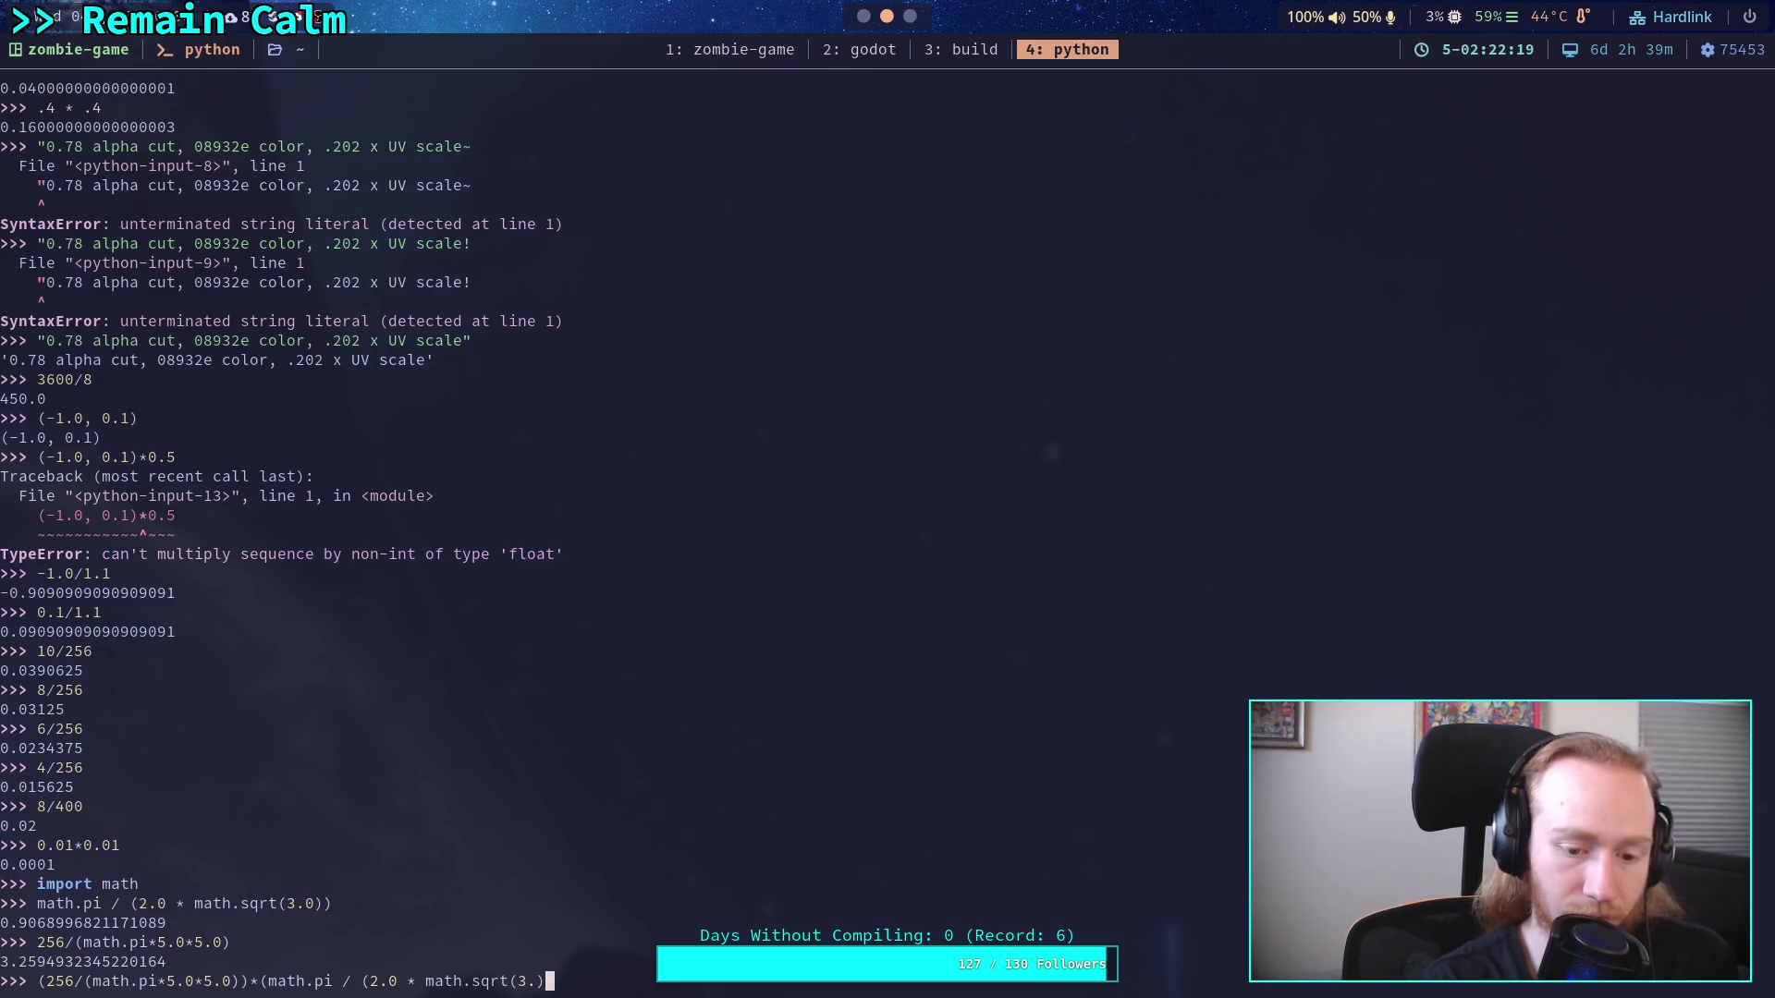
{"action": "key", "text": "BackSpace"}
{"action": "type", "text": "0))"}
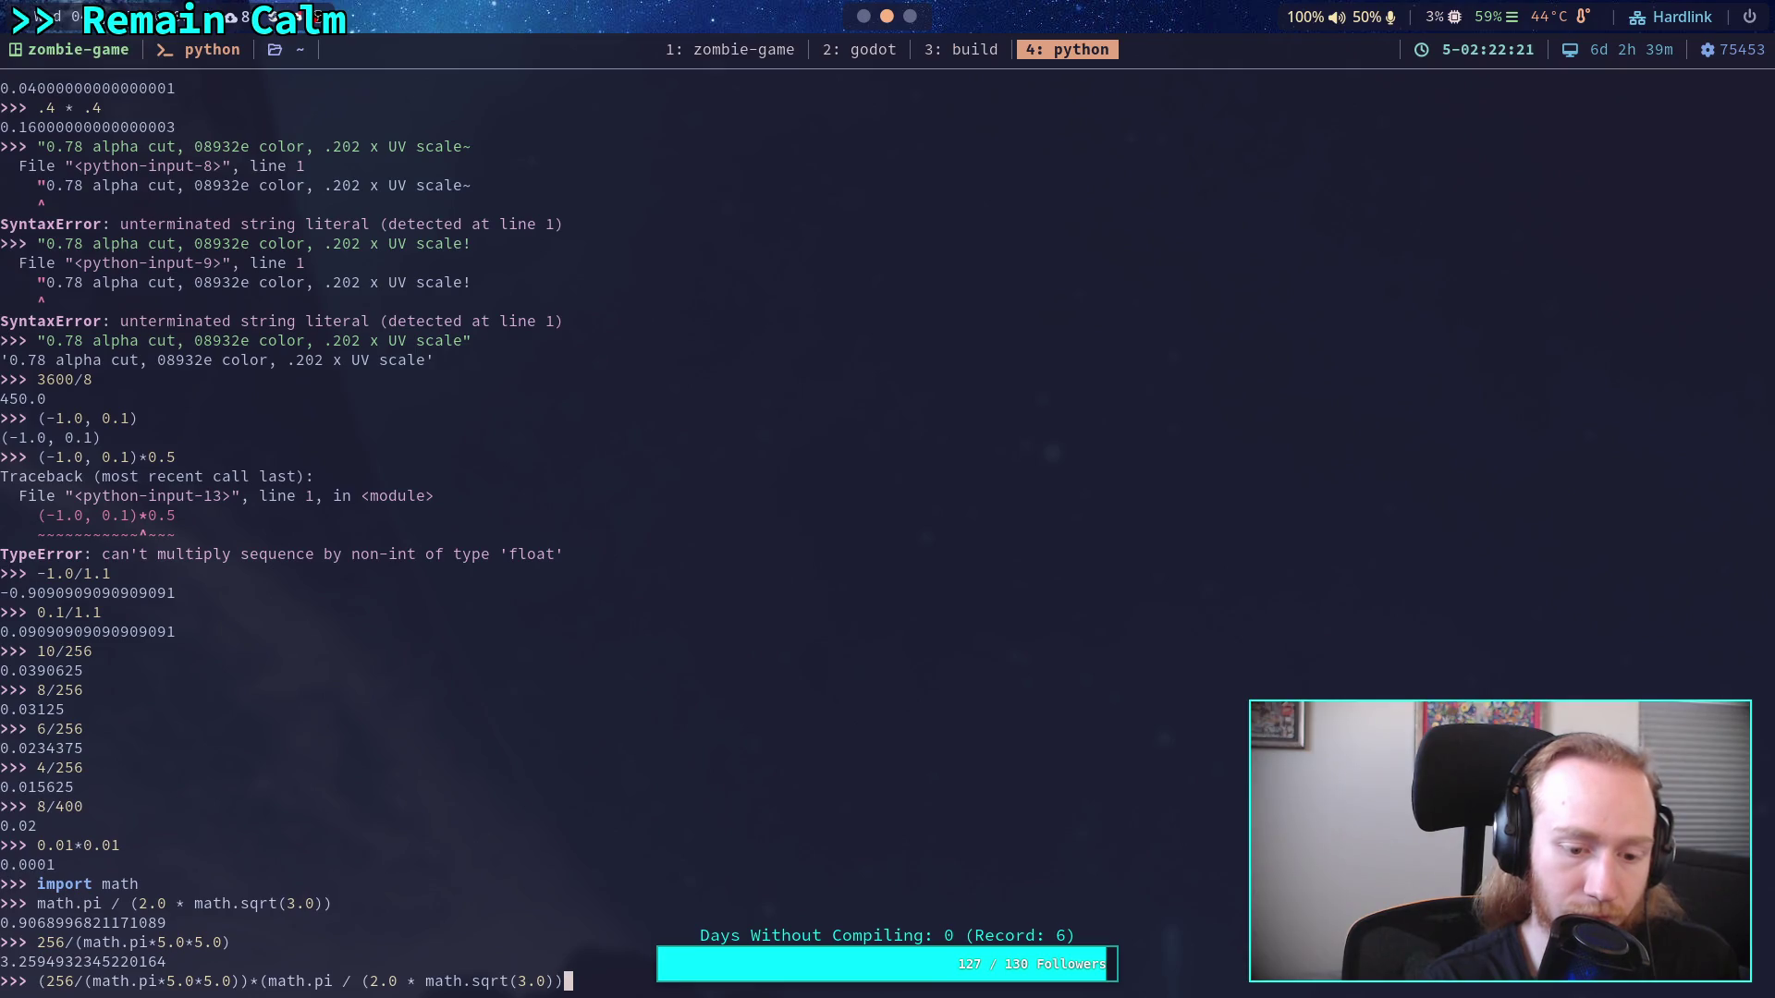
{"action": "key", "text": "Return"}
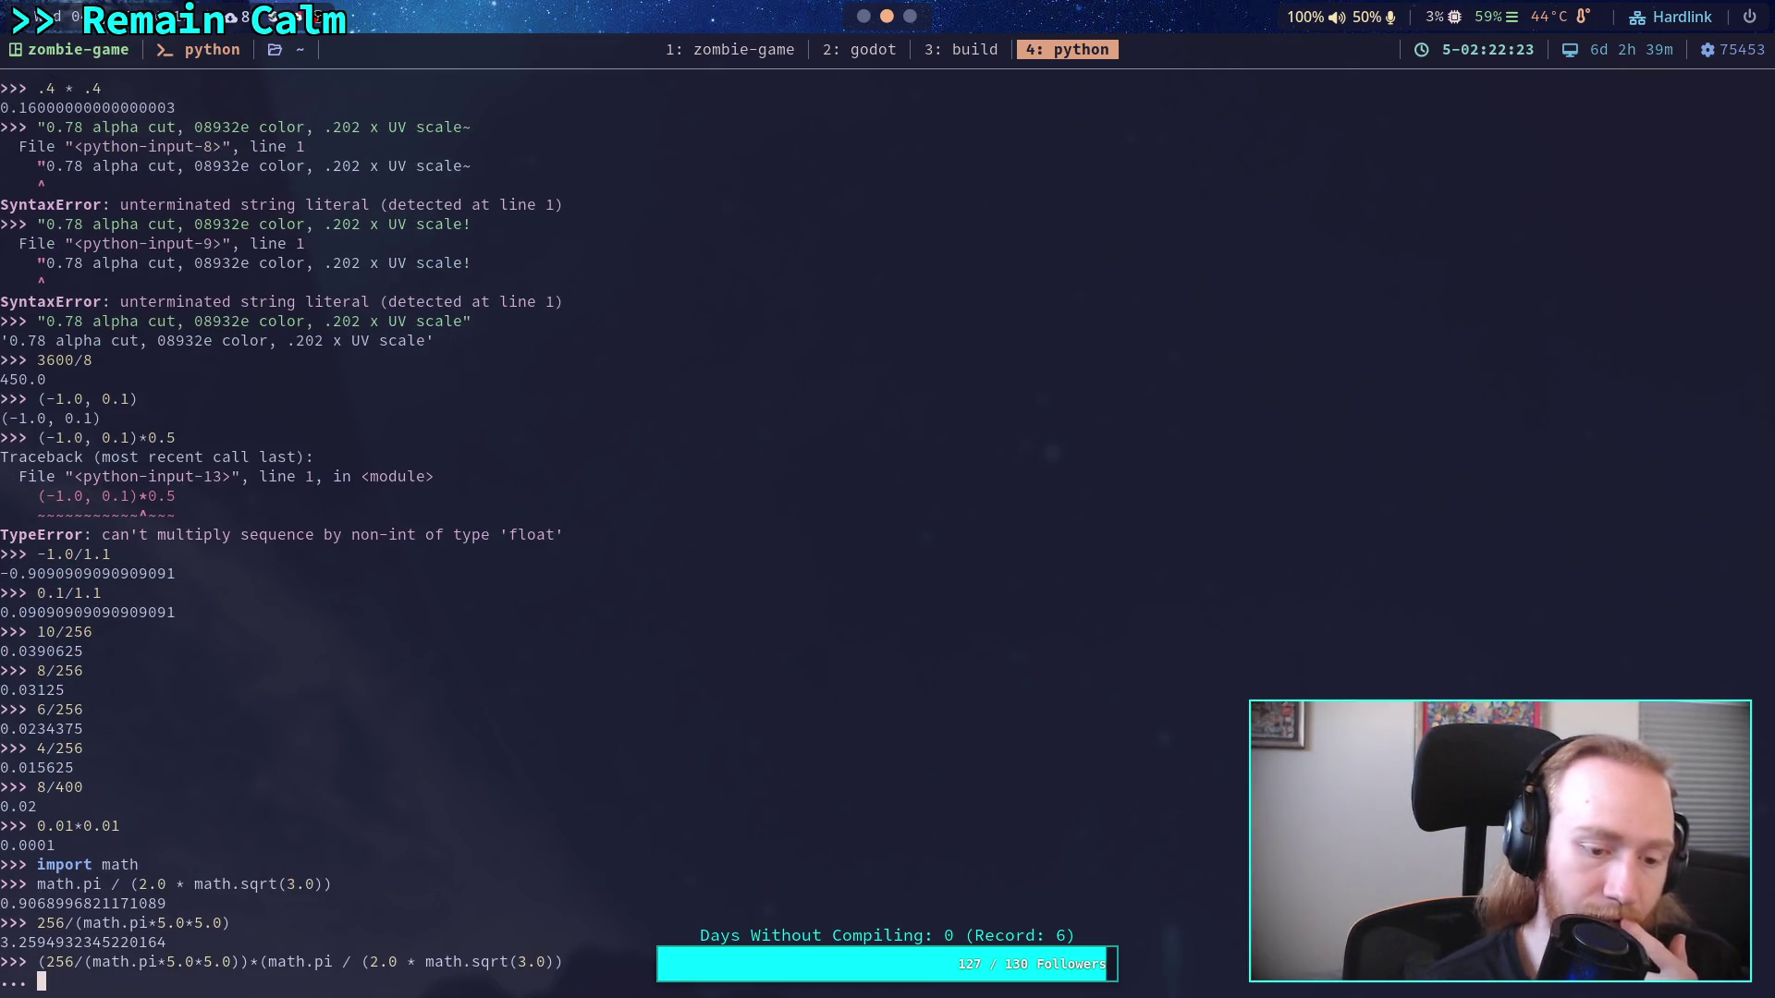
Add the missing closing bracket and rerun the density-weighted count, getting about 2.956
{"action": "key", "text": "BackSpace"}
{"action": "key", "text": "Left"}
{"action": "key", "text": "Left"}
{"action": "key", "text": "Left"}
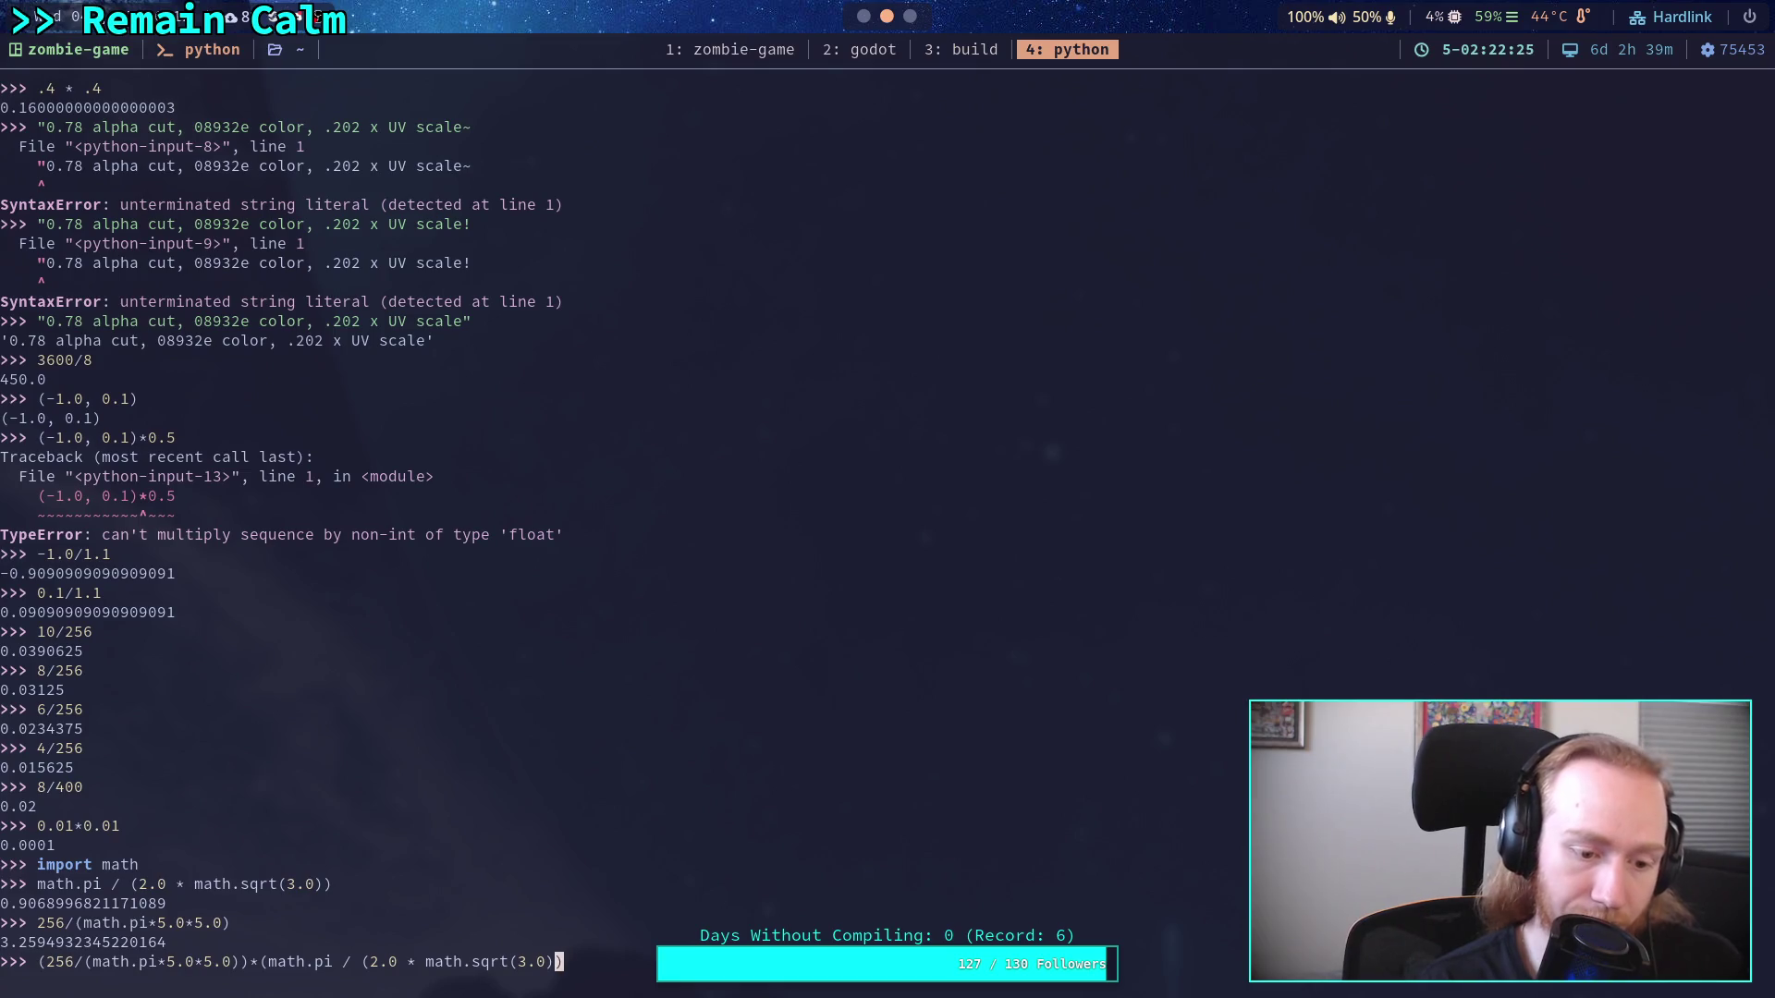
{"action": "key", "text": "Left"}
{"action": "key", "text": "Left"}
{"action": "key", "text": "Left"}
{"action": "key", "text": "Right"}
{"action": "key", "text": "Right"}
{"action": "key", "text": "Right"}
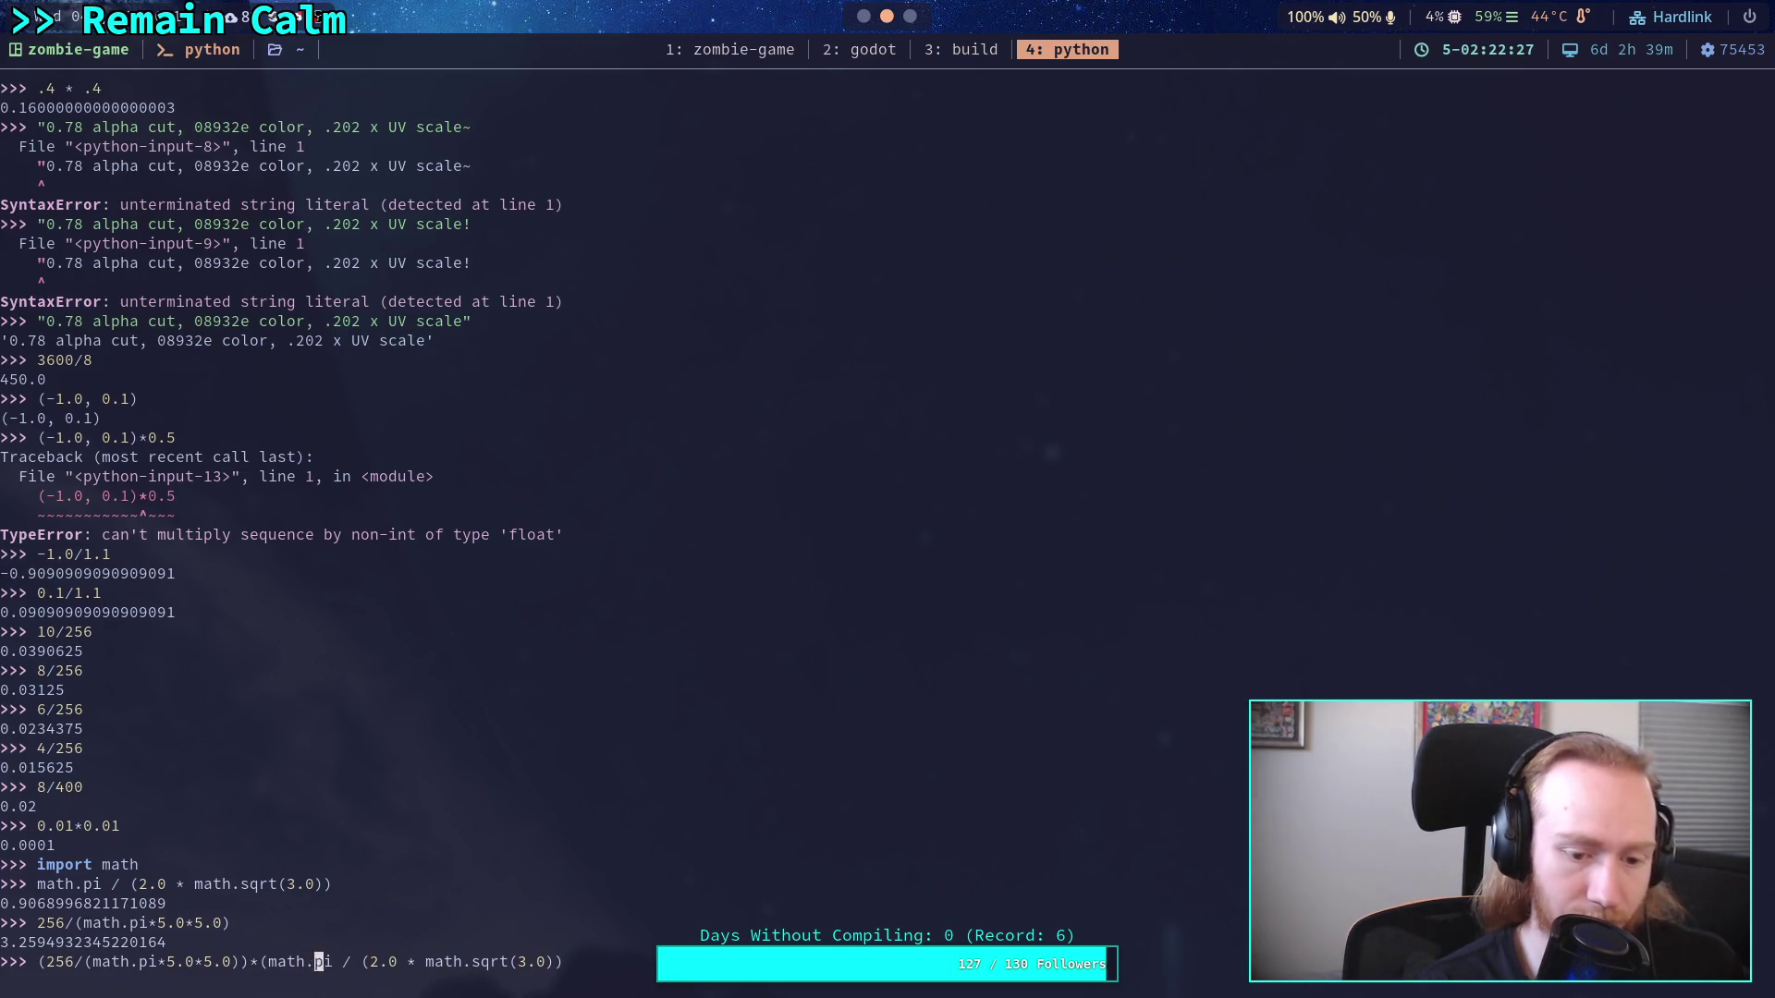
{"action": "key", "text": "End"}
{"action": "type", "text": ")"}
{"action": "key", "text": "Return"}
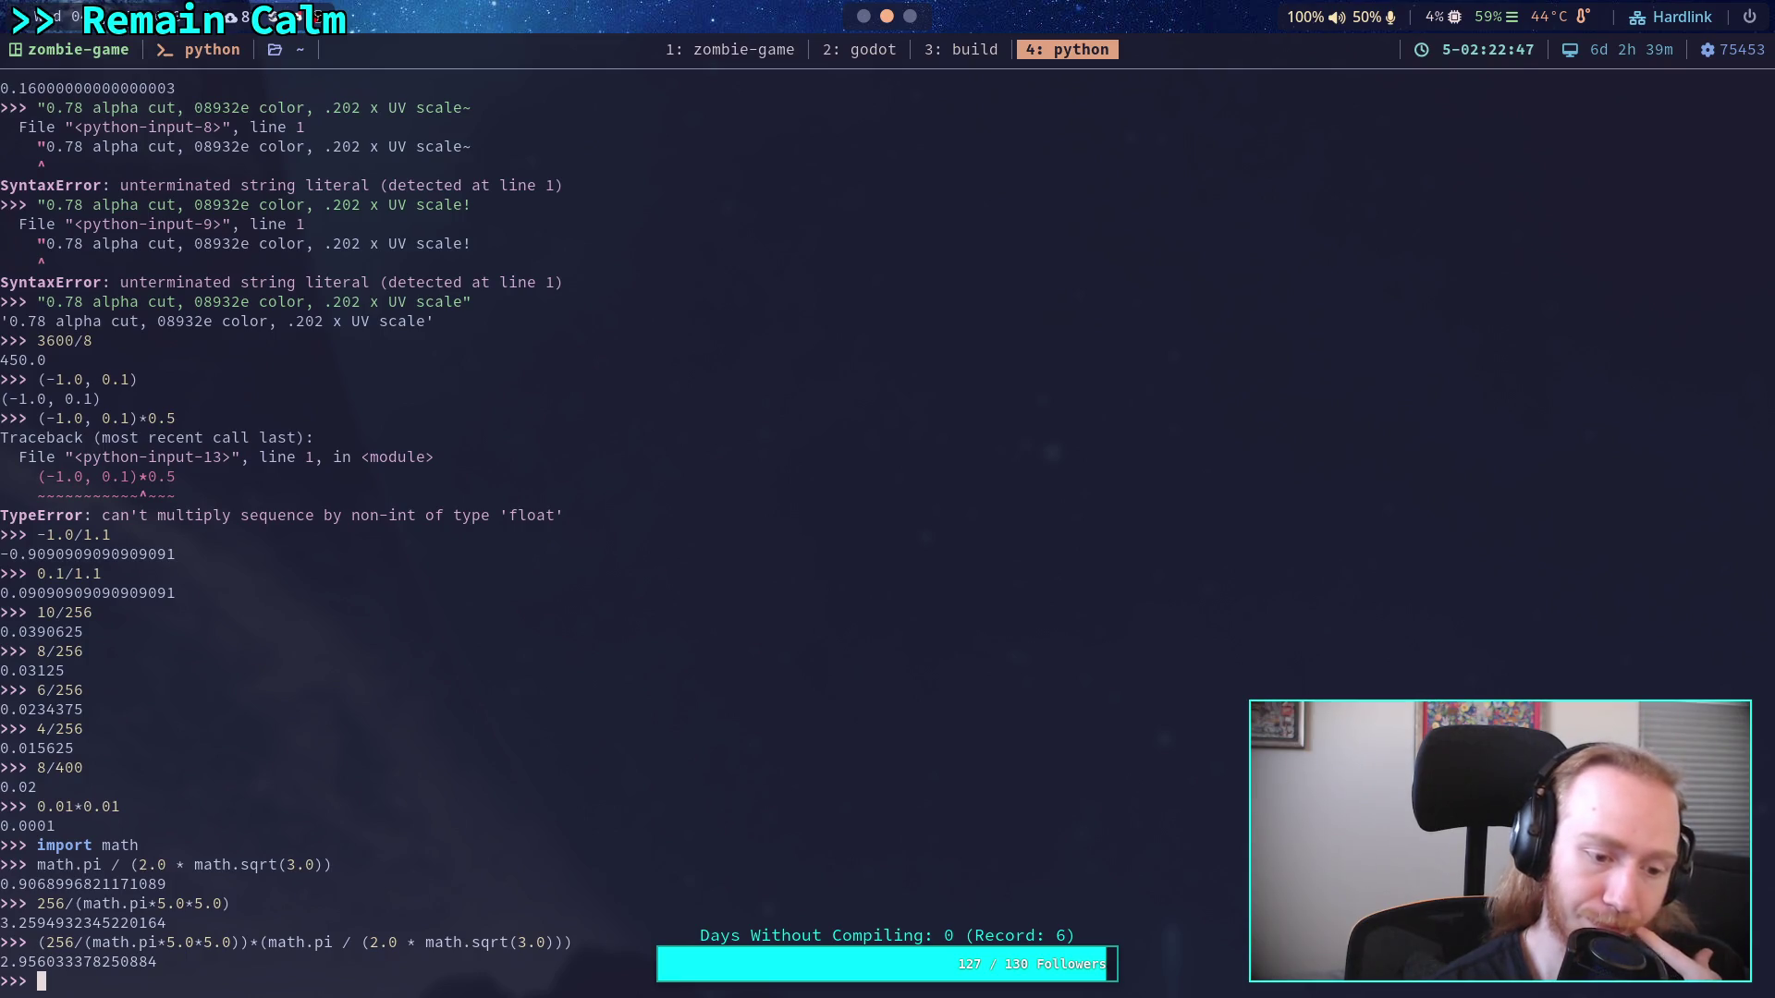
{"action": "type", "text": "256/6"}
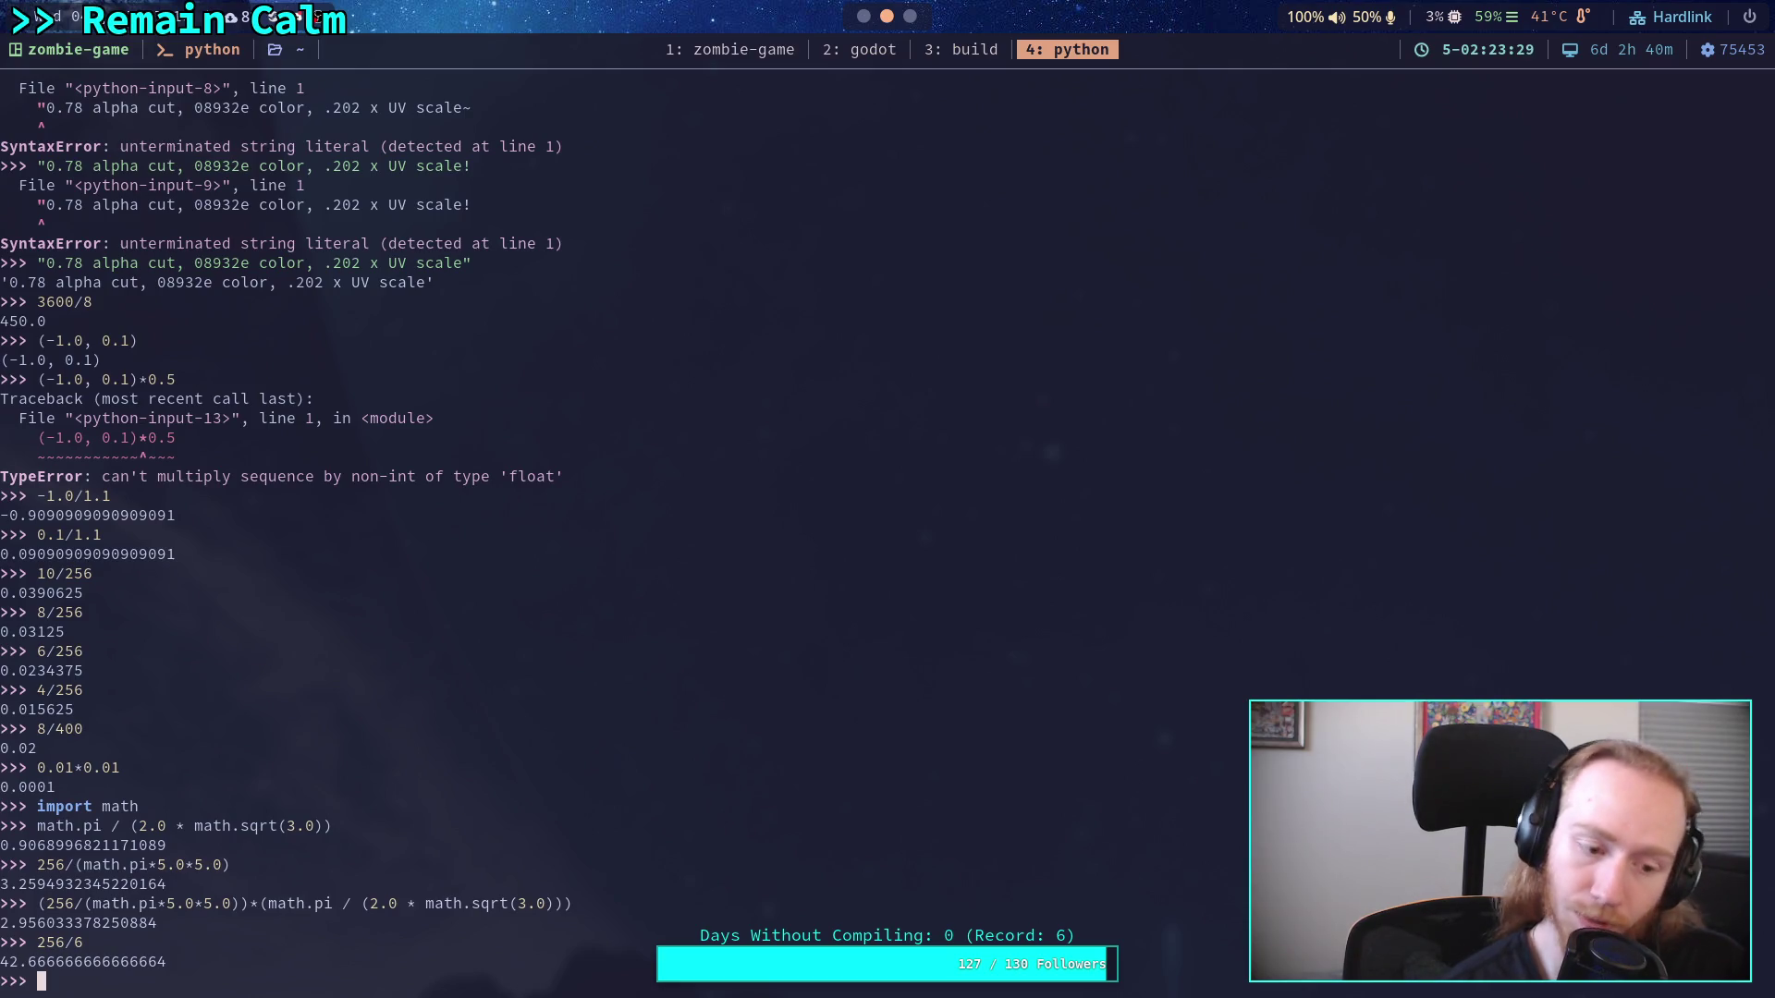
Rewrite 256/6 as math.sqrt((256/6)/math.pi) and evaluate it, giving 3.685270927694245
{"action": "key", "text": "Up"}
{"action": "key", "text": "Left"}
{"action": "key", "text": "Left"}
{"action": "key", "text": "Left"}
{"action": "type", "text": "("}
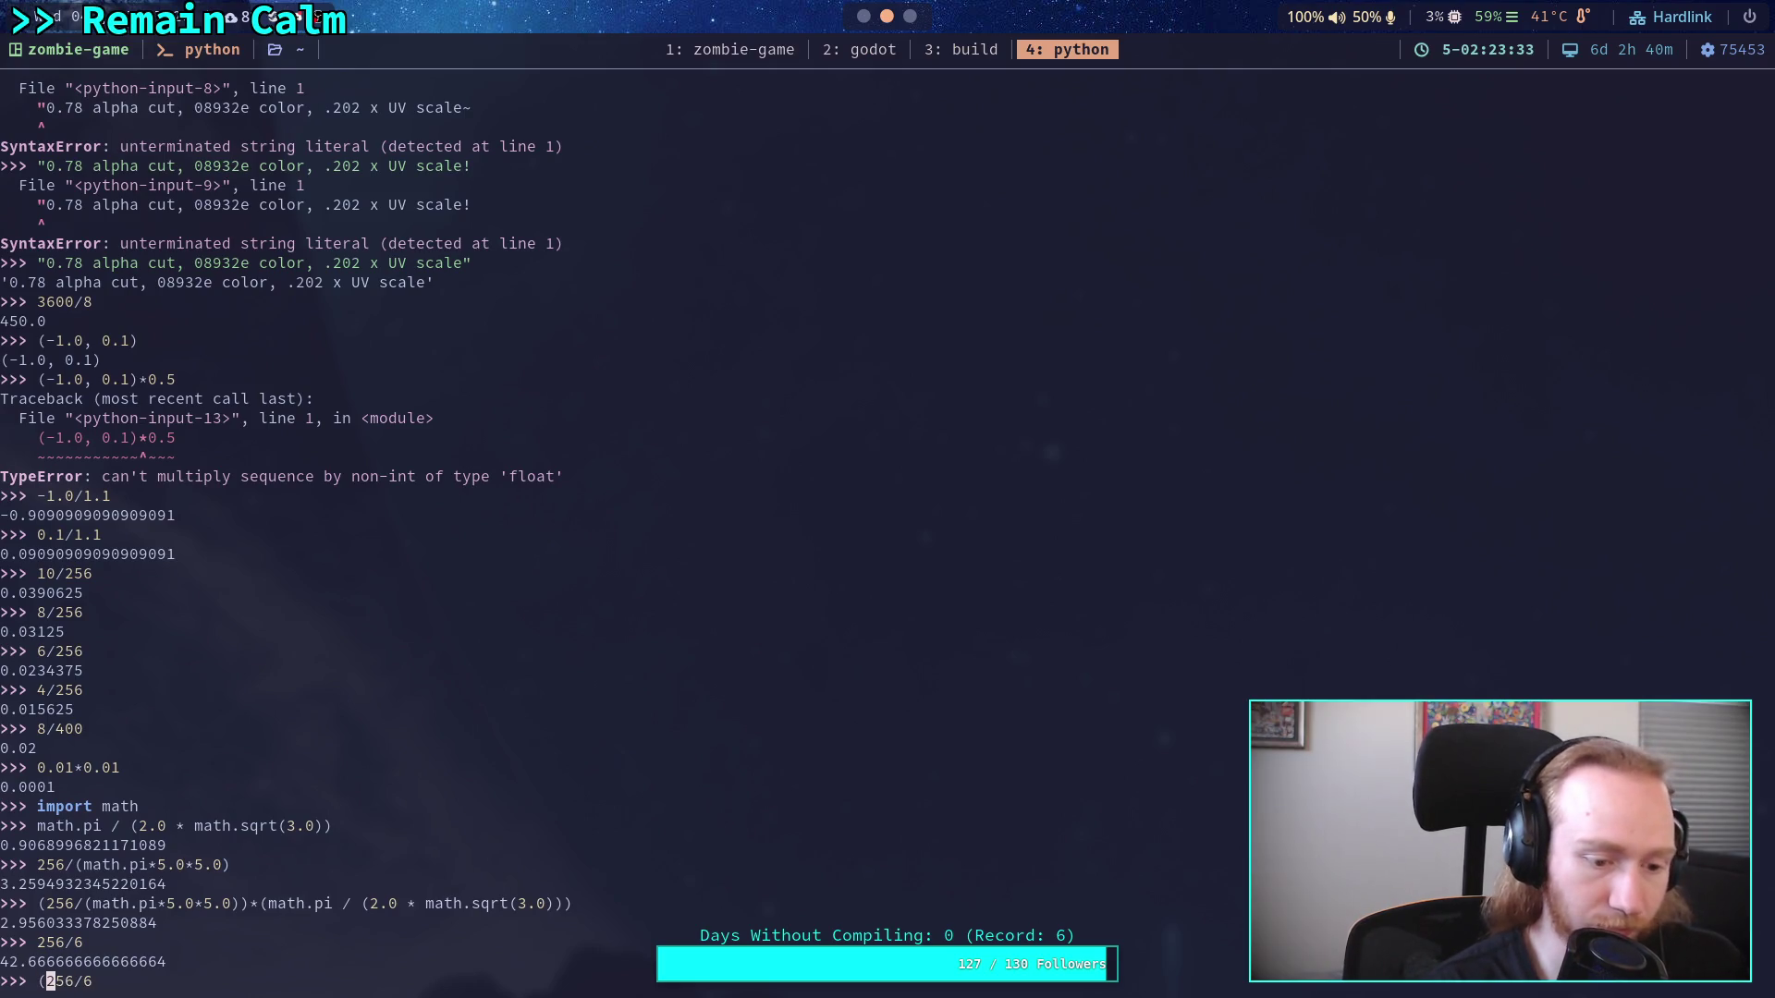
{"action": "key", "text": "End"}
{"action": "type", "text": ")/math.pi"}
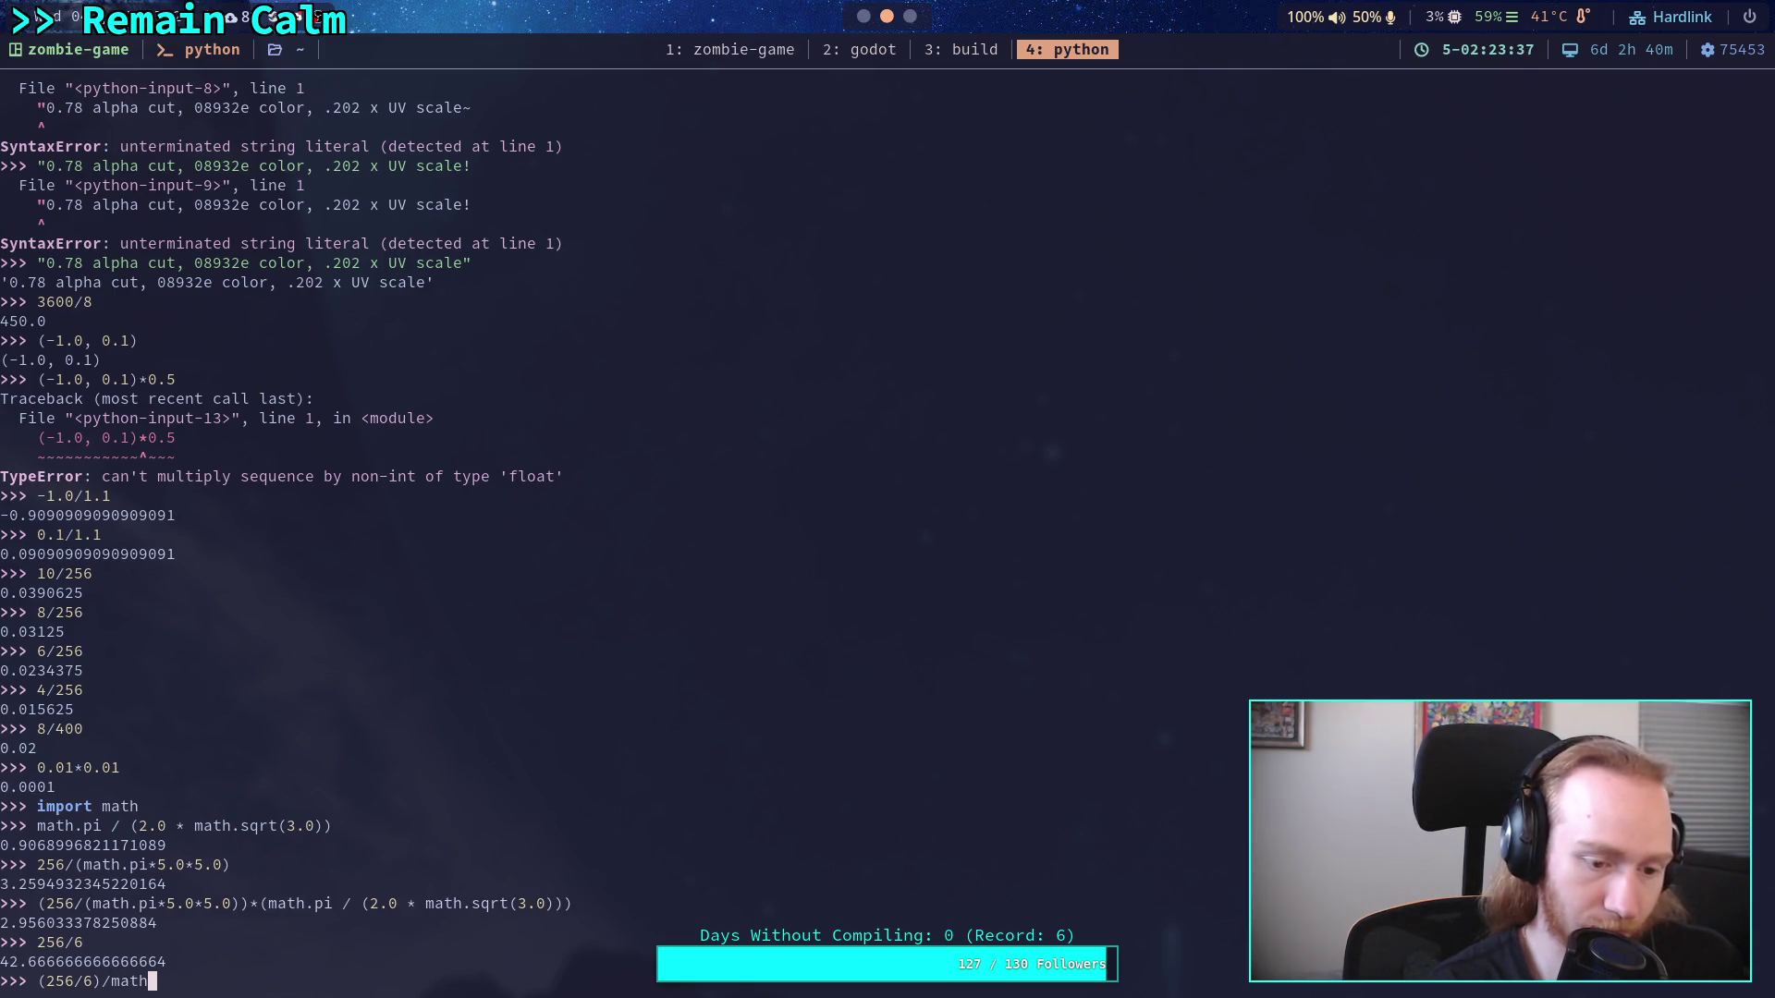
{"action": "key", "text": "Left"}
{"action": "key", "text": "Left"}
{"action": "key", "text": "Left"}
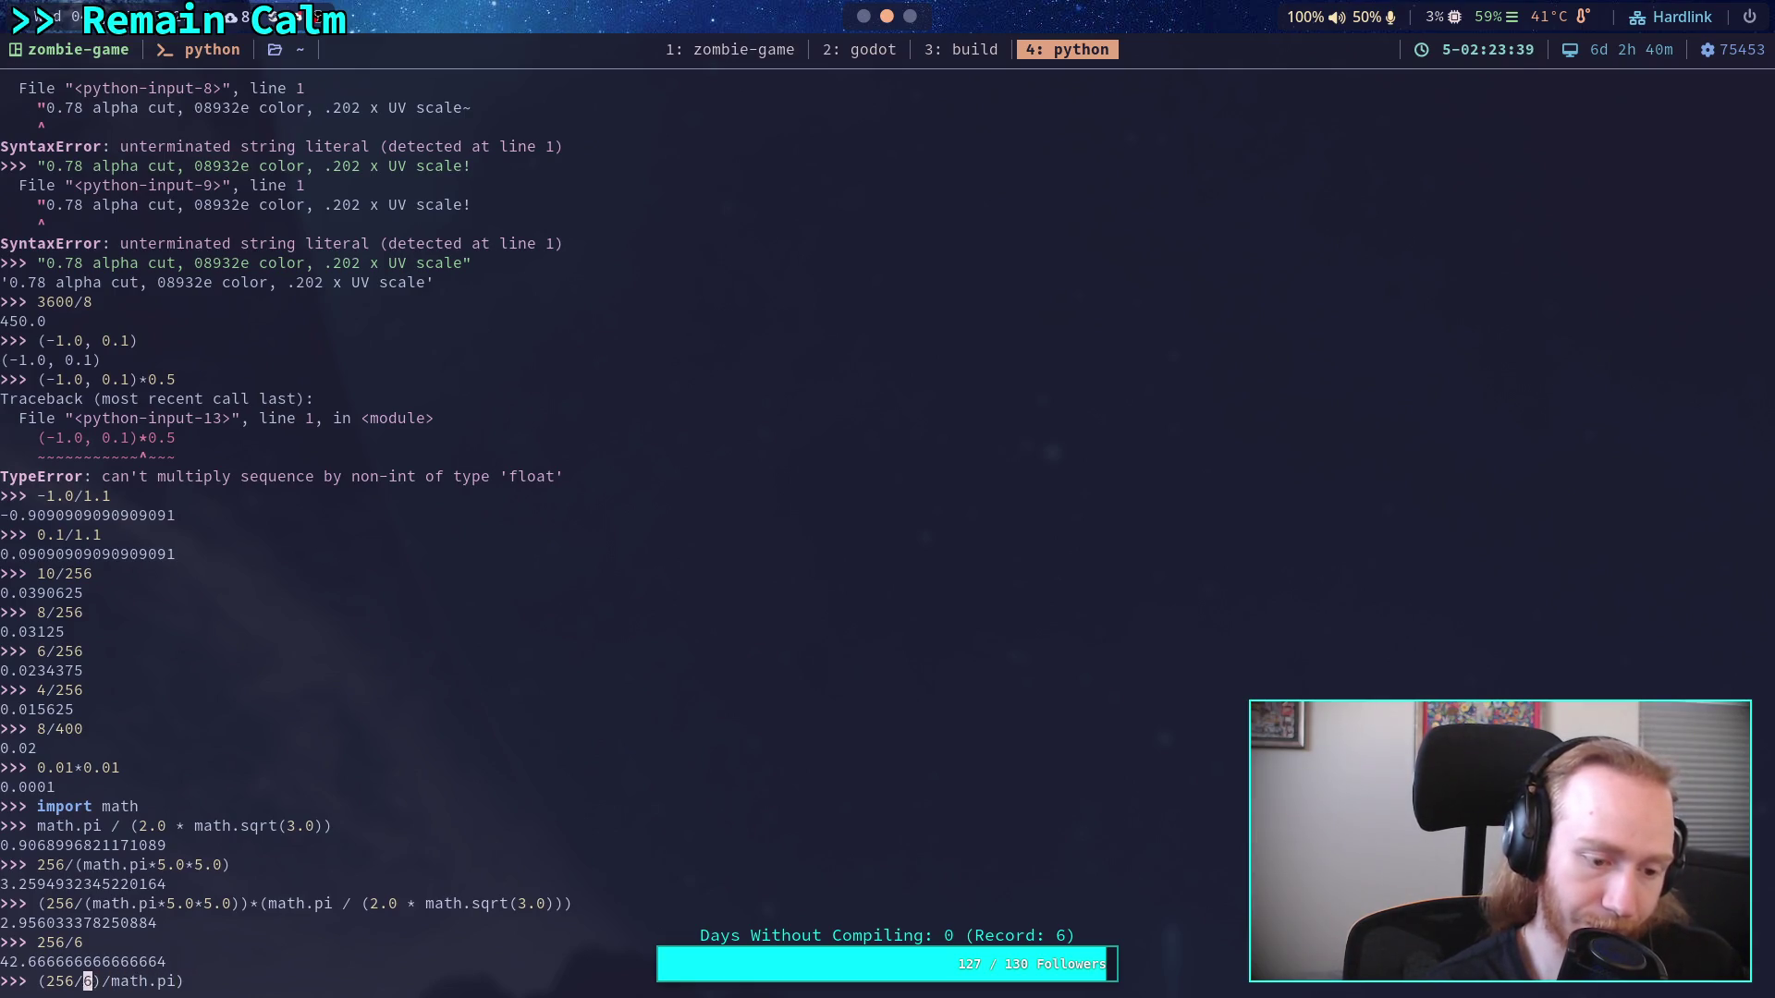
{"action": "type", "text": "mait"}
{"action": "key", "text": "BackSpace"}
{"action": "key", "text": "BackSpace"}
{"action": "type", "text": "th.sqrt("}
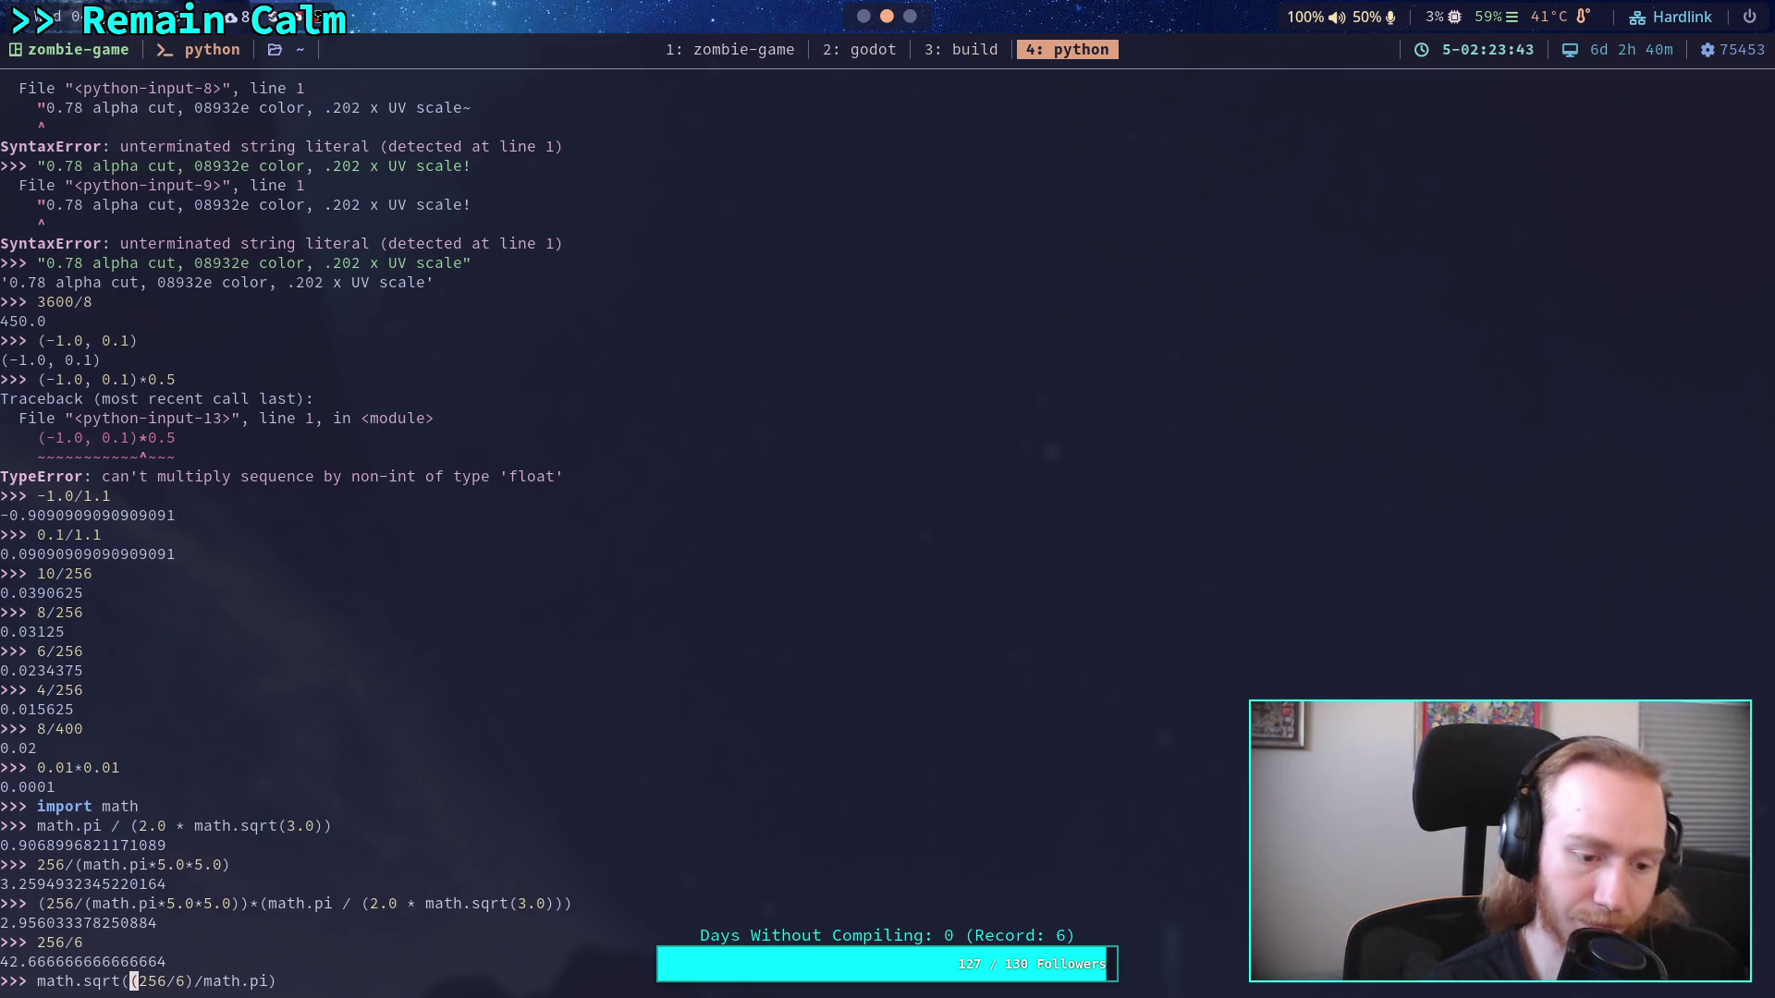
{"action": "key", "text": "Return"}
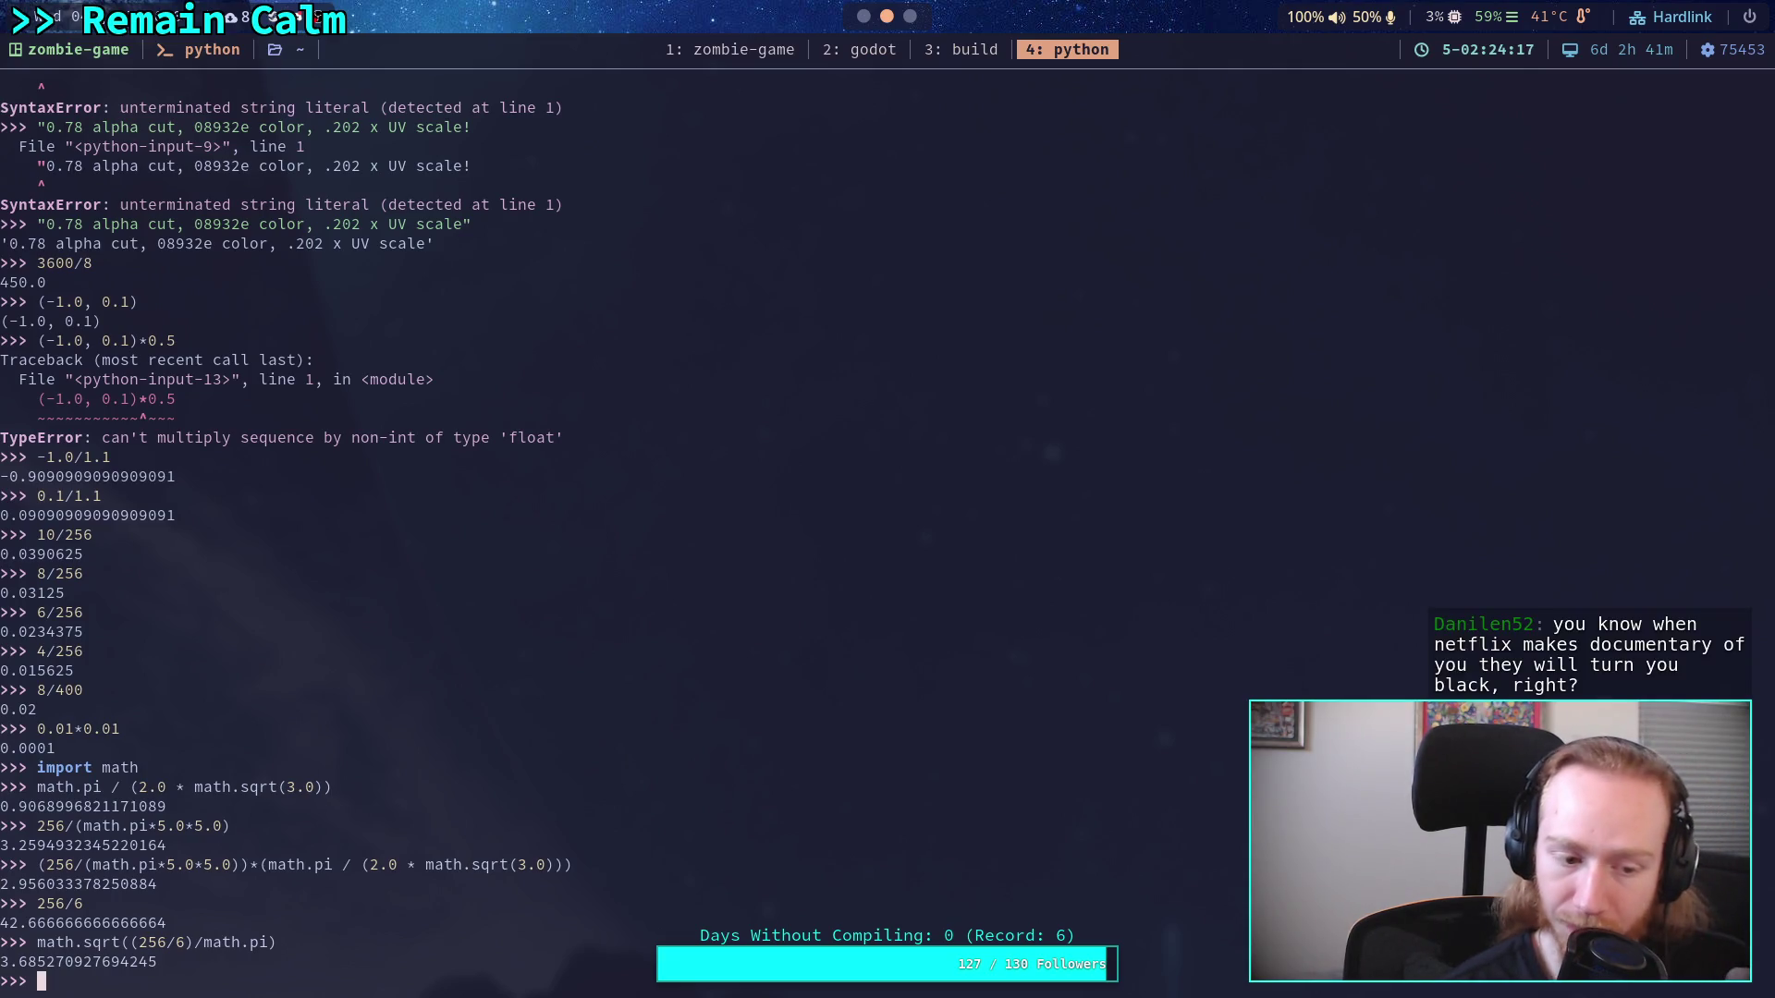
Multiply the square-root result by 1.0/(math.pi / (2.0 * math.sqrt(3.0))), getting 4.063592699791422
{"action": "key", "text": "Up"}
{"action": "type", "text": "*("}
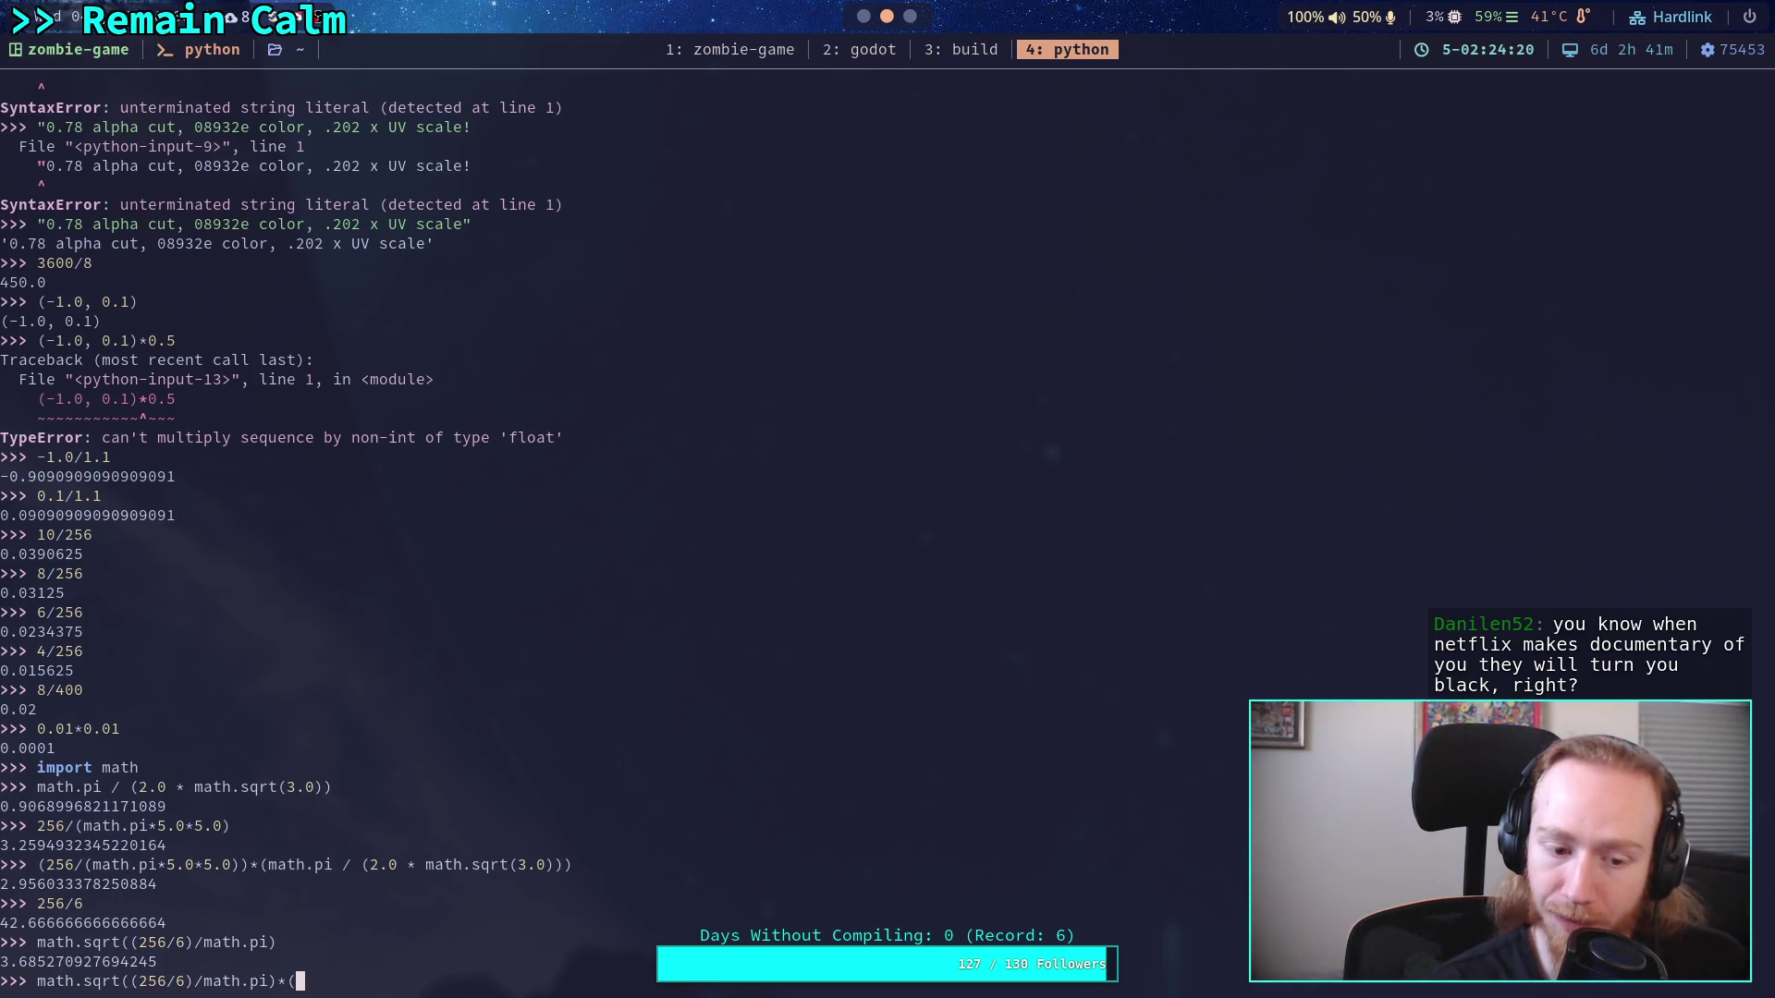
{"action": "type", "text": "1.0/"}
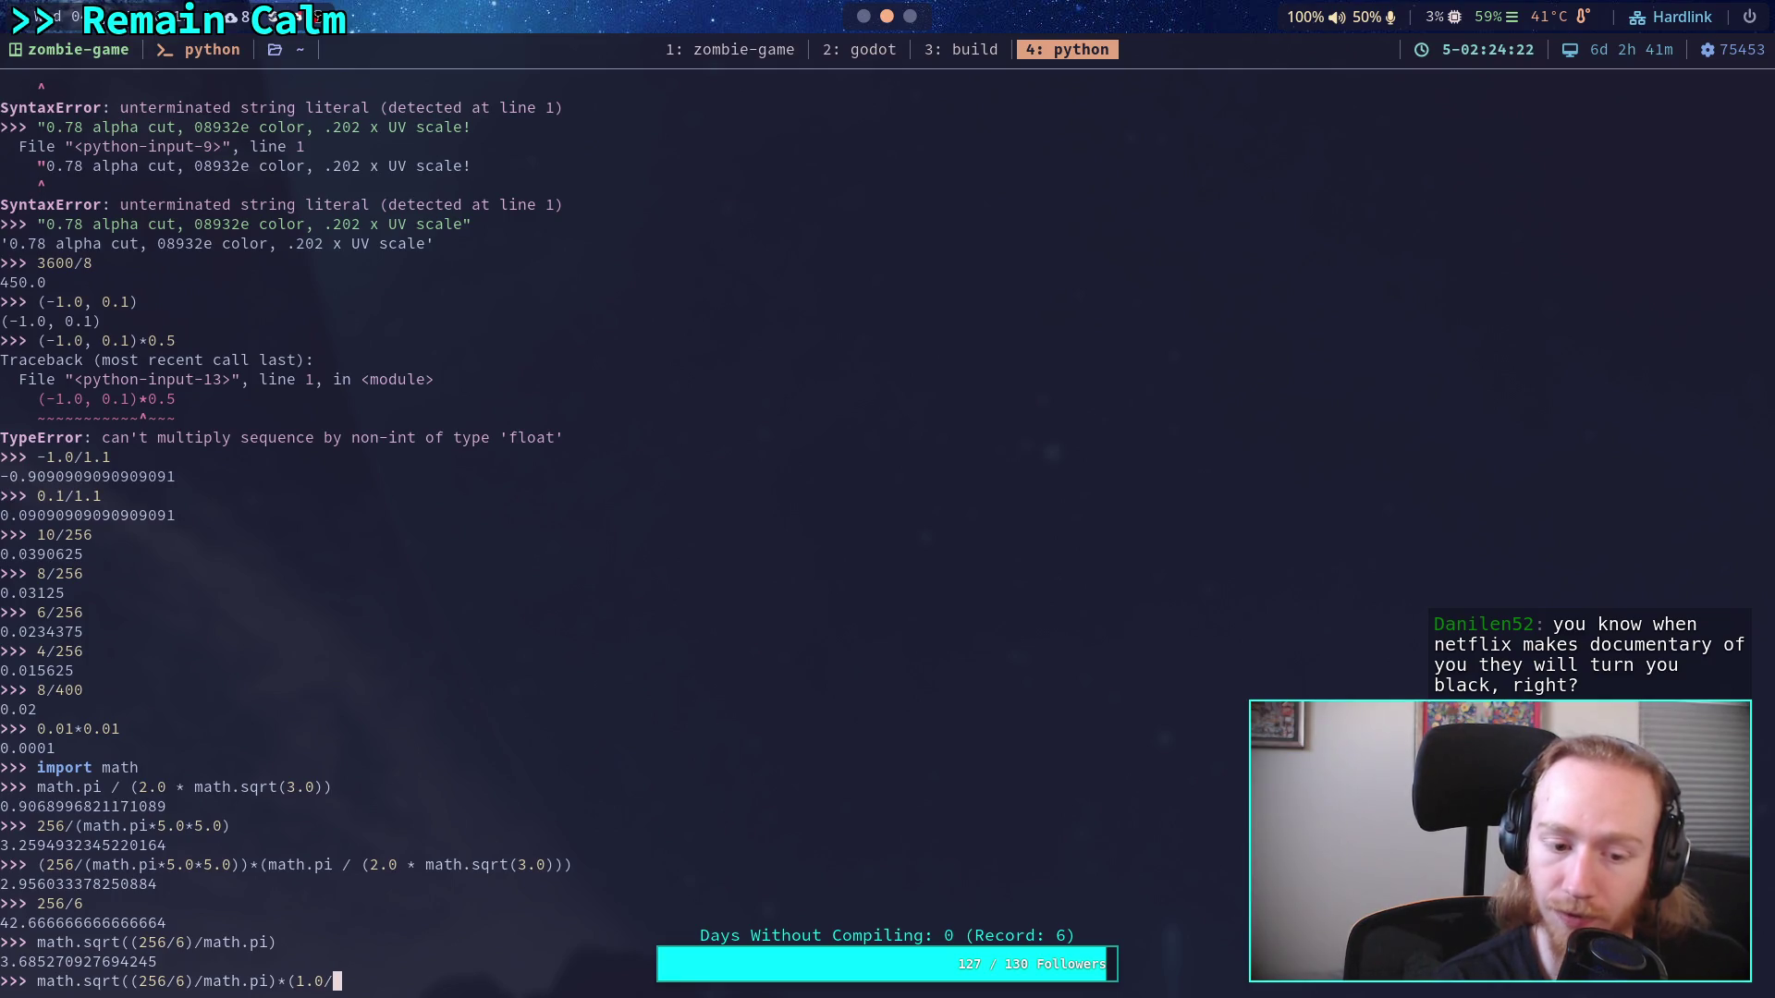
{"action": "type", "text": "("}
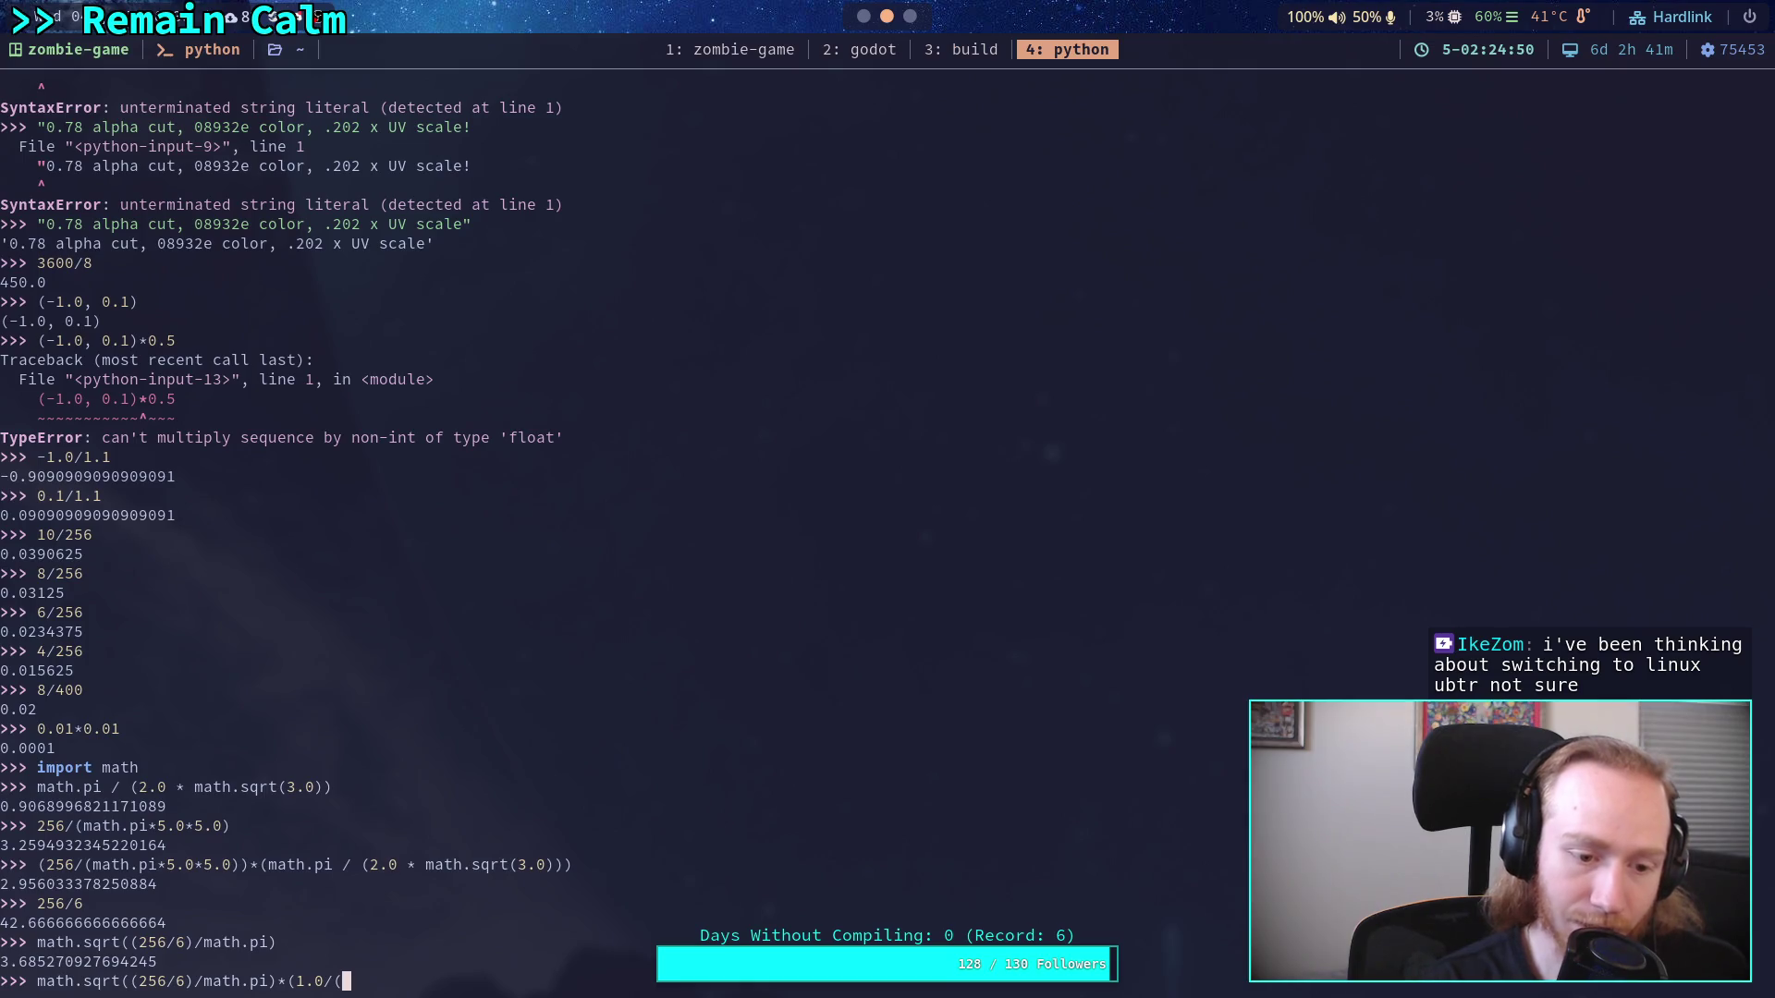
{"action": "type", "text": "math.pi / ("}
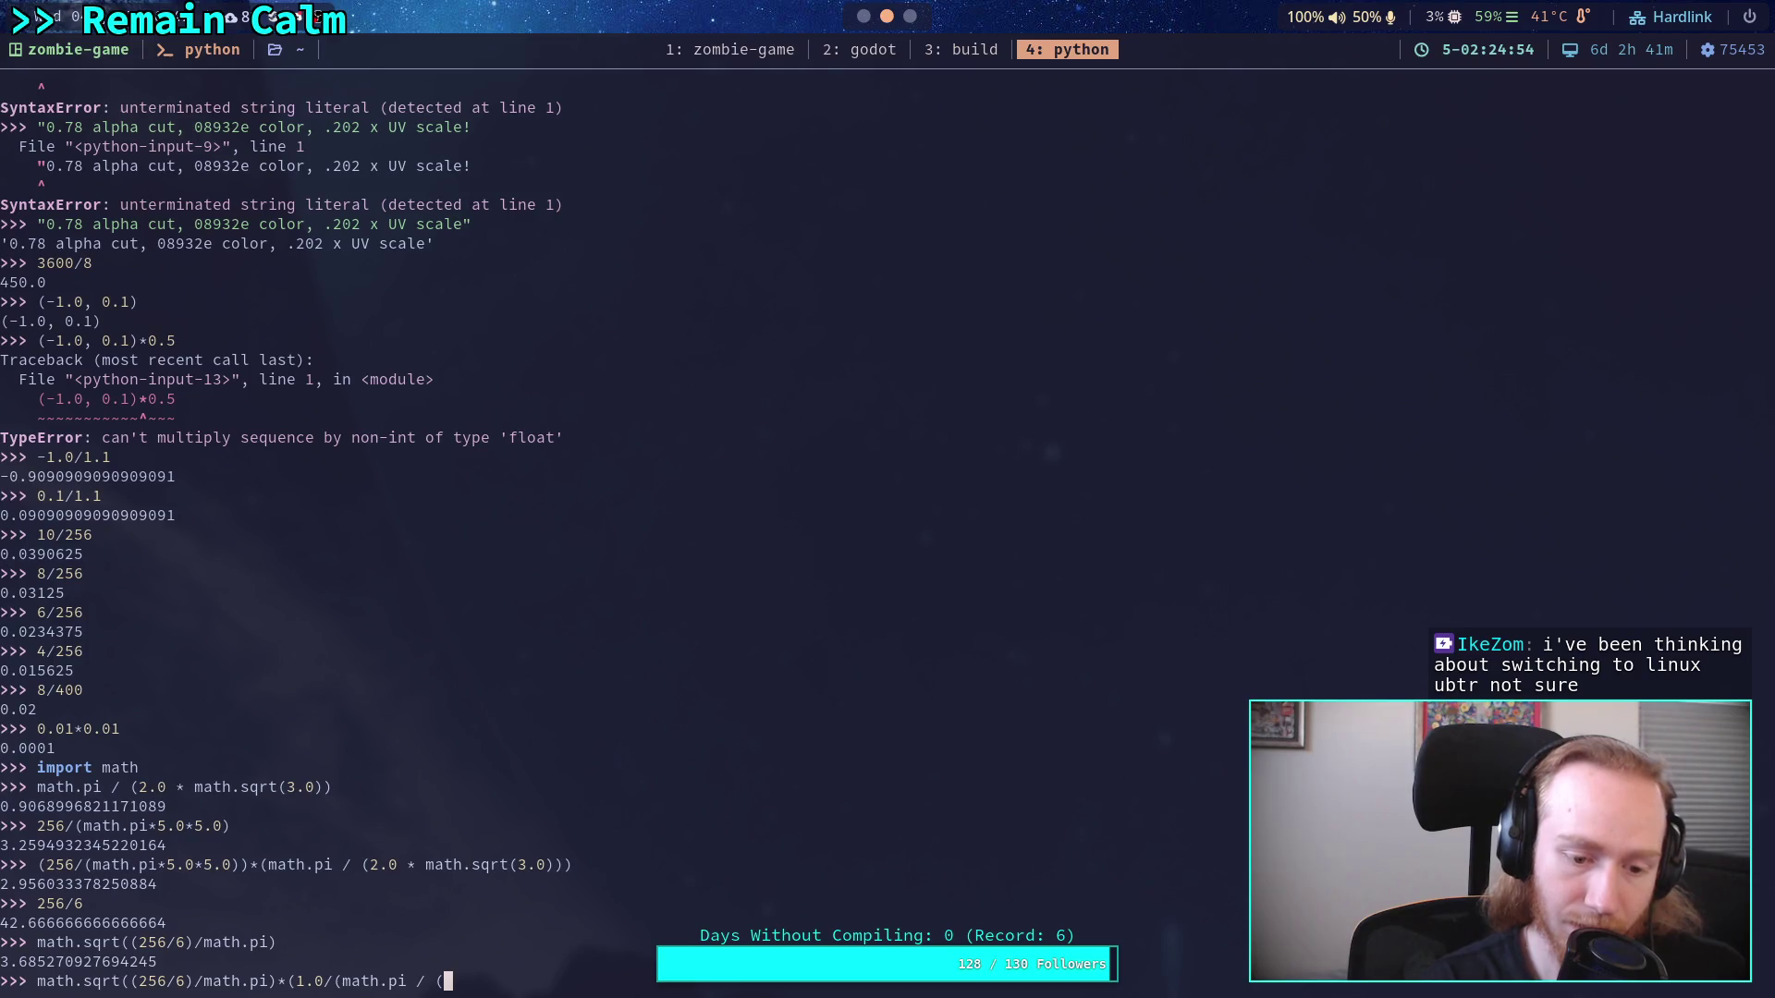
{"action": "type", "text": "2.0 *"}
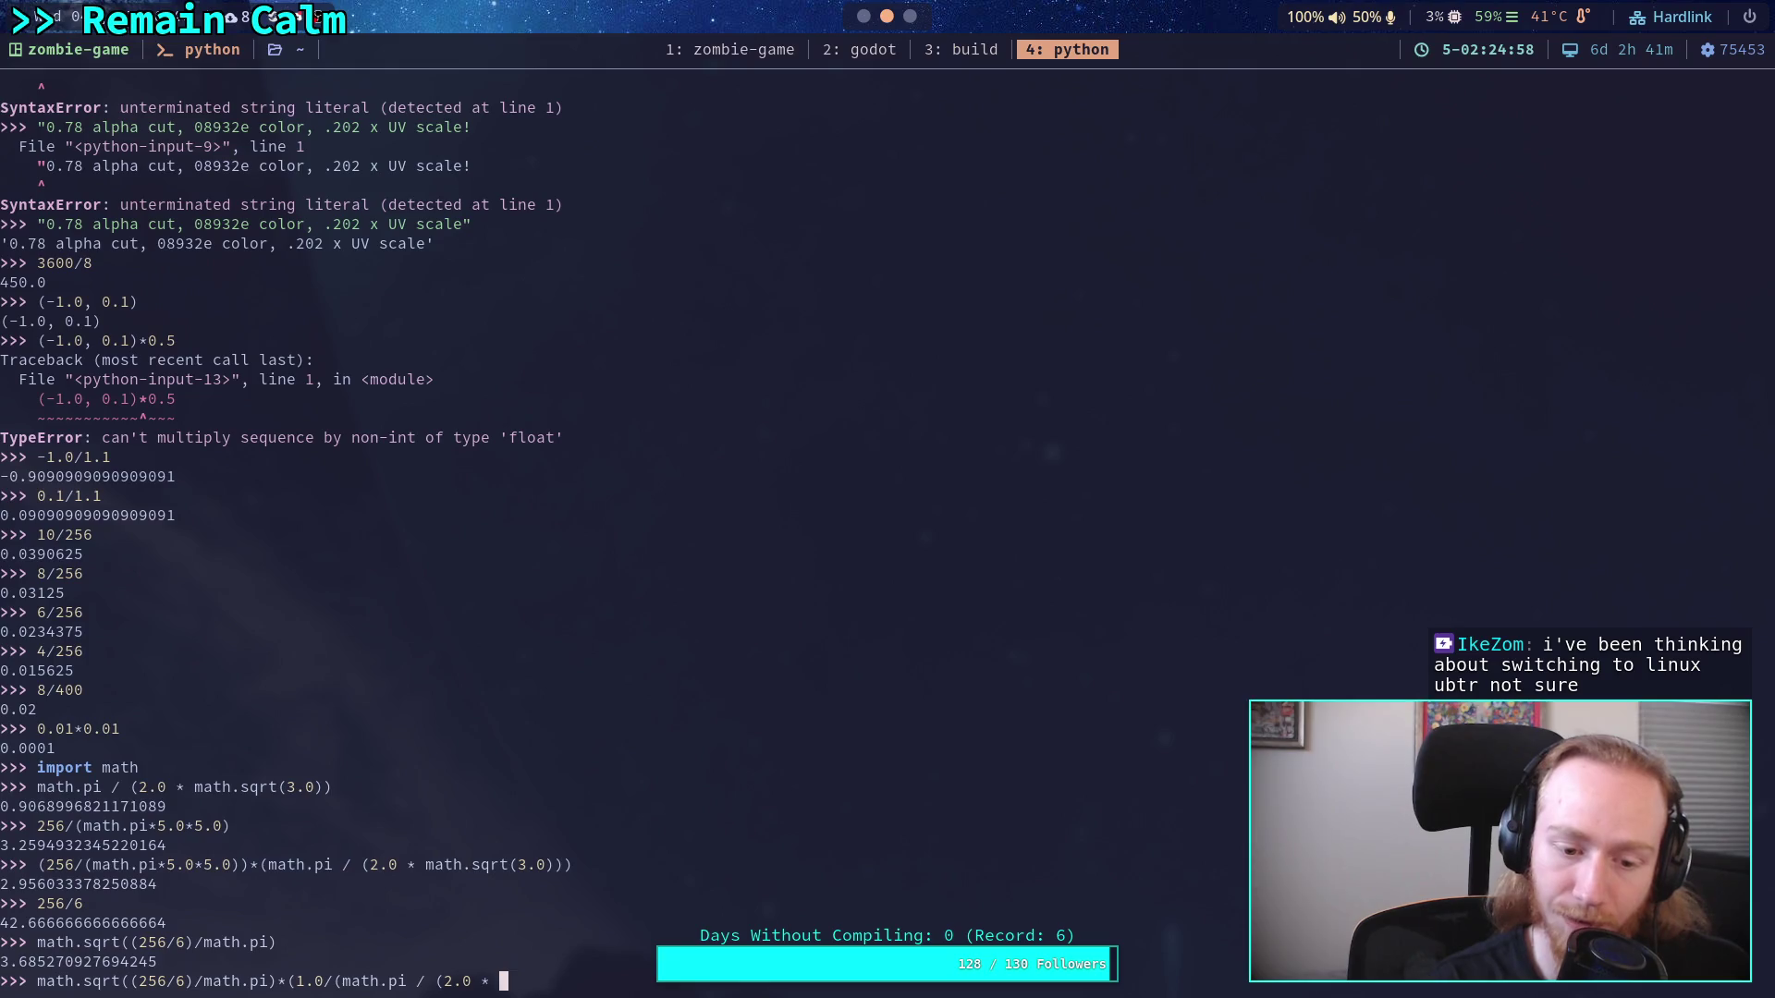
{"action": "type", "text": " math.s"}
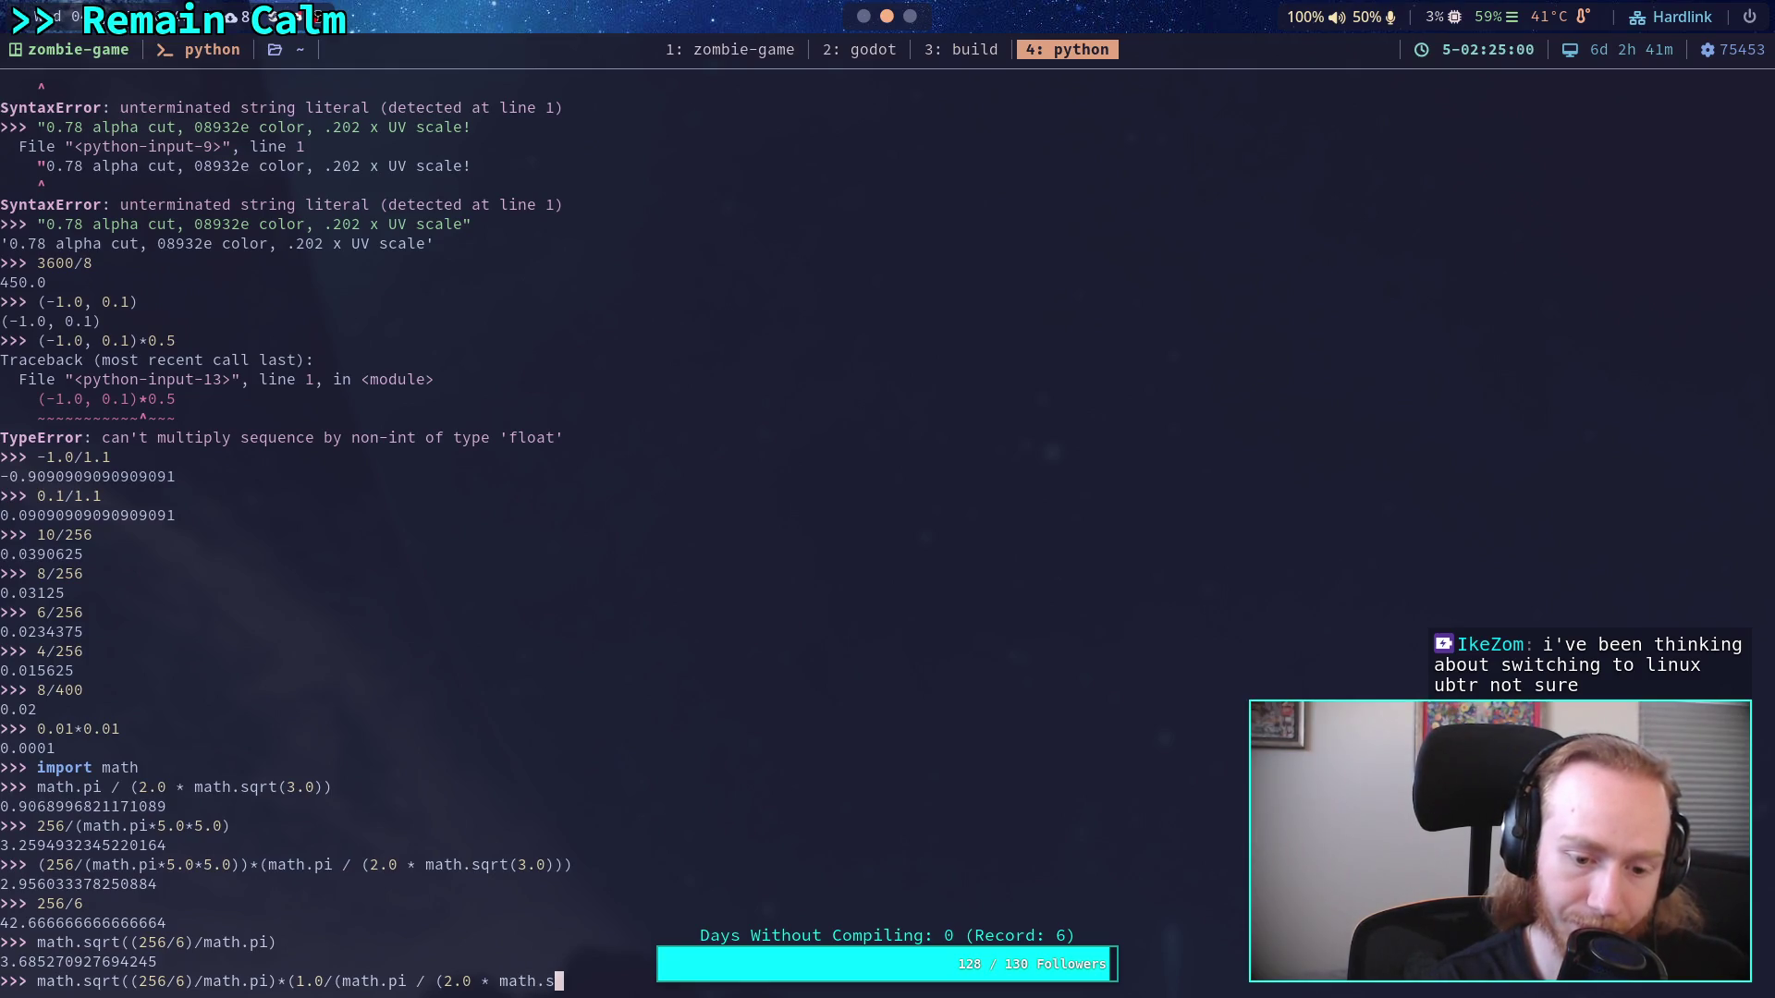
{"action": "type", "text": "qrt(3"}
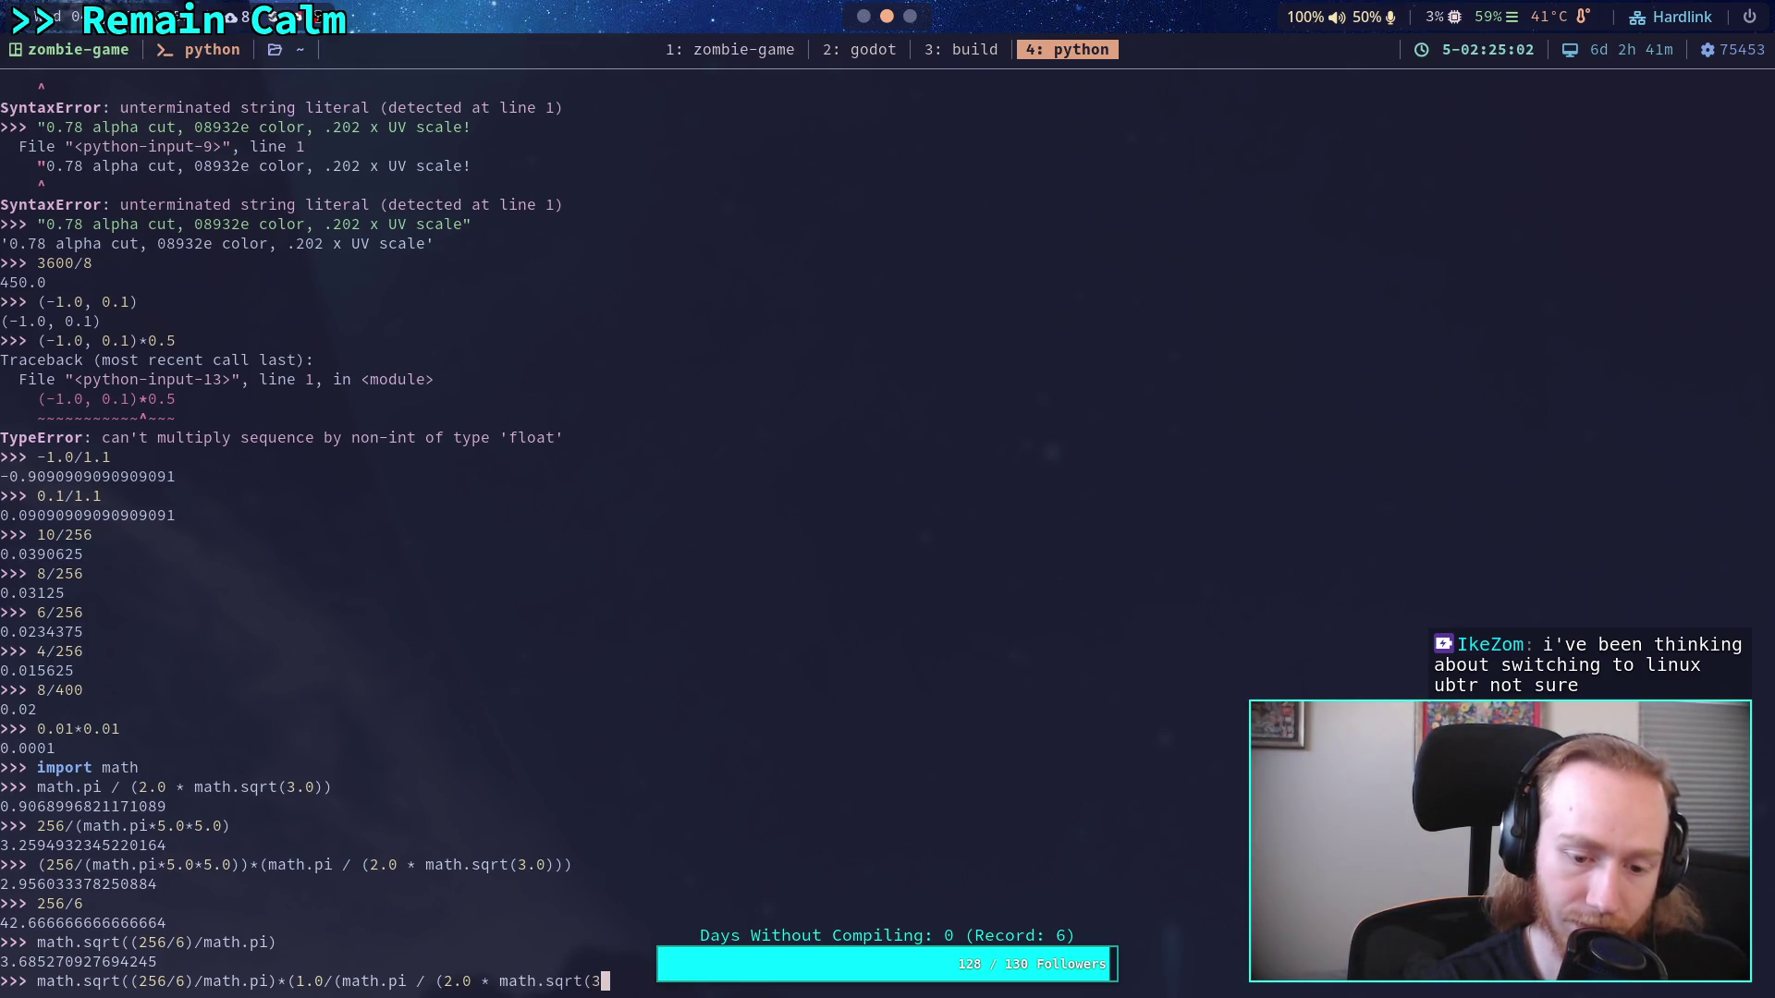
{"action": "type", "text": ".0))))"}
{"action": "key", "text": "Return"}
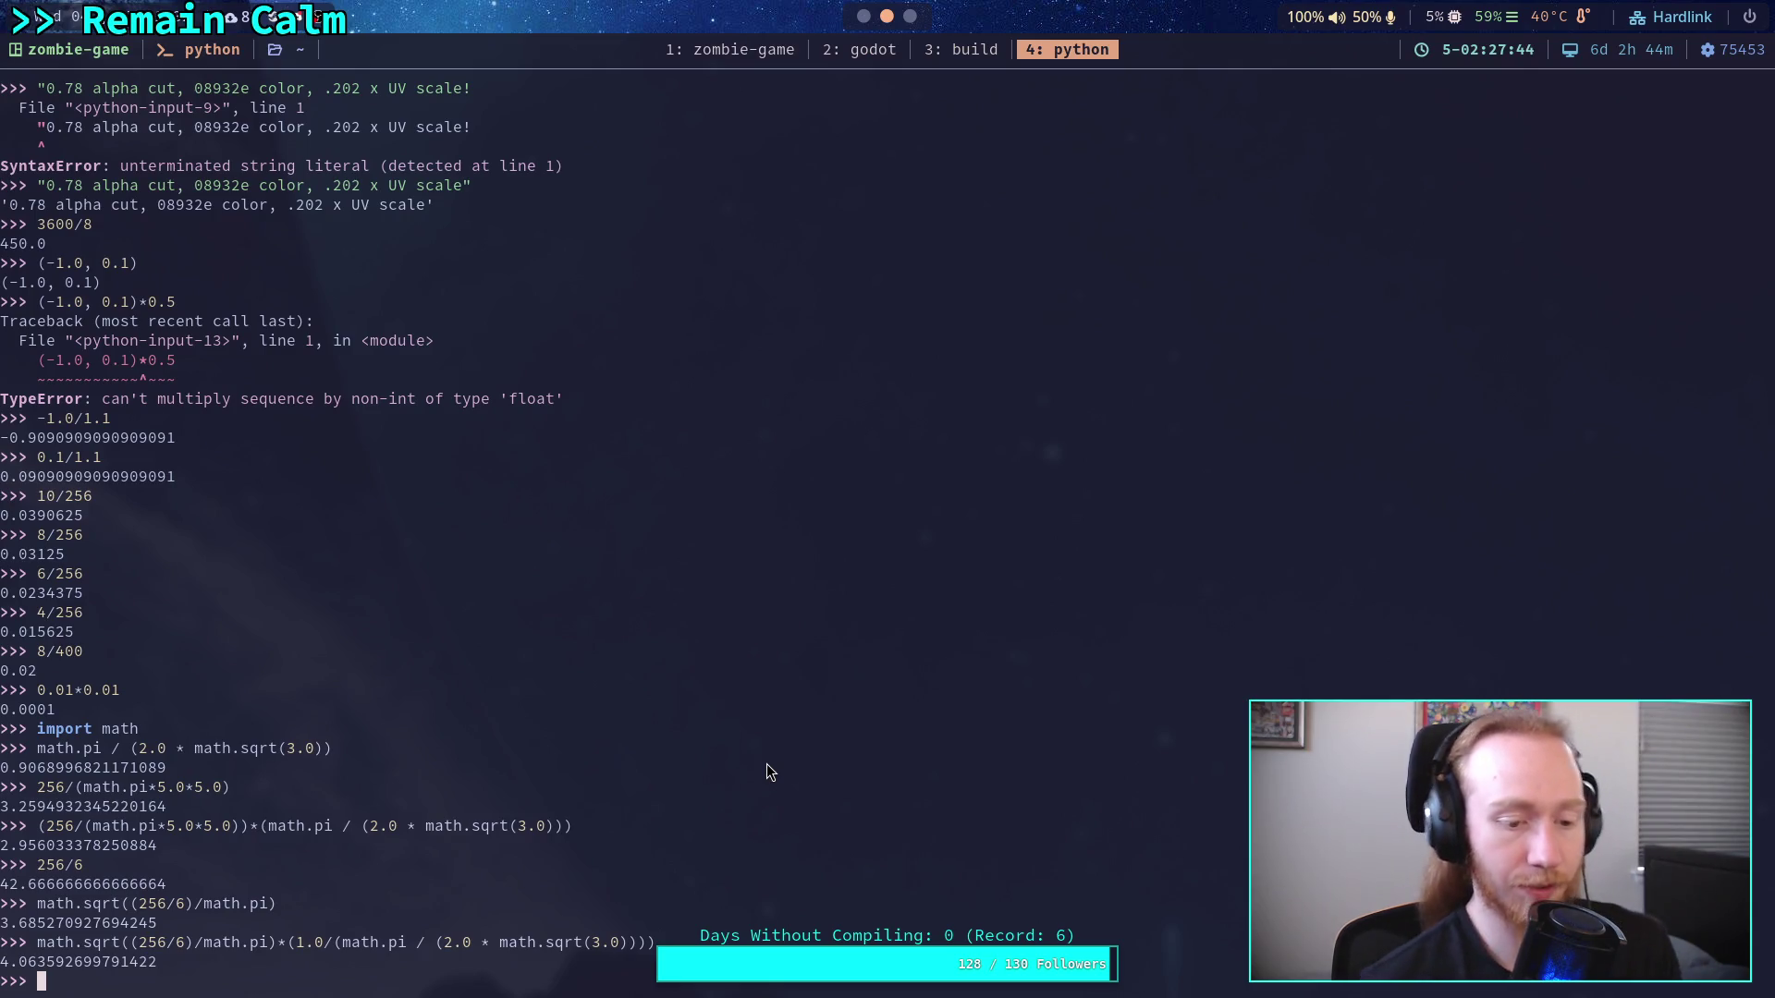
Evaluate math.sqrt((256*(math.pi/(2.0 * math.sqrt(3.0)))/6.0)/math.pi), getting 3.509530701206647
{"action": "type", "text": "math"}
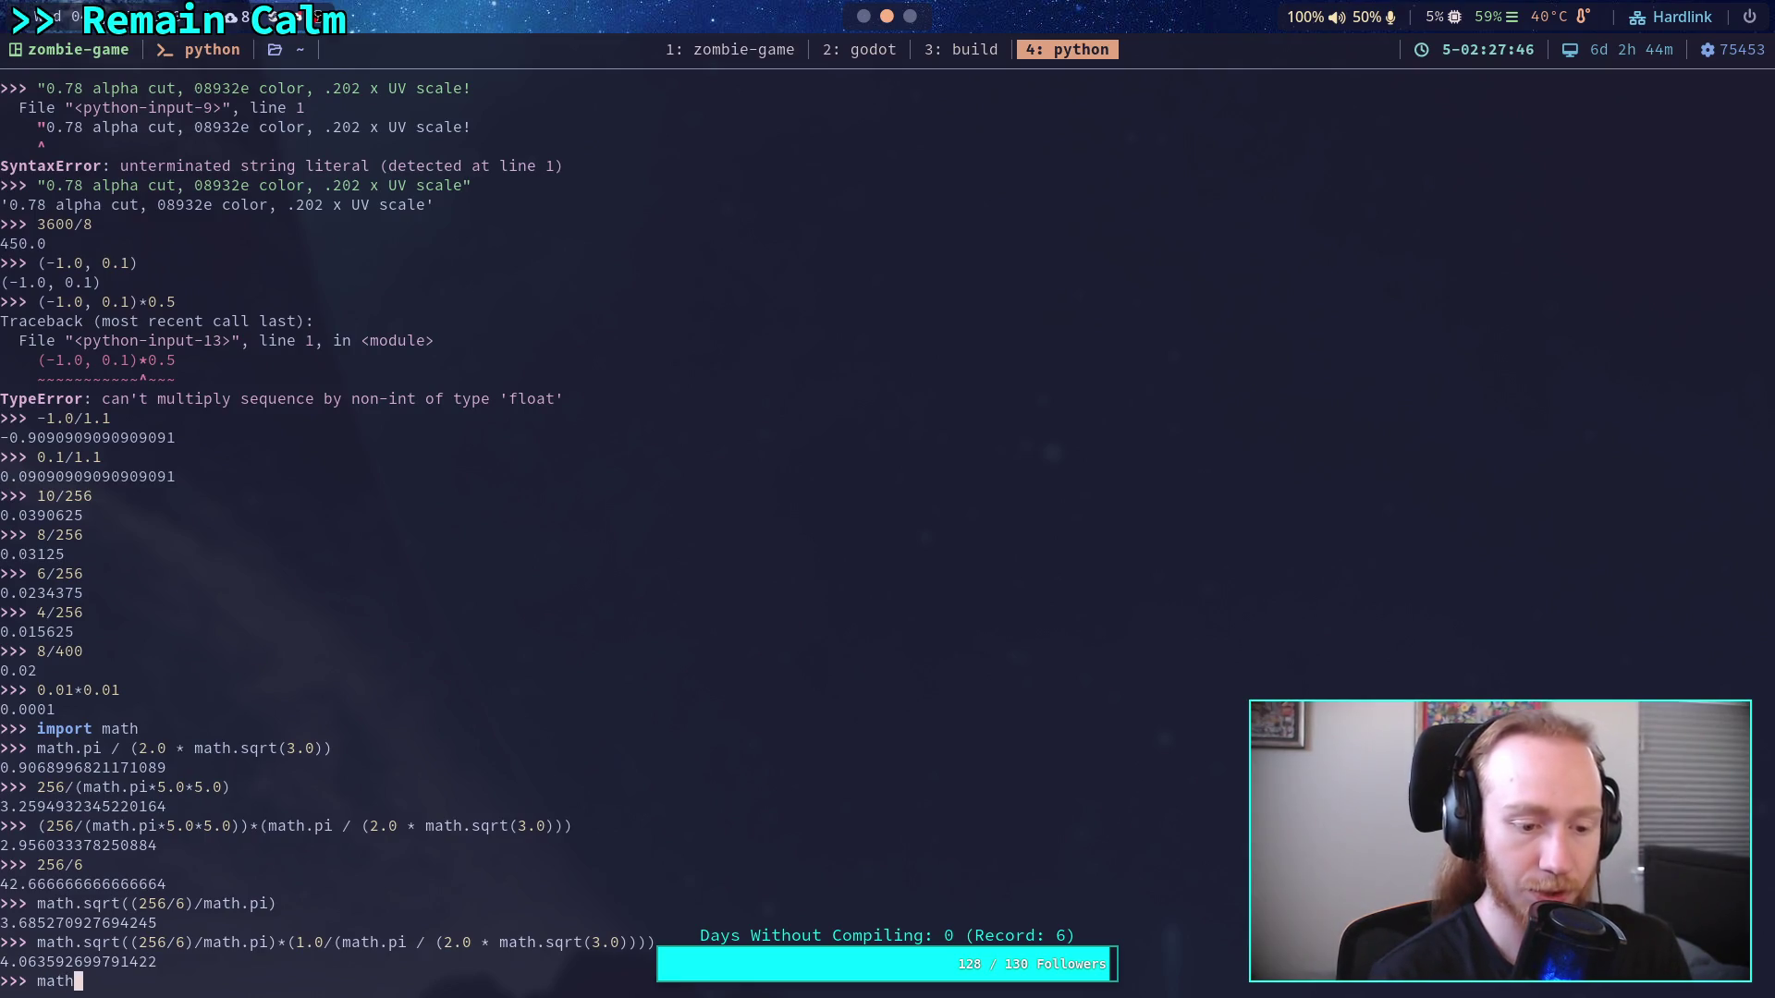
{"action": "type", "text": ".sqrt"}
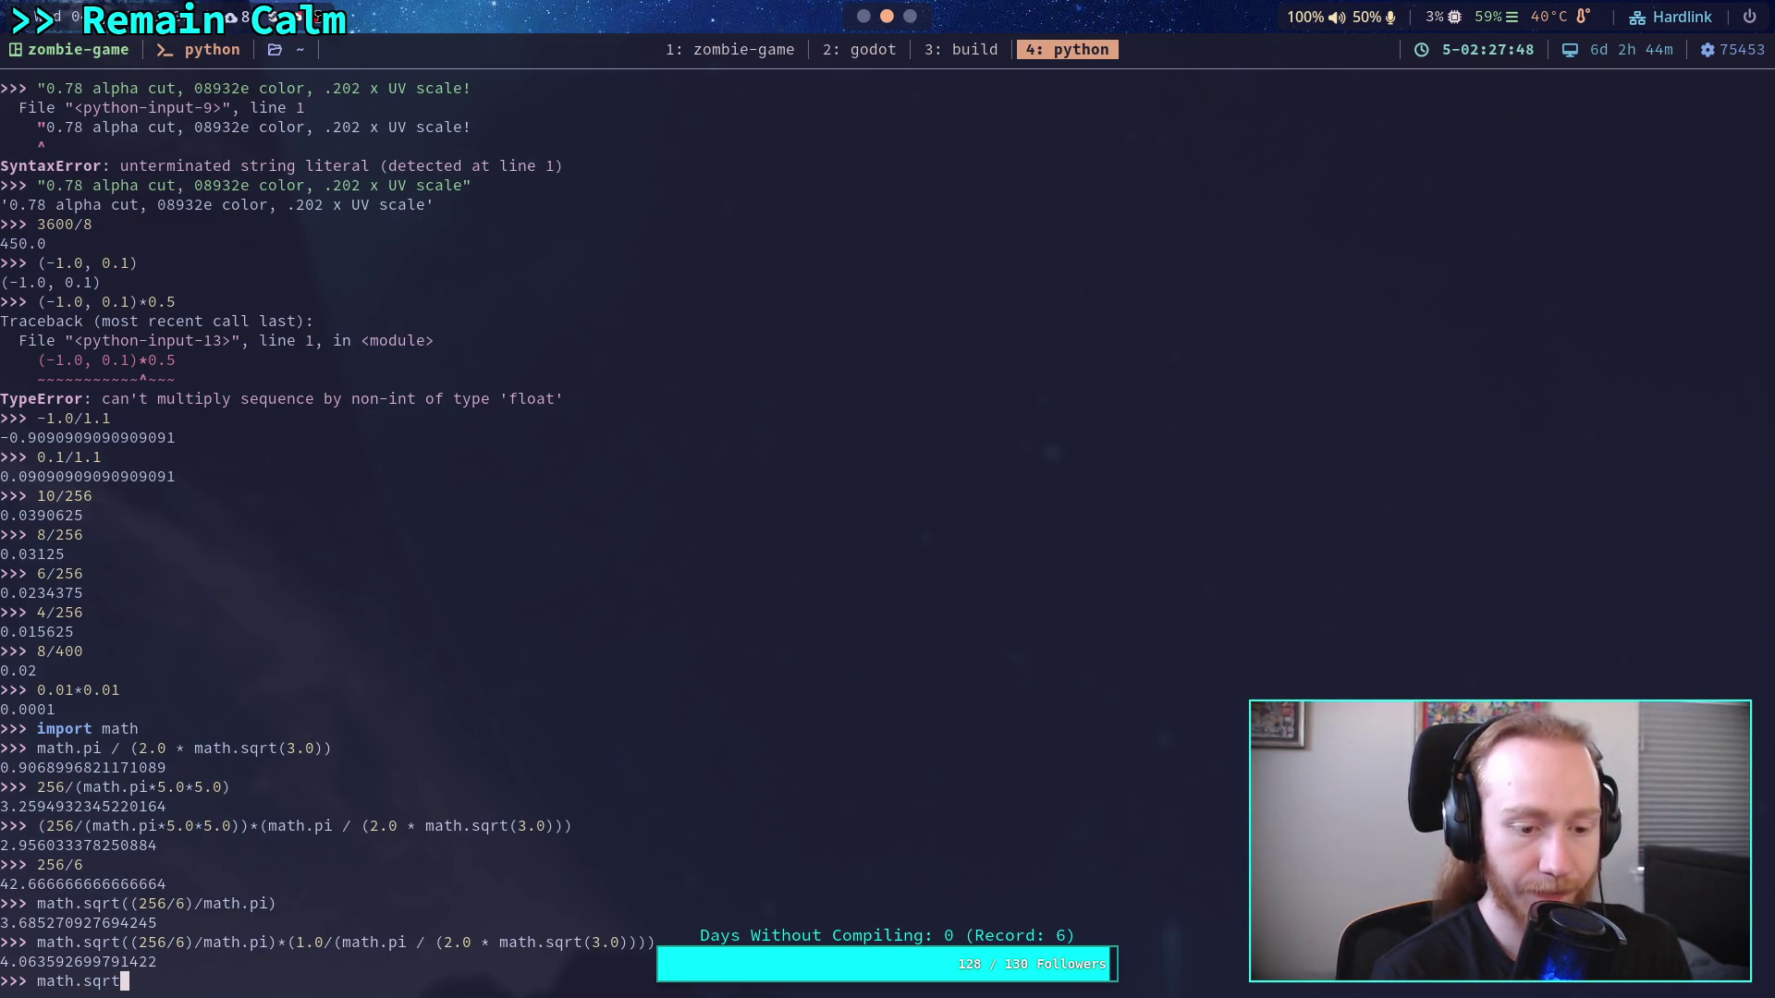
{"action": "type", "text": "(("}
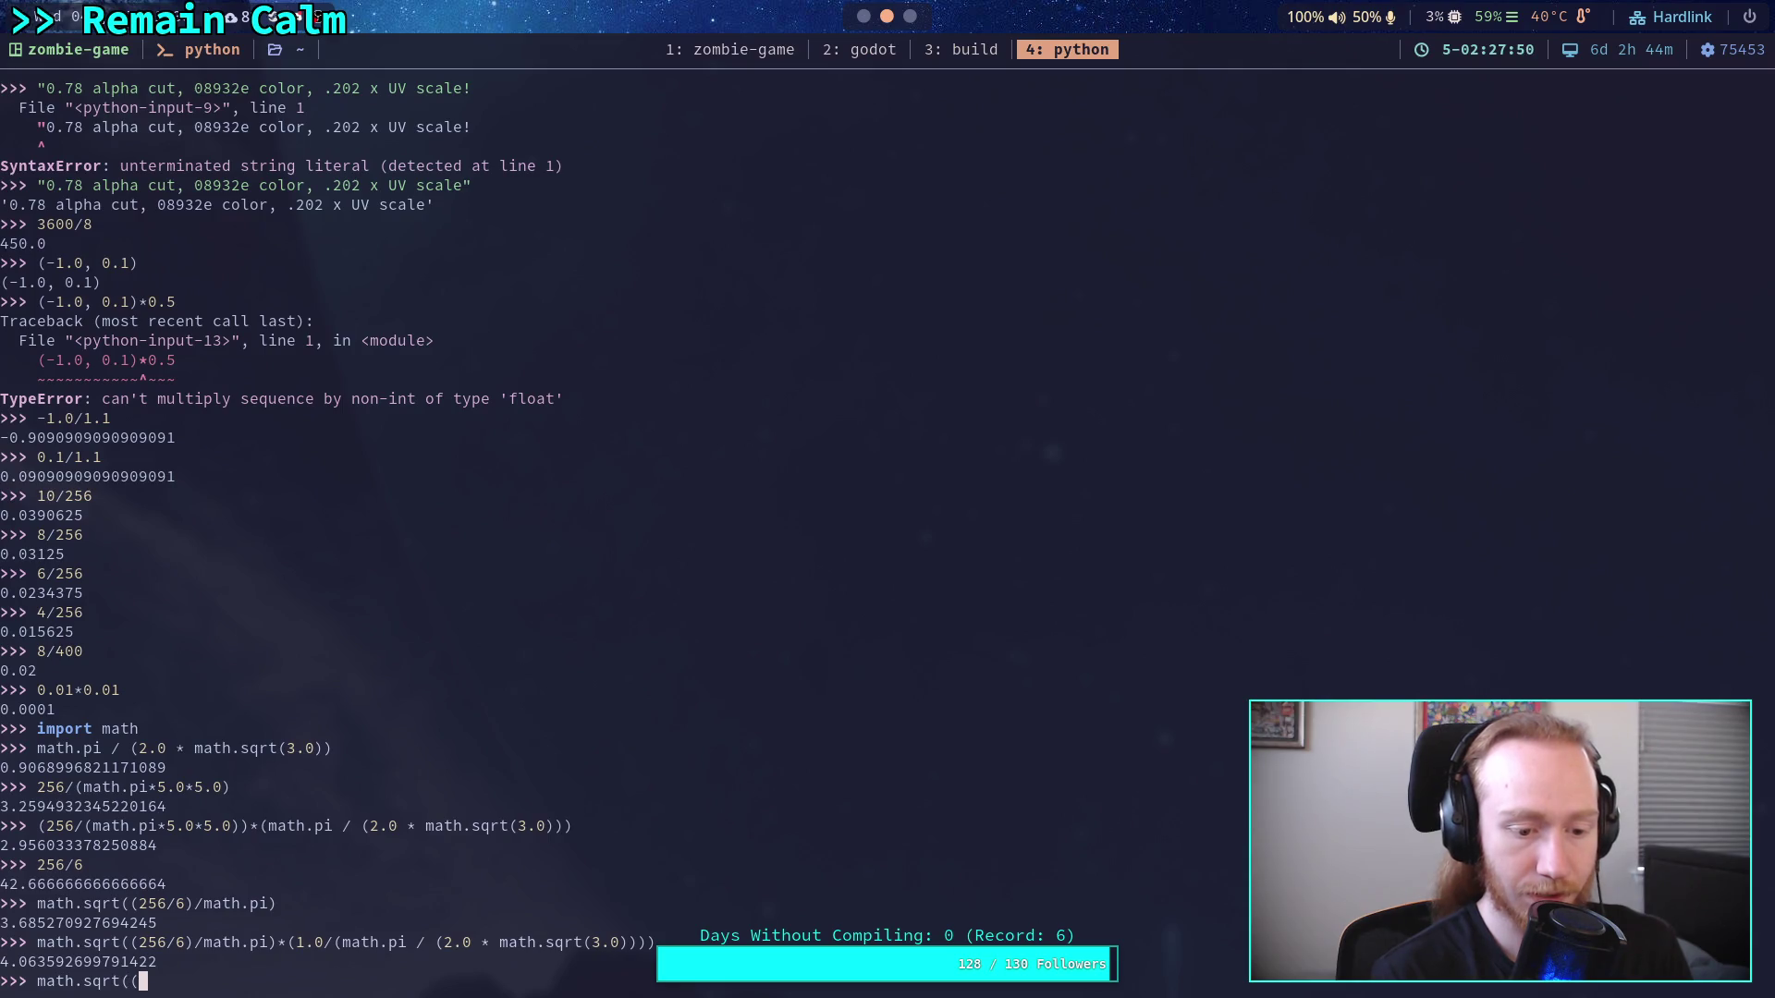
{"action": "type", "text": "256/"}
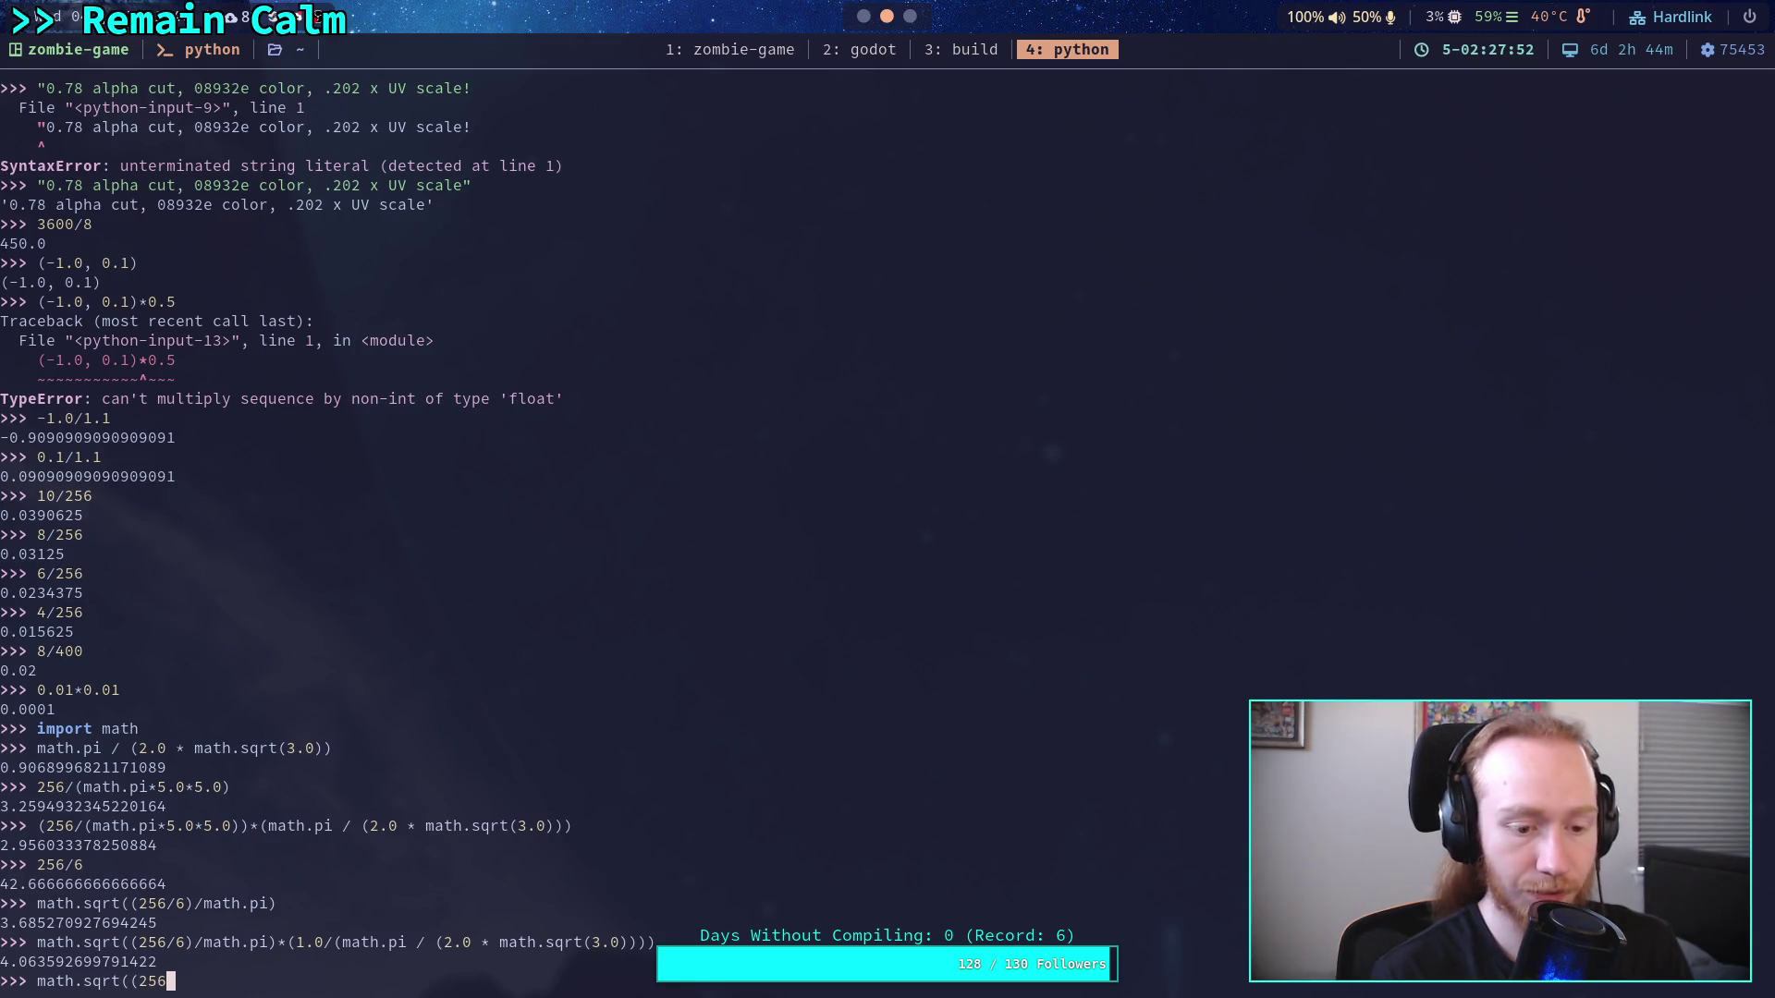
{"action": "key", "text": "BackSpace"}
{"action": "type", "text": "*()"}
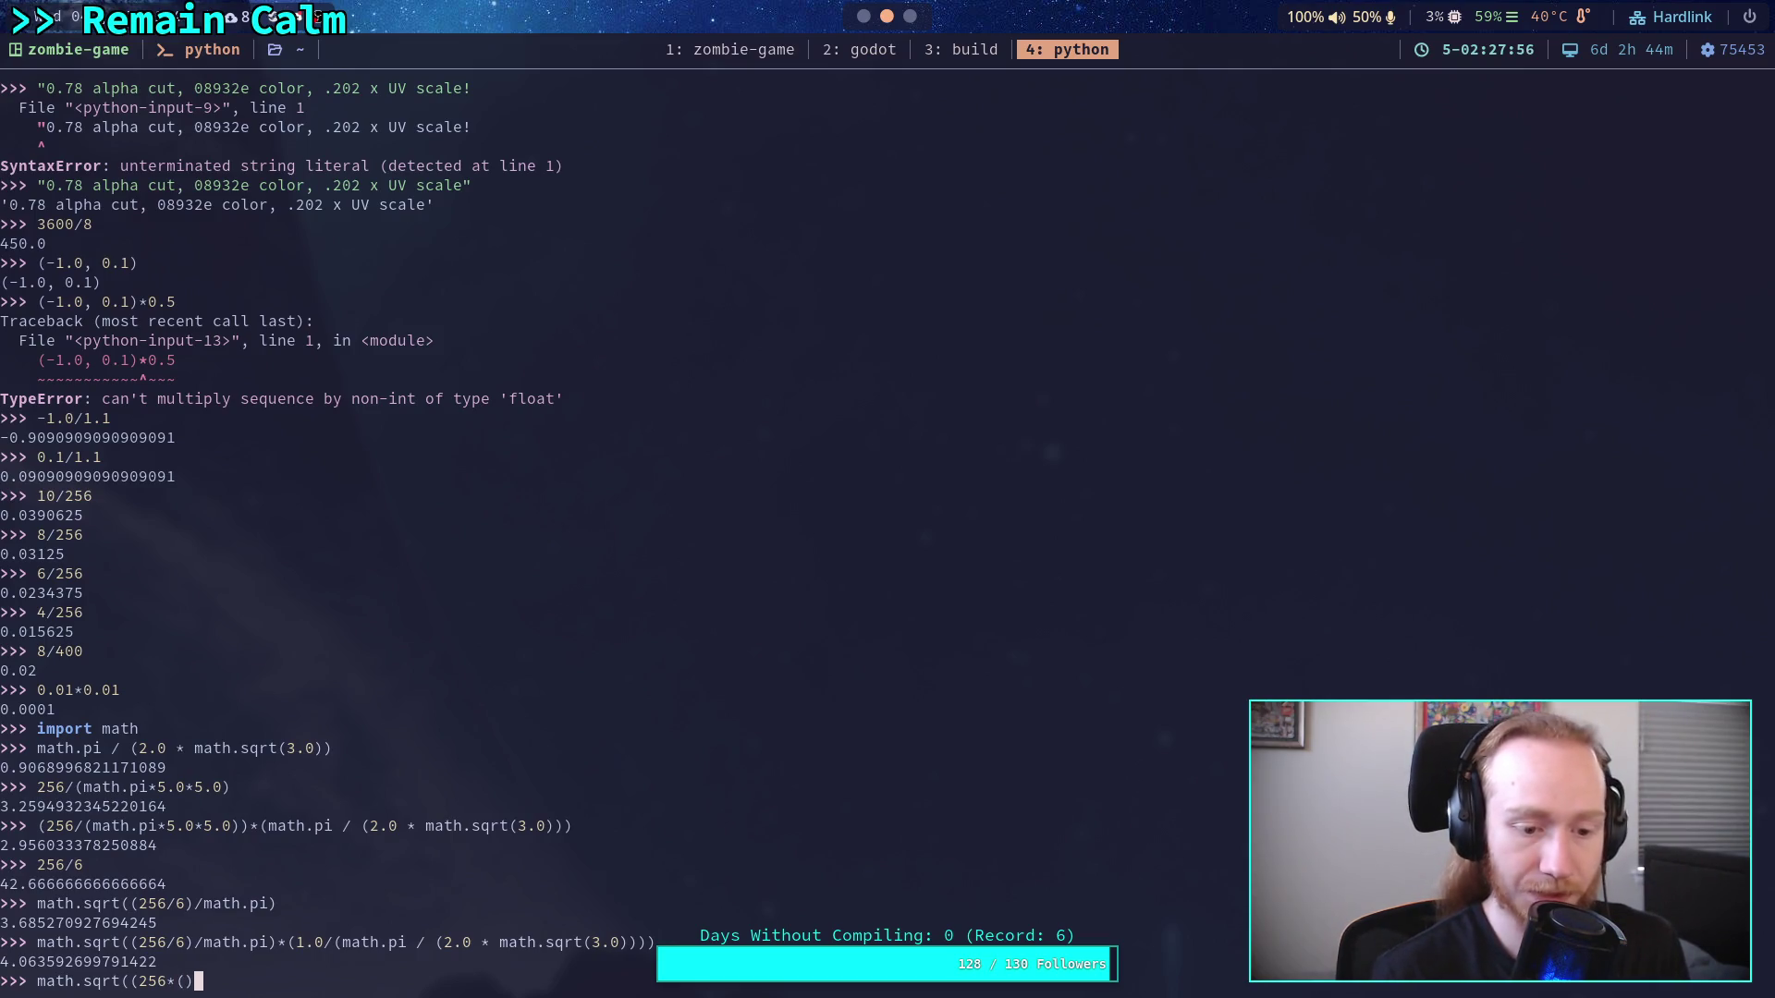
{"action": "type", "text": "/5"}
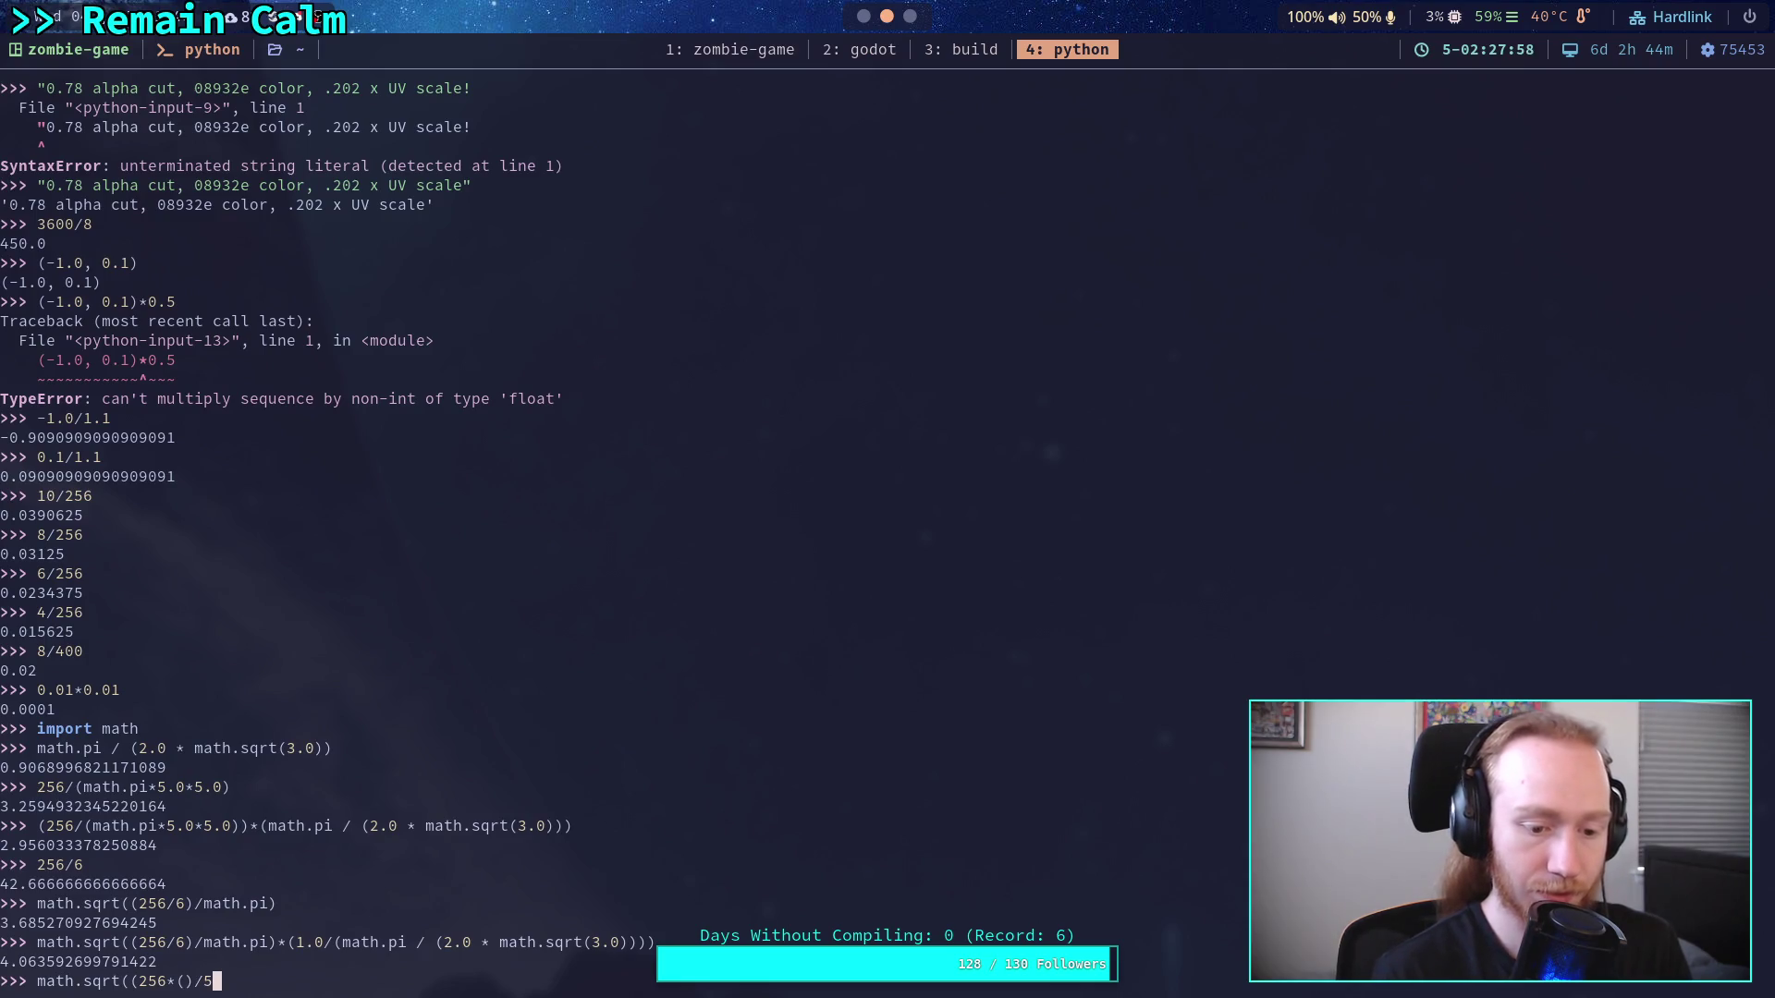
{"action": "key", "text": "BackSpace"}
{"action": "type", "text": "6.0)"}
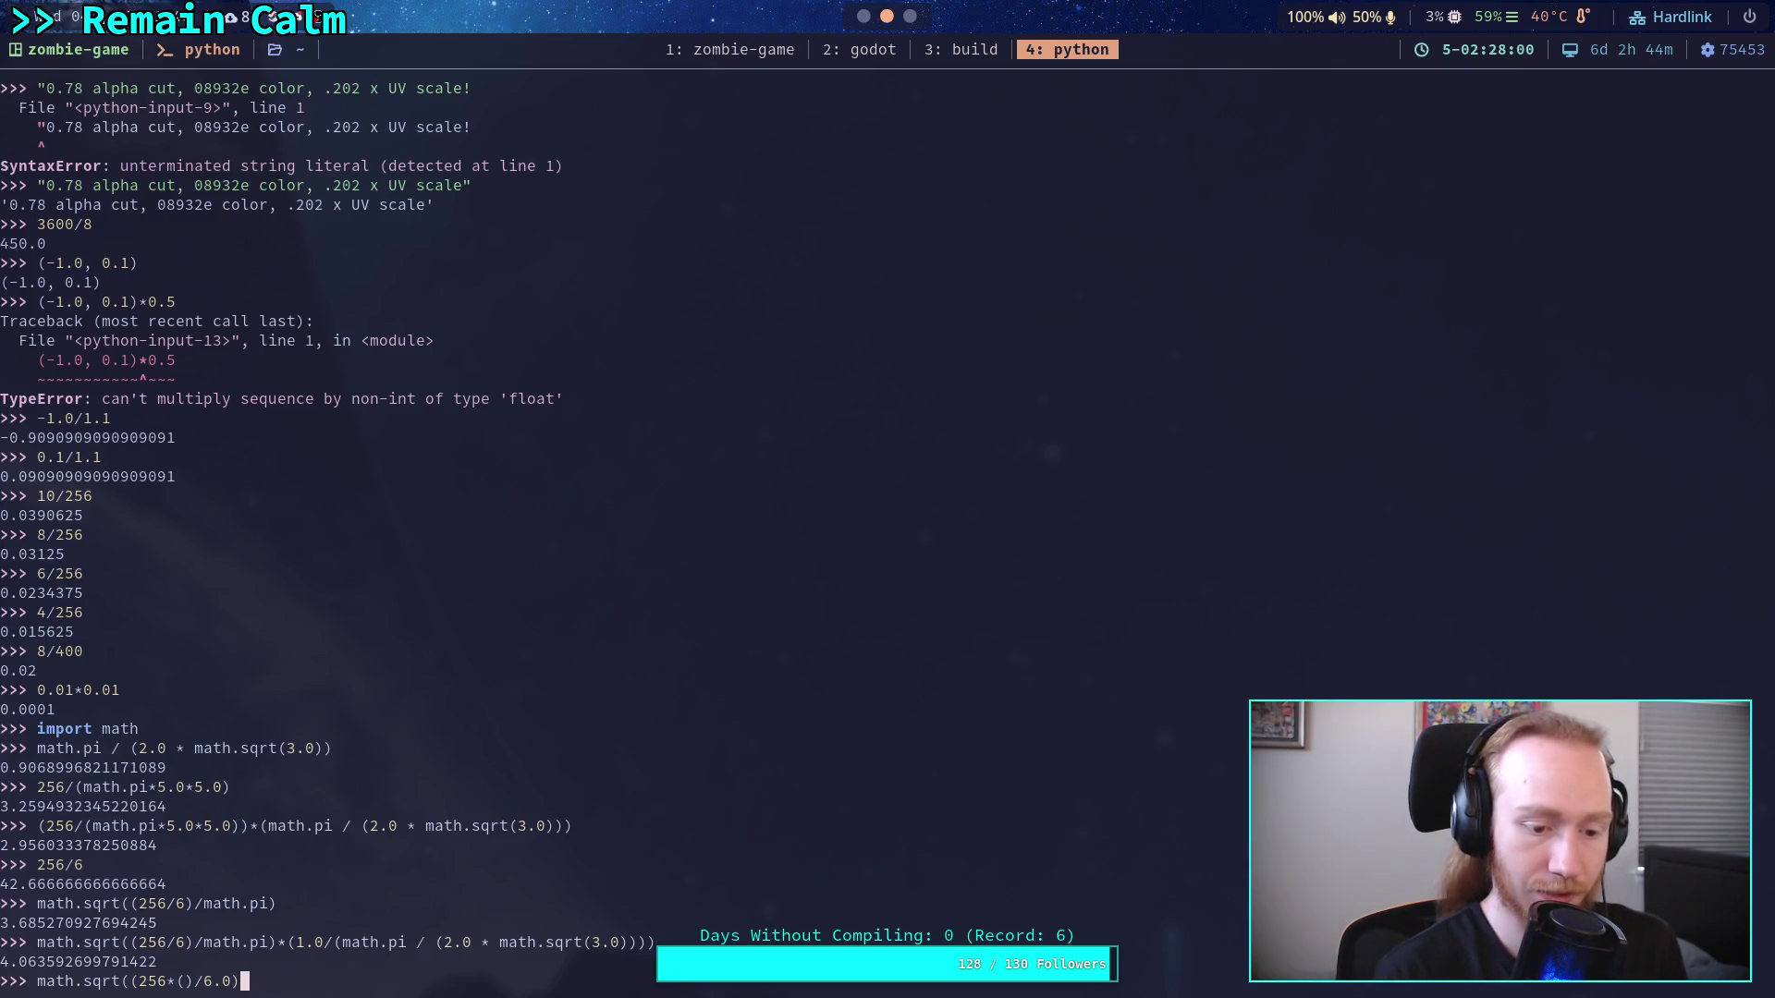
{"action": "type", "text": "/math"}
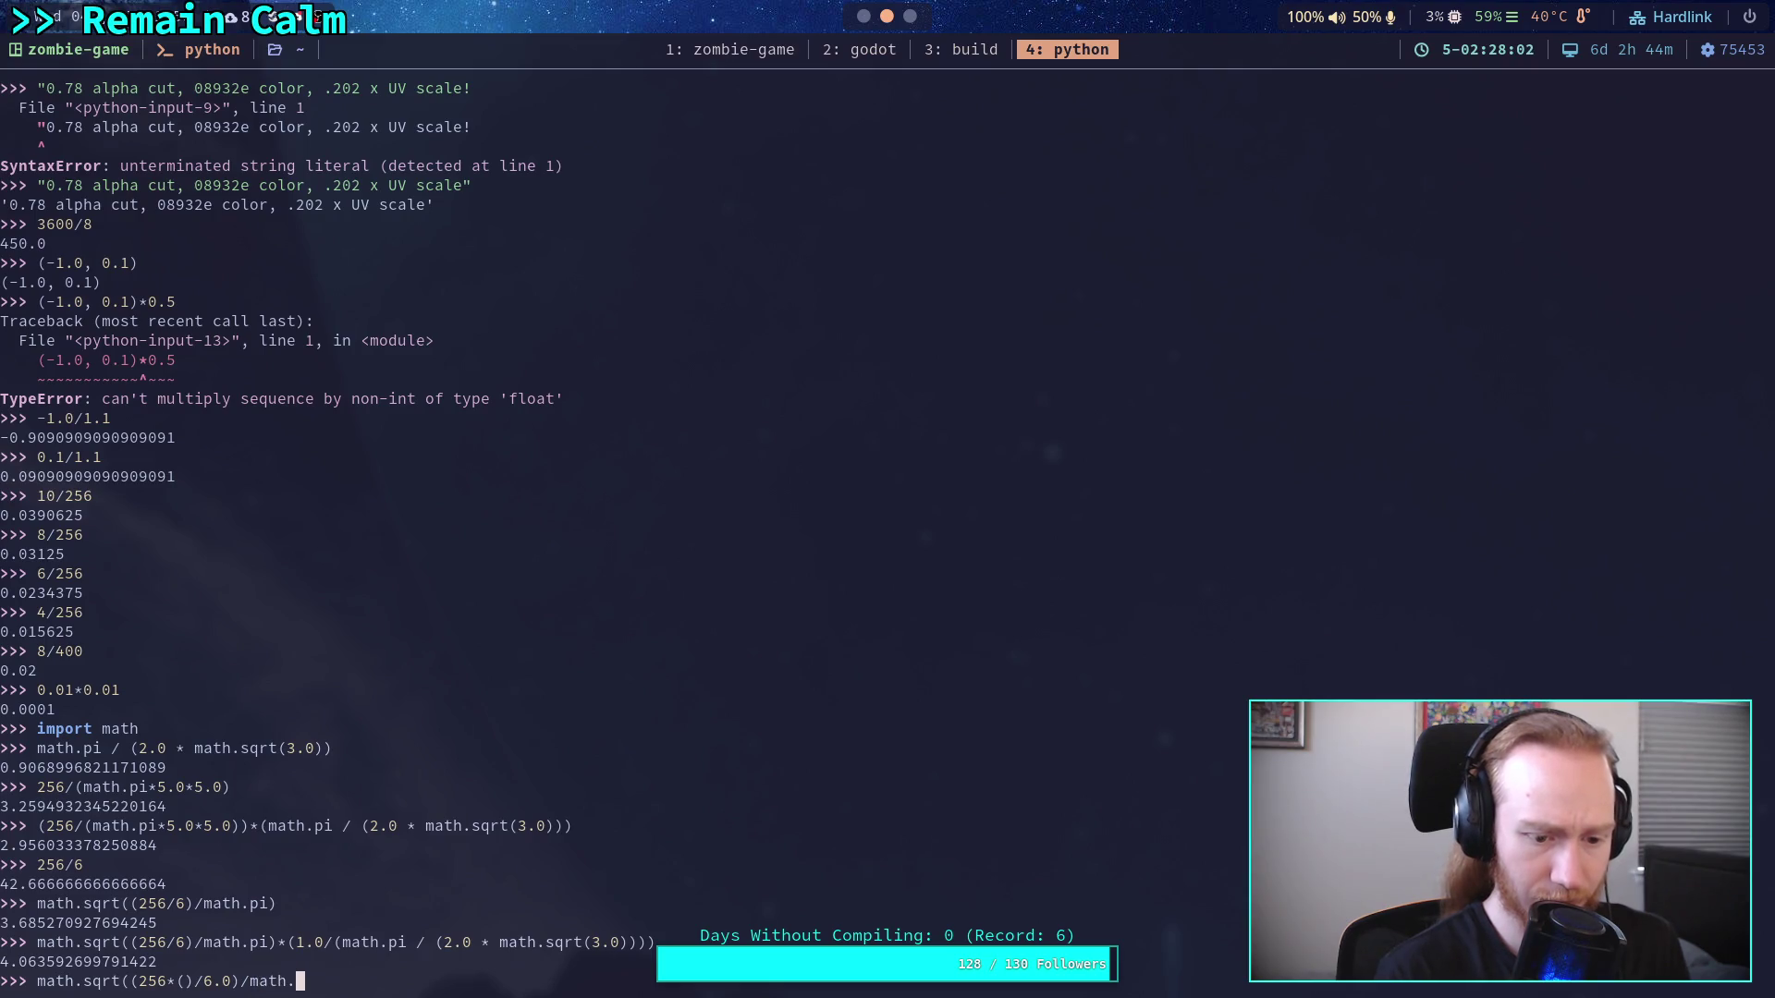
{"action": "type", "text": ".pi)"}
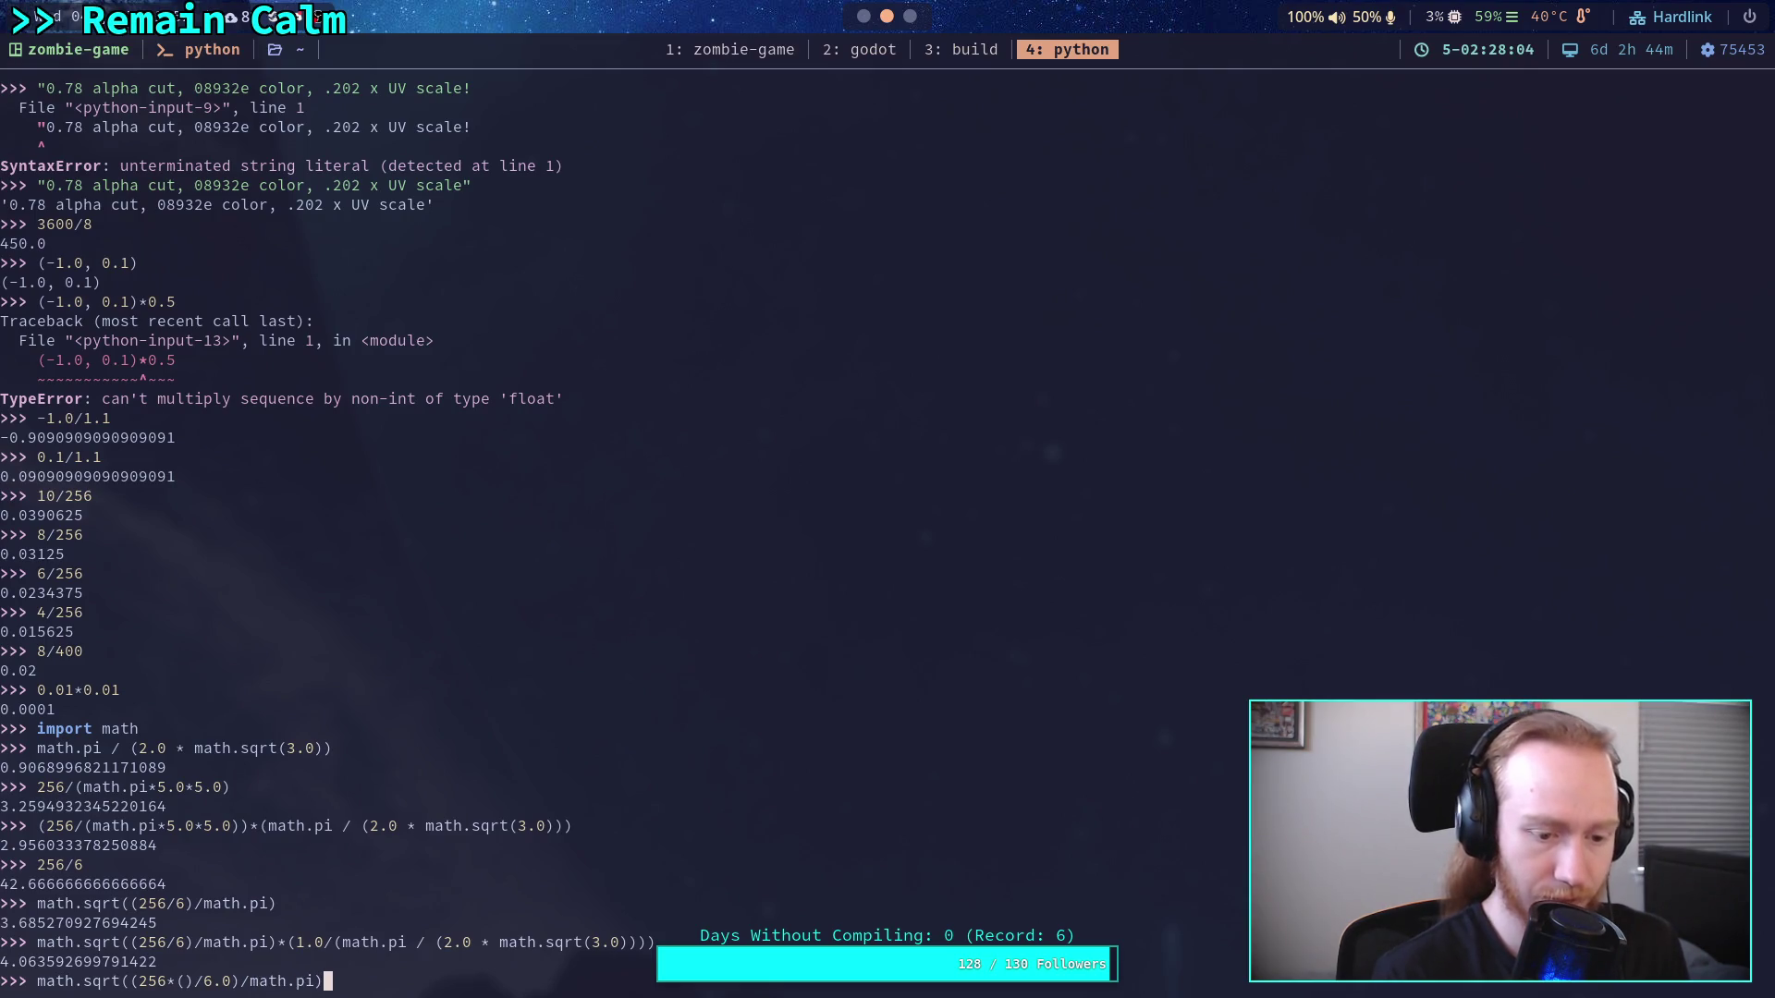
{"action": "key", "text": "Left"}
{"action": "key", "text": "Left"}
{"action": "key", "text": "Left"}
{"action": "type", "text": "math.pi/"}
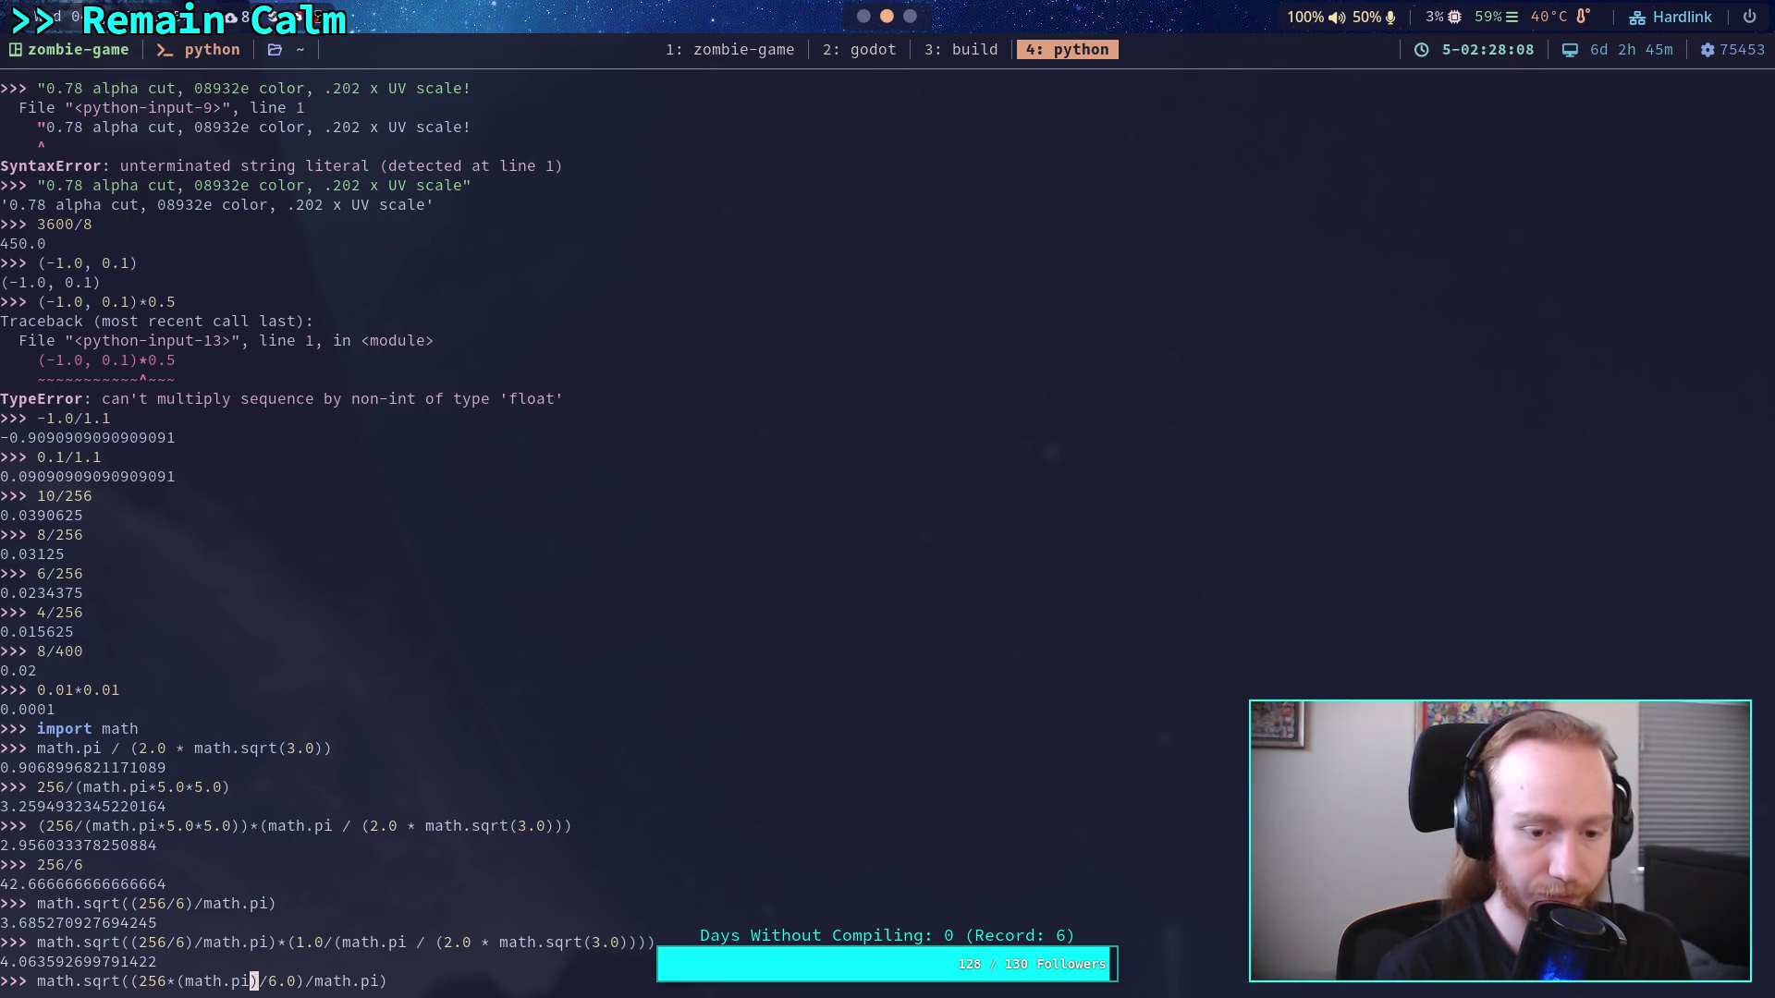
{"action": "type", "text": "(2.0 *"}
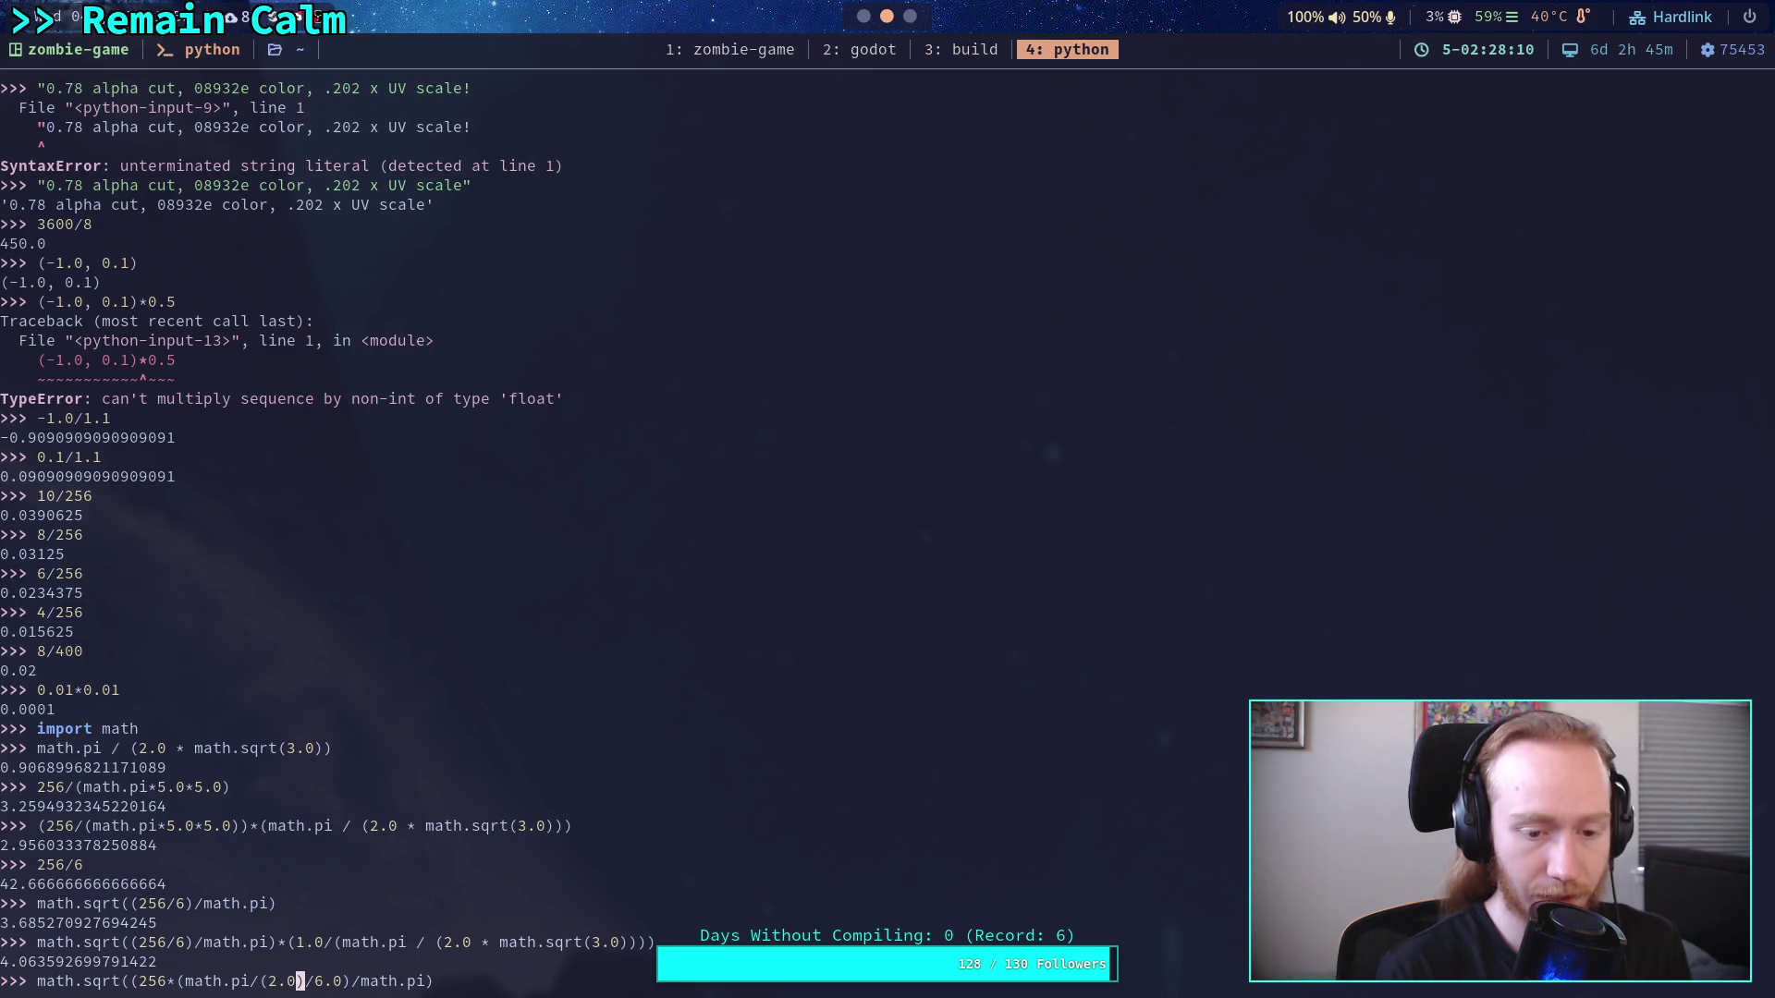
{"action": "type", "text": " math.sqrt(3p"}
{"action": "key", "text": "BackSpace"}
{"action": "type", "text": ".0)"}
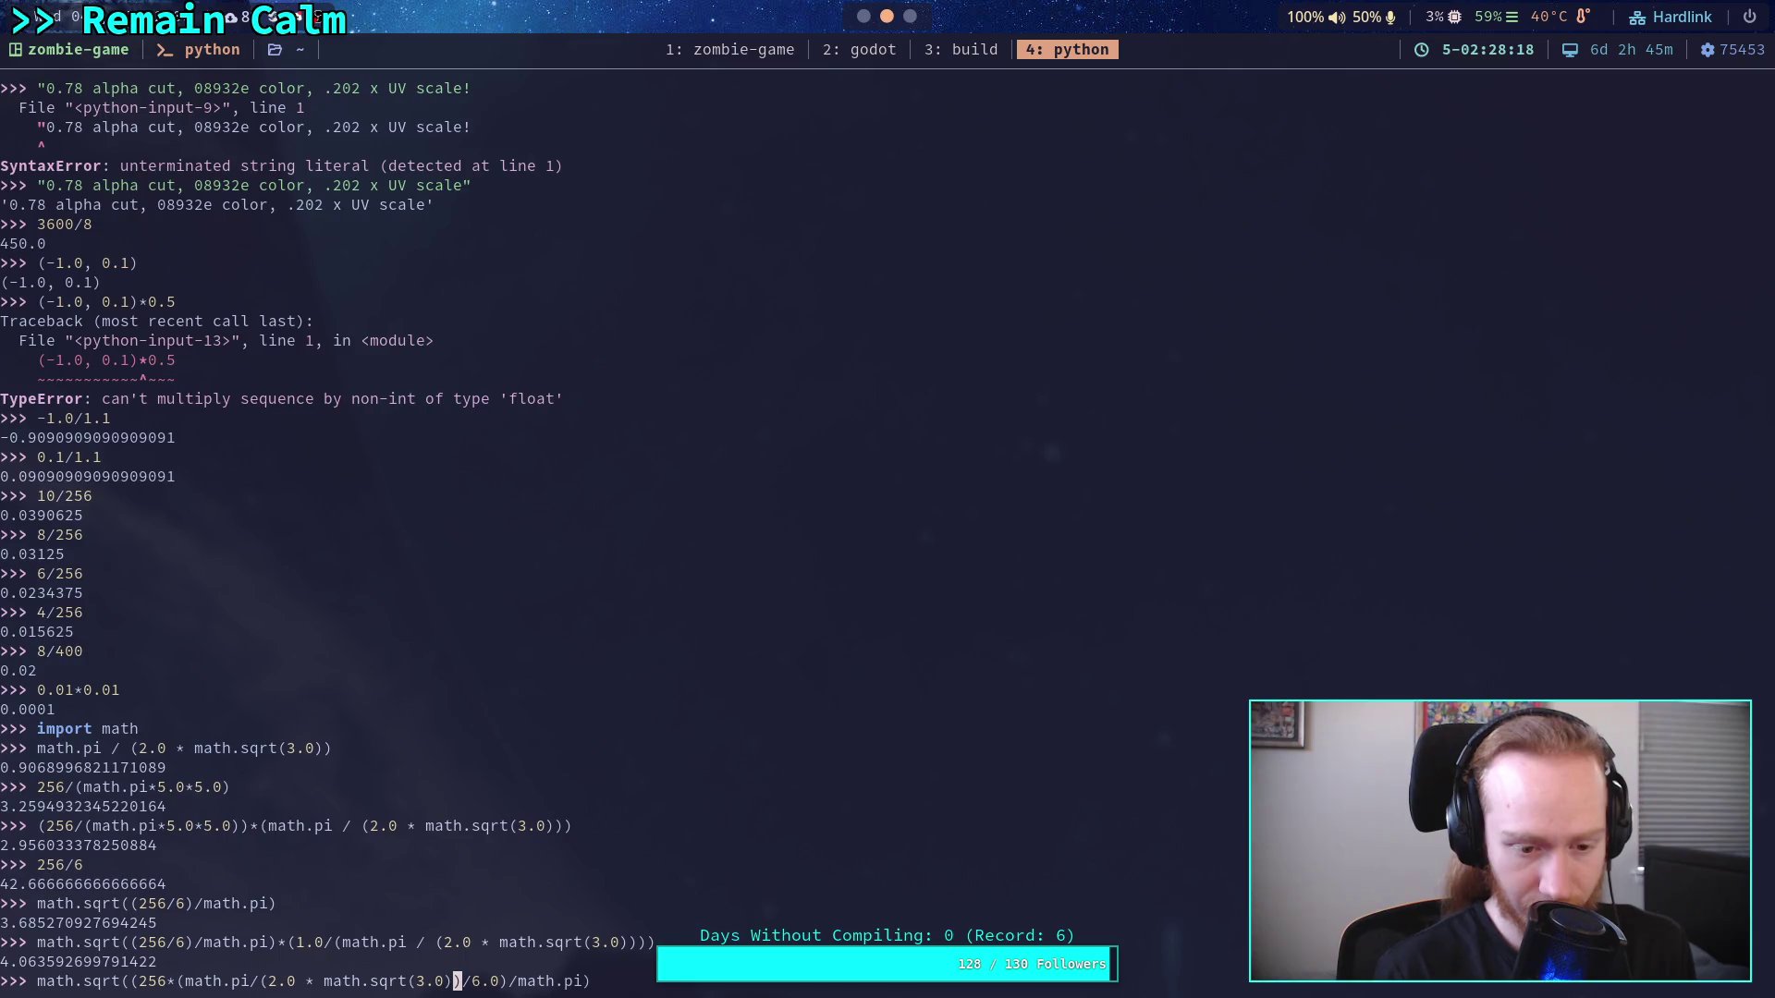
{"action": "type", "text": ")"}
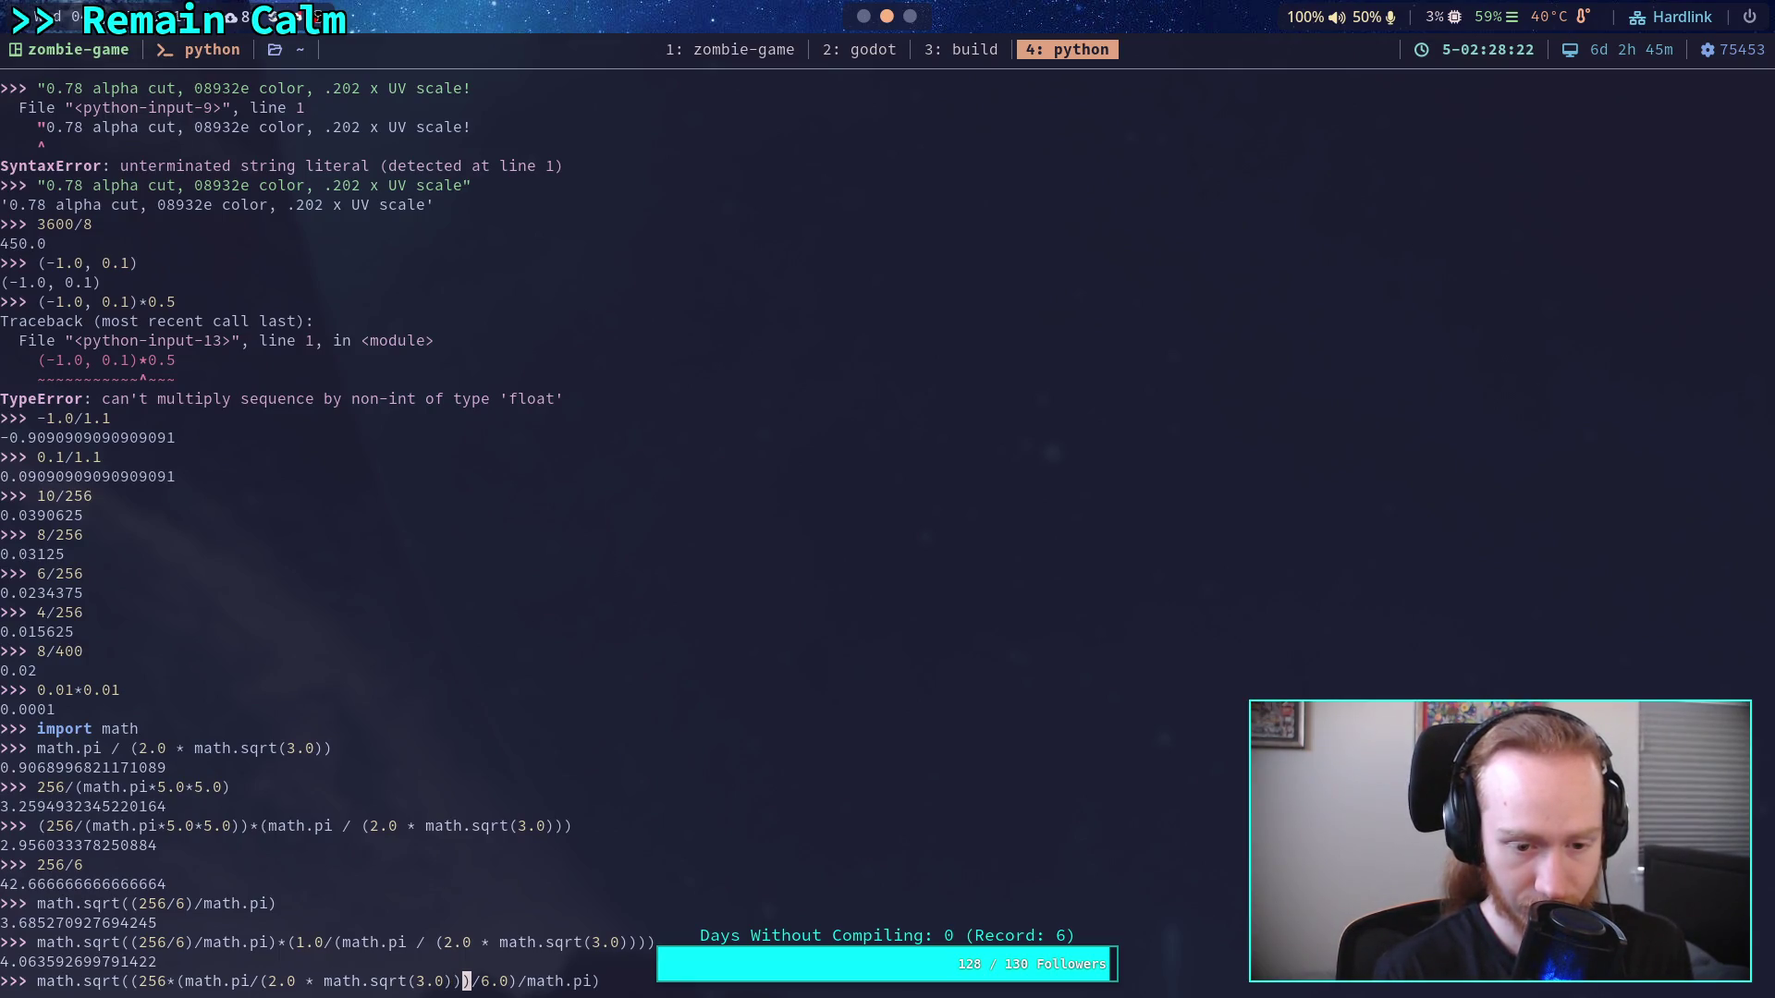
{"action": "type", "text": ")"}
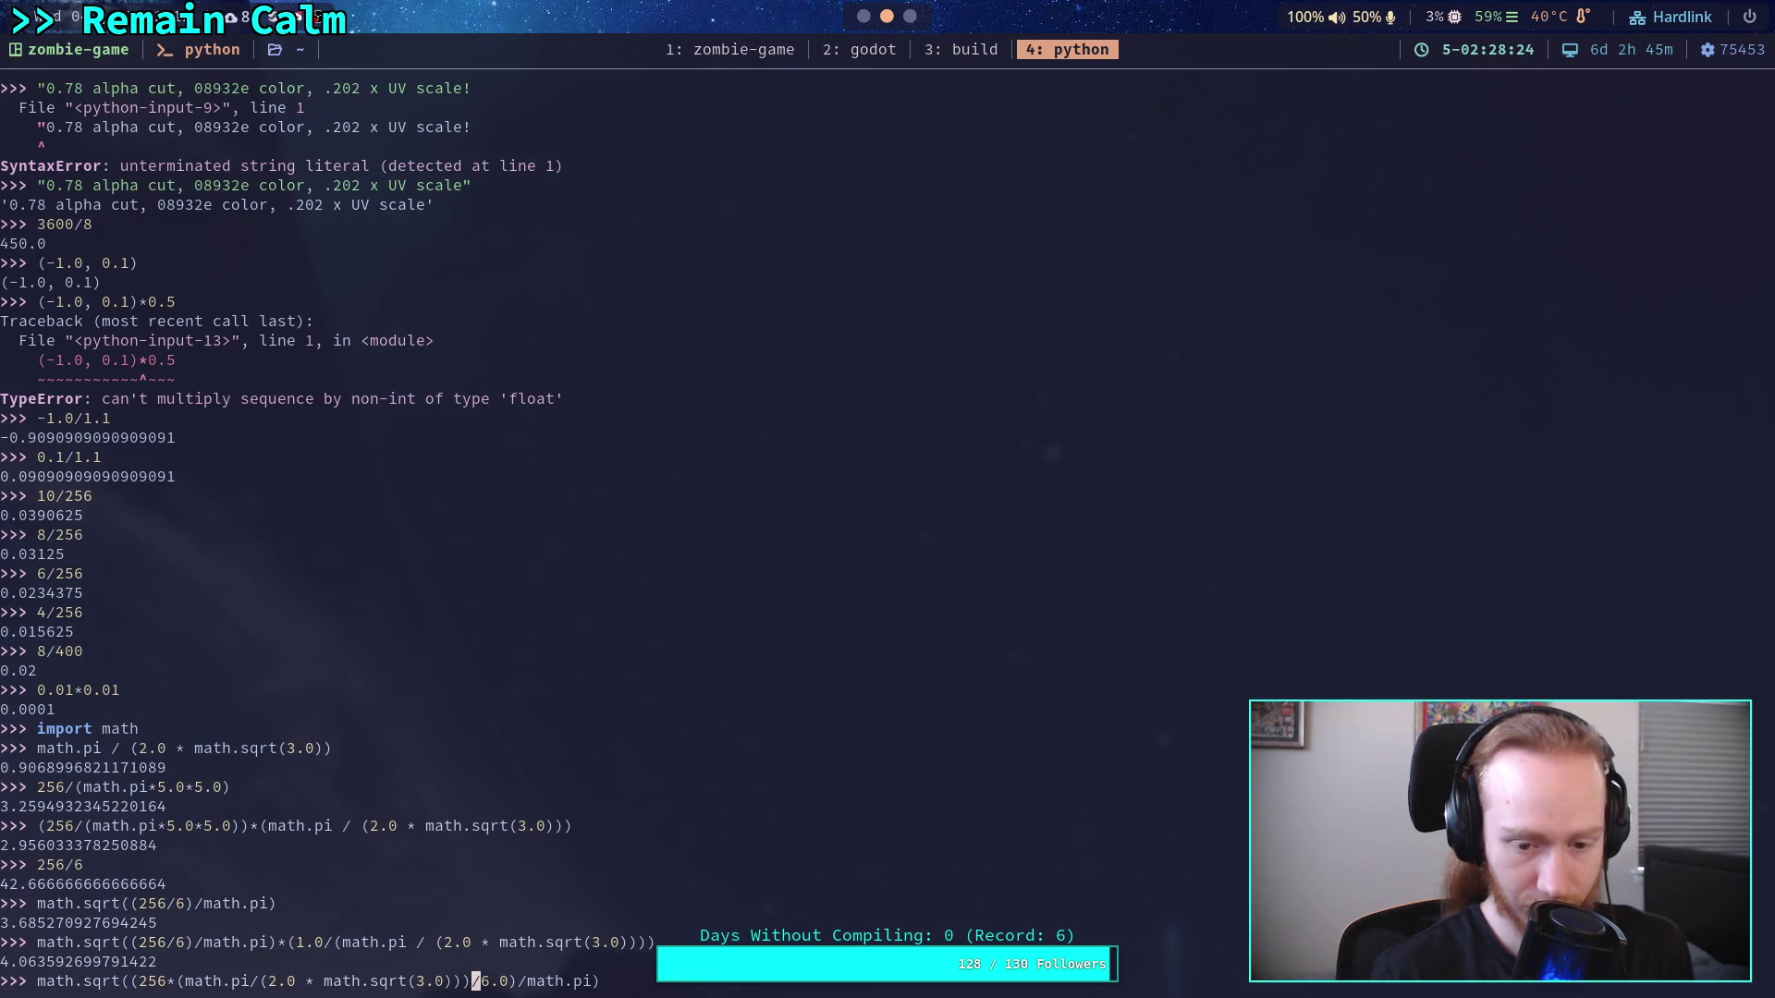
{"action": "key", "text": "Return"}
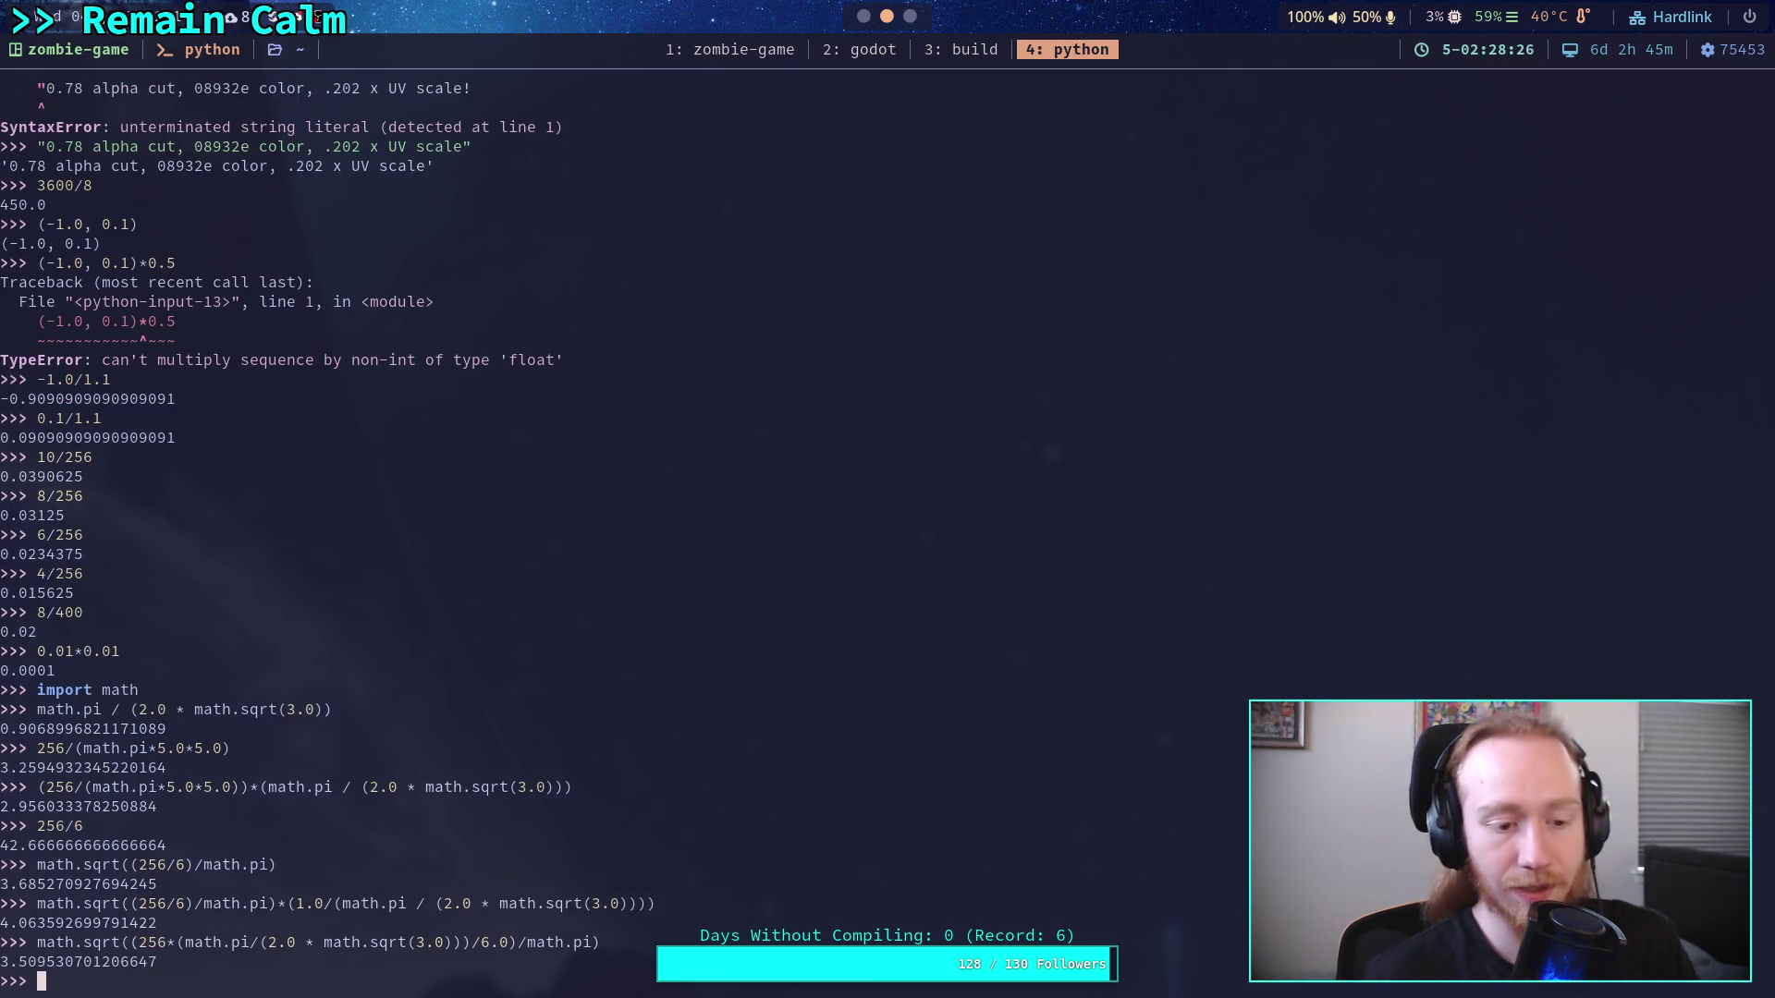